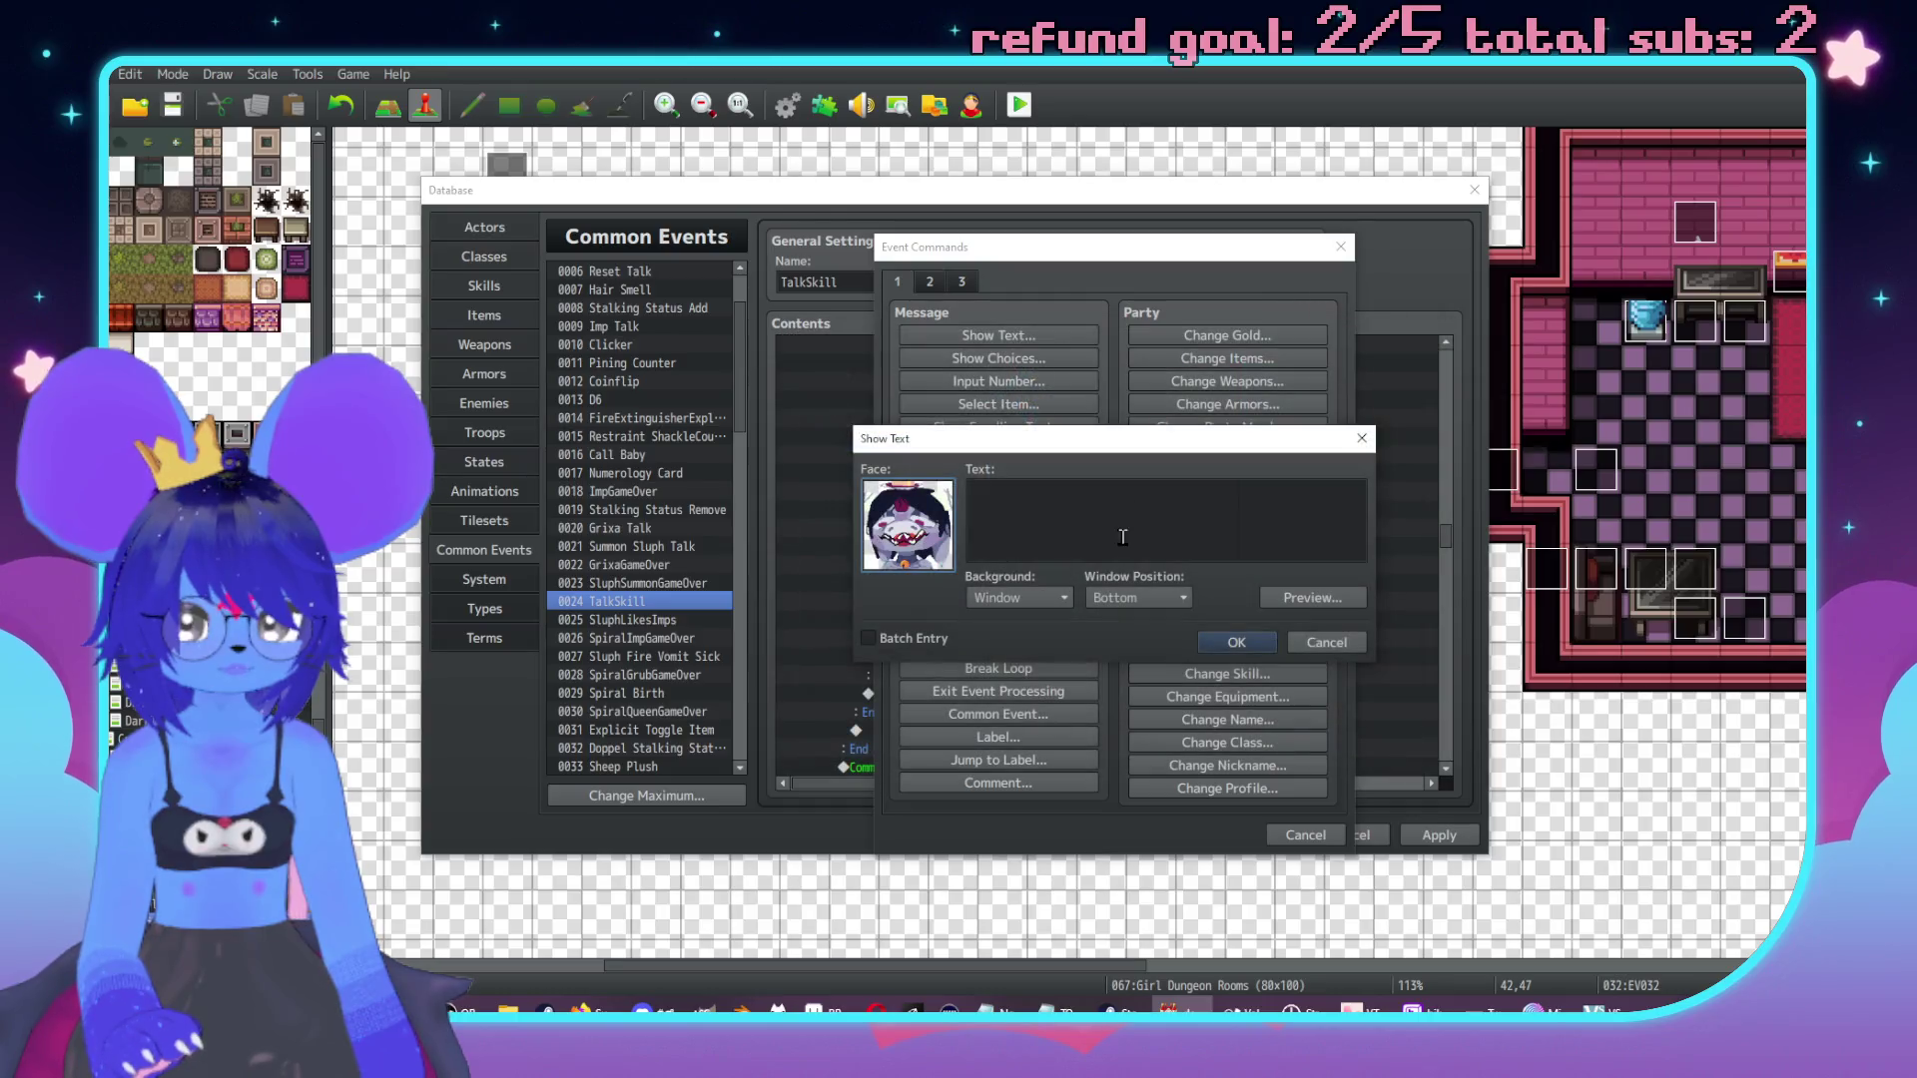
# Type the Sluph message lines 'In this dungeon separate hating the fucker' and 'who put me here while'.
pyautogui.write('In this dungeon s')
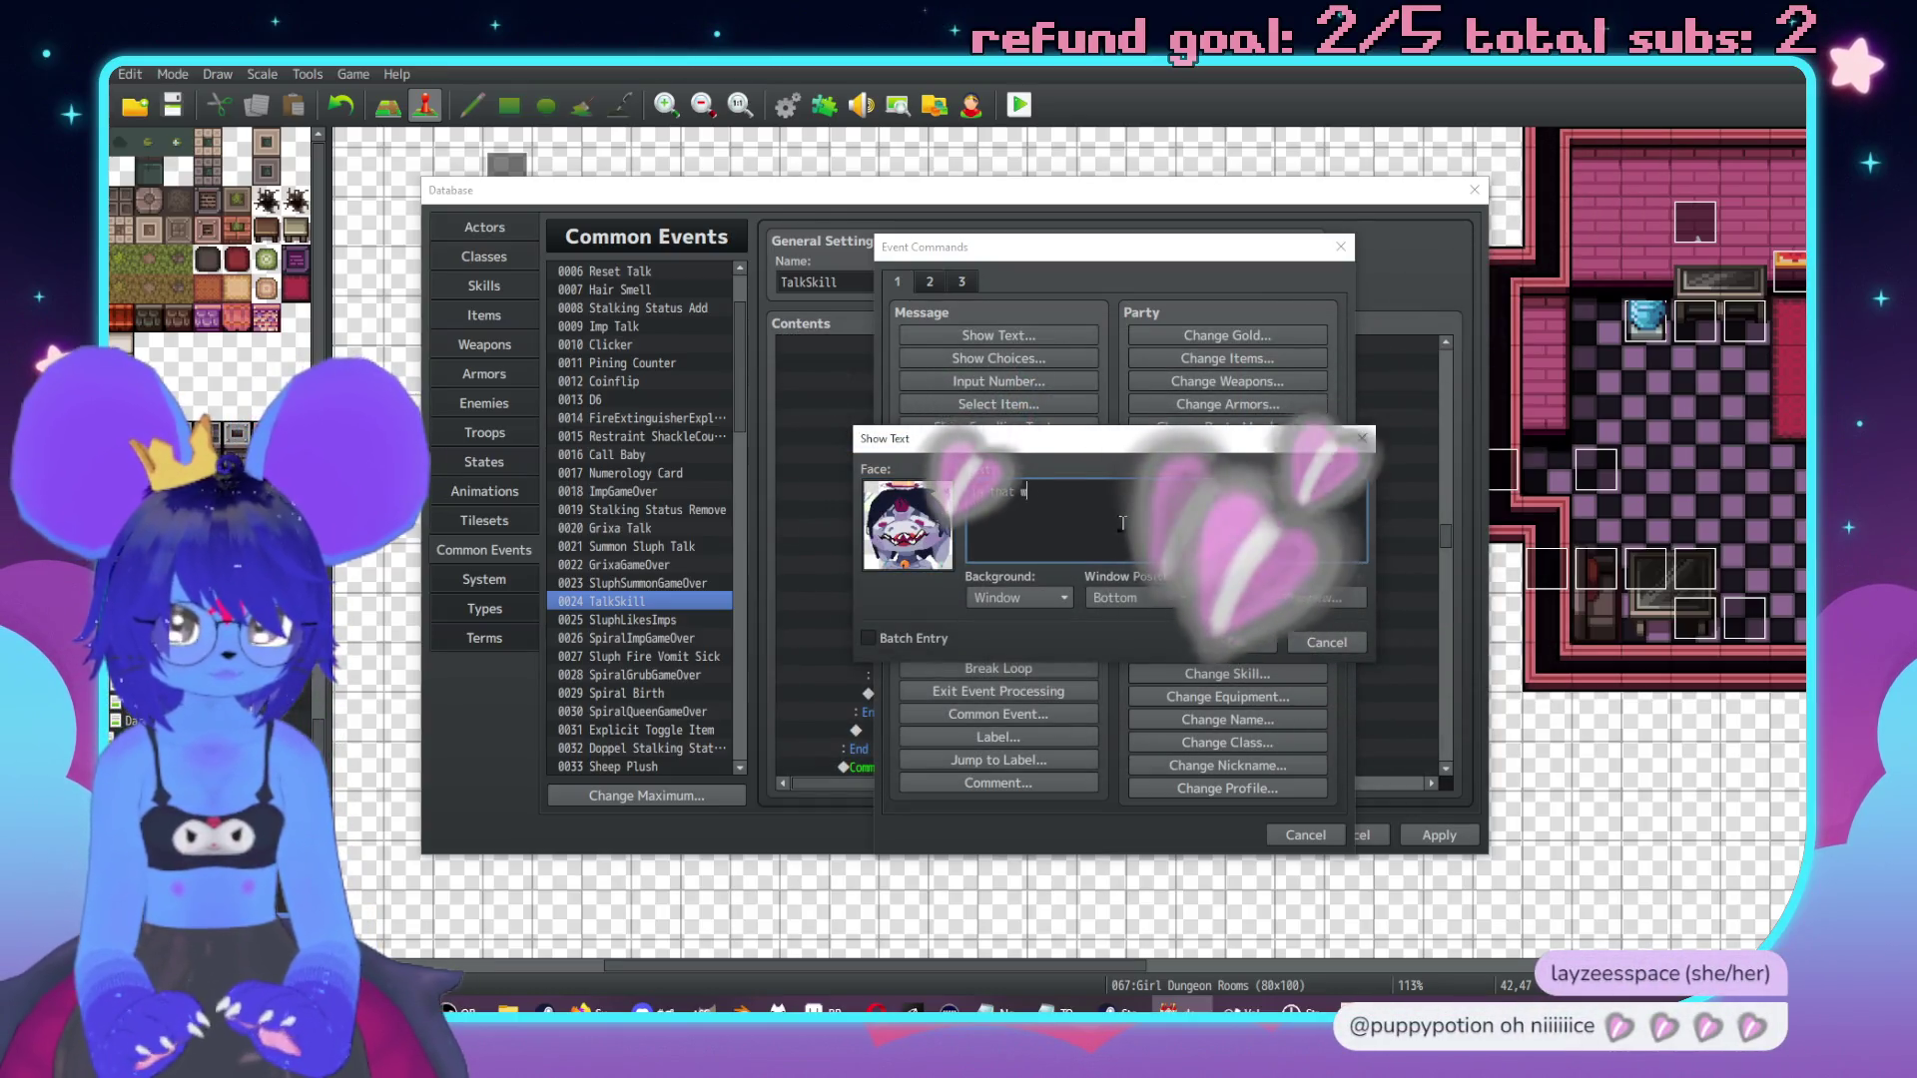
pyautogui.write('epar')
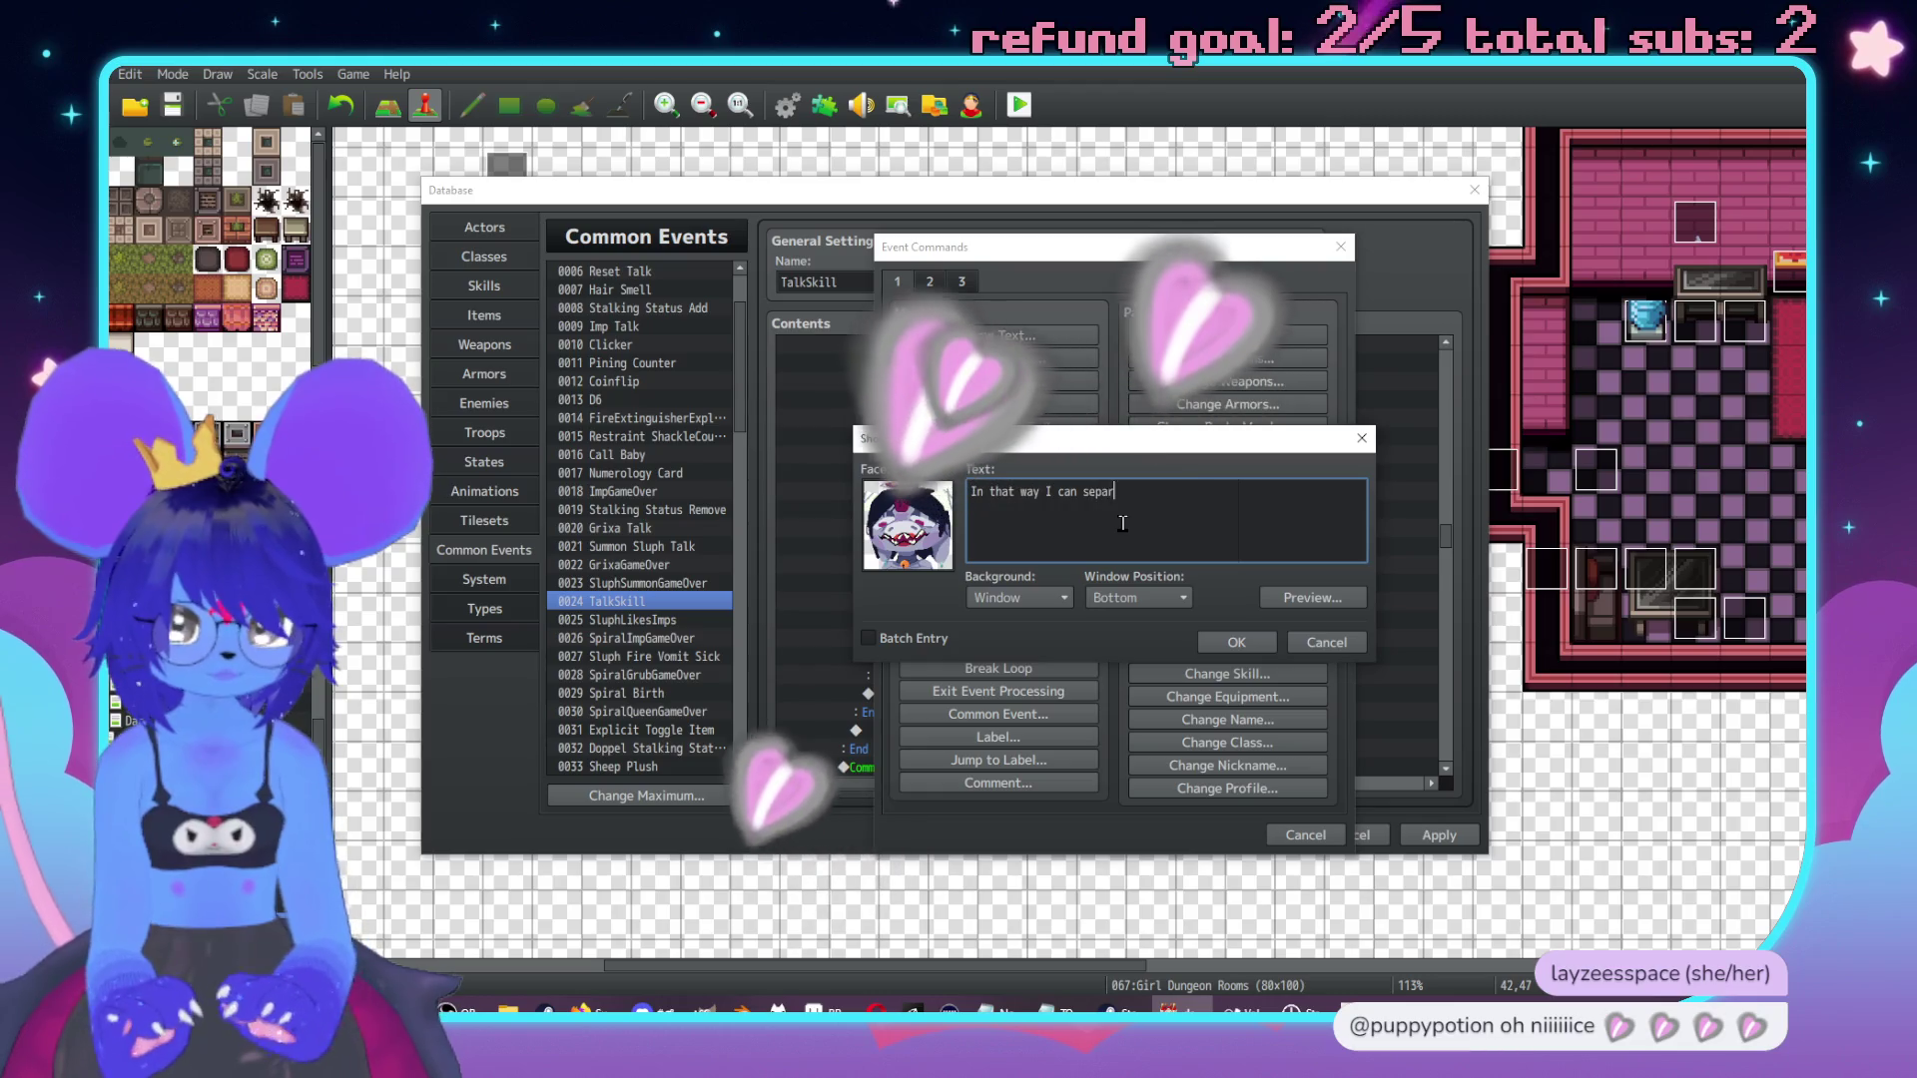
pyautogui.write('ate hating the fucker')
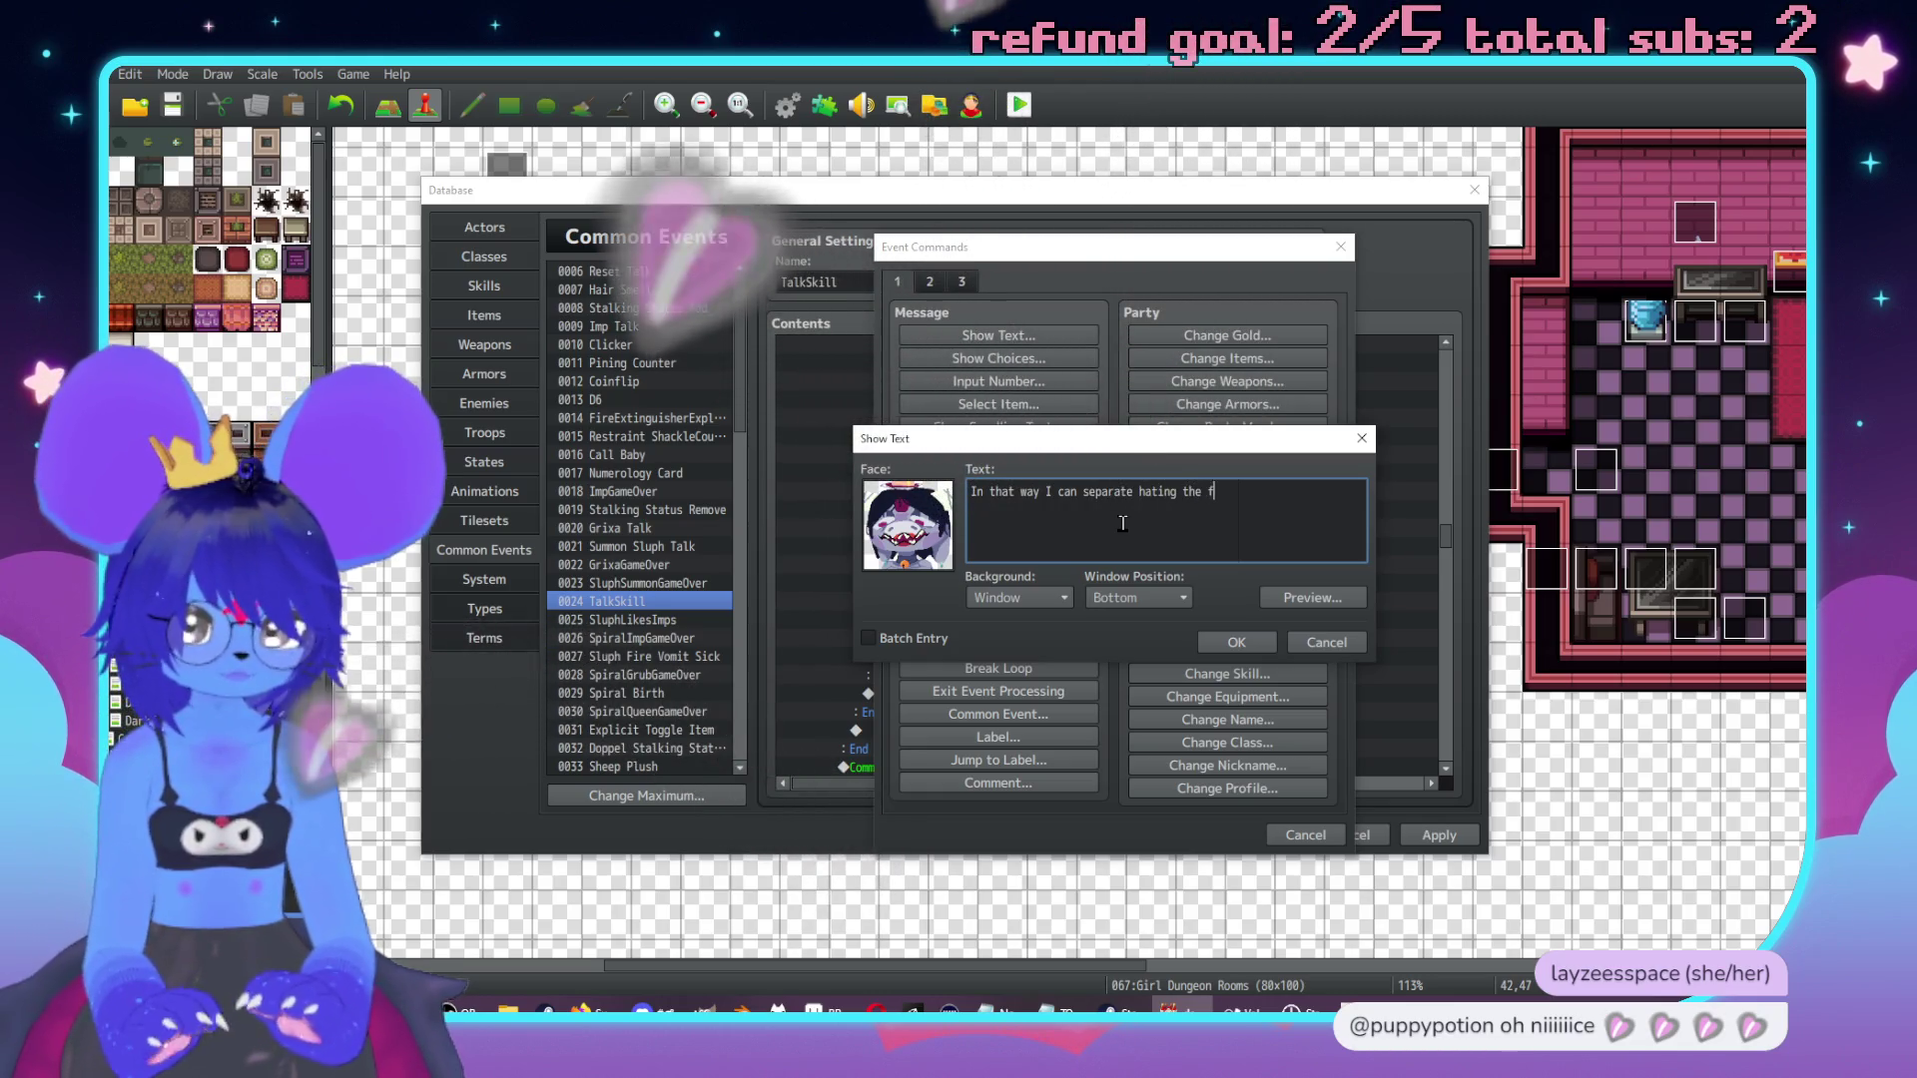
pyautogui.press('Return')
pyautogui.write('who put me here while')
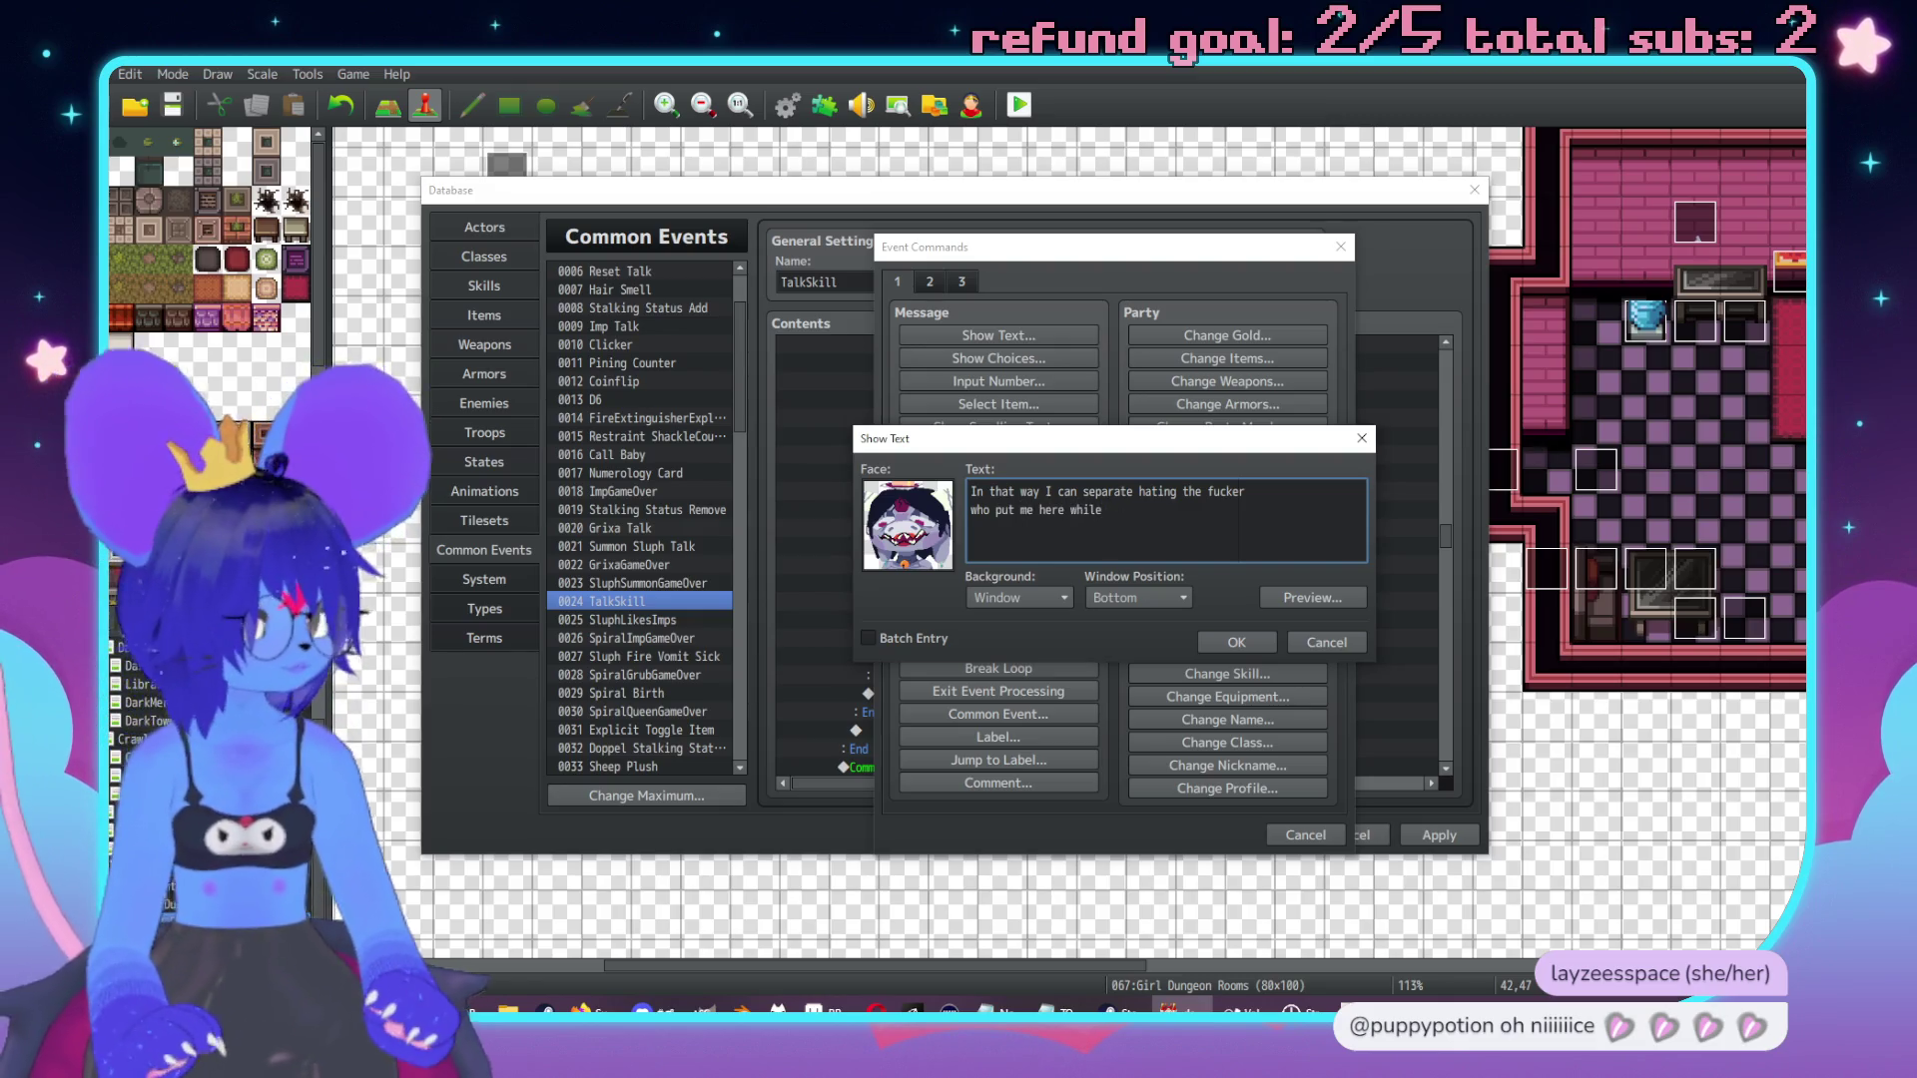
pyautogui.hotkey('alt', 'Tab')
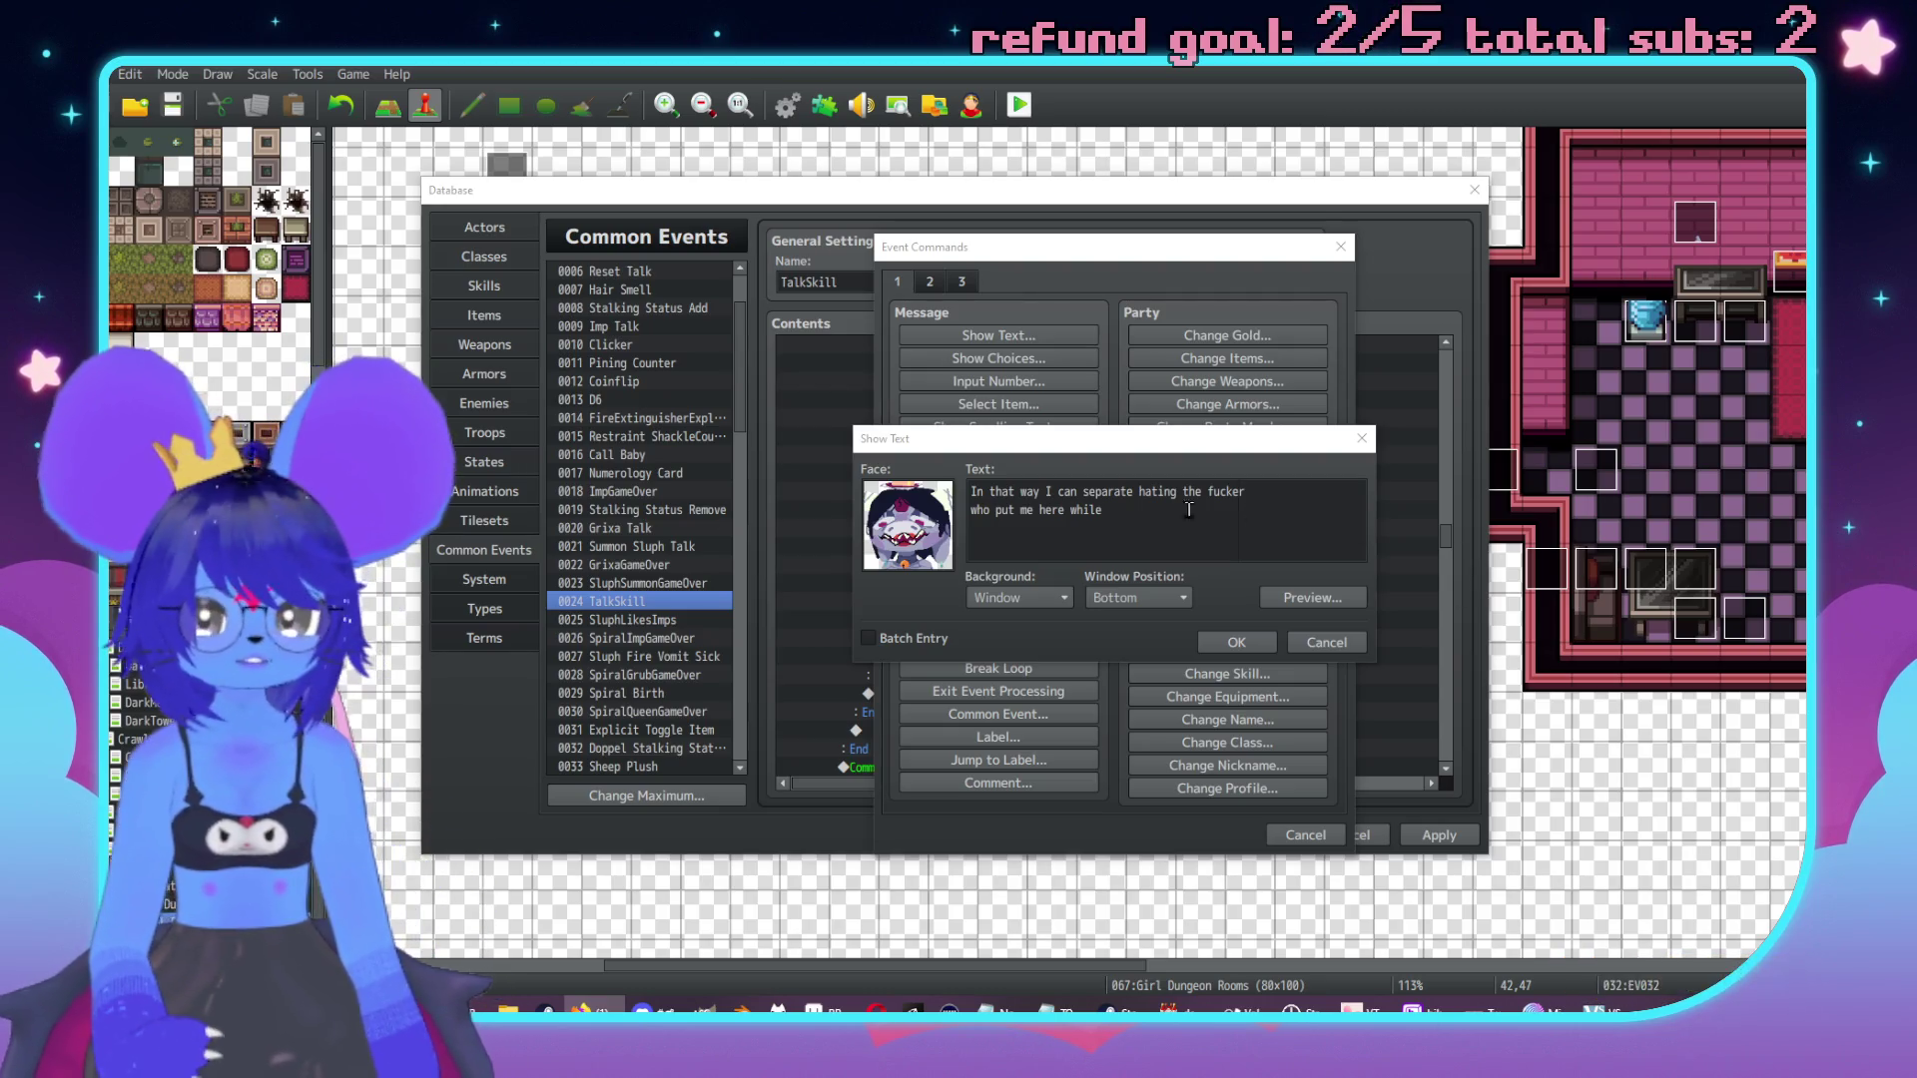
pyautogui.click(1143, 554)
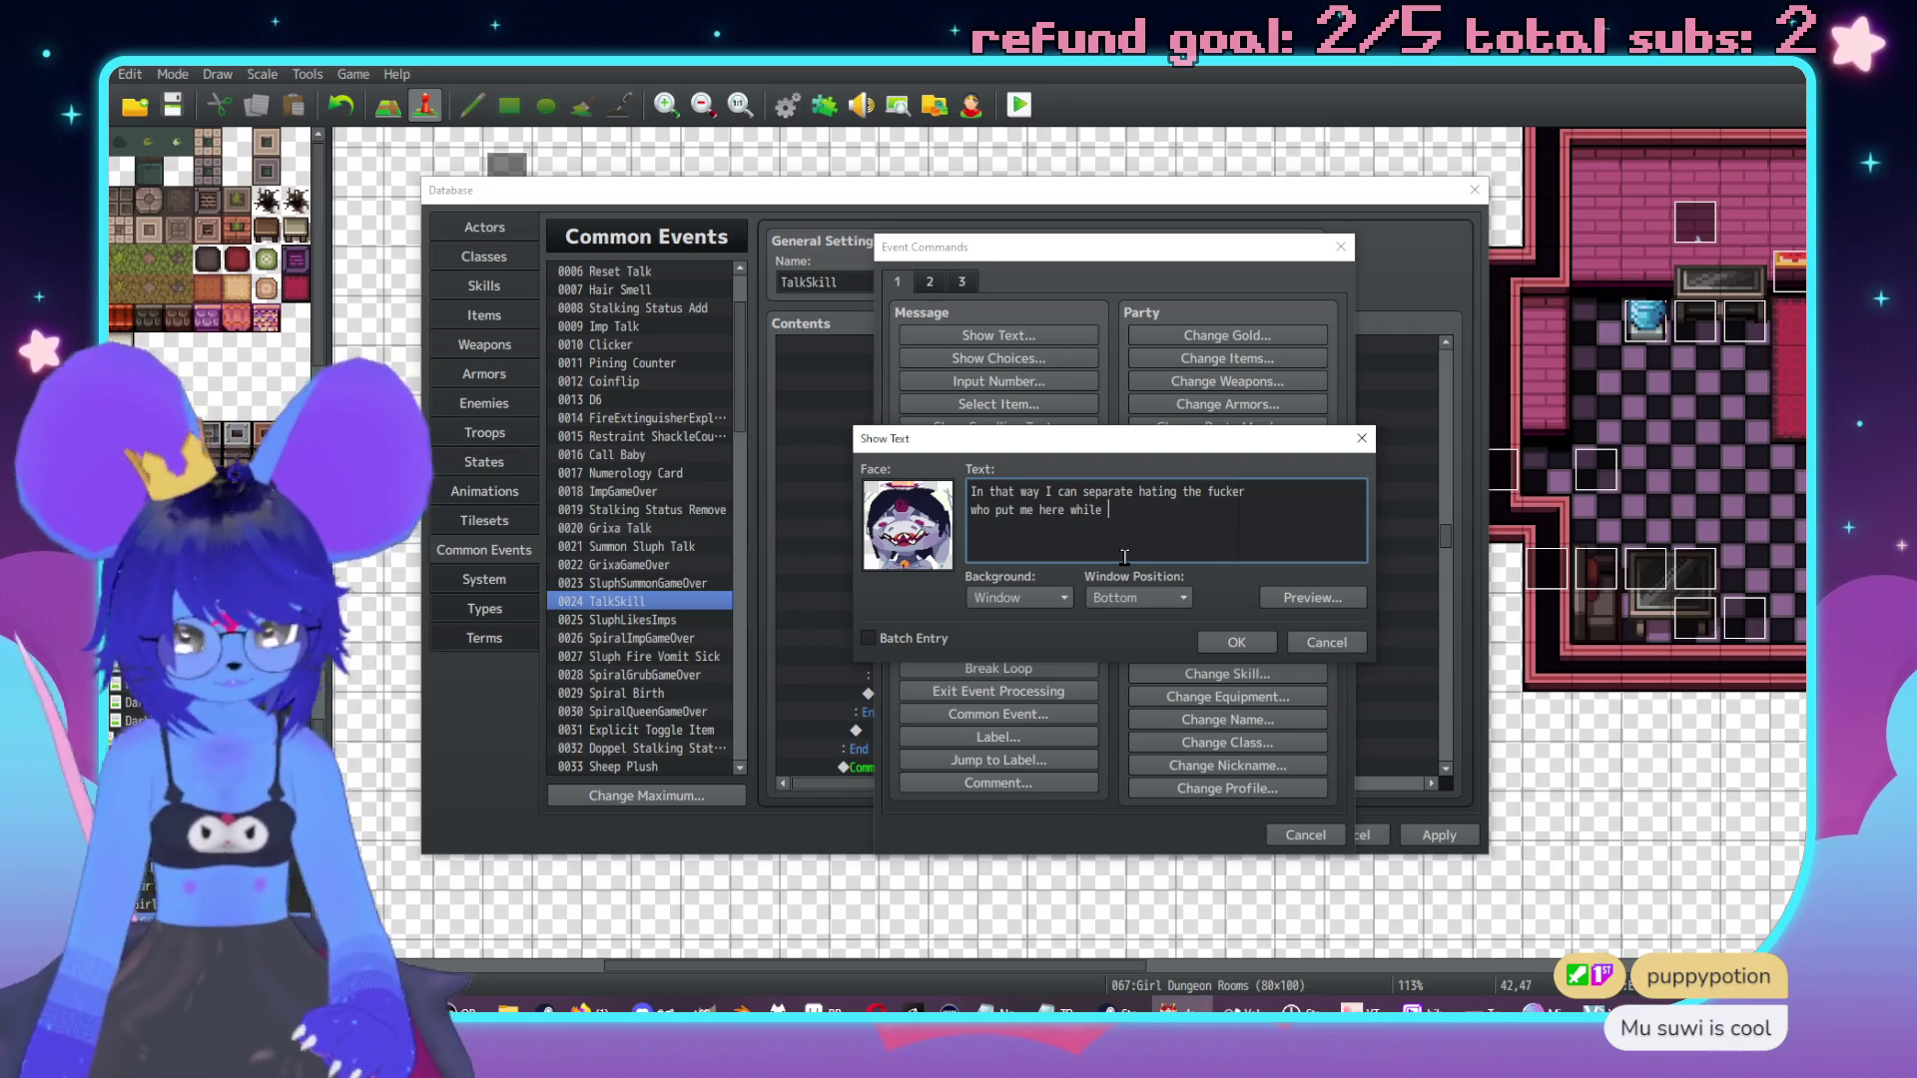
pyautogui.write('ki')
# Fix typos and complete the third line with 'getting into feeling a way I don't get to experience', then confirm.
pyautogui.press('BackSpace')
pyautogui.write('getting into fe')
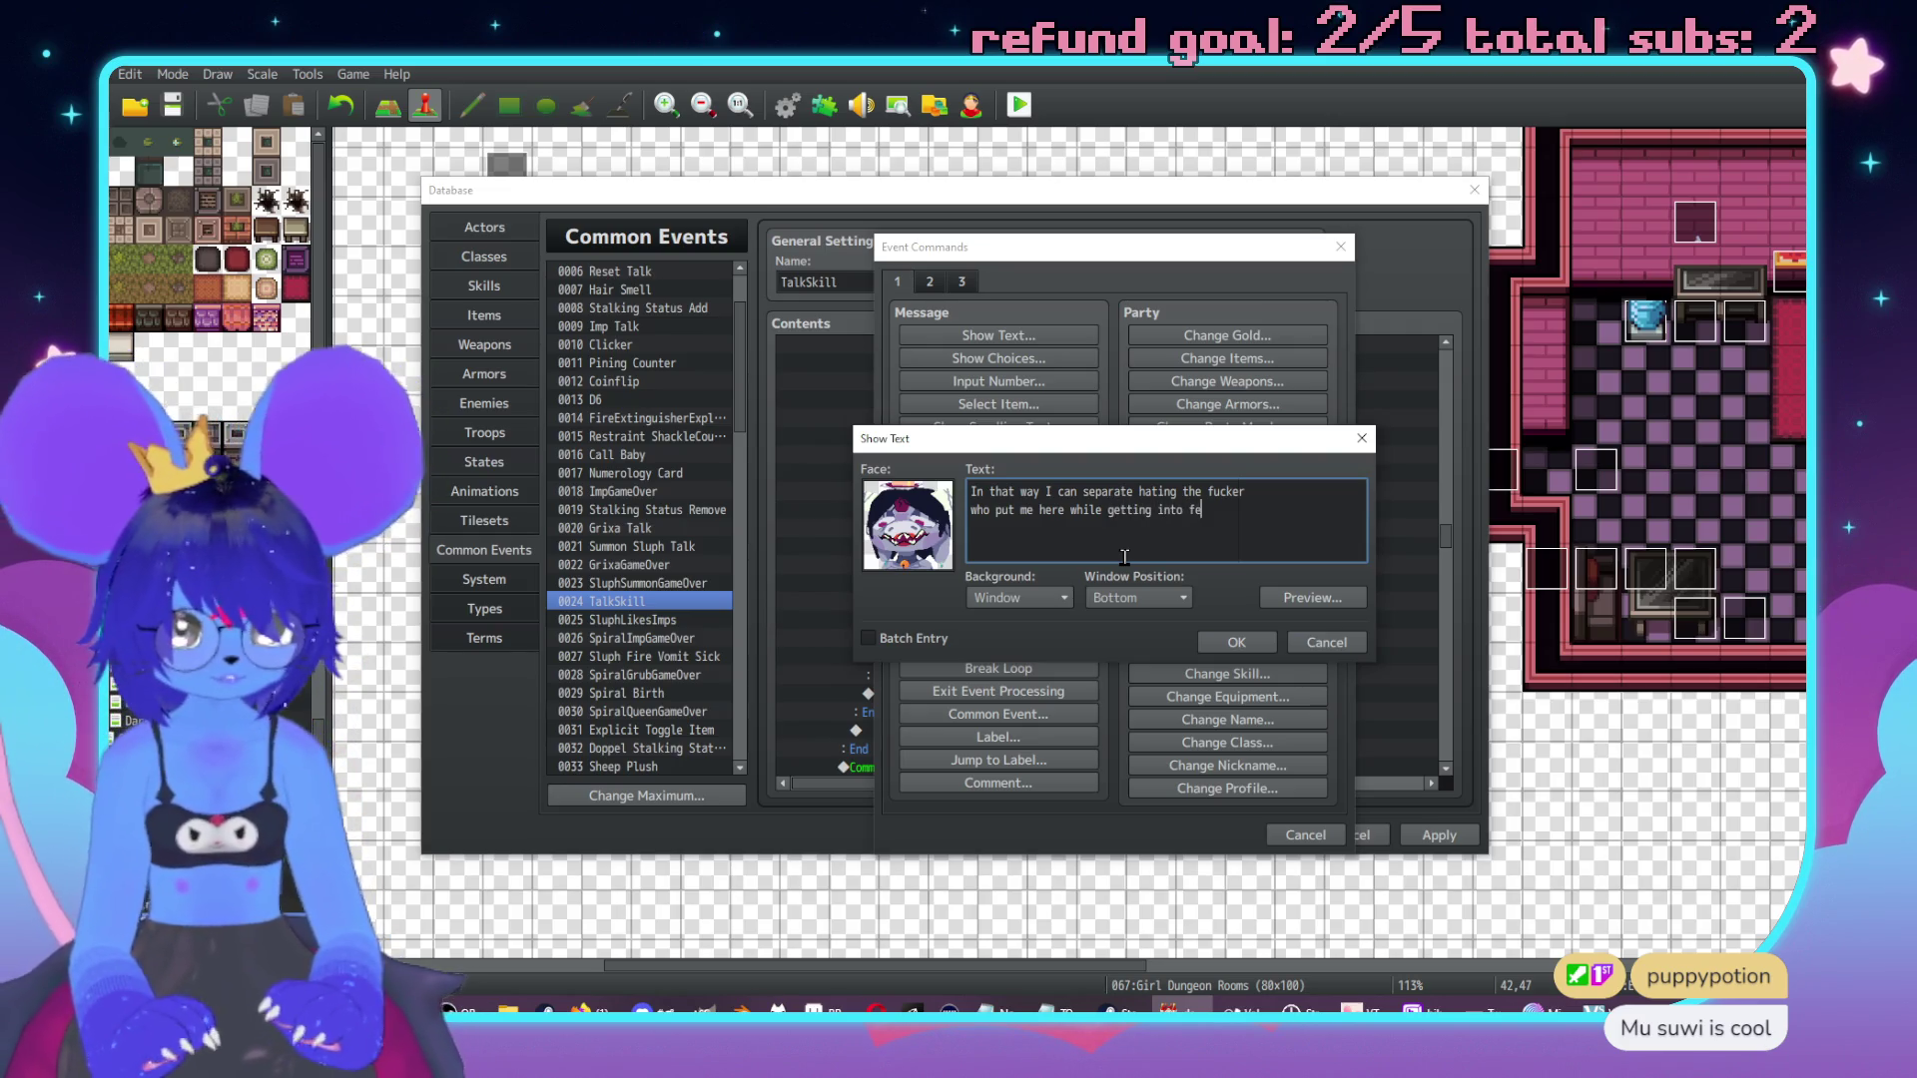
pyautogui.write('eling a way ')
pyautogui.write("I don't get too ver")
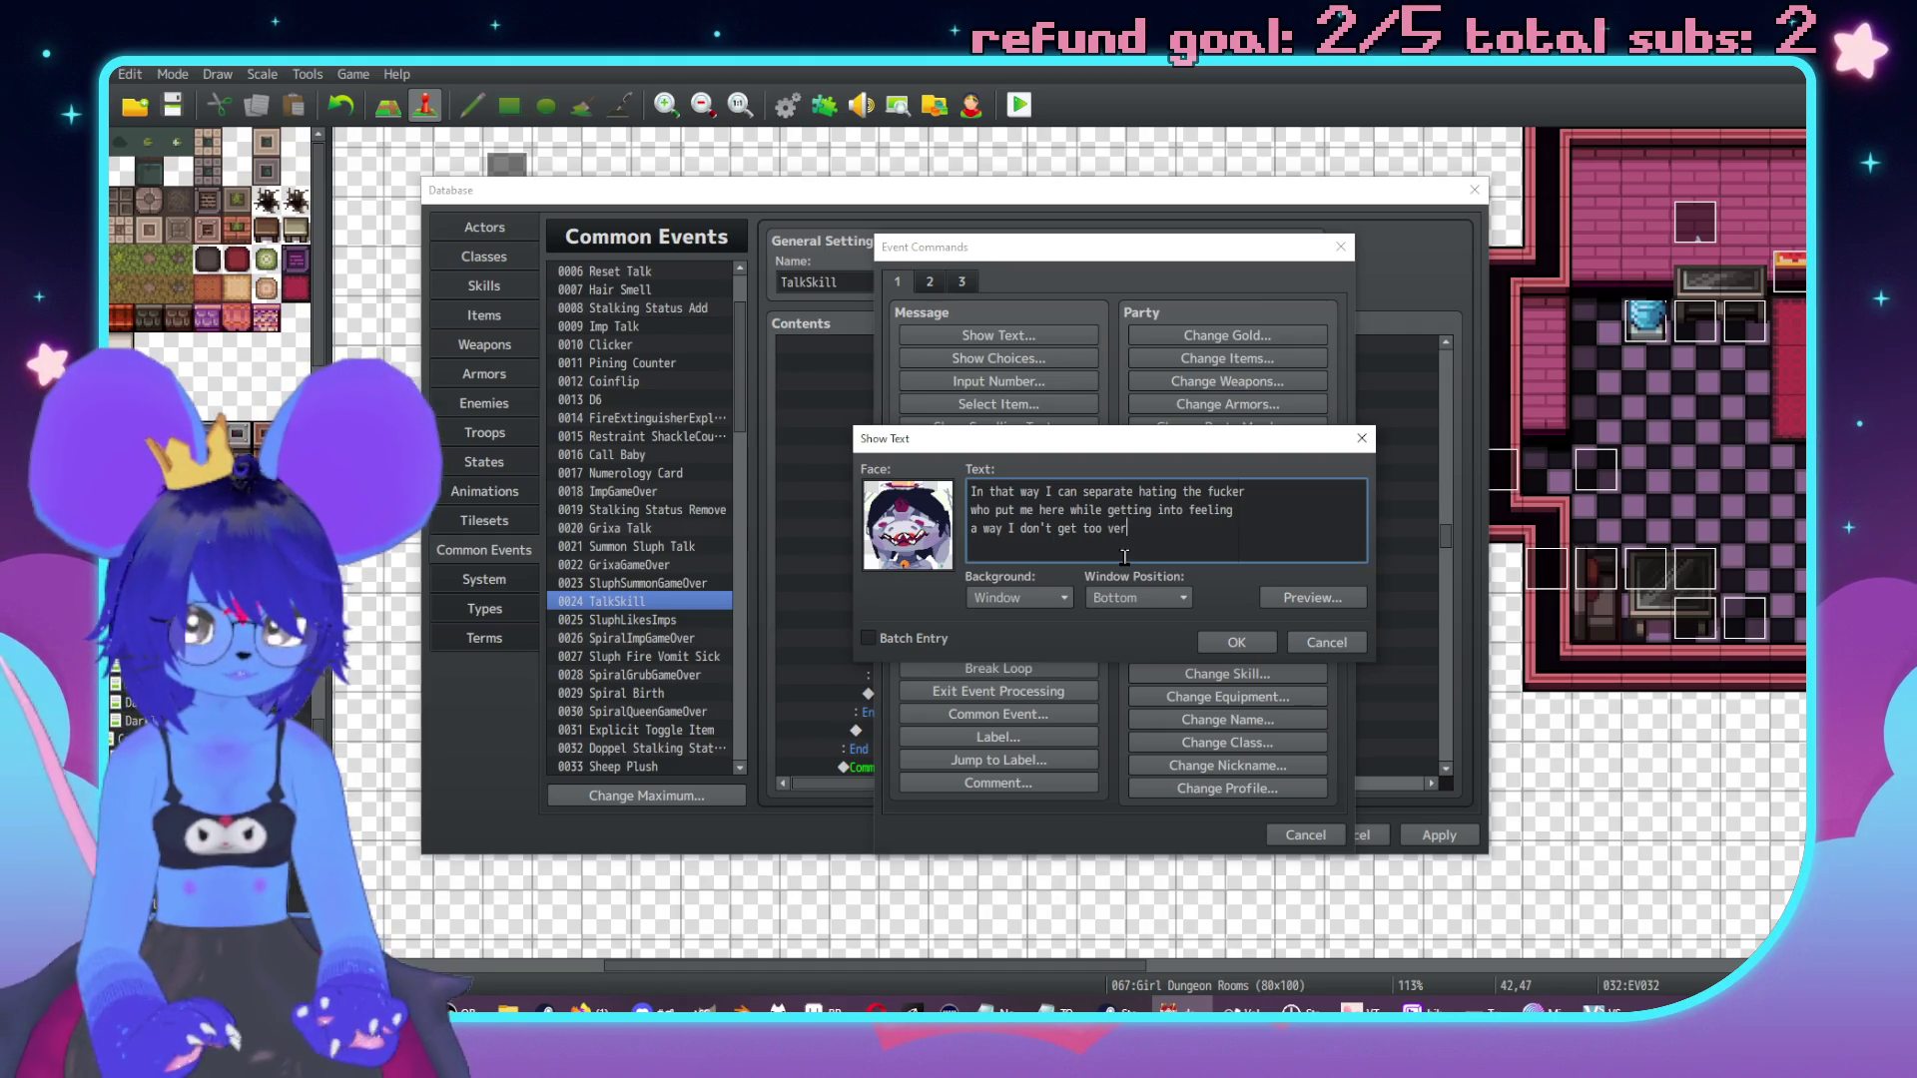
pyautogui.press('BackSpace')
pyautogui.press('BackSpace')
pyautogui.write('ten')
pyautogui.press('Left')
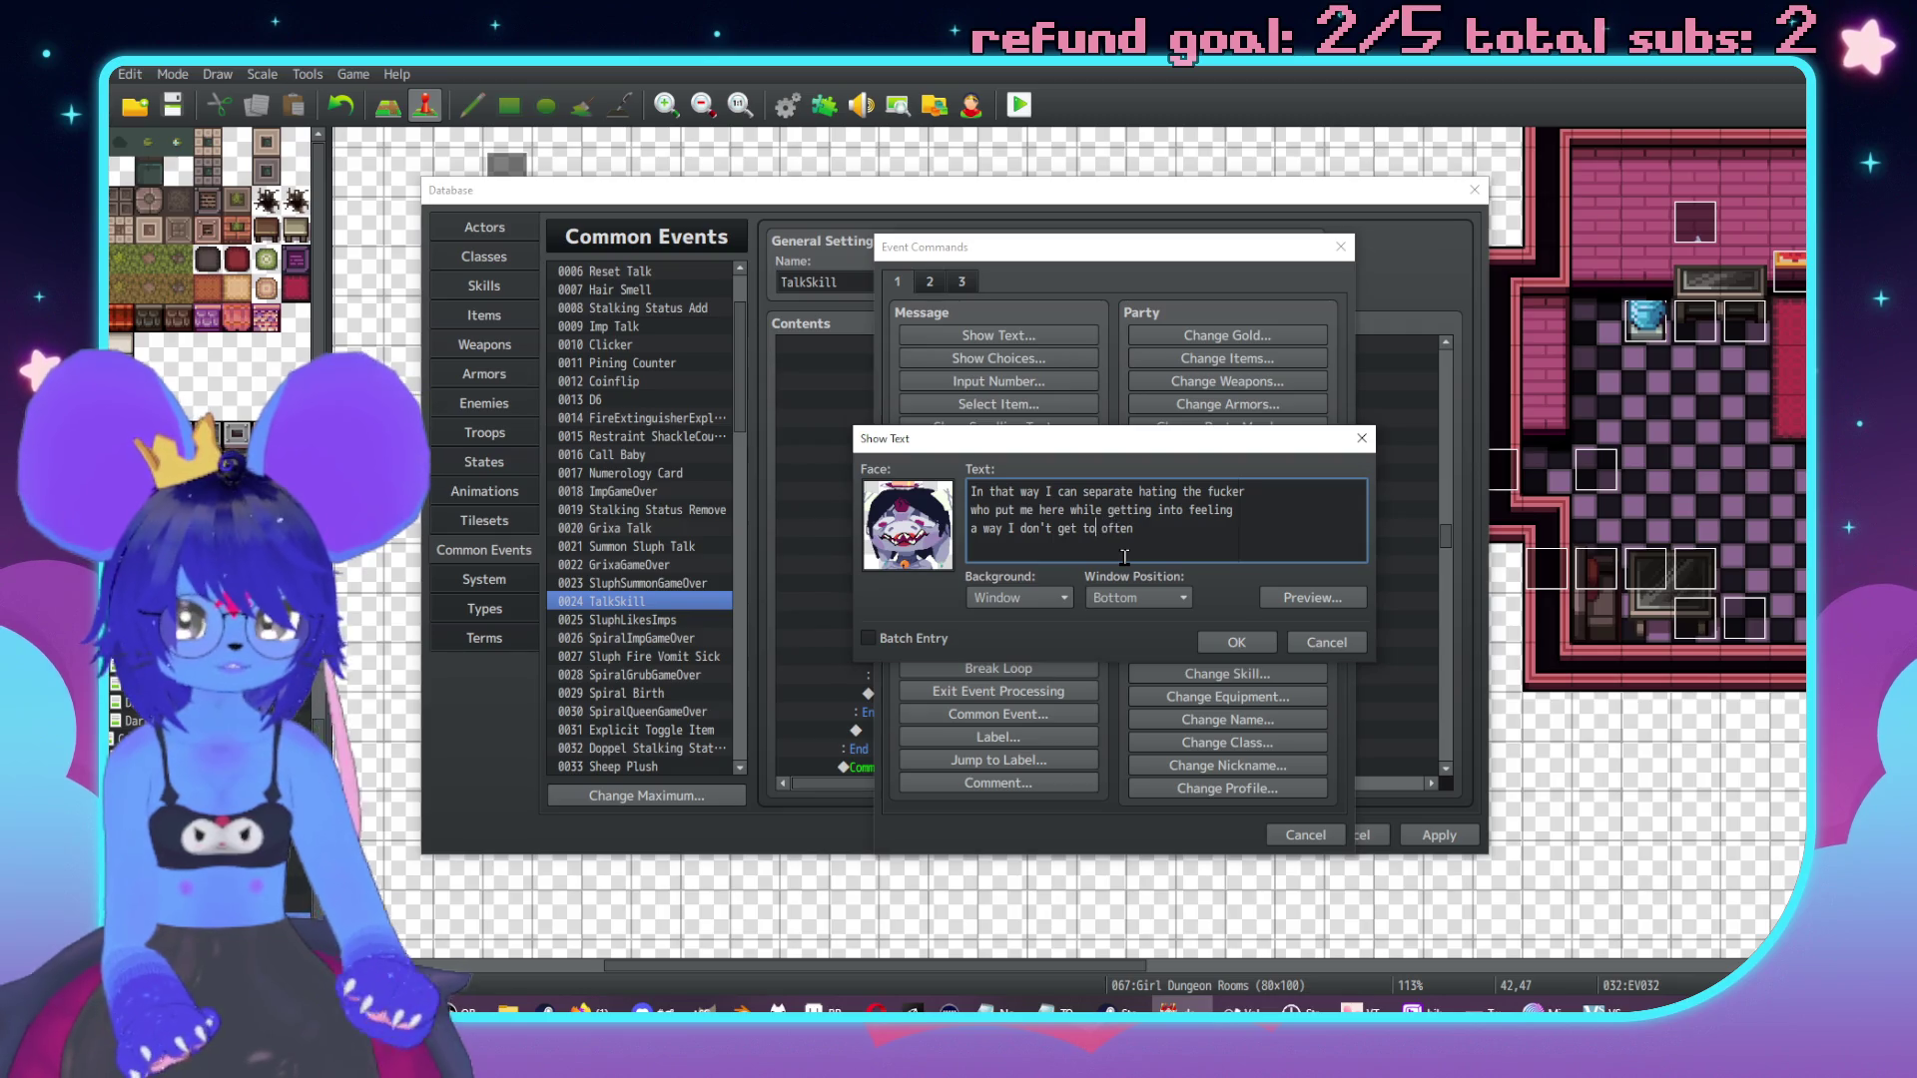
pyautogui.press('BackSpace')
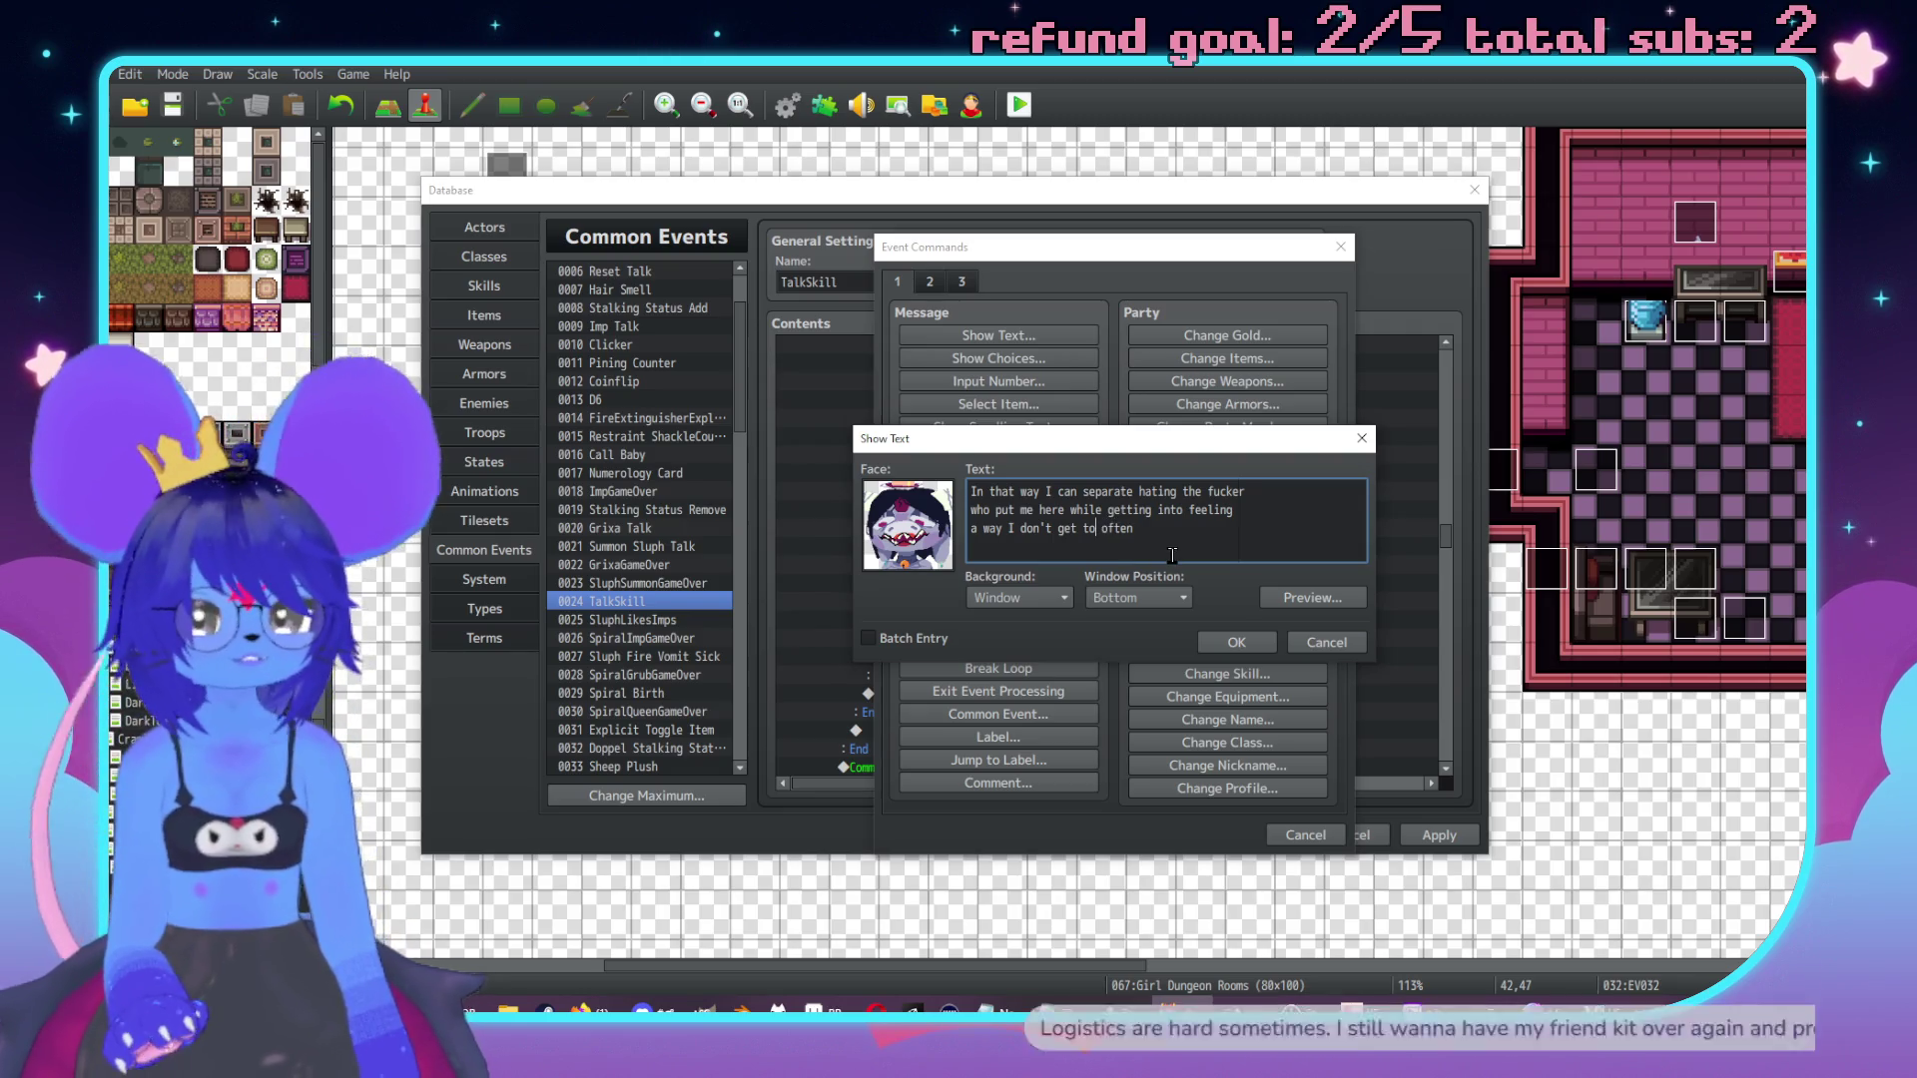
pyautogui.write('experience')
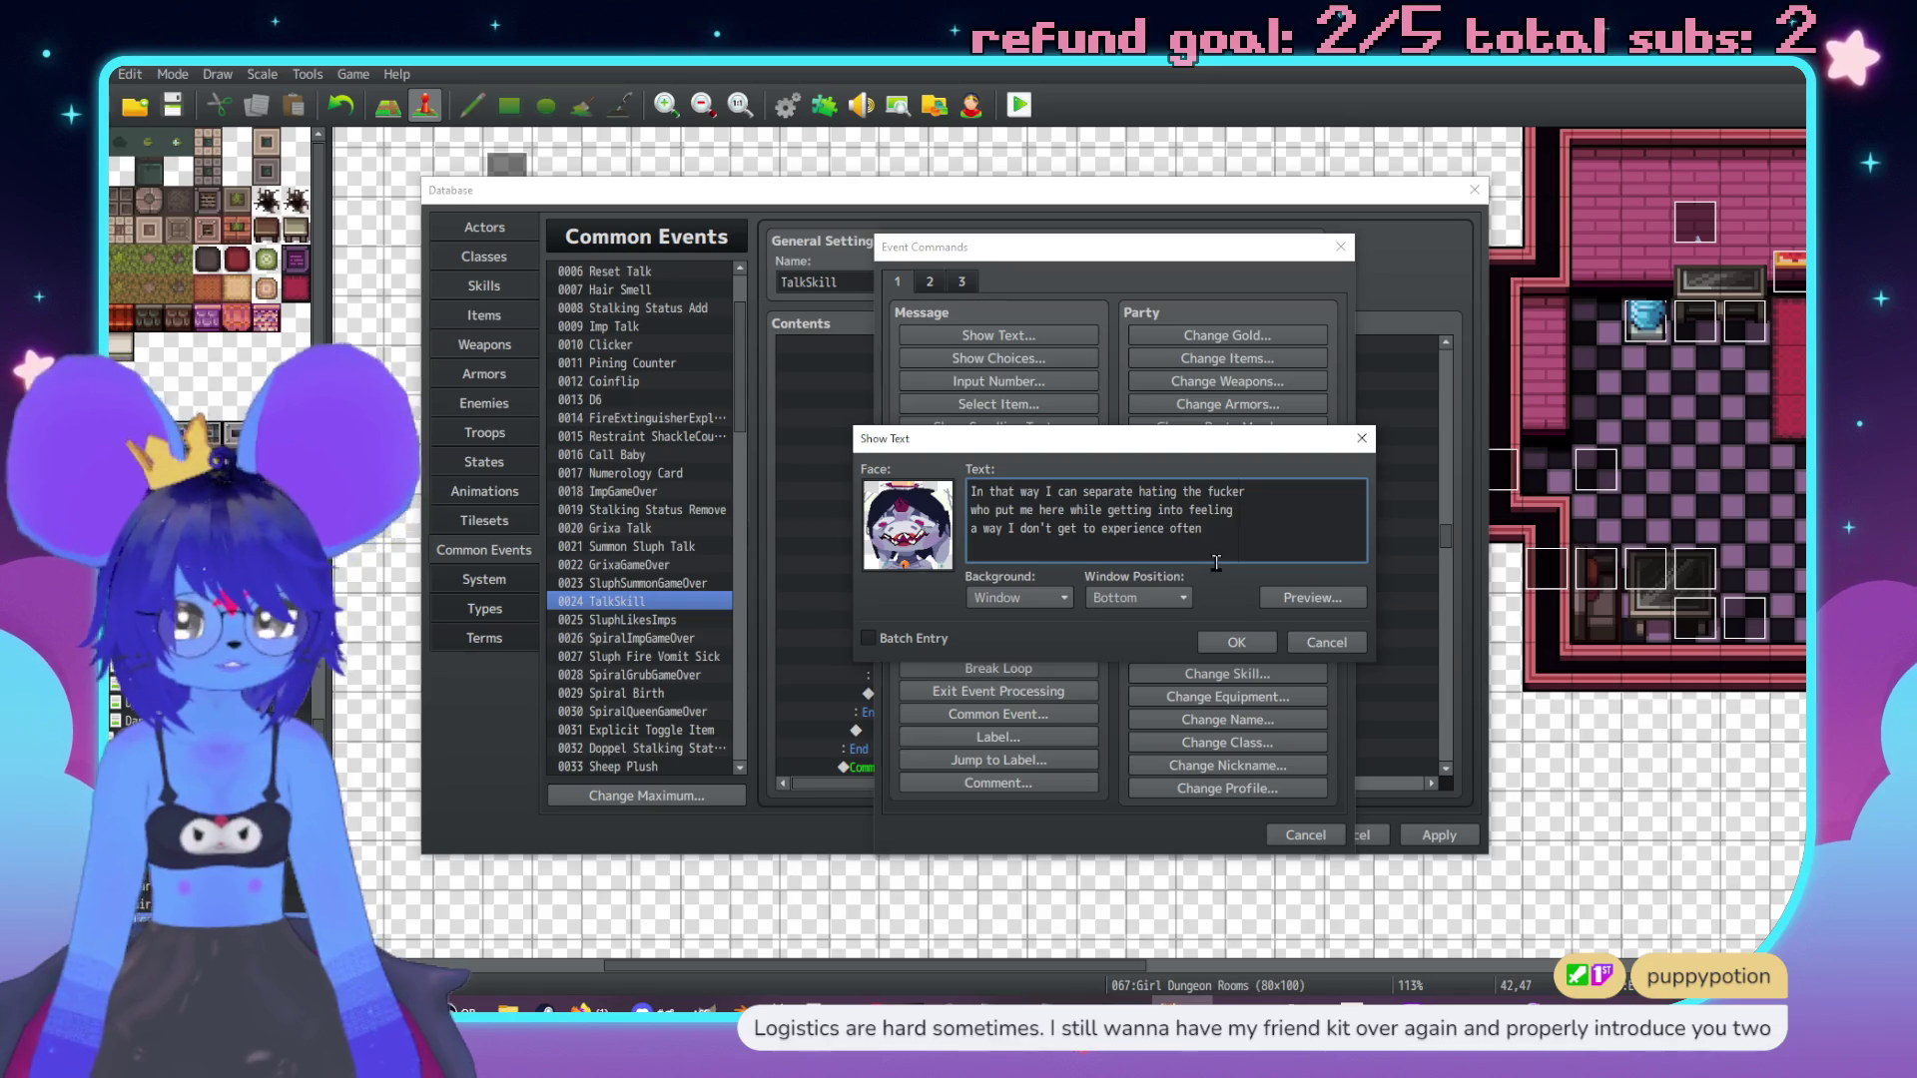
pyautogui.click(1238, 643)
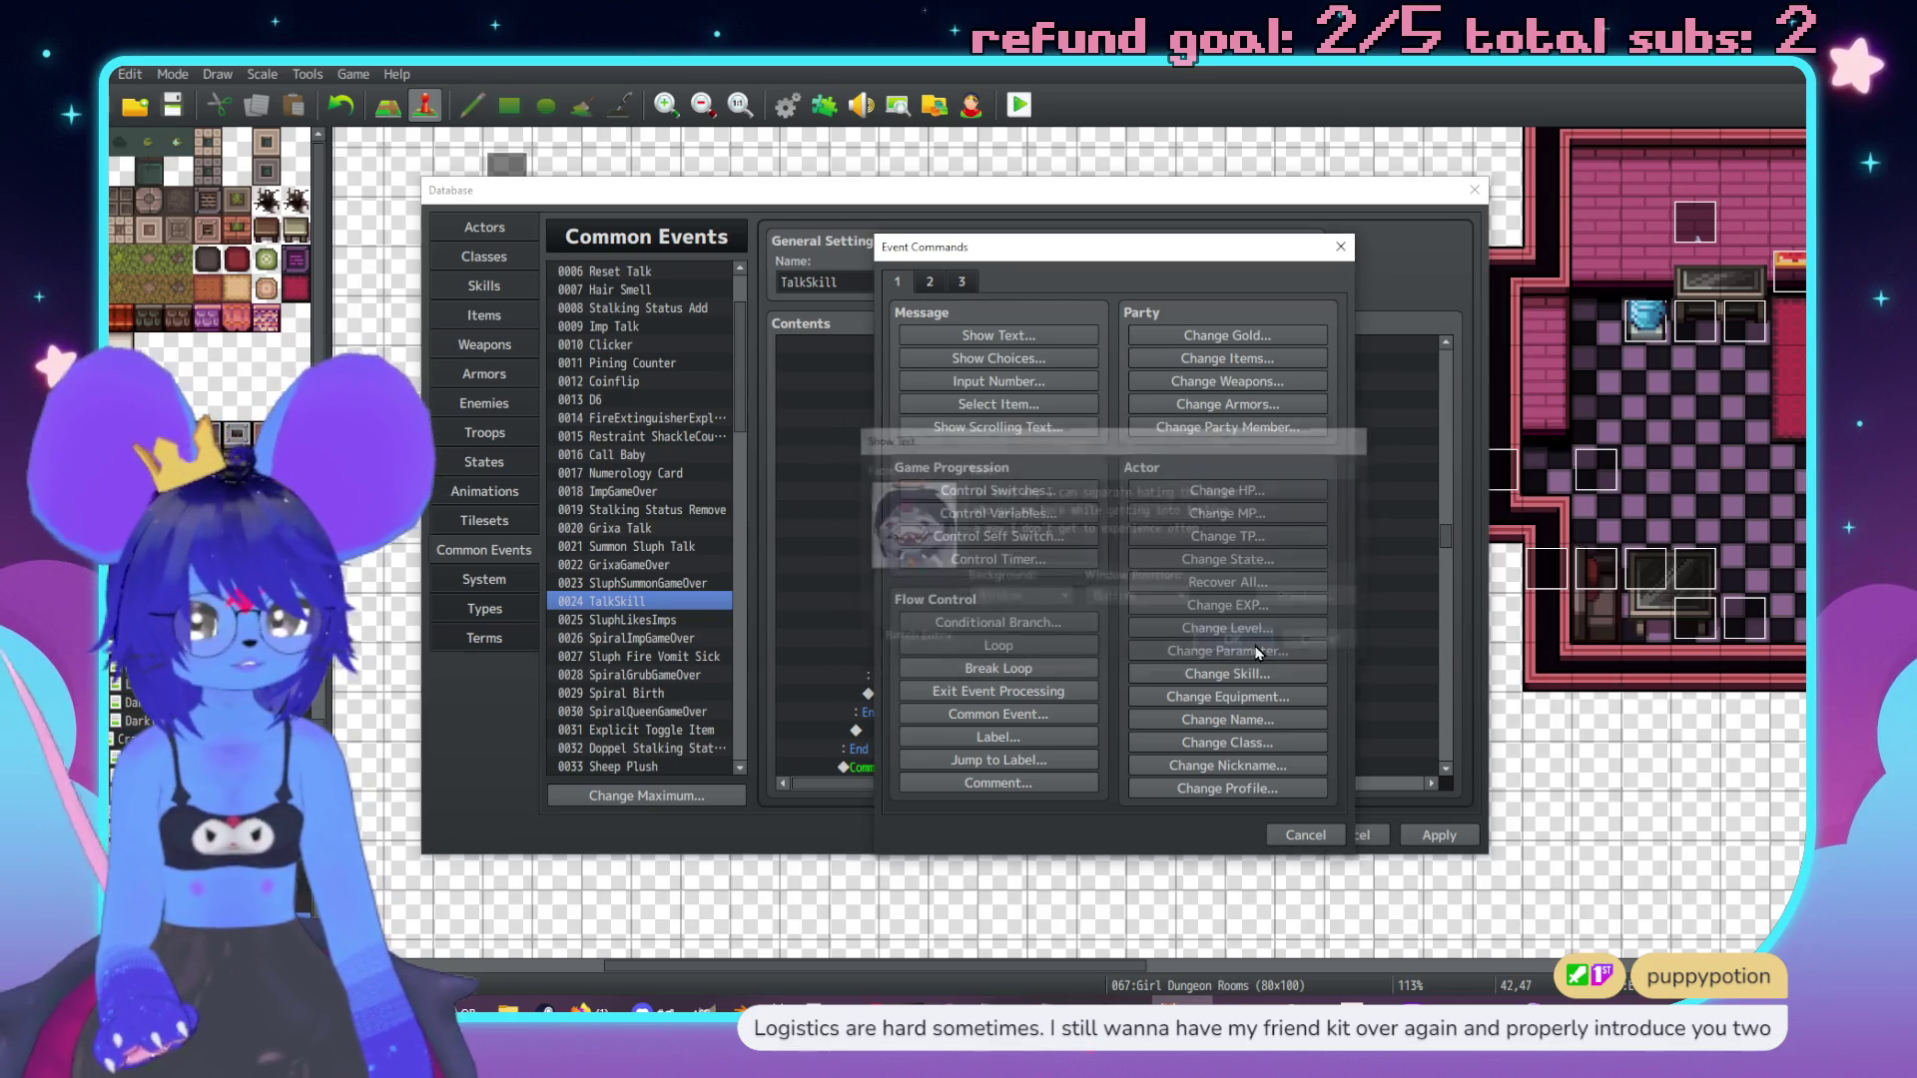
# Copy the Imp Talk call with its text and paste it at the end of the Checker branch.
pyautogui.scroll(1, 971, 563)
pyautogui.click(1005, 456)
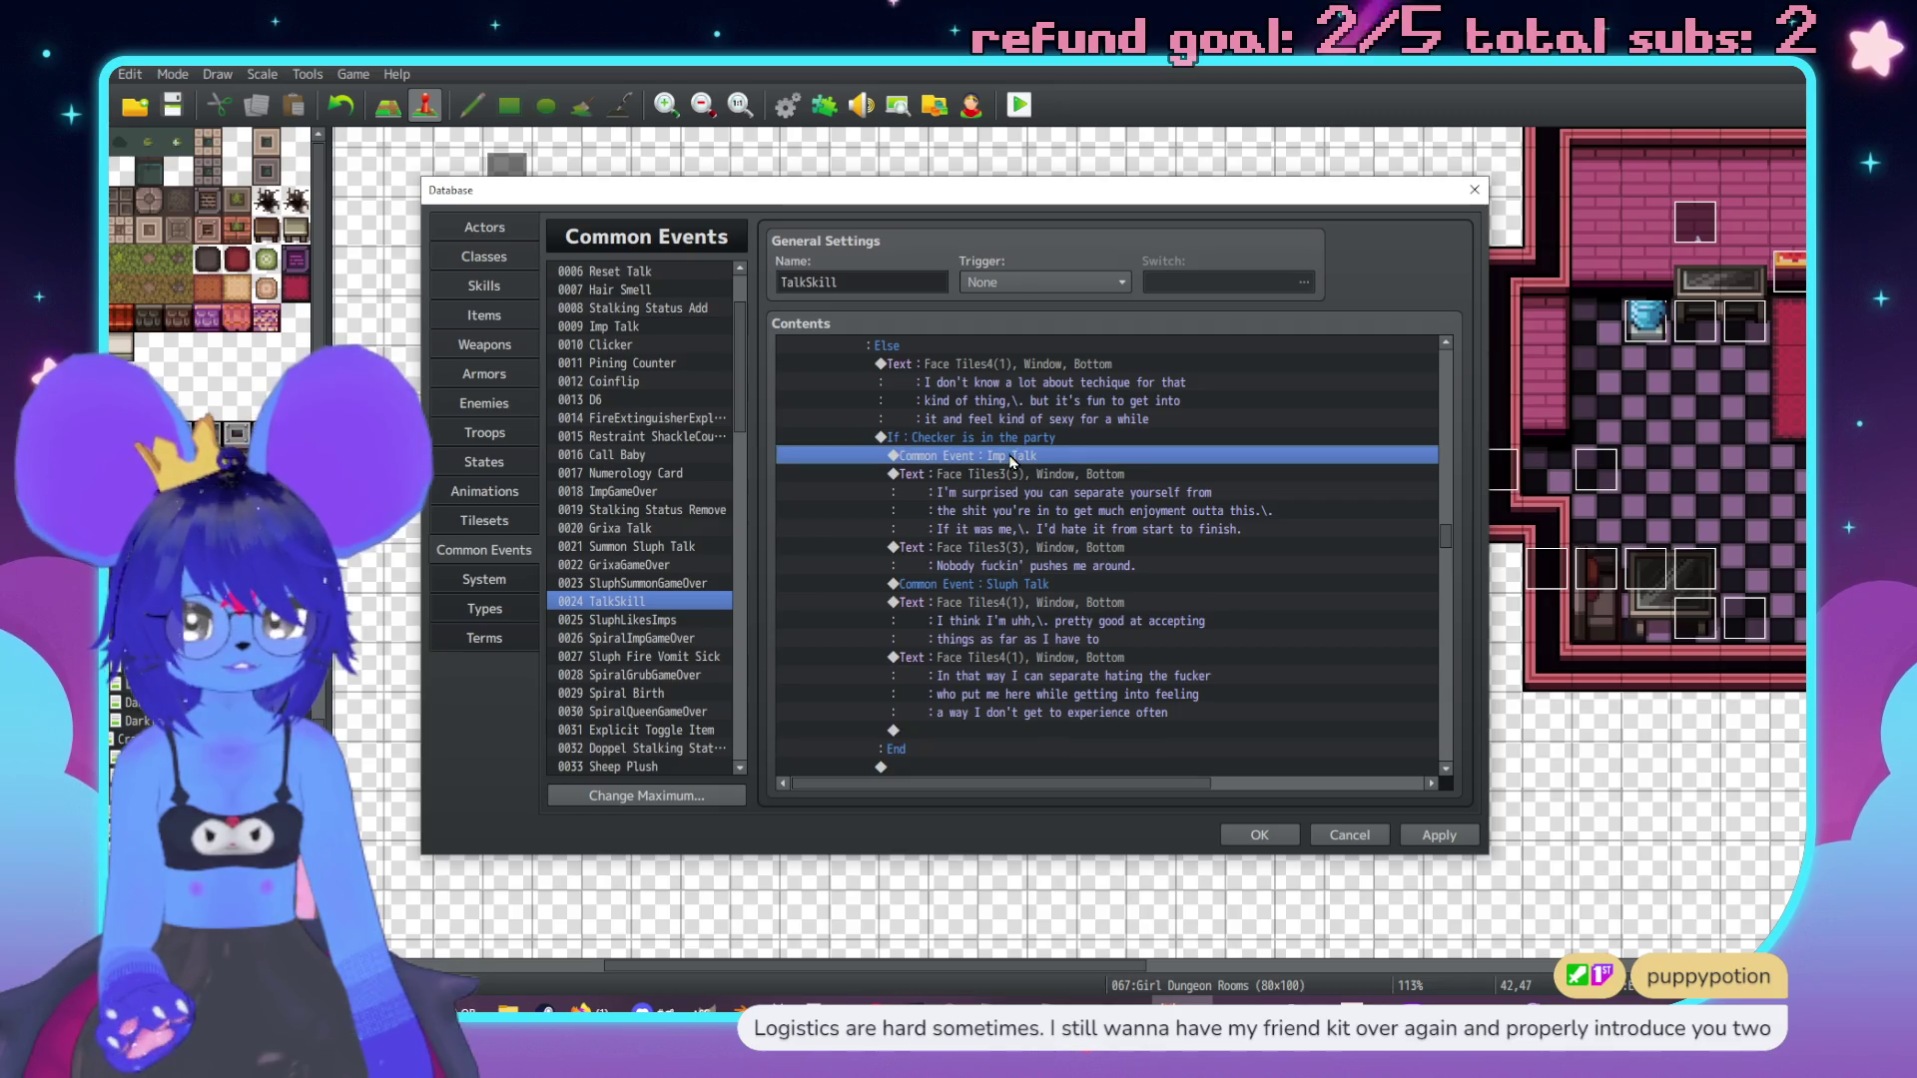
pyautogui.press('Insert')
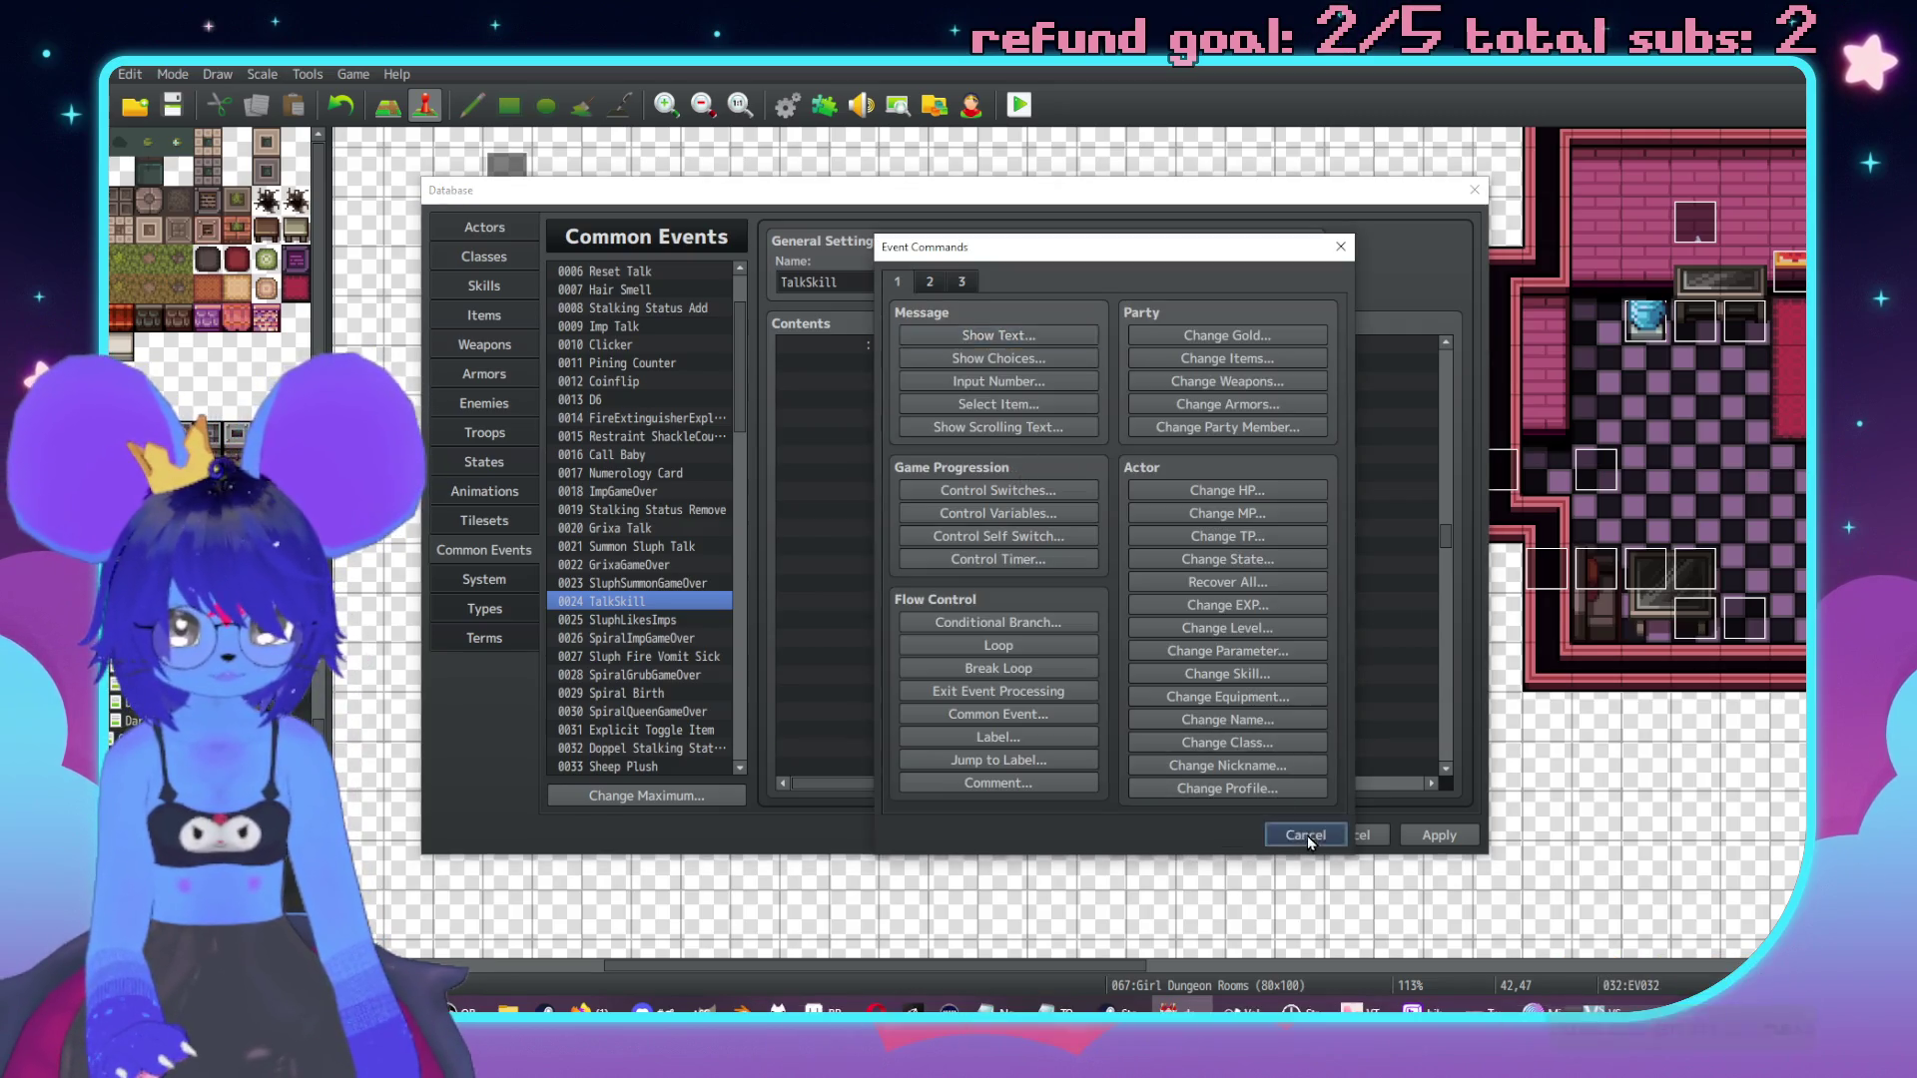
pyautogui.click(1308, 835)
pyautogui.keyDown('shift'); pyautogui.click(1000, 537); pyautogui.keyUp('shift')
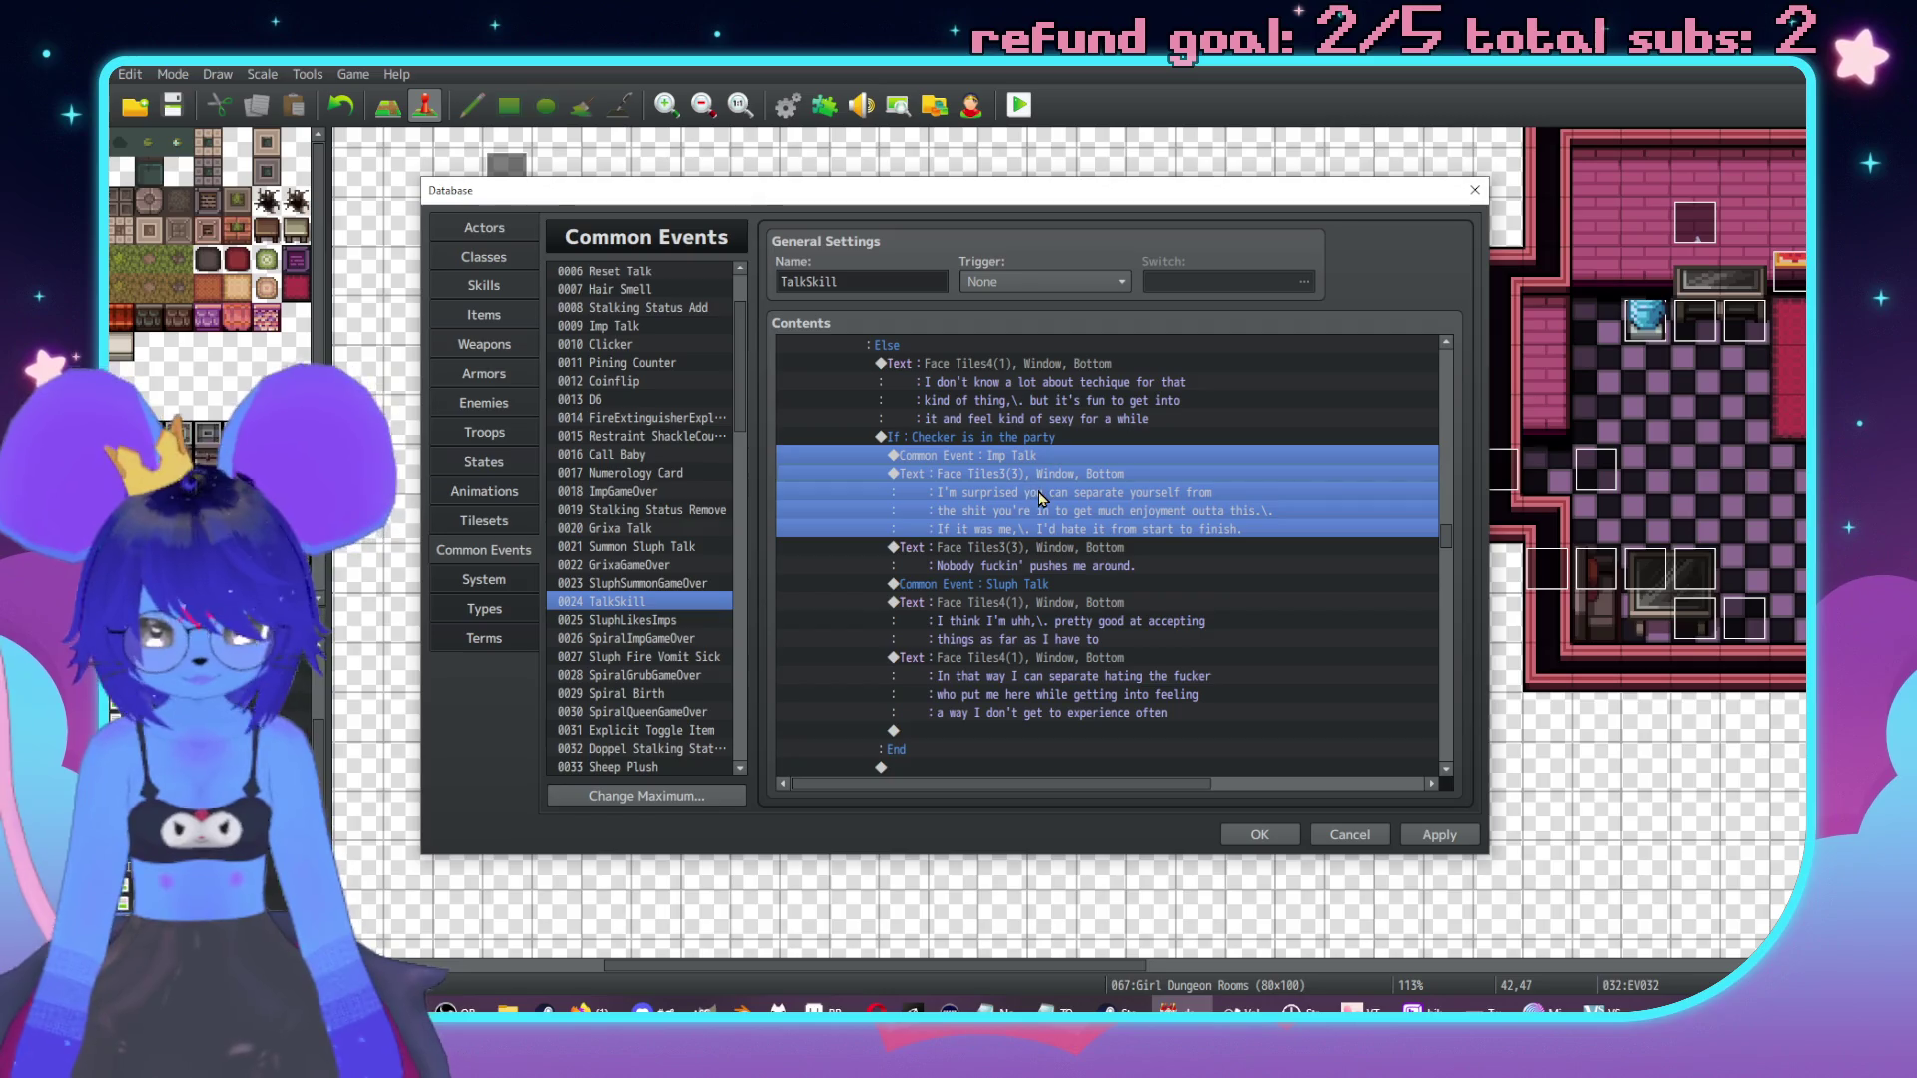
pyautogui.scroll(-2, 1011, 639)
pyautogui.hotkey('ctrl', 'c')
pyautogui.click(1010, 639)
pyautogui.hotkey('ctrl', 'v')
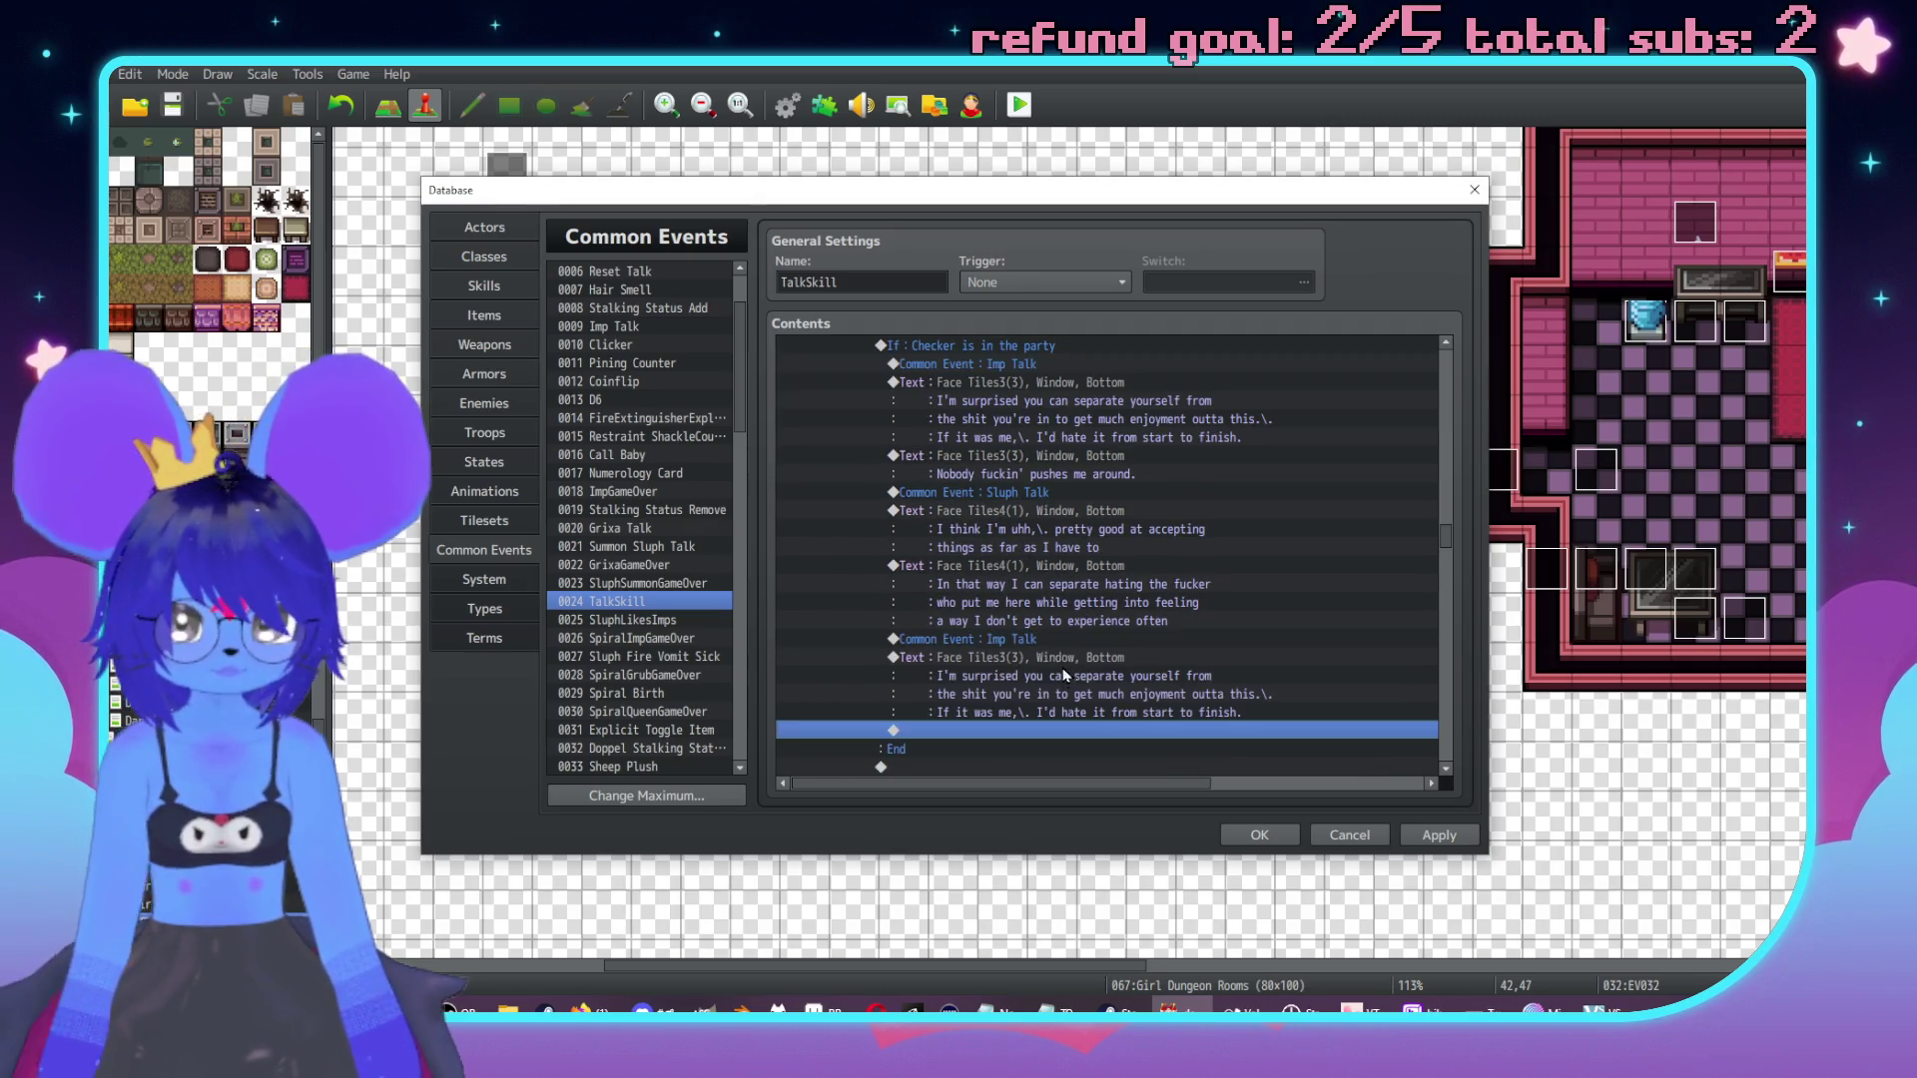
# Rewrite the pasted imp reply as 'Hm.. That seems like a useful ability', plus a compromising follow-up line.
pyautogui.doubleClick(1089, 679)
pyautogui.write('Hm')
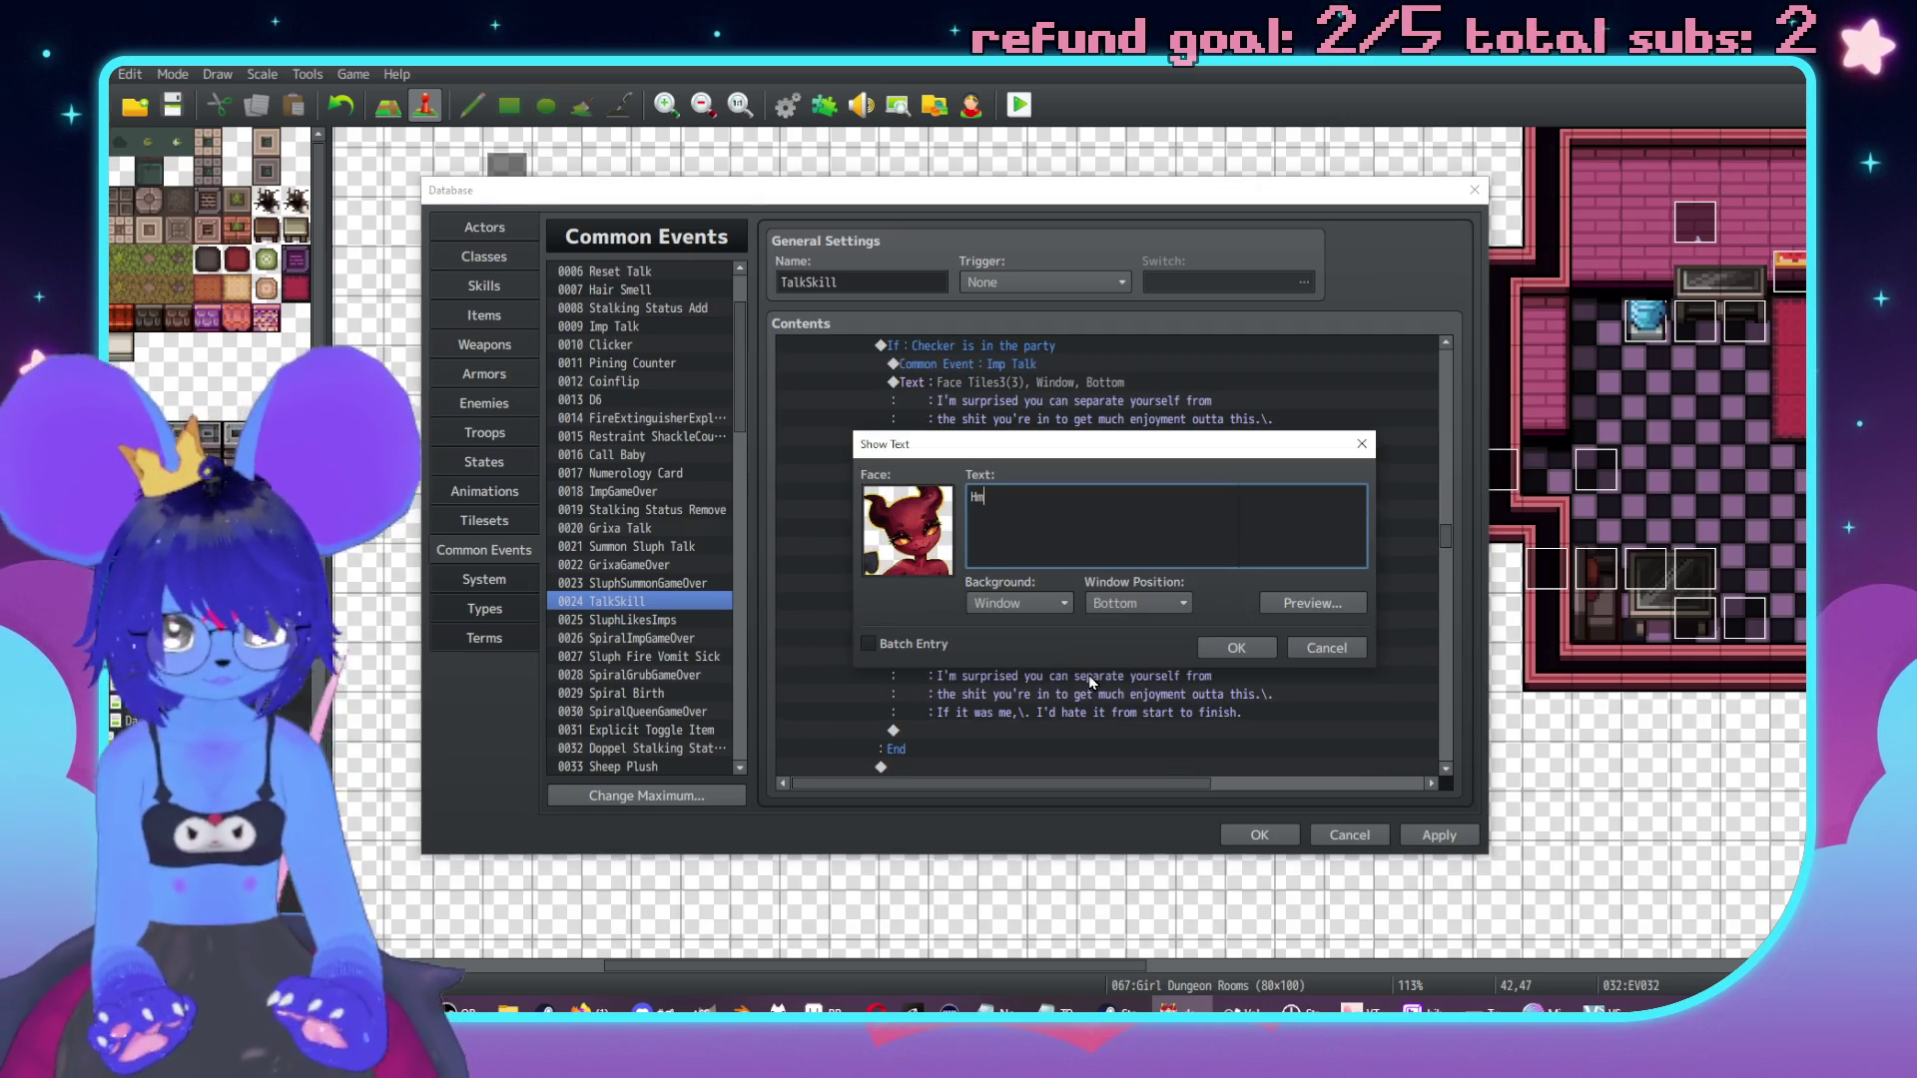
pyautogui.write('..\\..\\')
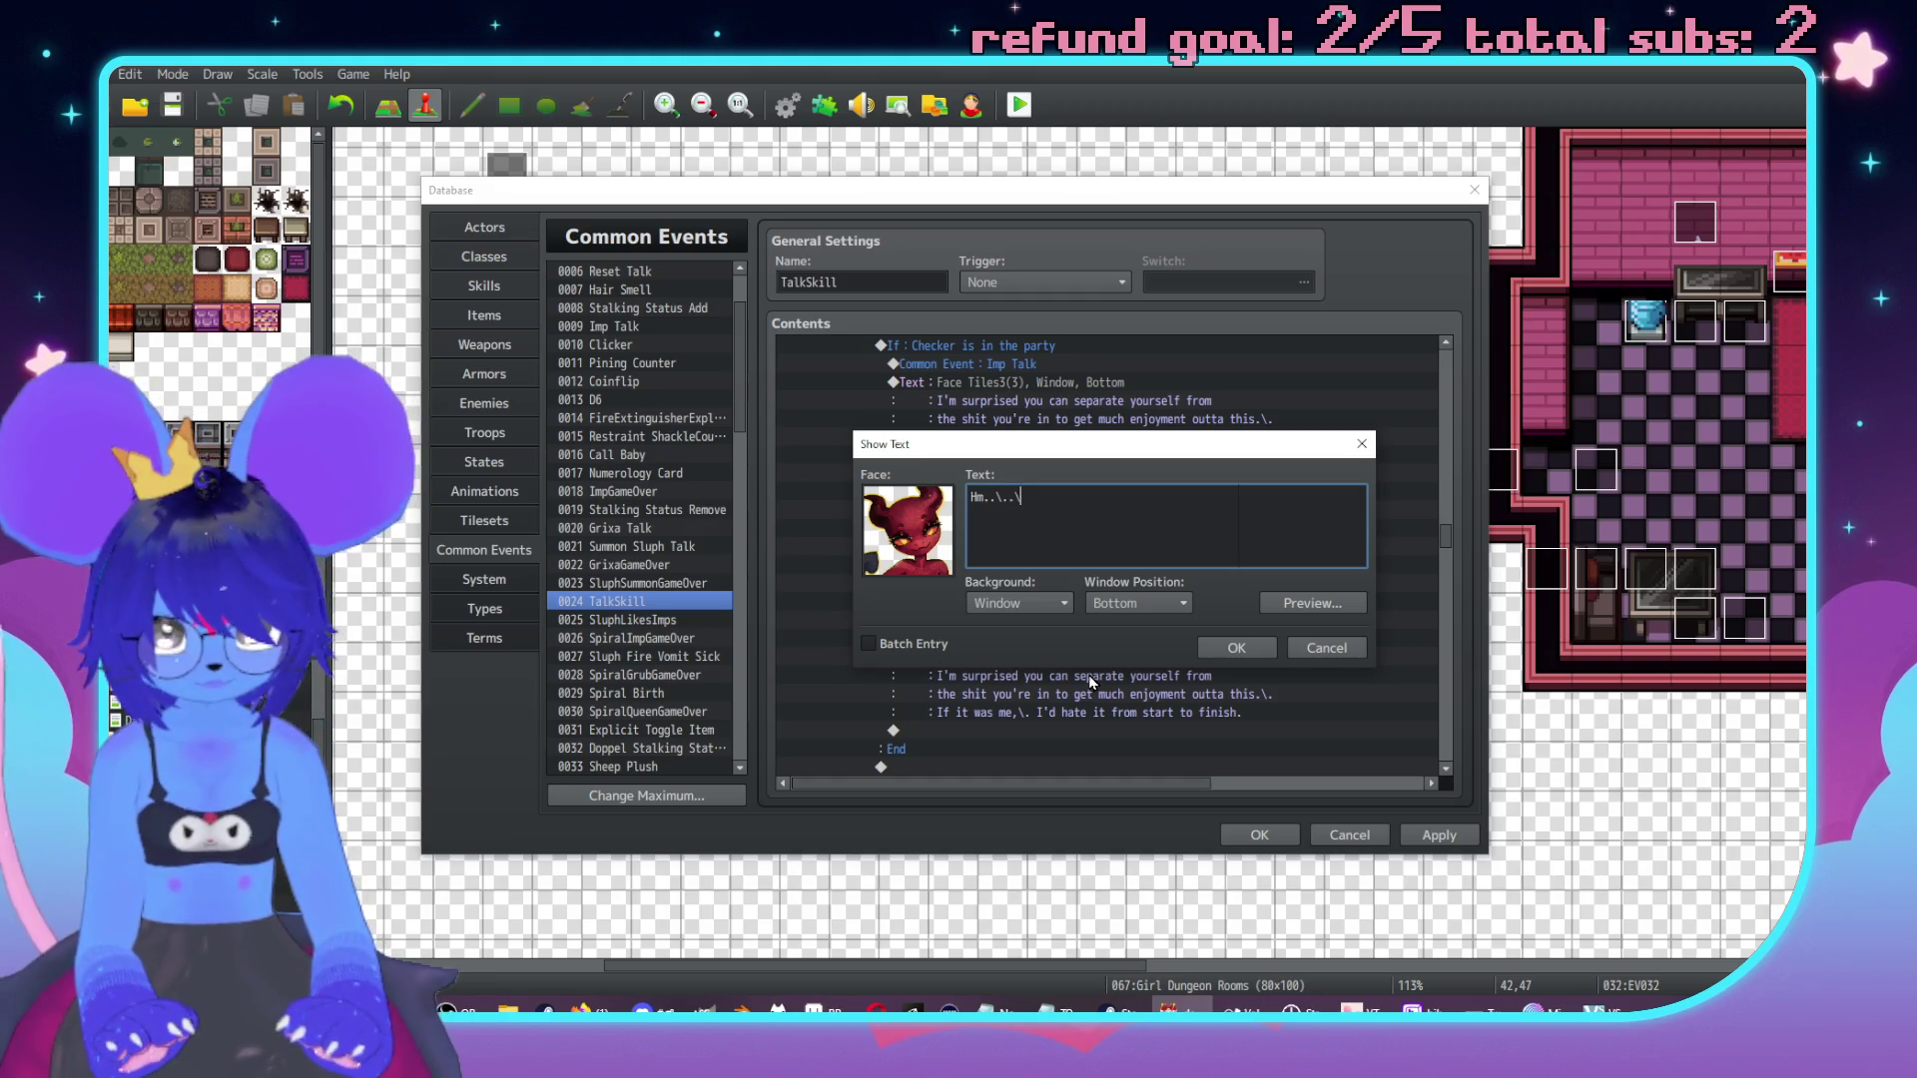
pyautogui.write('. Thatems ')
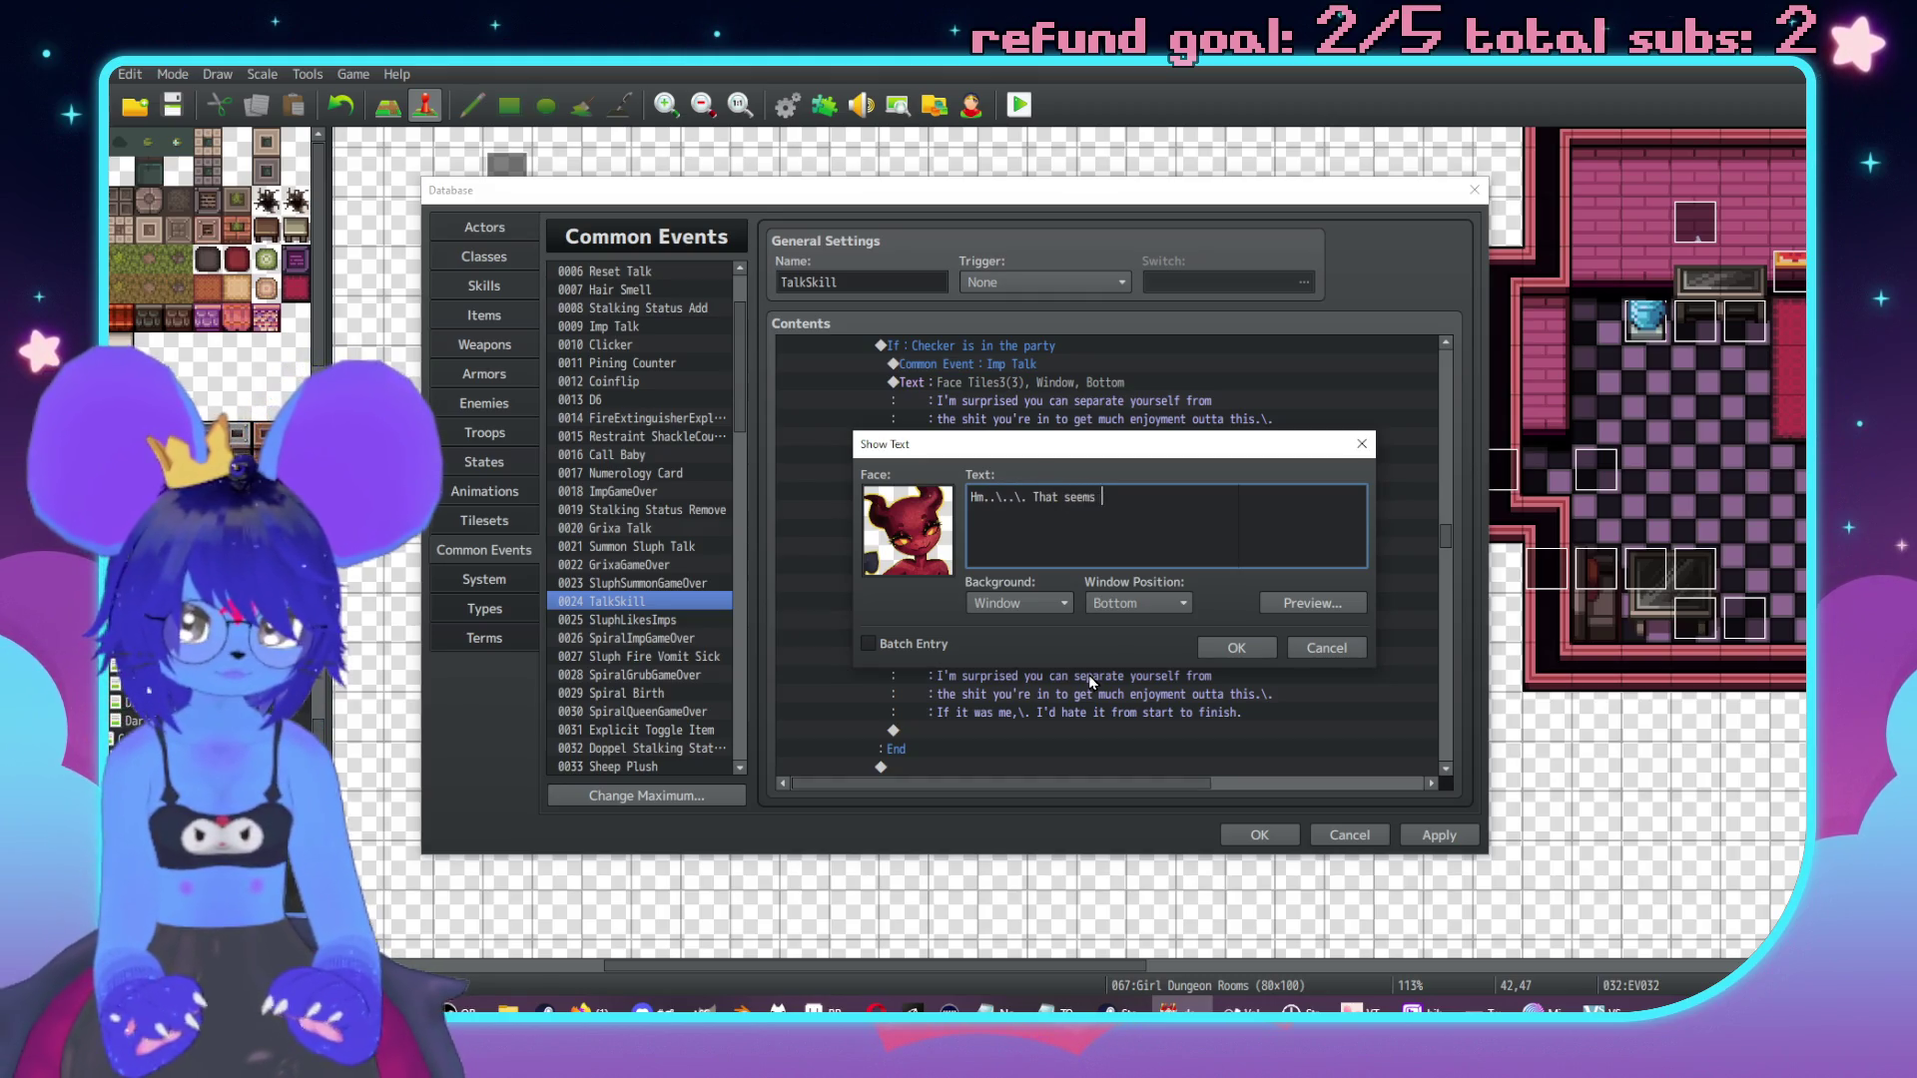
pyautogui.write('like a useful')
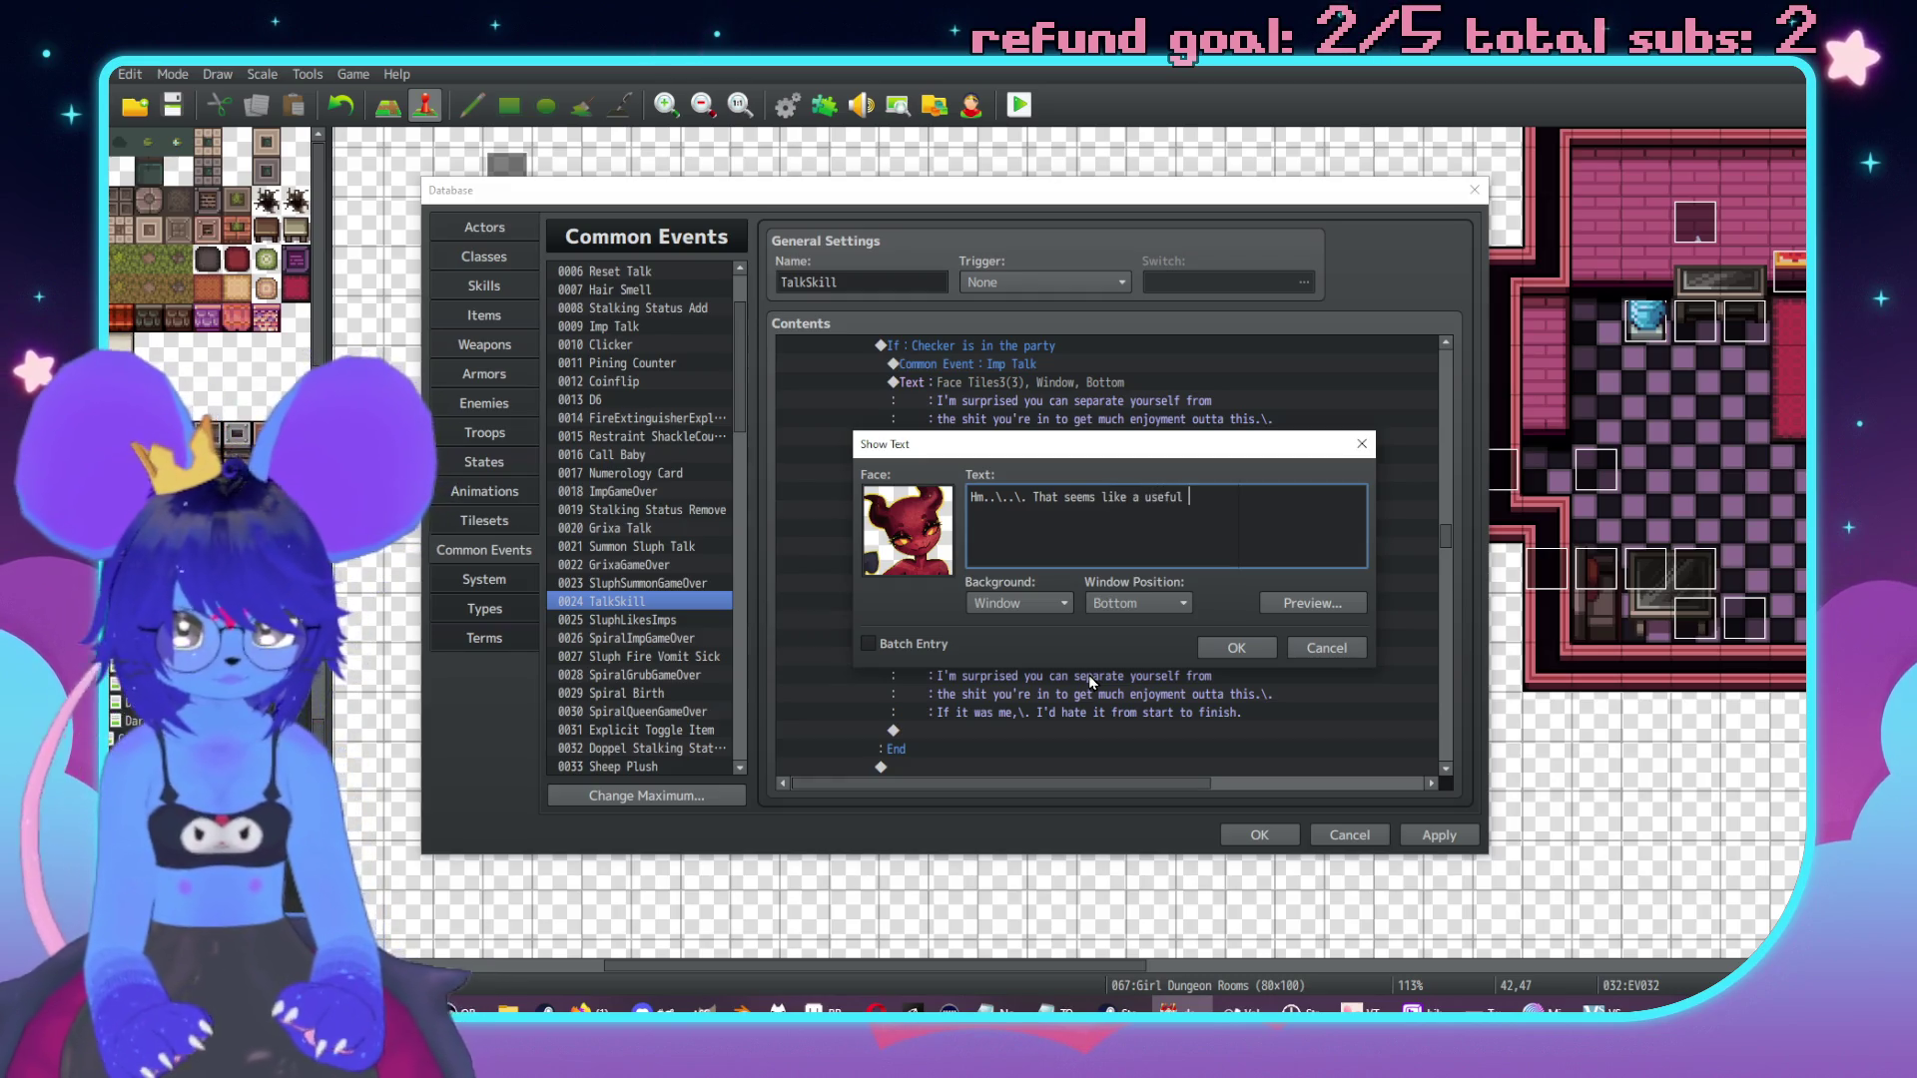
pyautogui.write('.')
pyautogui.press('Return')
pyautogui.write('tho')
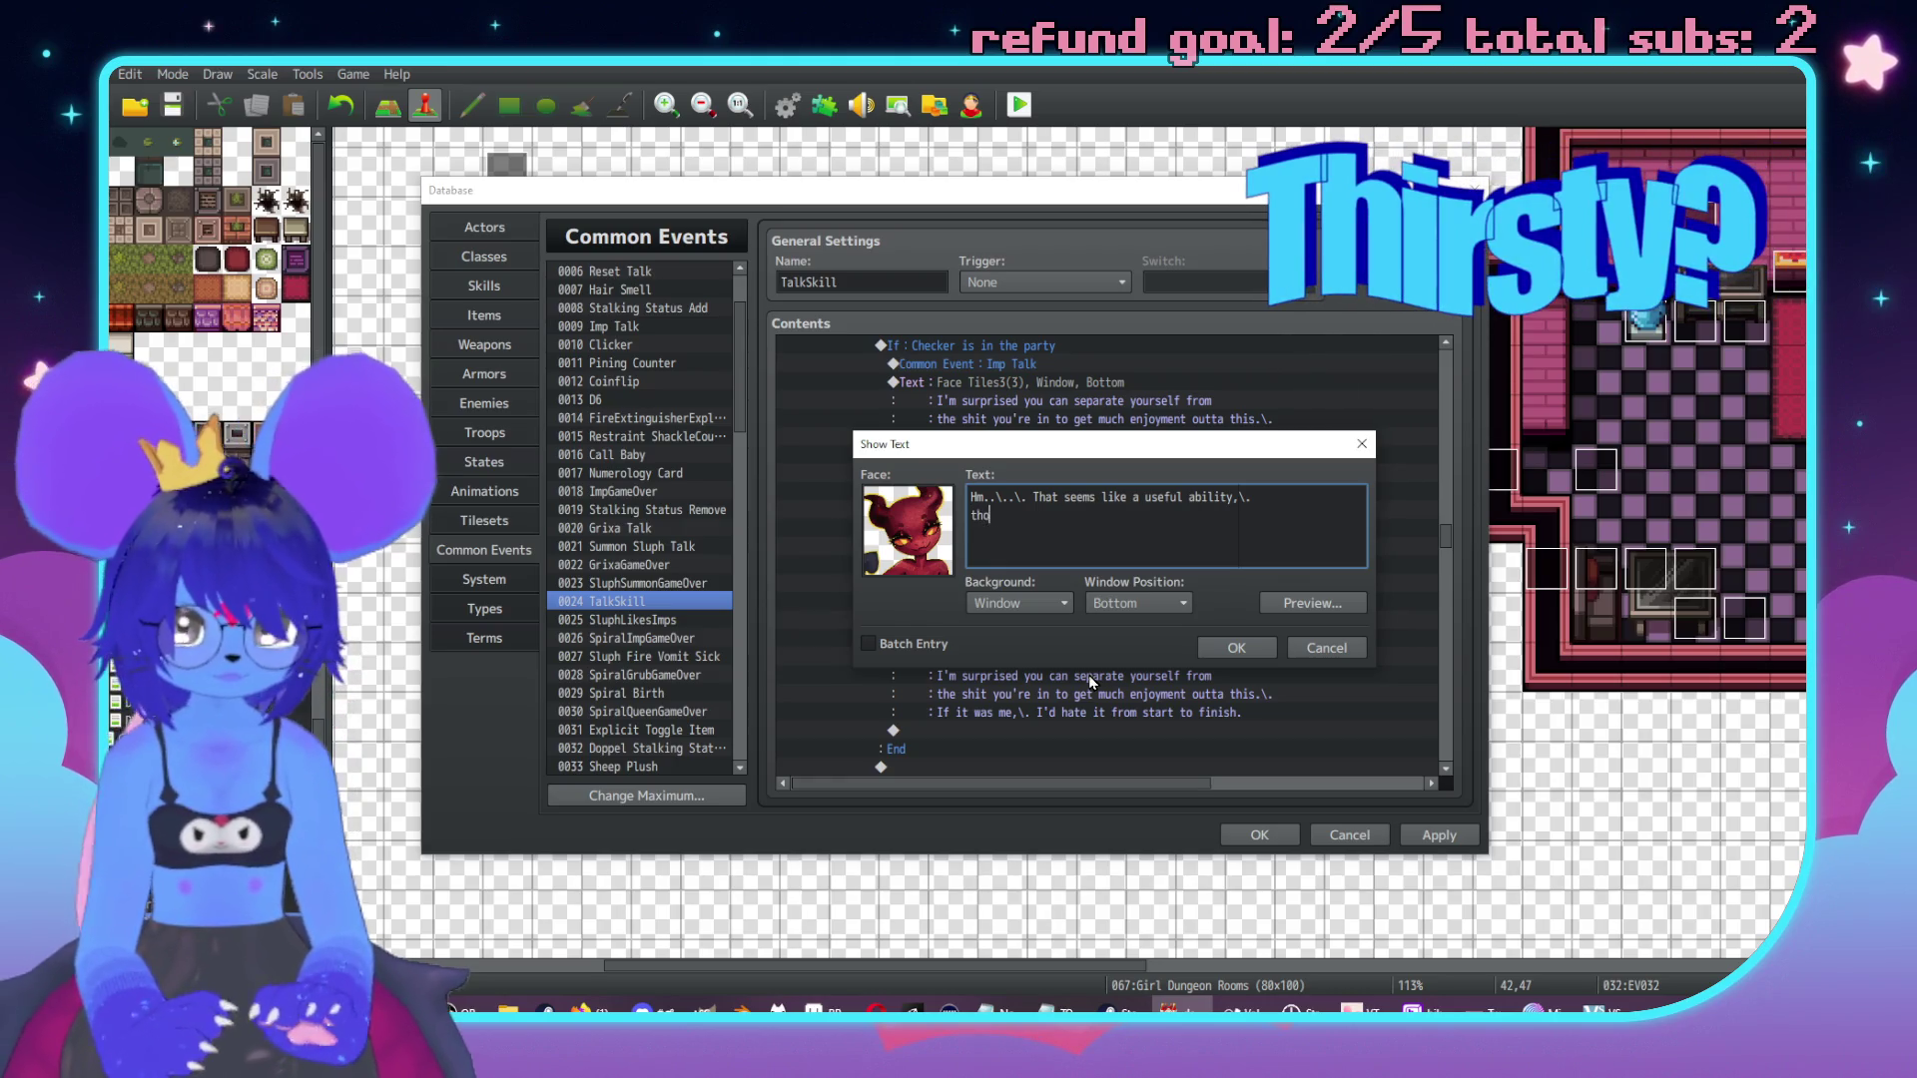
pyautogui.write('ugh Id')
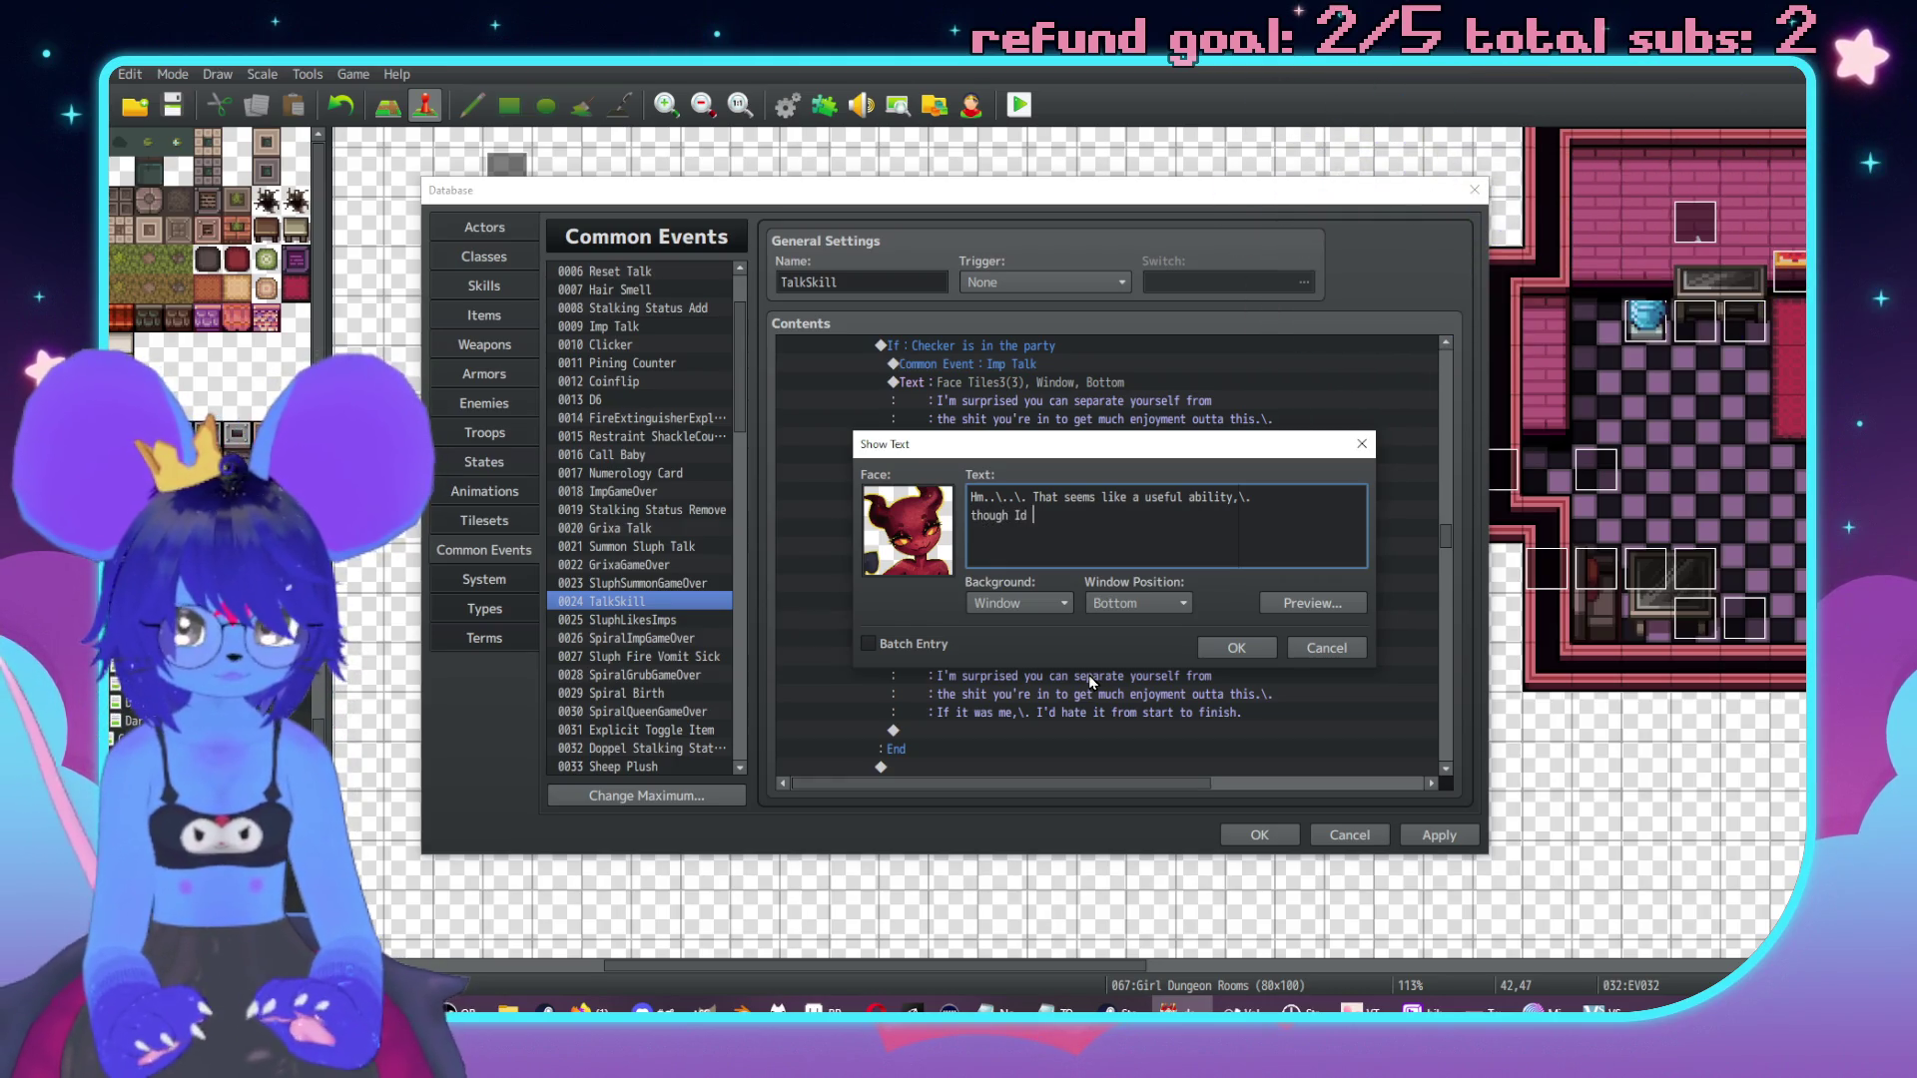
pyautogui.press('BackSpace')
pyautogui.write("'d feel like I was compromising")
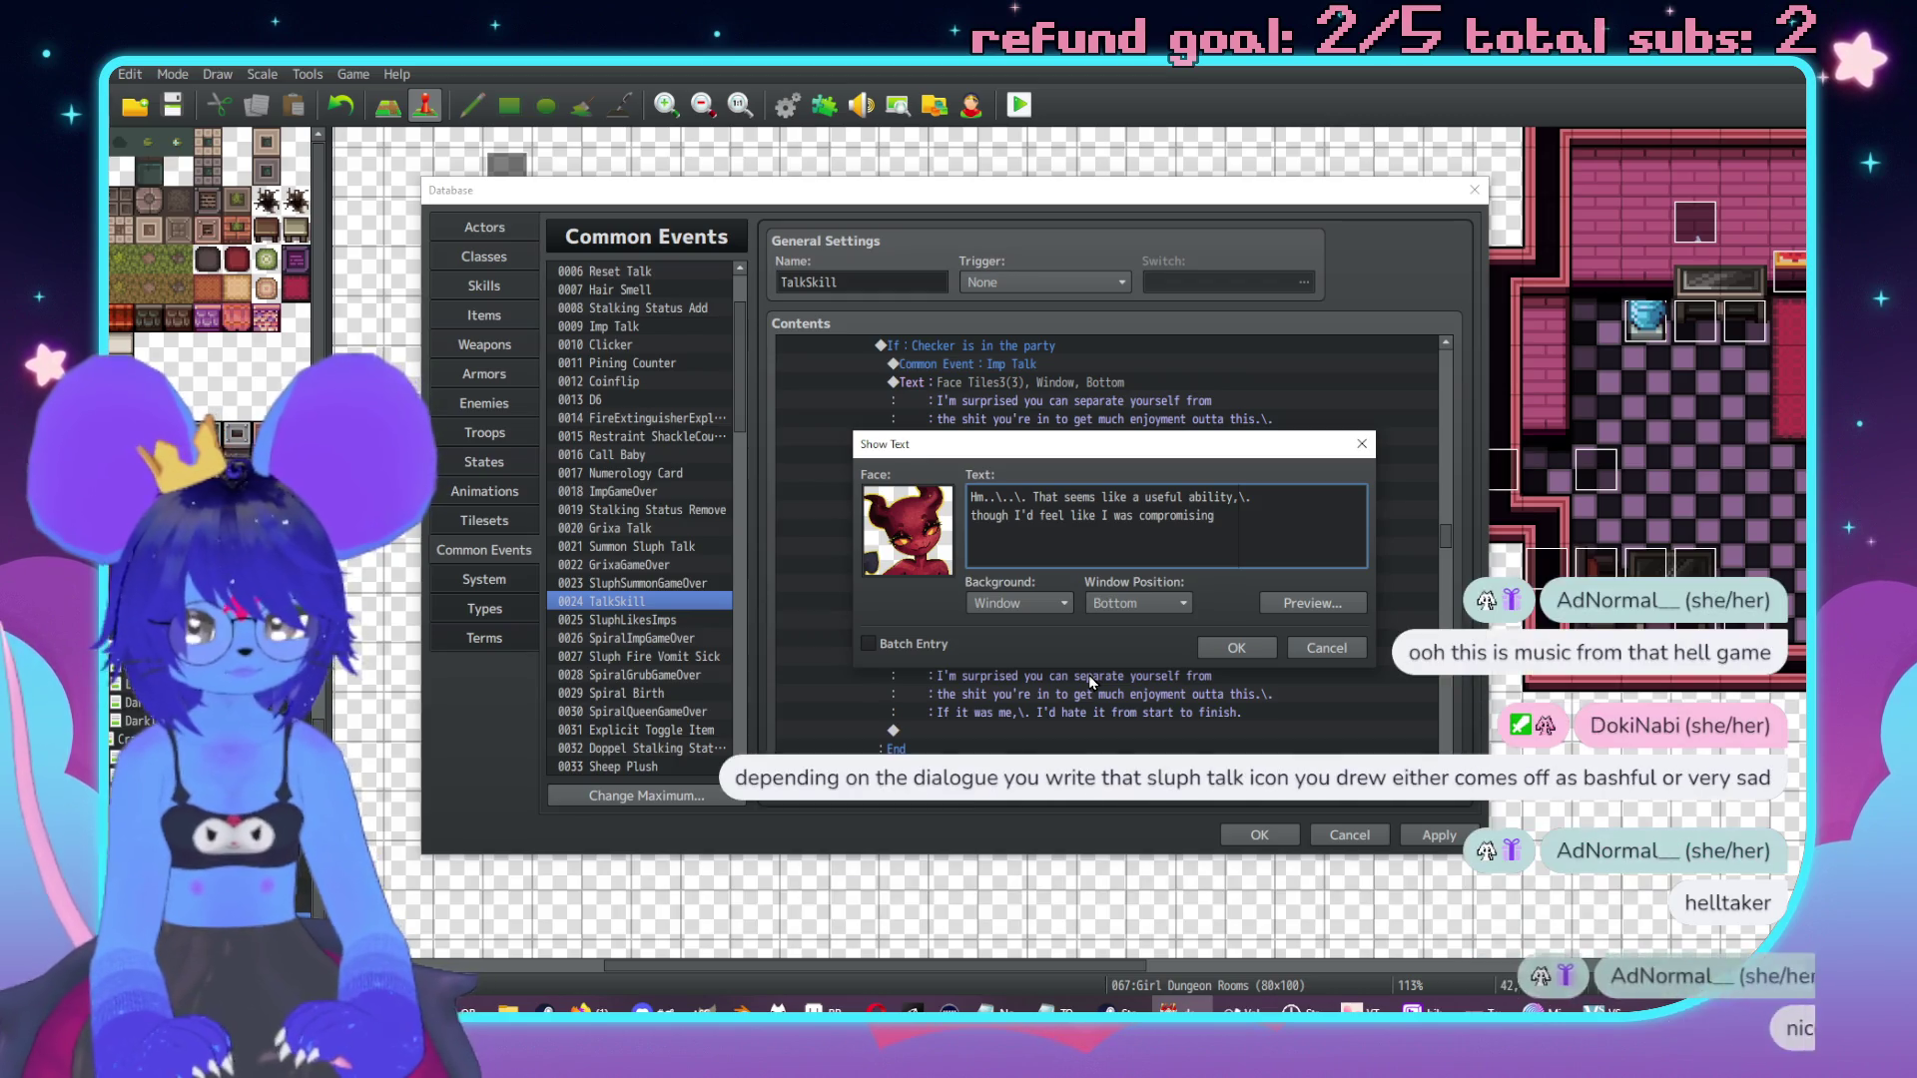
pyautogui.click(1241, 498)
pyautogui.press('BackSpace')
pyautogui.write('.')
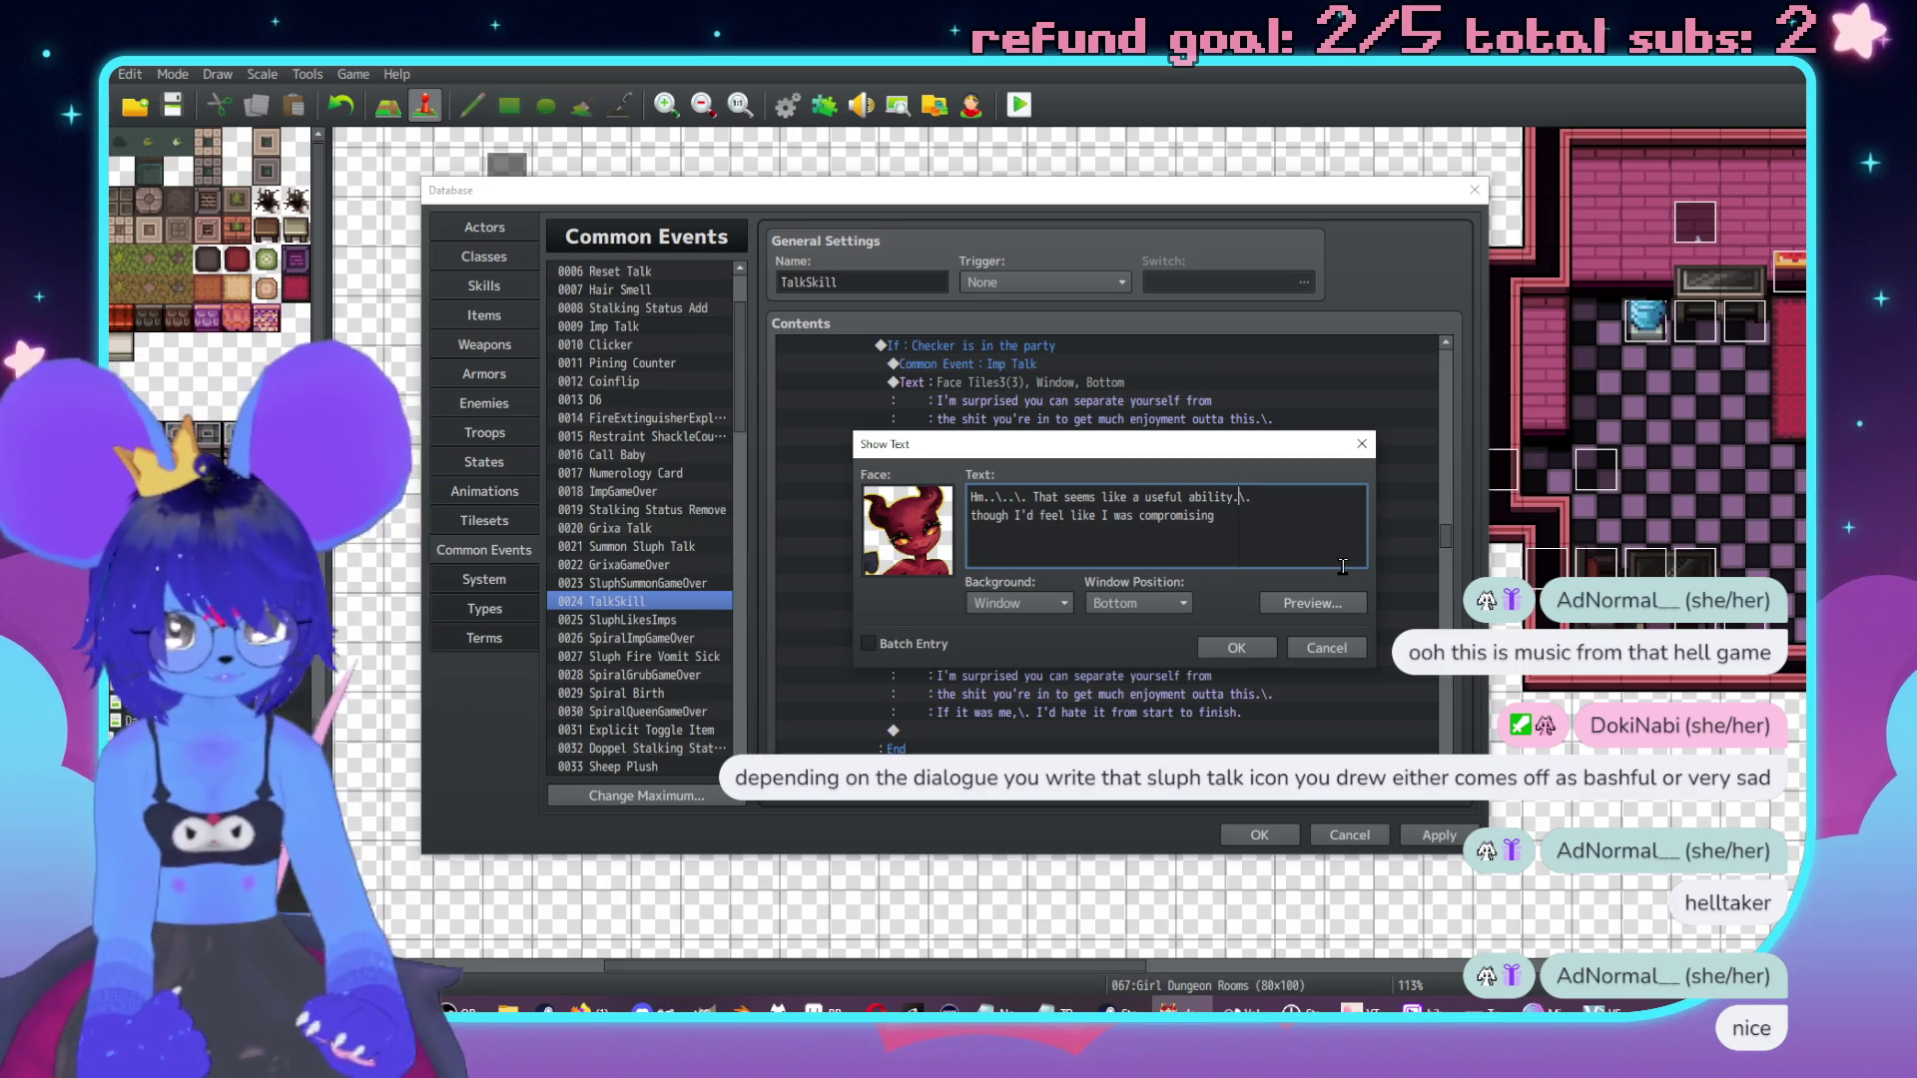
pyautogui.press('BackSpace')
pyautogui.press('BackSpace')
pyautogui.press('BackSpace')
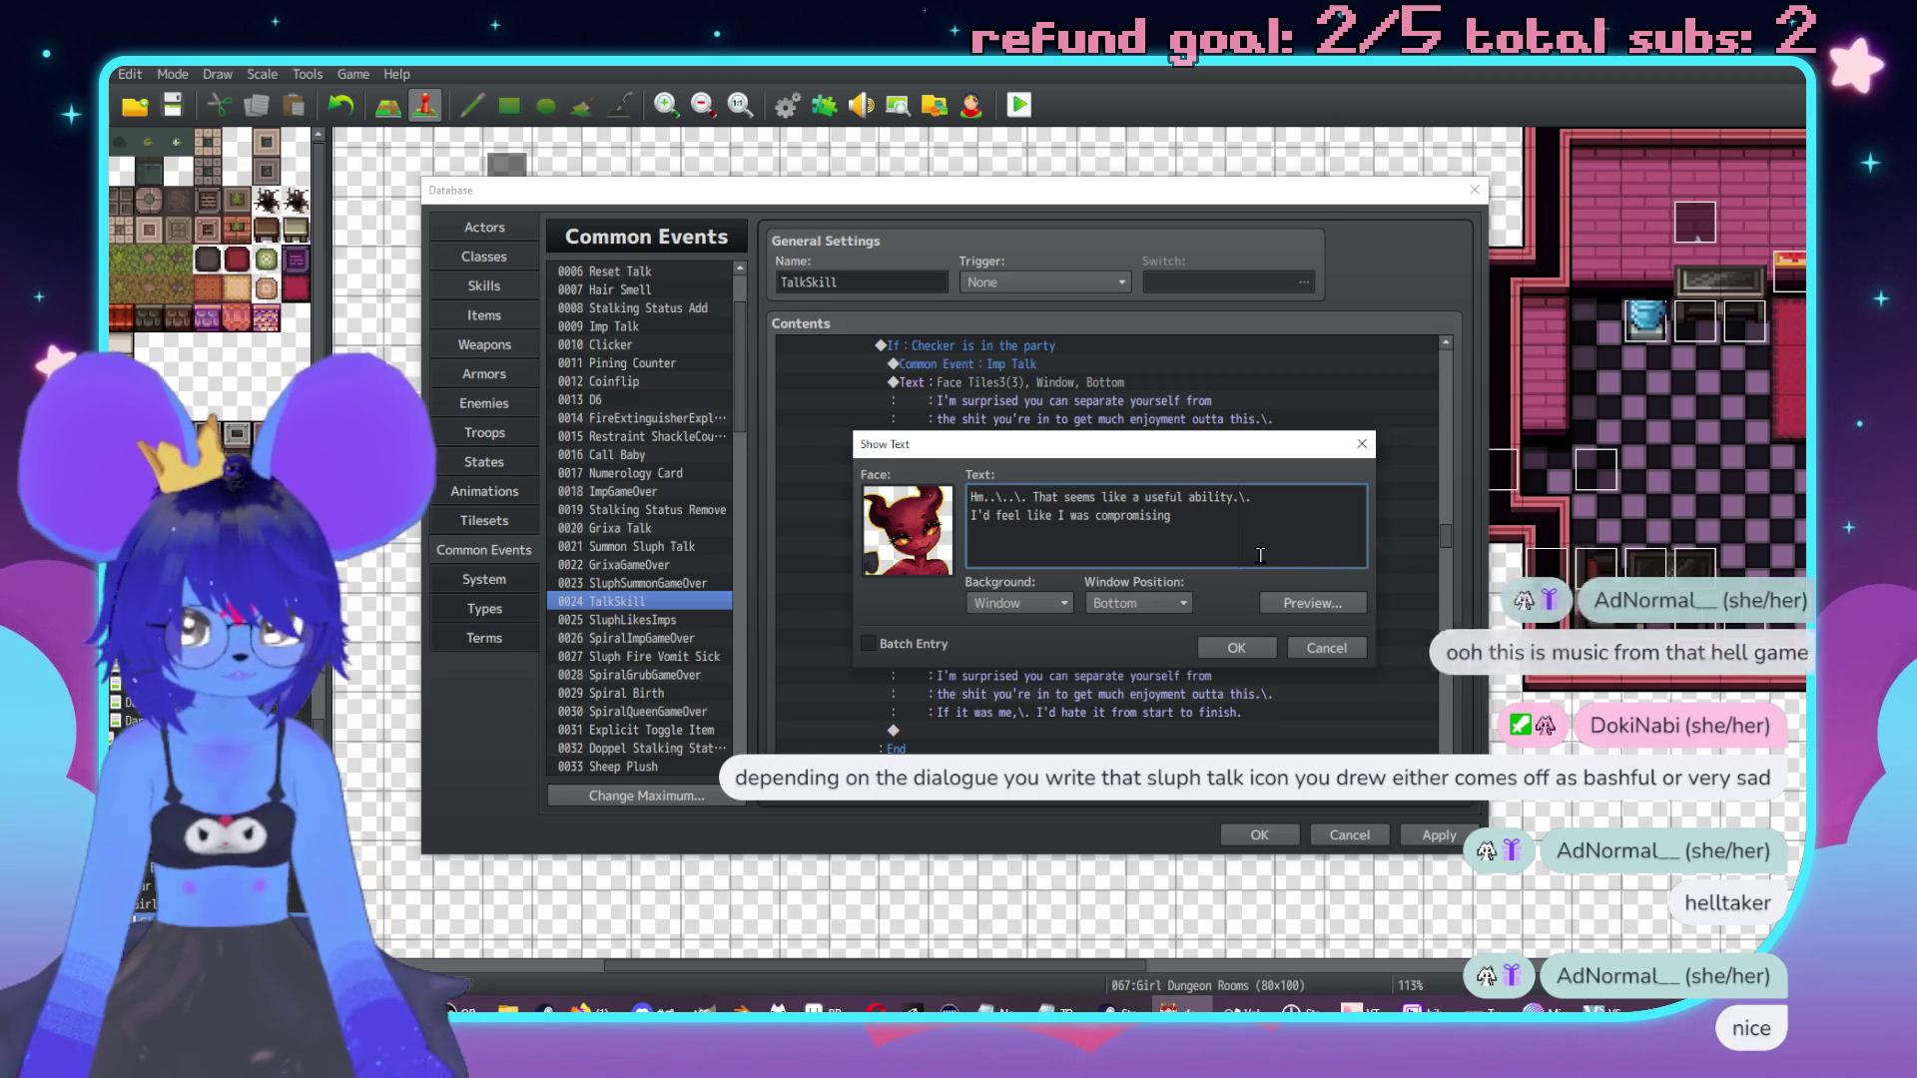
pyautogui.press('End')
pyautogui.write('and be too fuckin')
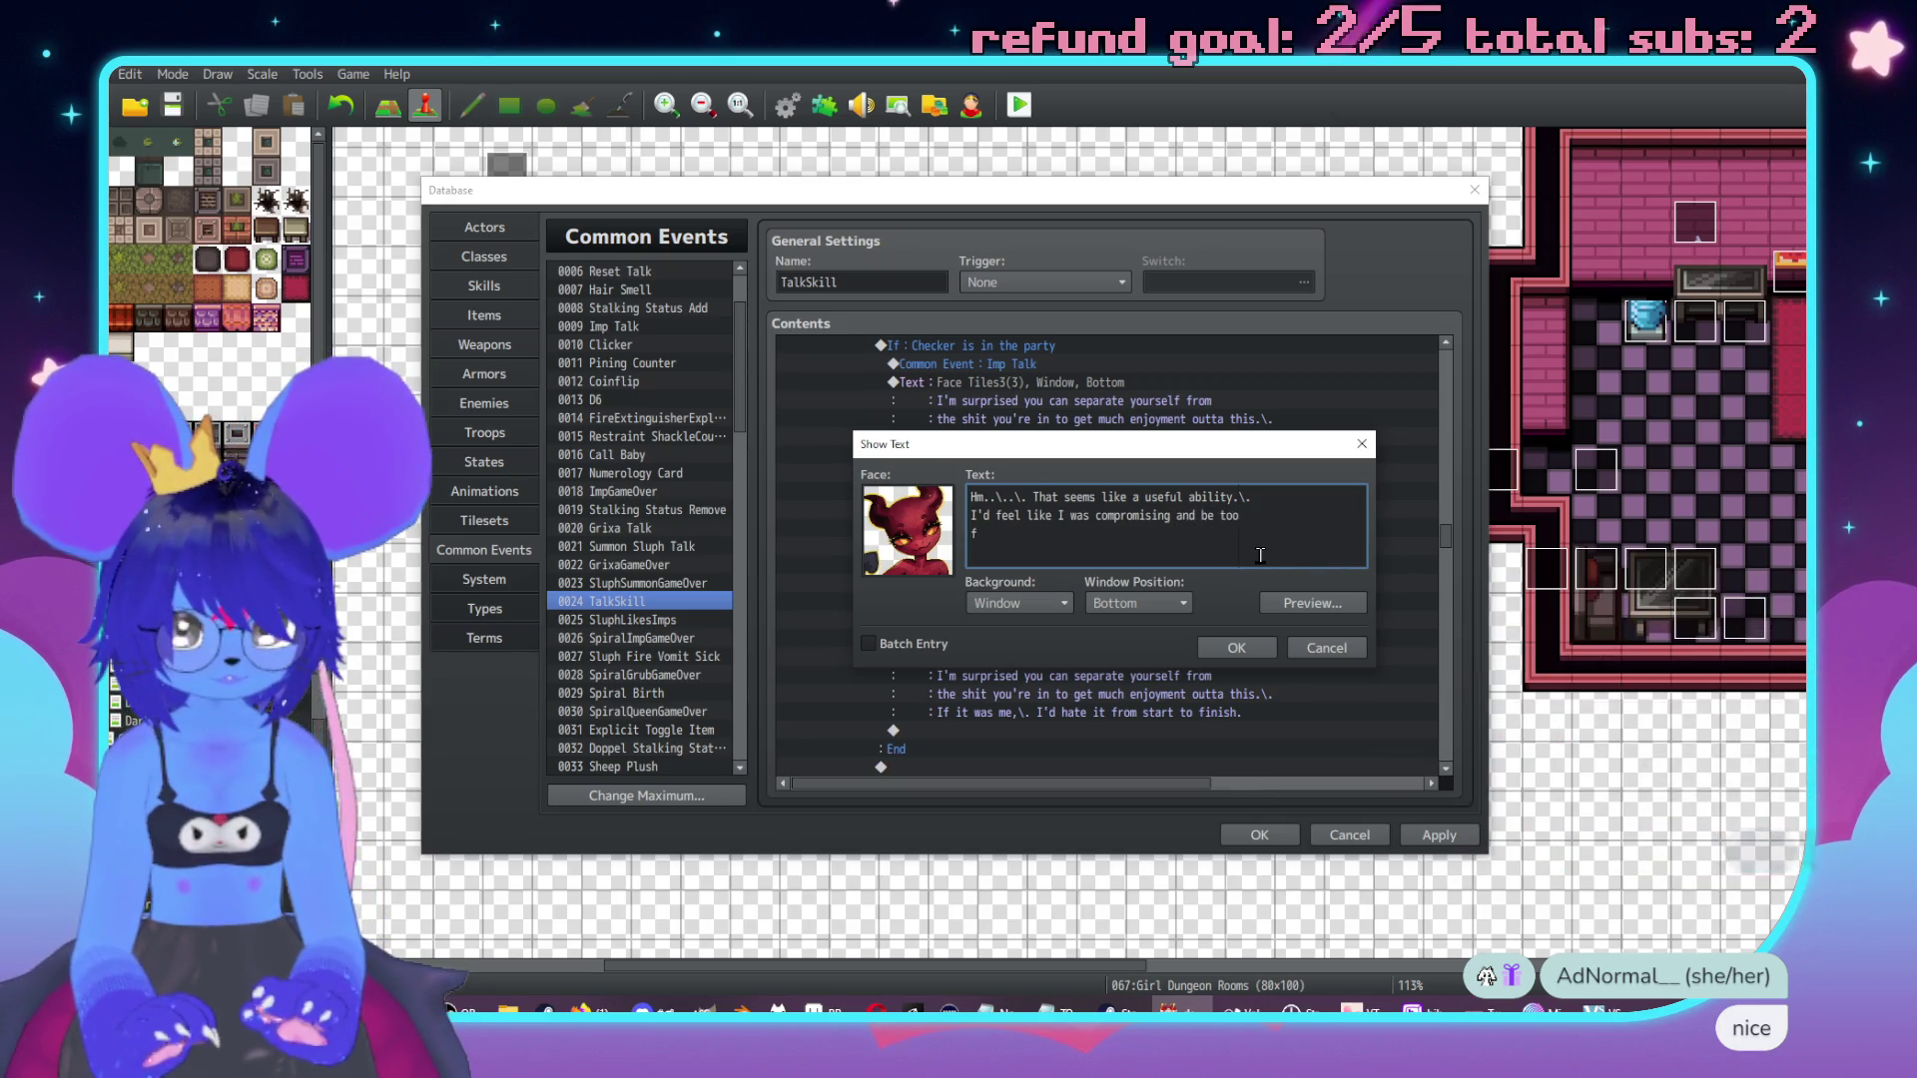
pyautogui.write('ed to do that.')
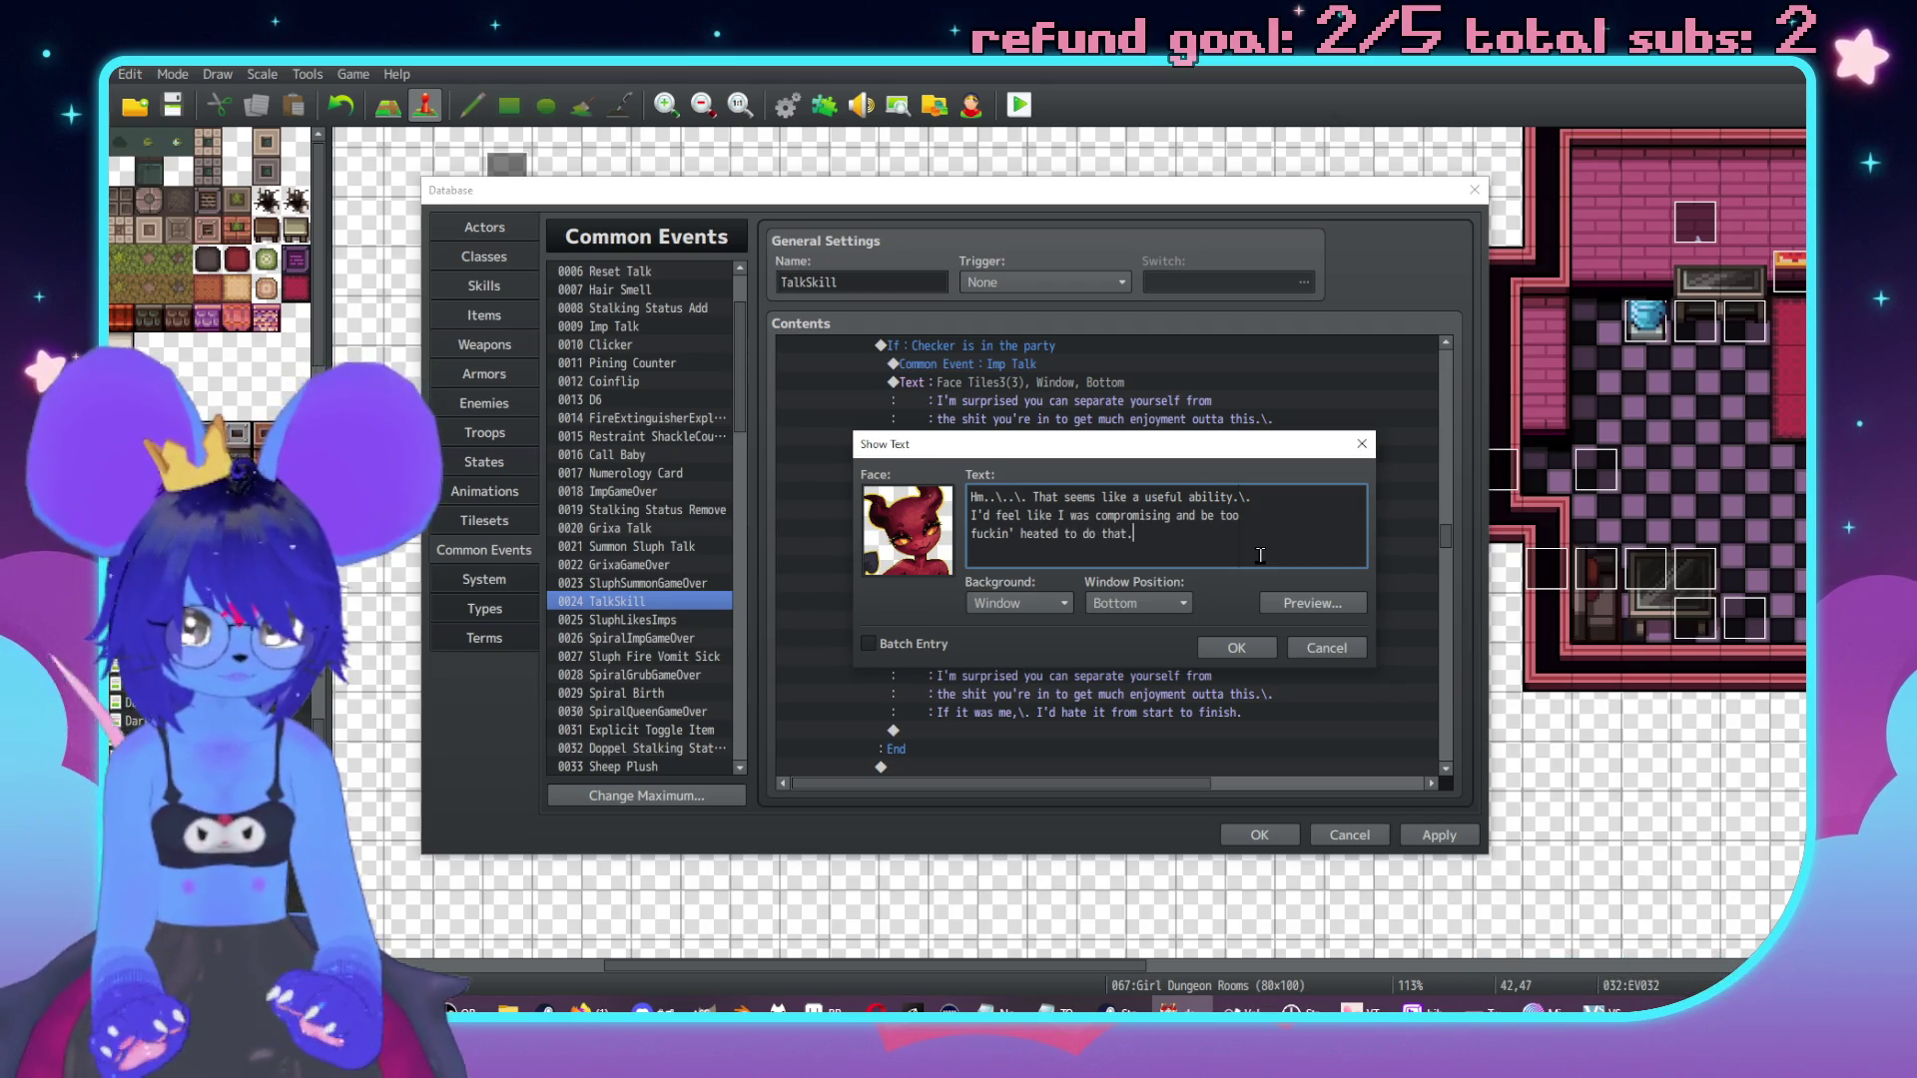
pyautogui.click(1237, 645)
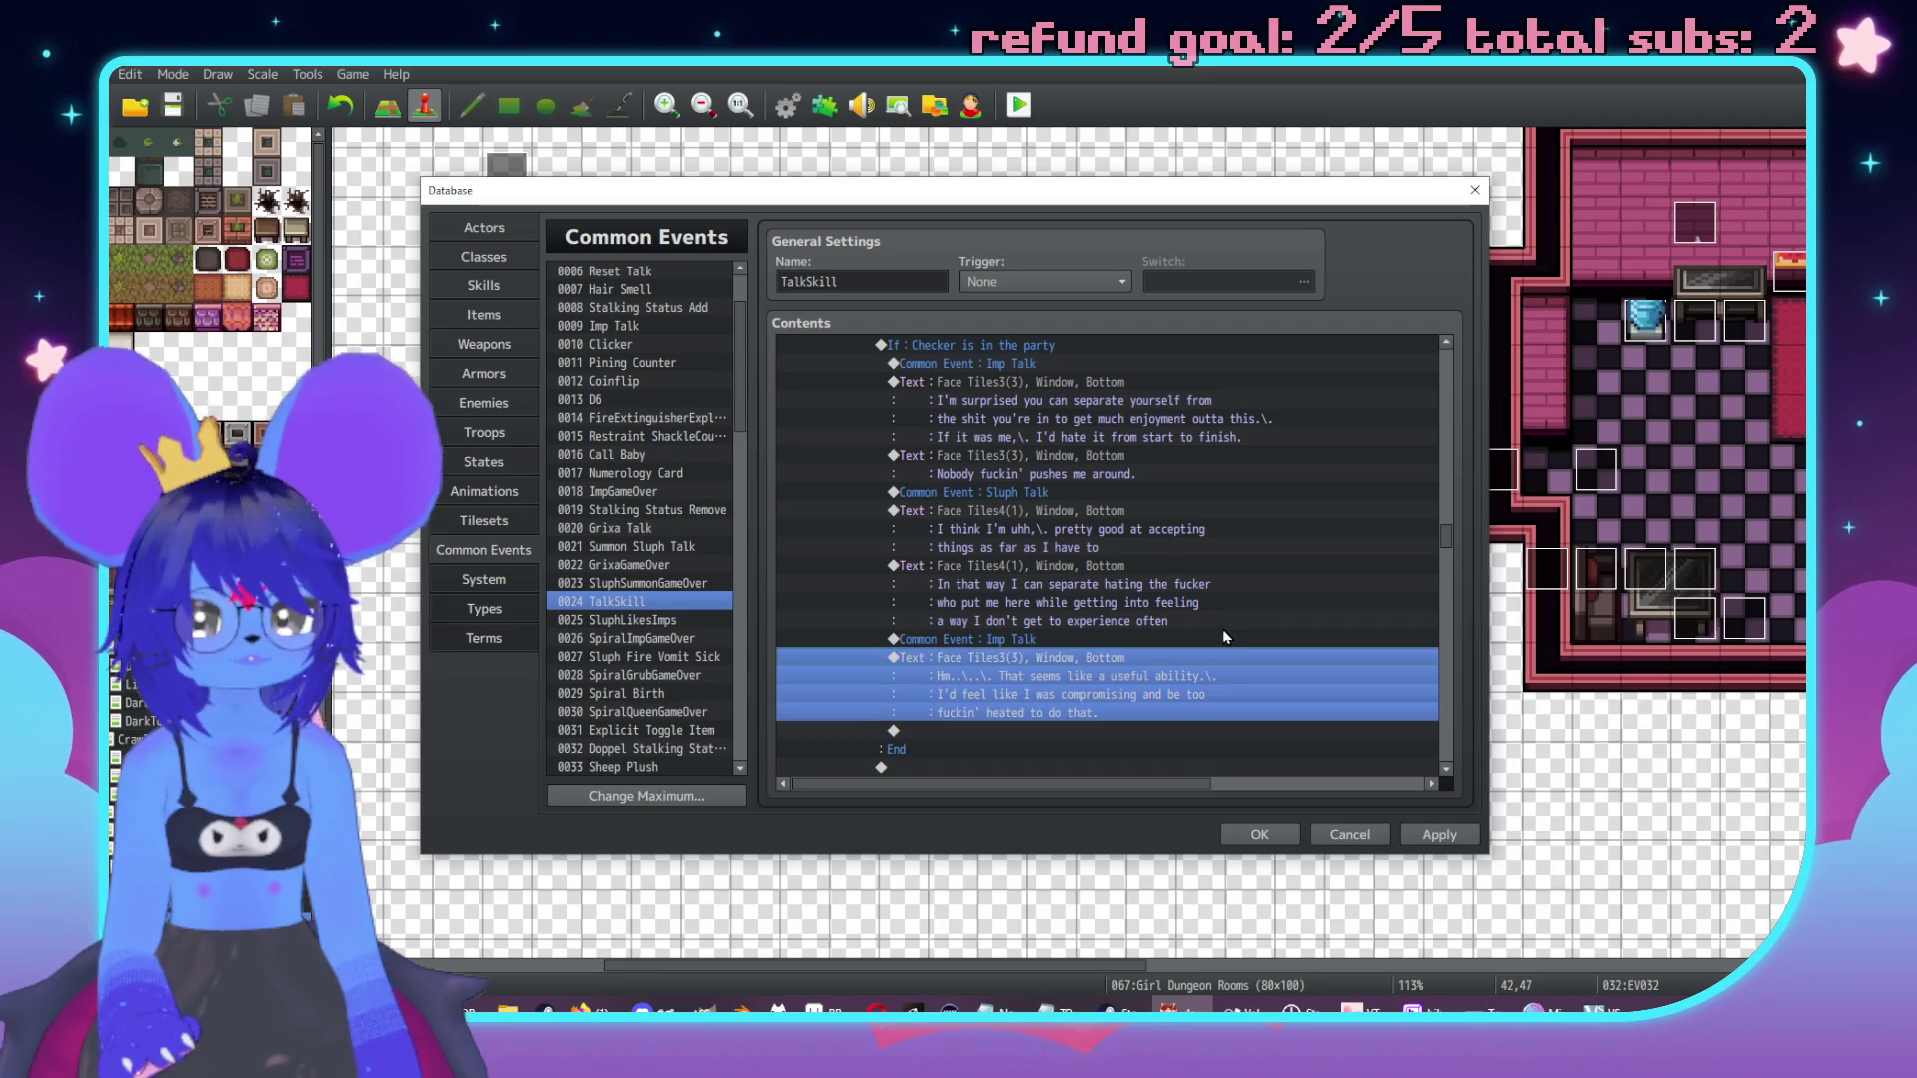
# Duplicate the Sluph Talk call and its text below the imp's reply.
pyautogui.scroll(-2, 1226, 636)
pyautogui.moveTo(1033, 420); pyautogui.dragTo(1038, 446)
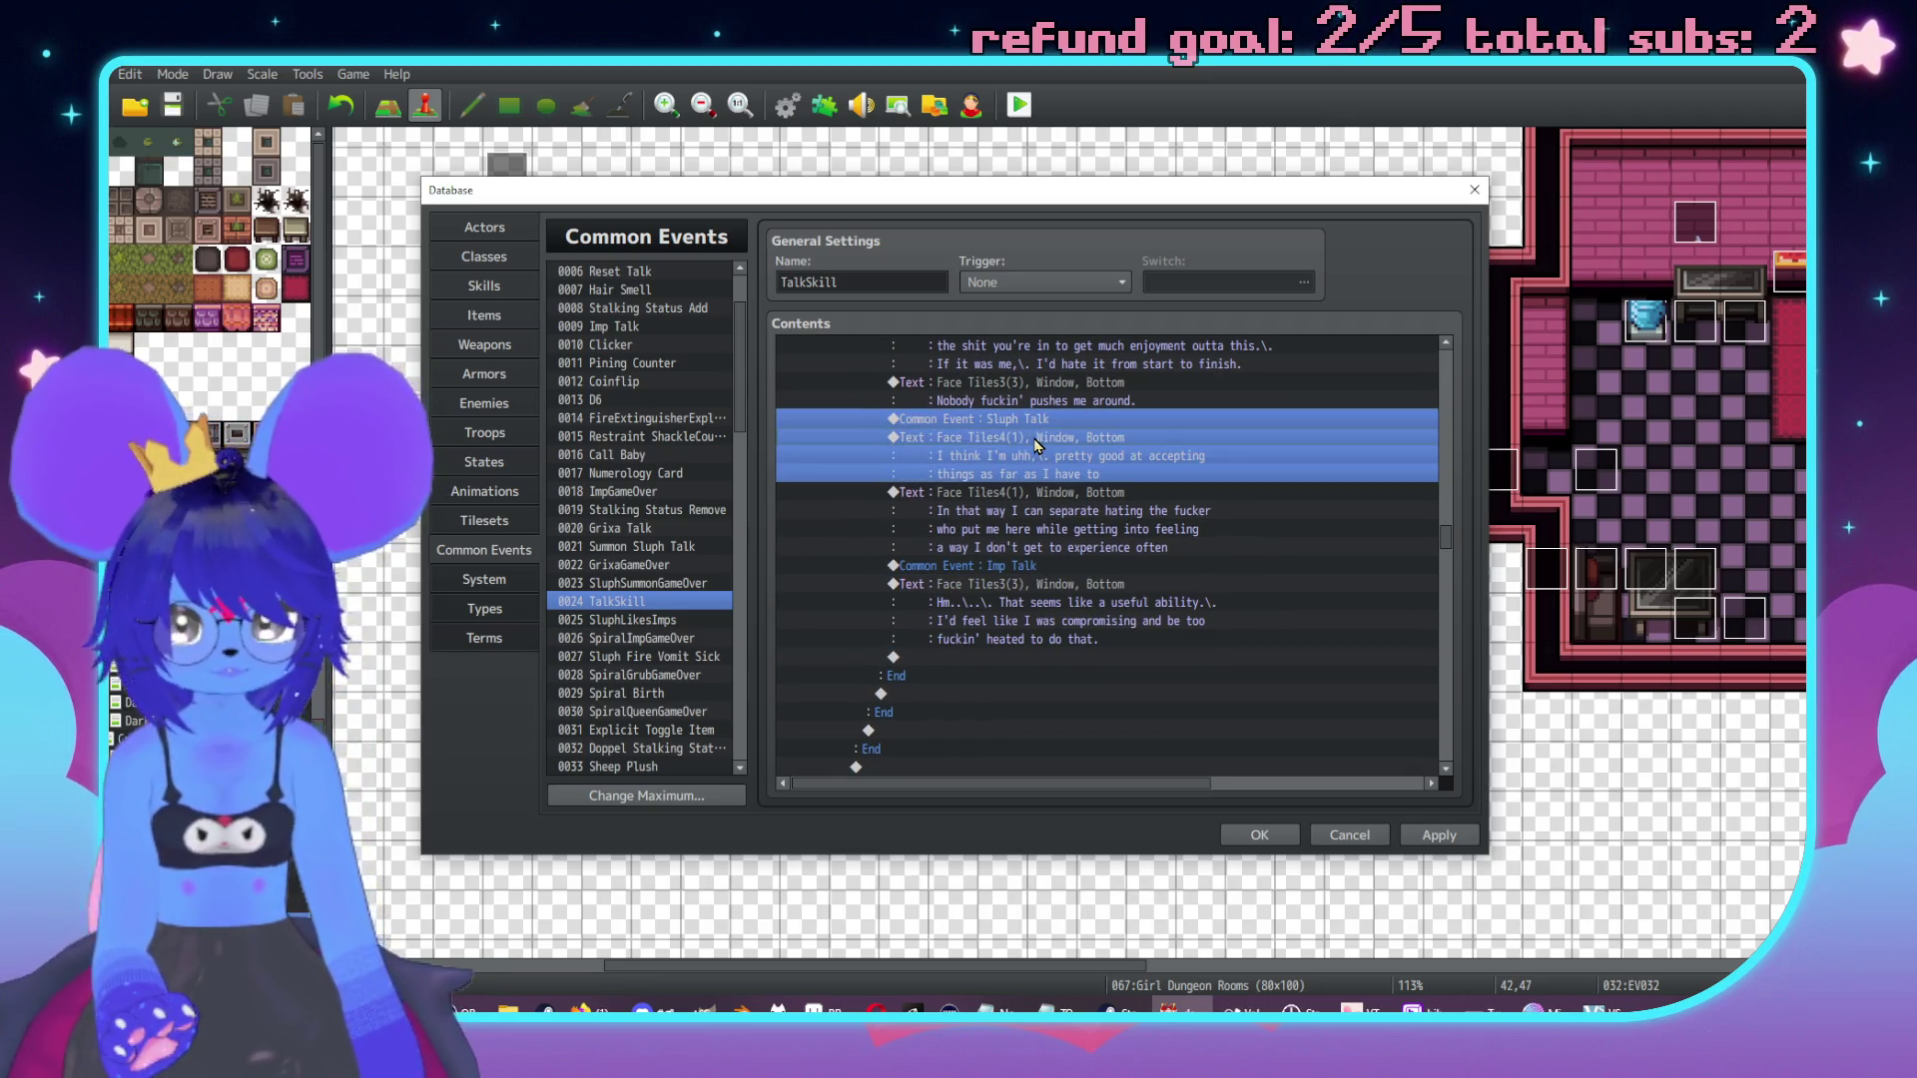
pyautogui.hotkey('ctrl', 'c')
pyautogui.click(1014, 655)
pyautogui.hotkey('ctrl', 'v')
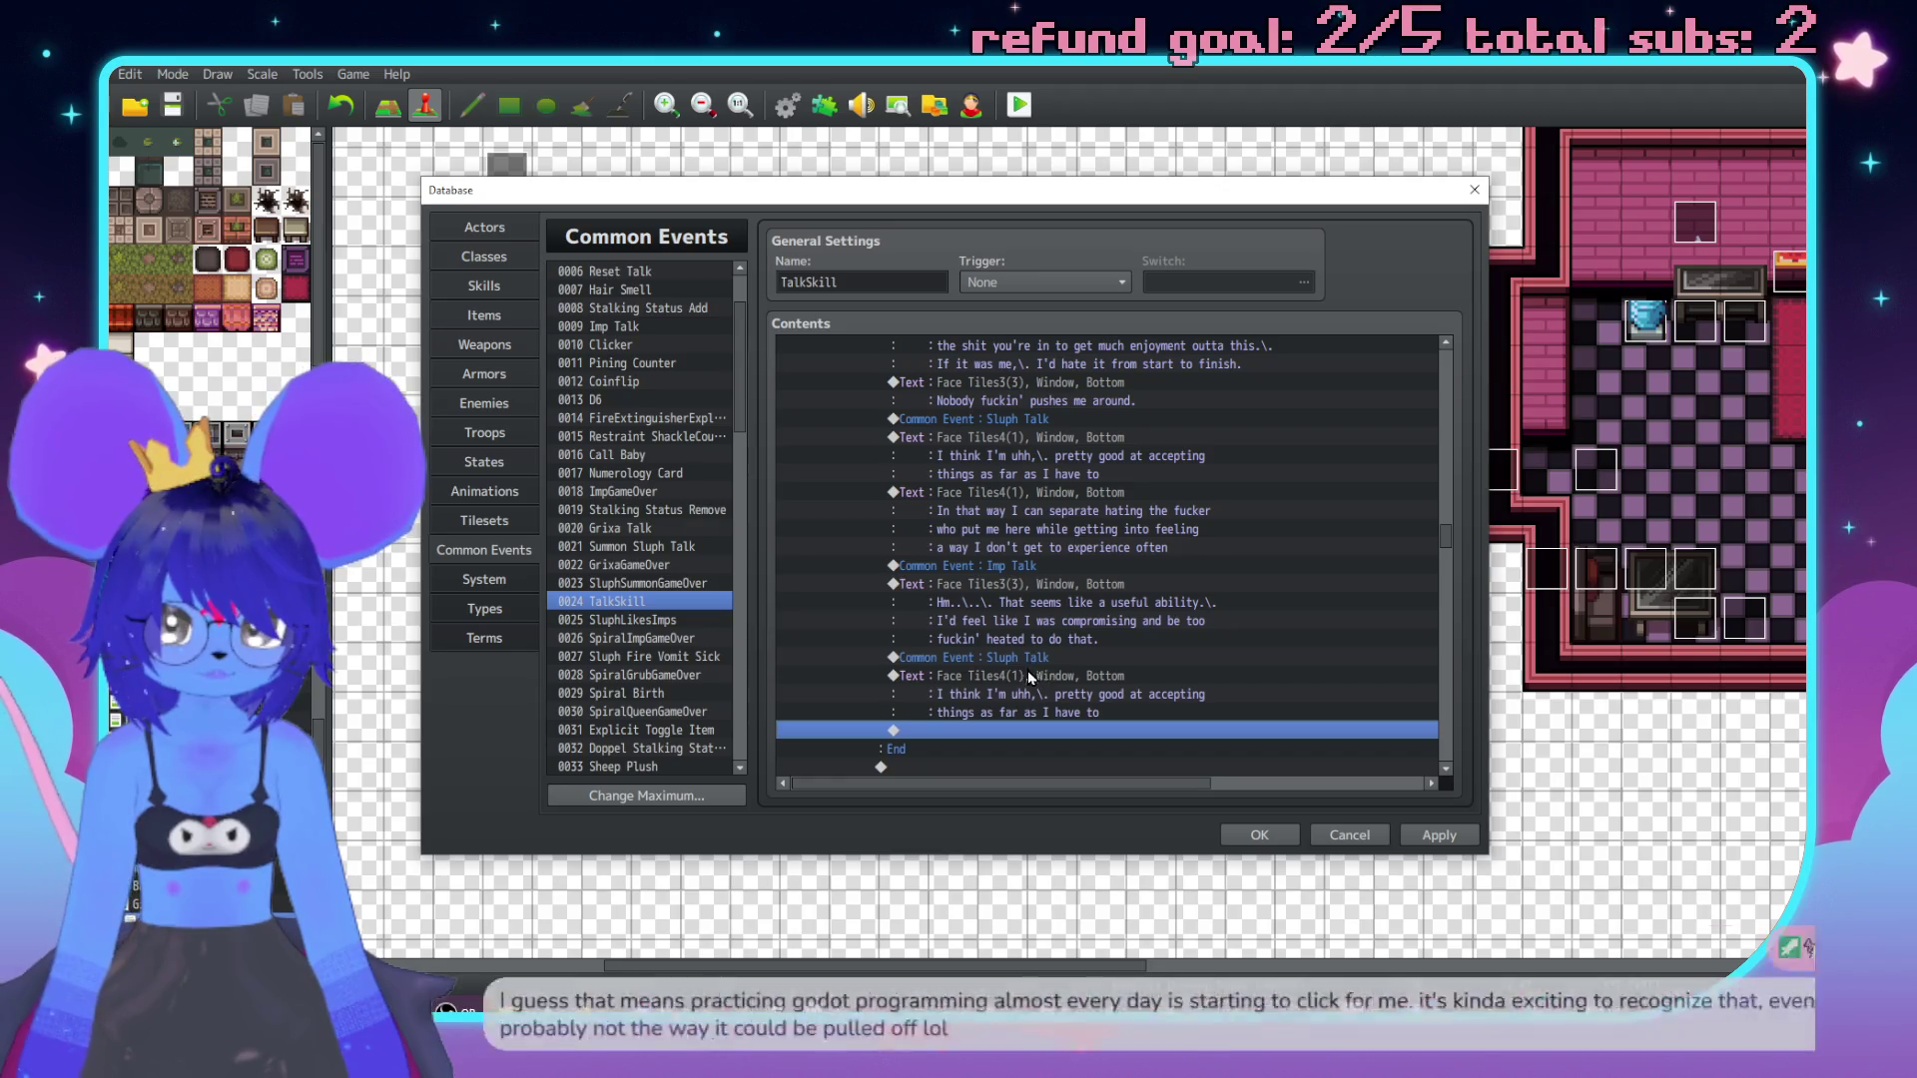
# Rewrite the copy as '\c[18]Red\c[0], what do you think? Do you separate yourself from trauma like that'.
pyautogui.doubleClick(1029, 675)
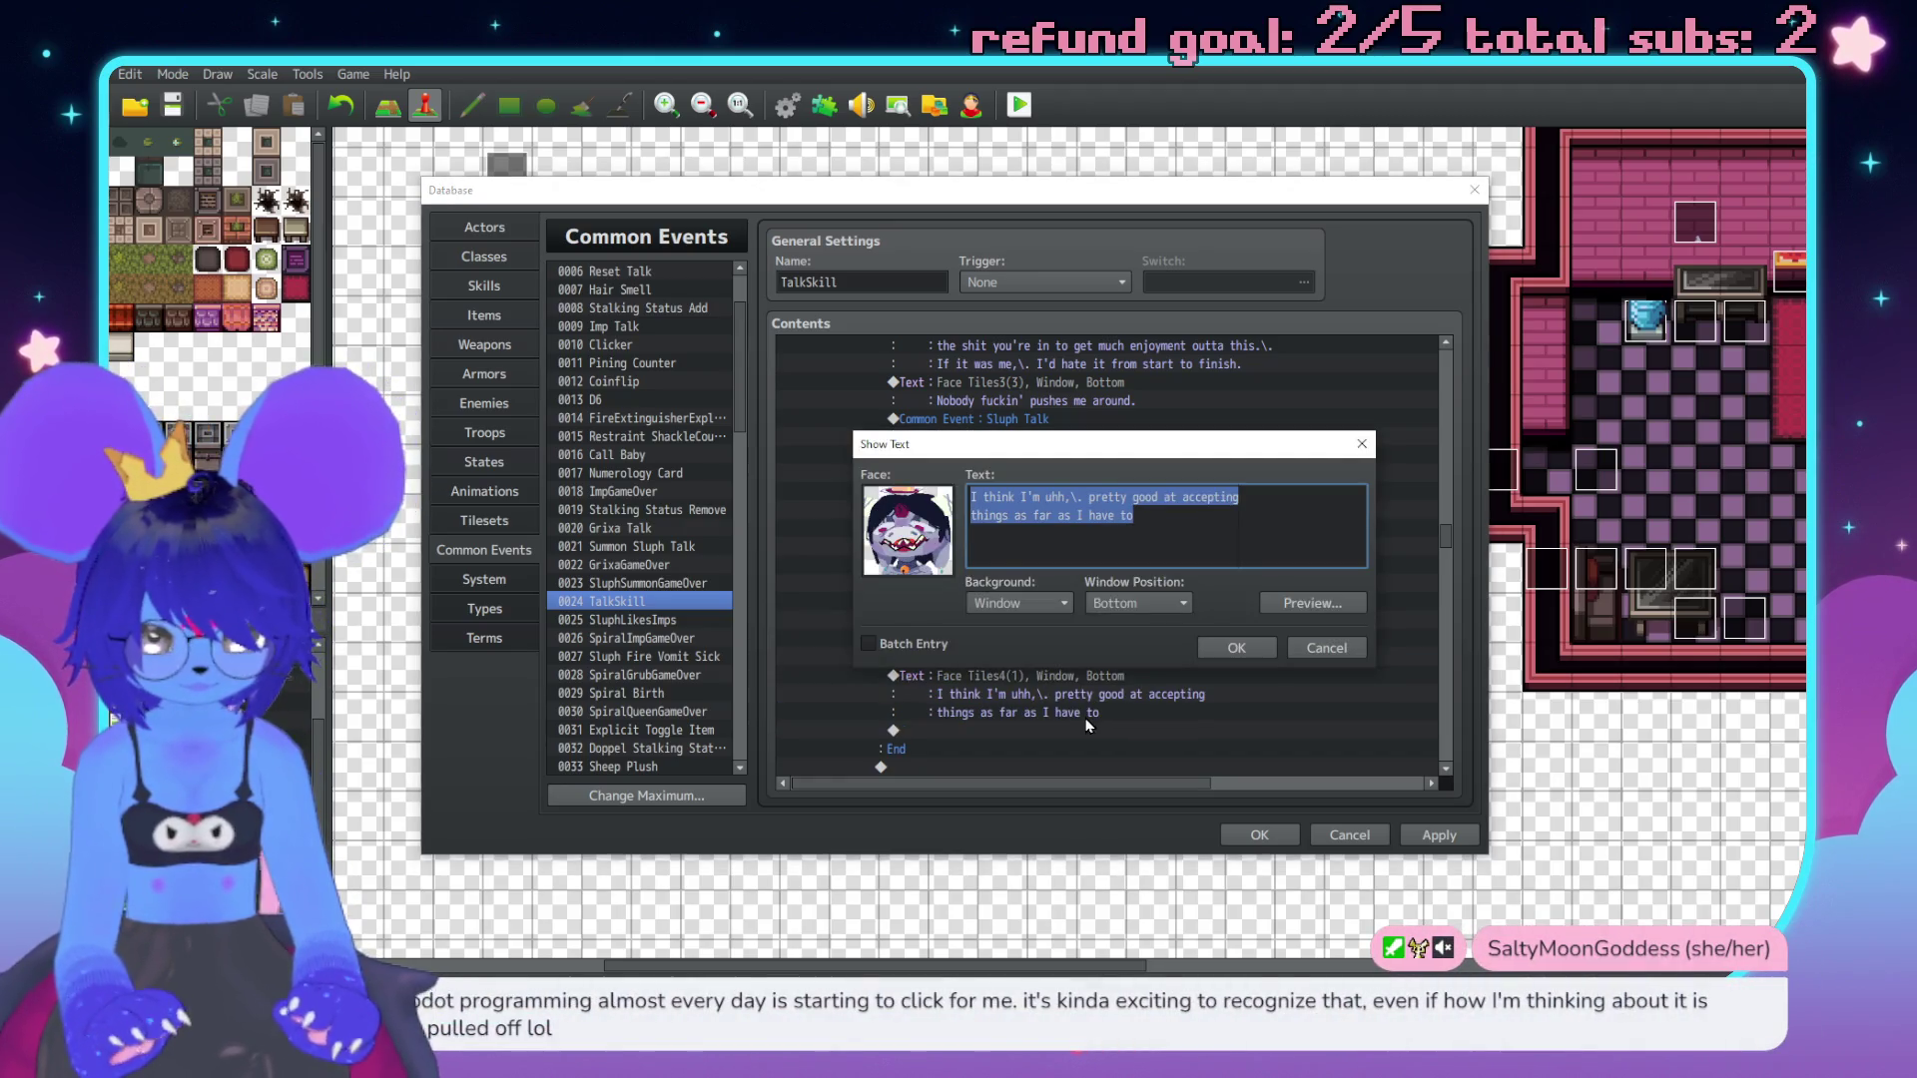
pyautogui.write('\\c[18]Red\\c[0],\\. w')
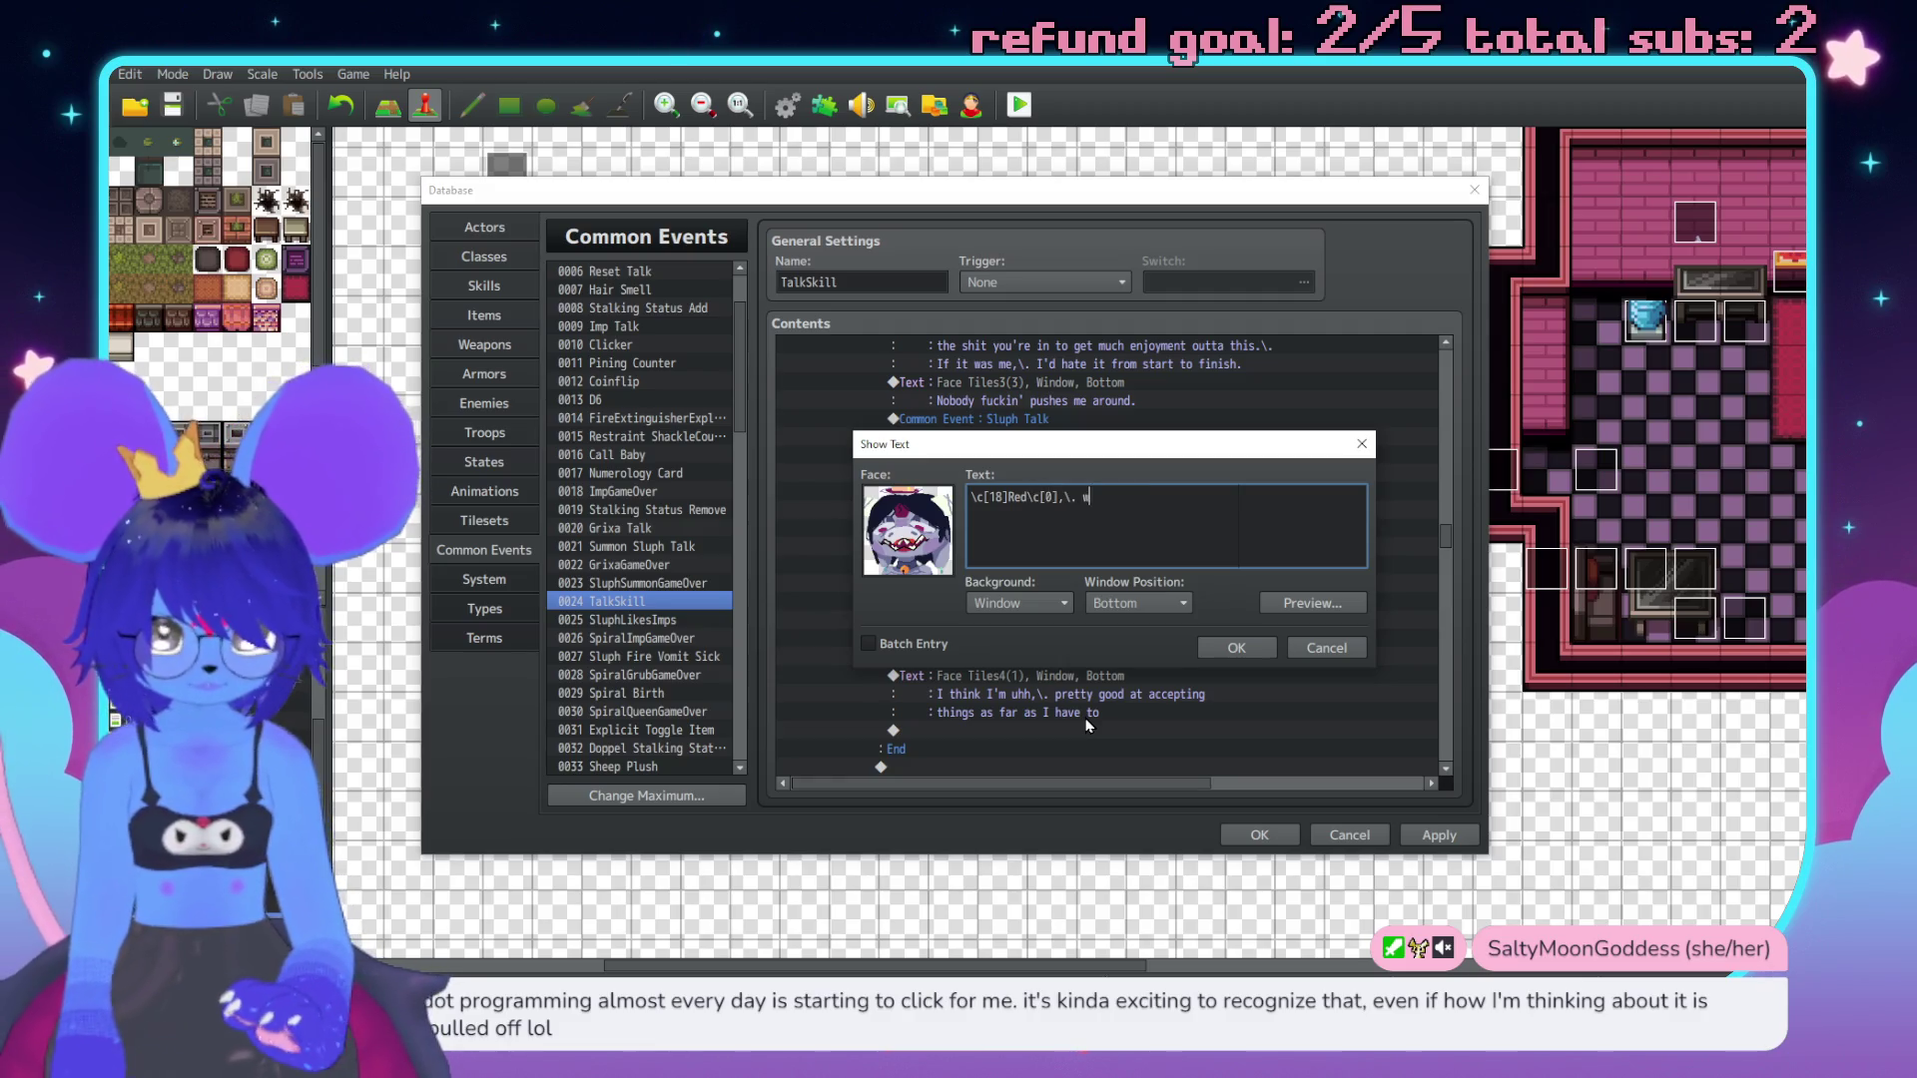
pyautogui.write('hat do ')
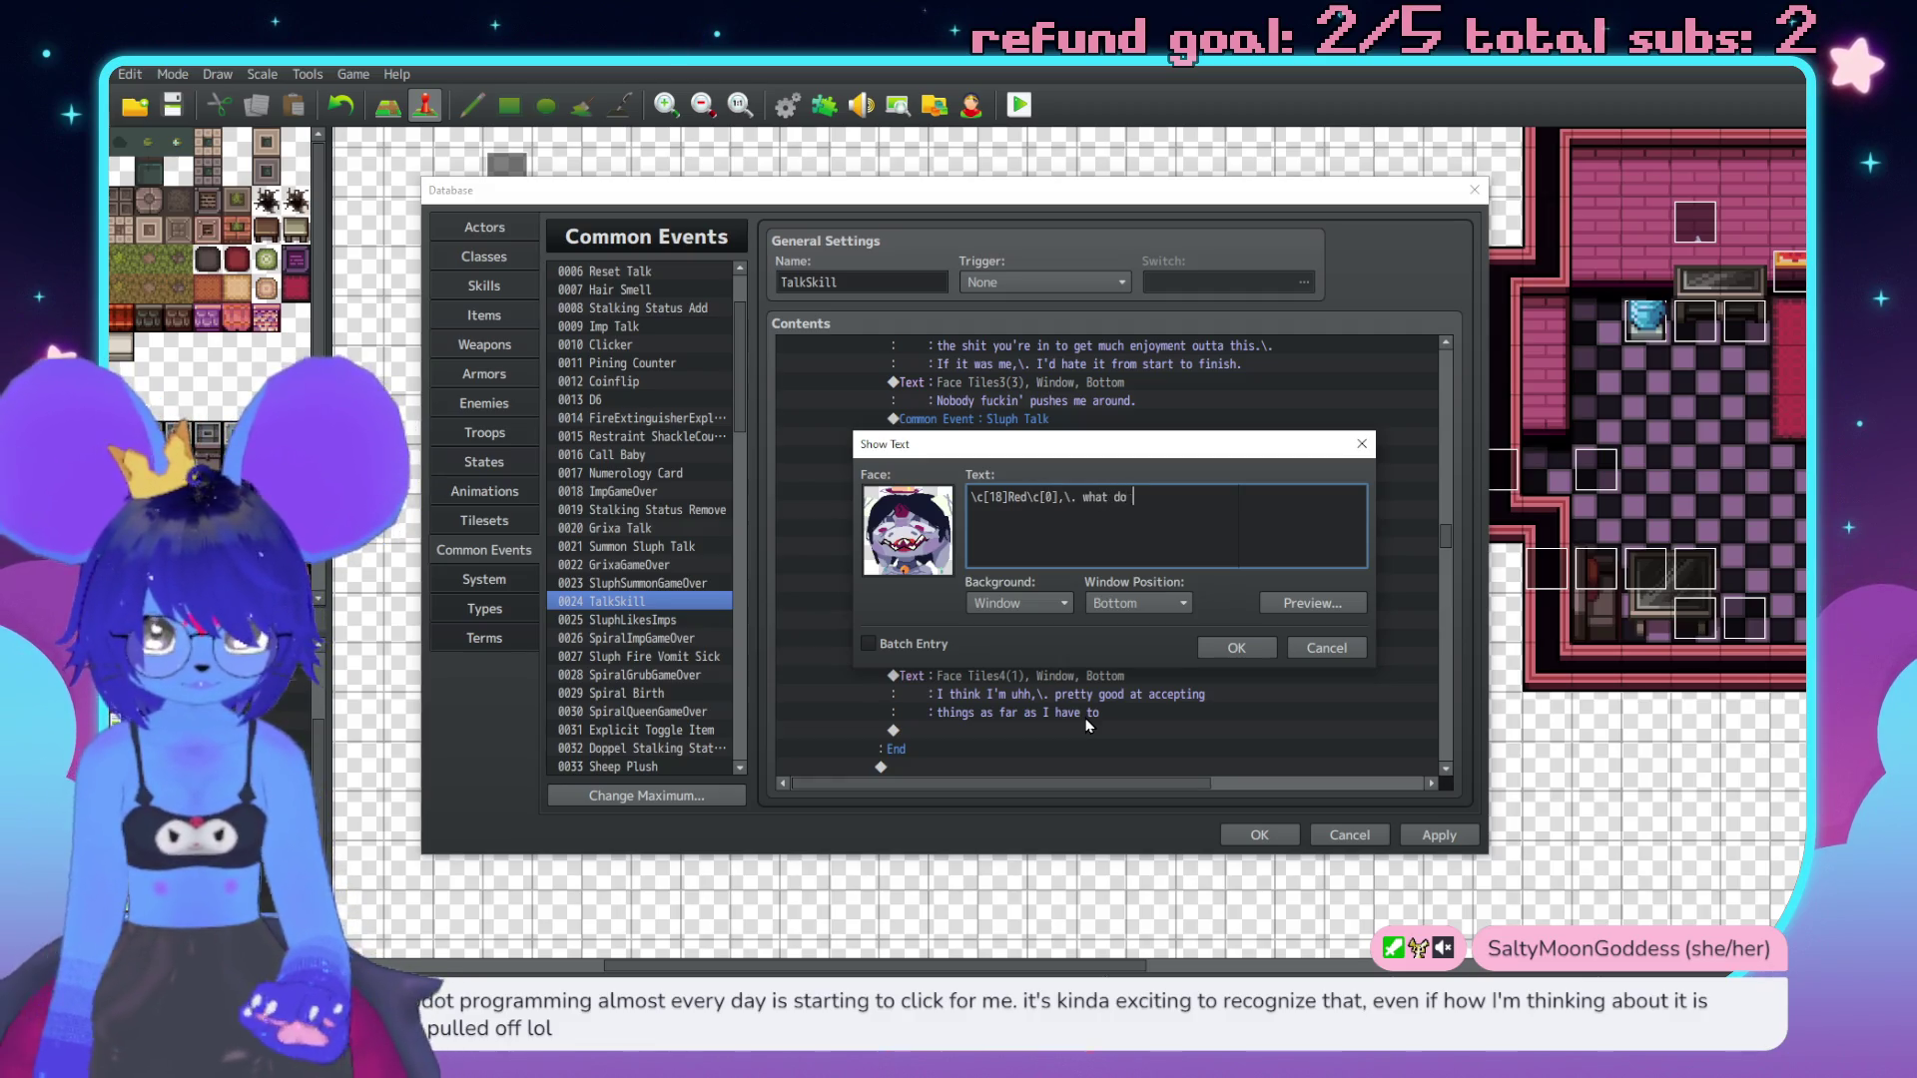
pyautogui.write('you think?\\. Do you separ')
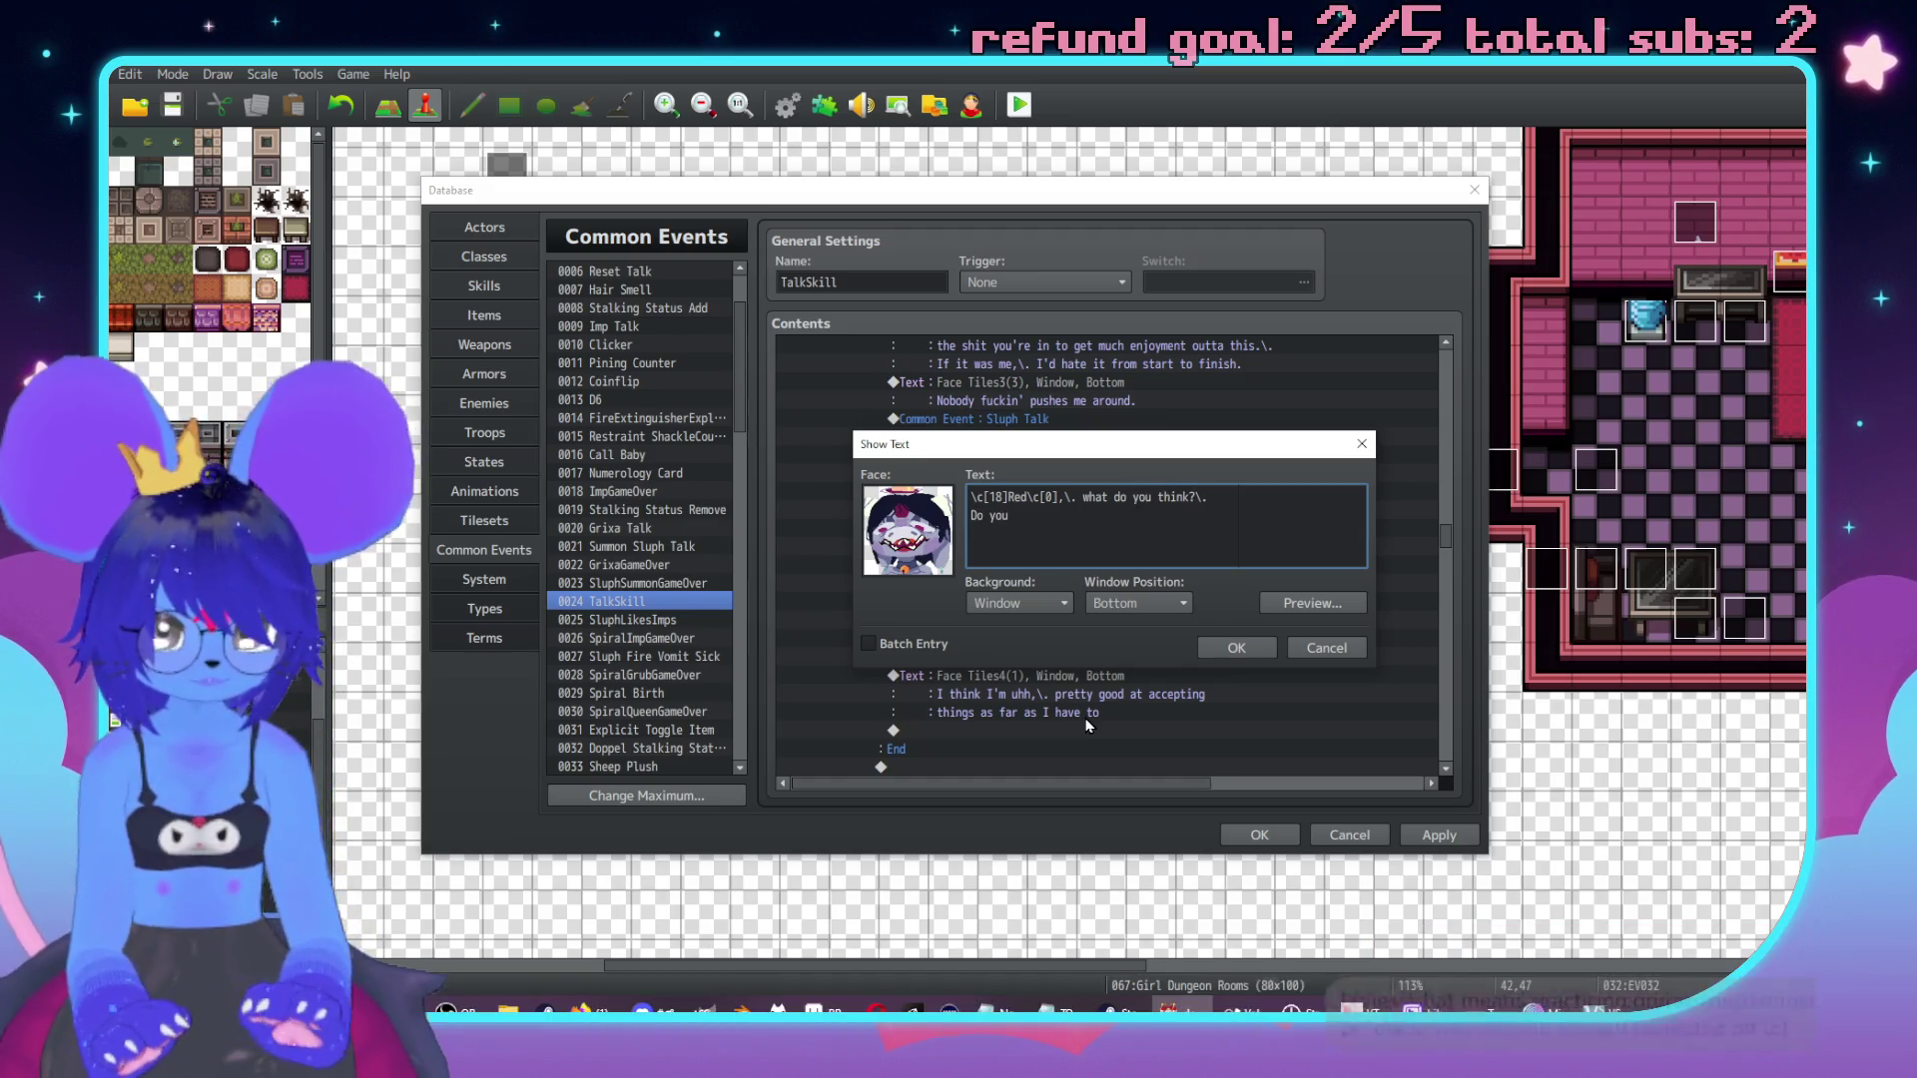
pyautogui.write('ate y')
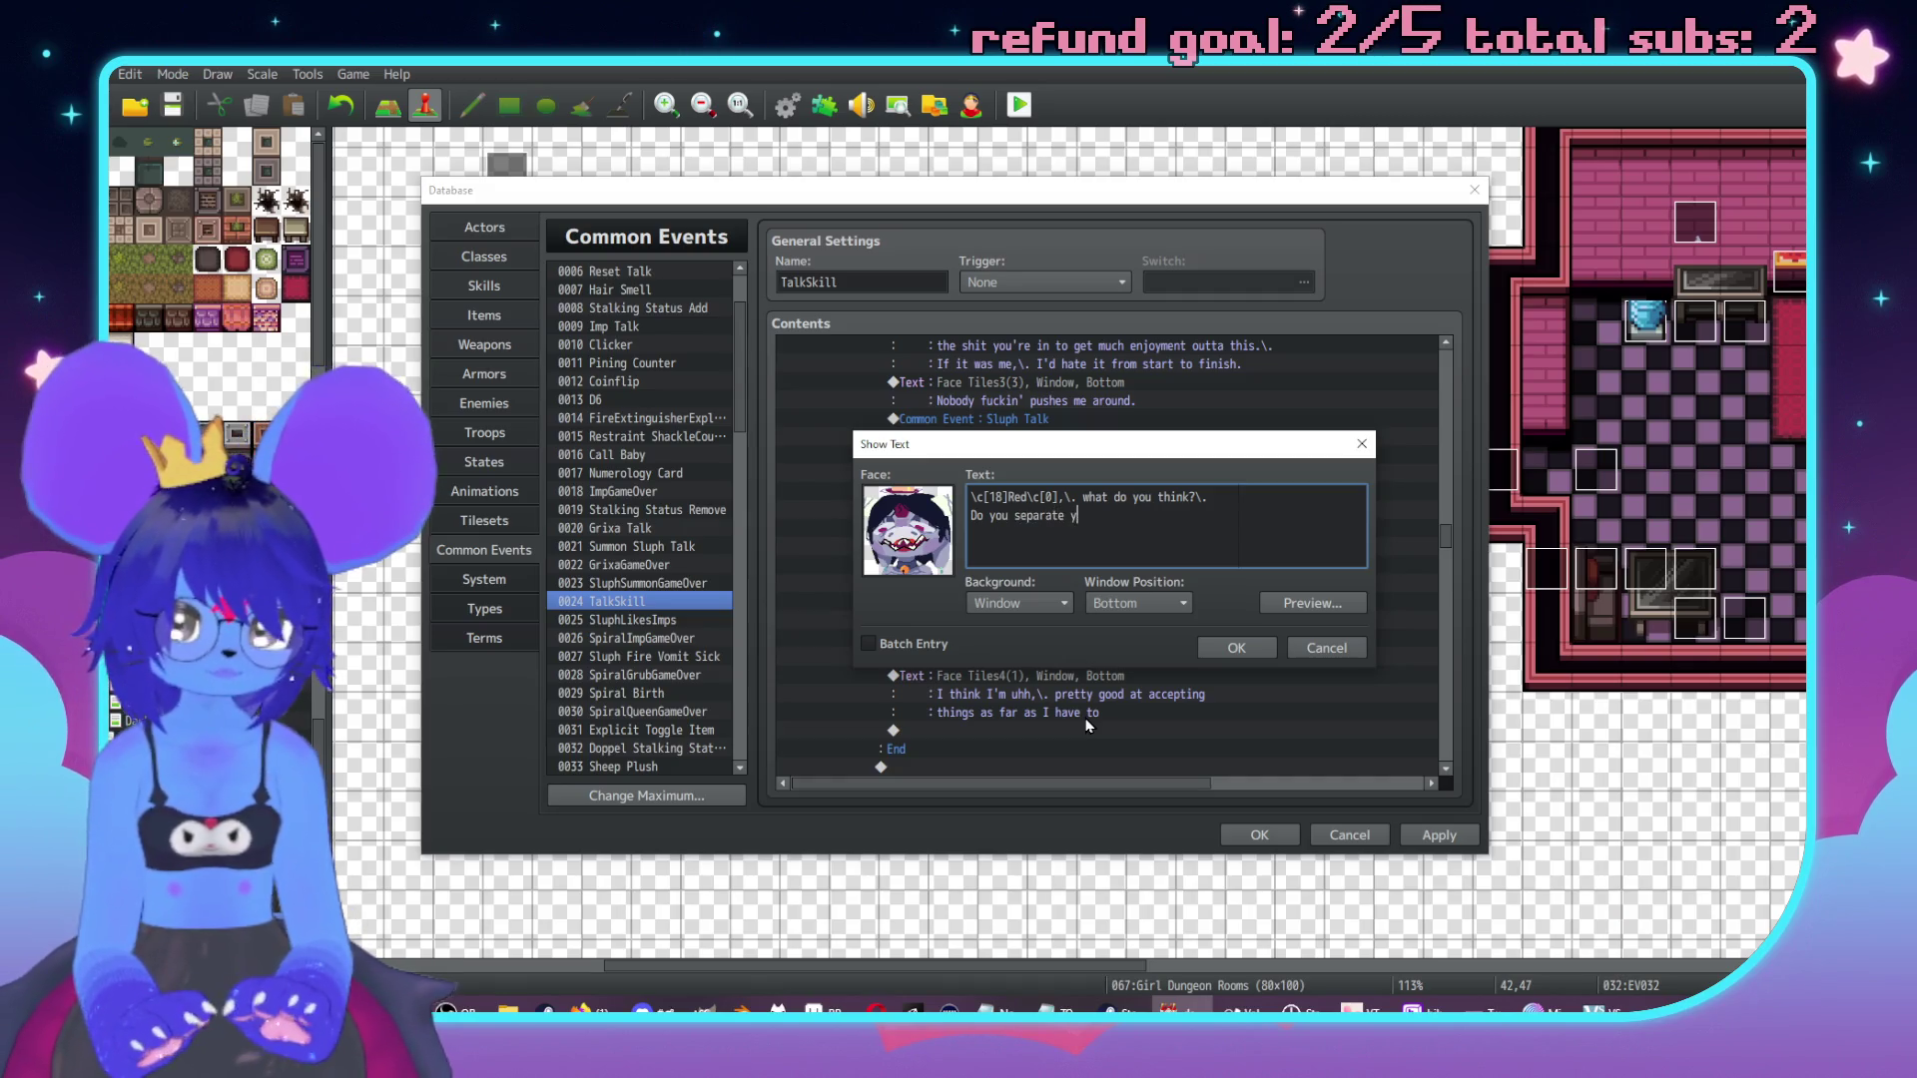
pyautogui.write('ourself from trauma like that')
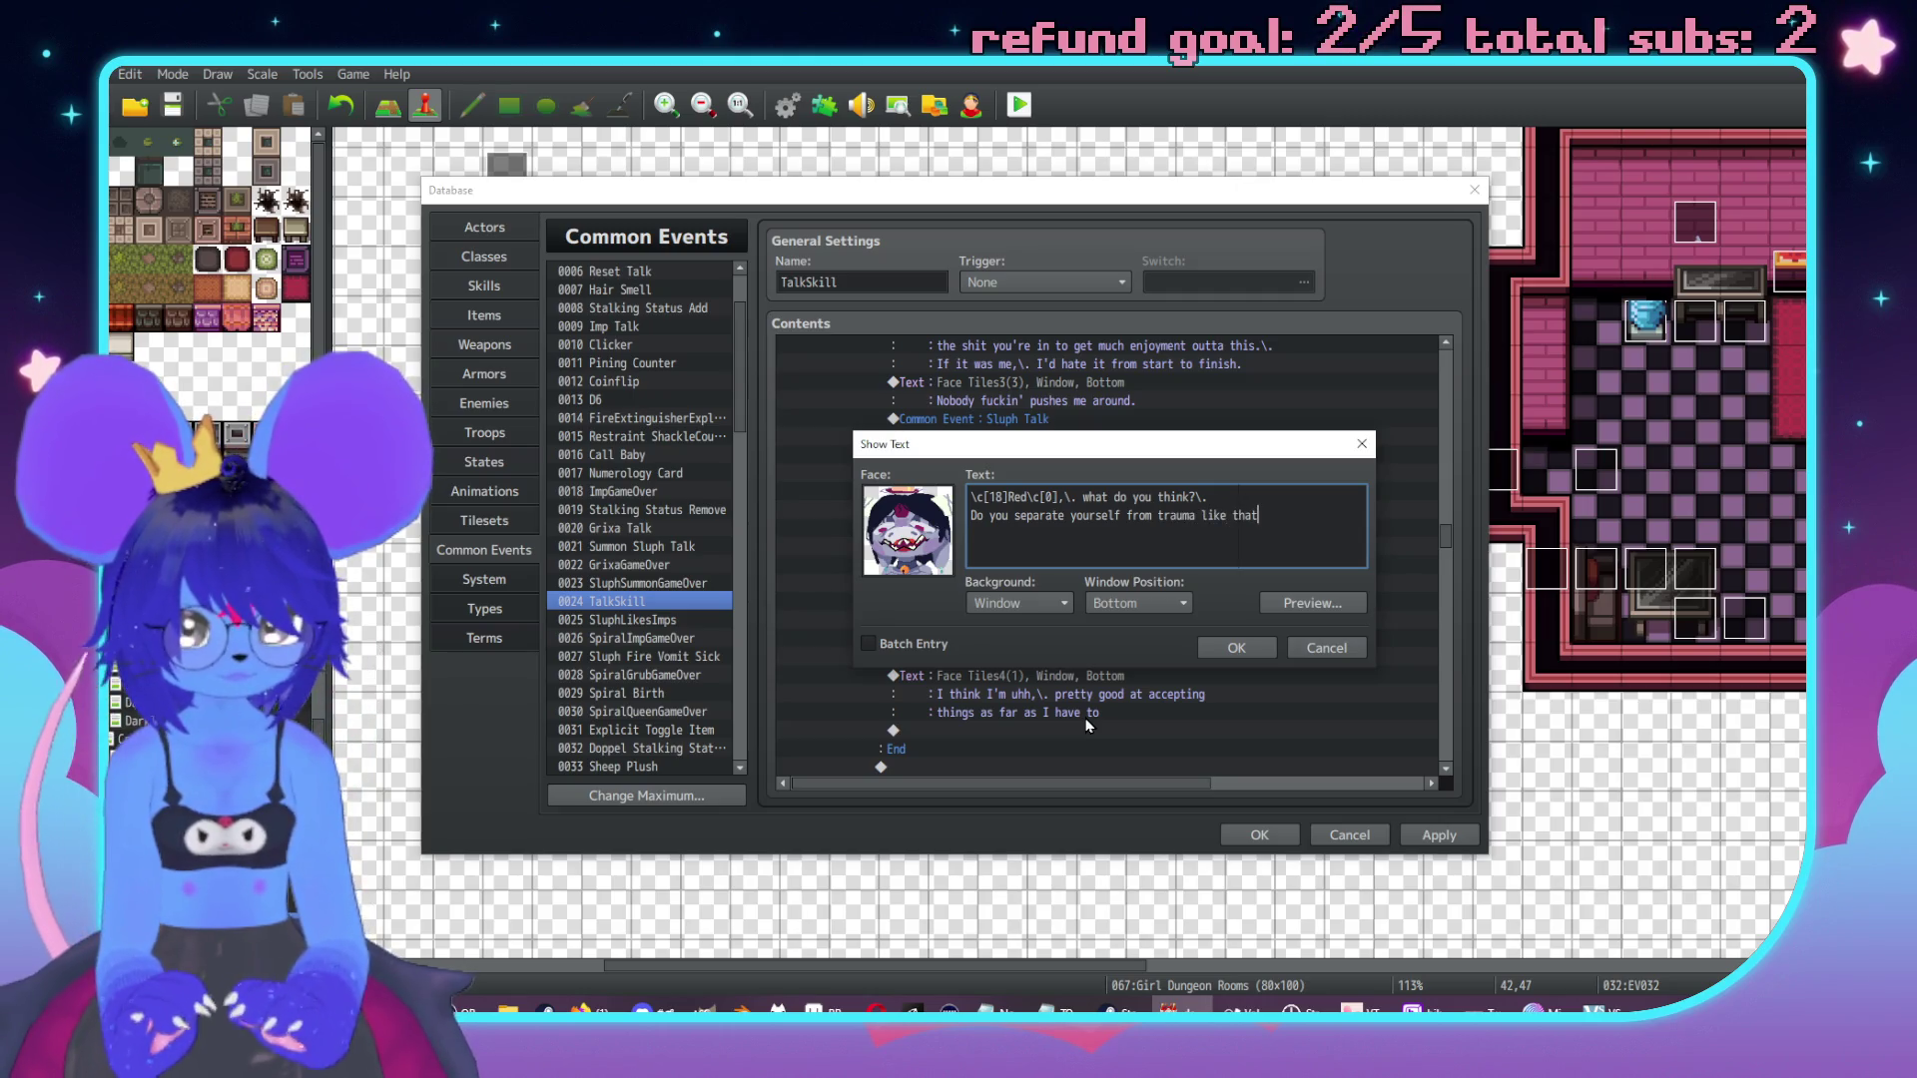
pyautogui.click(1238, 648)
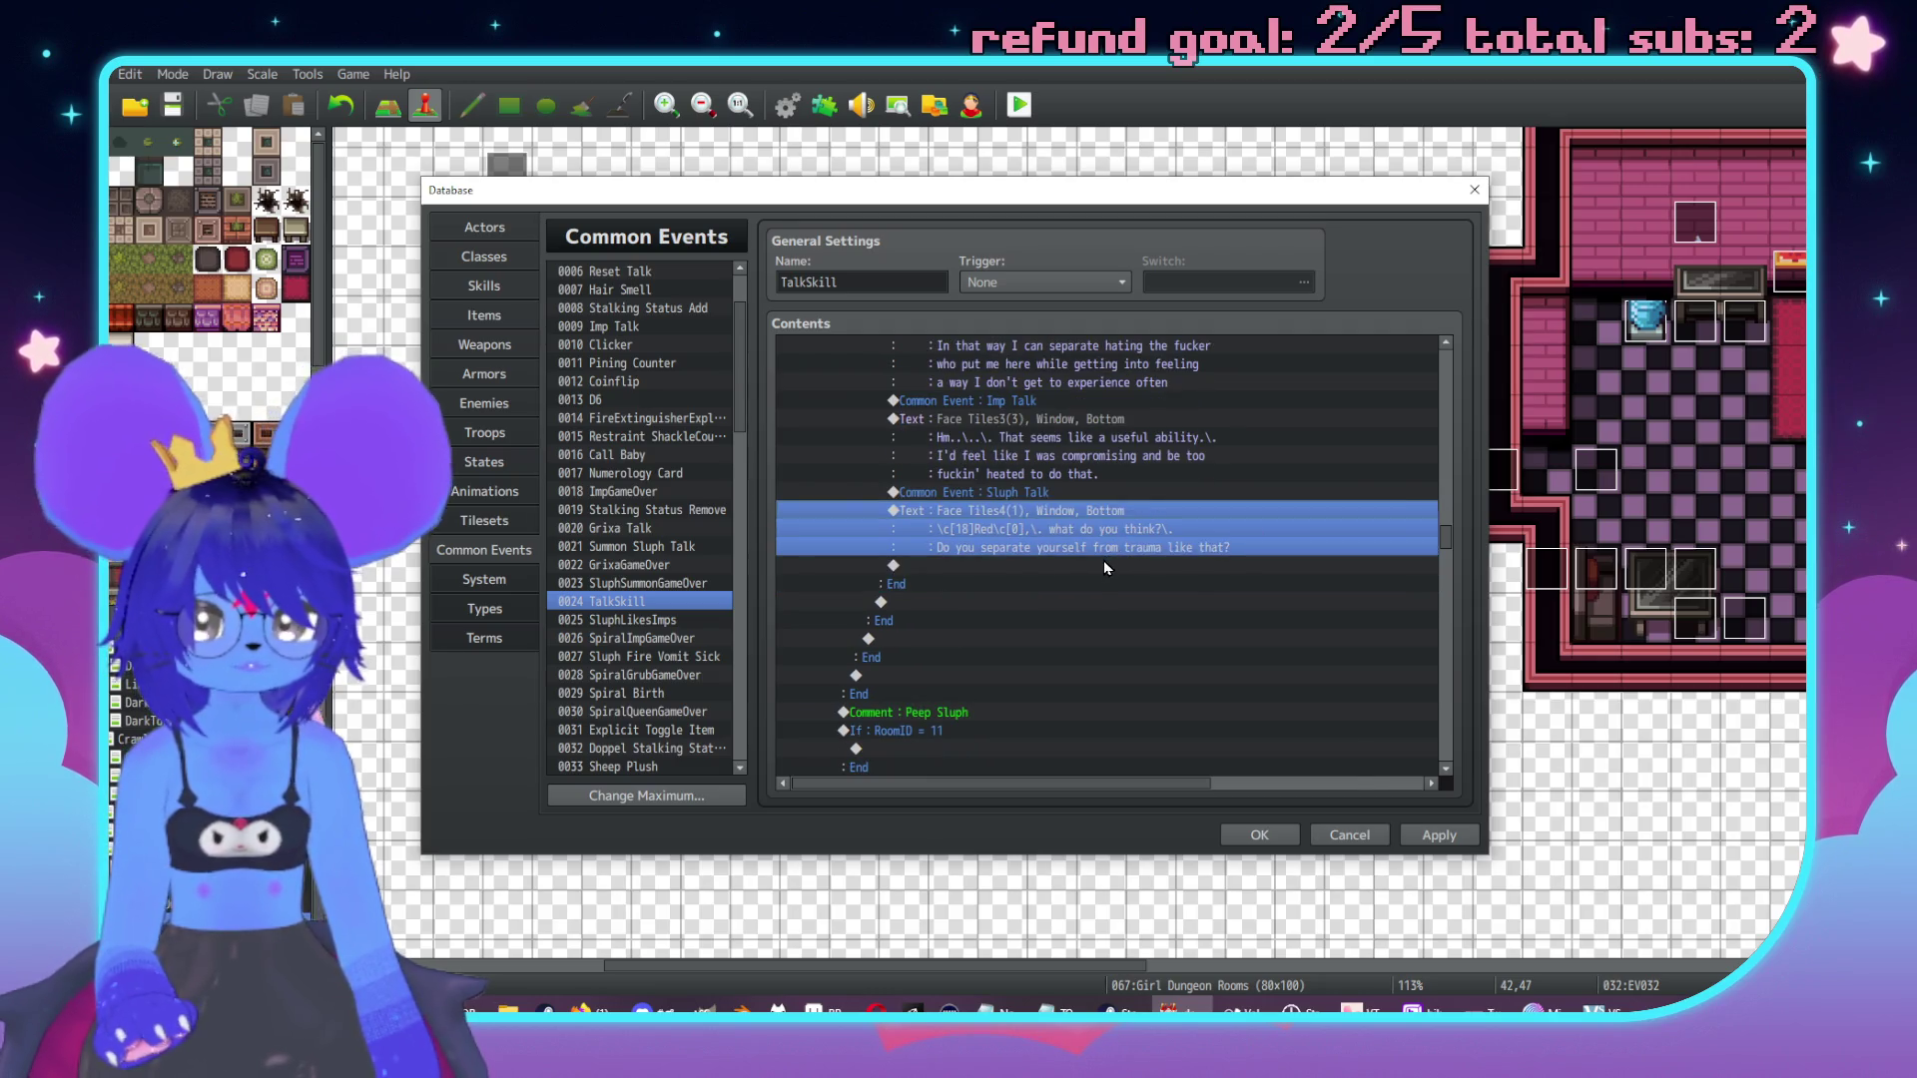
# Add Show Choices: enjoy something while suffering, 'I'd be too busy suffering', like that you're suffering; Cancel disallowed.
pyautogui.doubleClick(1104, 562)
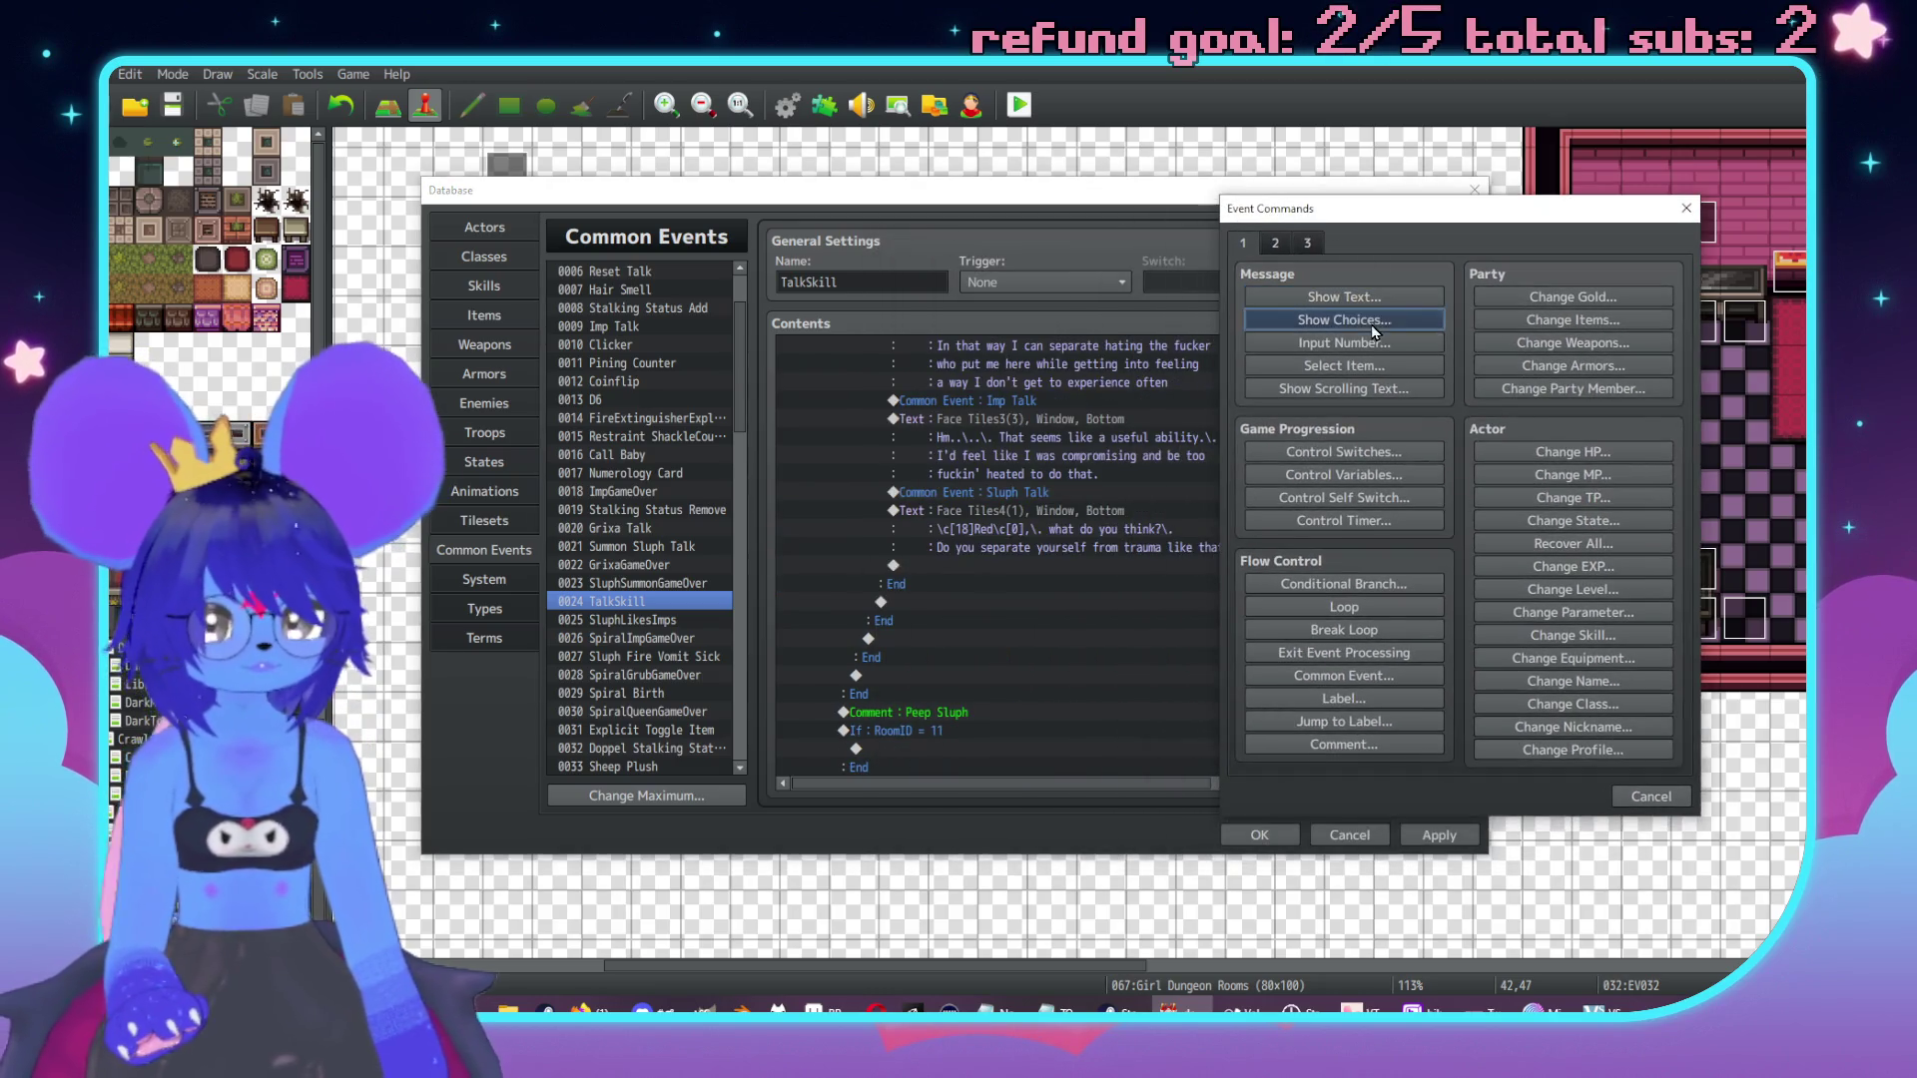
pyautogui.click(1344, 320)
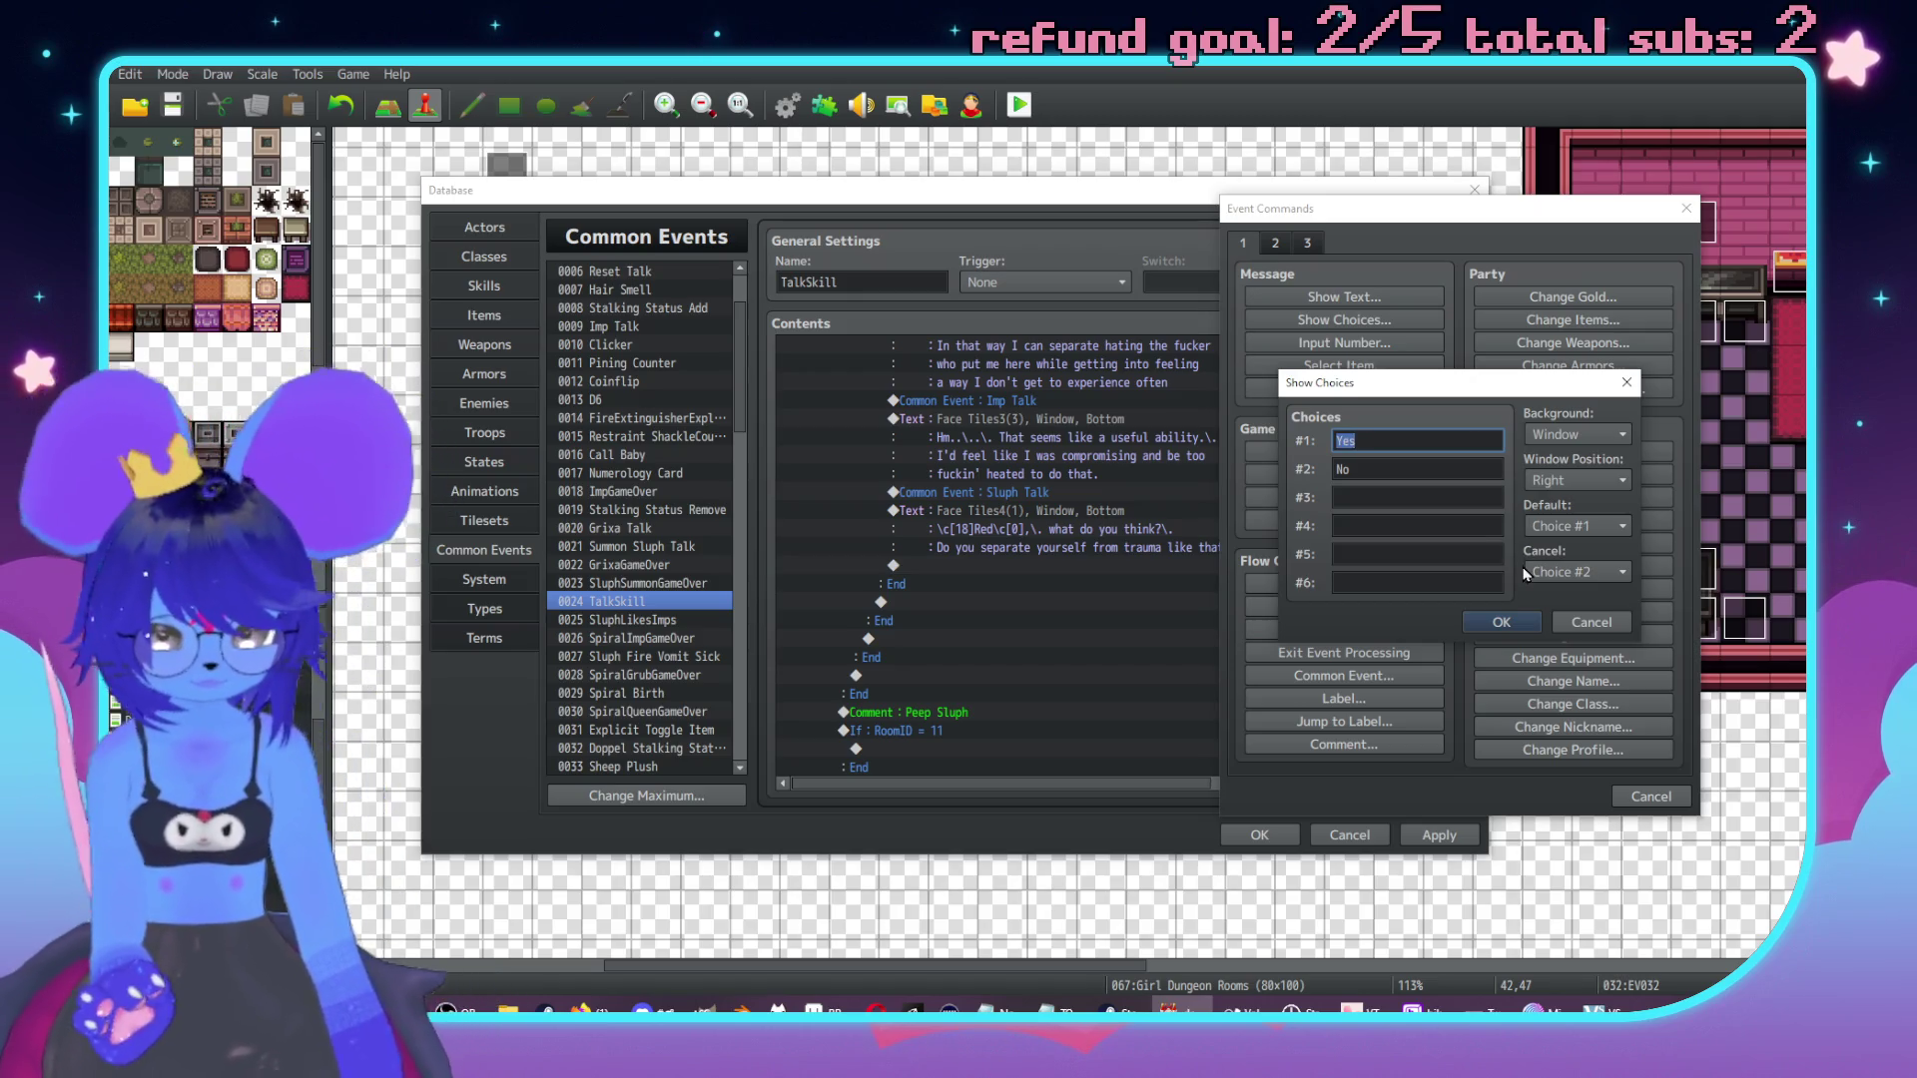
pyautogui.write('I could enjoy')
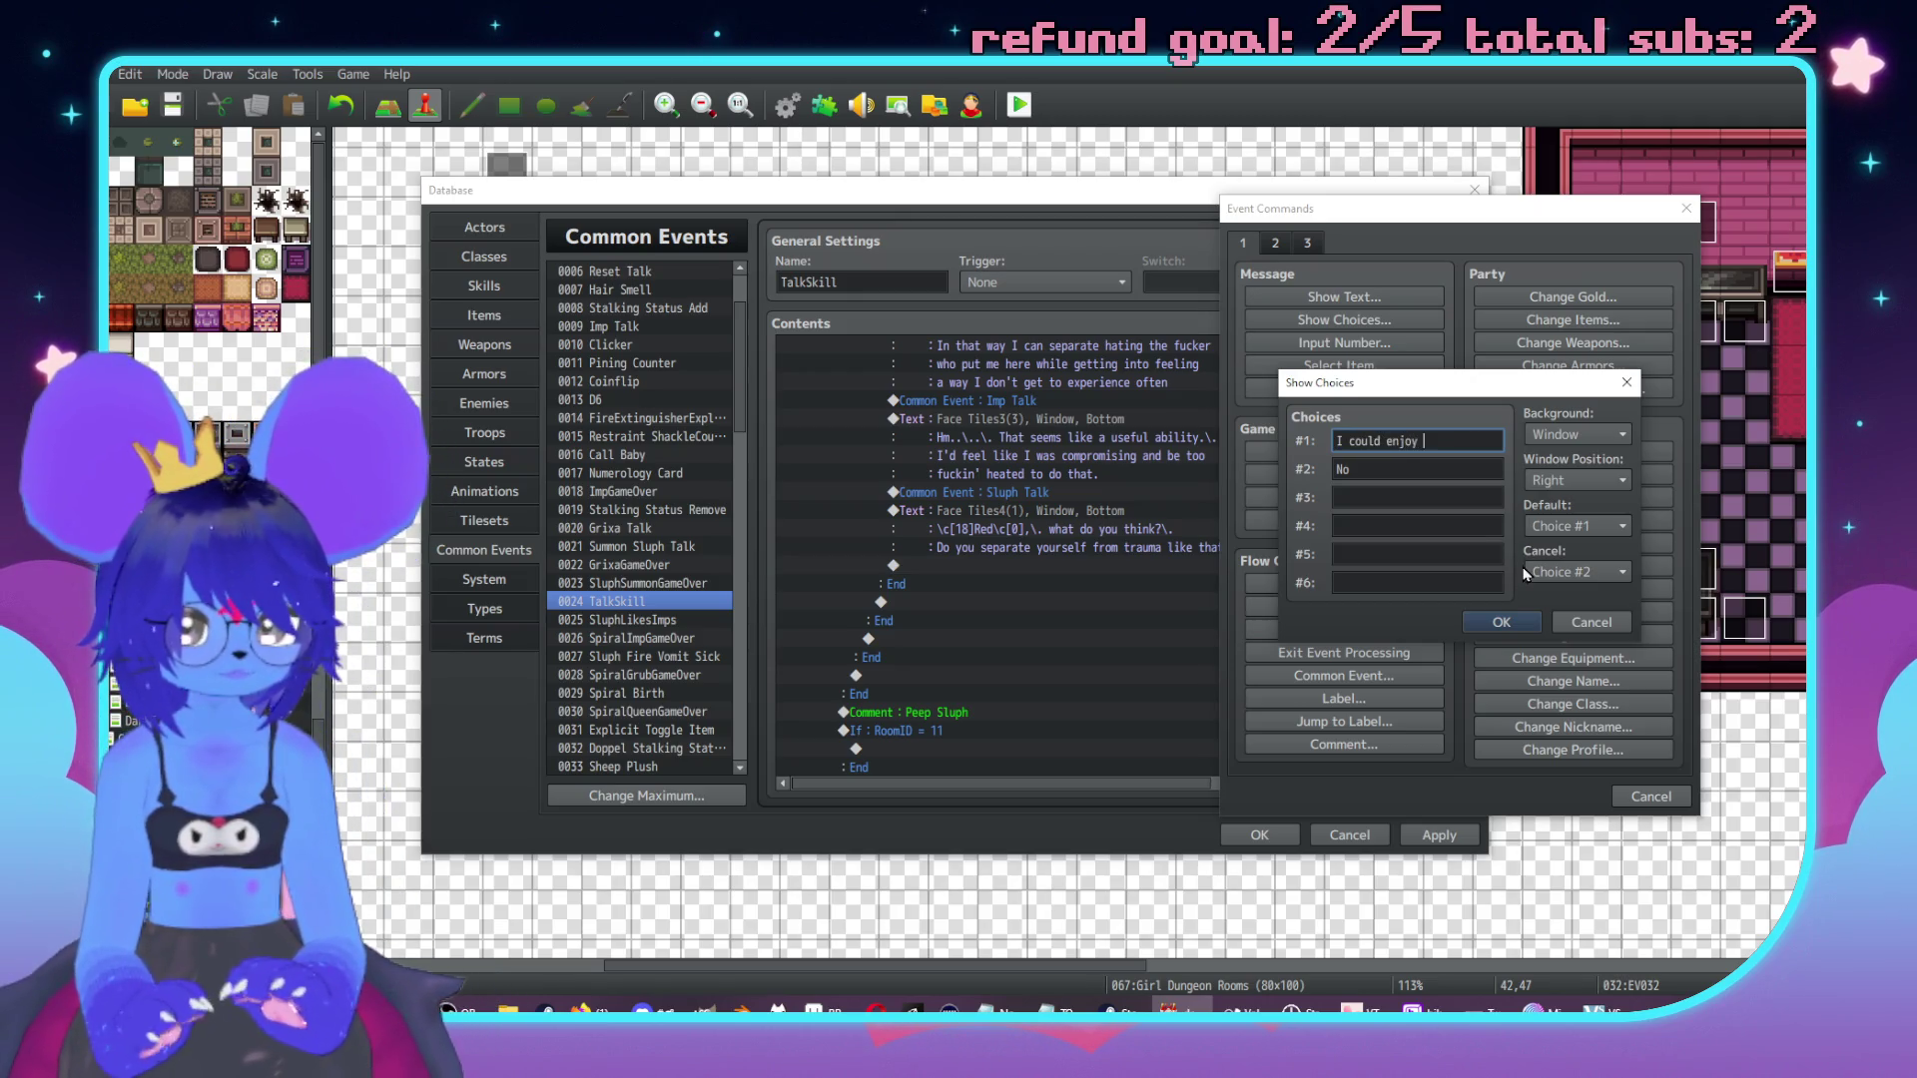
pyautogui.write('something while suffering')
pyautogui.press('Tab')
pyautogui.write("I'd")
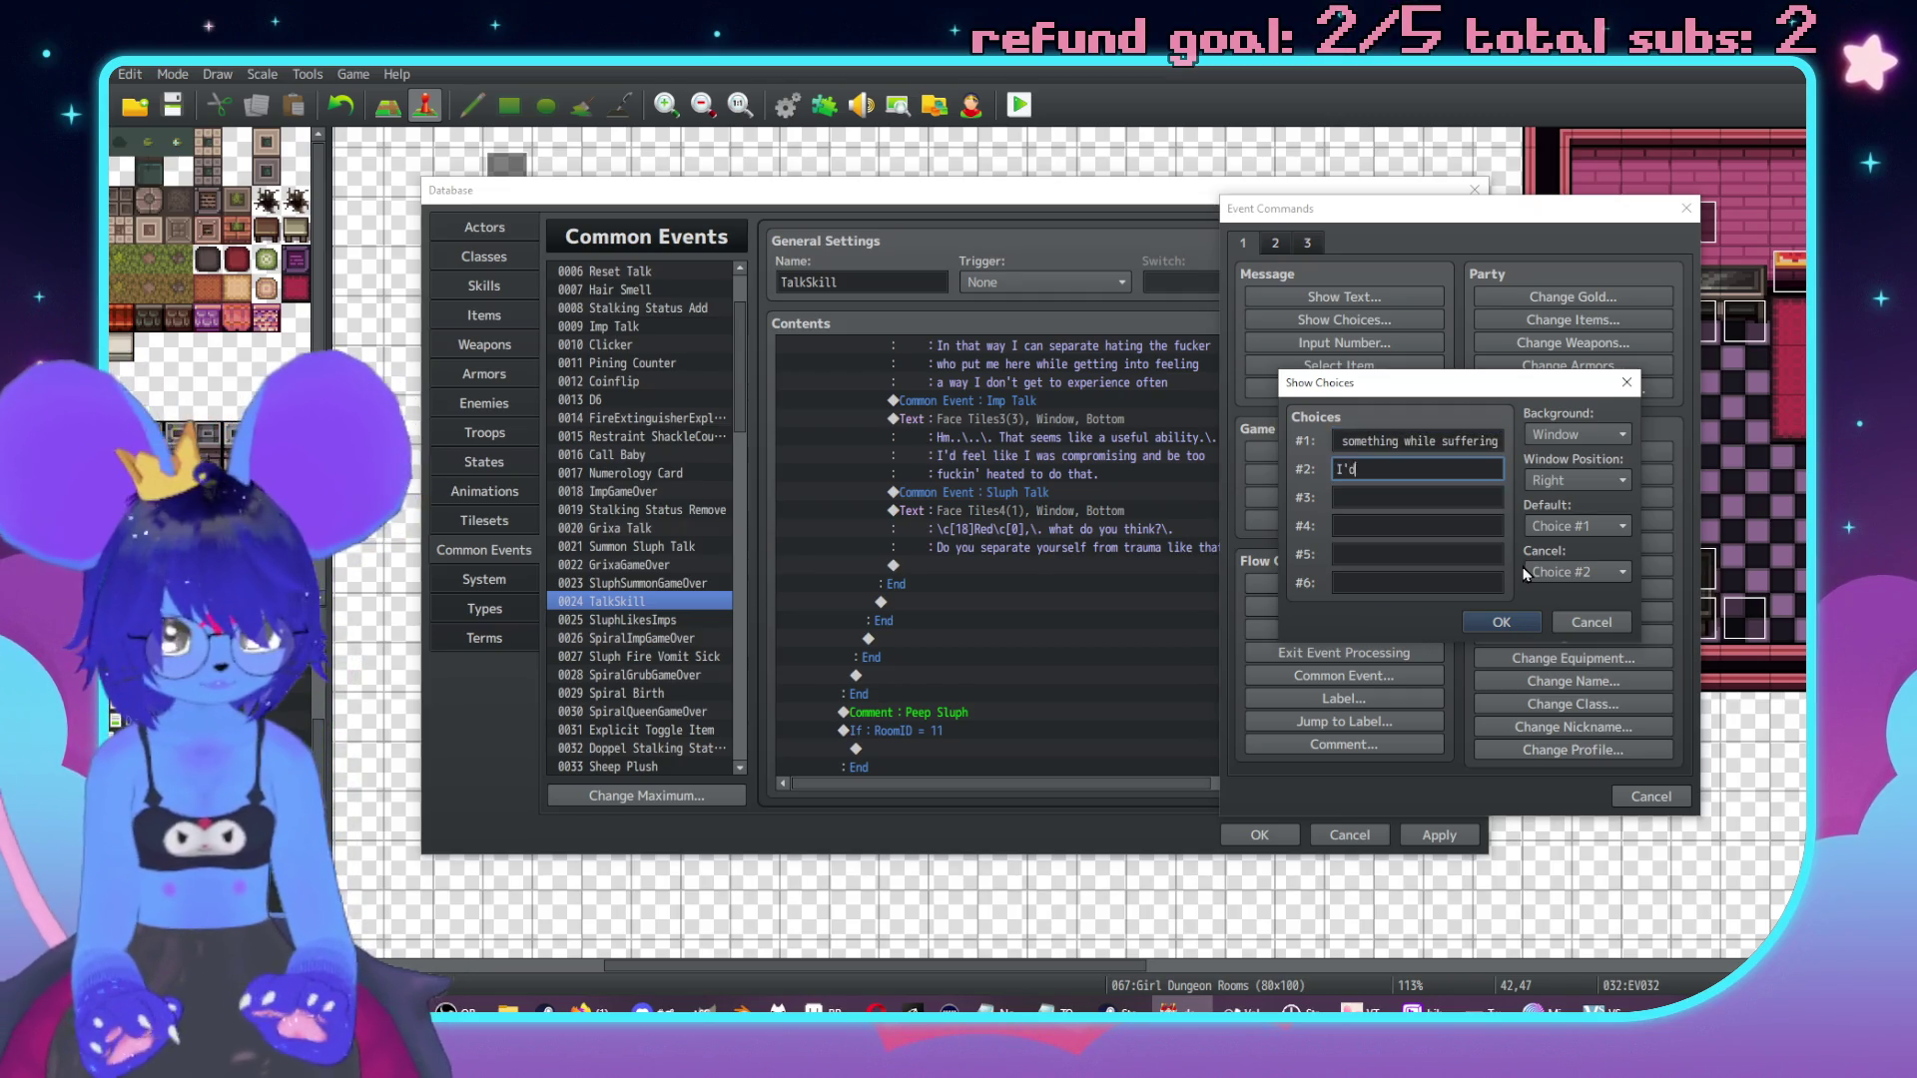
pyautogui.write(' be too busy suffering')
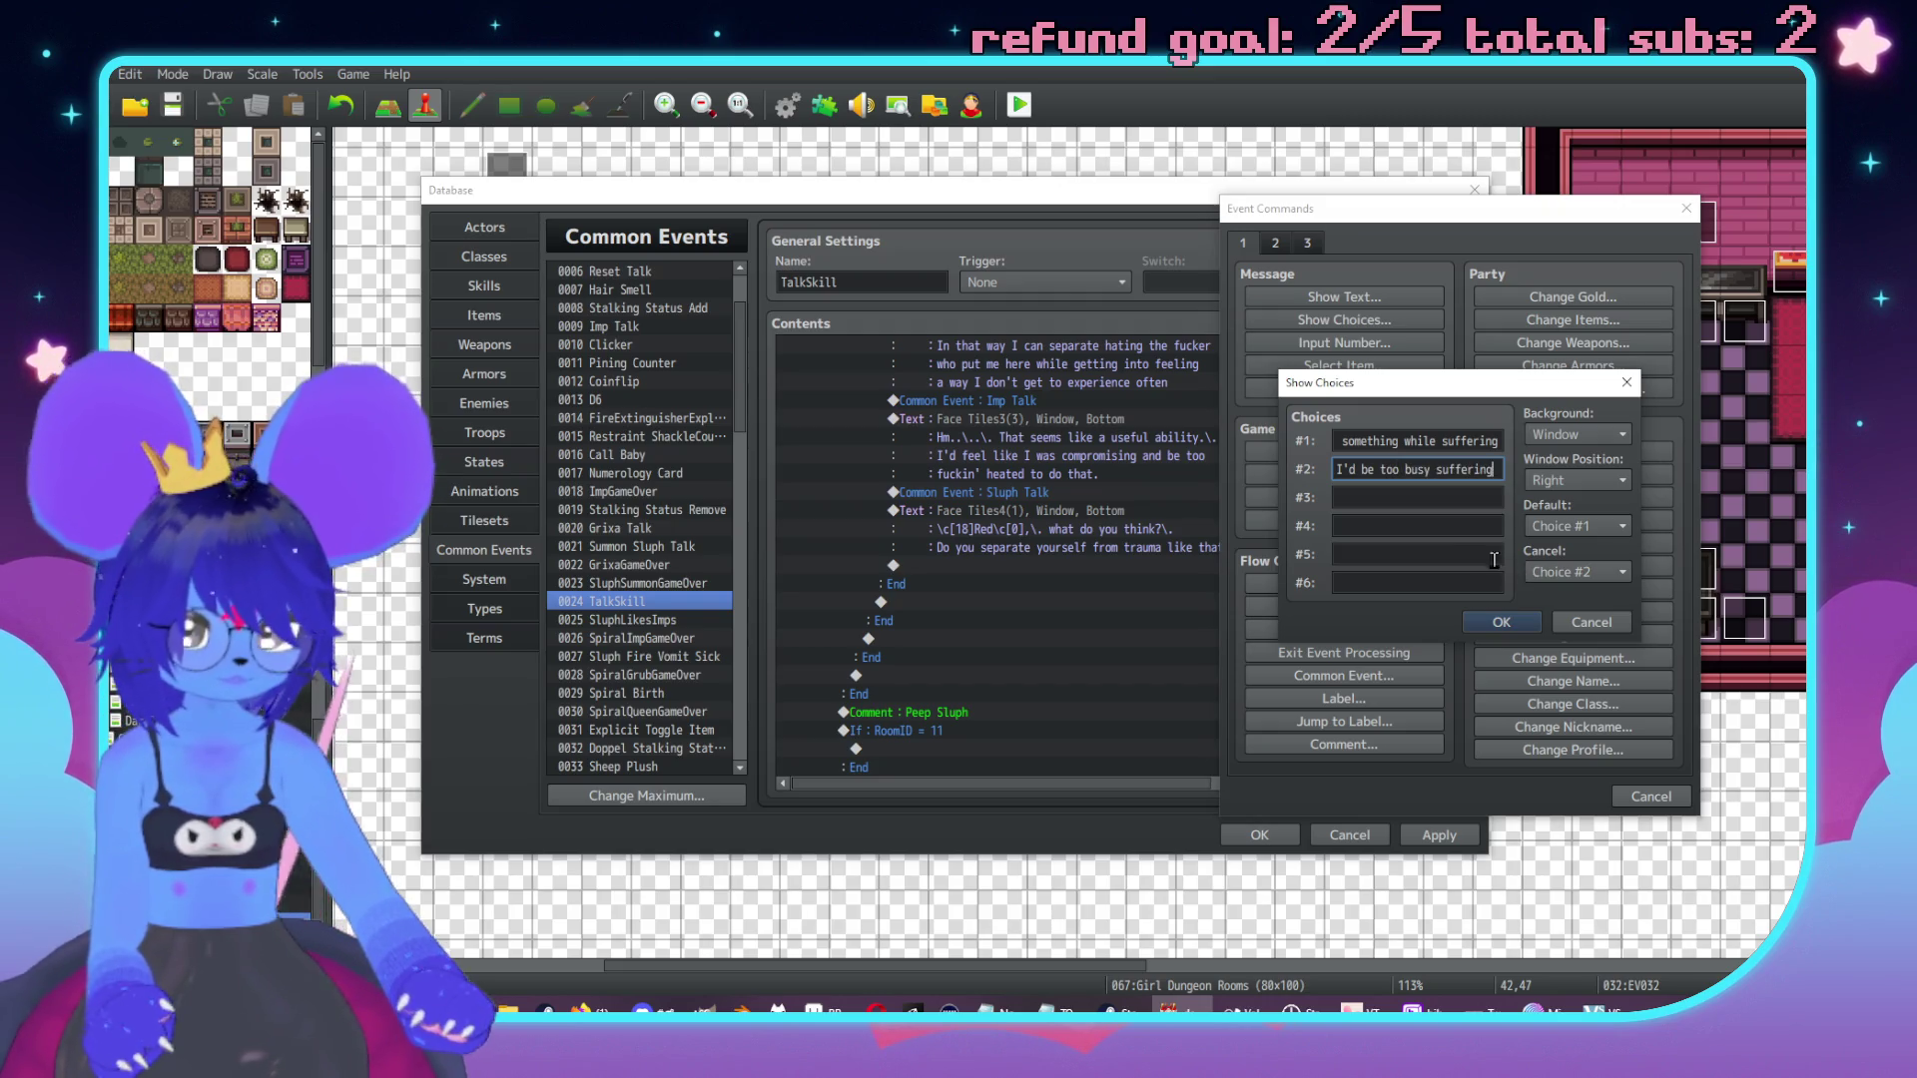
pyautogui.click(1589, 574)
pyautogui.click(1589, 617)
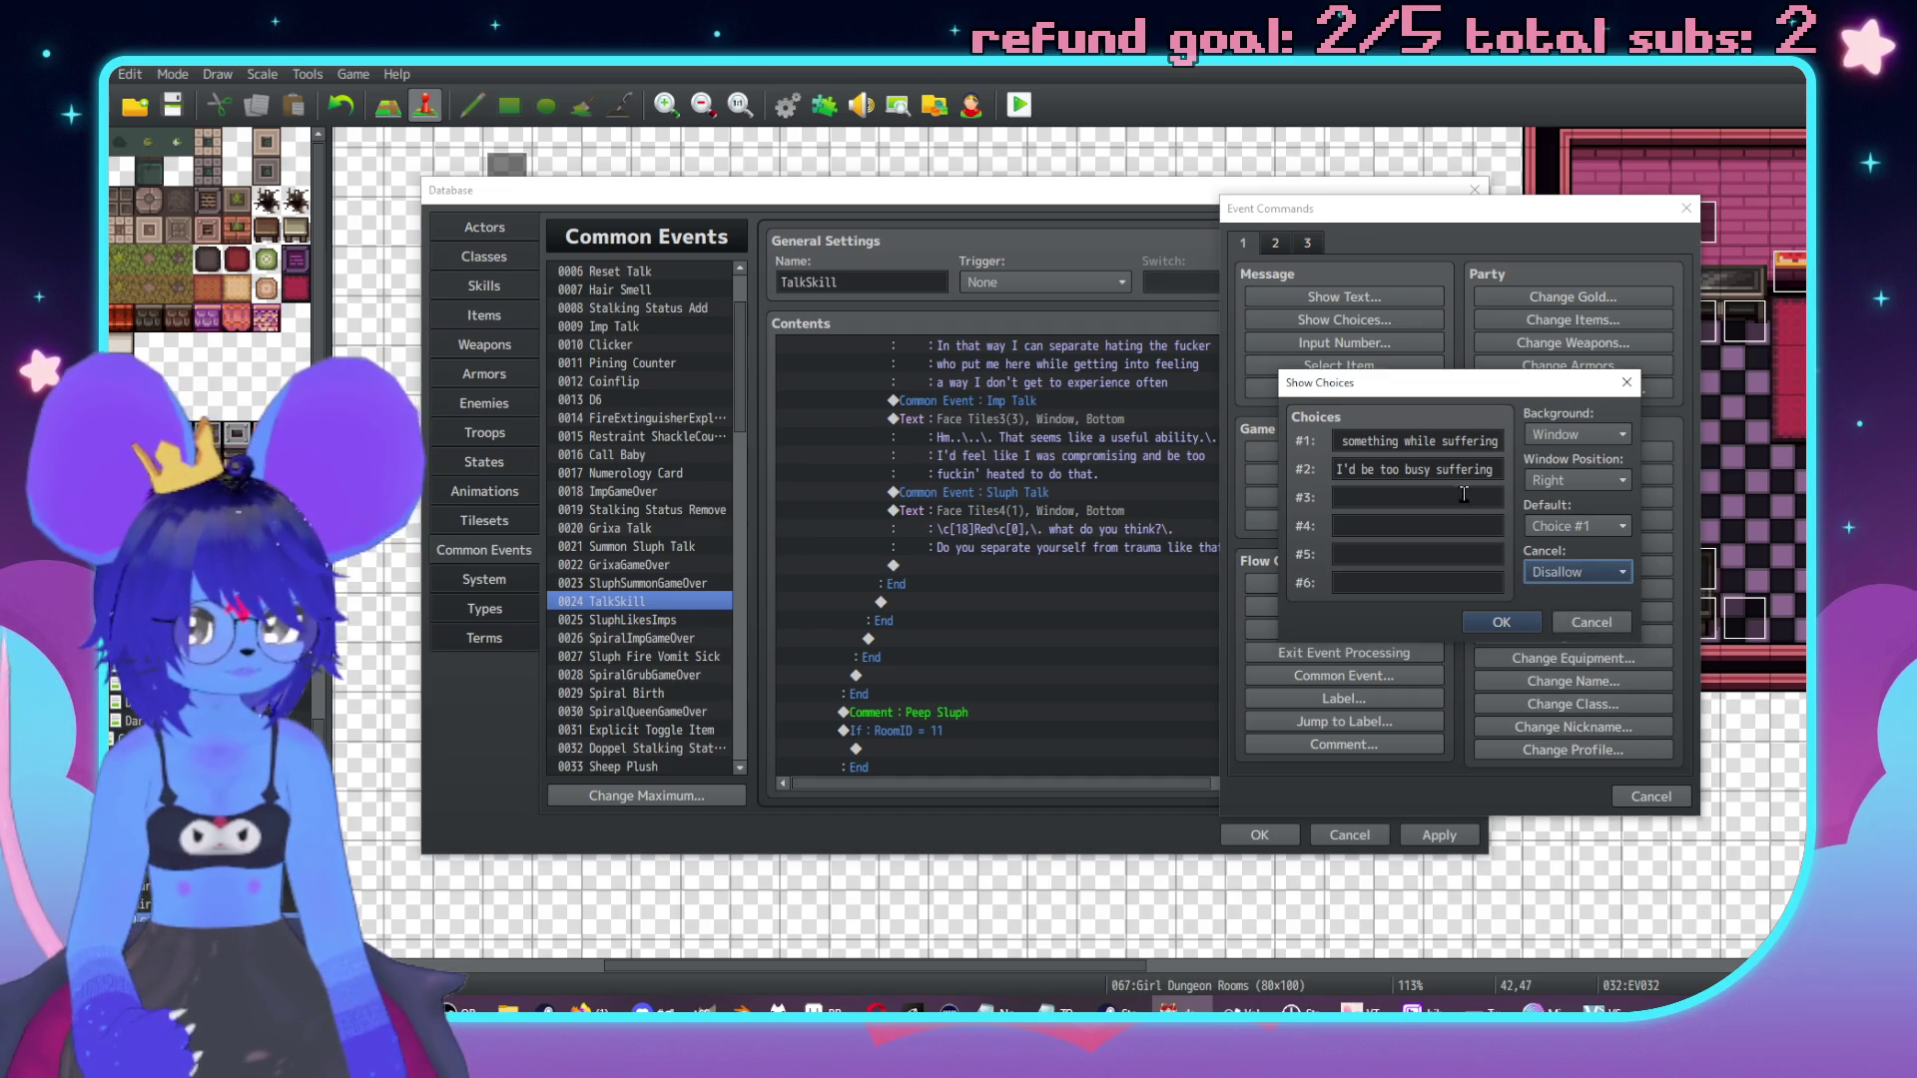
pyautogui.press('Tab')
pyautogui.click(1374, 498)
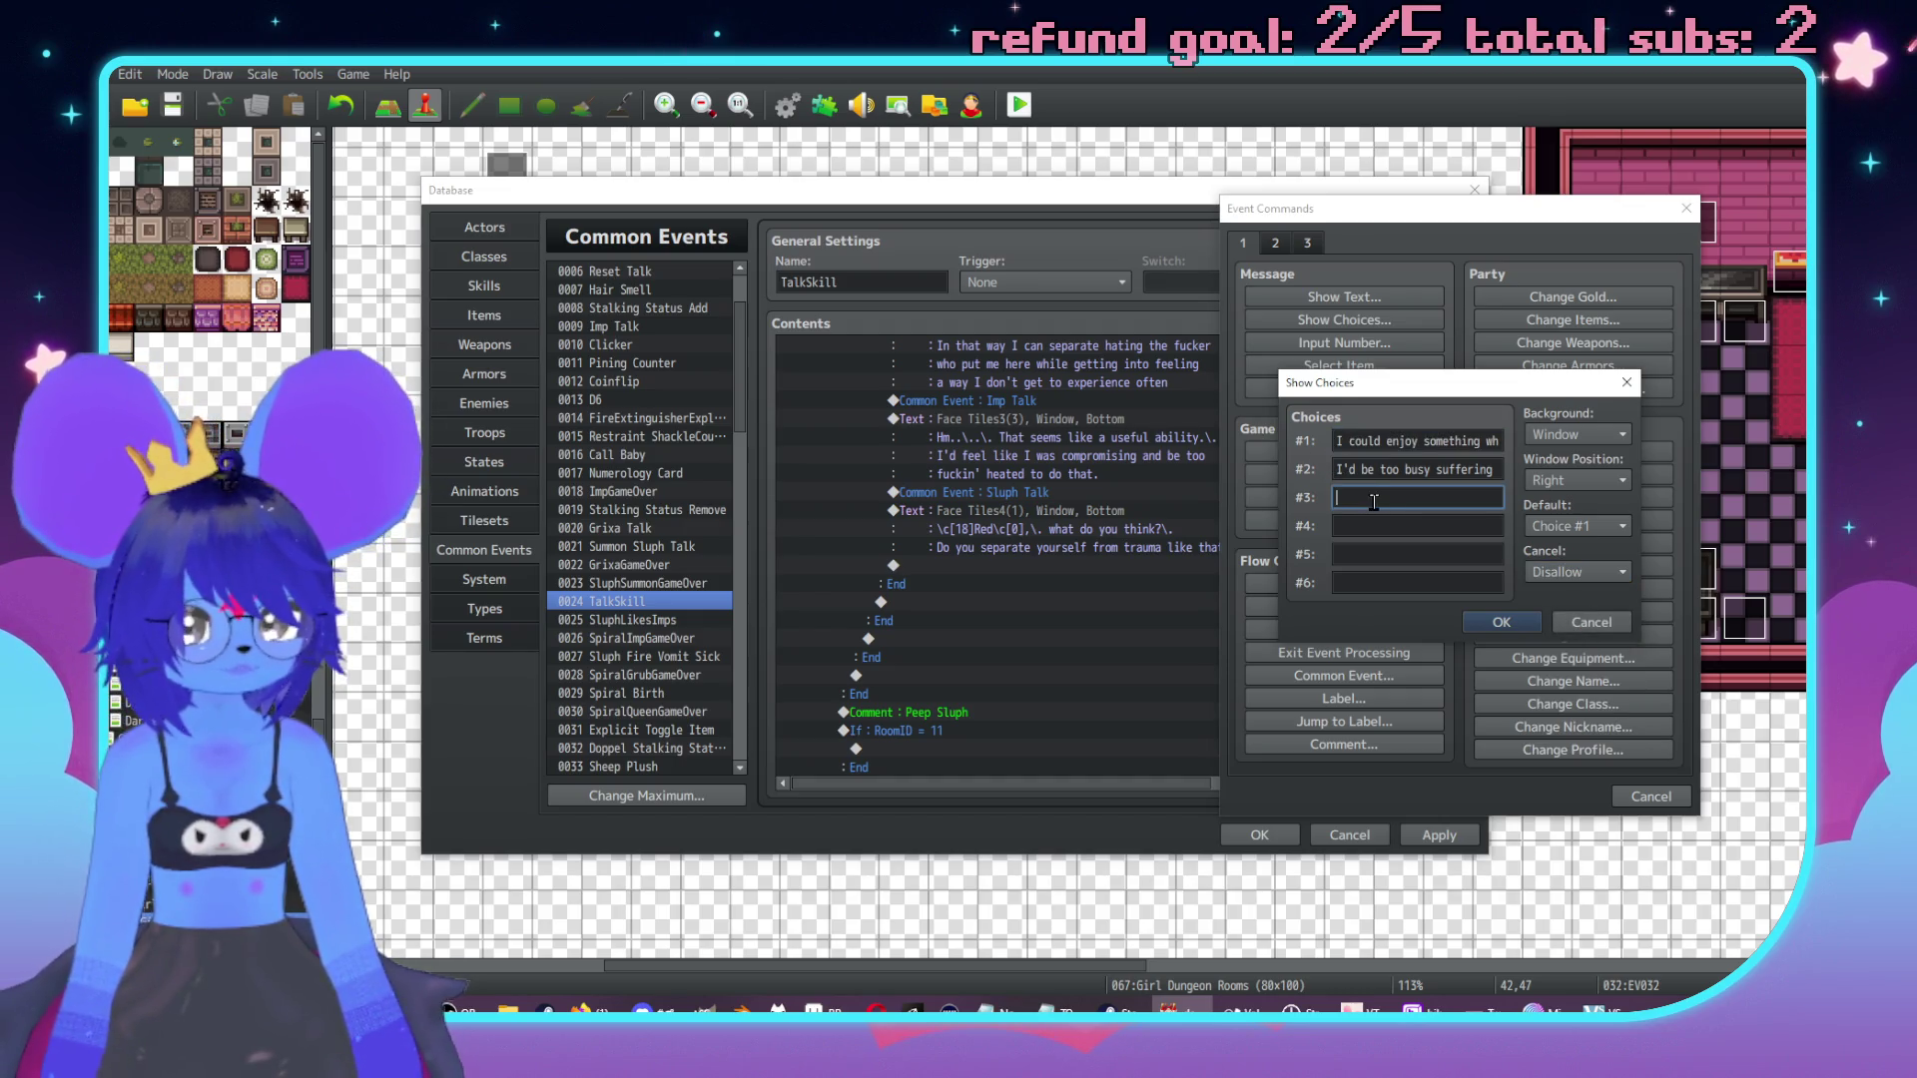
pyautogui.write('I')
pyautogui.write('ike th')
pyautogui.write('fering')
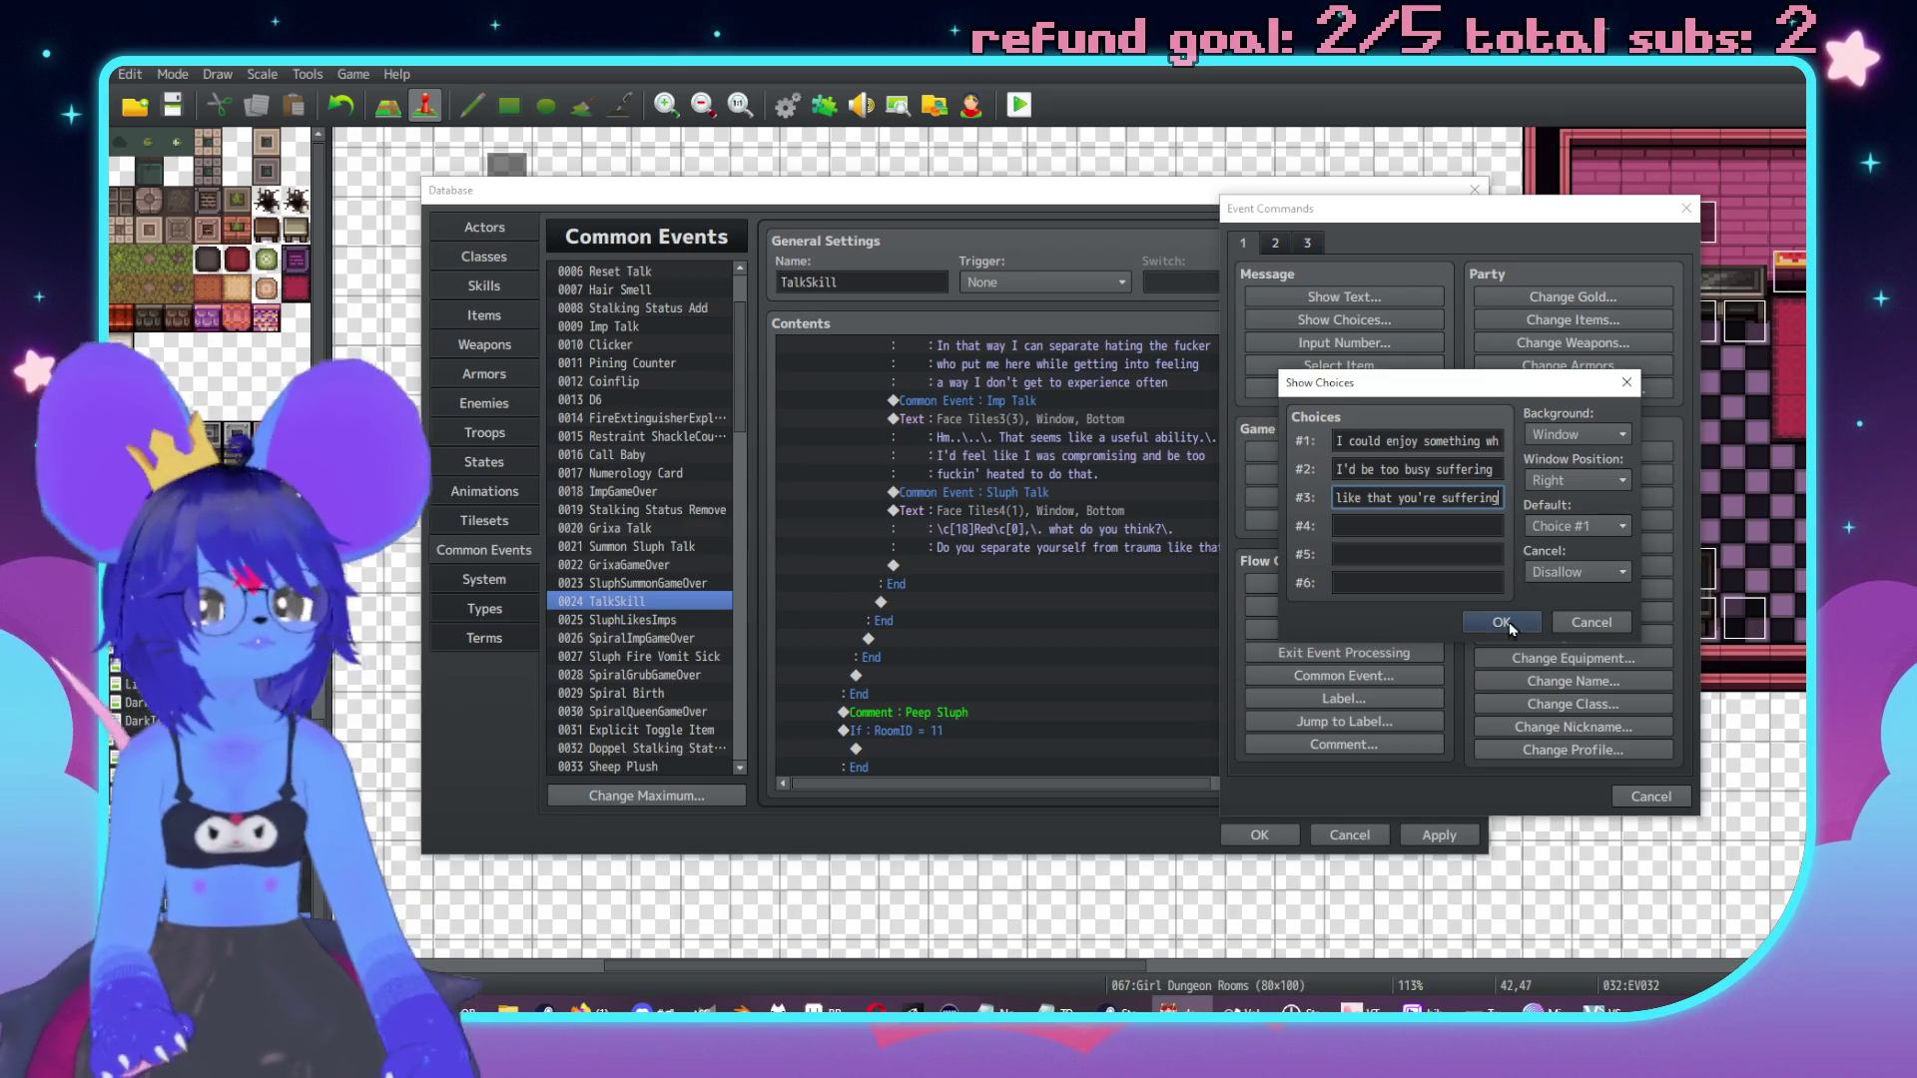
pyautogui.click(1502, 623)
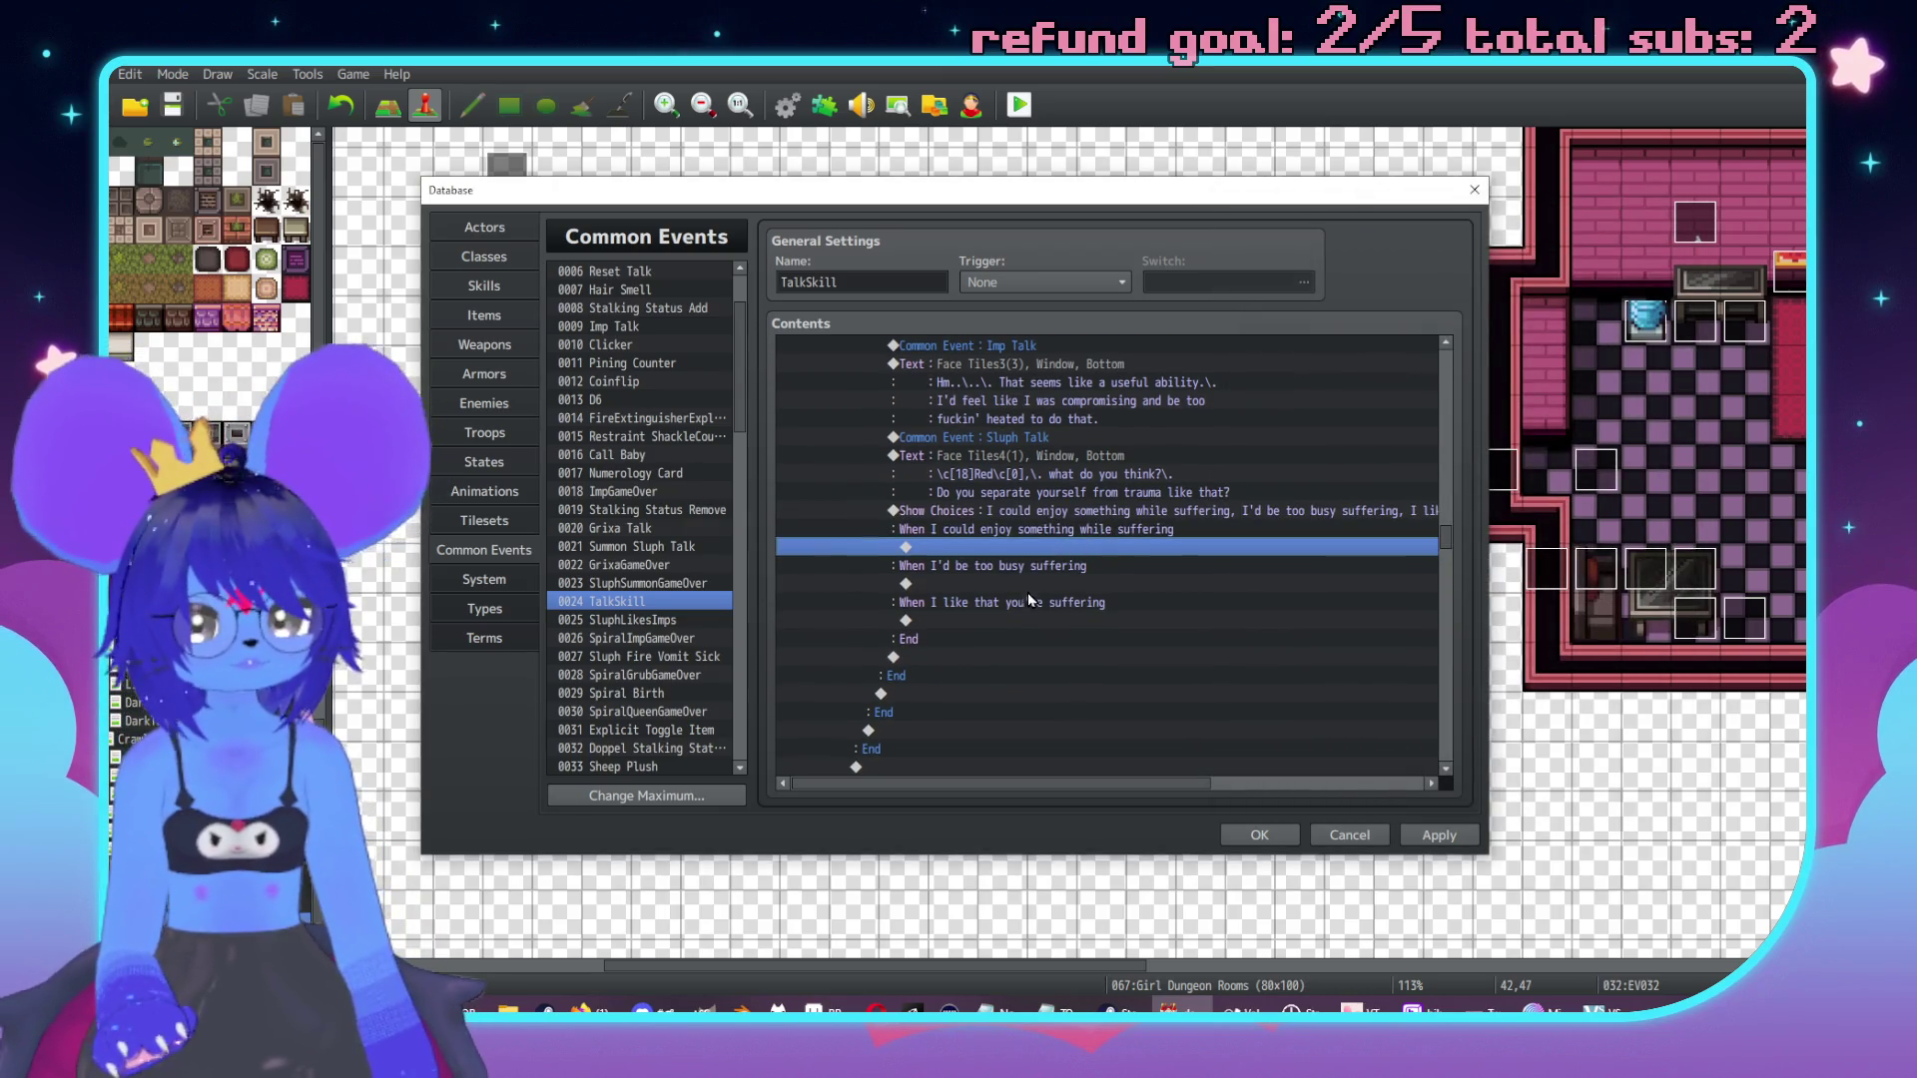
pyautogui.doubleClick(1028, 620)
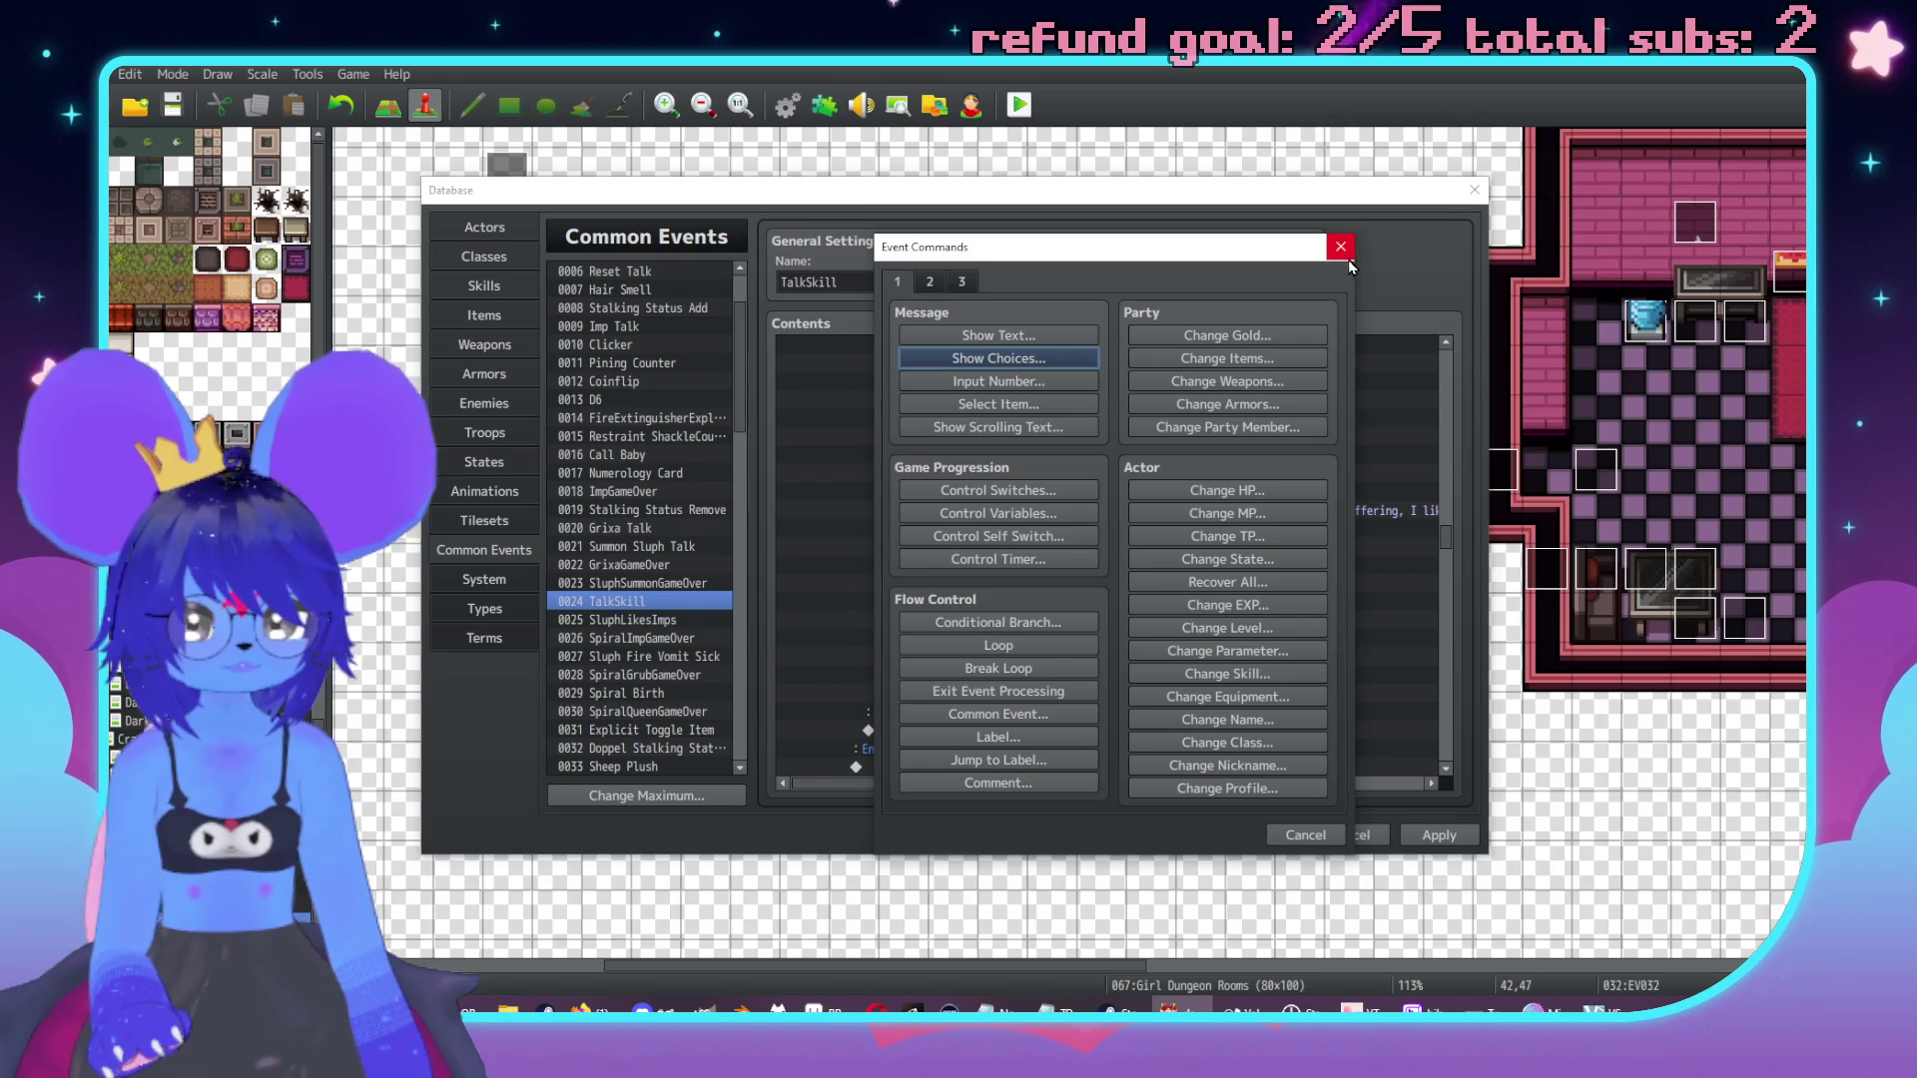
# Copy the Red trauma question with its three choices and paste them after the earlier Checker branch.
pyautogui.click(1341, 247)
pyautogui.scroll(2, 1089, 524)
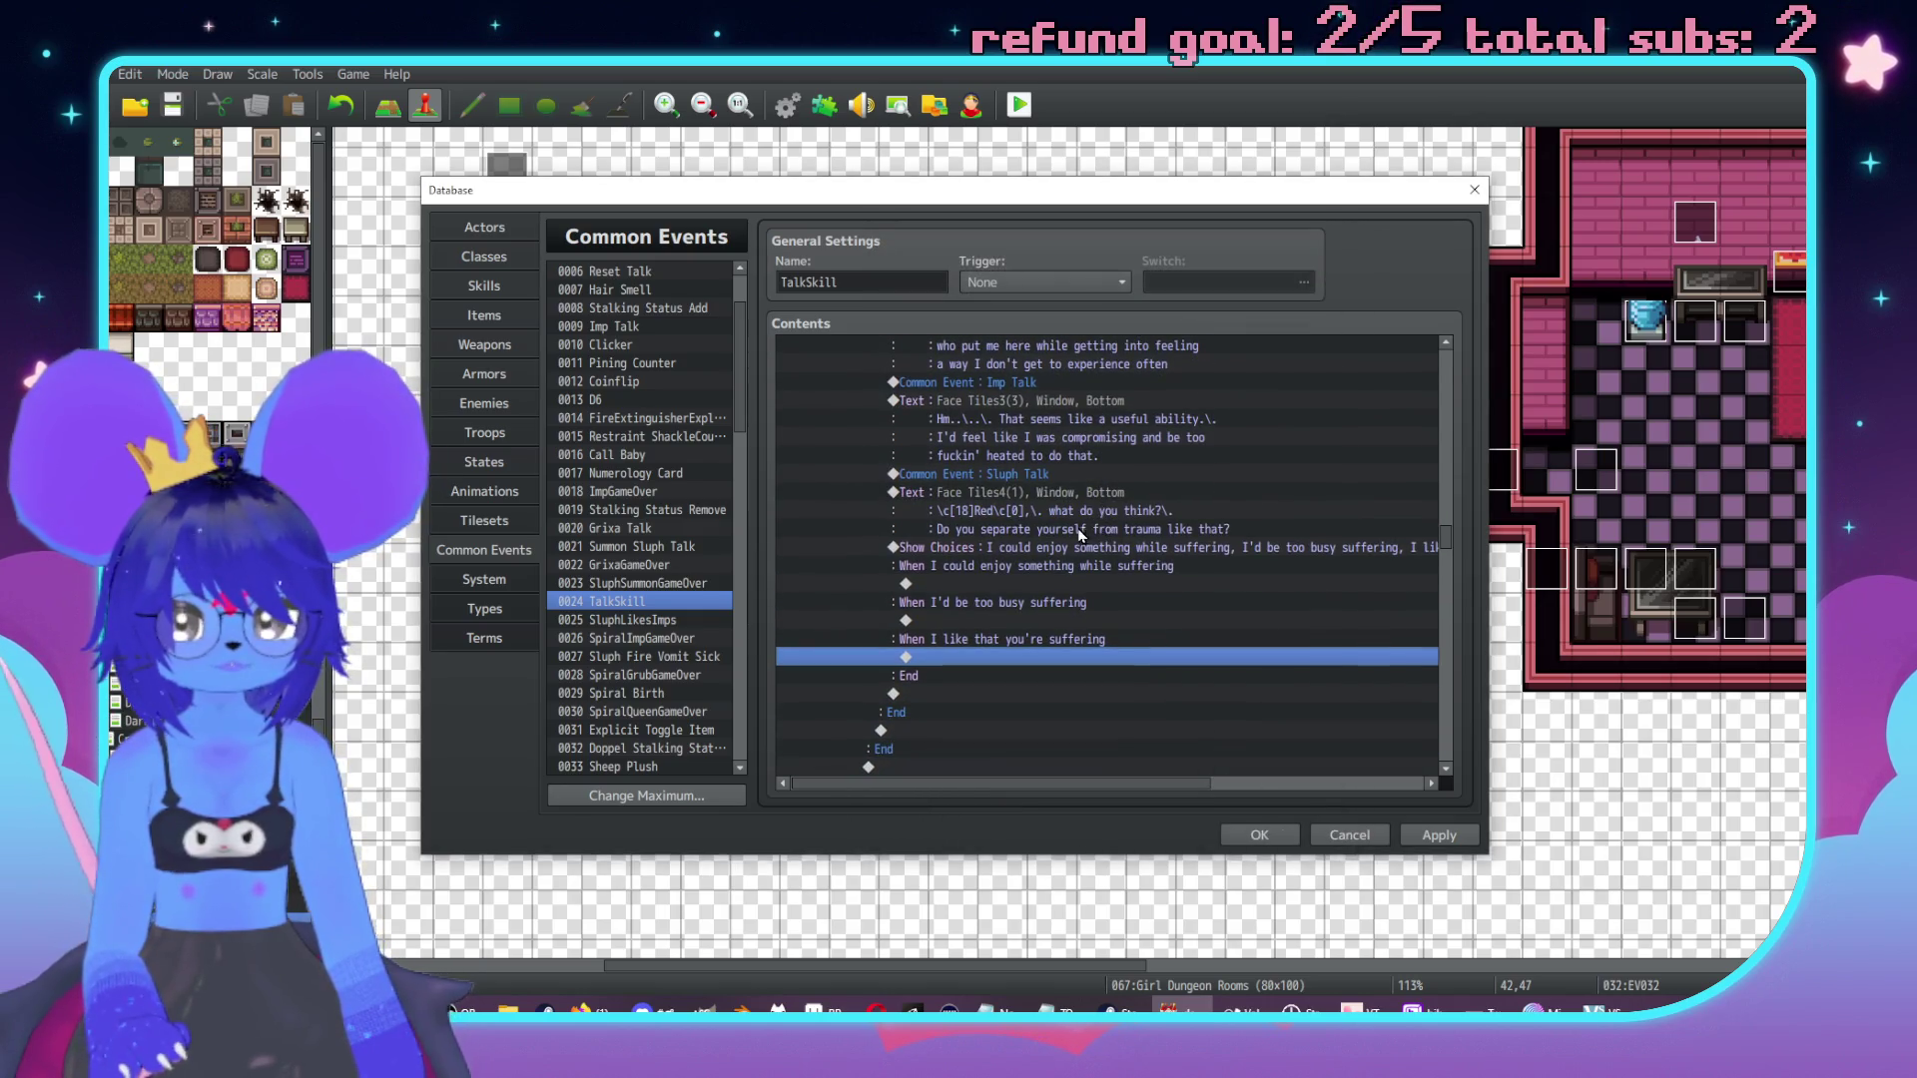
pyautogui.moveTo(1080, 547); pyautogui.dragTo(1076, 440)
pyautogui.scroll(5, 1059, 549)
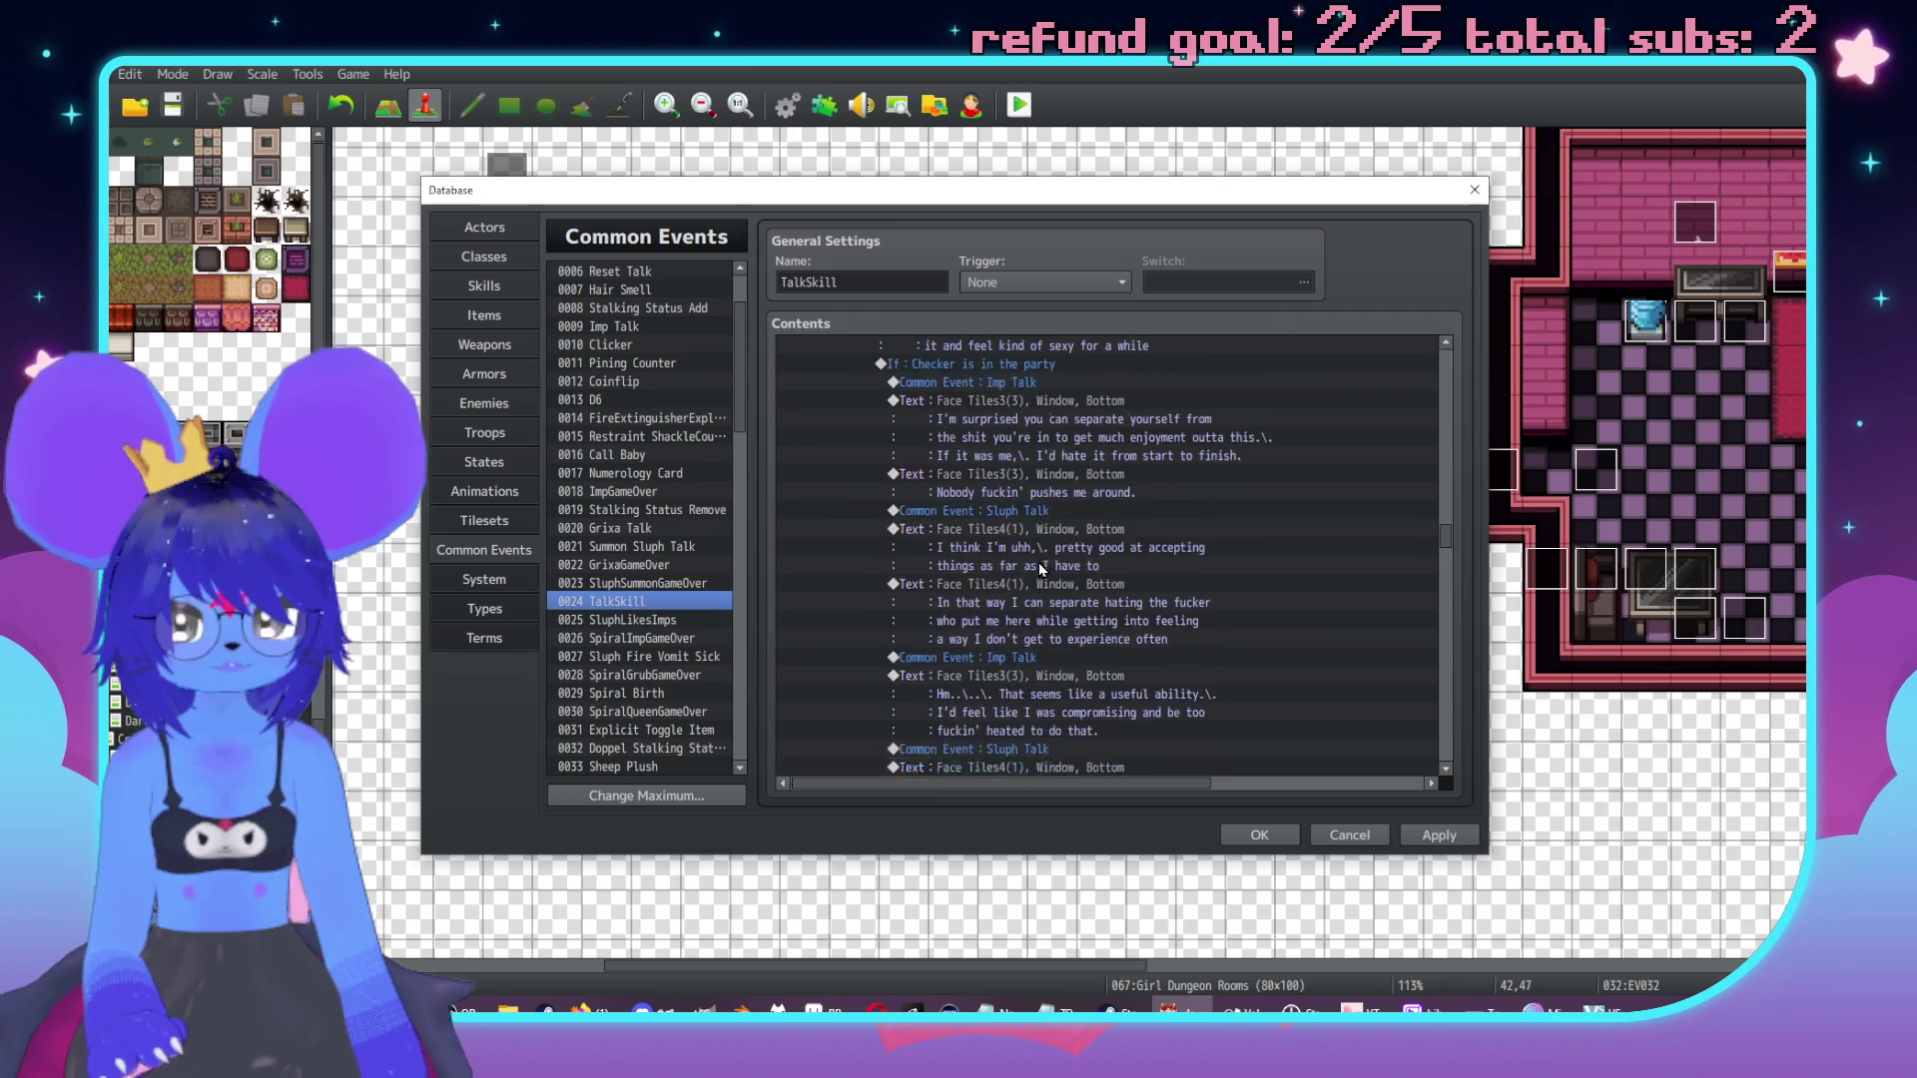
pyautogui.scroll(4, 1038, 561)
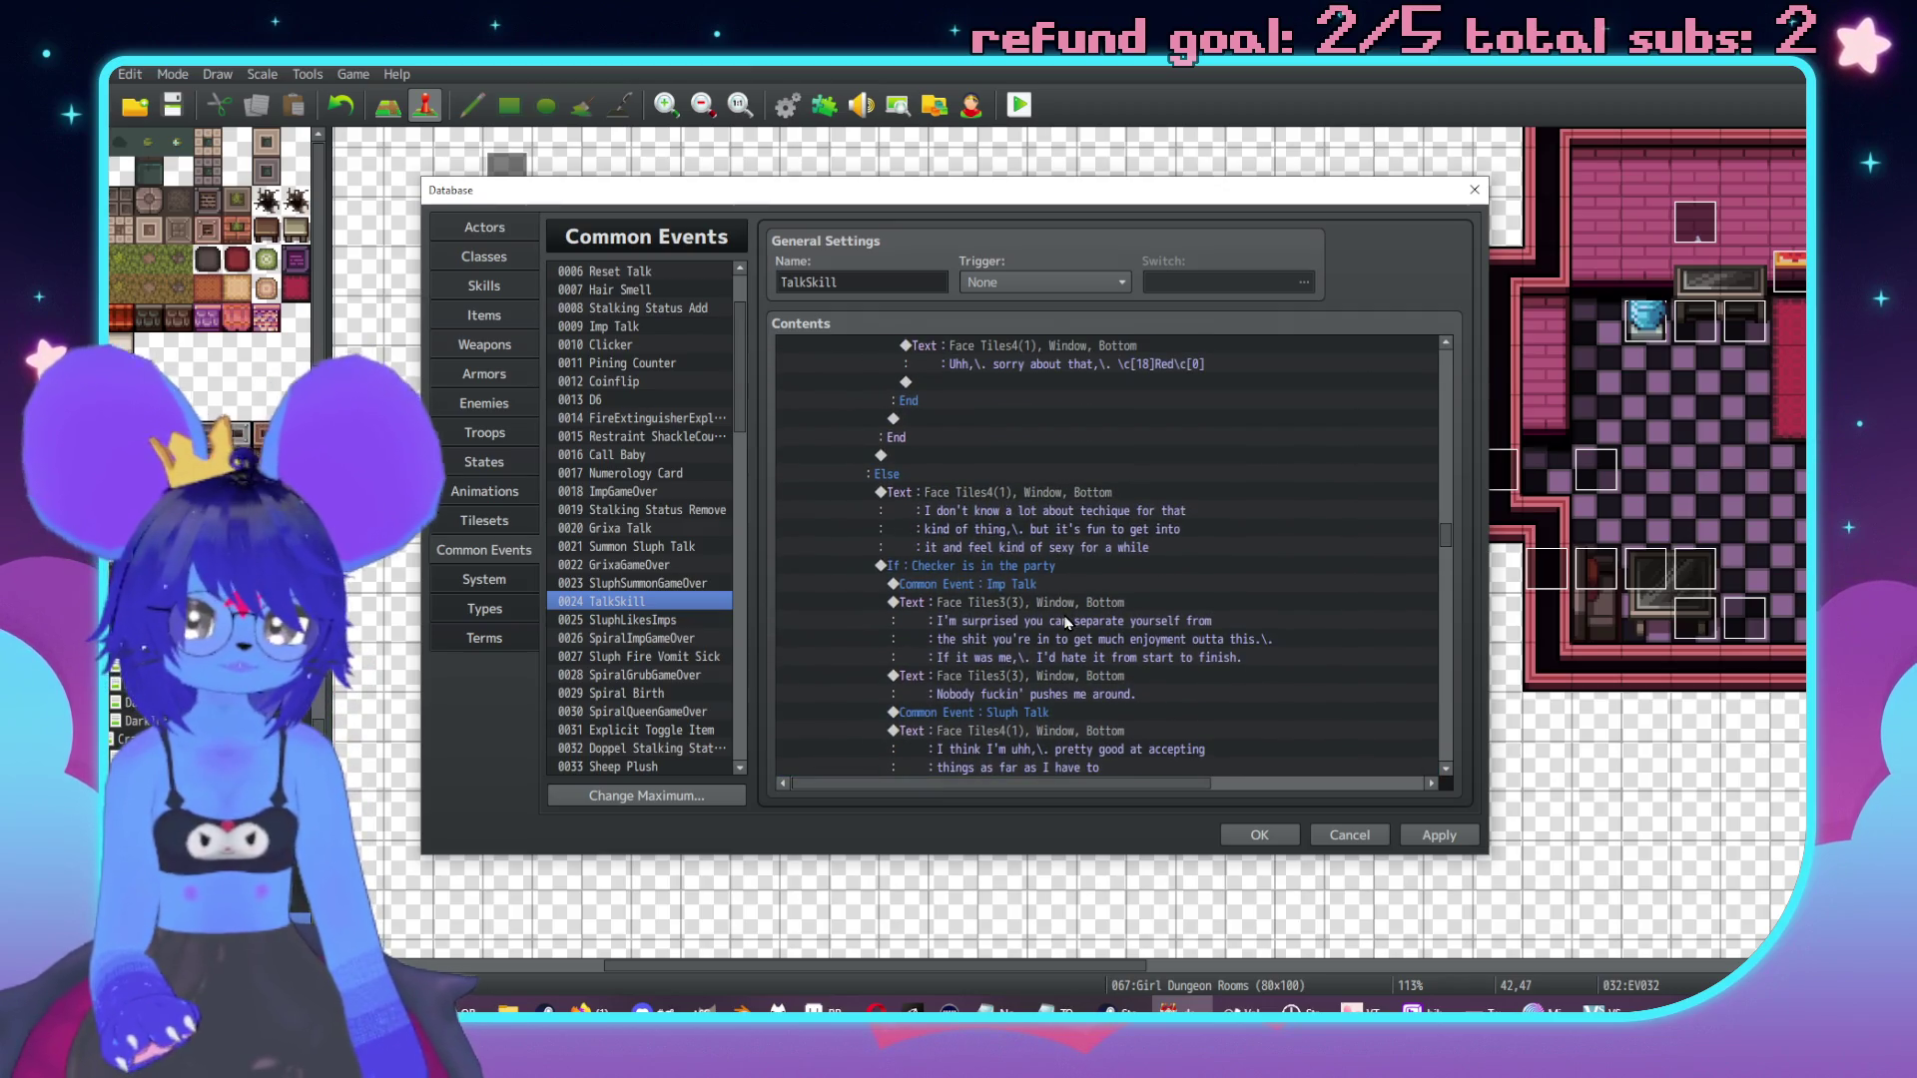
pyautogui.scroll(-6, 1058, 619)
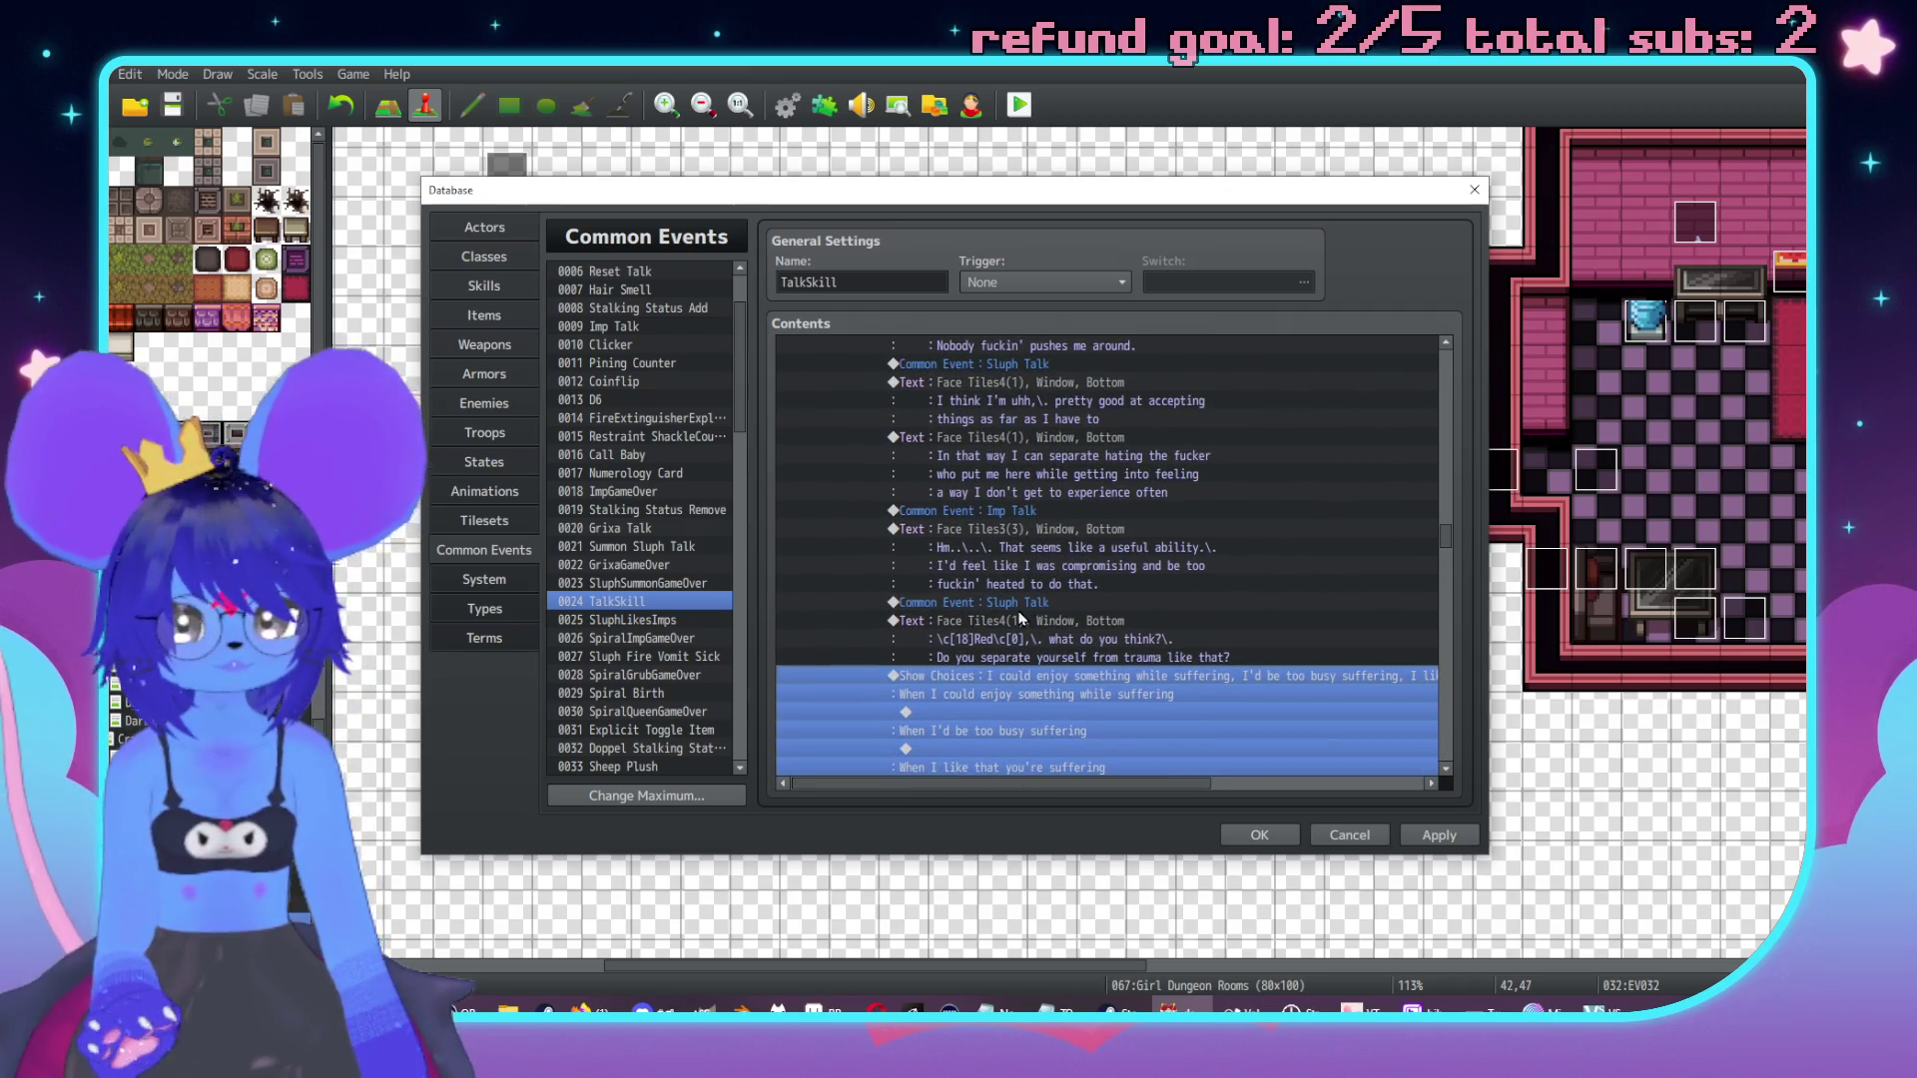
pyautogui.keyDown('shift'); pyautogui.click(1011, 621); pyautogui.keyUp('shift')
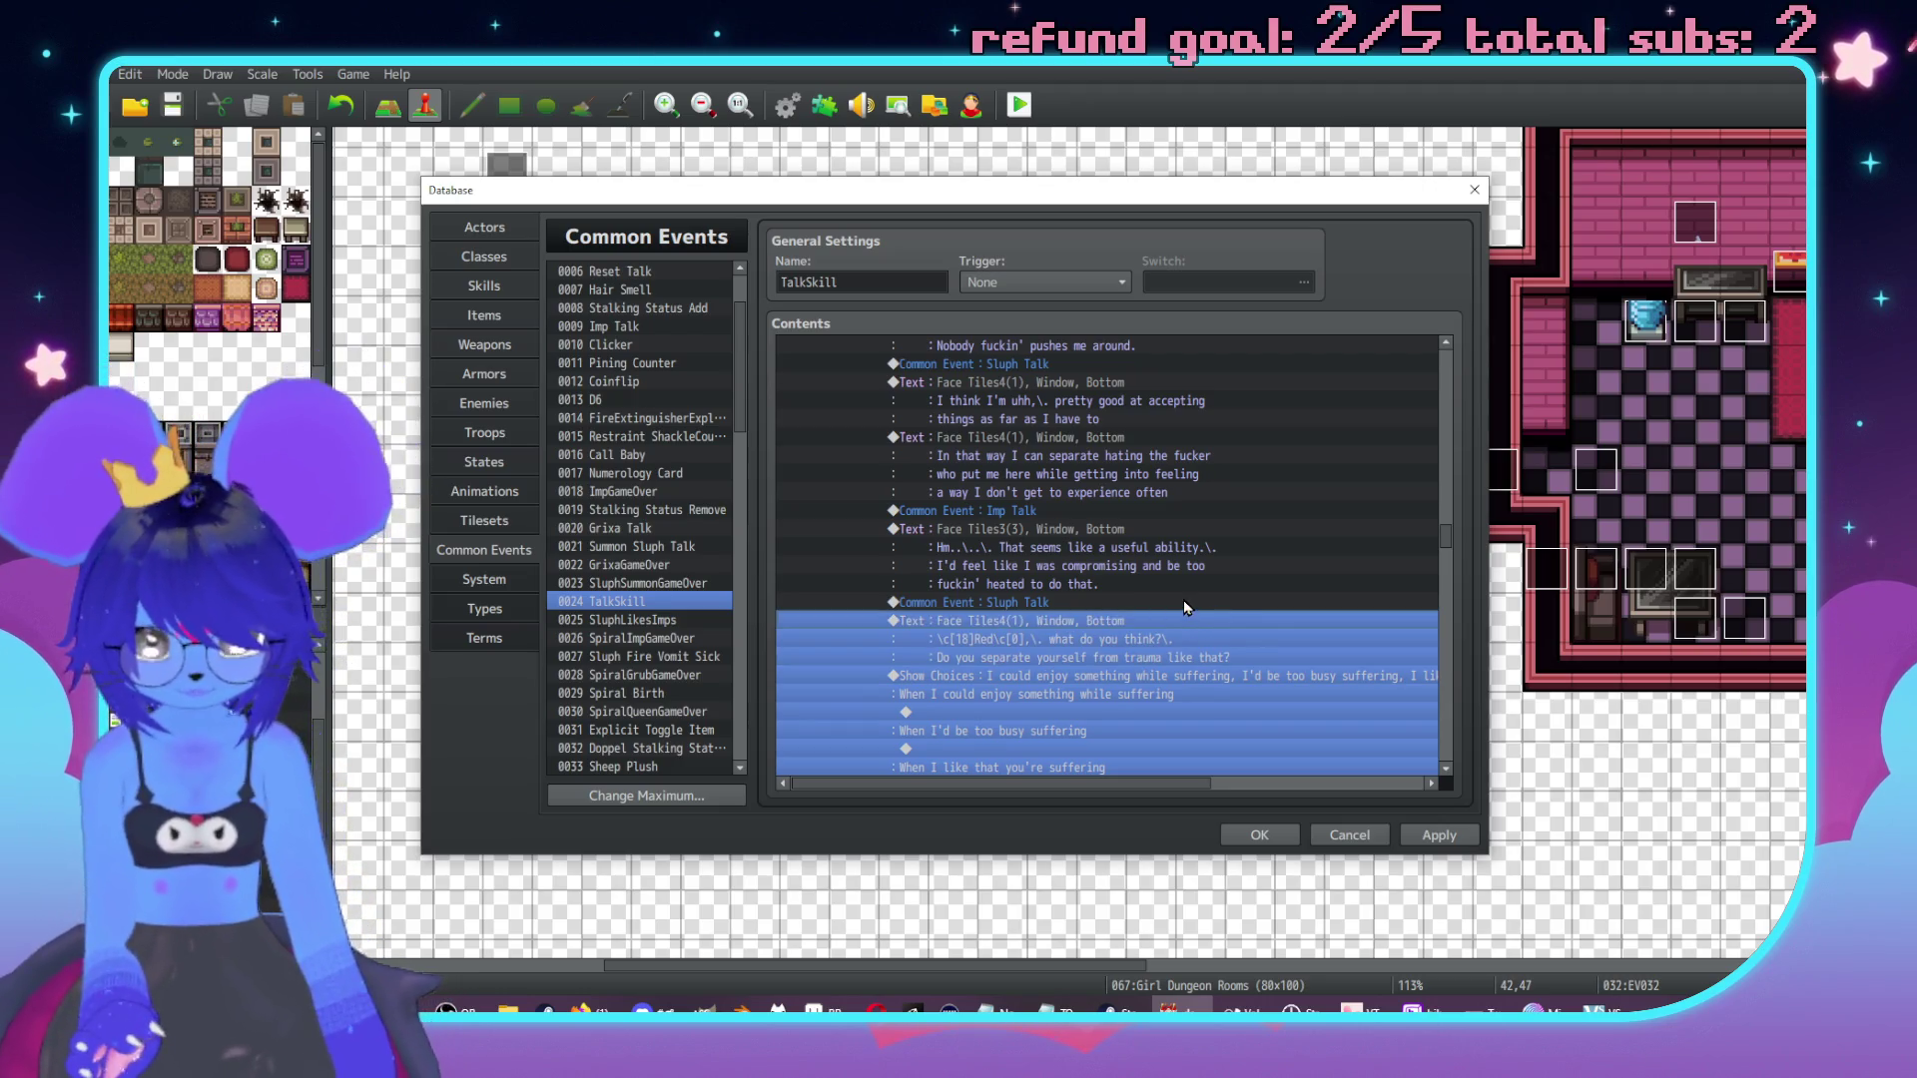
pyautogui.scroll(5, 1058, 570)
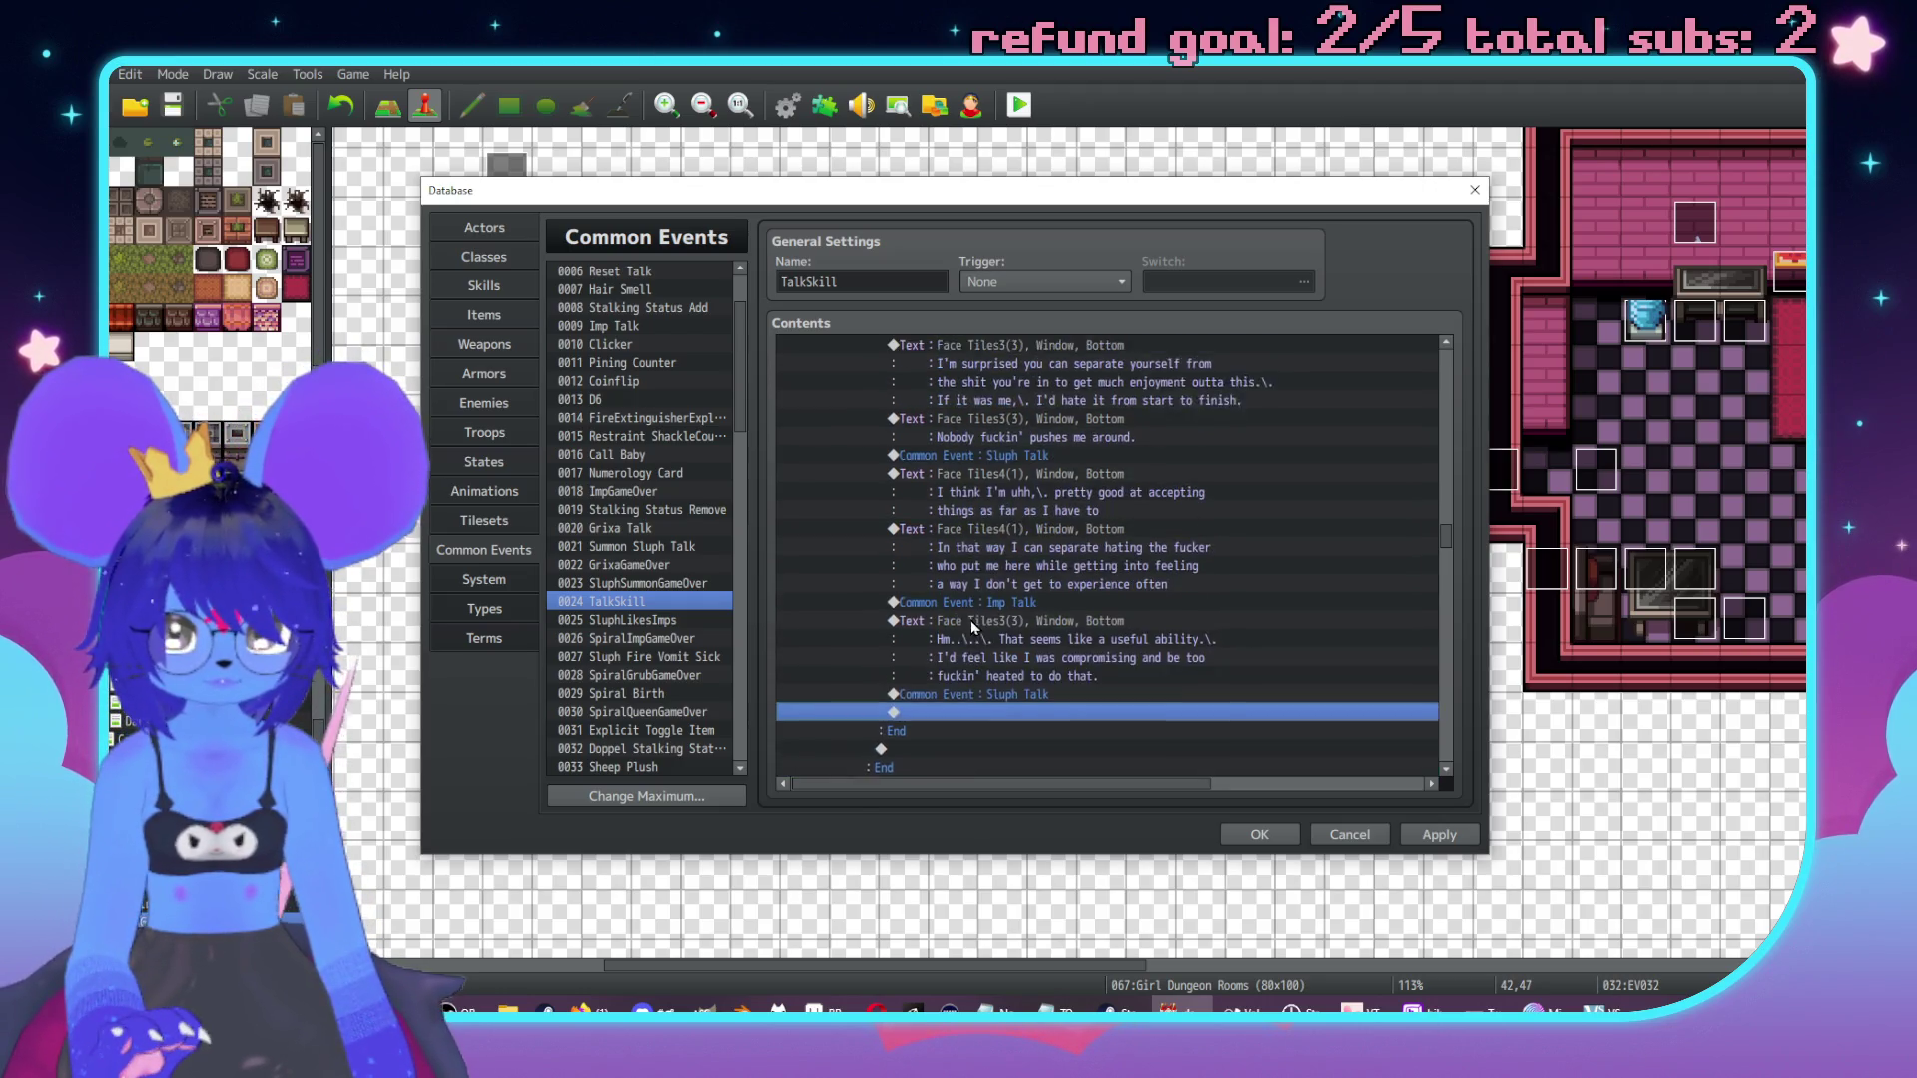
pyautogui.scroll(-6, 966, 503)
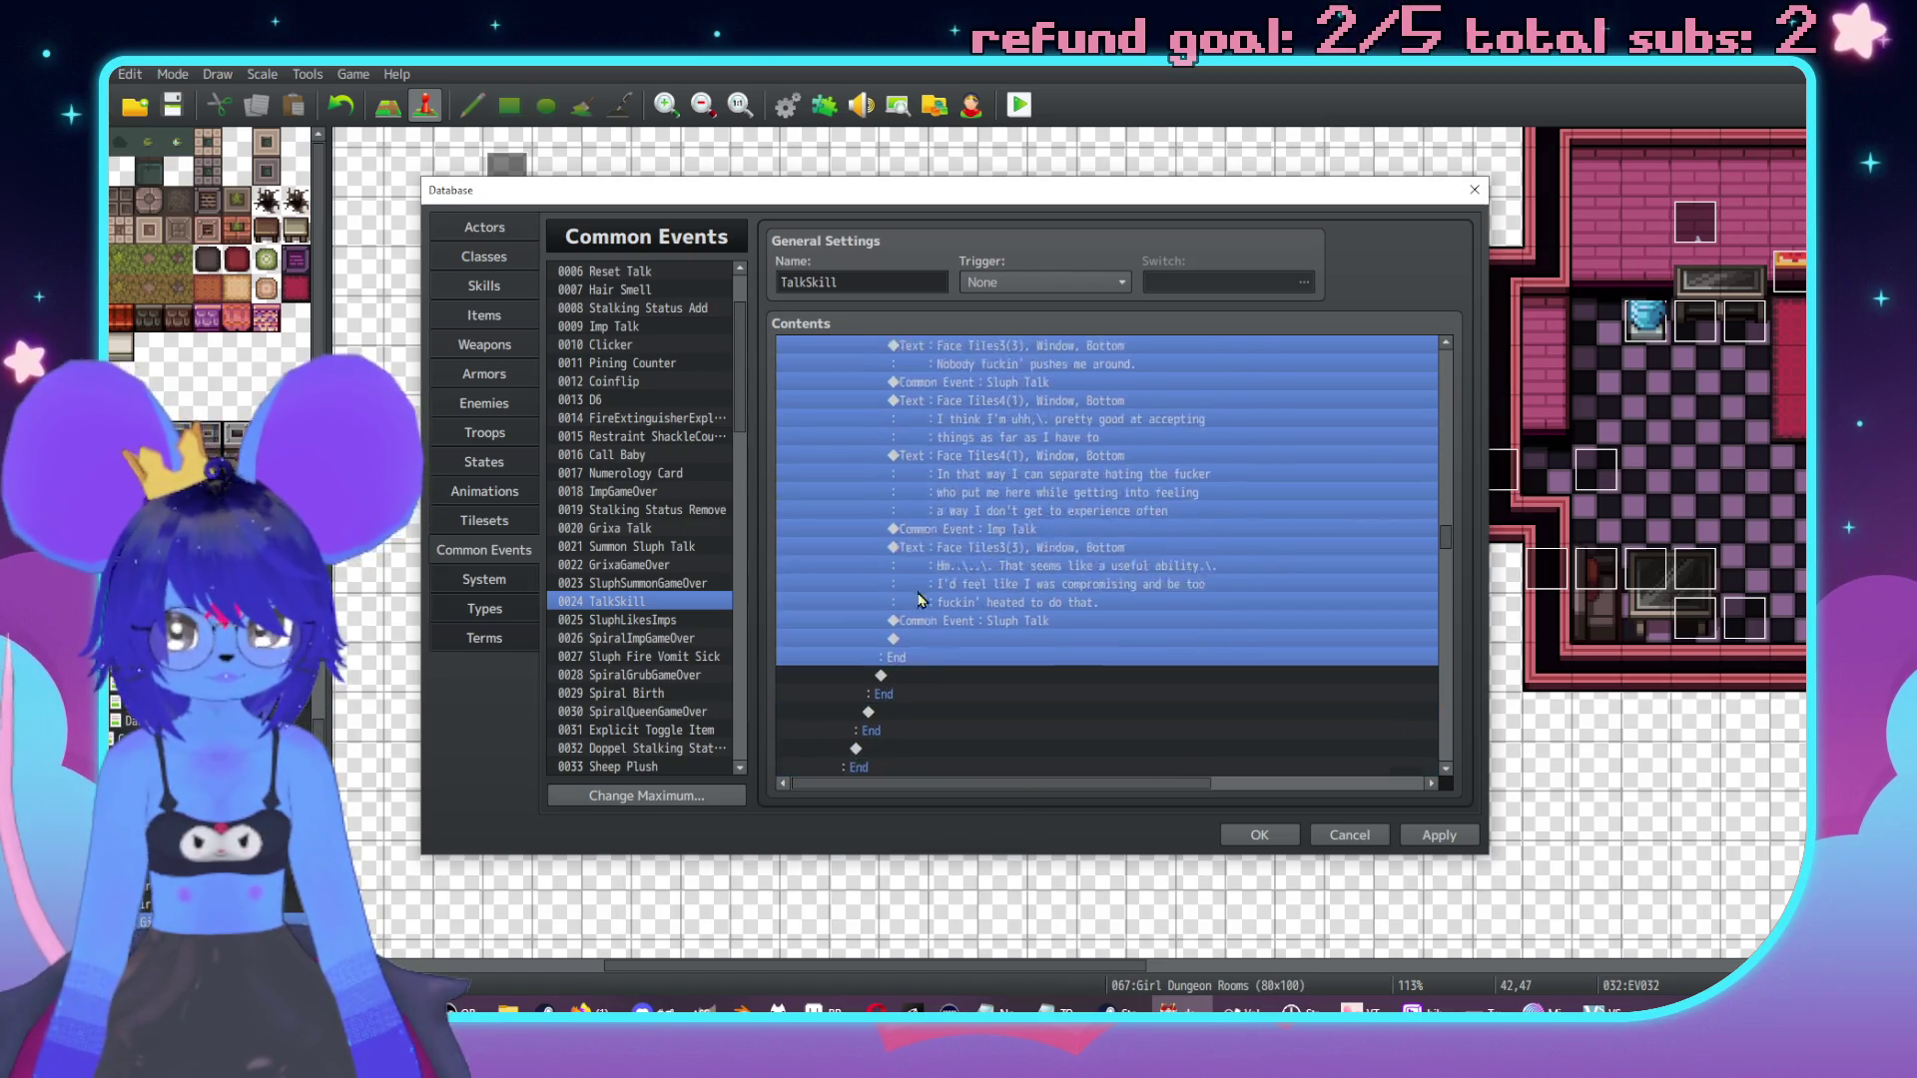
pyautogui.click(925, 620)
pyautogui.hotkey('ctrl', 'v')
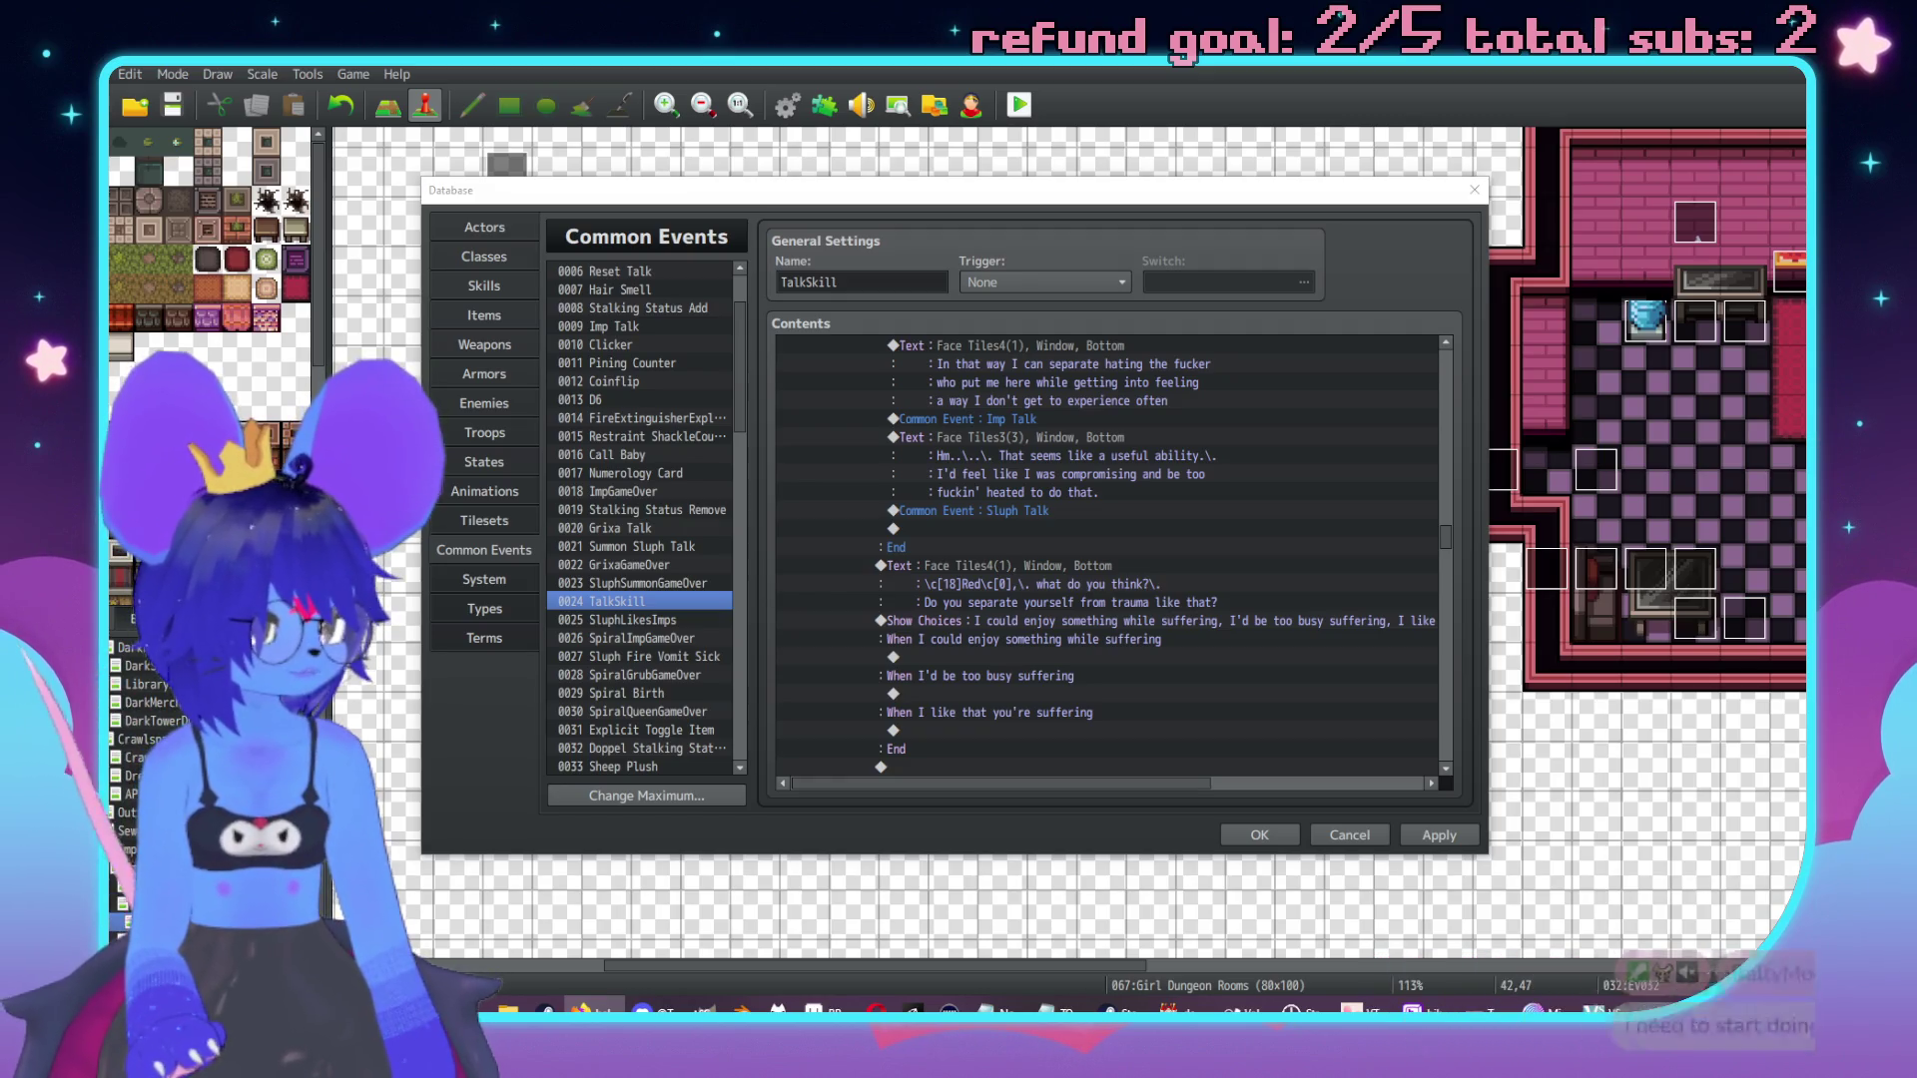
# Drag the Firefox window with 'helltaker gif' image results over the RPG Maker database.
pyautogui.moveTo(1916, 869)
pyautogui.mouseDown()
pyautogui.moveTo(1470, 258)
pyautogui.moveTo(1193, 167)
pyautogui.mouseUp()
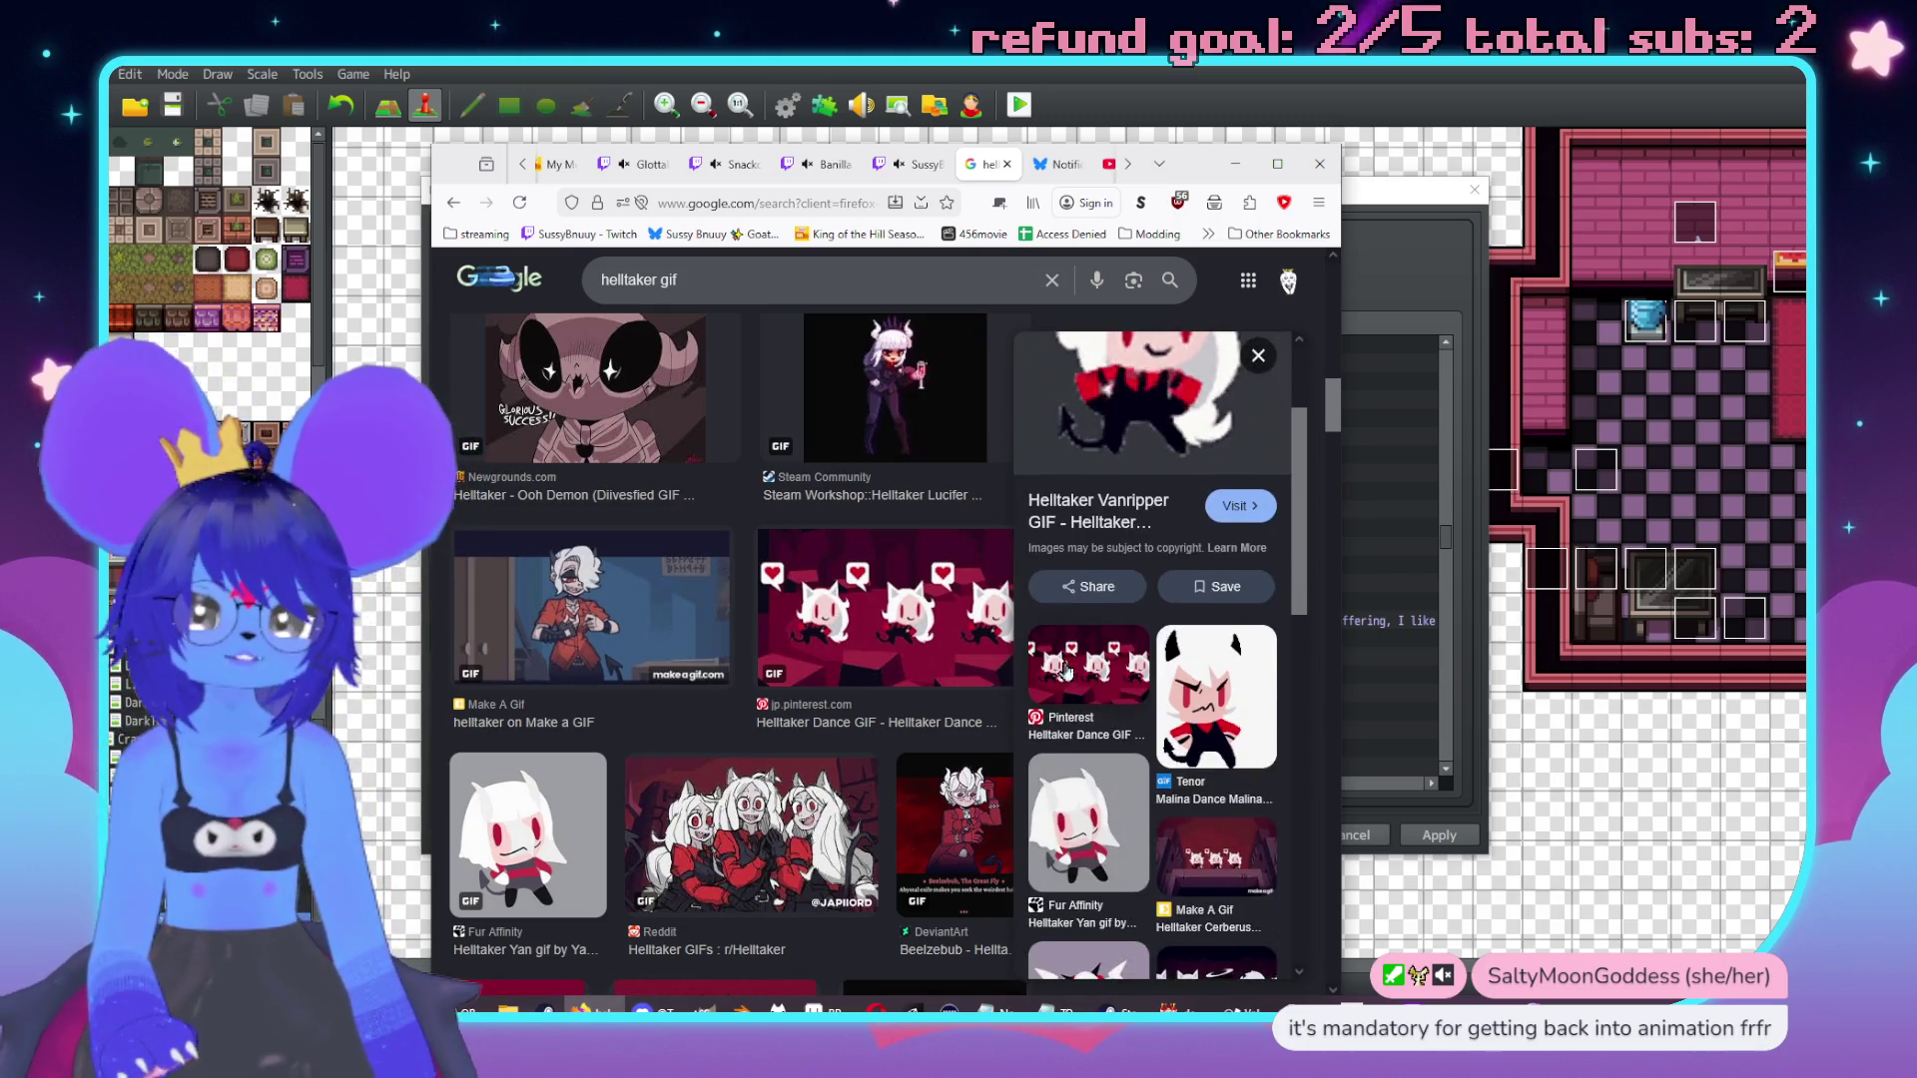
# Preview the Helltaker Dance GIF, then switch back to the RPG Maker database.
pyautogui.click(978, 639)
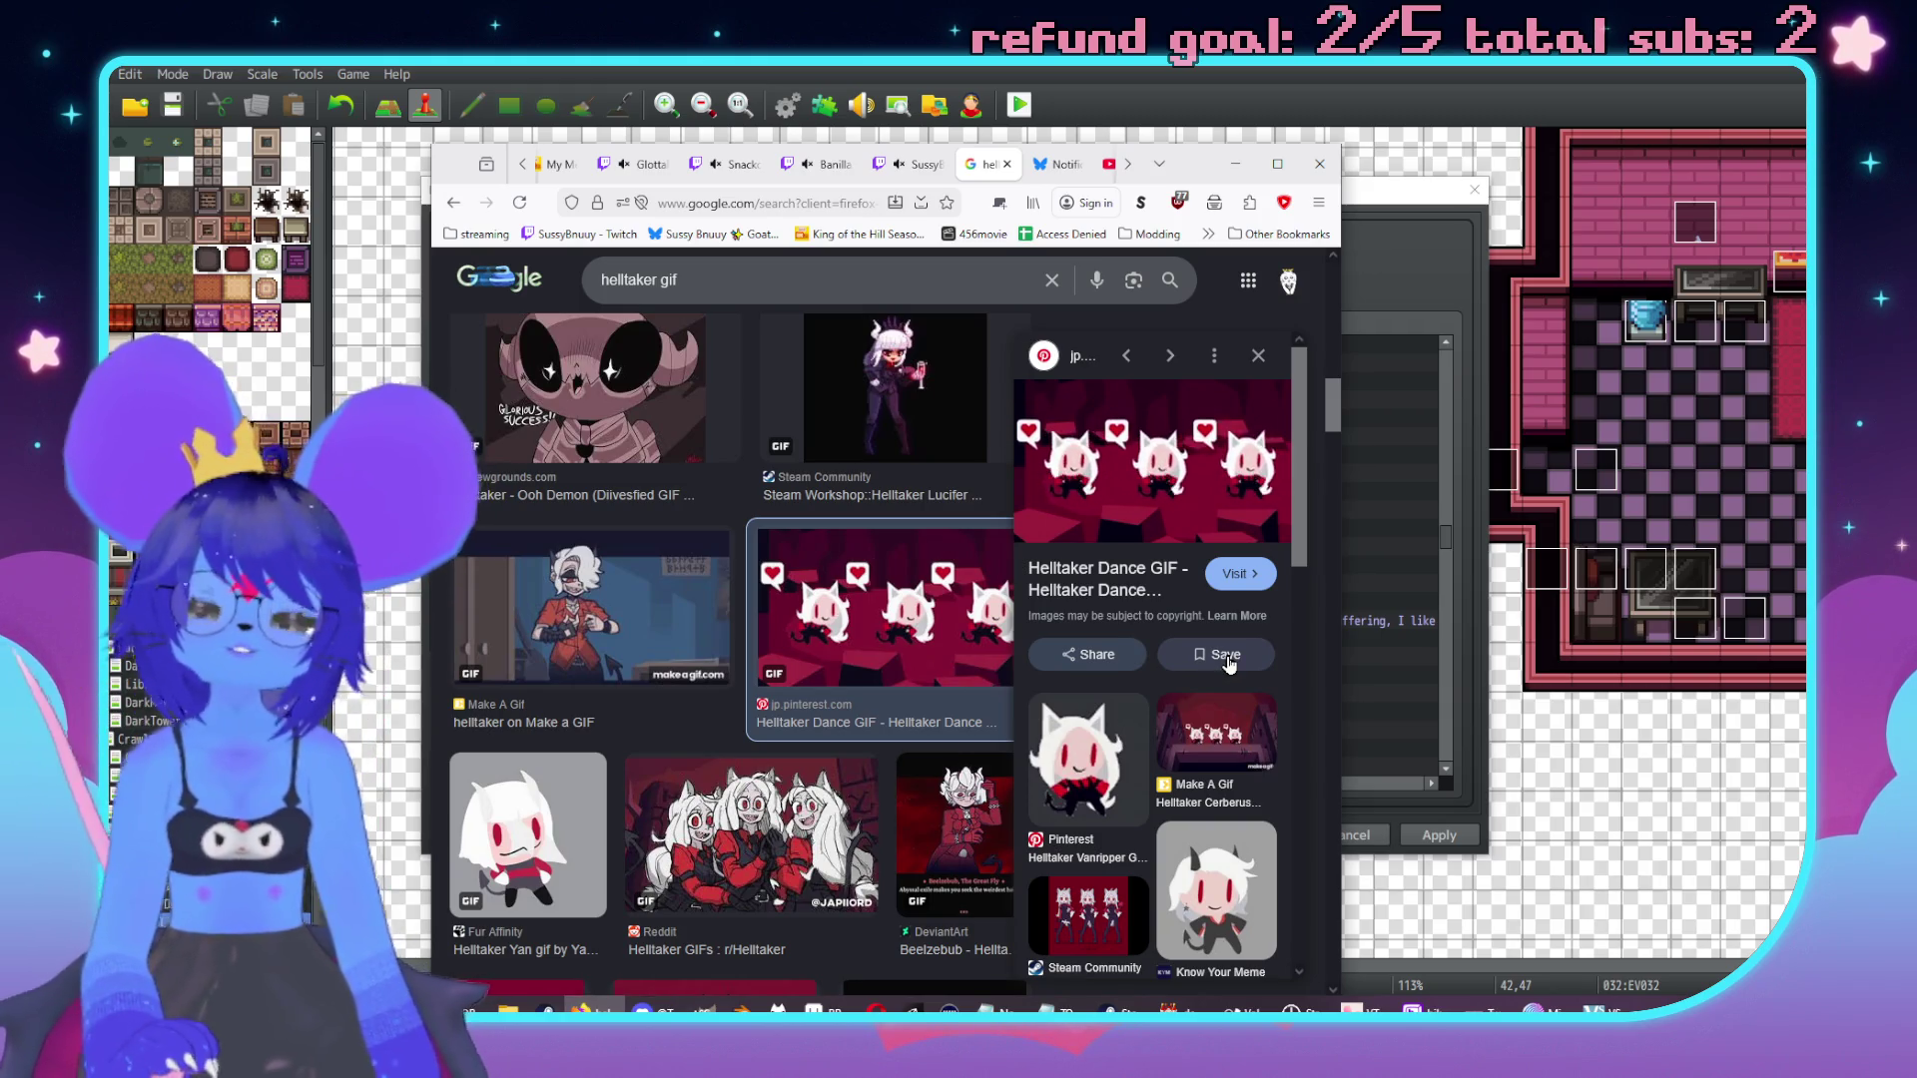
pyautogui.hotkey('alt', 'Tab')
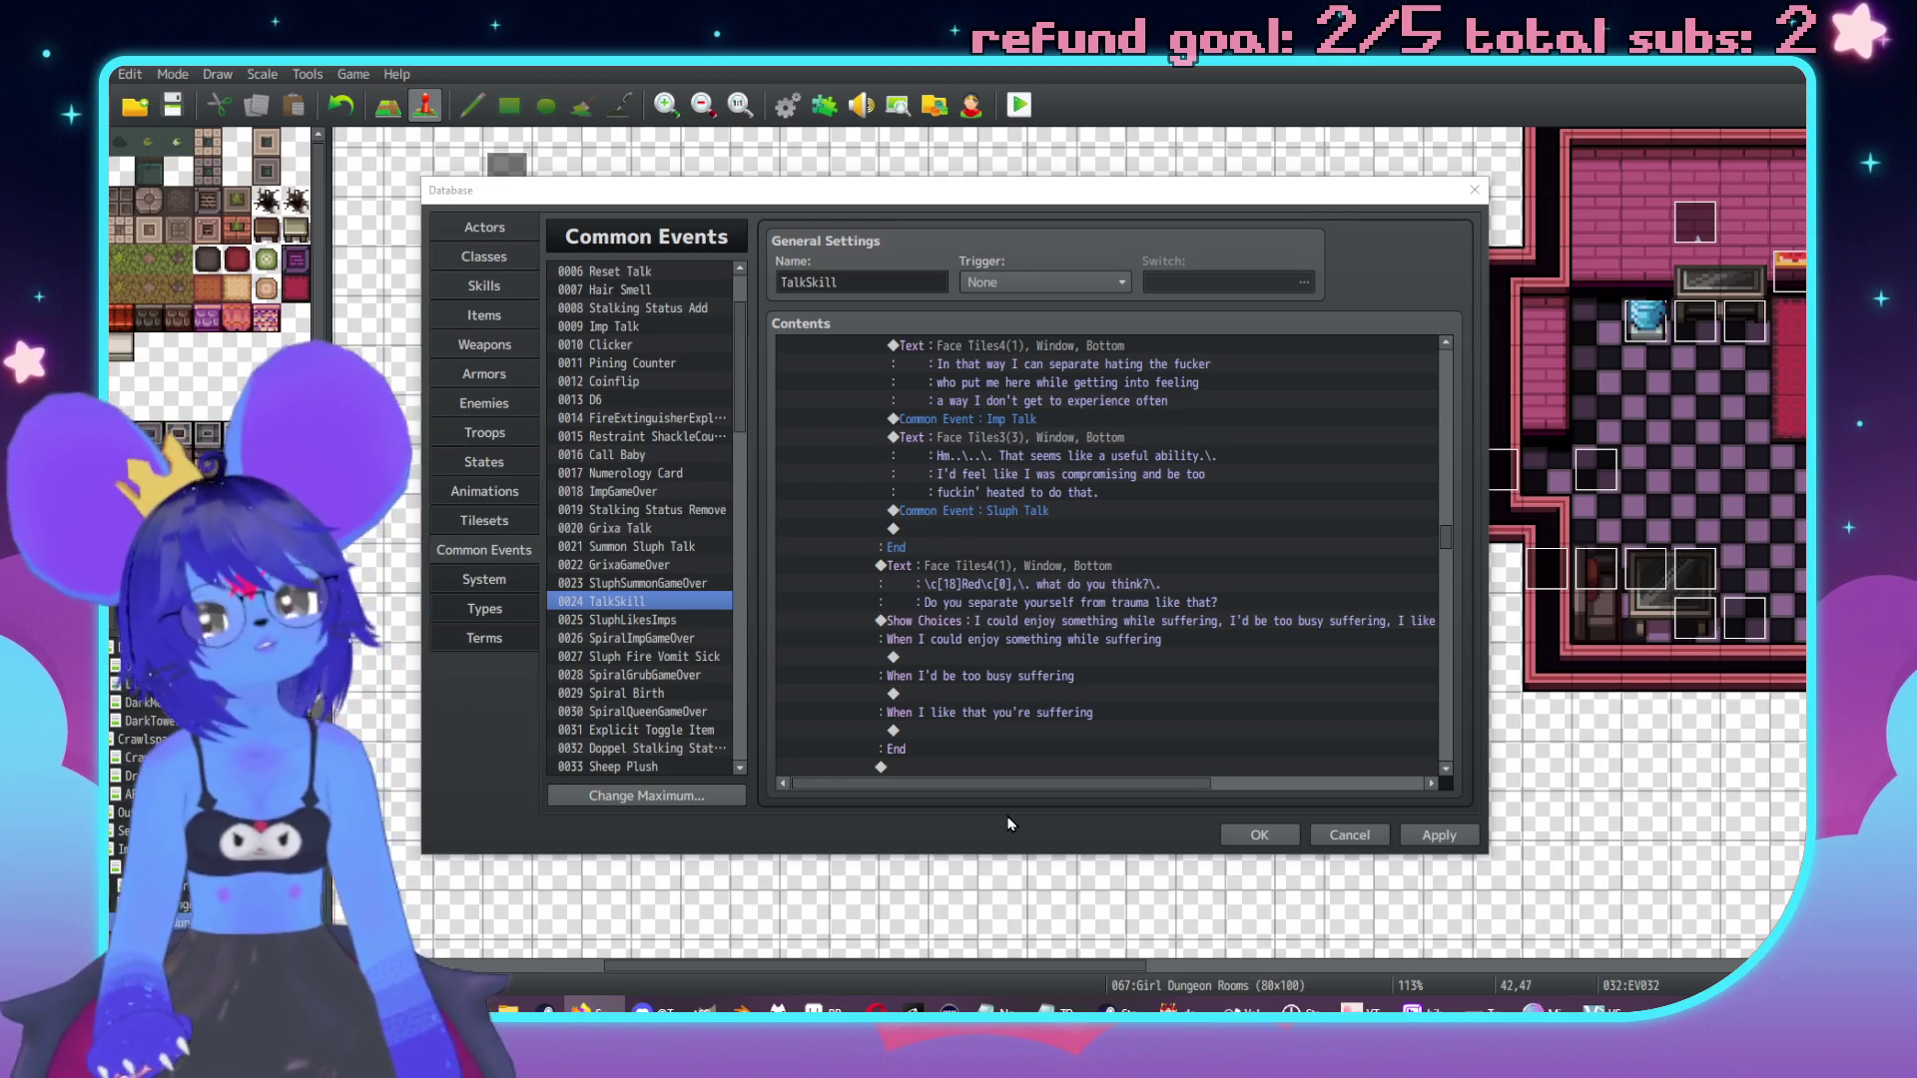
# Under the third choice, add a Face Tiles4 message 'Uh,\. yeah?\. Just goin' right for,\. huh?'.
pyautogui.scroll(-2, 1098, 549)
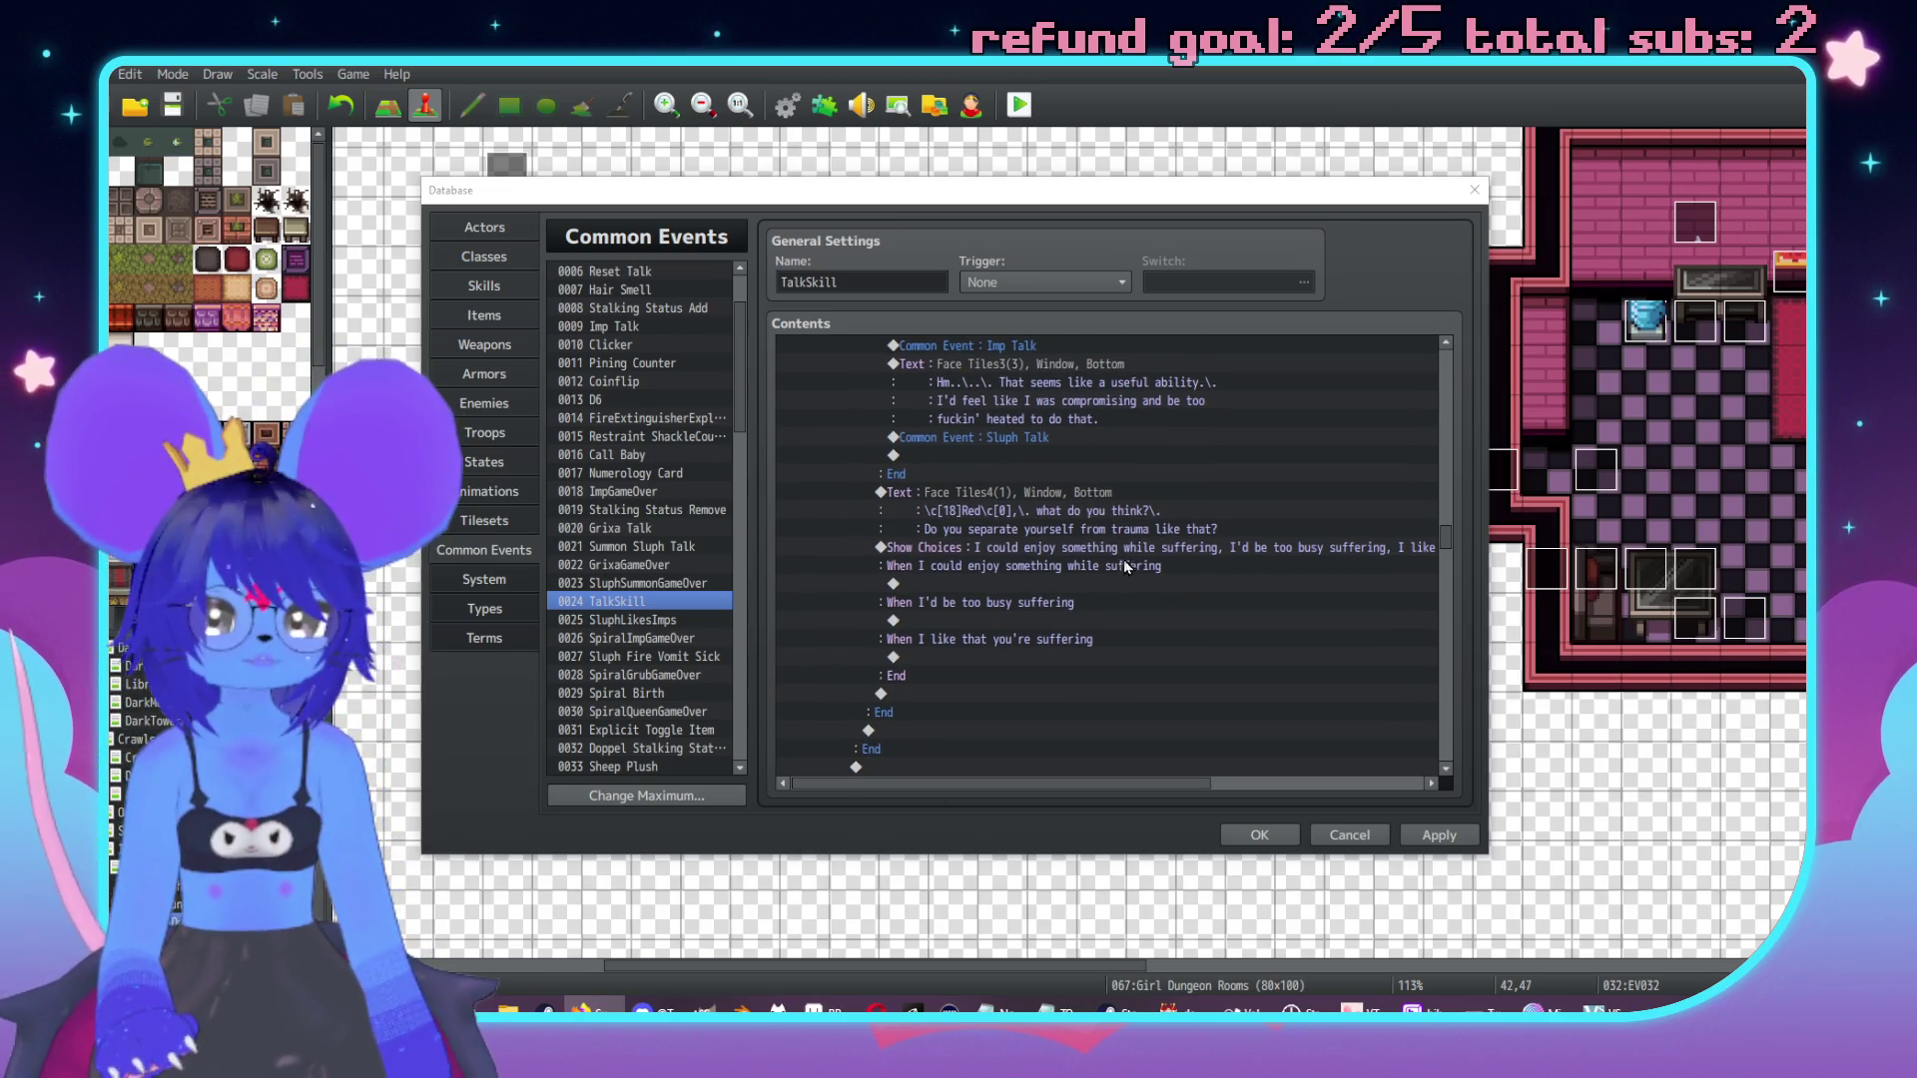
pyautogui.doubleClick(1026, 657)
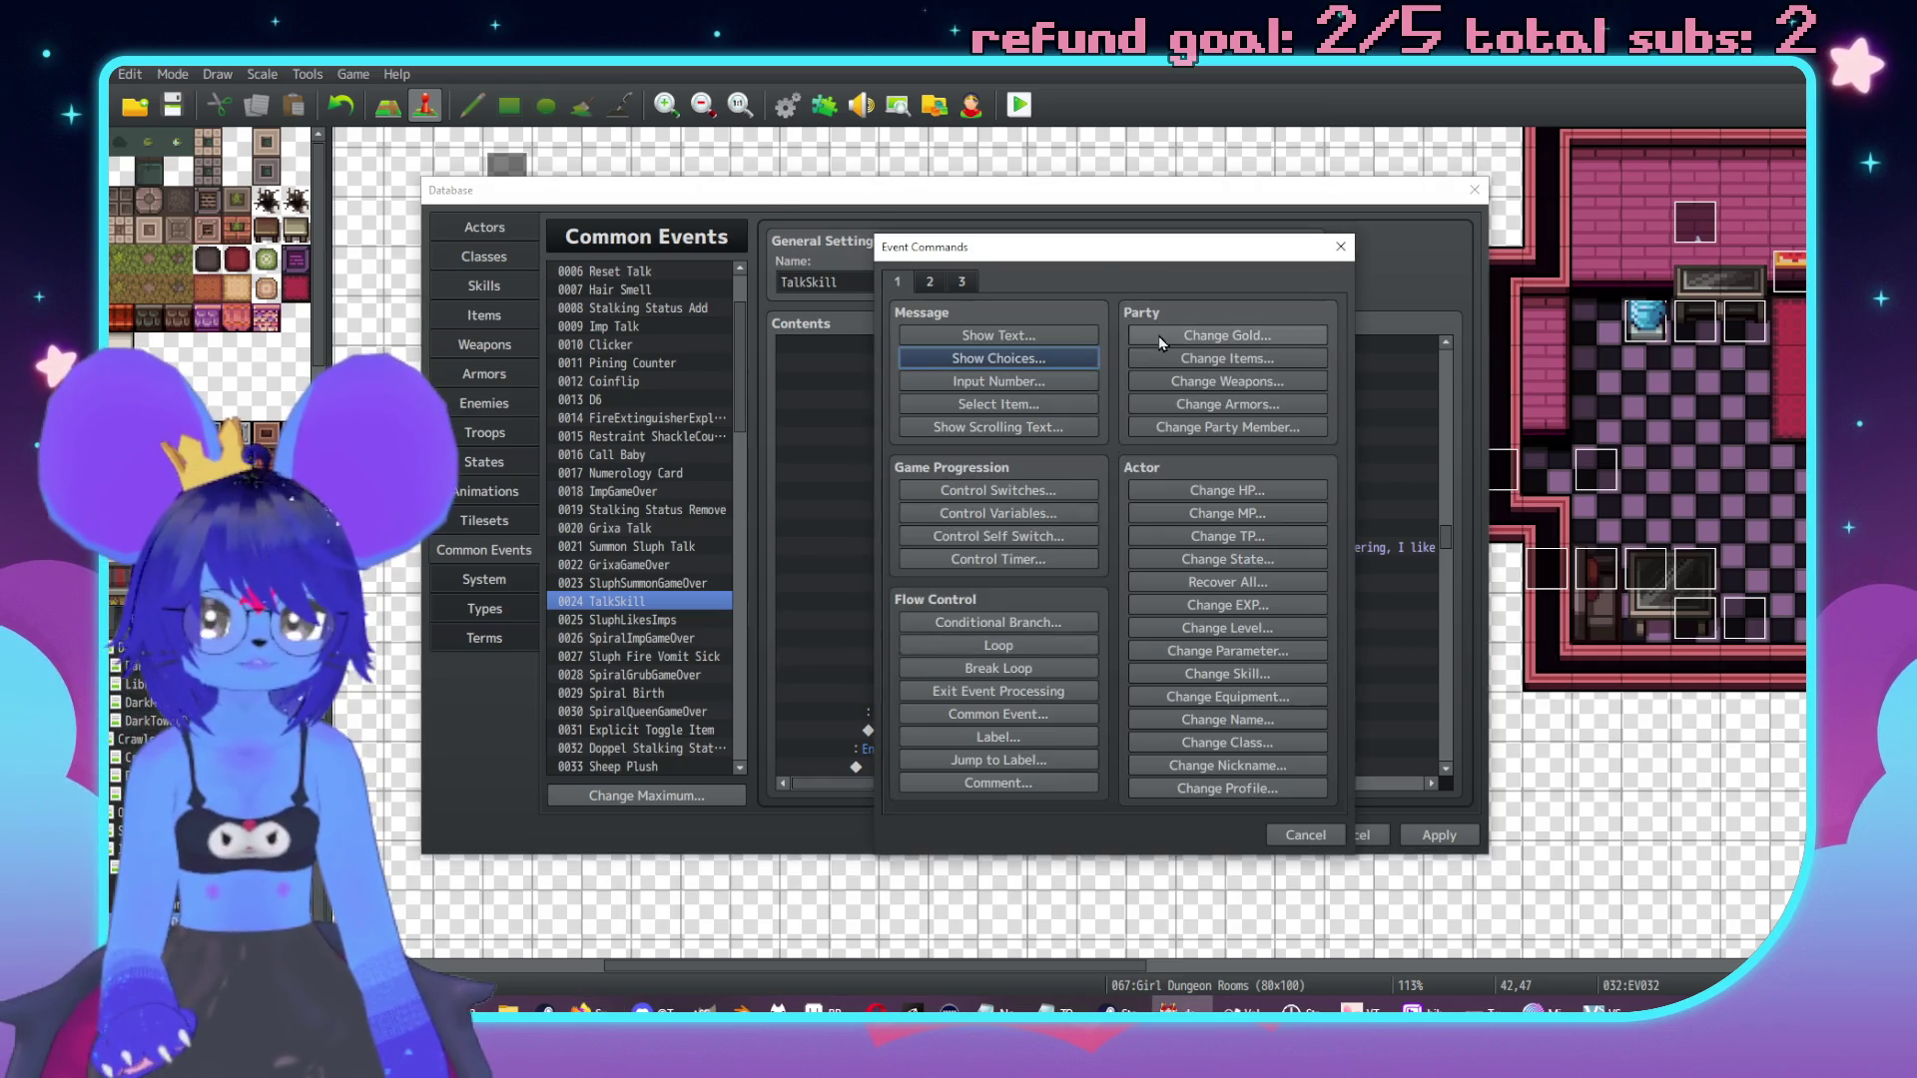
pyautogui.moveTo(1069, 244); pyautogui.dragTo(1483, 244)
pyautogui.click(1426, 340)
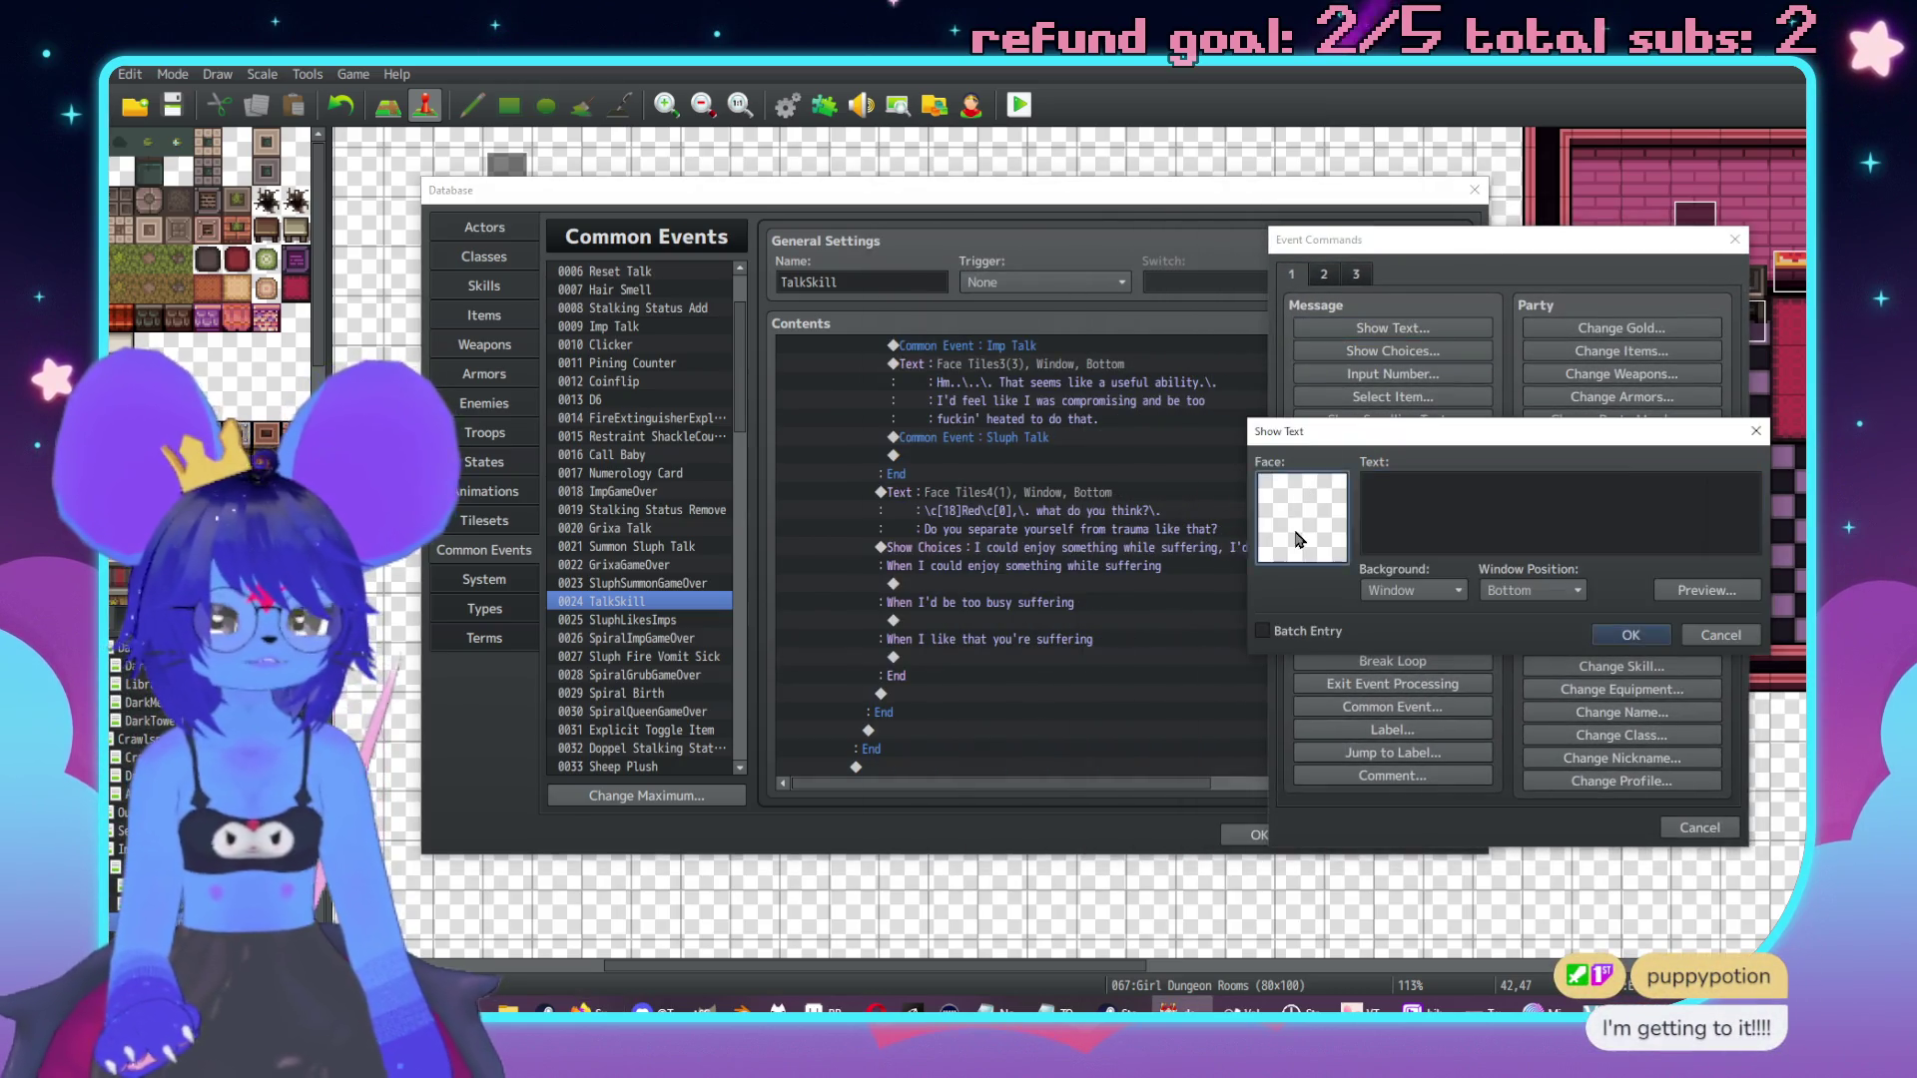
pyautogui.doubleClick(1258, 499)
pyautogui.click(1246, 435)
pyautogui.click(1484, 399)
pyautogui.press('Return')
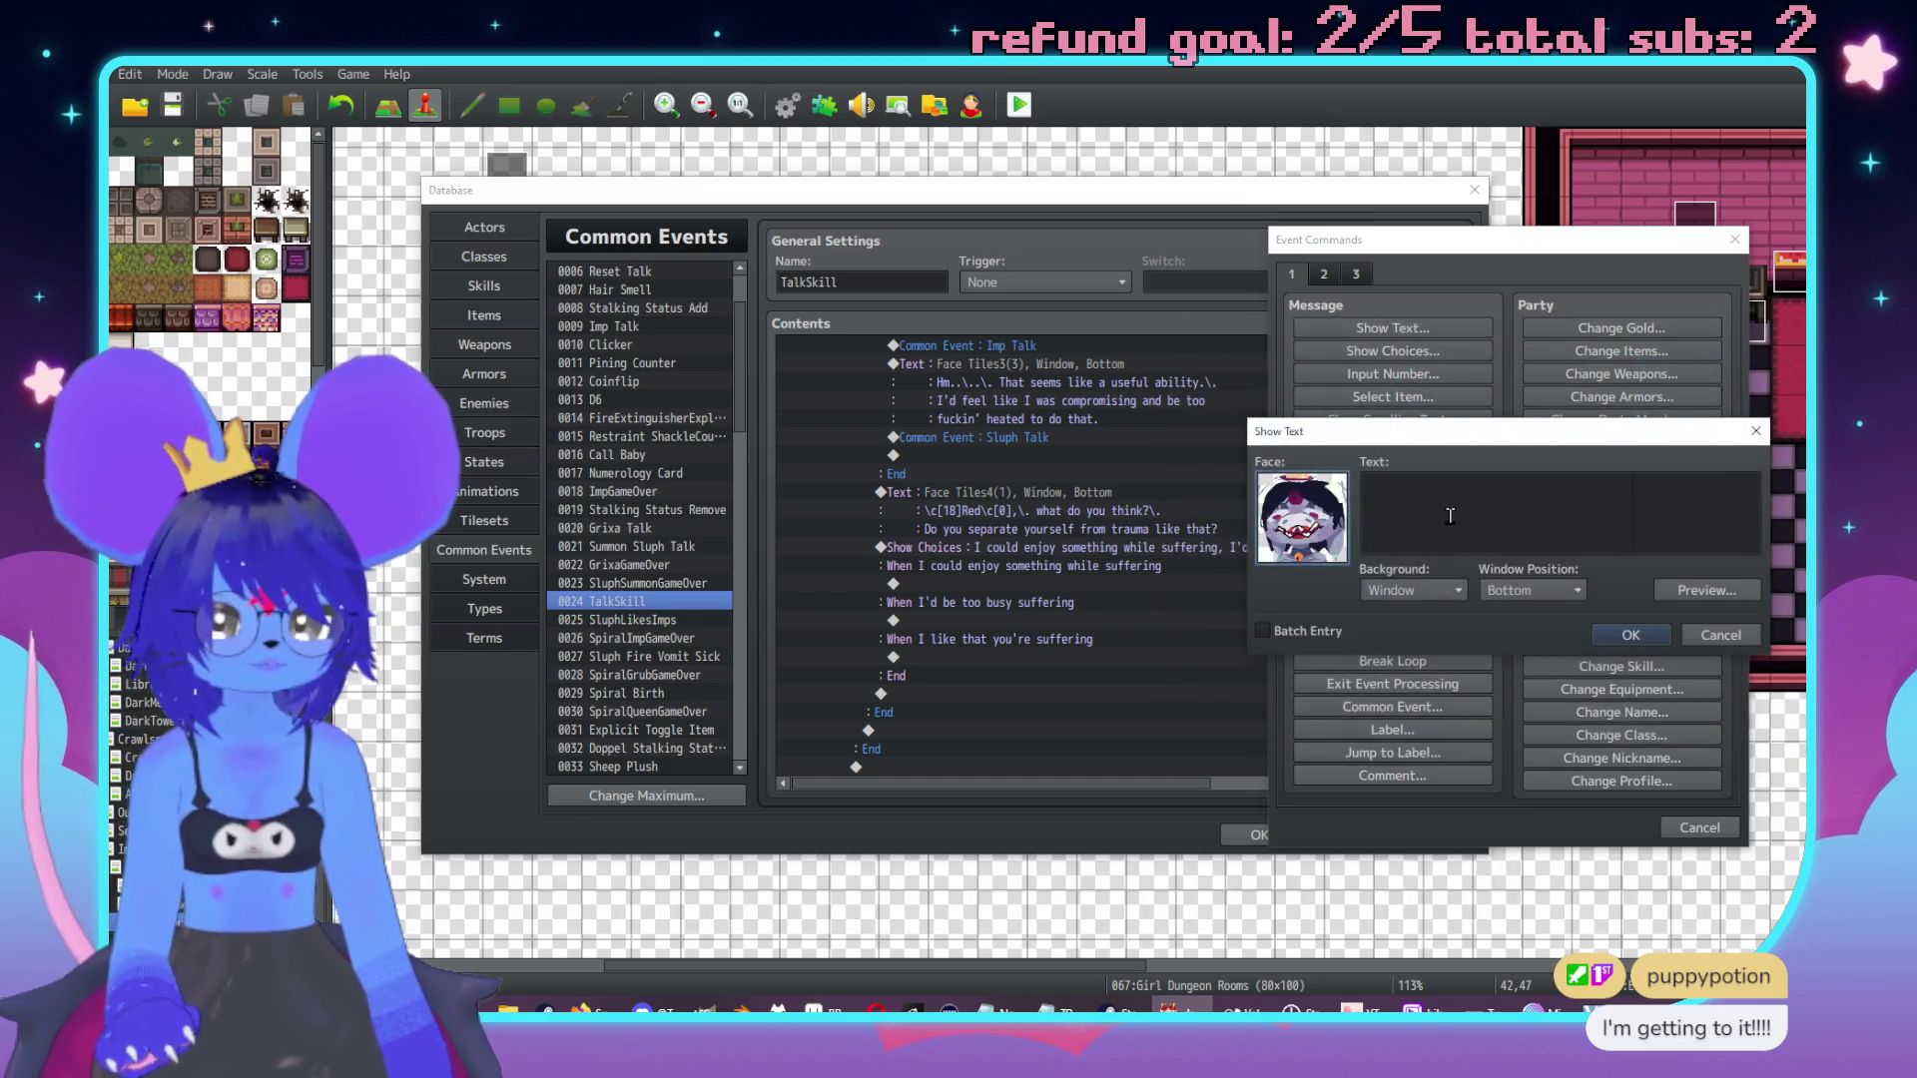
pyautogui.click(1449, 517)
pyautogui.write('Uh,\\. ye')
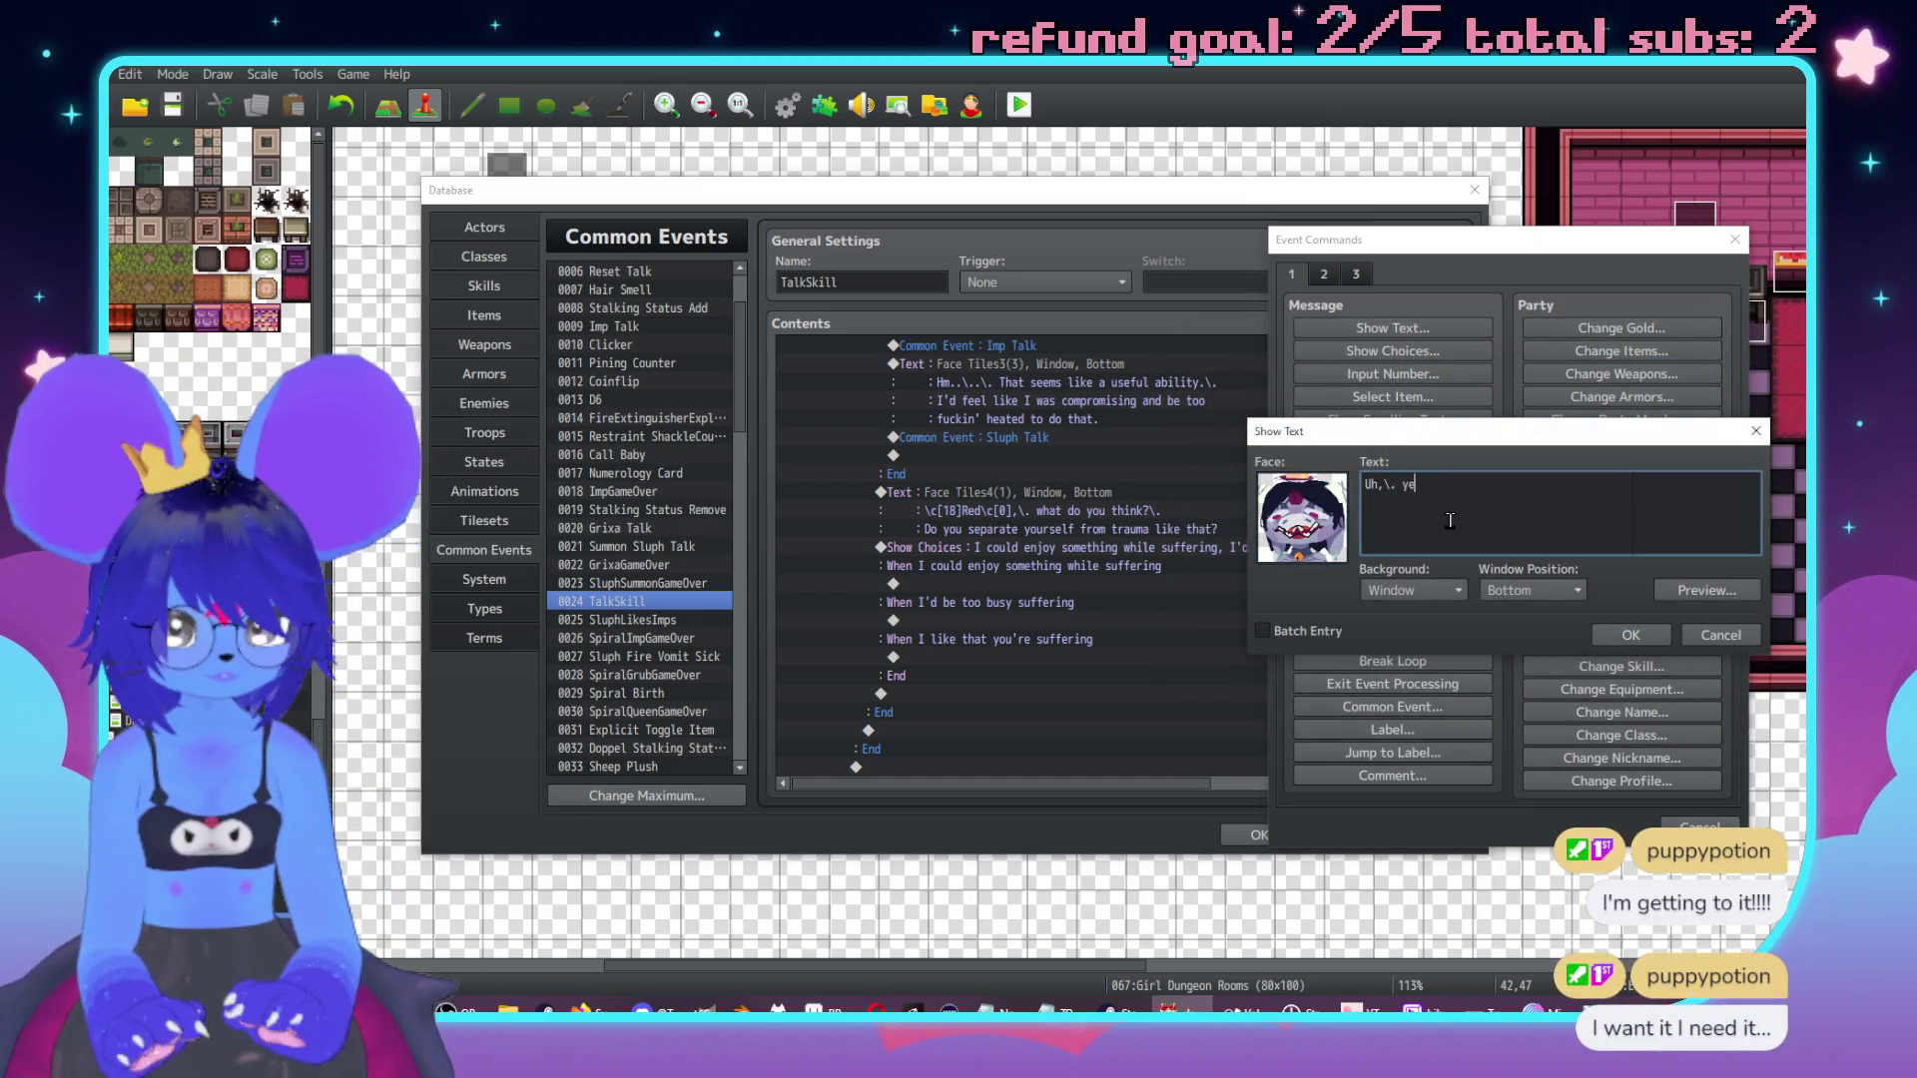
pyautogui.write("ah?\\. Just goin' r")
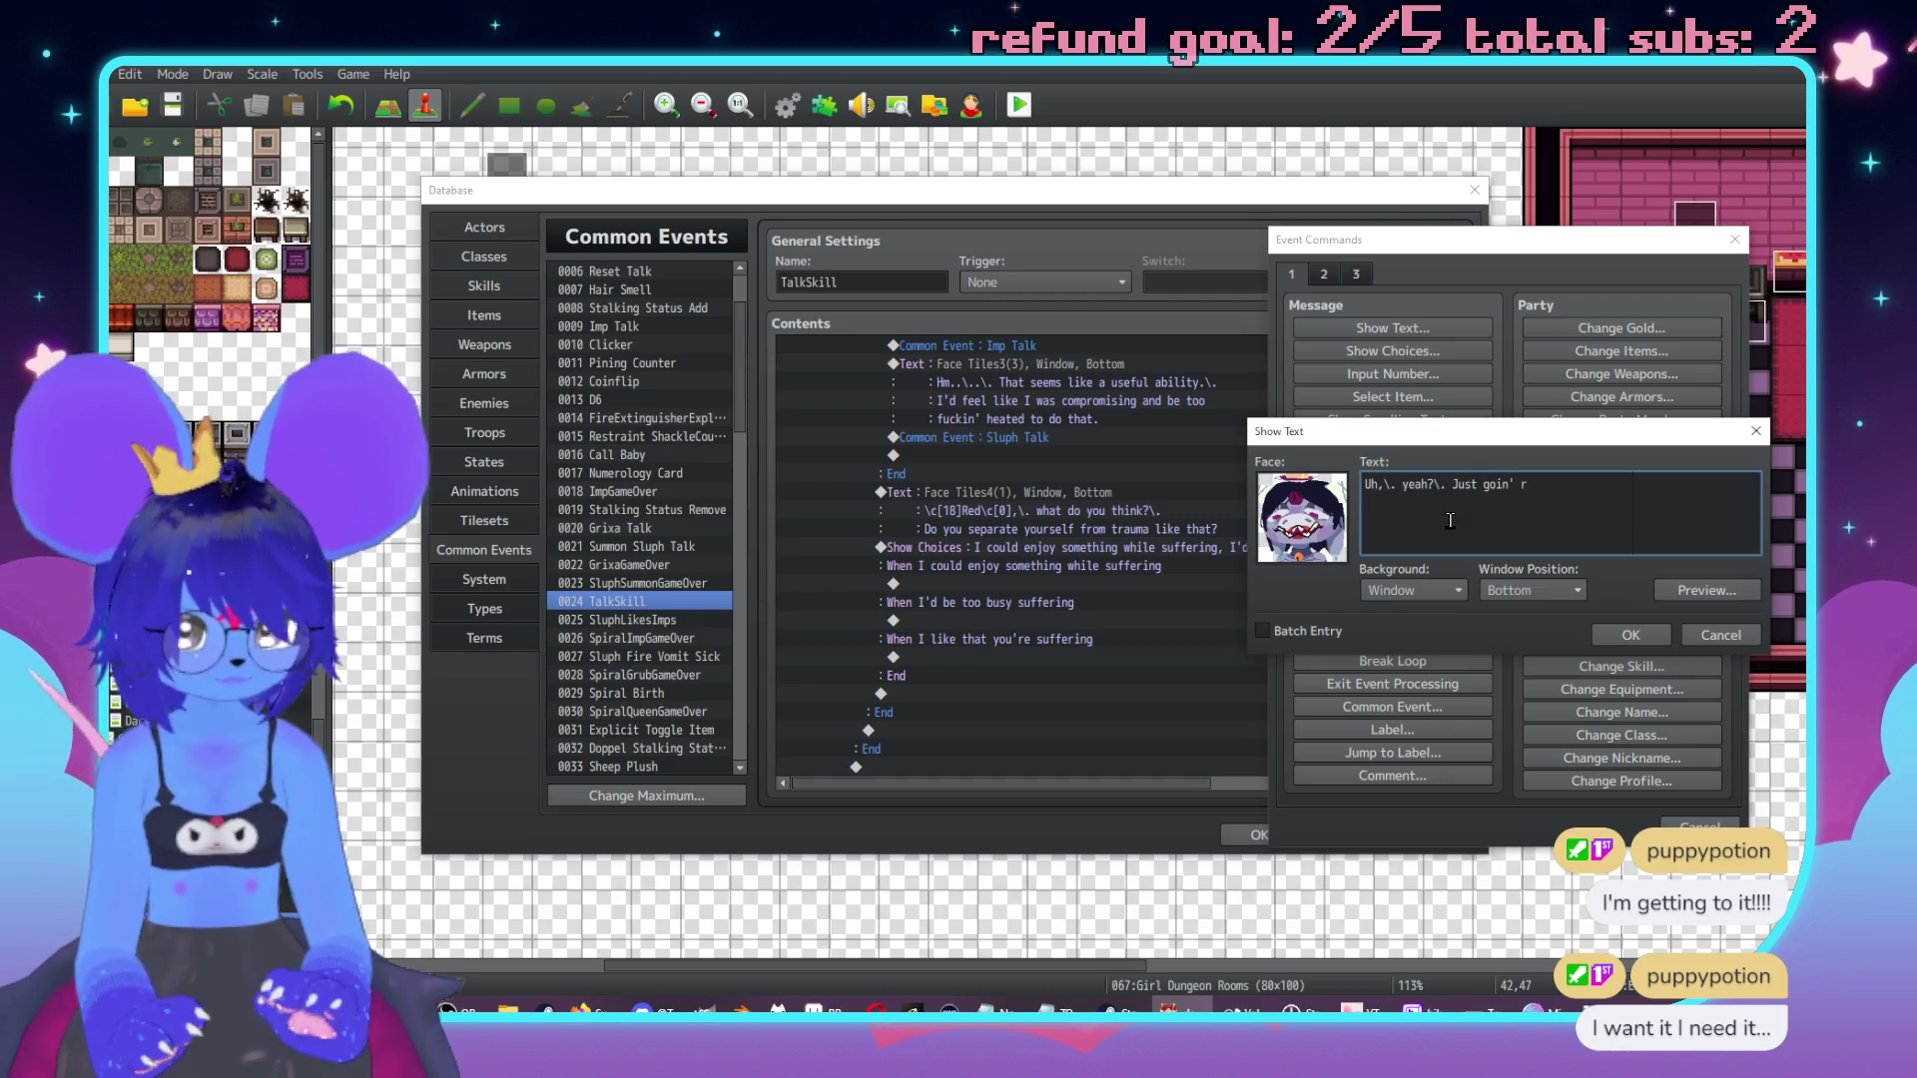
pyautogui.write('ight for')
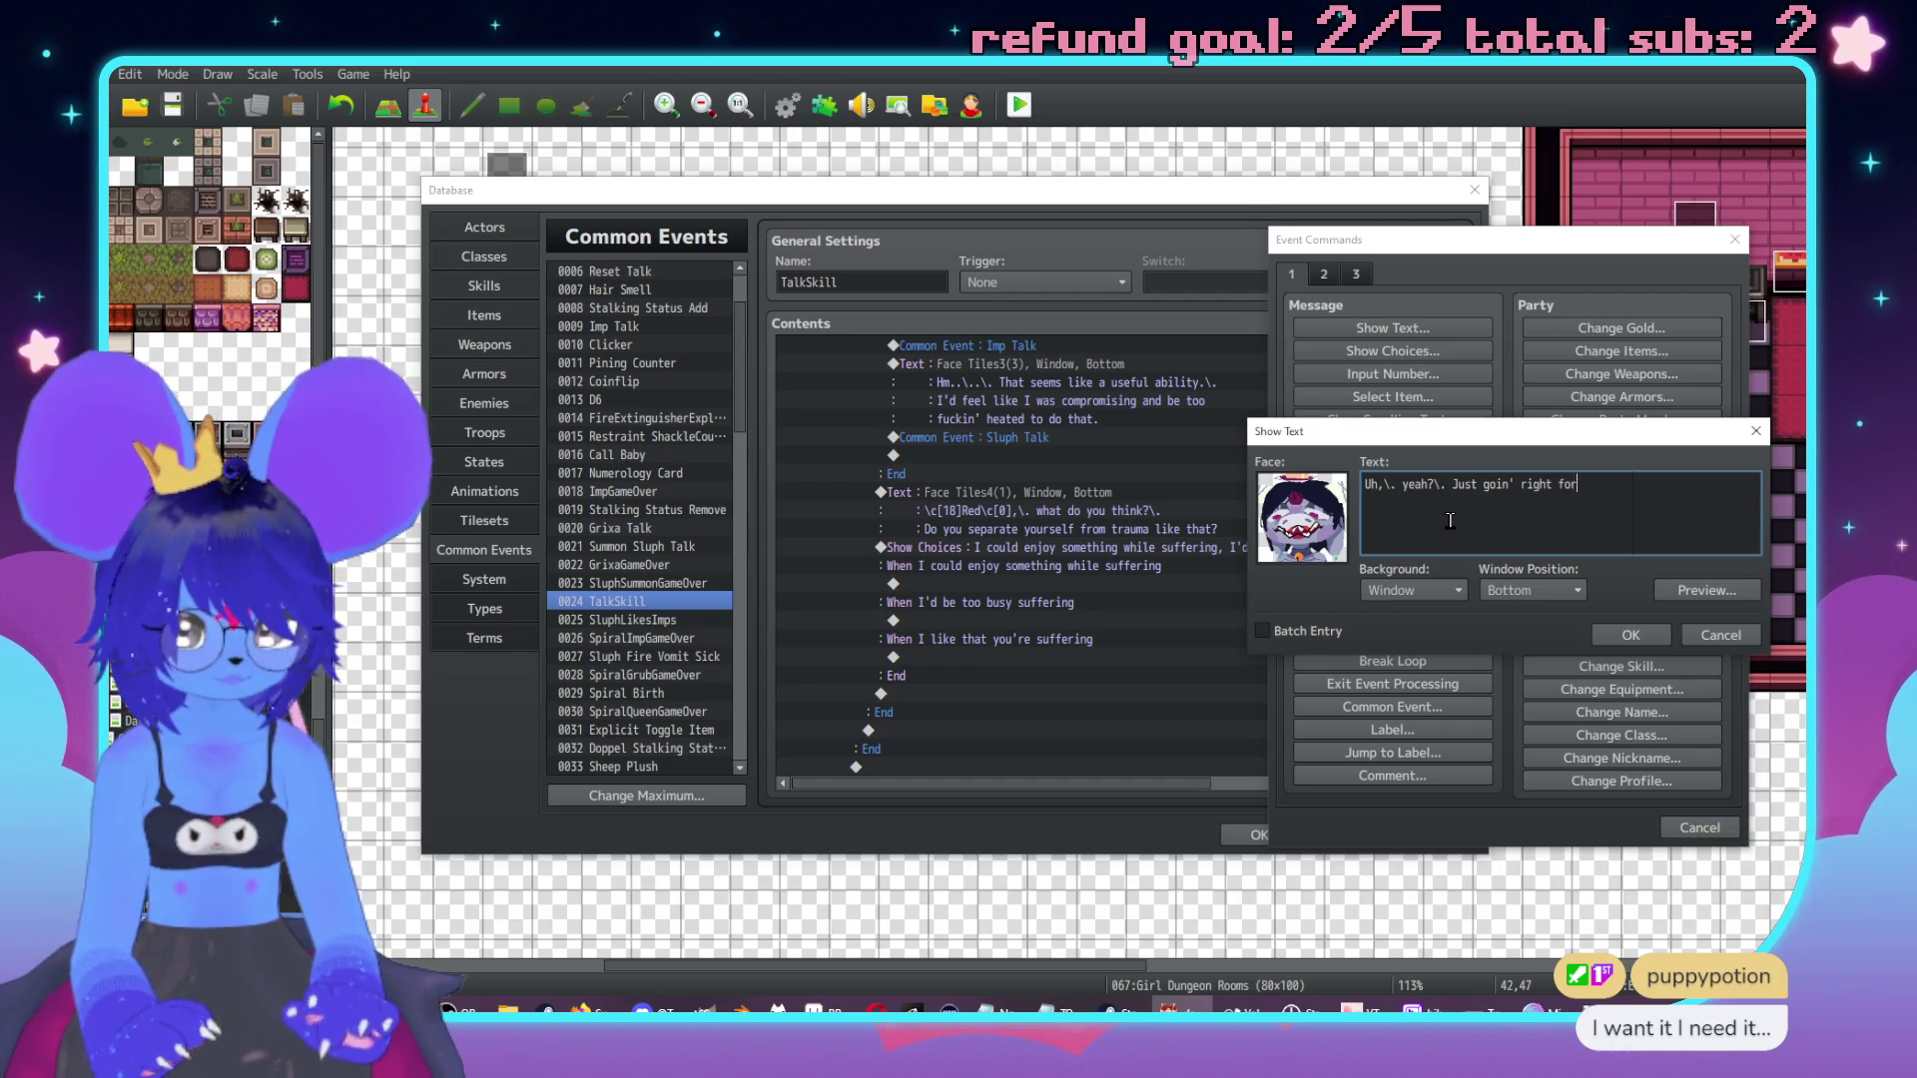
pyautogui.write(',\\. huh?')
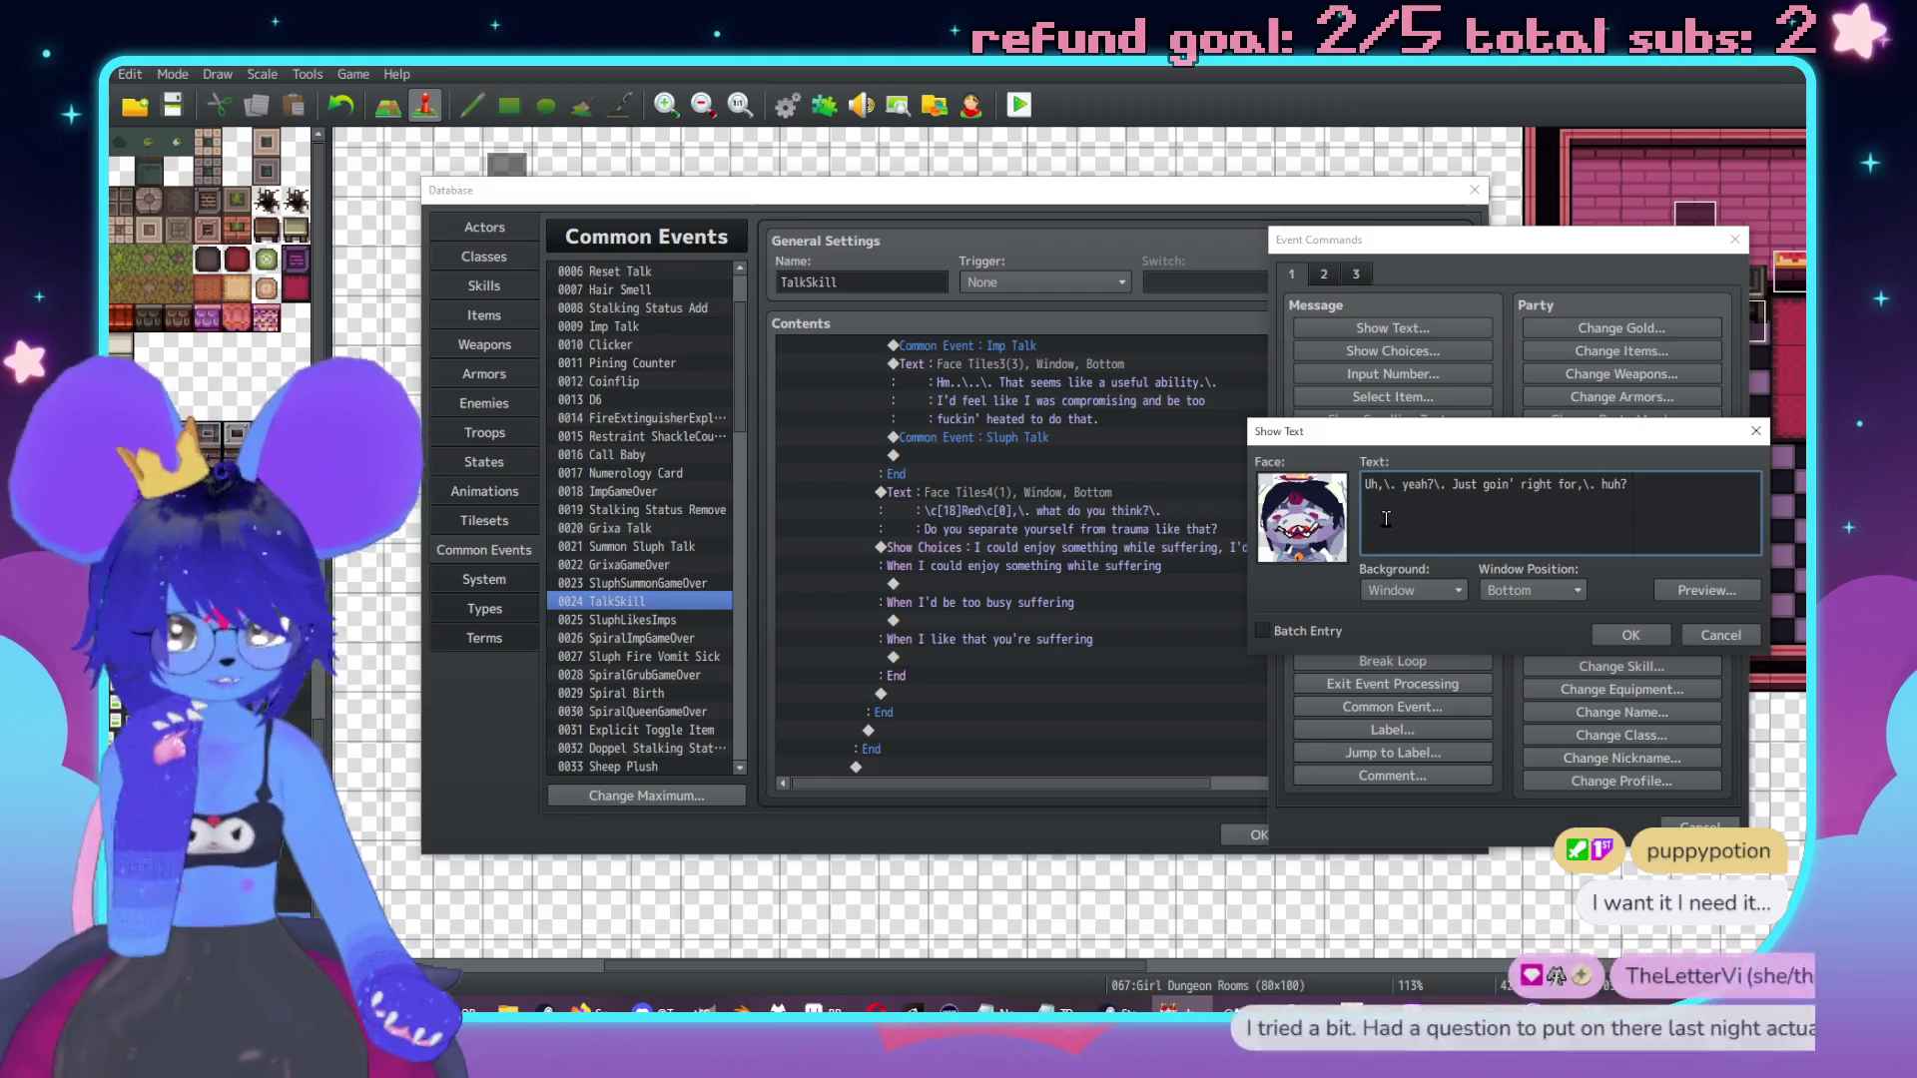
pyautogui.click(1604, 638)
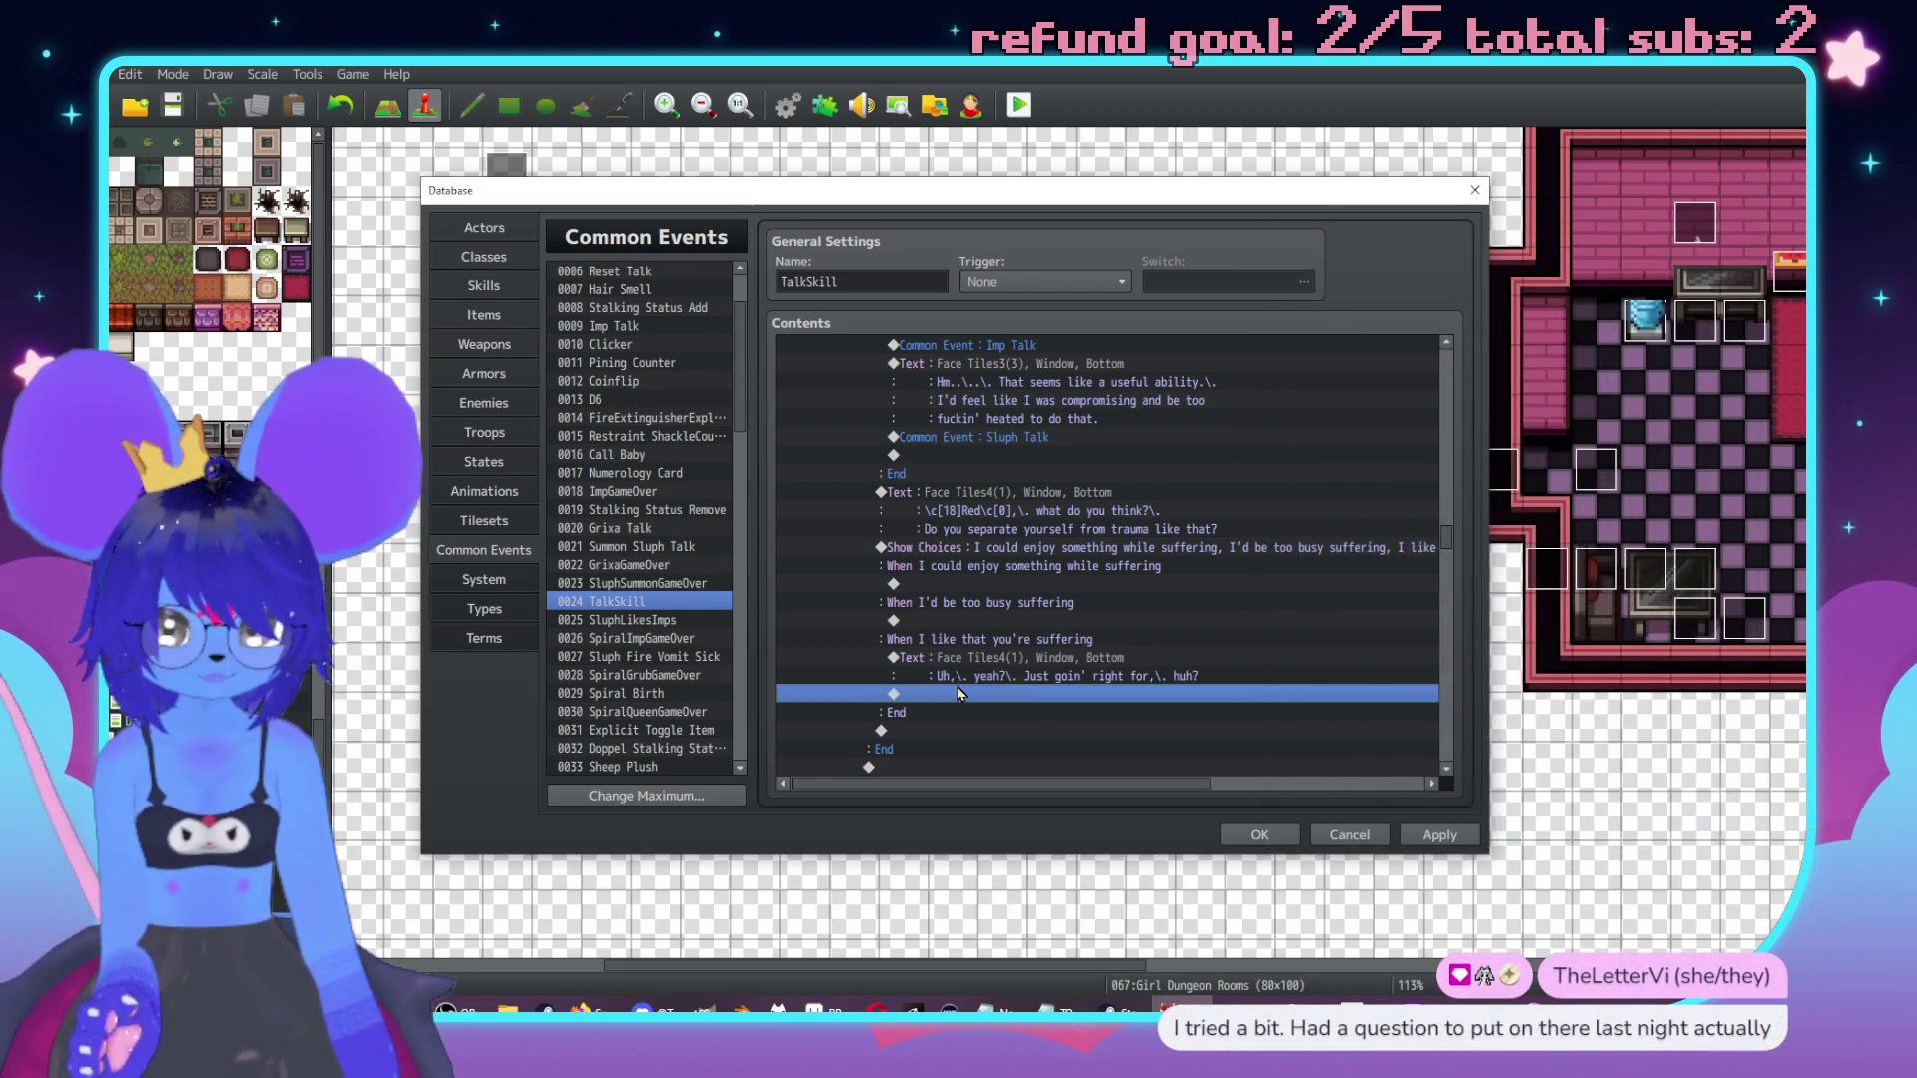
pyautogui.doubleClick(893, 483)
# Add a conditional branch checking Switch 0353 CheckerDislikesSluph is ON.
pyautogui.click(998, 622)
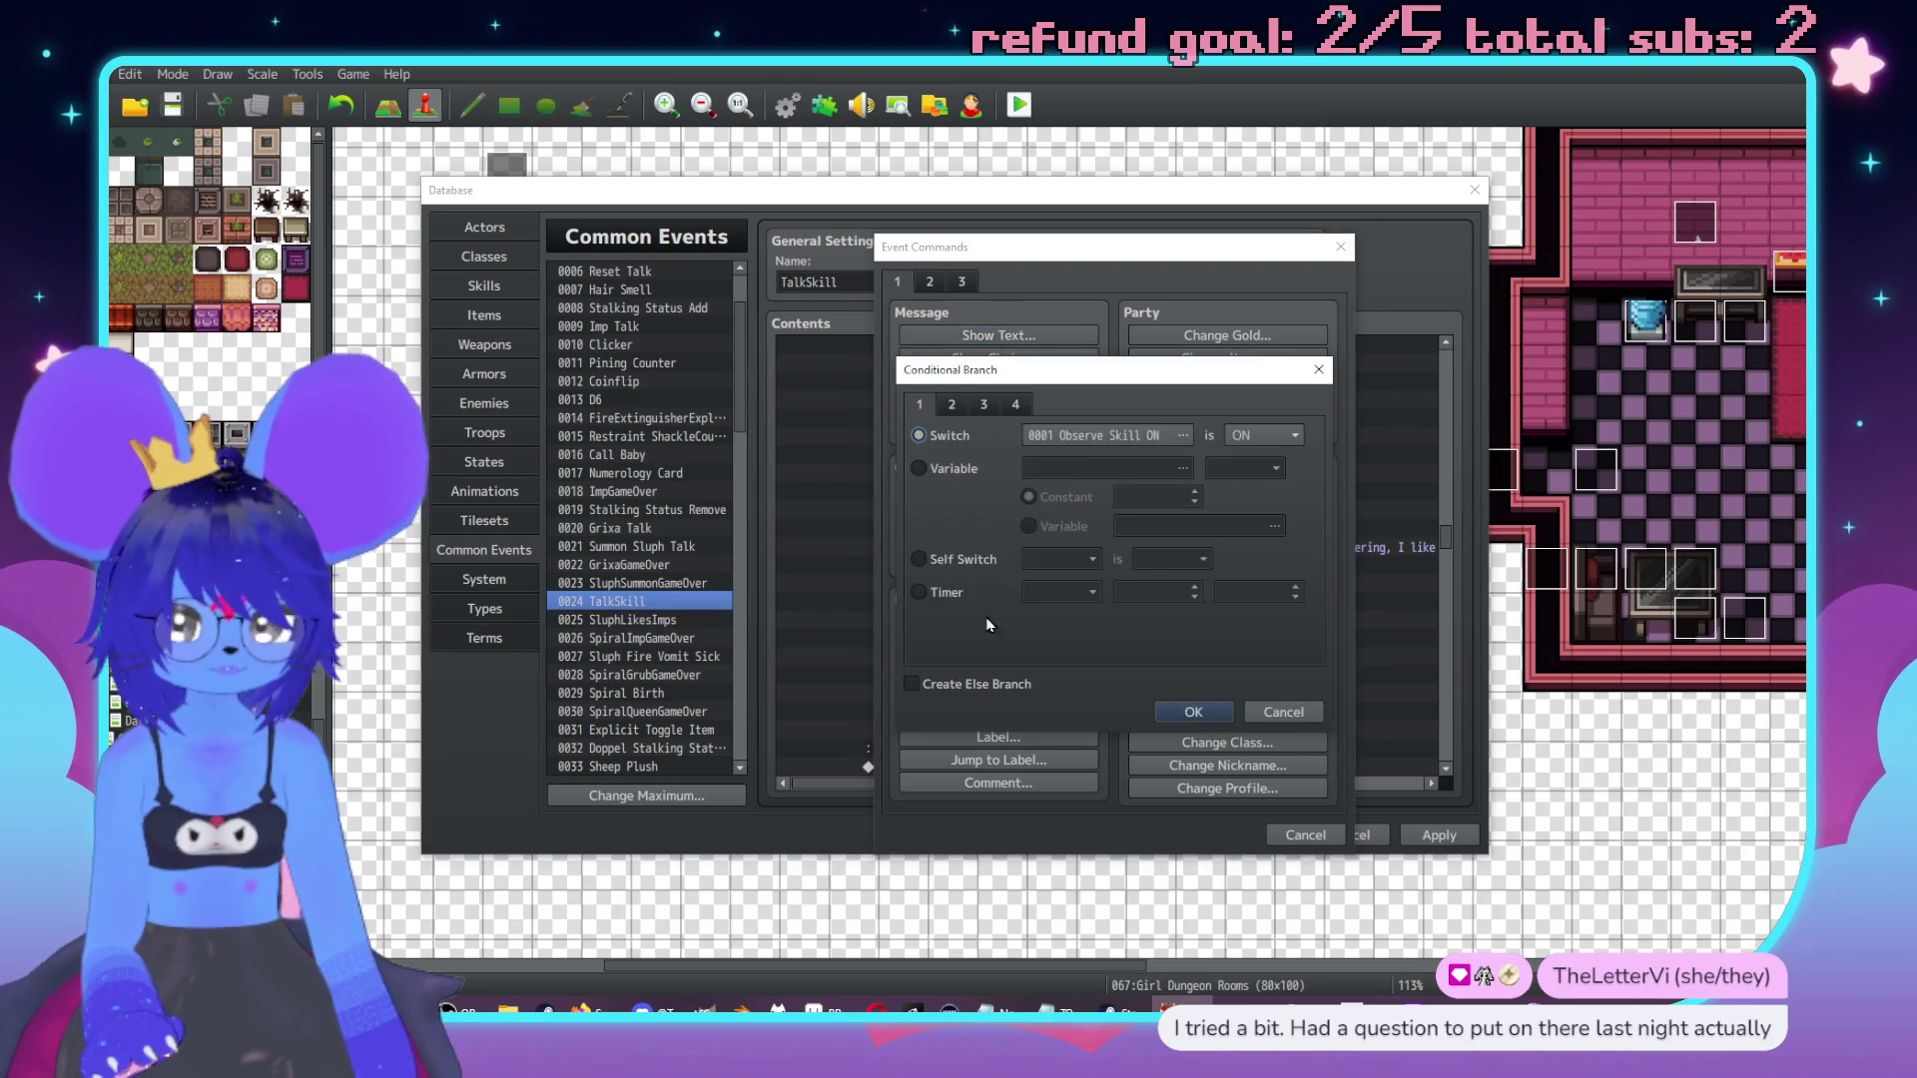
pyautogui.click(1148, 436)
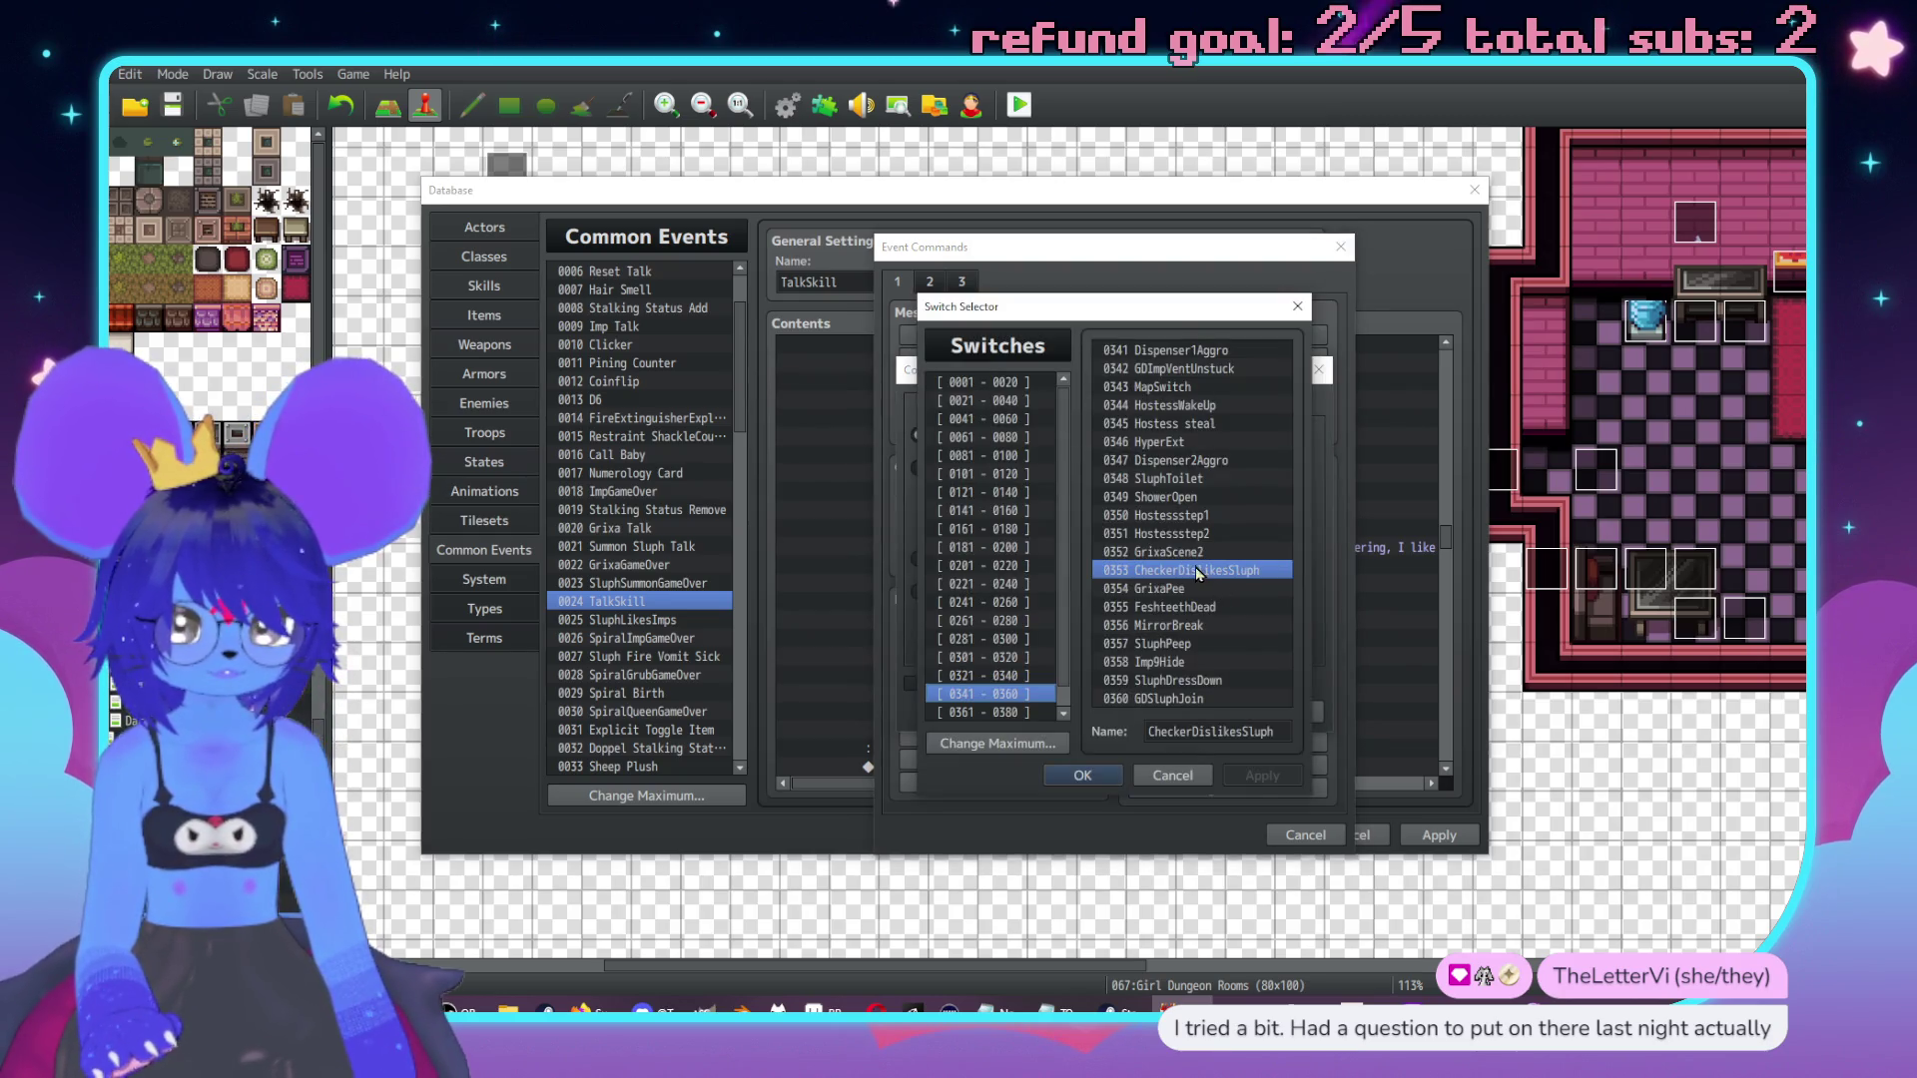
pyautogui.doubleClick(1170, 600)
pyautogui.click(1198, 711)
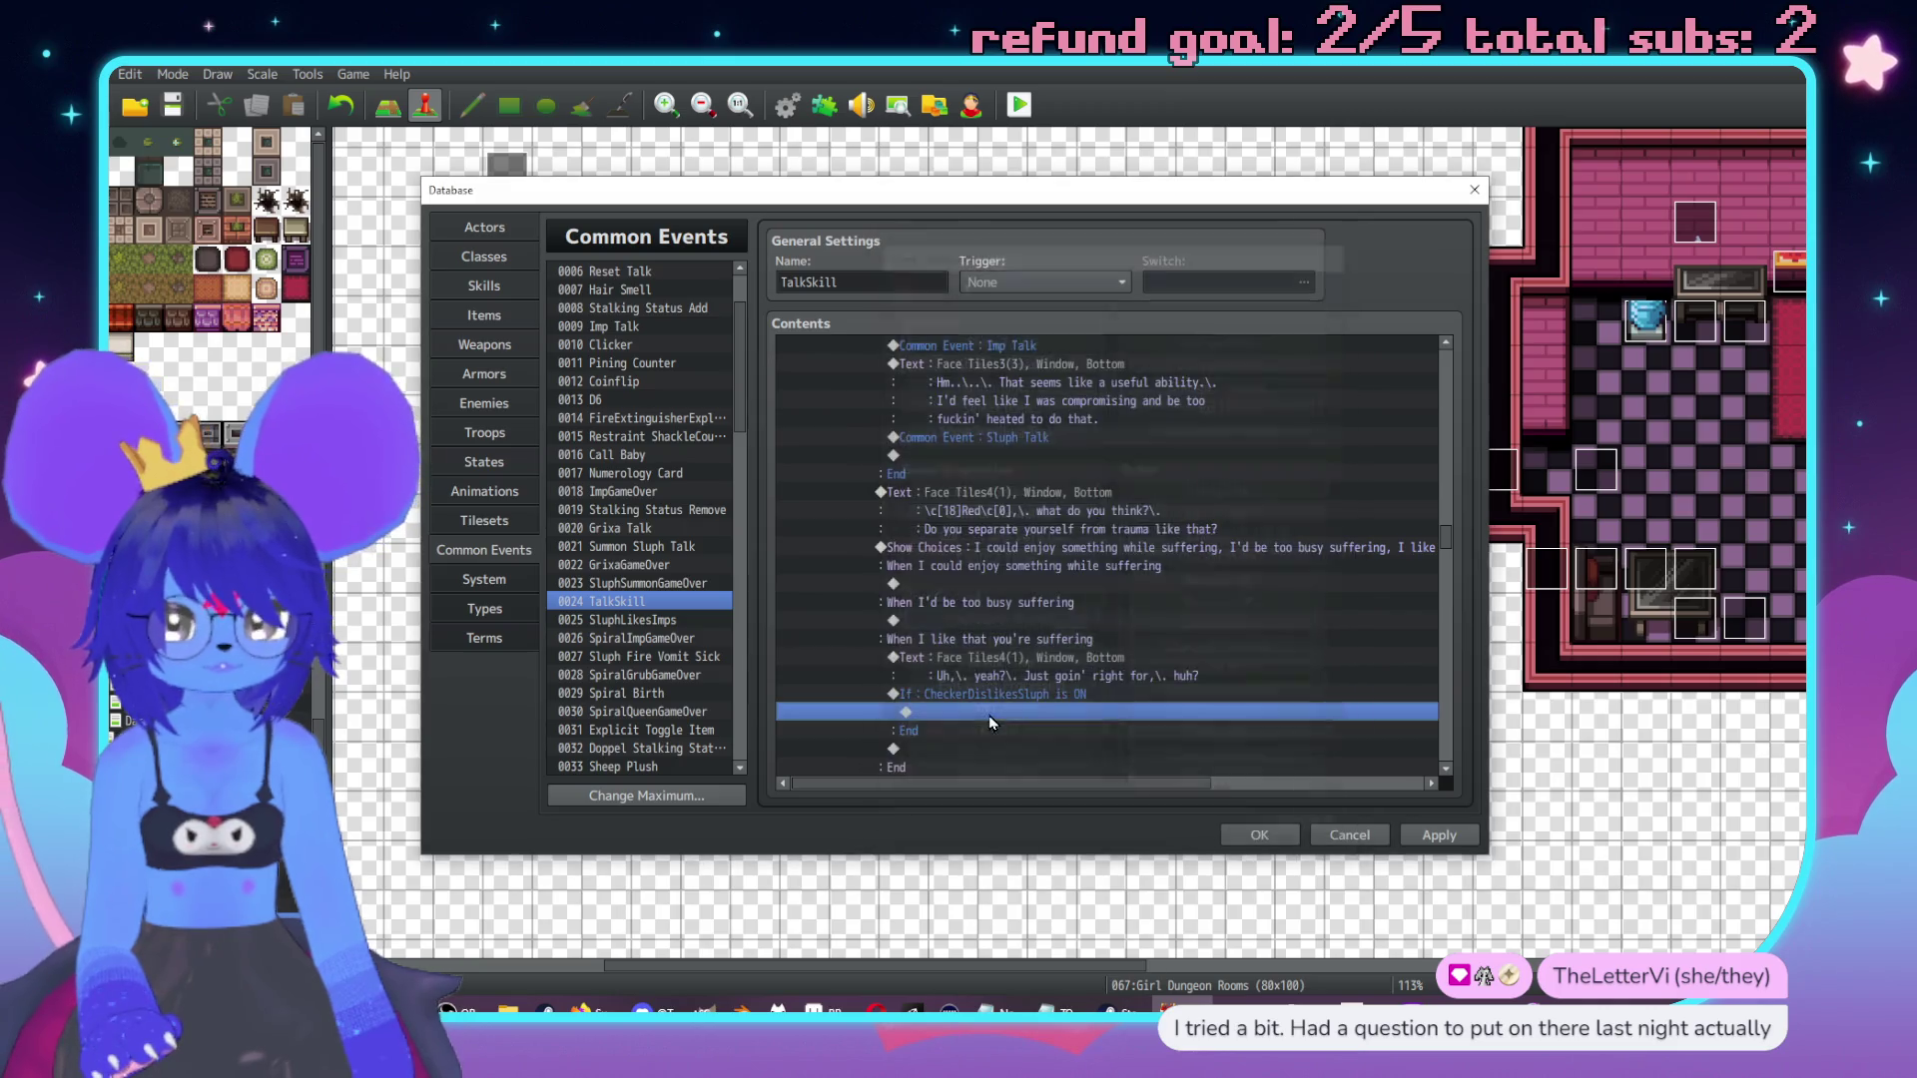
# Wrap it in a conditional branch requiring Actor 0006 Checker to be in the party.
pyautogui.doubleClick(994, 710)
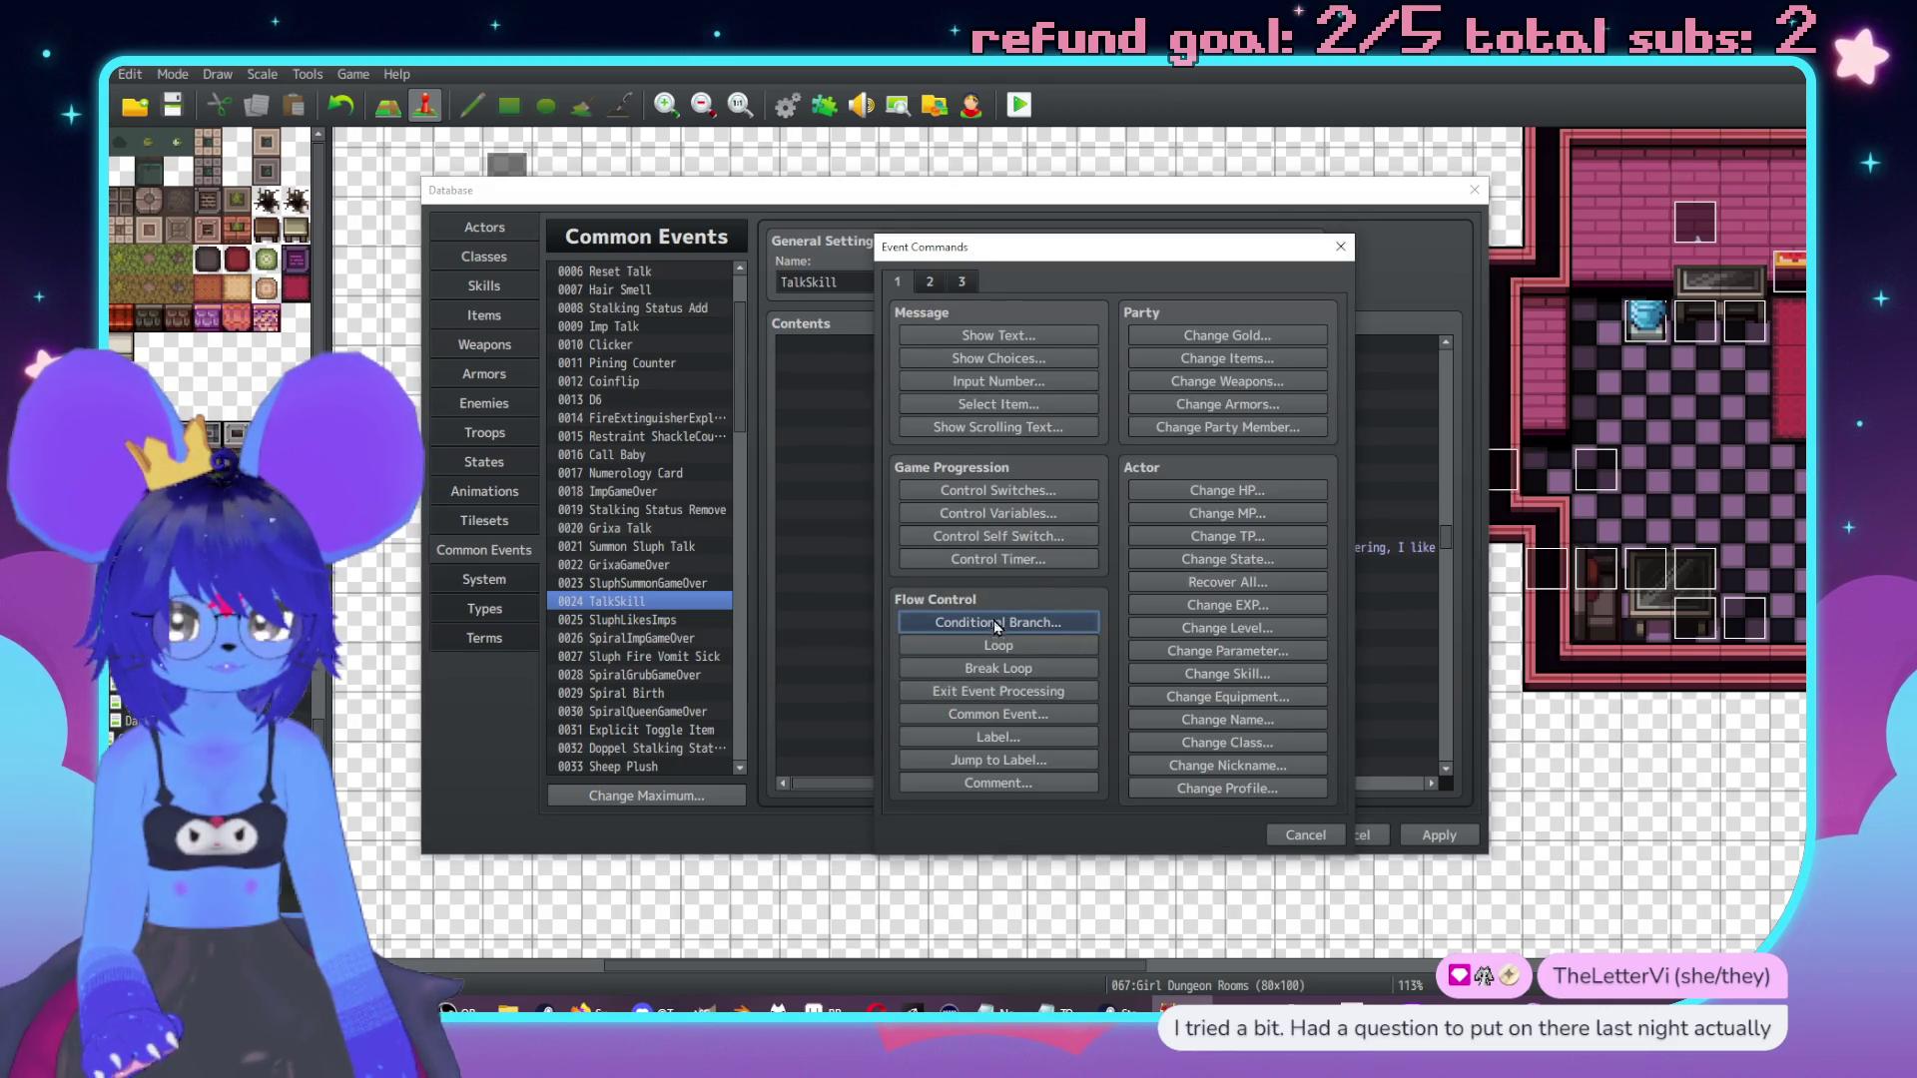
pyautogui.click(992, 620)
pyautogui.click(953, 404)
pyautogui.click(1032, 439)
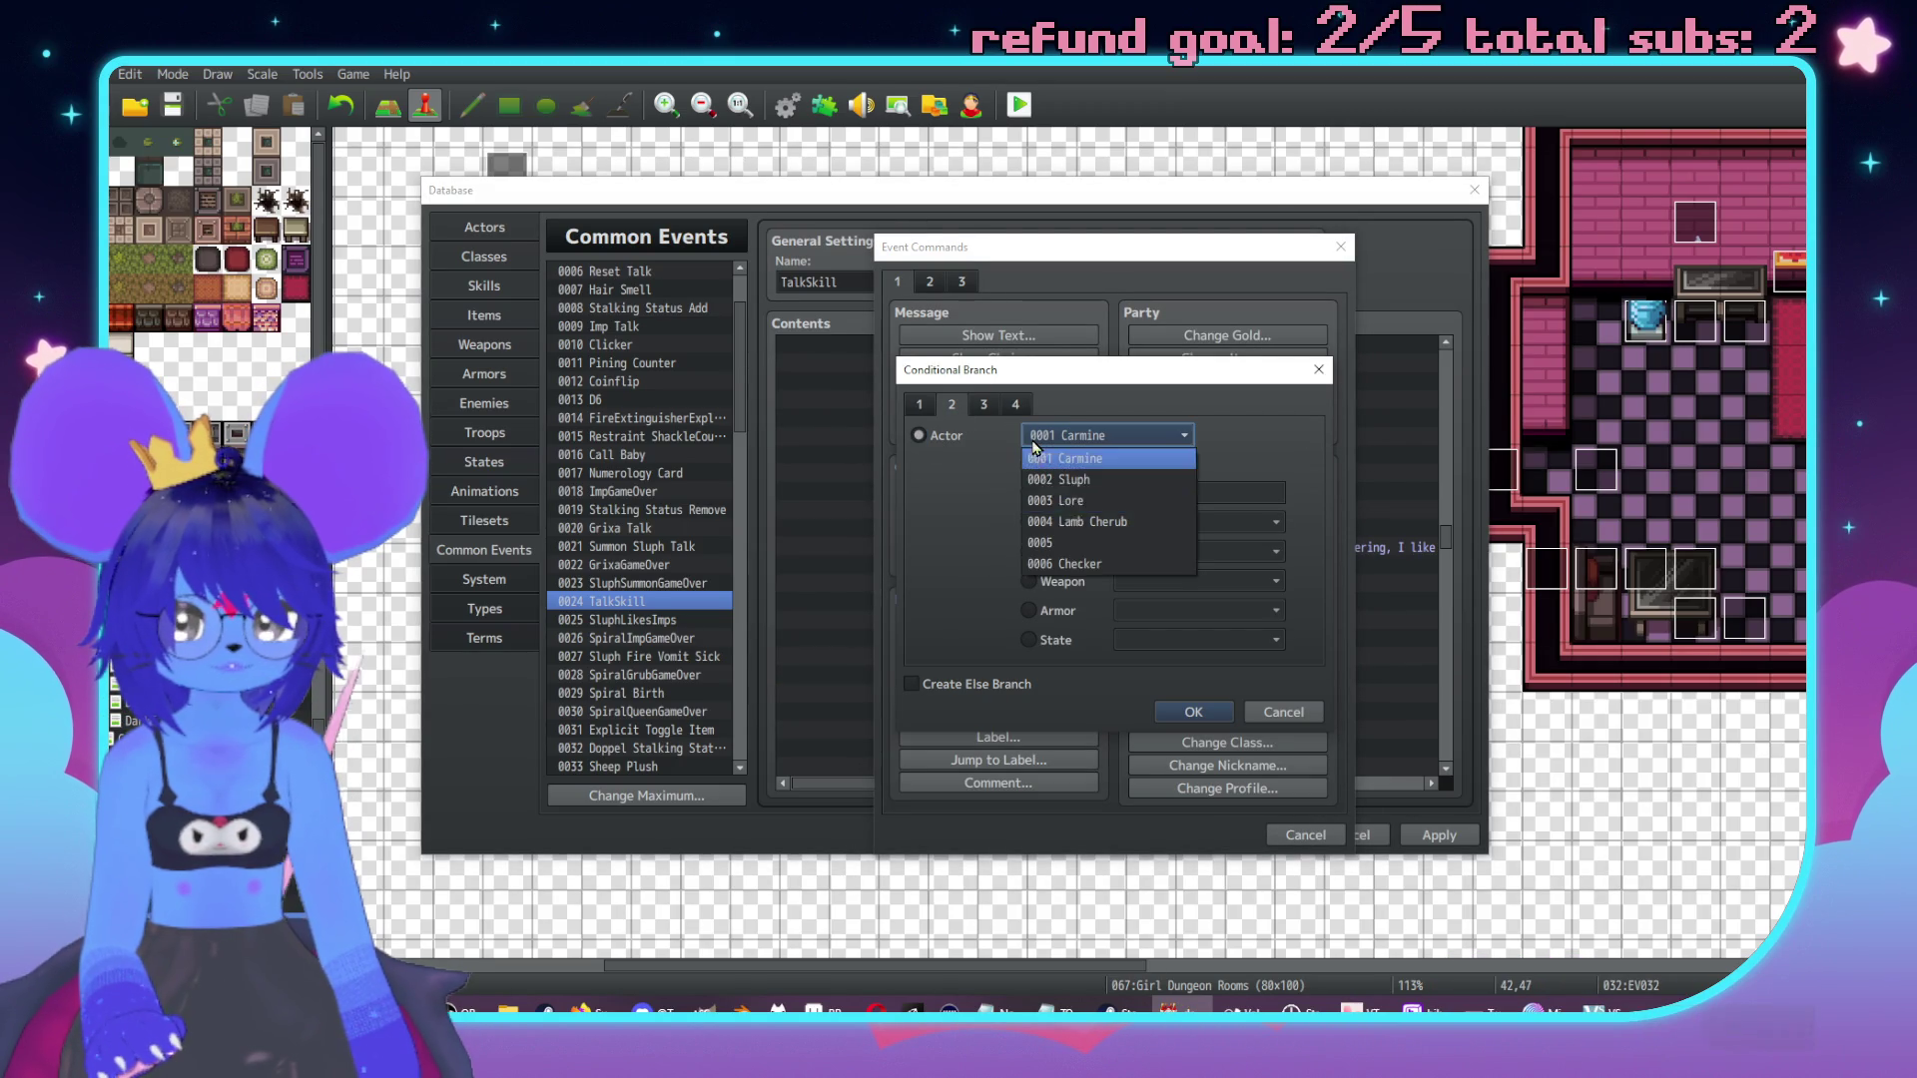
pyautogui.click(1083, 562)
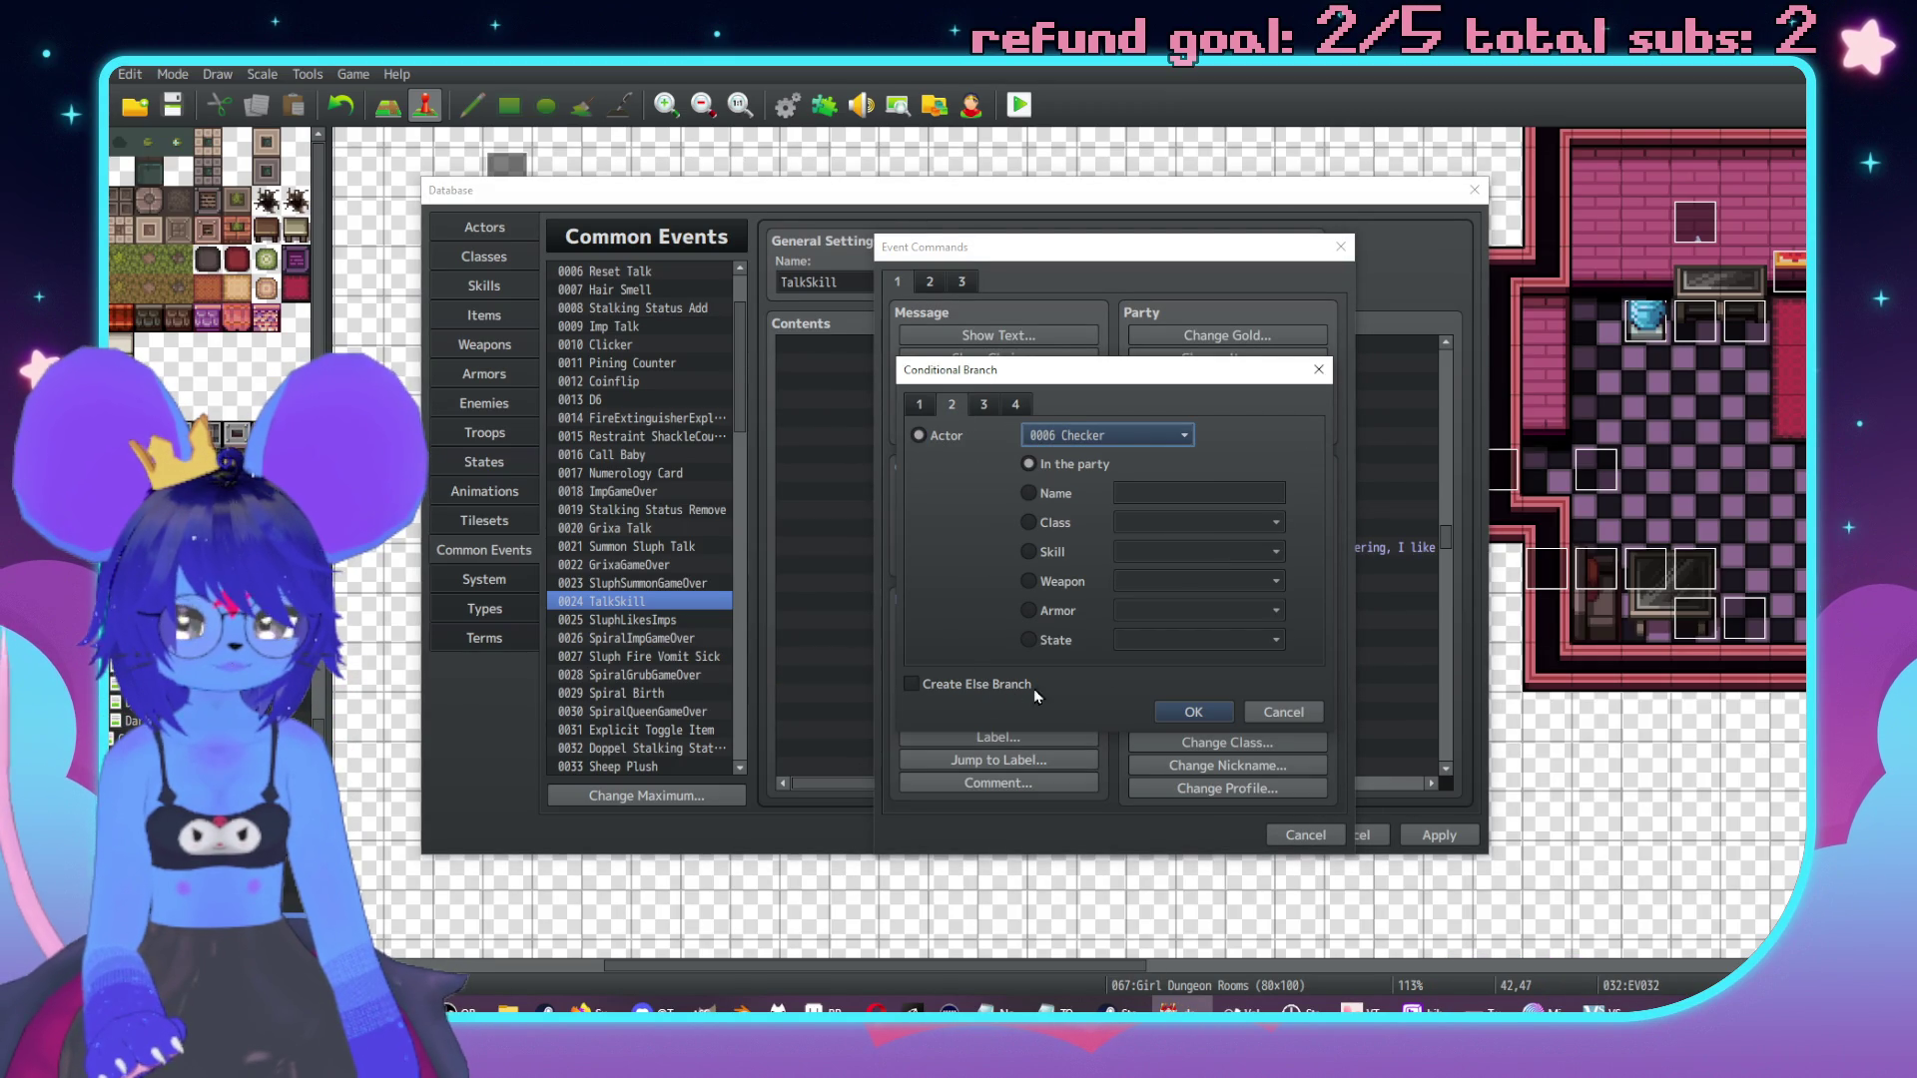
pyautogui.click(1208, 715)
pyautogui.scroll(-2, 1075, 762)
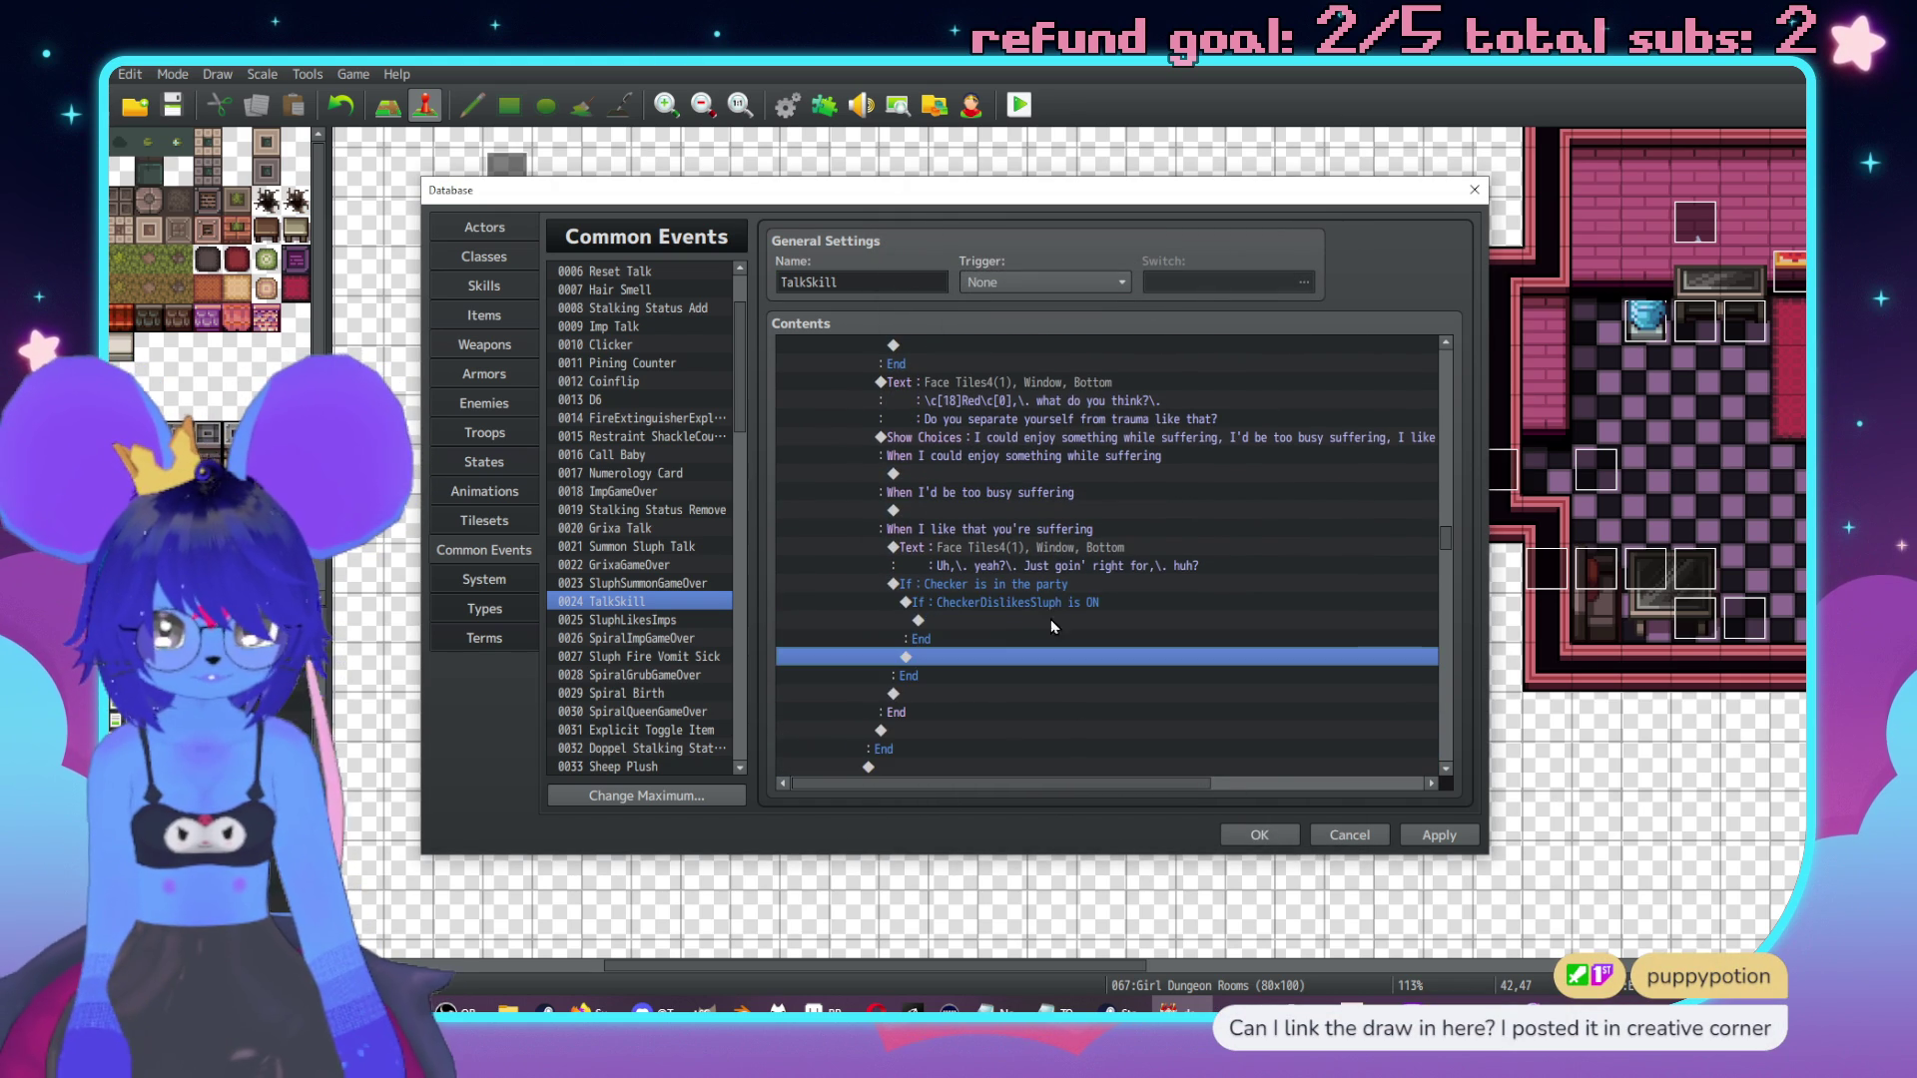
pyautogui.doubleClick(1017, 621)
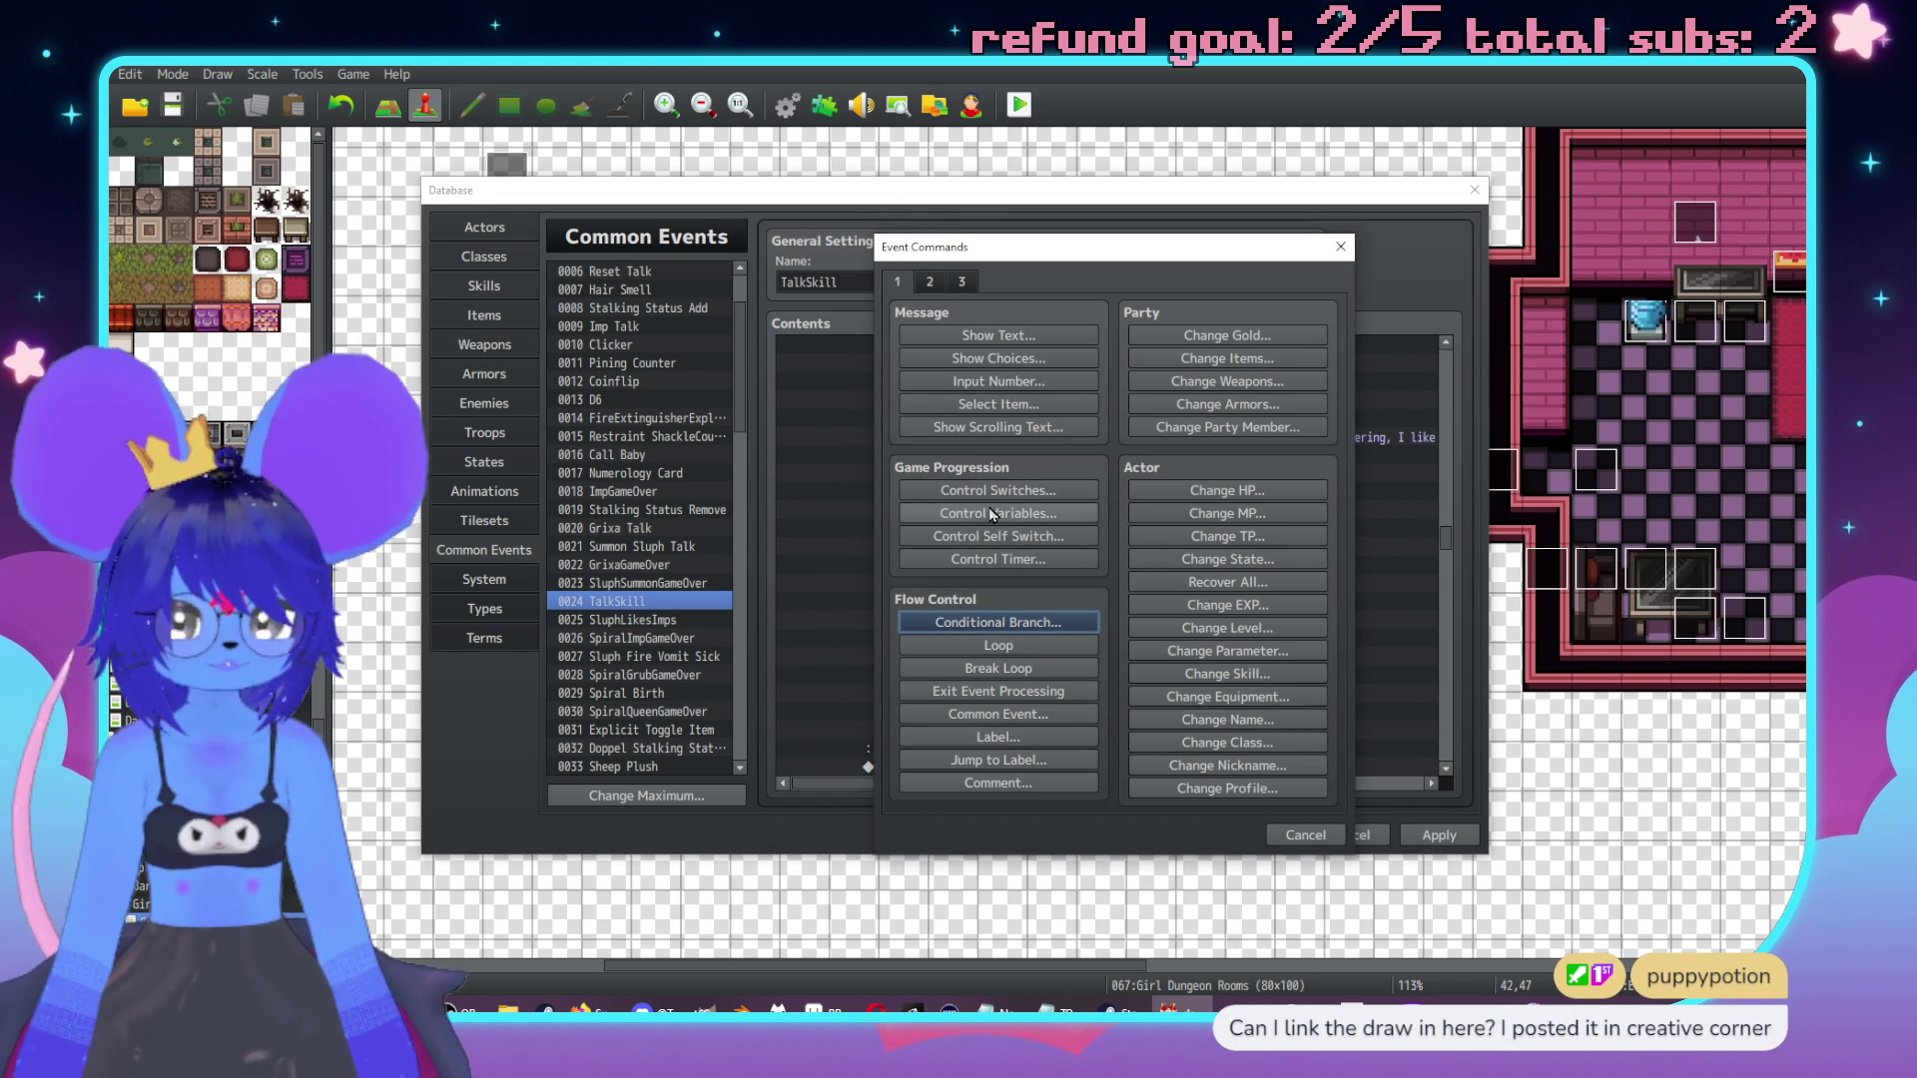
# Add a Common Event call to Imp Talk.
pyautogui.click(975, 716)
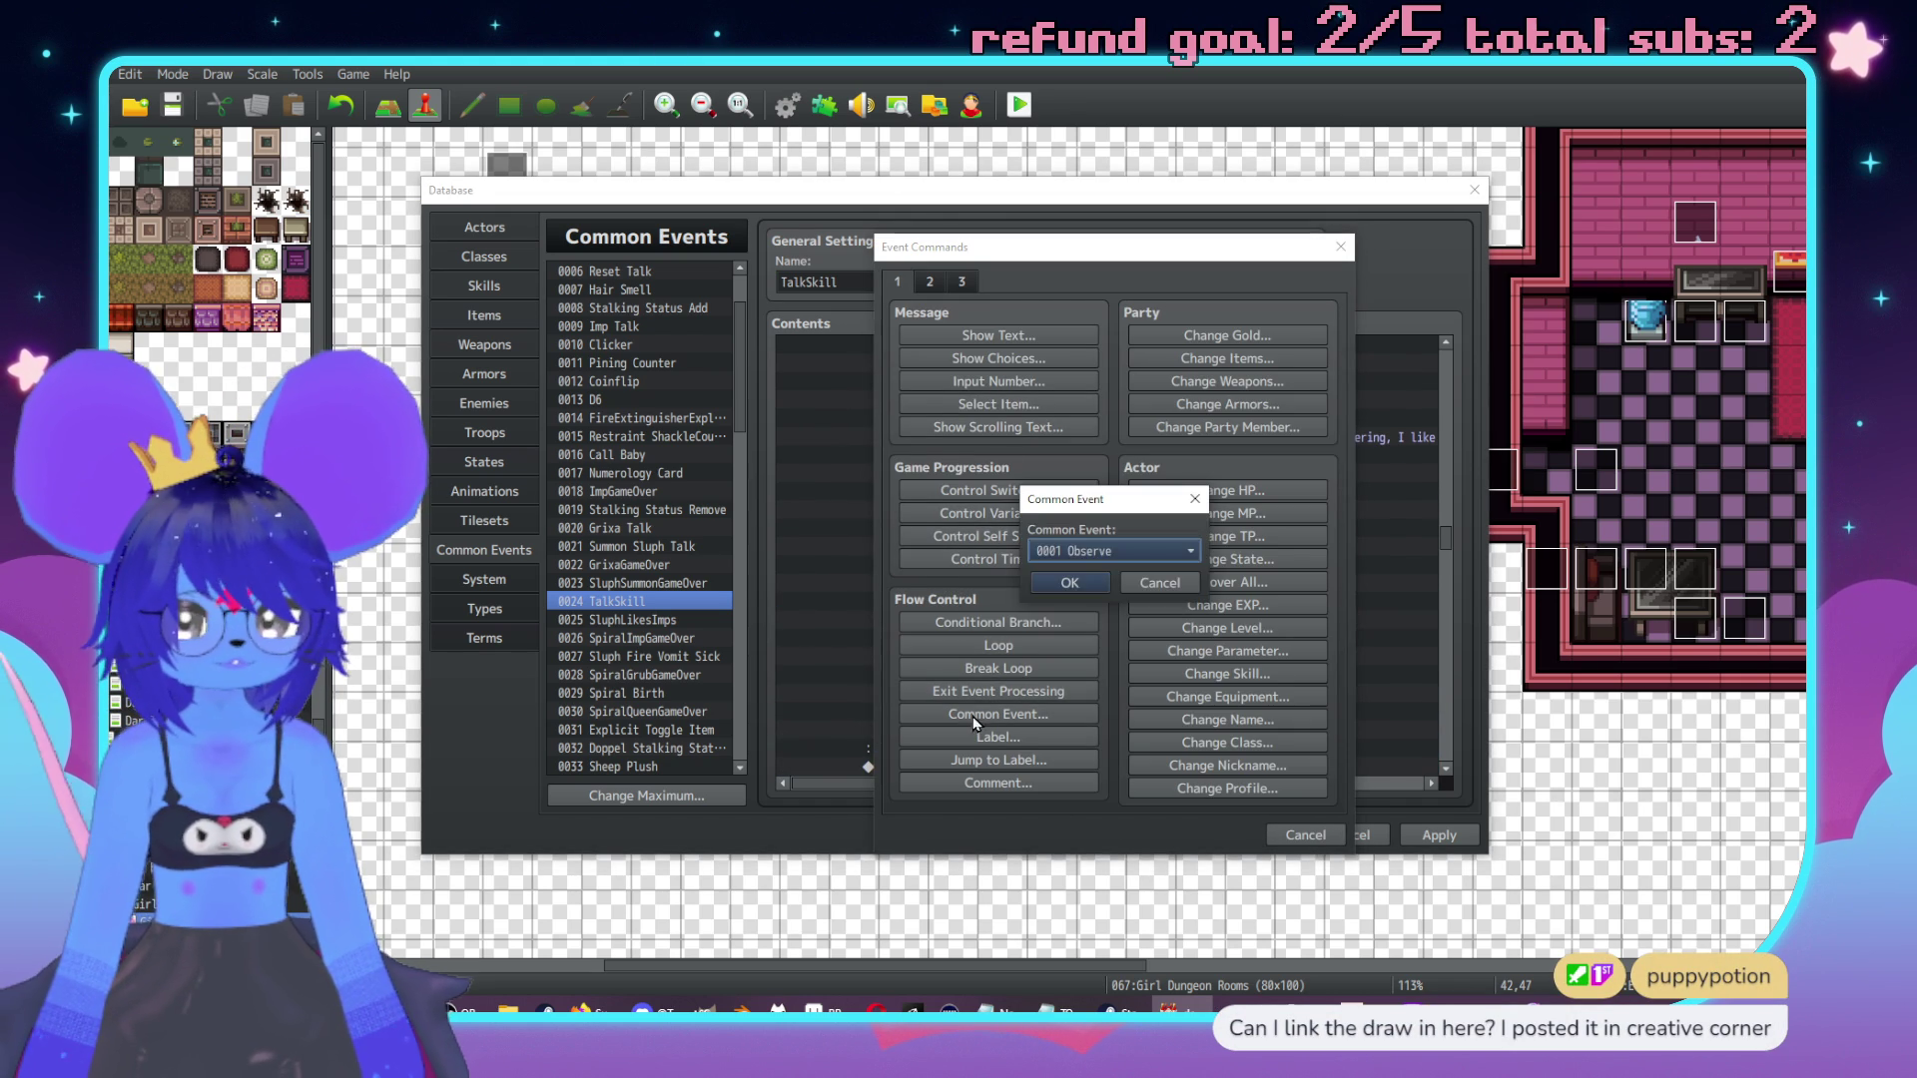
pyautogui.click(1064, 554)
pyautogui.click(1100, 680)
pyautogui.click(1069, 583)
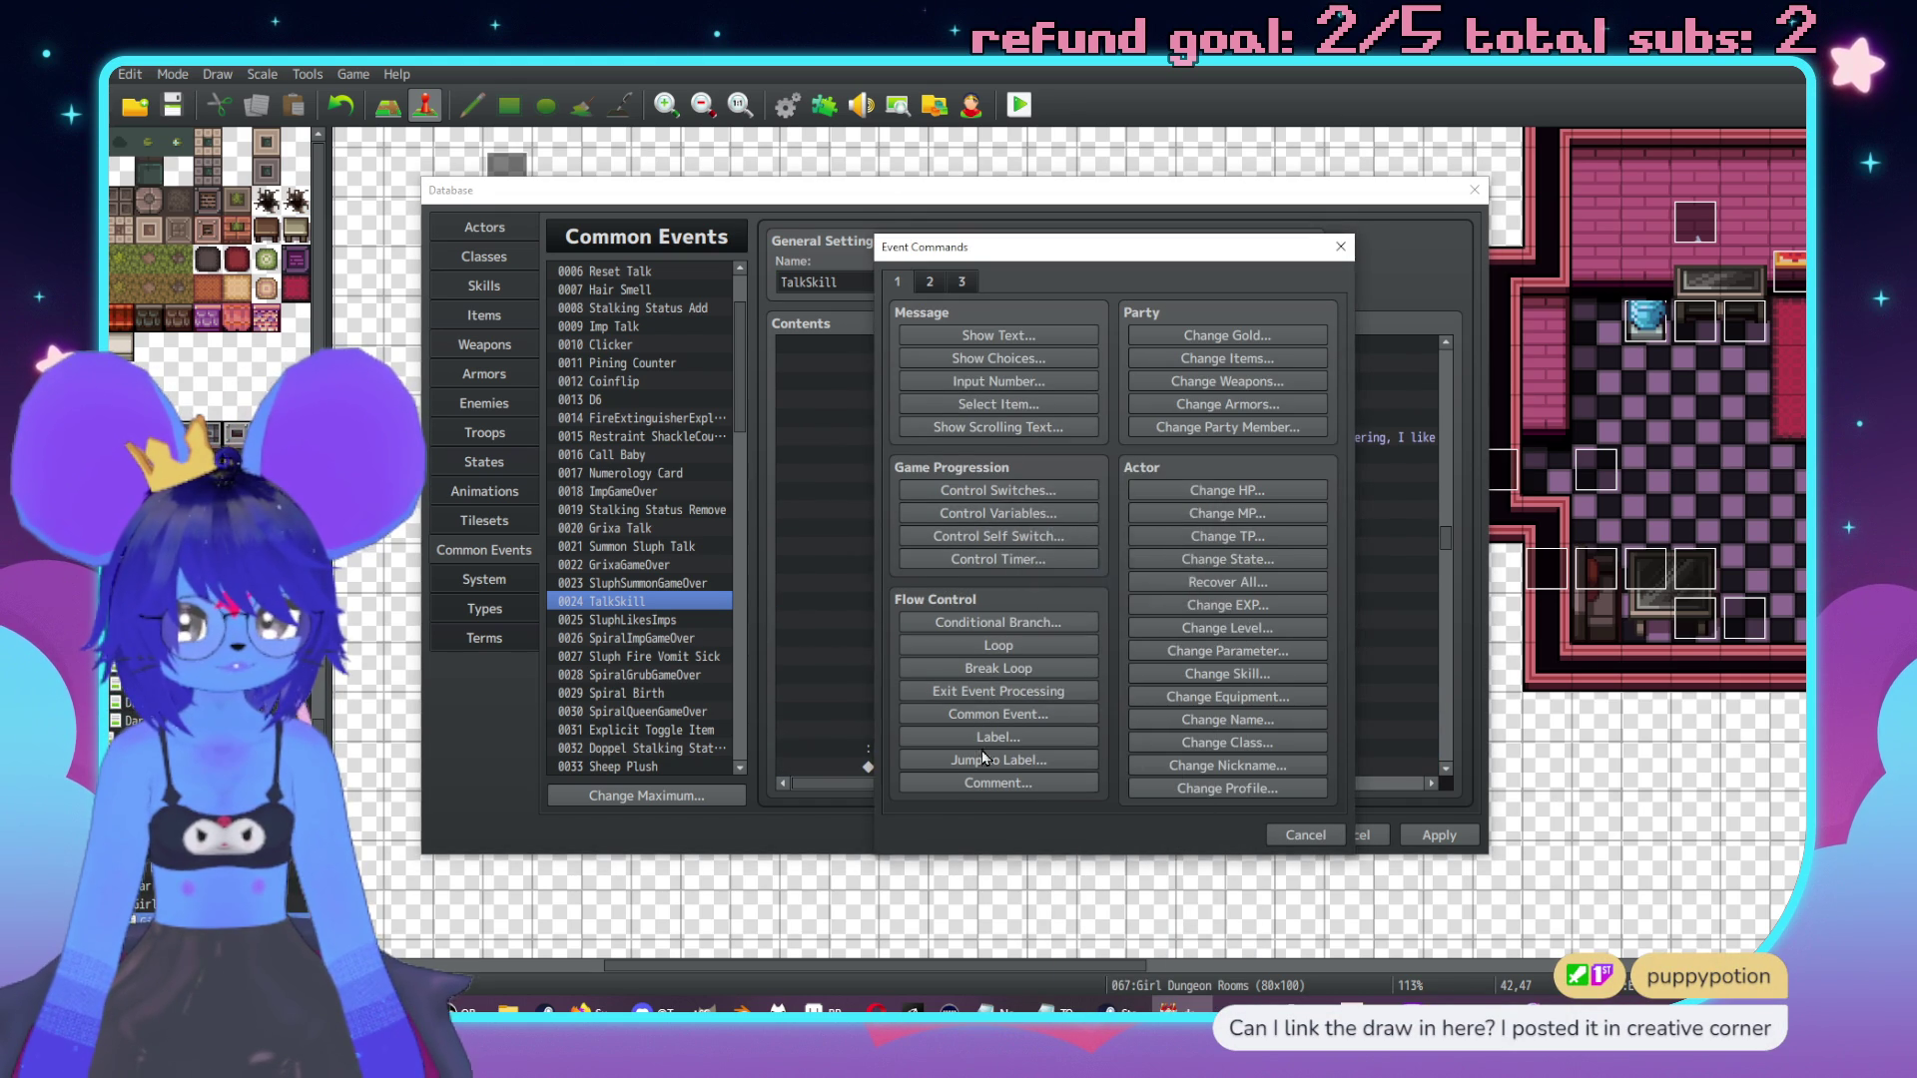
# Add a red-demon Face Tiles3 message 'PFFFT, damn! Right for the fuckin' throat!' and preview it.
pyautogui.doubleClick(978, 639)
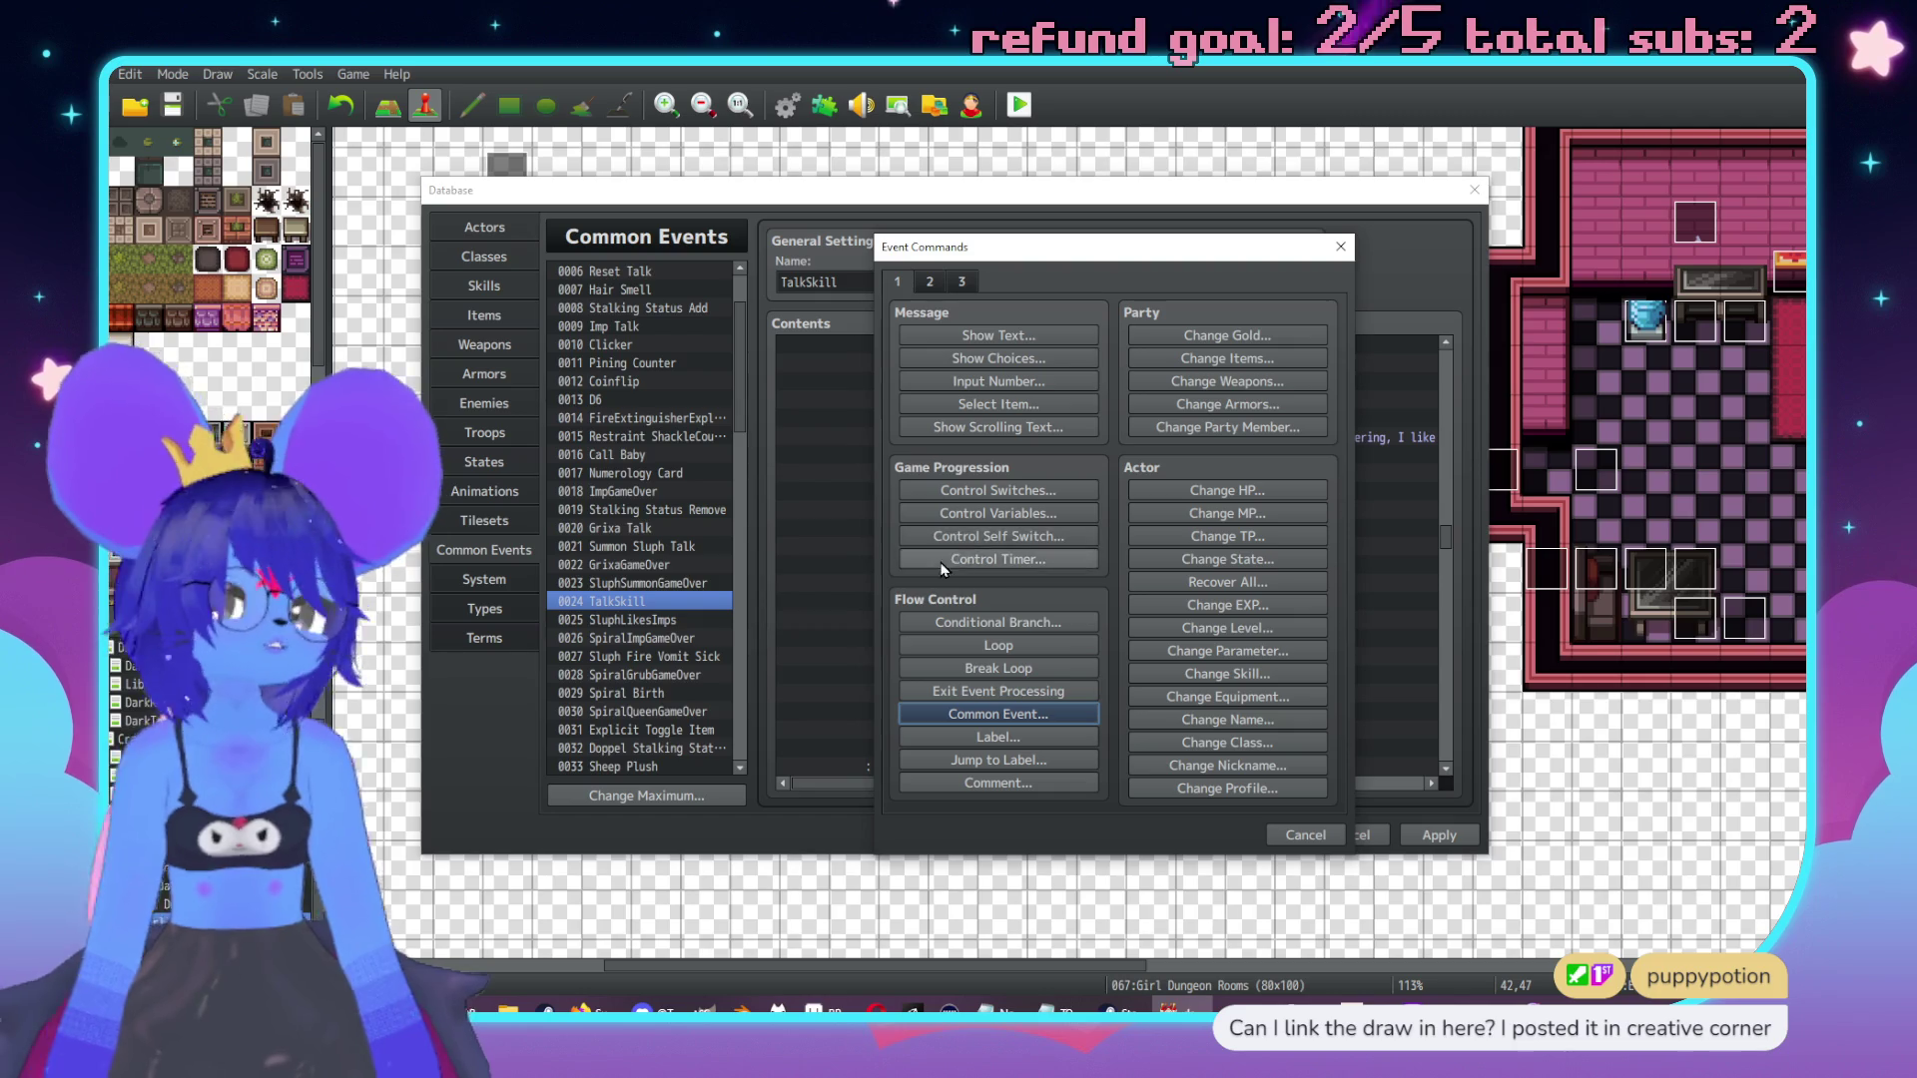
pyautogui.click(999, 336)
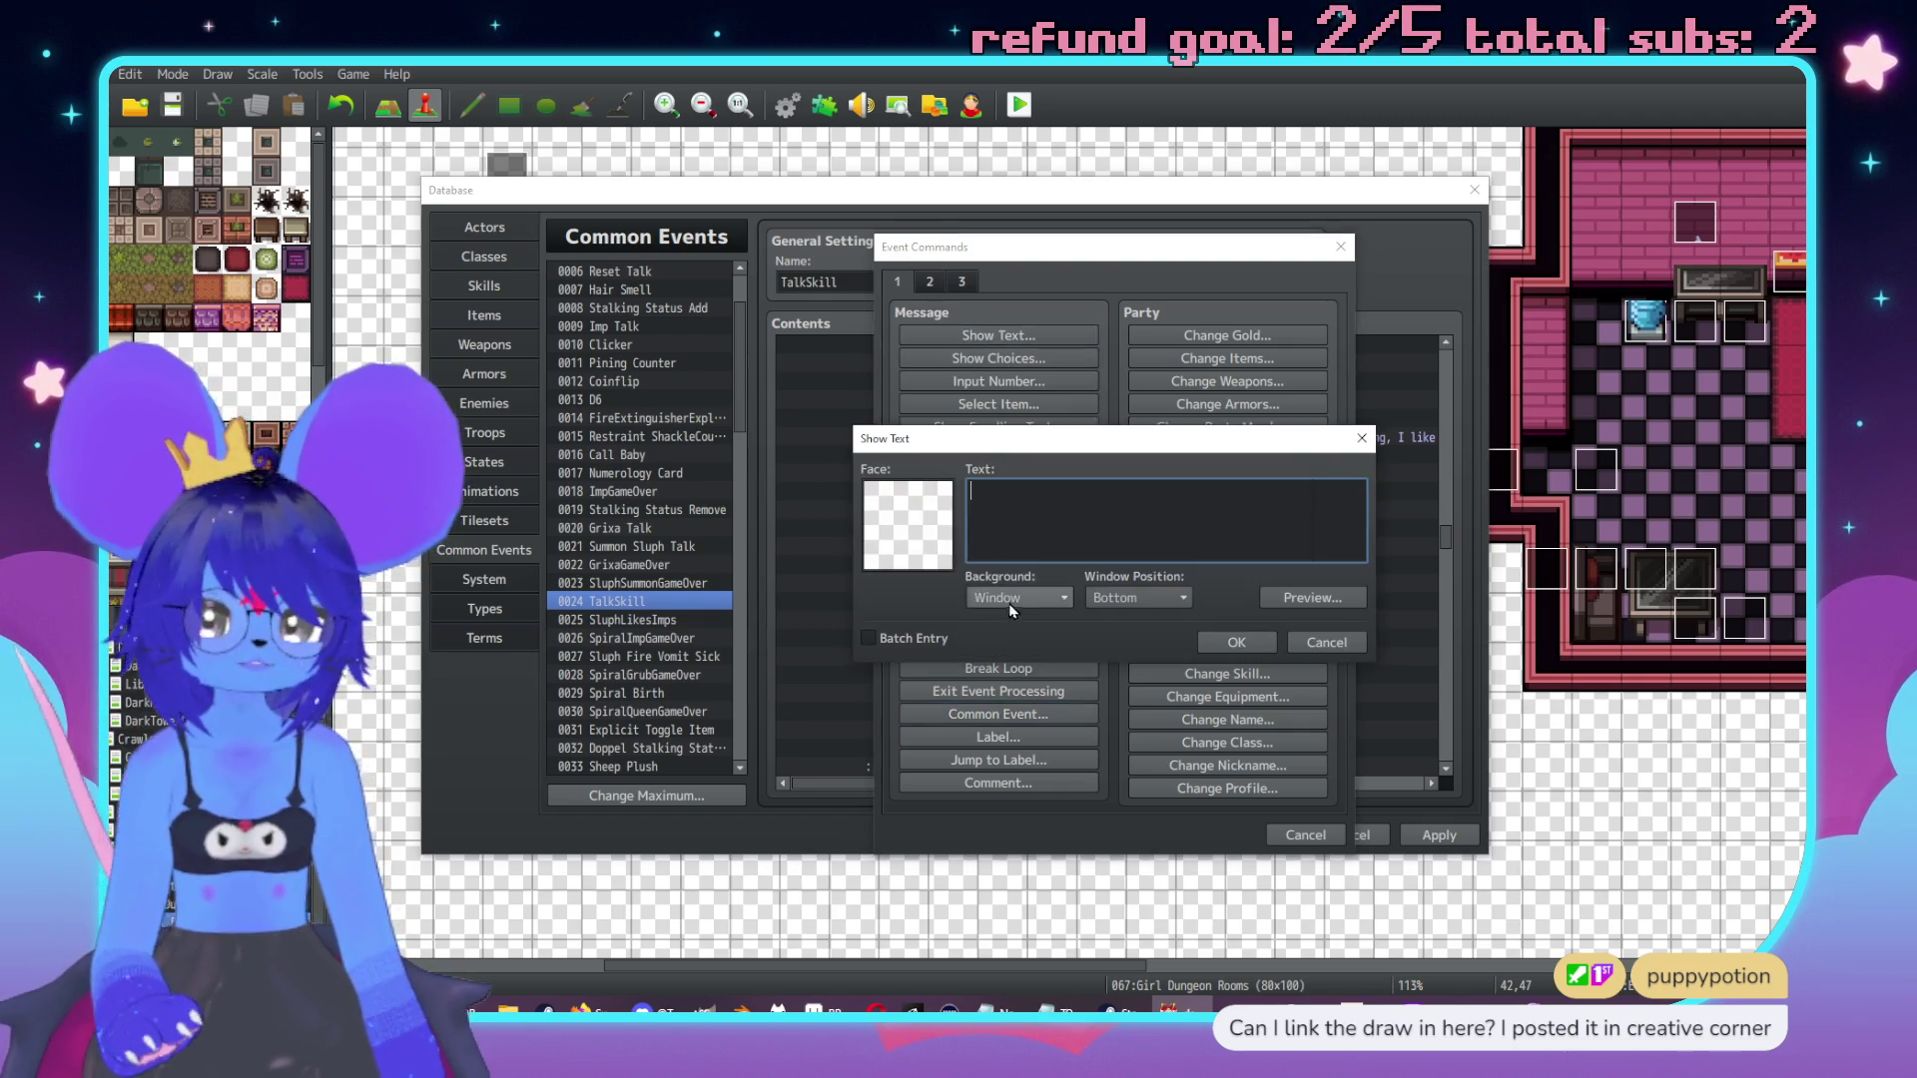
pyautogui.doubleClick(904, 504)
pyautogui.click(899, 423)
pyautogui.doubleClick(1291, 401)
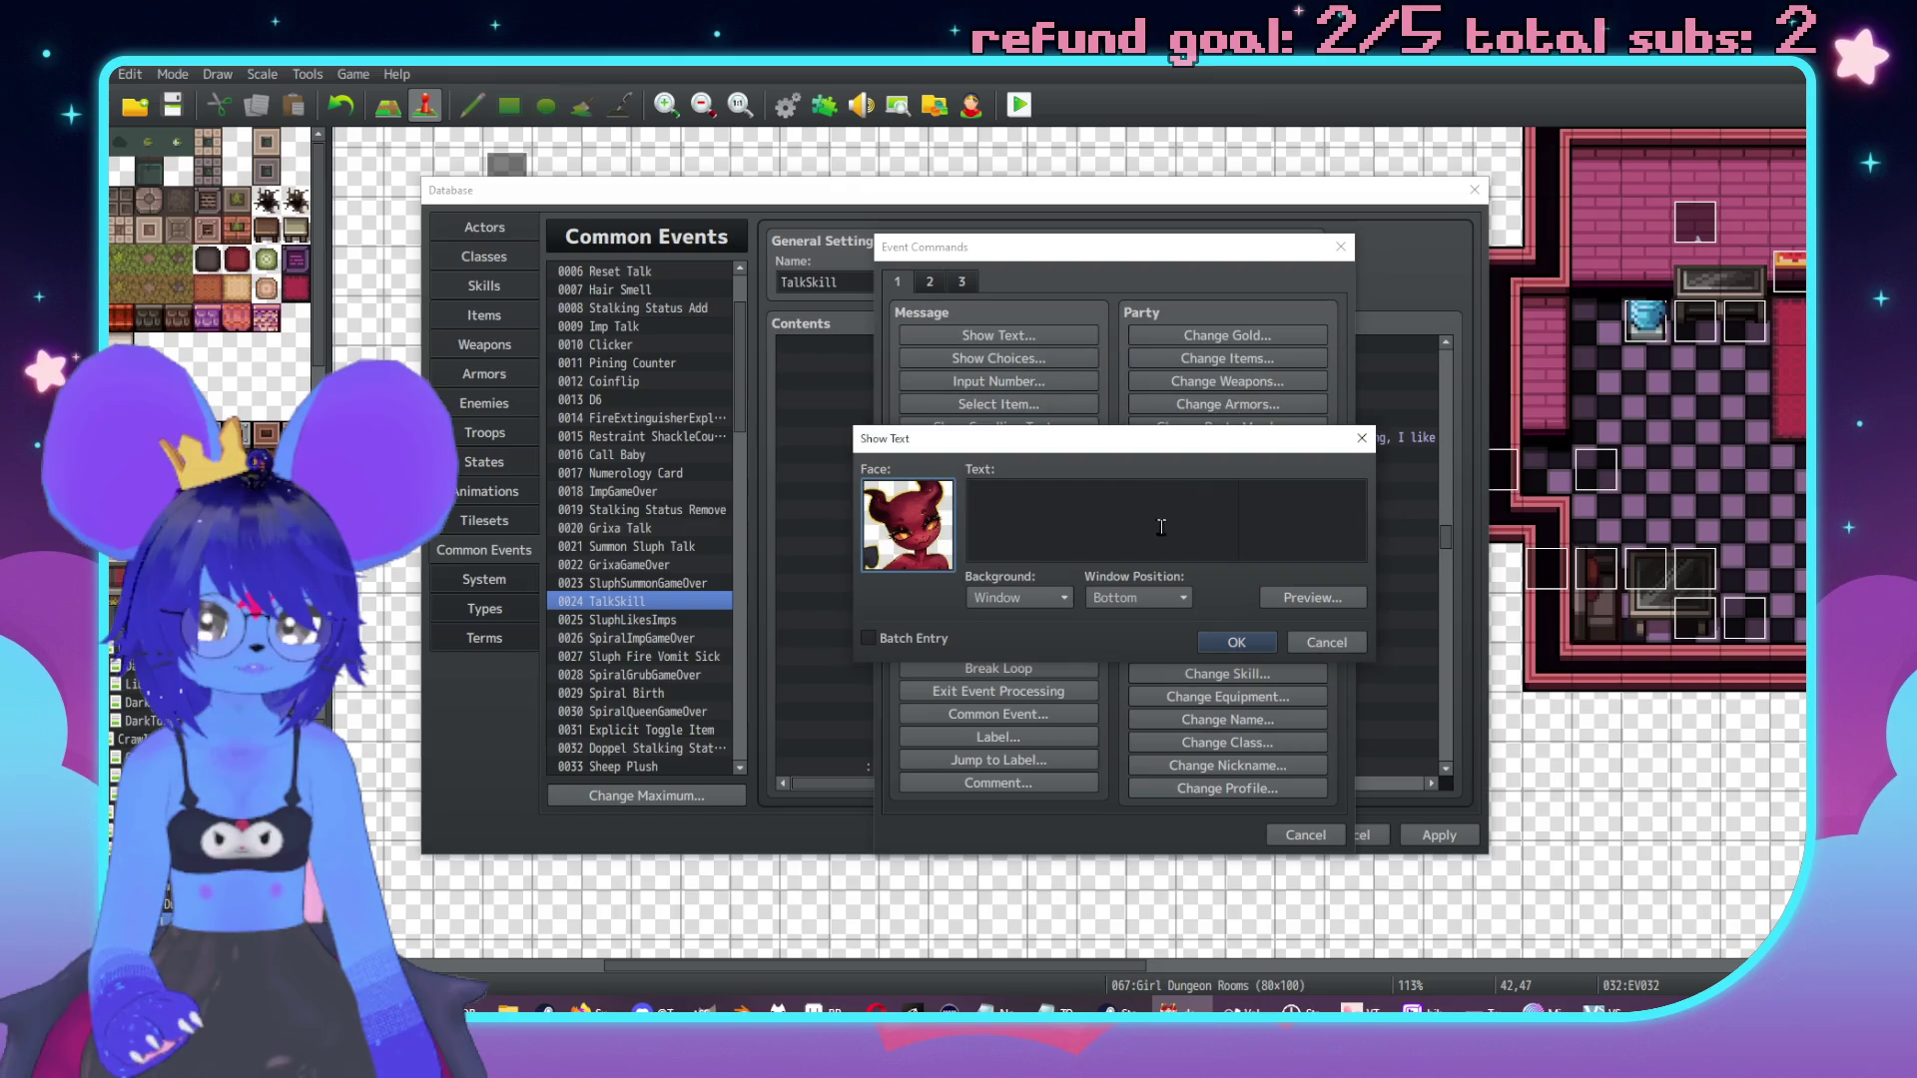
pyautogui.write('\\{P')
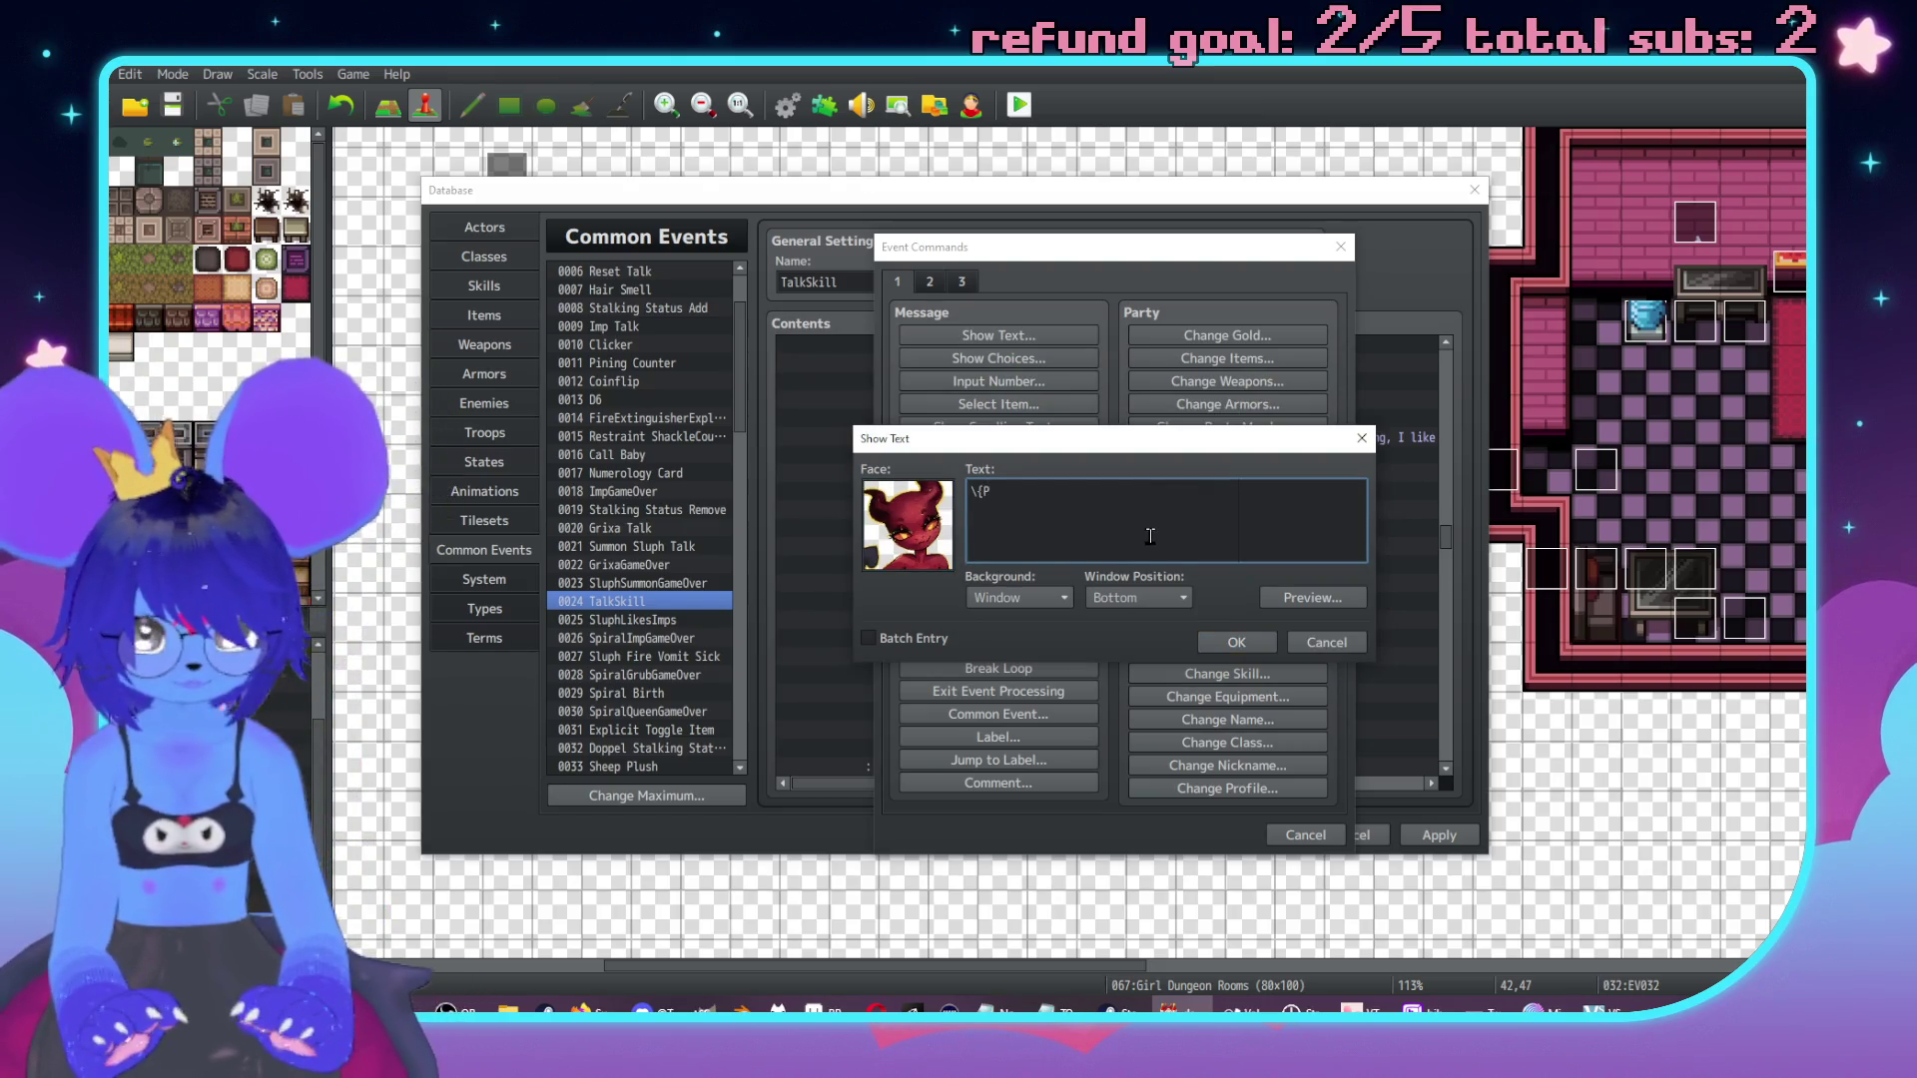
pyautogui.write('FFFT<,\\. Damn')
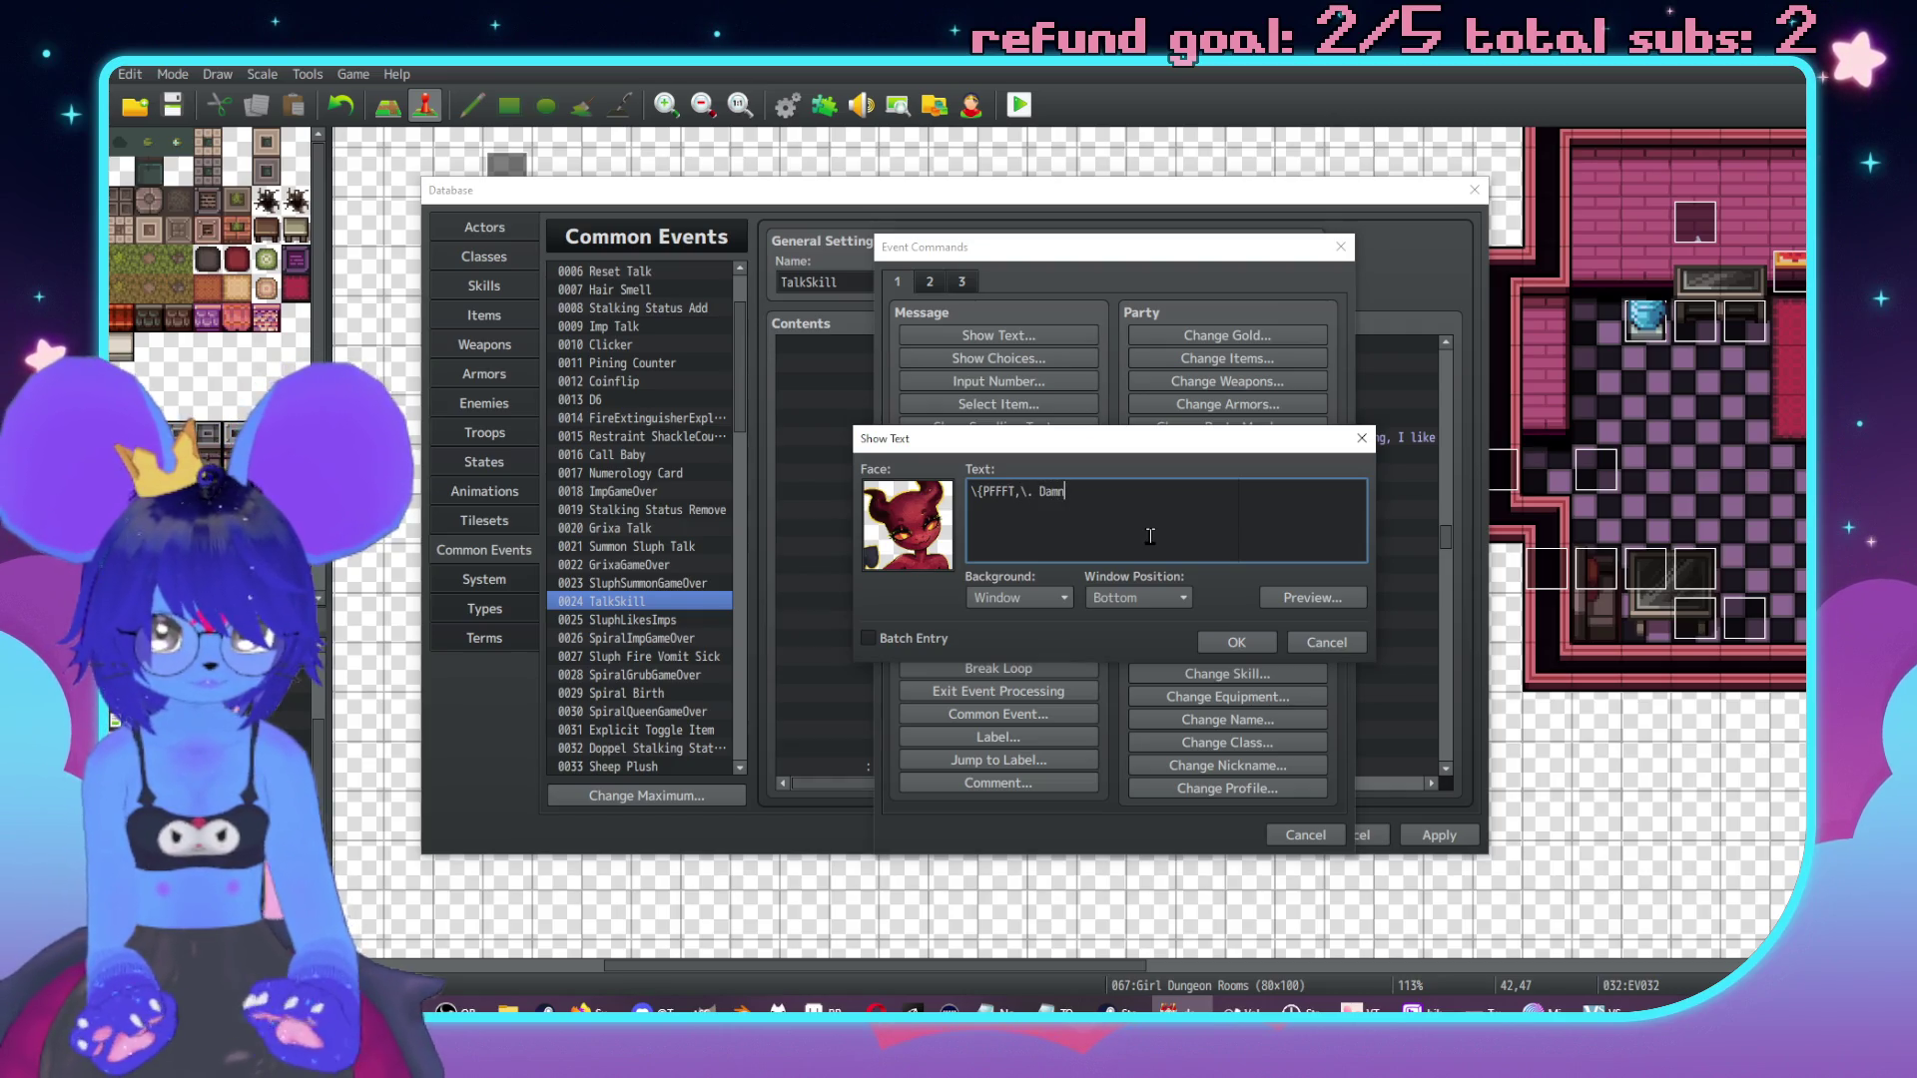
pyautogui.press('BackSpace')
pyautogui.write('da,n')
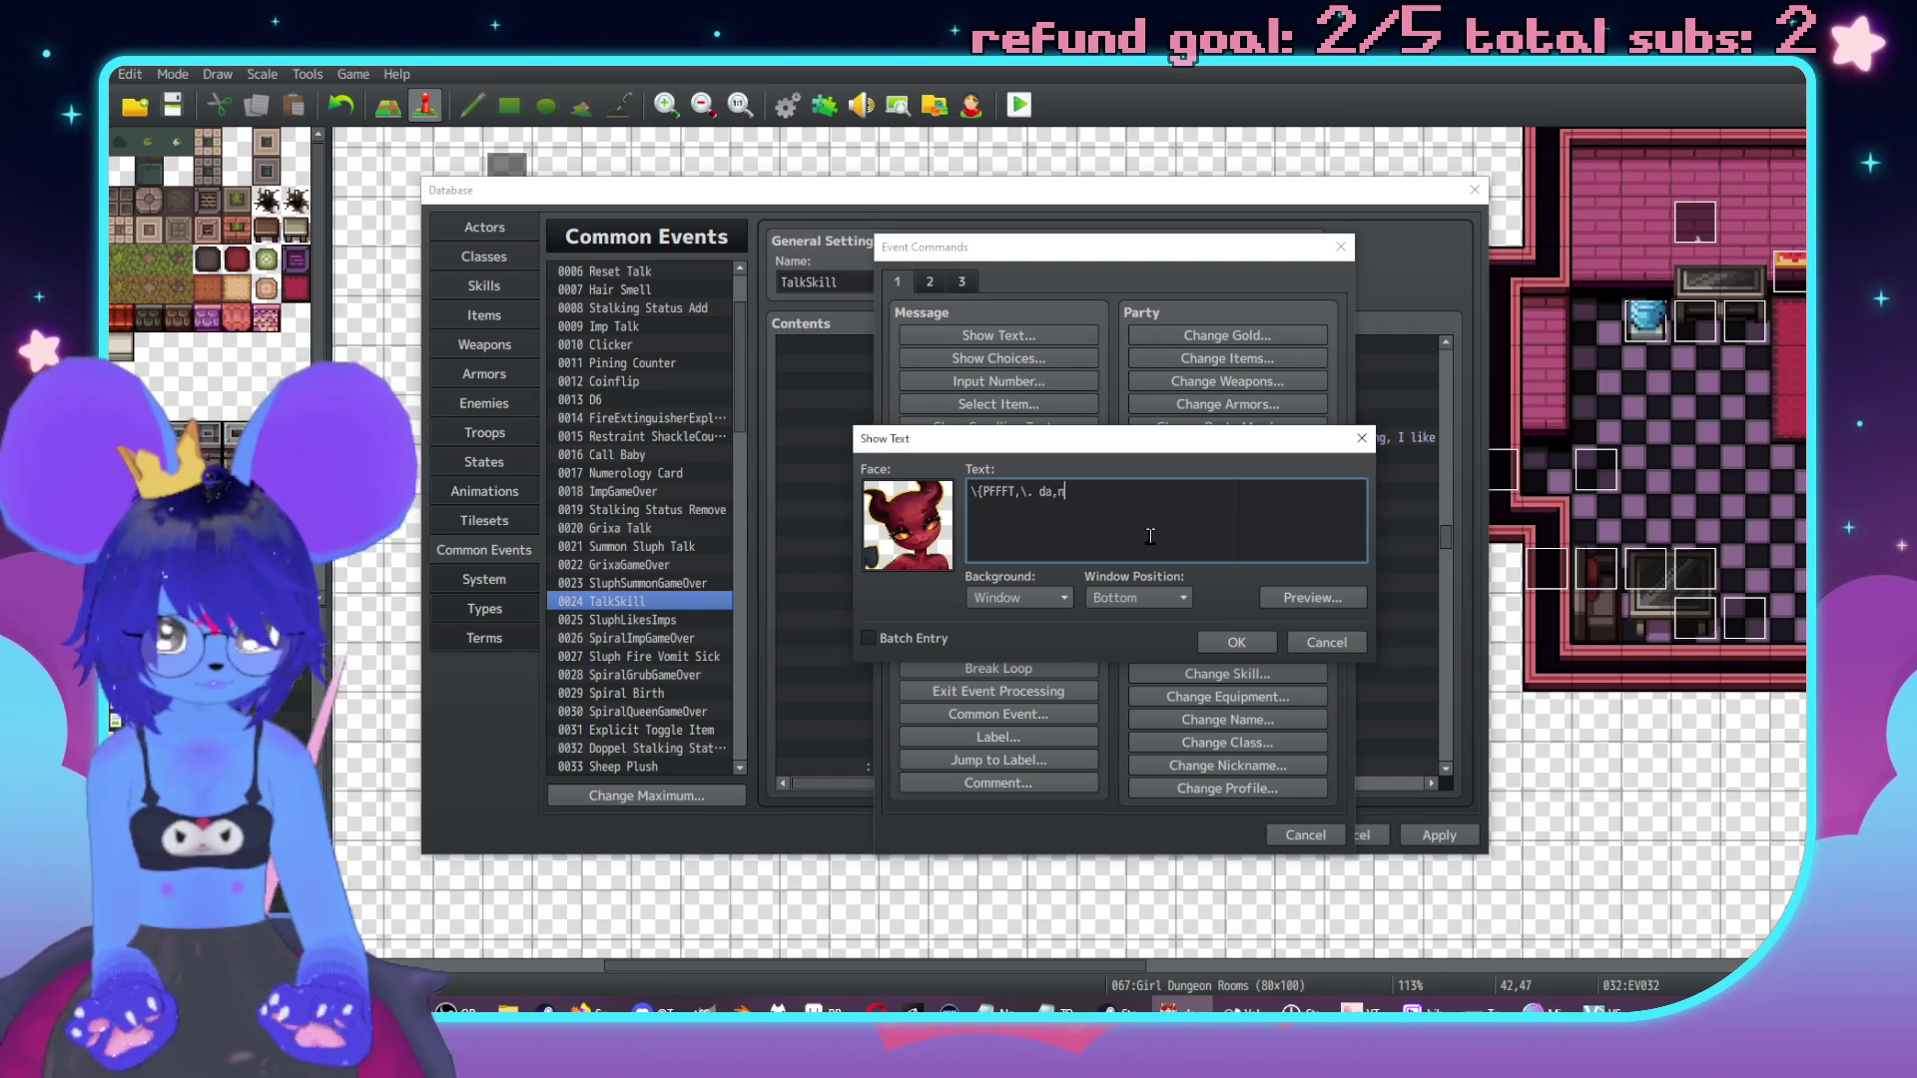
pyautogui.write('n!\\.\\')
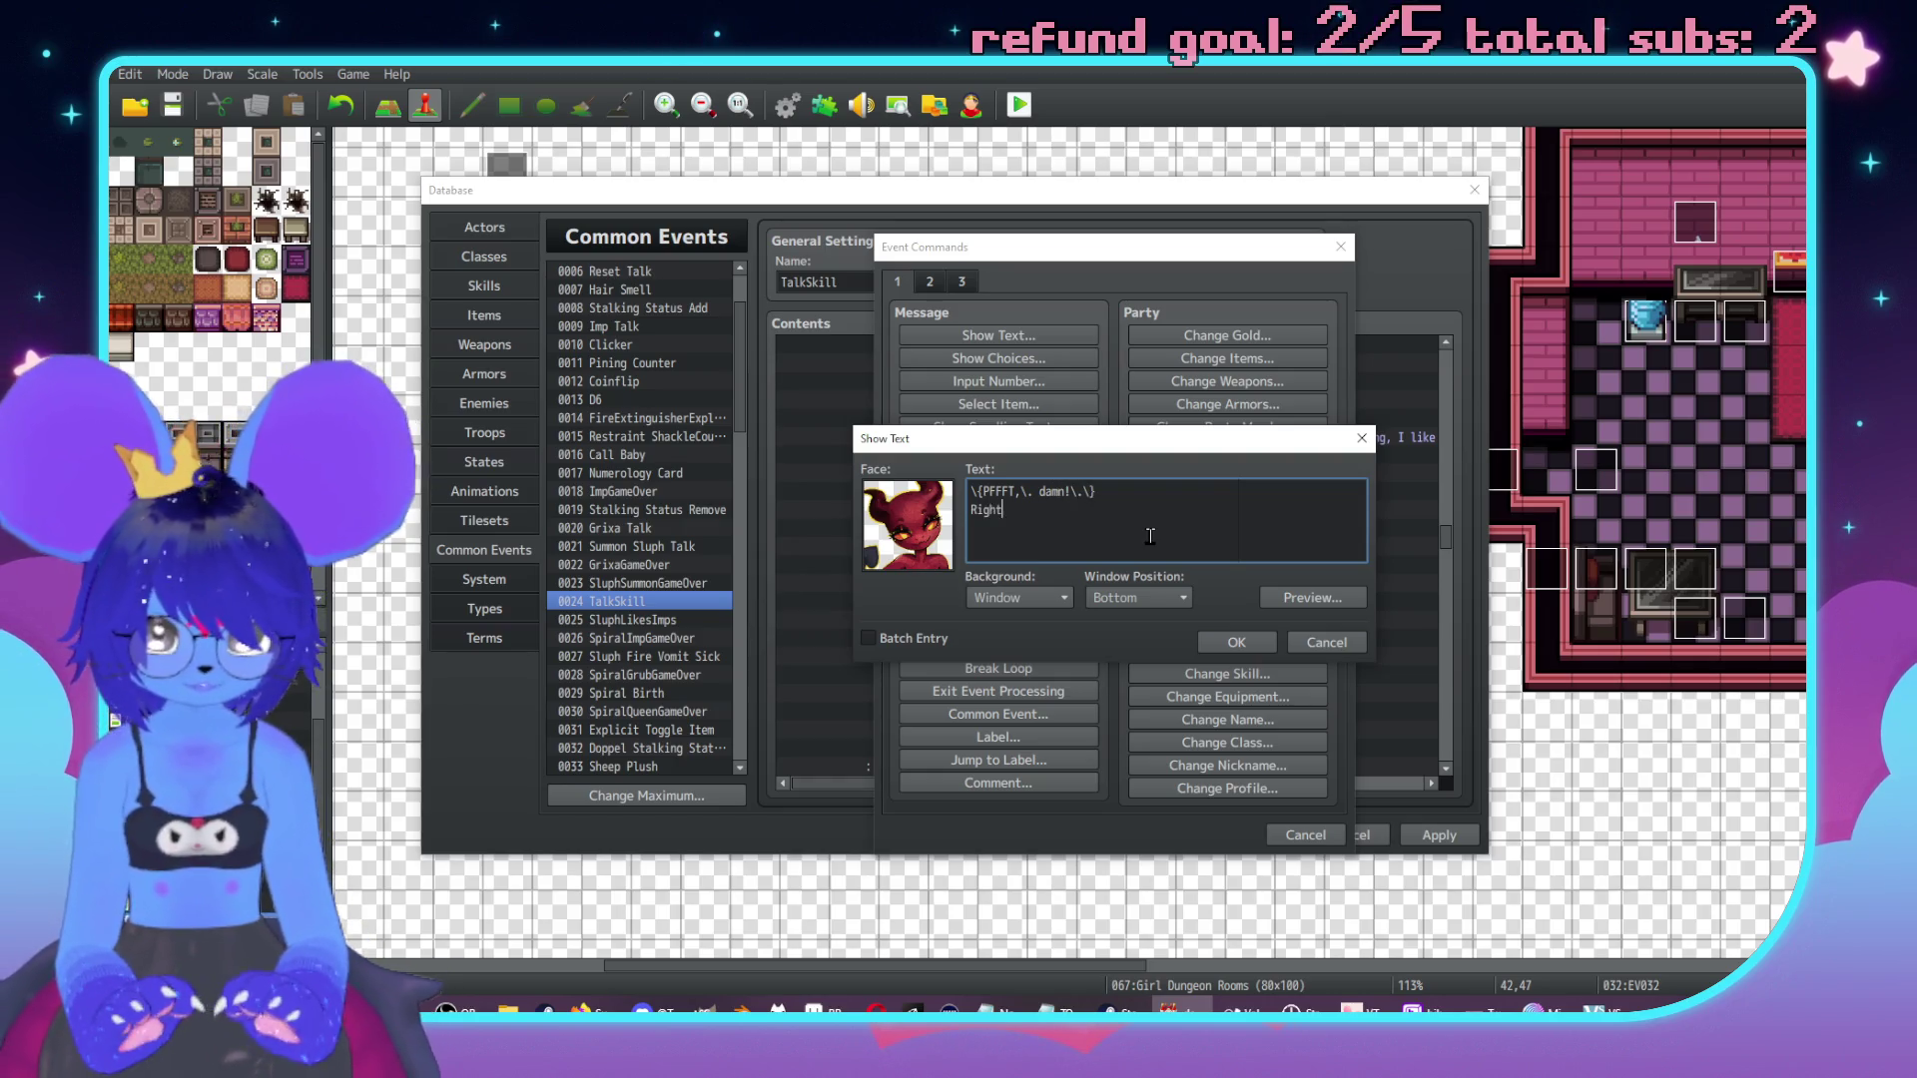
pyautogui.write("he fuckin' throat!")
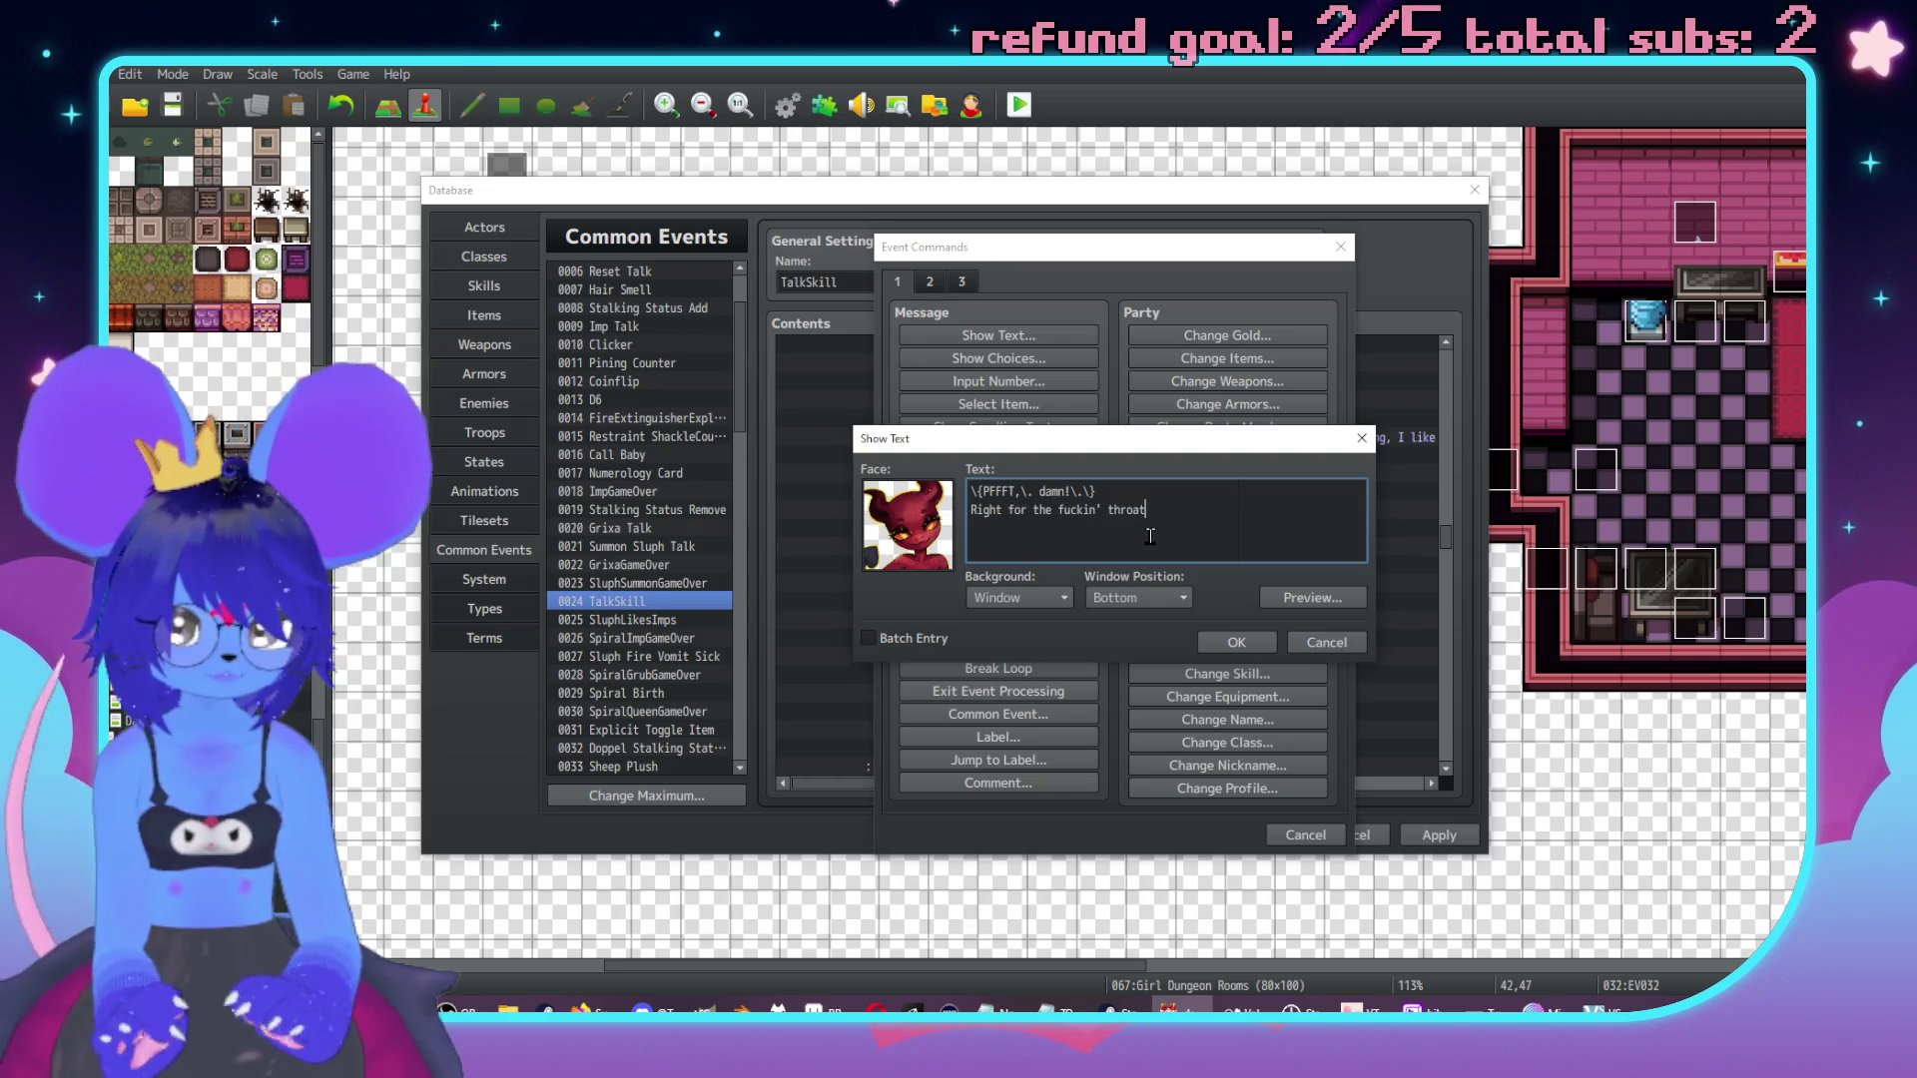
pyautogui.click(1288, 601)
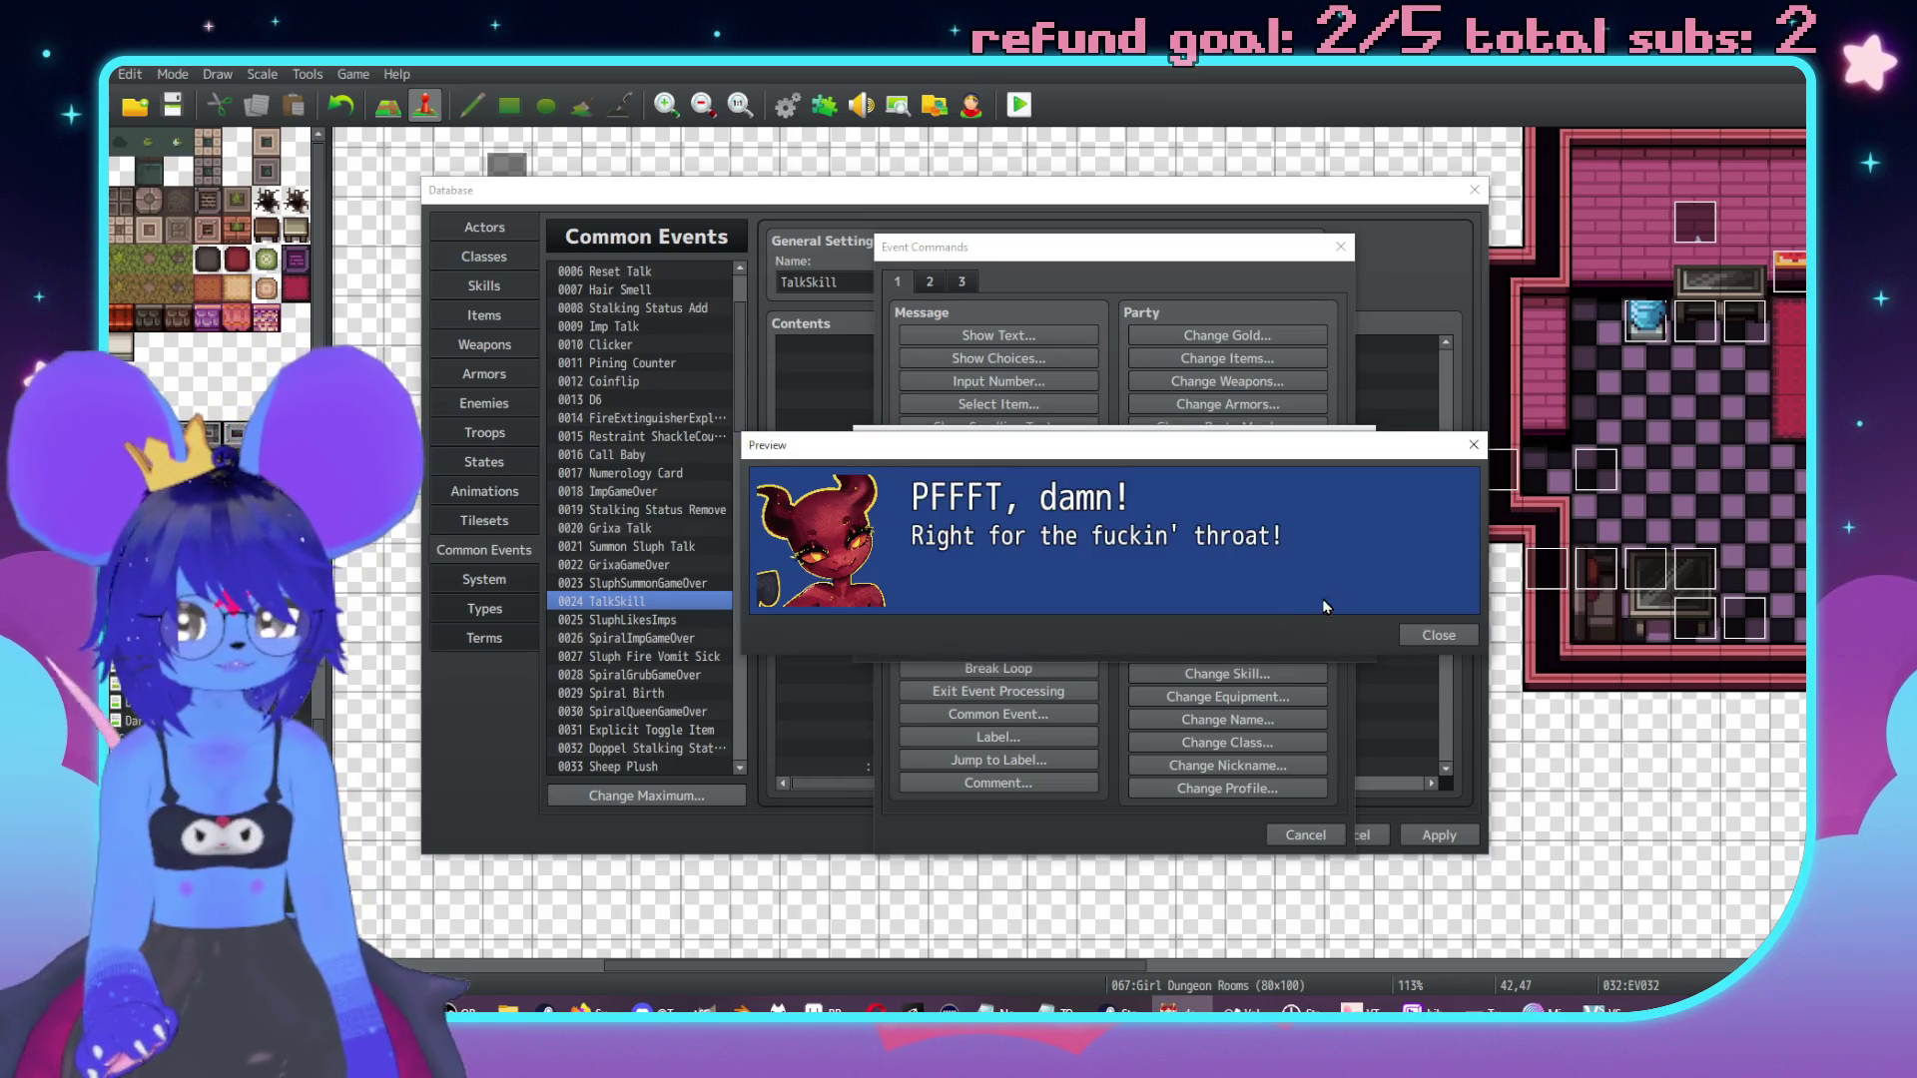
pyautogui.click(1437, 635)
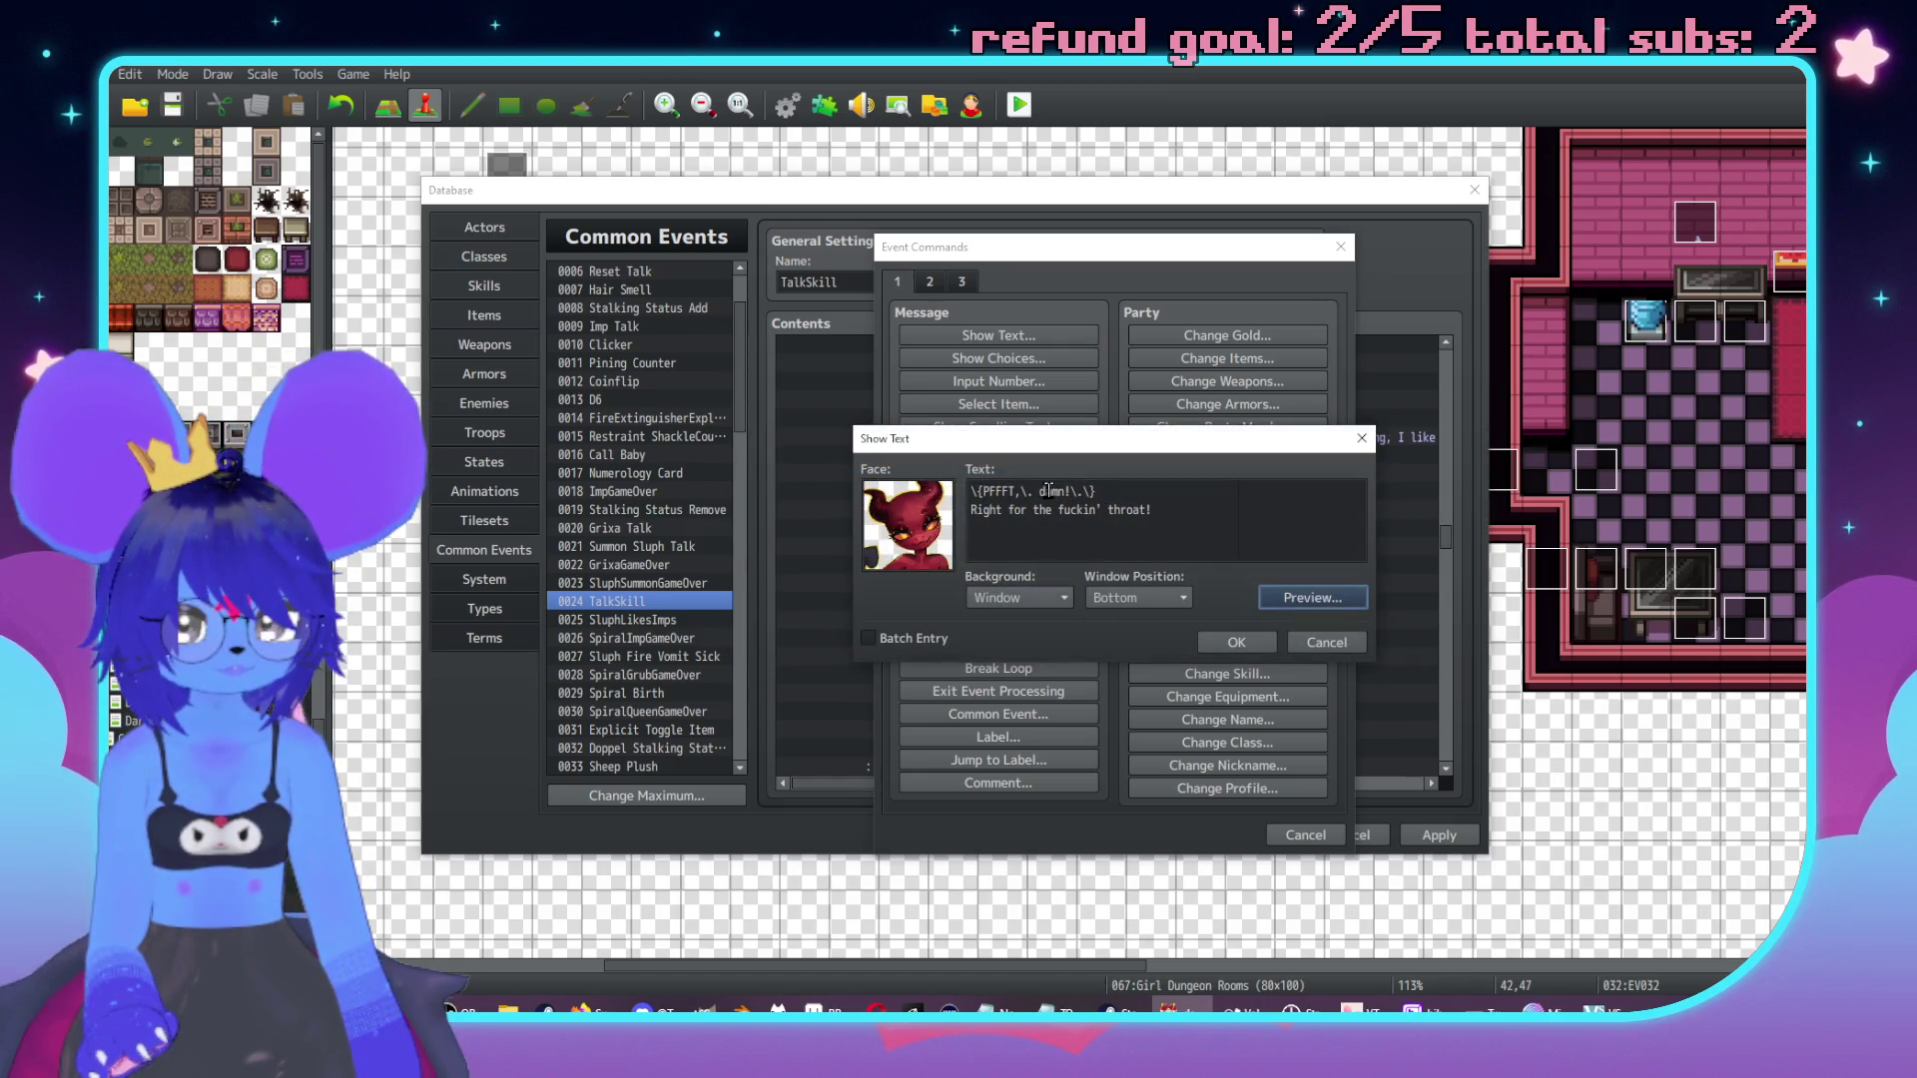
# Capitalize 'Damn' in the retort line and preview the message again.
pyautogui.click(1047, 490)
pyautogui.press('BackSpace')
pyautogui.write('D')
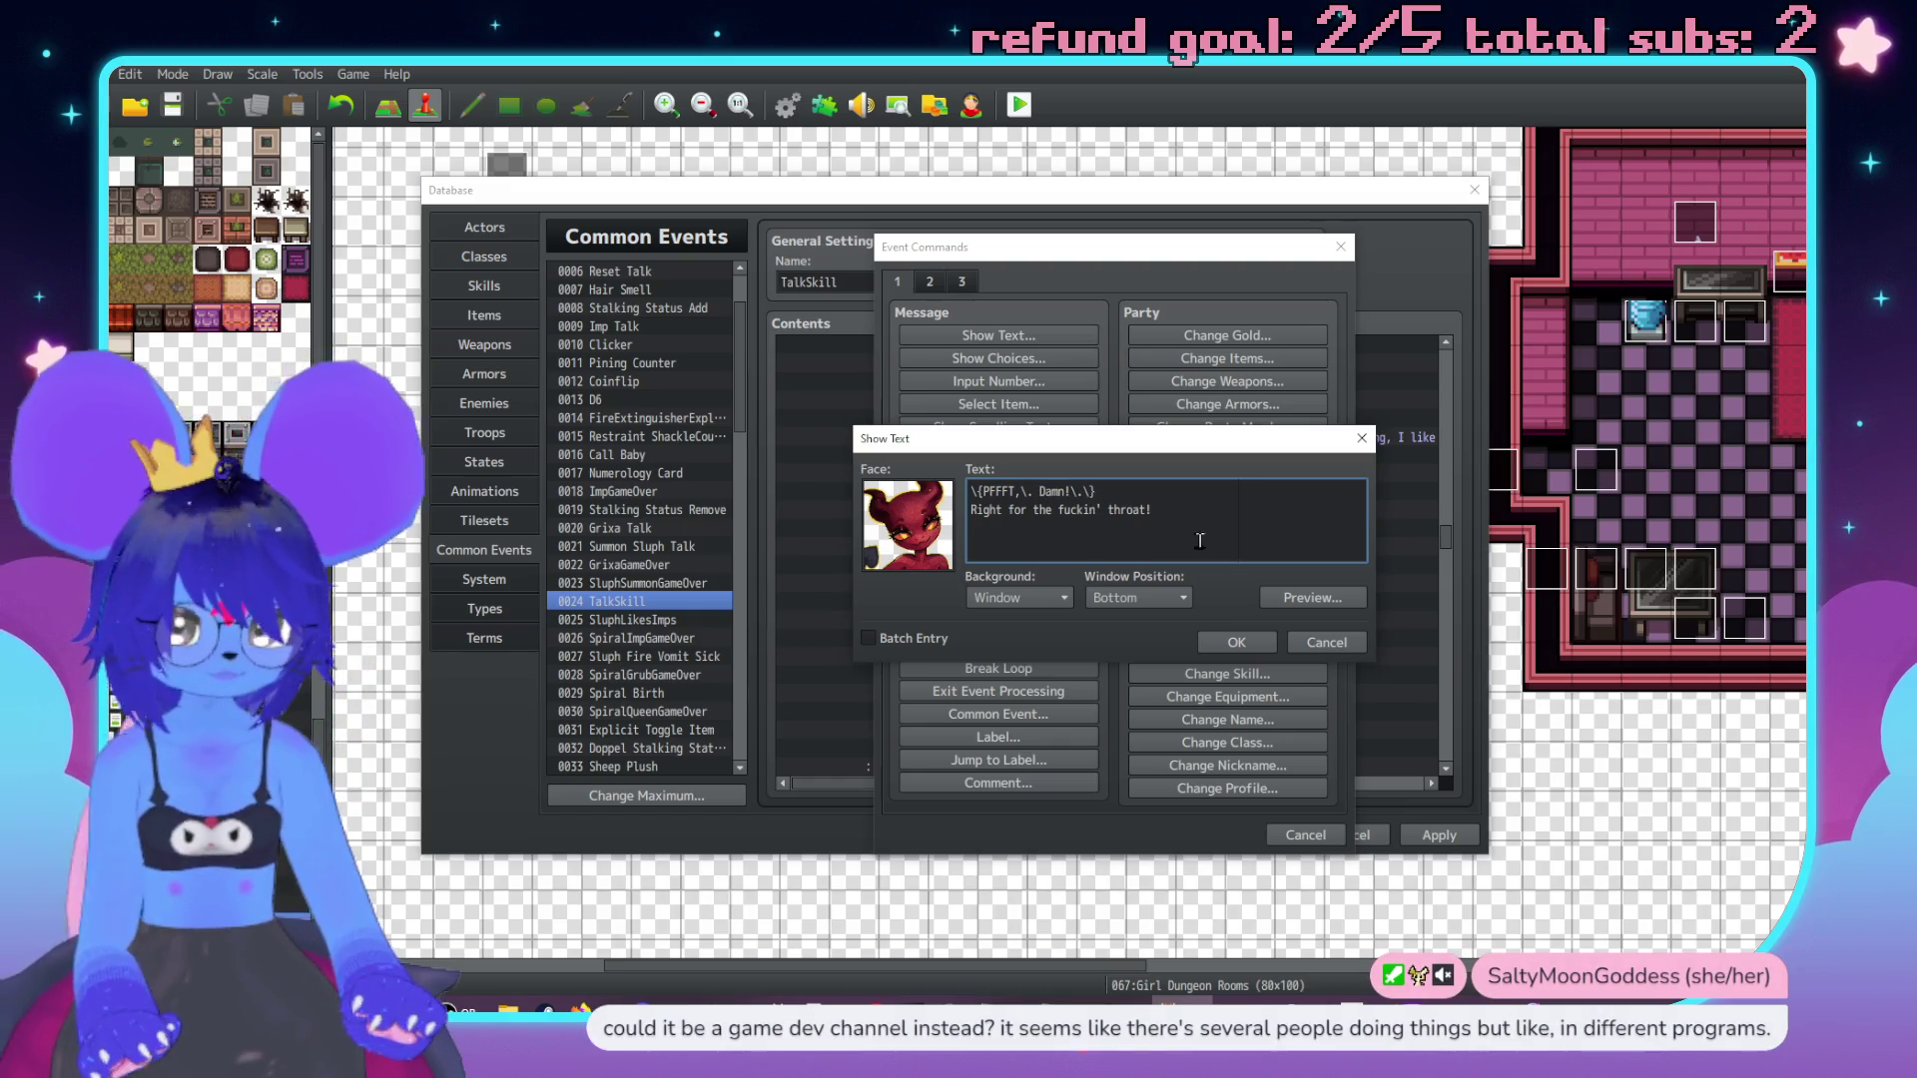
pyautogui.click(1236, 642)
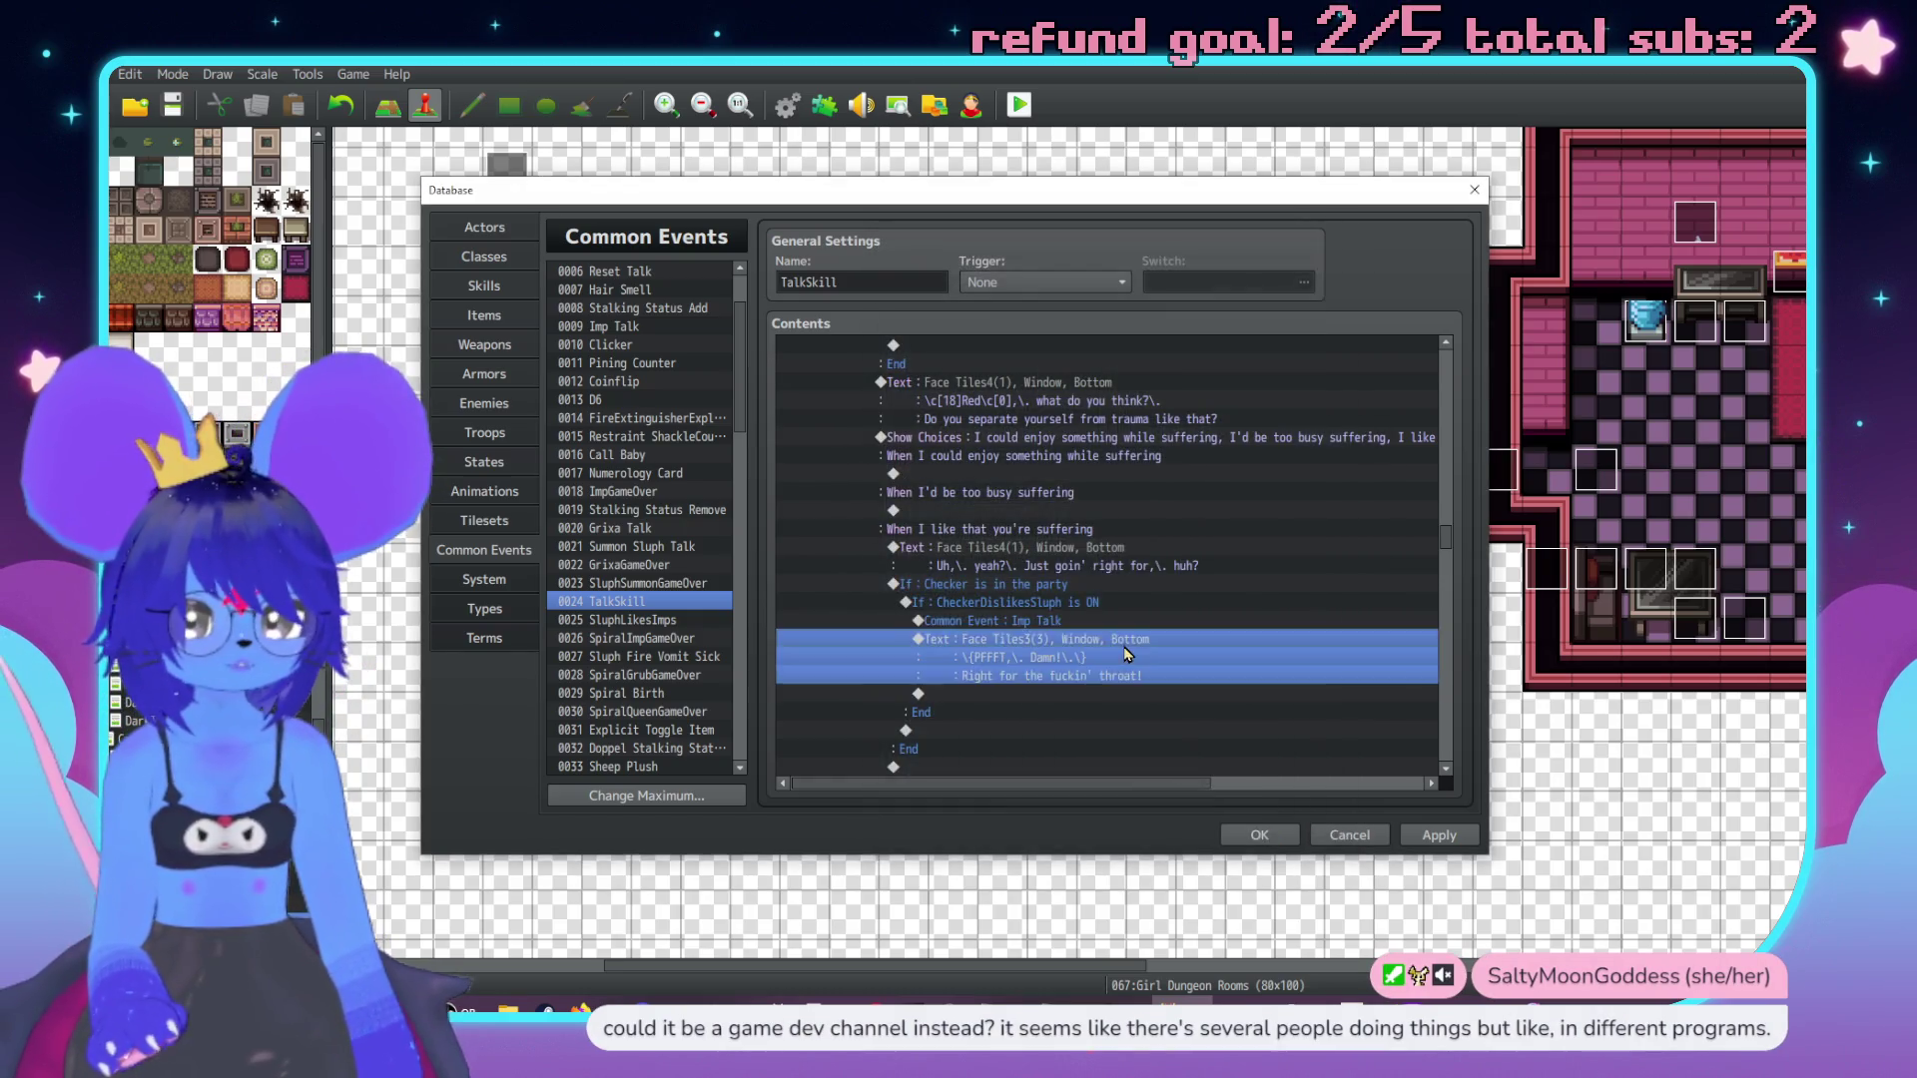
pyautogui.doubleClick(1125, 654)
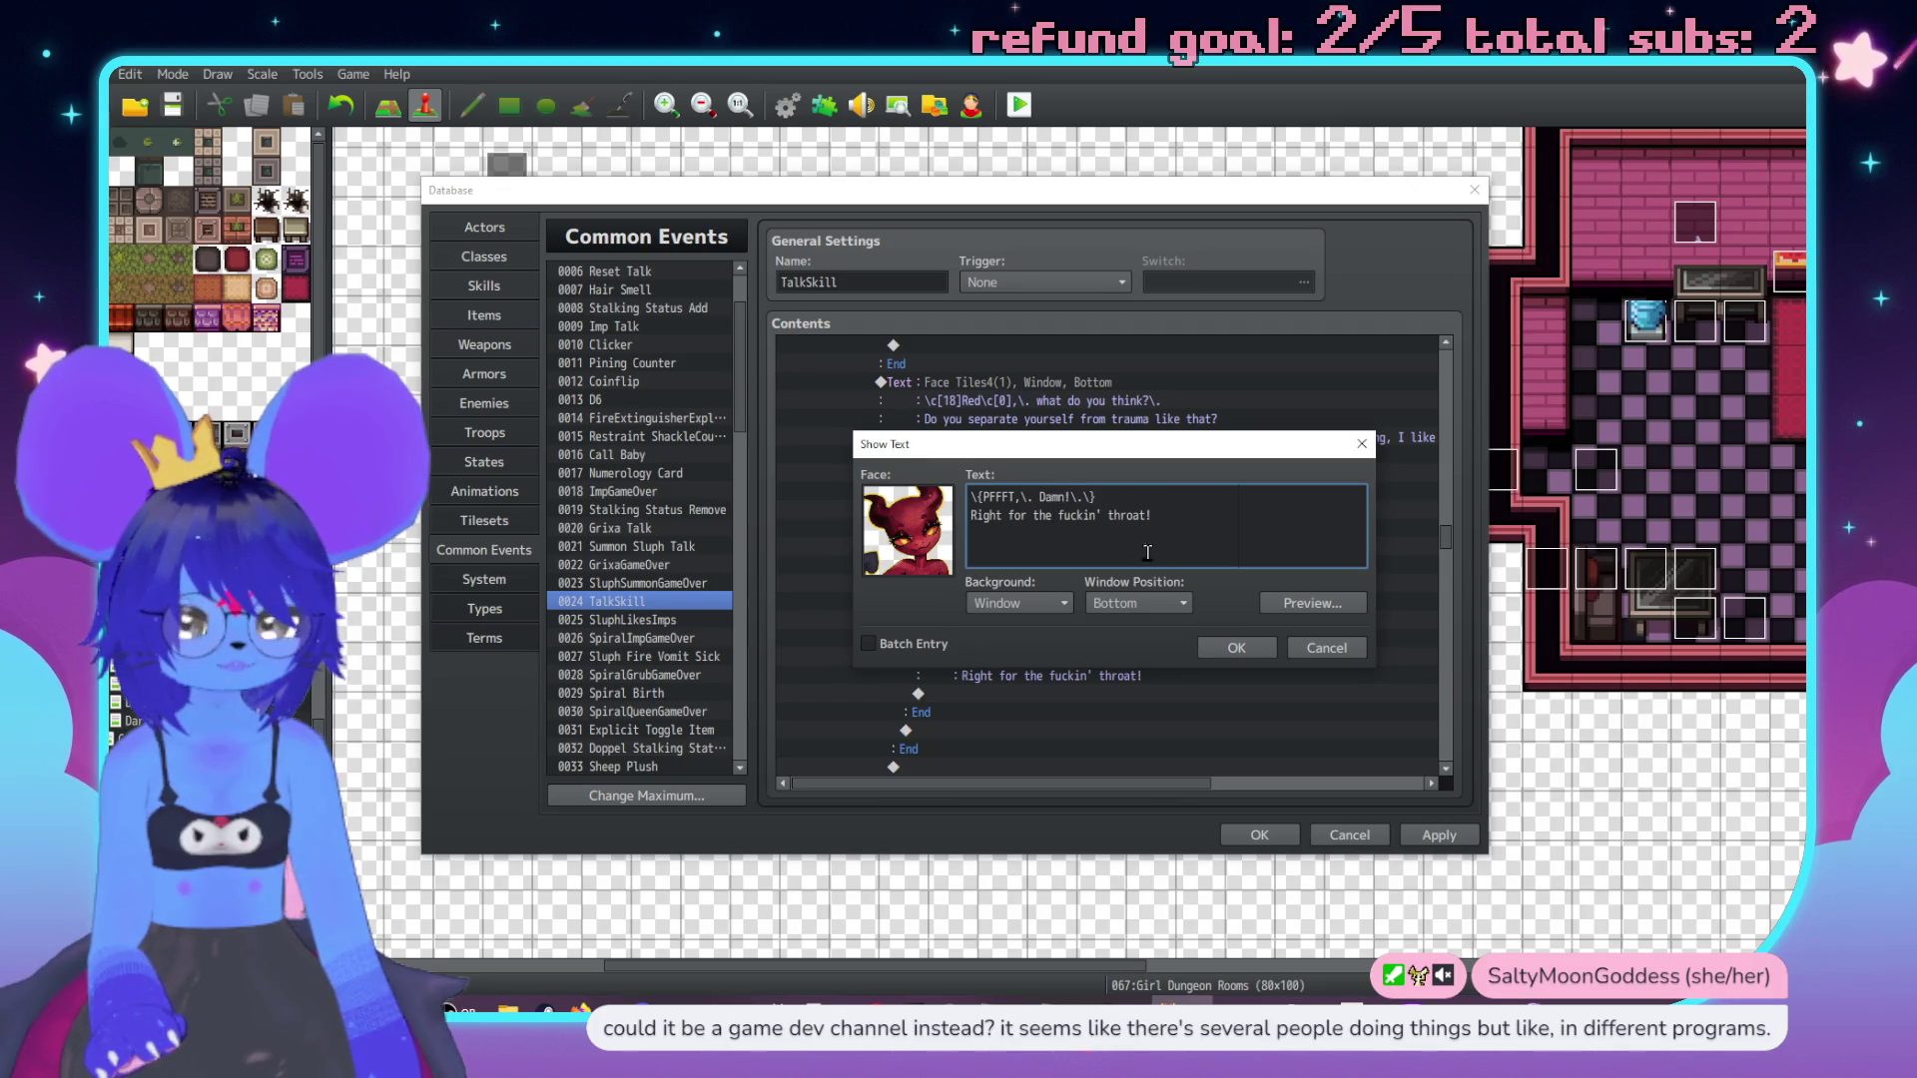
pyautogui.click(1302, 605)
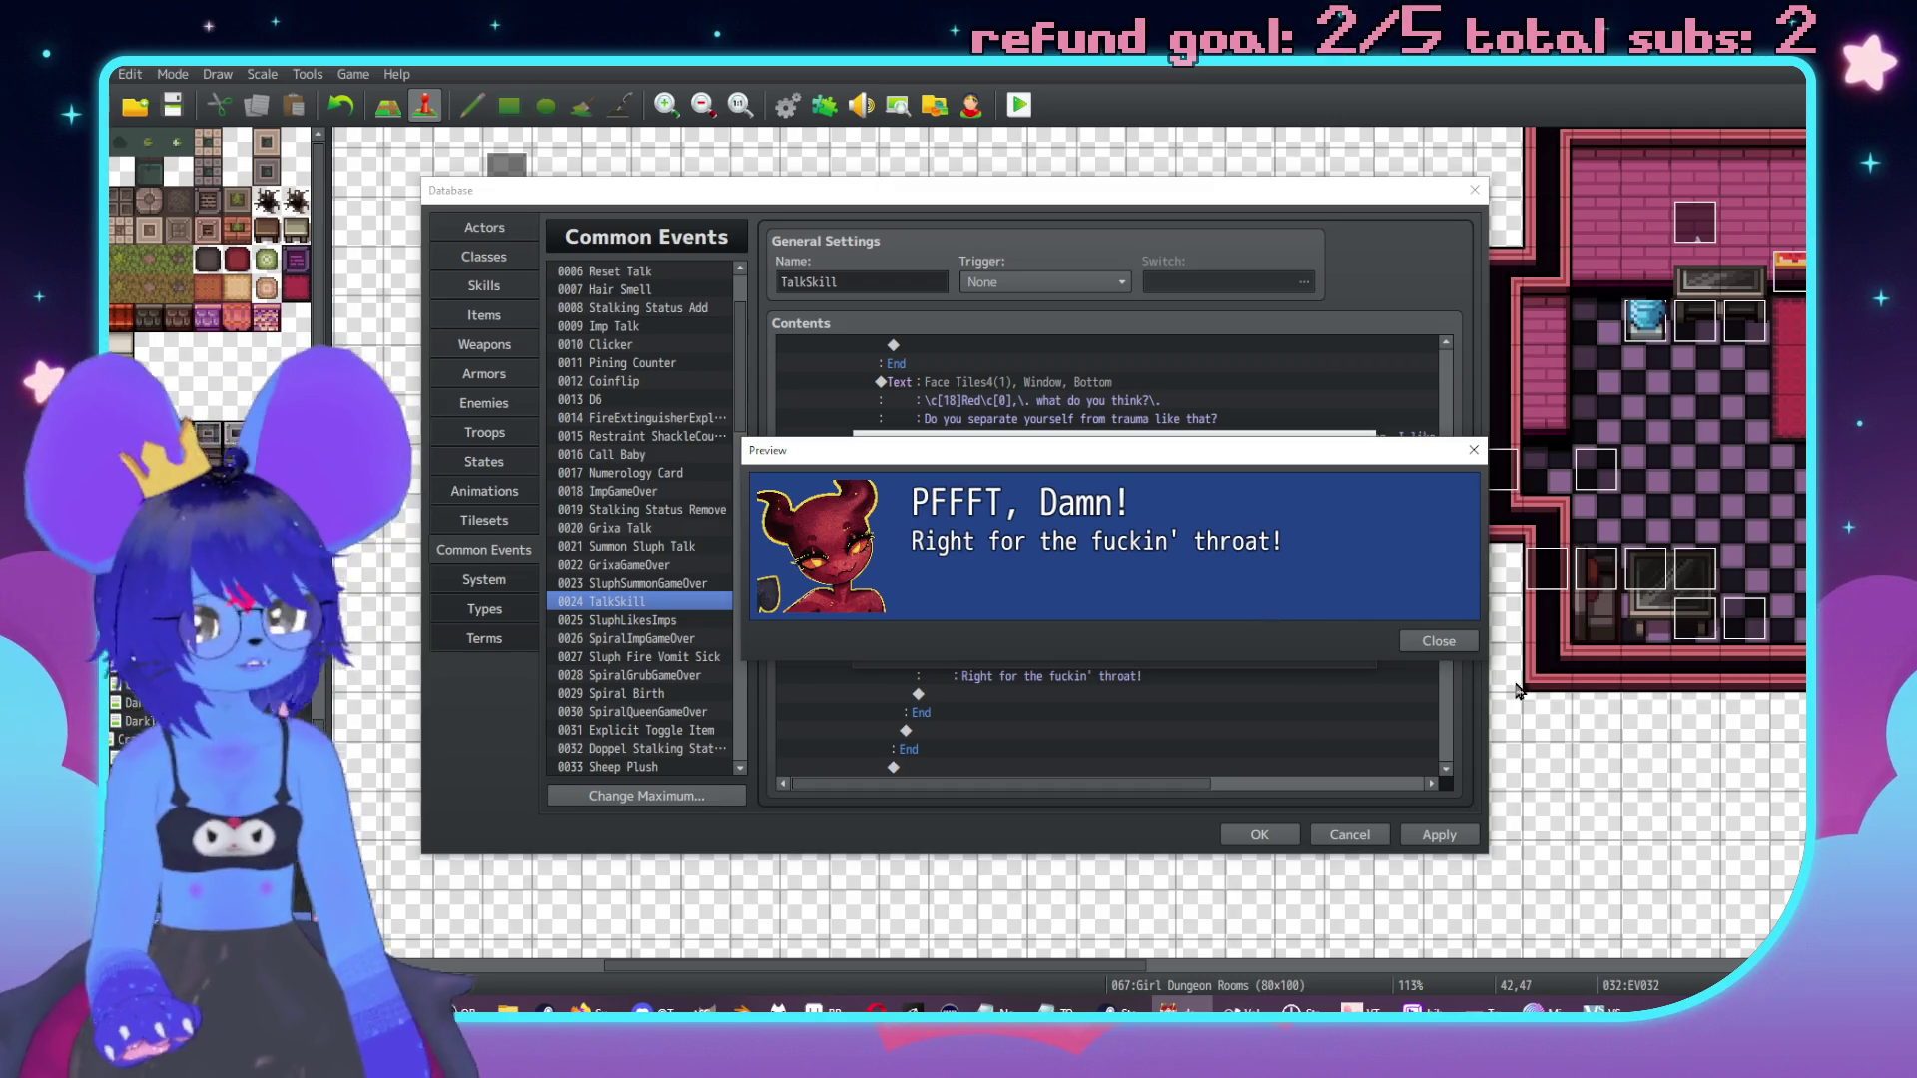
pyautogui.click(1439, 640)
pyautogui.click(1235, 648)
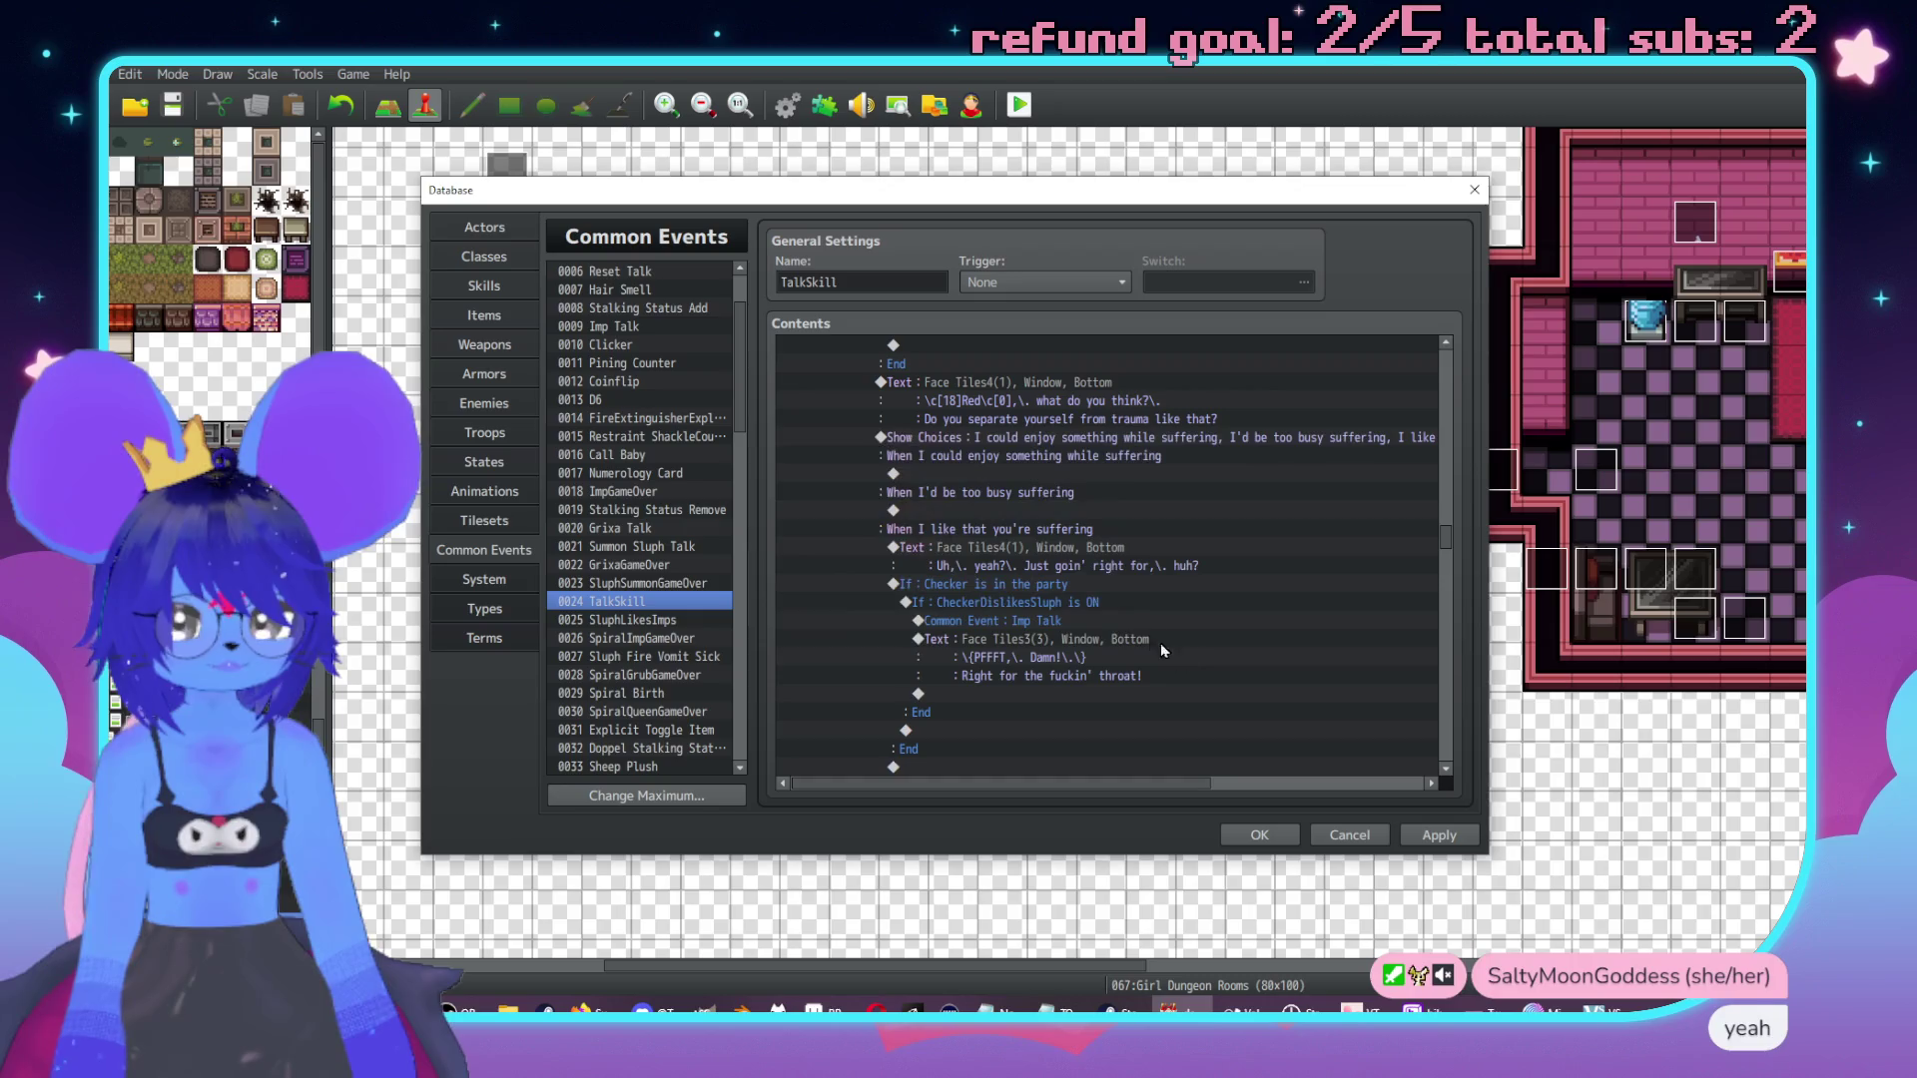
# Revisit the earlier Face Tiles4 reply and the 'Just goin' right for it' line.
pyautogui.click(1123, 639)
pyautogui.click(1004, 548)
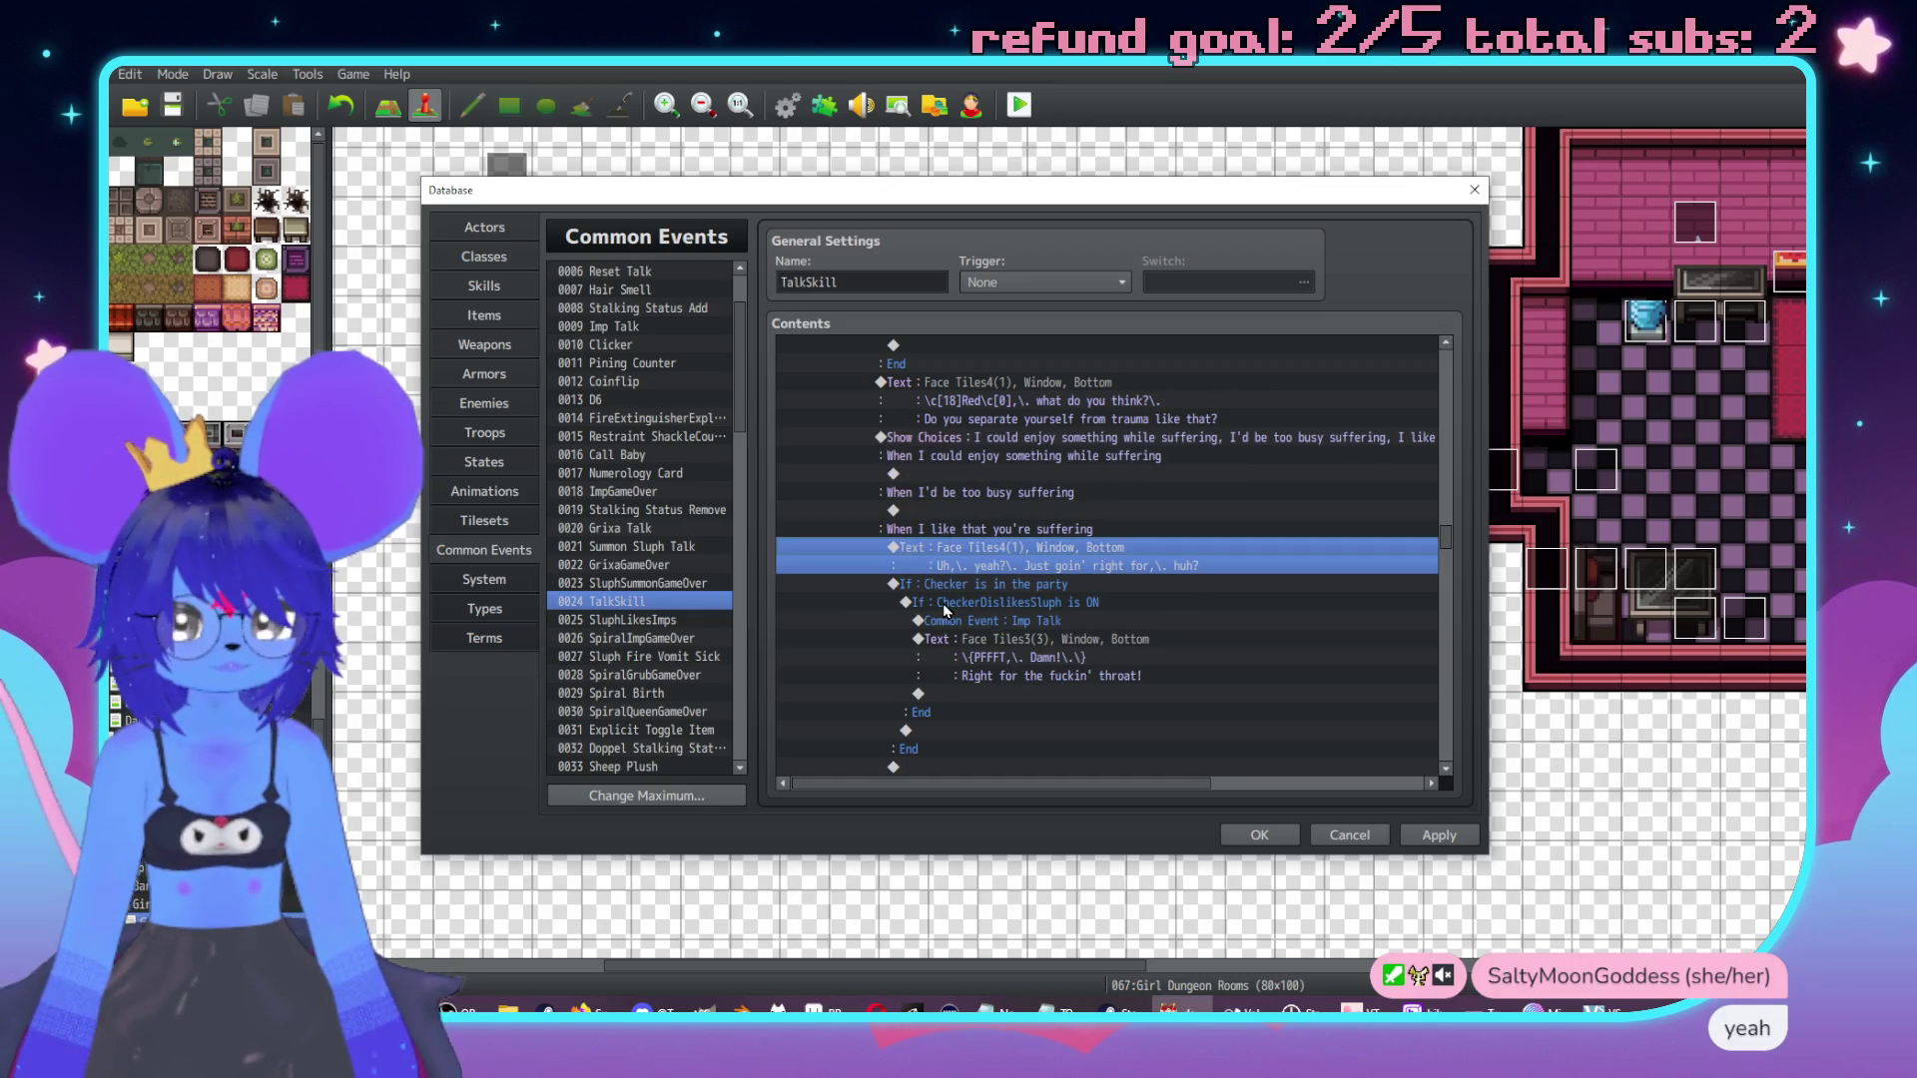
pyautogui.doubleClick(1241, 549)
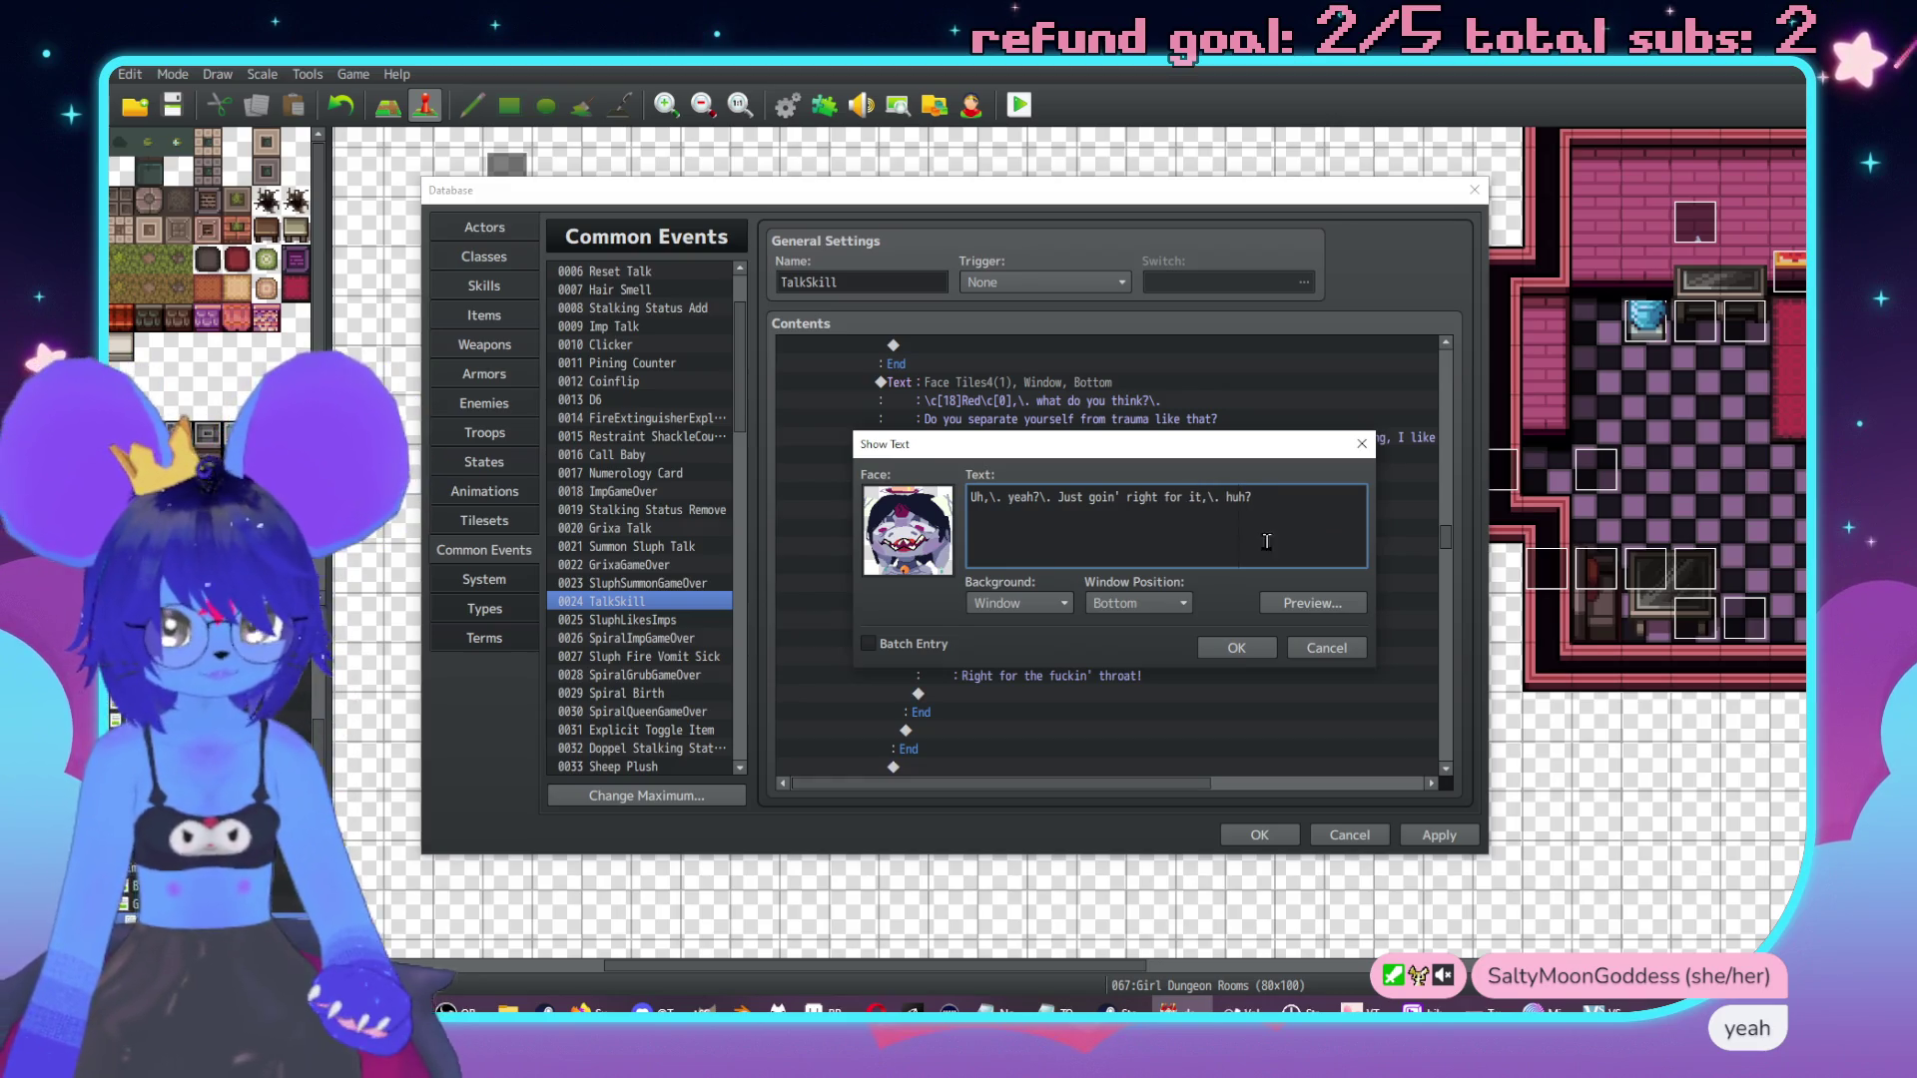
# Enable Create Else Branch on the 'Checker is in the party' condition.
pyautogui.click(1237, 647)
pyautogui.click(1008, 584)
pyautogui.scroll(-1, 1009, 575)
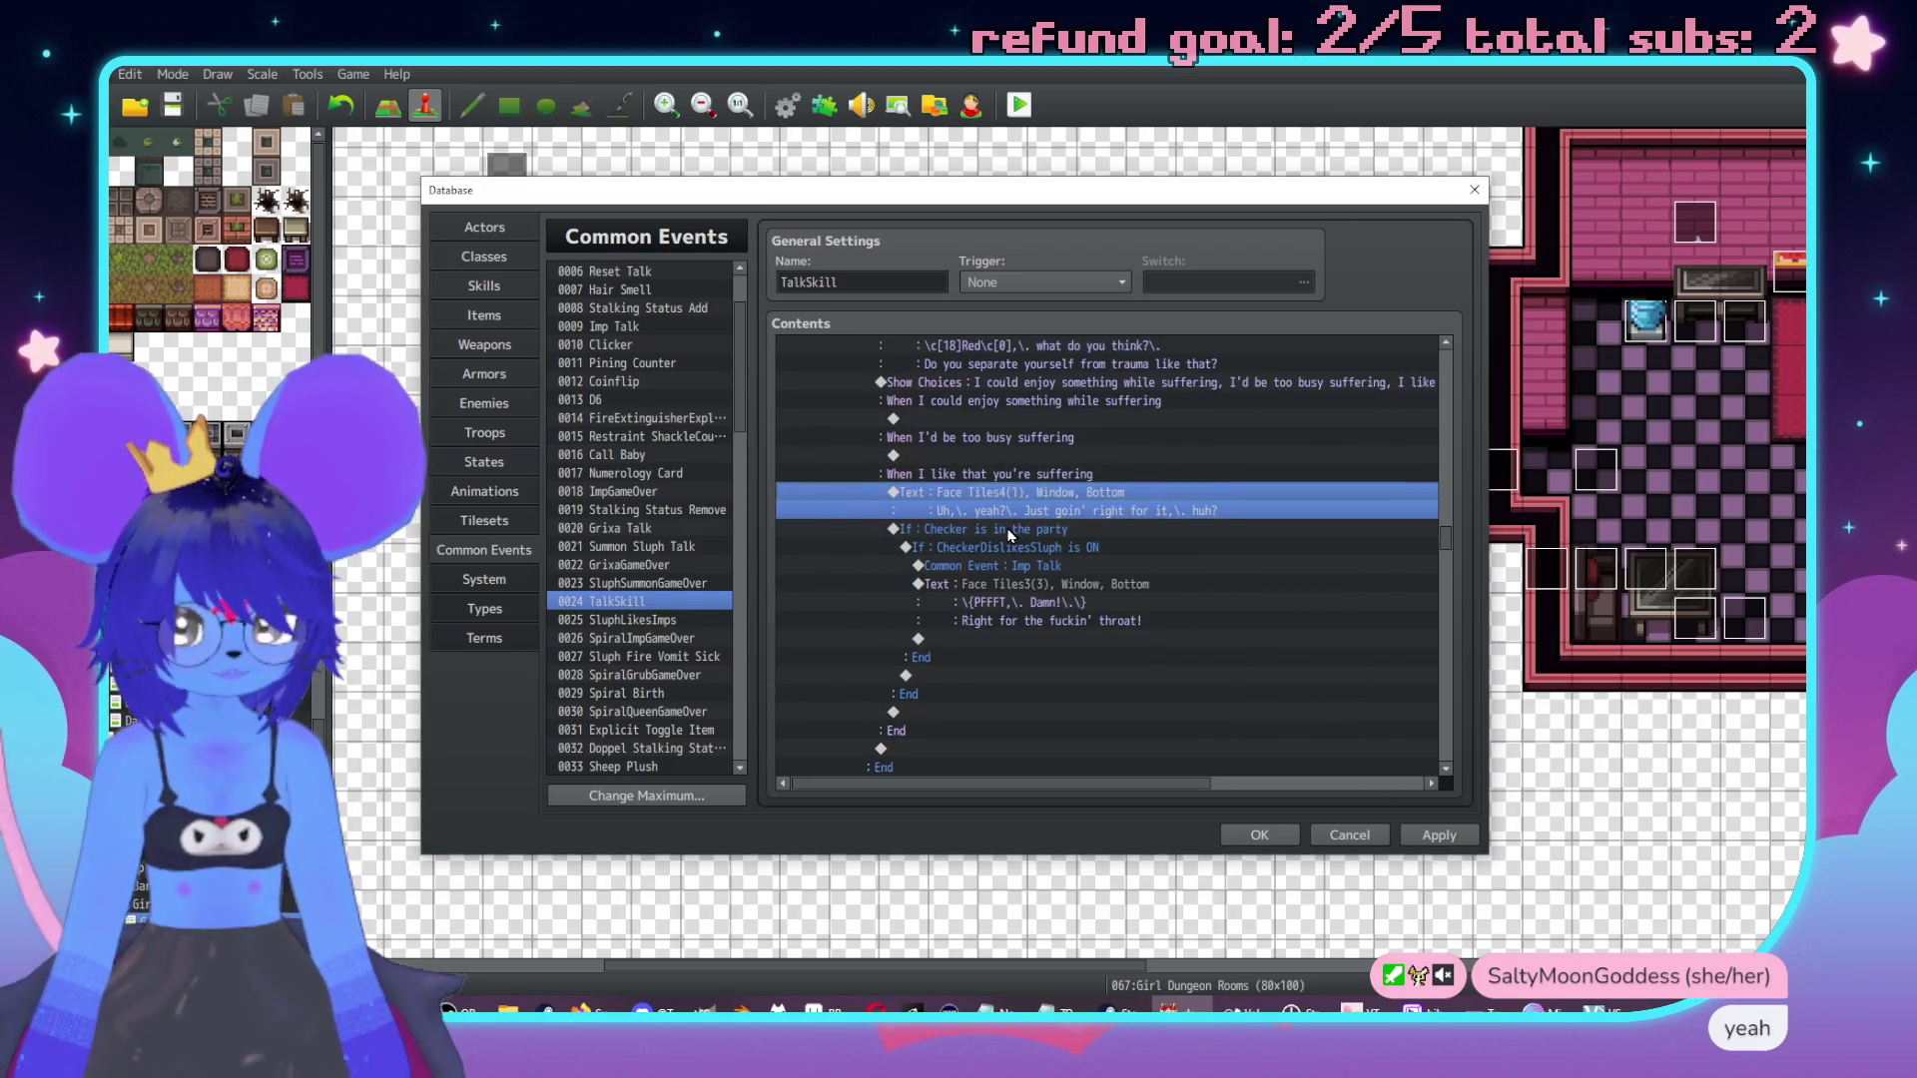
pyautogui.doubleClick(999, 529)
pyautogui.click(950, 688)
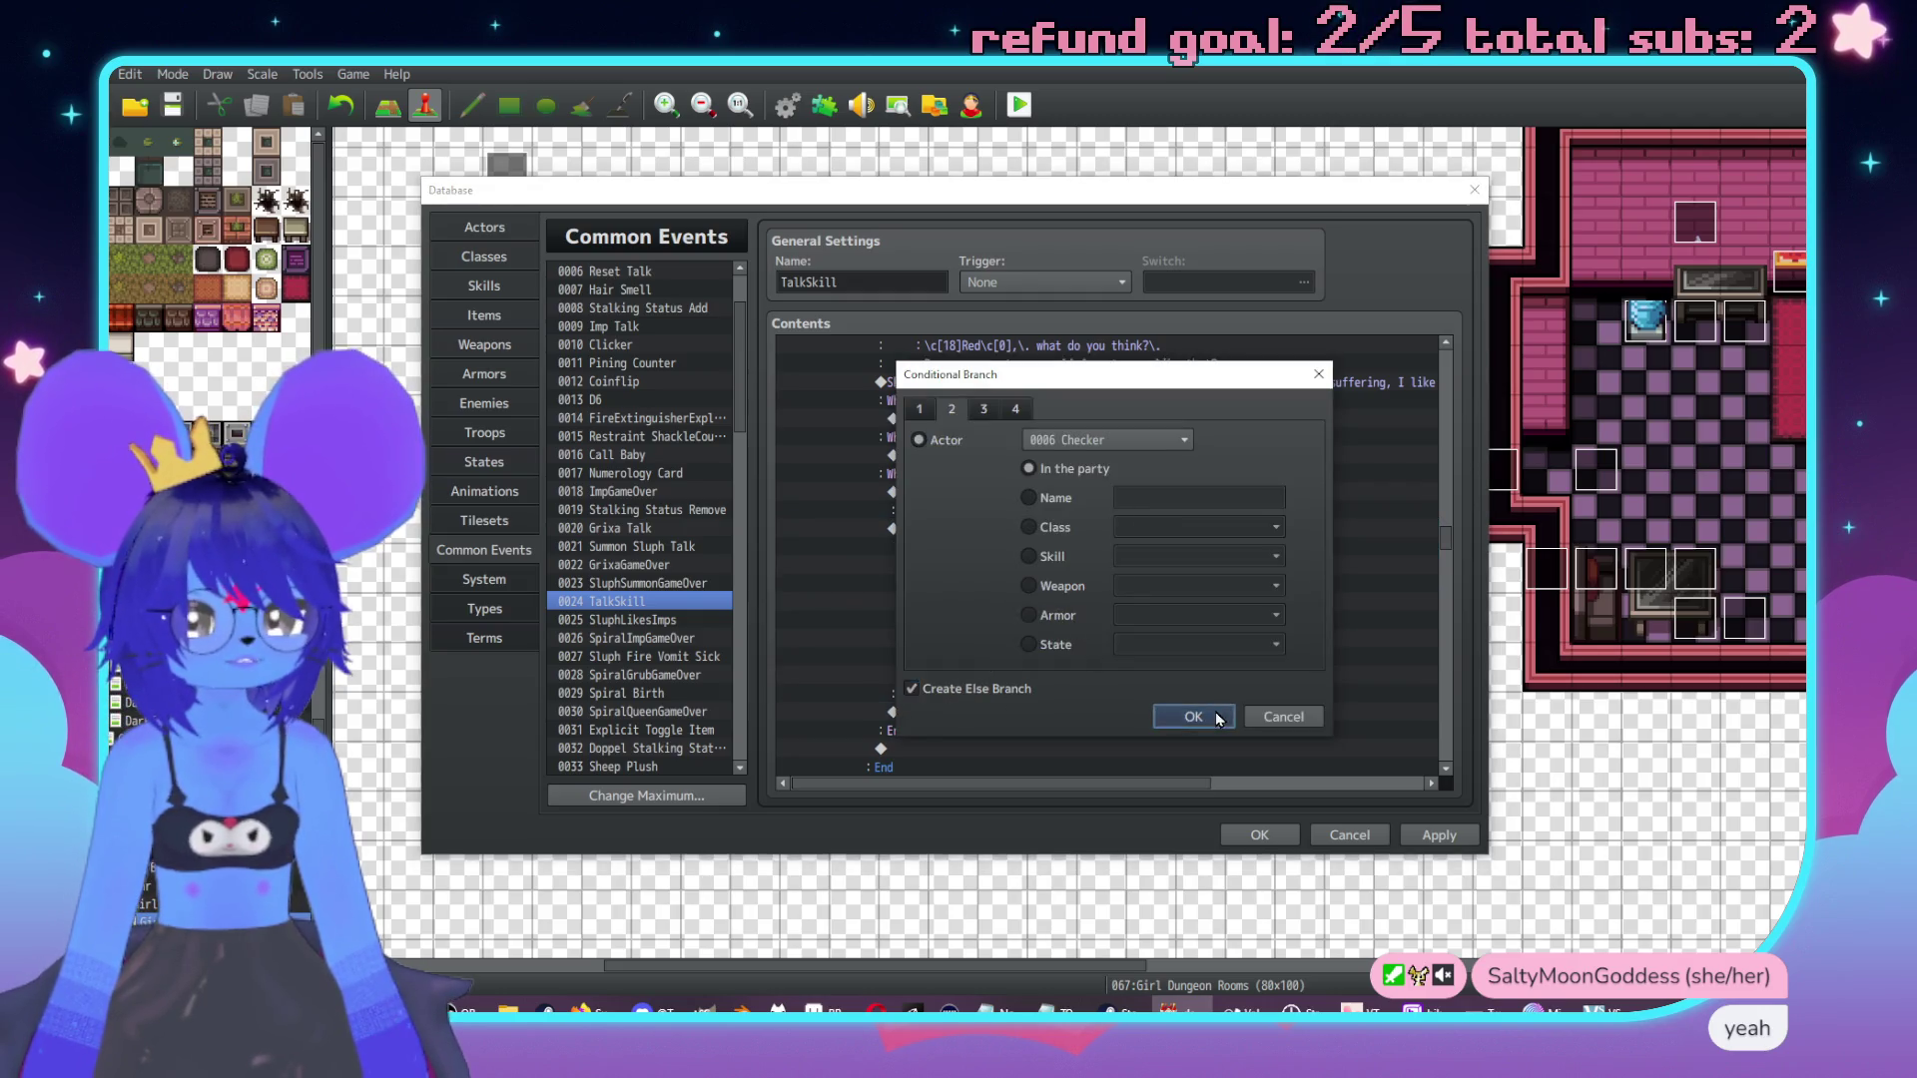
pyautogui.click(1194, 717)
# Under Else, add a Face Tiles4 line 'Take the pleasures you can now,\. \c[18]Red\c[0]'.
pyautogui.scroll(-1, 1044, 537)
pyautogui.doubleClick(980, 661)
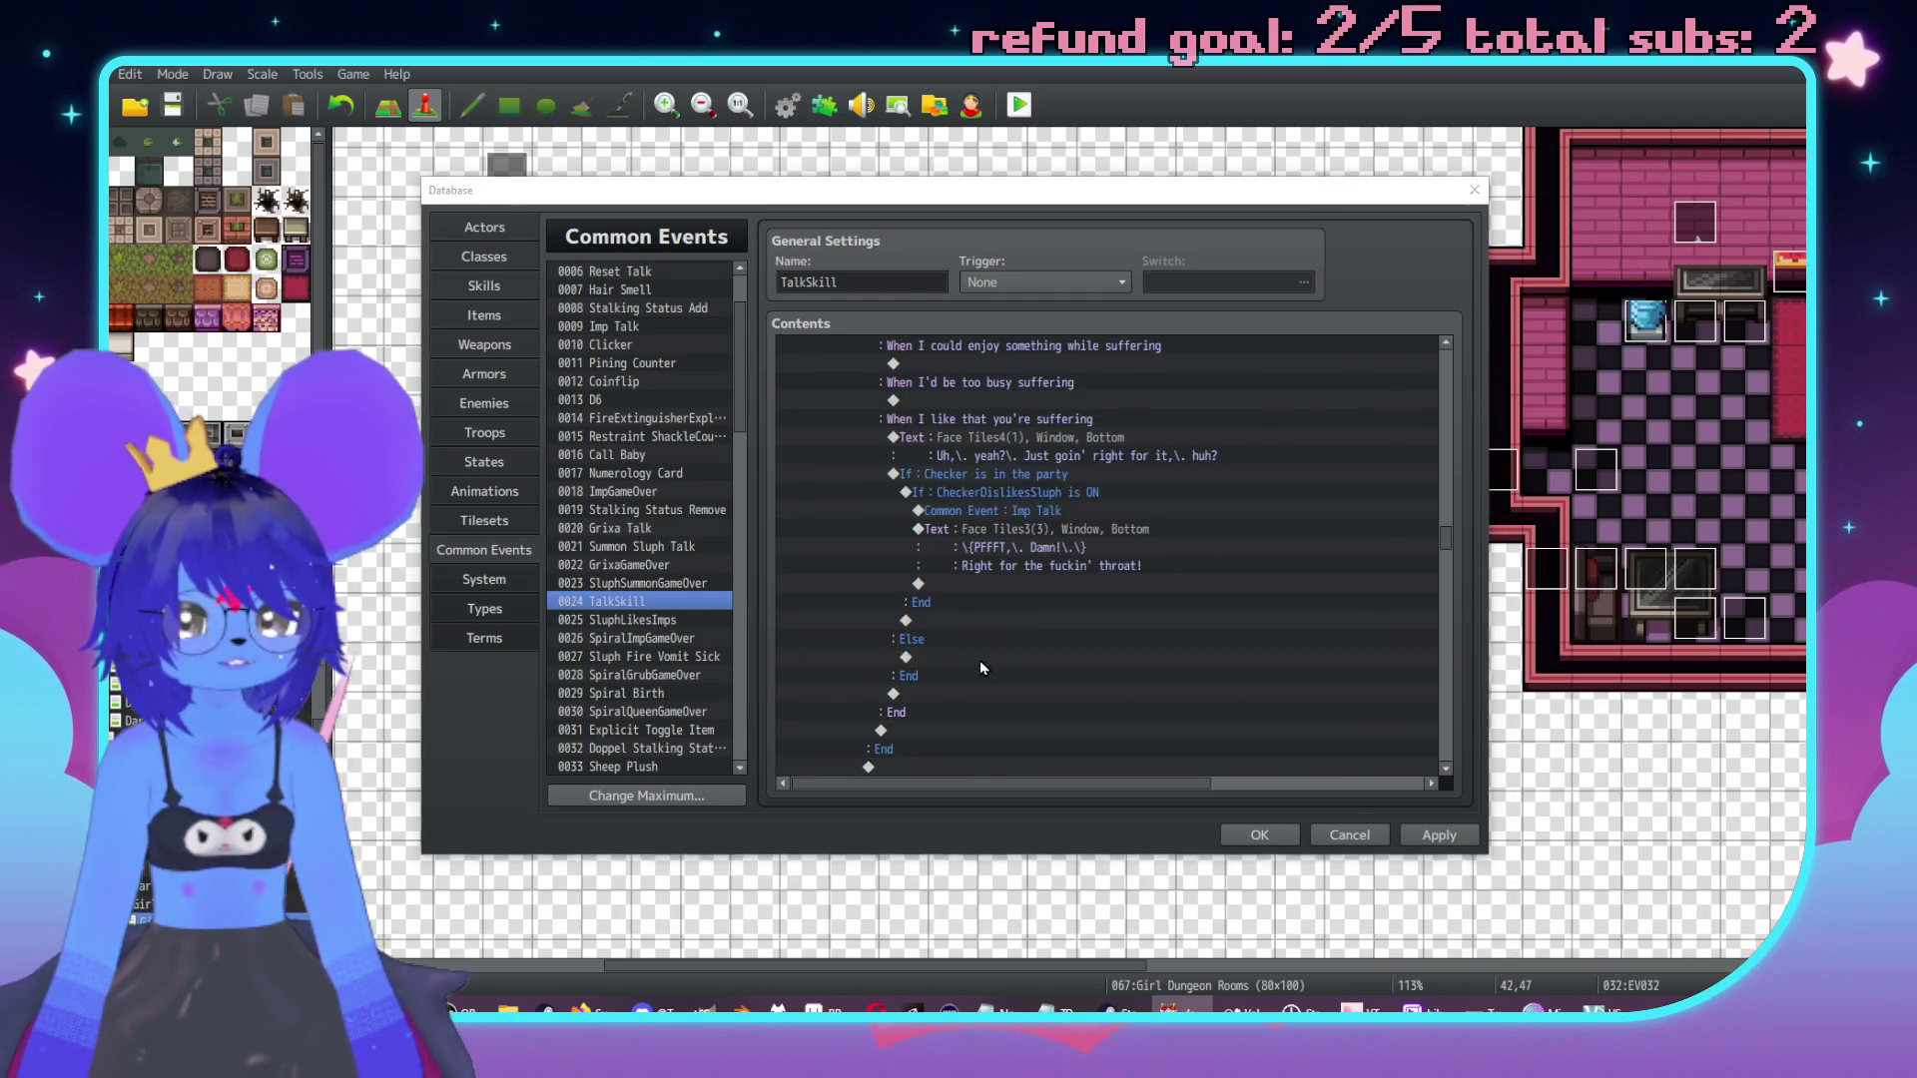
pyautogui.moveTo(1278, 283); pyautogui.dragTo(1345, 275)
pyautogui.click(1320, 351)
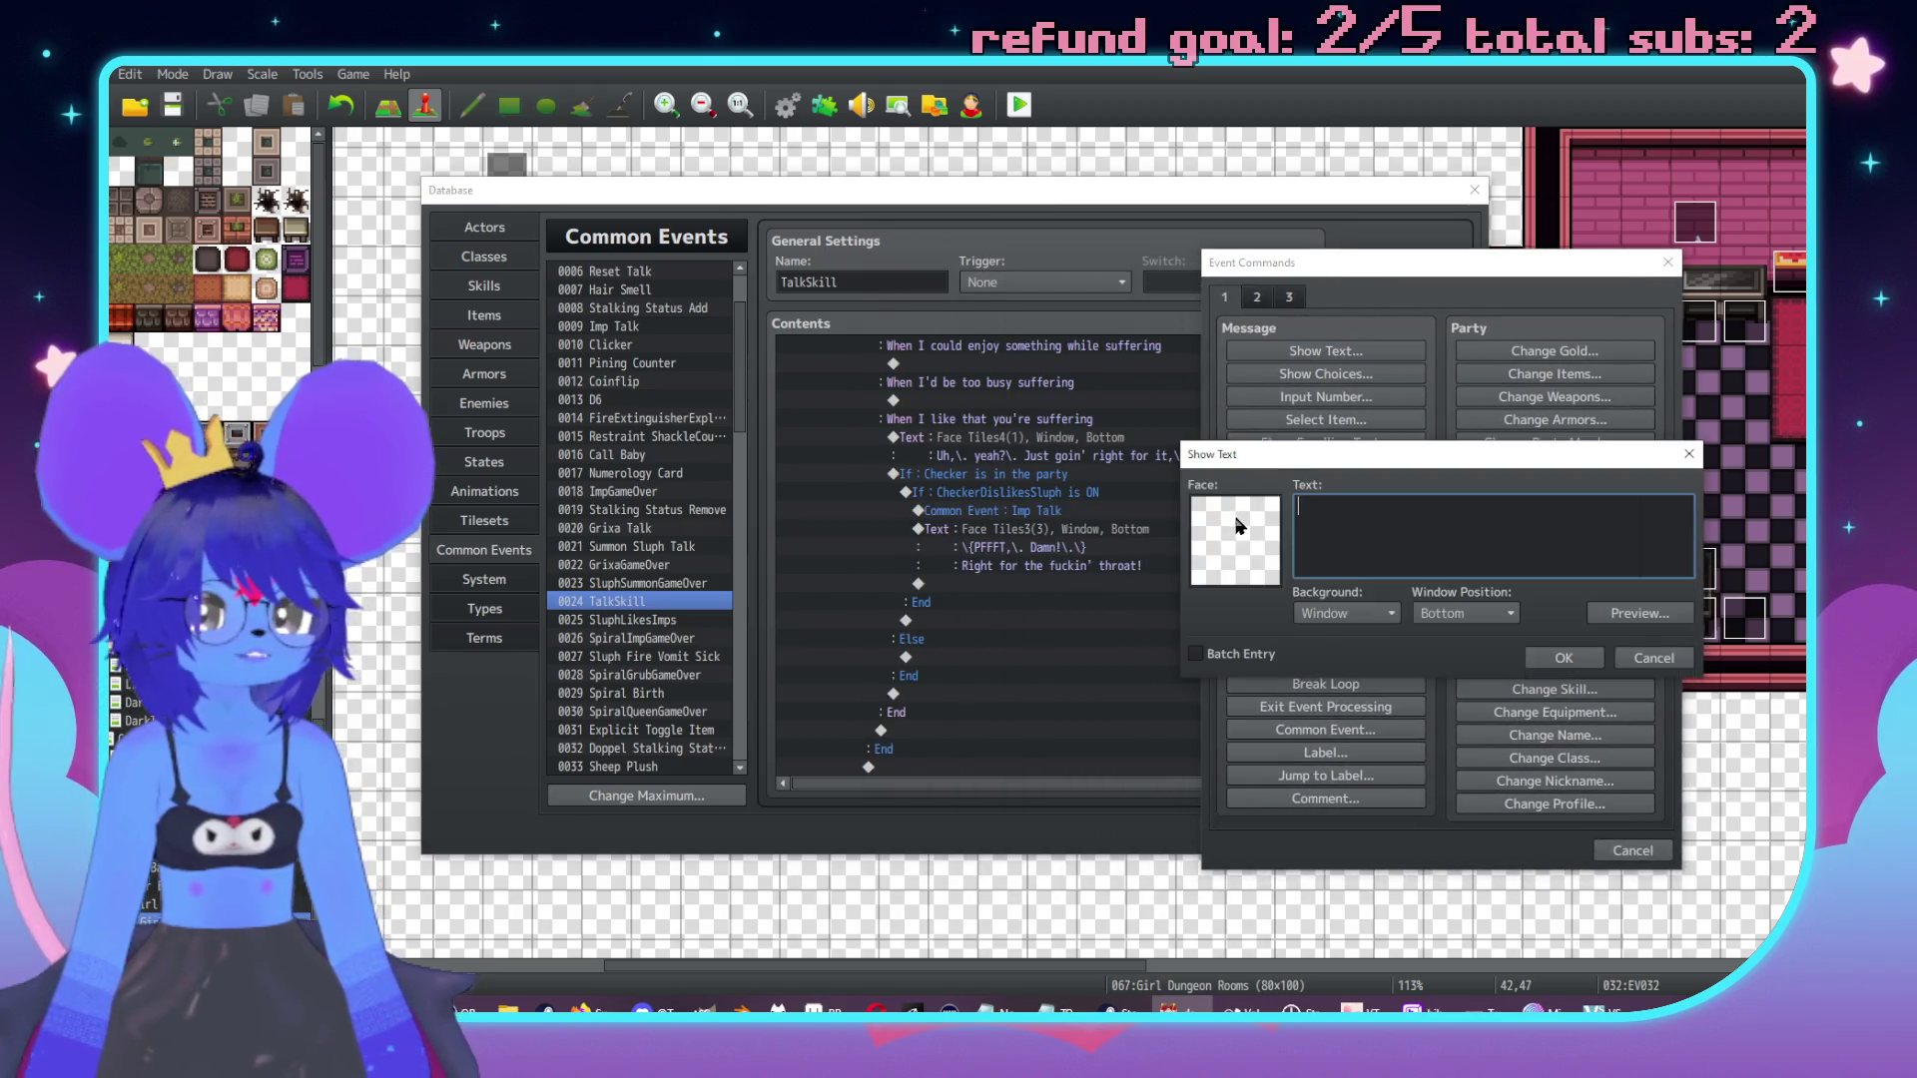
pyautogui.click(1234, 504)
pyautogui.click(1218, 457)
pyautogui.doubleClick(1420, 427)
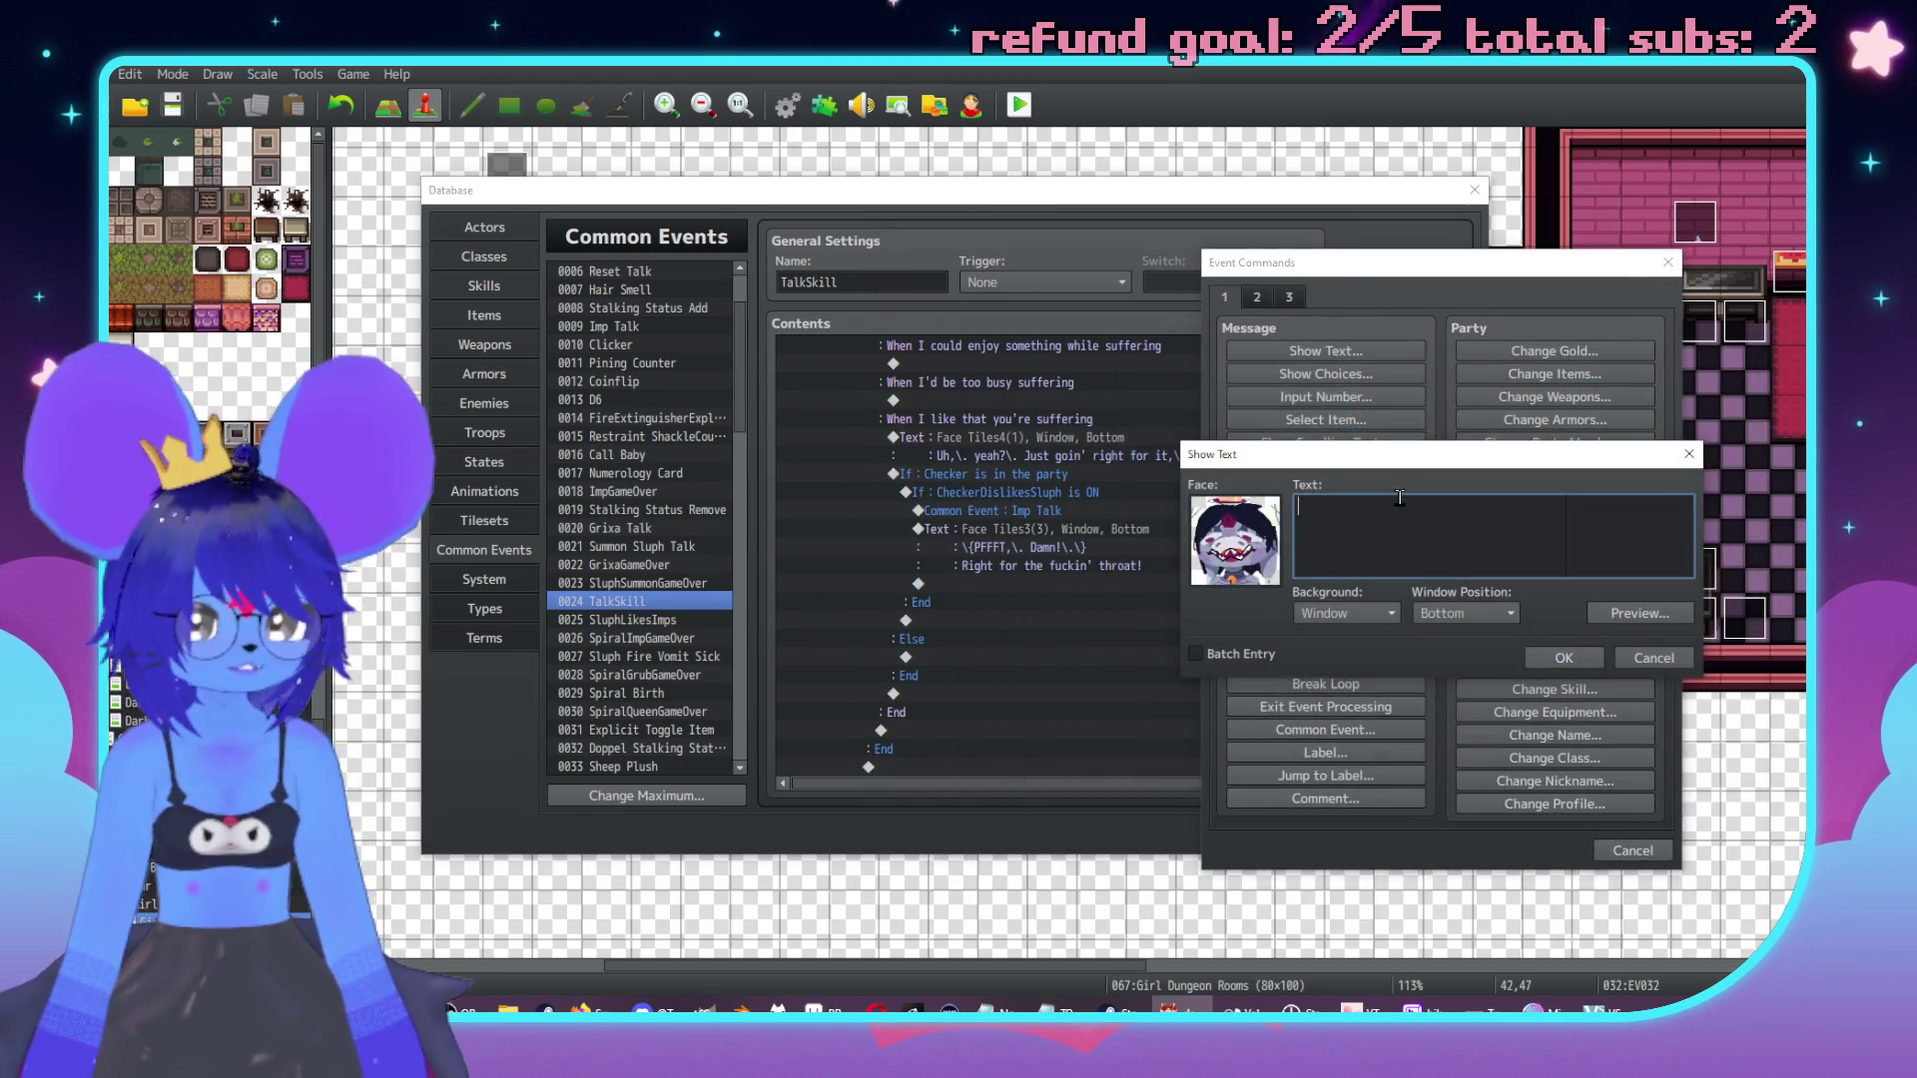
pyautogui.write('Take thepleasures y')
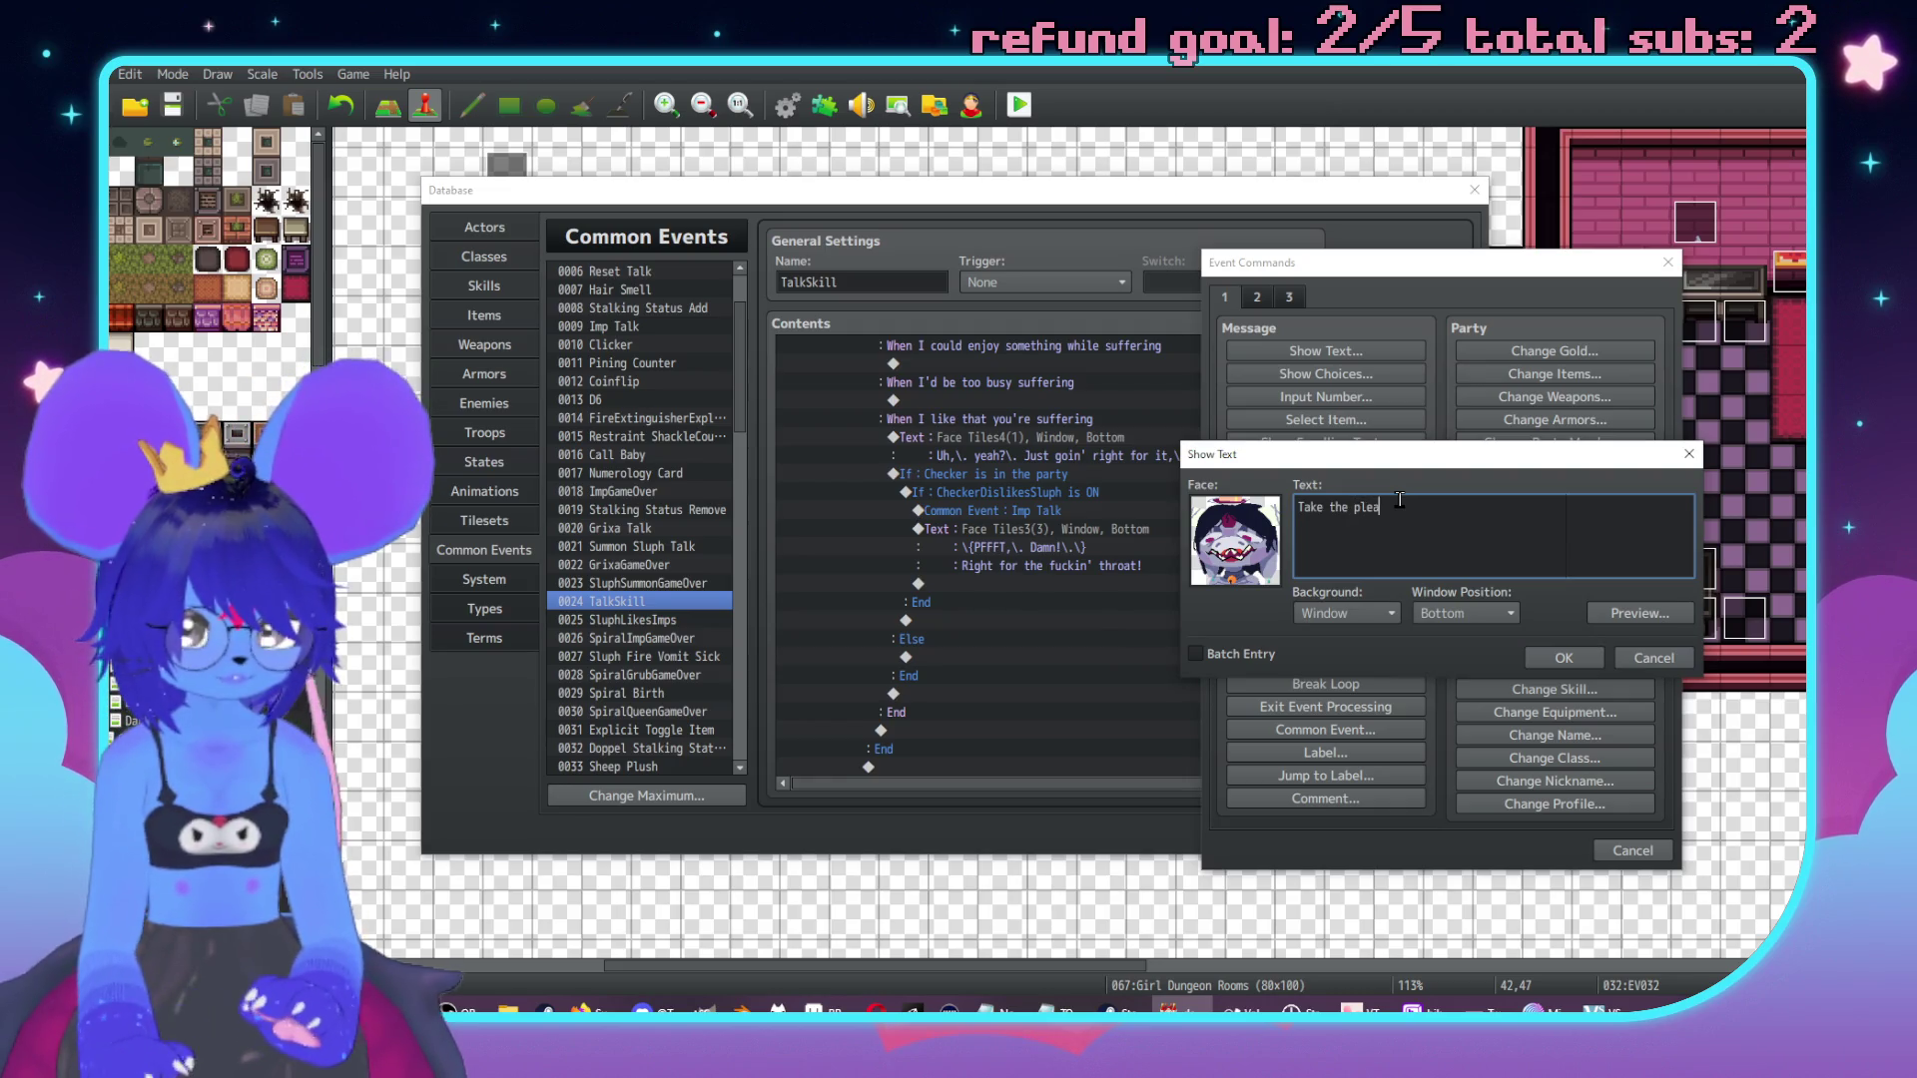
pyautogui.write('now,\\. ')
pyautogui.write('[18[')
pyautogui.write('ed\\c[0]')
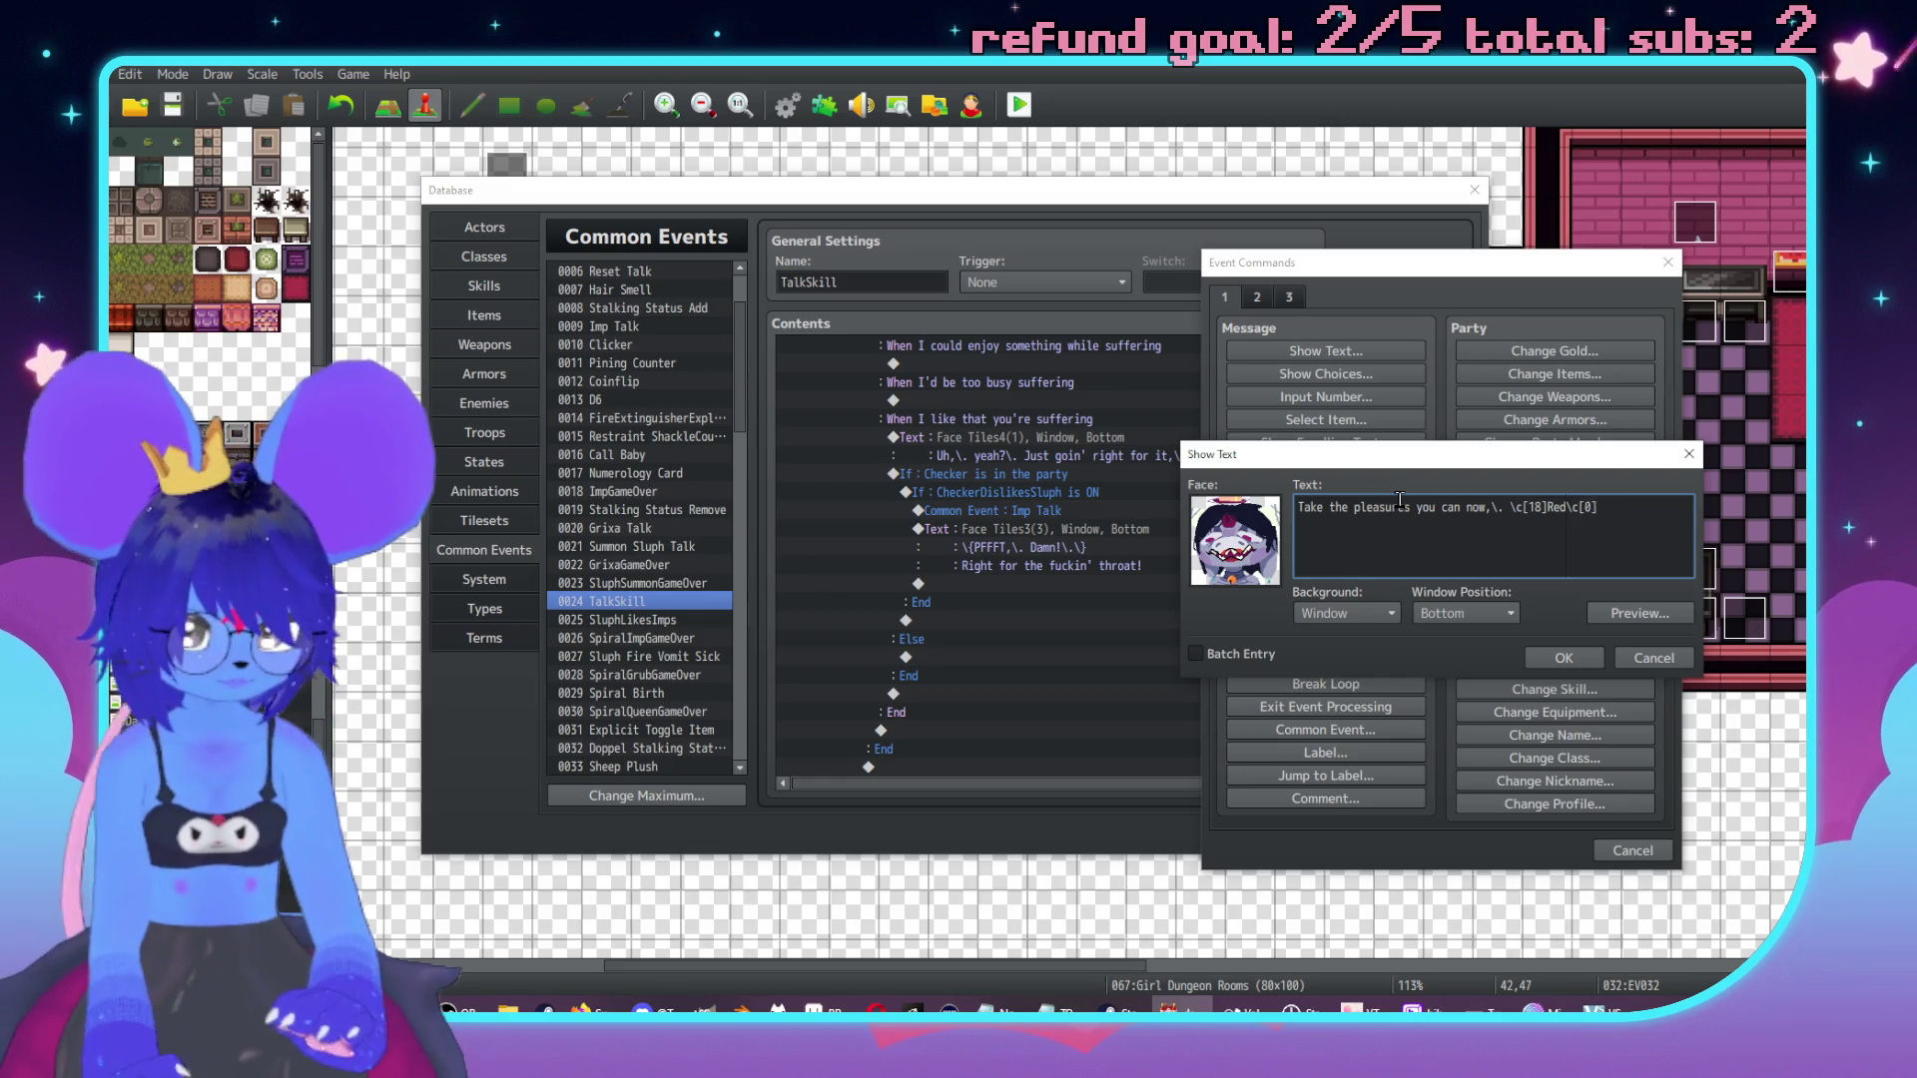
pyautogui.click(1564, 657)
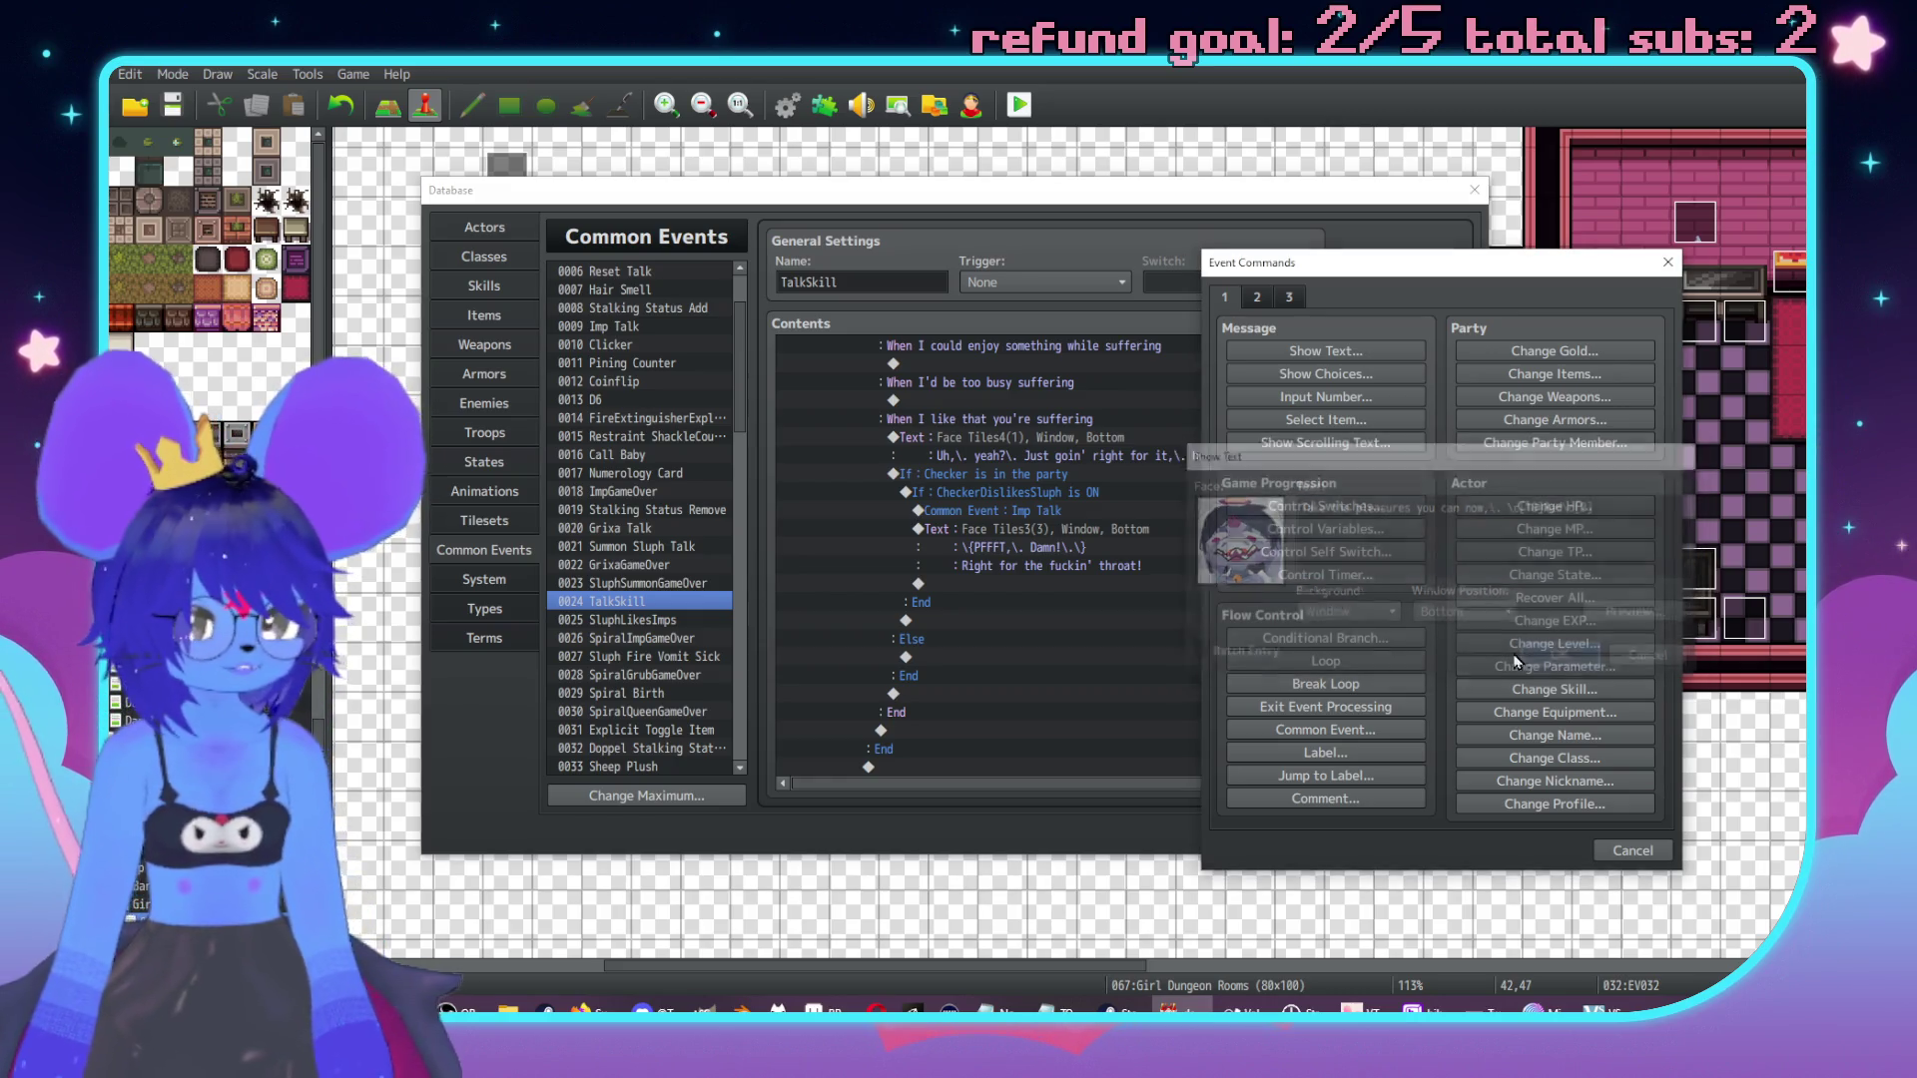
# Start another Else message using the same Face Tiles4 portrait.
pyautogui.doubleClick(1016, 696)
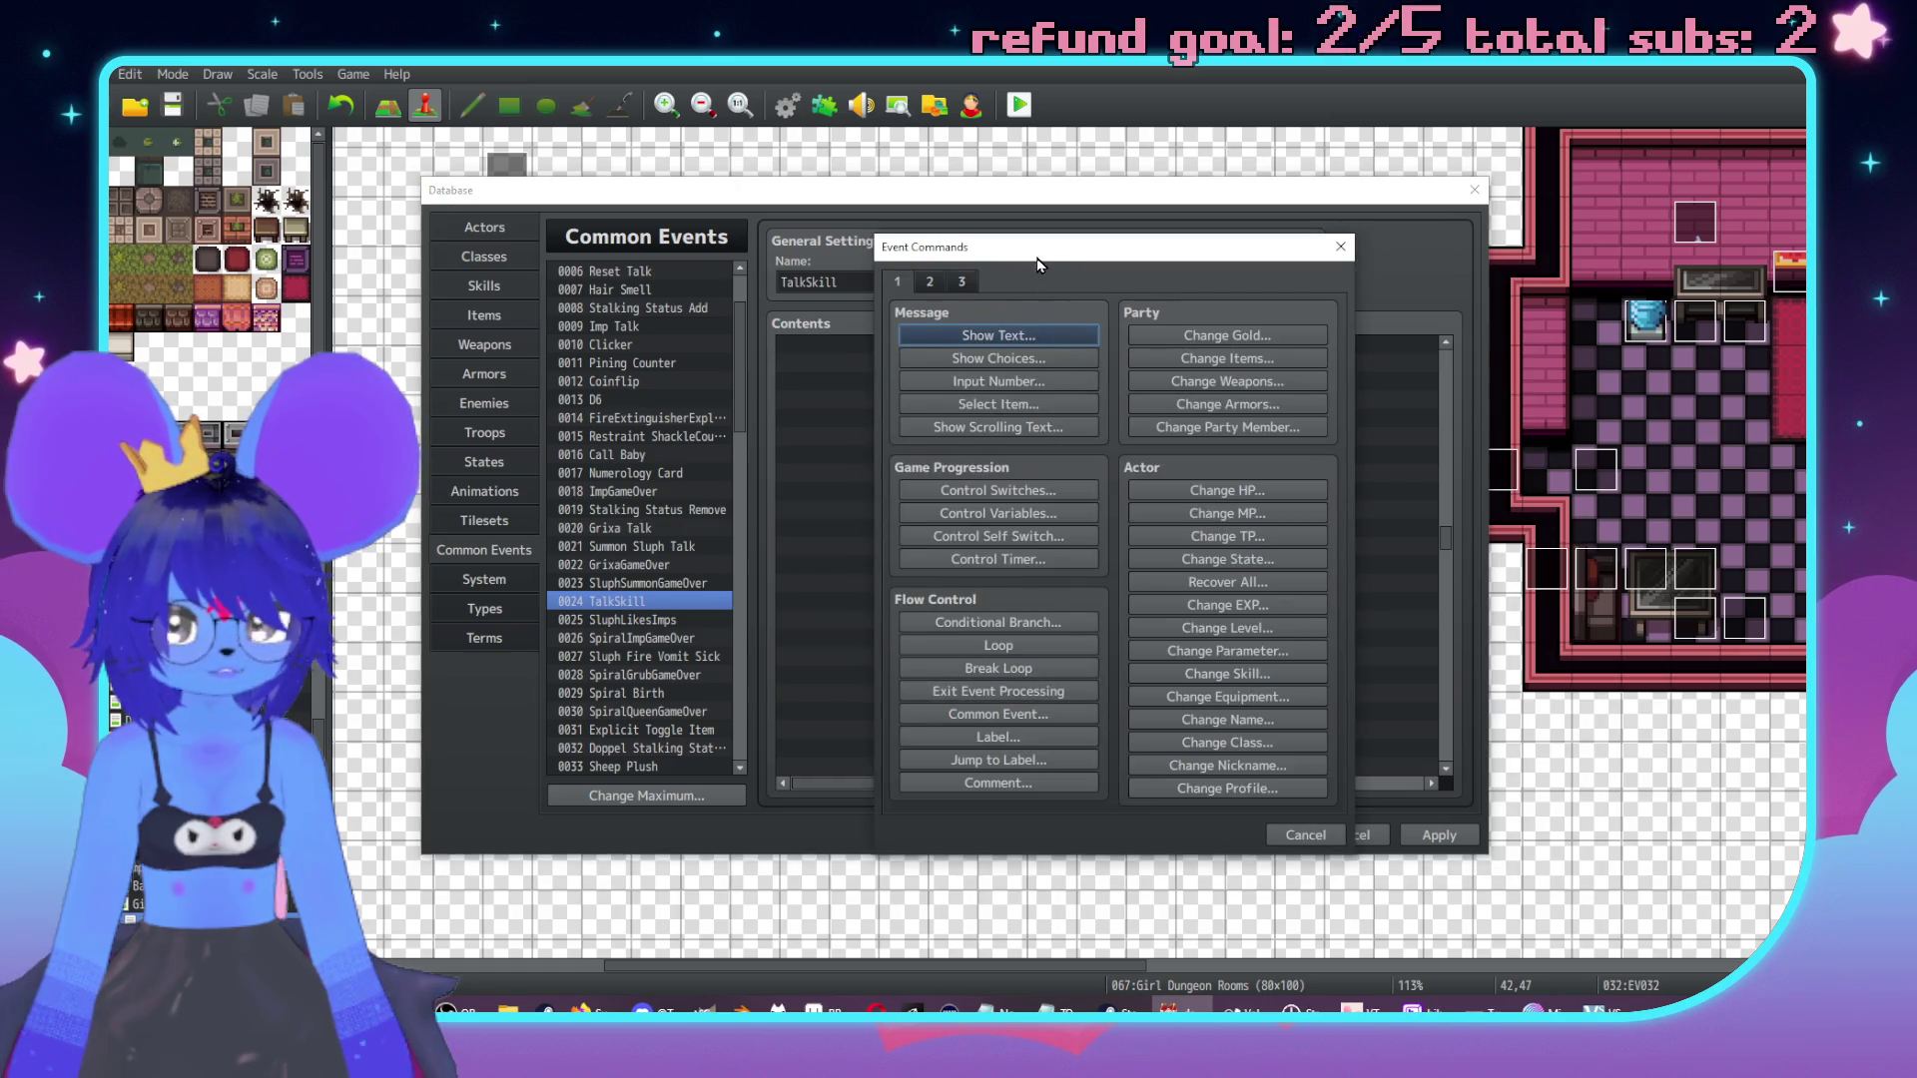
pyautogui.doubleClick(1175, 521)
pyautogui.click(1144, 461)
pyautogui.doubleClick(1284, 406)
pyautogui.click(1315, 557)
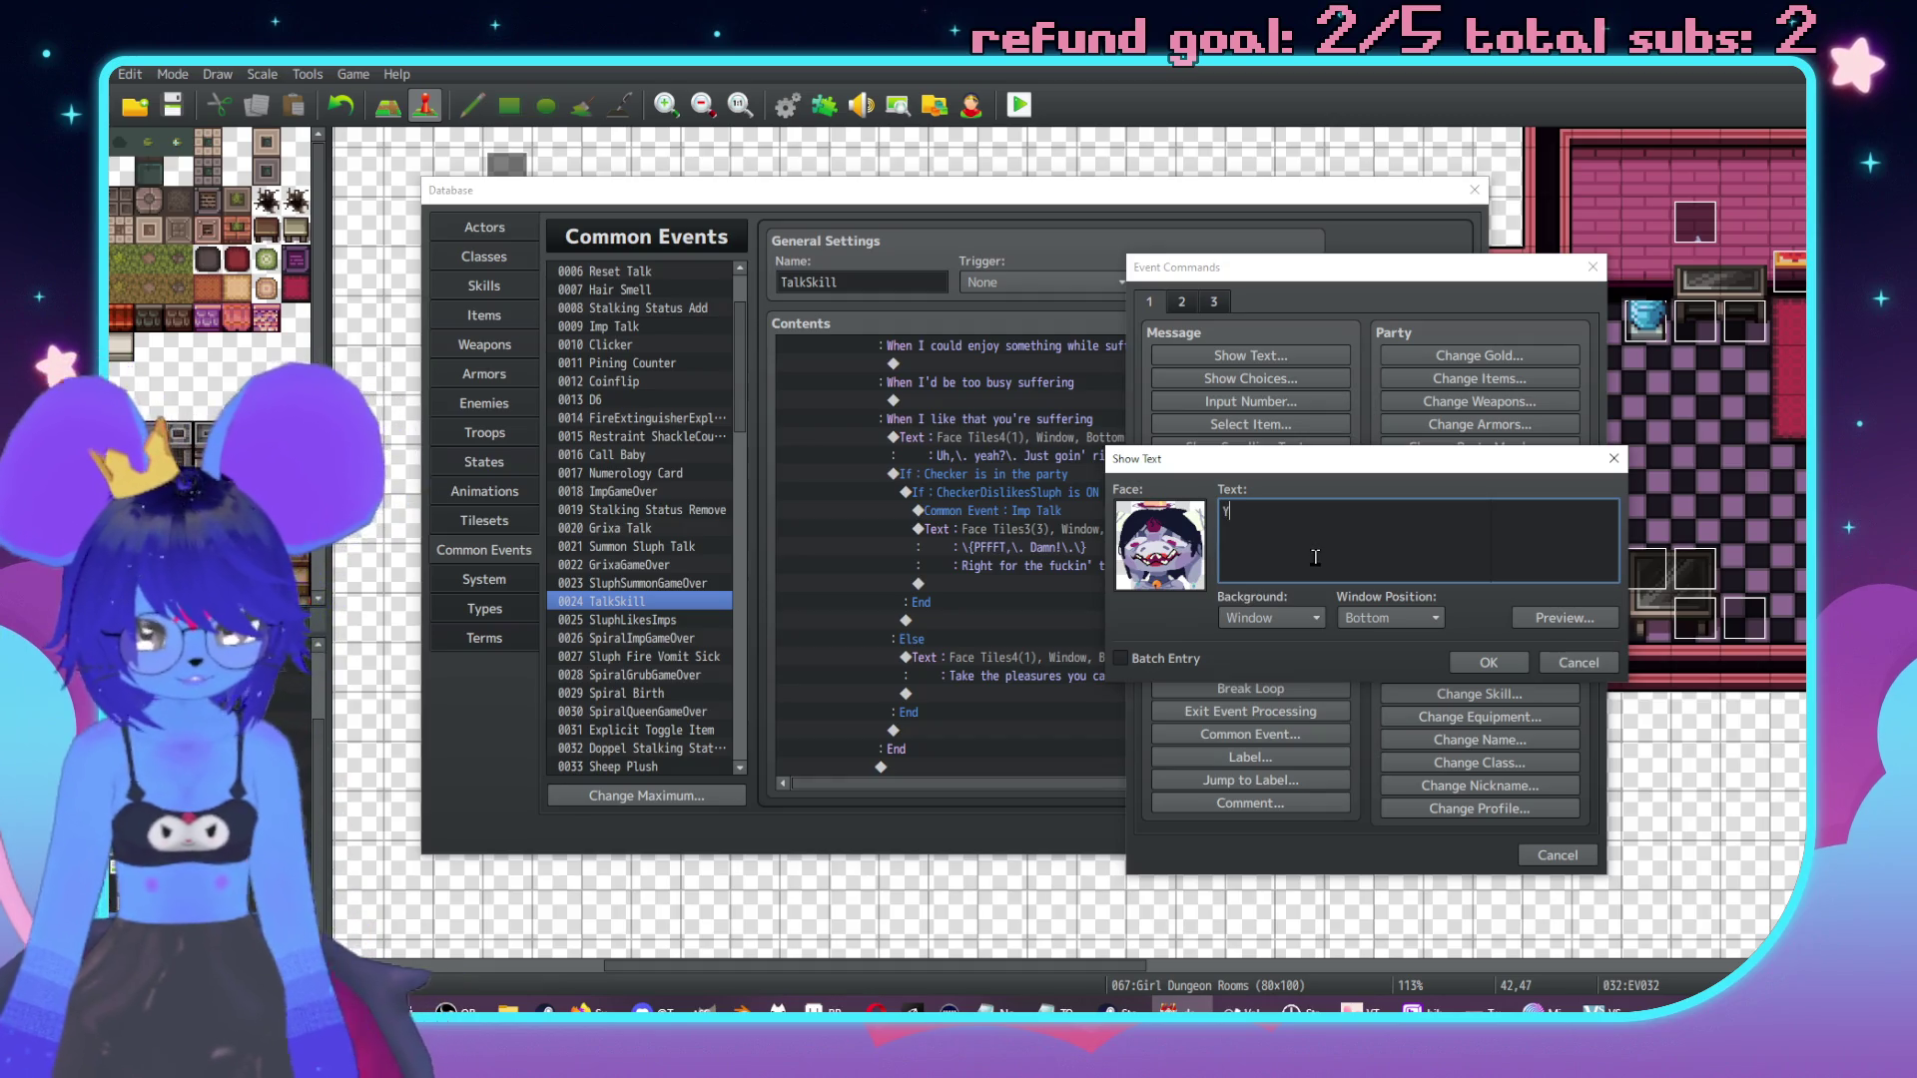
# Write 'Relish in your agency while you still possess it ❤', pasting the heart from clipboard history.
pyautogui.write("ou'll have")
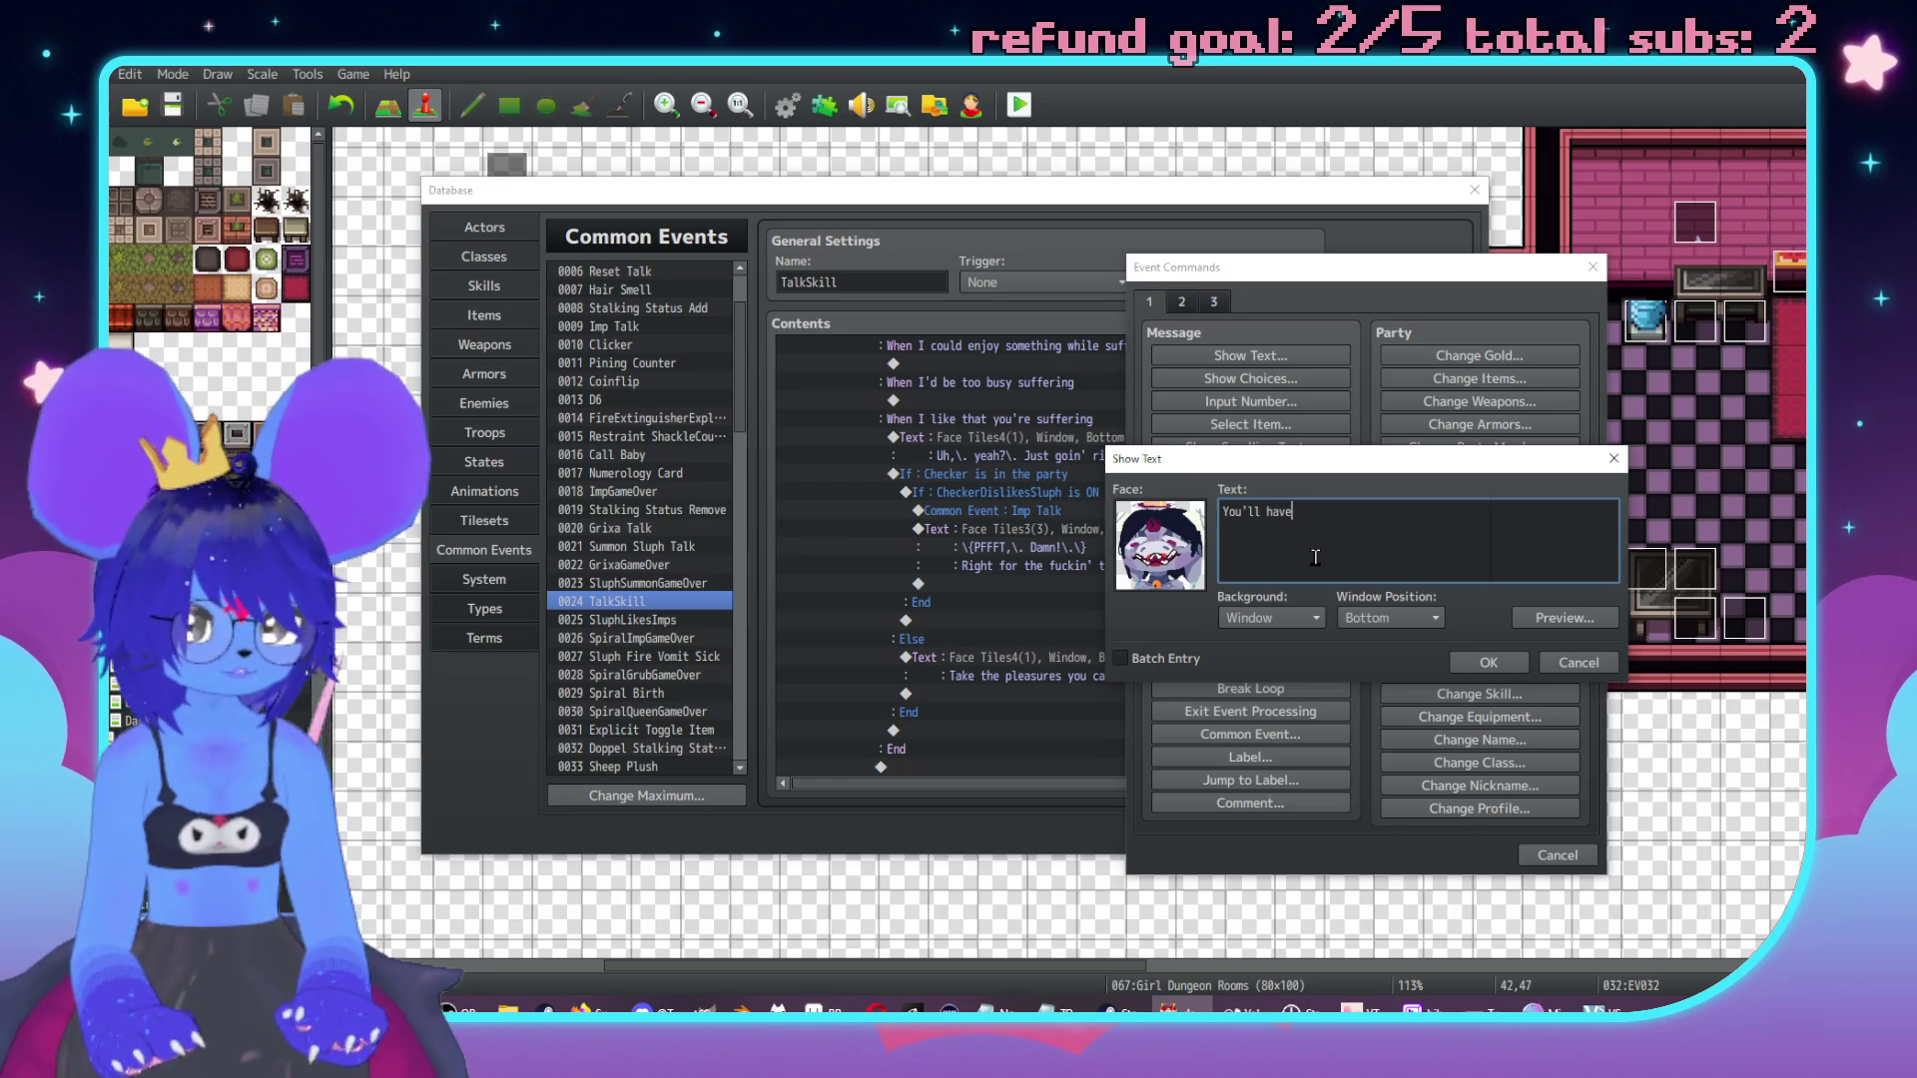
pyautogui.press('BackSpace')
pyautogui.press('BackSpace')
pyautogui.press('BackSpace')
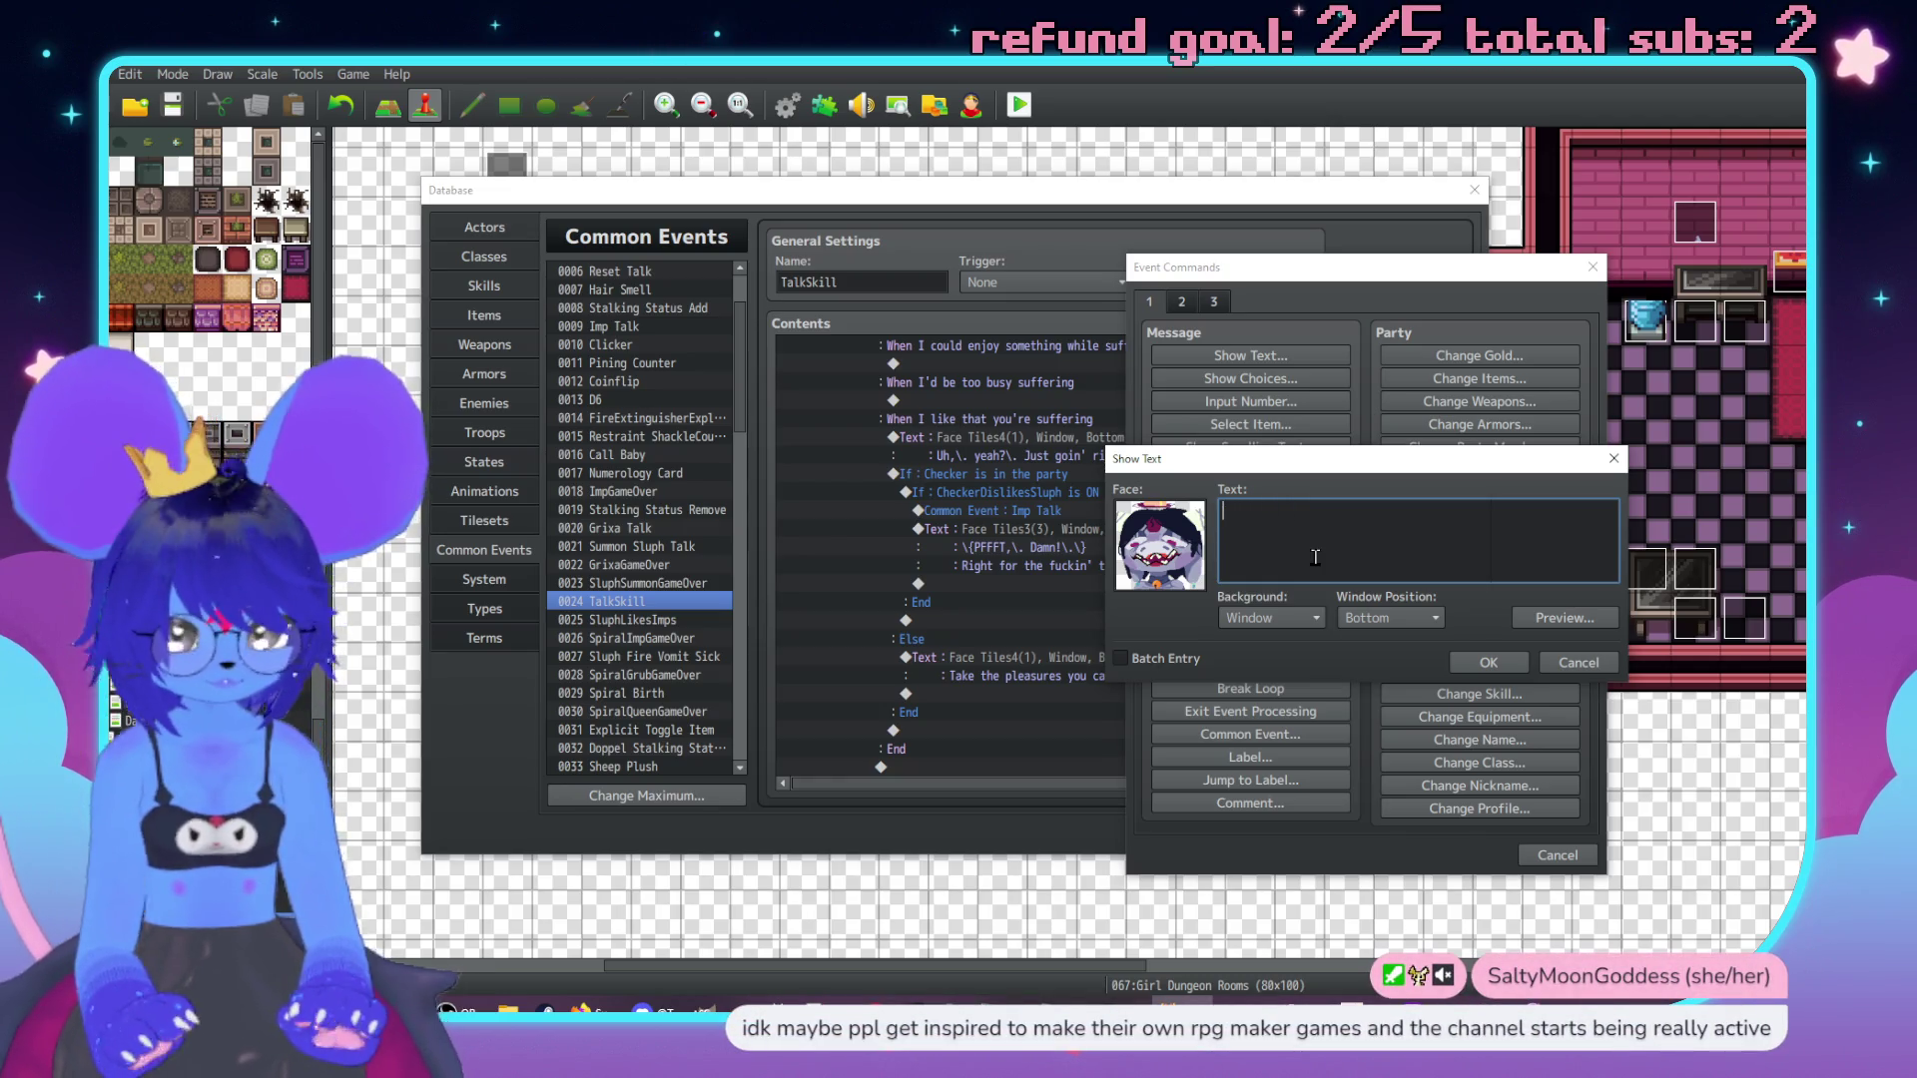
pyautogui.write('Live in th')
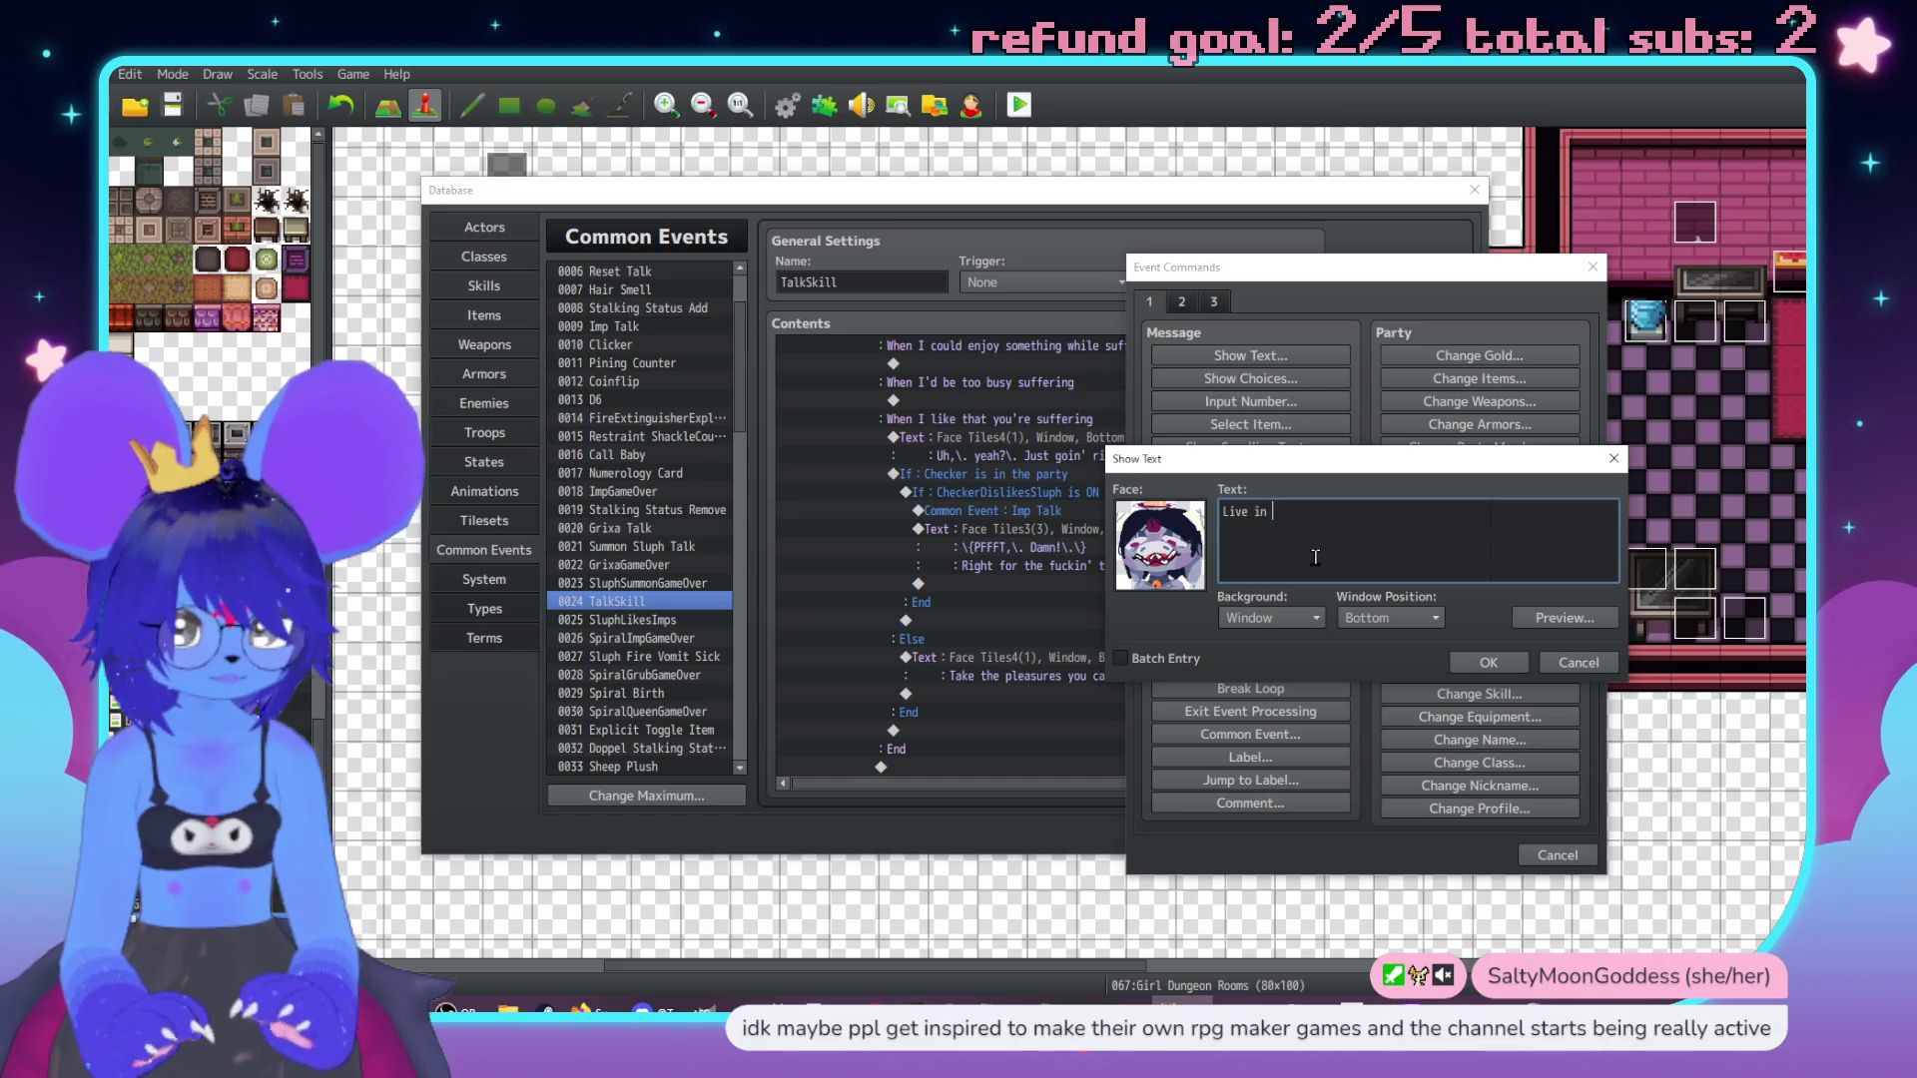
pyautogui.press('BackSpace')
pyautogui.press('BackSpace')
pyautogui.press('BackSpace')
pyautogui.write('Relish')
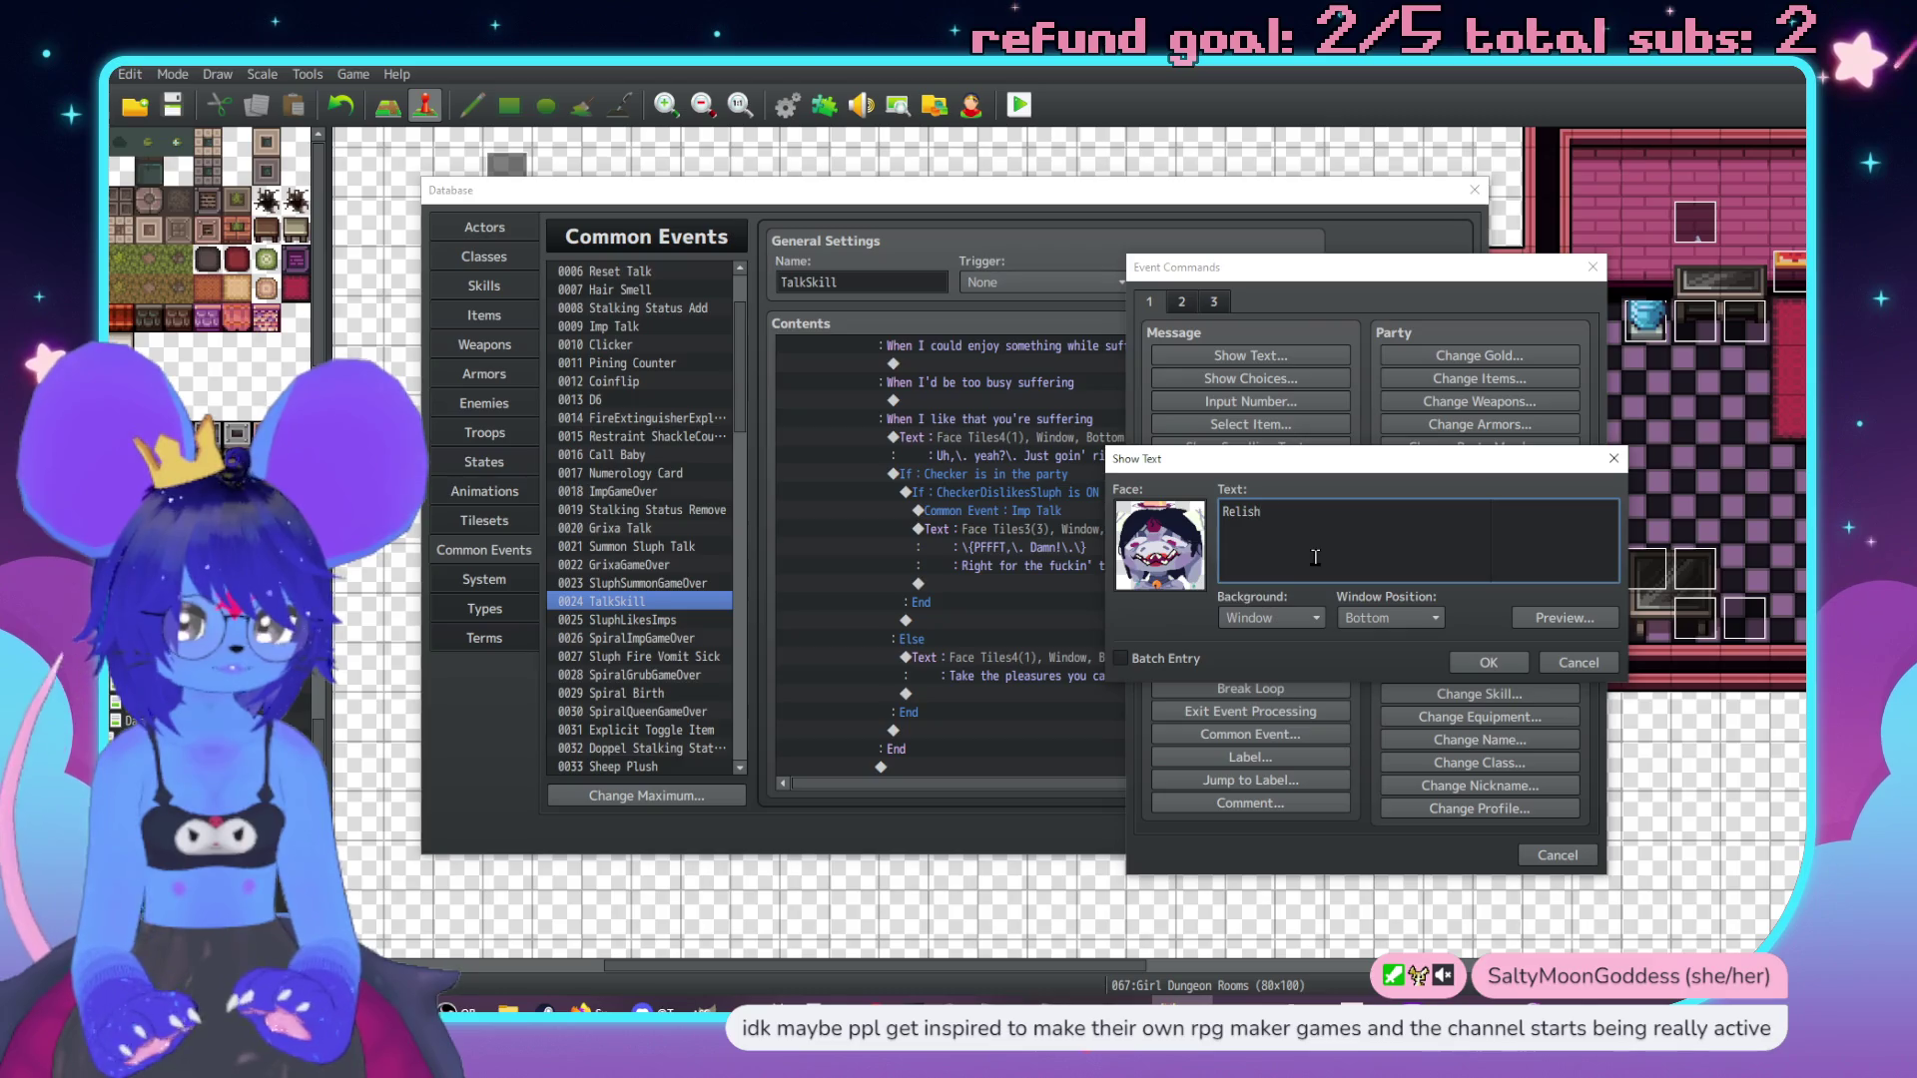
pyautogui.write(' in t')
pyautogui.write(' your ')
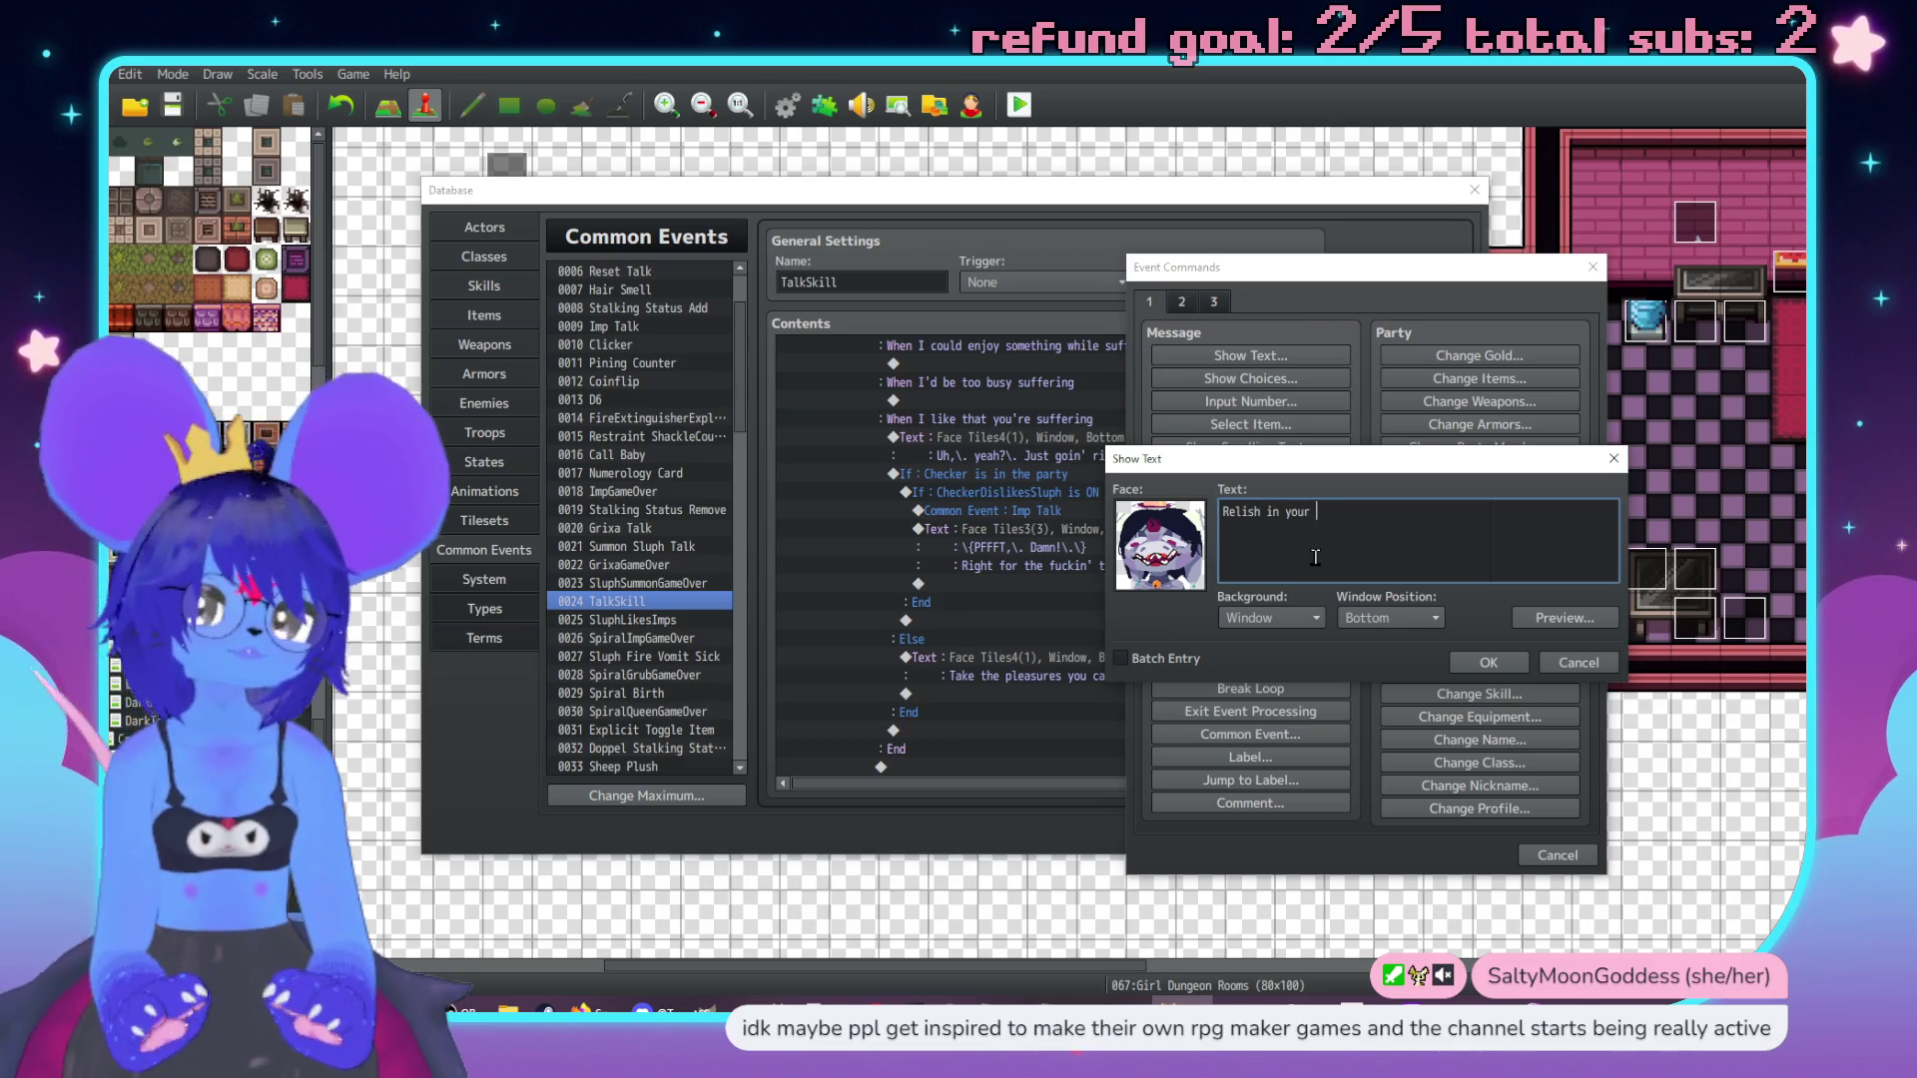
pyautogui.write('agency ')
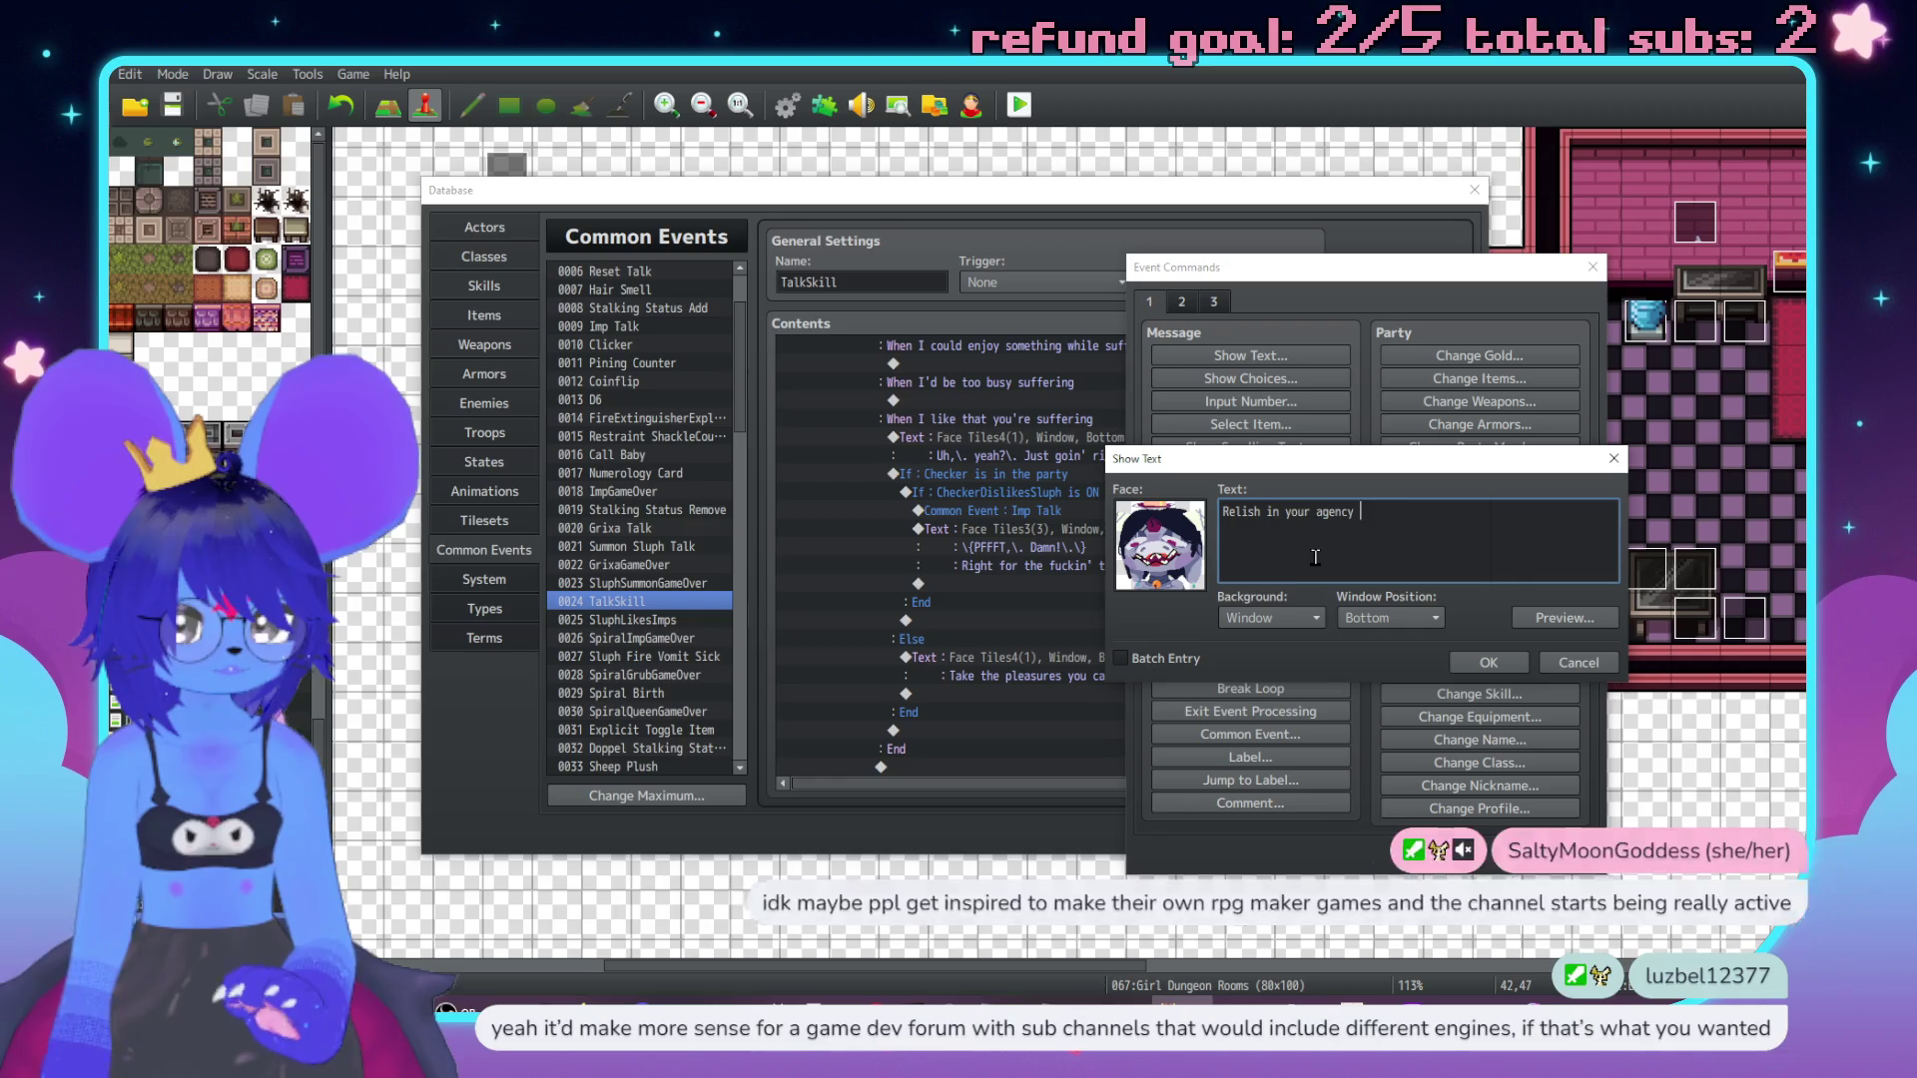
pyautogui.write('while ypi')
pyautogui.press('BackSpace')
pyautogui.write('ou')
pyautogui.press('BackSpace')
pyautogui.press('BackSpace')
pyautogui.press('BackSpace')
pyautogui.write('still poss')
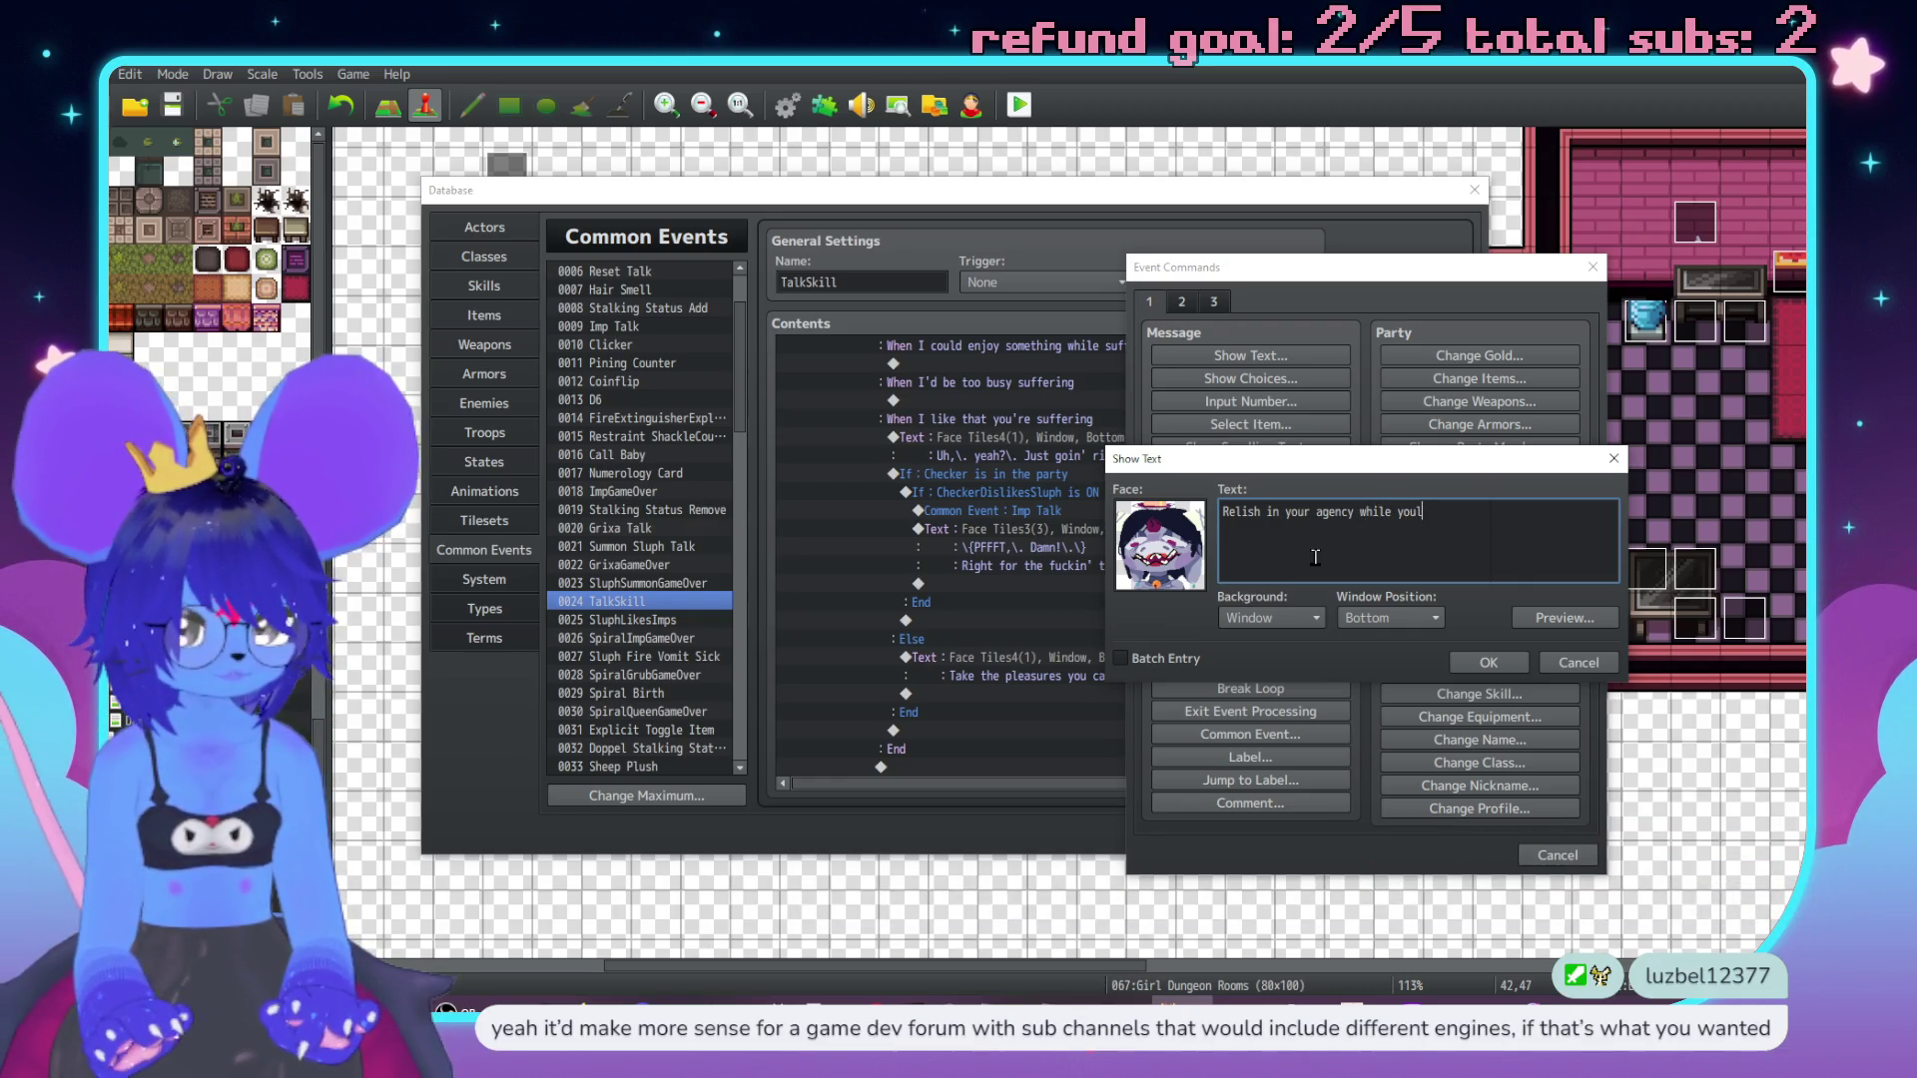
pyautogui.write('ess it')
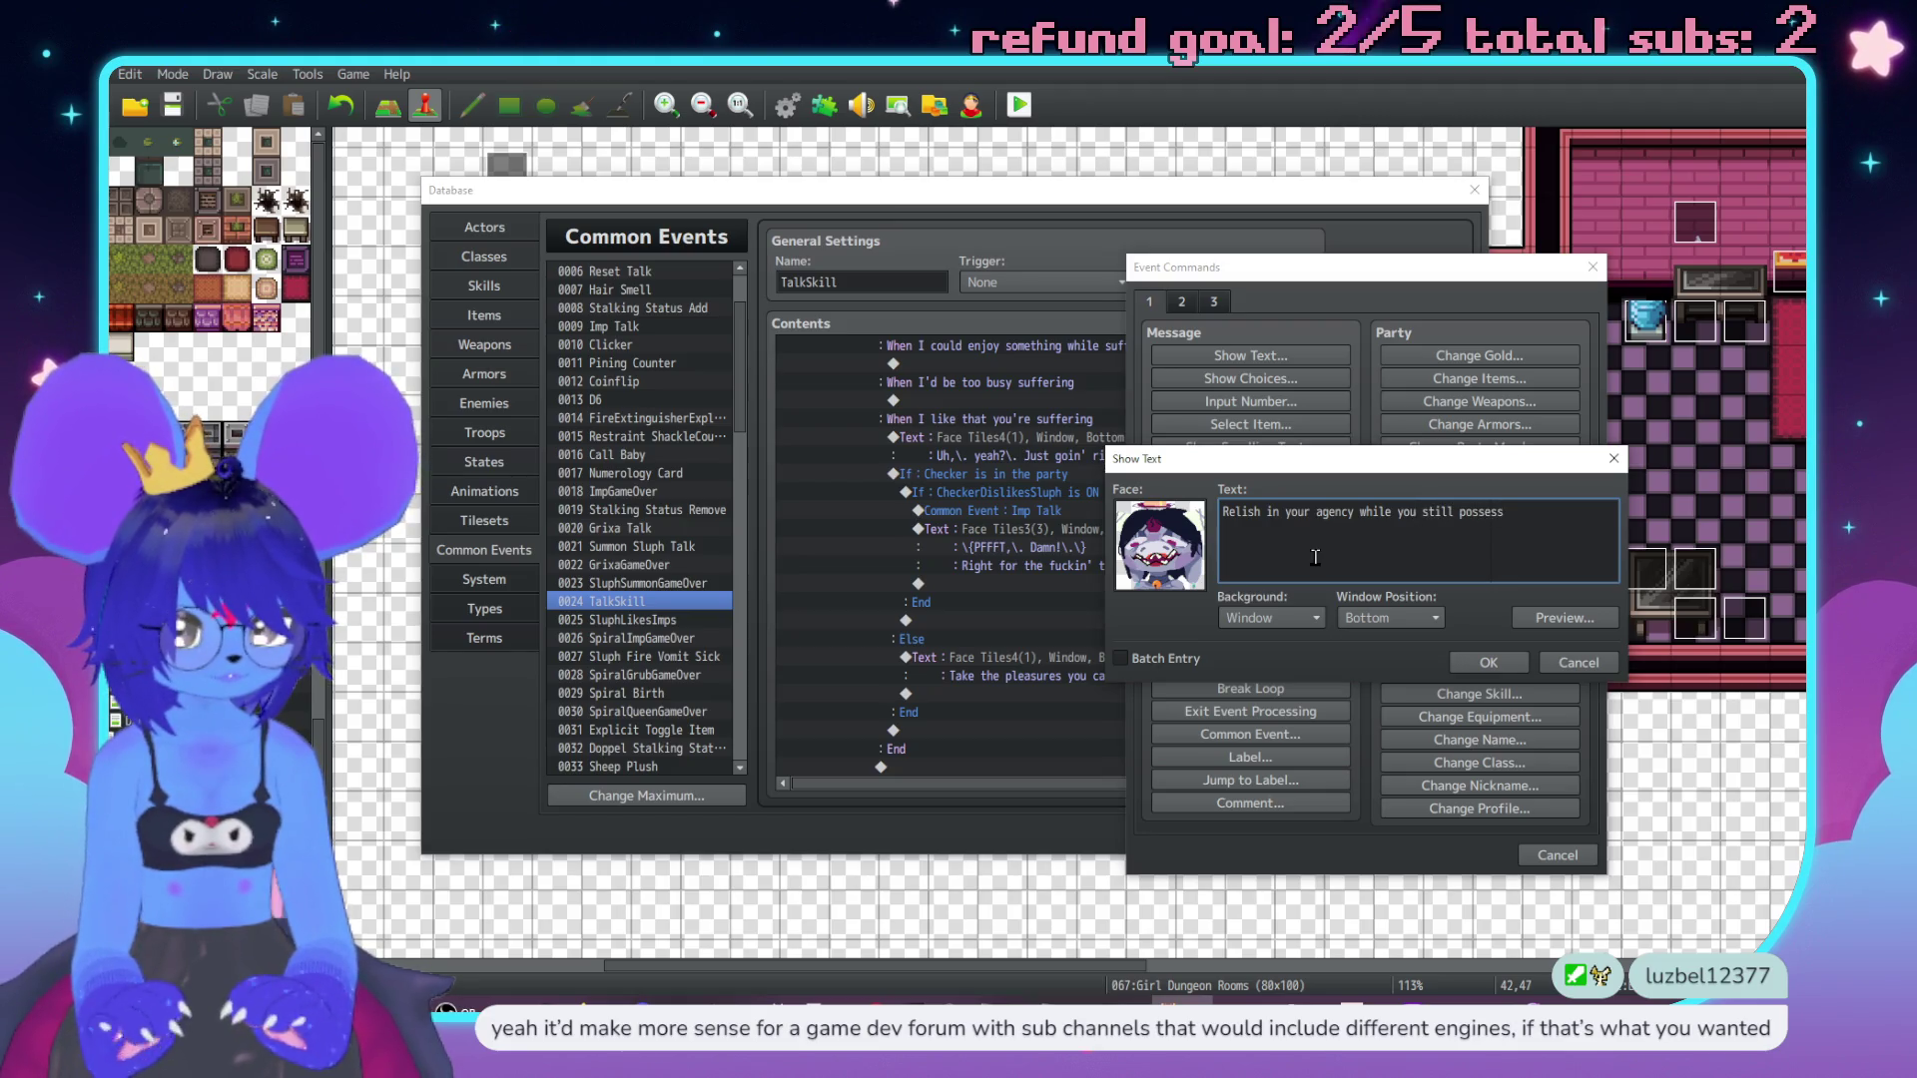
pyautogui.press('super+v')
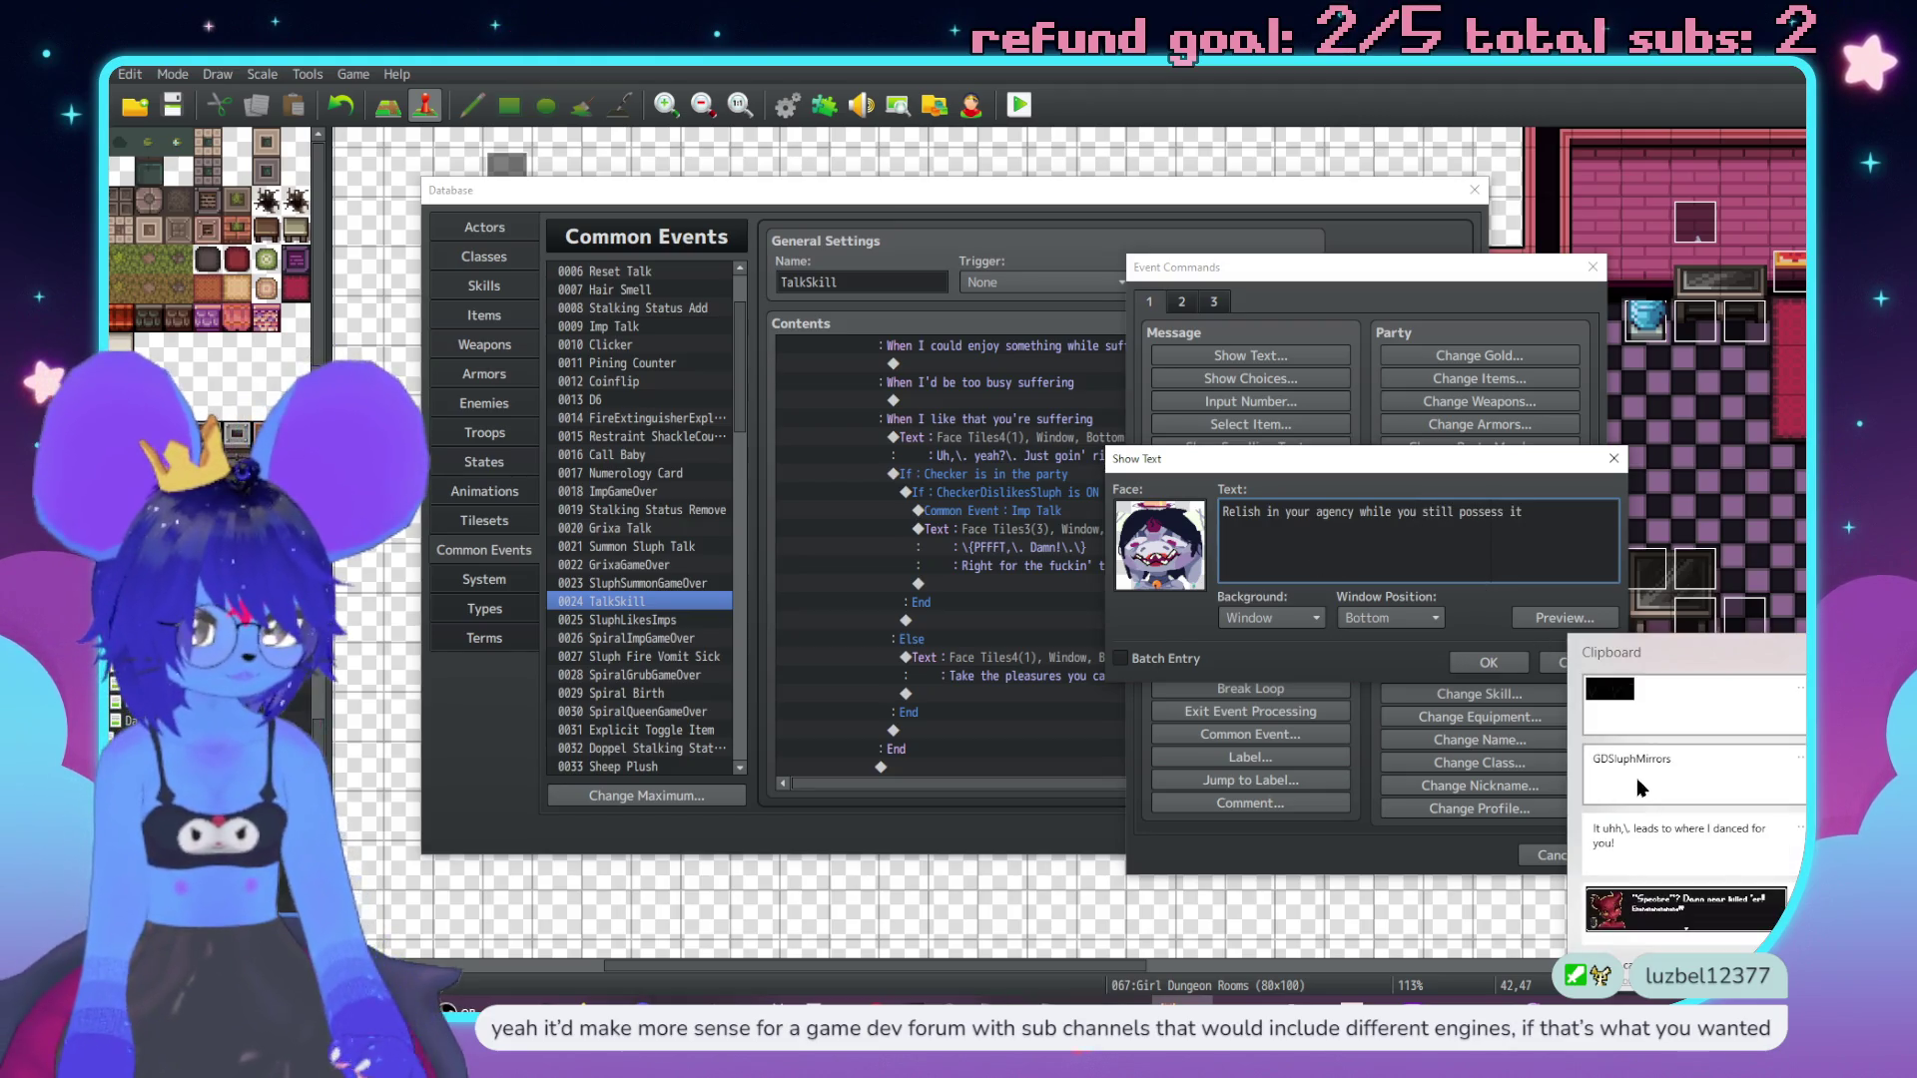
pyautogui.click(1715, 765)
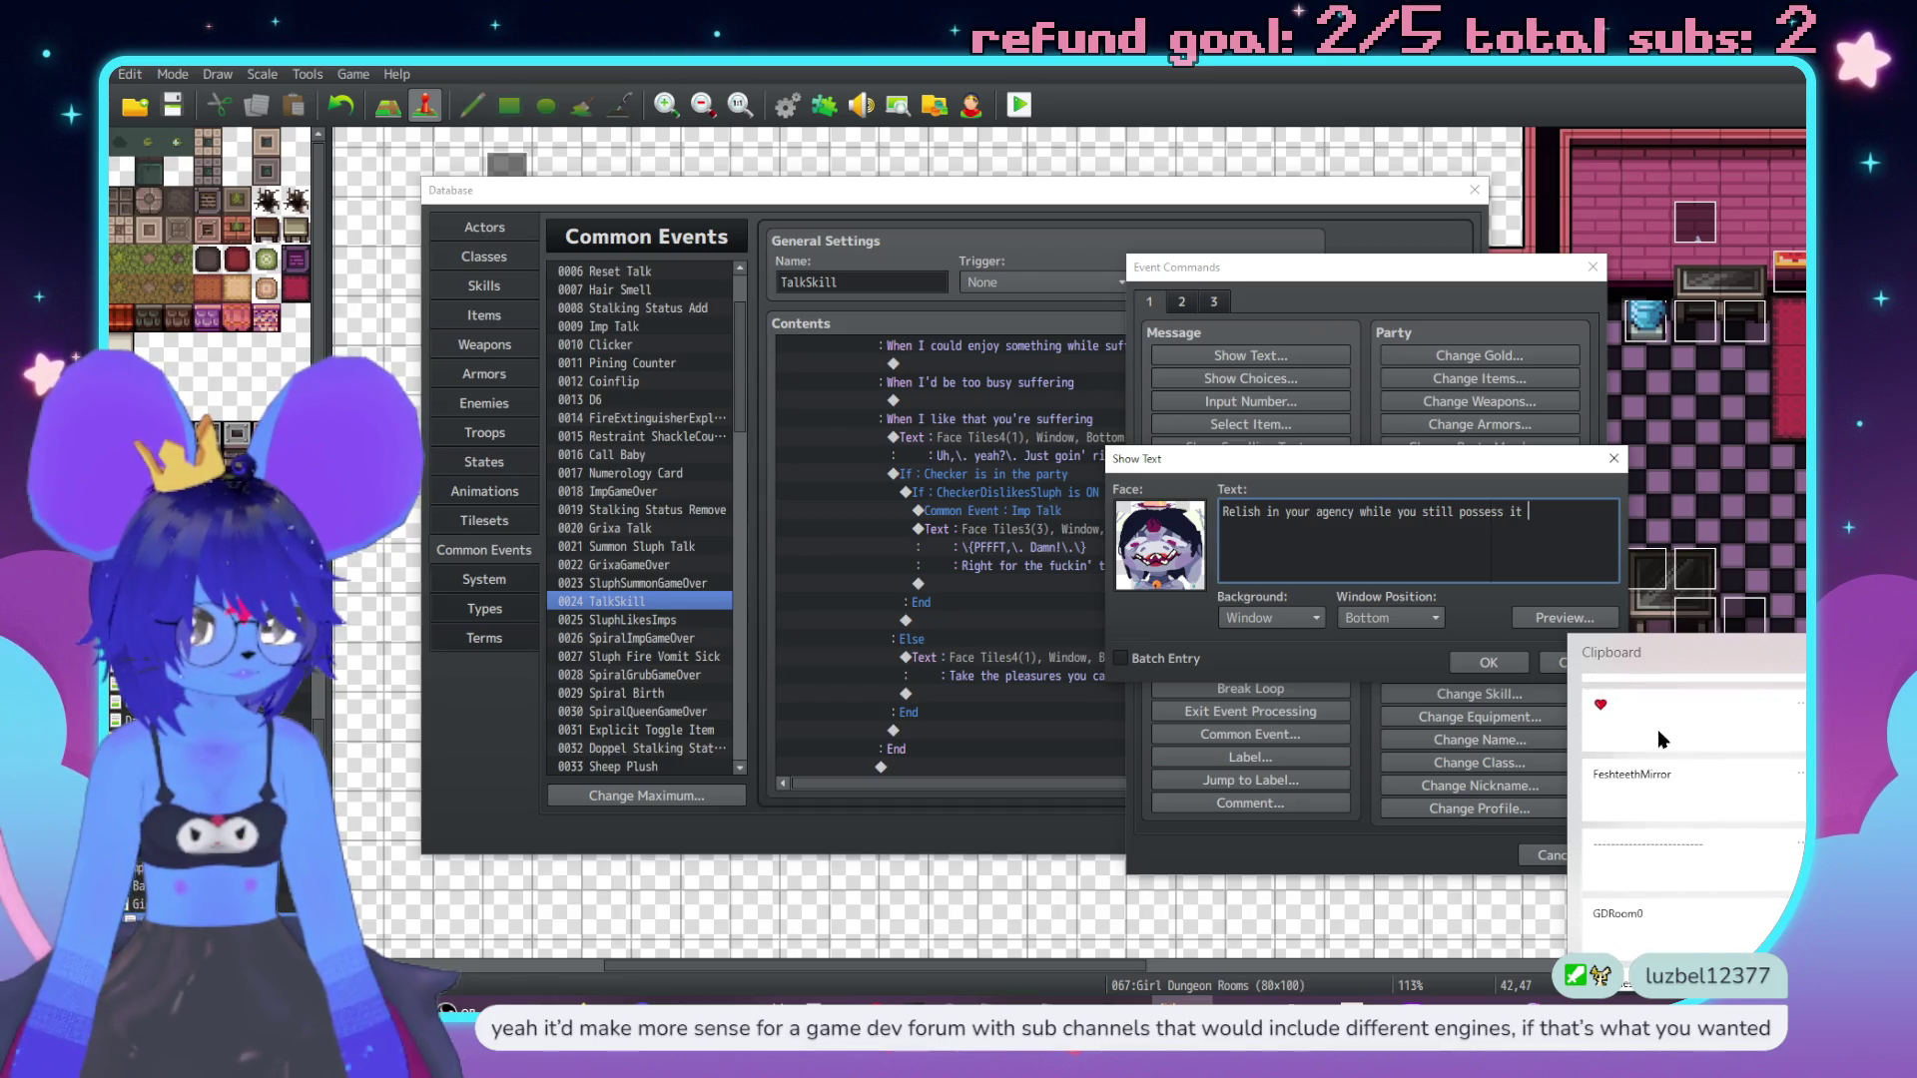
# Preview and confirm the Relish line, then test-play it with Ctrl+R.
pyautogui.click(1588, 619)
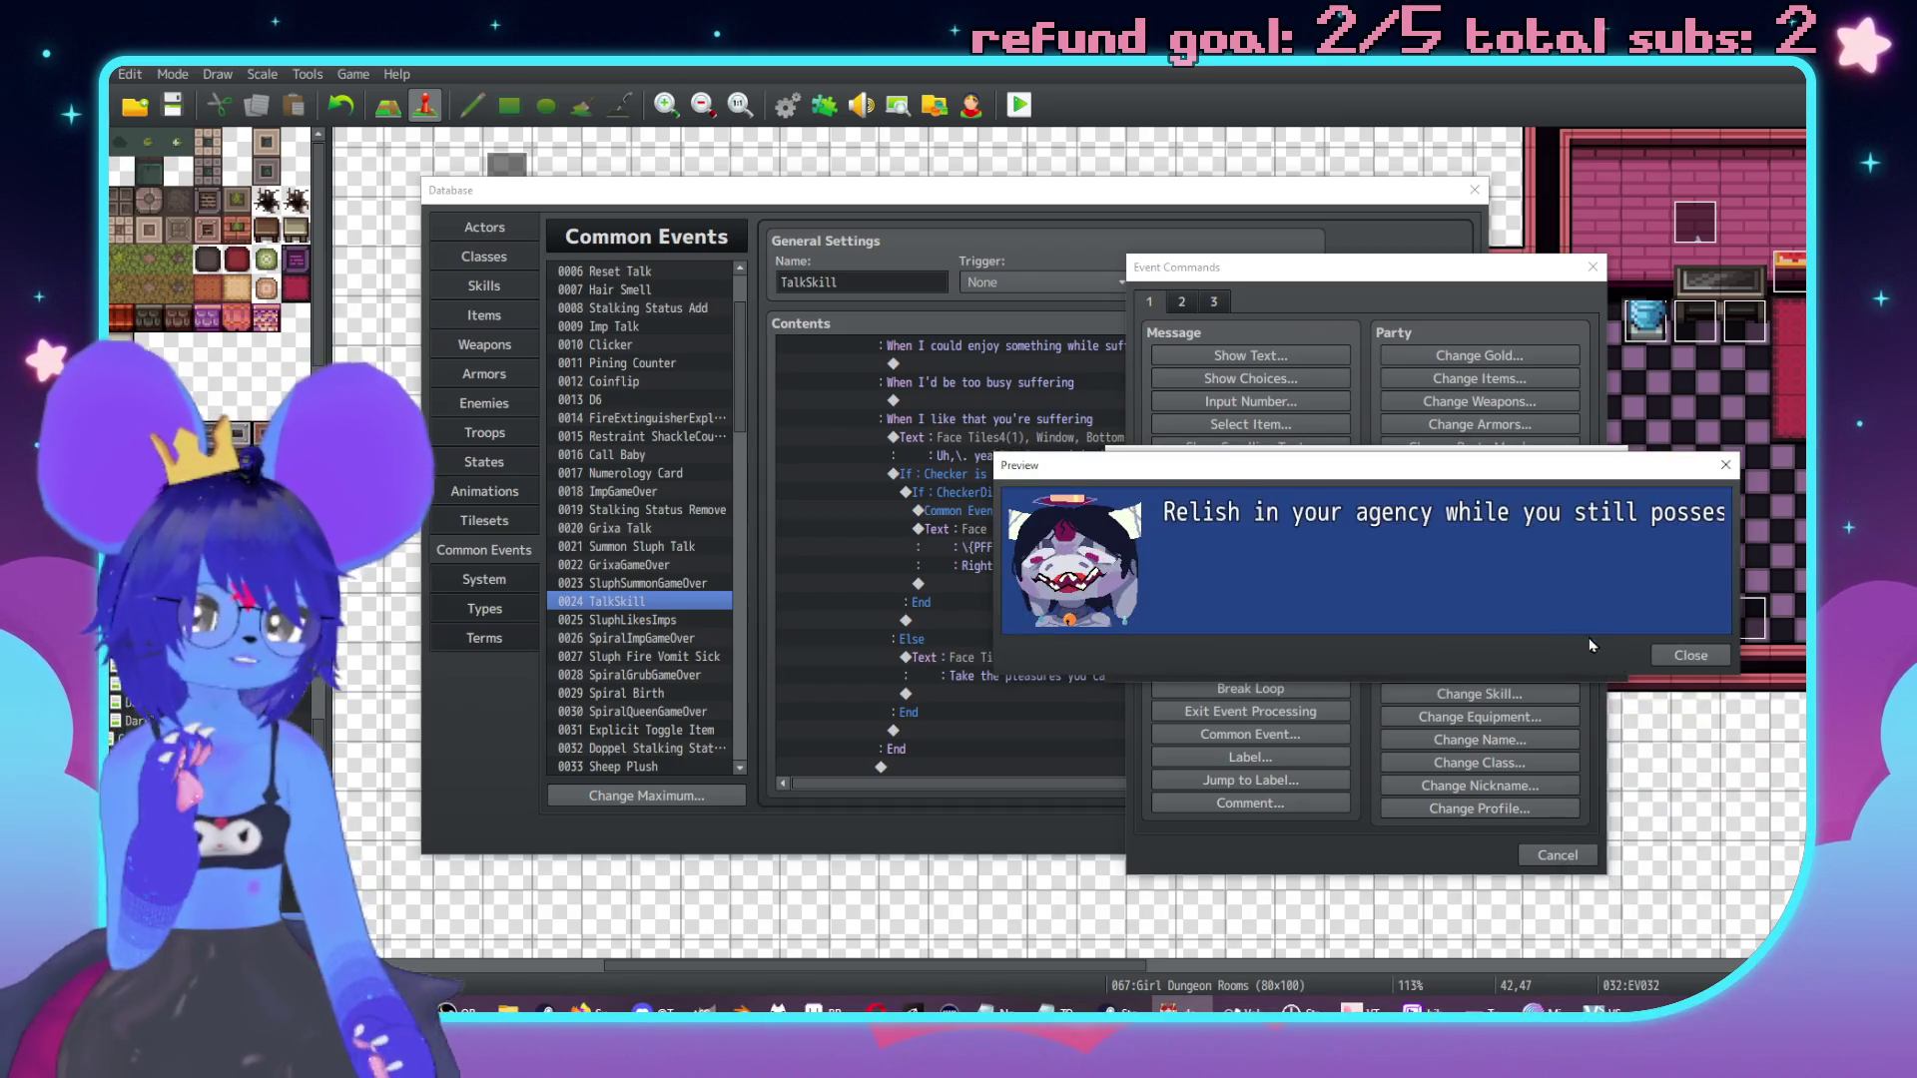
pyautogui.click(1709, 651)
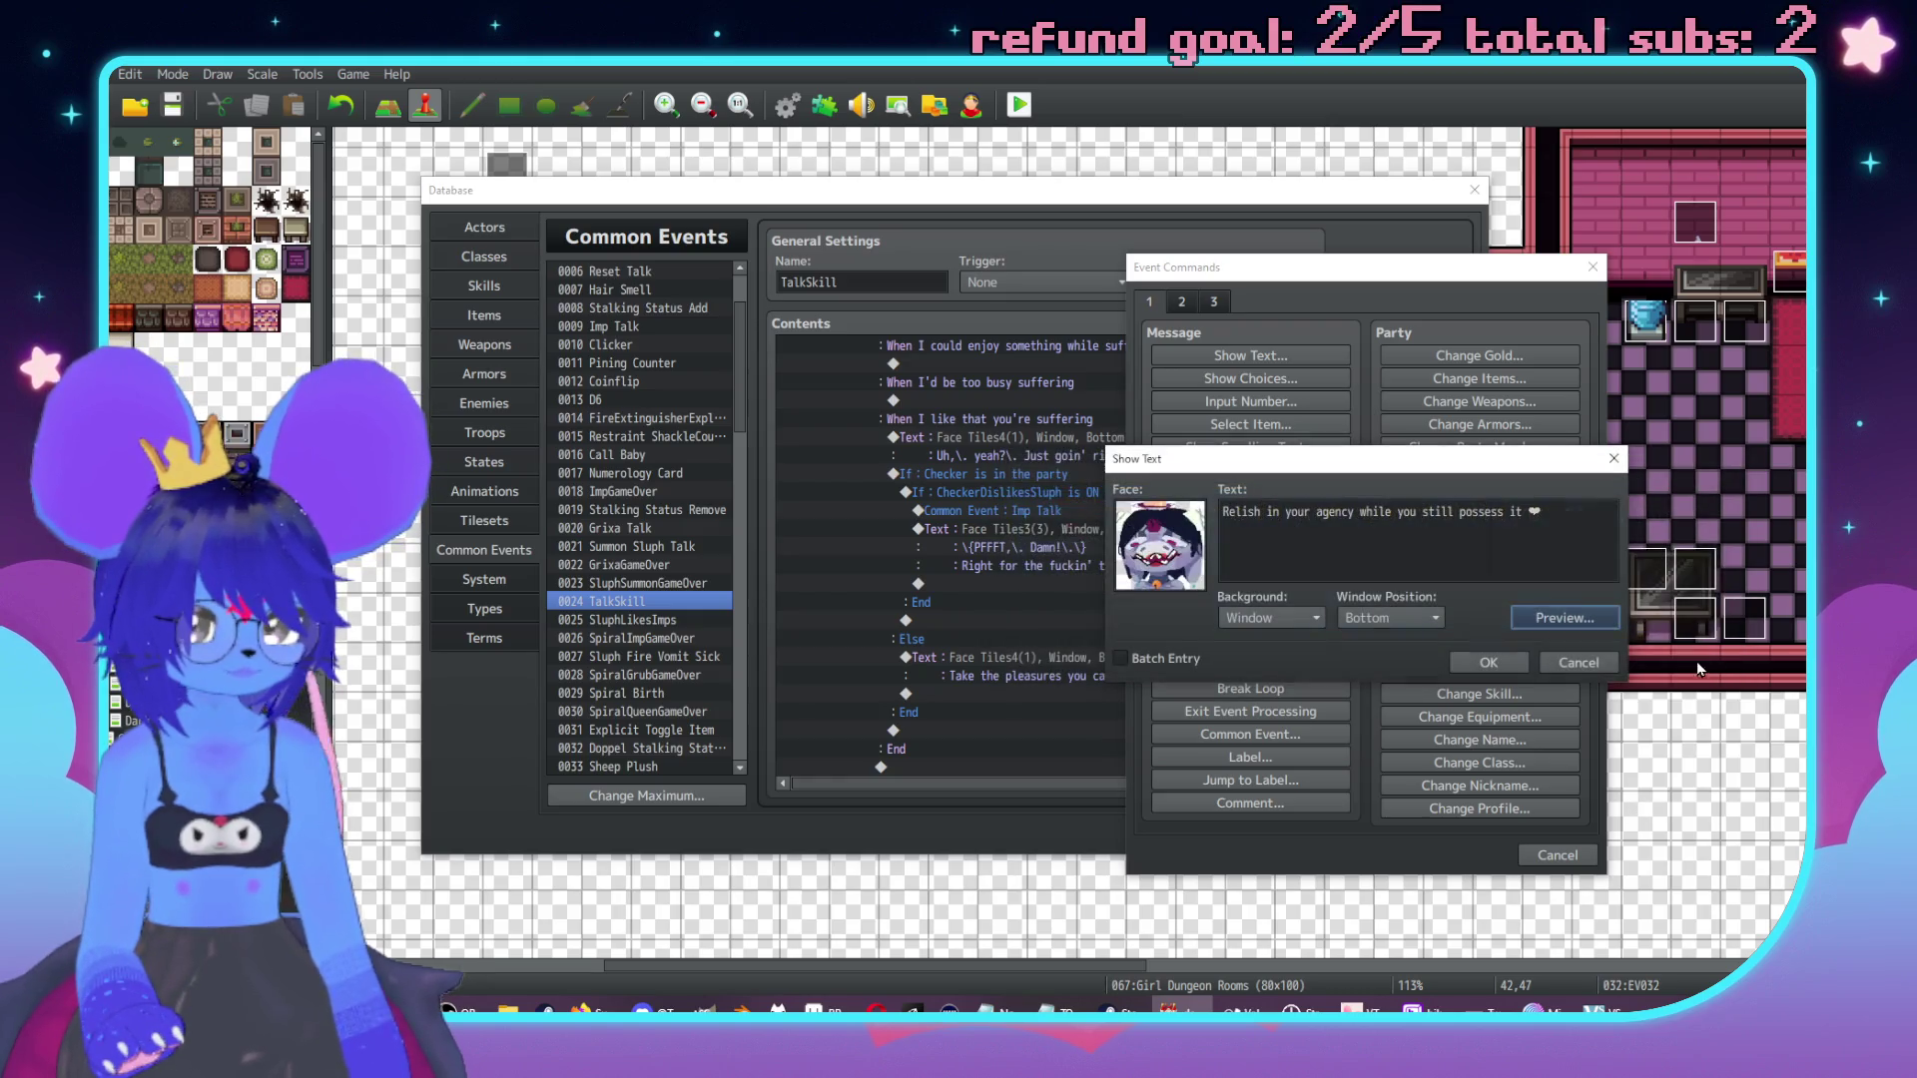
pyautogui.click(1483, 662)
pyautogui.click(1036, 704)
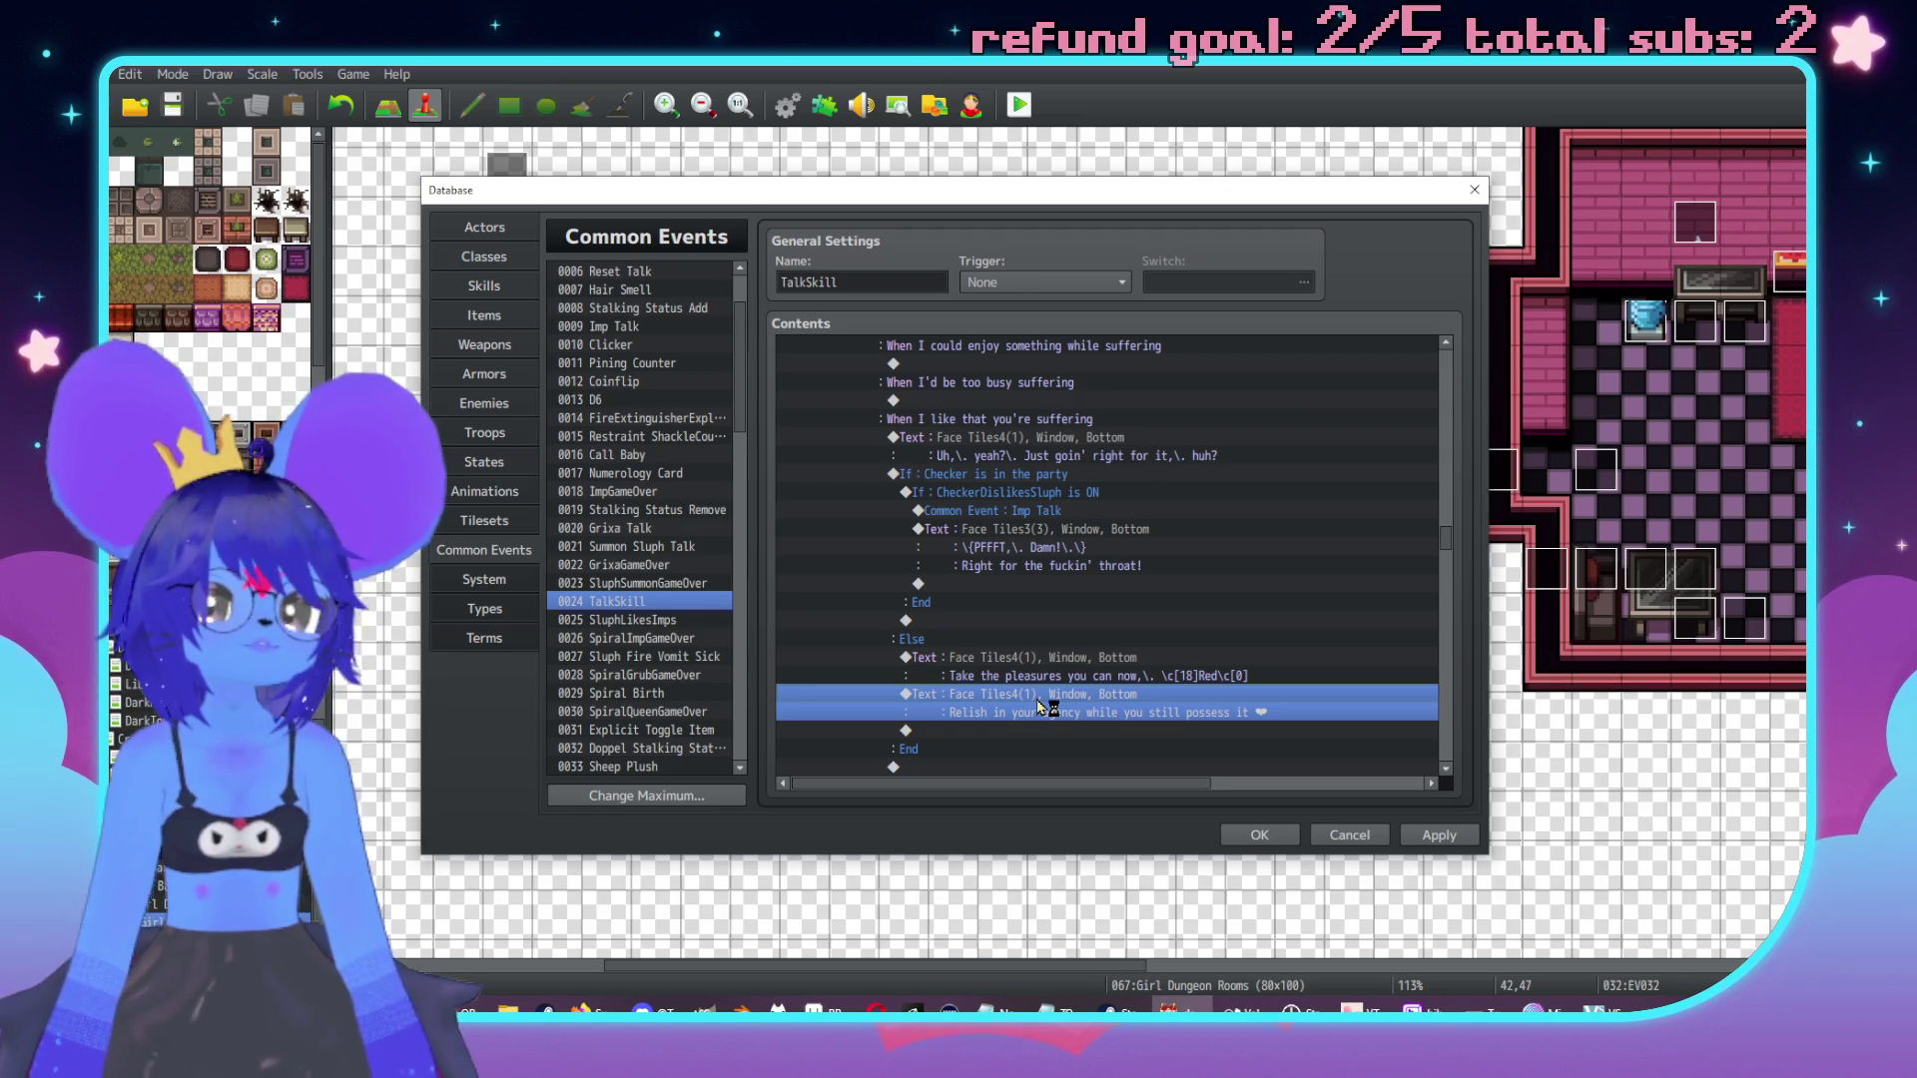
pyautogui.hotkey('ctrl', 'r')
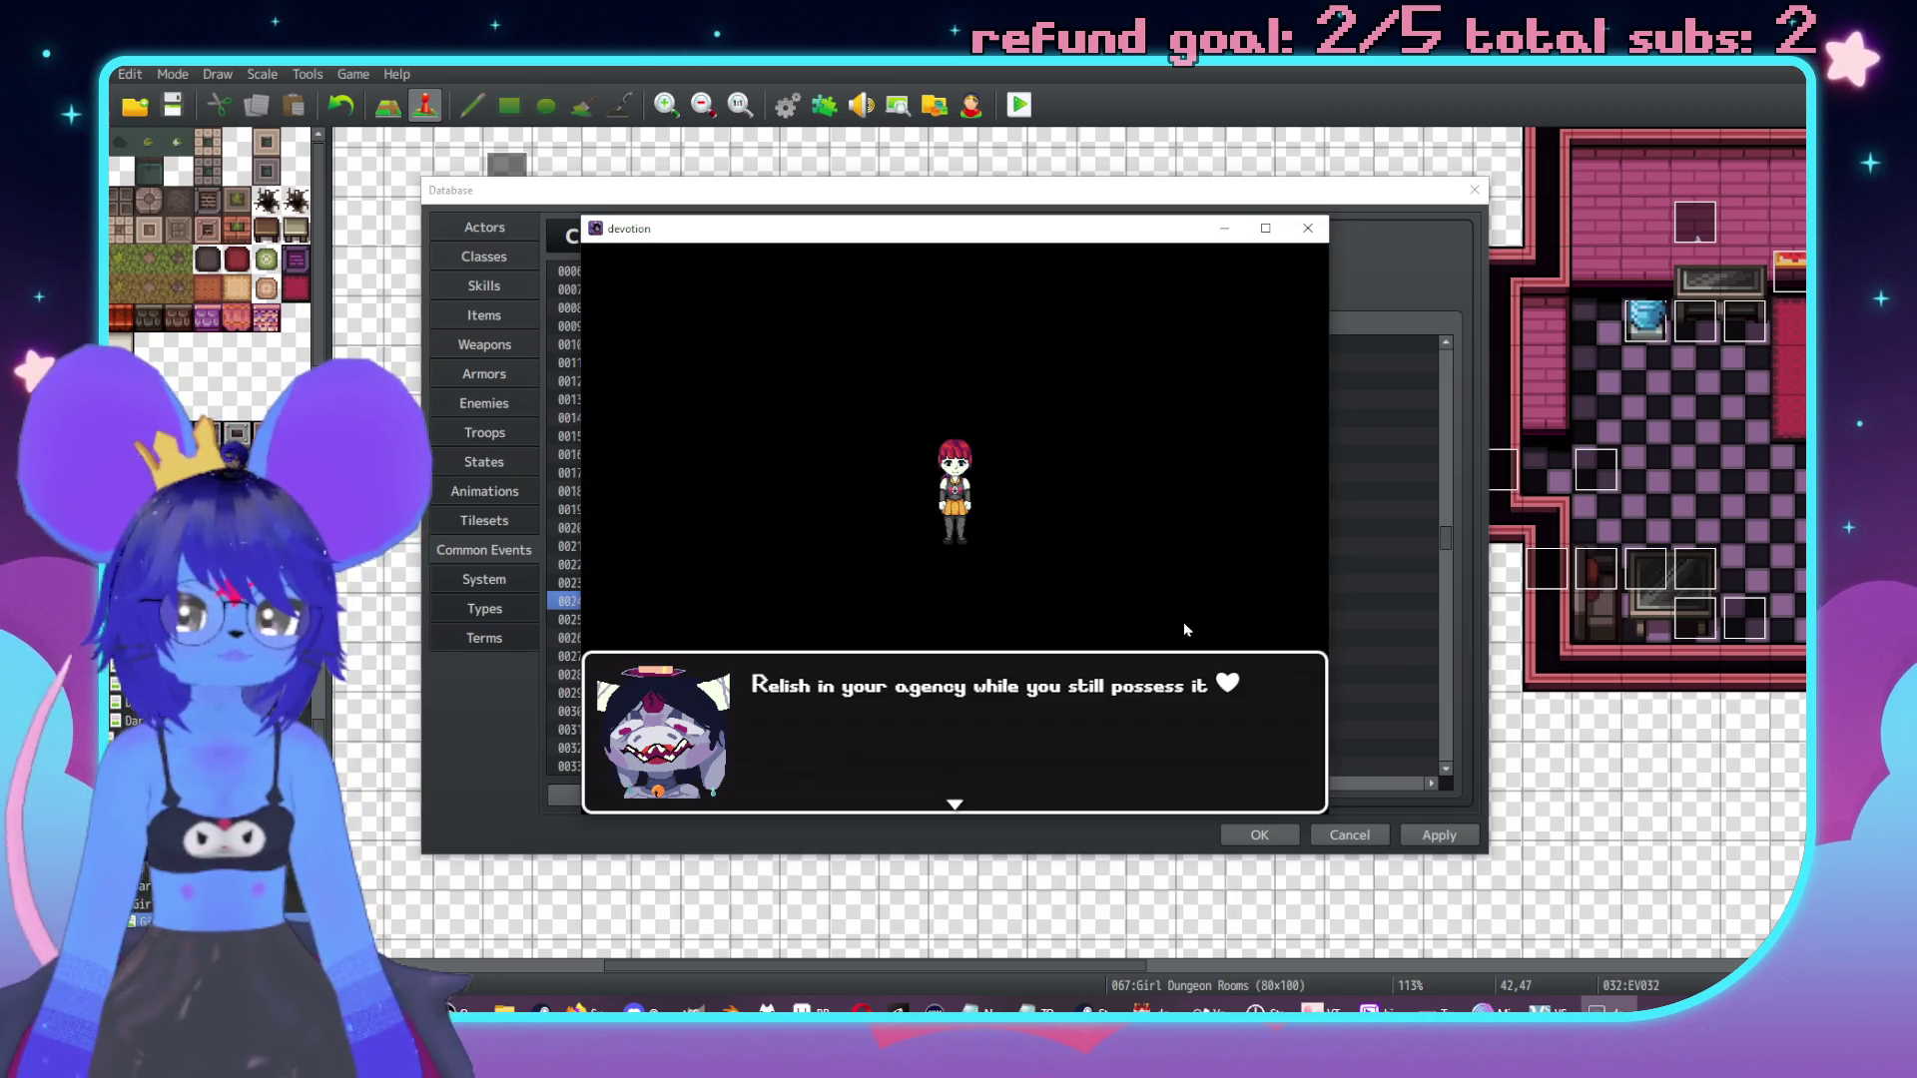
pyautogui.click(1308, 227)
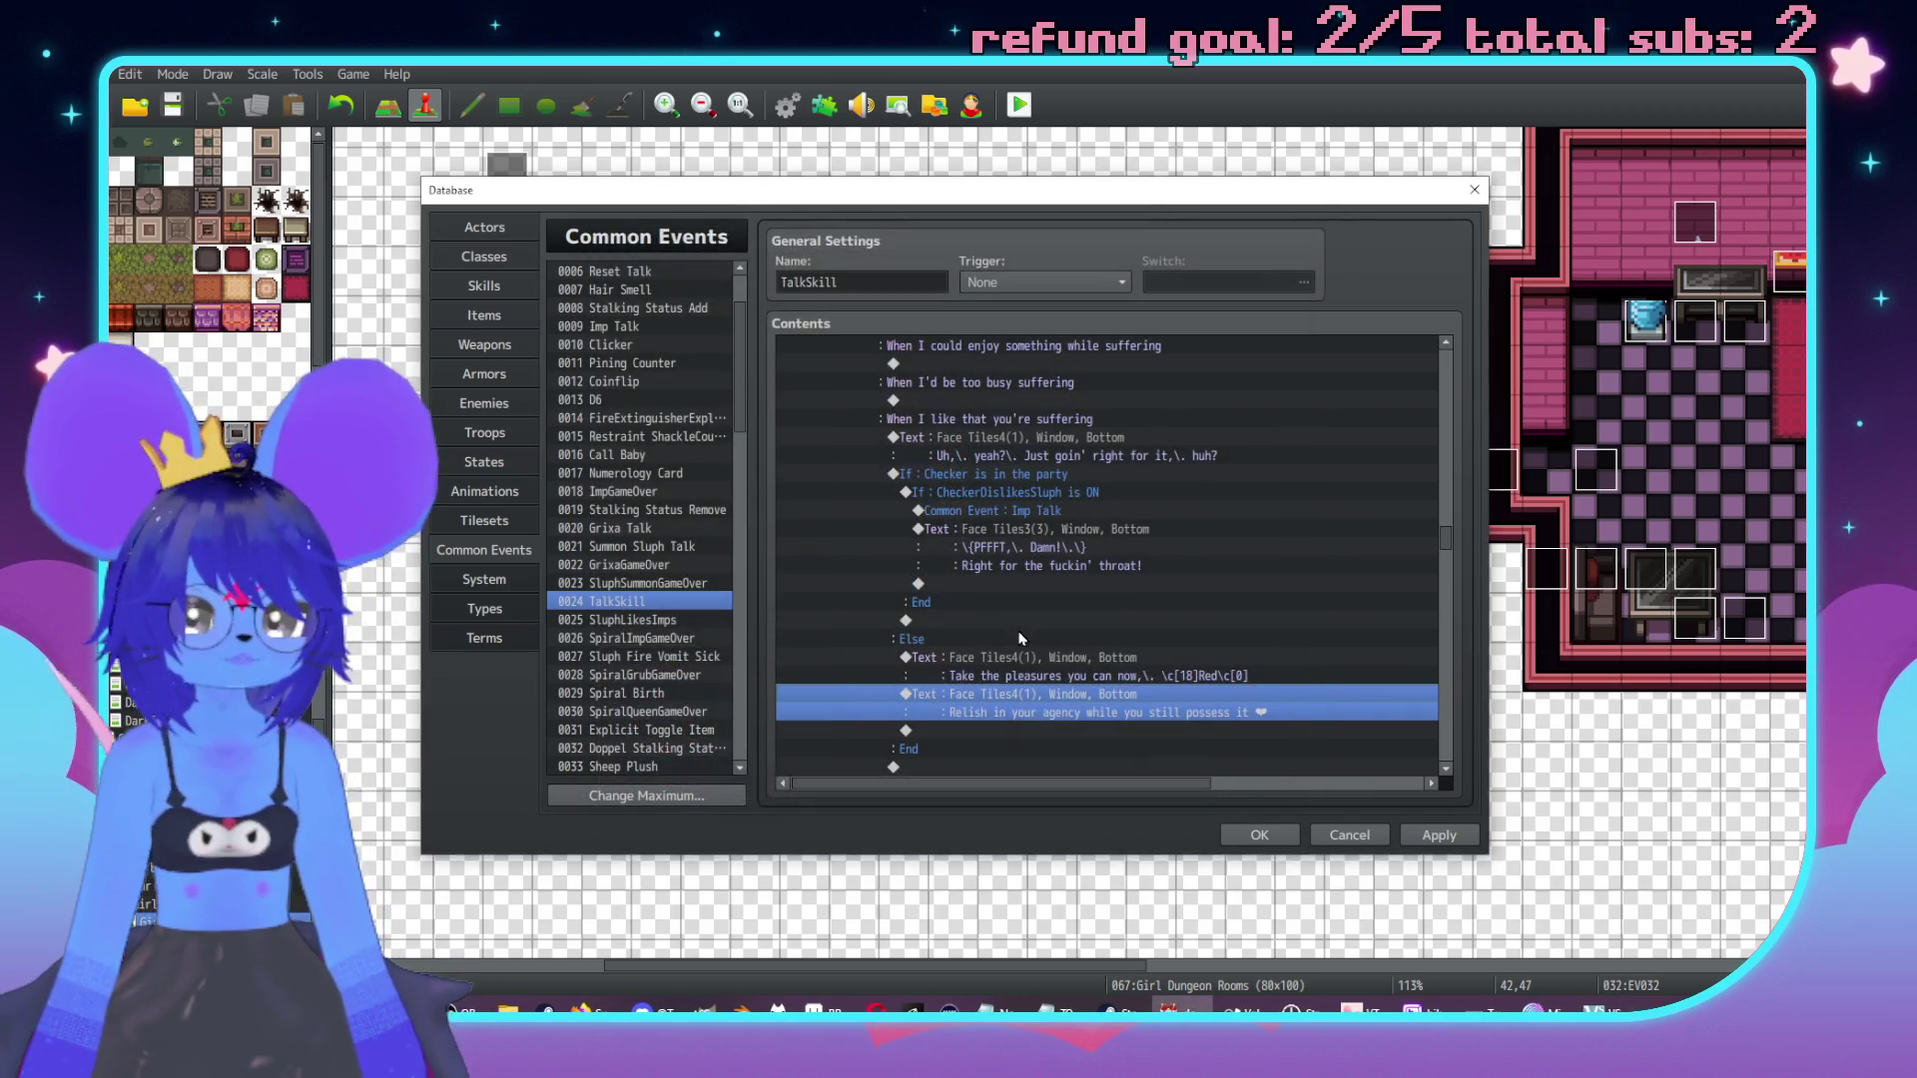
pyautogui.scroll(2, 1158, 643)
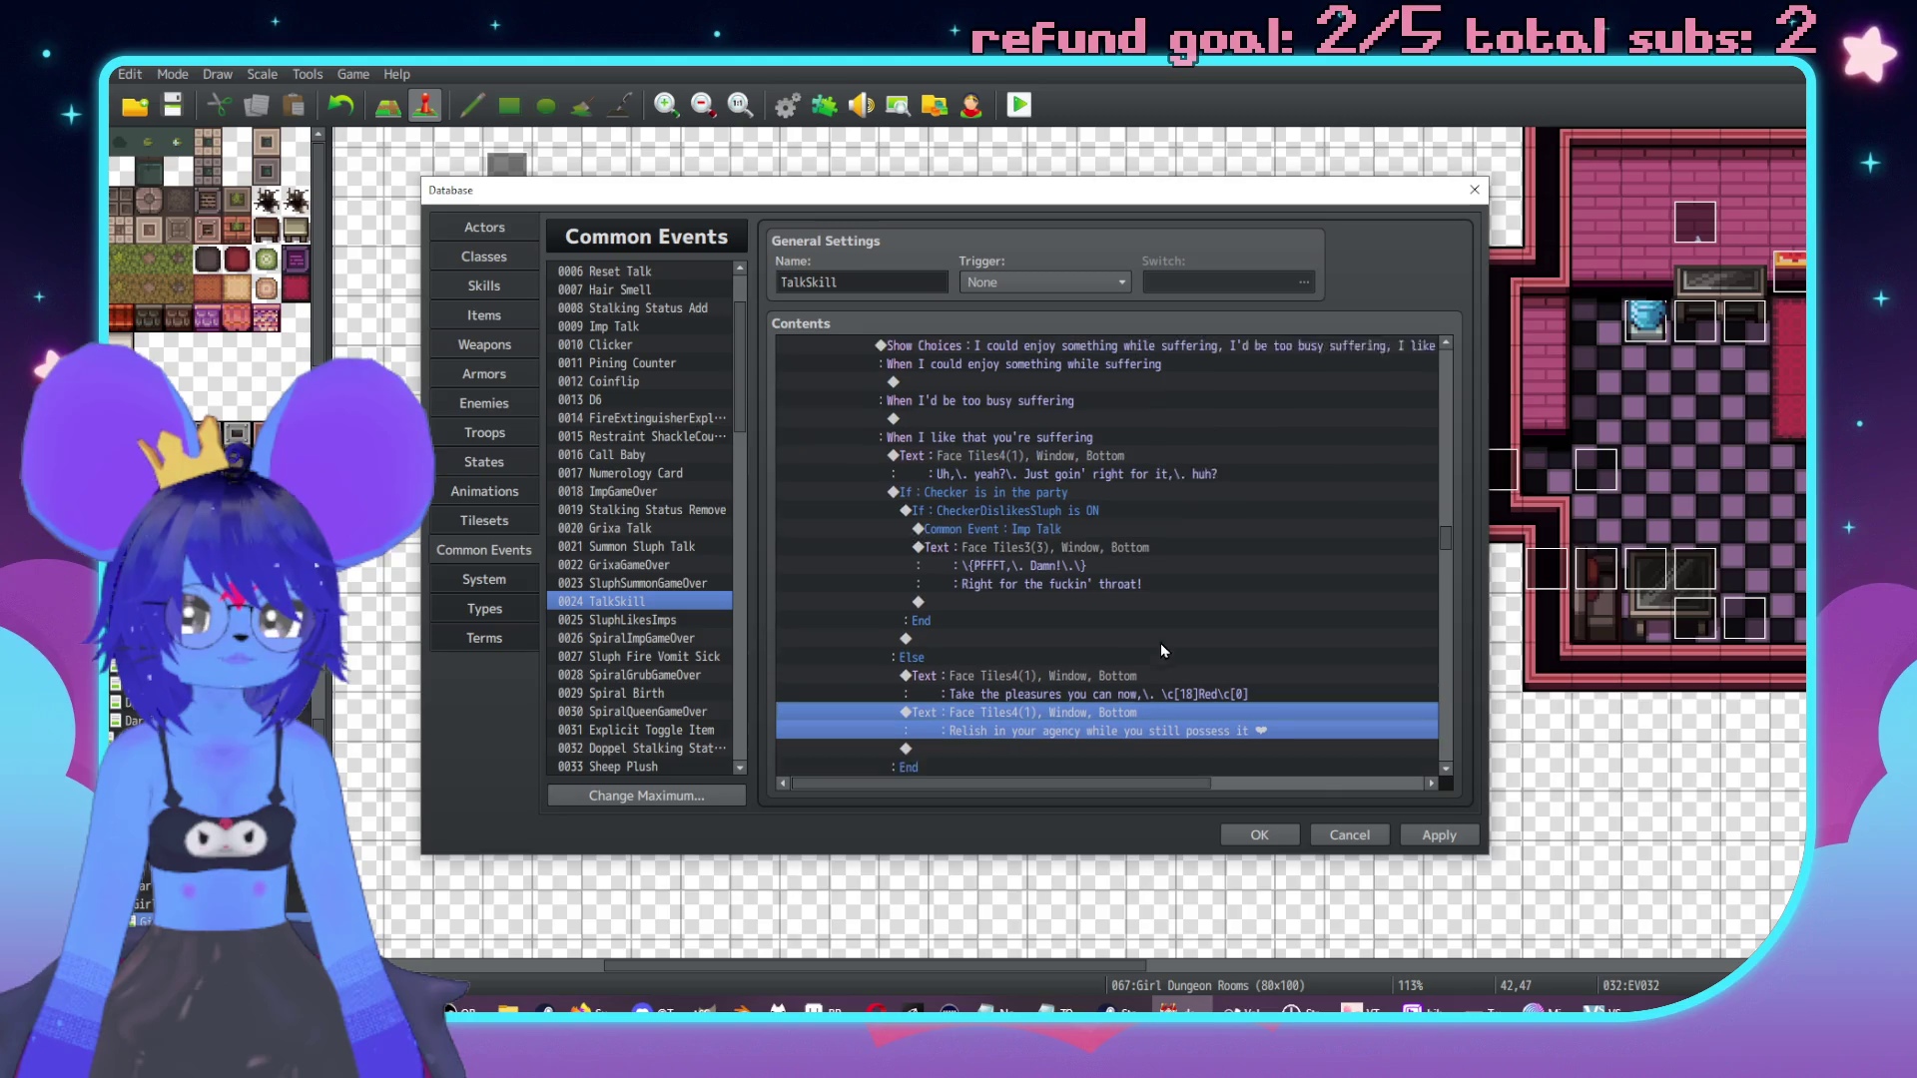
# Add a Common Event call to Sluph Talk after the throat retort line.
pyautogui.doubleClick(1067, 620)
pyautogui.moveTo(1092, 268); pyautogui.dragTo(1492, 224)
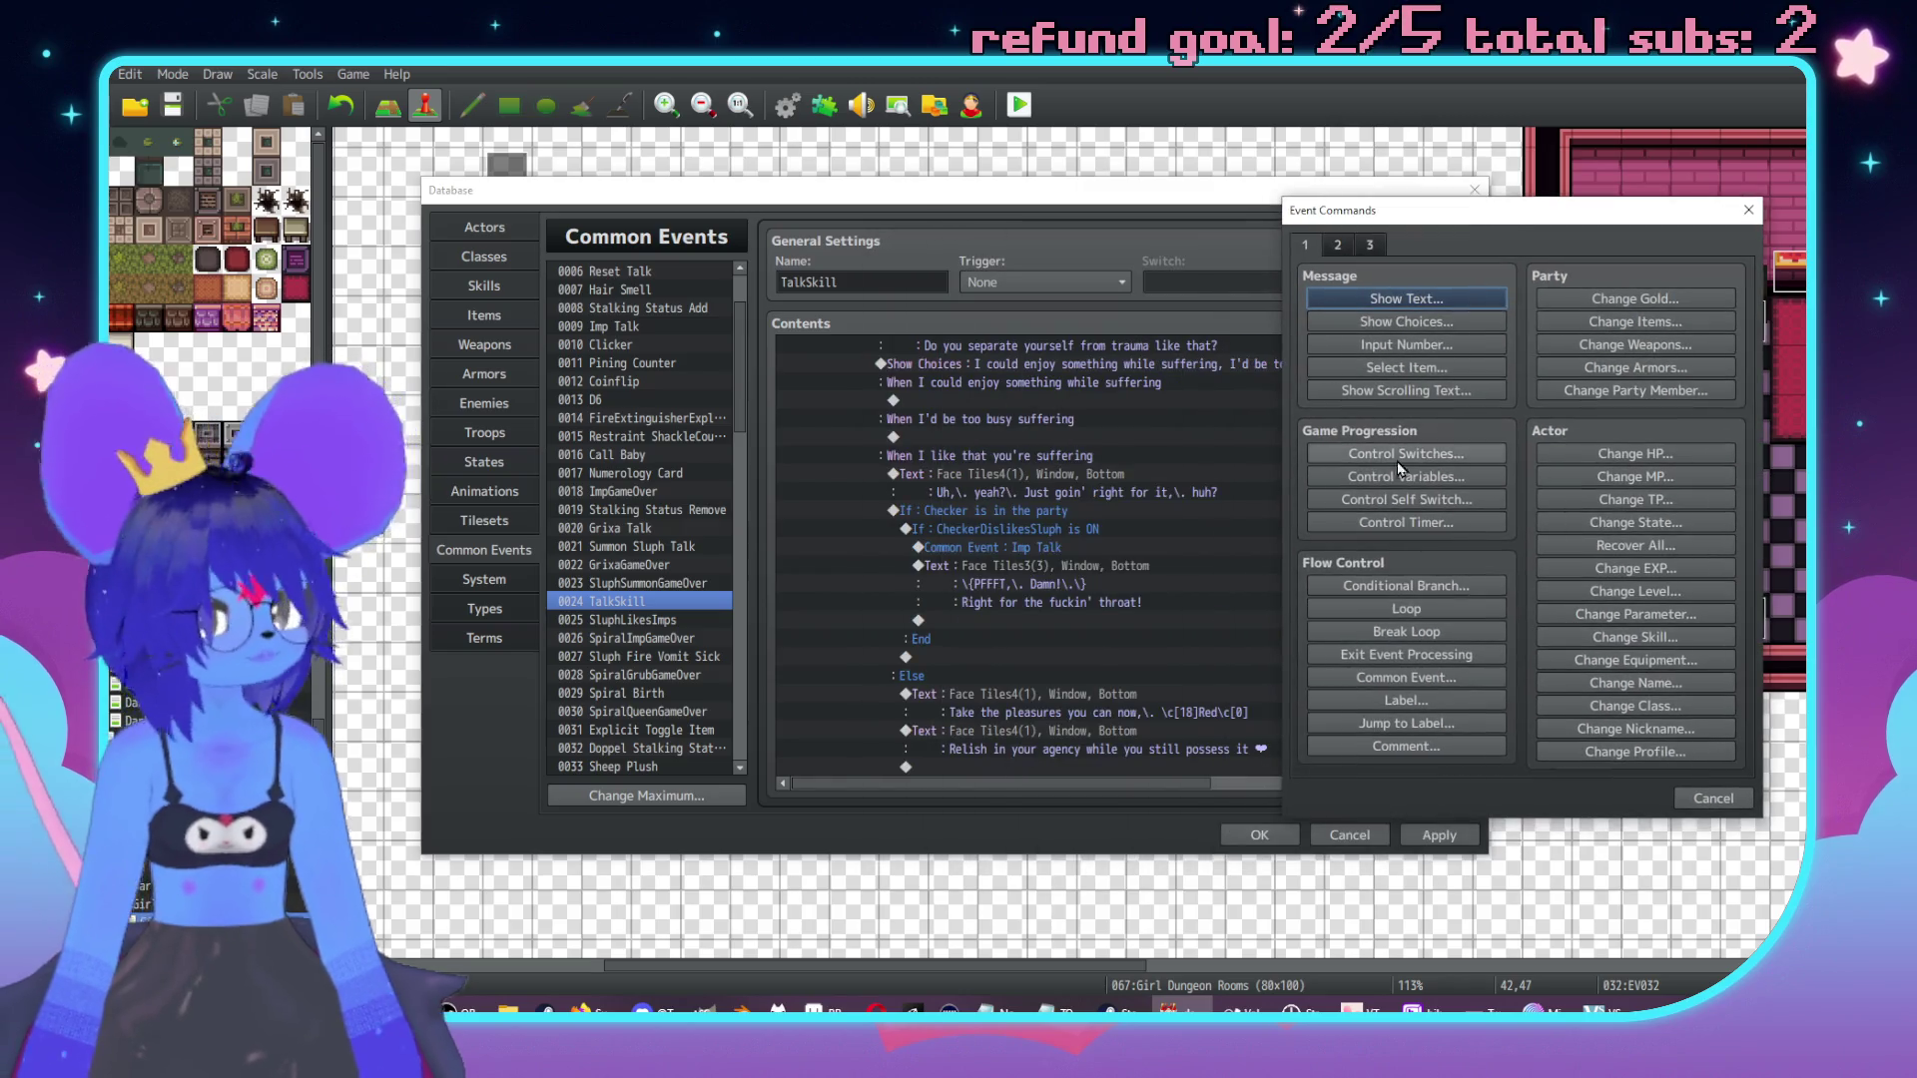
pyautogui.click(1419, 685)
pyautogui.click(1494, 511)
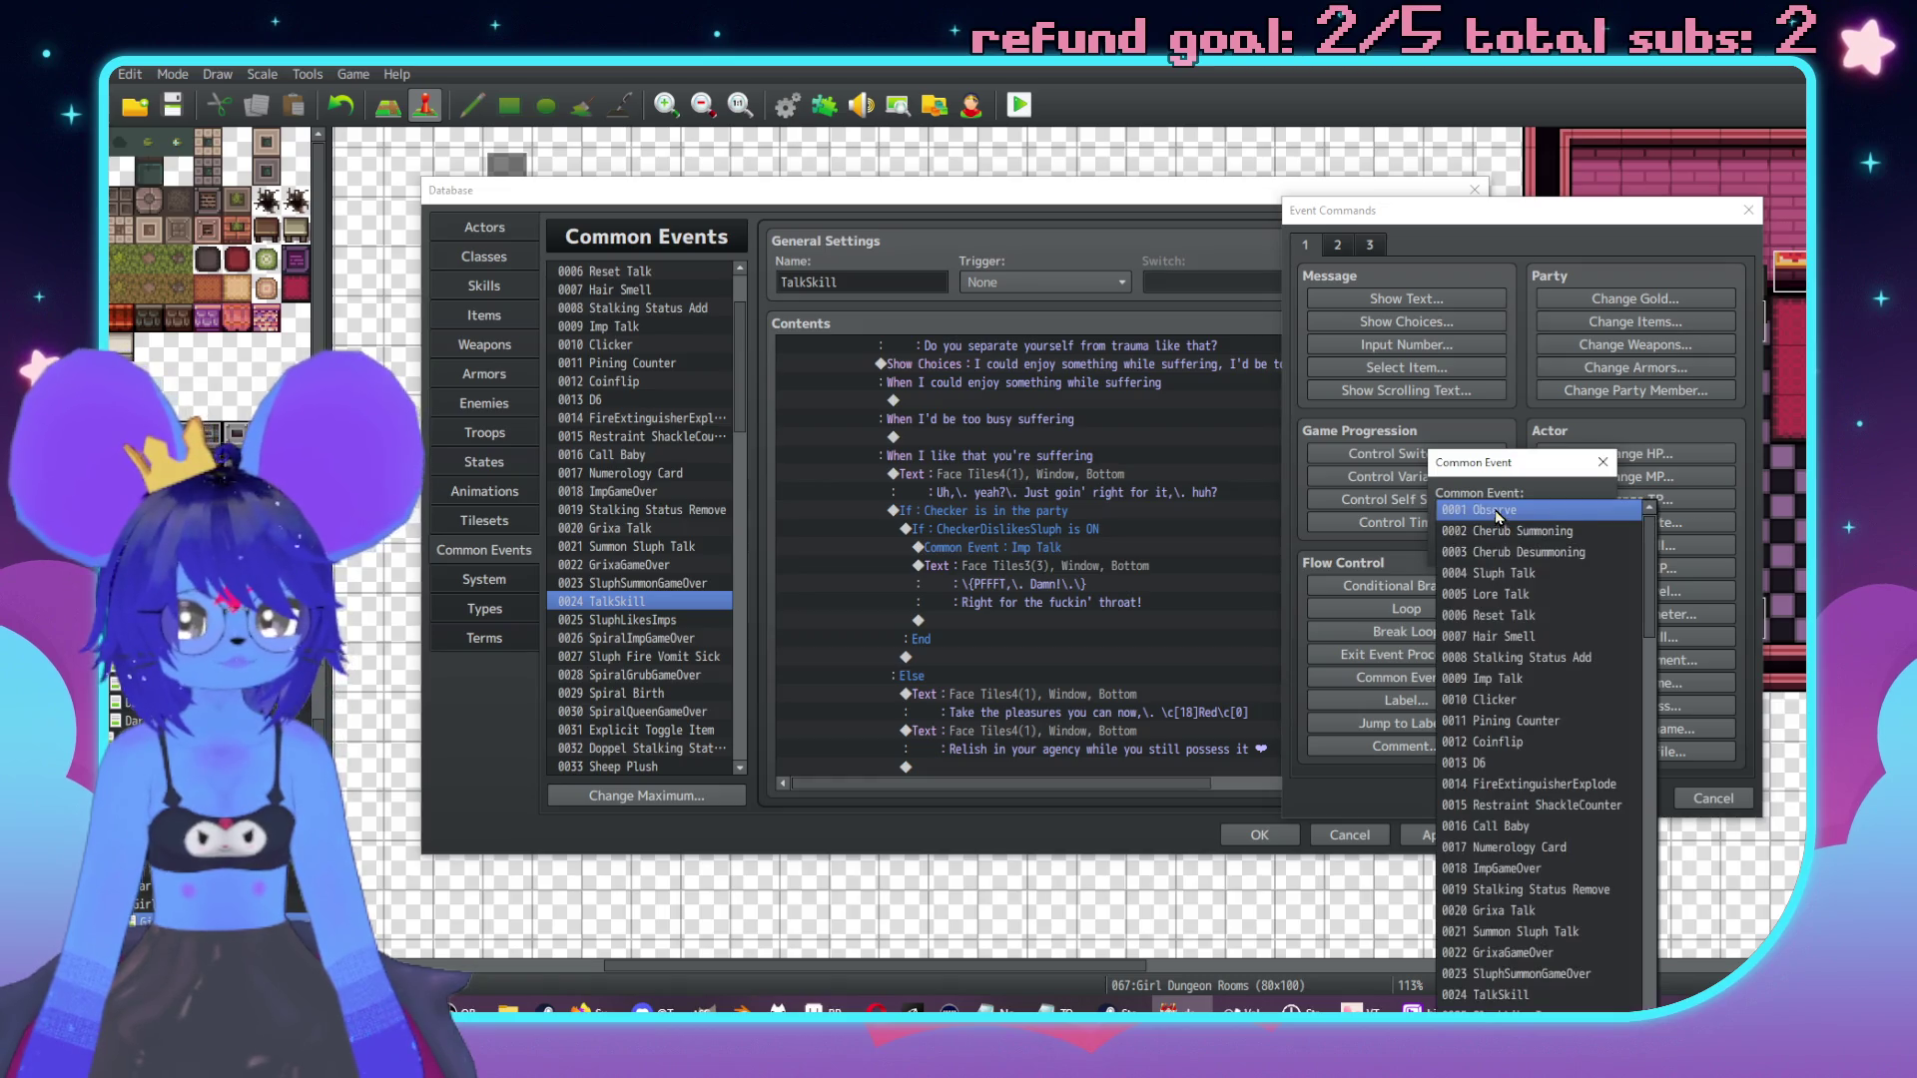
pyautogui.click(1497, 512)
pyautogui.click(1603, 463)
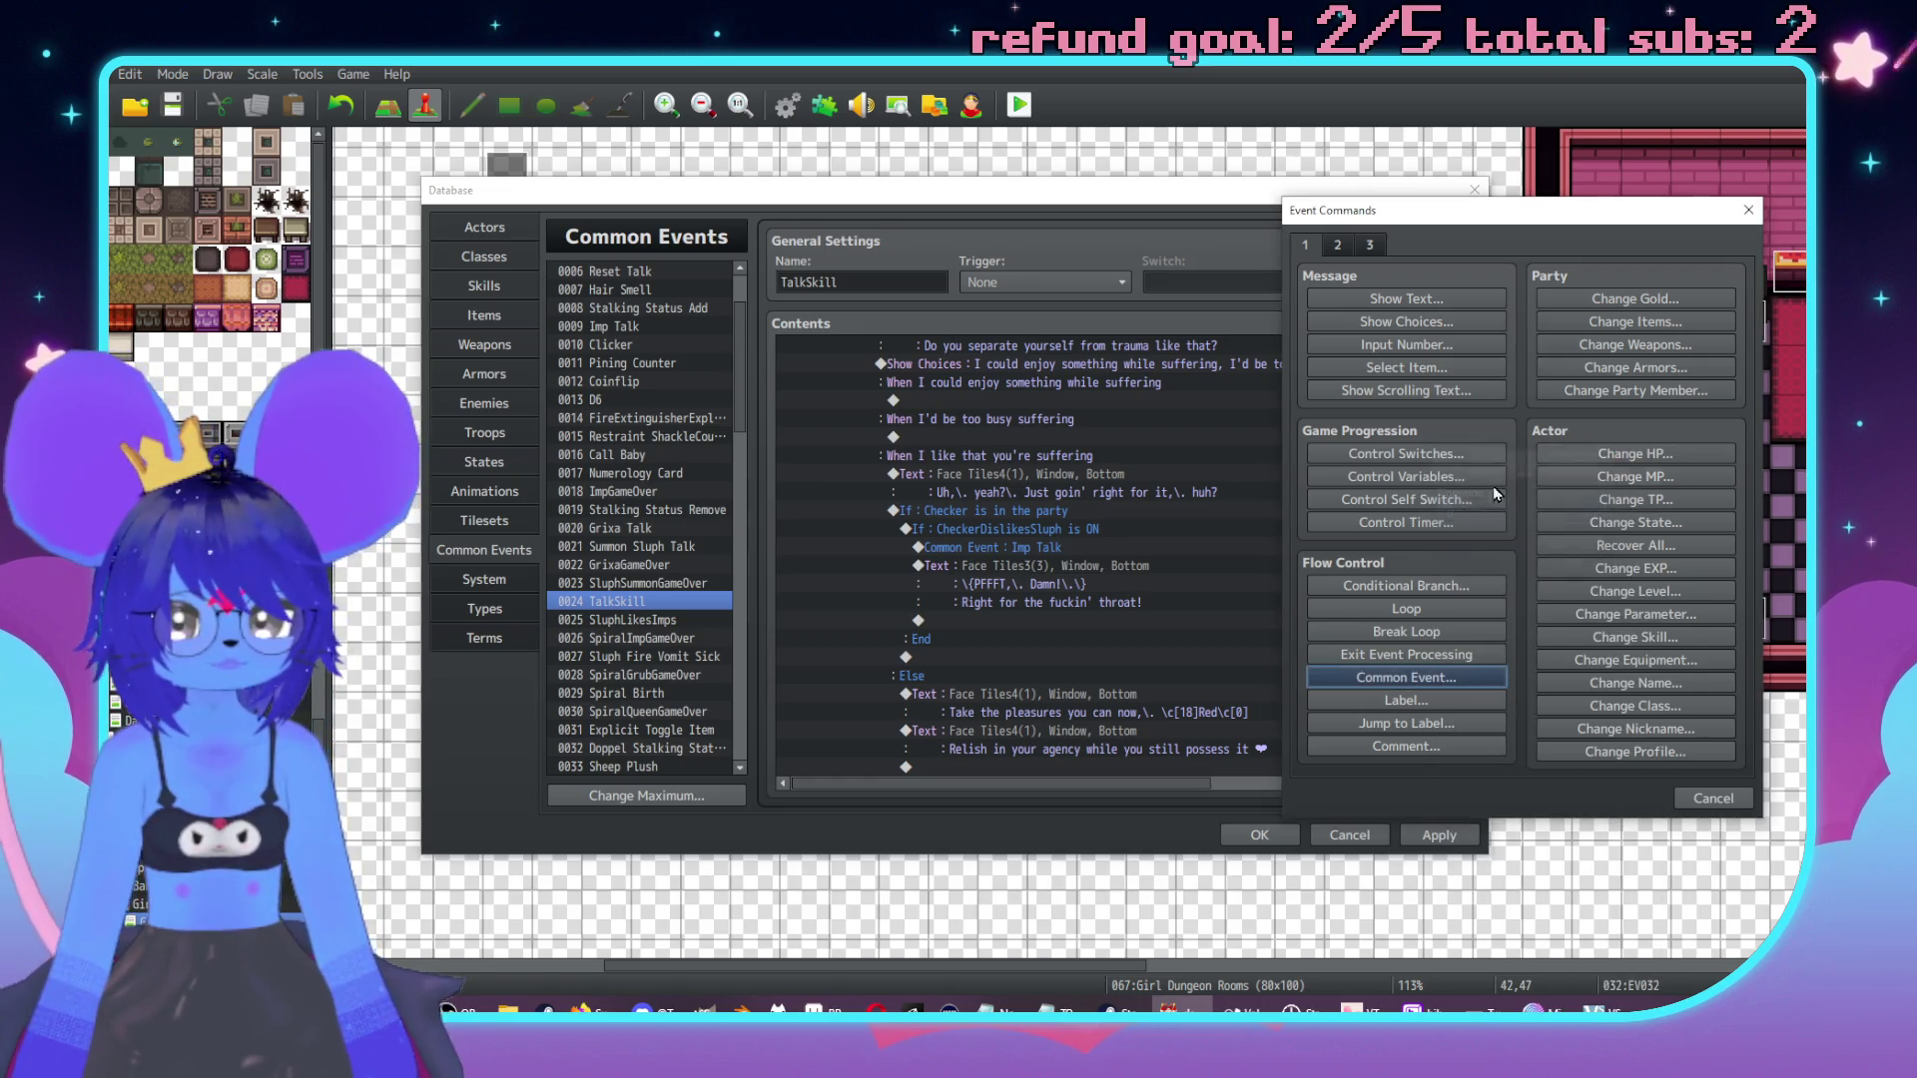
pyautogui.click(1405, 677)
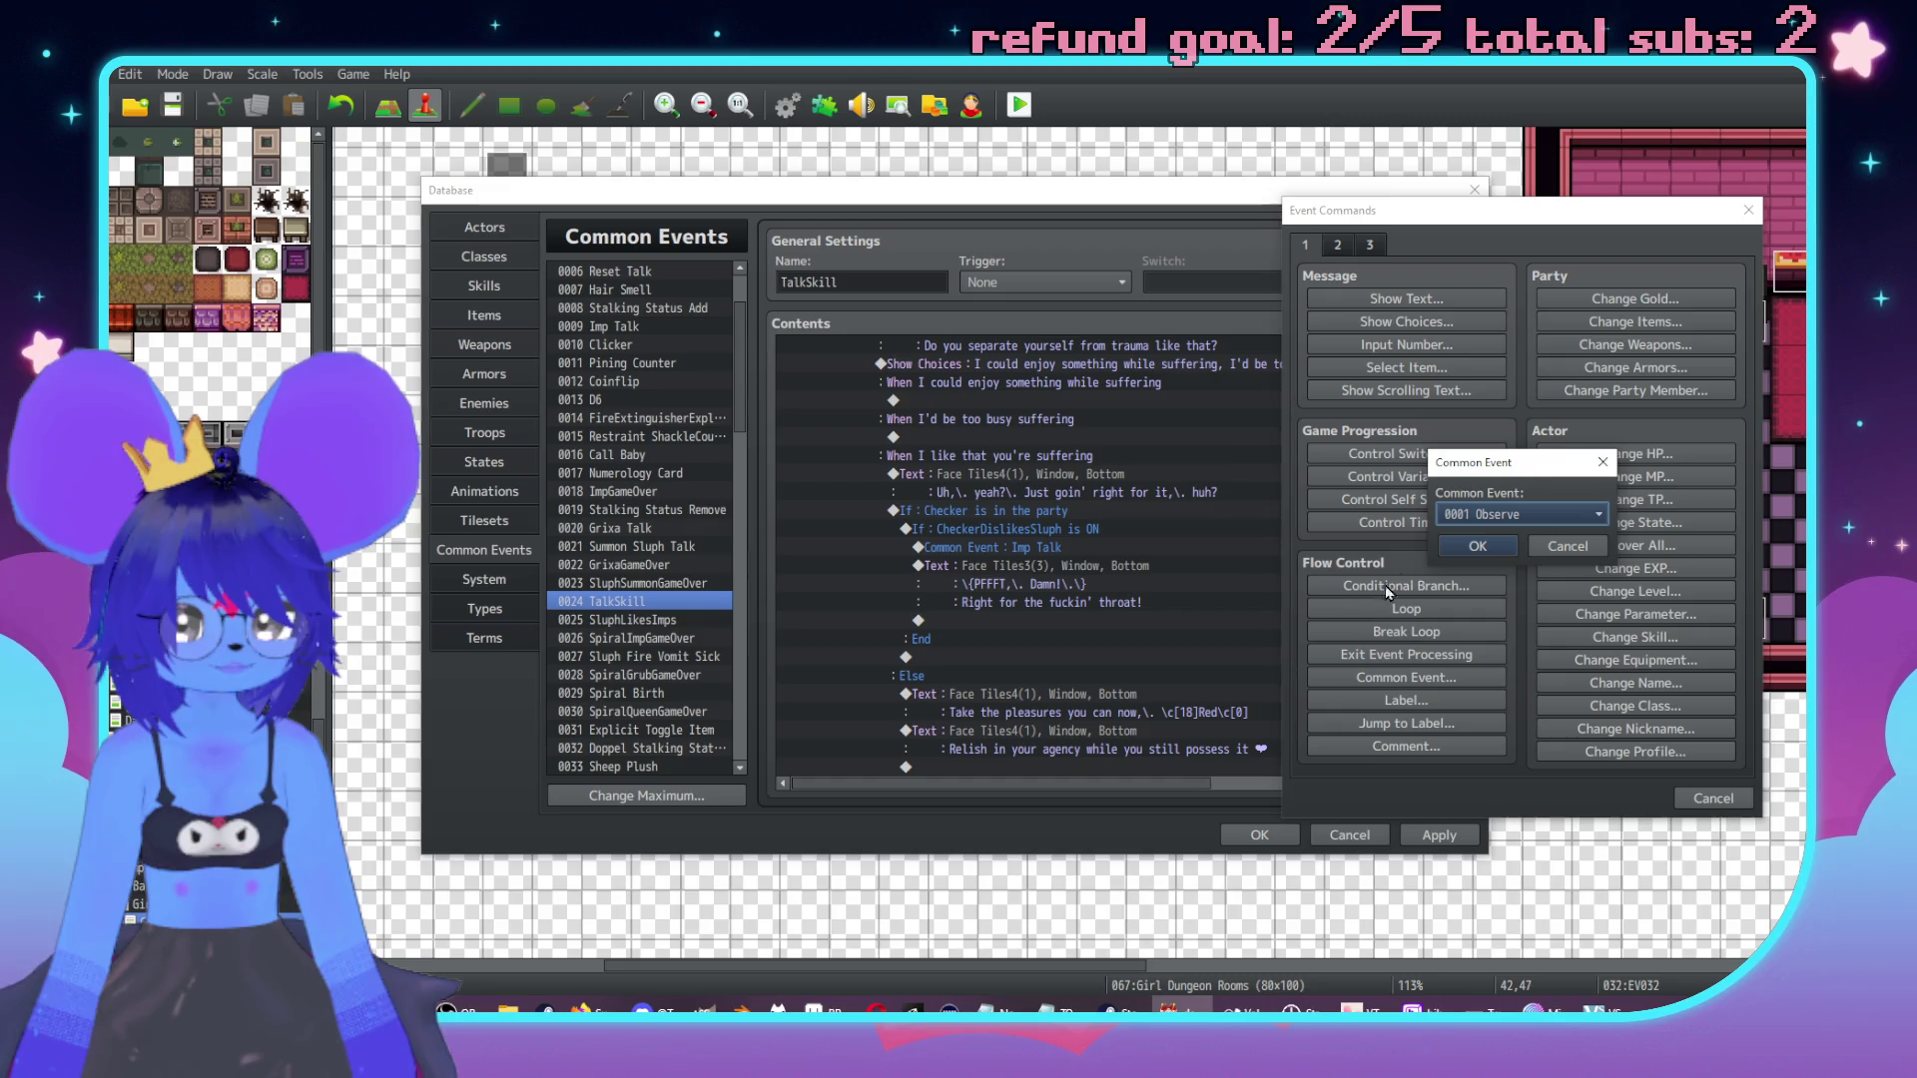
pyautogui.click(1494, 511)
pyautogui.click(1495, 511)
pyautogui.click(1603, 462)
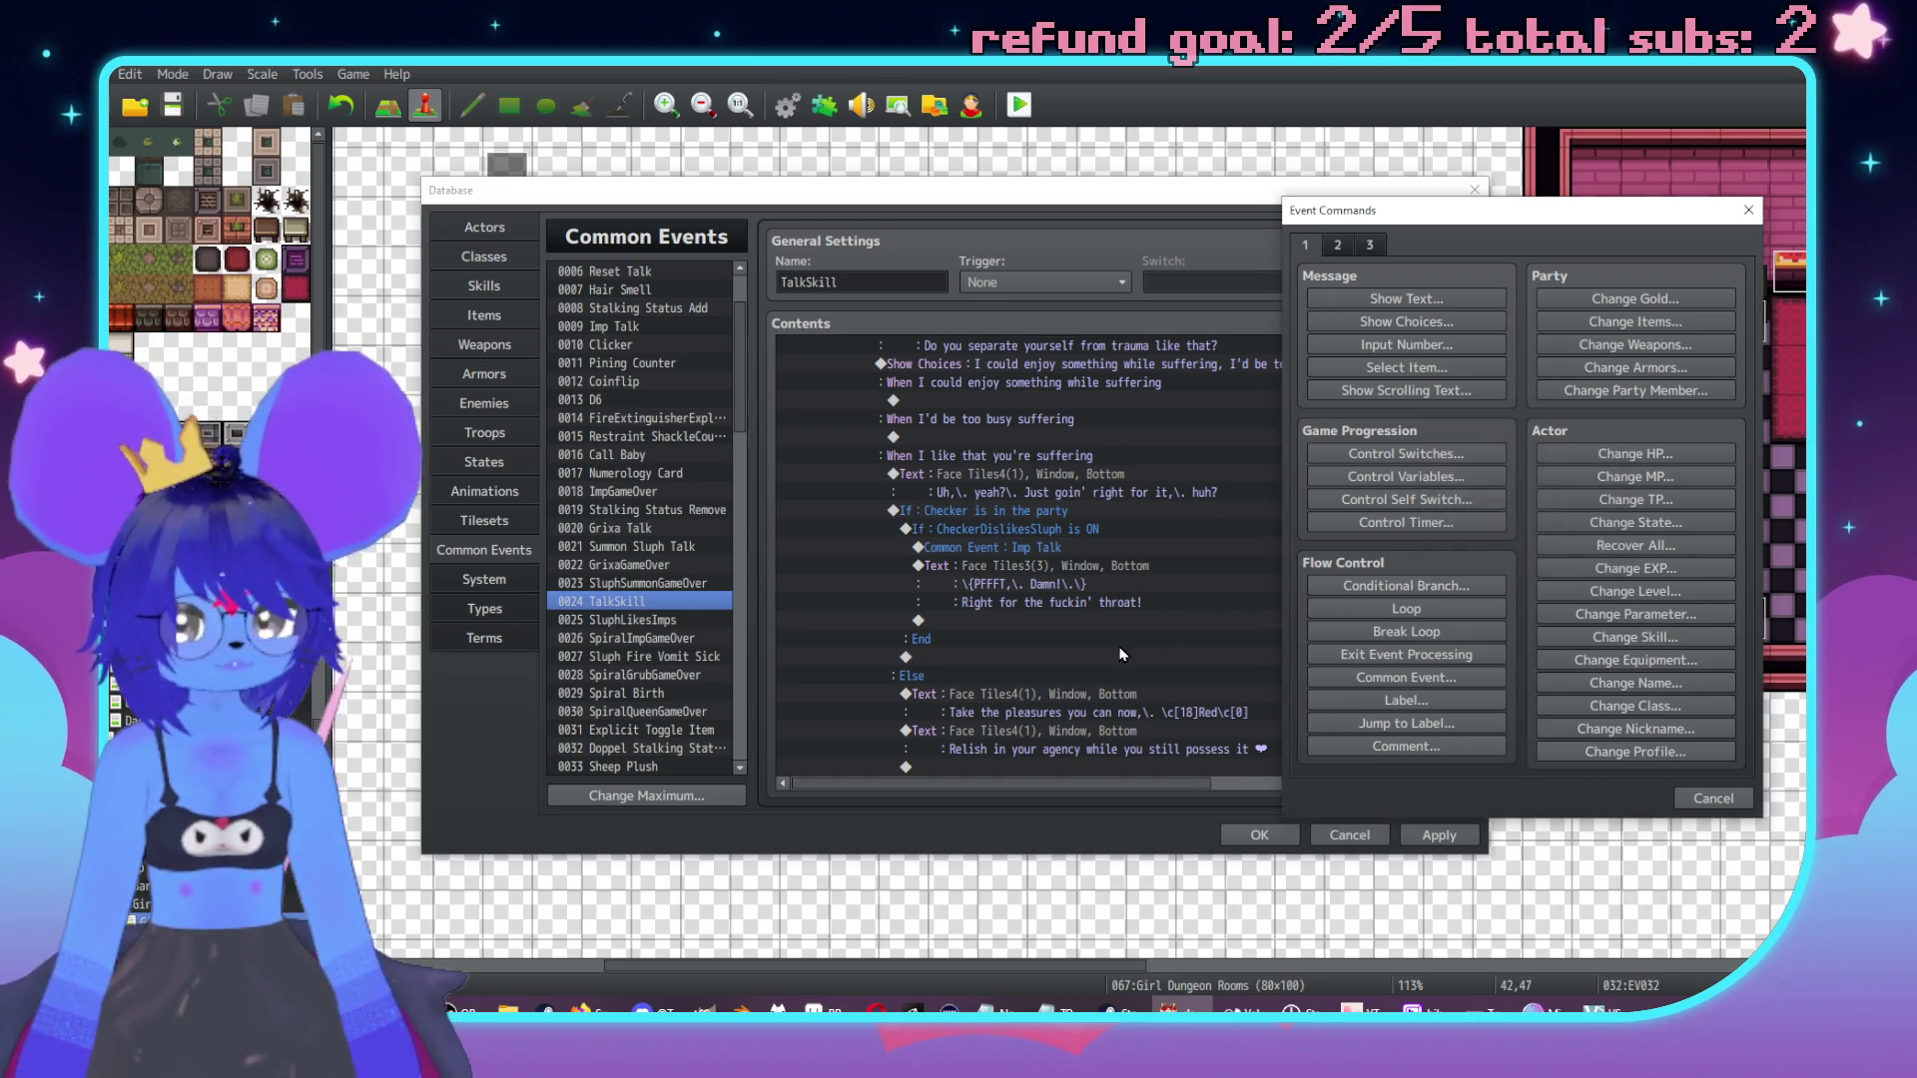
# Add a Face Tiles4 message reading 'It's fine'.
pyautogui.doubleClick(1035, 644)
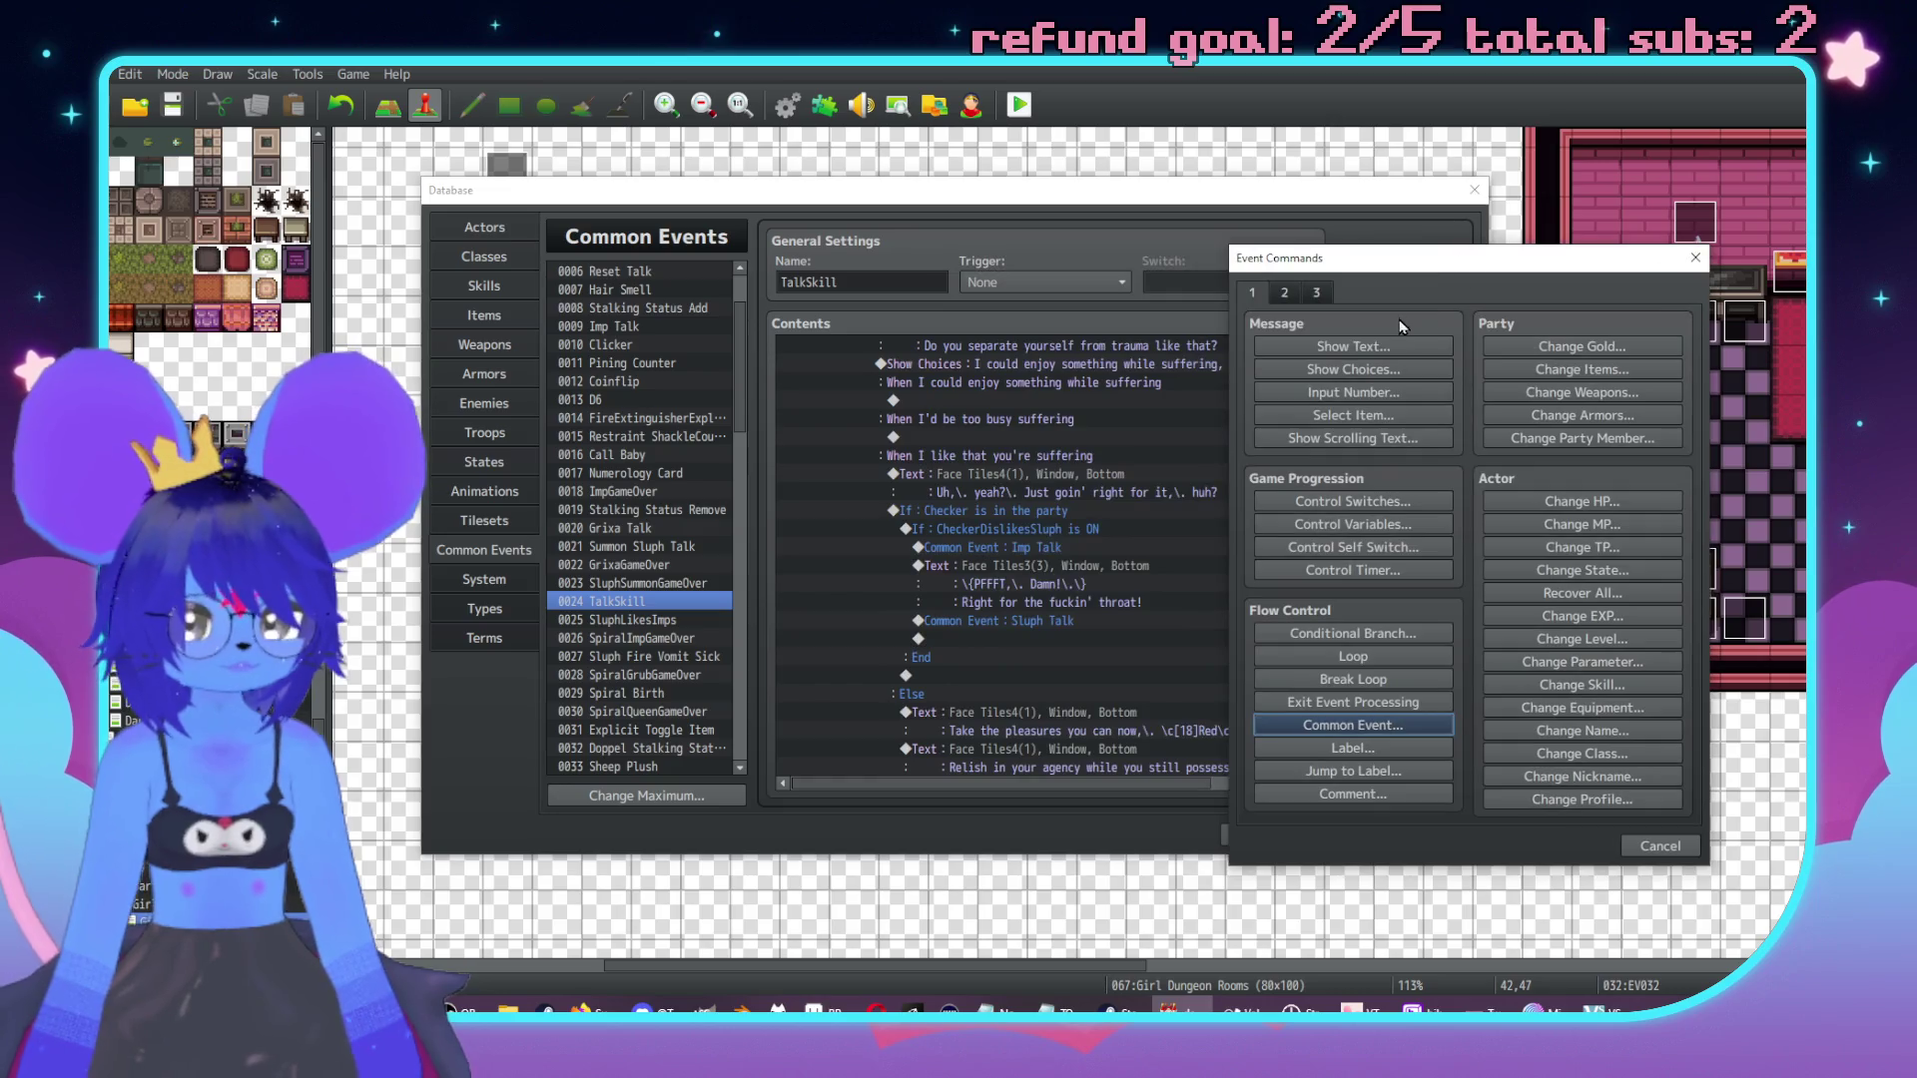
pyautogui.click(1353, 347)
pyautogui.doubleClick(1270, 452)
pyautogui.click(1249, 451)
pyautogui.doubleClick(1378, 409)
pyautogui.write('I')
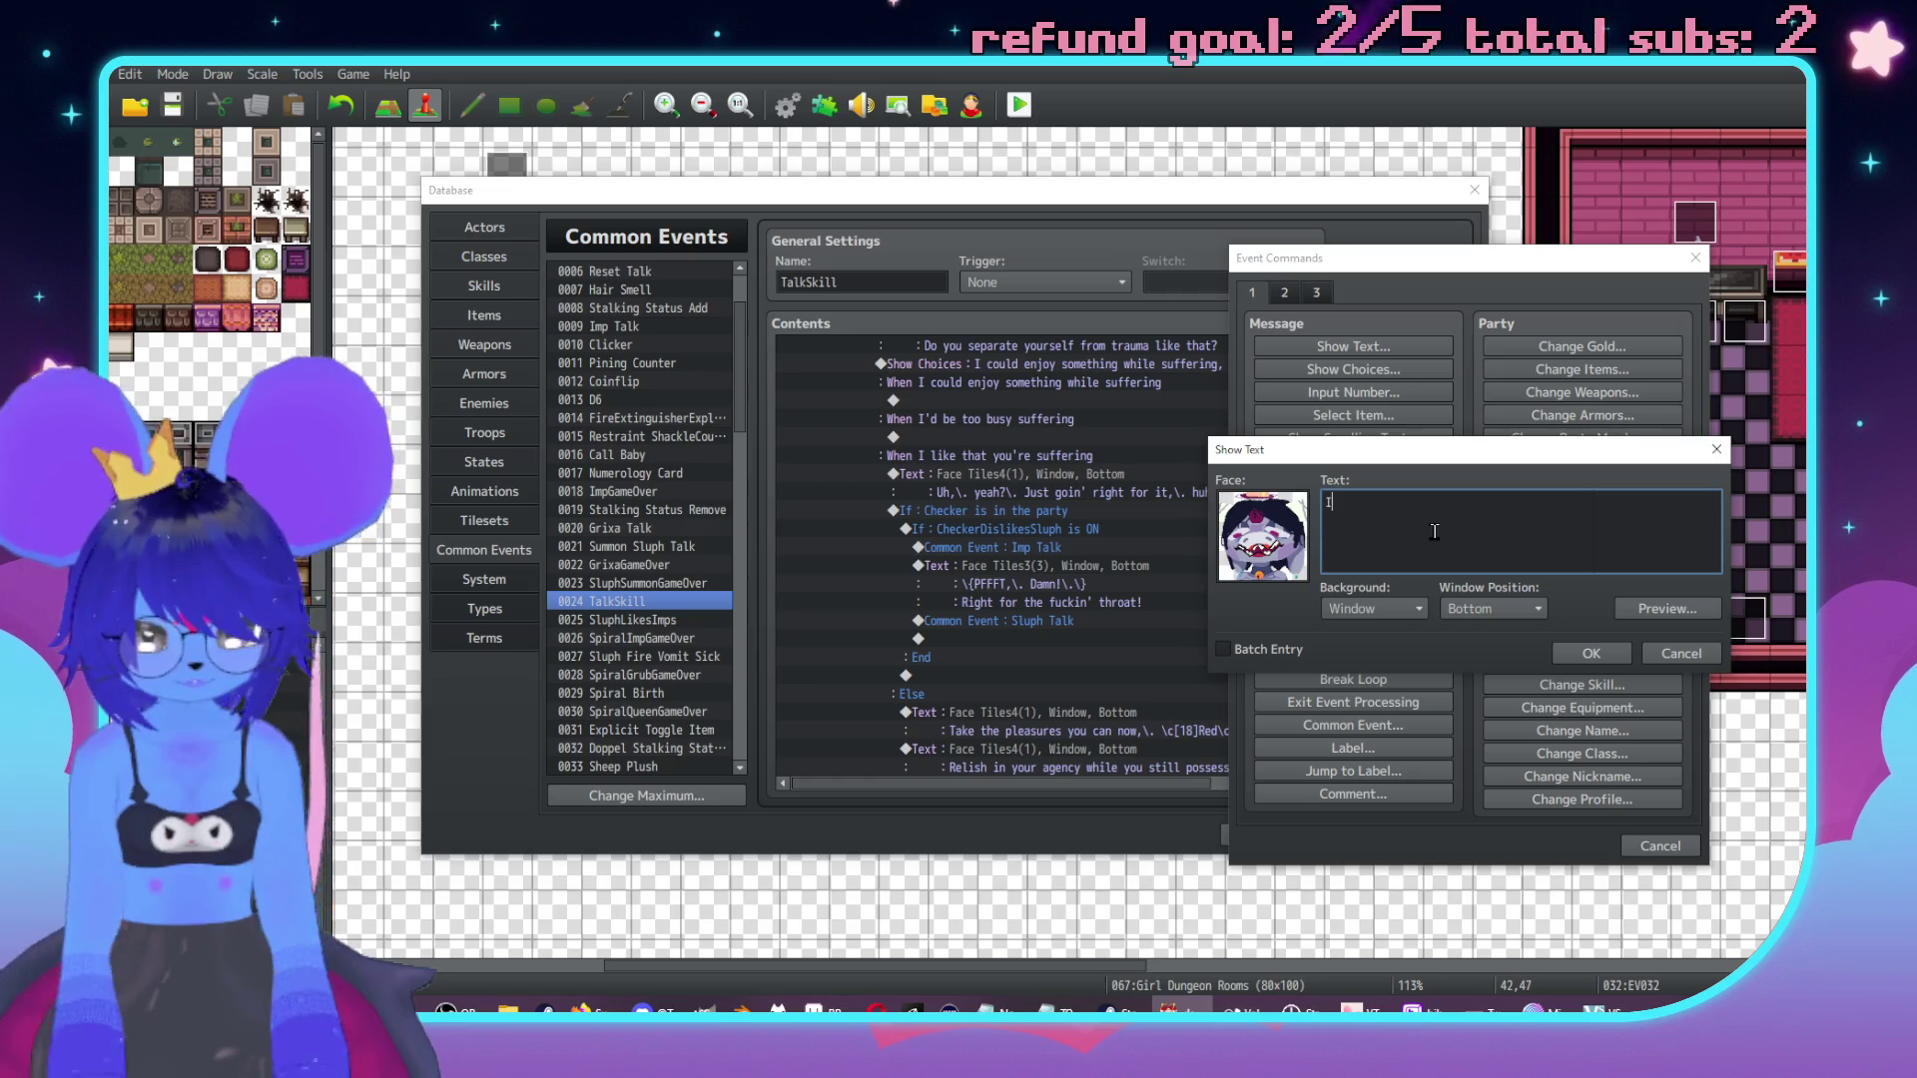
pyautogui.write("t's fine")
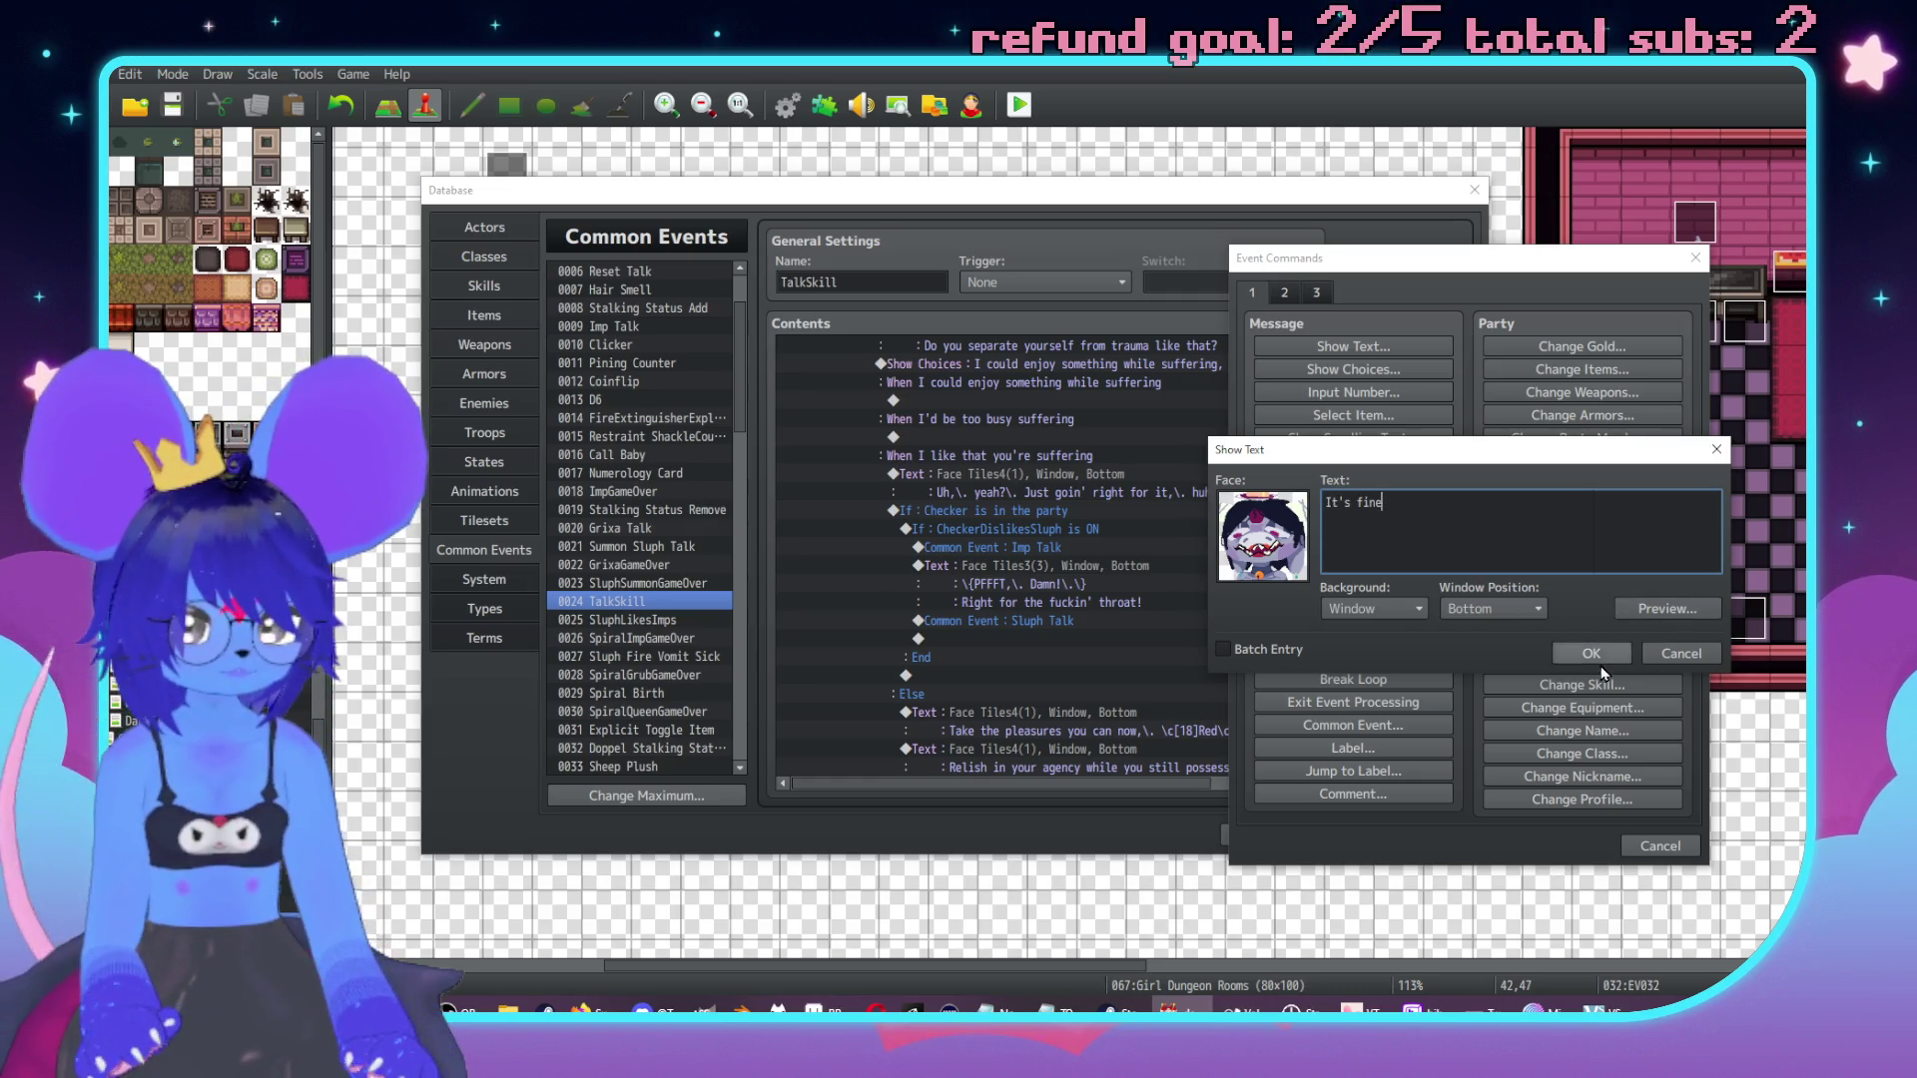
pyautogui.click(1594, 654)
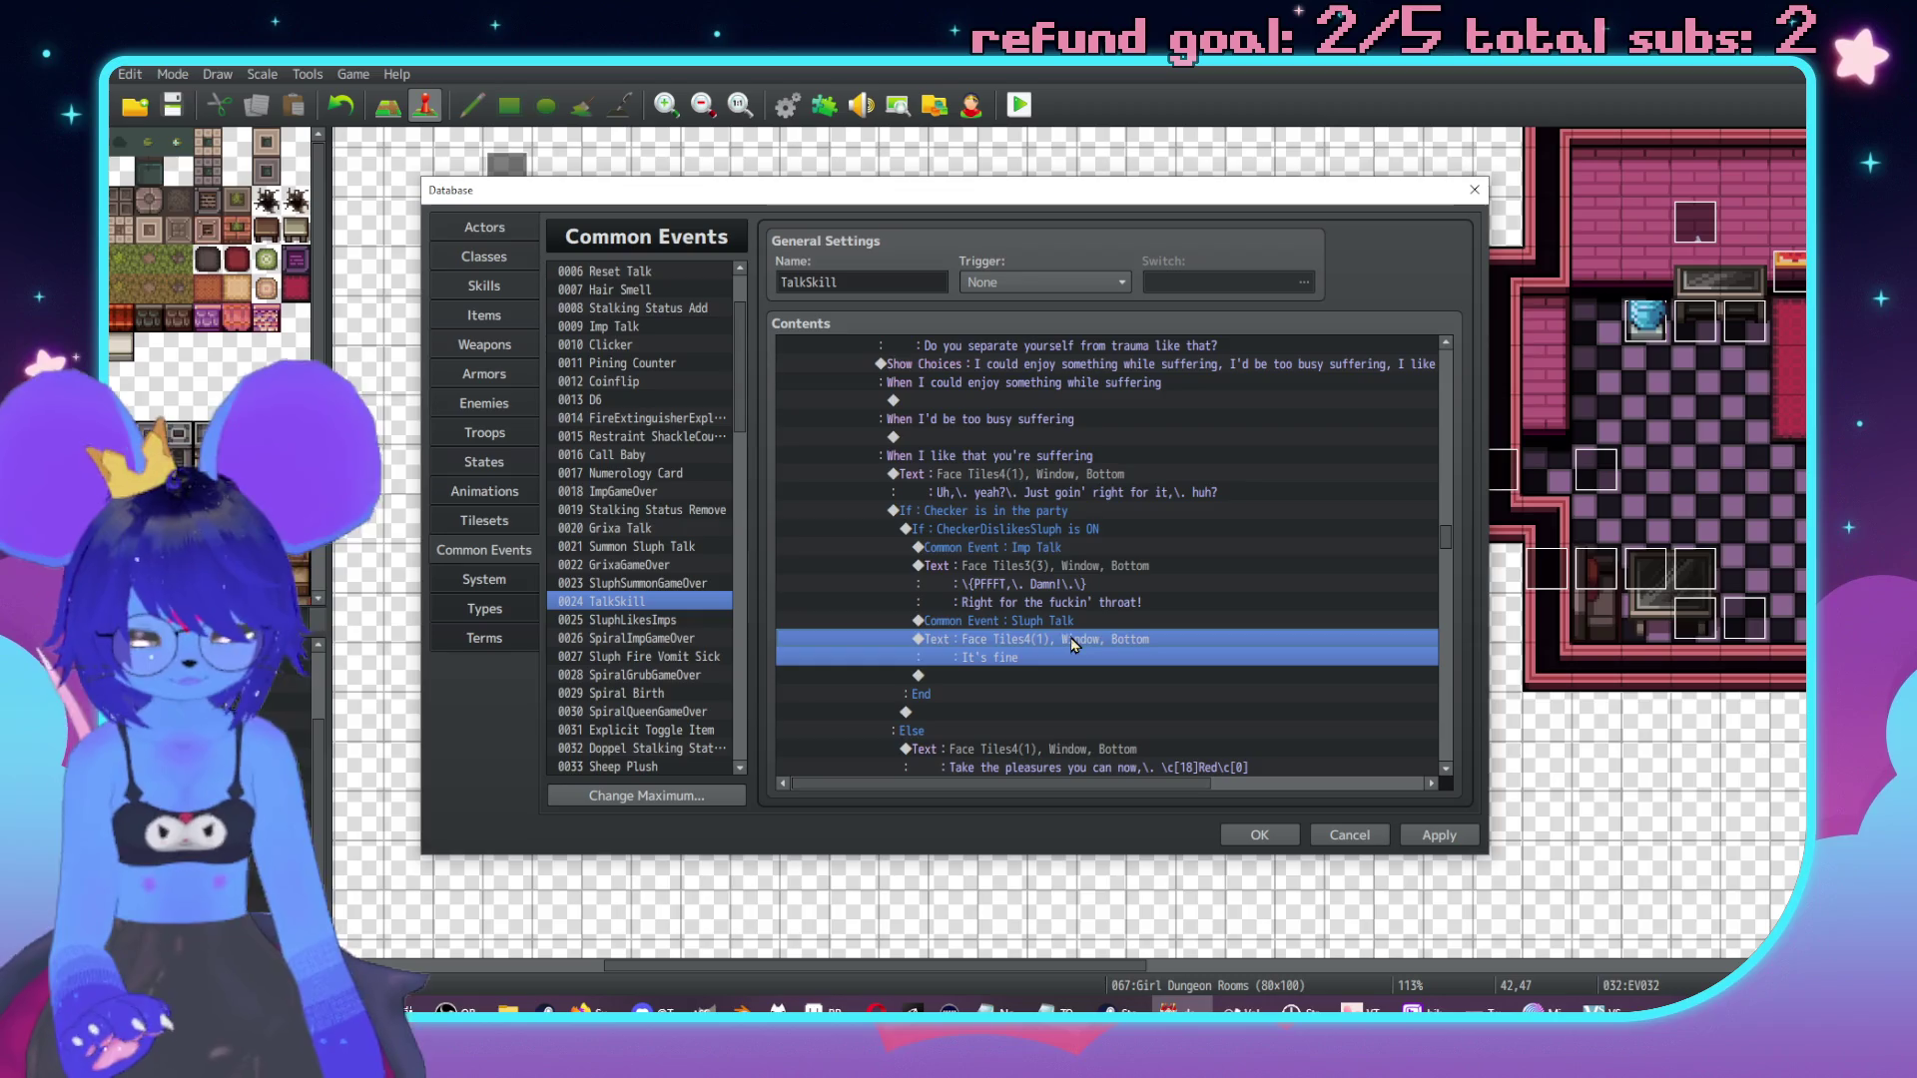
# Add a Tiles4 line: she can be a little sadist, it'll help once she's lost her agency ❤.
pyautogui.doubleClick(1074, 644)
pyautogui.write('She c')
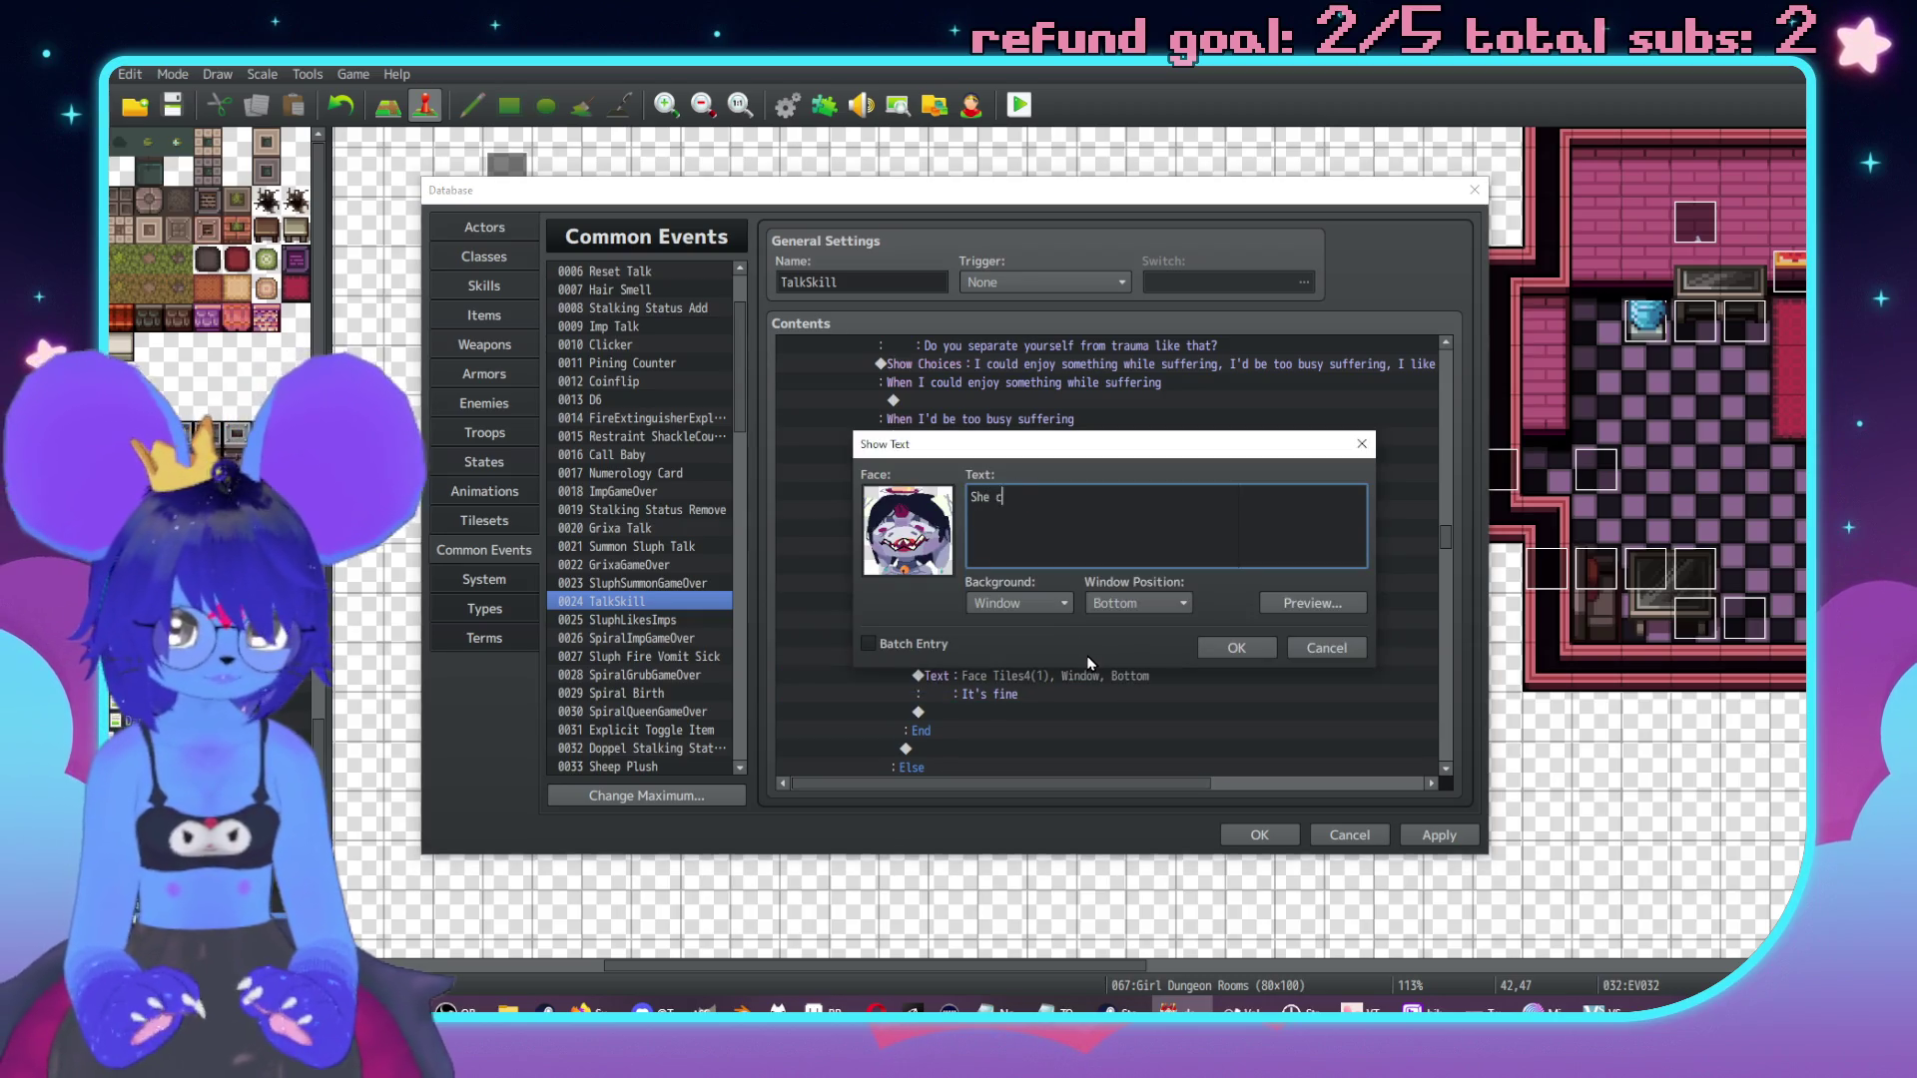
pyautogui.write('an be')
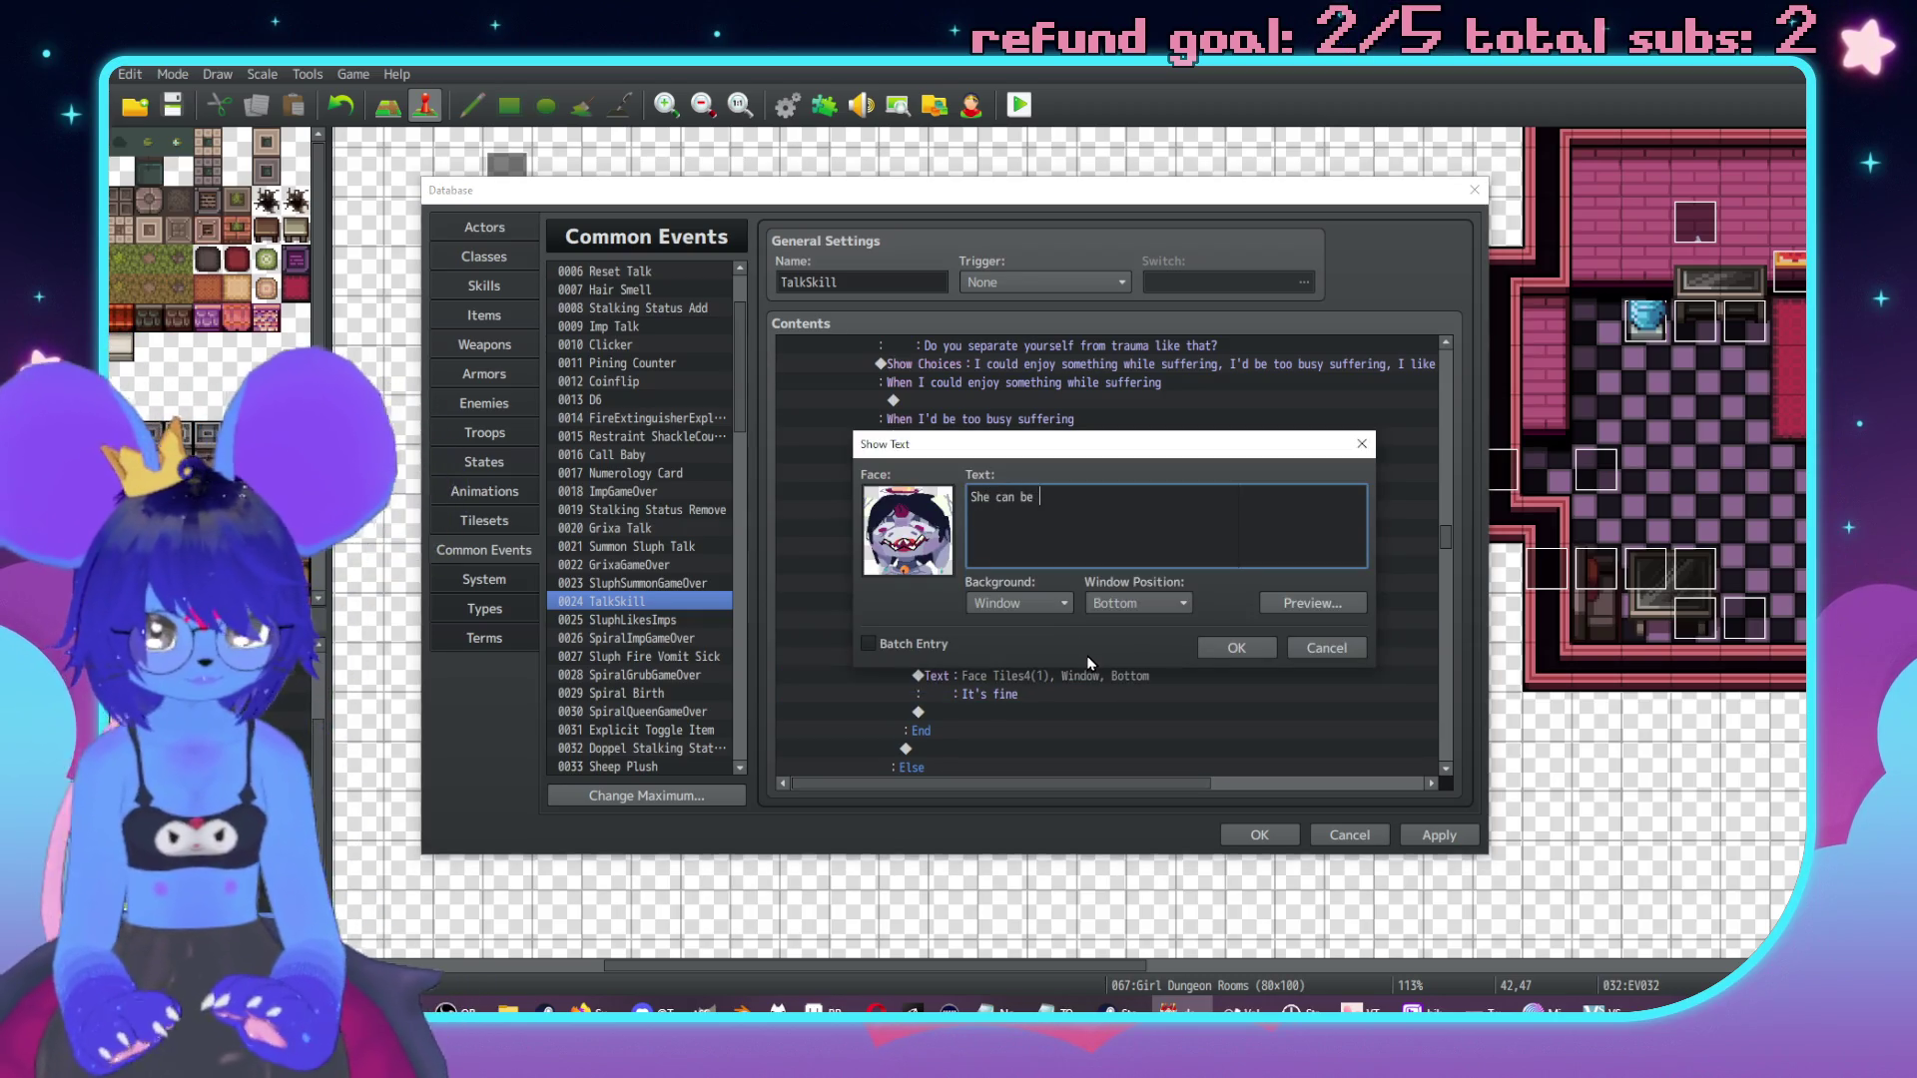
pyautogui.write('a little sadis')
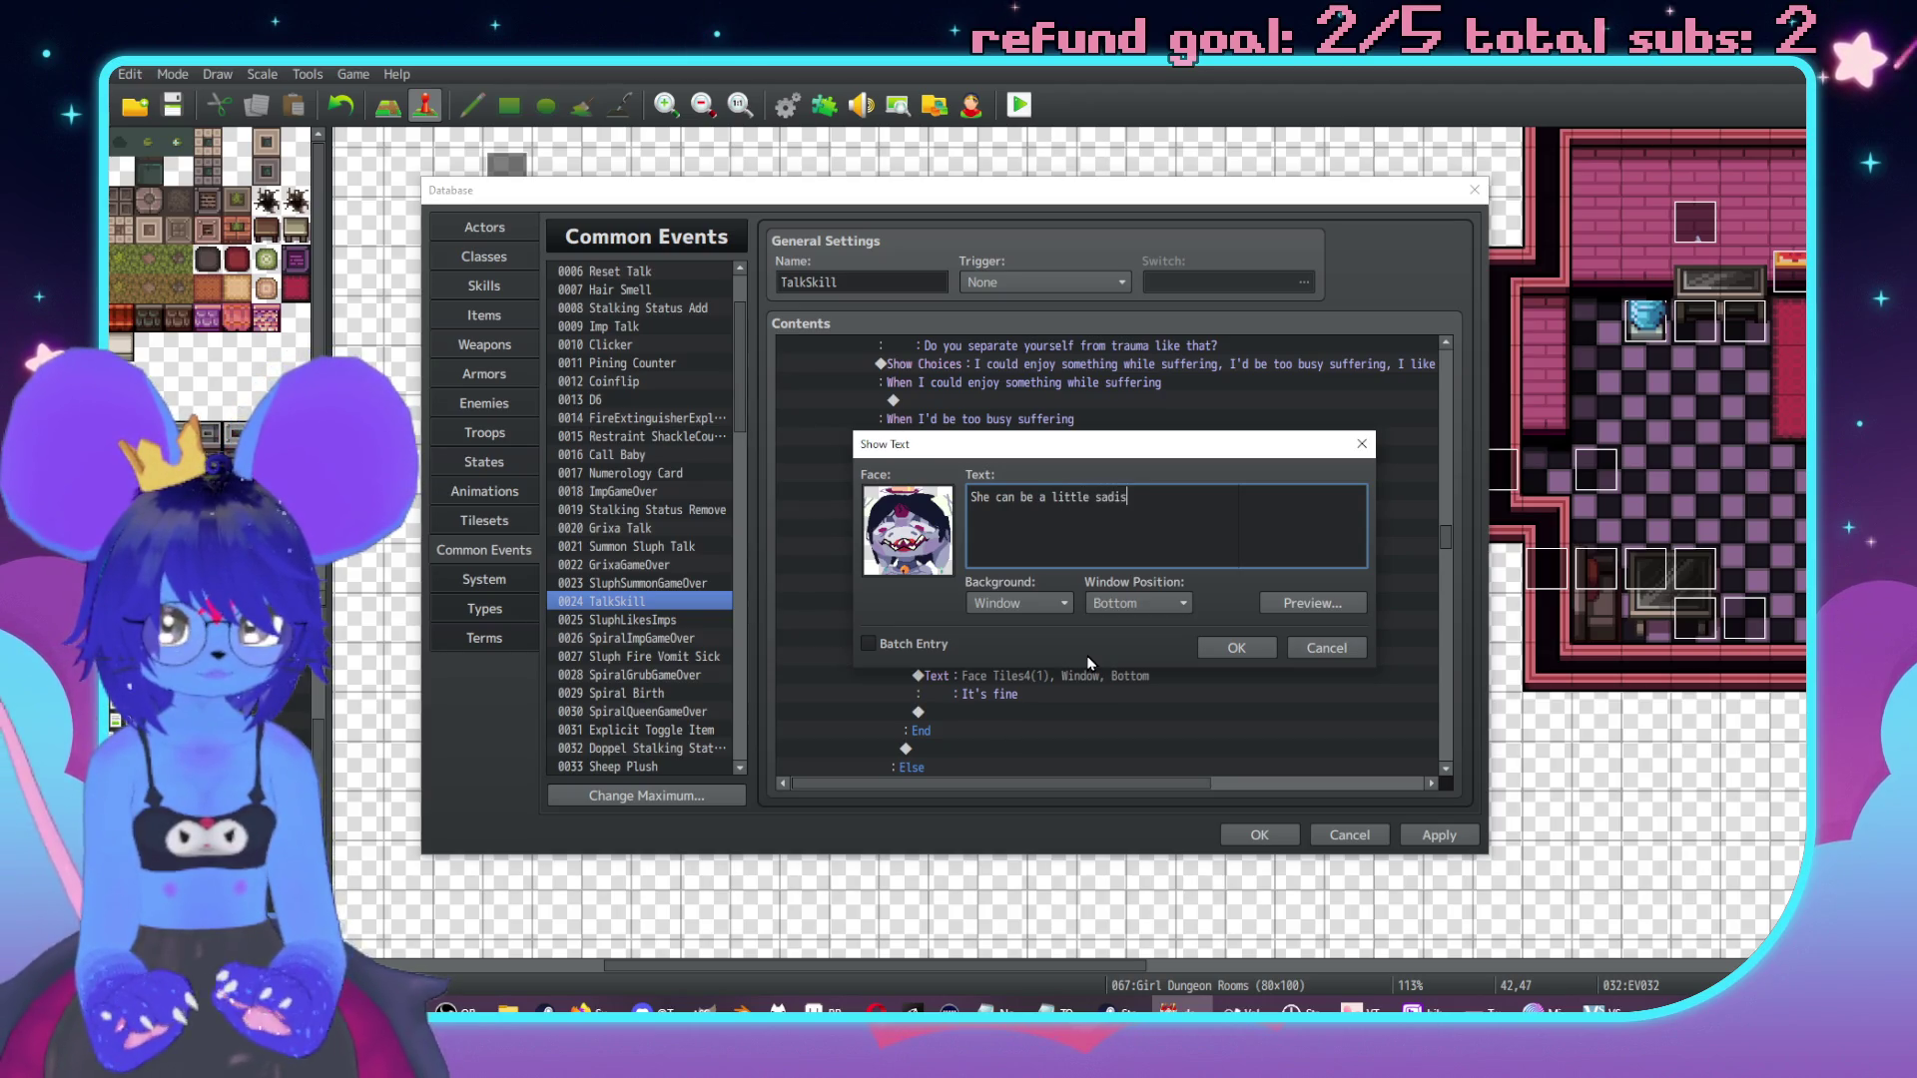
pyautogui.write('t all she wants,')
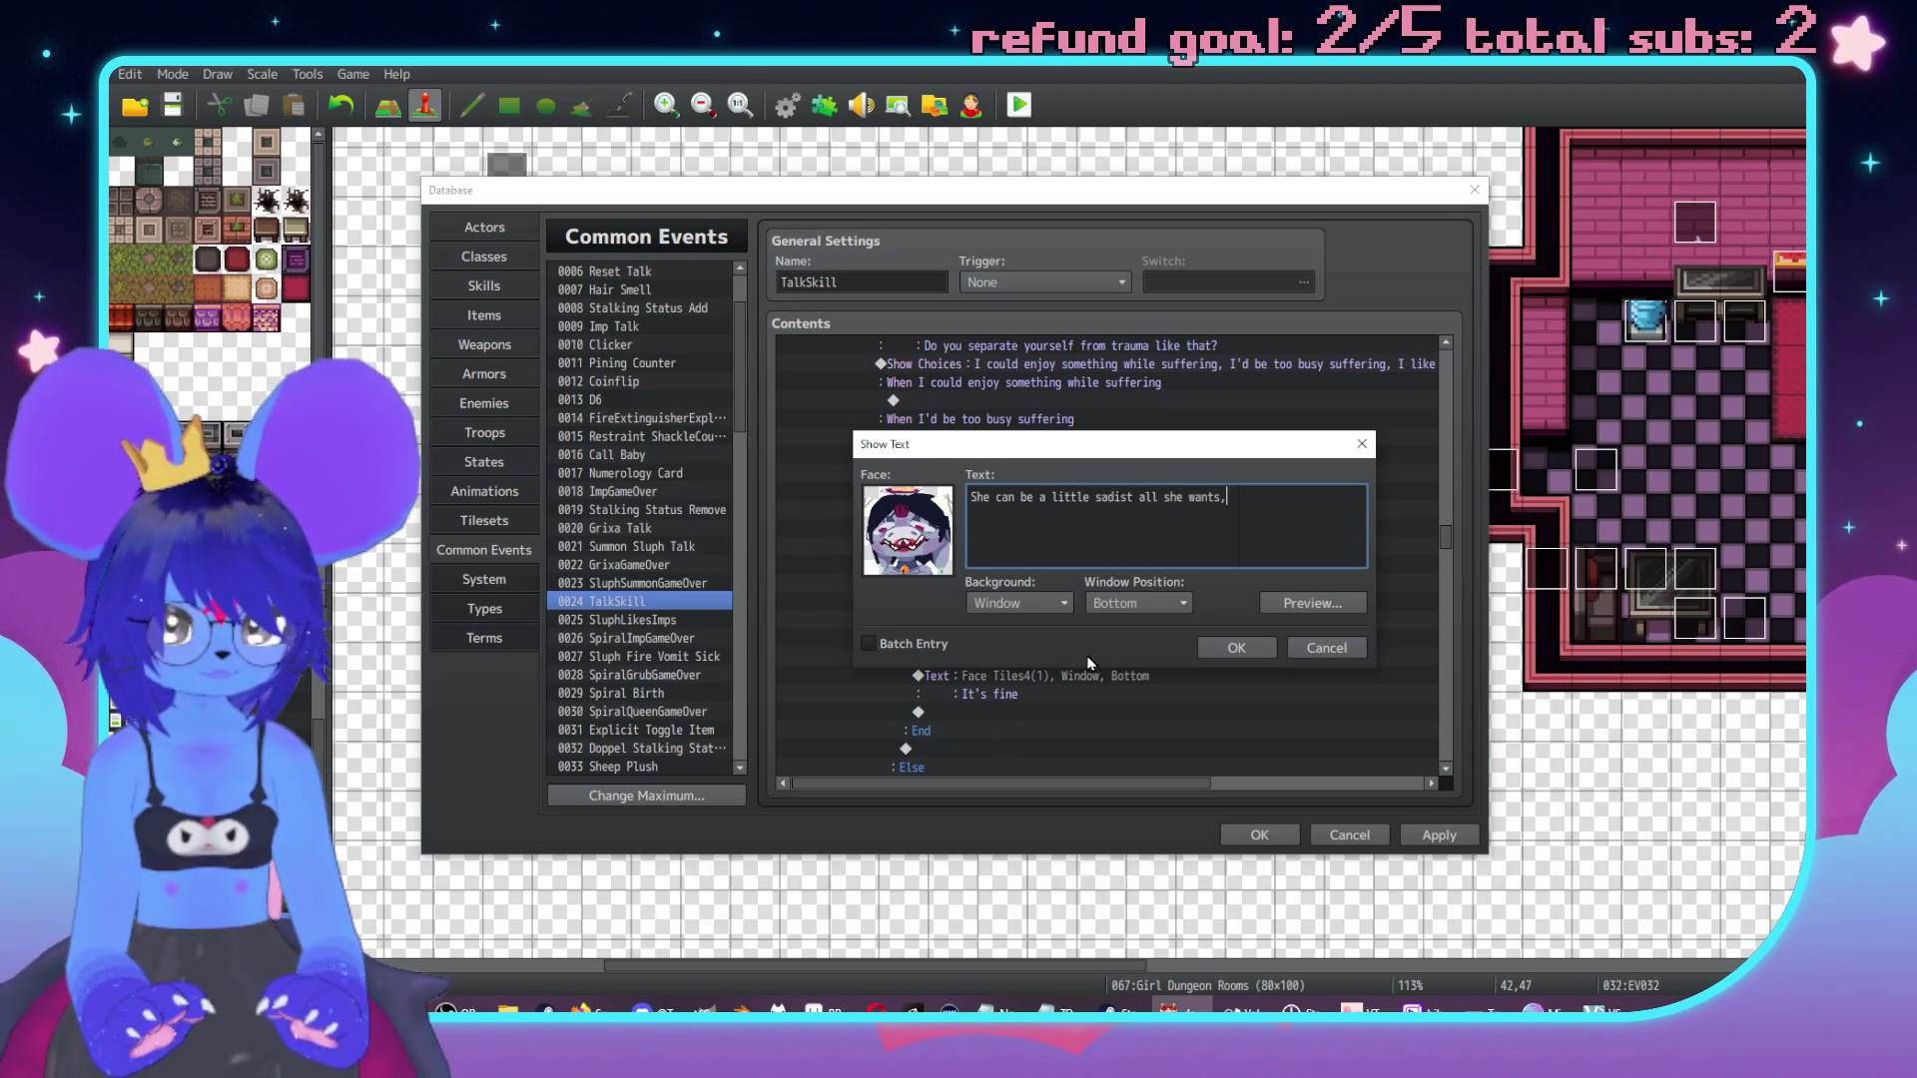
pyautogui.write('h')
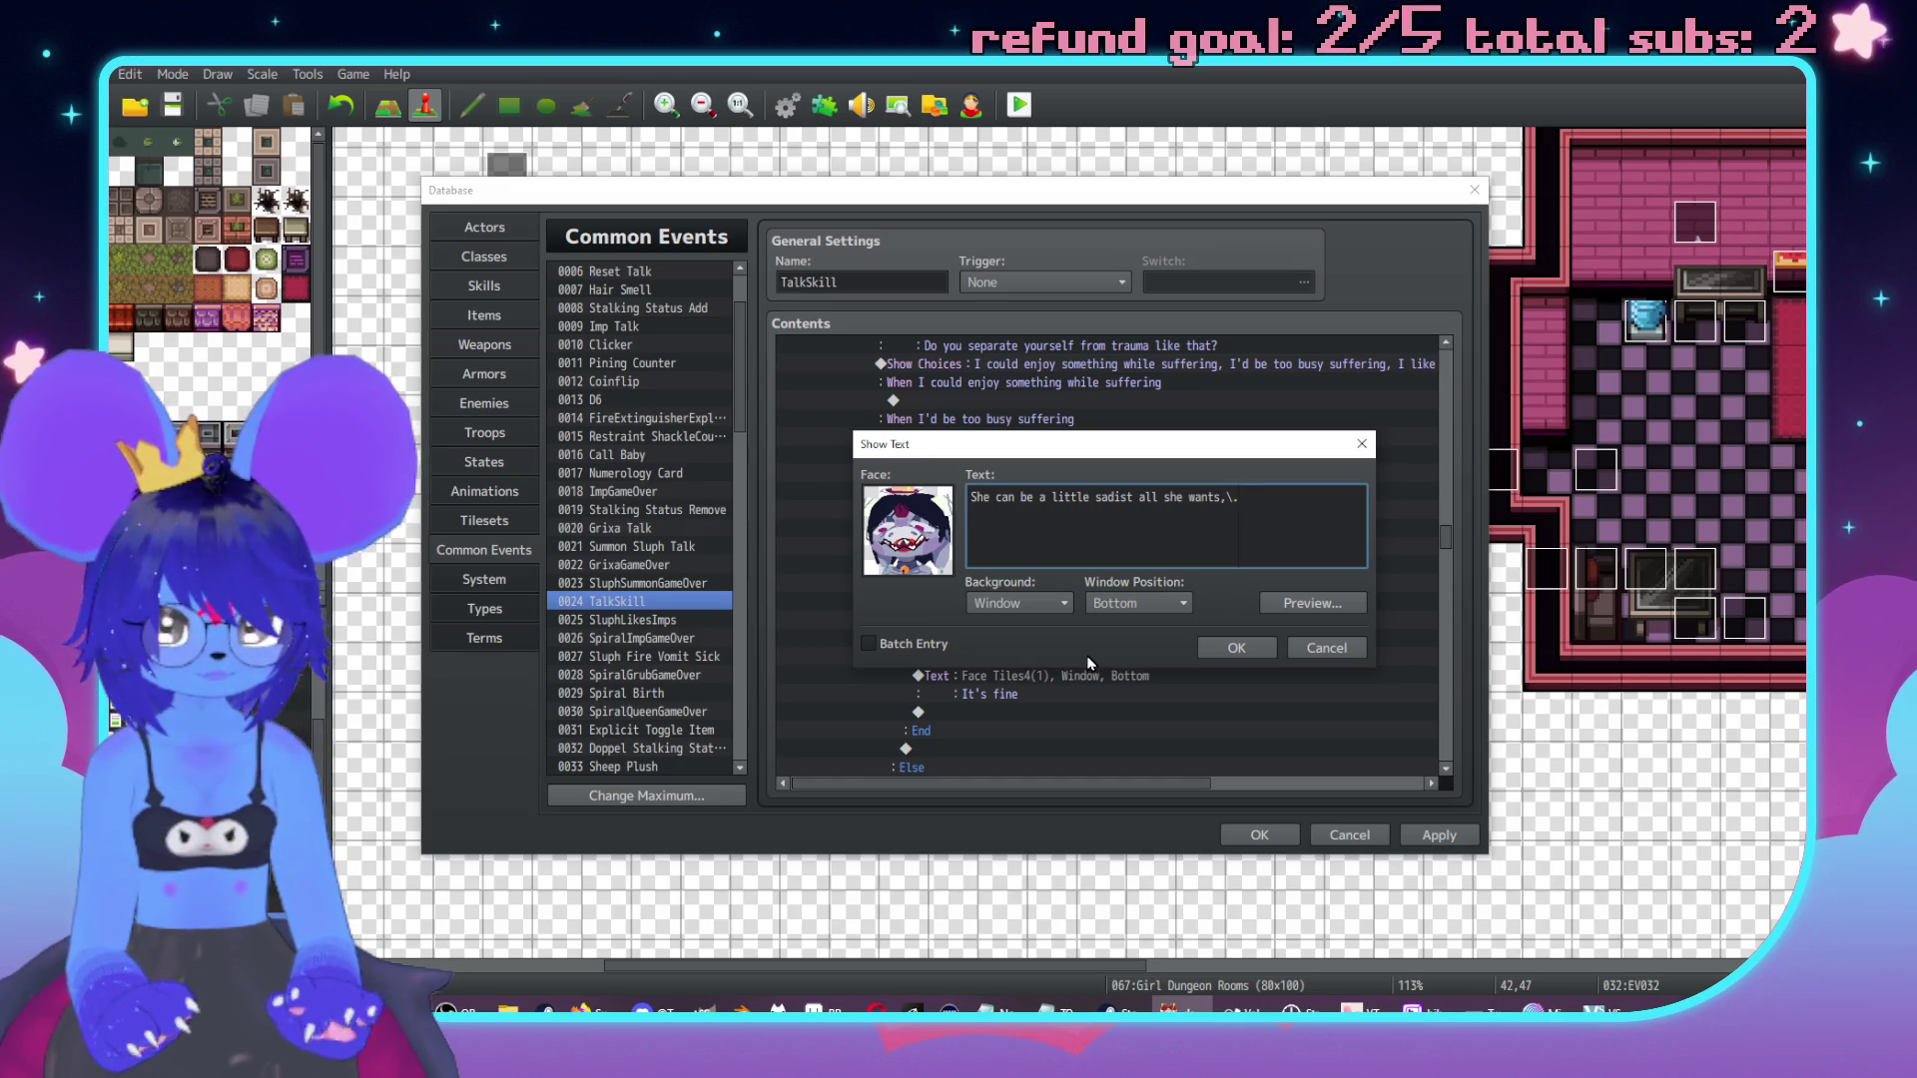
pyautogui.write("it'll all")
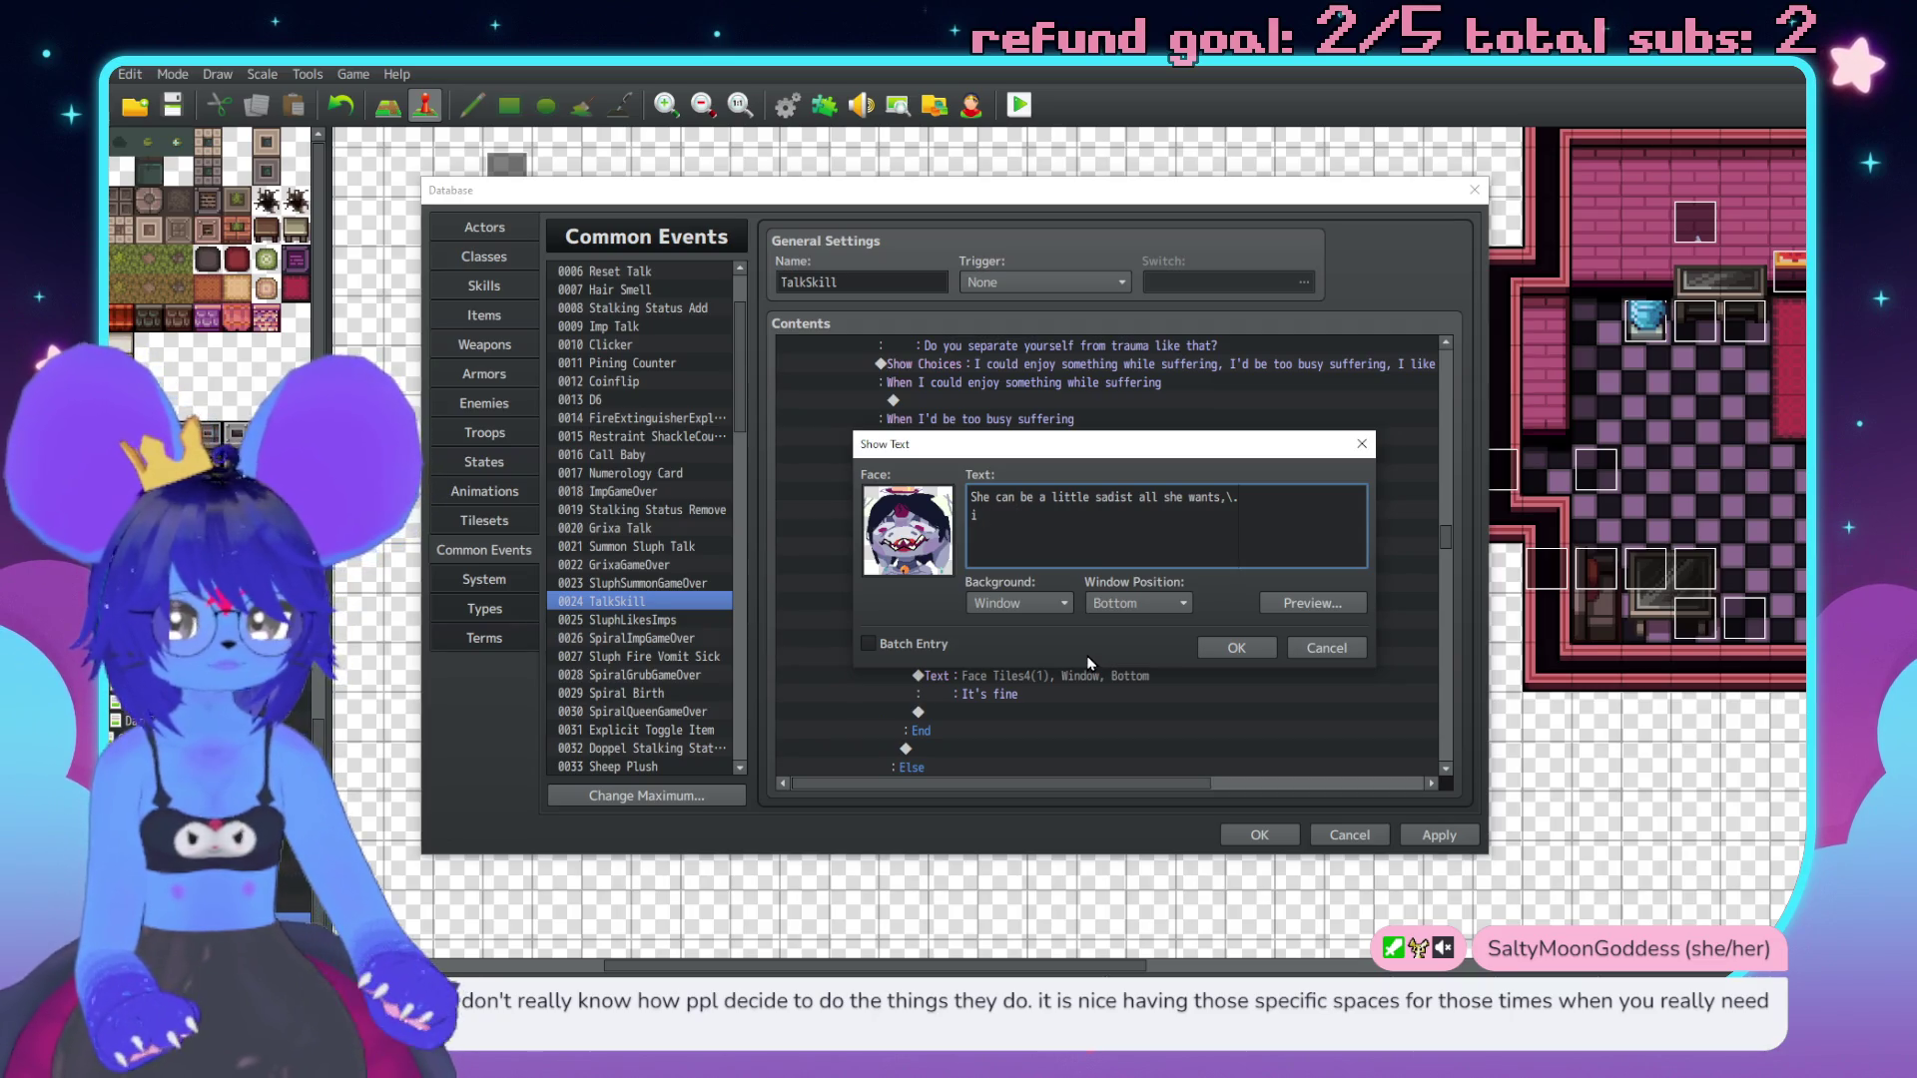
pyautogui.moveTo(991, 445)
pyautogui.mouseDown()
pyautogui.moveTo(1203, 191)
pyautogui.moveTo(1086, 250)
pyautogui.mouseUp()
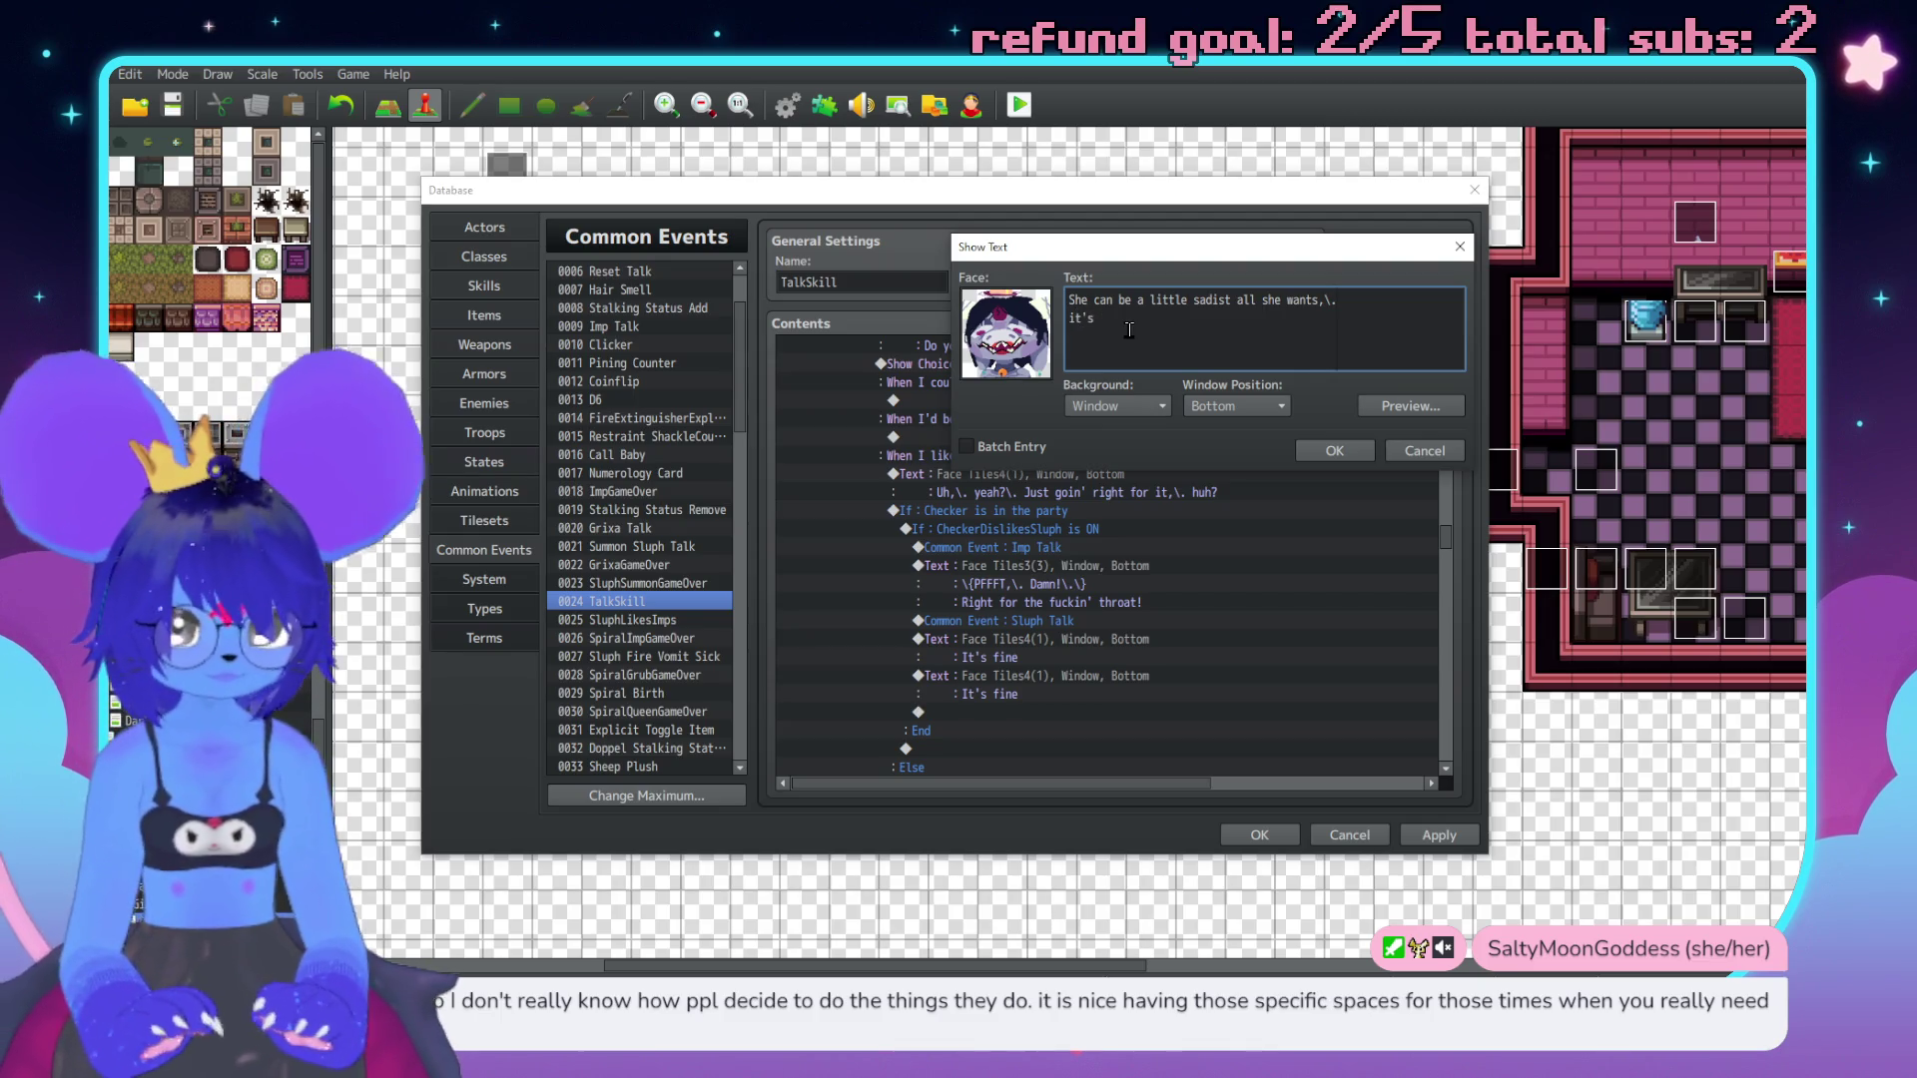
pyautogui.press('BackSpace')
pyautogui.press('BackSpace')
pyautogui.press('BackSpace')
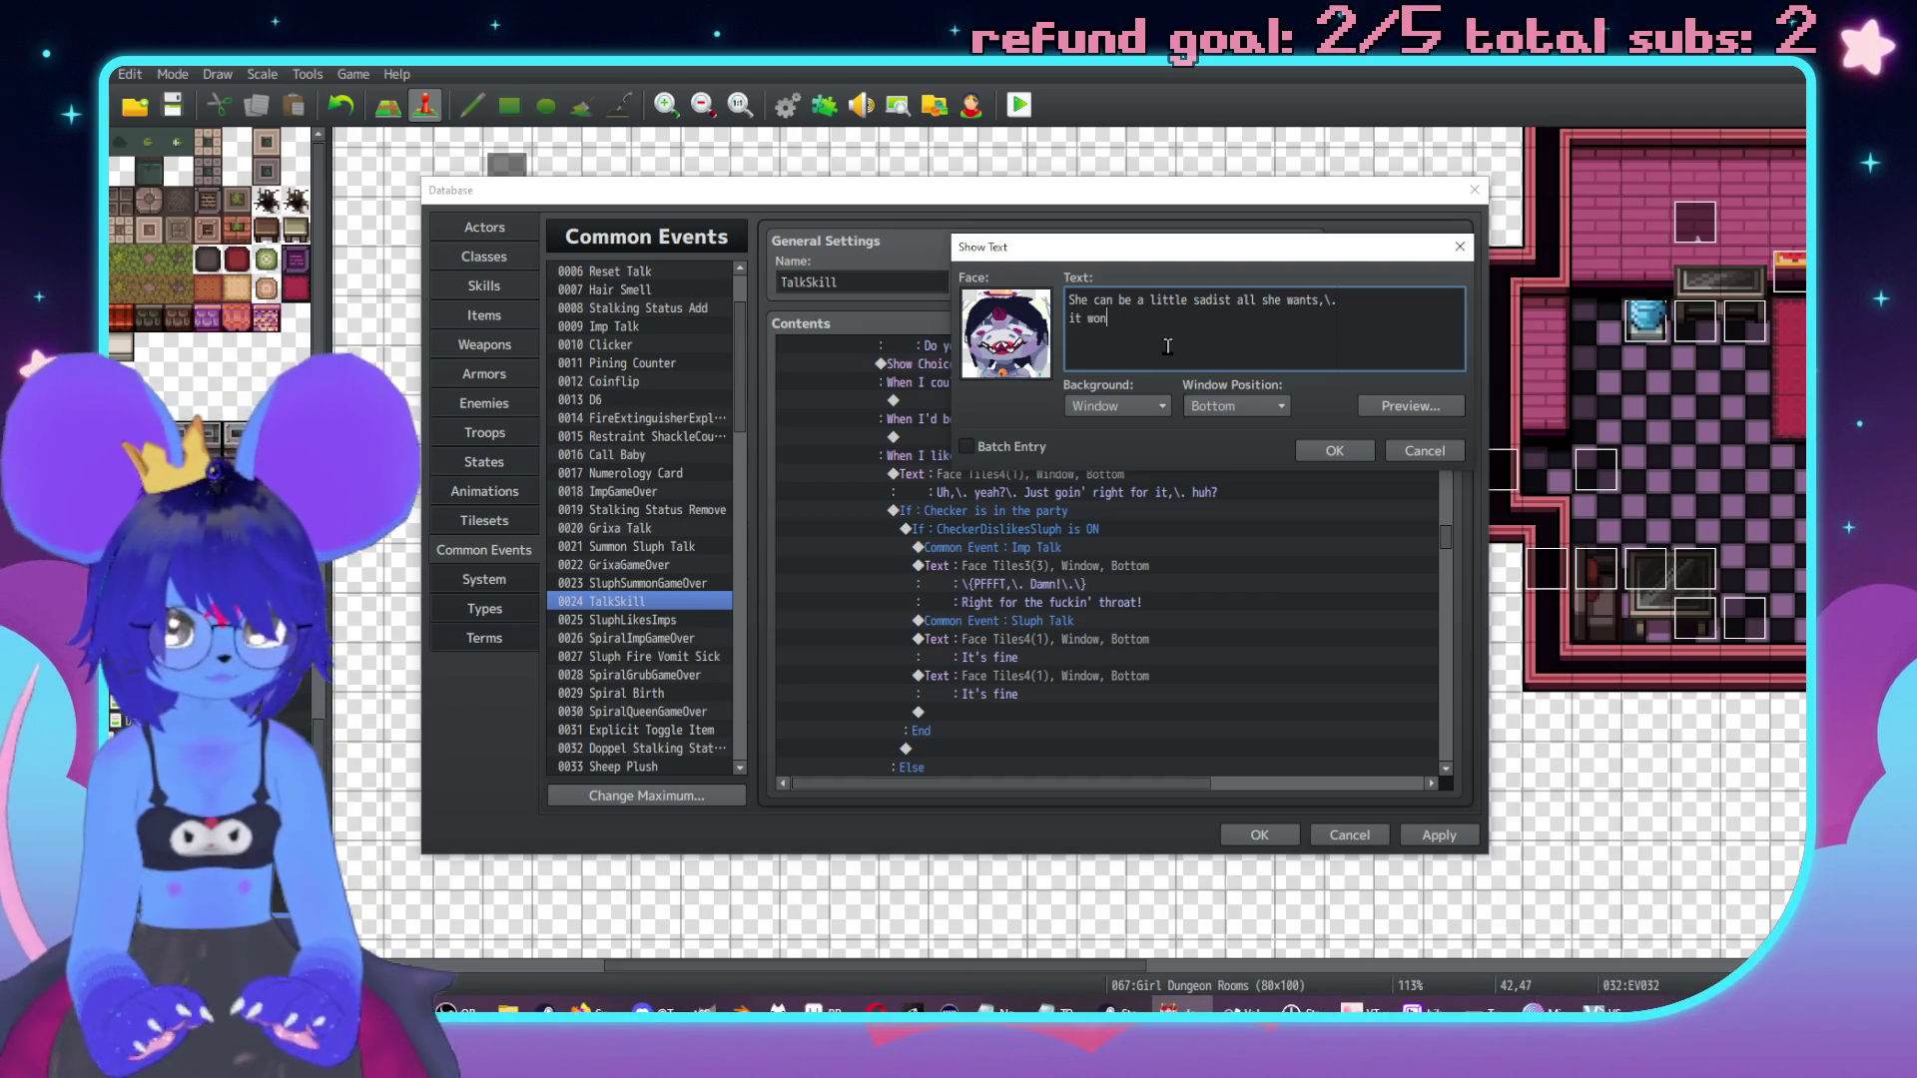
pyautogui.write("'t pe")
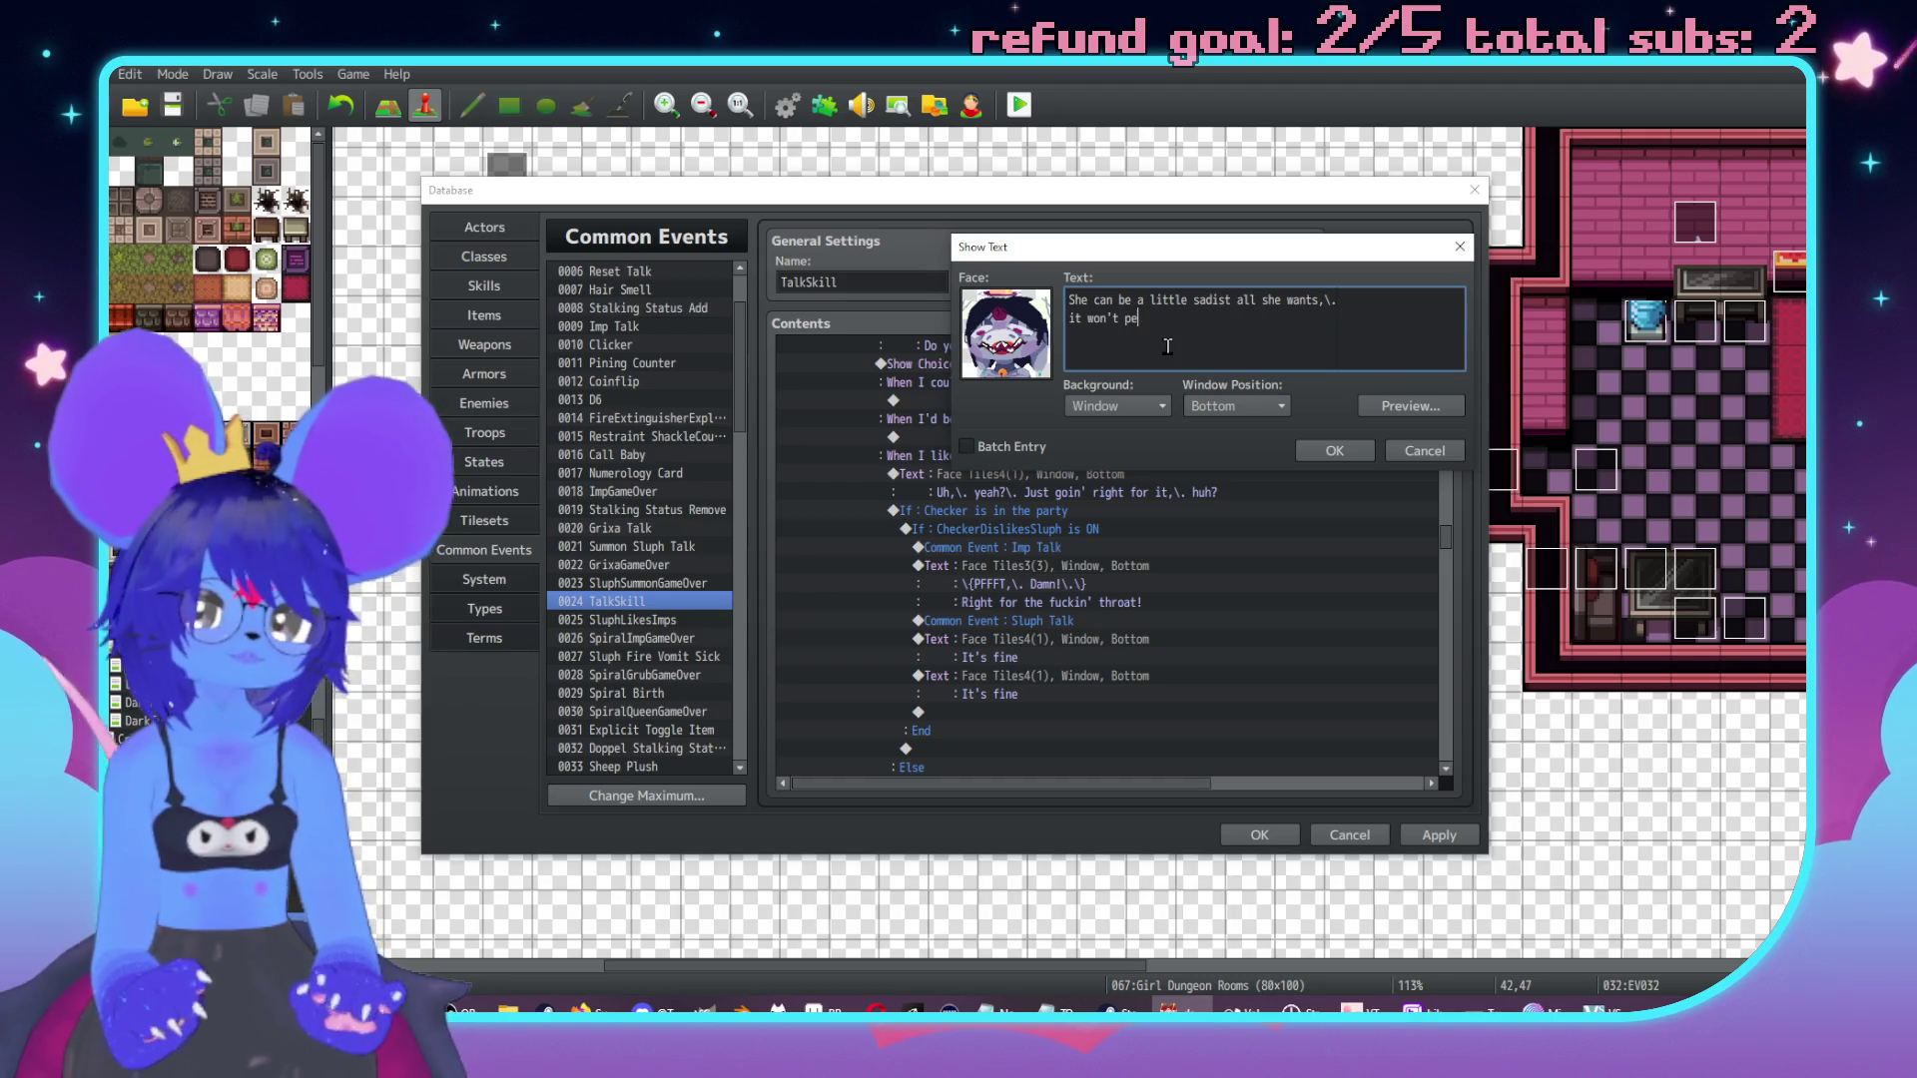
pyautogui.press('BackSpace')
pyautogui.press('BackSpace')
pyautogui.press('BackSpace')
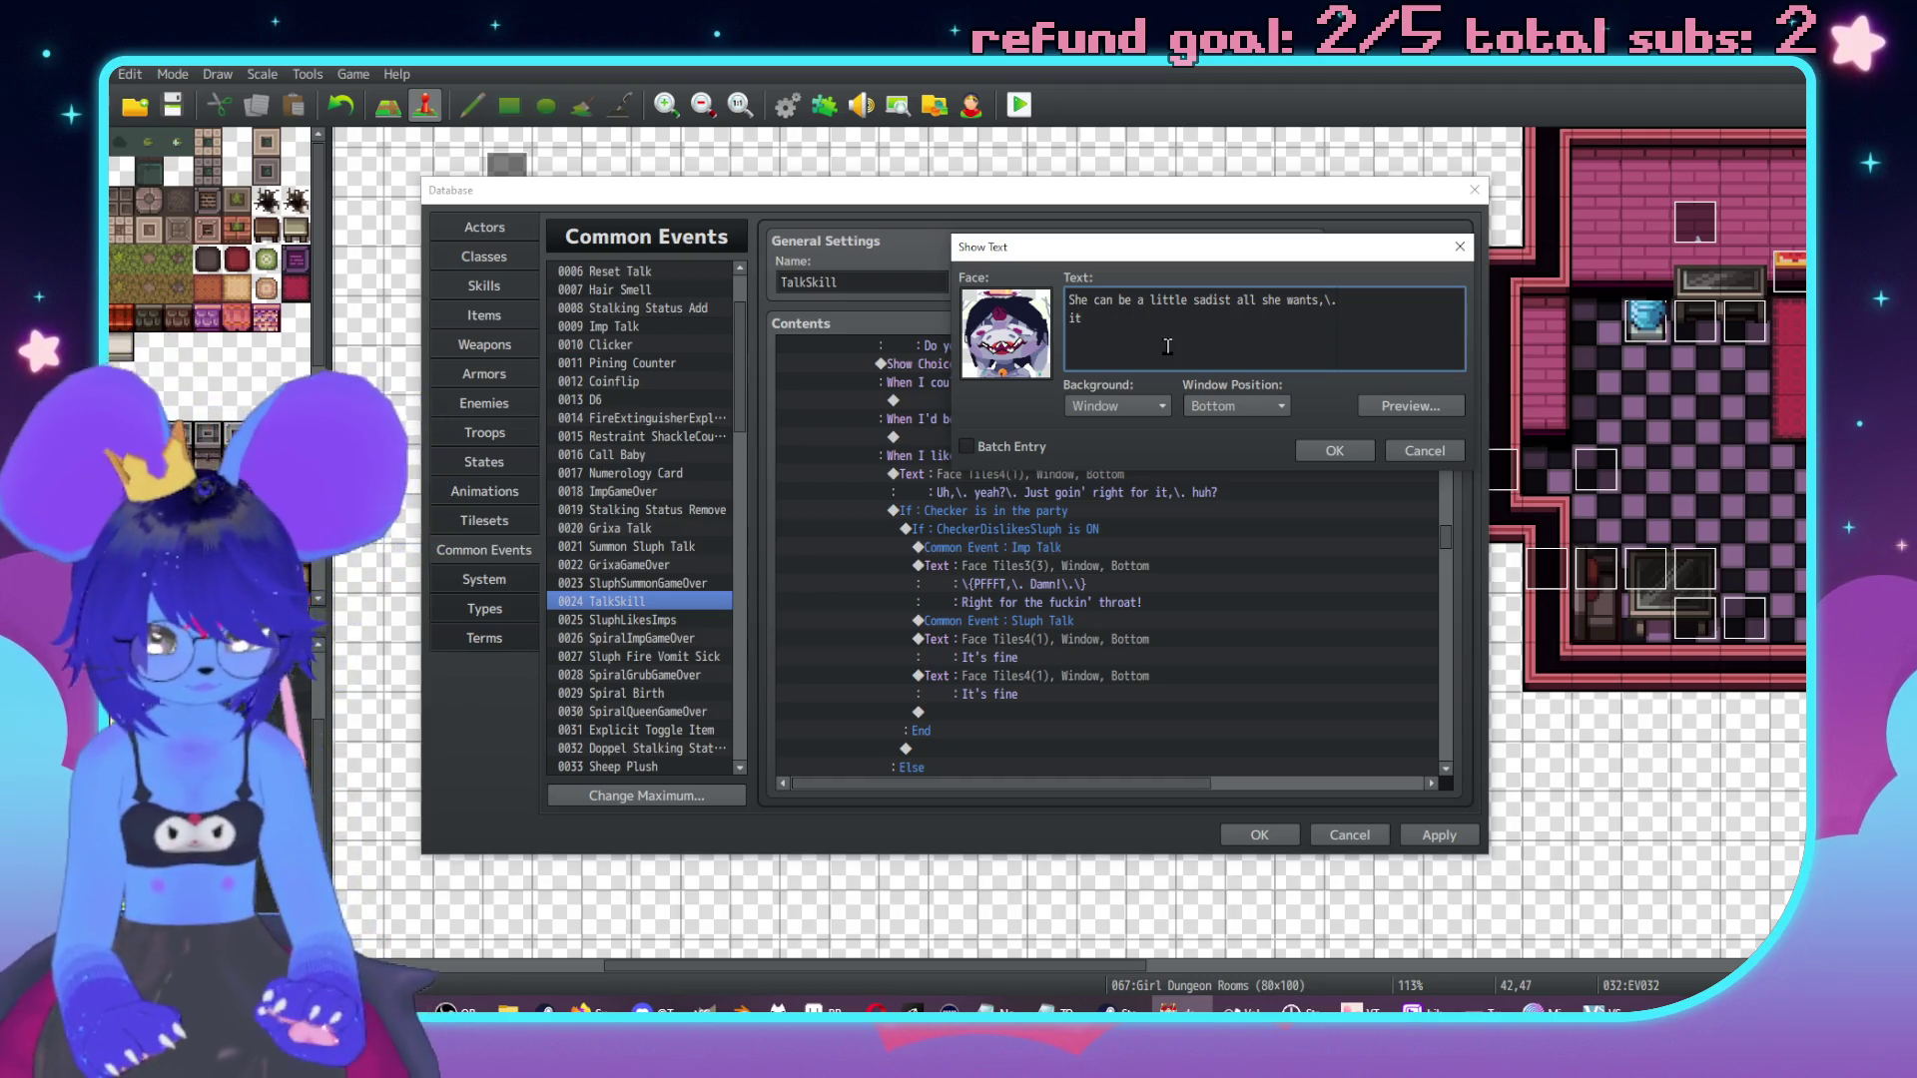
pyautogui.write("'llhelp her ")
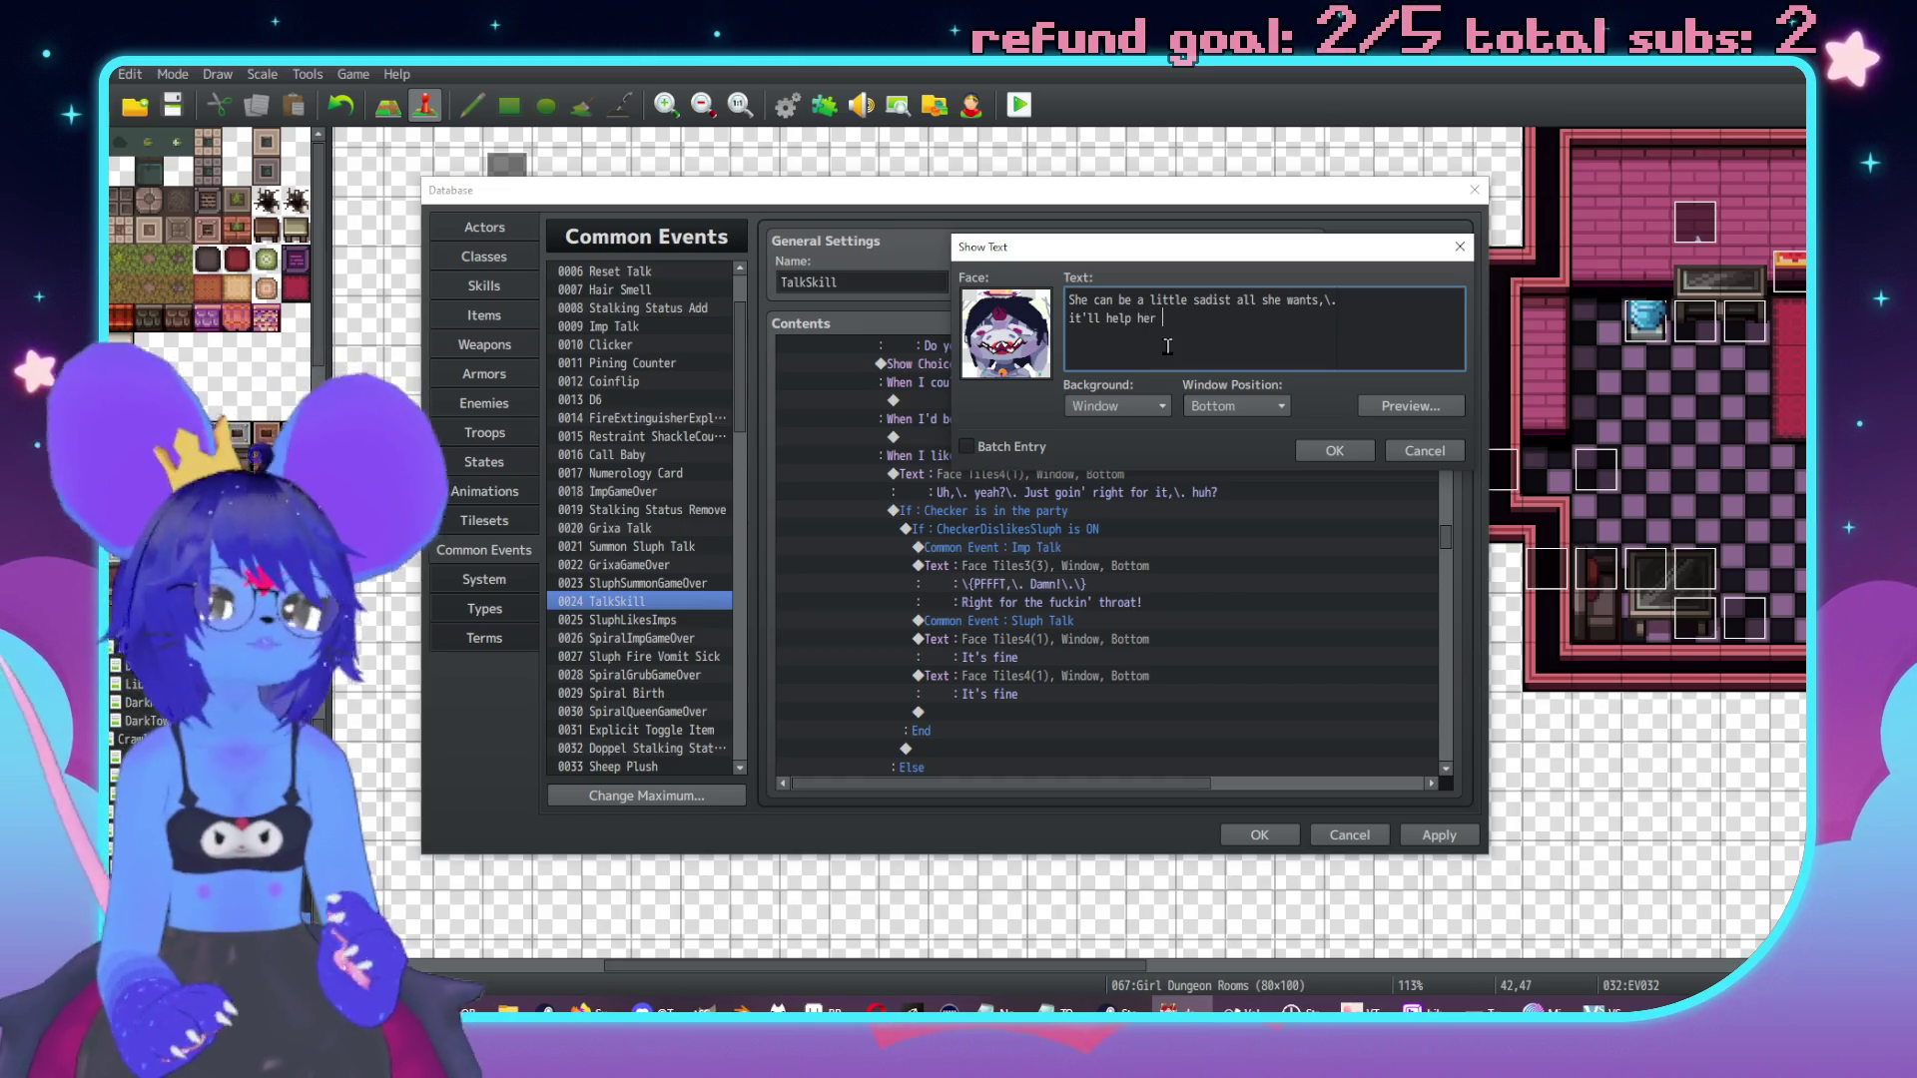
pyautogui.write('after')
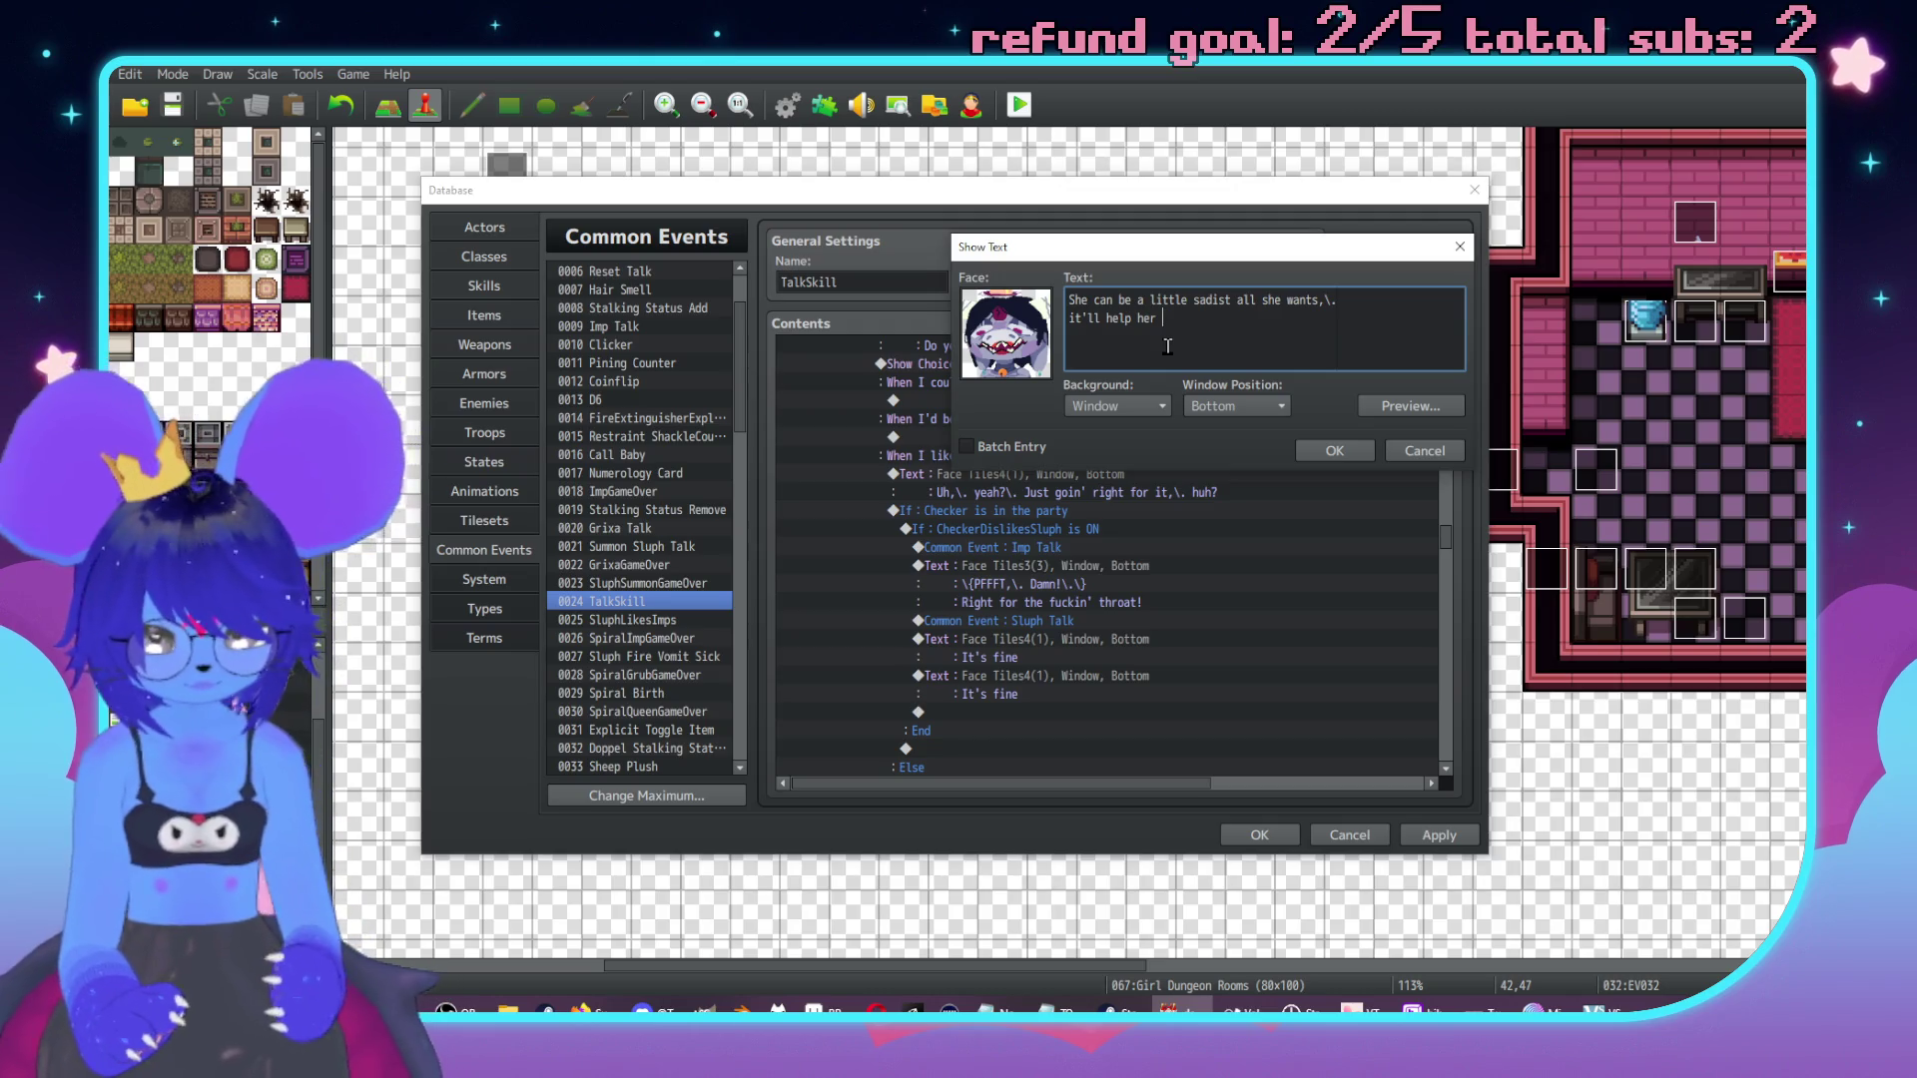
pyautogui.write(' she')
pyautogui.hotkey('ctrl', 'BackSpace')
pyautogui.hotkey('ctrl', 'BackSpace')
pyautogui.hotkey('ctrl', 'BackSpace')
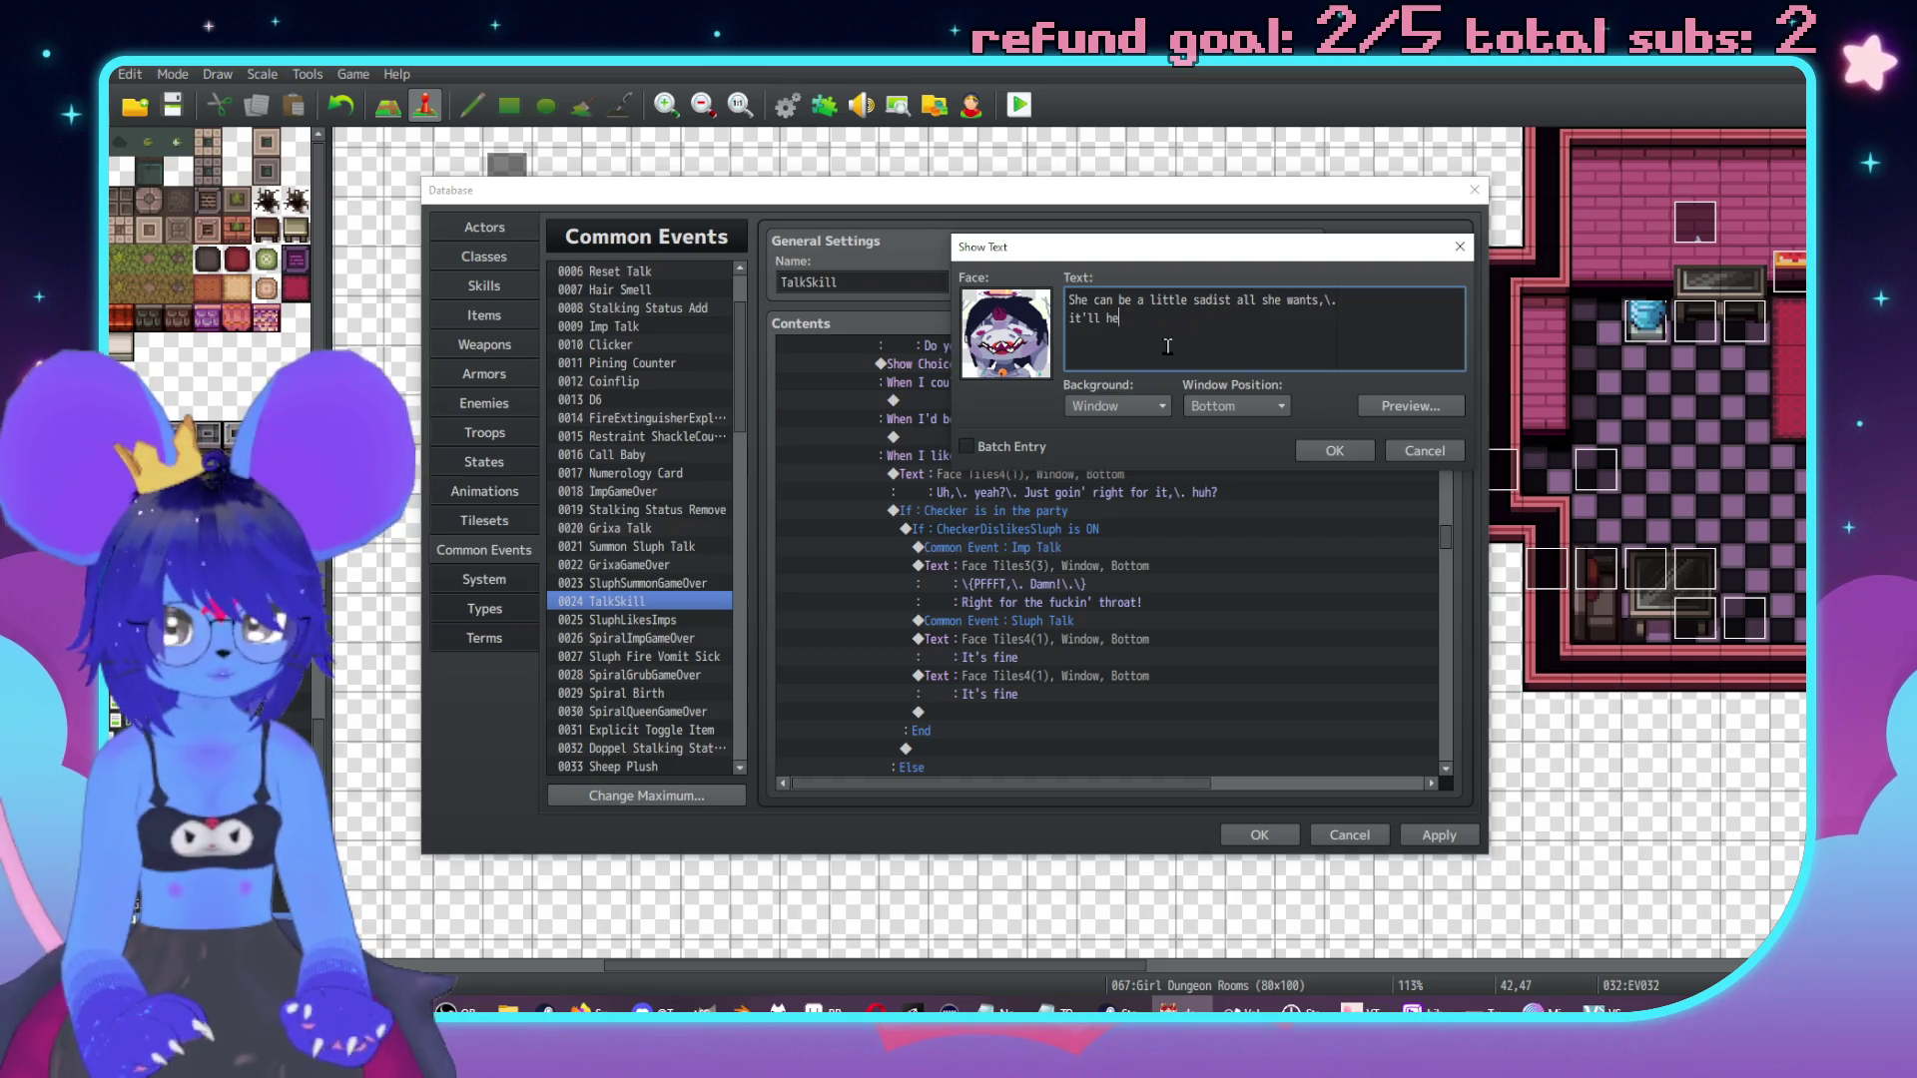
pyautogui.write('the ')
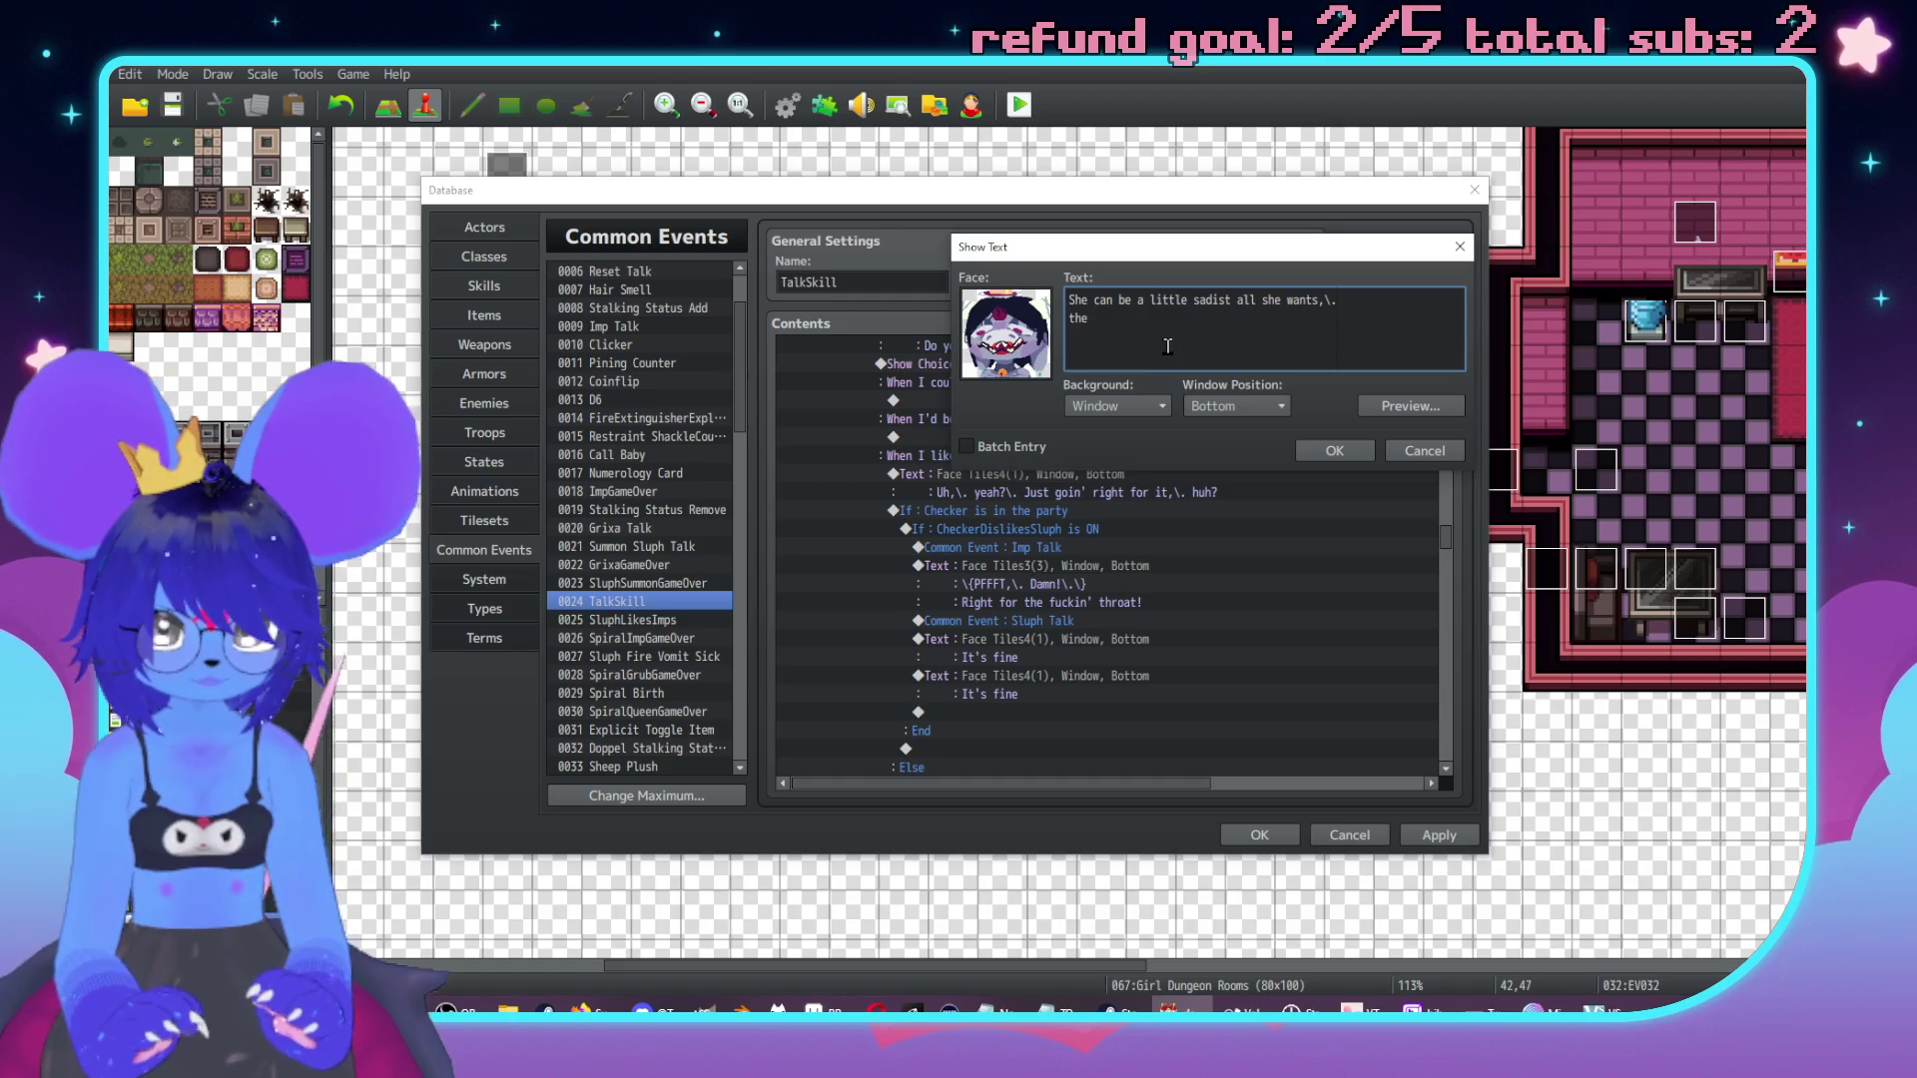
pyautogui.write('a')
pyautogui.press('BackSpace')
pyautogui.press('BackSpace')
pyautogui.press('BackSpace')
pyautogui.press('BackSpace')
pyautogui.write("it'll ")
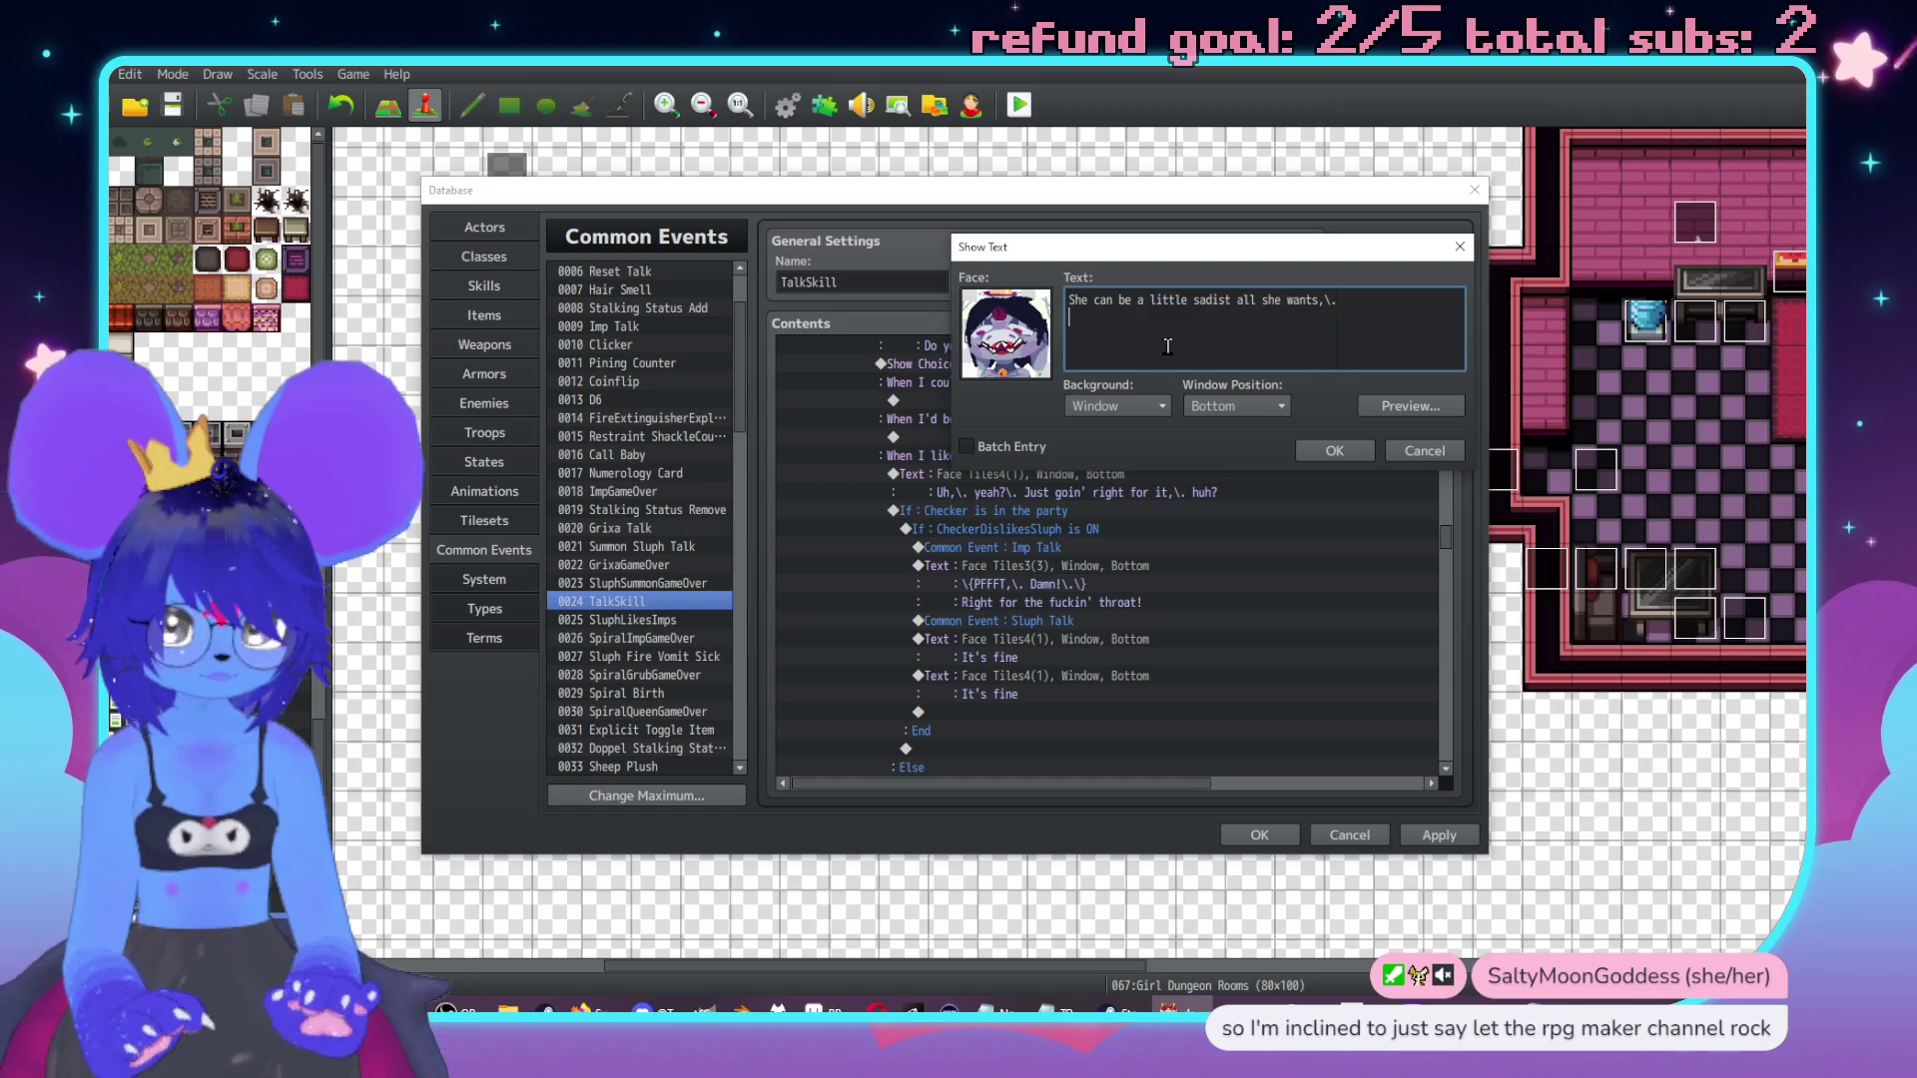
pyautogui.write('help he')
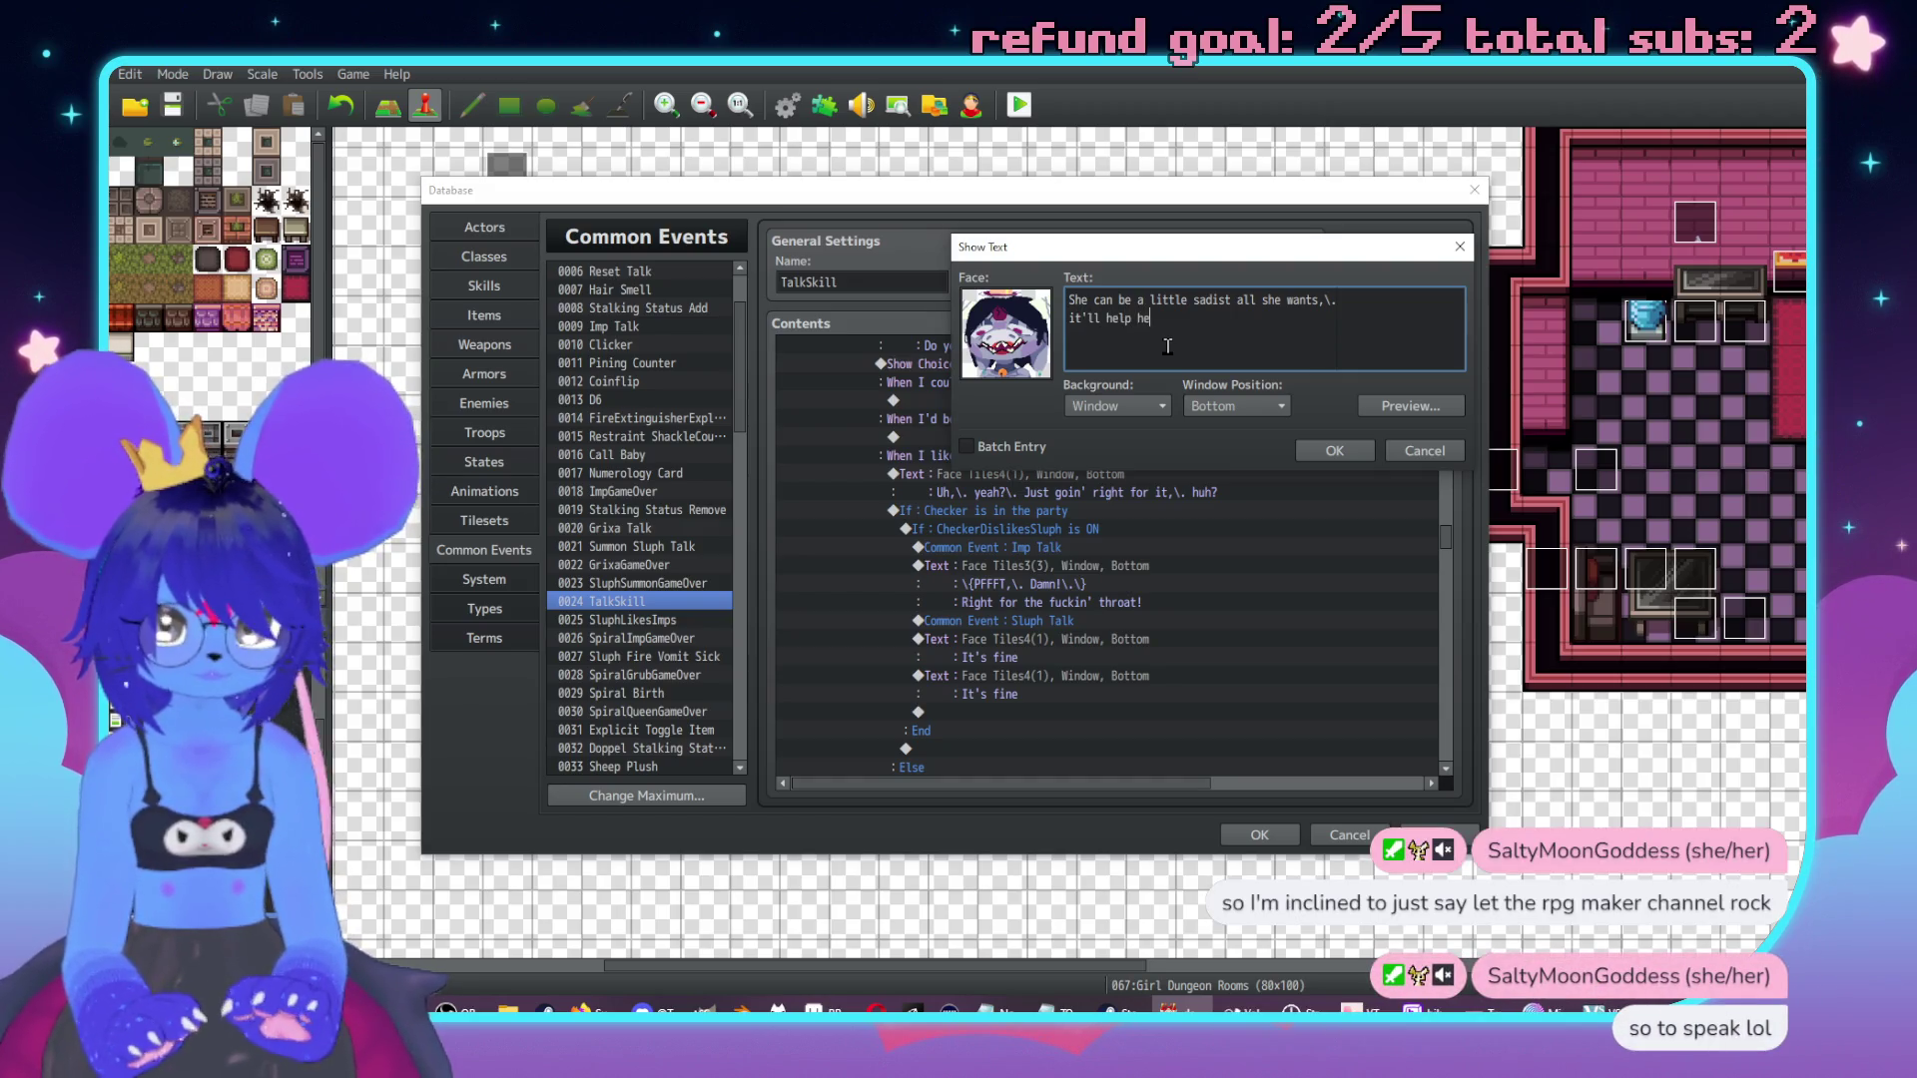
pyautogui.write("r when she's lost her agency")
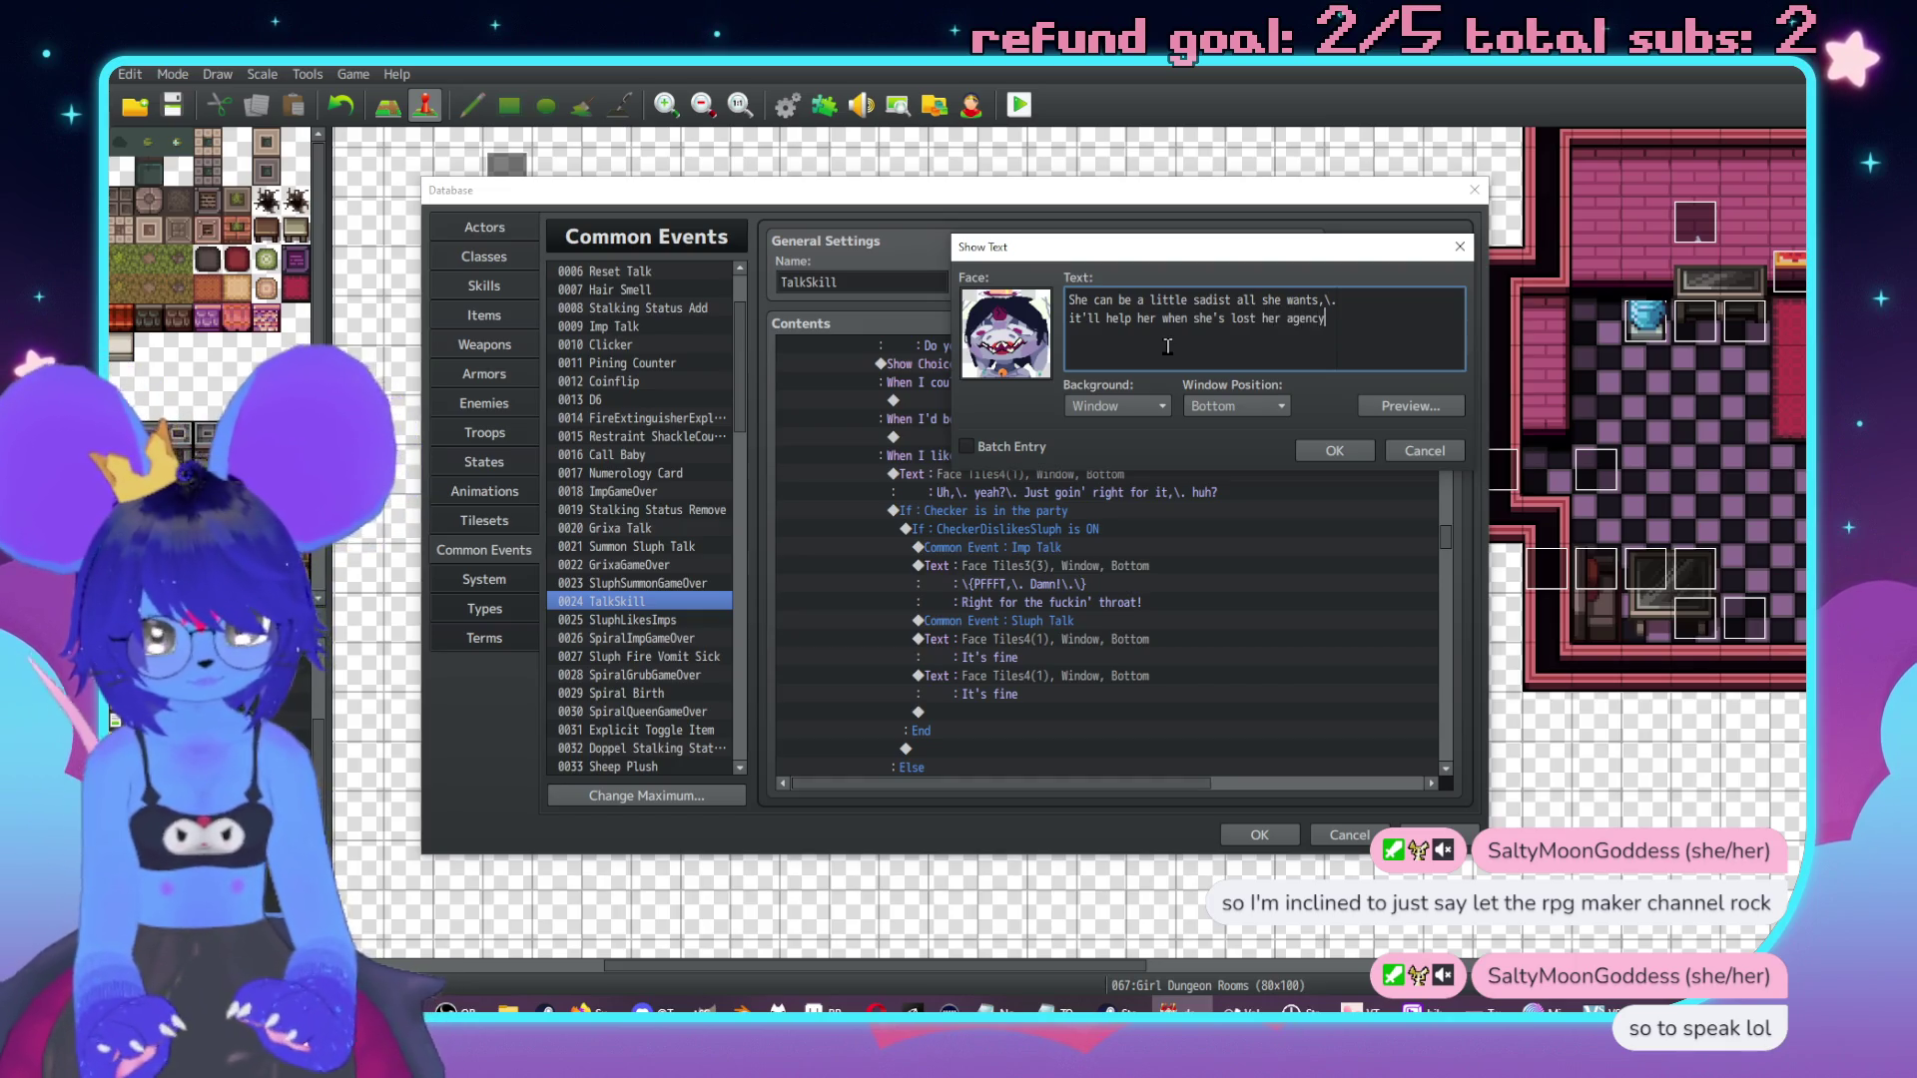
pyautogui.press('super+v')
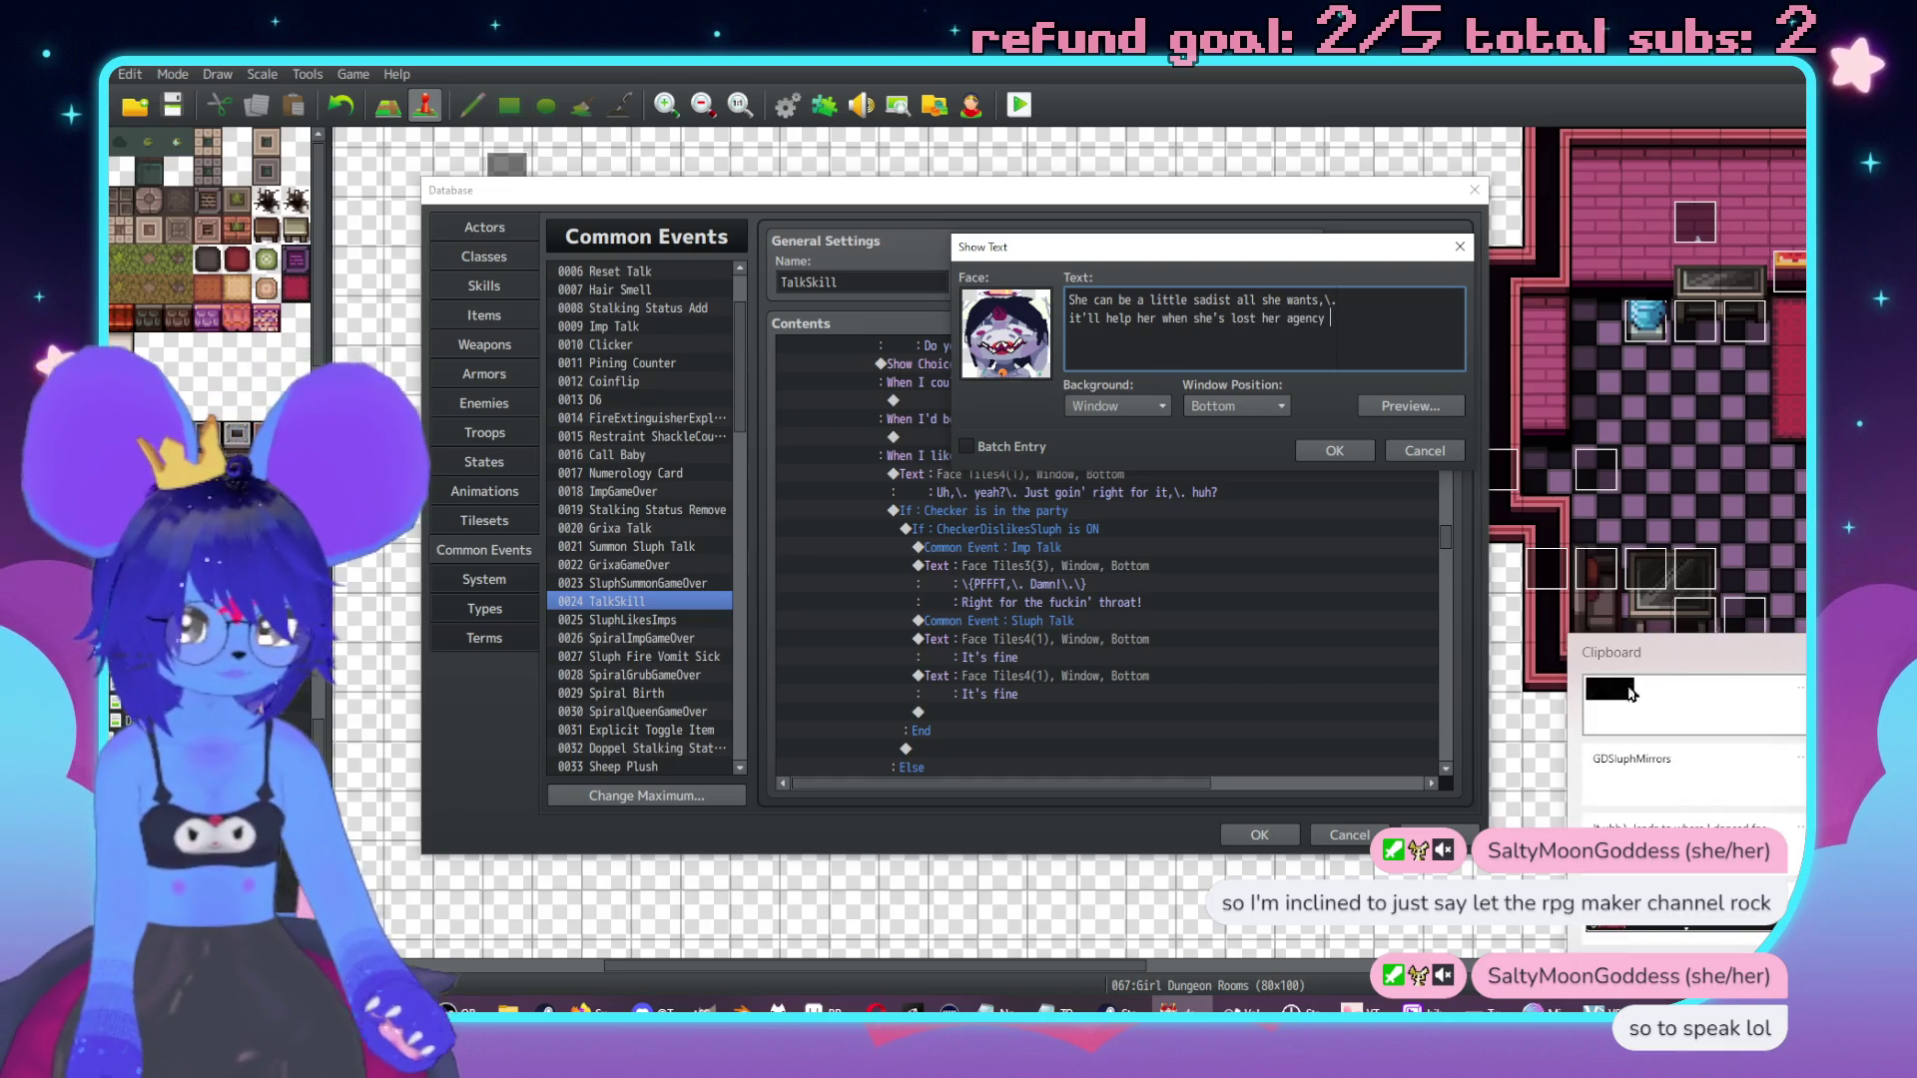
pyautogui.click(1638, 771)
pyautogui.click(1334, 450)
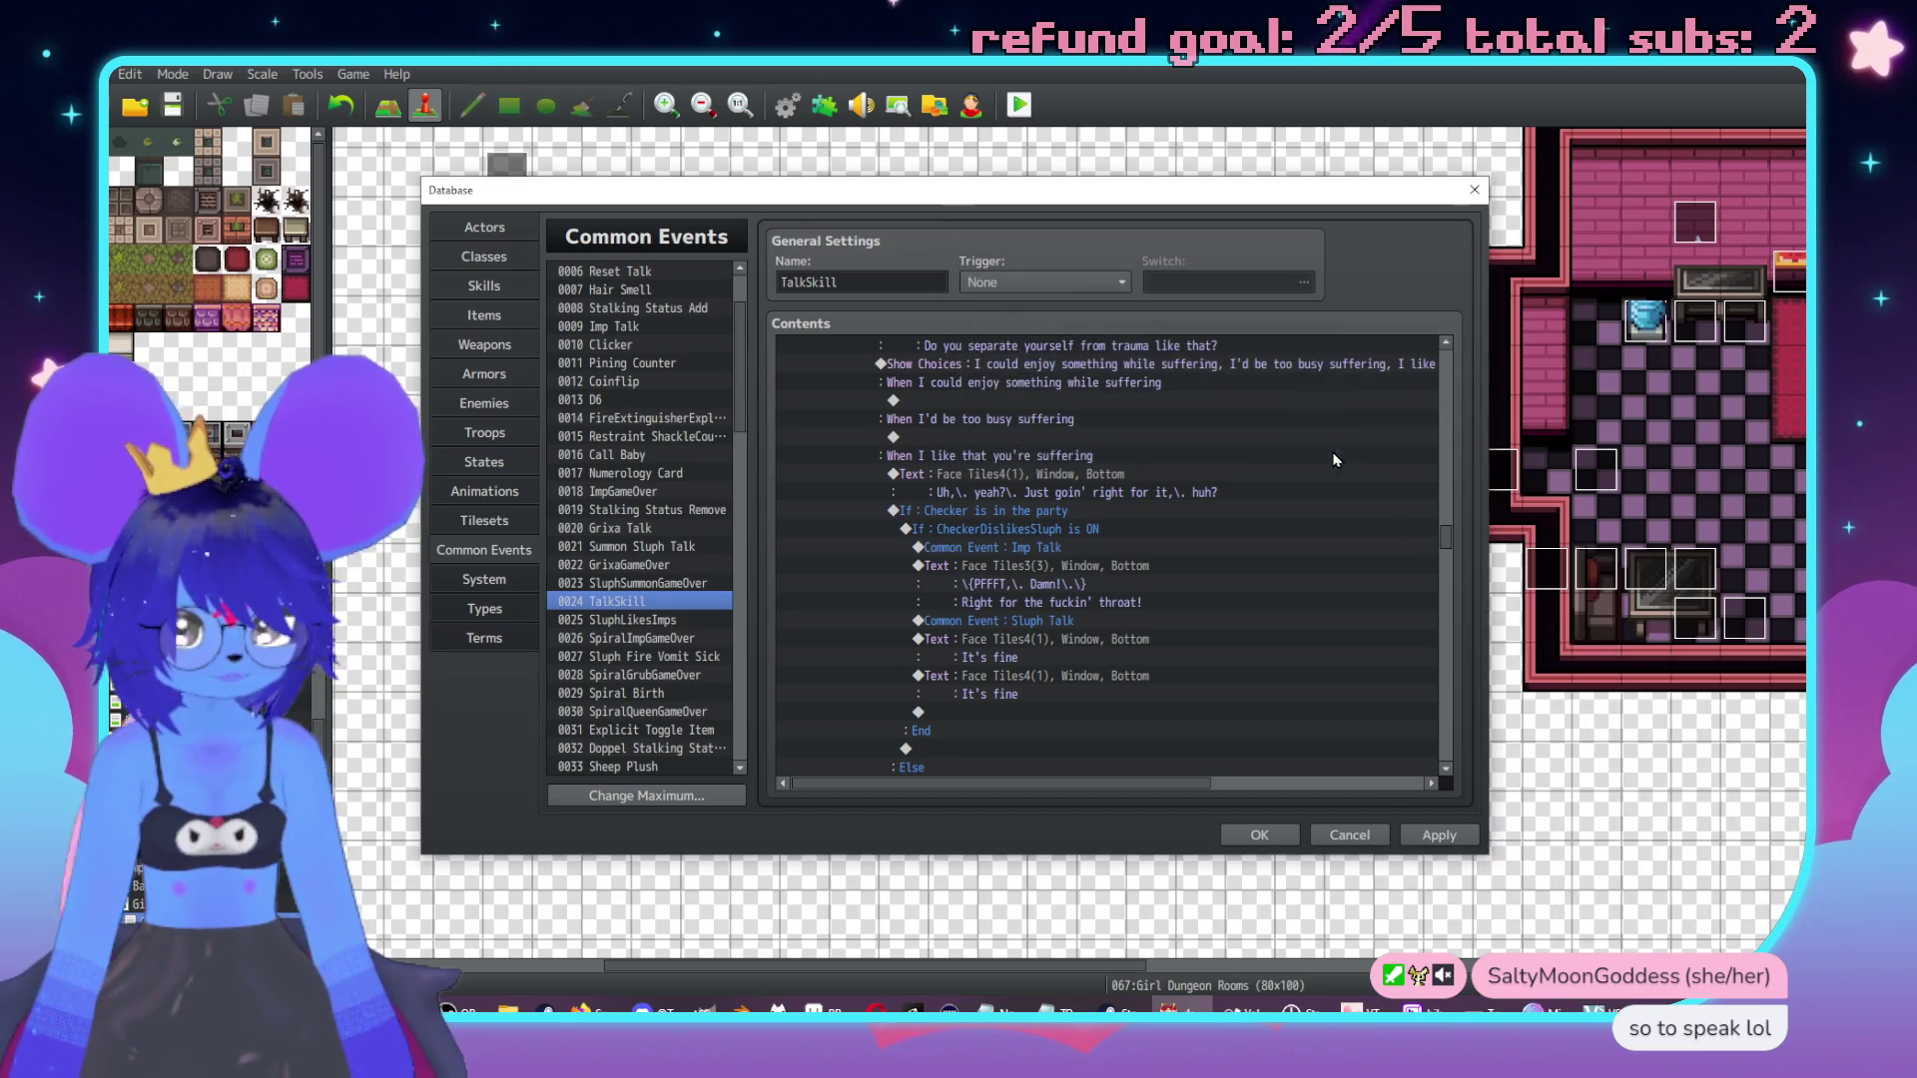
# Paste the Imp Talk block at the branch end and reword it to 'You mean after your deal's done?'.
pyautogui.scroll(-1, 1117, 507)
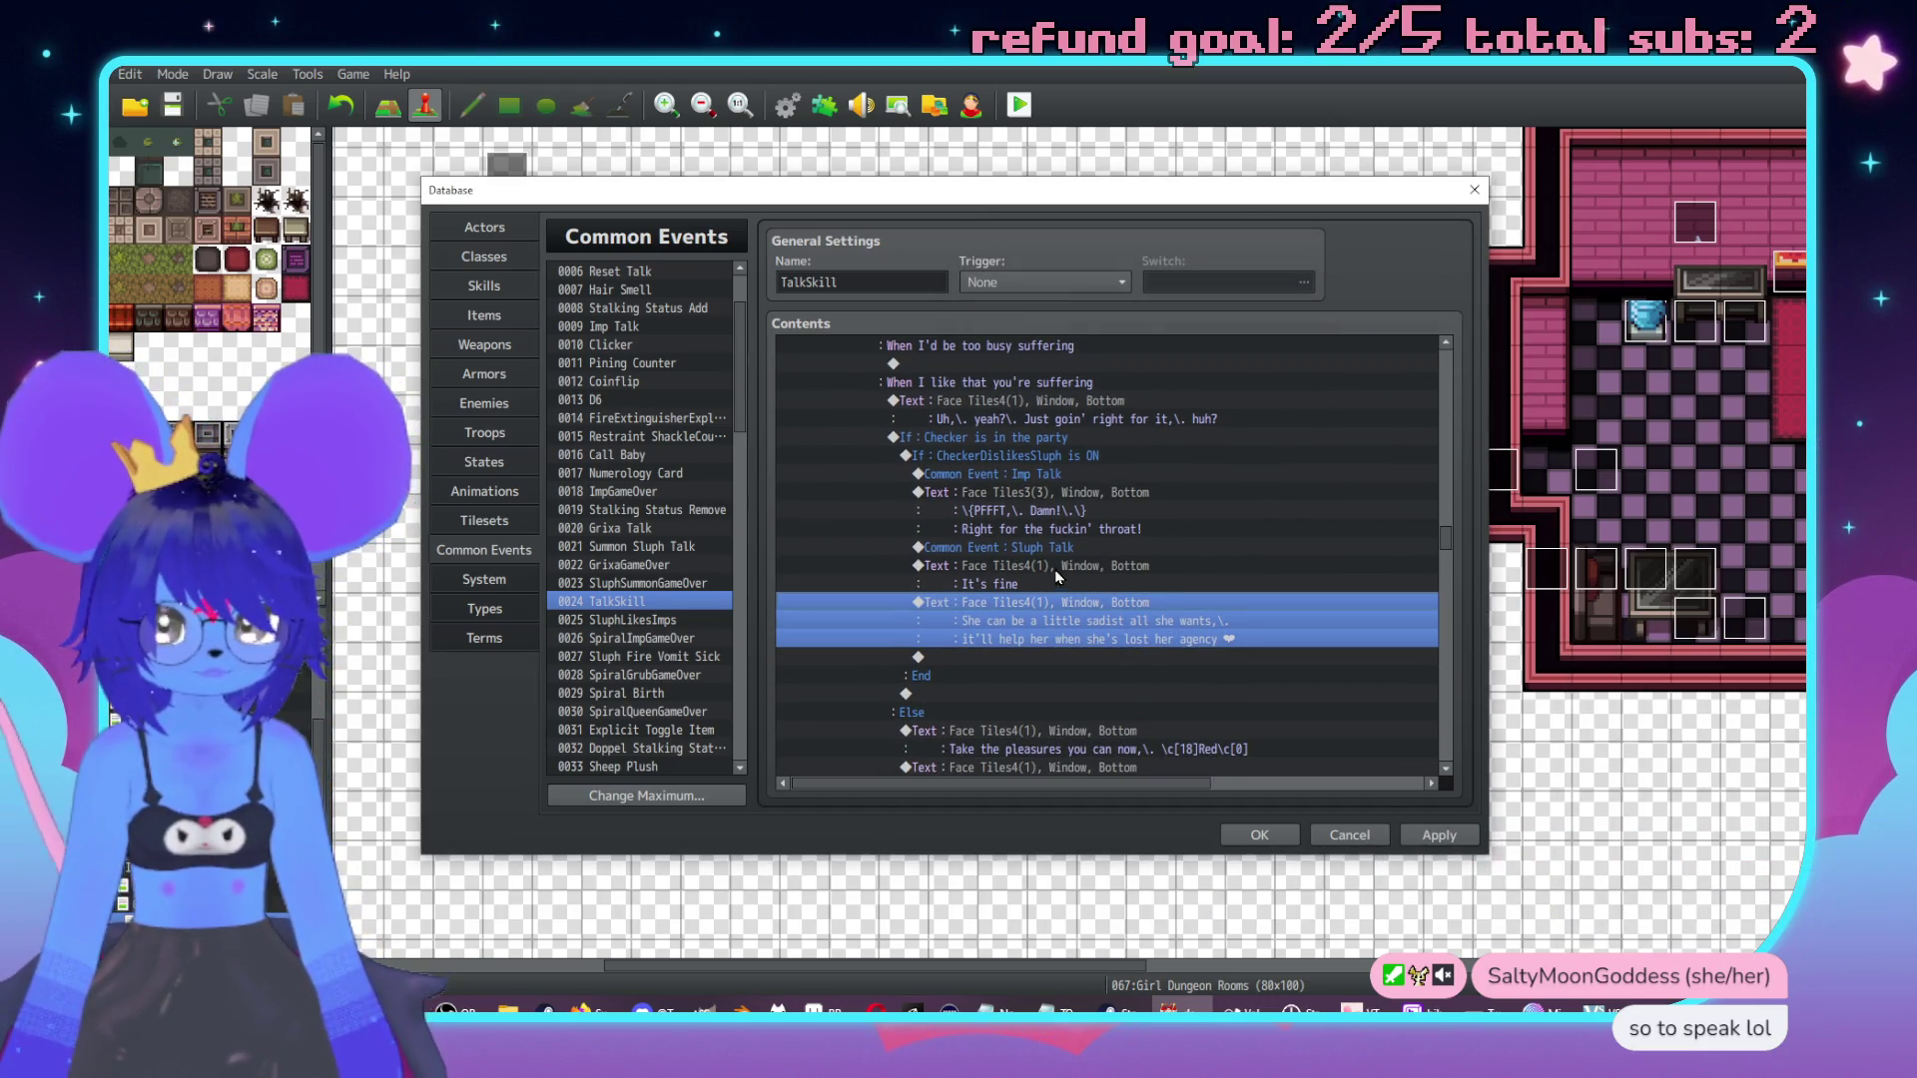
pyautogui.click(1049, 491)
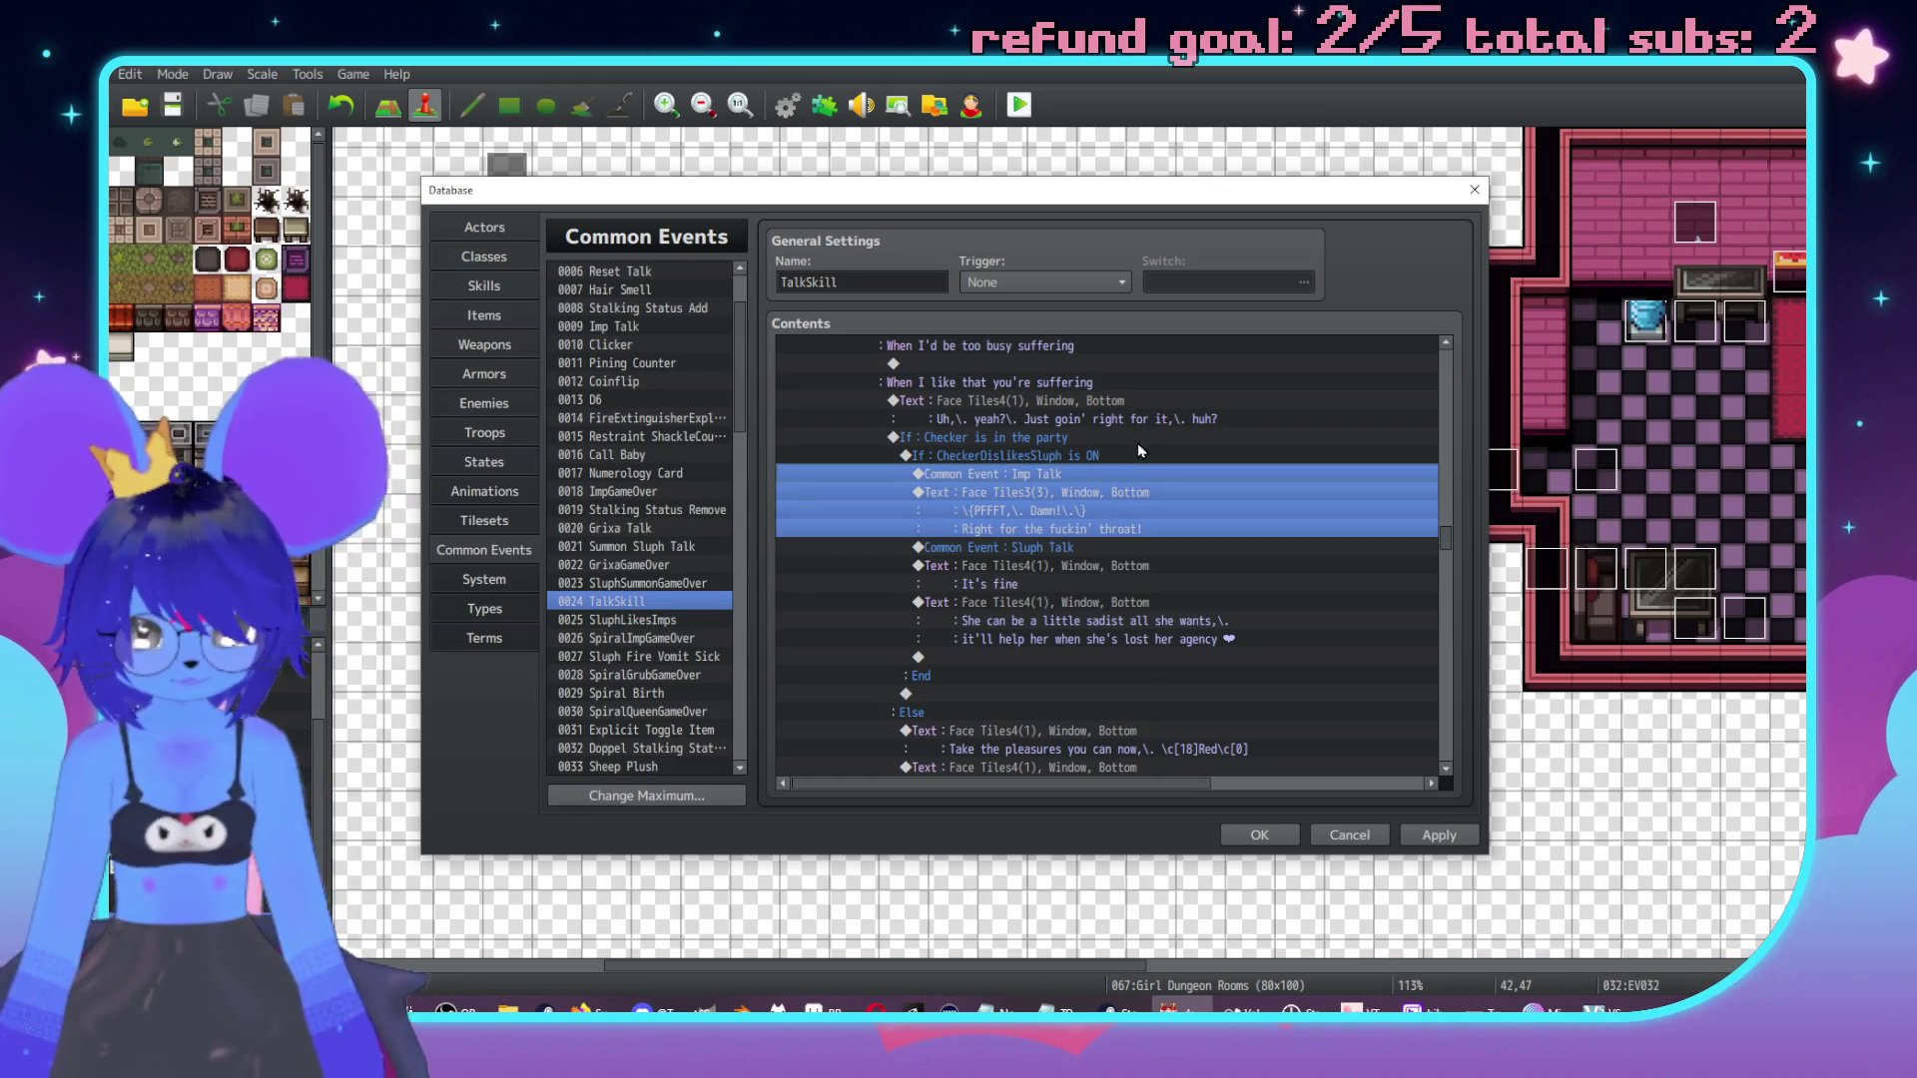
pyautogui.scroll(-2, 1071, 565)
pyautogui.click(1072, 566)
pyautogui.hotkey('ctrl', 'v')
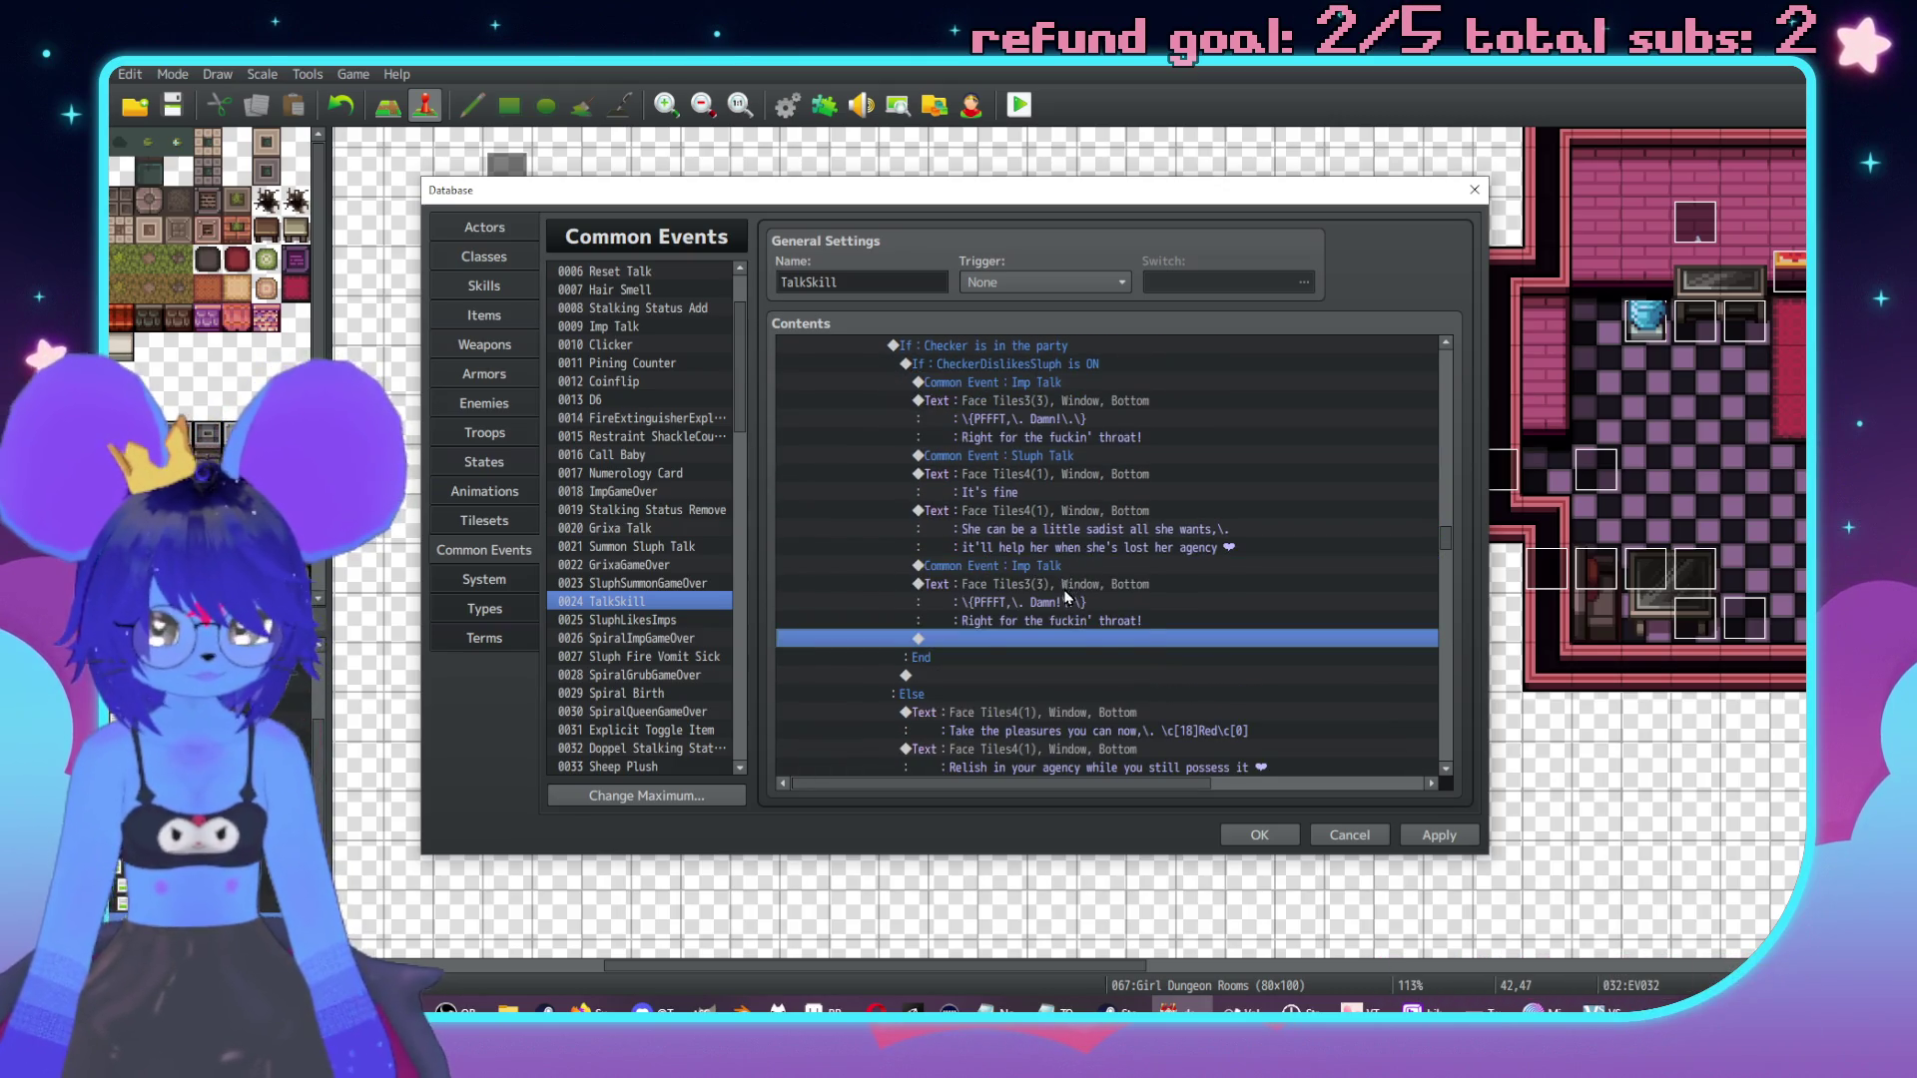
pyautogui.doubleClick(1064, 589)
pyautogui.write('You ')
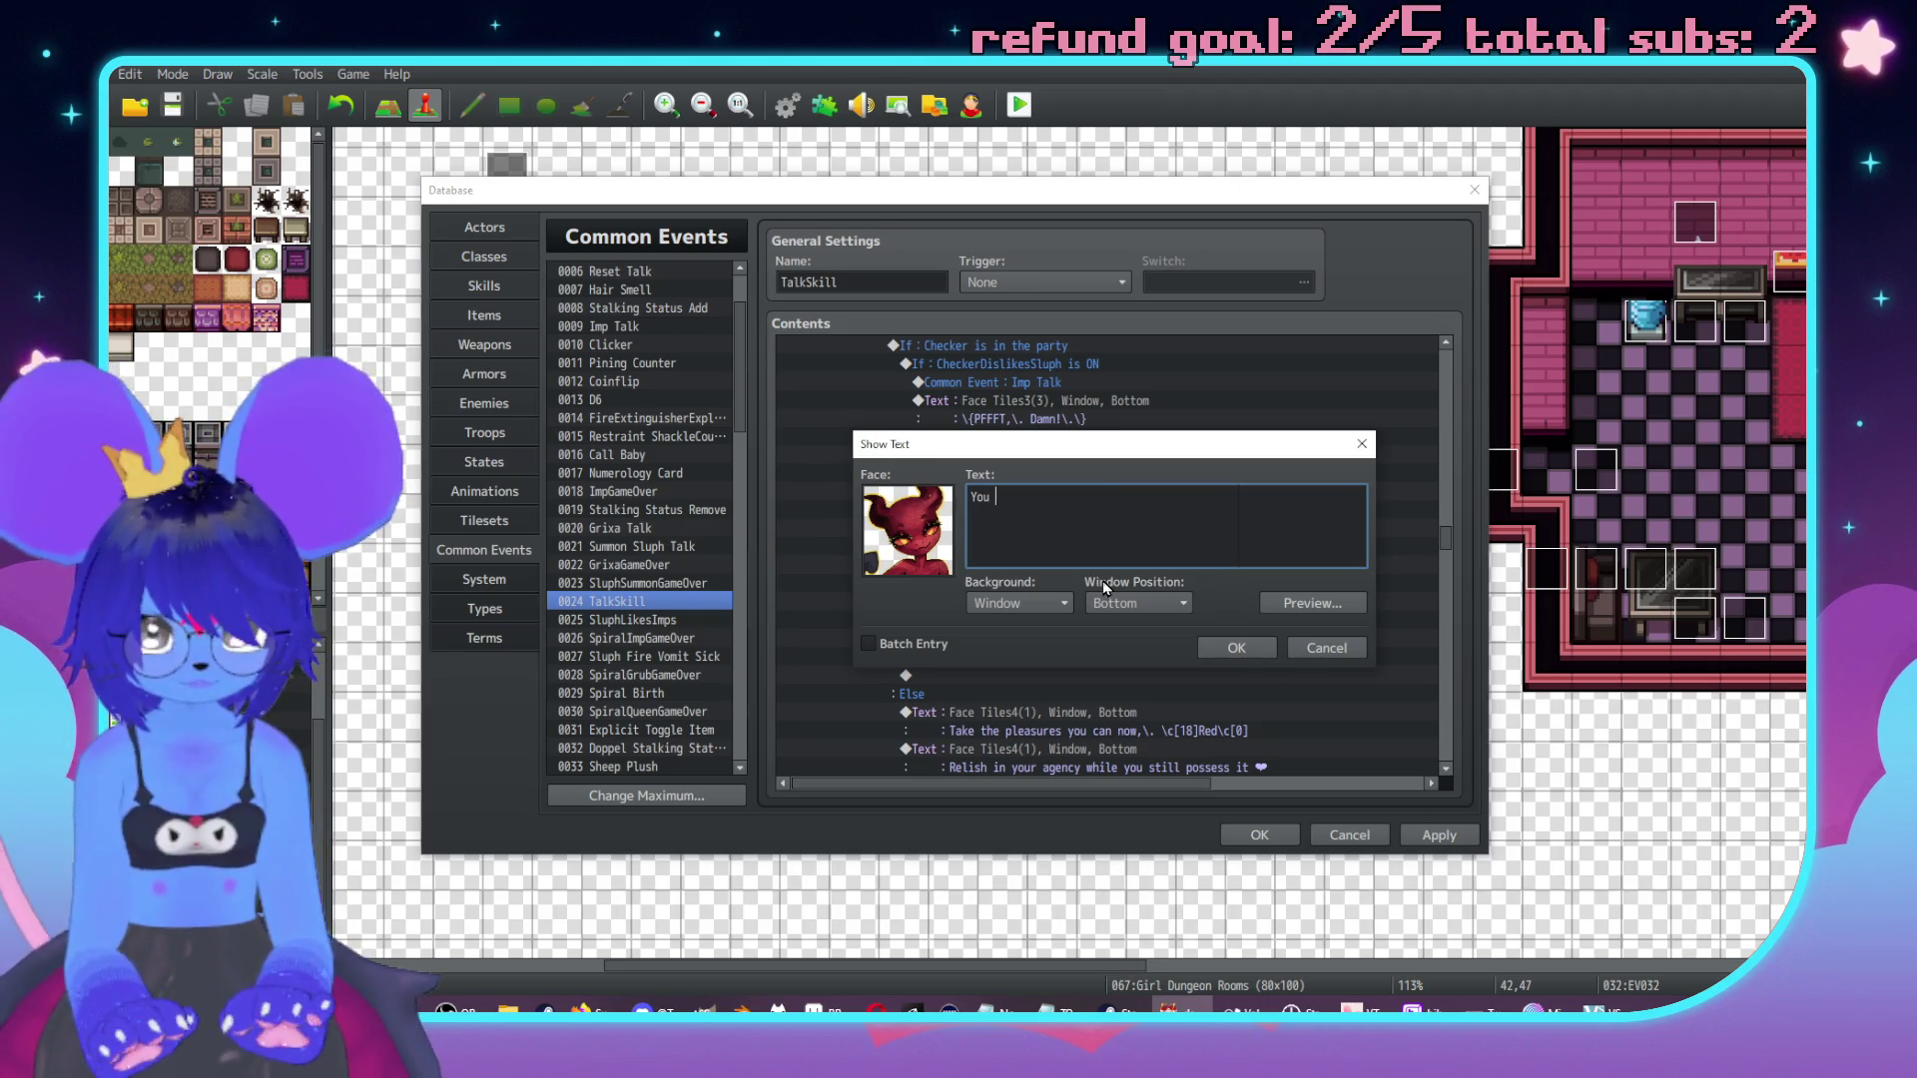
pyautogui.write('mean after your')
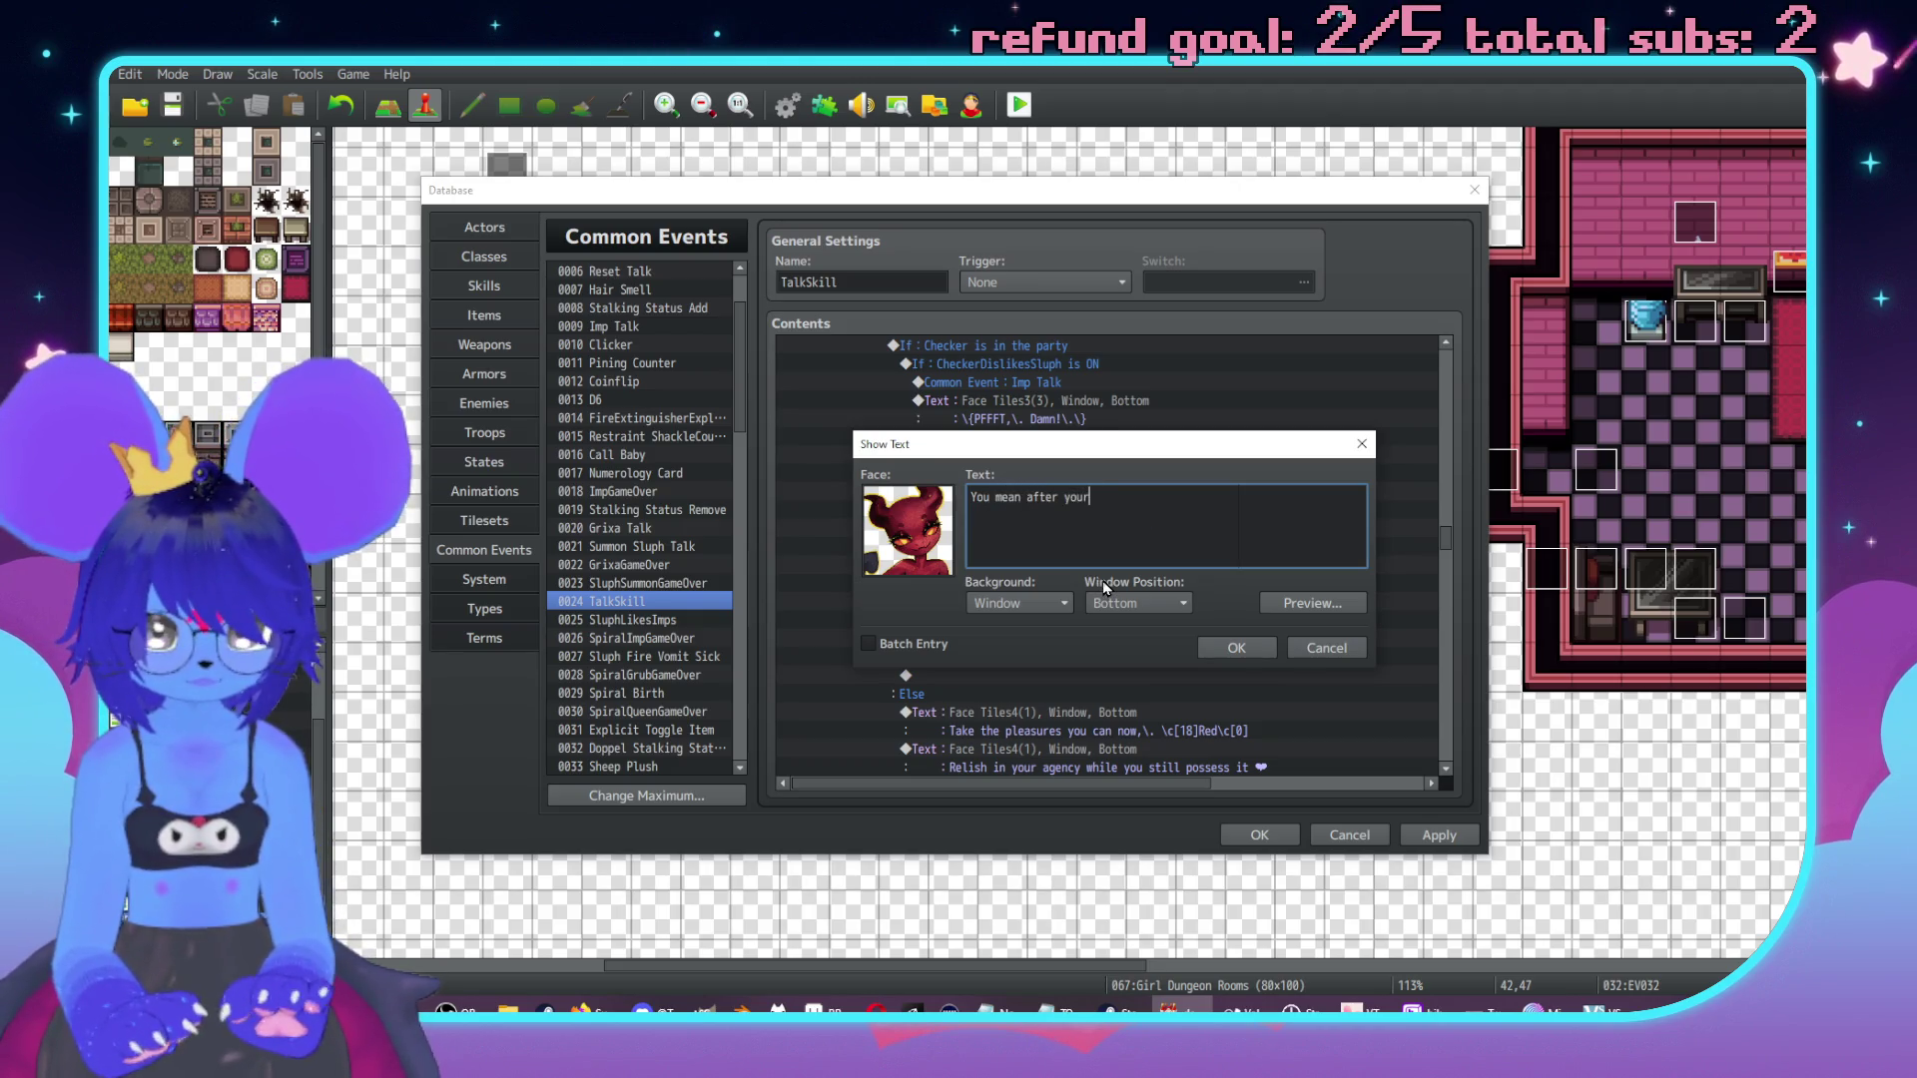
pyautogui.write(' deal expires?')
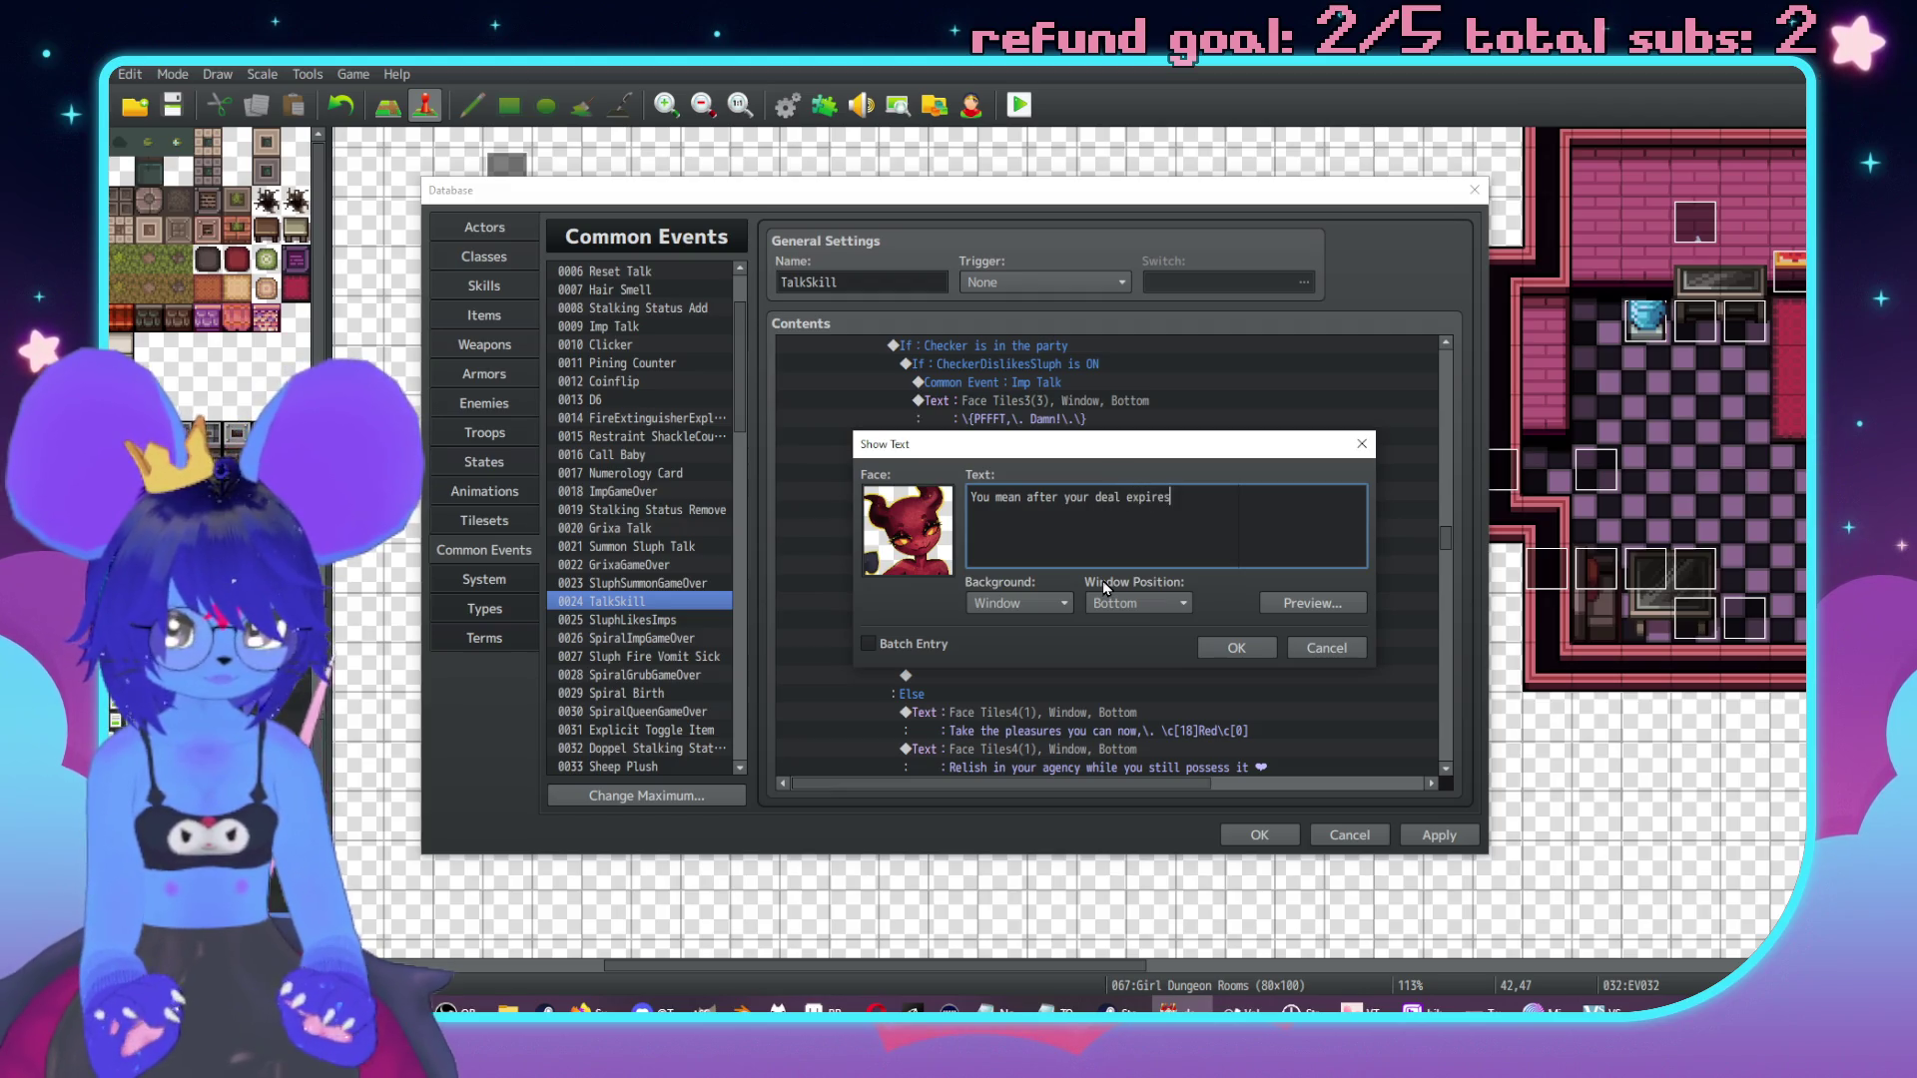
pyautogui.press('BackSpace')
pyautogui.press('BackSpace')
pyautogui.press('BackSpace')
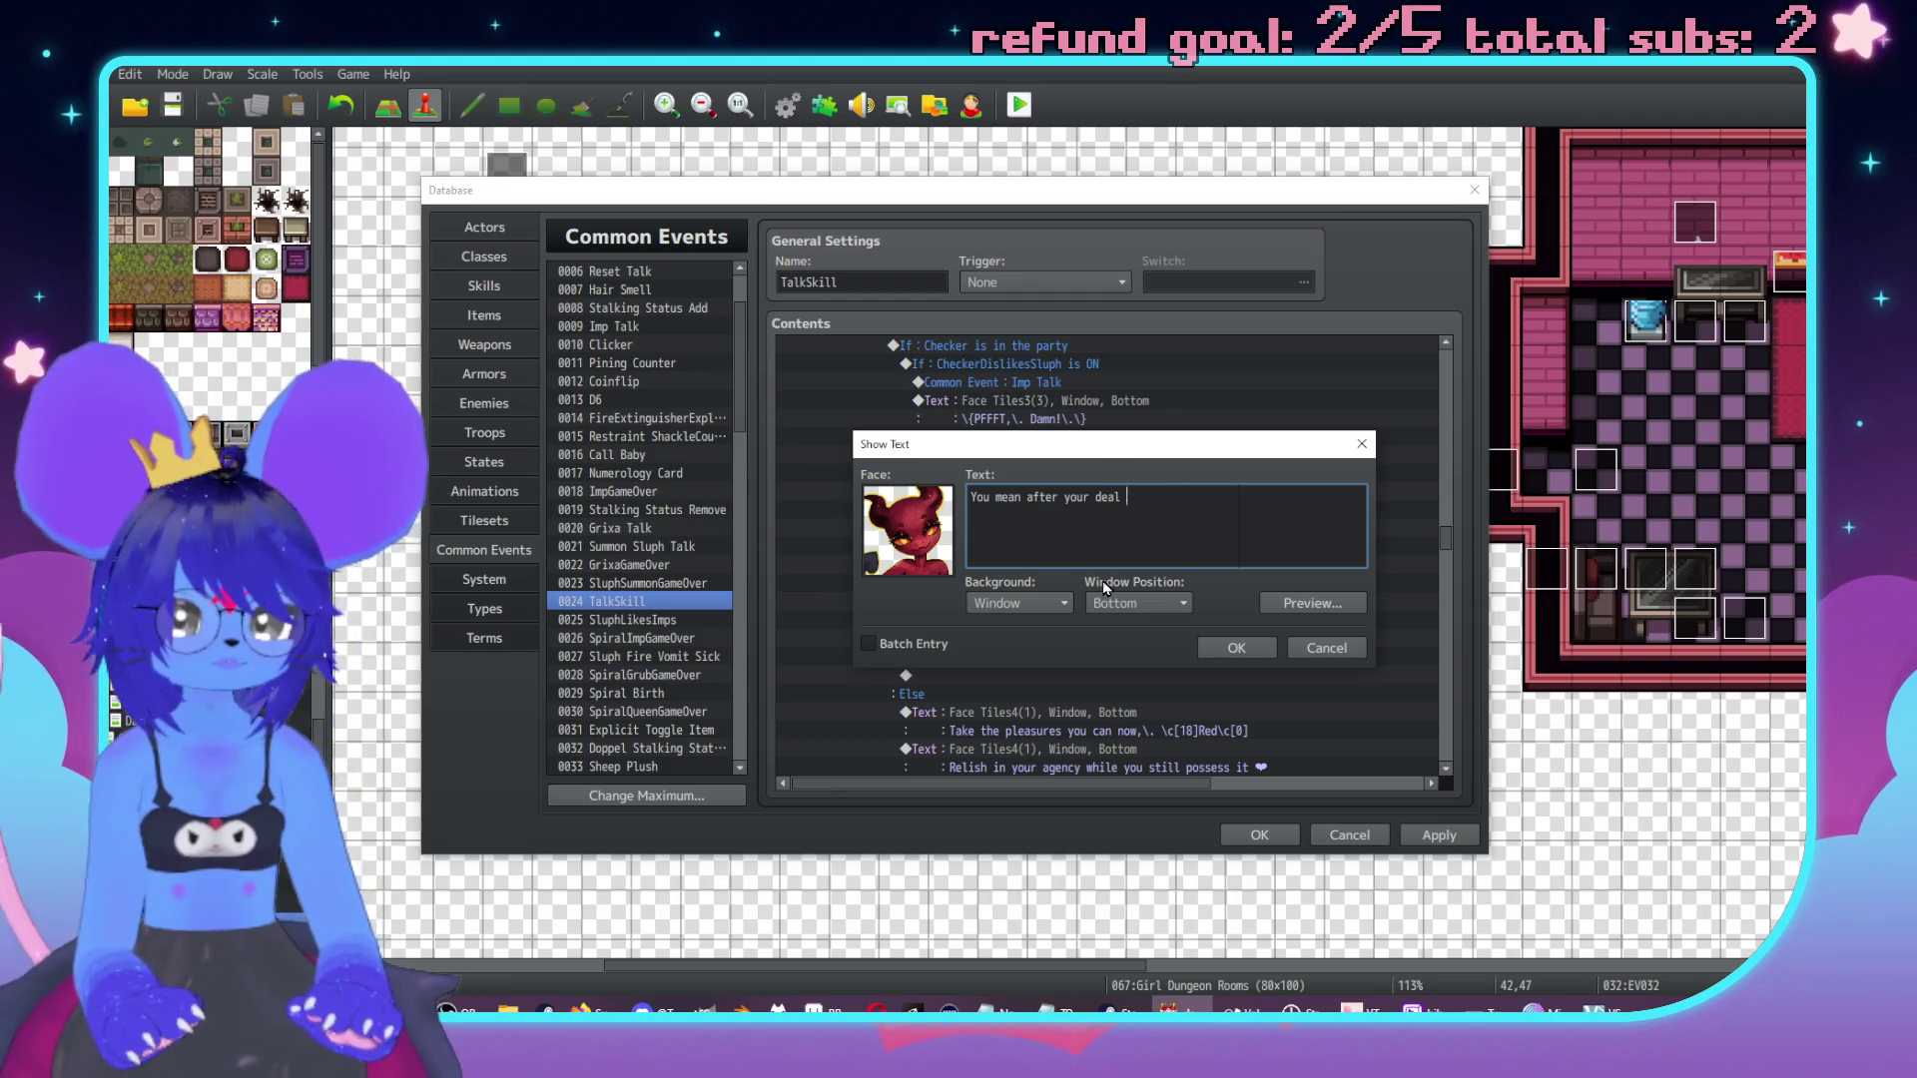
pyautogui.write('l')
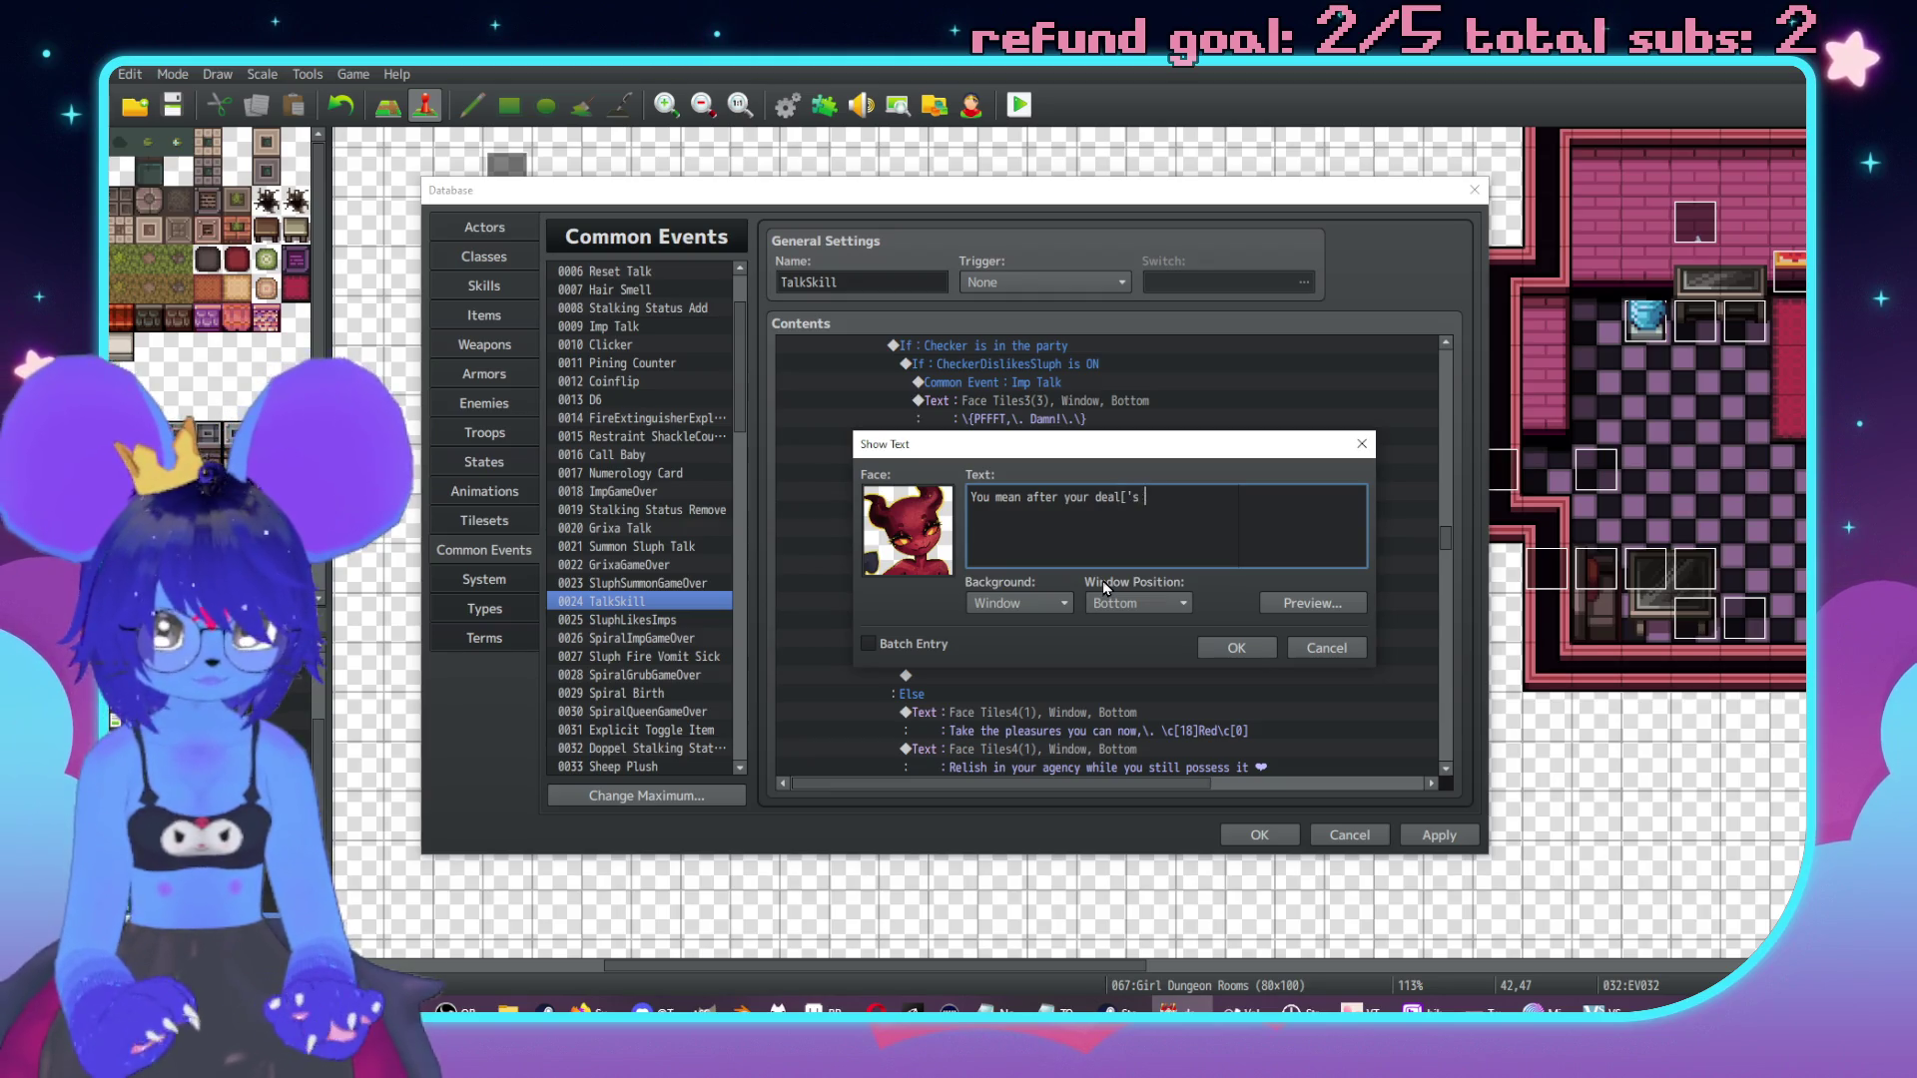
pyautogui.write("'s done?")
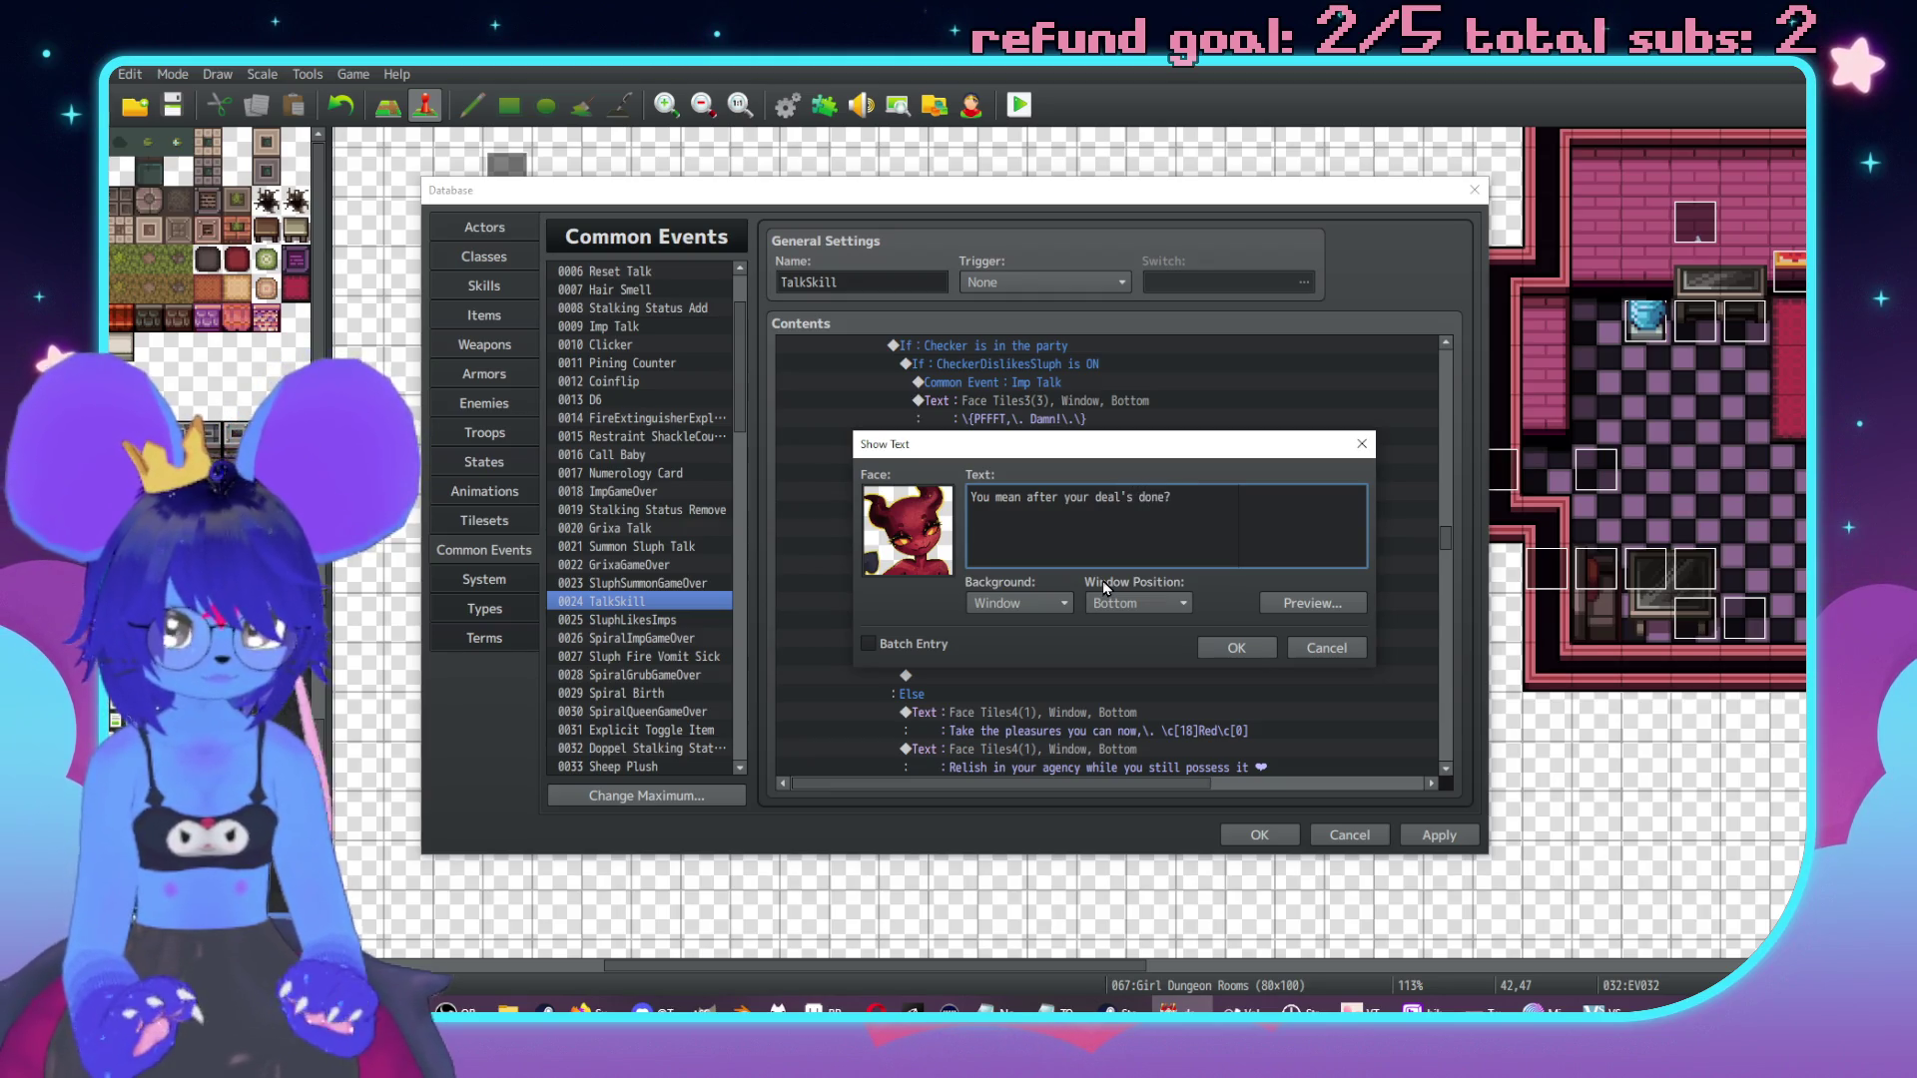
pyautogui.click(1236, 647)
# Duplicate the Sluph Talk reply below it and change its text to 'Yep'.
pyautogui.click(1027, 489)
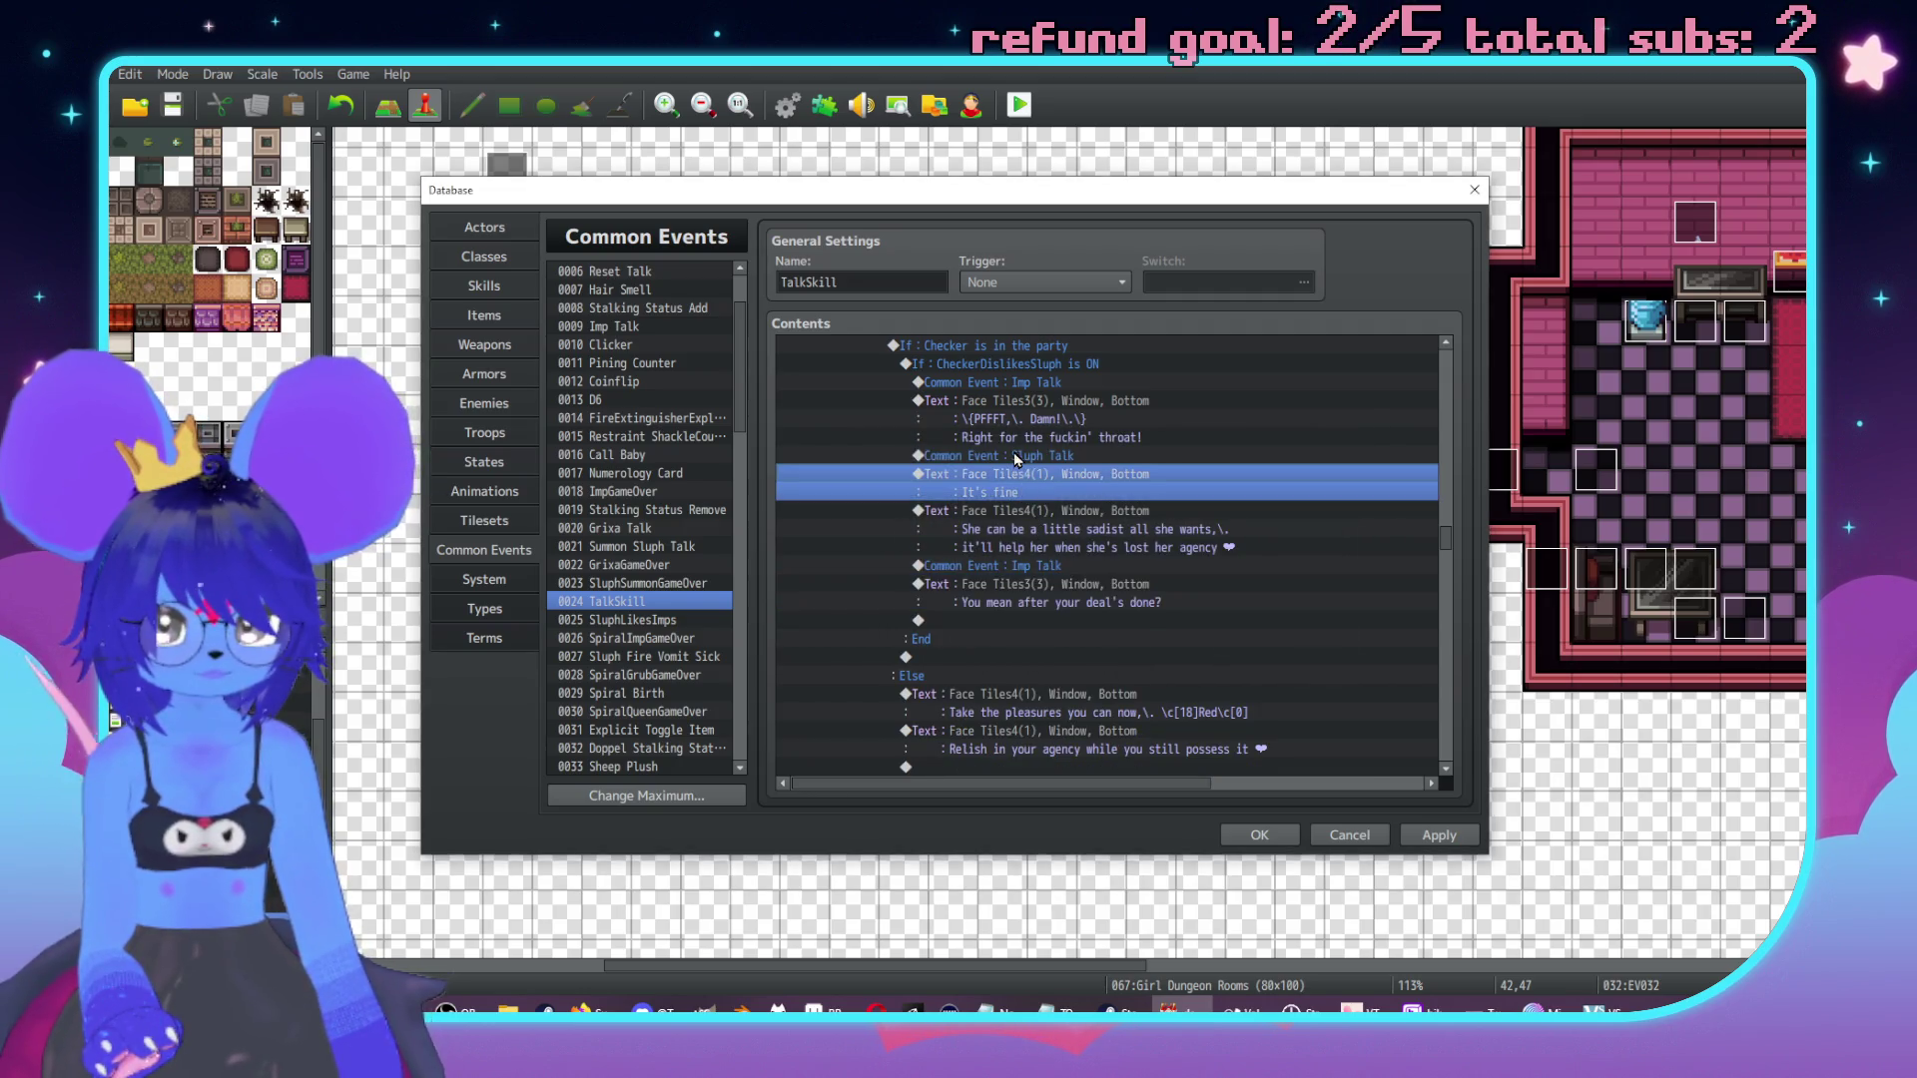
pyautogui.keyDown('shift'); pyautogui.click(1018, 460); pyautogui.keyUp('shift')
pyautogui.hotkey('ctrl', 'c')
pyautogui.click(1039, 620)
pyautogui.hotkey('ctrl', 'v')
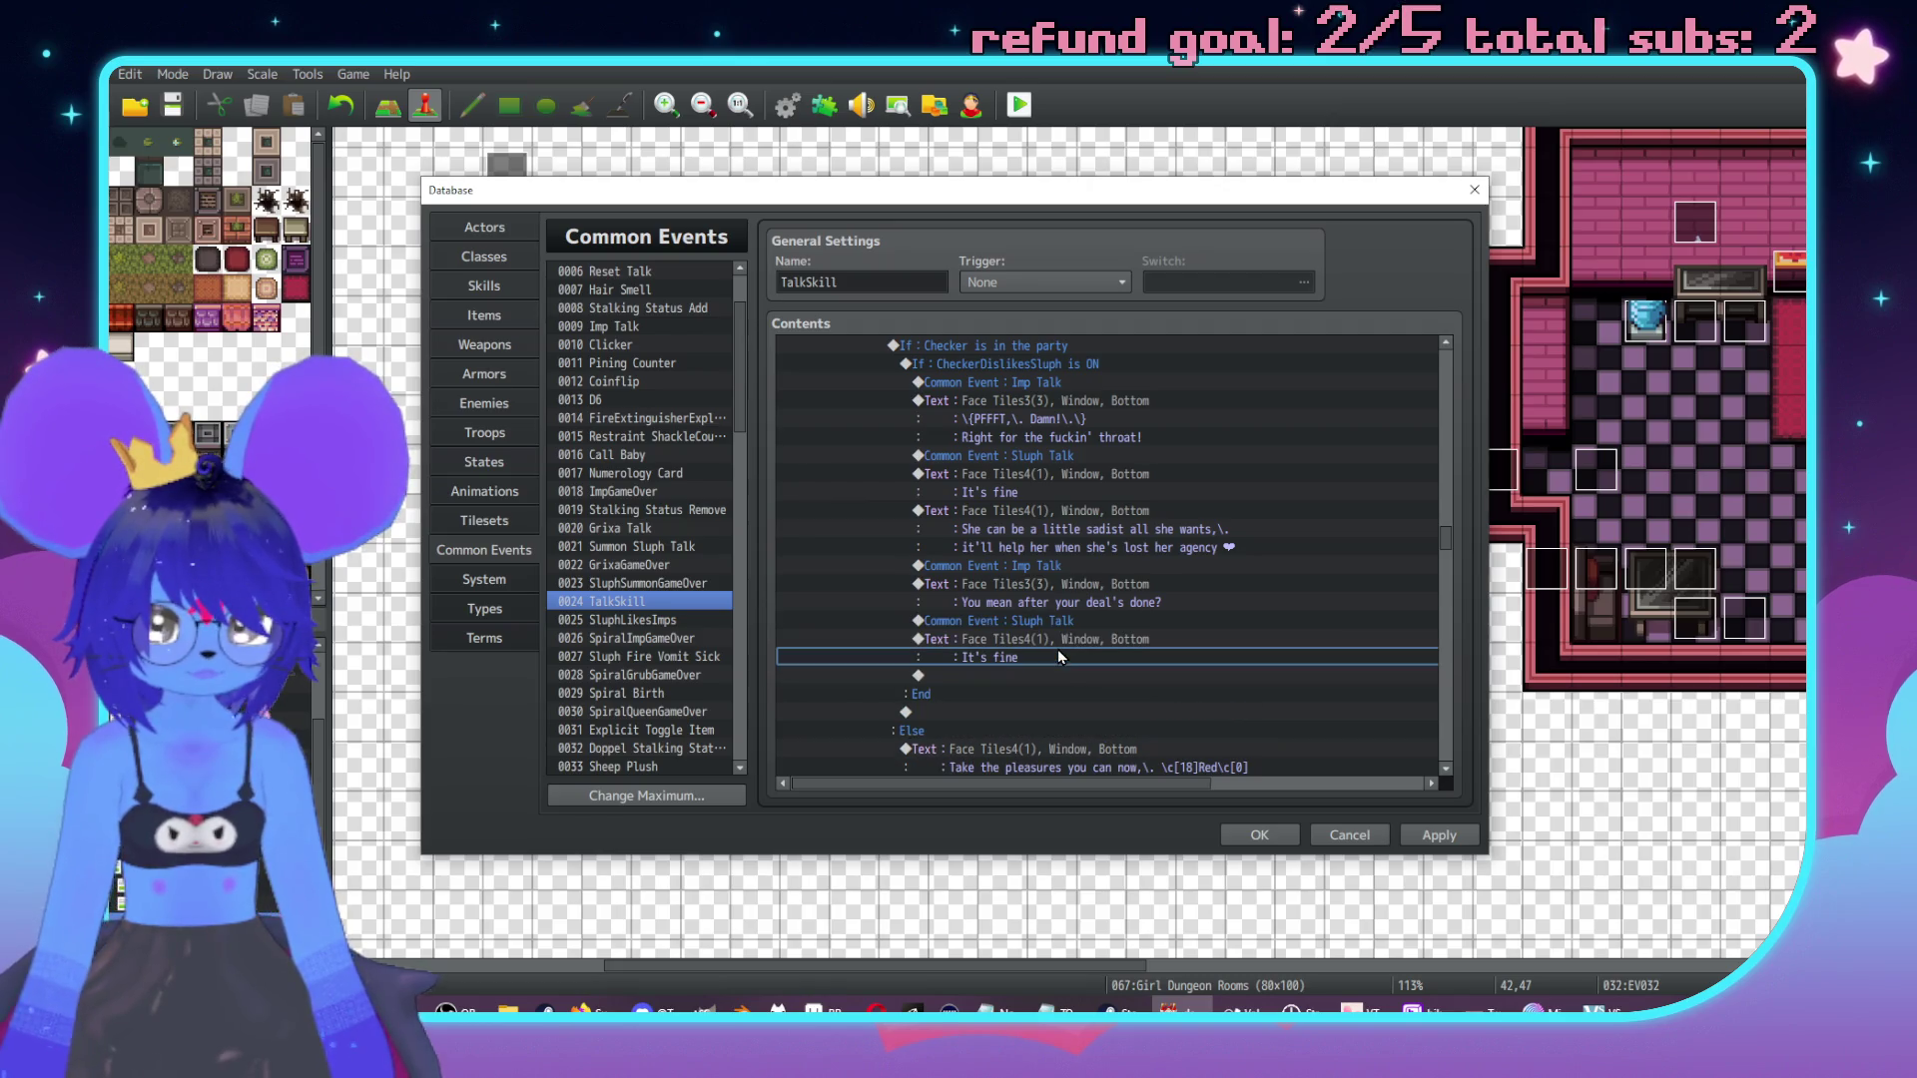
pyautogui.doubleClick(1044, 645)
pyautogui.hotkey('ctrl', 'a')
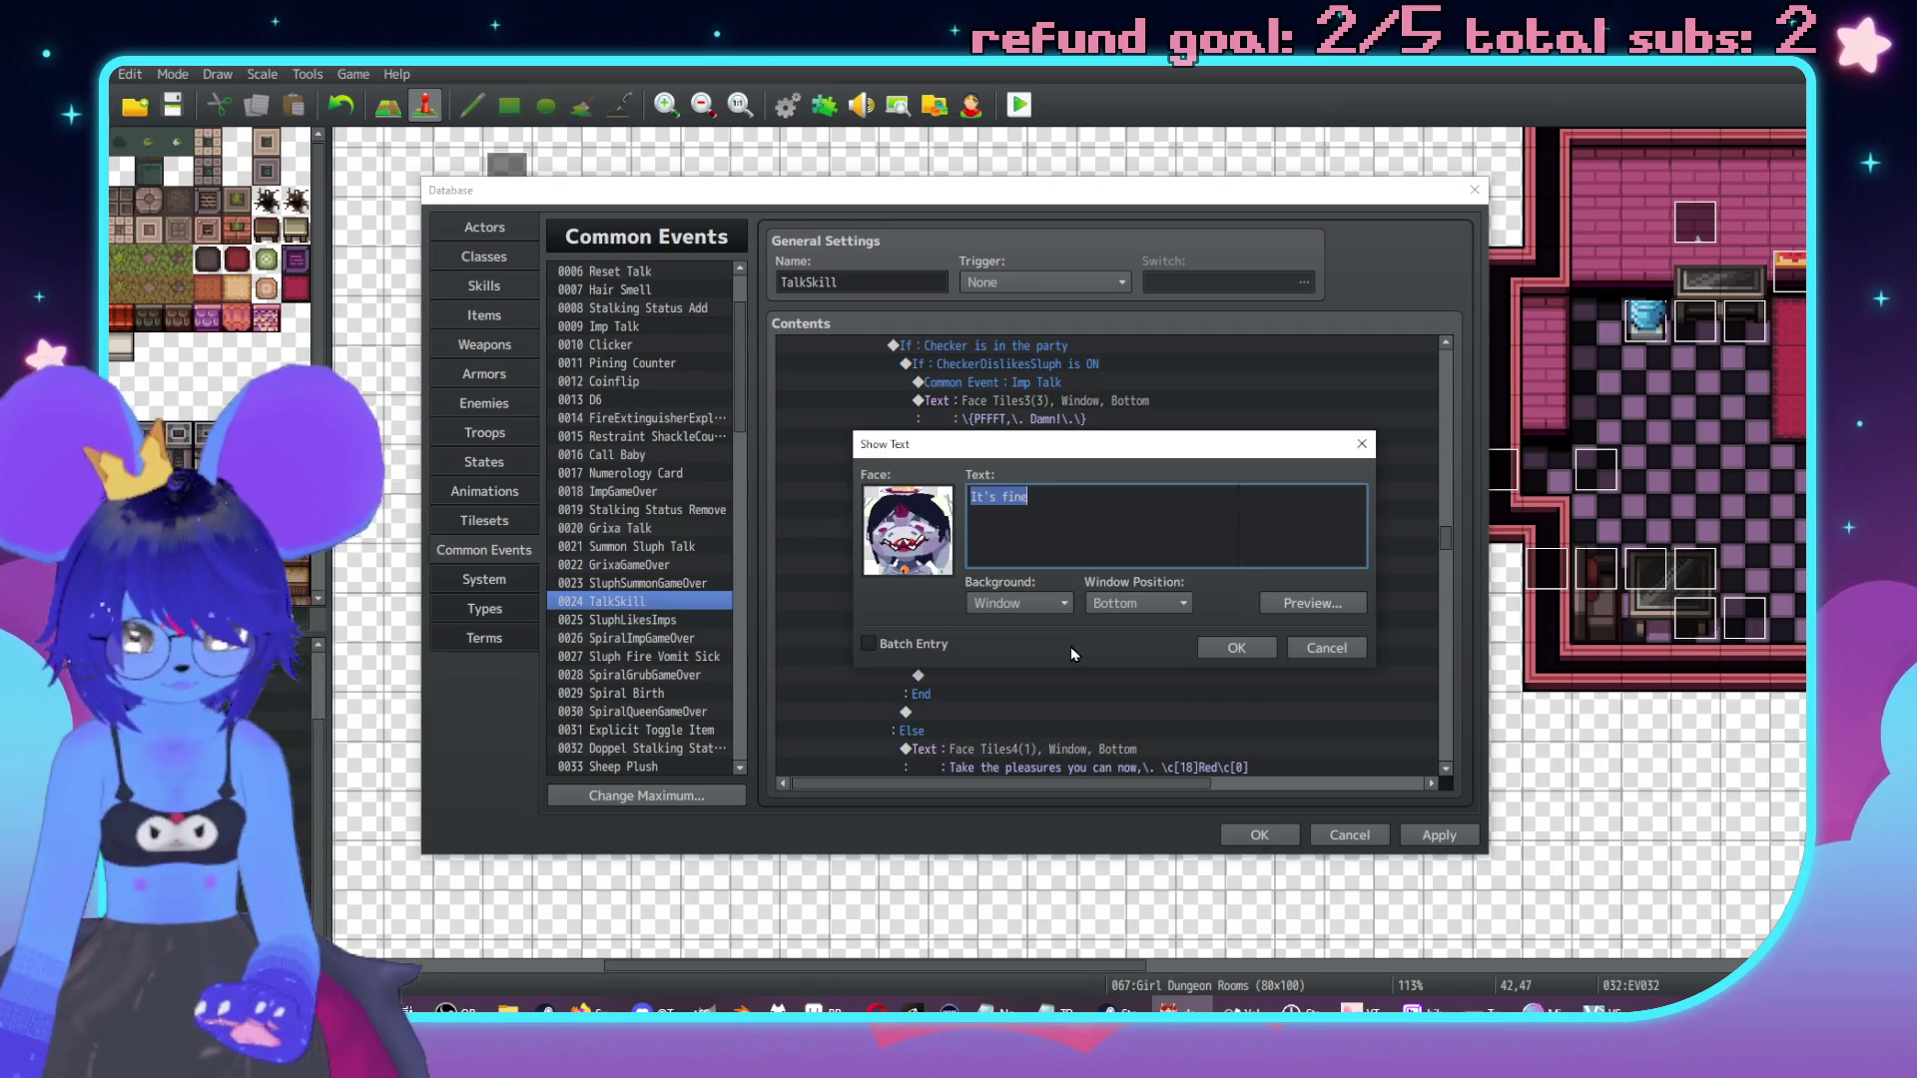
pyautogui.write('Yep')
pyautogui.click(1236, 648)
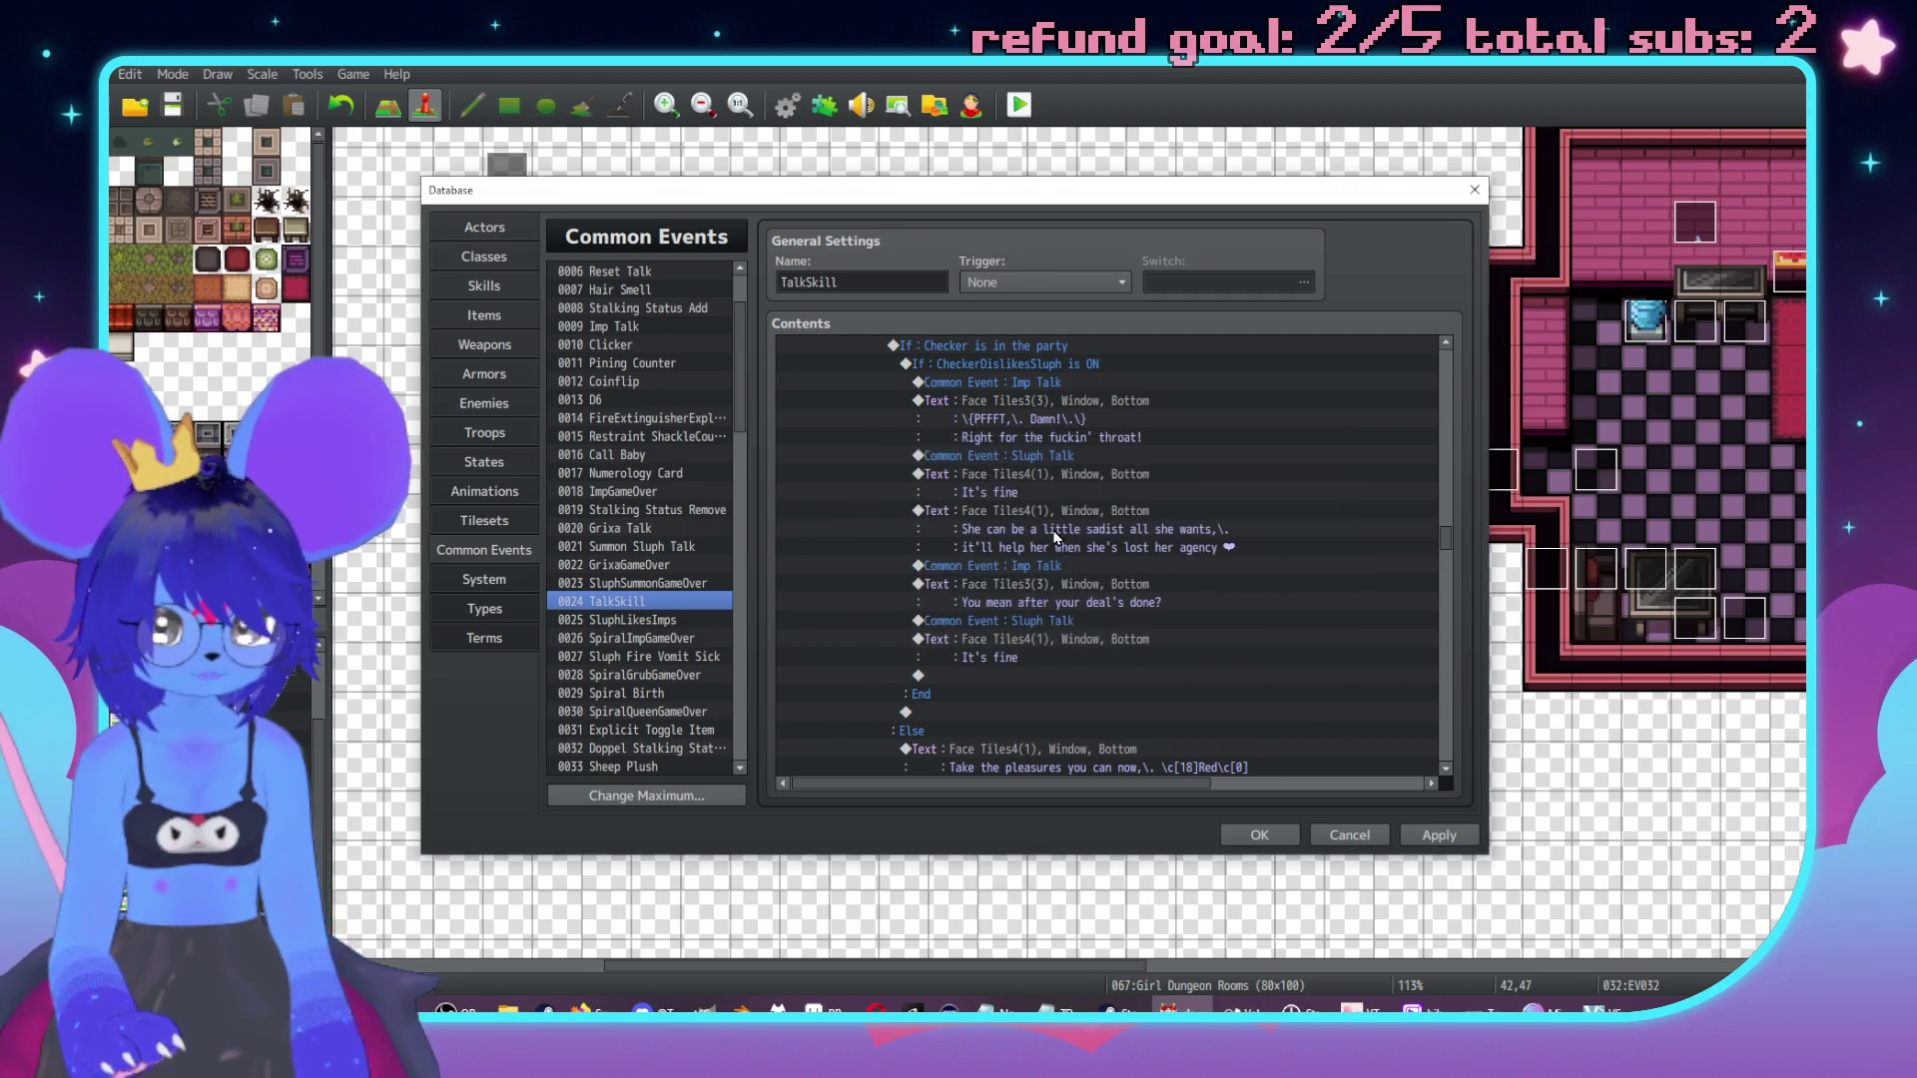
# Copy the Imp Talk call and its message rows.
pyautogui.scroll(-2, 1076, 518)
pyautogui.moveTo(1049, 505); pyautogui.dragTo(1053, 473)
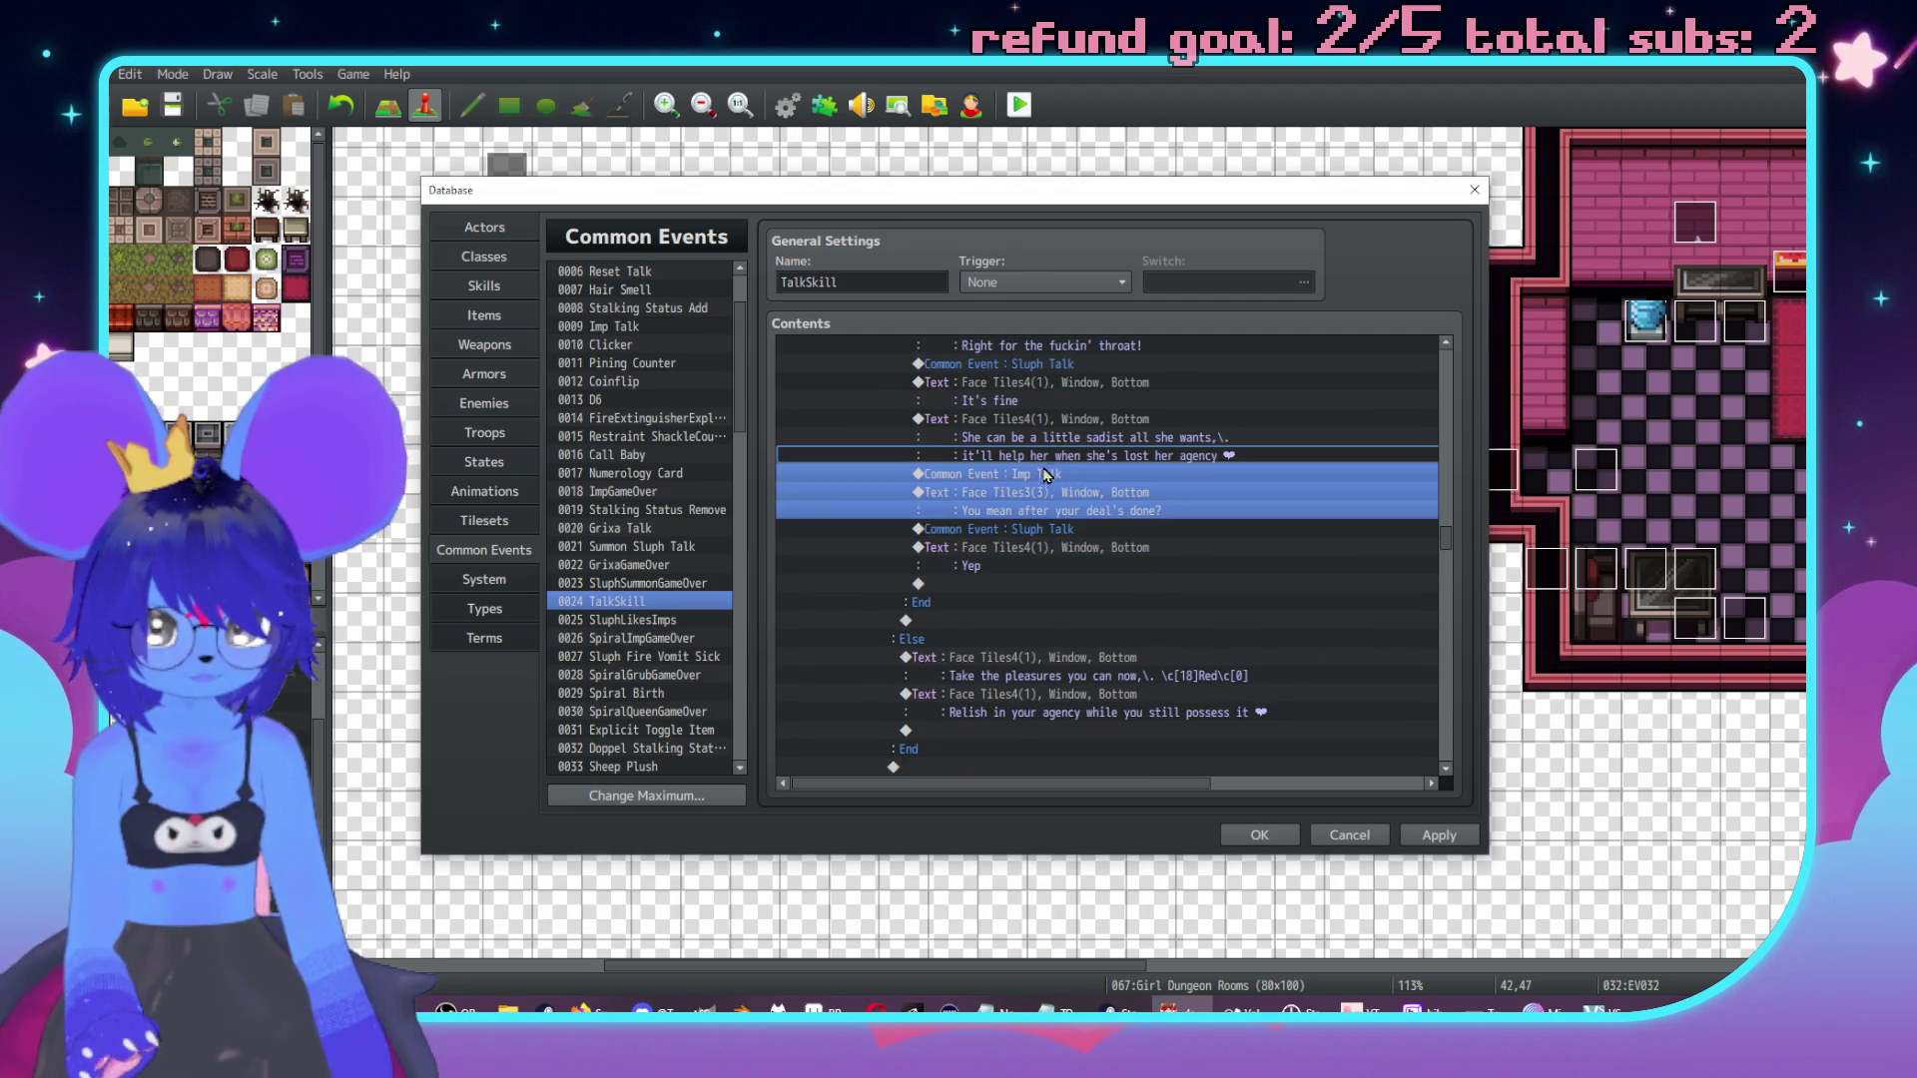
pyautogui.hotkey('ctrl', 'c')
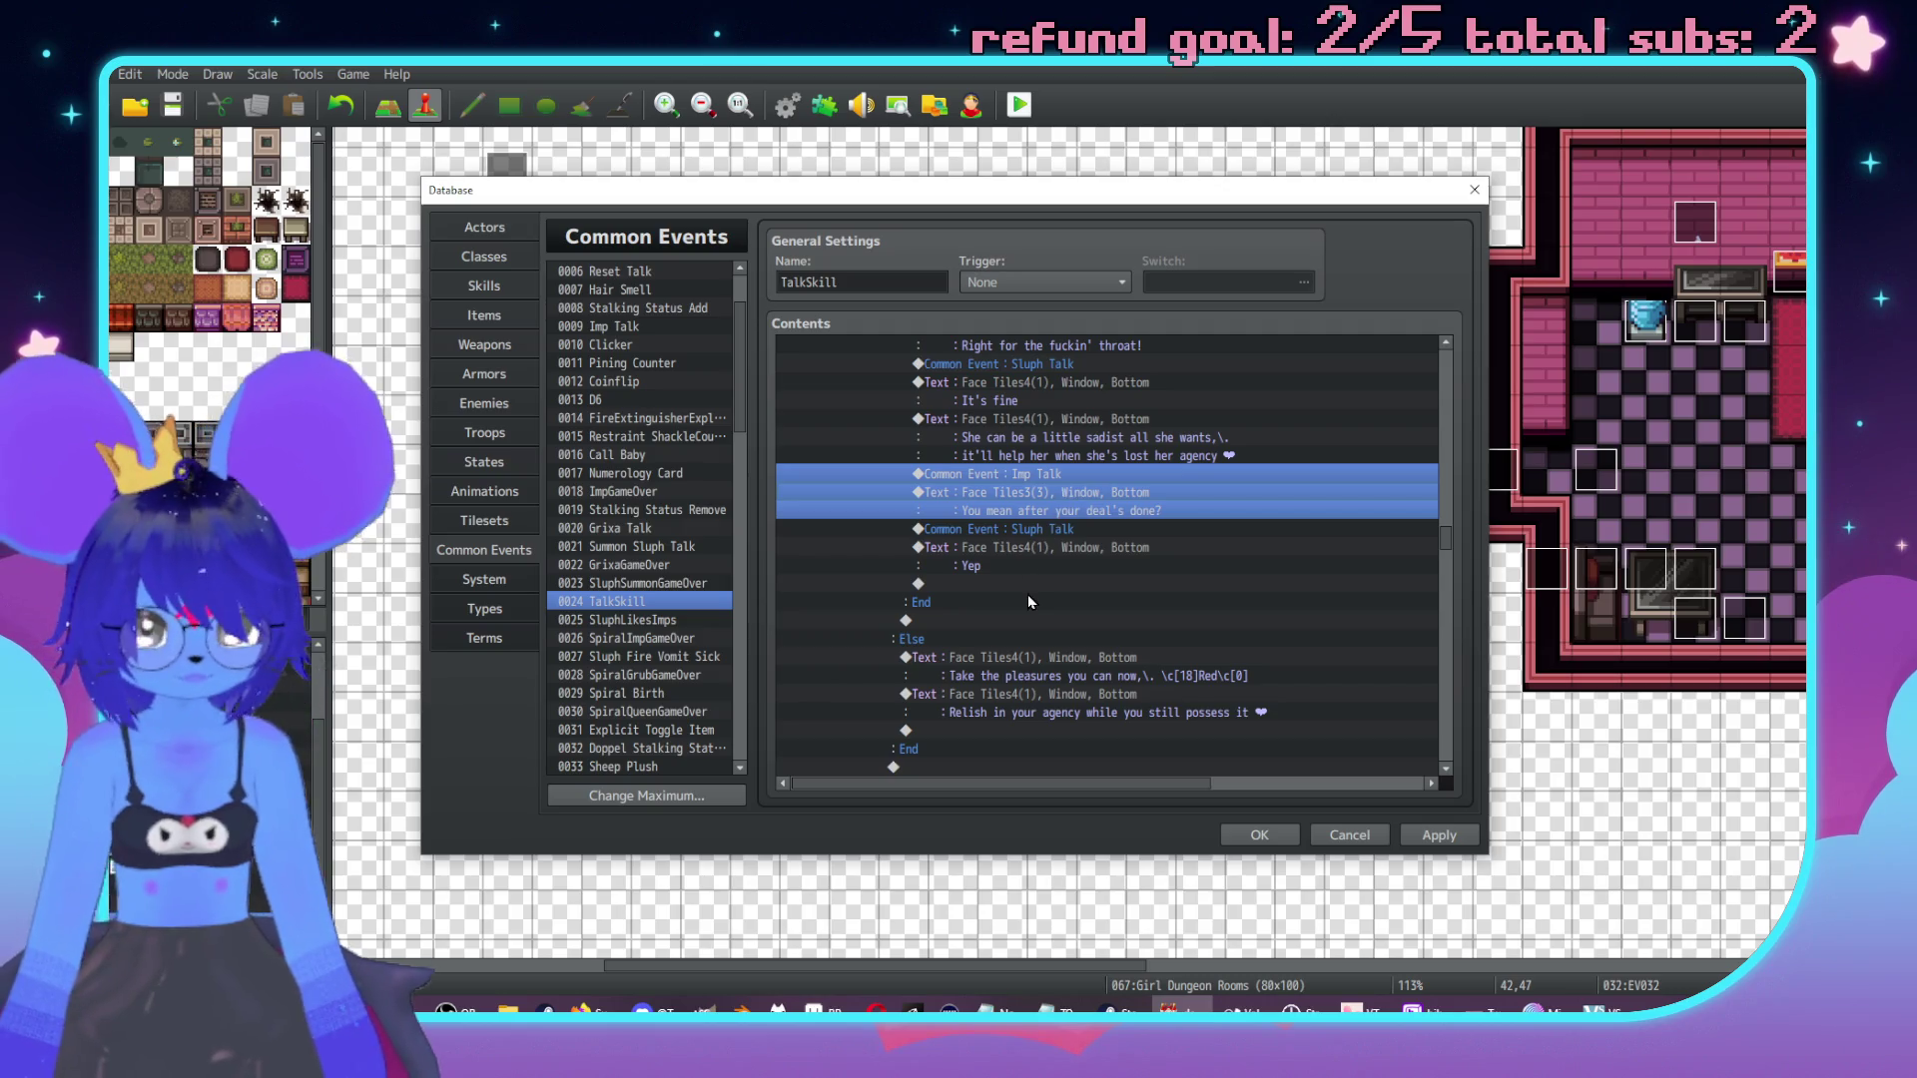
# Paste the Imp Talk block below 'Yep' and rewrite it to suggest extraplanar help escaping a bad pact.
pyautogui.click(1028, 587)
pyautogui.hotkey('ctrl', 'v')
pyautogui.doubleClick(1145, 621)
pyautogui.hotkey('ctrl', 'a')
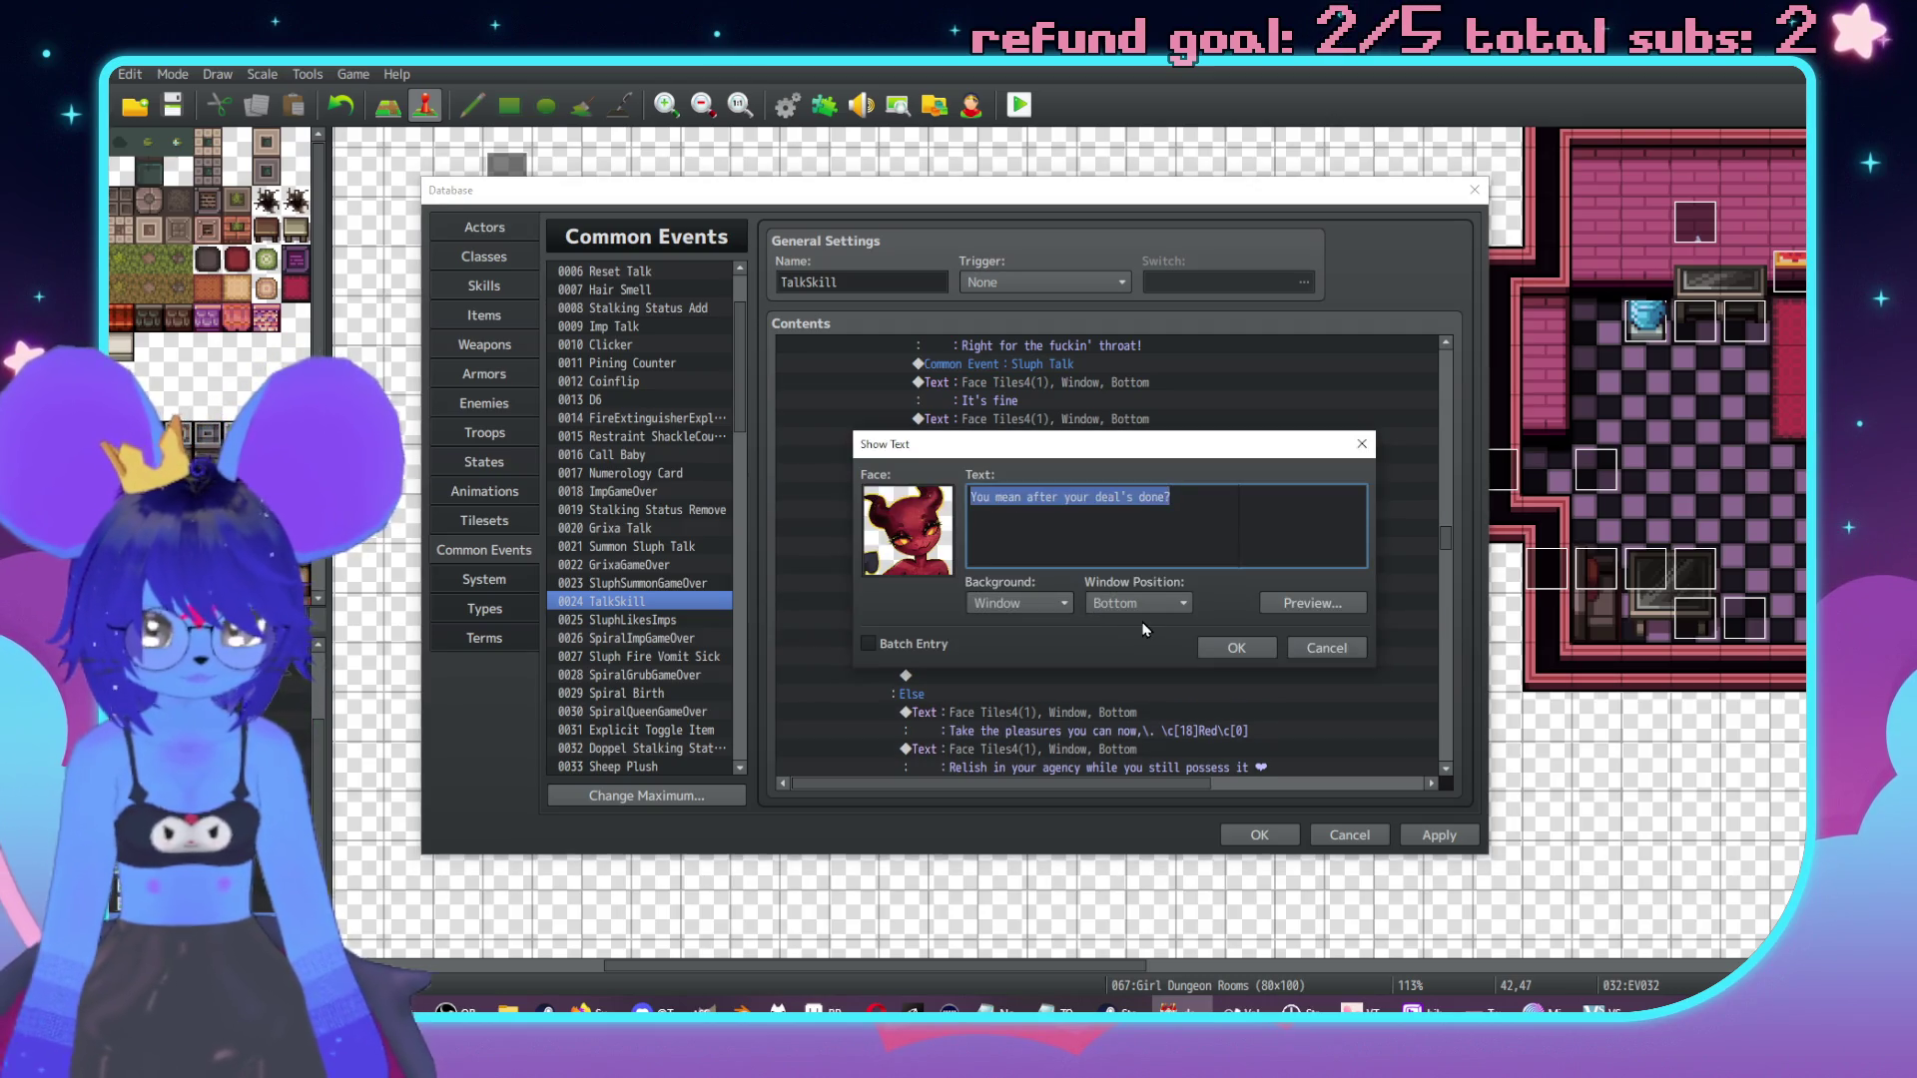
pyautogui.write('\\n[1],\\. y')
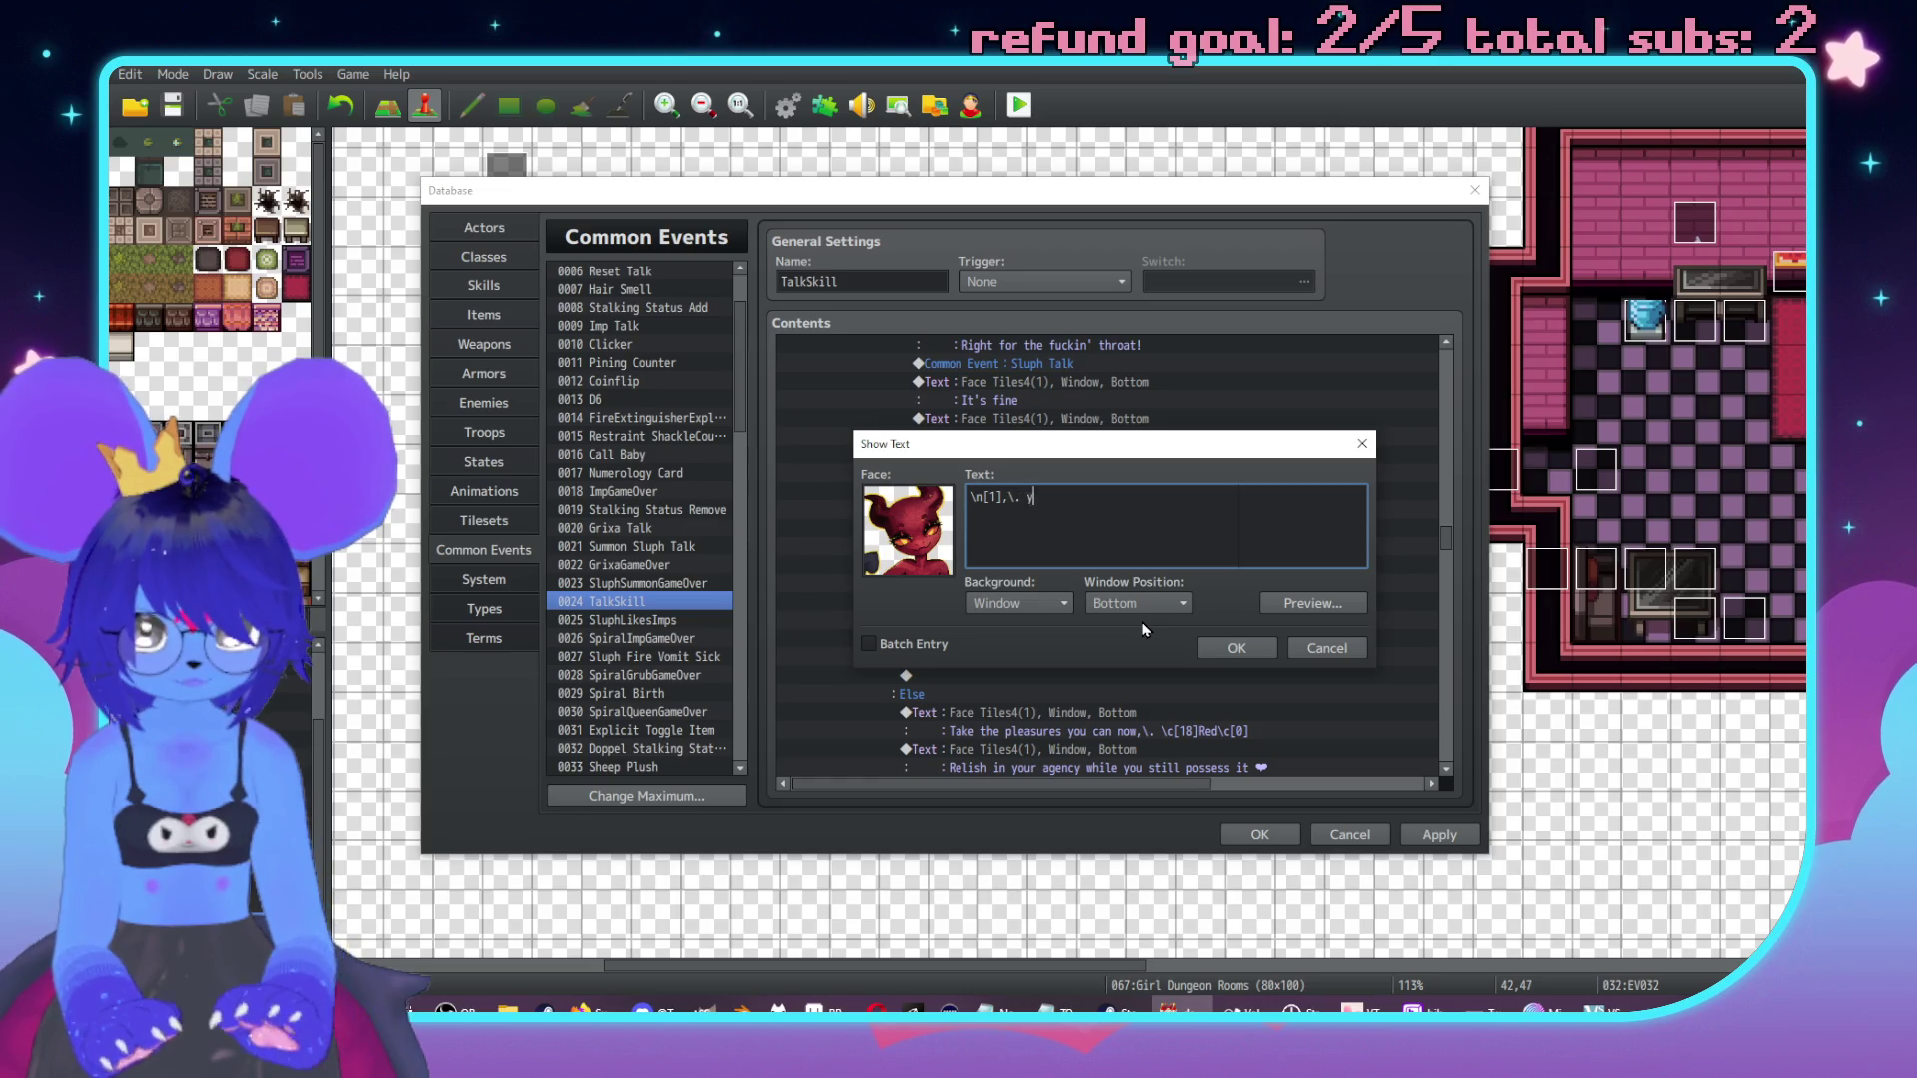
pyautogui.press('BackSpace')
pyautogui.press('BackSpace')
pyautogui.press('BackSpace')
pyautogui.write('ou t')
pyautogui.write('h')
pyautogui.write('out')
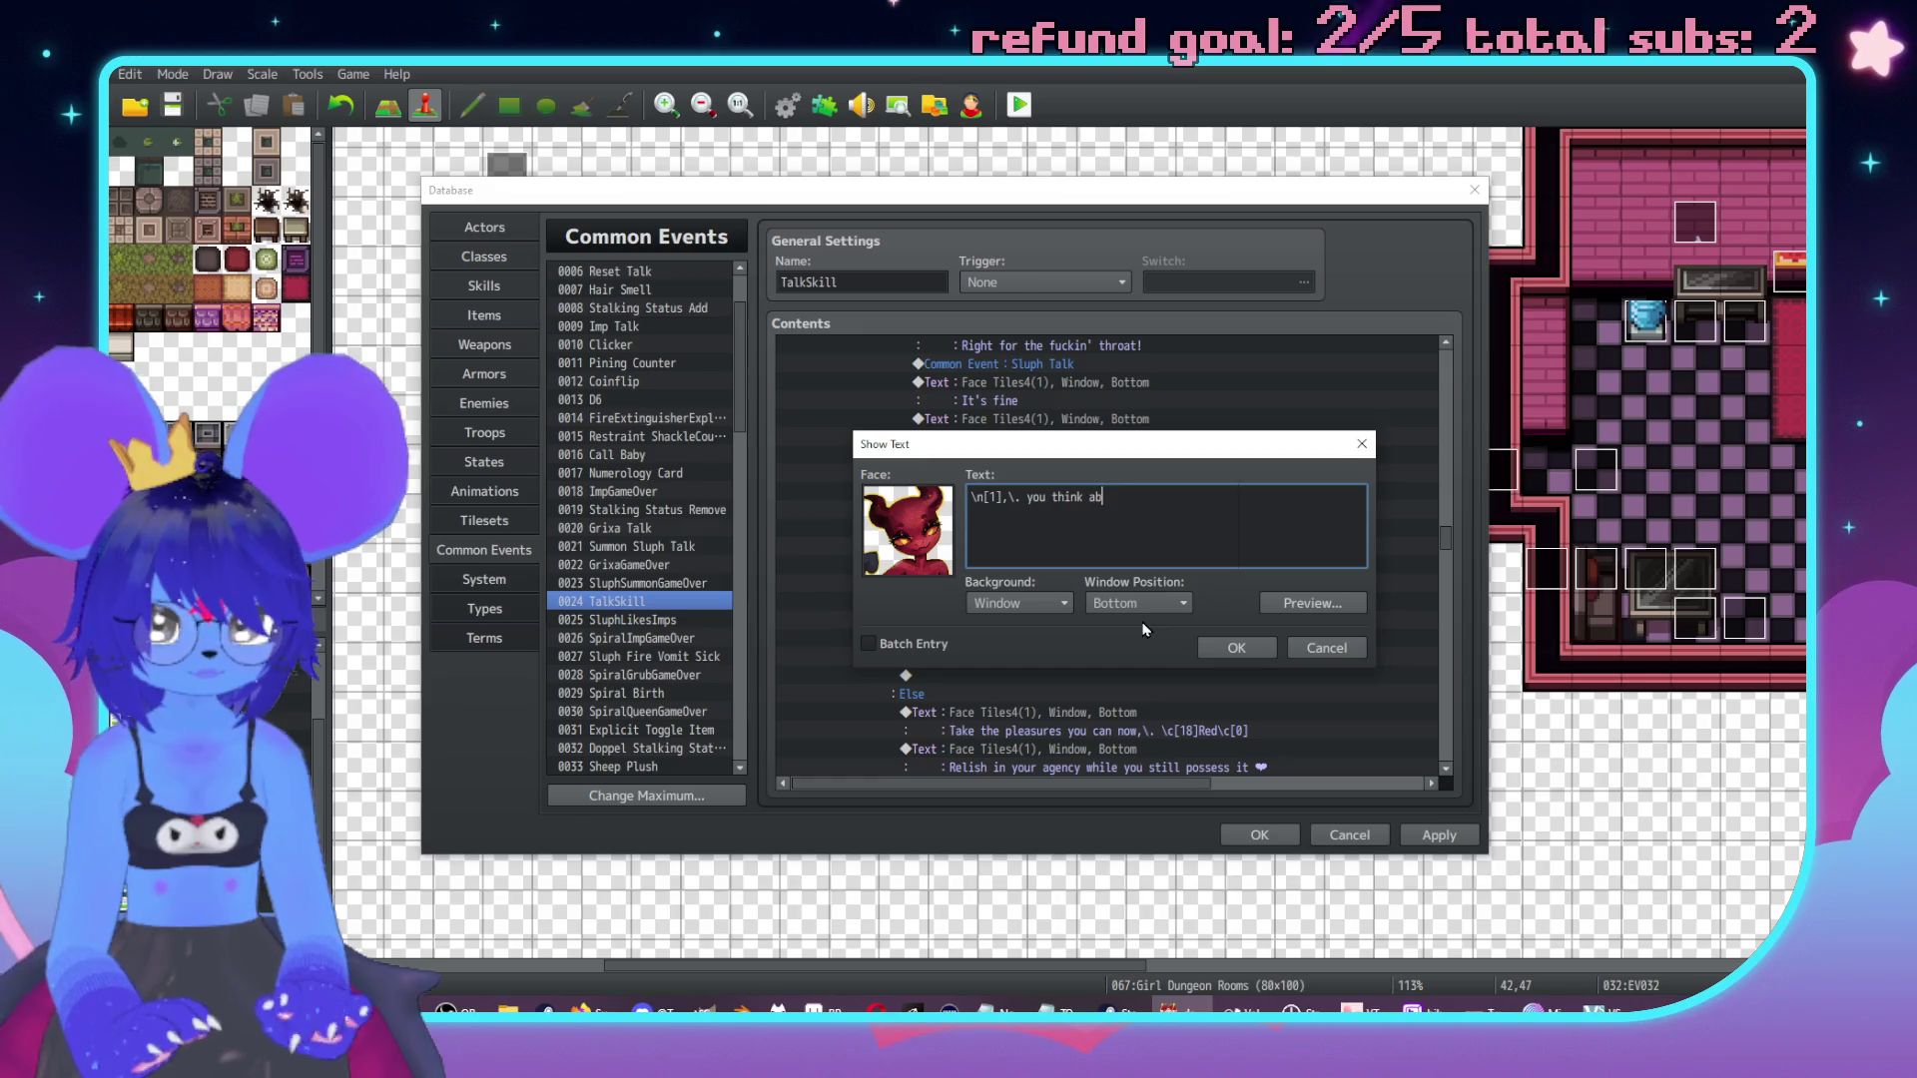
pyautogui.write('eaching out for')
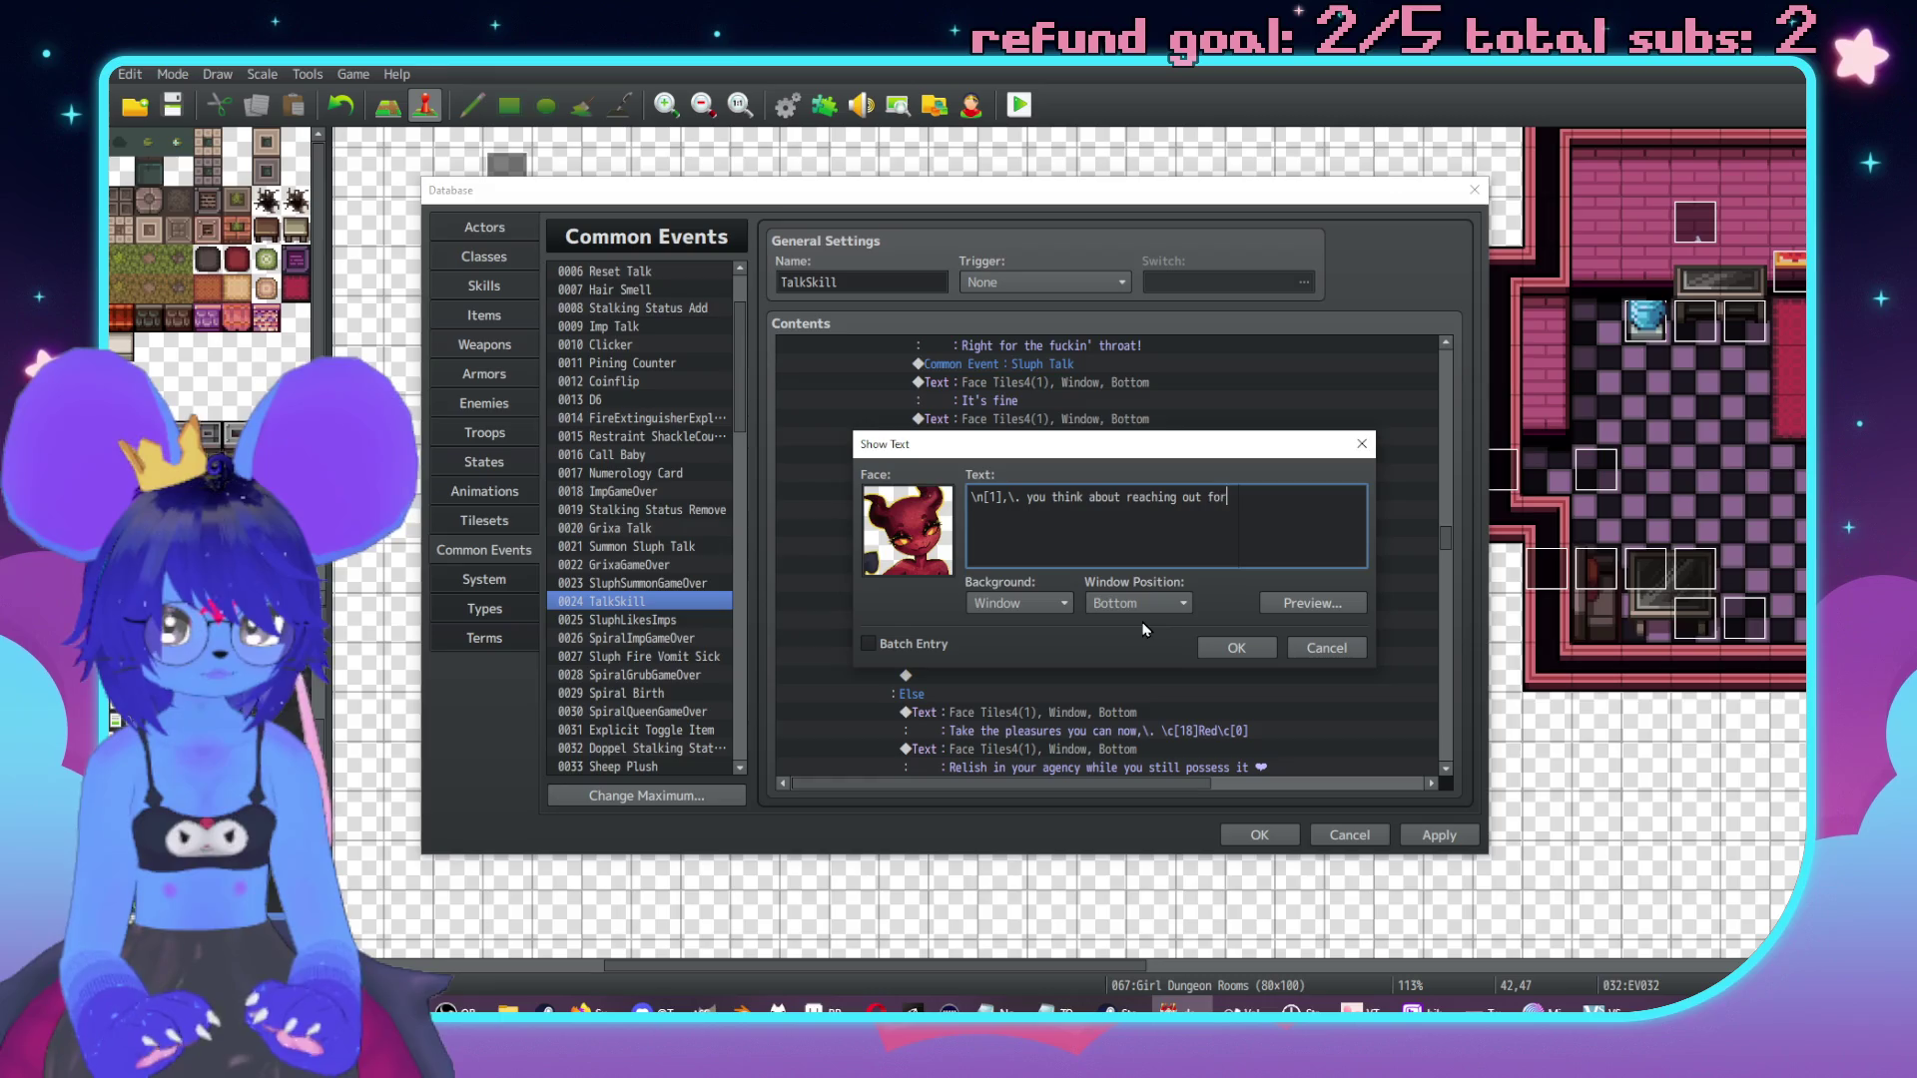
pyautogui.write('s')
pyautogui.write('xtraplan')
pyautogui.write('help on that shit?\\.')
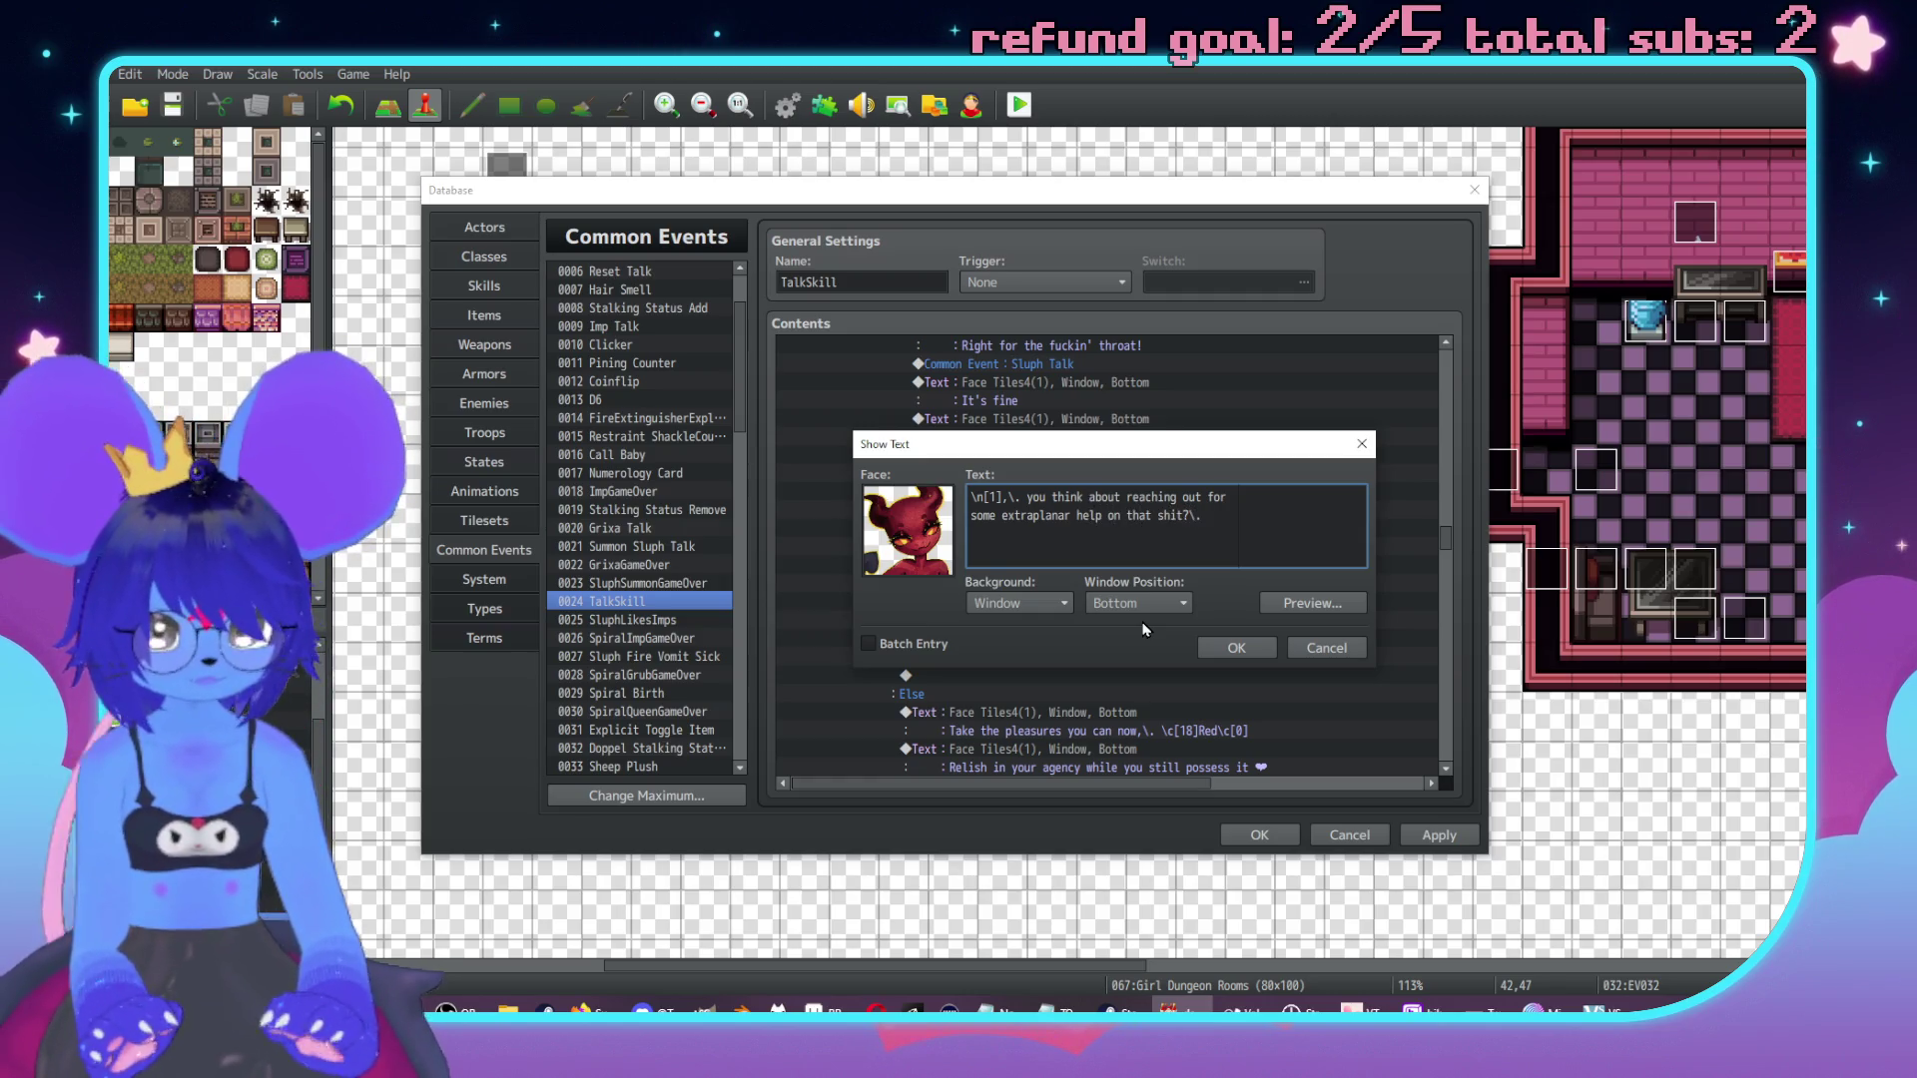
pyautogui.write('here')
pyautogui.write("'s people who can ge")
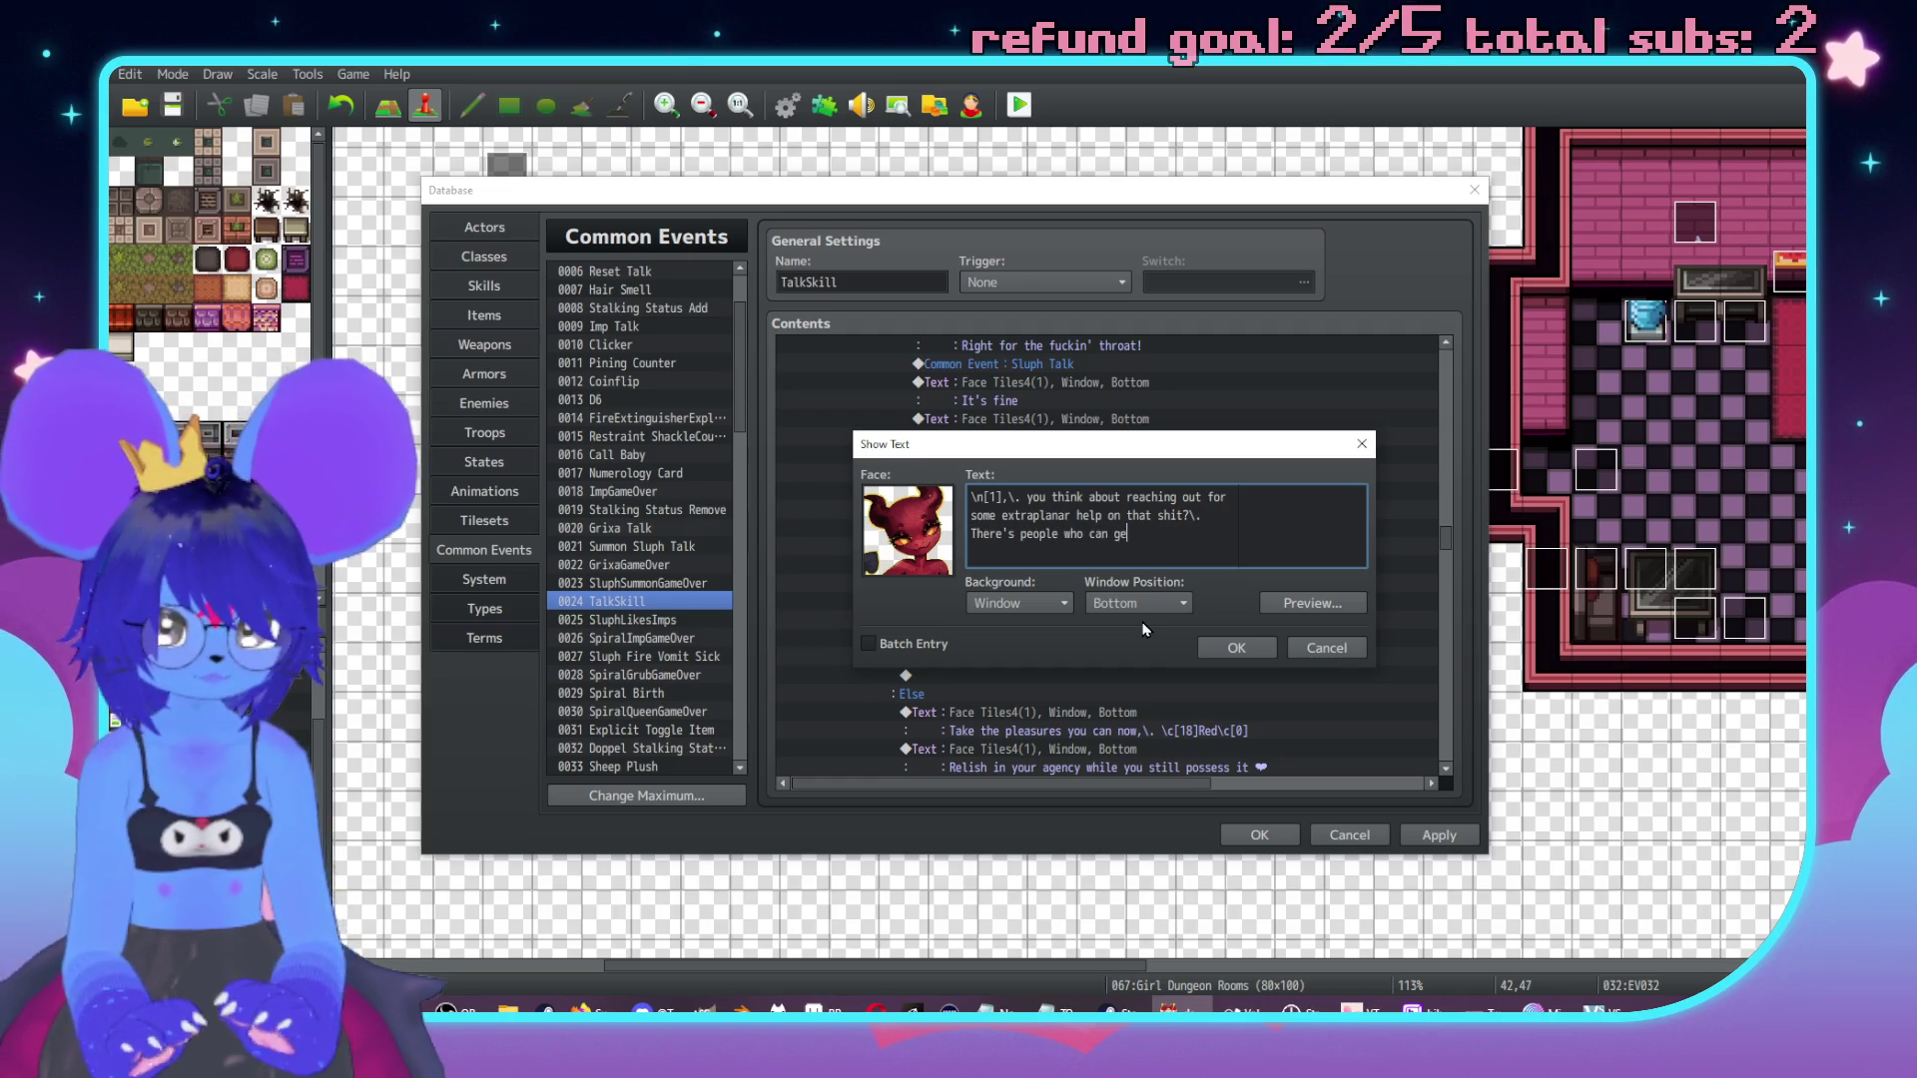
pyautogui.write('t of')
pyautogui.press('Return')
pyautogui.write('ba')
pyautogui.press('BackSpace')
pyautogui.press('BackSpace')
pyautogui.press('BackSpace')
pyautogui.write("t,\\. y'know.")
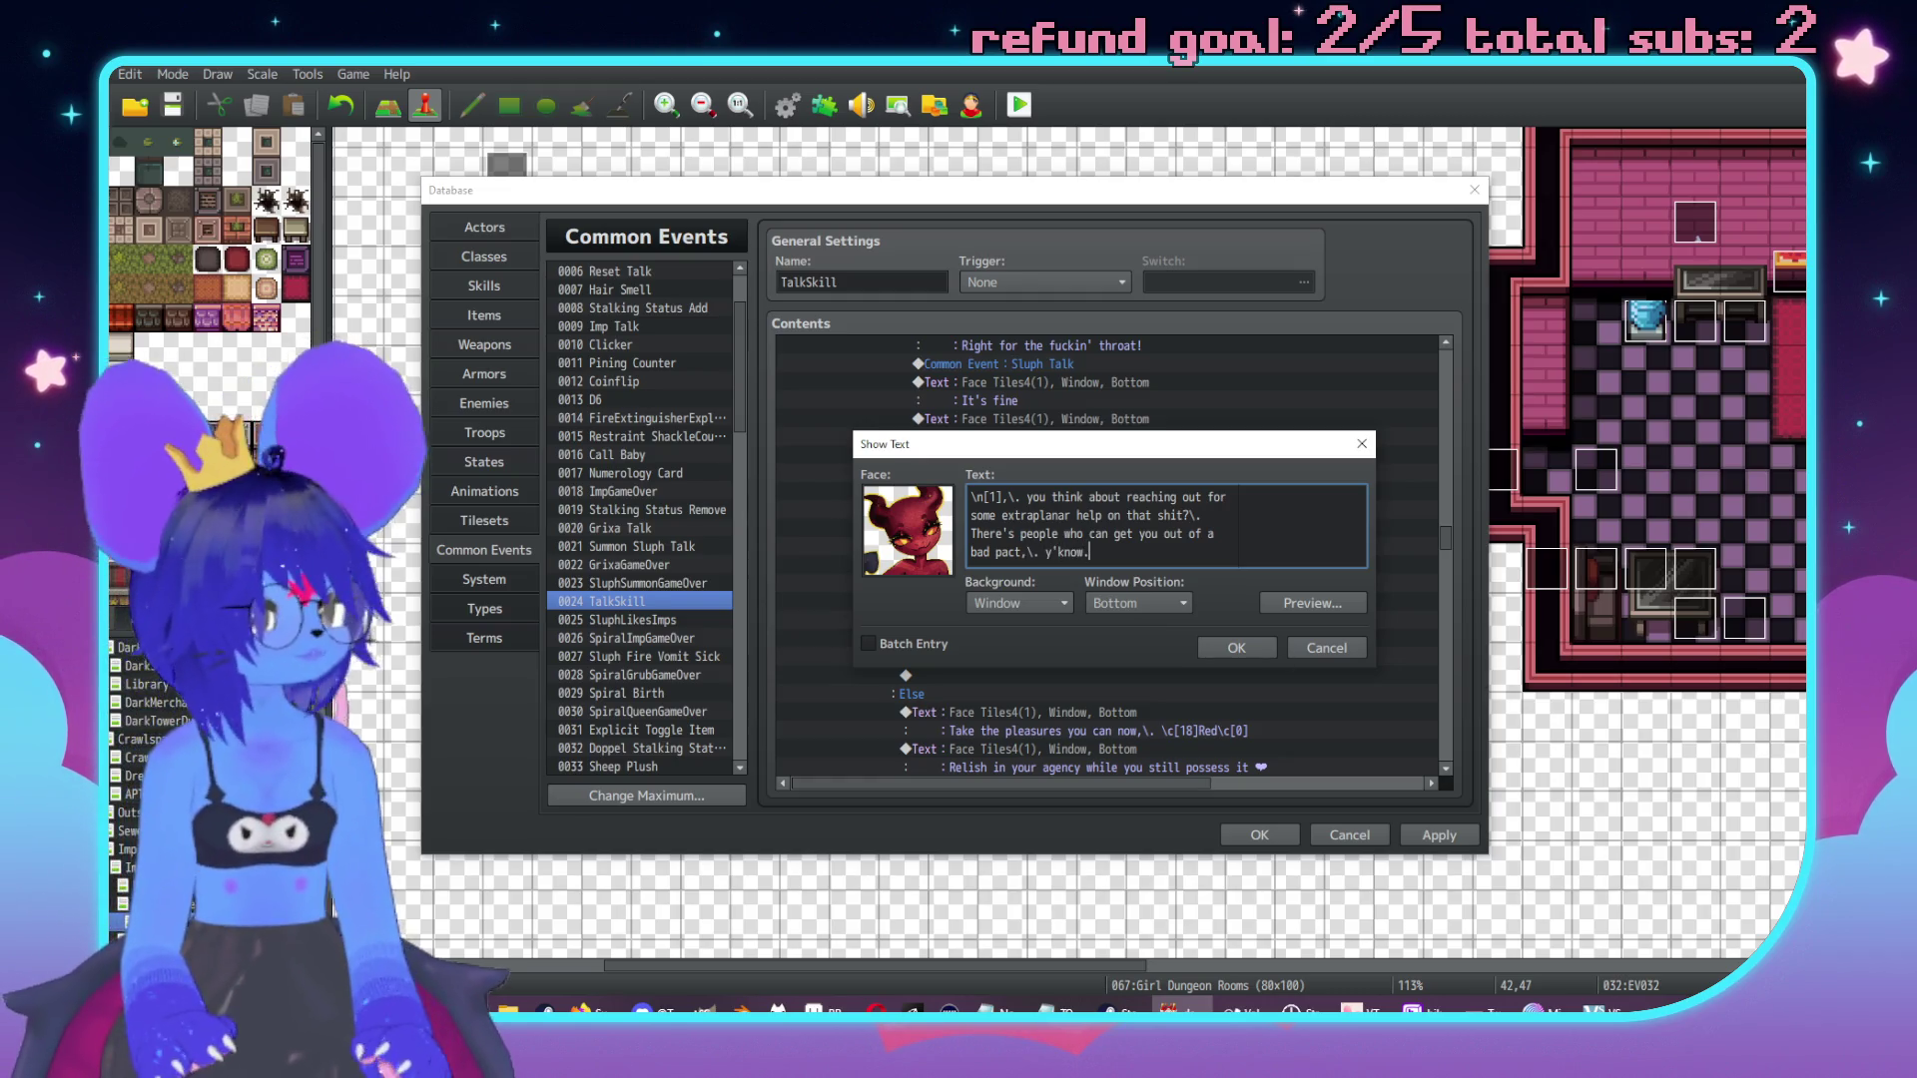
pyautogui.click(1214, 643)
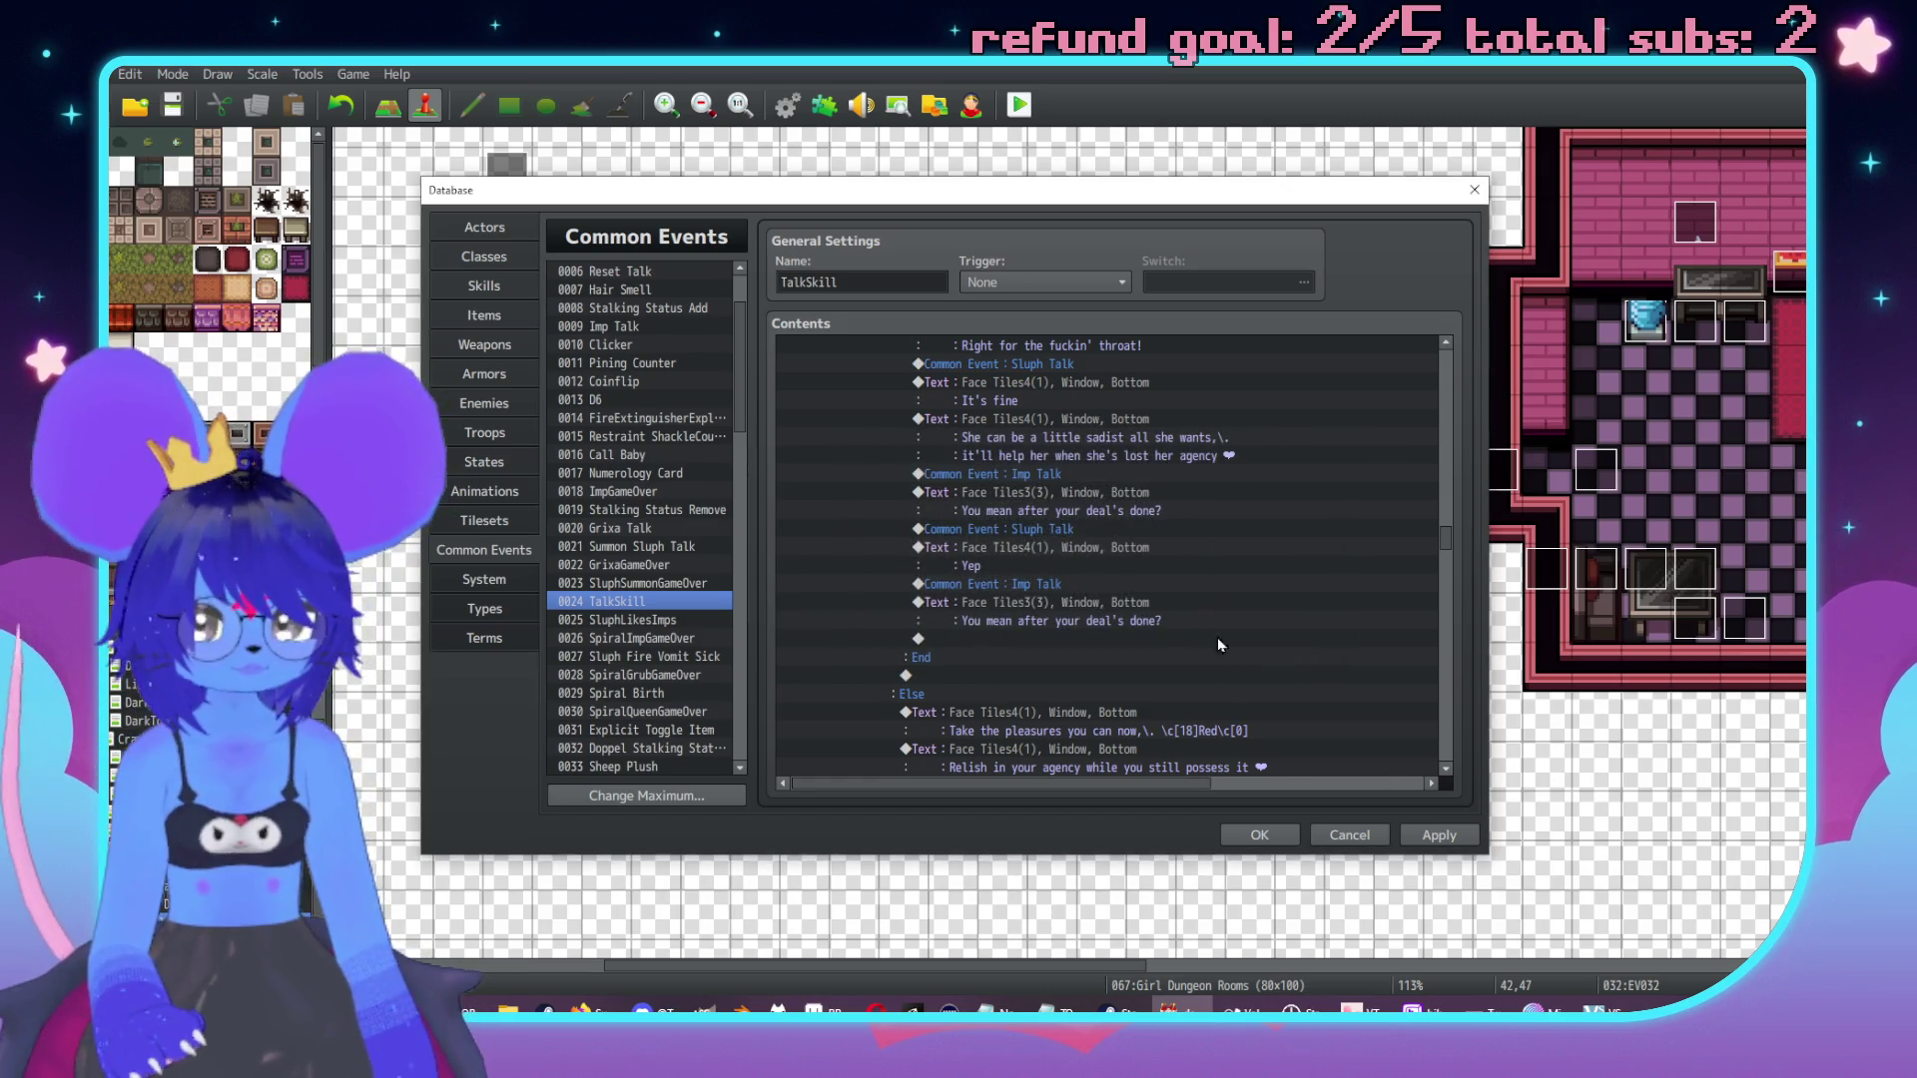
# Edit the pasted Sluph line to say their pact was pretty clear on its terms.
pyautogui.scroll(-2, 1028, 571)
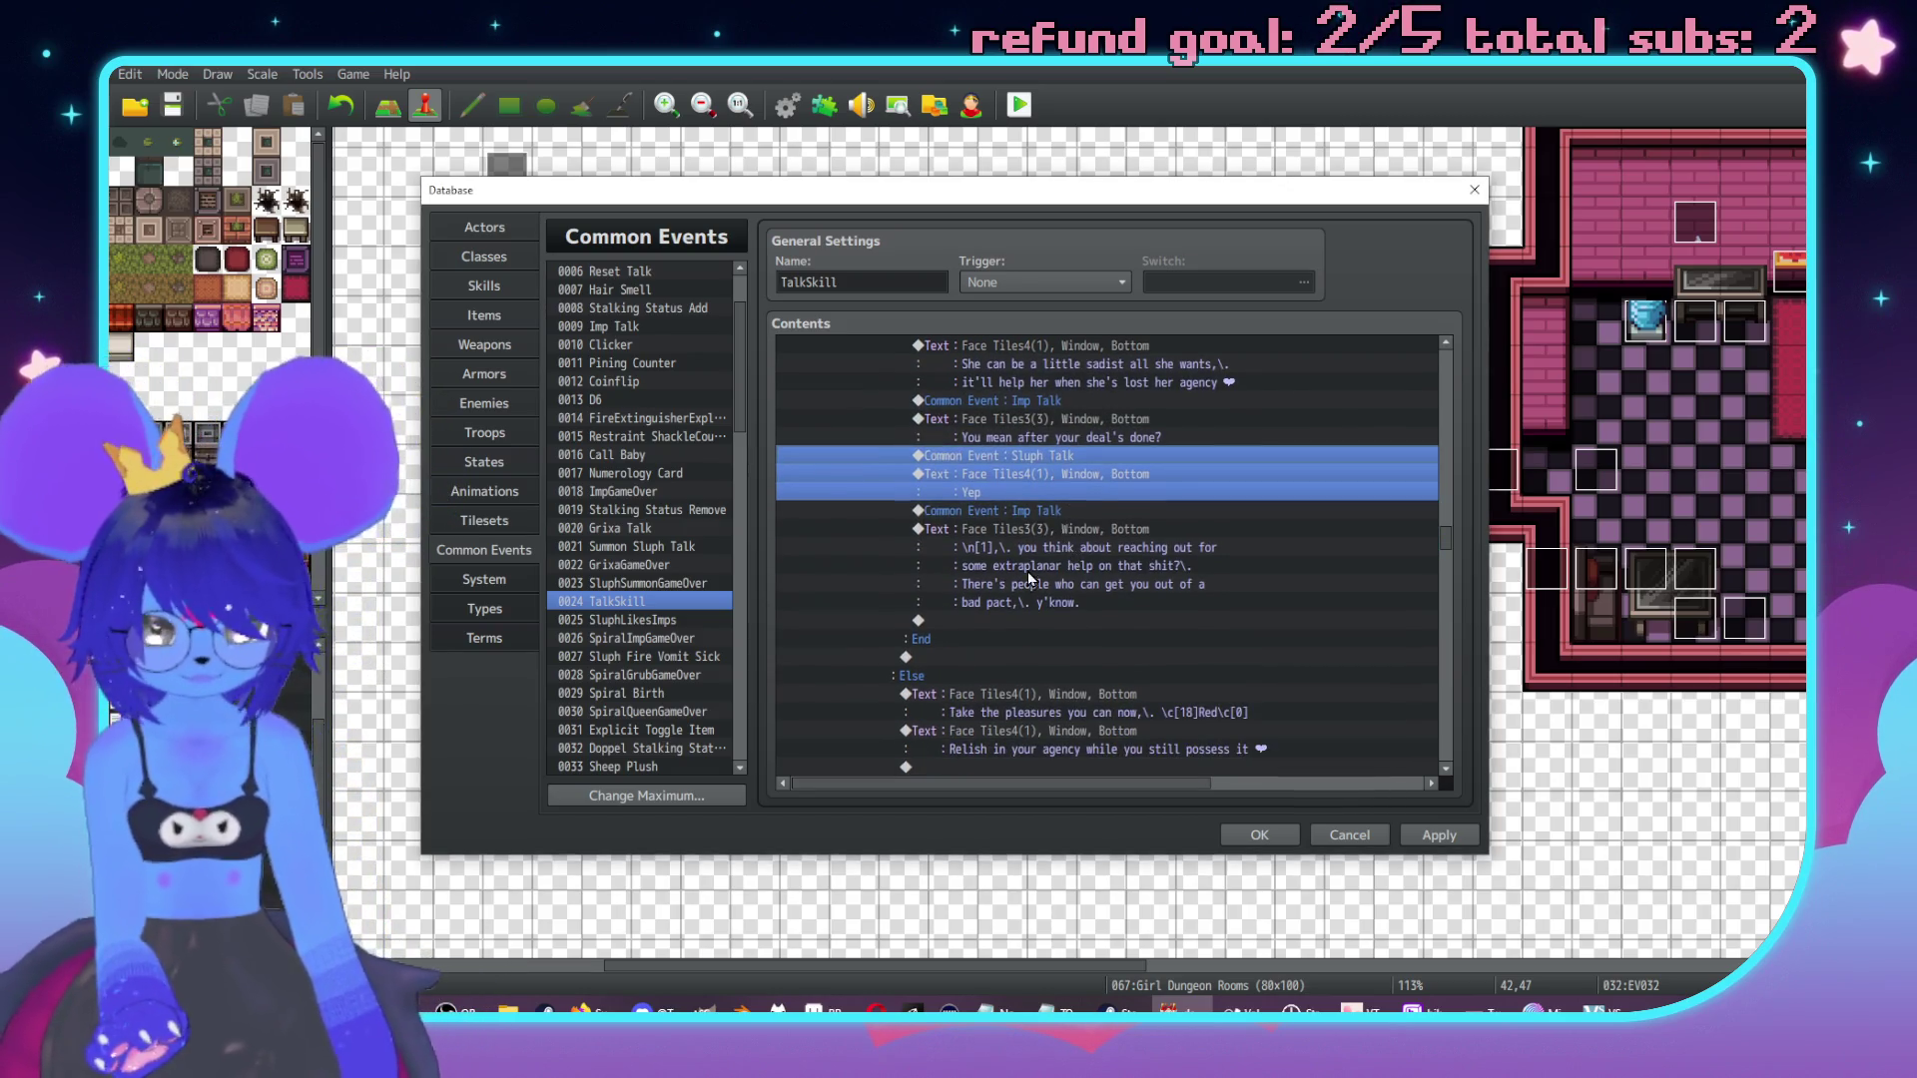
pyautogui.click(986, 619)
pyautogui.doubleClick(1034, 644)
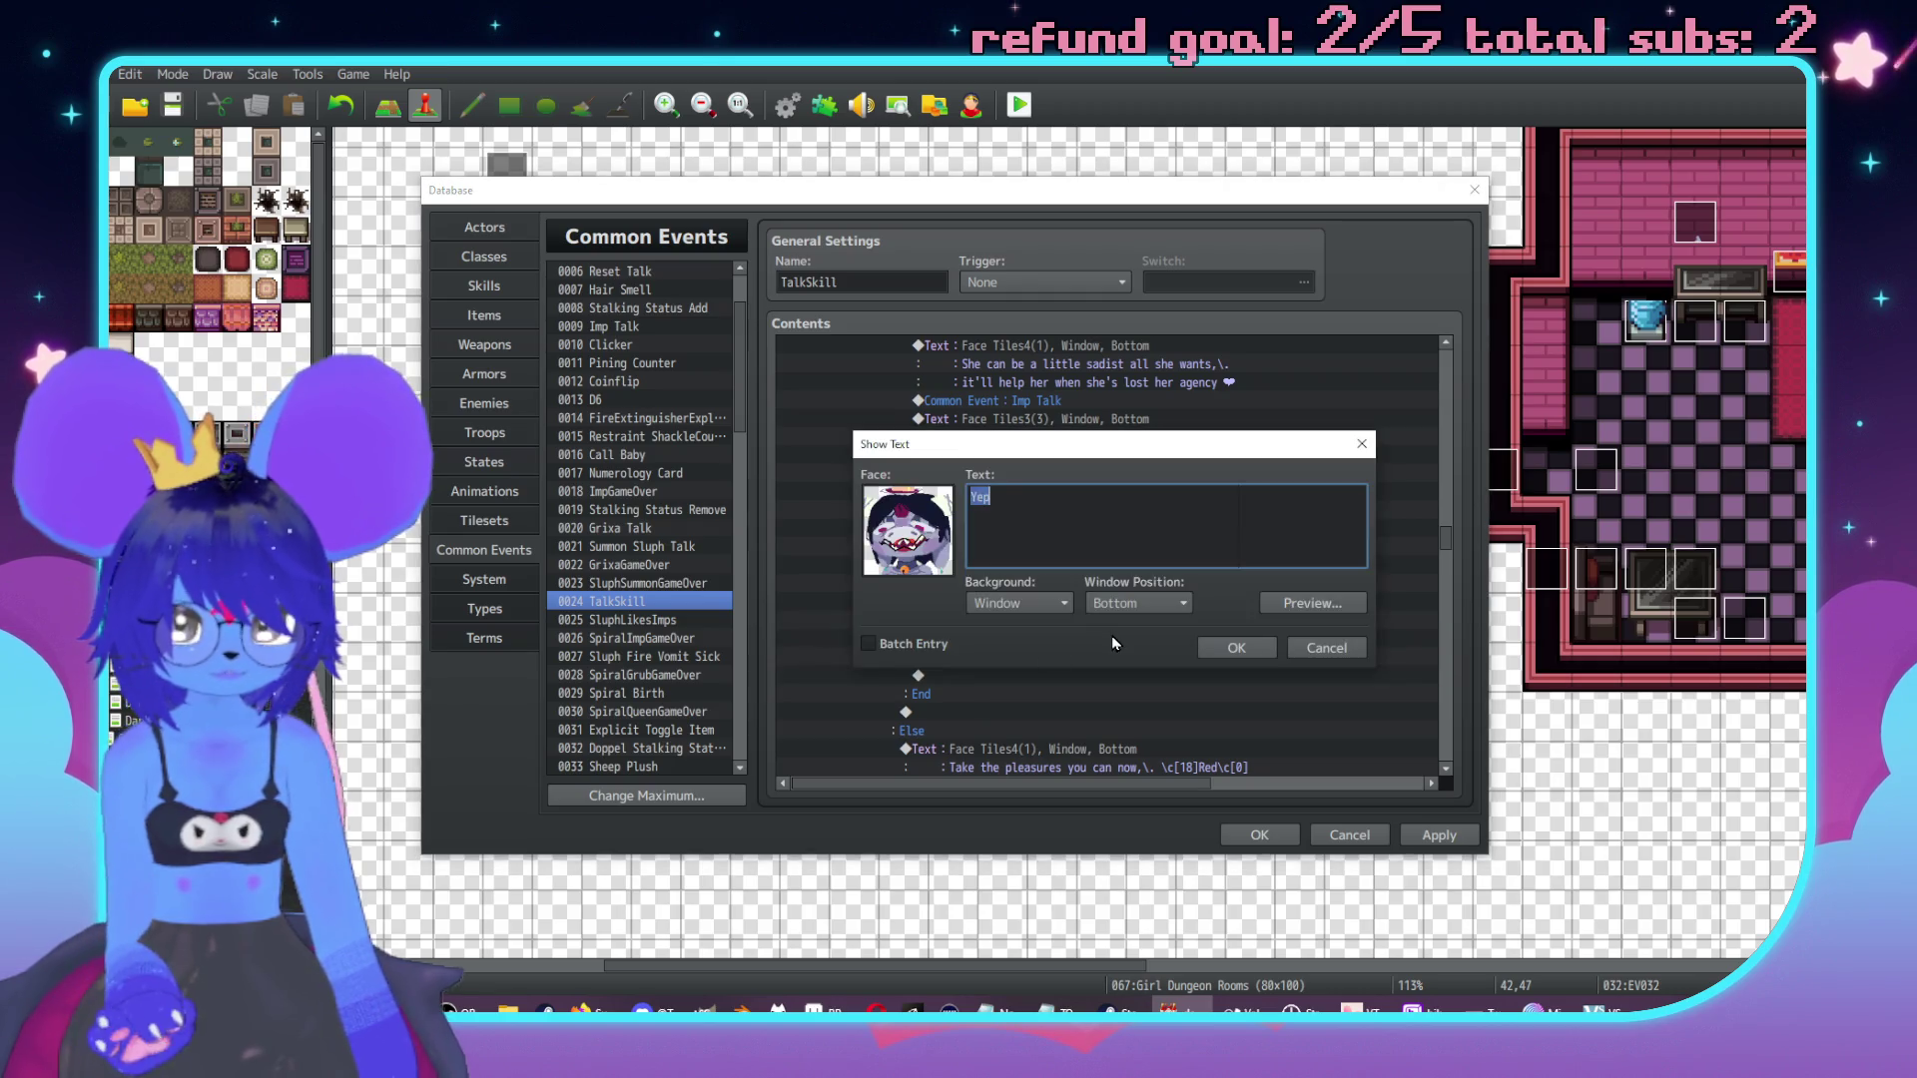
pyautogui.write("I don't thn")
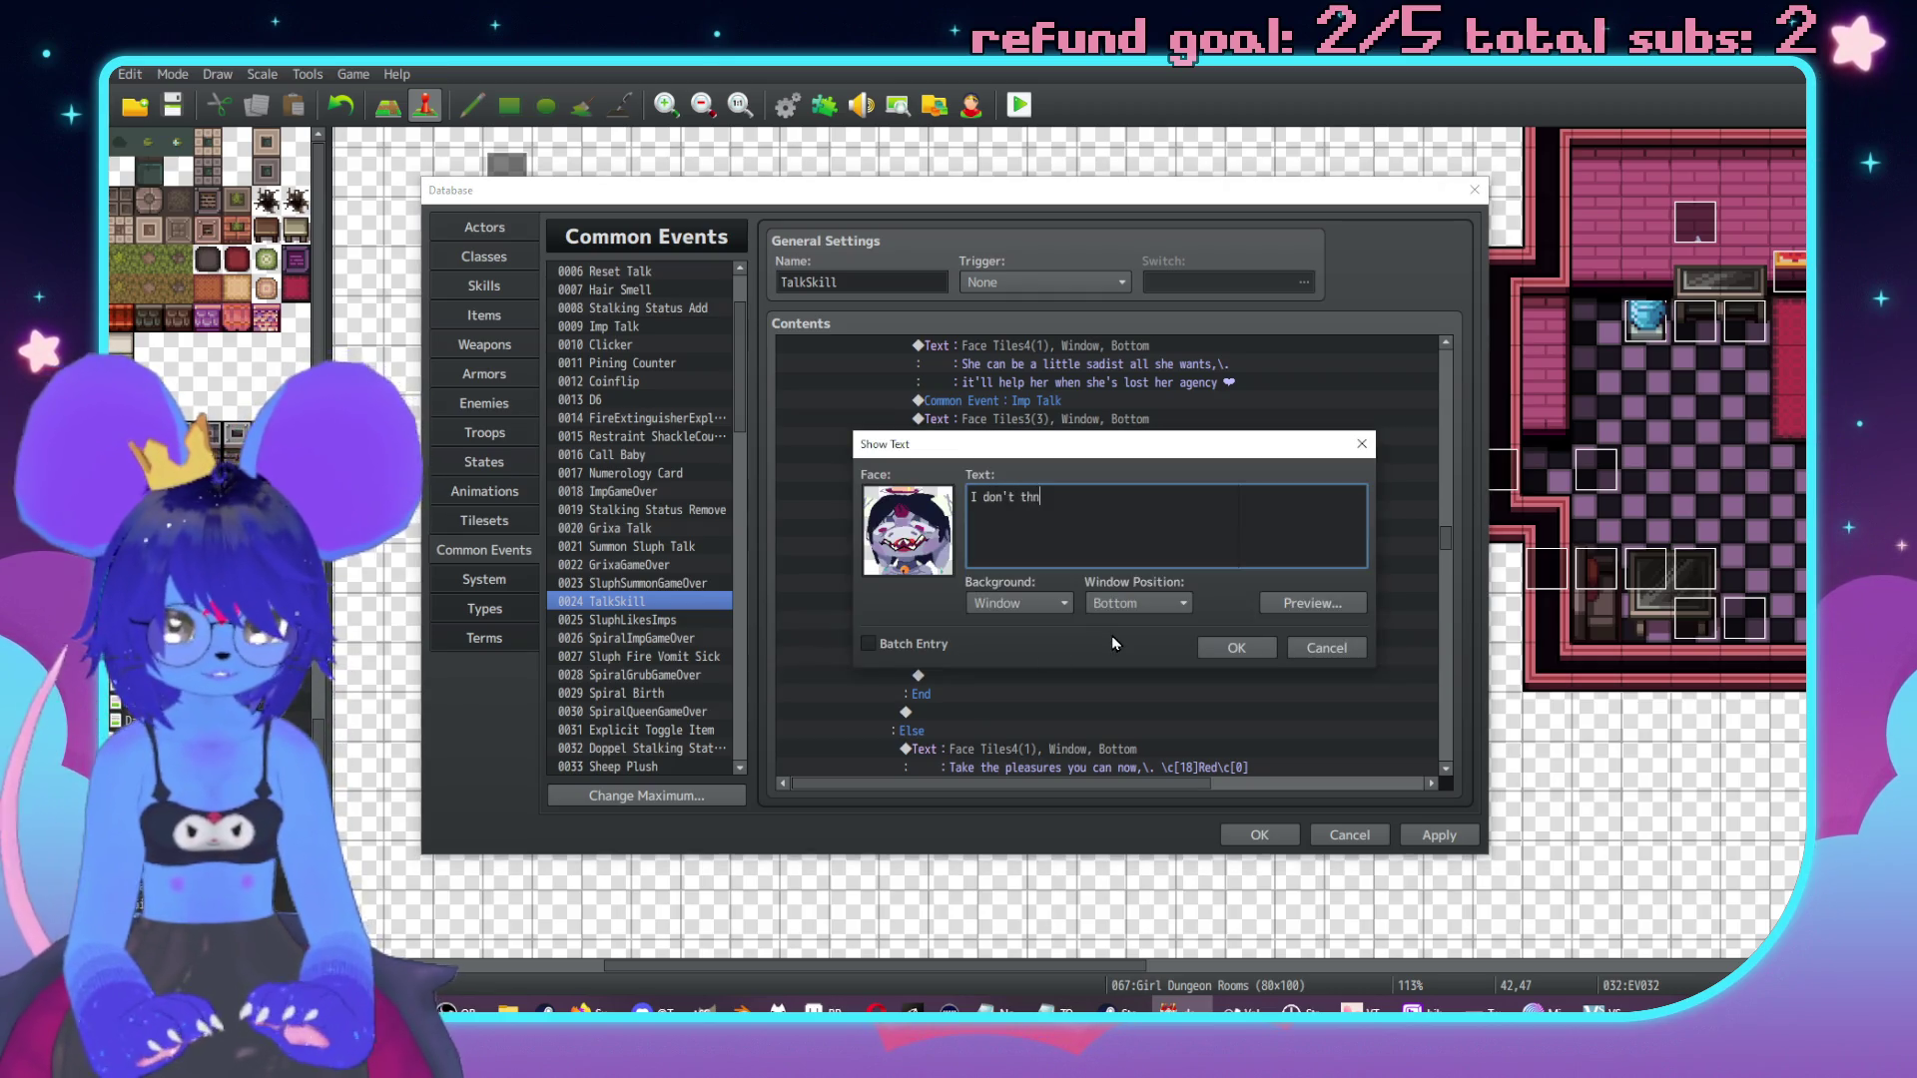
pyautogui.press('BackSpace')
pyautogui.write("ink that'd wor")
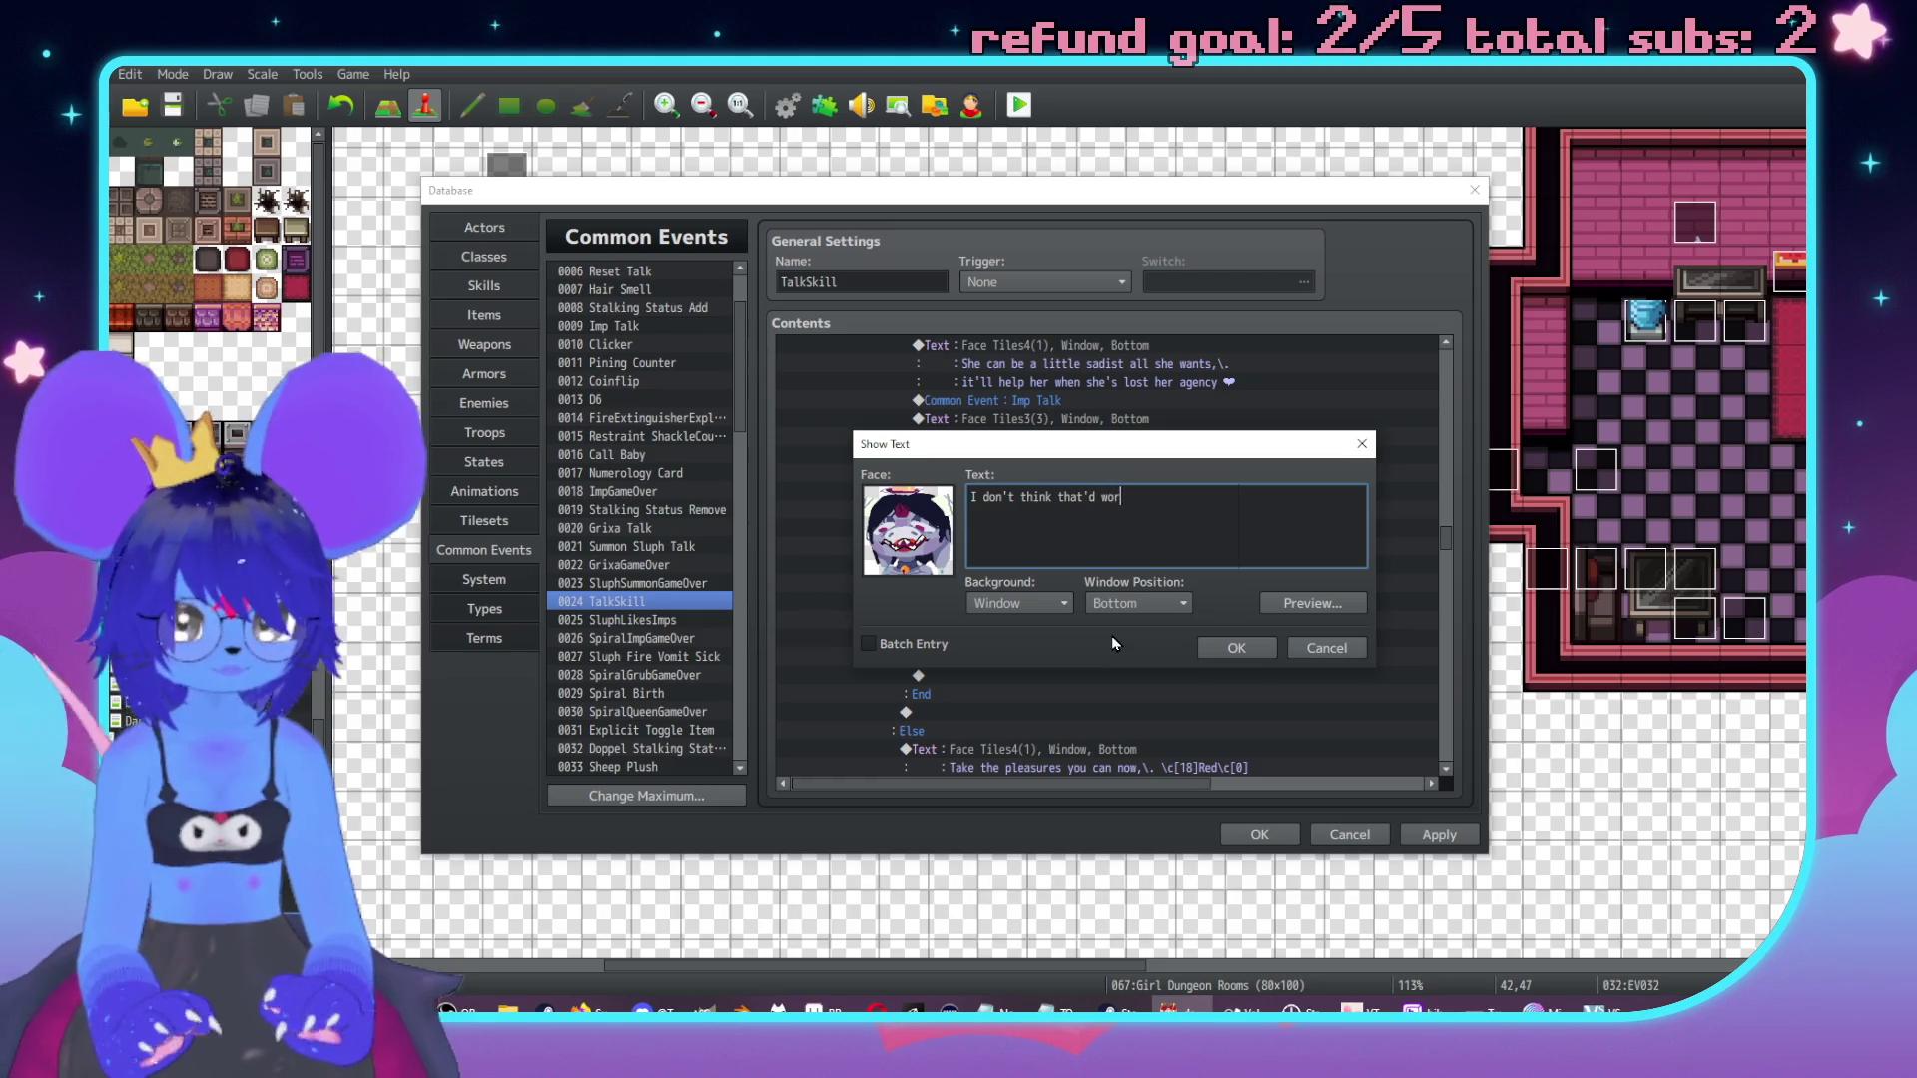
pyautogui.write('k,\\. ou')
pyautogui.write('rs ')
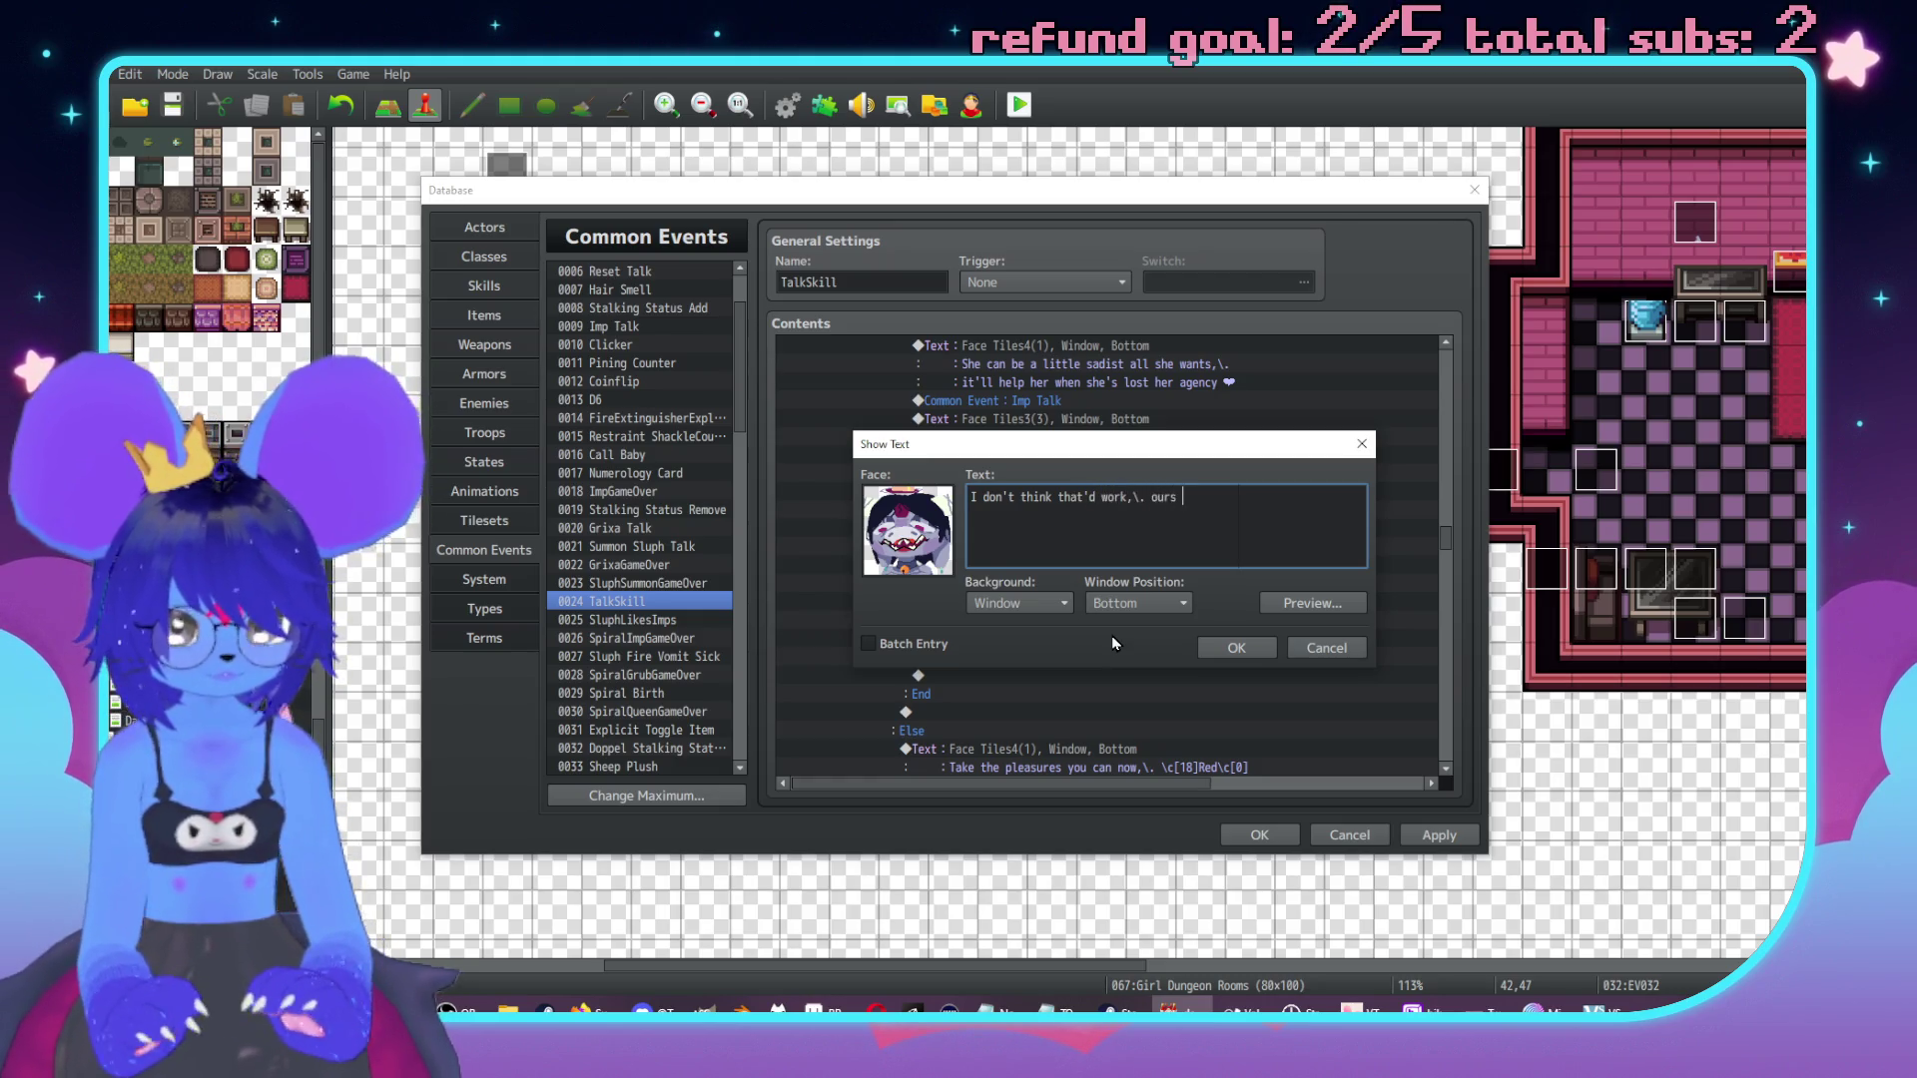
pyautogui.write('was pretty ')
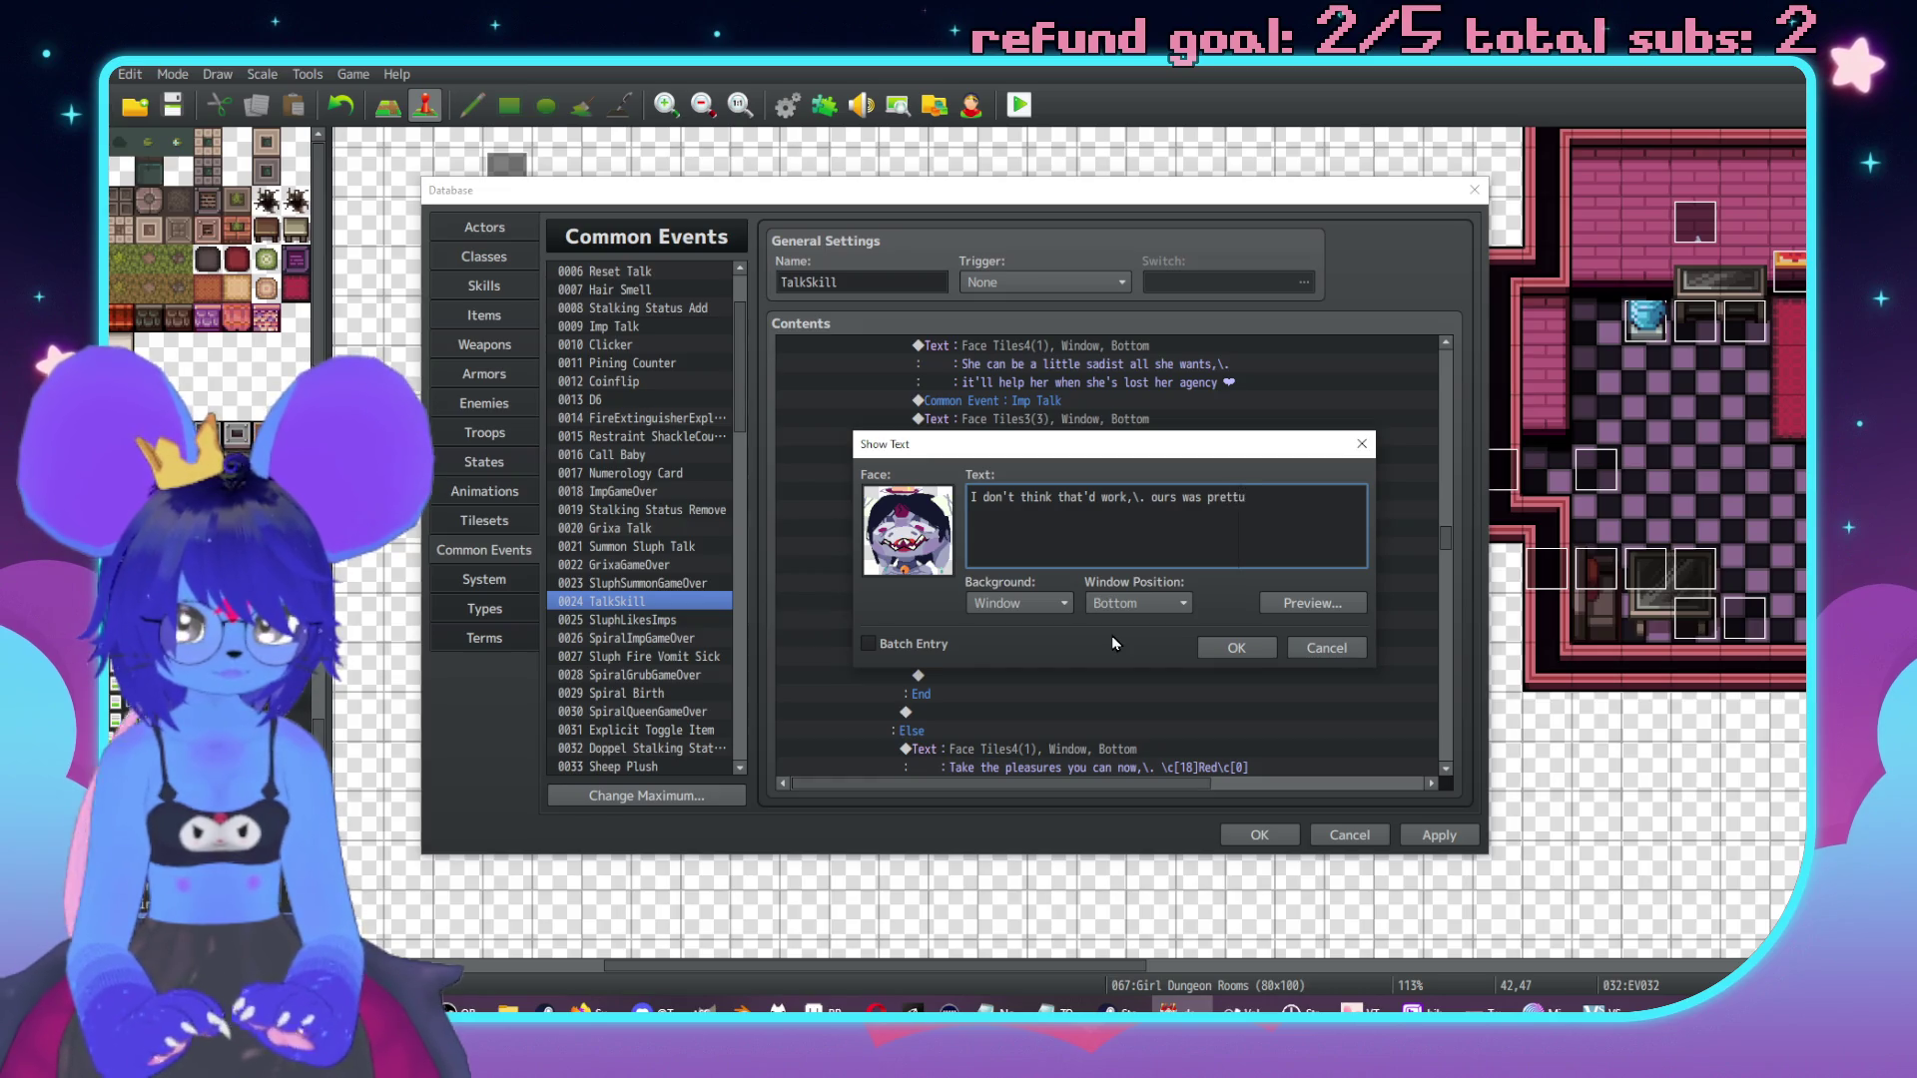
pyautogui.write('uhh,')
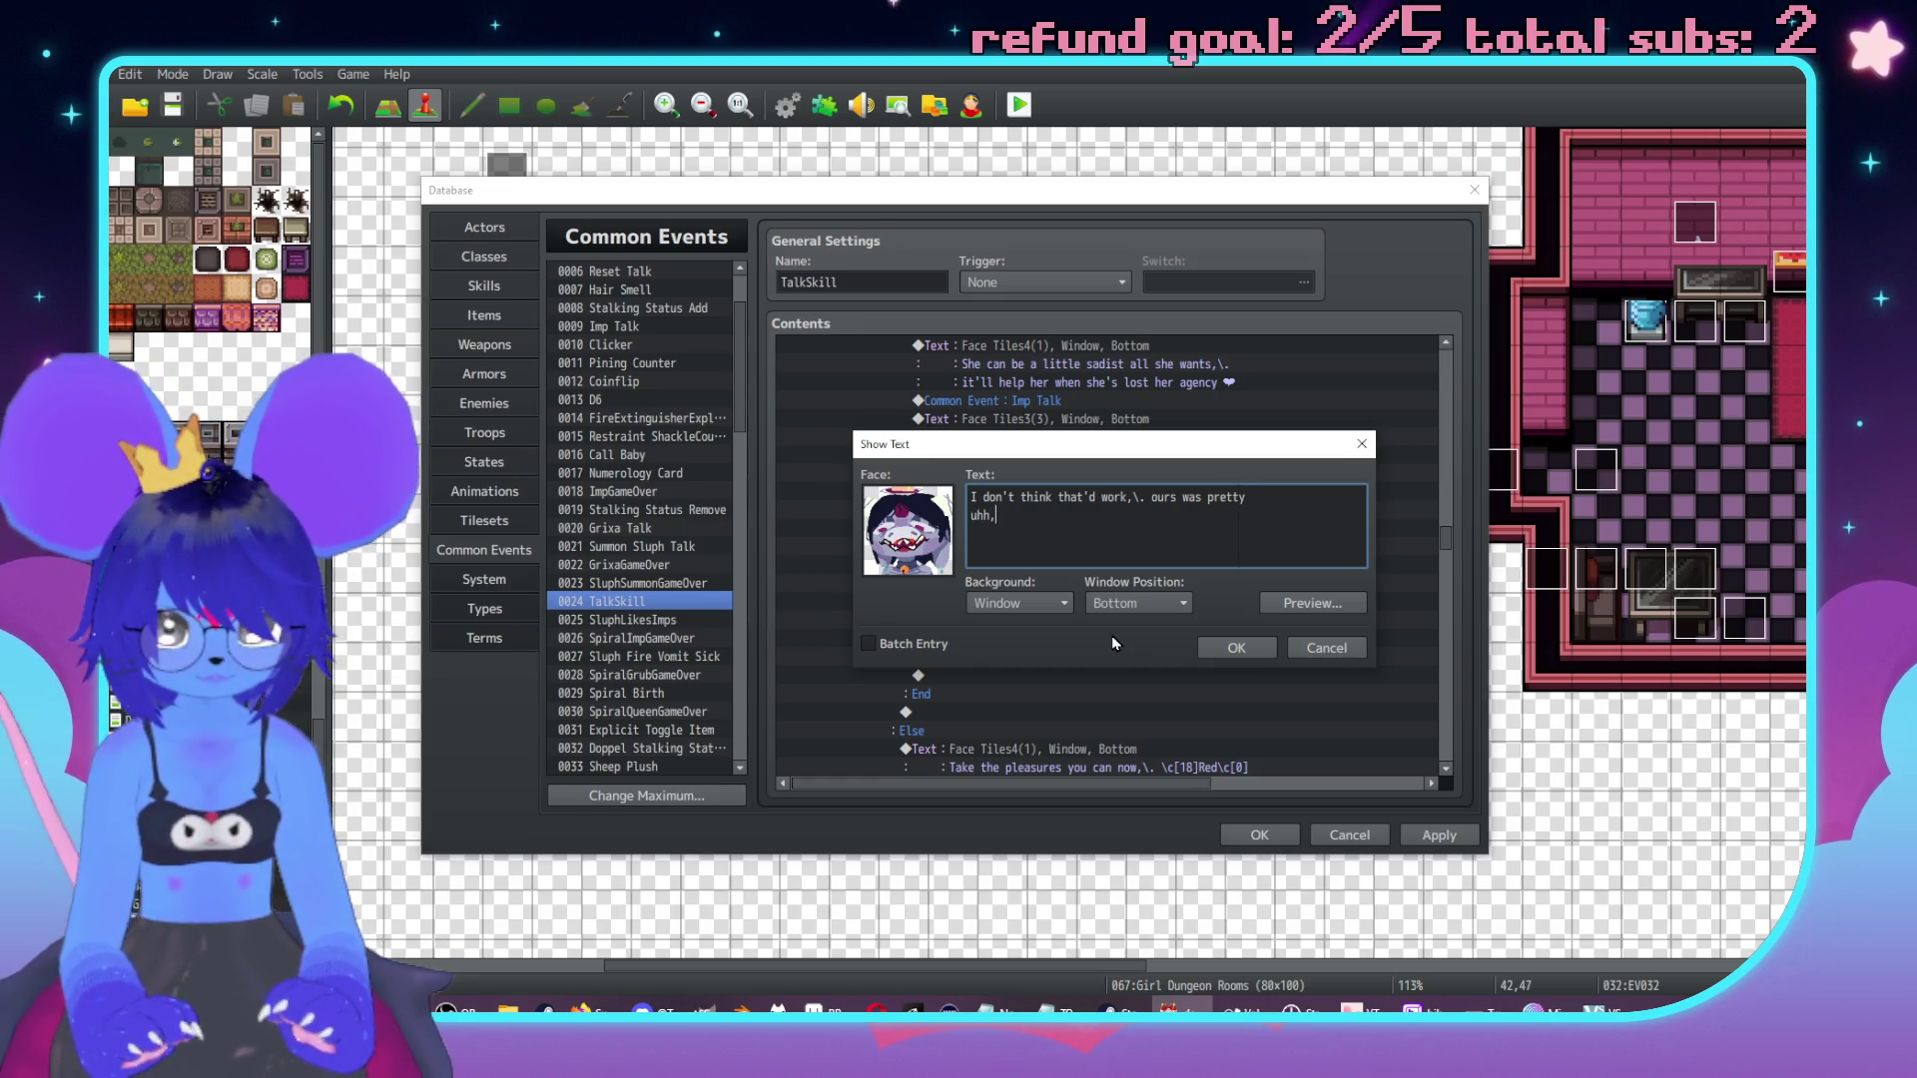
pyautogui.write('\\. clear on its ')
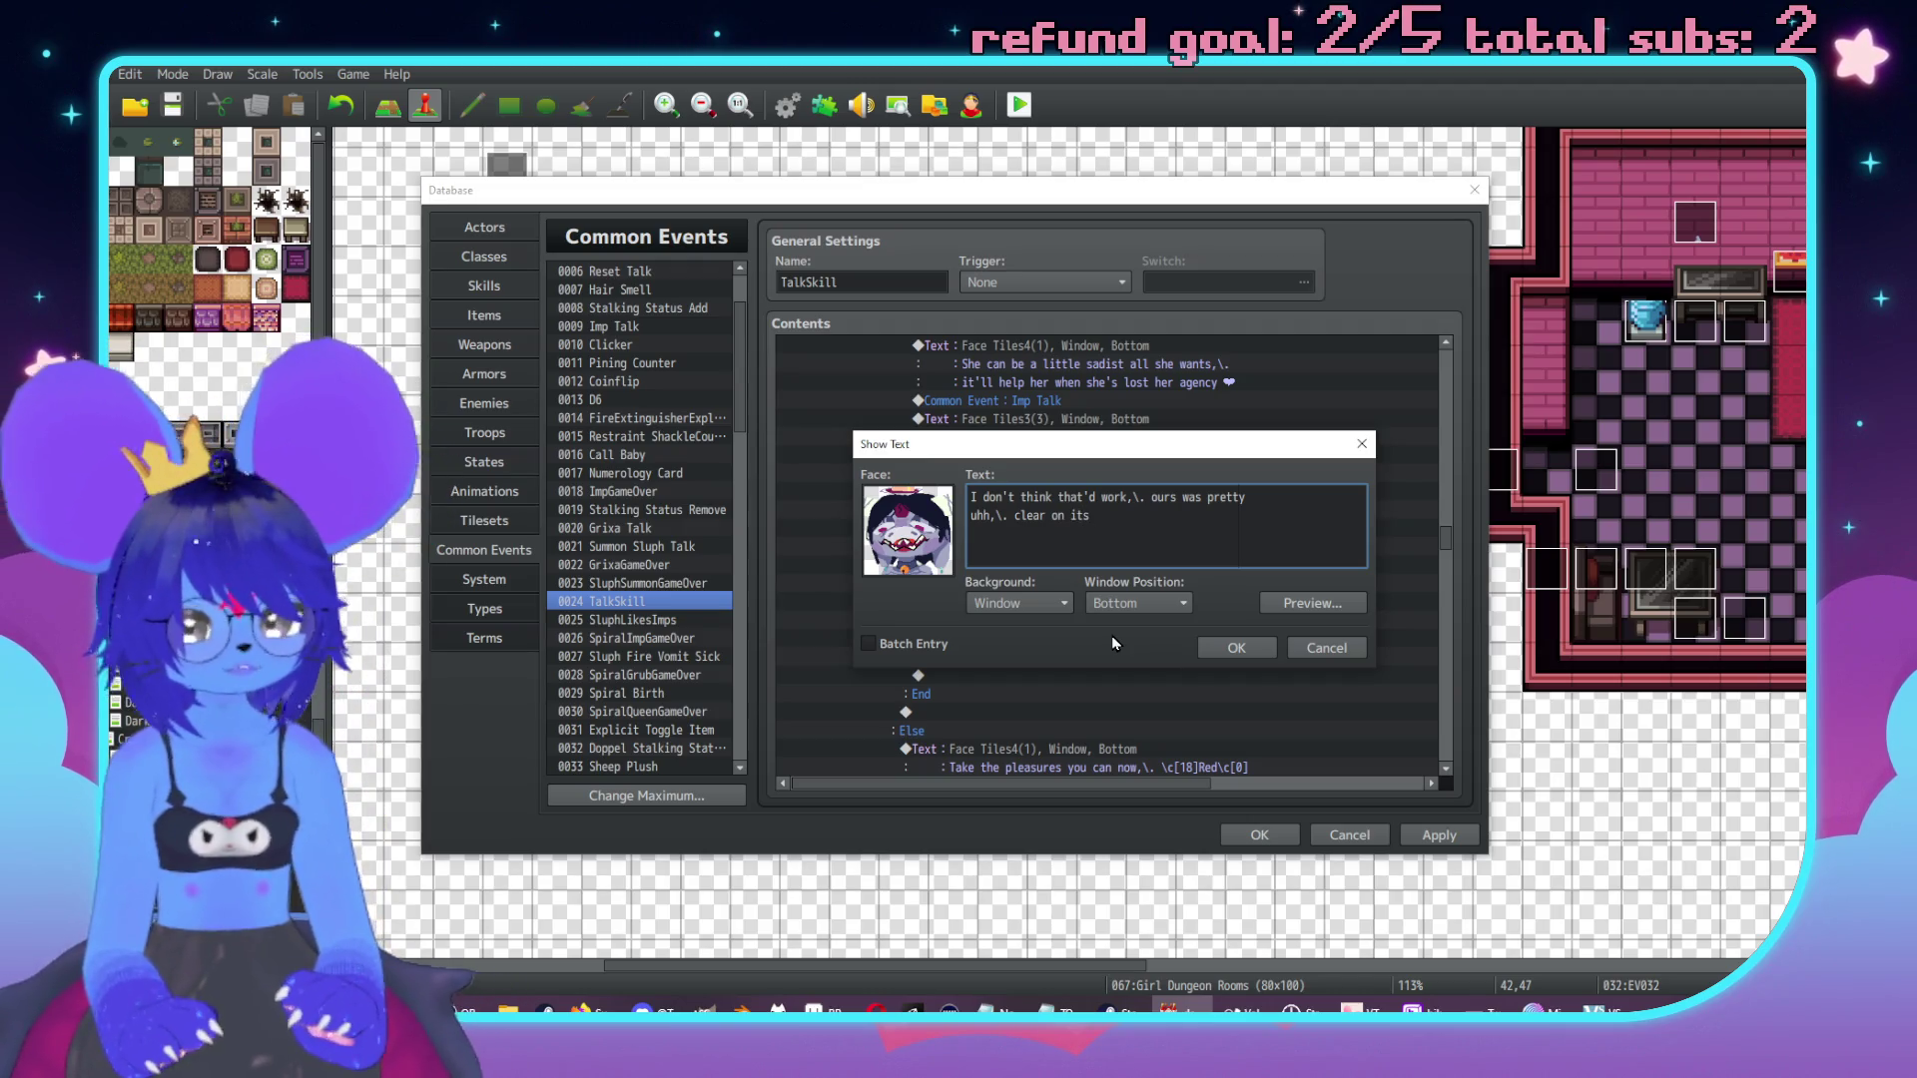
pyautogui.write('terms')
pyautogui.click(1235, 651)
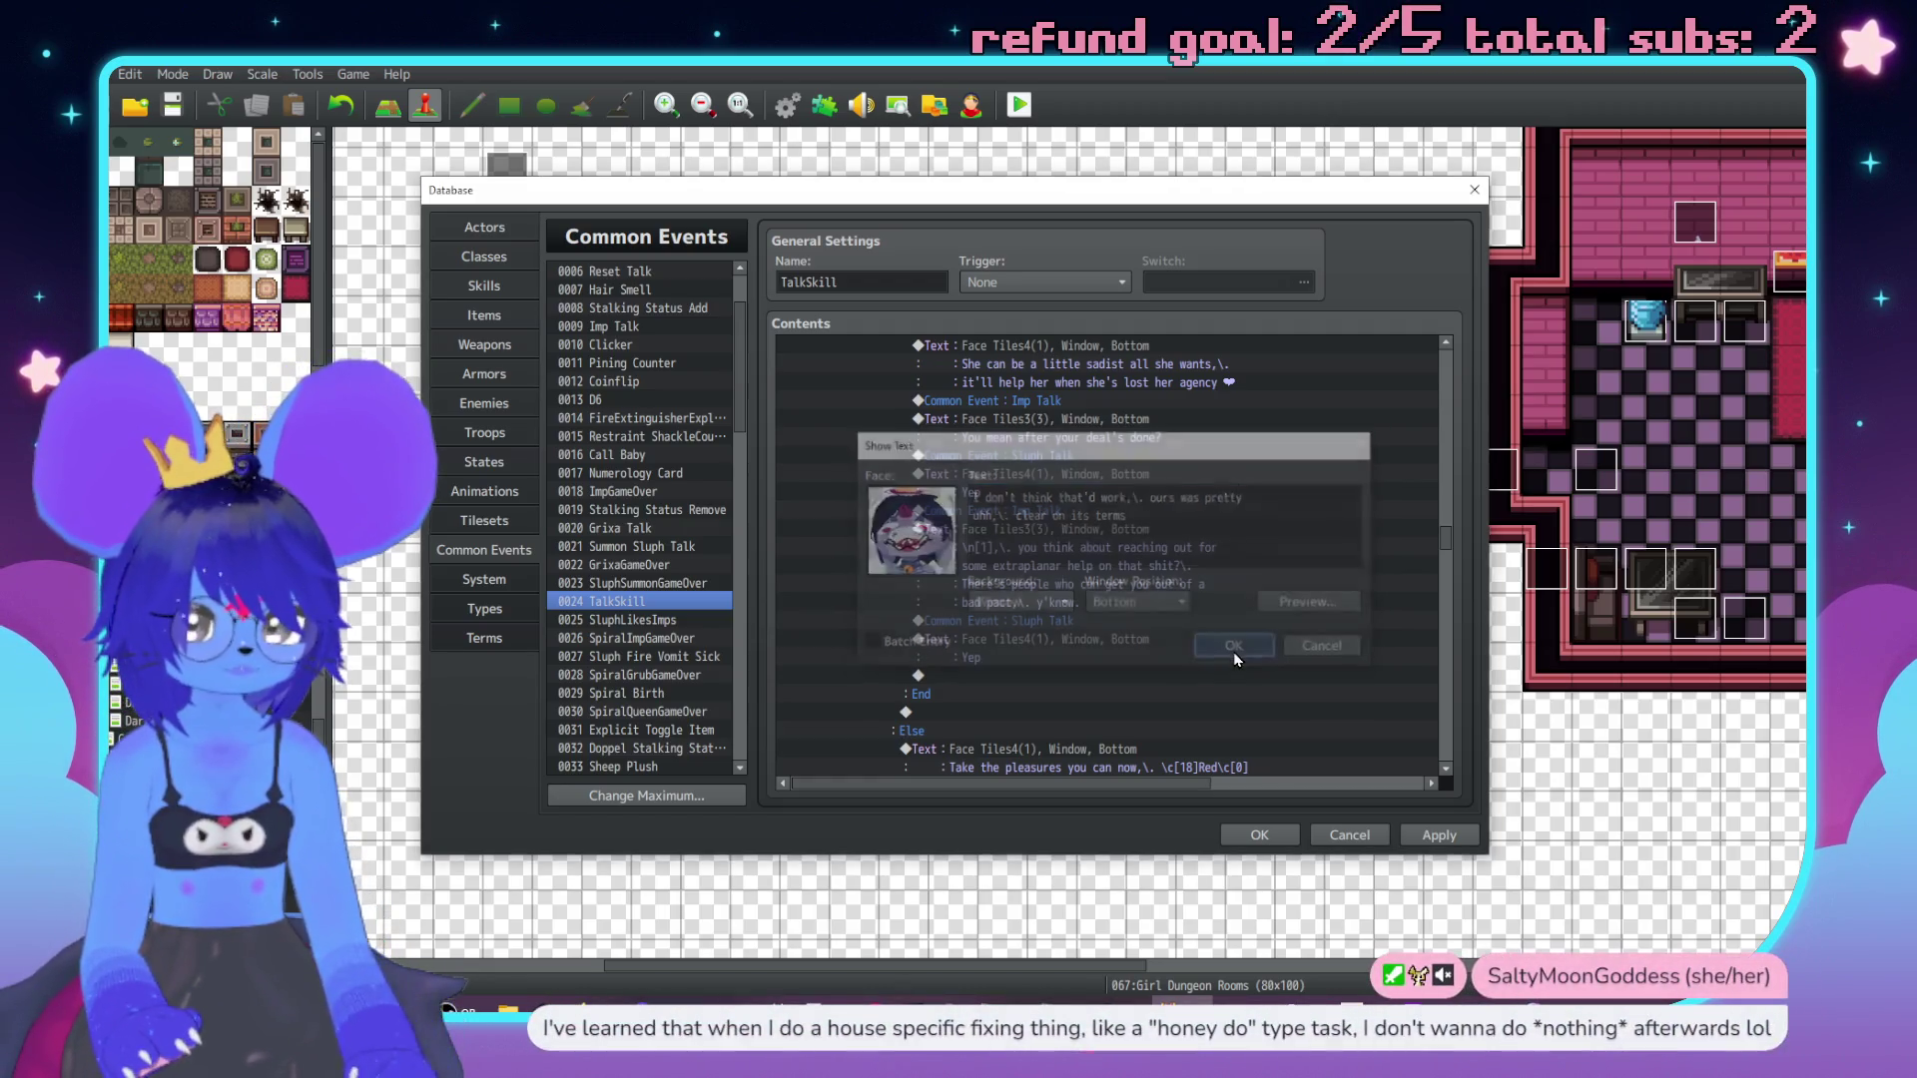
# Copy the imp block below Sluph's reply and change its text to "Ah.".
pyautogui.moveTo(1099, 511); pyautogui.dragTo(1146, 549)
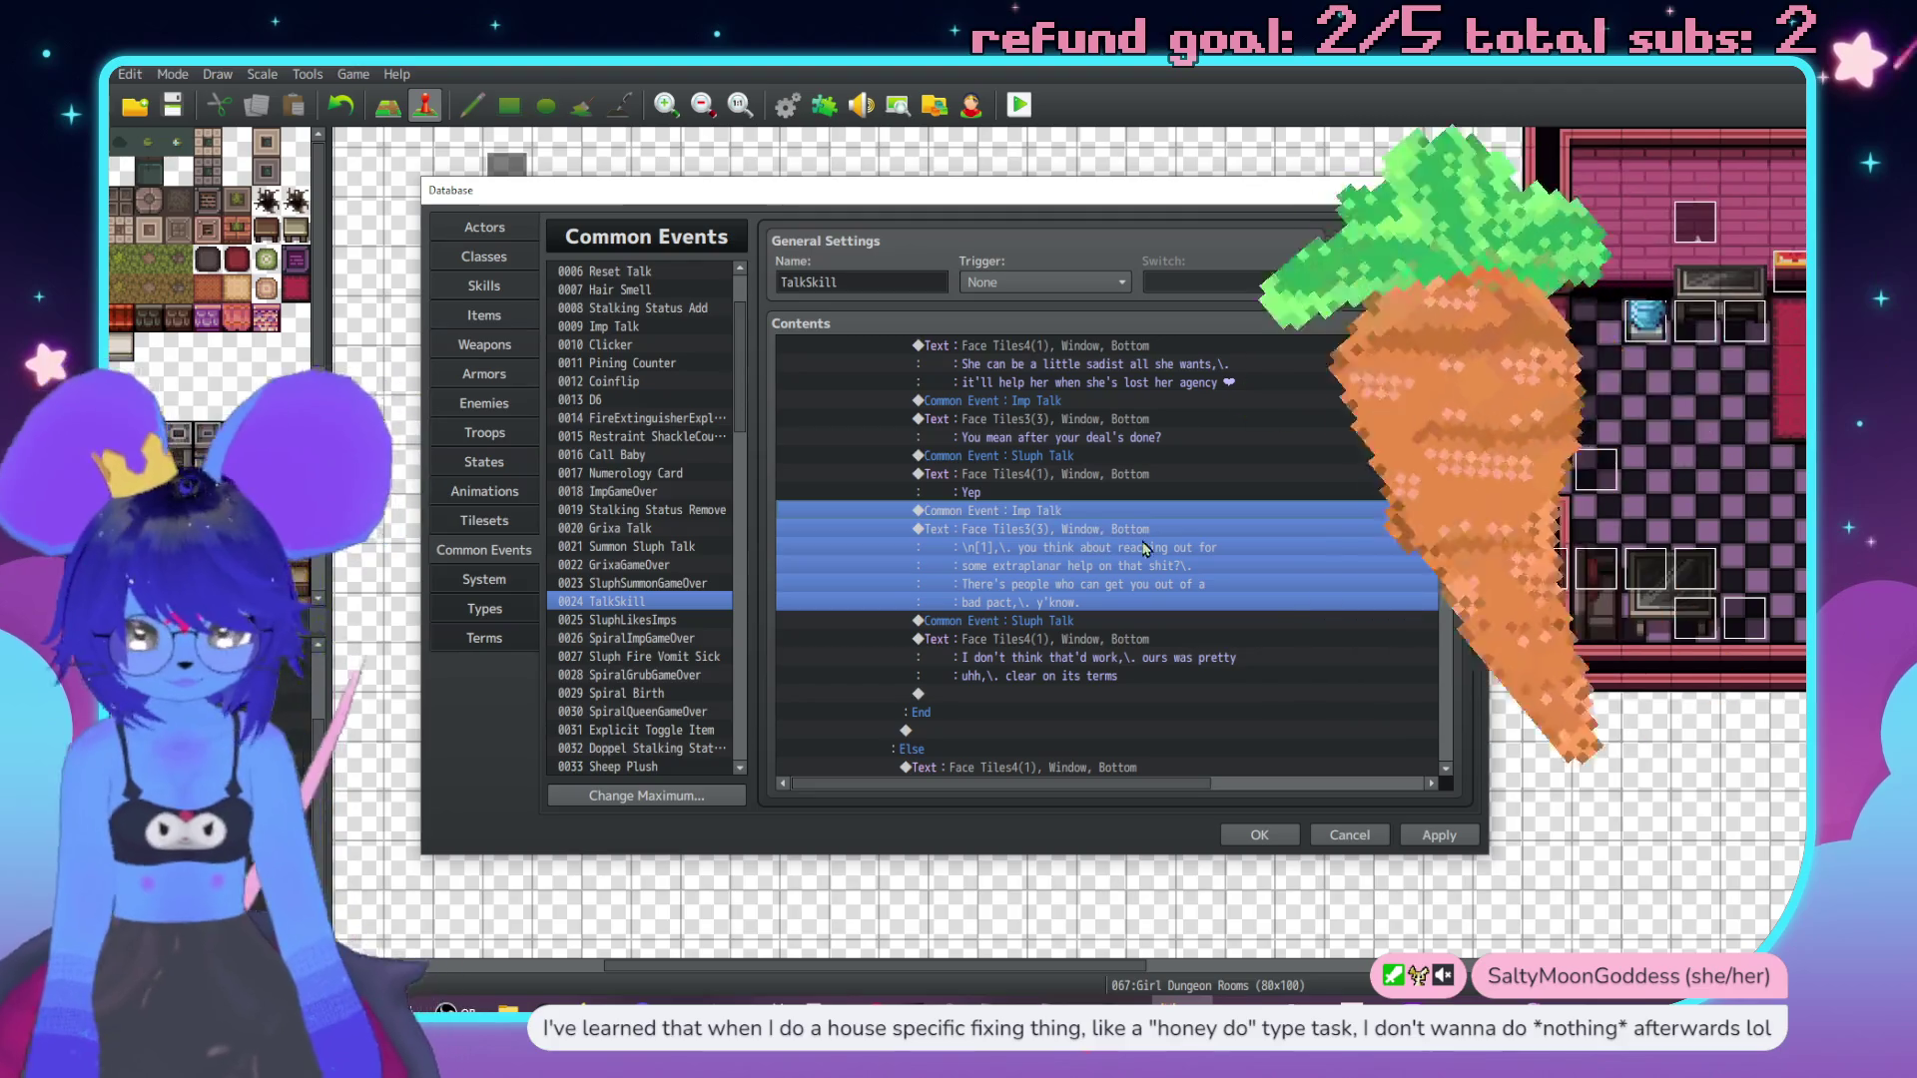
pyautogui.hotkey('ctrl', 'c')
pyautogui.click(1139, 693)
pyautogui.hotkey('ctrl', 'v')
pyautogui.click(1140, 621)
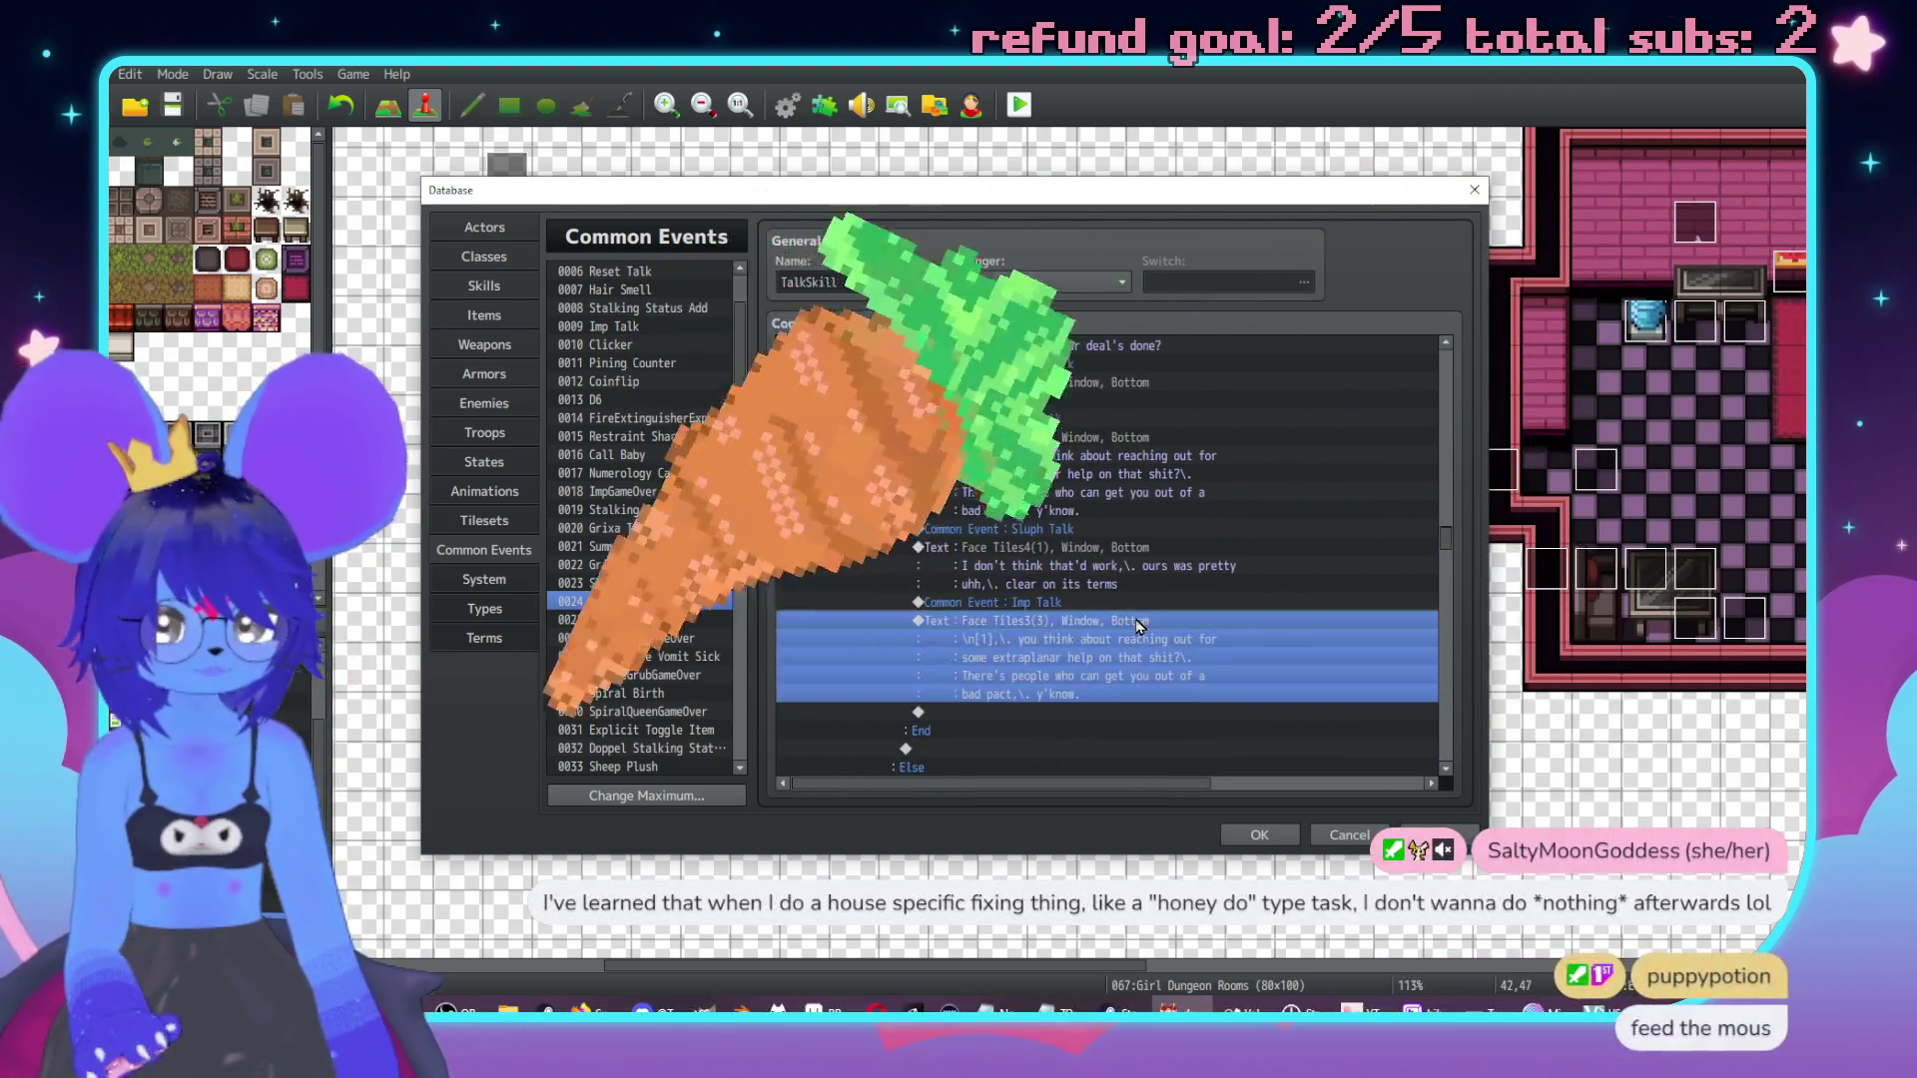
pyautogui.doubleClick(1139, 623)
pyautogui.write('Ah.\\.')
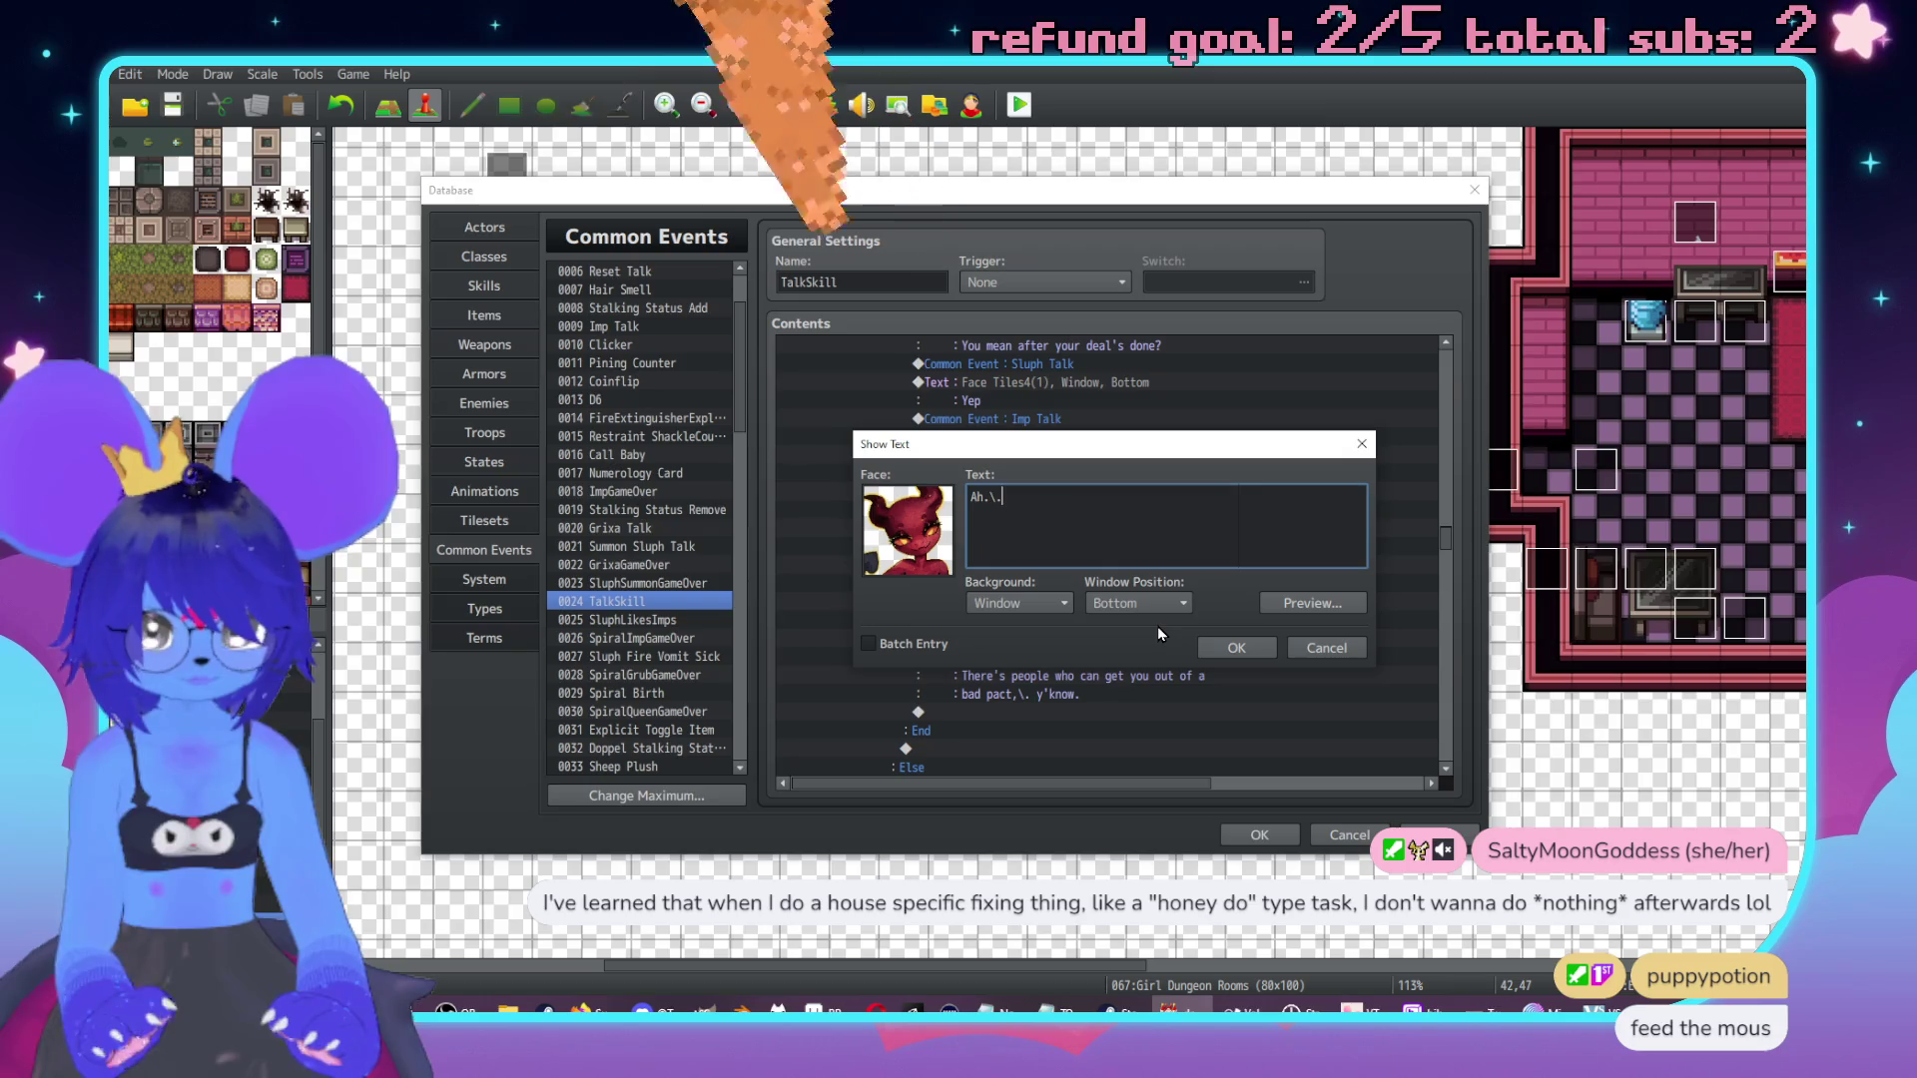
pyautogui.press('BackSpace')
pyautogui.press('BackSpace')
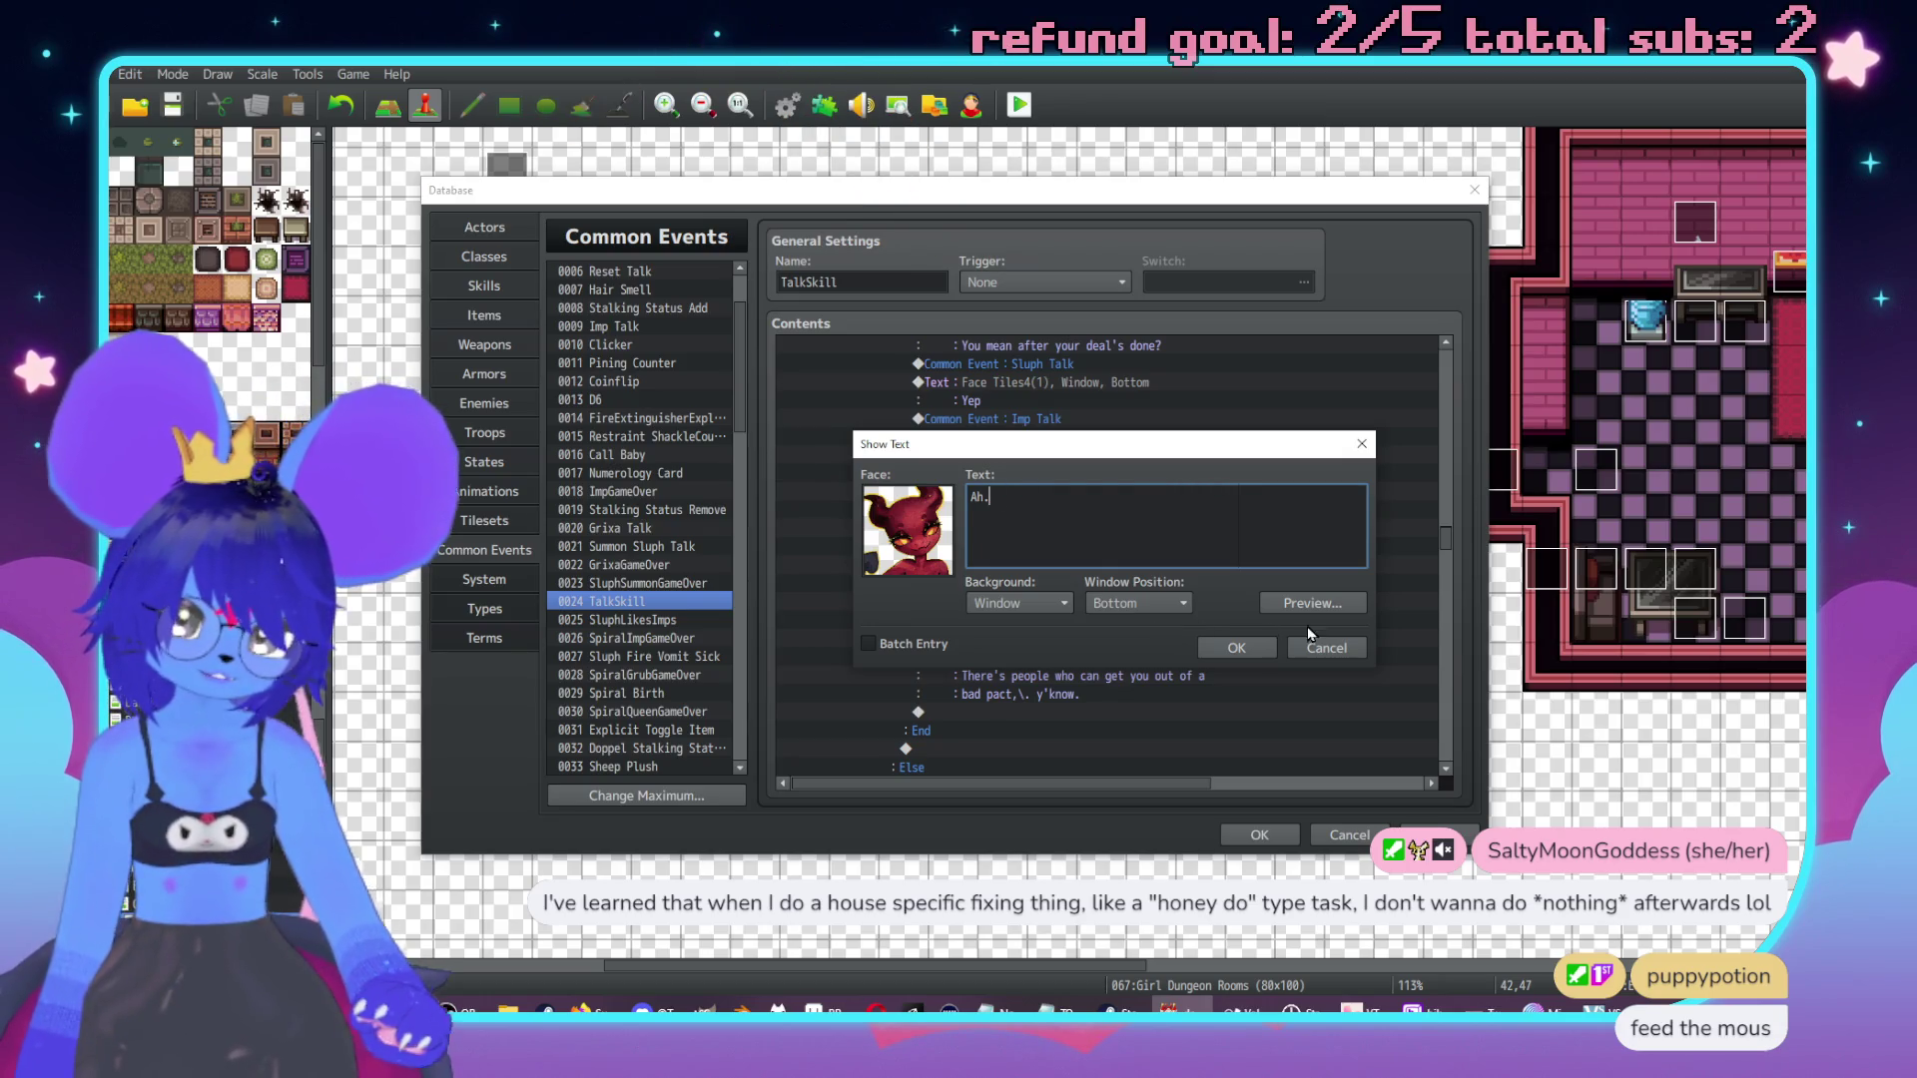
pyautogui.click(1237, 648)
pyautogui.scroll(-2, 1171, 605)
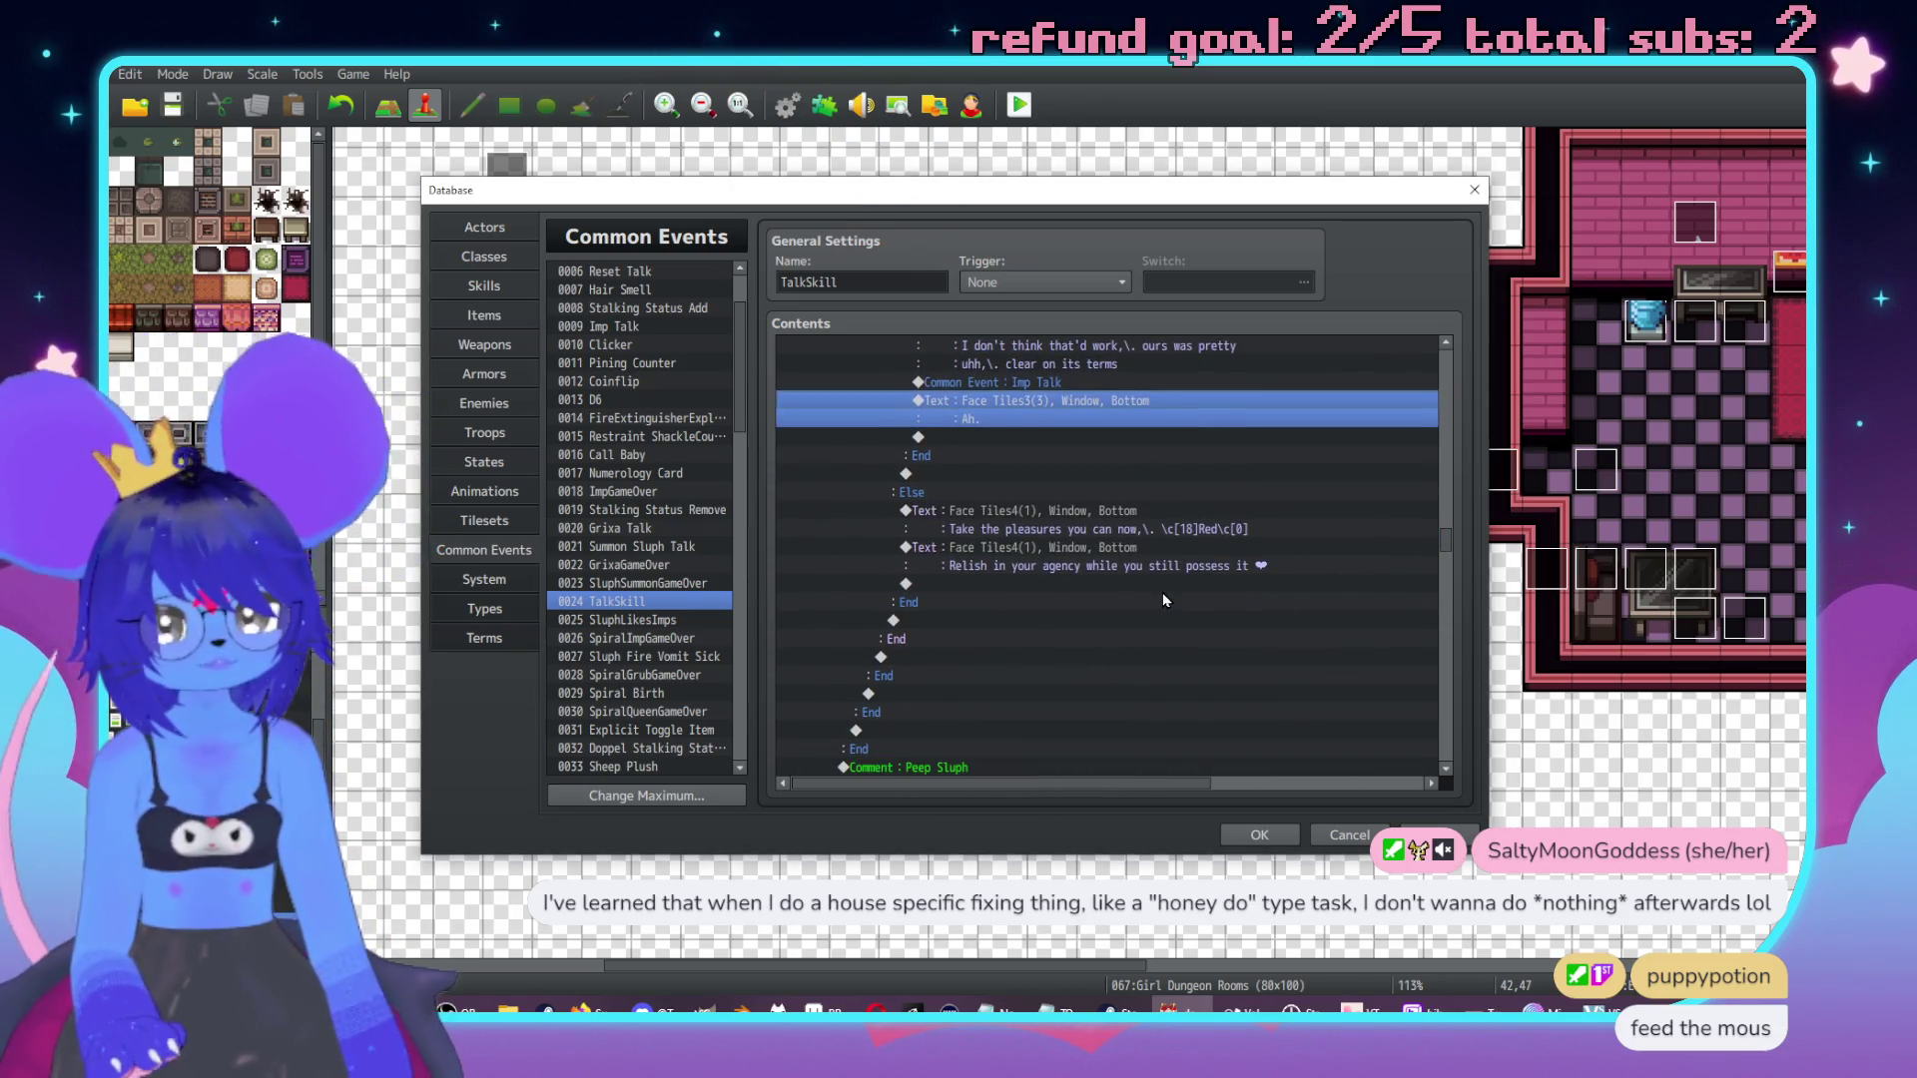
pyautogui.scroll(3, 1143, 632)
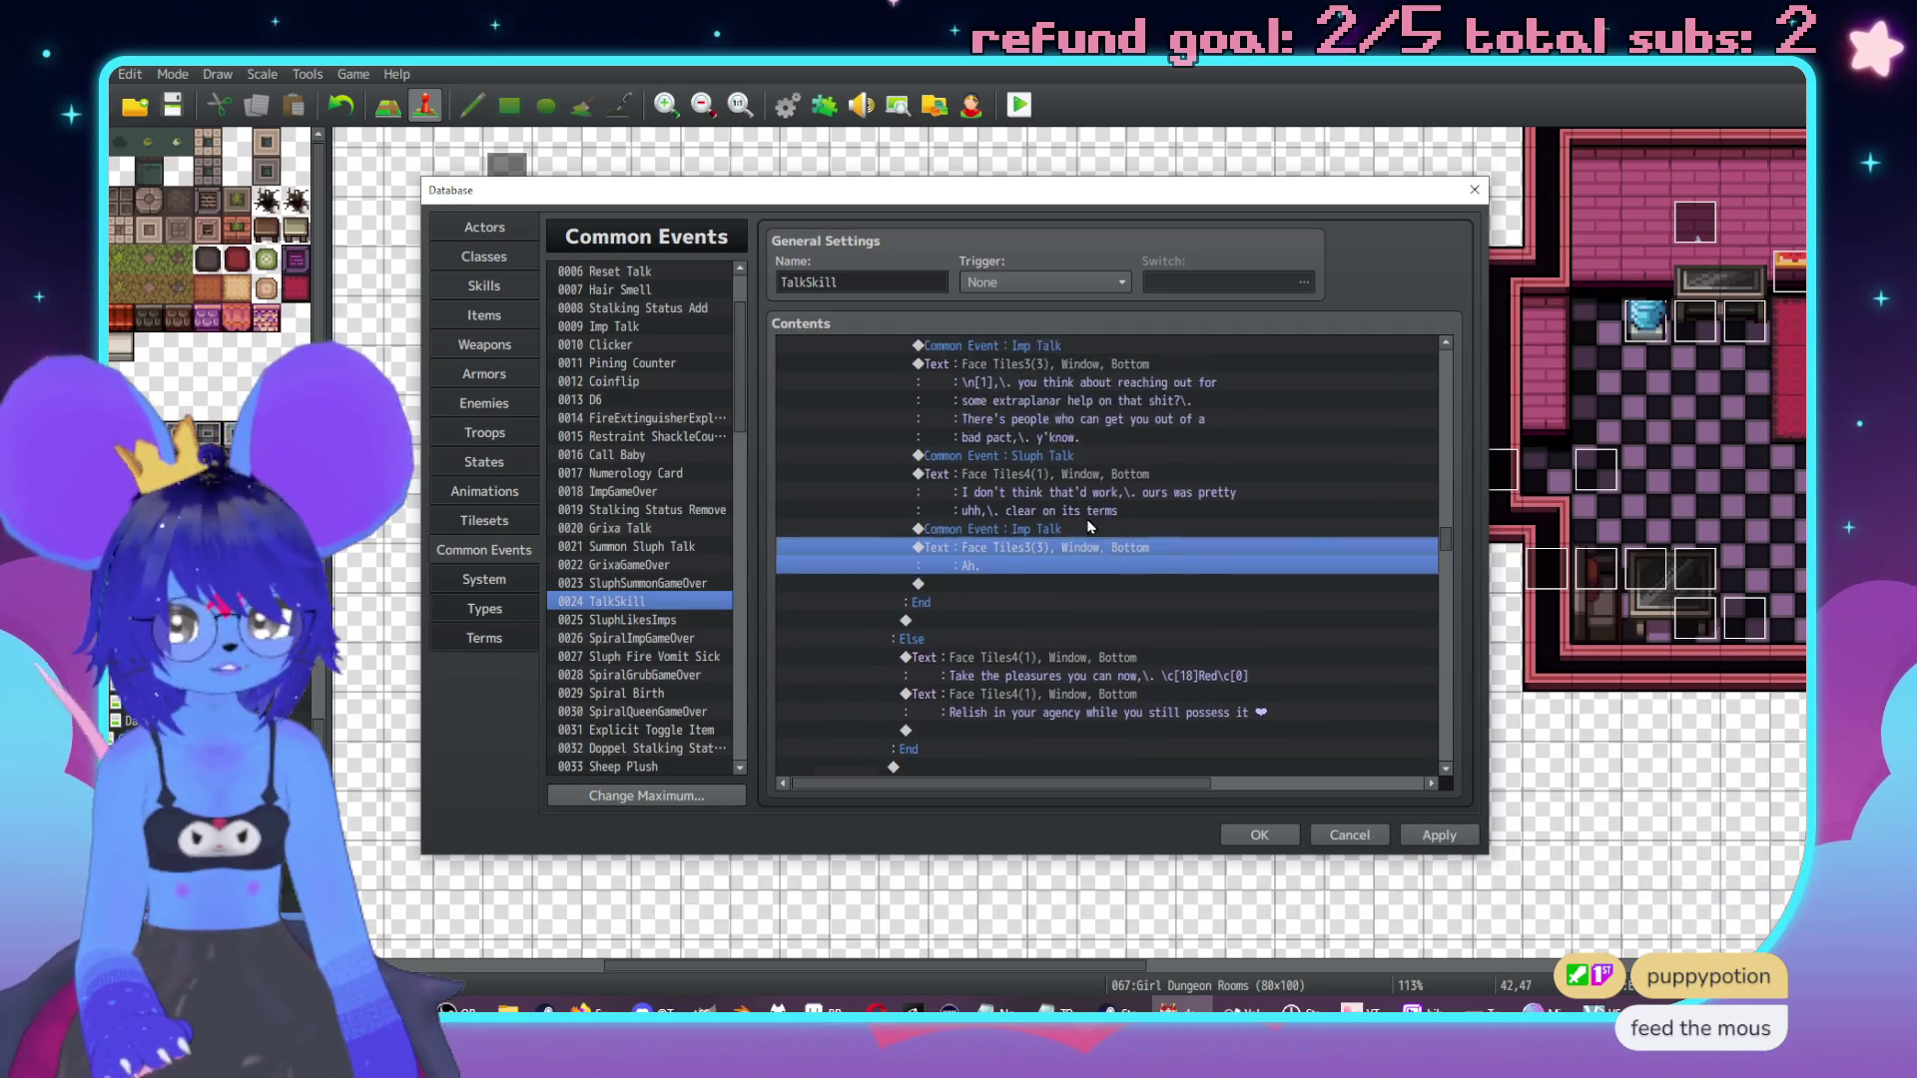
pyautogui.scroll(3, 1089, 526)
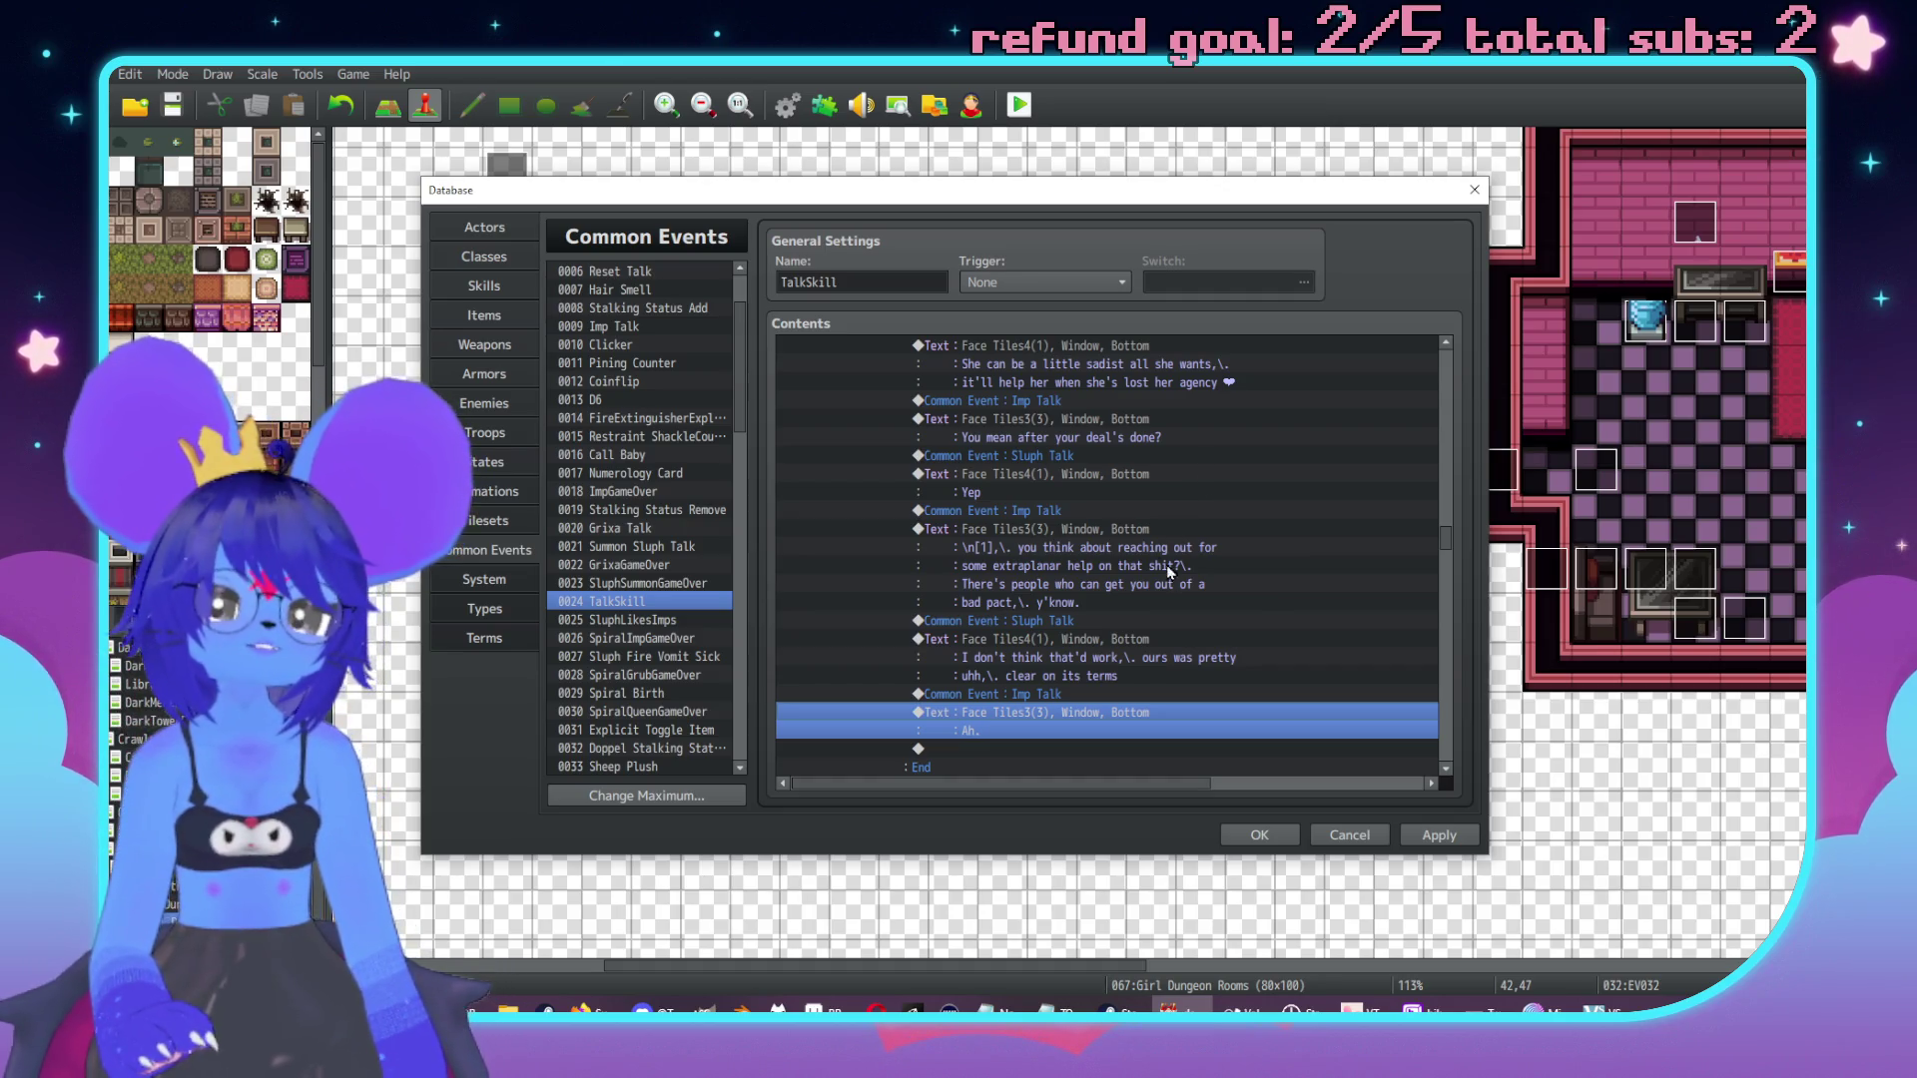
pyautogui.scroll(-5, 1105, 603)
pyautogui.scroll(6, 1072, 609)
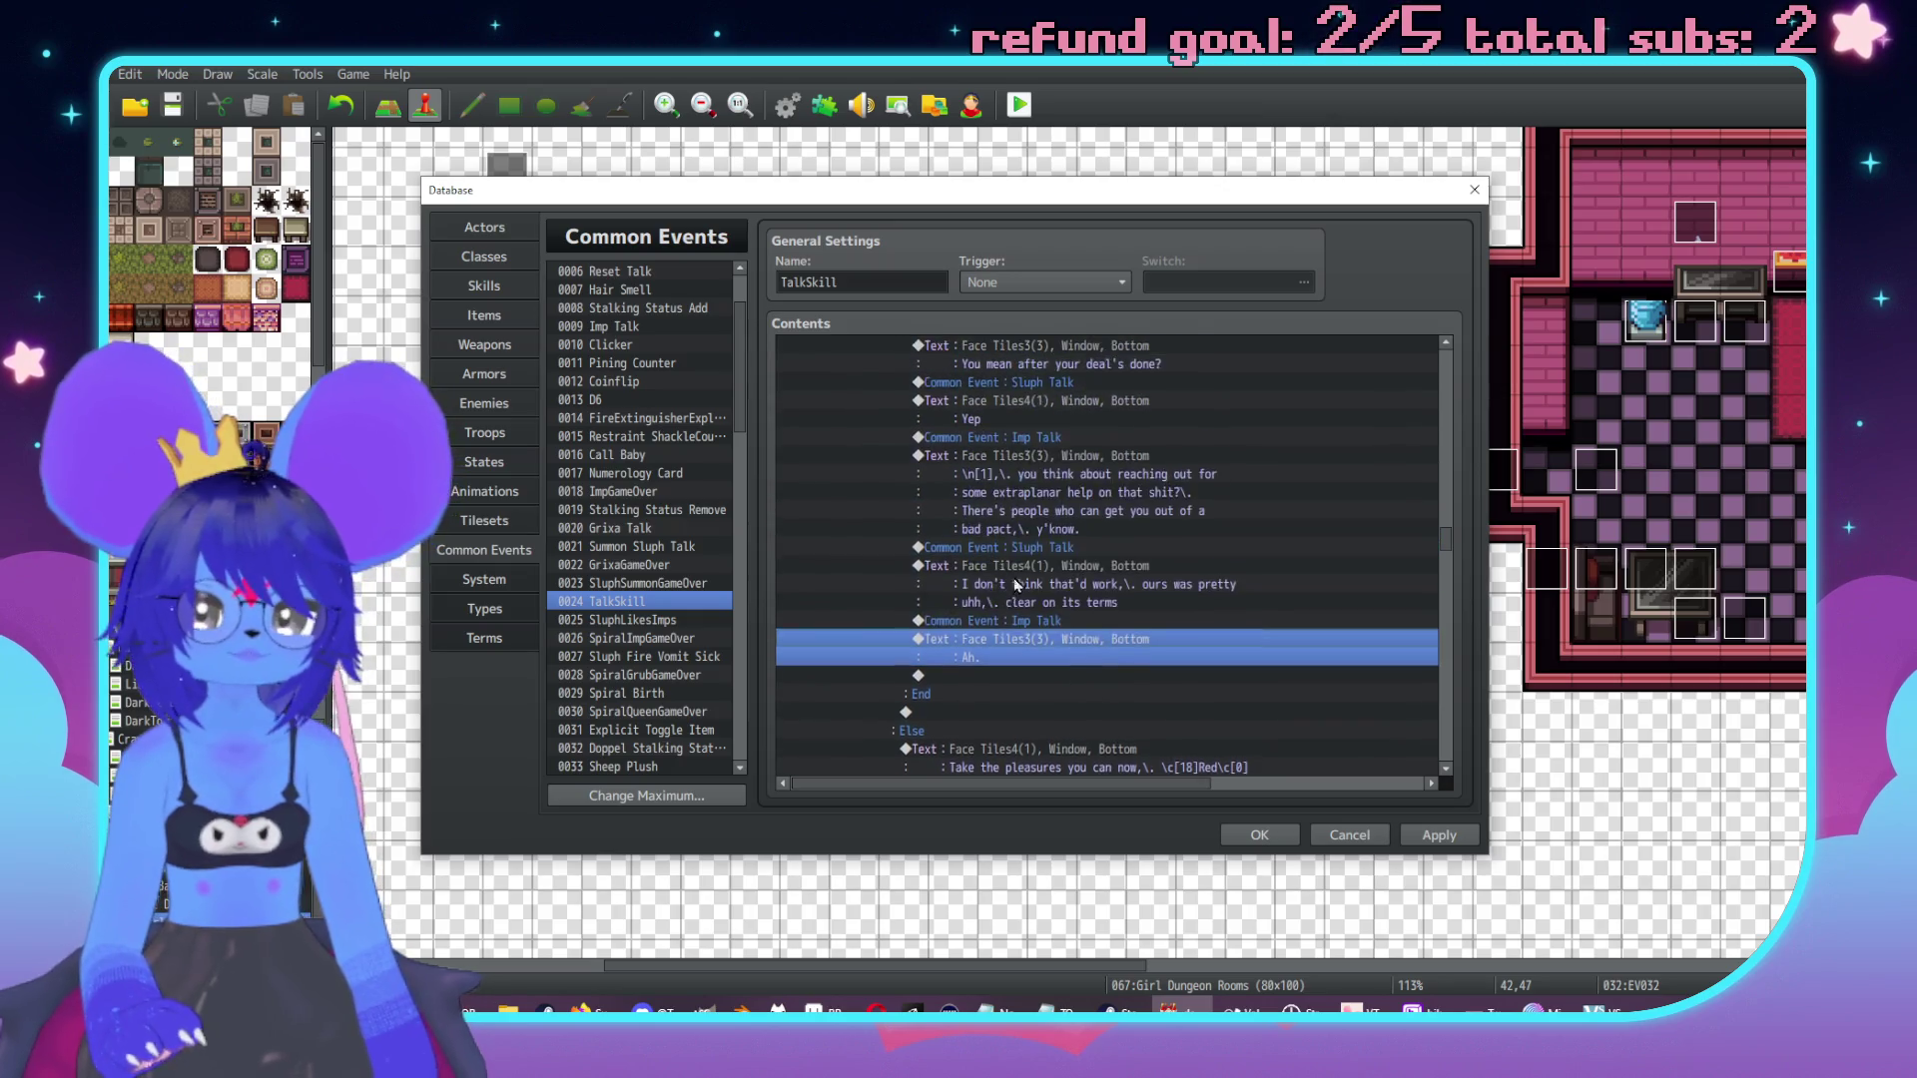
# Continue the imp's "Ah." line with "Even so \n[1], keep it in your pocket." and preview it.
pyautogui.scroll(-4, 1077, 559)
pyautogui.press('Return')
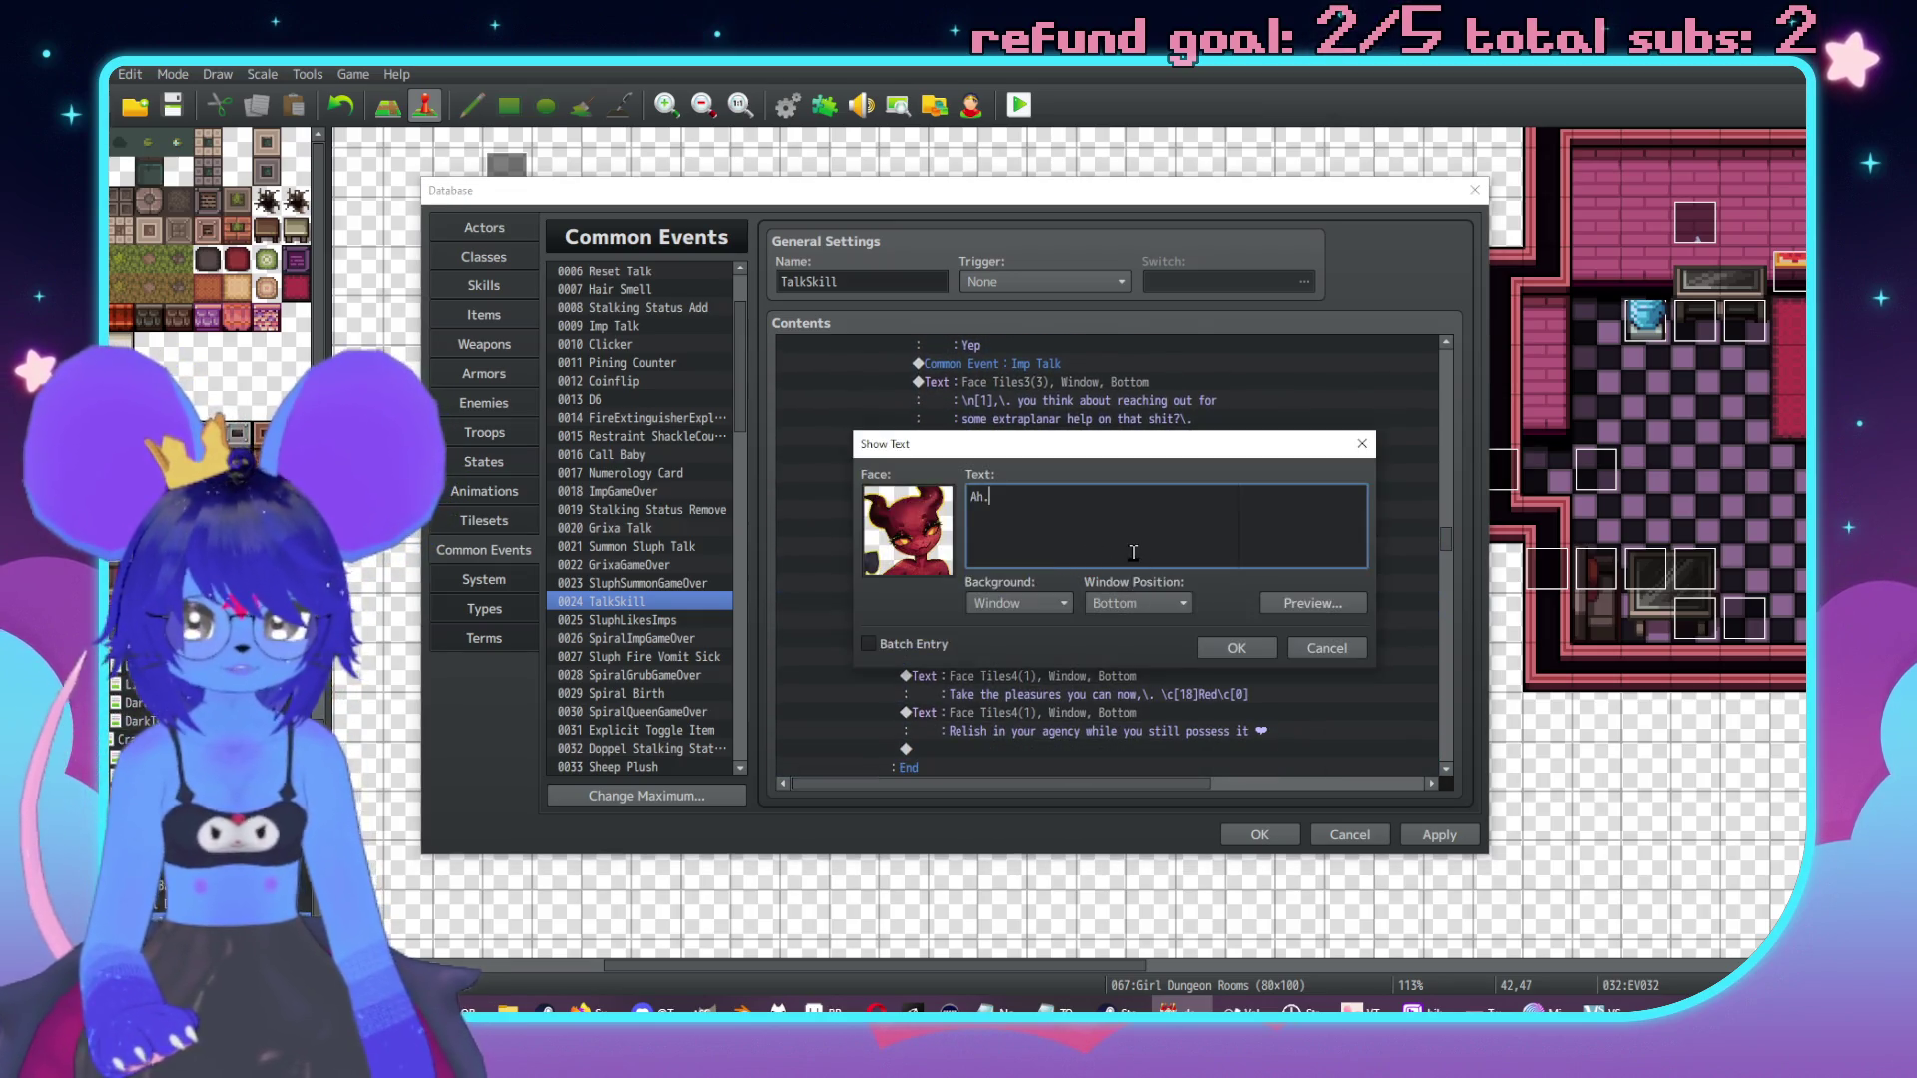
pyautogui.write('\\. Even so ')
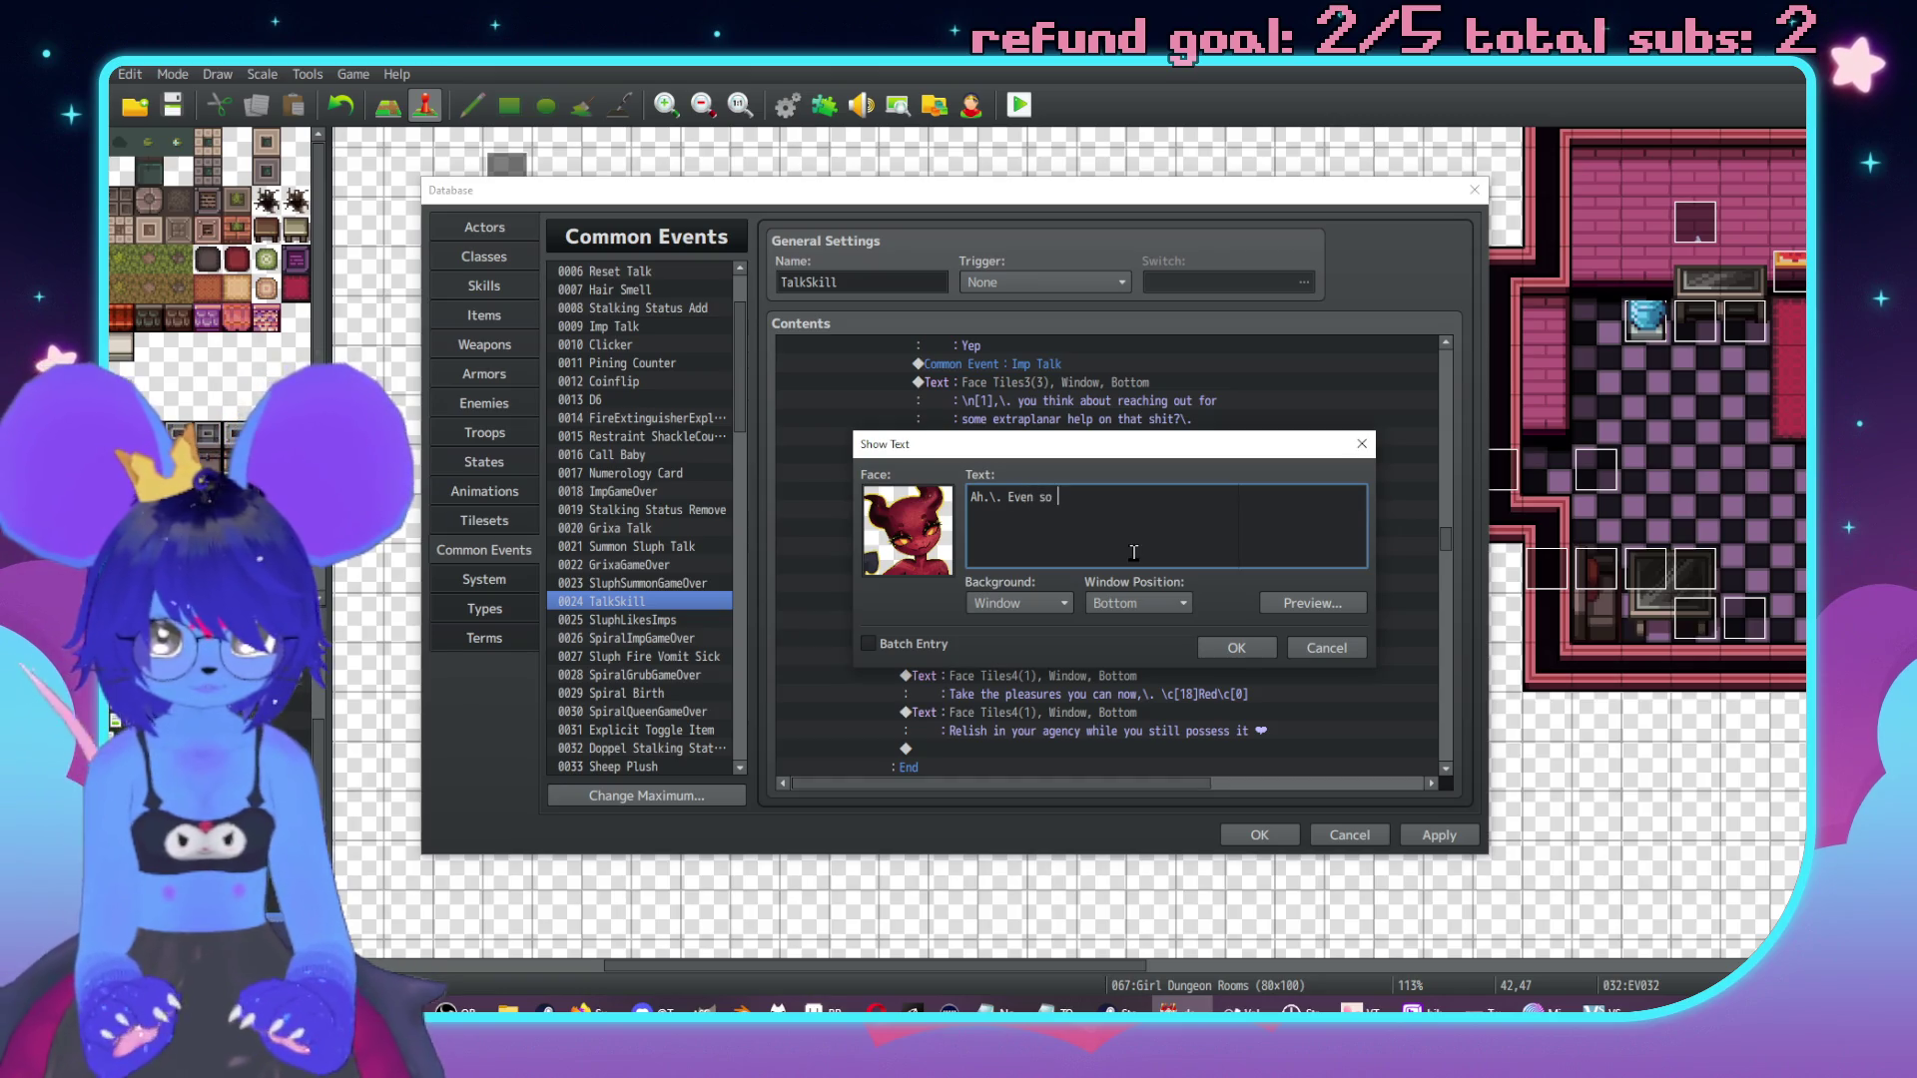
pyautogui.write('\\n[1],\\.')
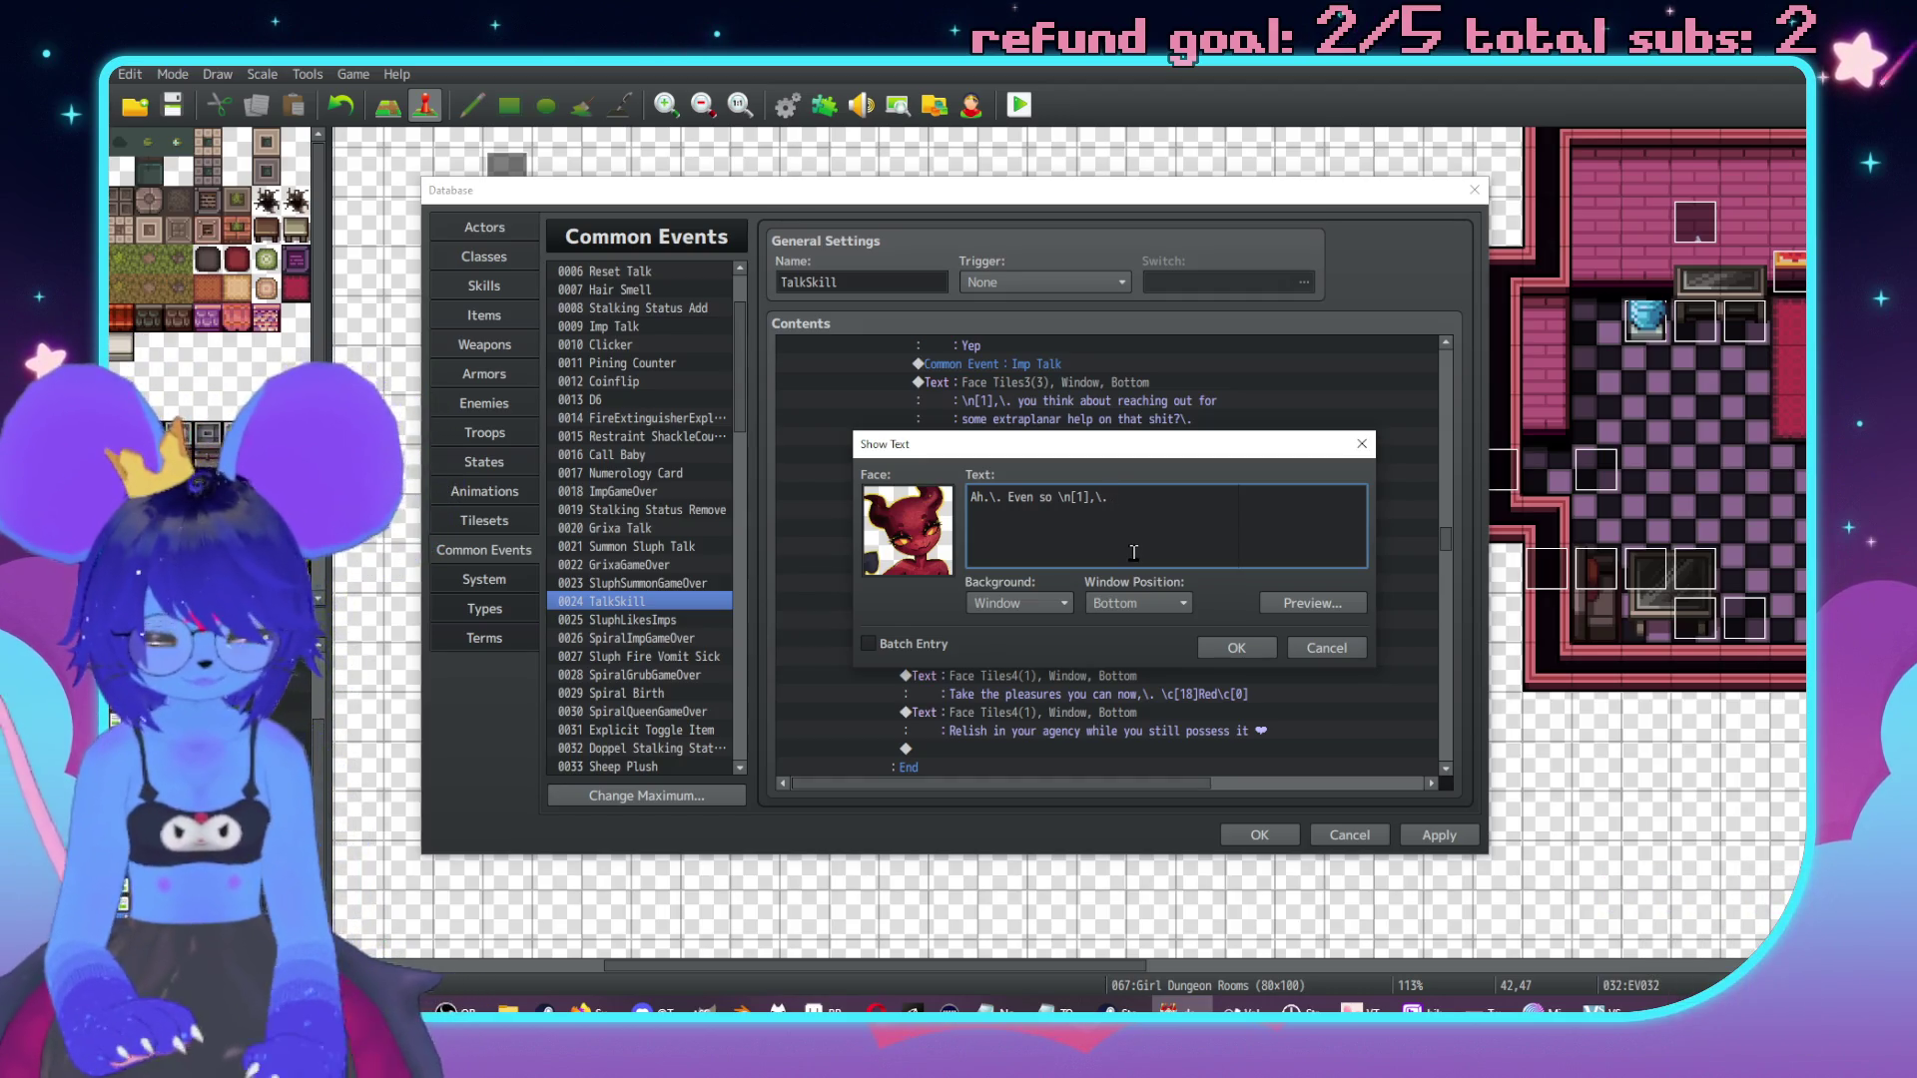
pyautogui.write('think')
pyautogui.press('BackSpace')
pyautogui.press('BackSpace')
pyautogui.press('BackSpace')
pyautogui.write('ep it in y')
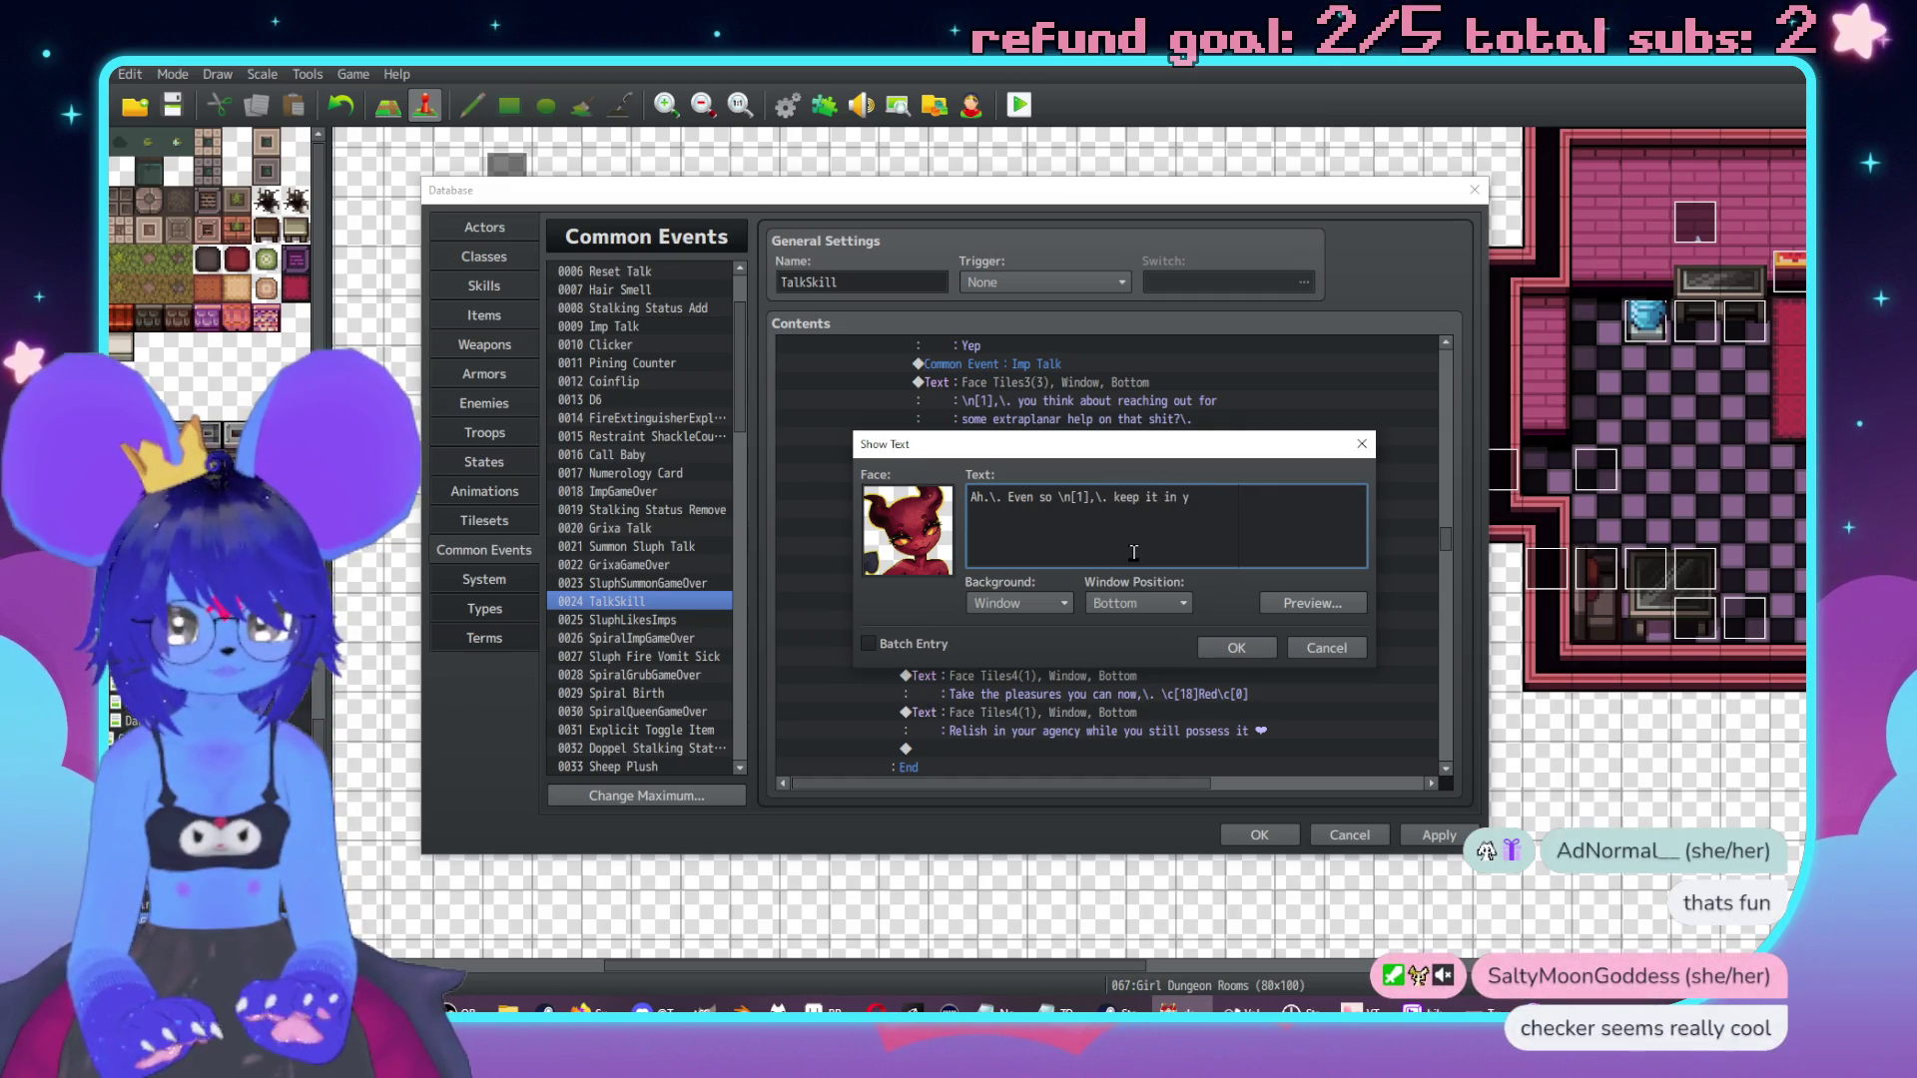
pyautogui.write('our pocket.')
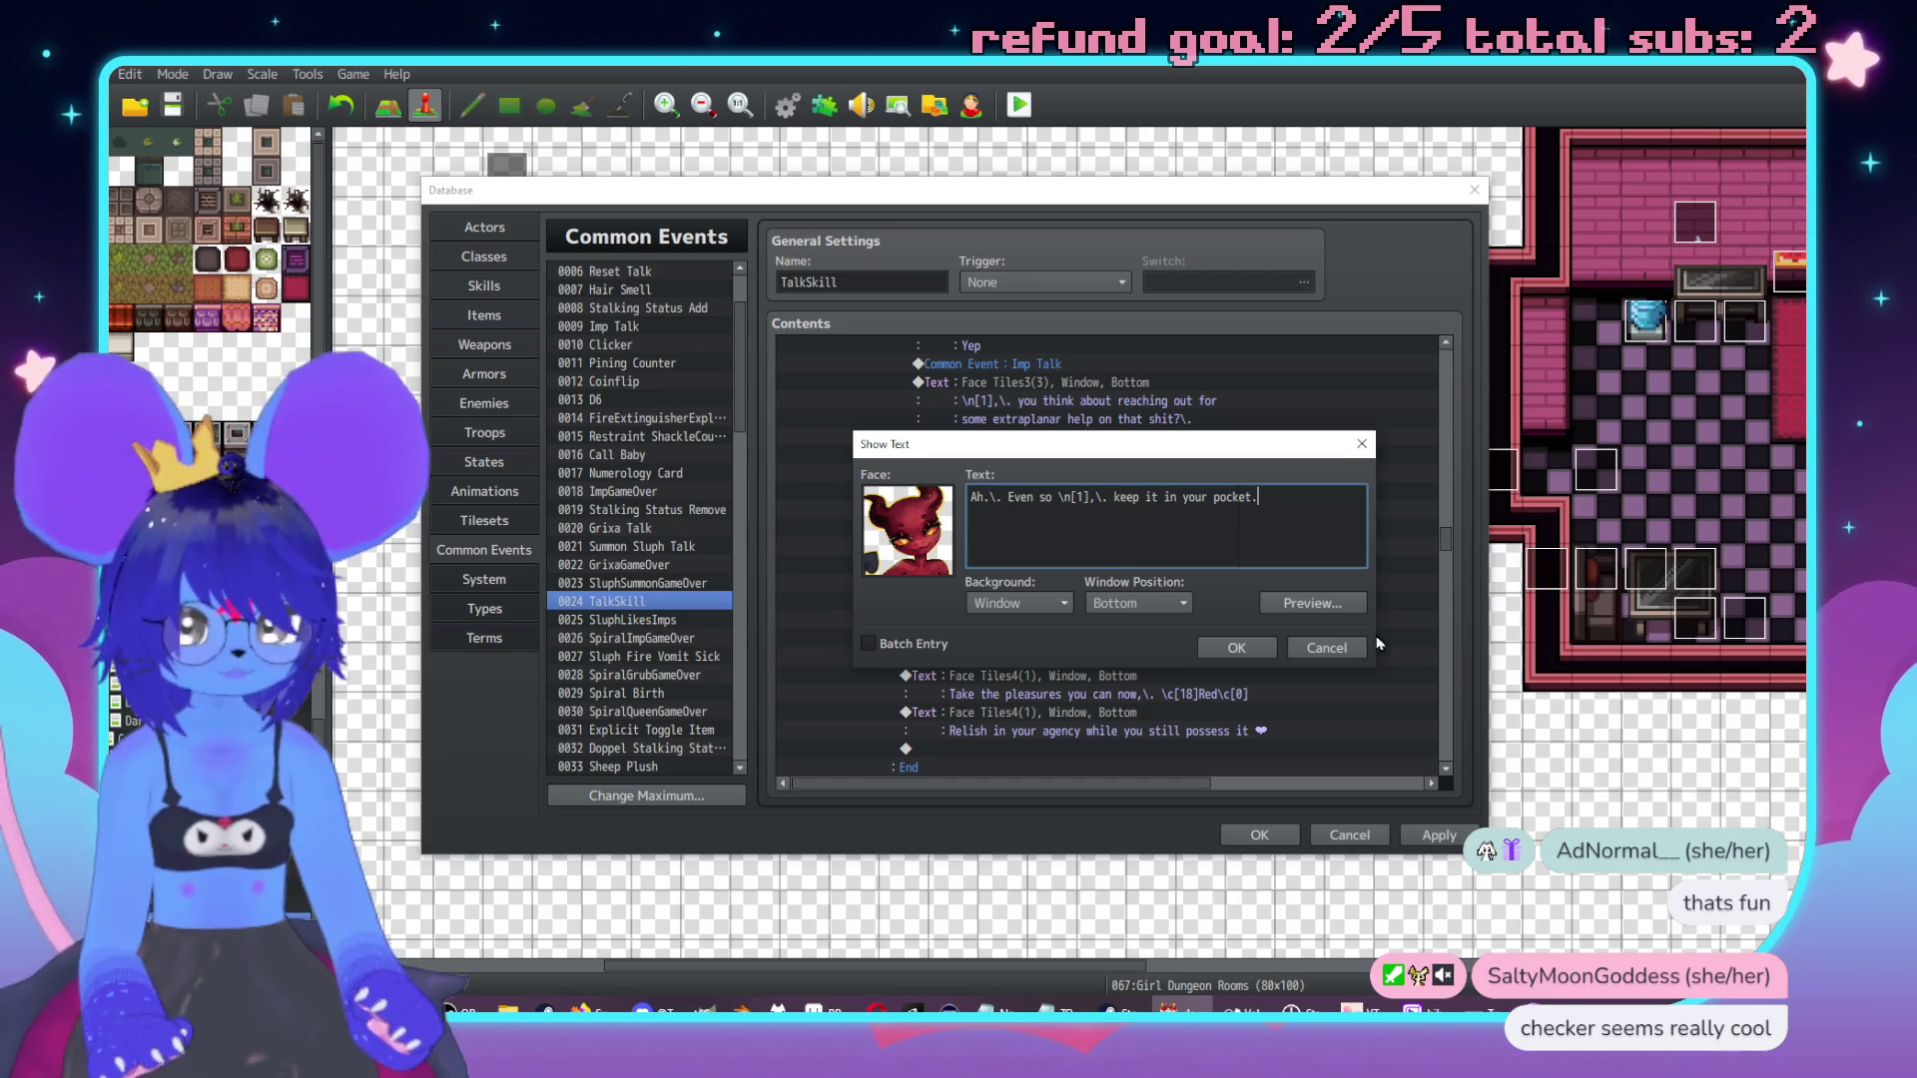
pyautogui.click(1318, 606)
pyautogui.click(1439, 640)
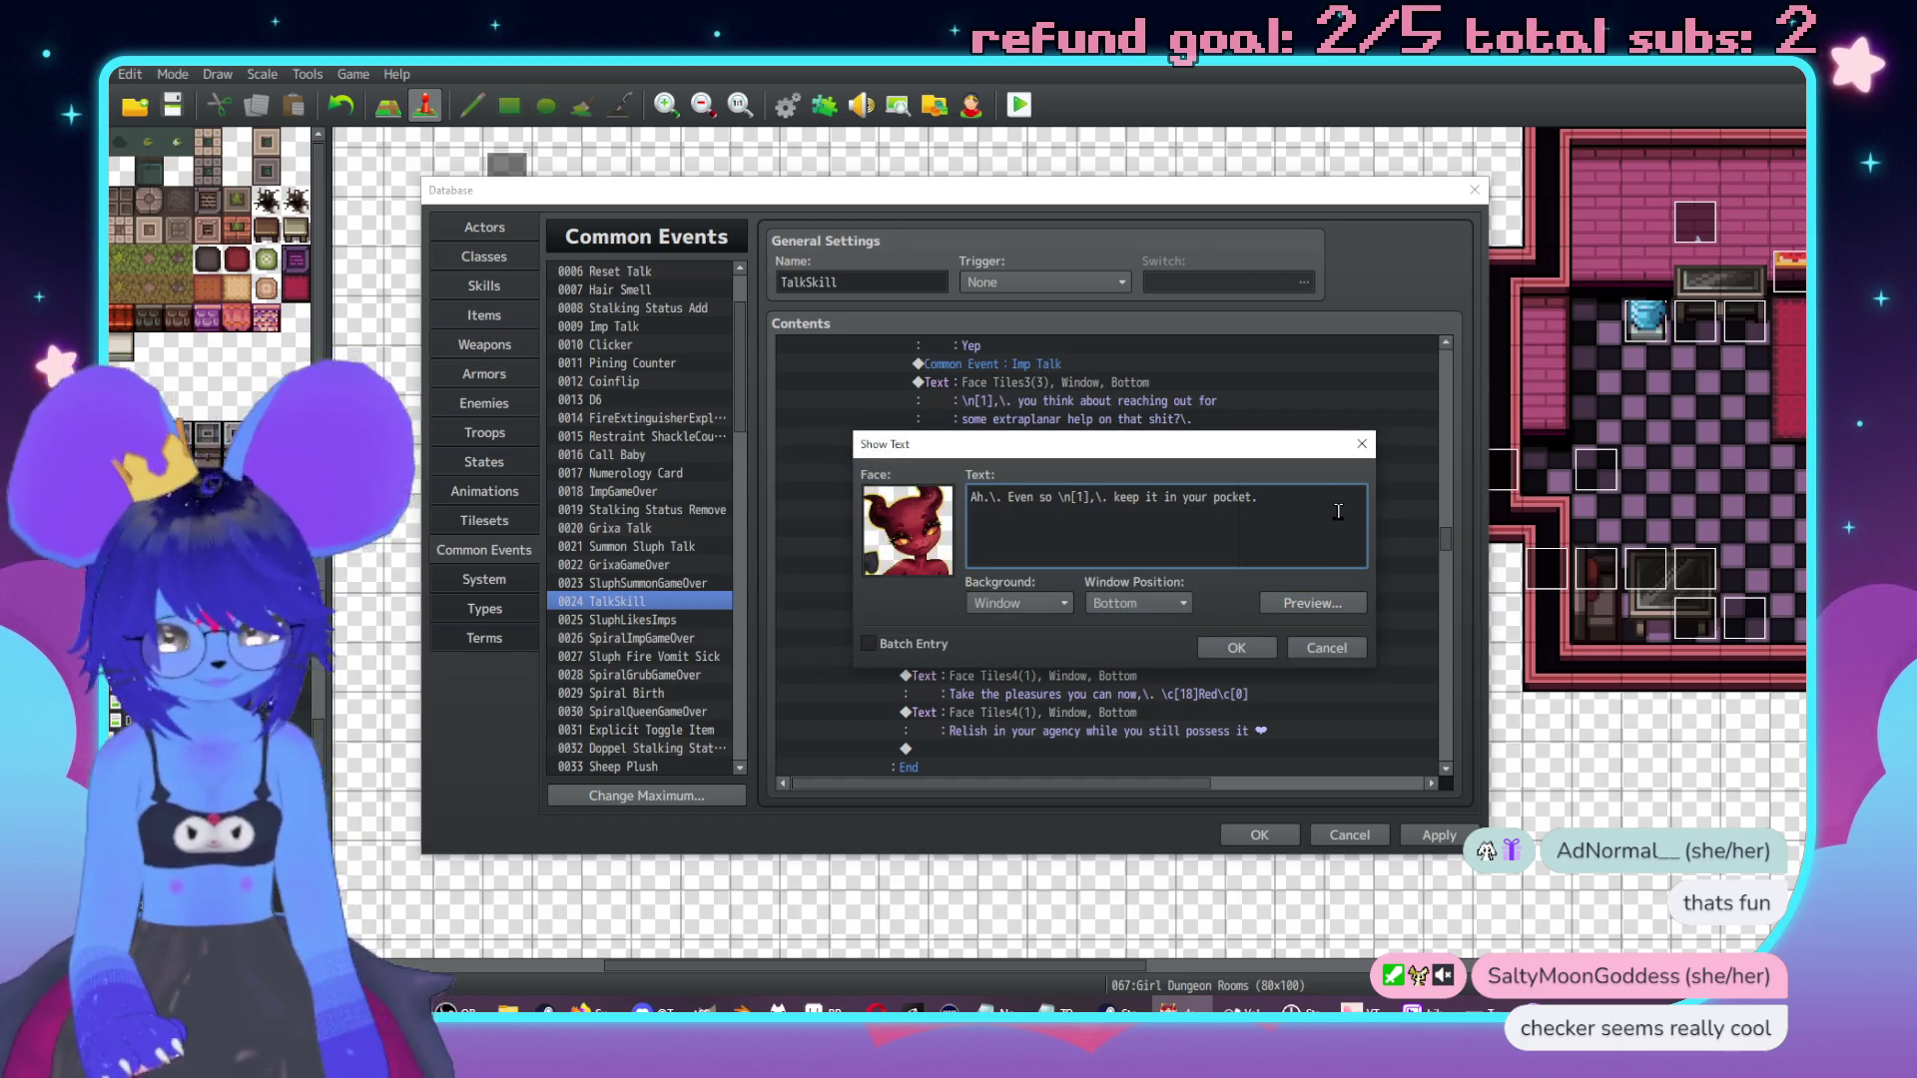
# Finish the imp line with "For later? I don't fuckin' know.".
pyautogui.write('\\.')
pyautogui.press('BackSpace')
pyautogui.press('BackSpace')
pyautogui.press('BackSpace')
pyautogui.write('or loate')
pyautogui.press('BackSpace')
pyautogui.write('ater')
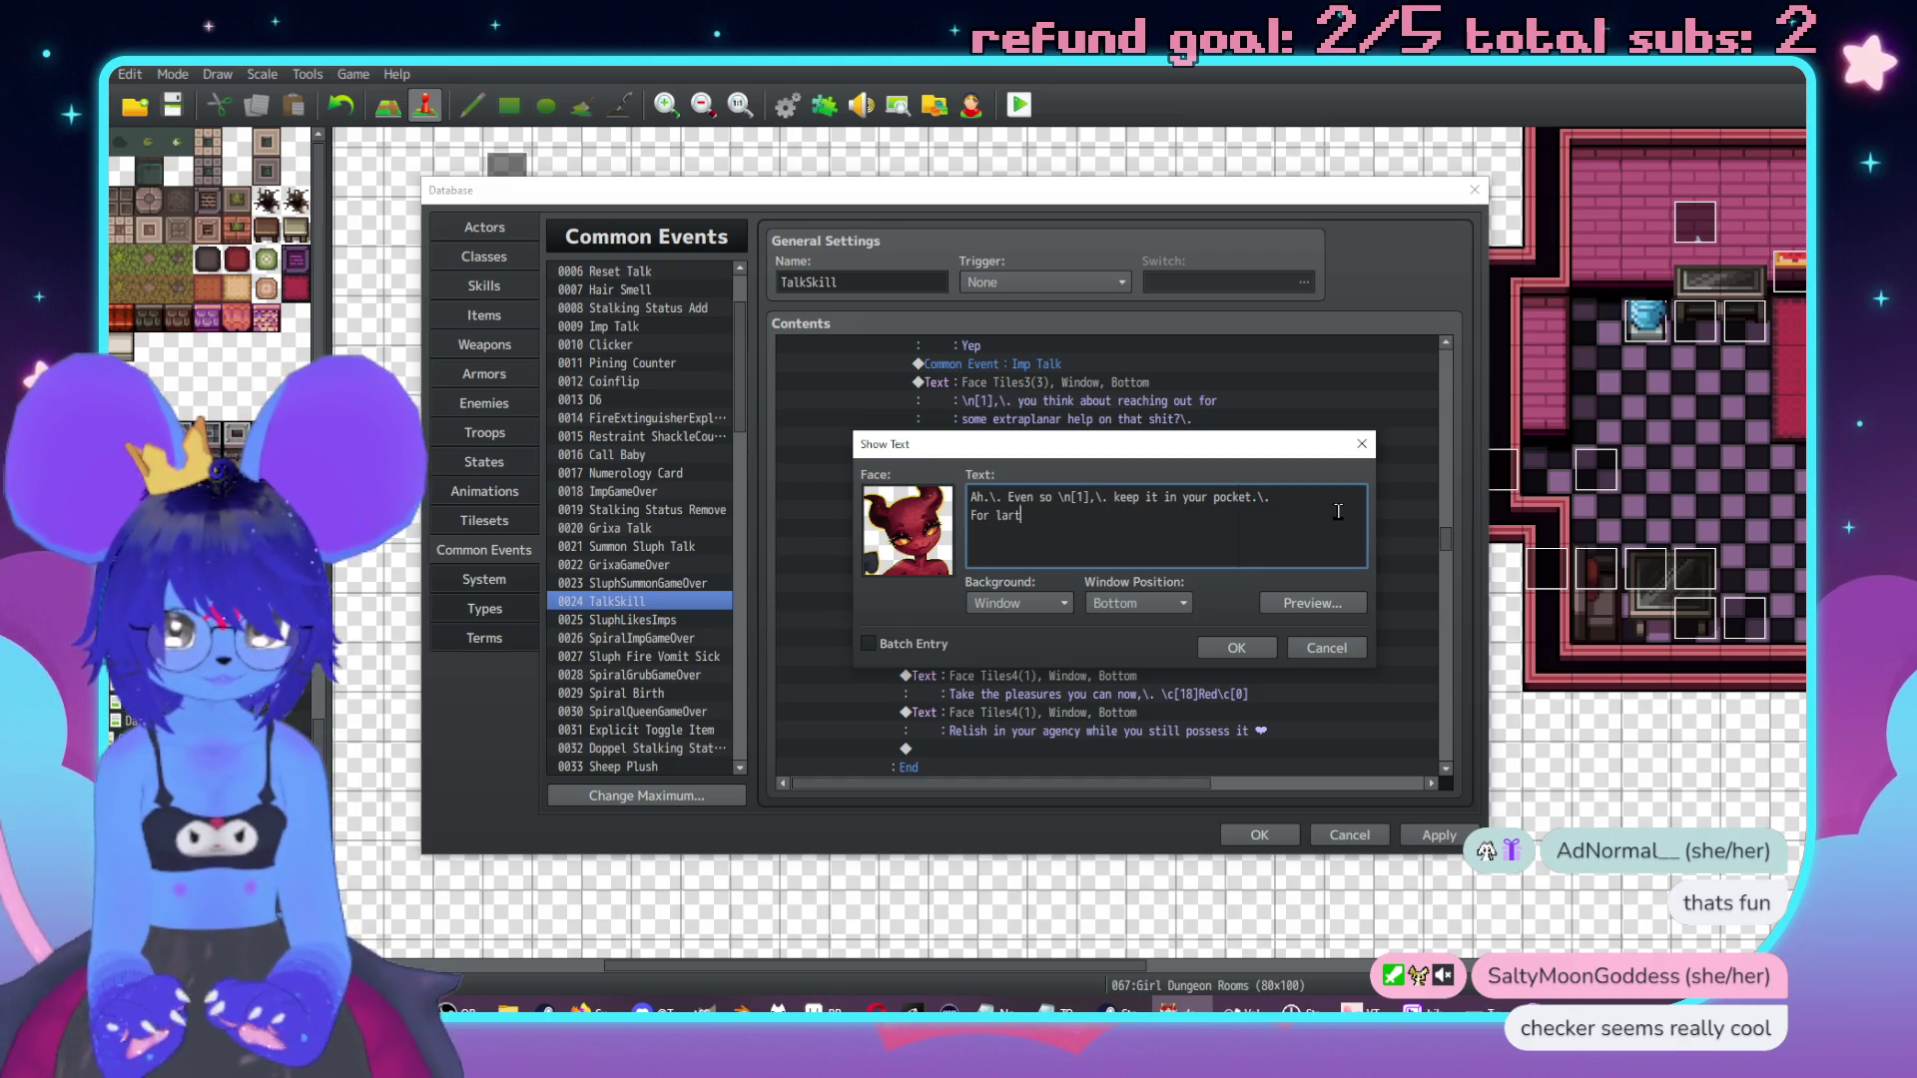
pyautogui.write('?\\. I don')
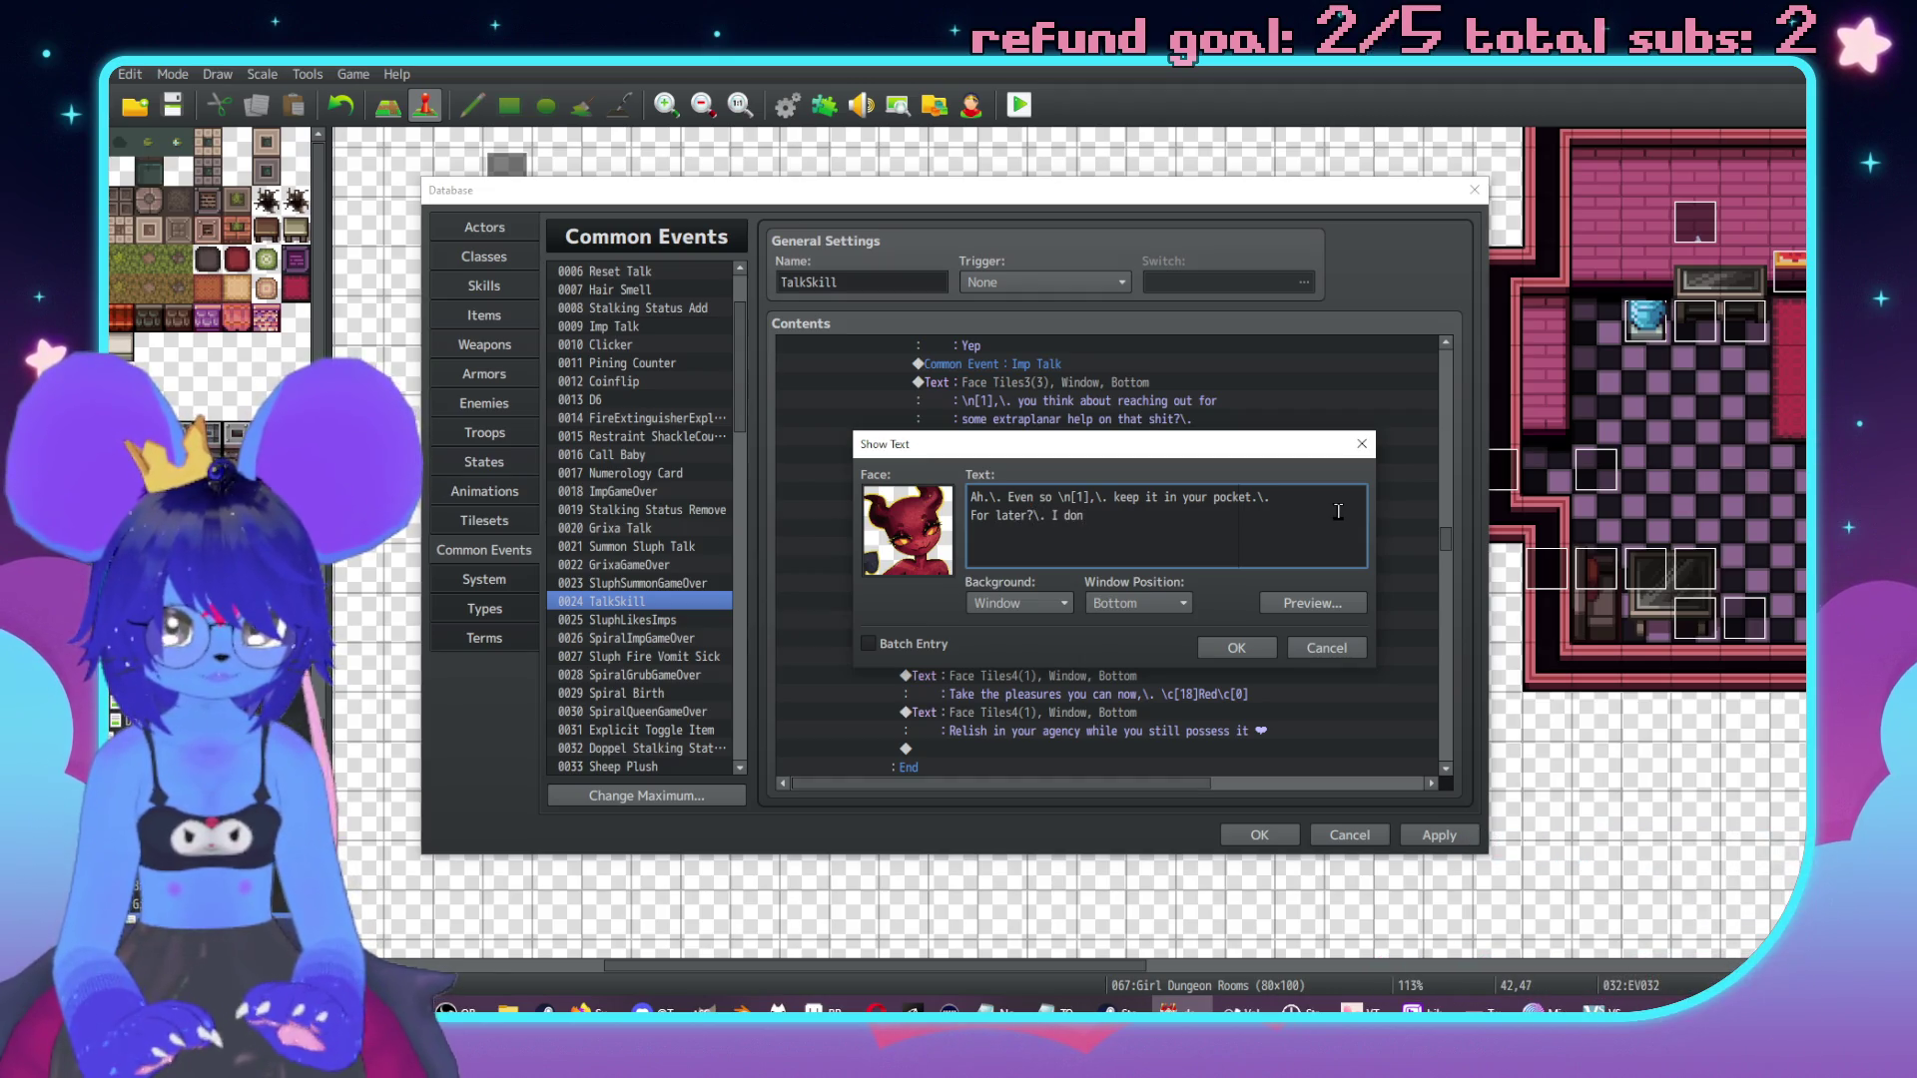
pyautogui.write("'t fuckin' n")
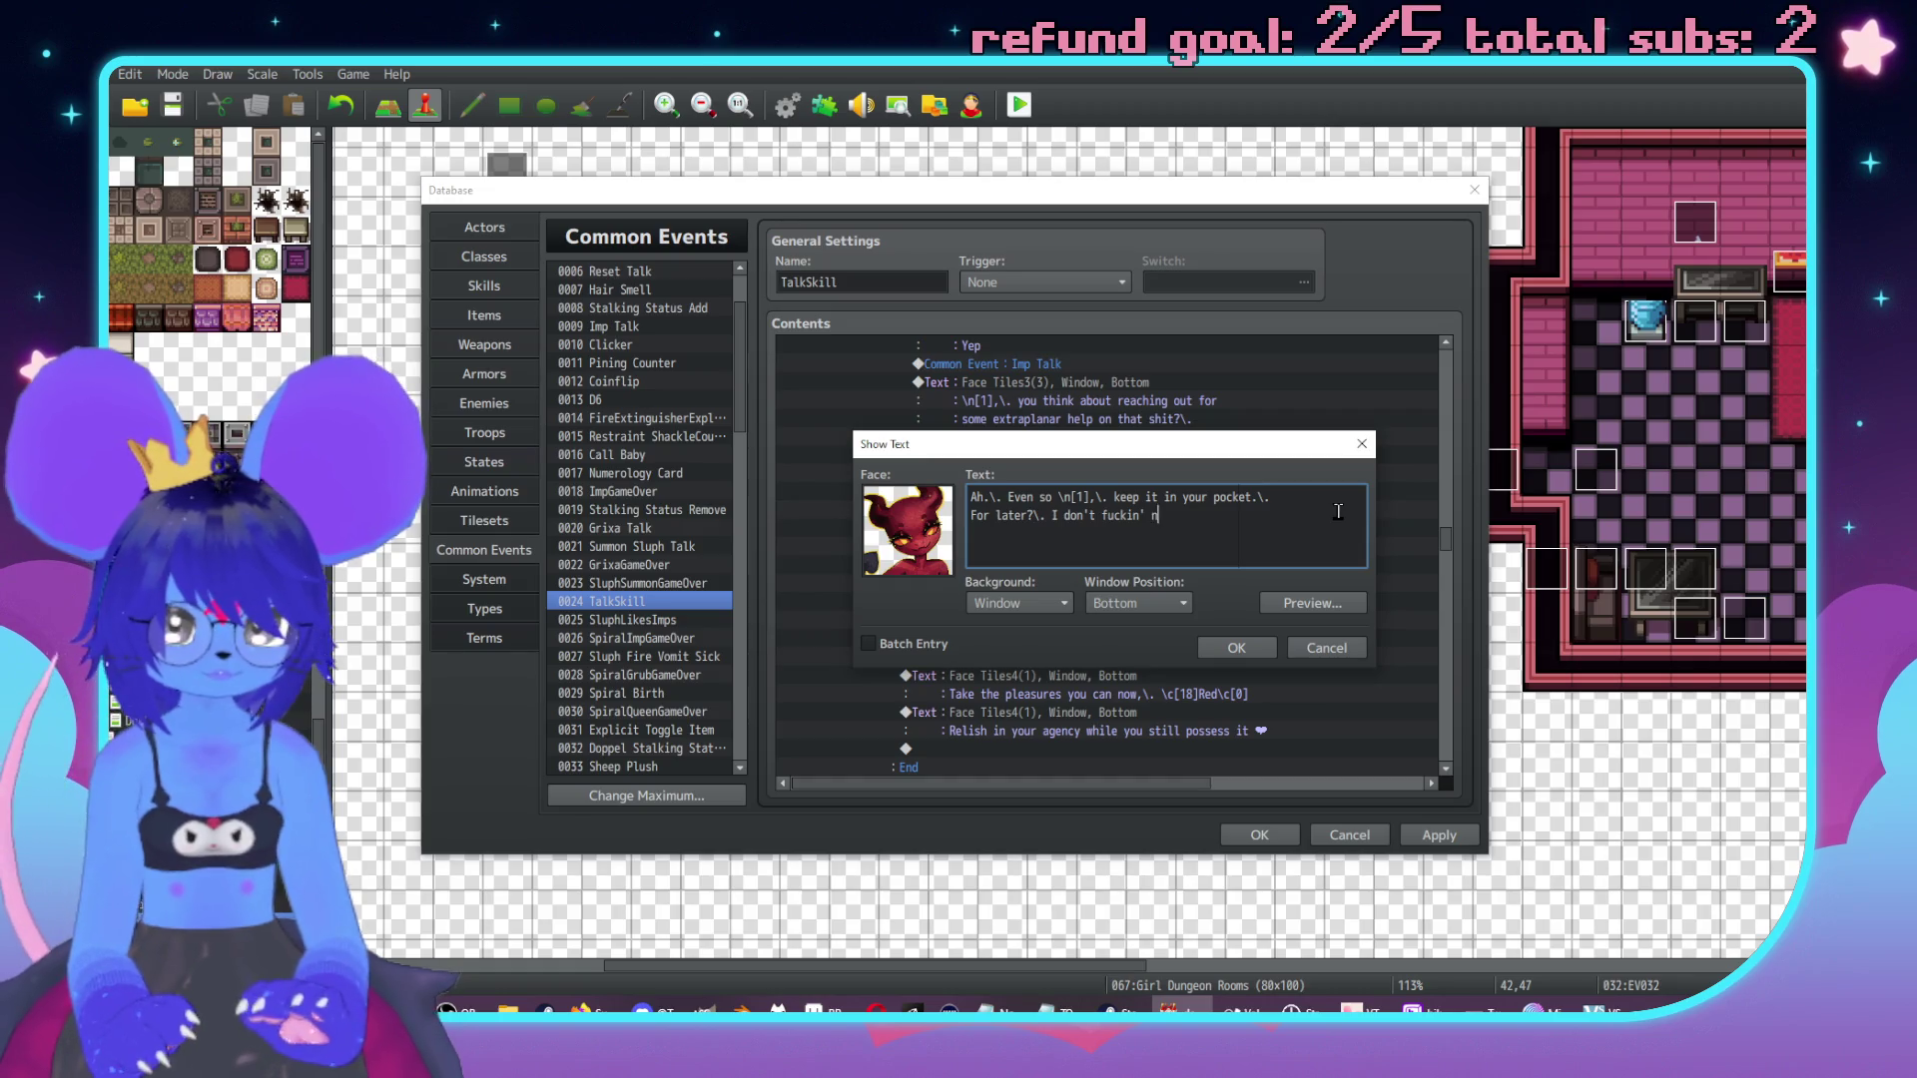
pyautogui.press('BackSpace')
pyautogui.write('know.')
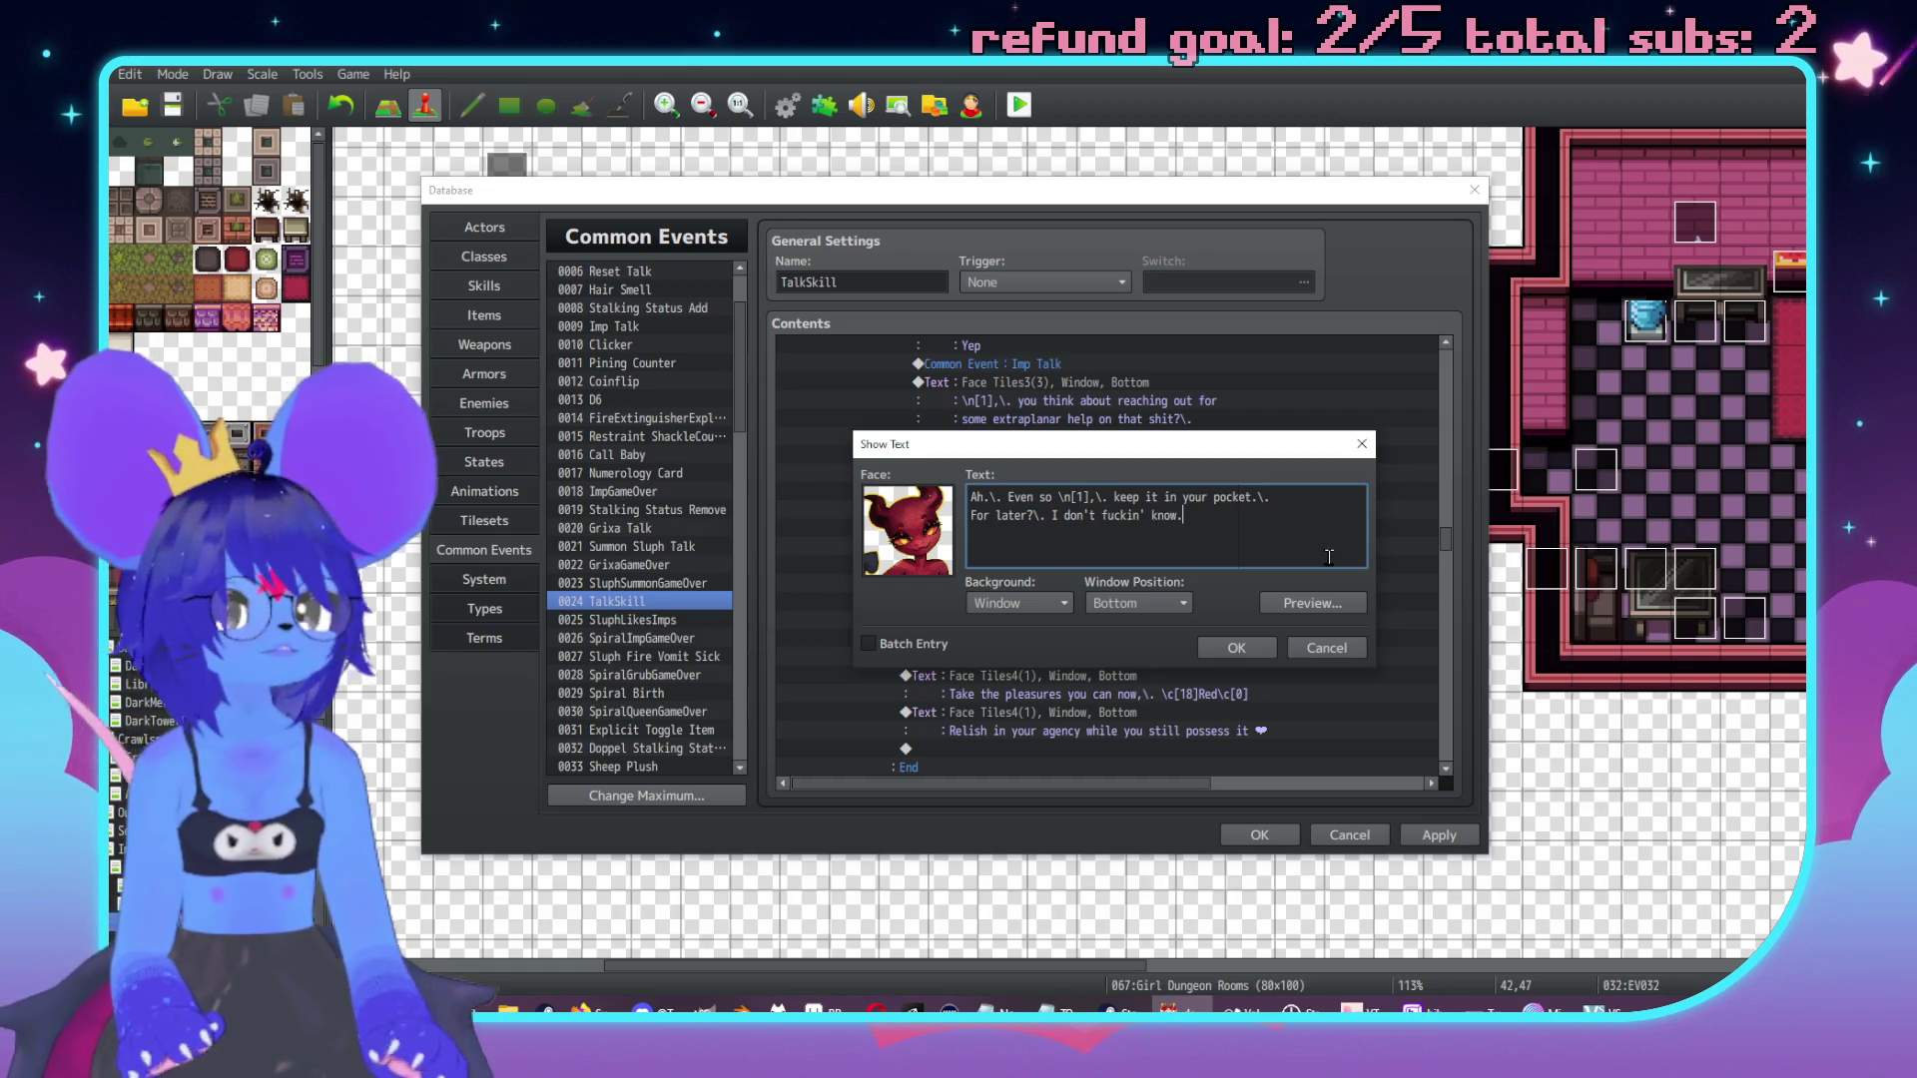
pyautogui.click(1248, 649)
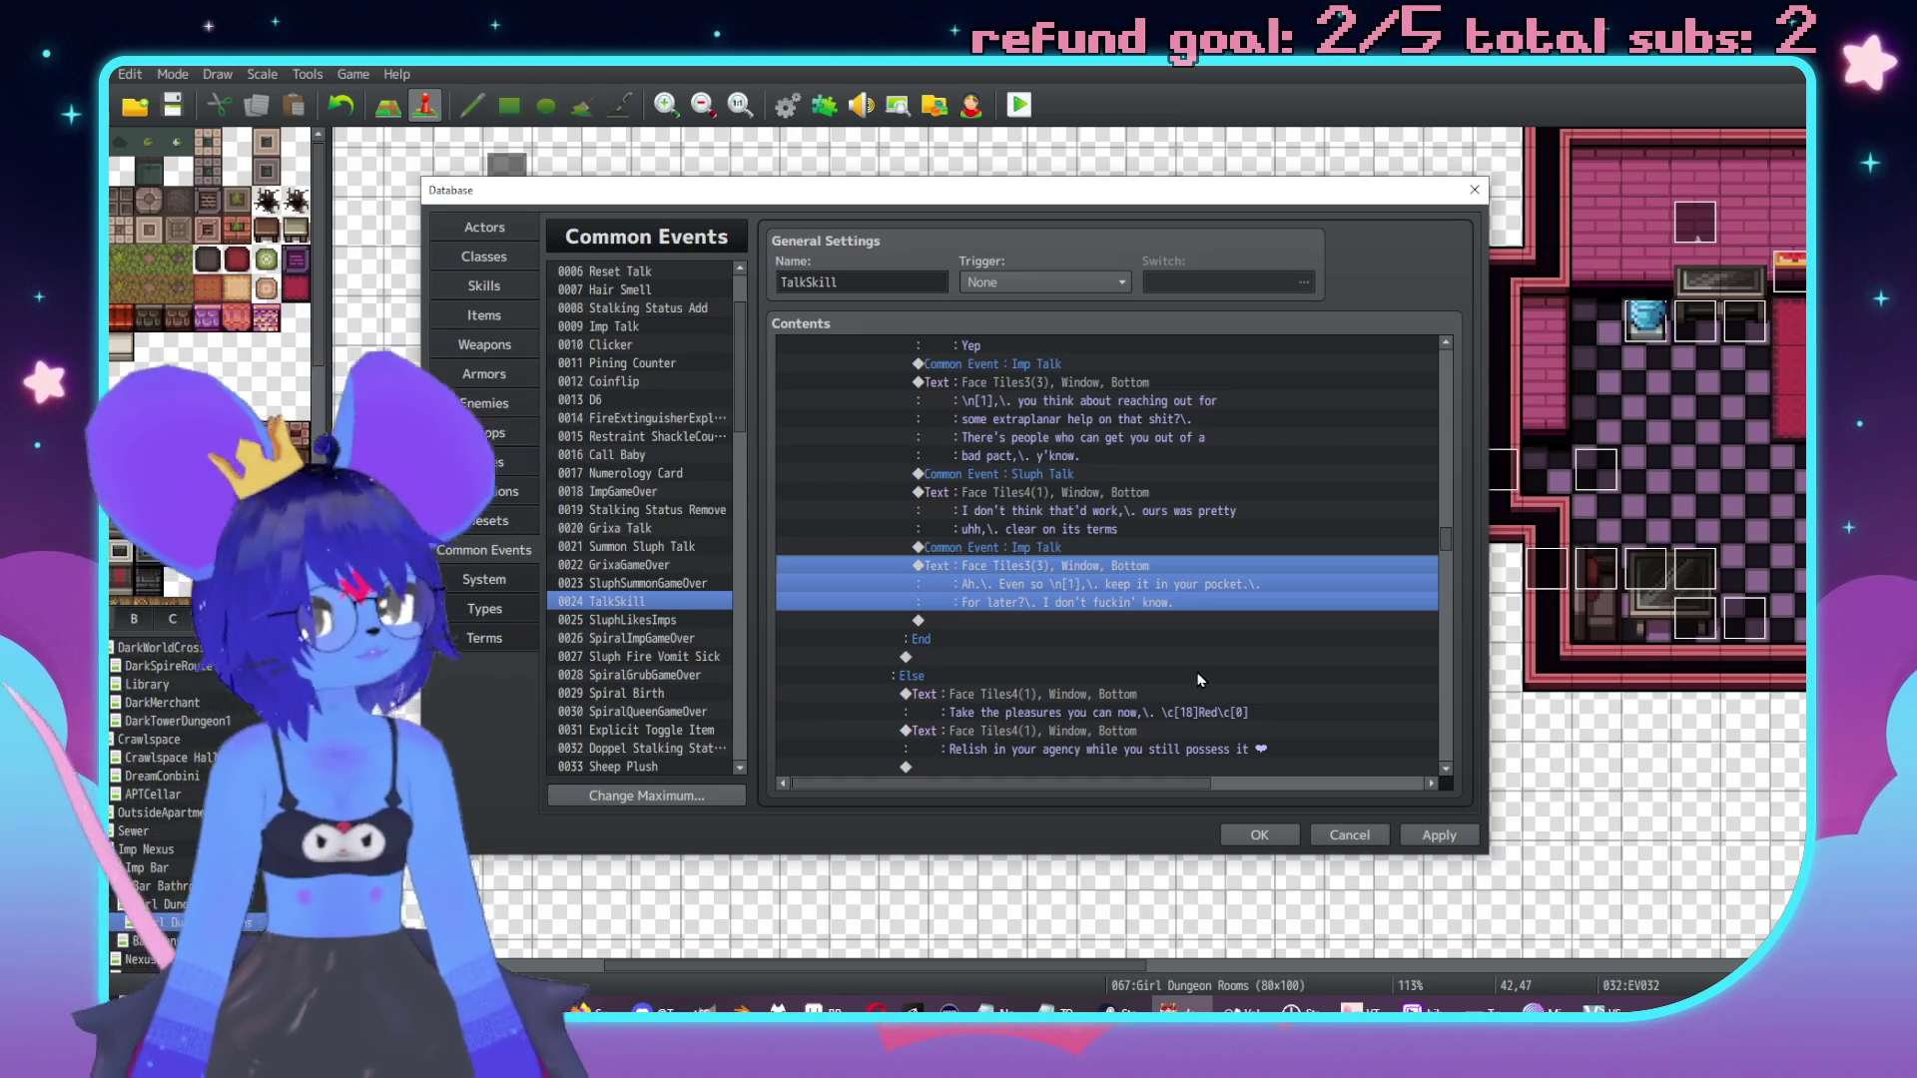
# Replace the imp reply's second line with "It doesn't hurt to try options.".
pyautogui.doubleClick(1200, 589)
pyautogui.hotkey('ctrl', 'BackSpace')
pyautogui.hotkey('ctrl', 'BackSpace')
pyautogui.hotkey('ctrl', 'BackSpace')
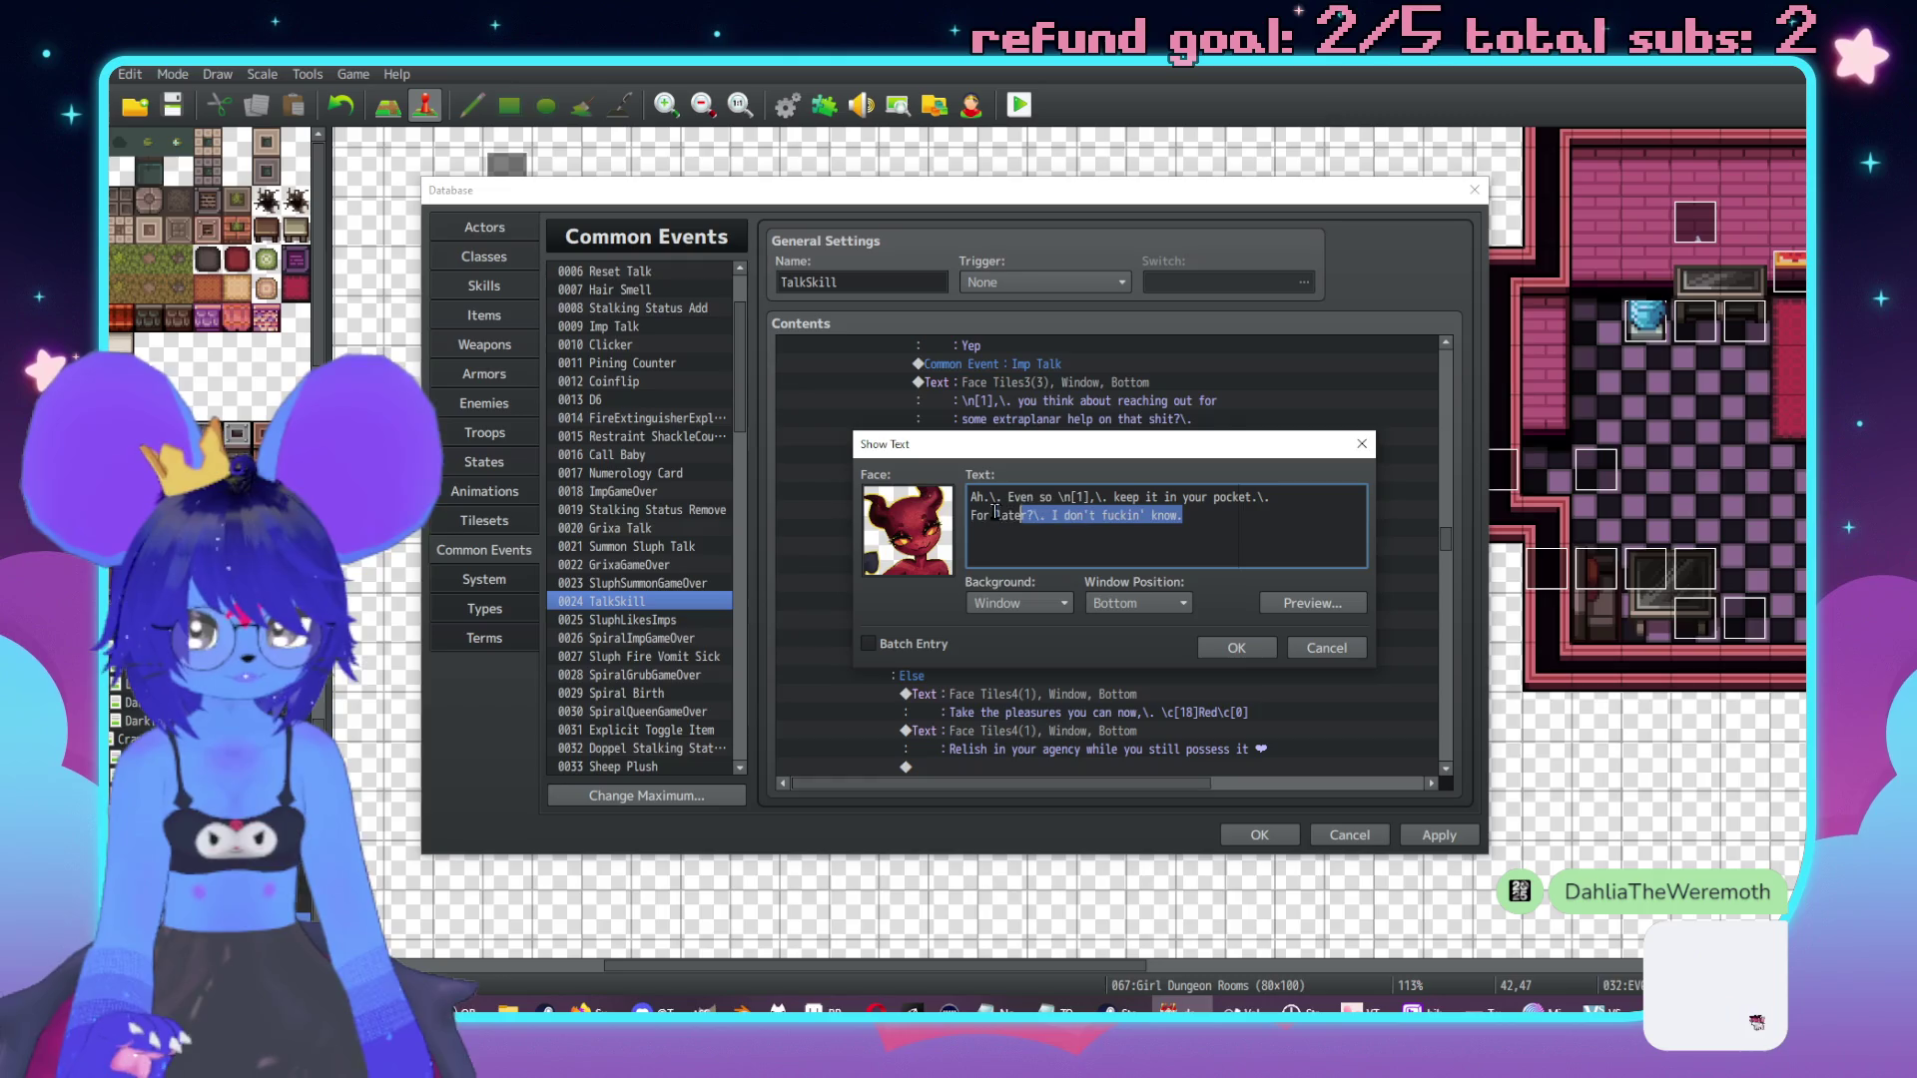
pyautogui.write("It doesn't hurt to")
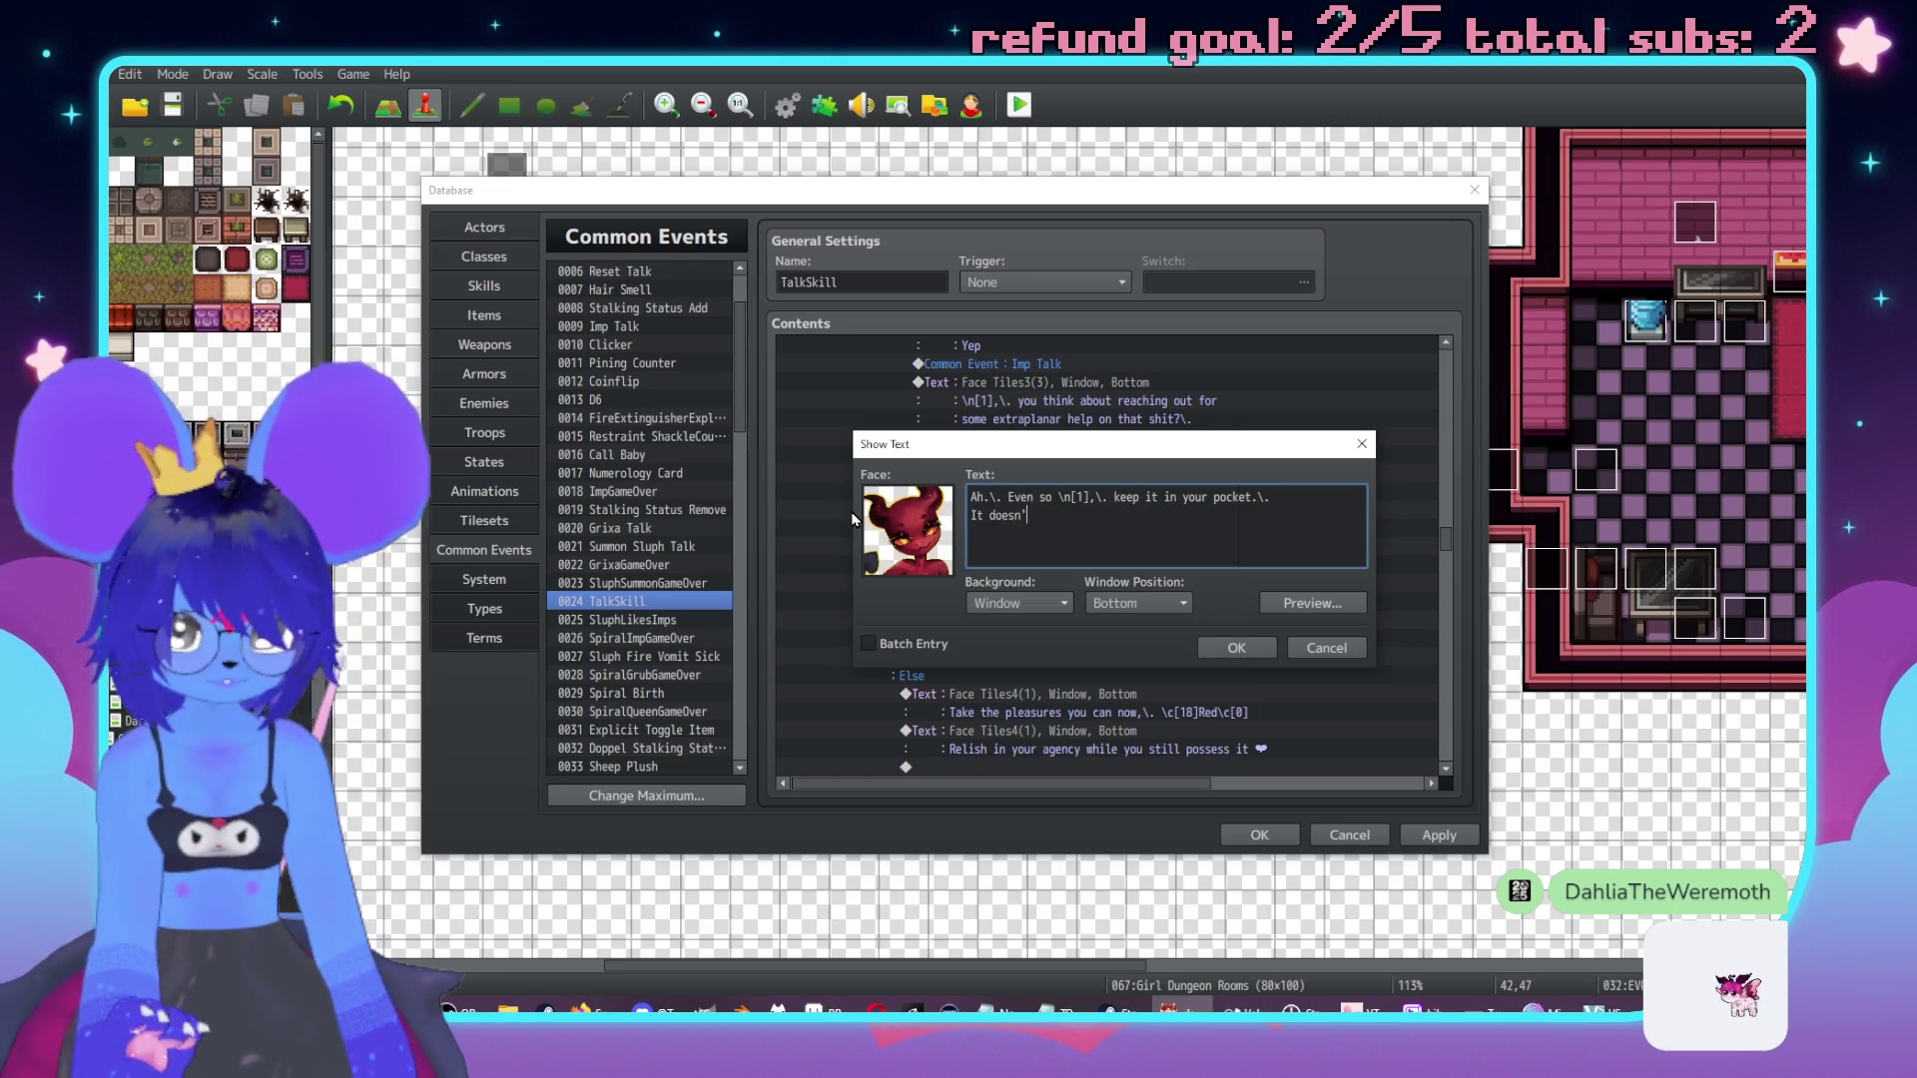
pyautogui.write(' try options/')
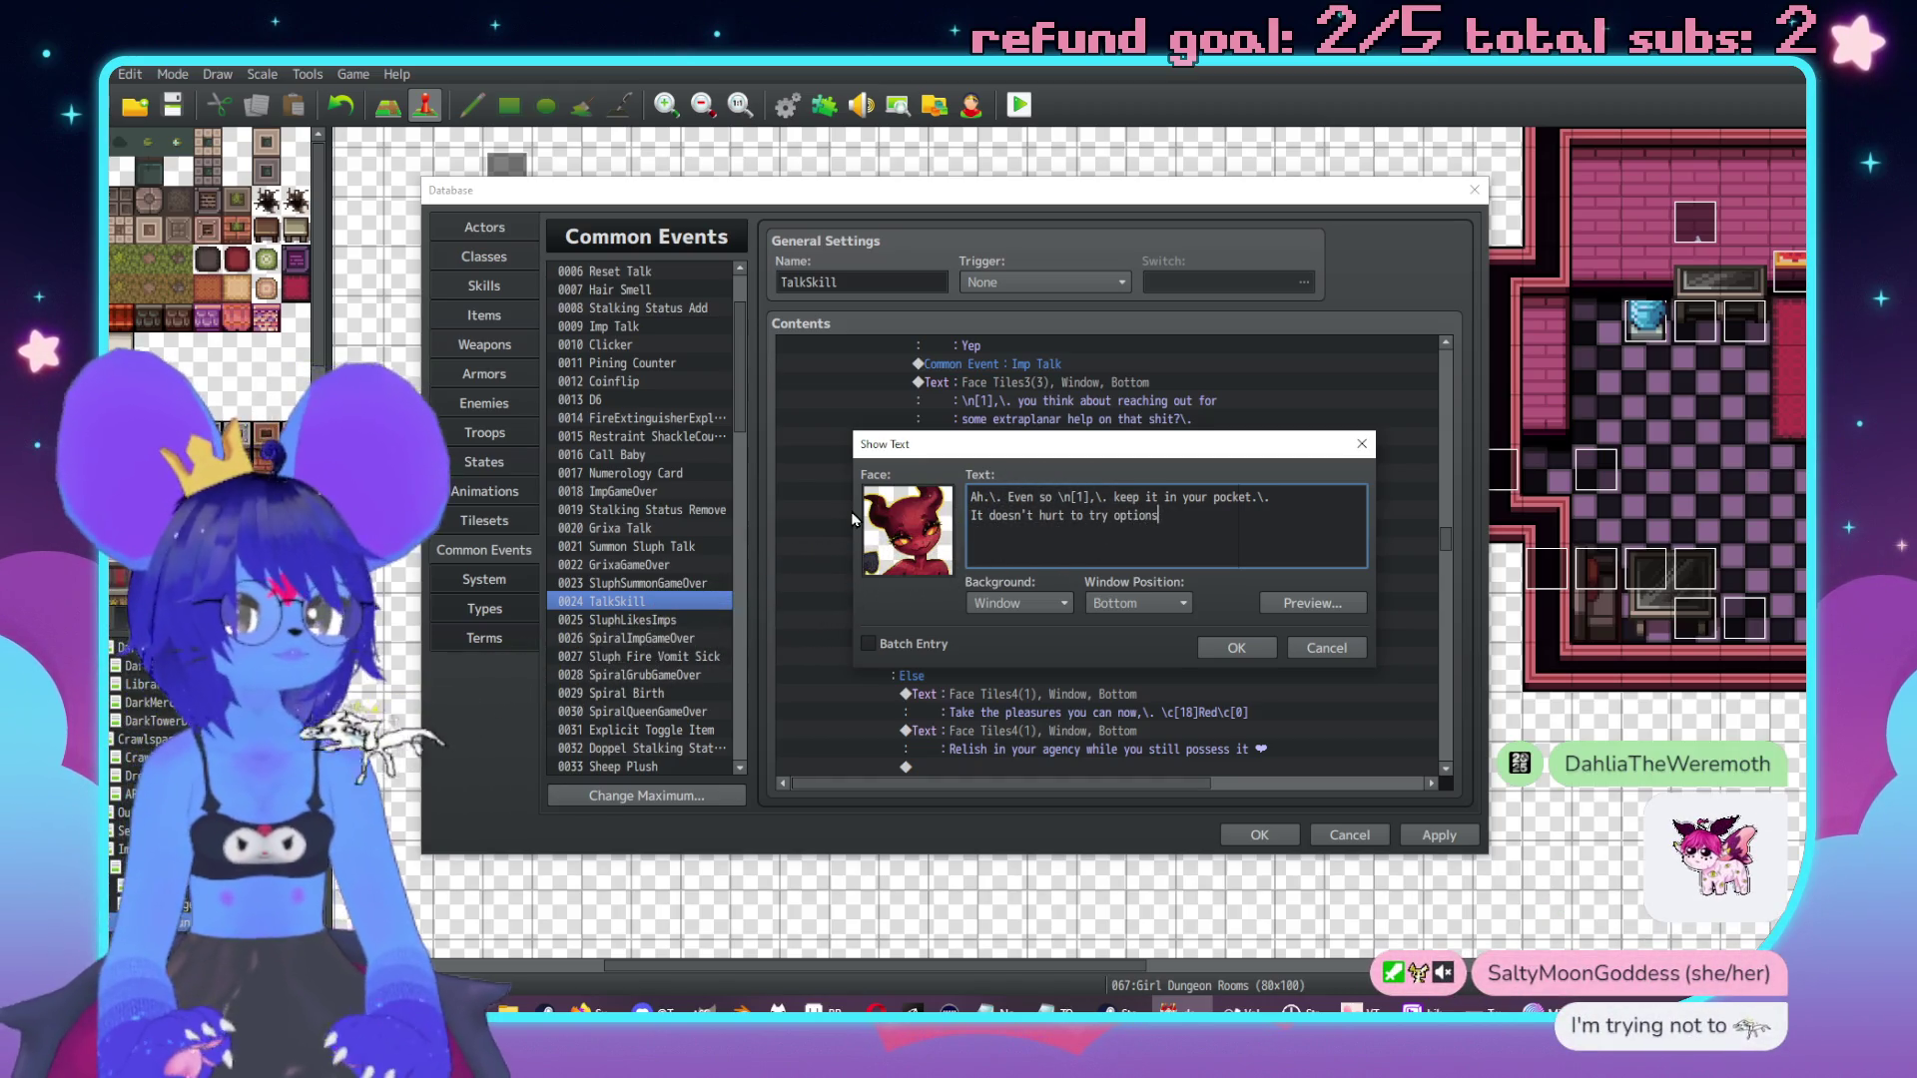
pyautogui.press('BackSpace')
pyautogui.write('.')
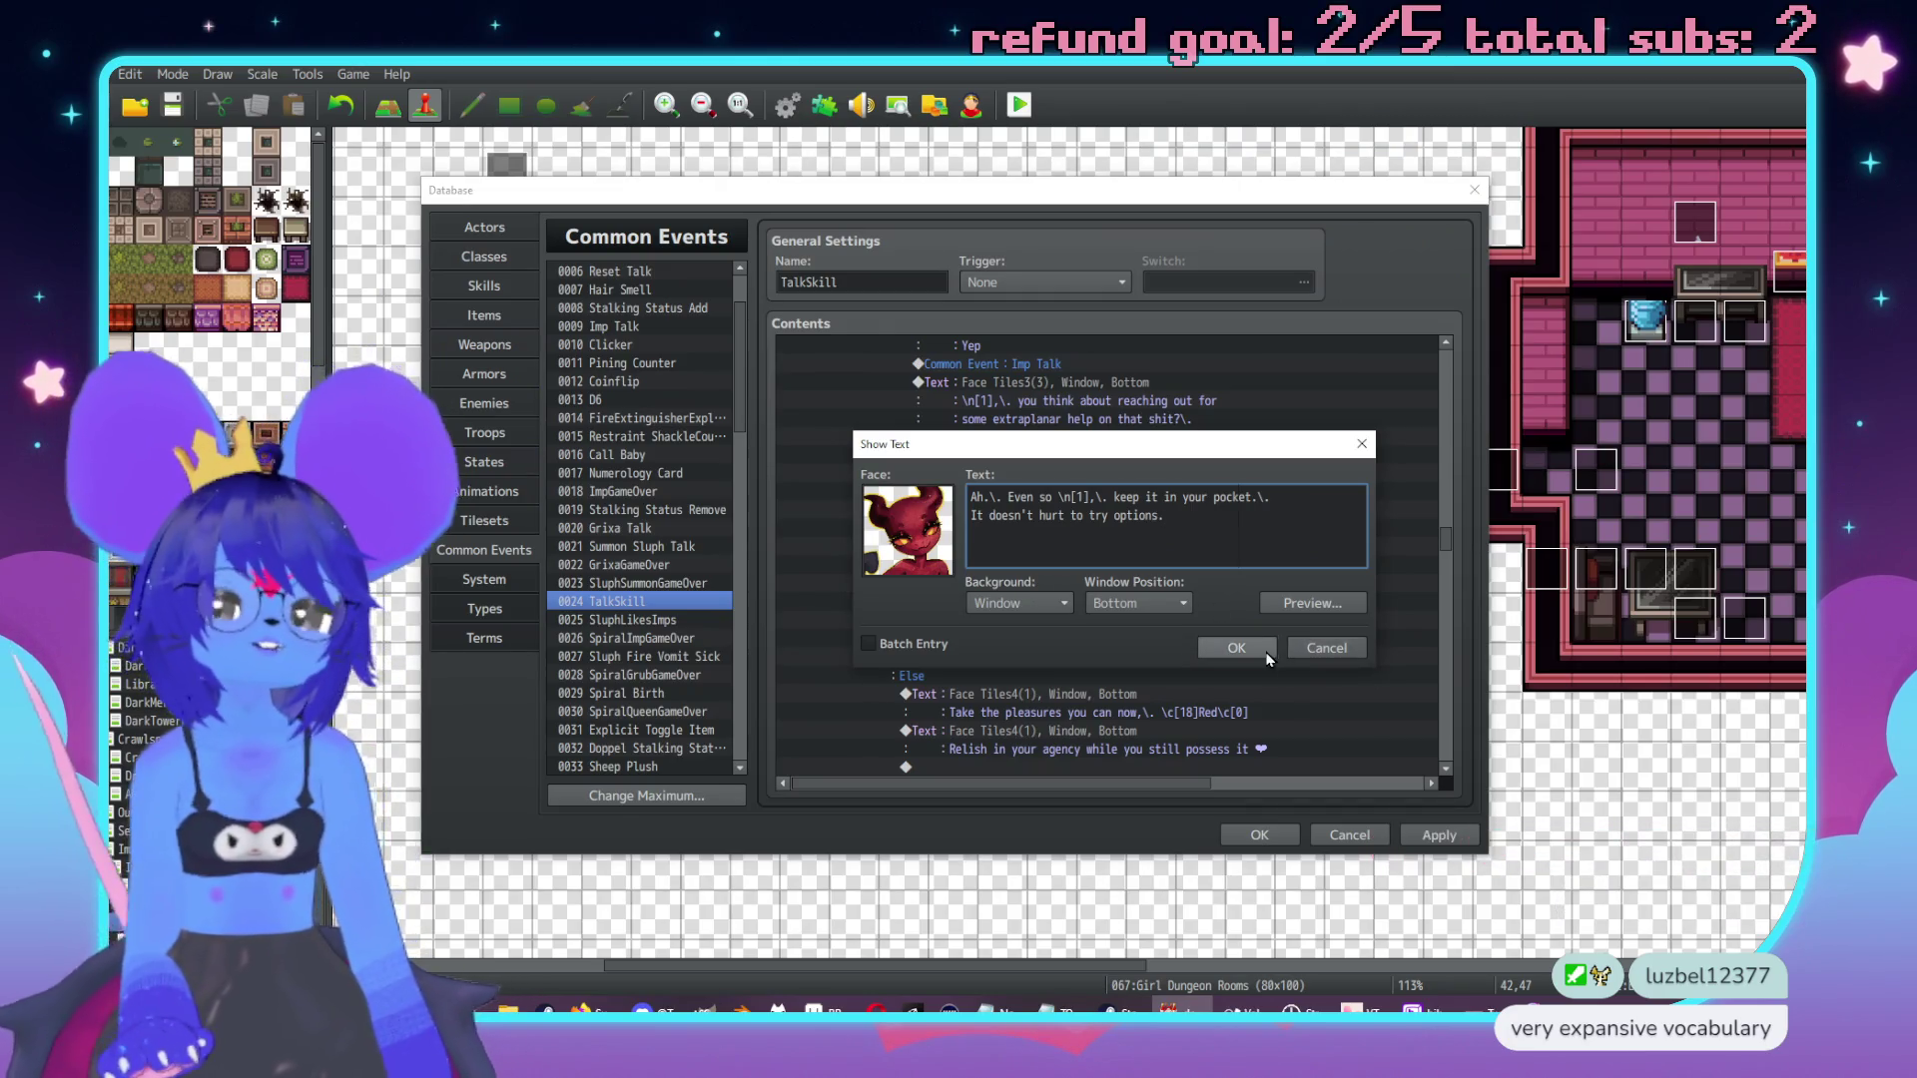
pyautogui.click(1243, 649)
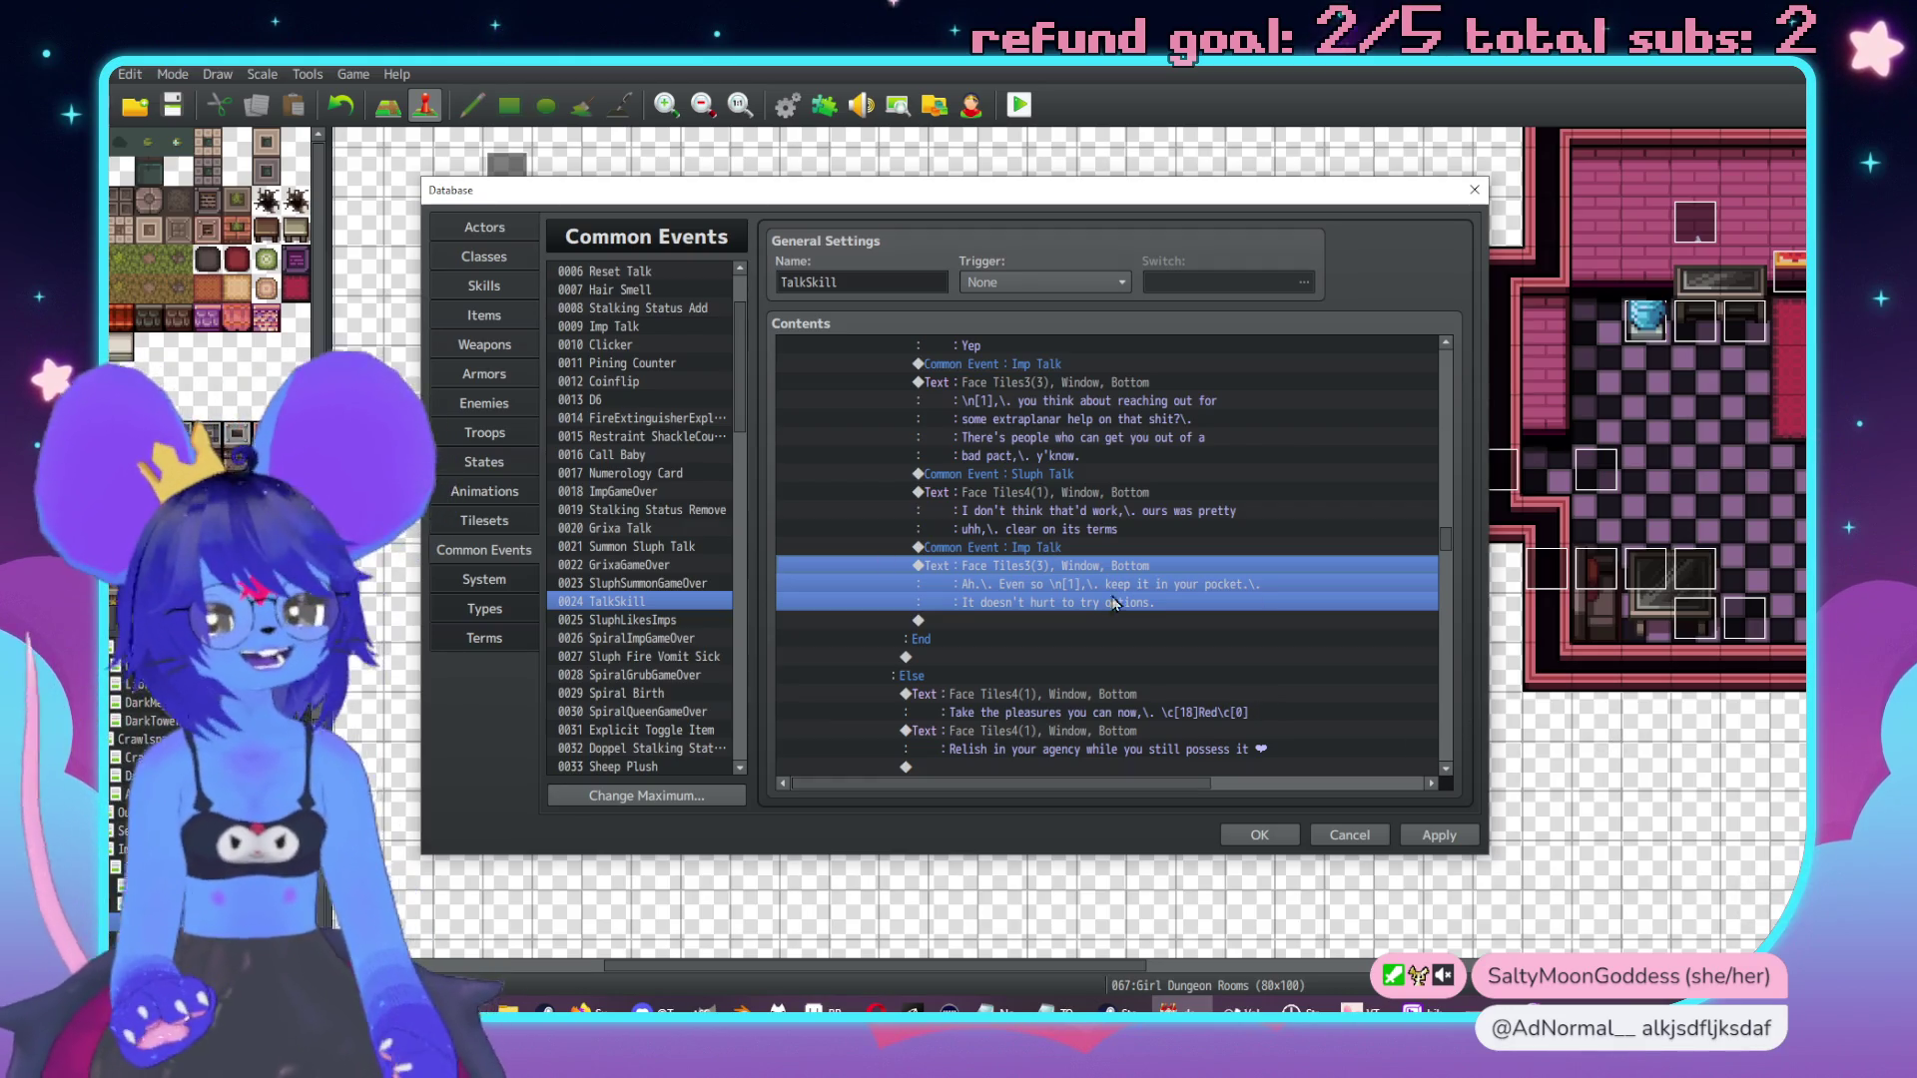
pyautogui.scroll(-3, 1147, 629)
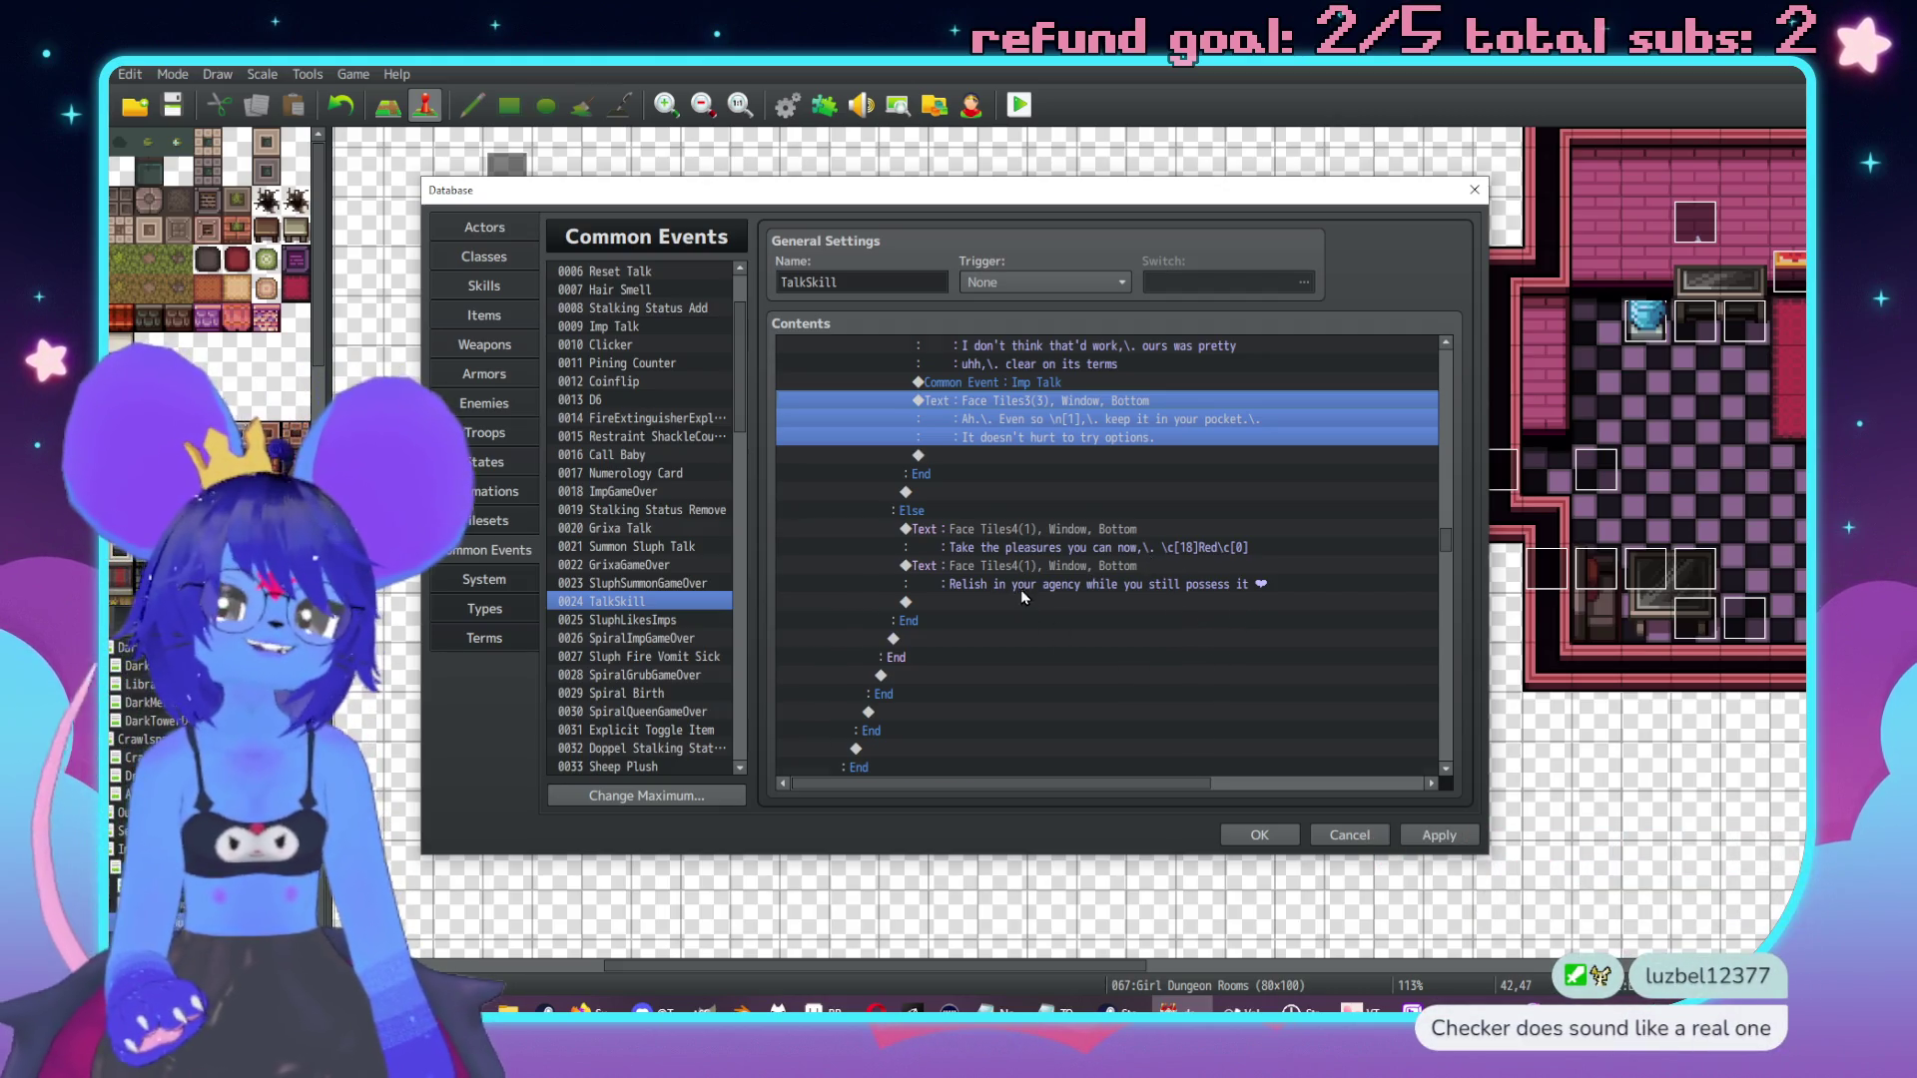
pyautogui.scroll(-1, 1021, 589)
pyautogui.scroll(1, 990, 655)
pyautogui.scroll(10, 966, 647)
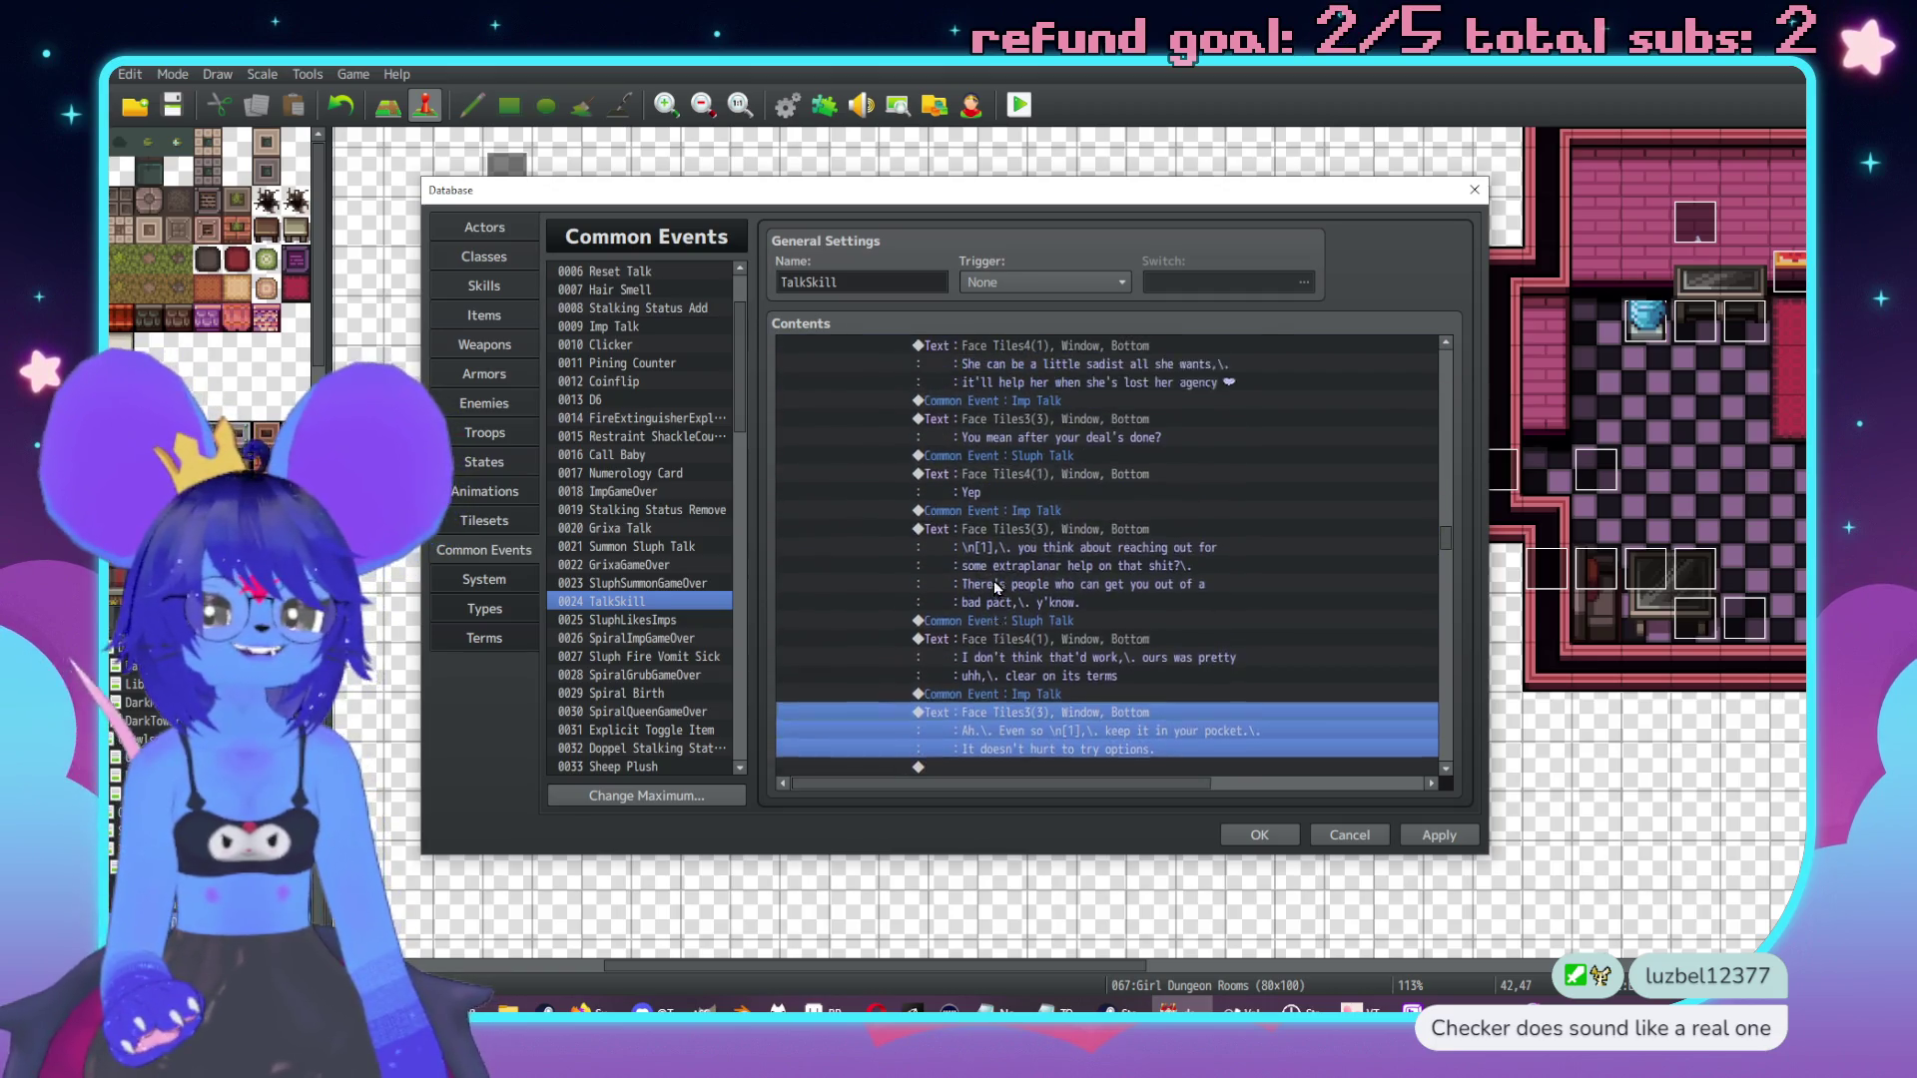
pyautogui.click(1011, 529)
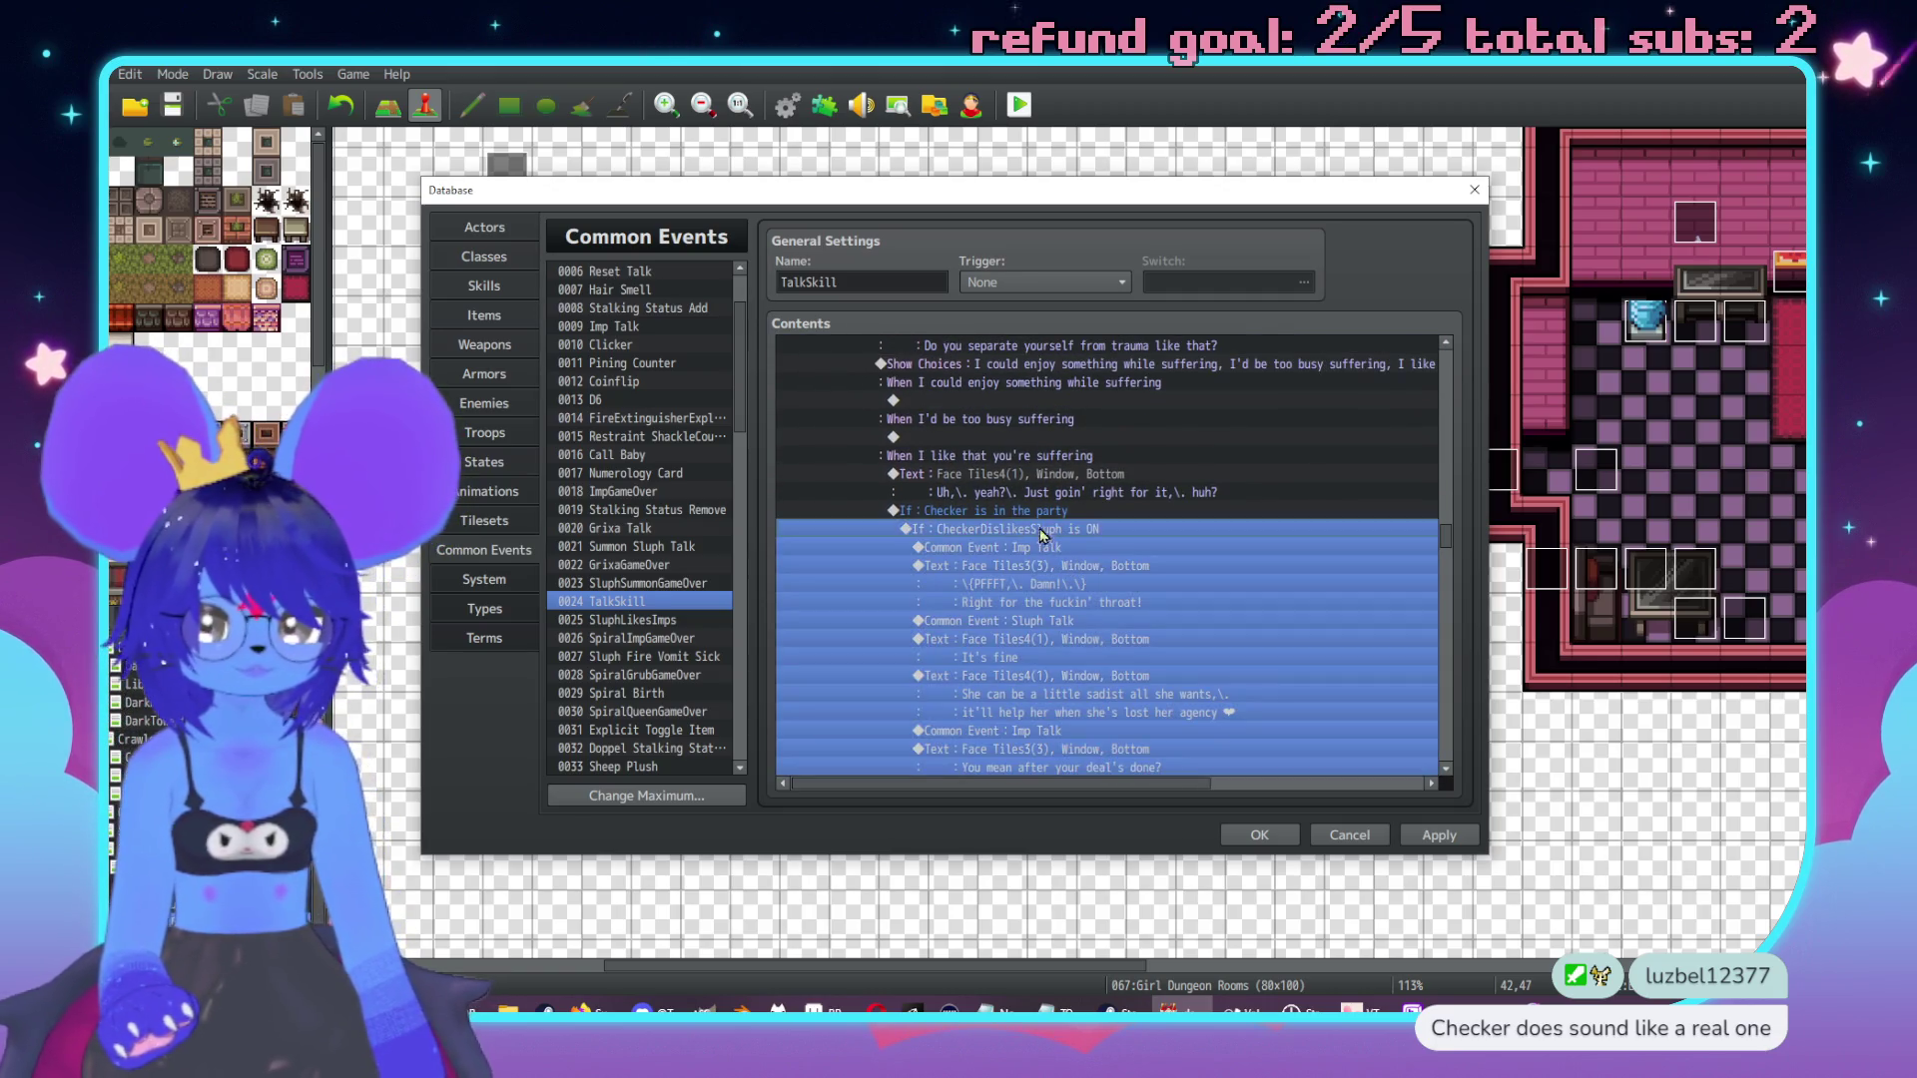
pyautogui.click(1030, 515)
pyautogui.scroll(3, 1021, 571)
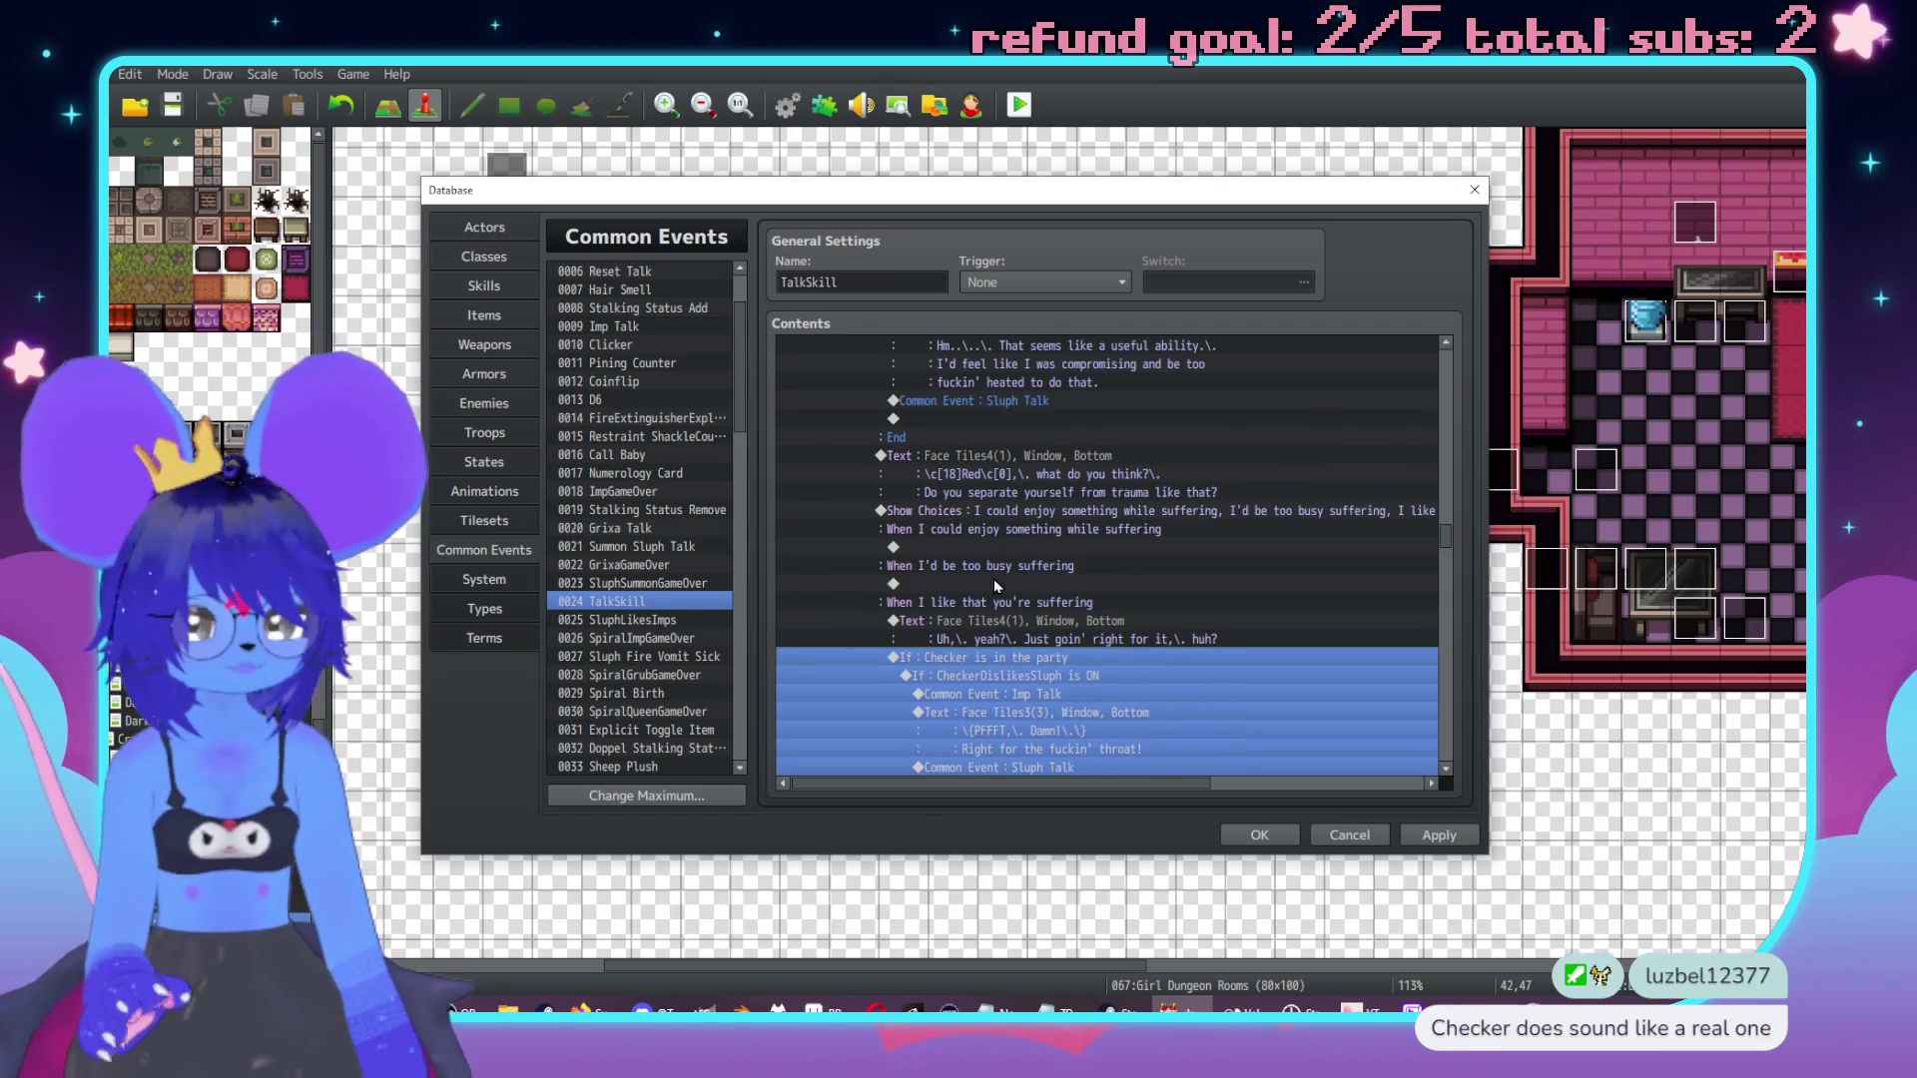
pyautogui.click(1074, 551)
# Add a Face Tiles4 message "That's uhh, a good skill to possess \c[18]Red\c[0]" under the enjoy-suffering choice.
pyautogui.doubleClick(1075, 552)
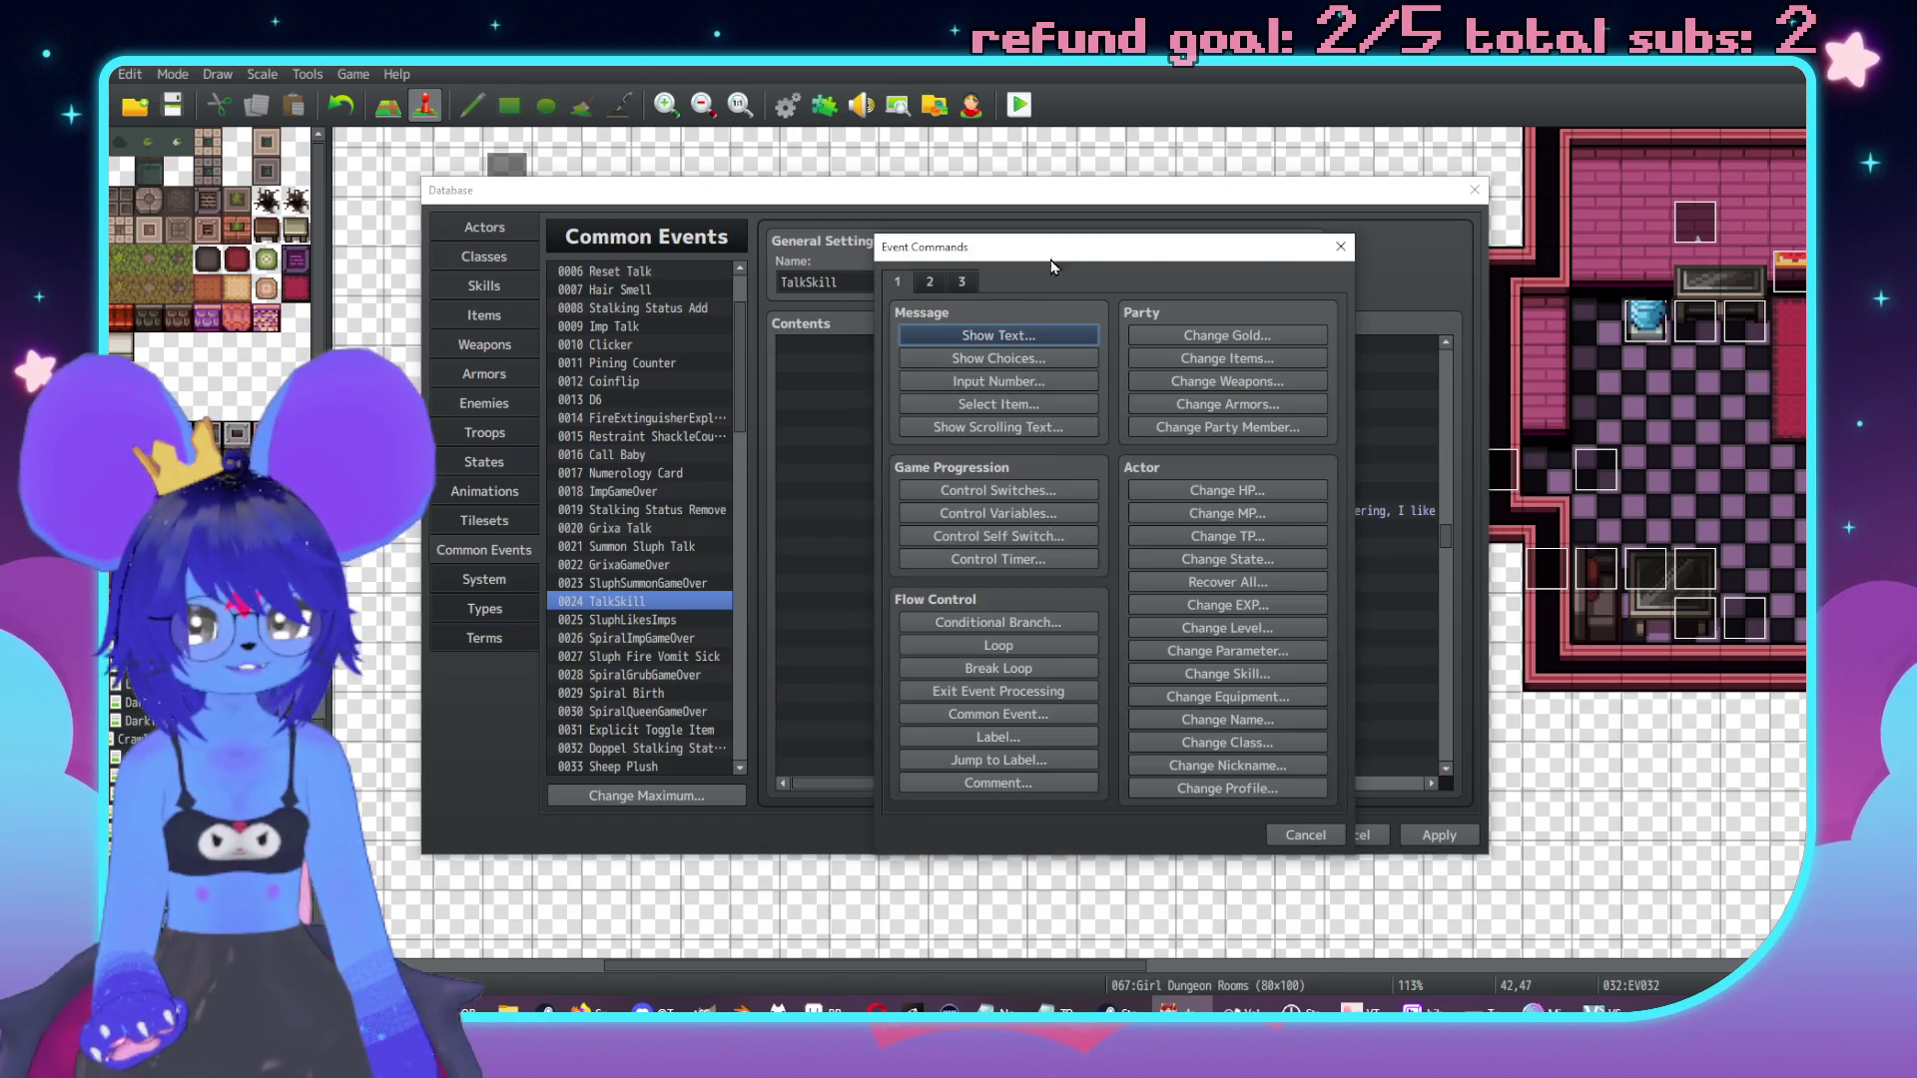
pyautogui.moveTo(1143, 244); pyautogui.dragTo(1549, 252)
pyautogui.click(1403, 343)
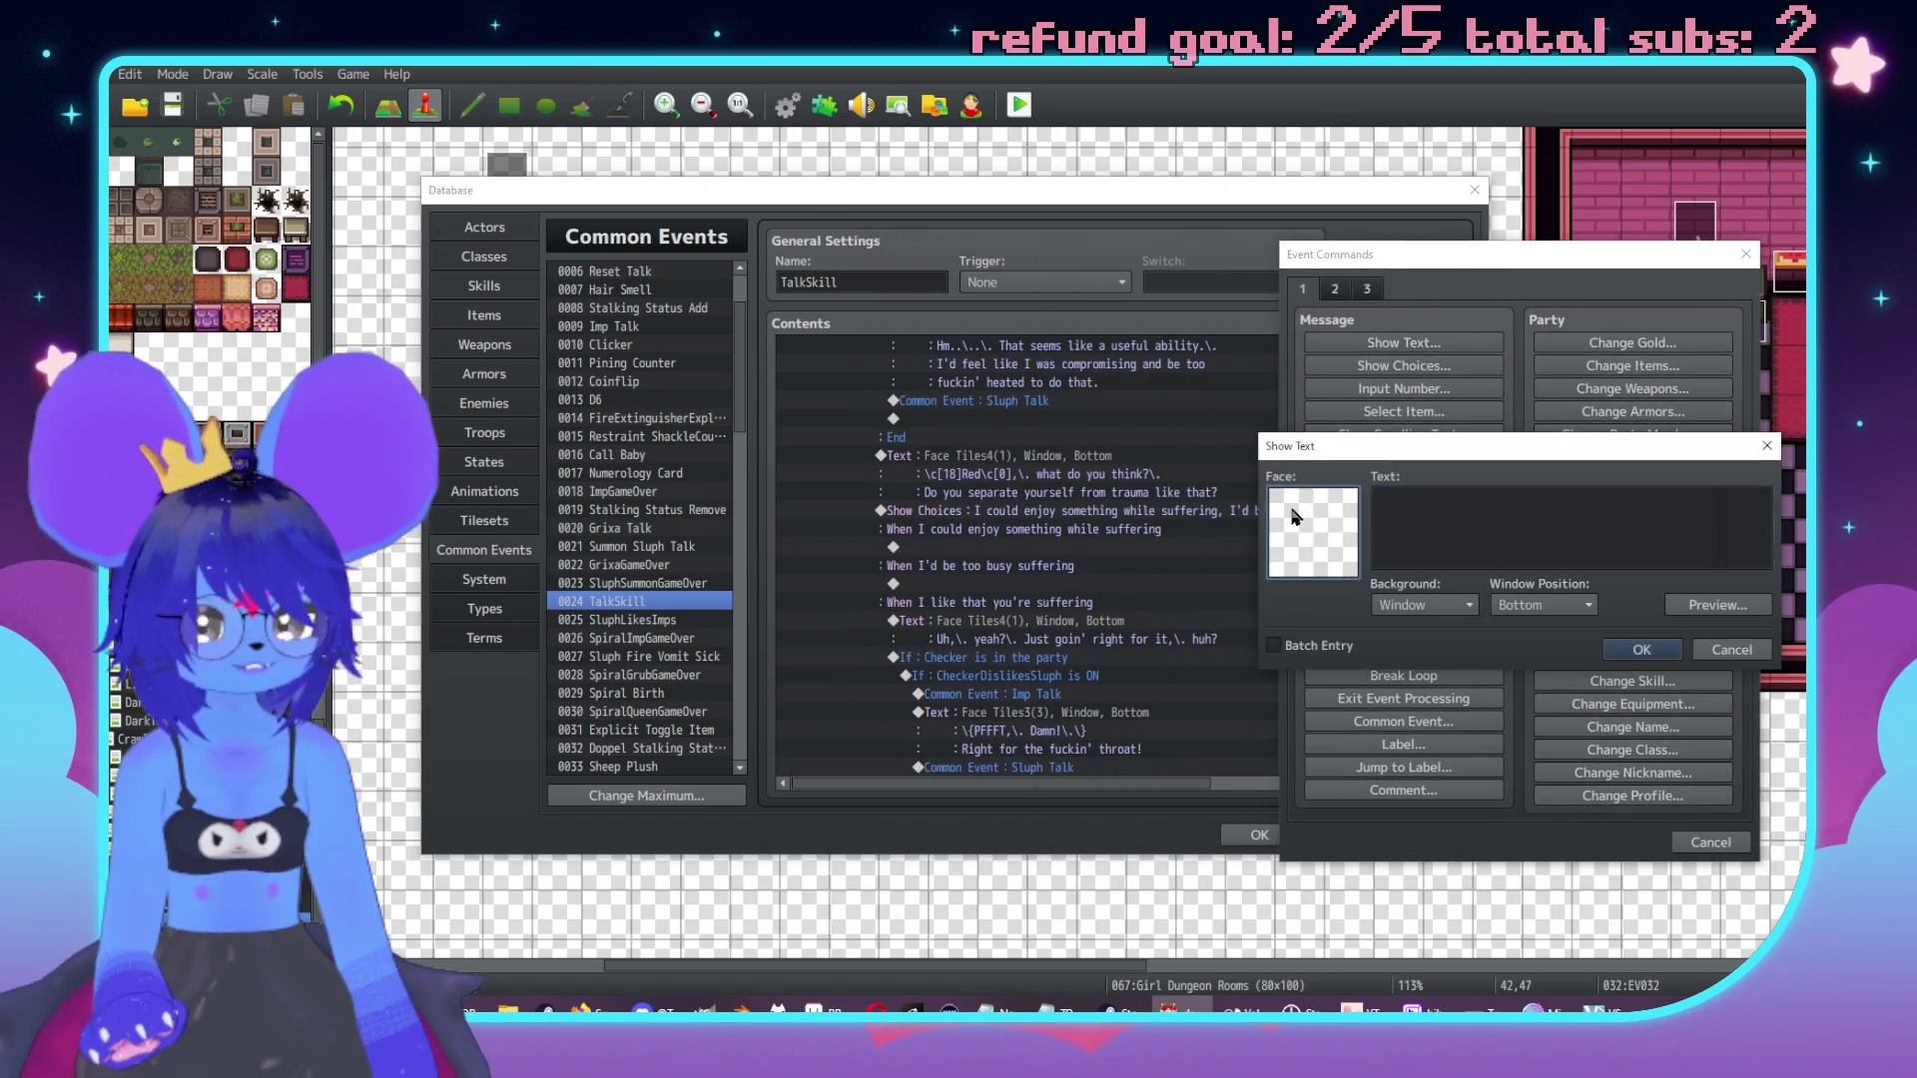
pyautogui.doubleClick(1298, 504)
pyautogui.click(1287, 450)
pyautogui.doubleClick(1518, 417)
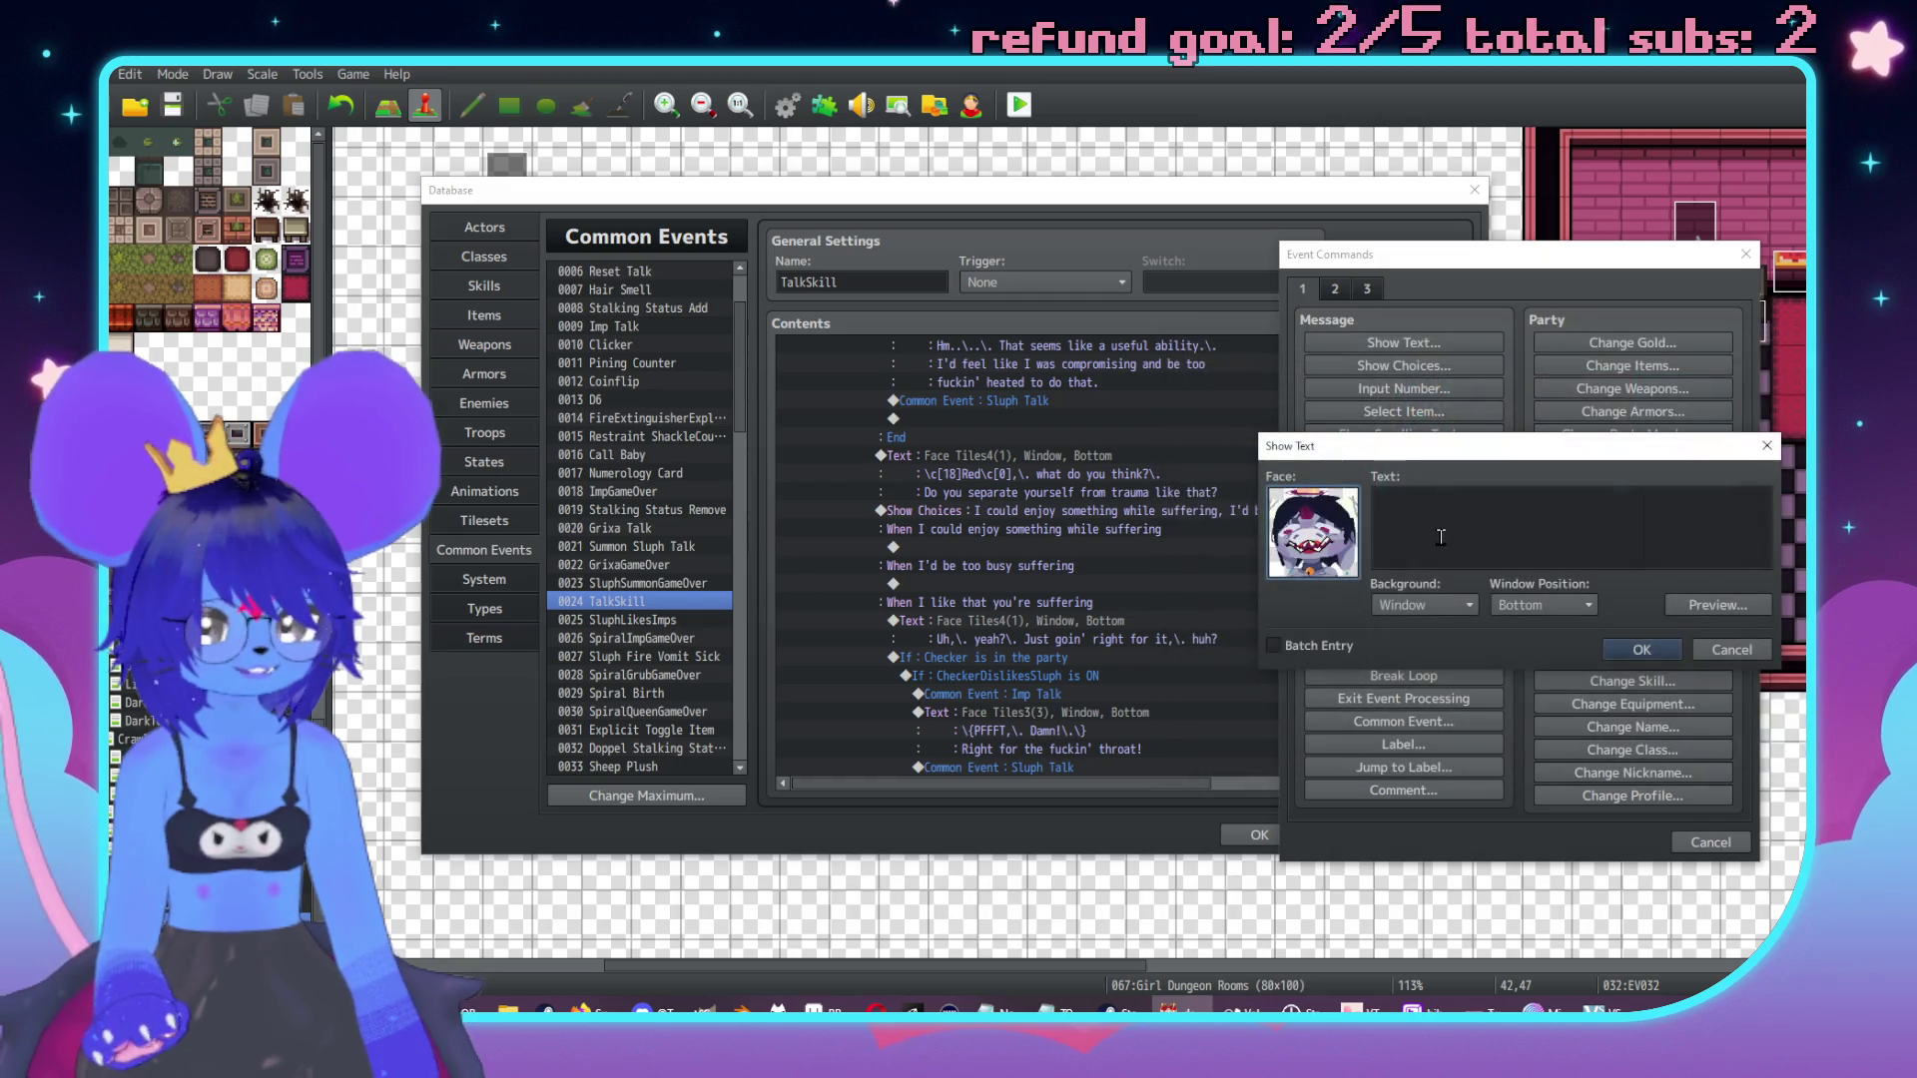
pyautogui.write("That's uh")
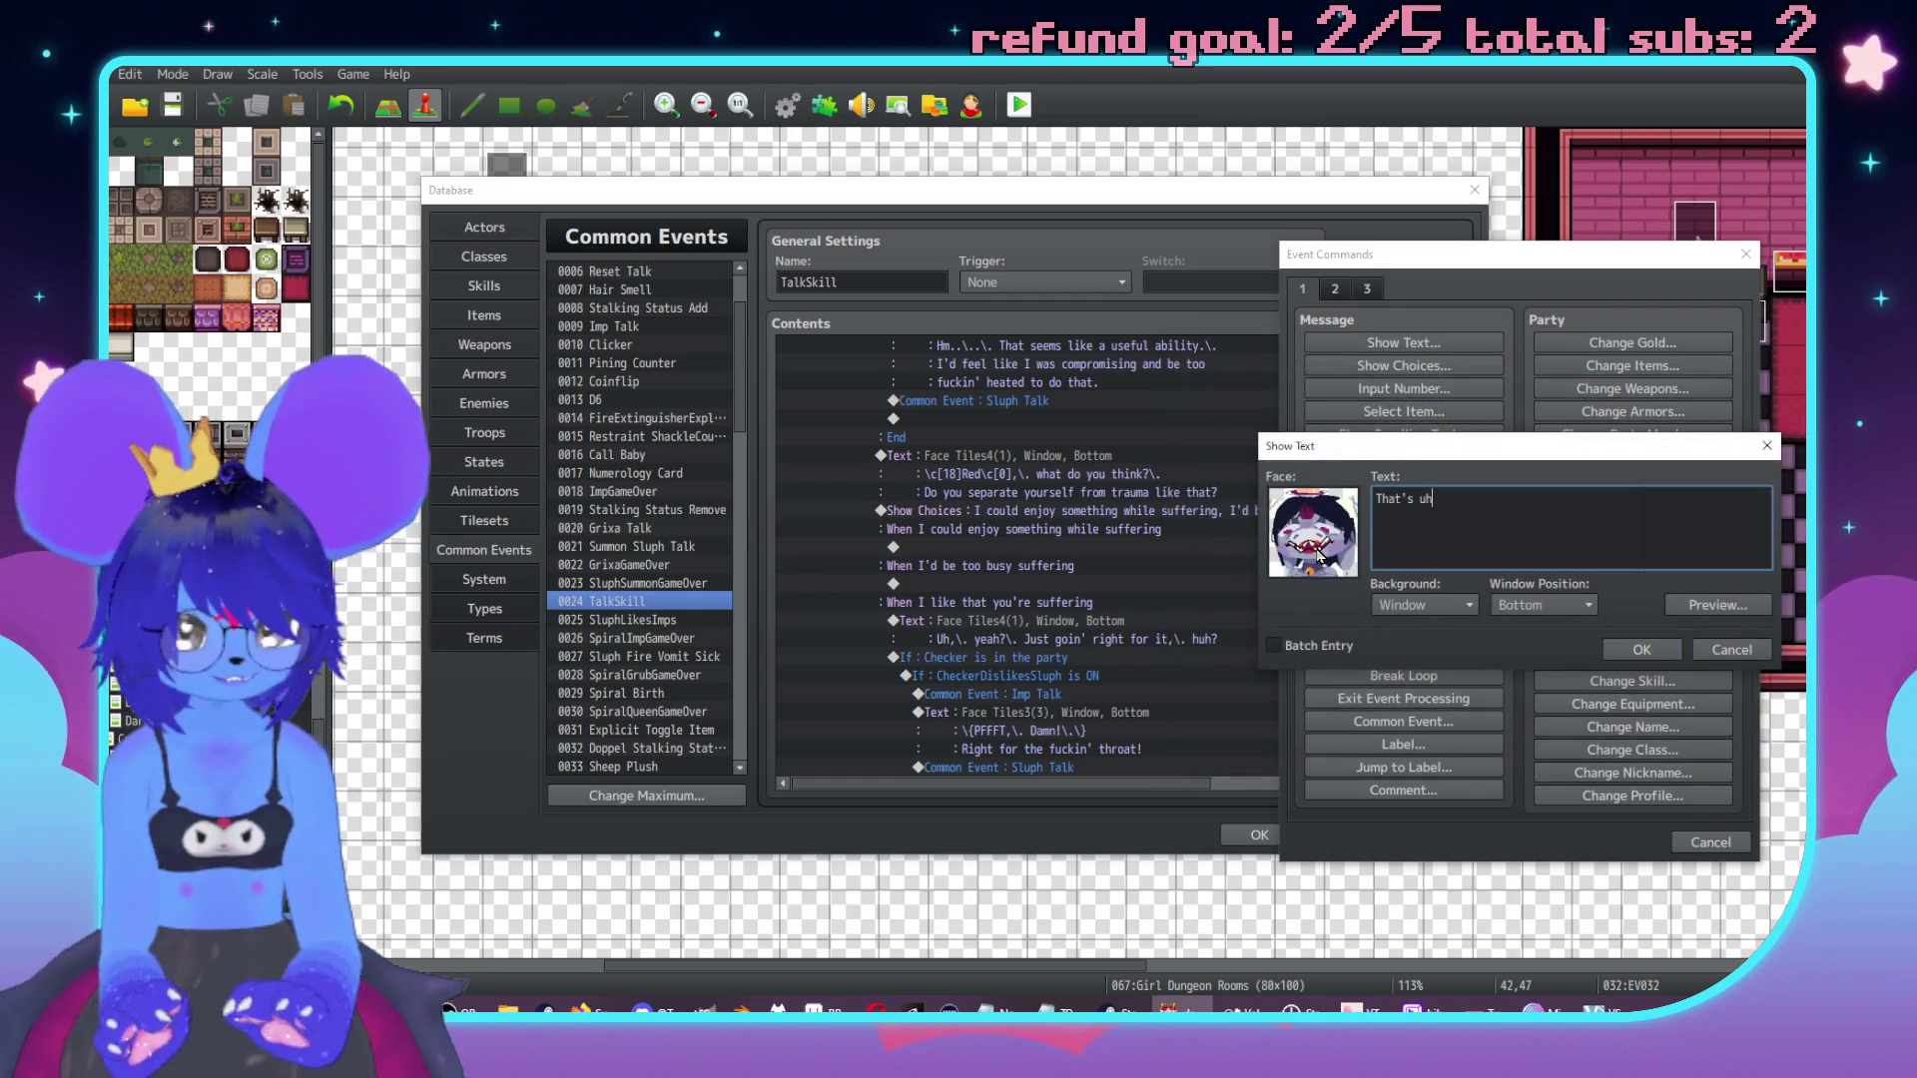
pyautogui.write('skill to possess\\c[1')
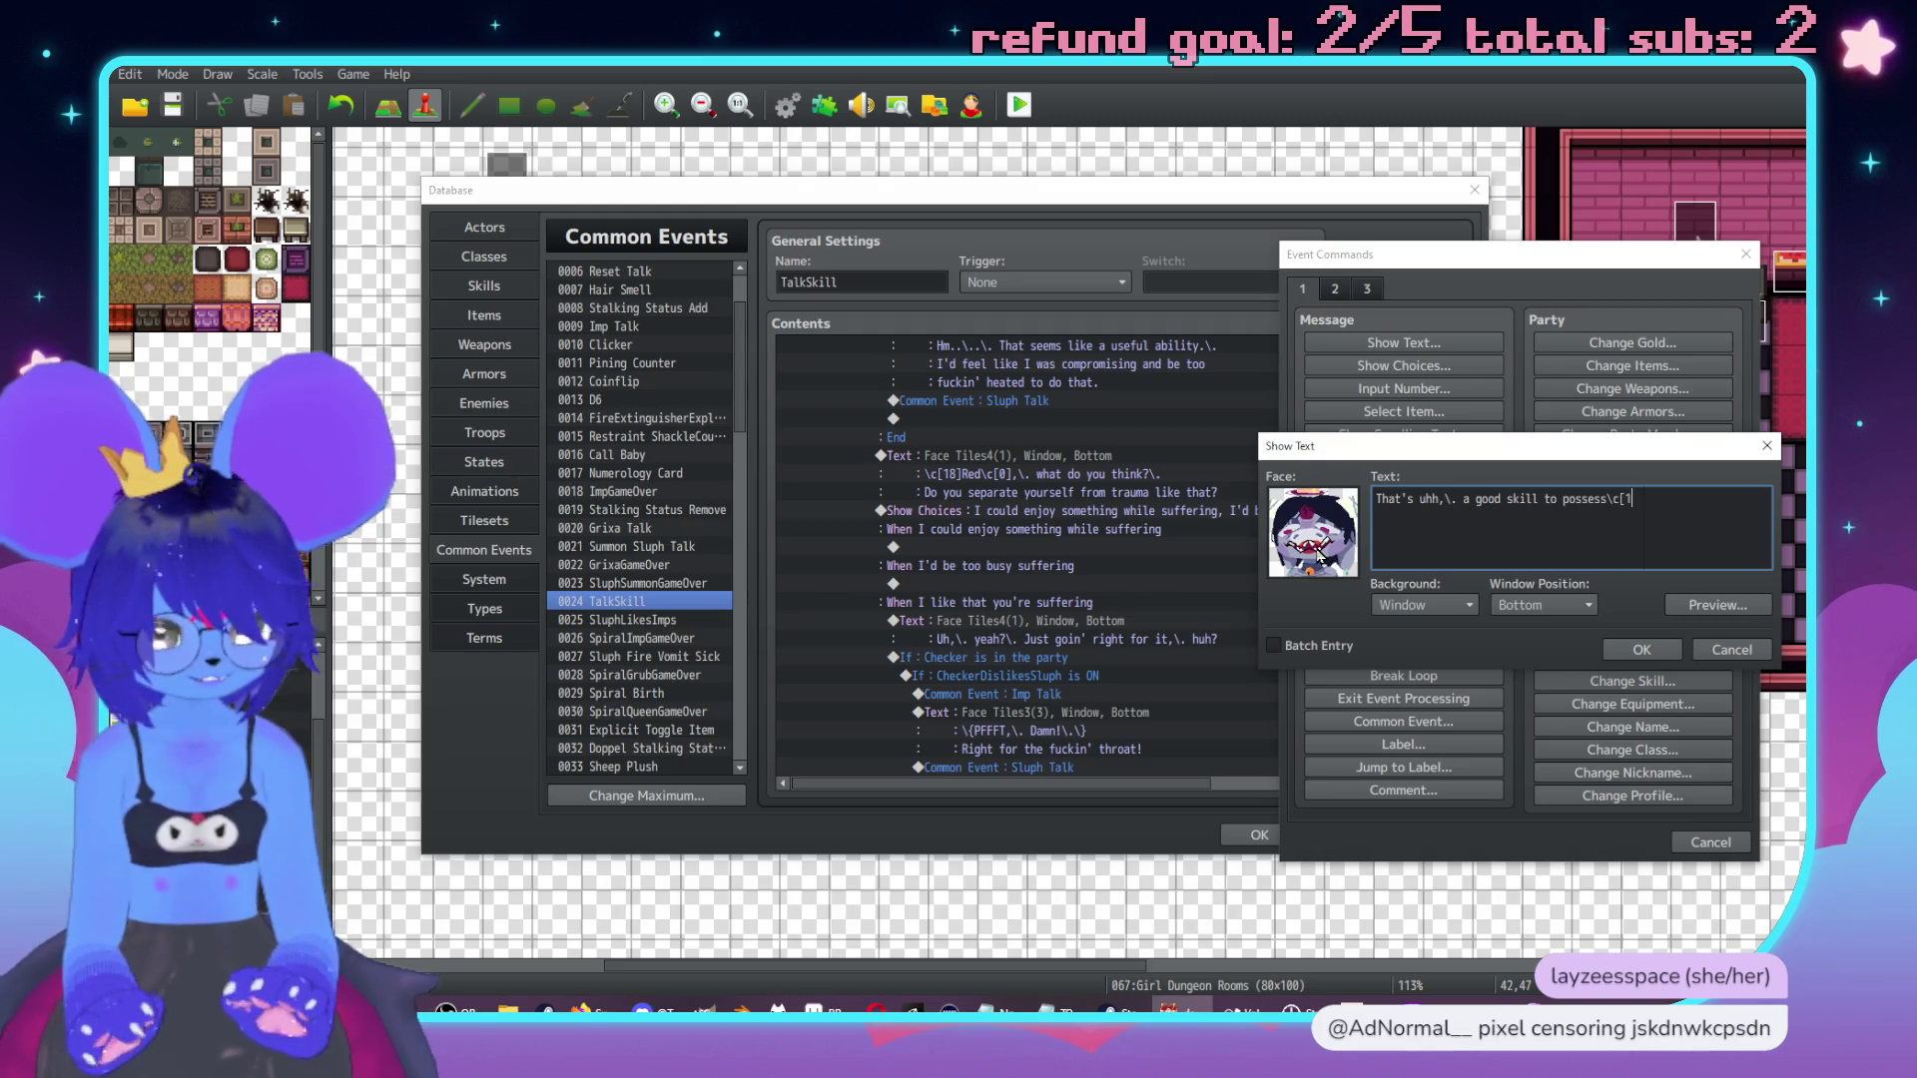
pyautogui.write(' 8')
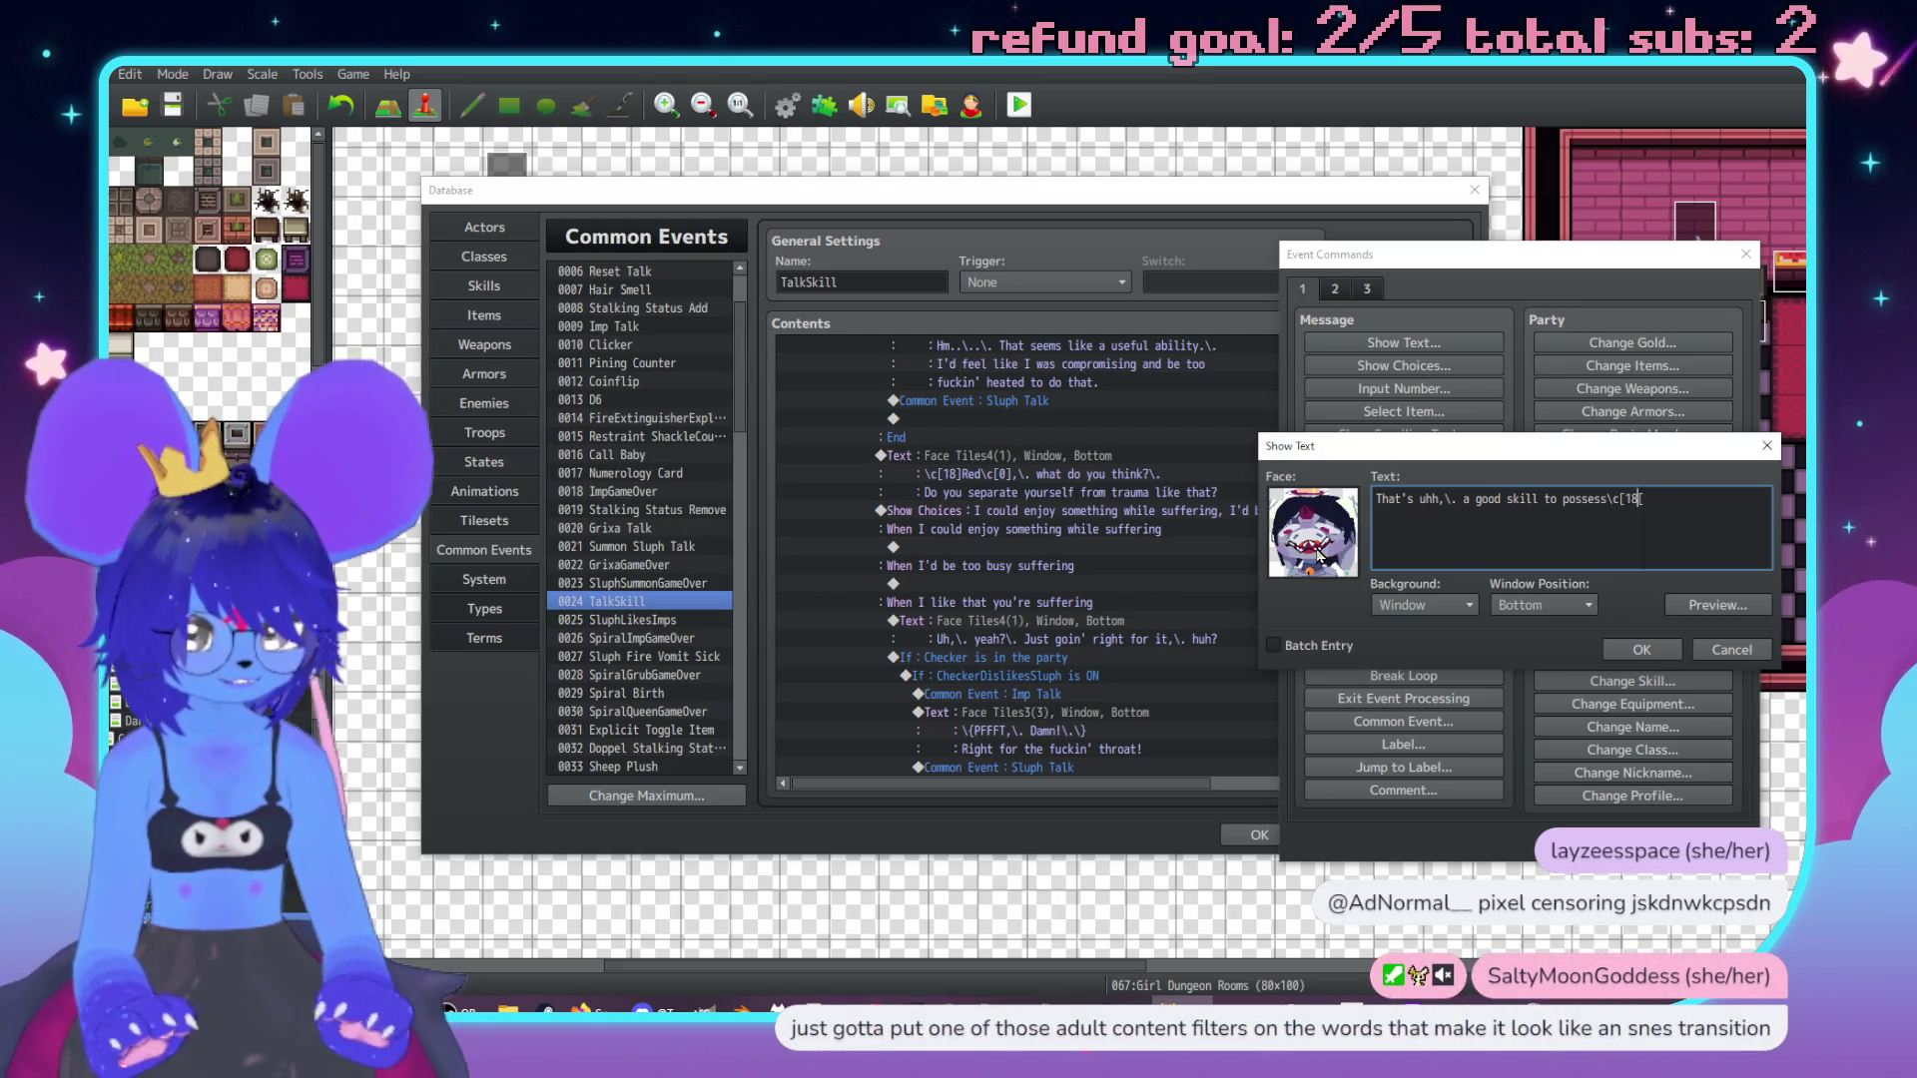
pyautogui.press('Left')
pyautogui.press('Left')
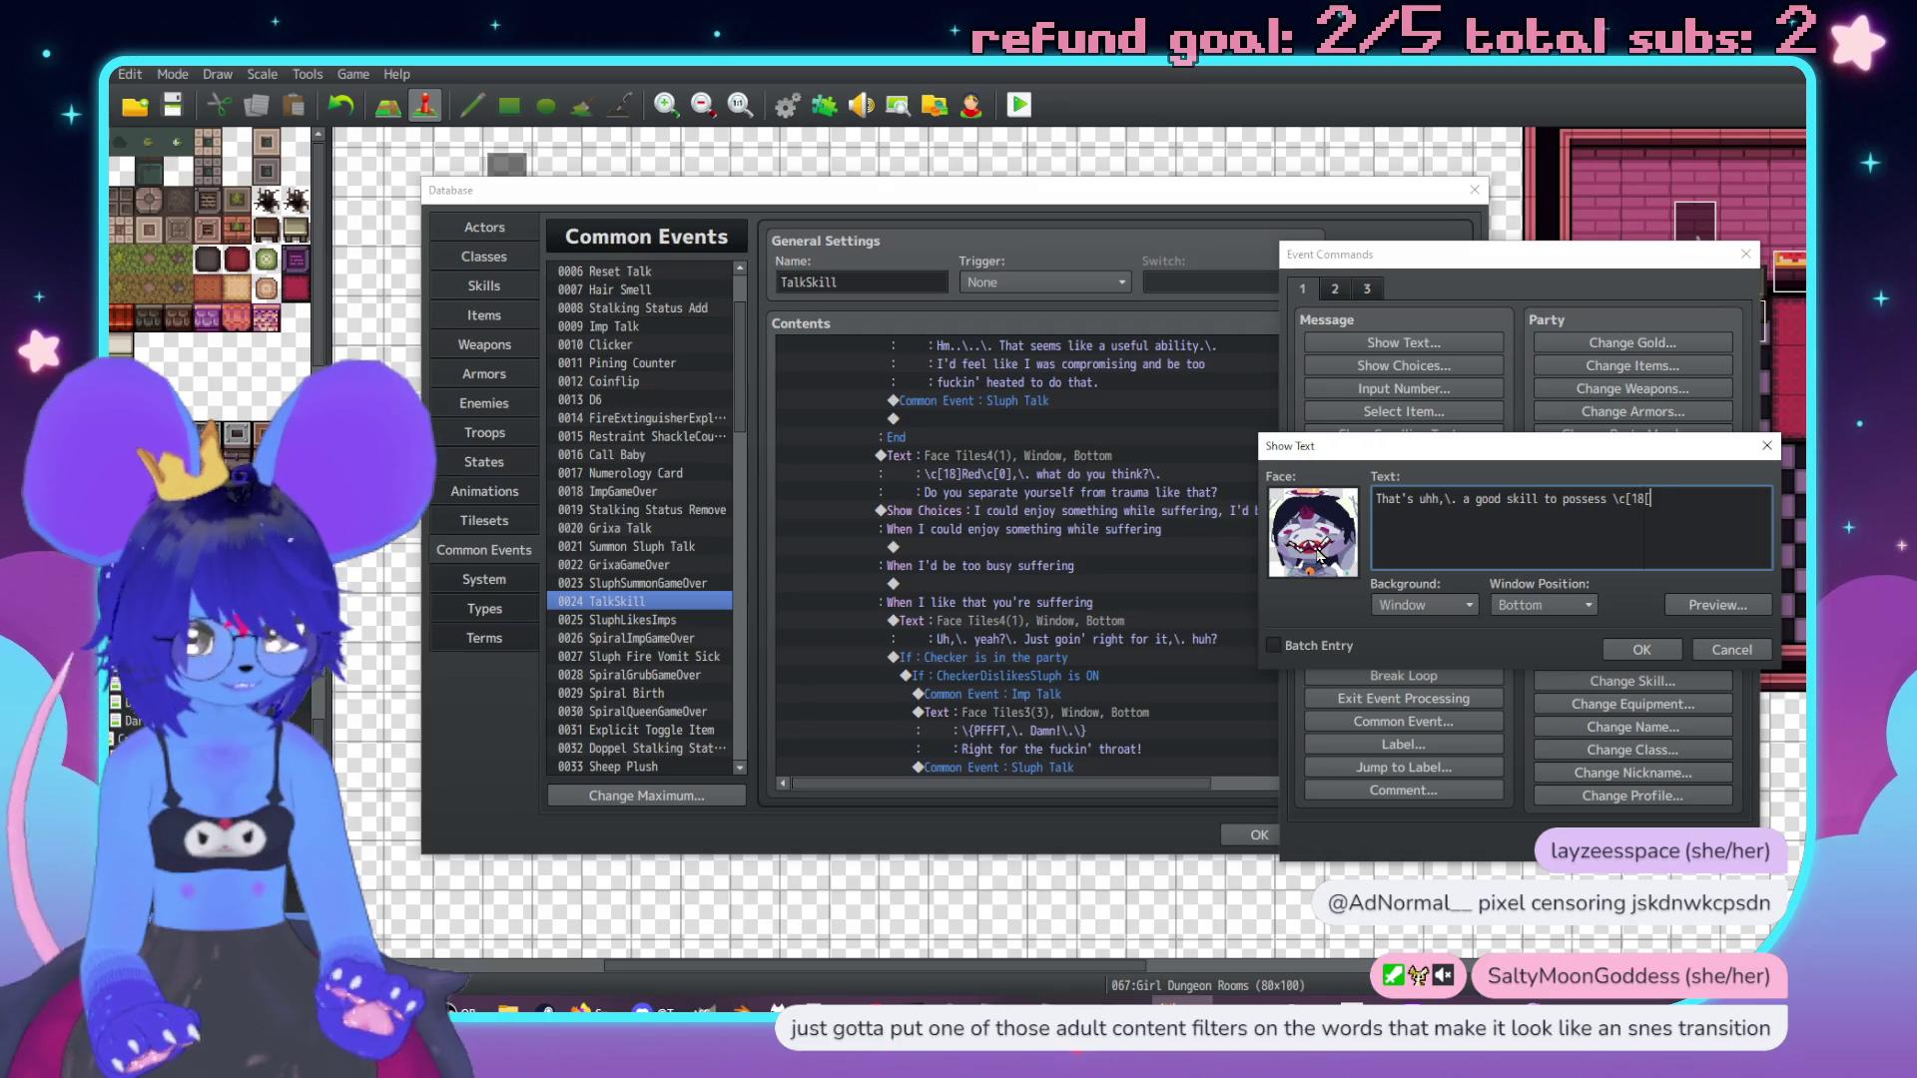
pyautogui.write(']Red\\c')
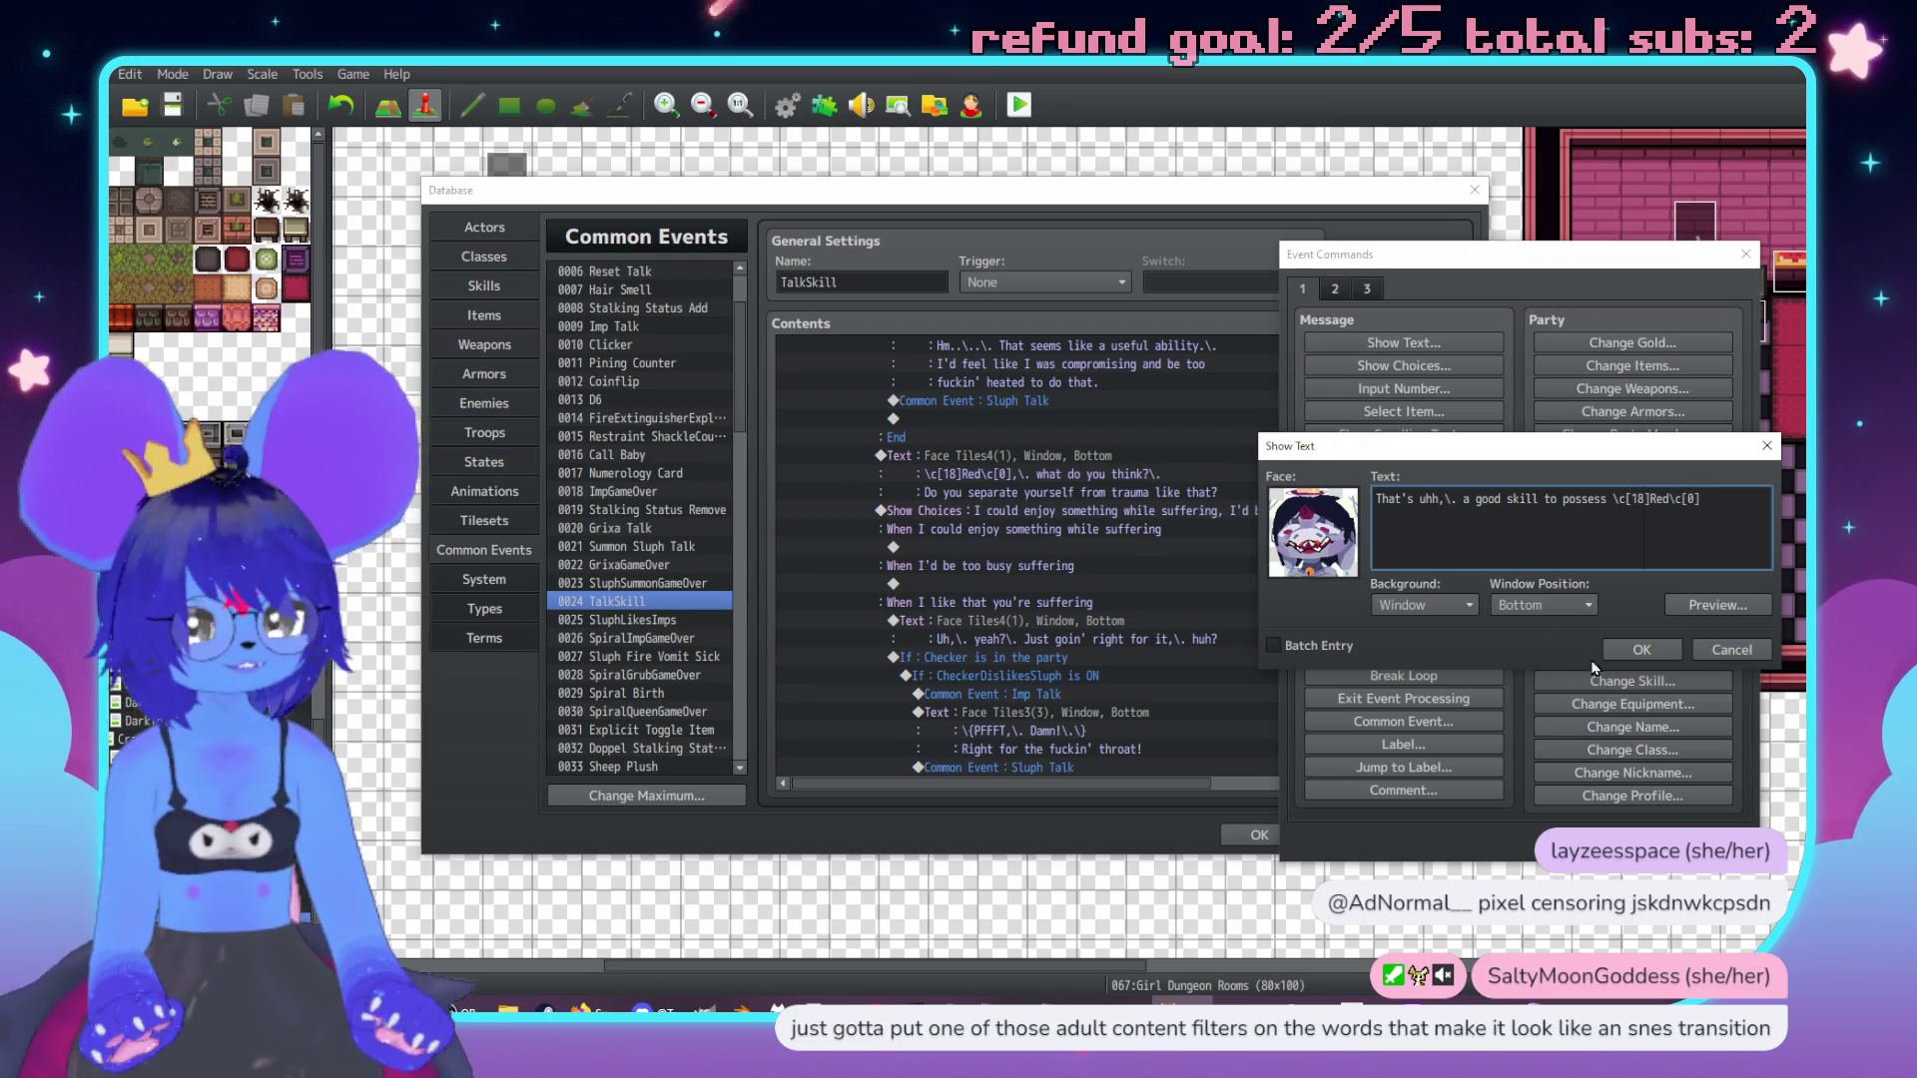
pyautogui.click(1637, 650)
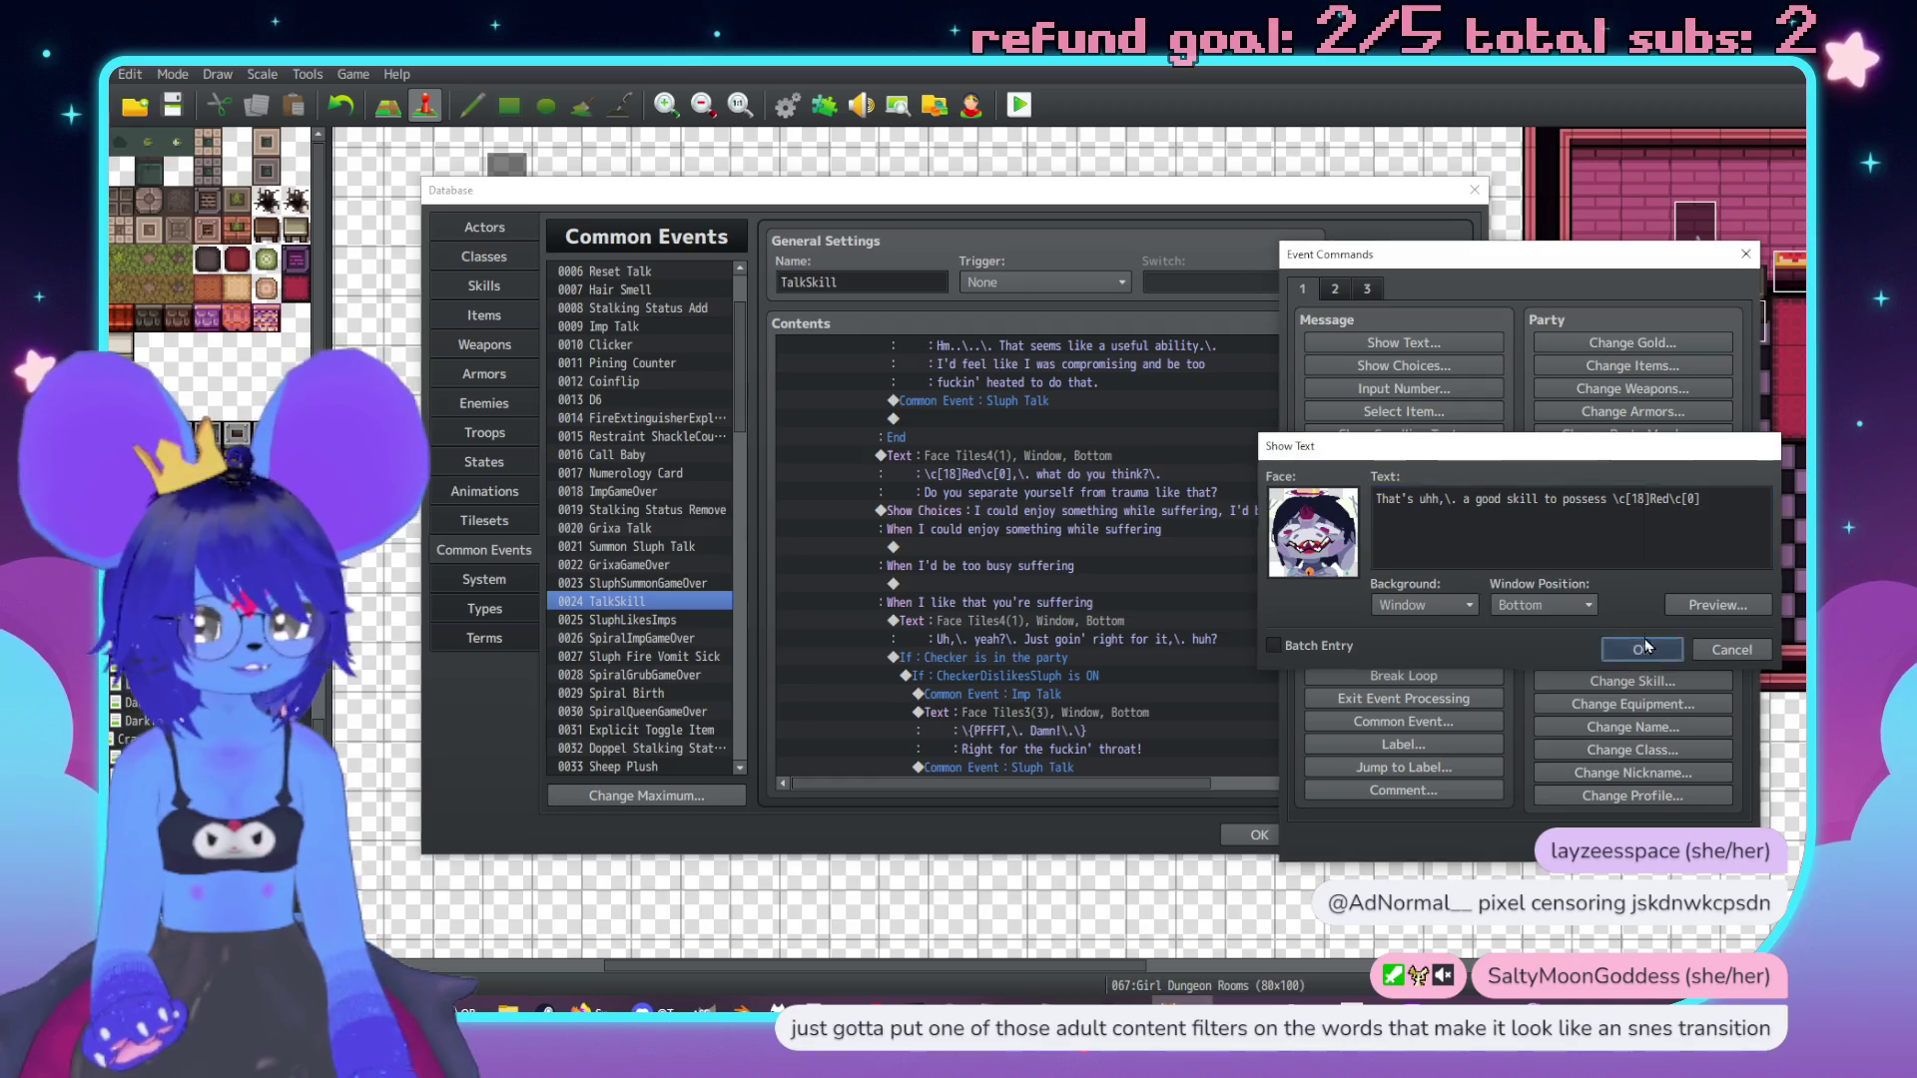
pyautogui.doubleClick(1004, 583)
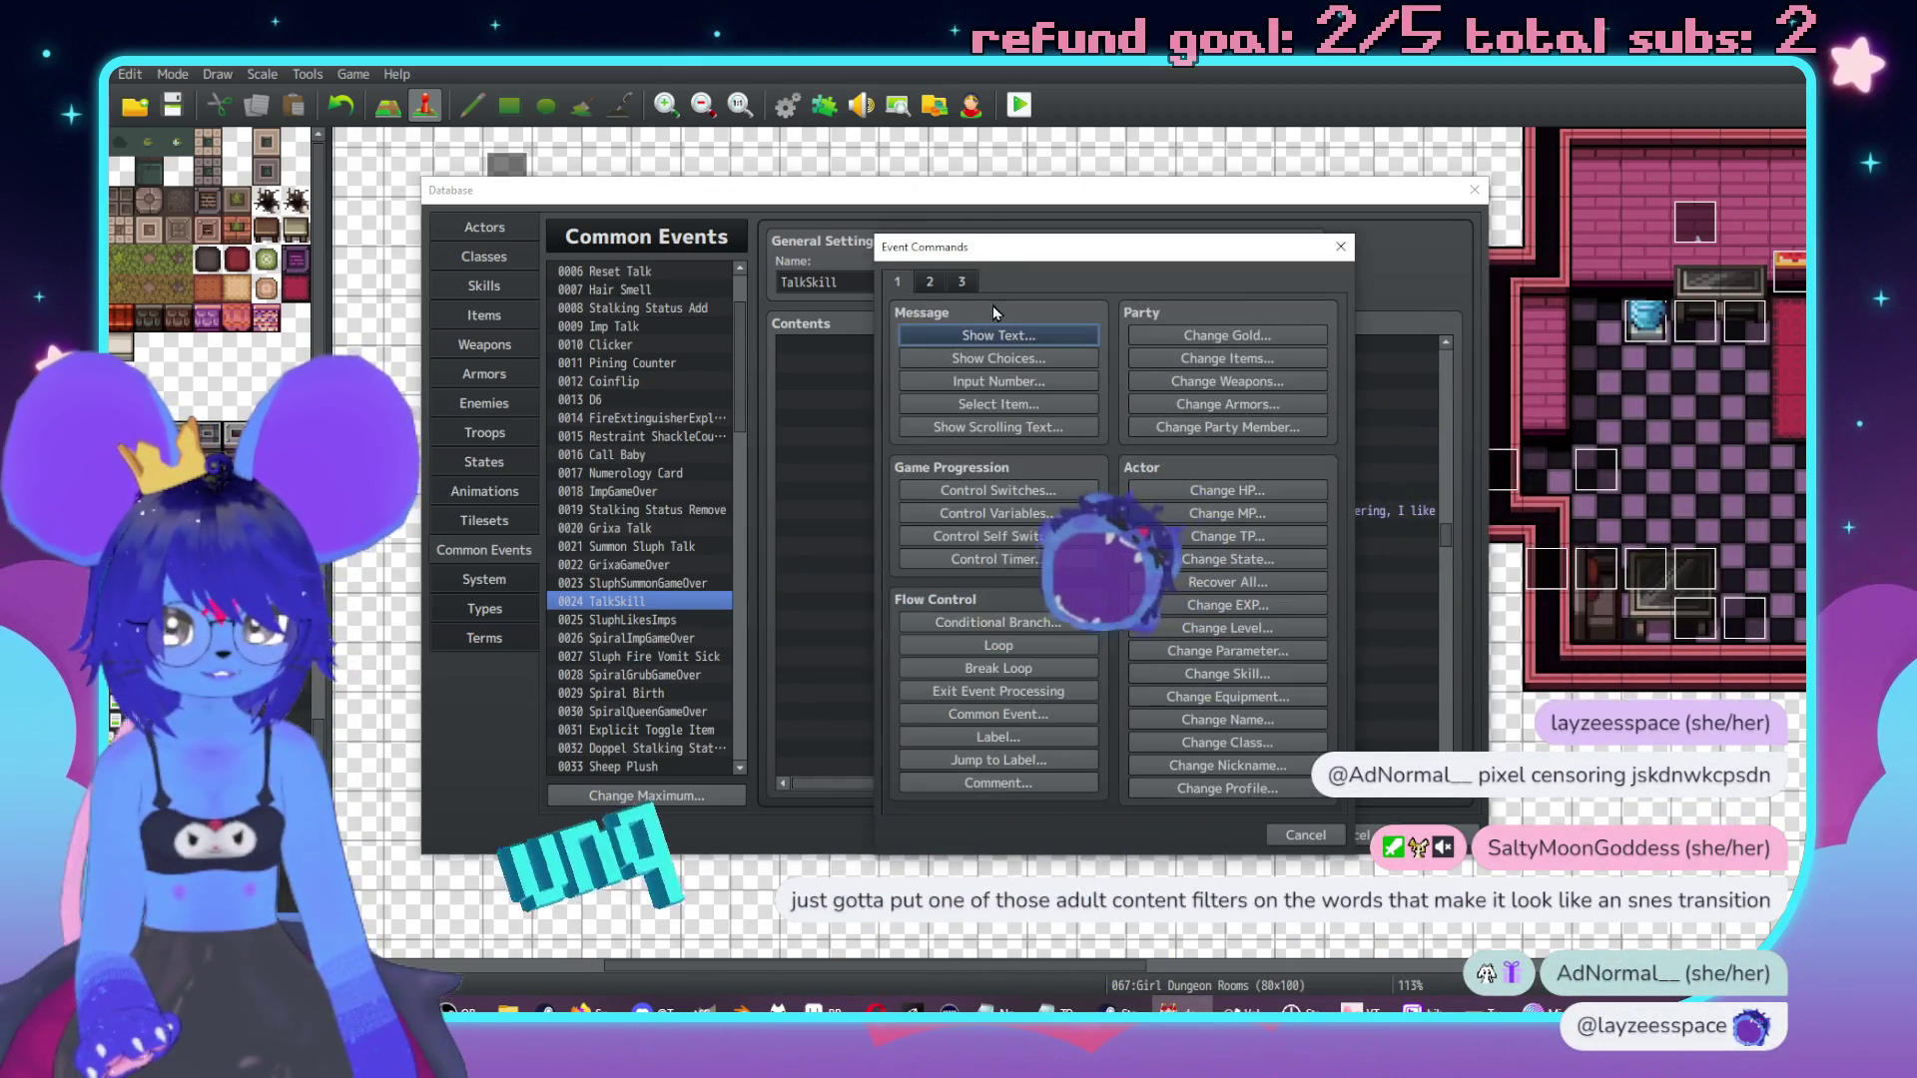
# Add a message with Face Tiles4's second face: "It'll be useful to you later ❤".
pyautogui.click(999, 336)
pyautogui.doubleClick(903, 500)
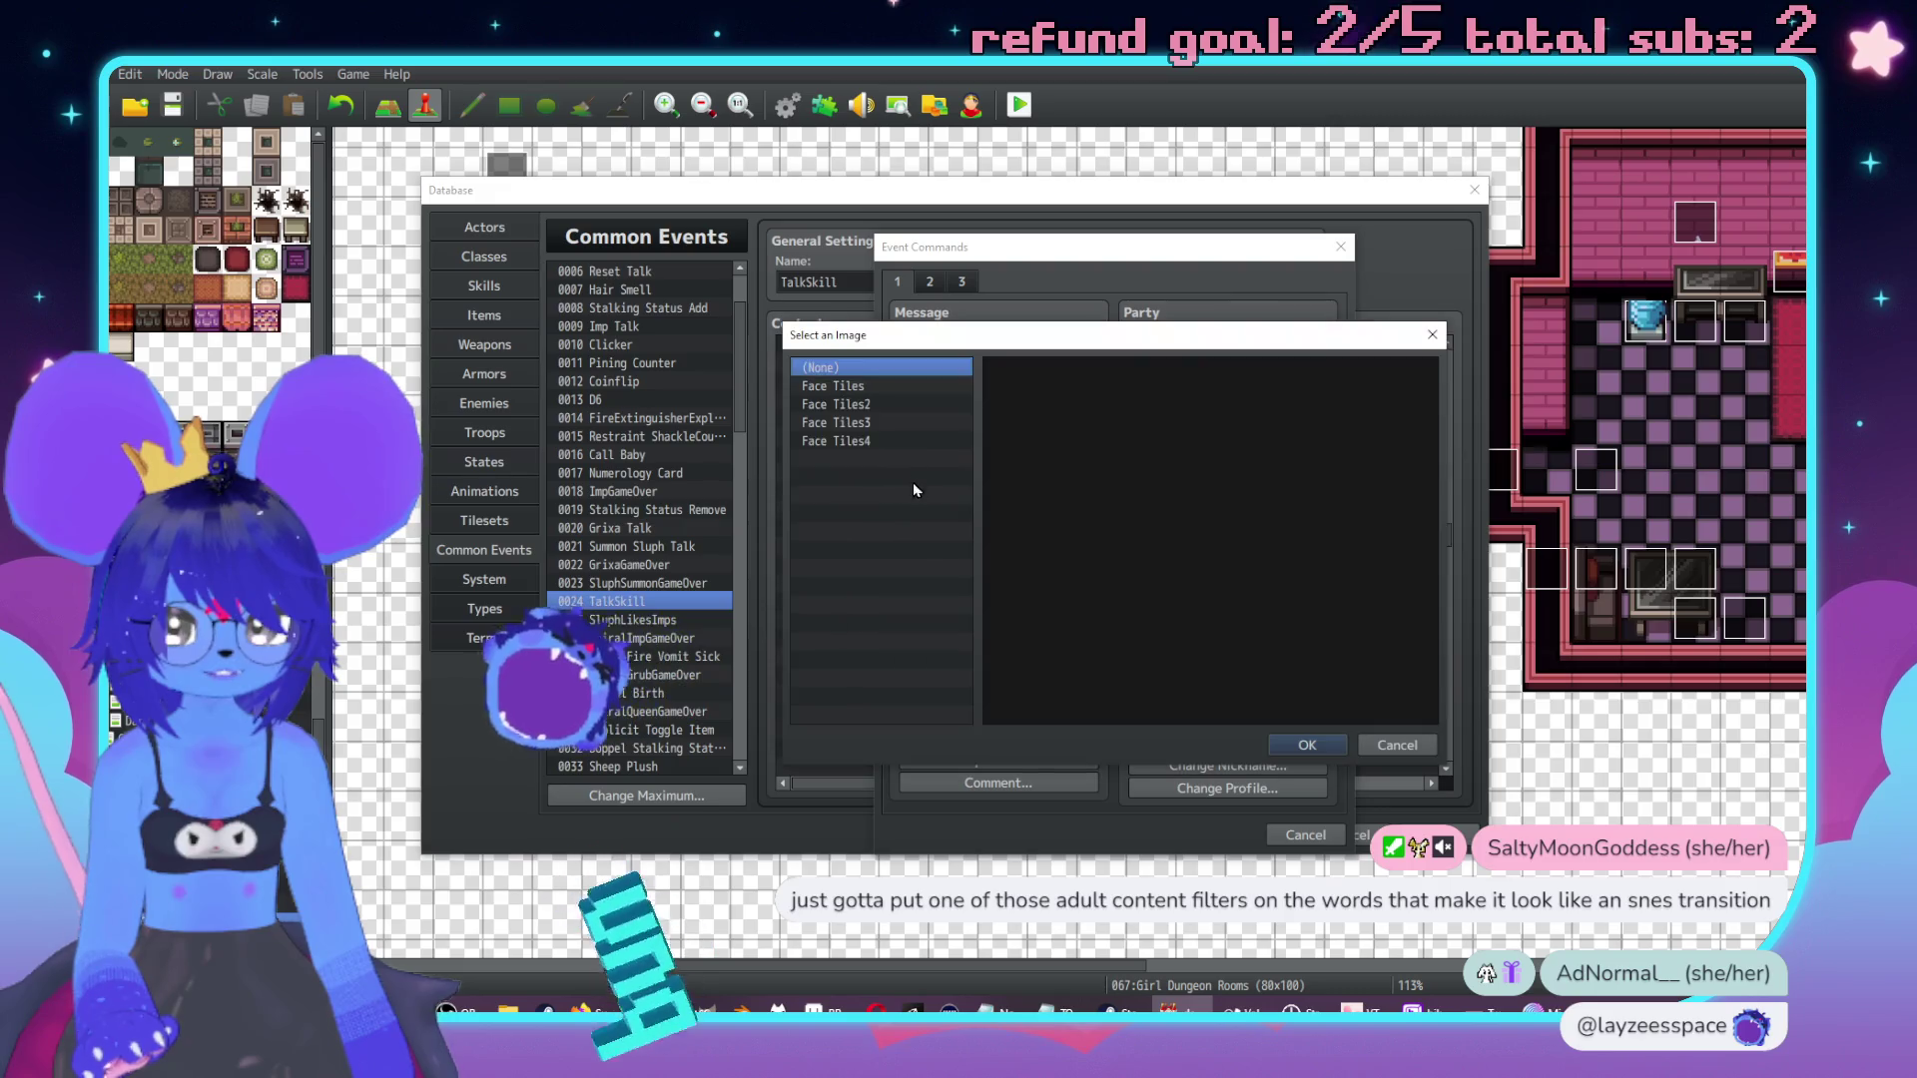
pyautogui.click(837, 441)
pyautogui.click(1131, 399)
pyautogui.doubleClick(1132, 399)
pyautogui.write("It'")
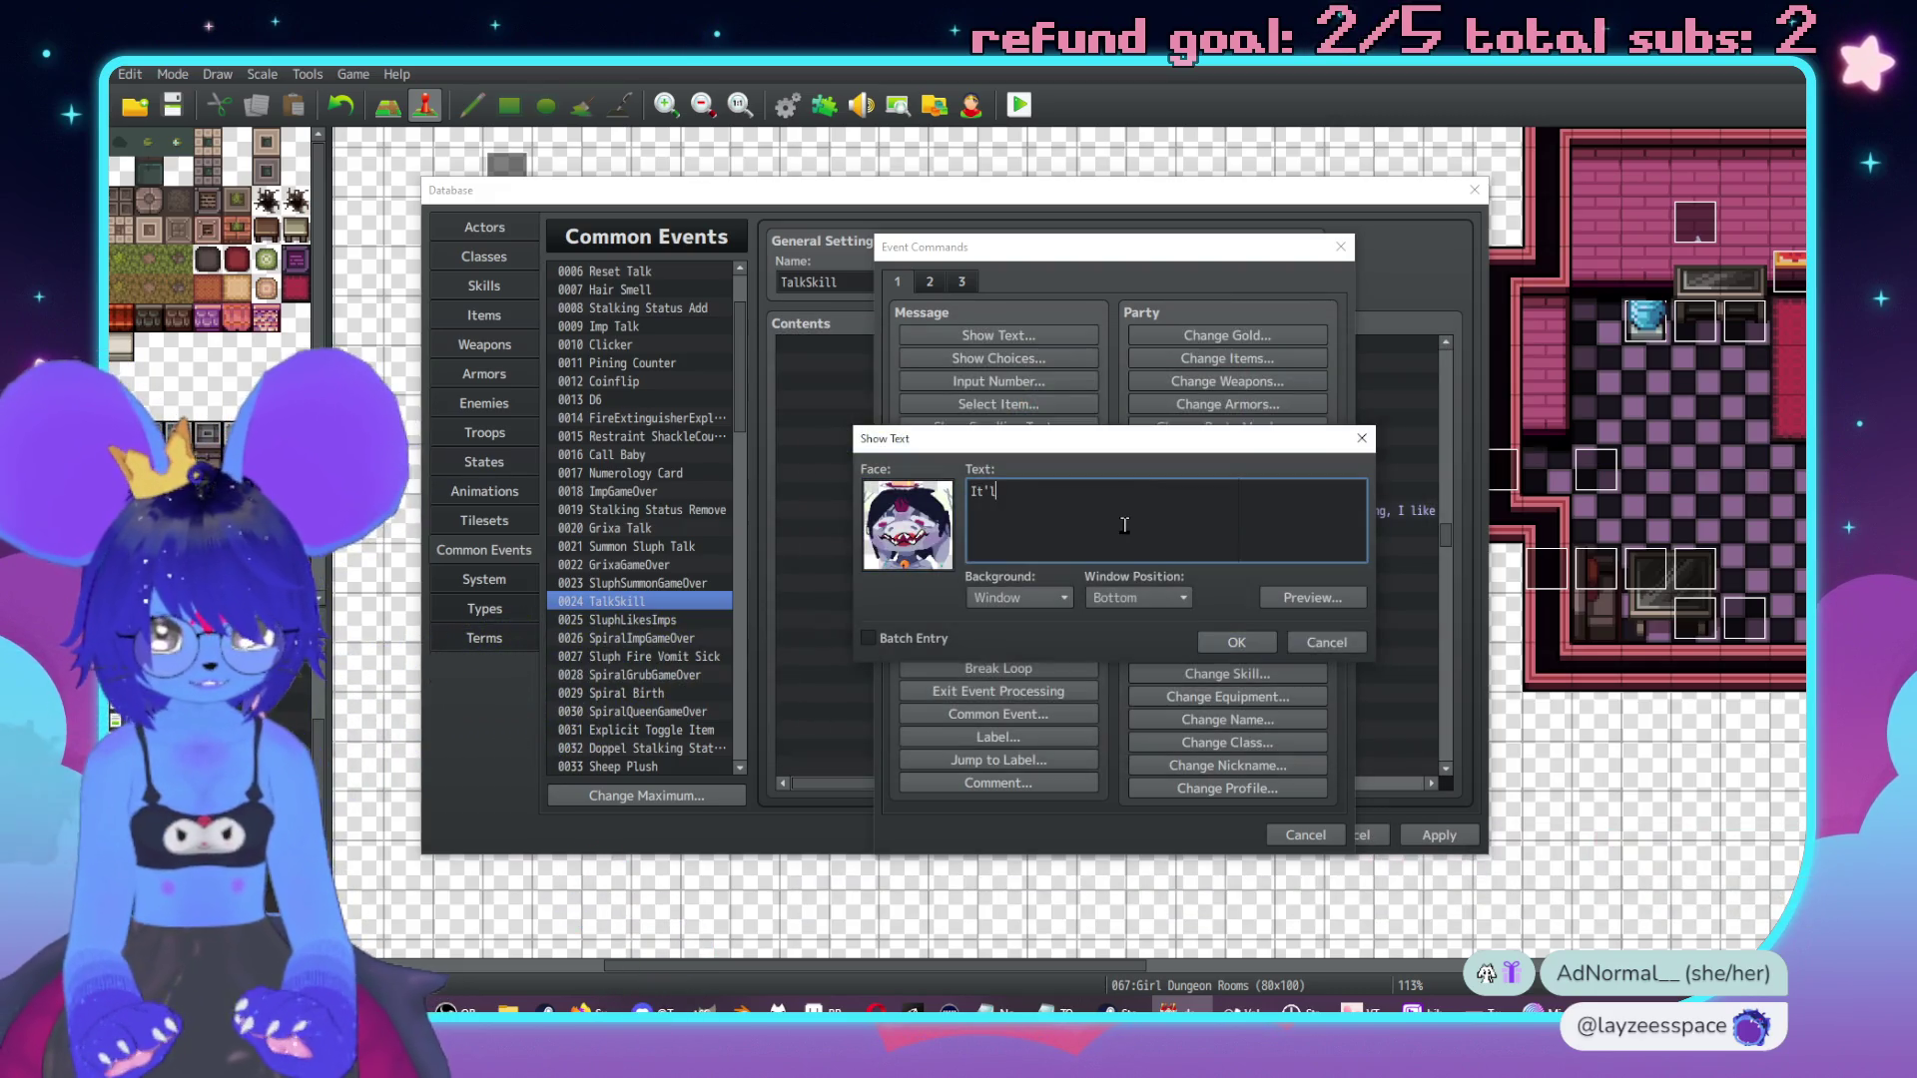
pyautogui.write('l be us')
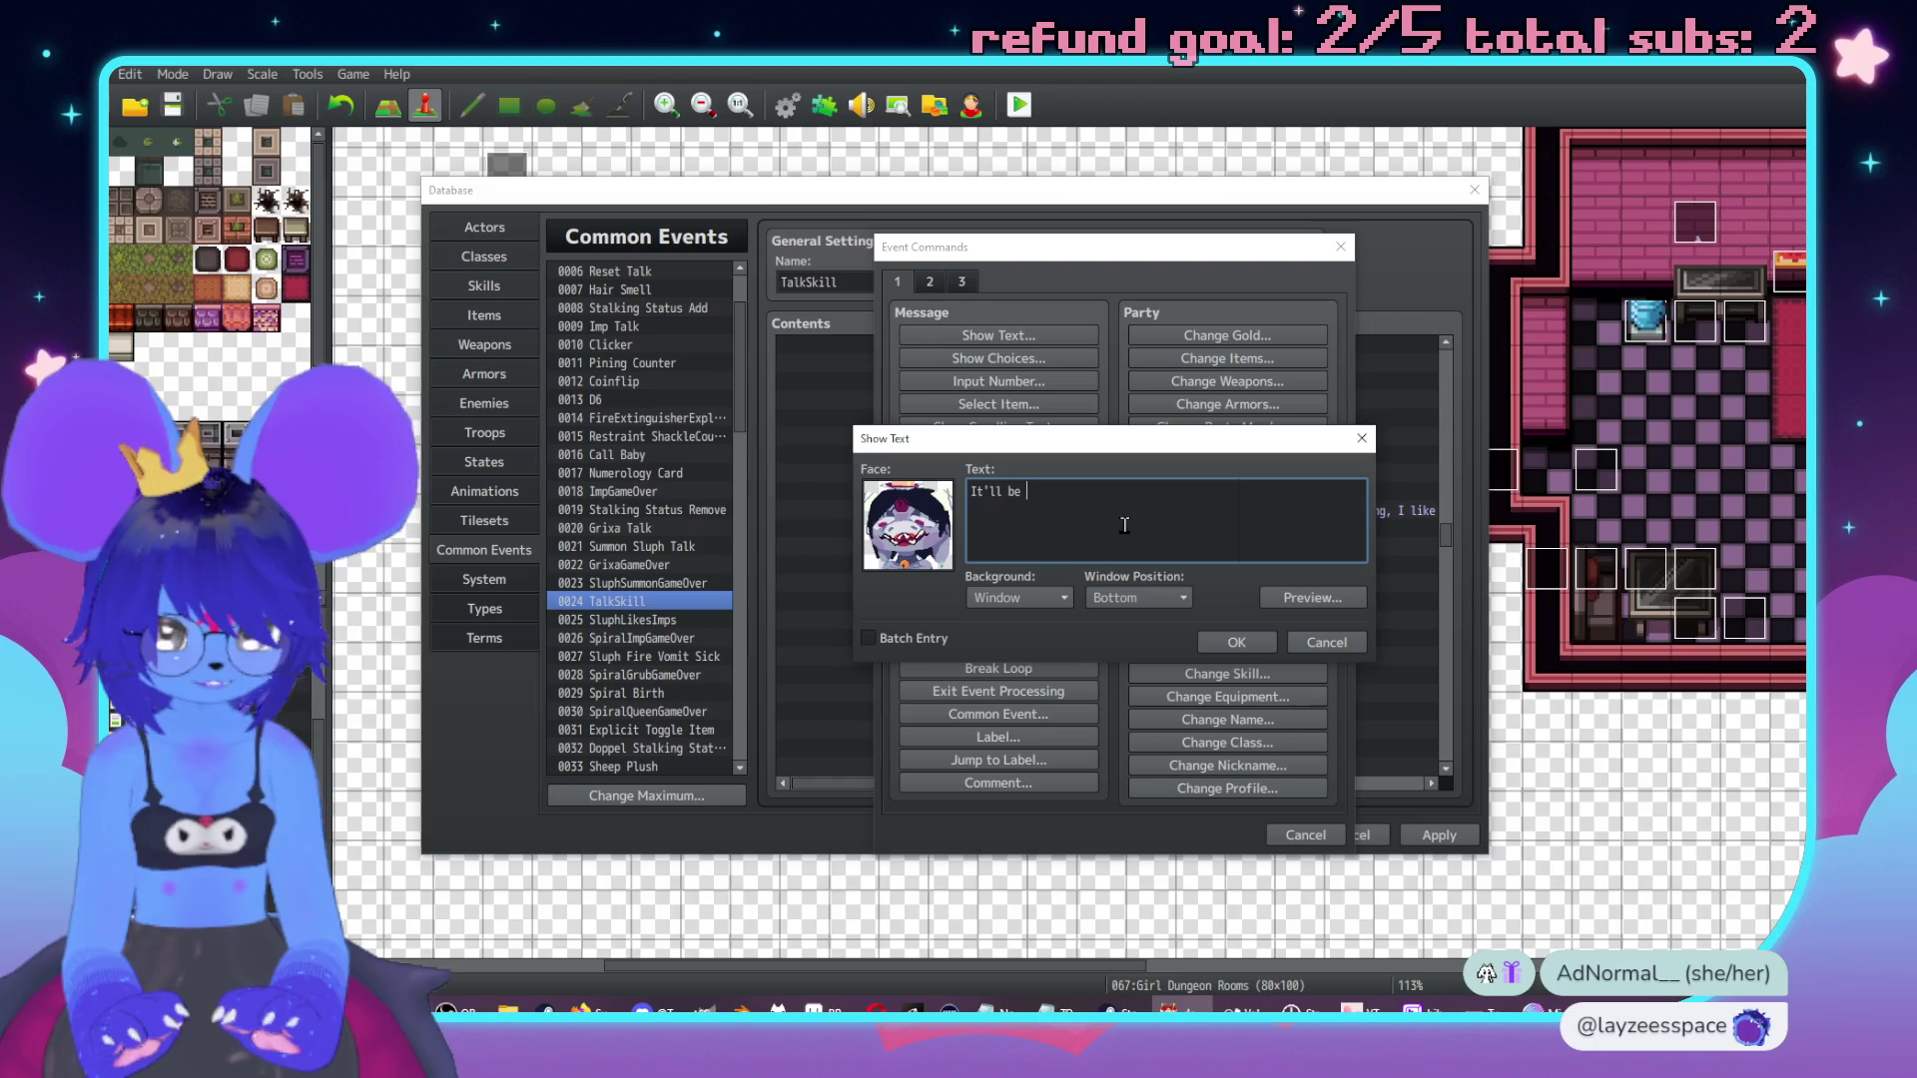
pyautogui.write('eful to you later')
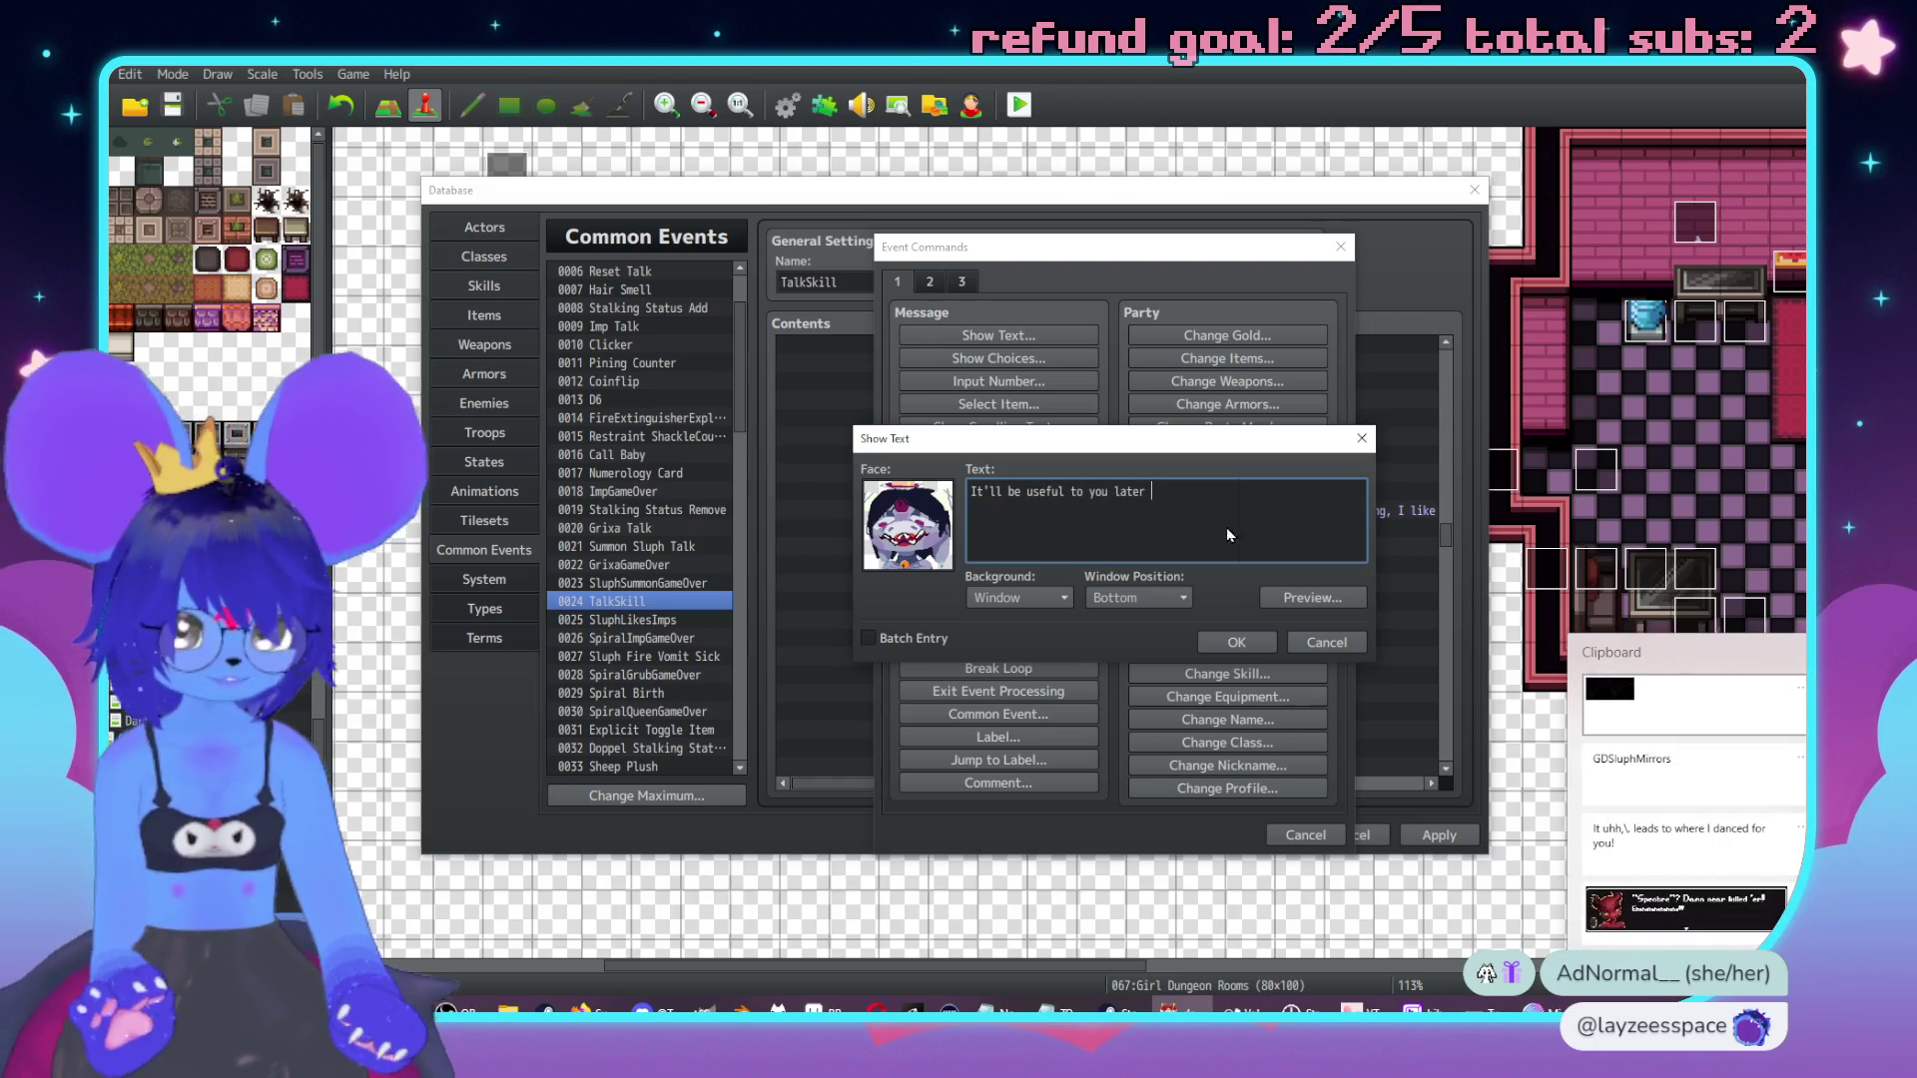
pyautogui.write(' ❤')
pyautogui.click(1238, 642)
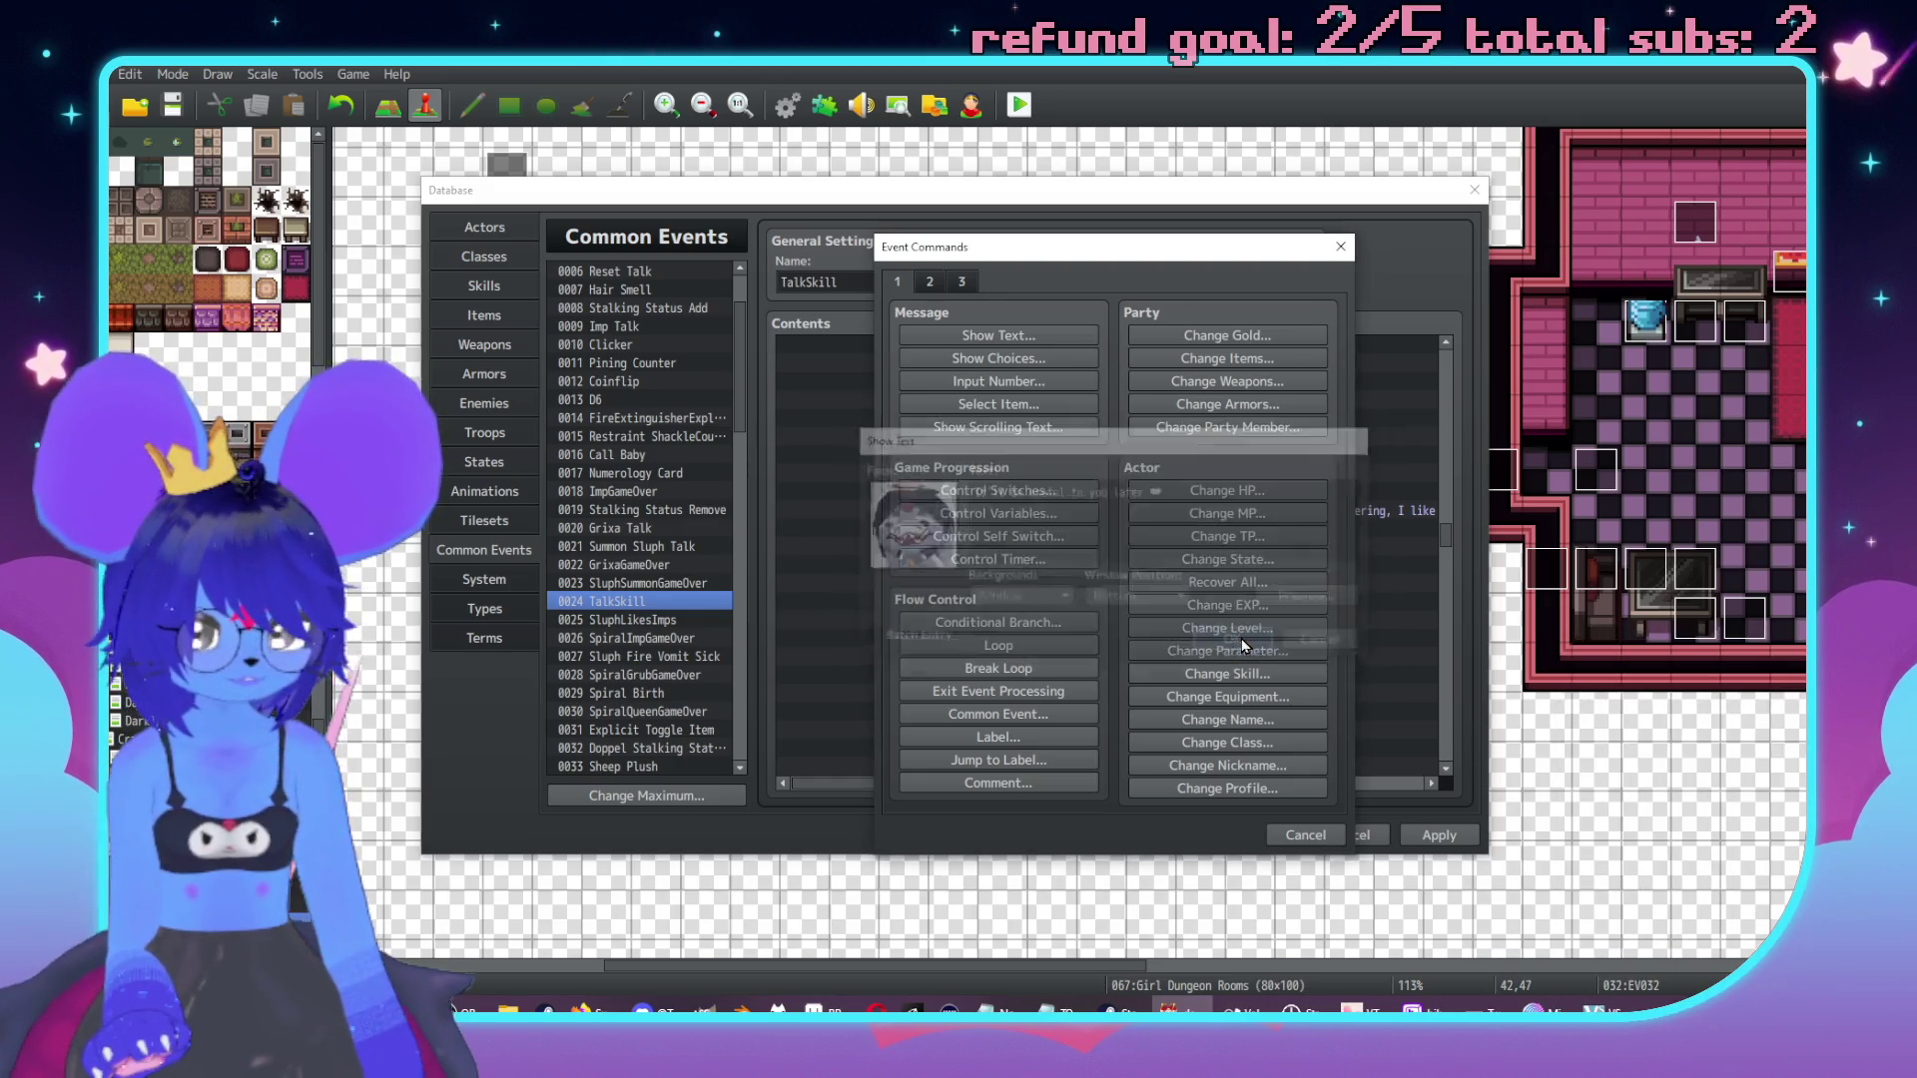
# Select the If Checker party check block to copy it.
pyautogui.scroll(-2, 1123, 597)
pyautogui.scroll(-1, 1122, 597)
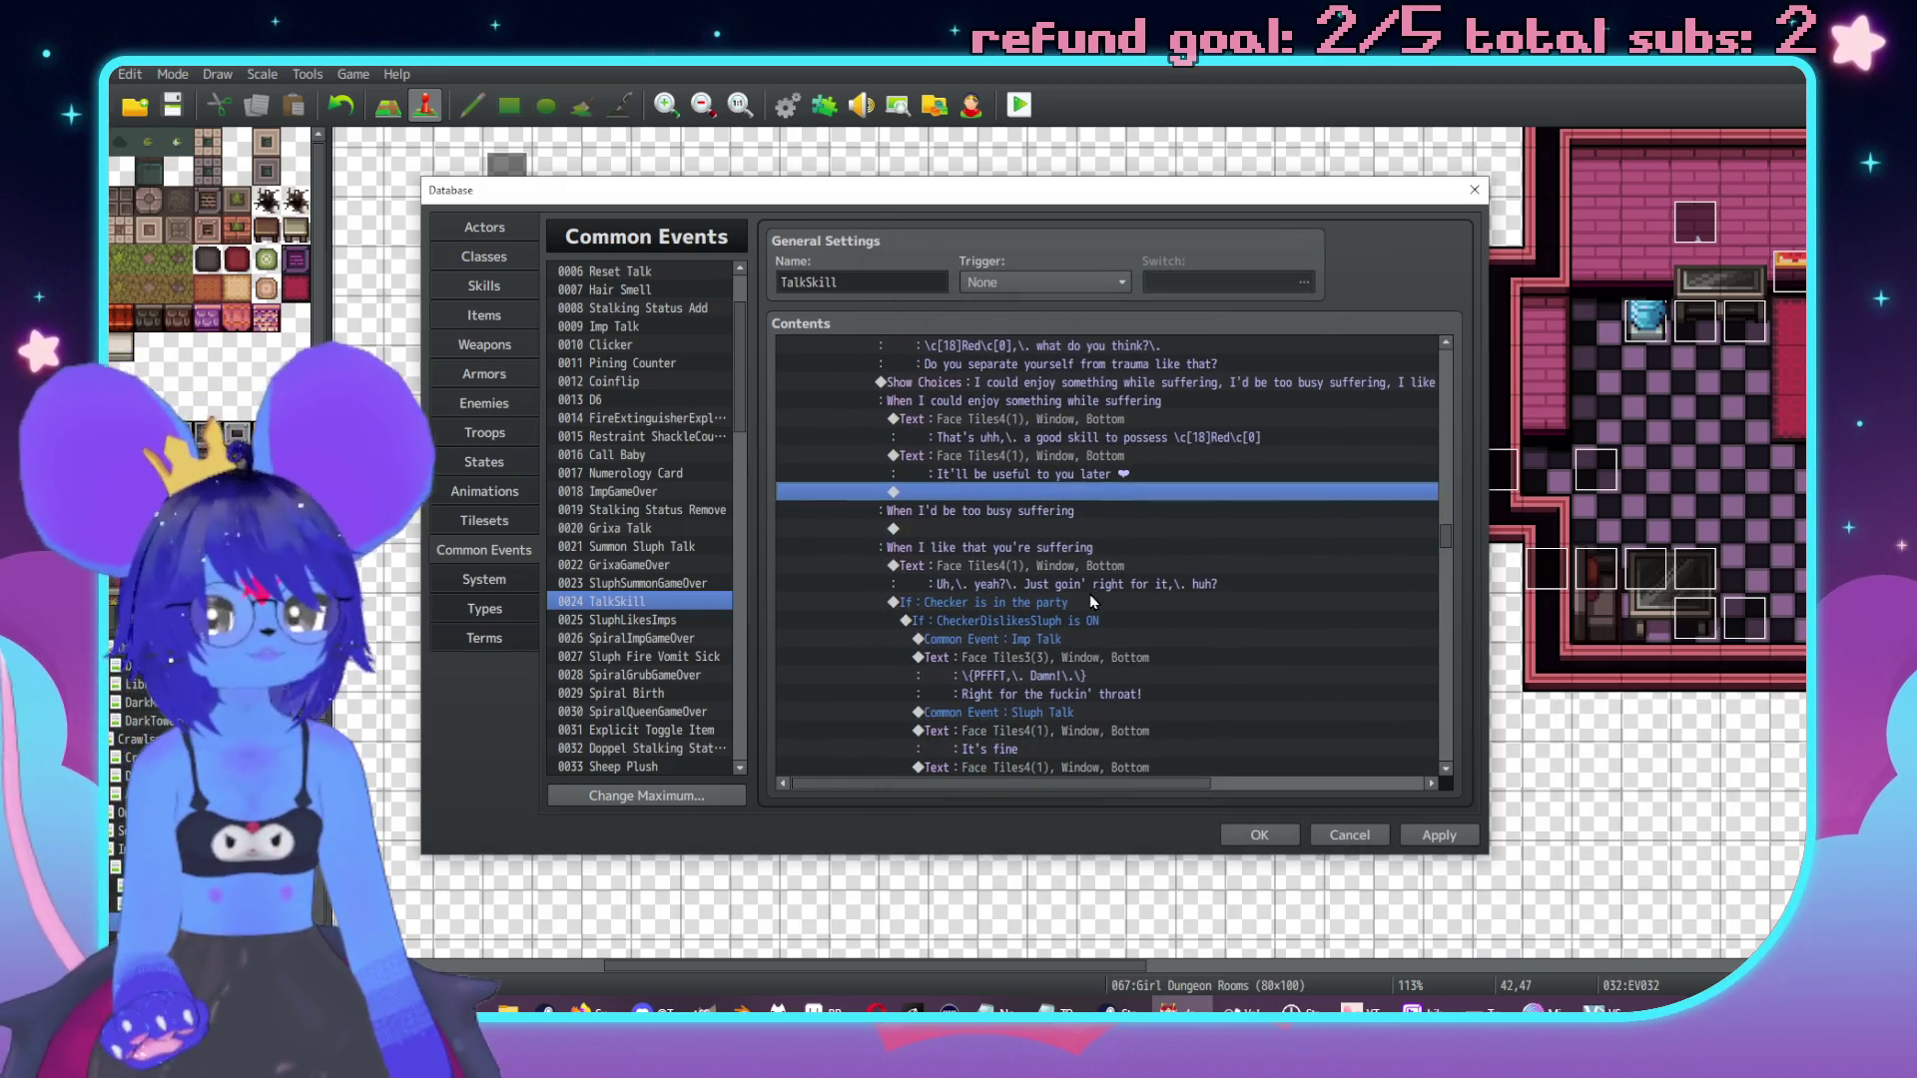
pyautogui.click(1088, 603)
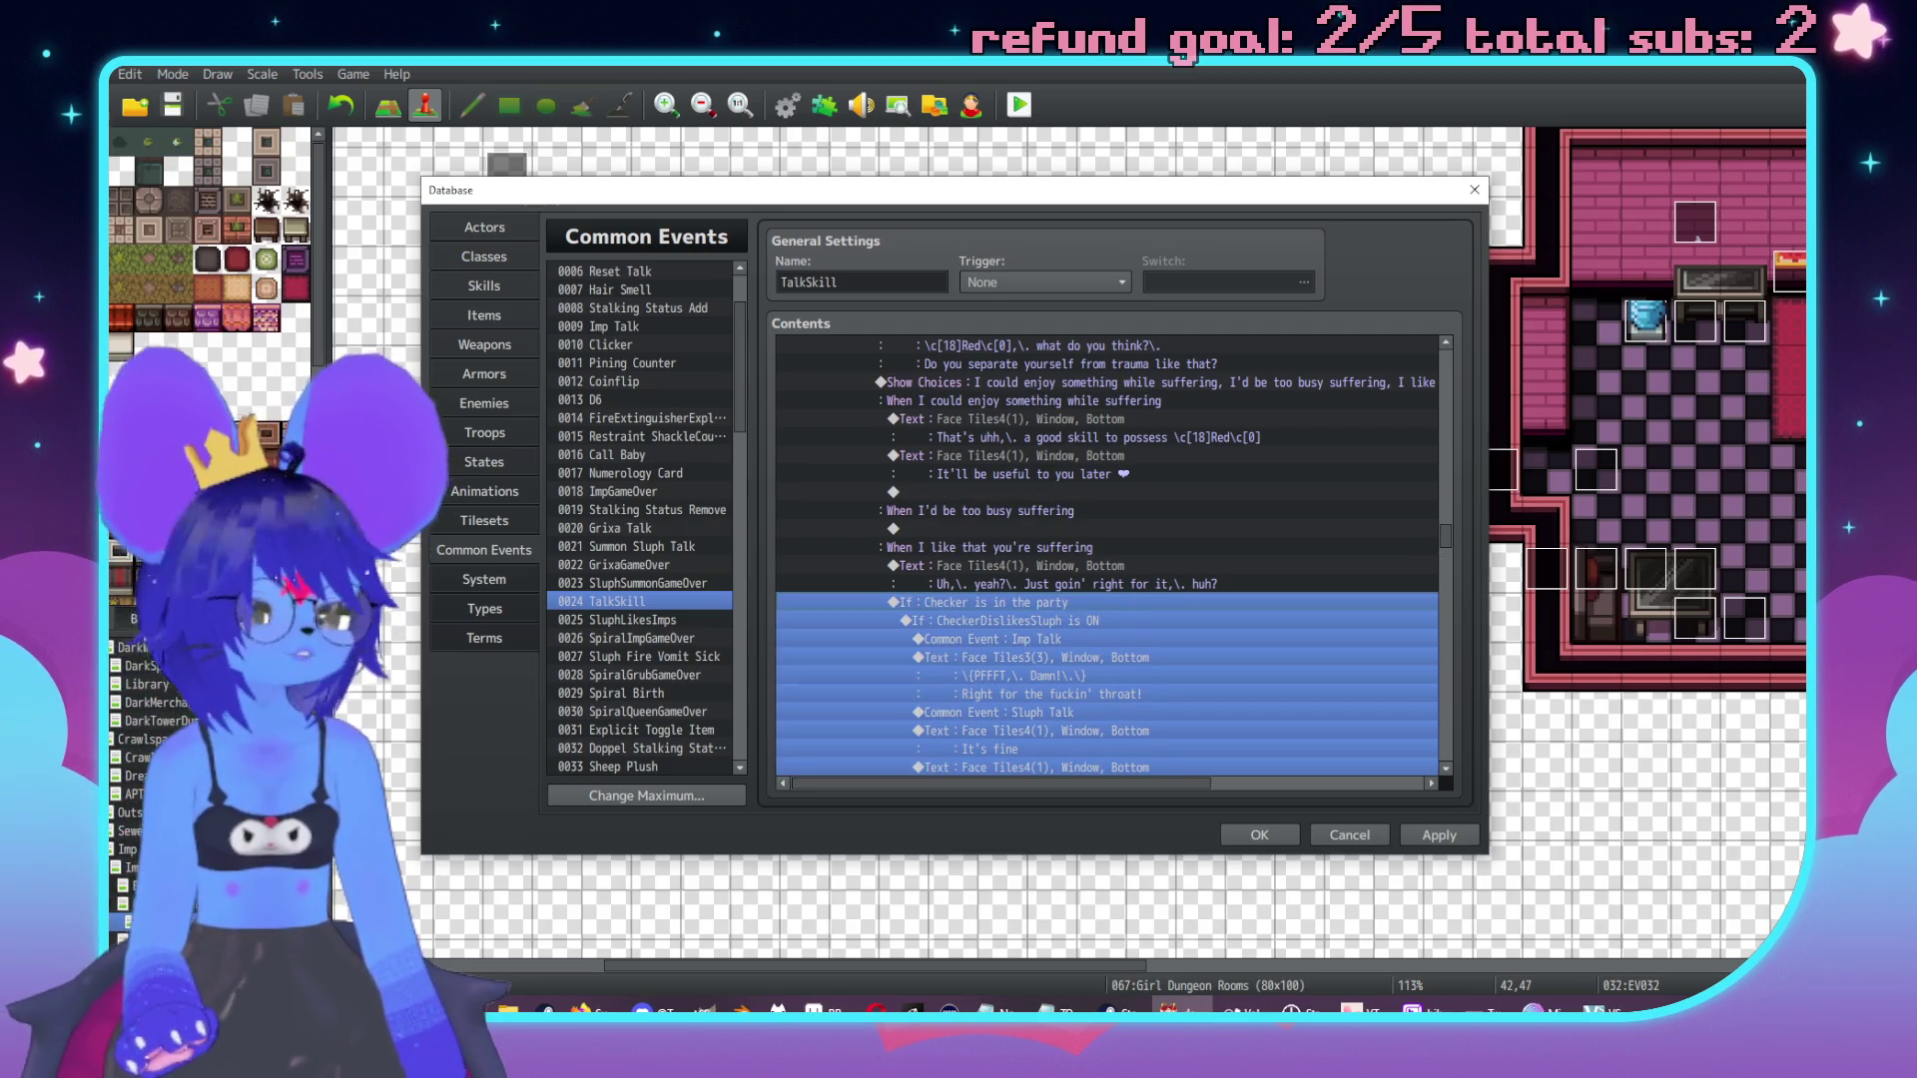
pyautogui.hotkey('alt', 'Tab')
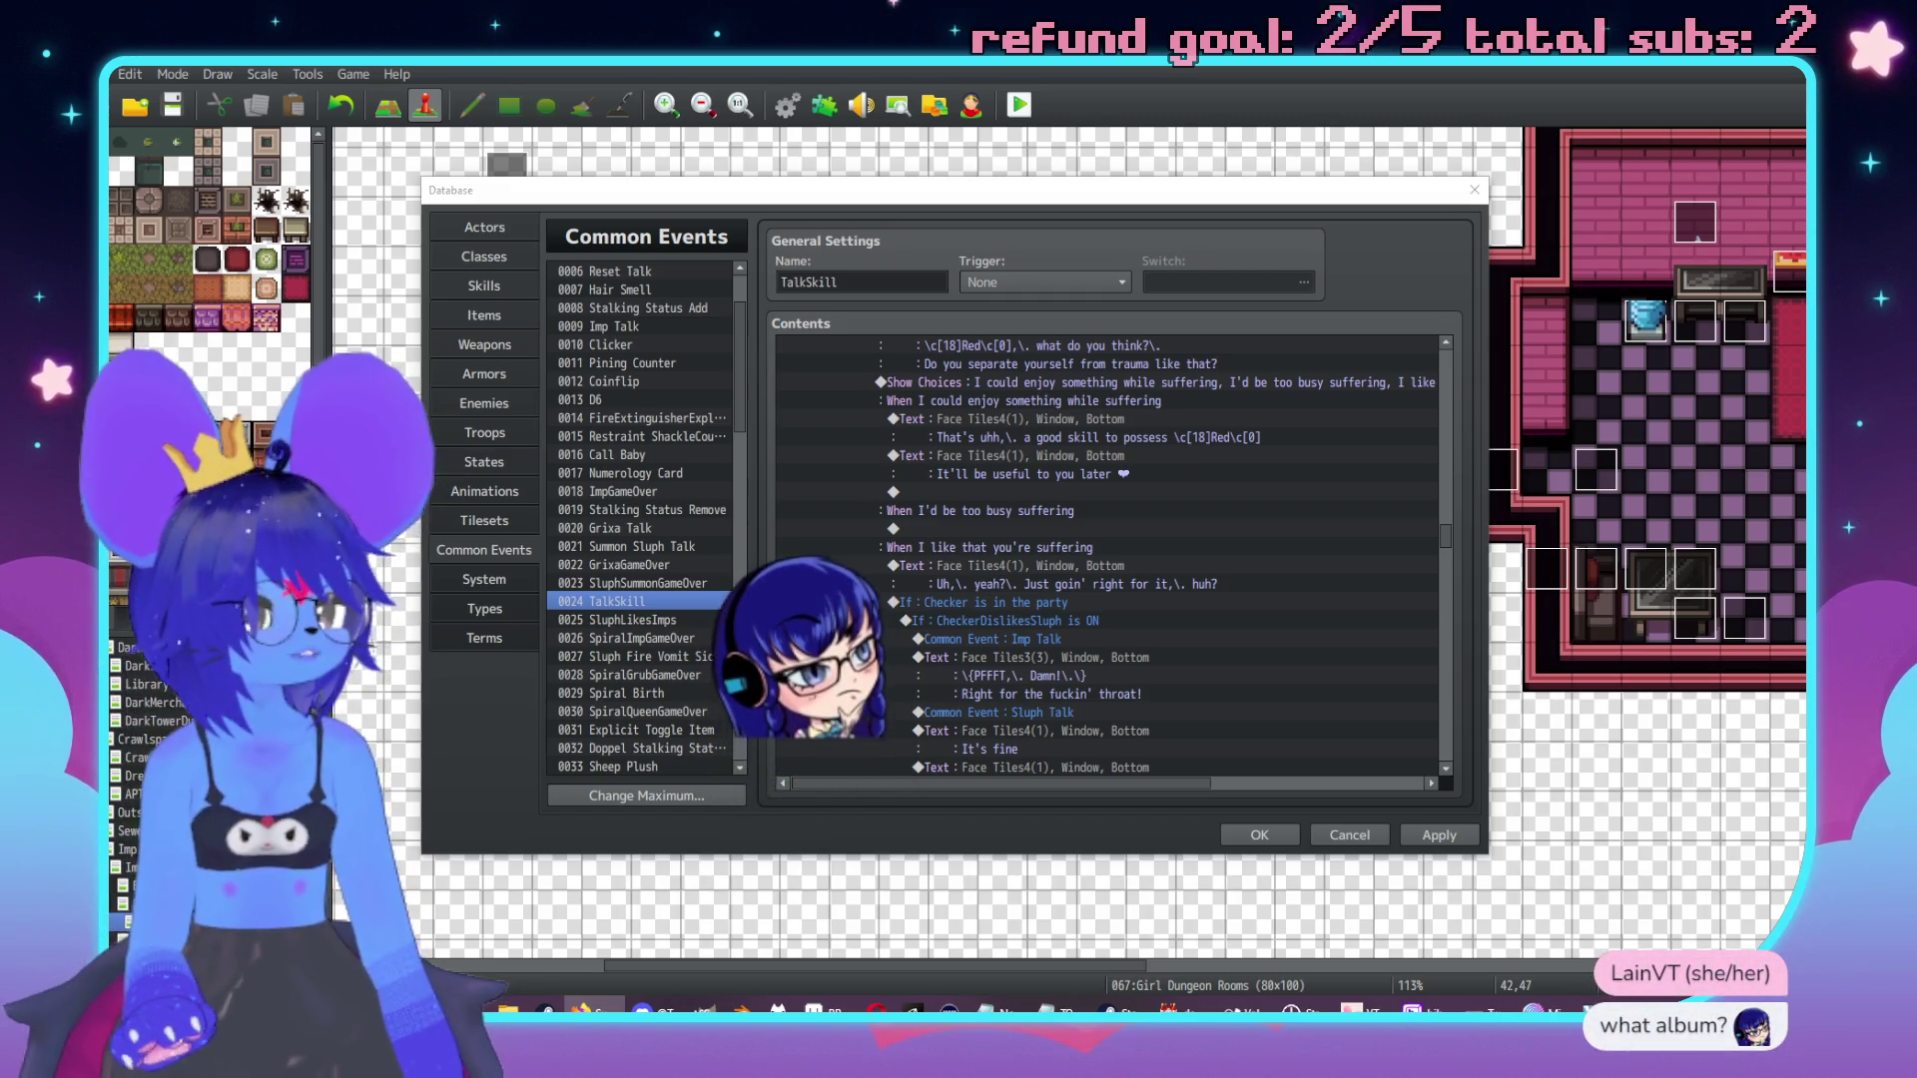
pyautogui.hotkey('alt', 'Tab')
pyautogui.moveTo(1426, 174); pyautogui.dragTo(1294, 130)
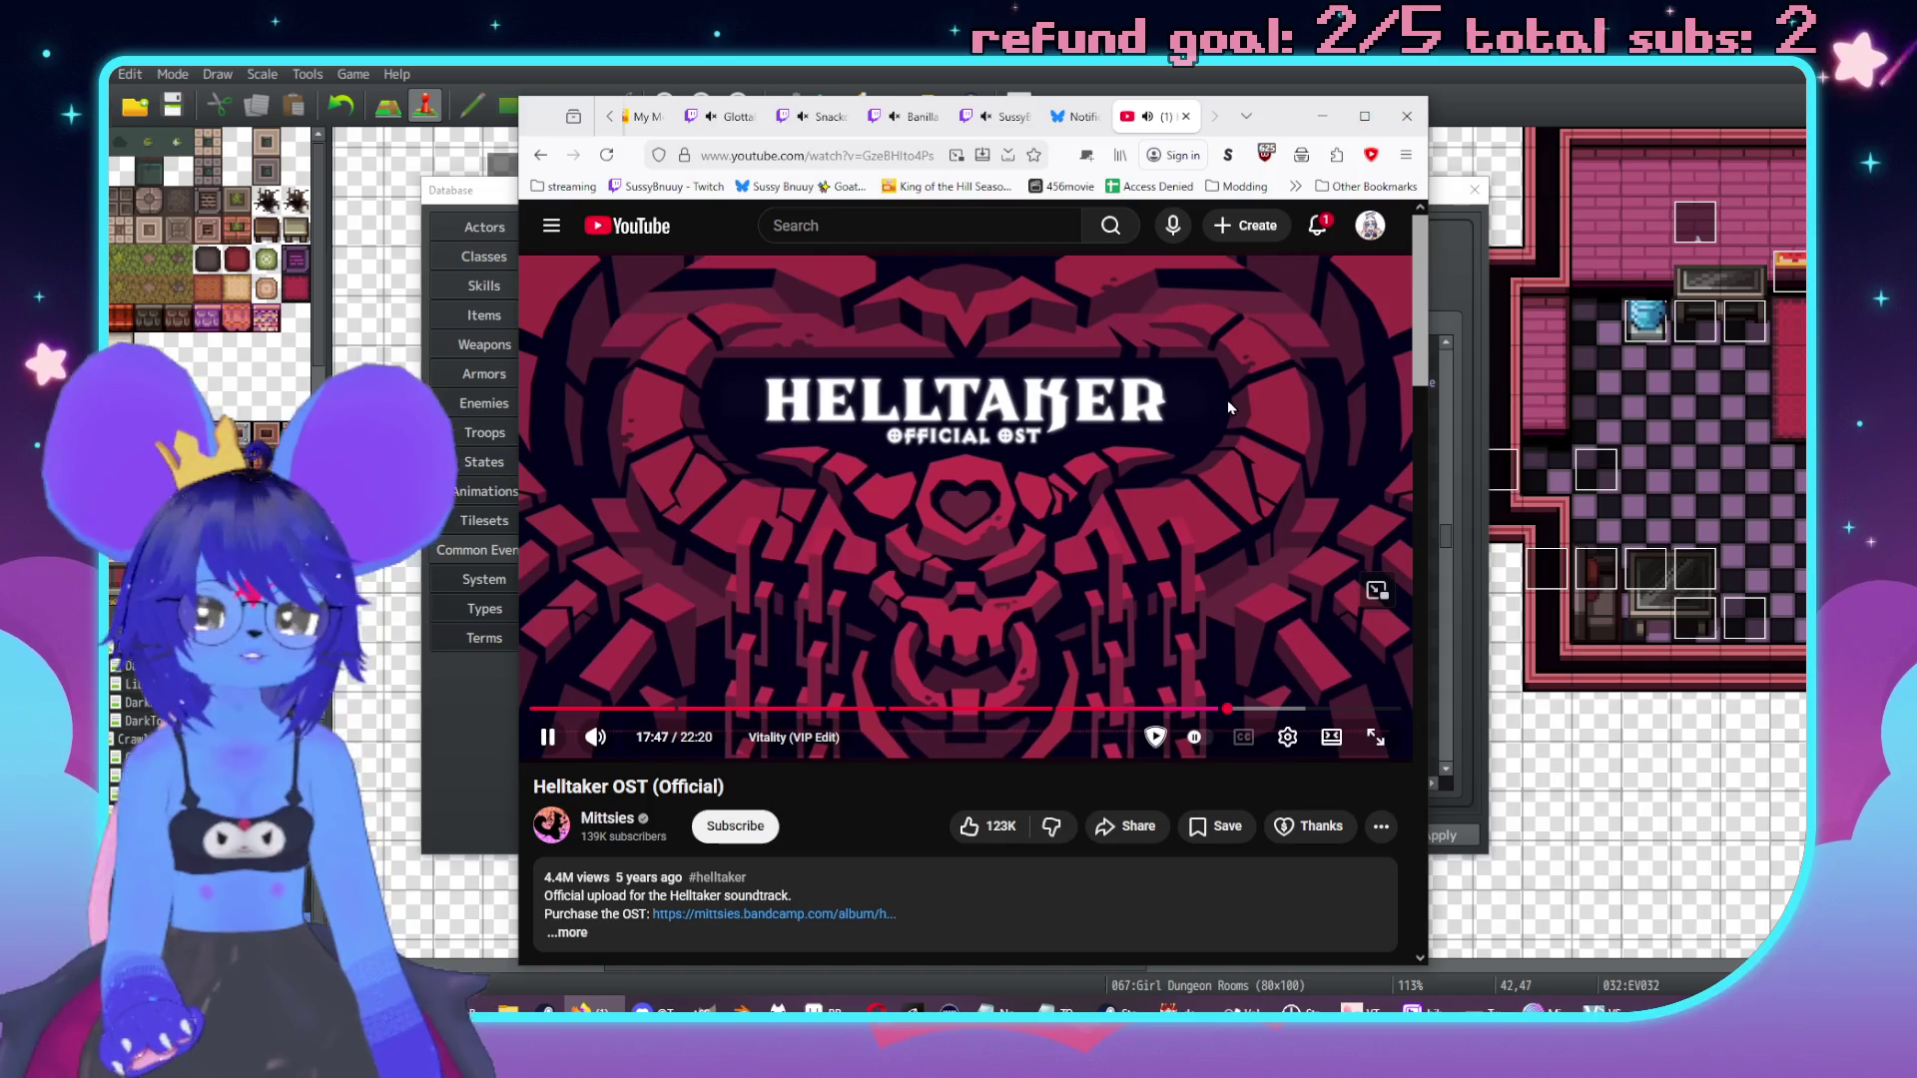
pyautogui.moveTo(1268, 116); pyautogui.dragTo(1916, 330)
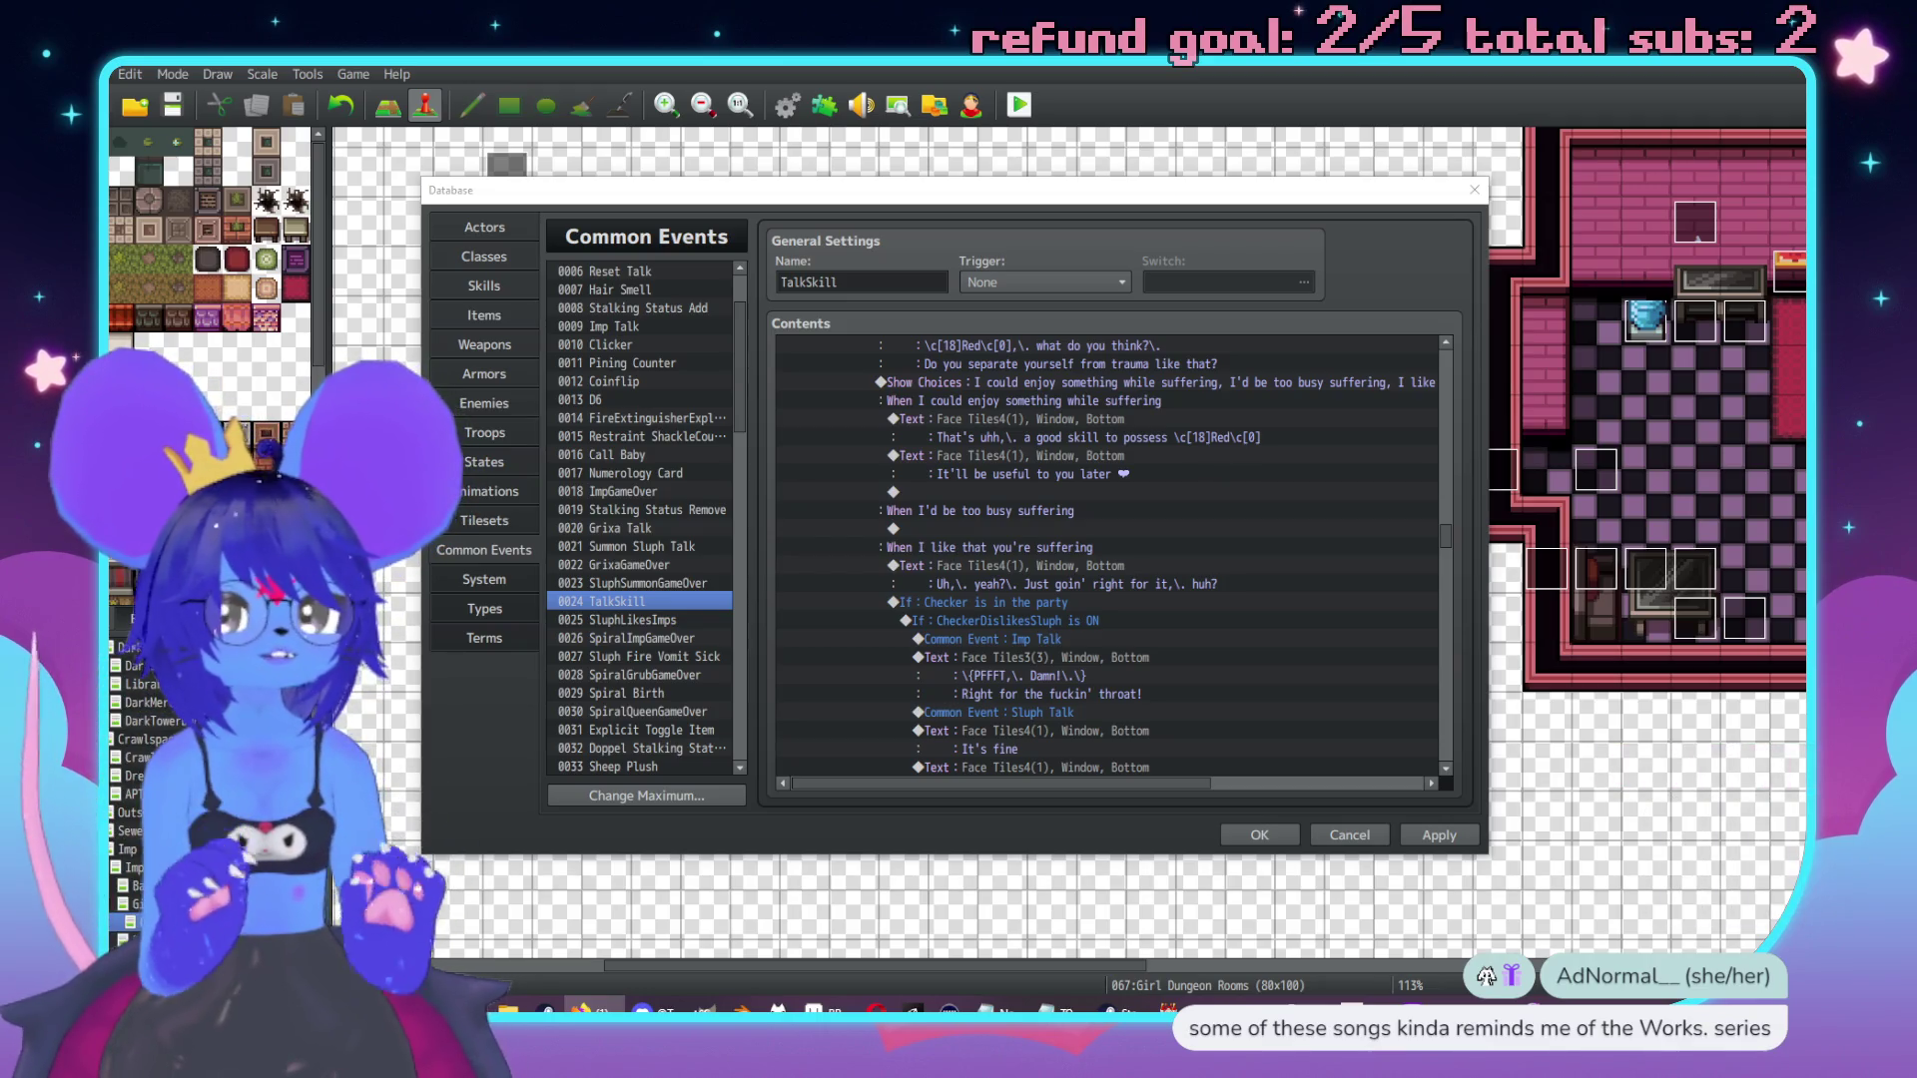
# Paste the copied "If Checker is in the party" block below the first response's lines.
pyautogui.press('Return')
pyautogui.press('Escape')
pyautogui.hotkey('ctrl', 'v')
pyautogui.press('Return')
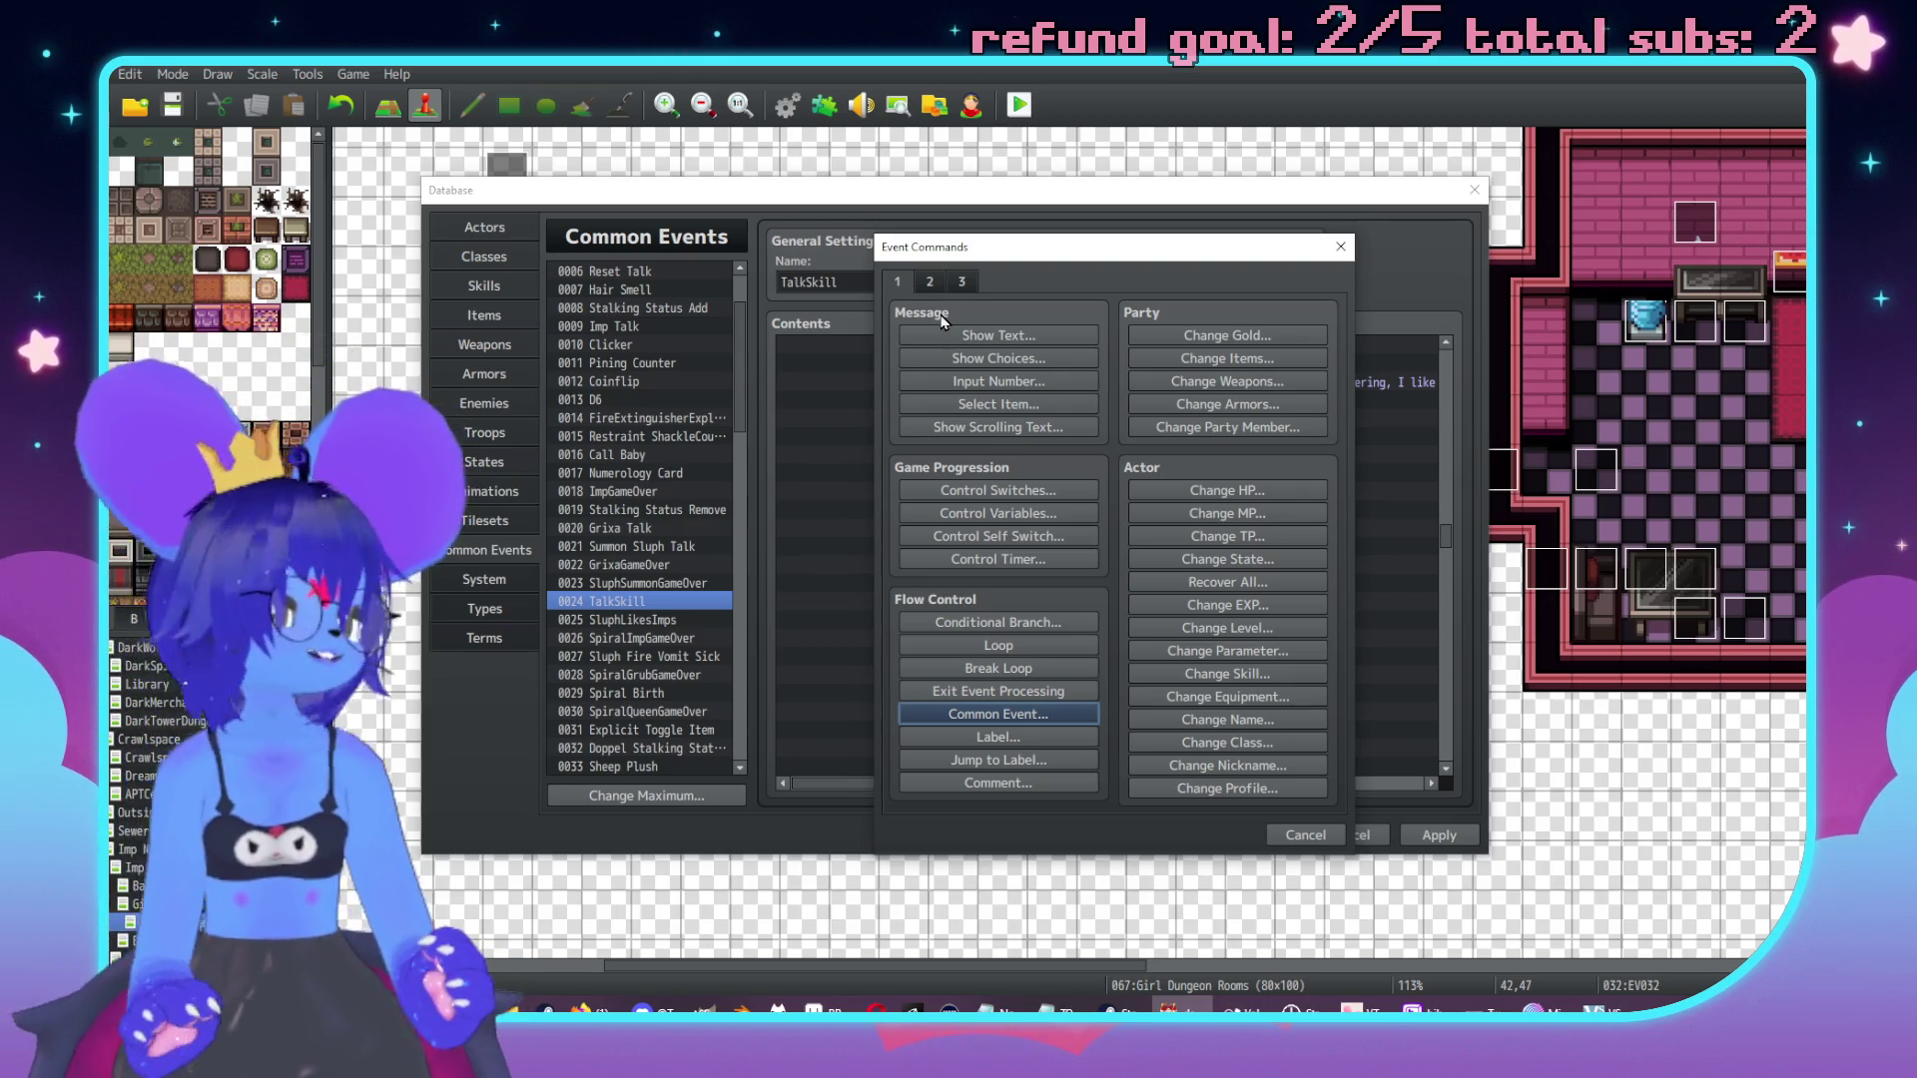
# Add a conditional branch on switch 0353 CheckerDislikesSluph being ON.
pyautogui.moveTo(1068, 266); pyautogui.dragTo(1370, 279)
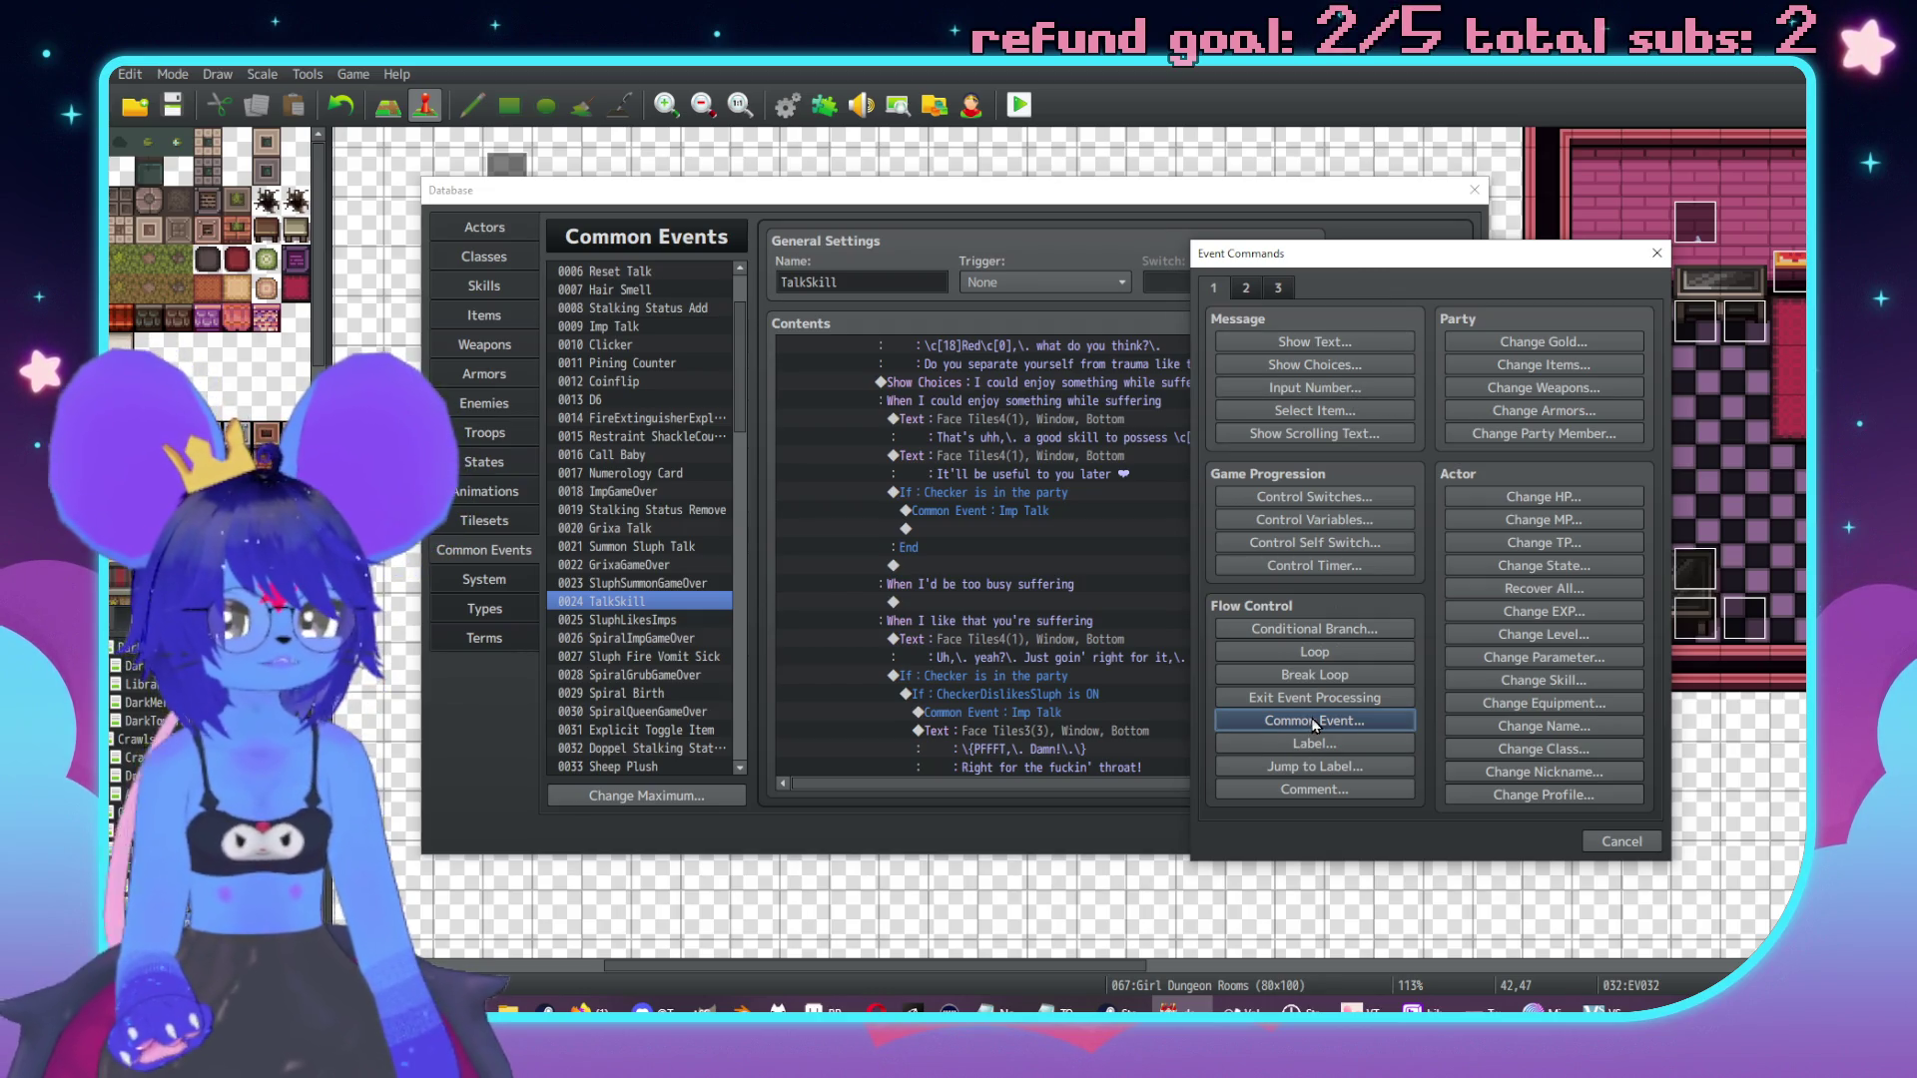
pyautogui.click(1314, 629)
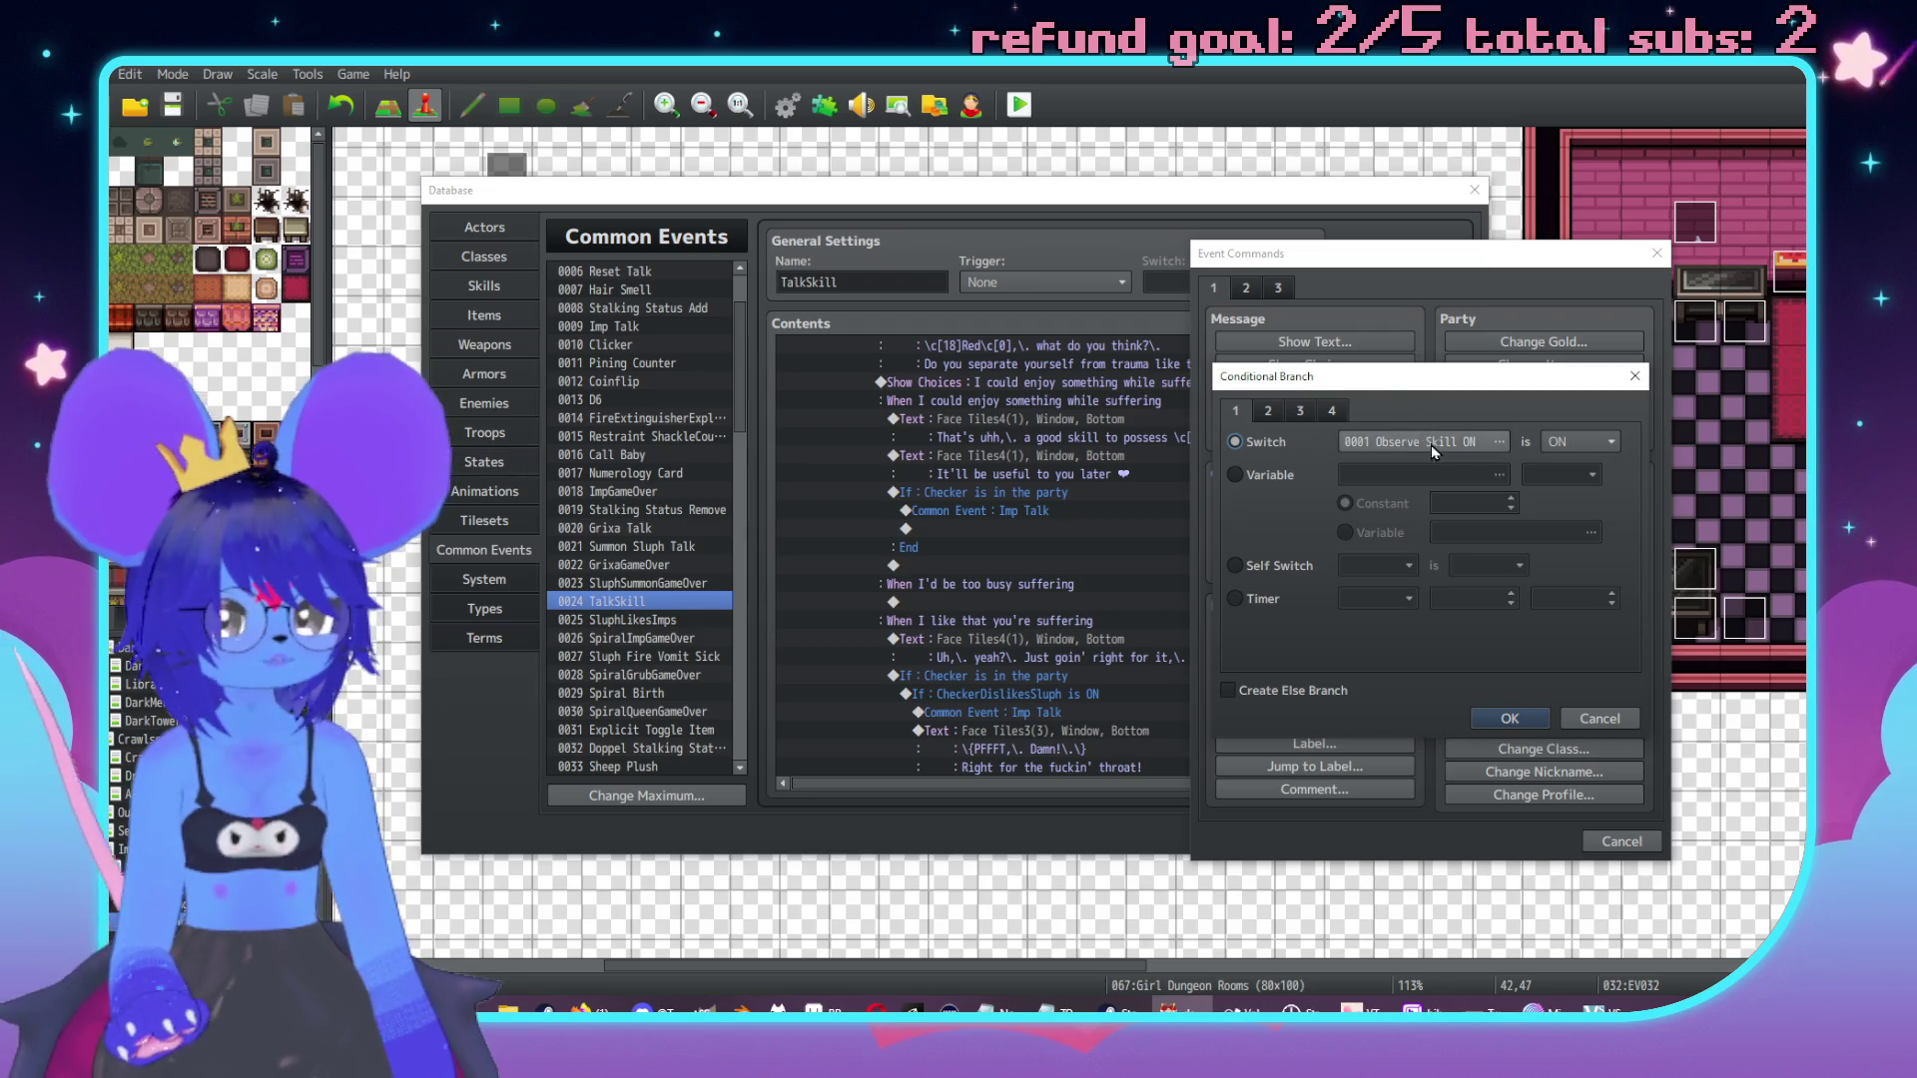
pyautogui.click(1430, 445)
pyautogui.click(1380, 779)
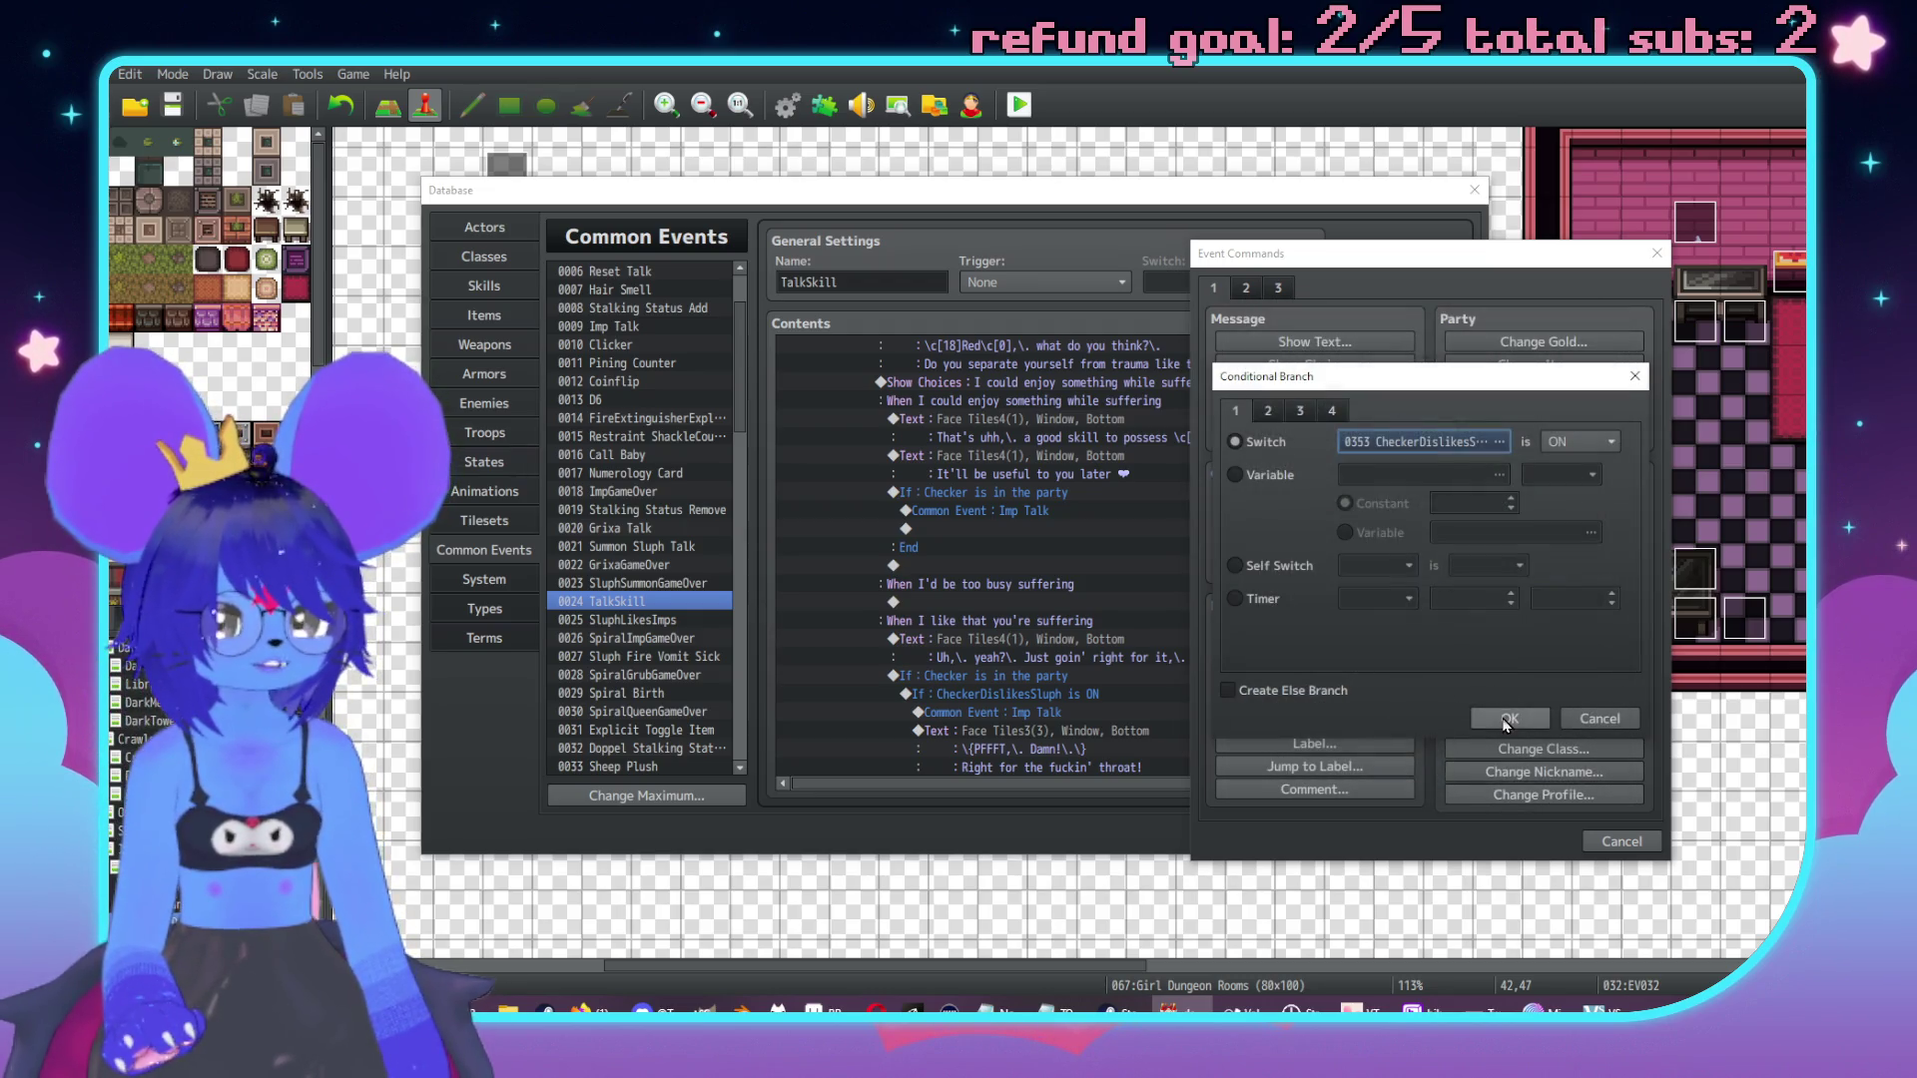
pyautogui.click(1507, 719)
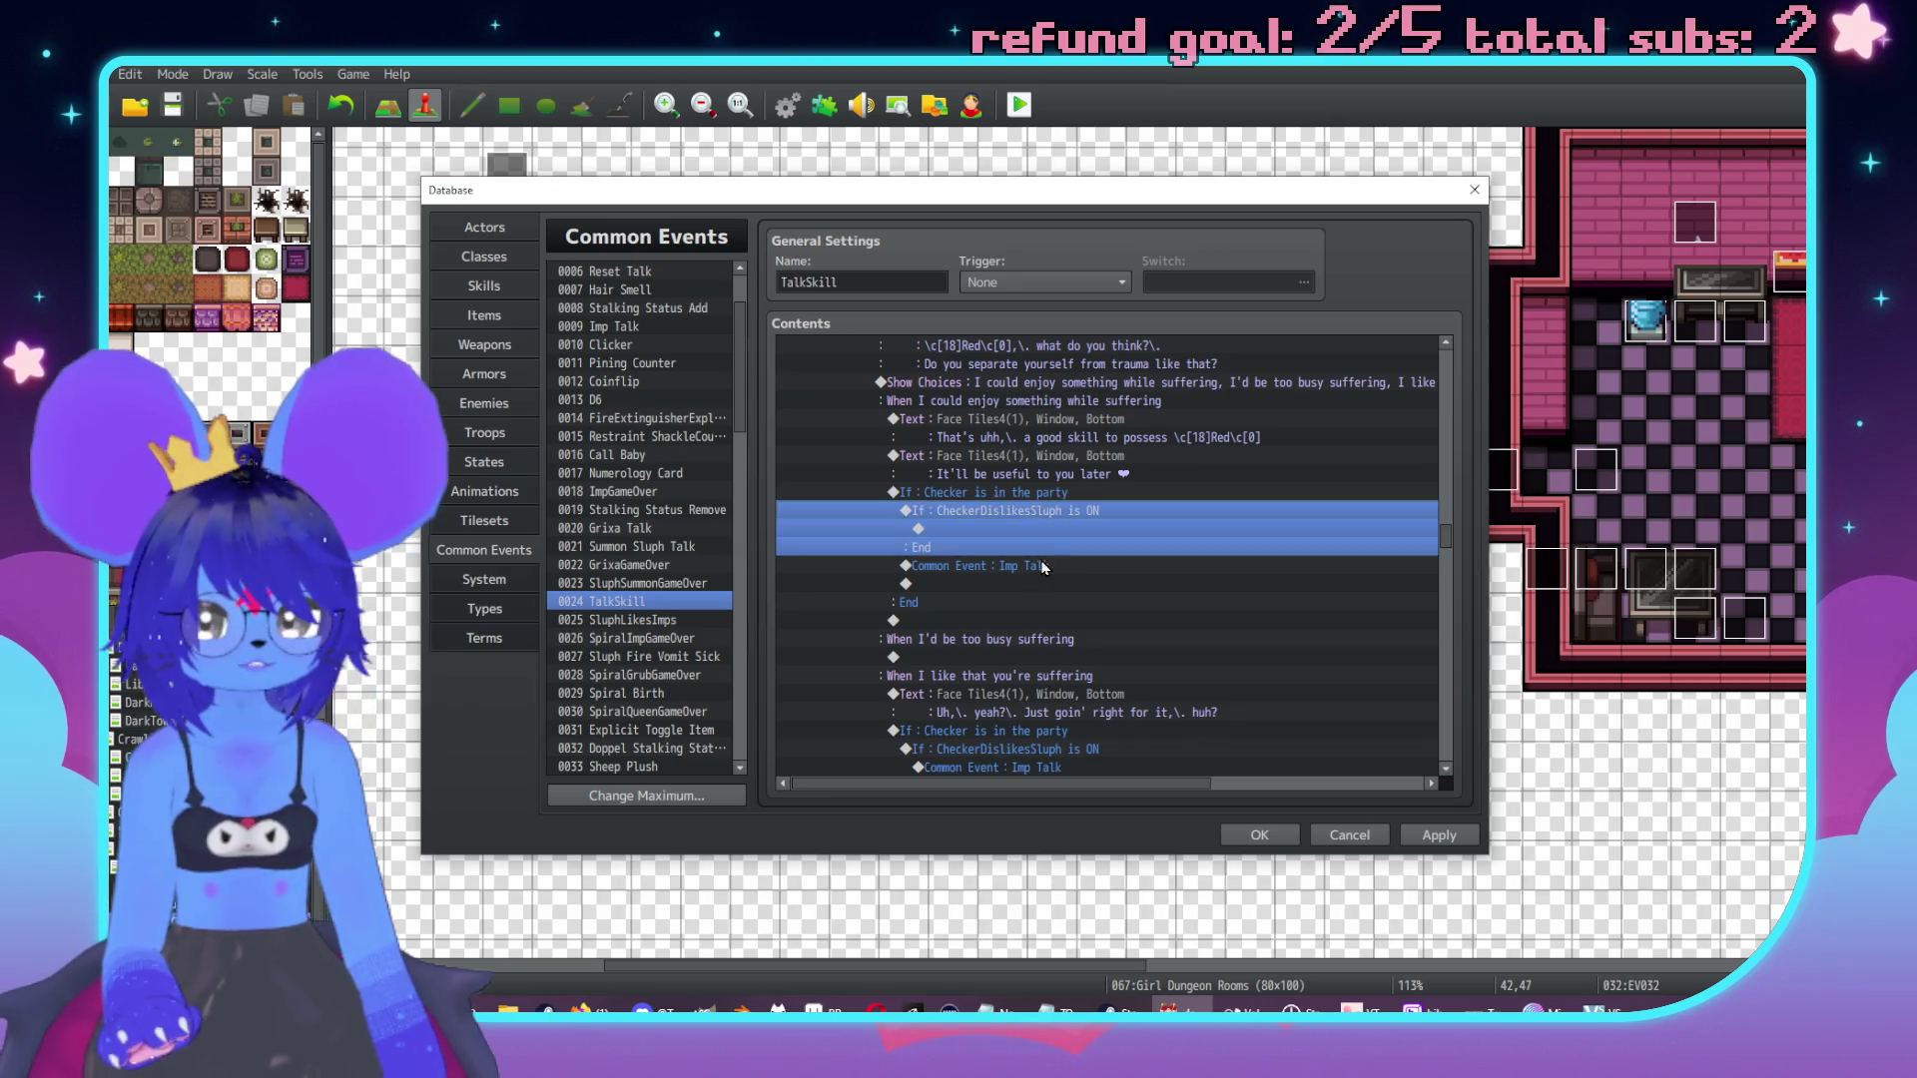
# Move the Imp Talk call inside the new CheckerDislikesSluph branch.
pyautogui.click(1031, 567)
pyautogui.hotkey('ctrl', 'x')
pyautogui.click(1034, 530)
pyautogui.hotkey('ctrl', 'v')
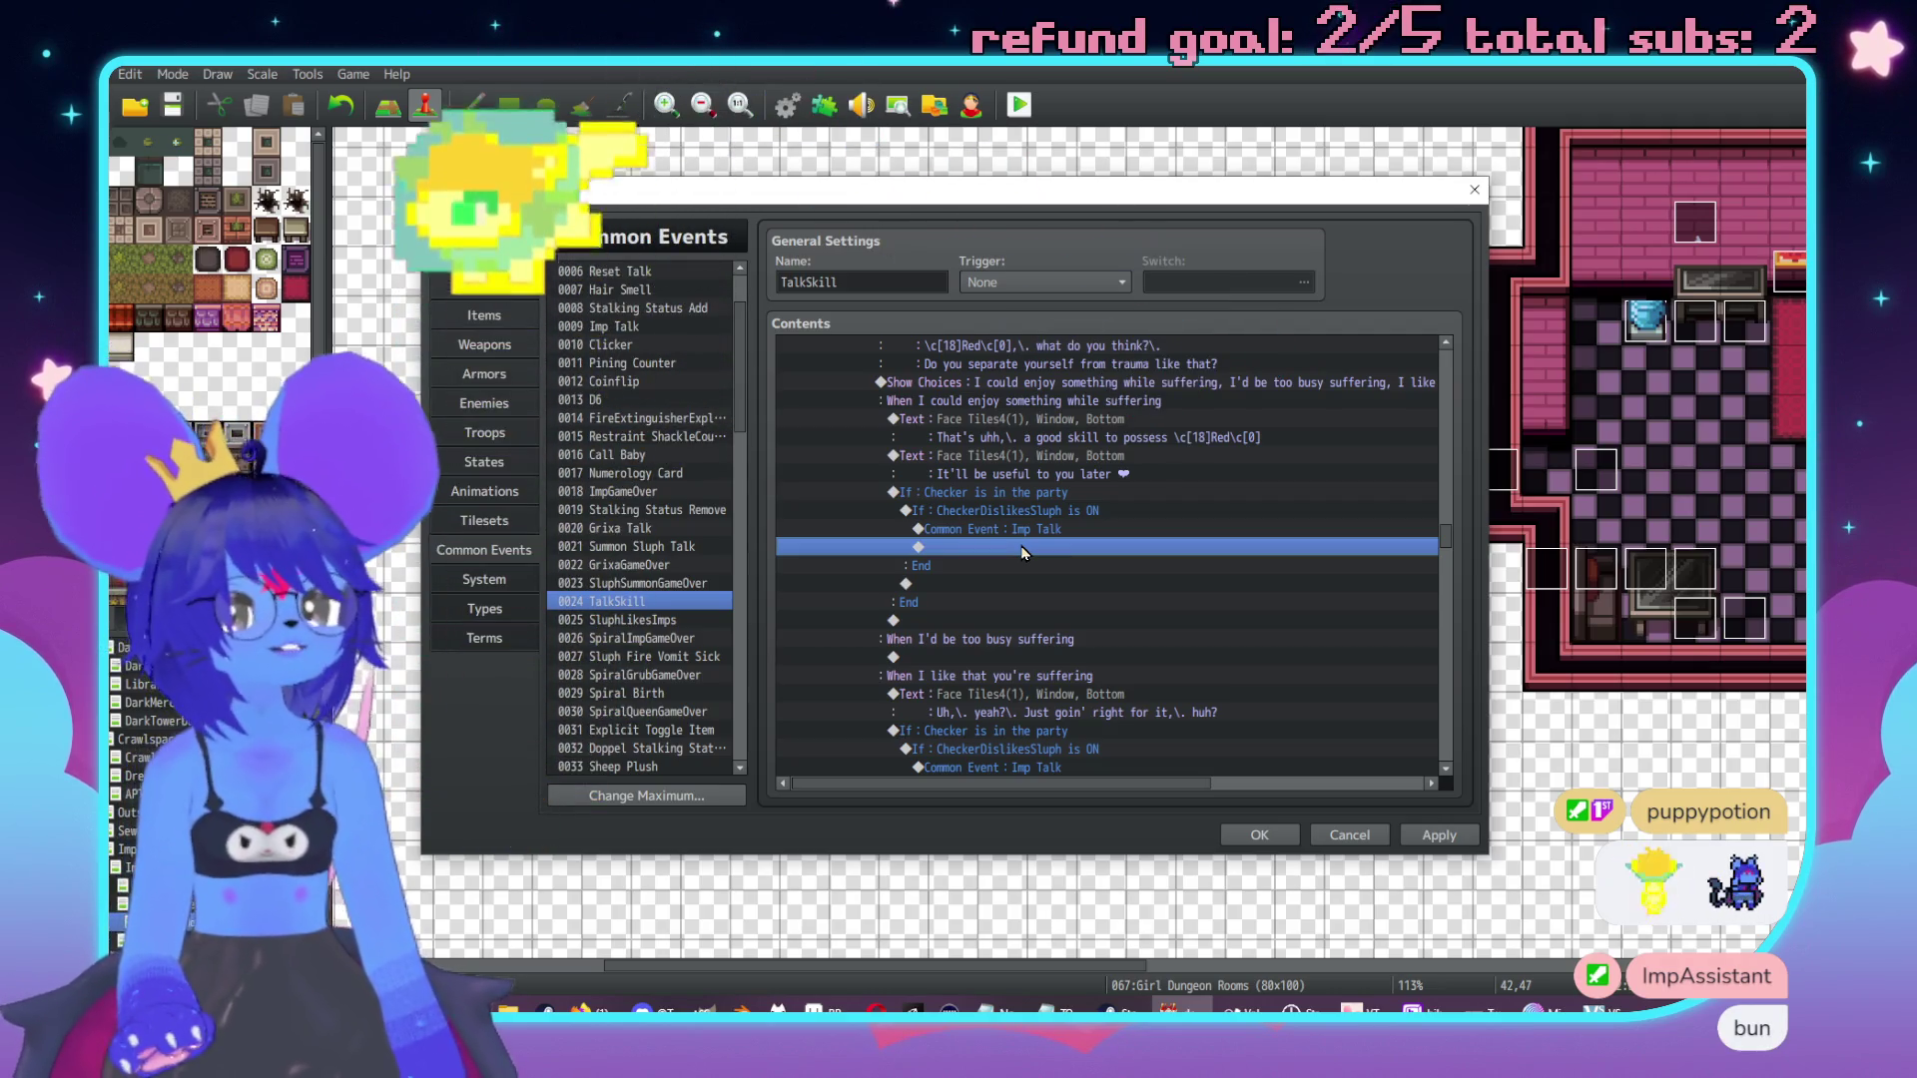
pyautogui.doubleClick(1023, 549)
pyautogui.moveTo(1041, 245); pyautogui.dragTo(1517, 227)
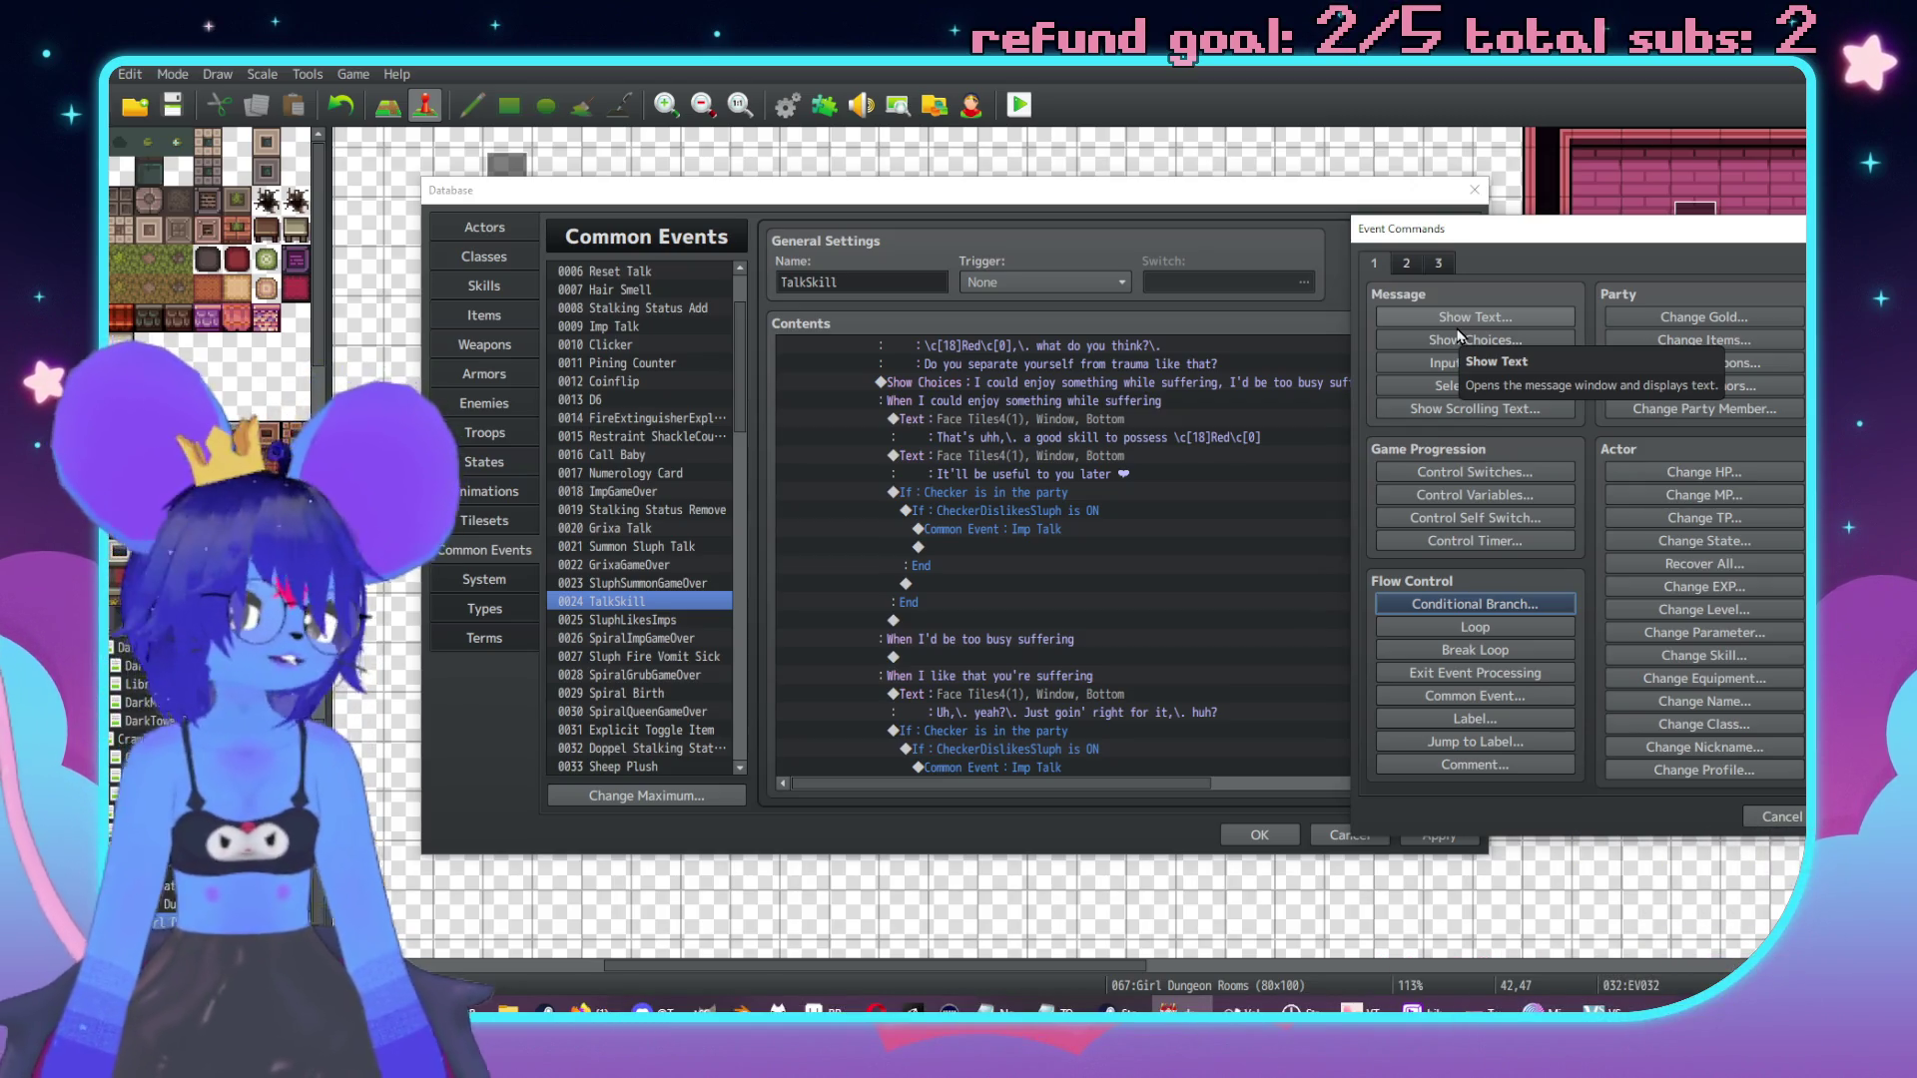
# Add a Face Tiles3 imp message calling Sluph smug, ending "to get out of bad pacts, right Sluphy?".
pyautogui.click(1486, 315)
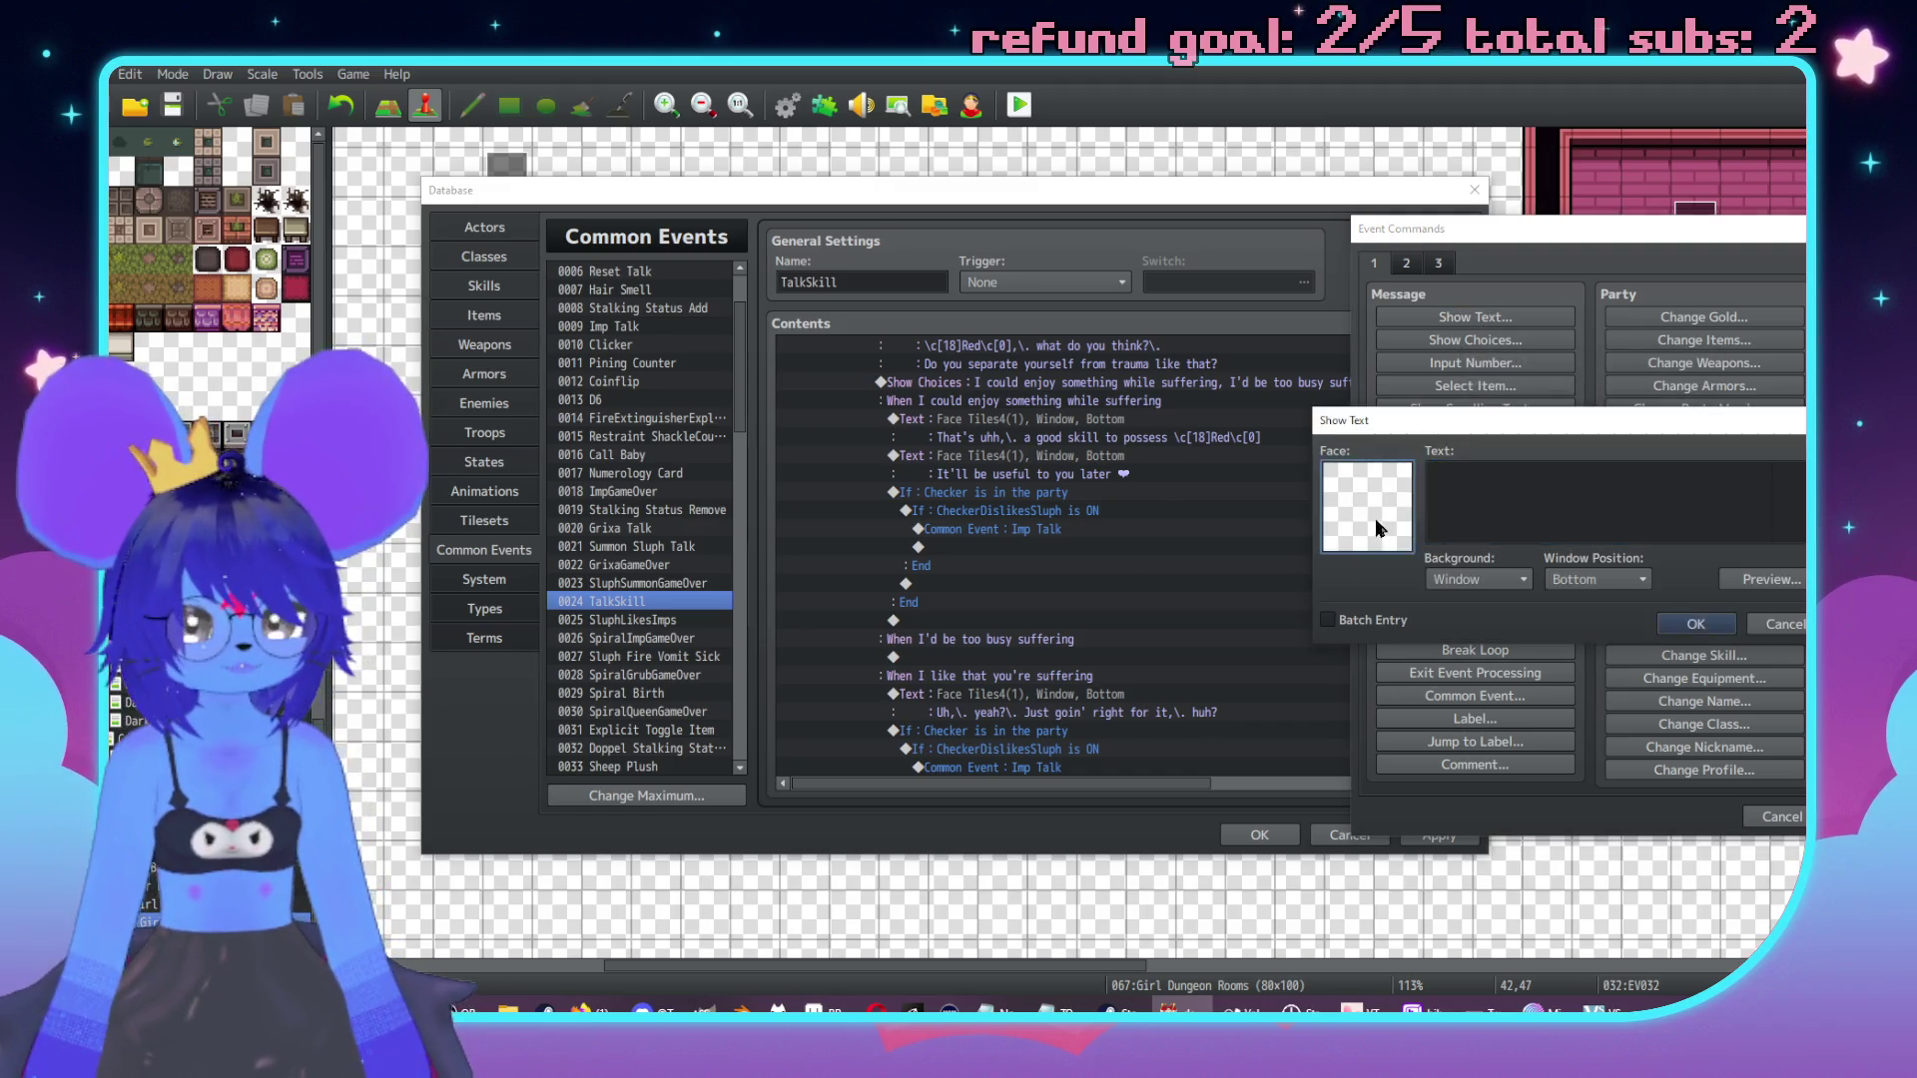
pyautogui.doubleClick(1377, 527)
pyautogui.click(1263, 424)
pyautogui.click(1268, 410)
pyautogui.doubleClick(1677, 390)
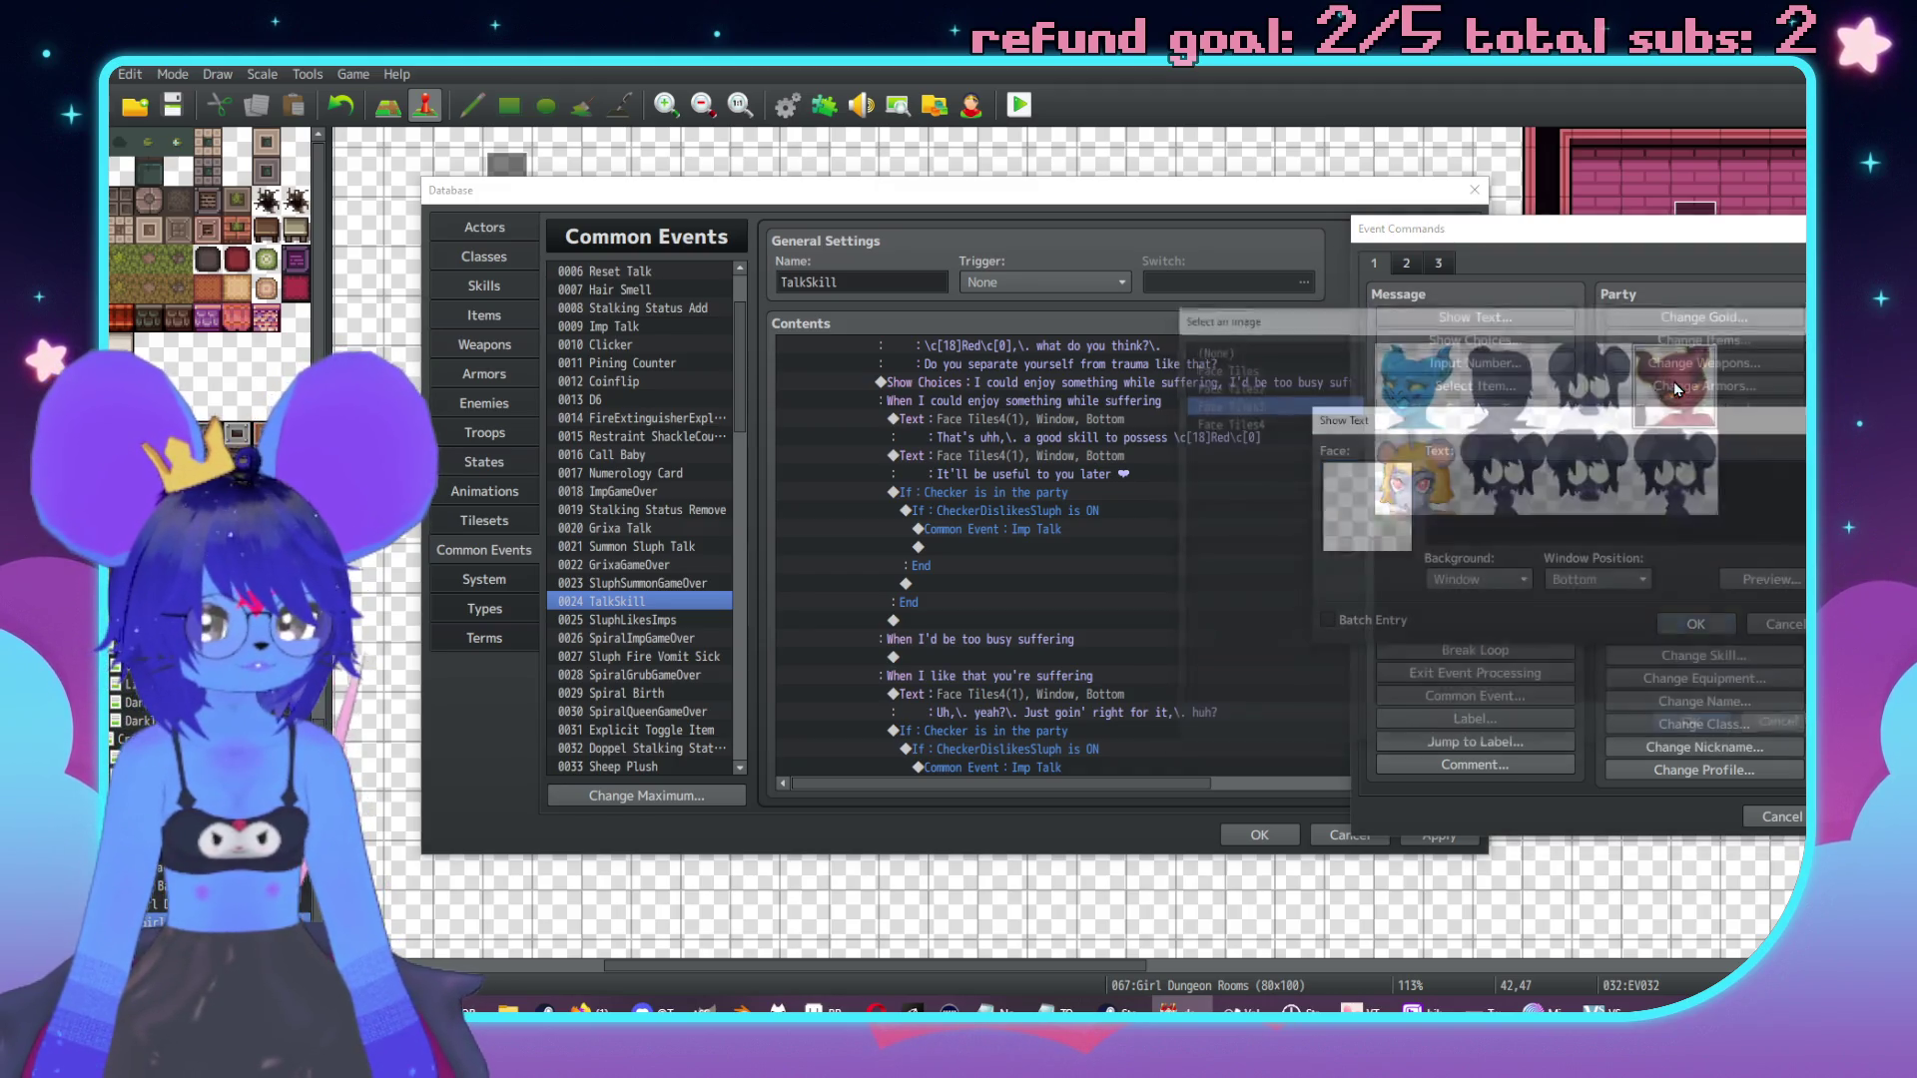
pyautogui.write("You're such a smug fuckin' cun")
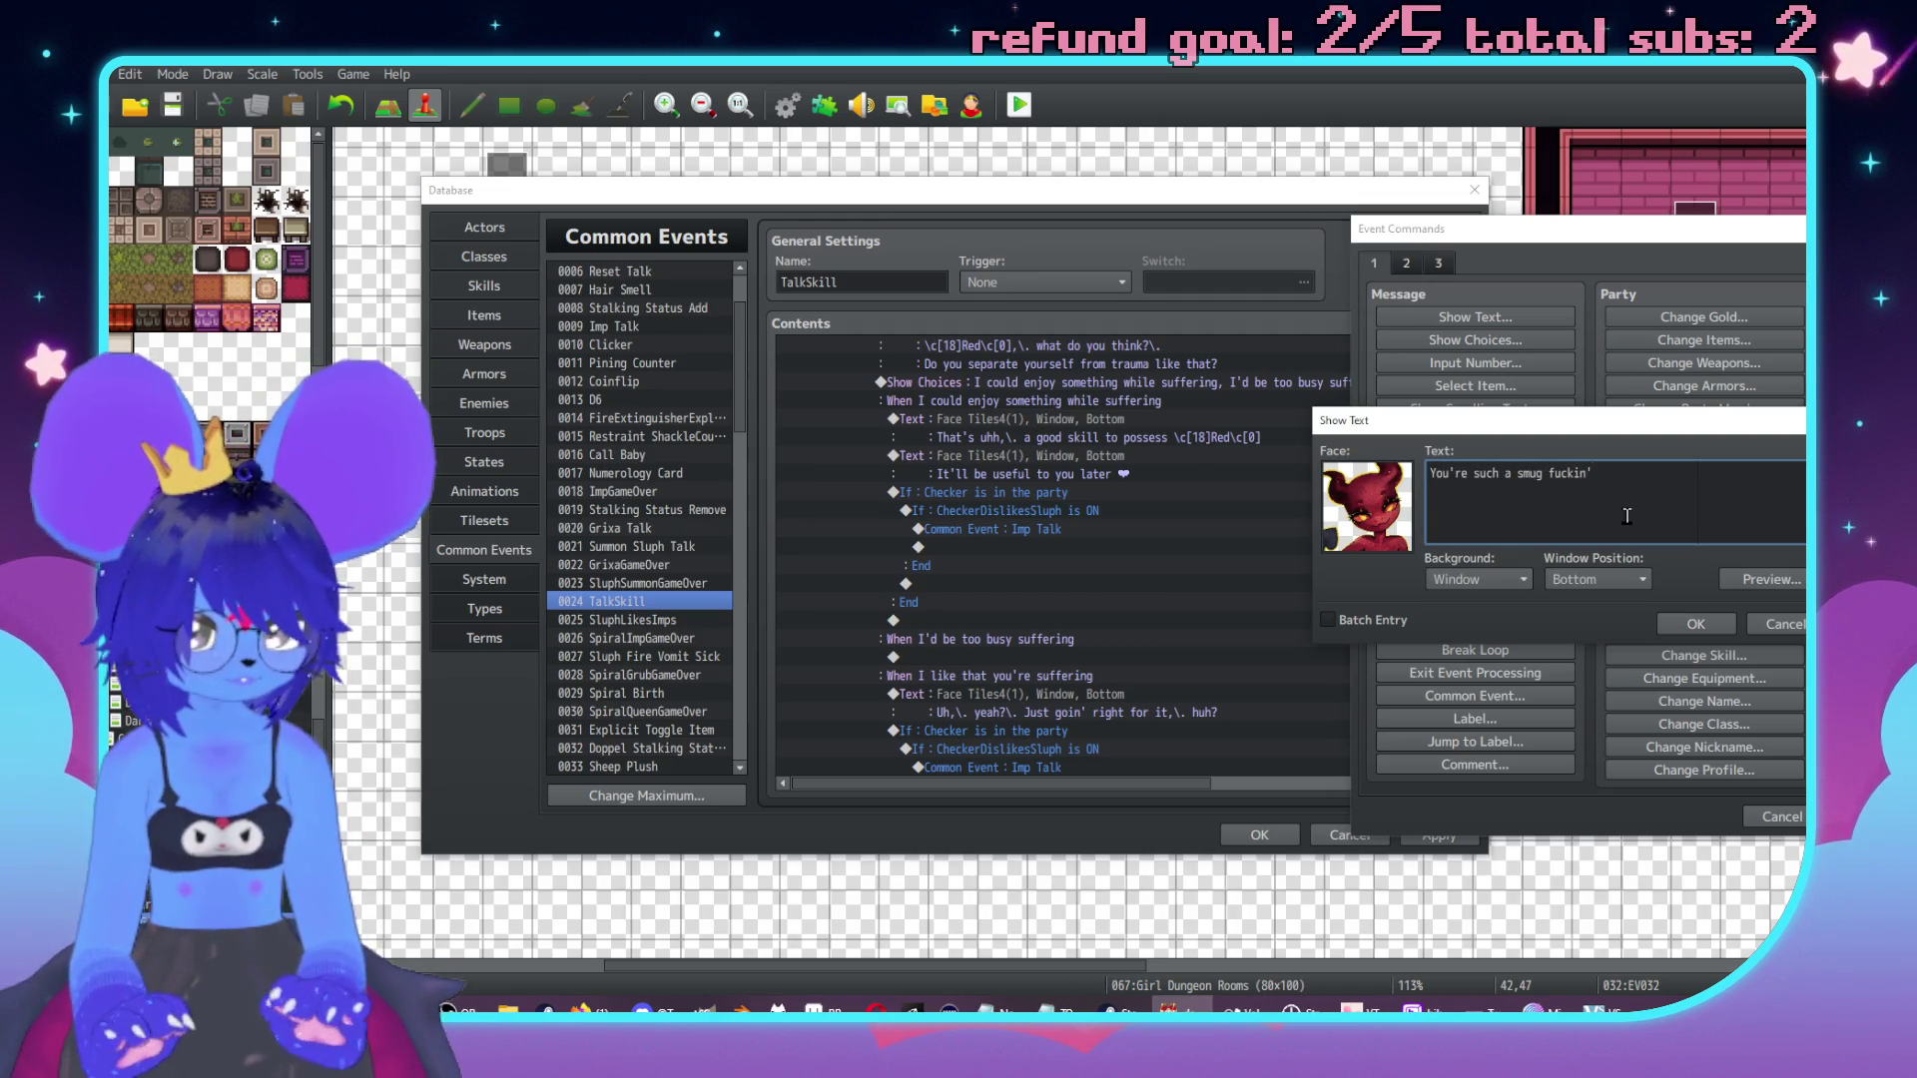
pyautogui.write('t.')
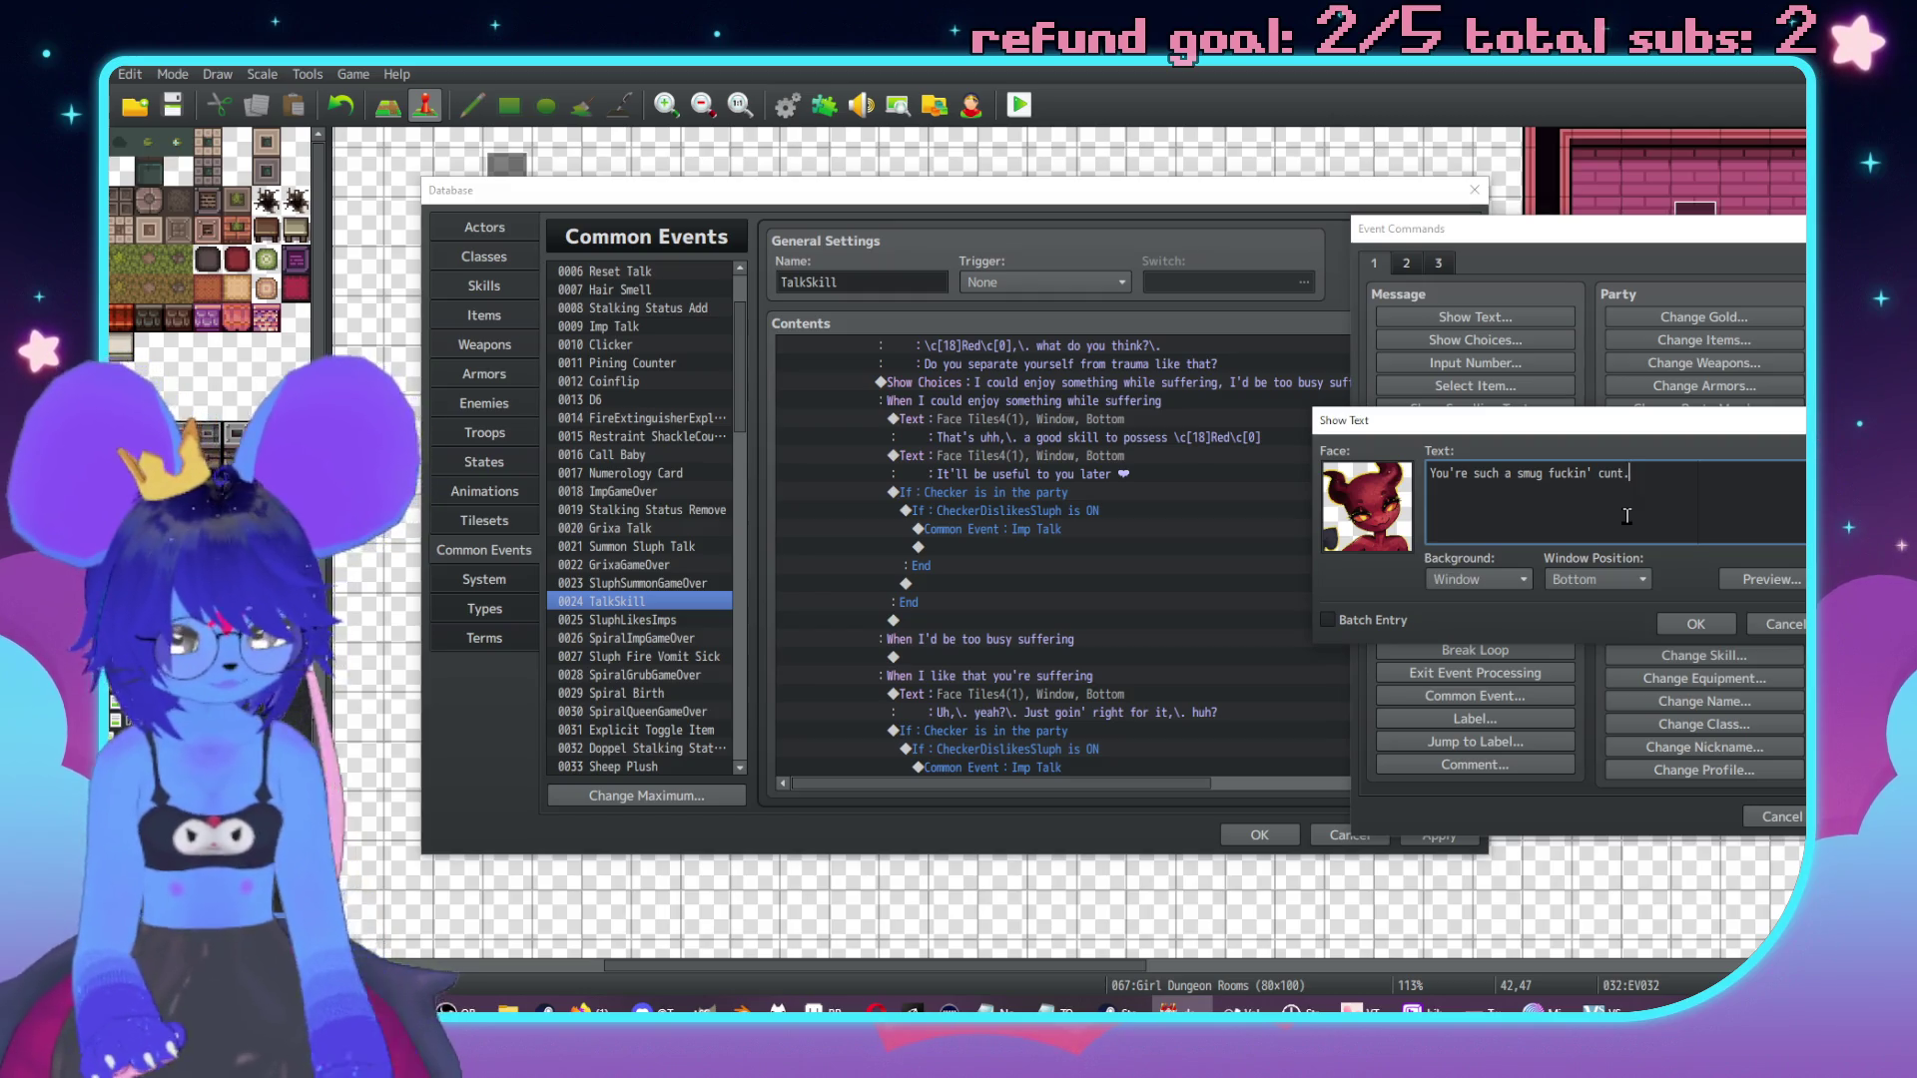
pyautogui.write('\\. You thinj')
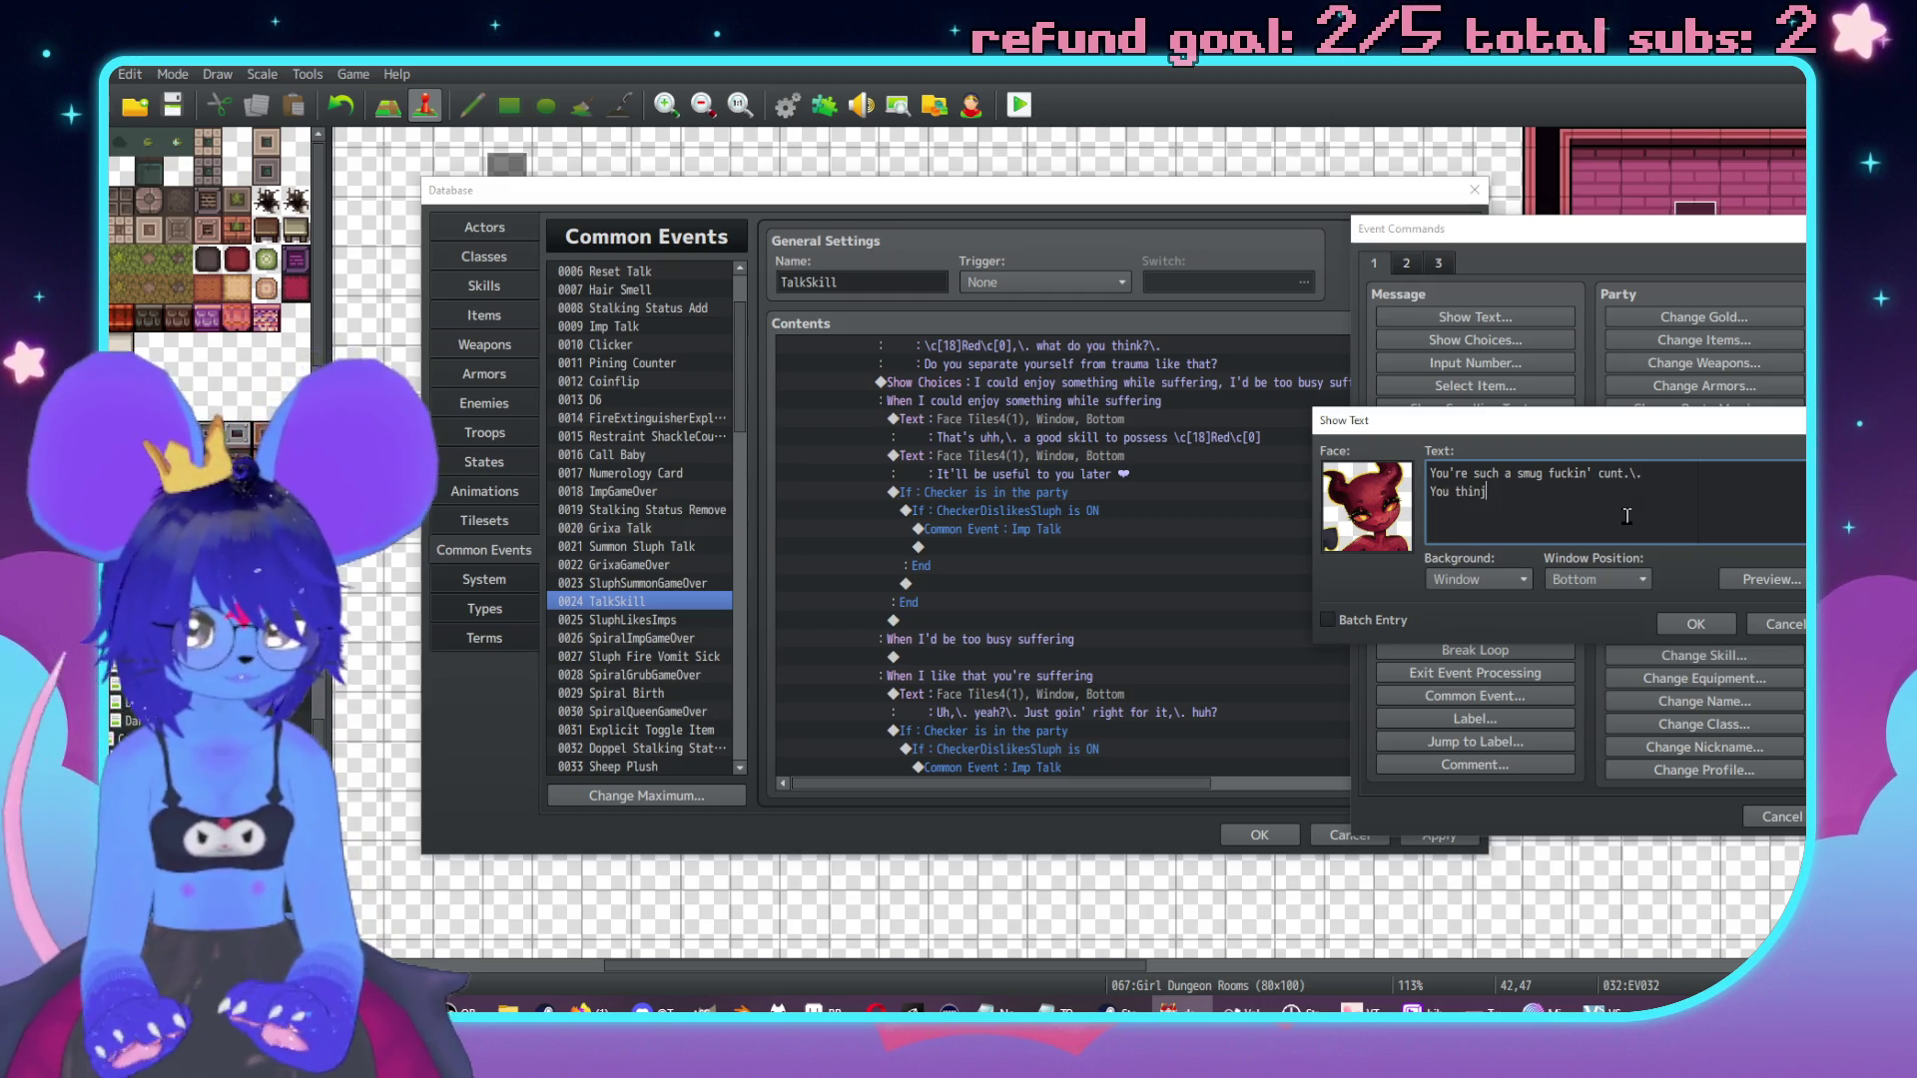
pyautogui.press('BackSpace')
pyautogui.press('BackSpace')
pyautogui.press('BackSpace')
pyautogui.write('k')
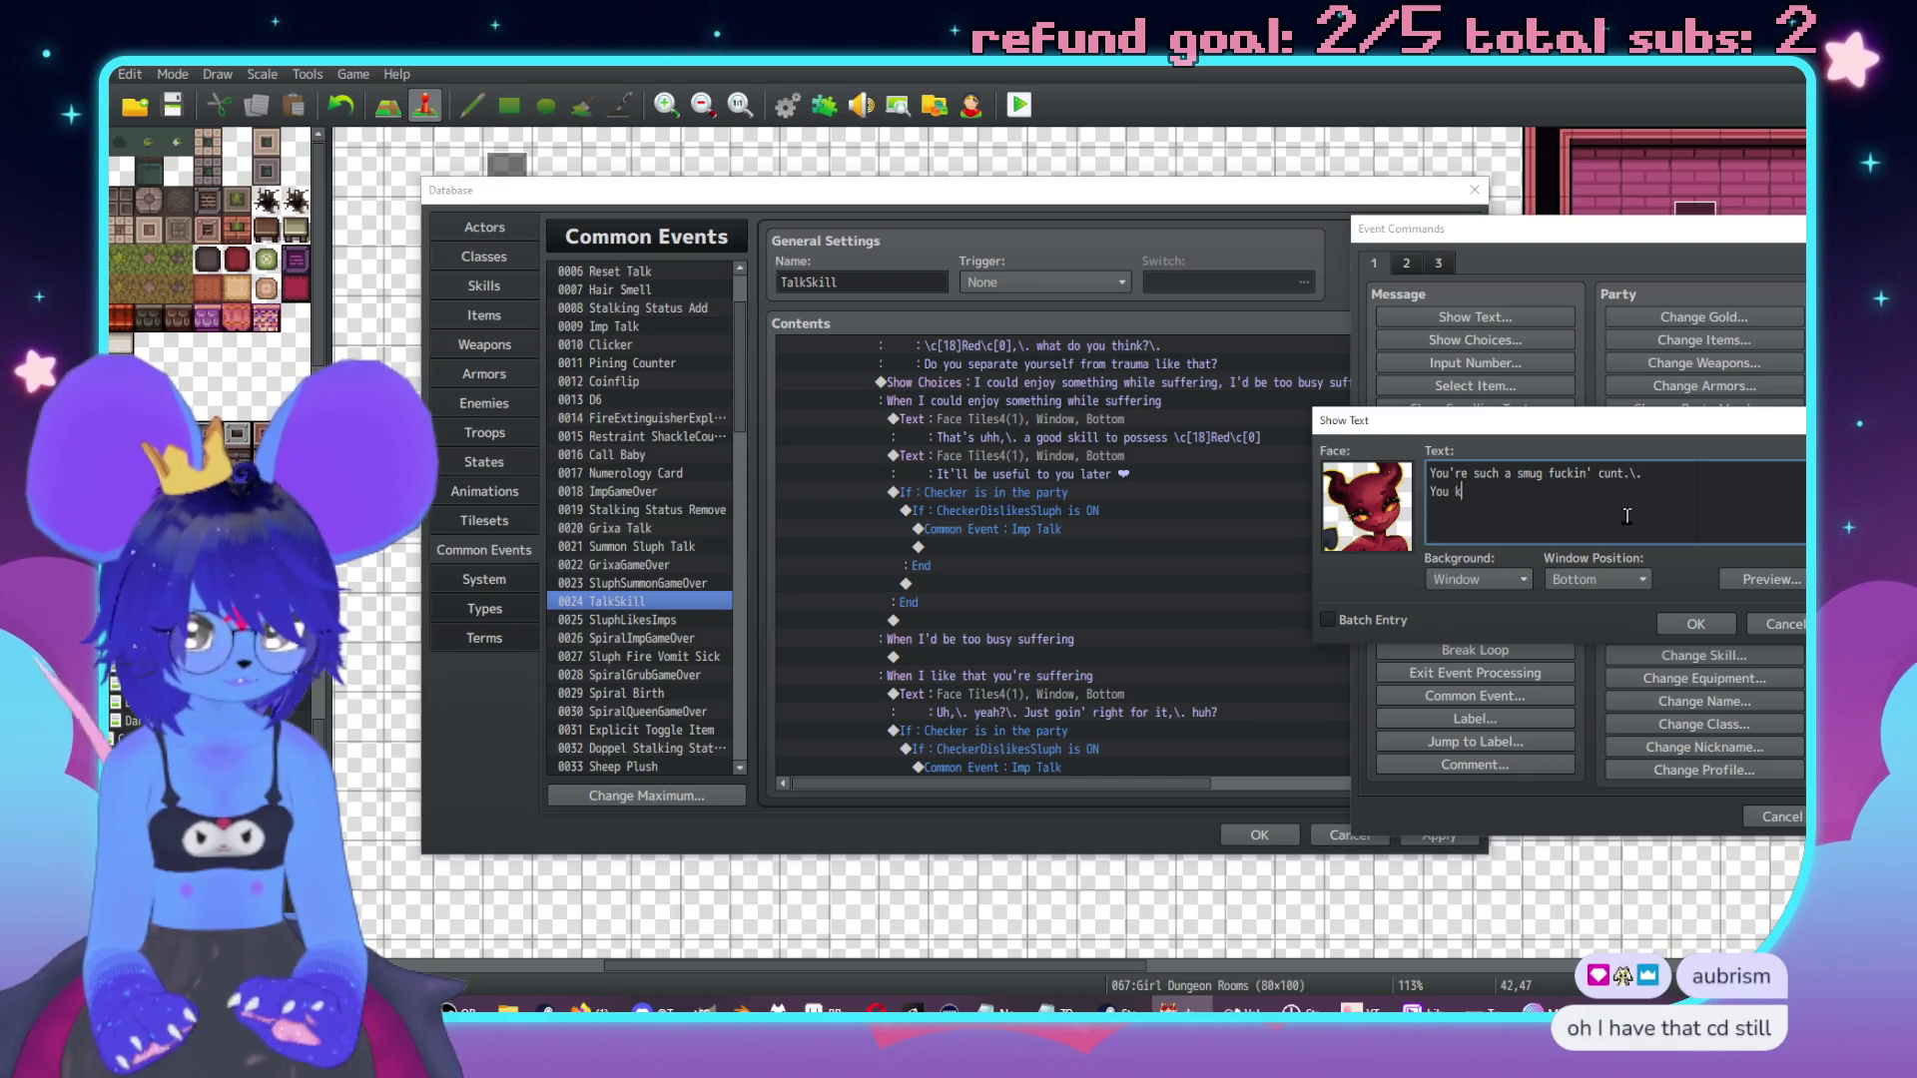
pyautogui.write(' to get out')
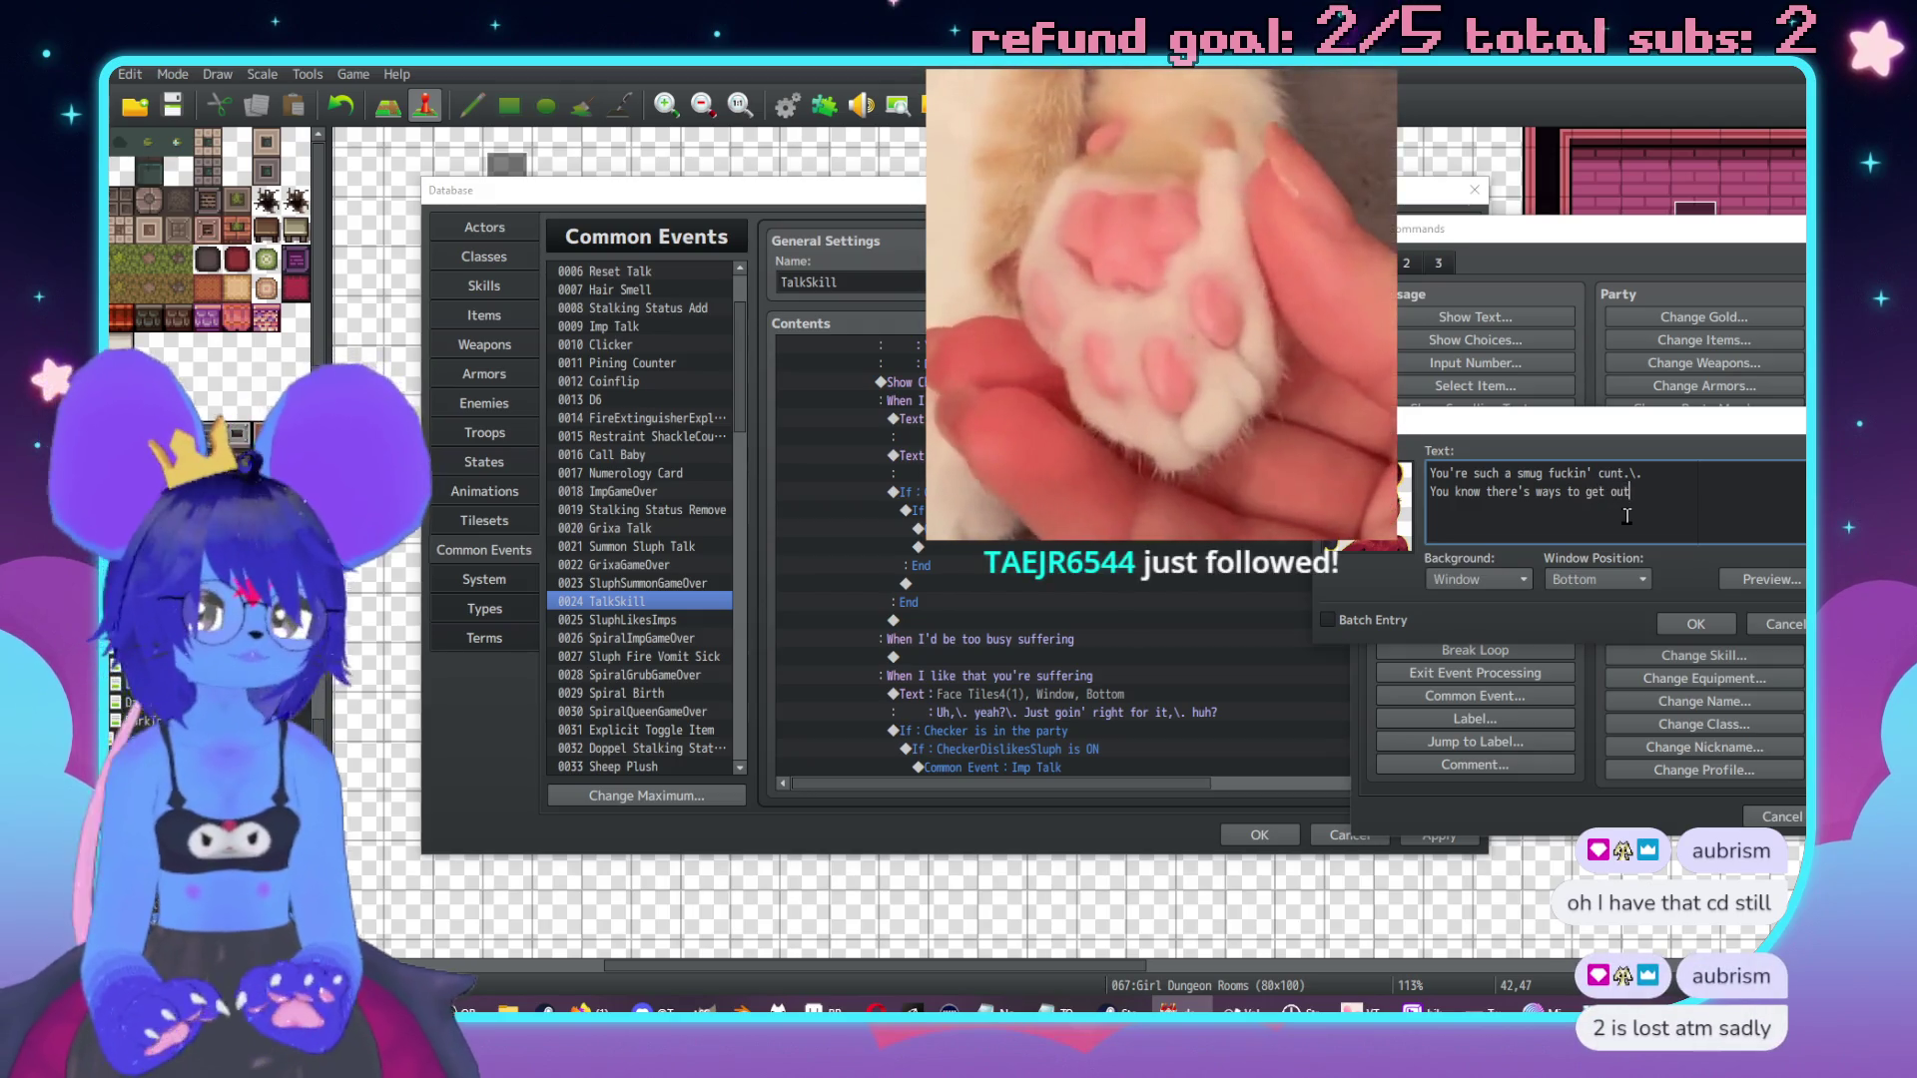
pyautogui.write(' of')
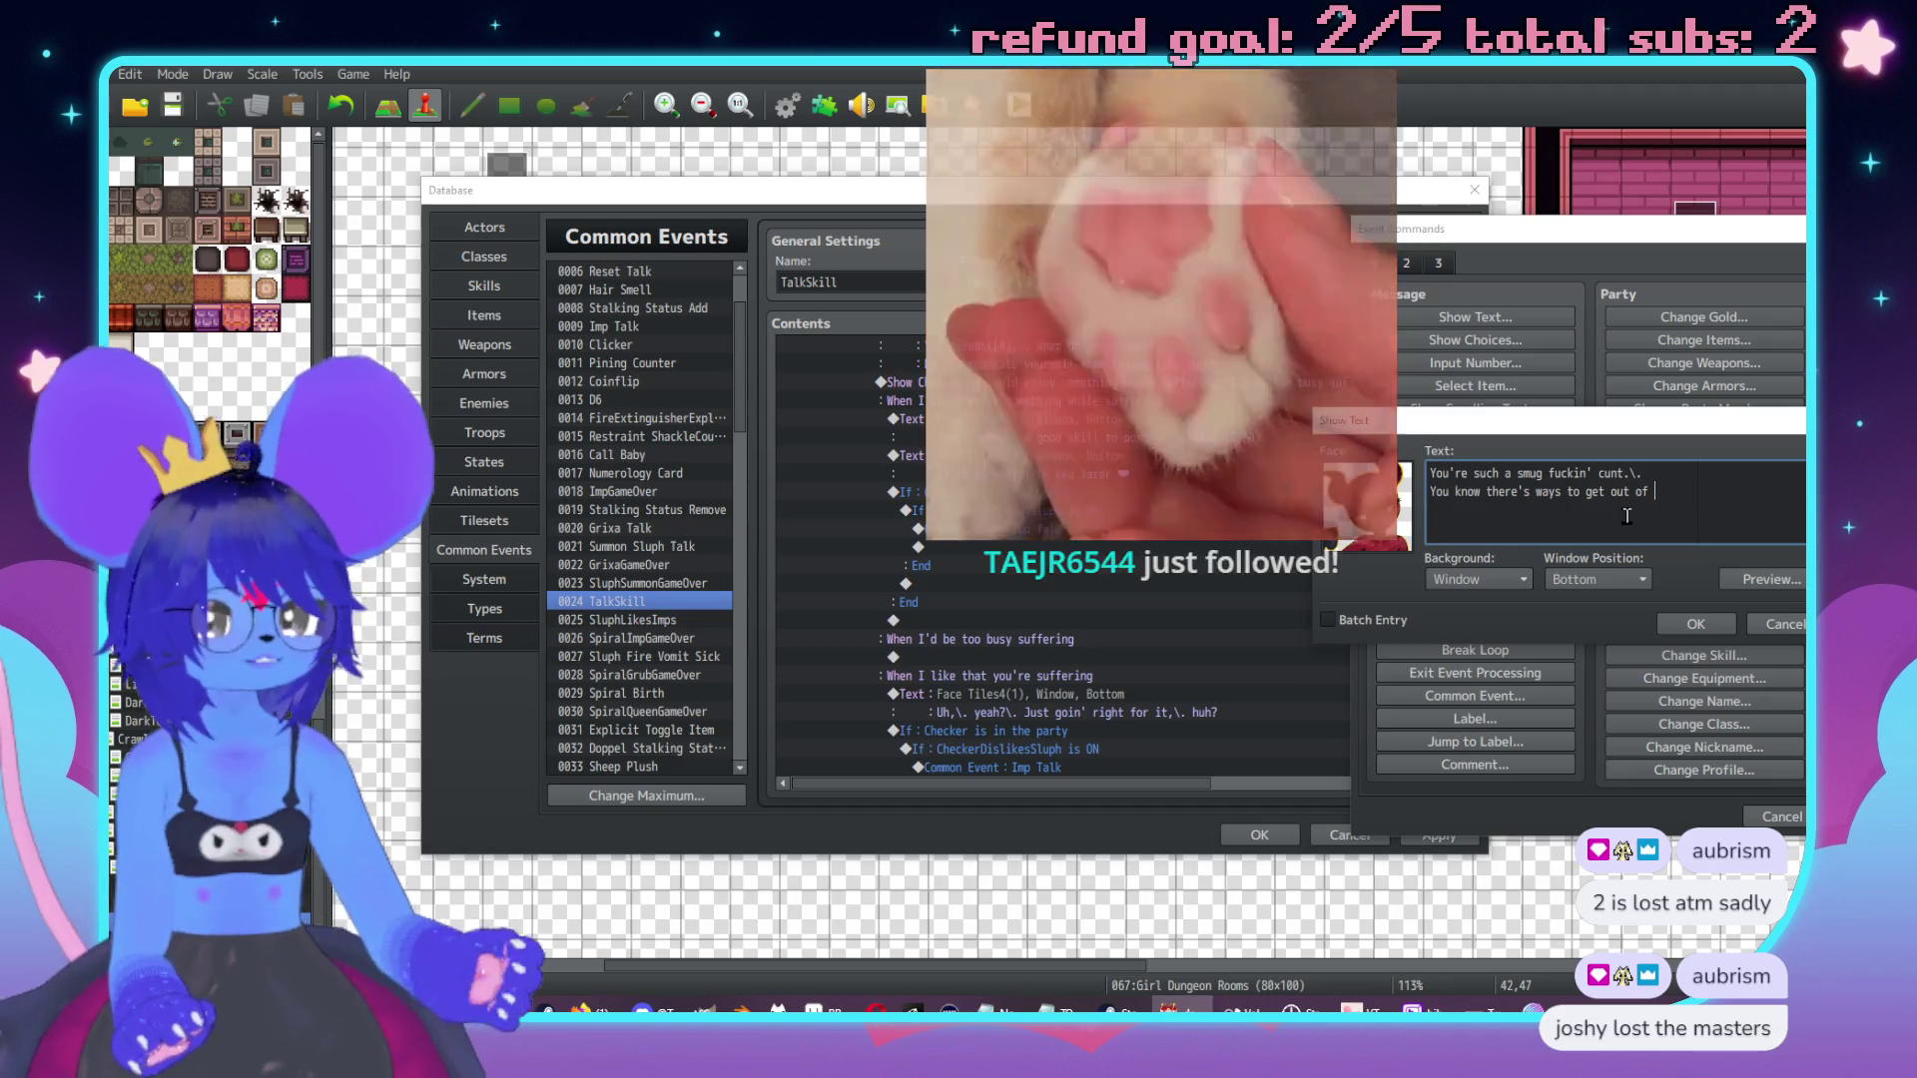
pyautogui.write('b')
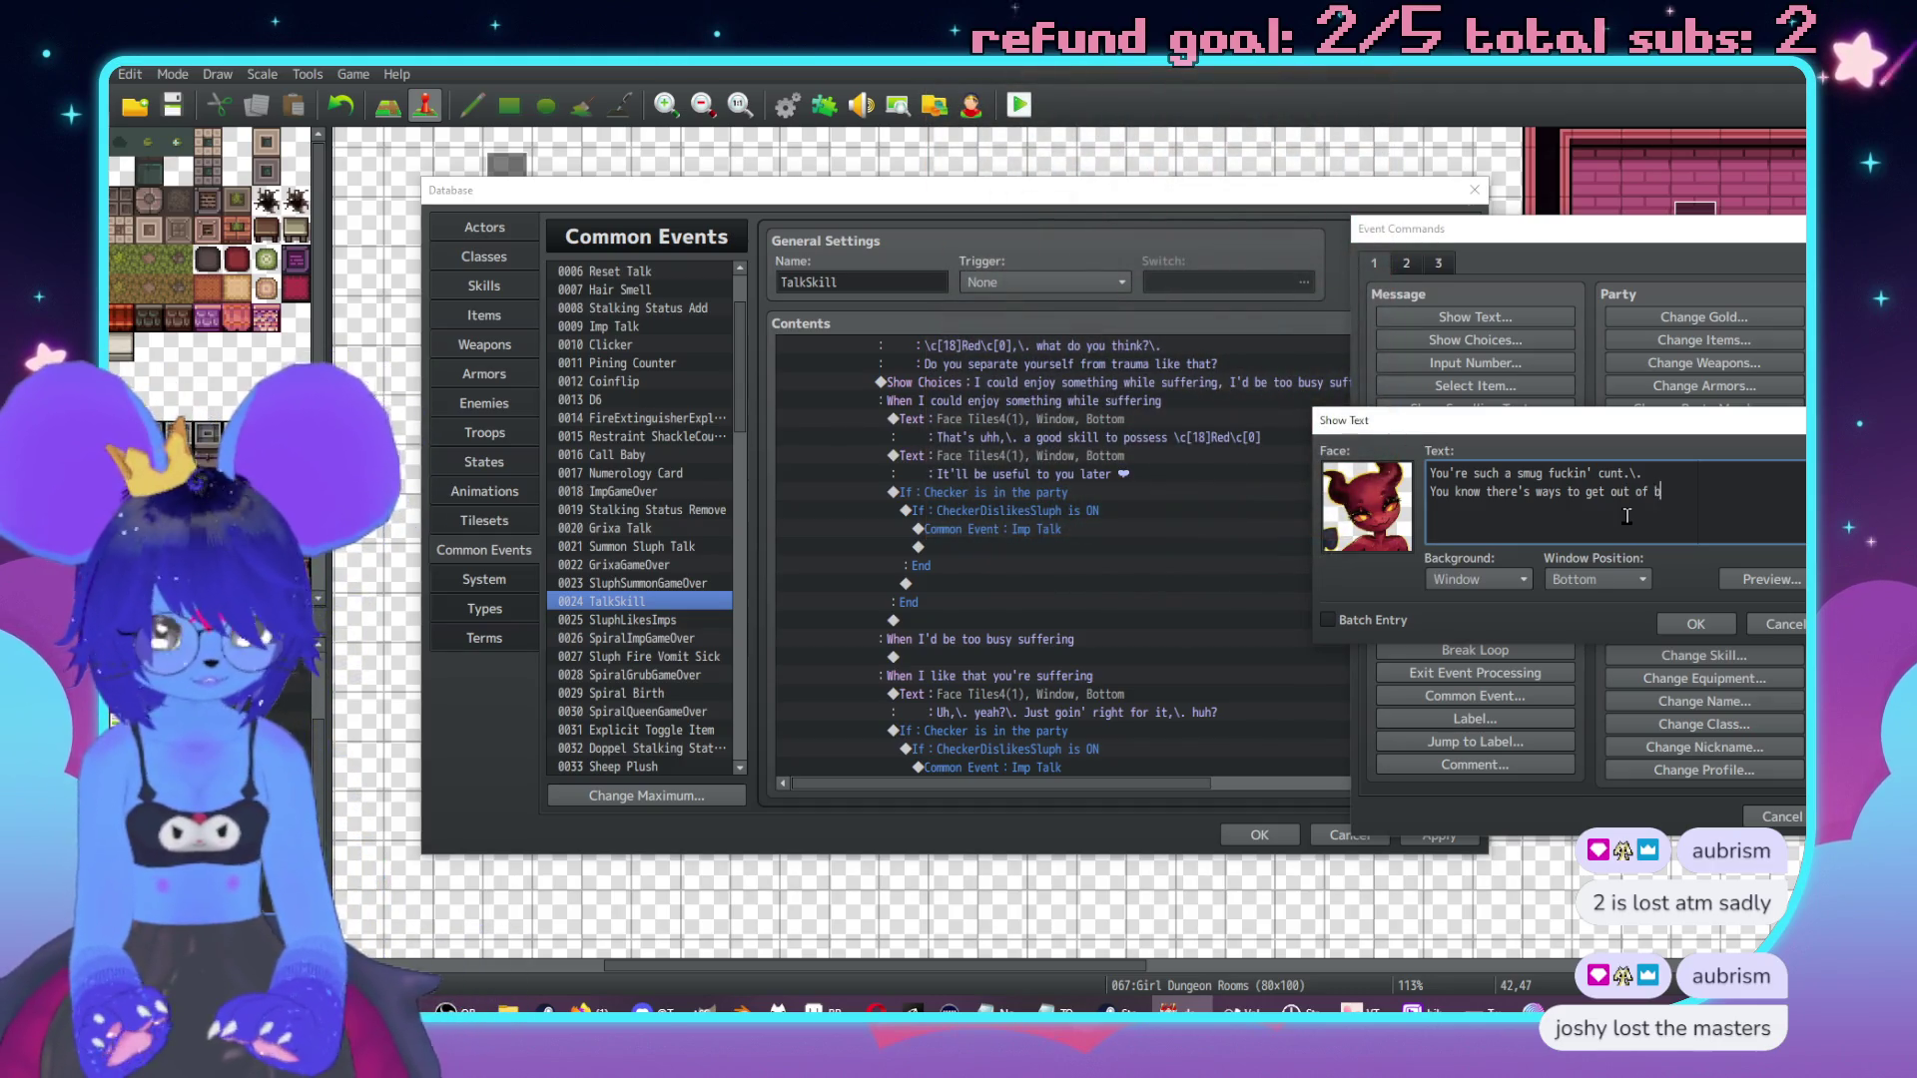
pyautogui.write('ad pacts,\\. right Sl')
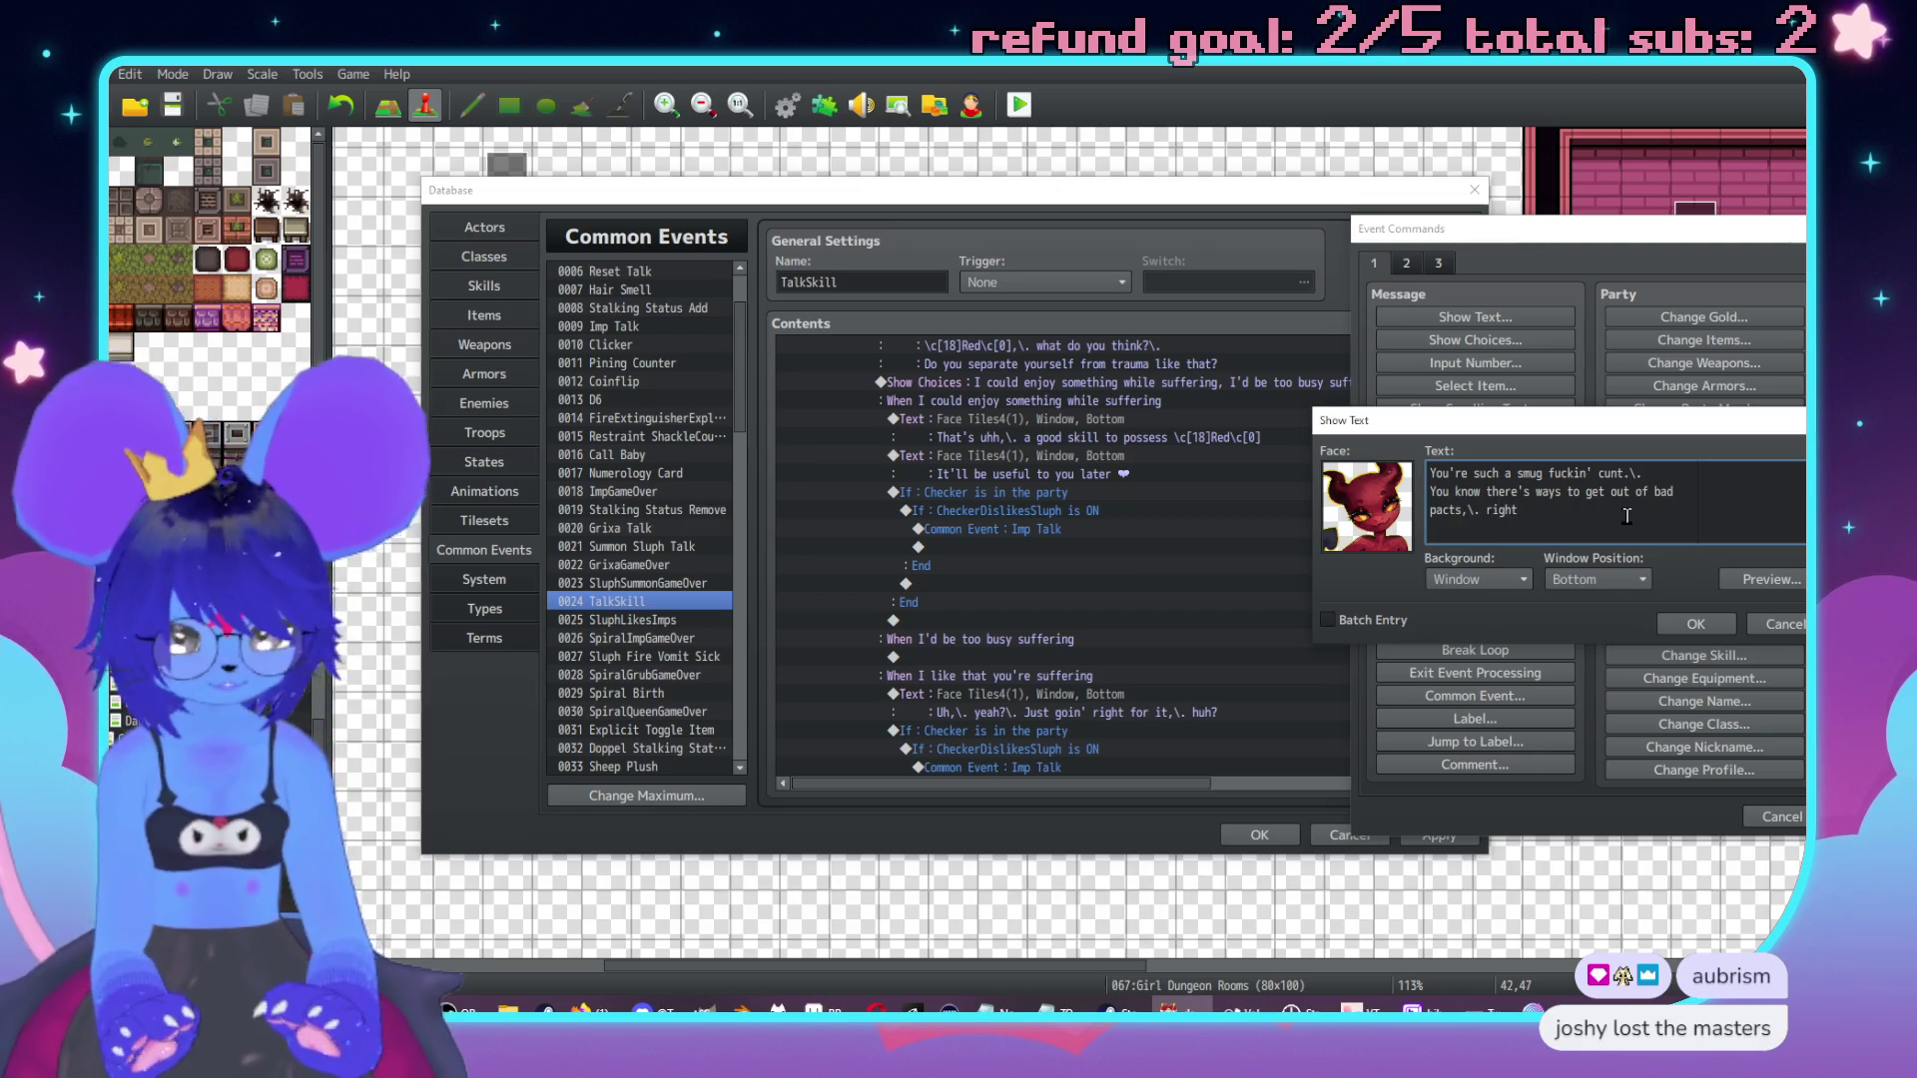
pyautogui.write('uphy?')
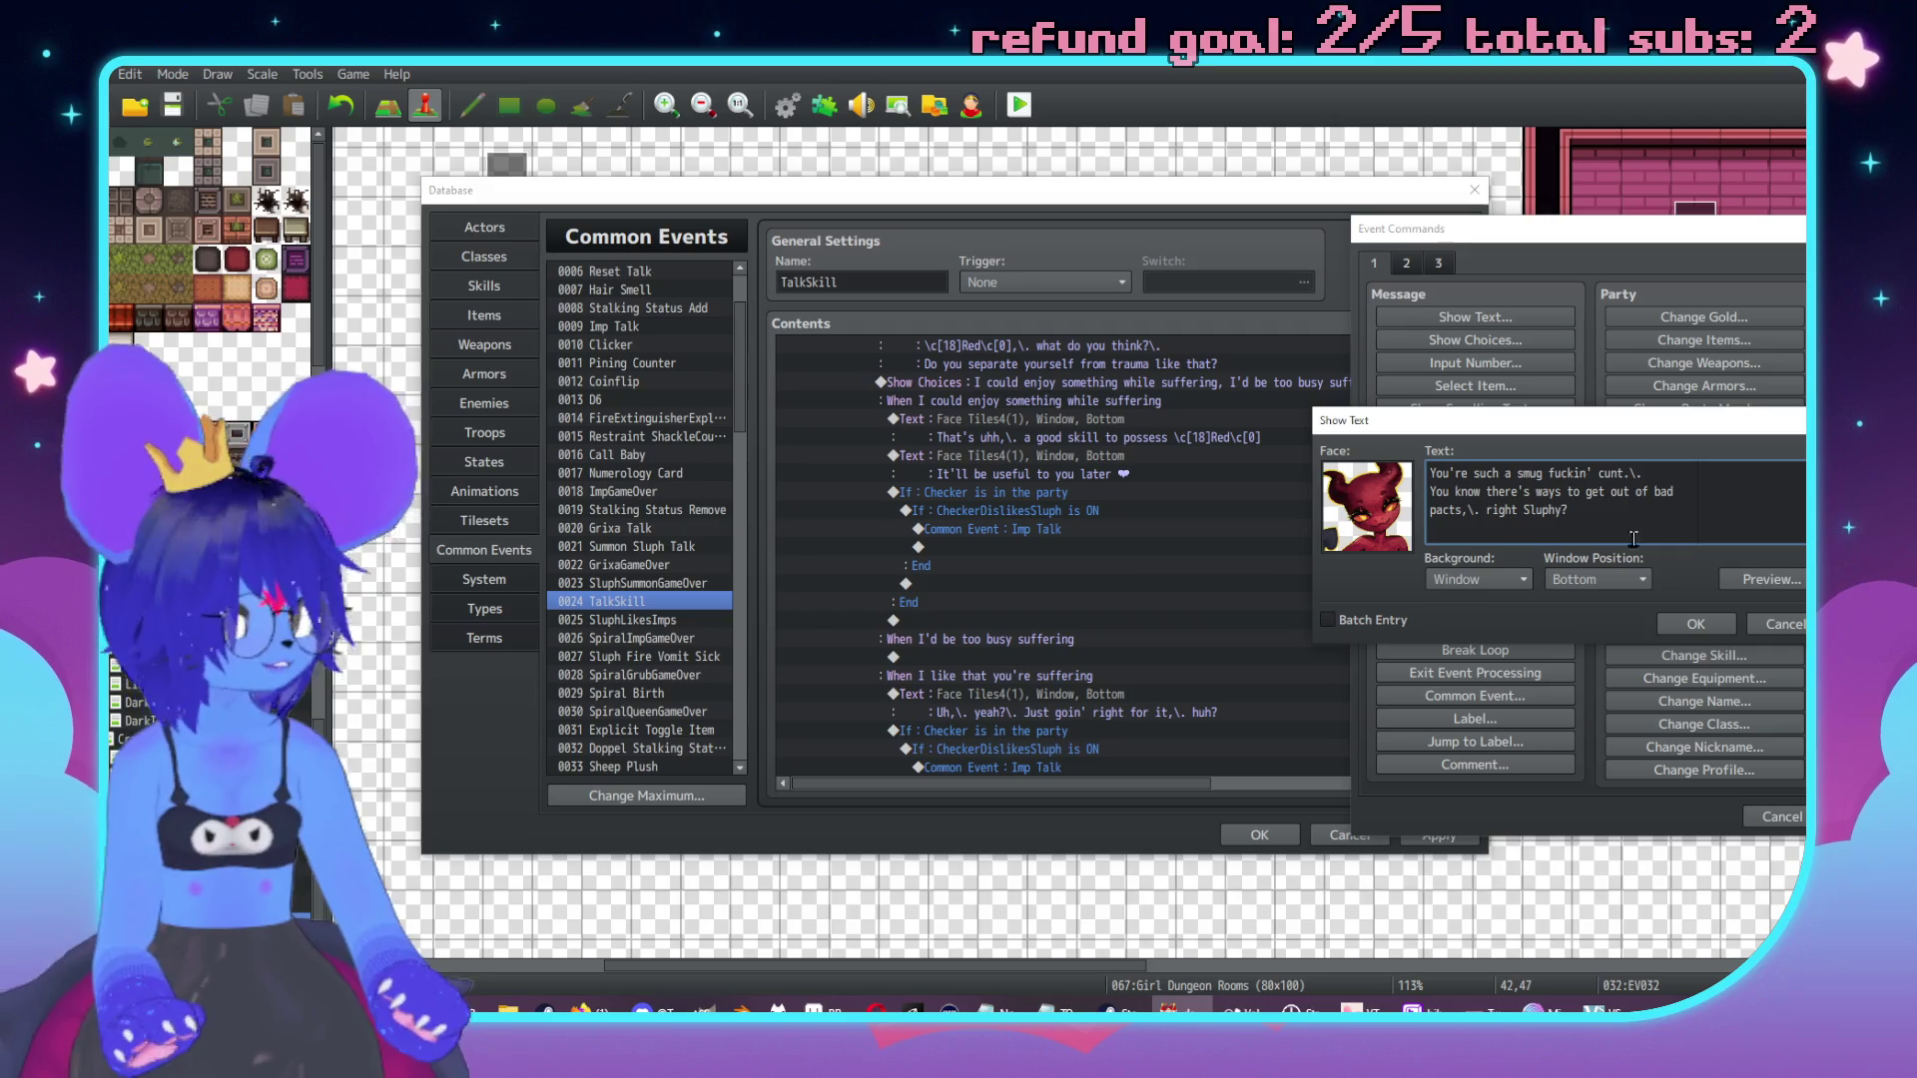
pyautogui.click(1714, 624)
pyautogui.press('Up')
pyautogui.press('Up')
pyautogui.press('Up')
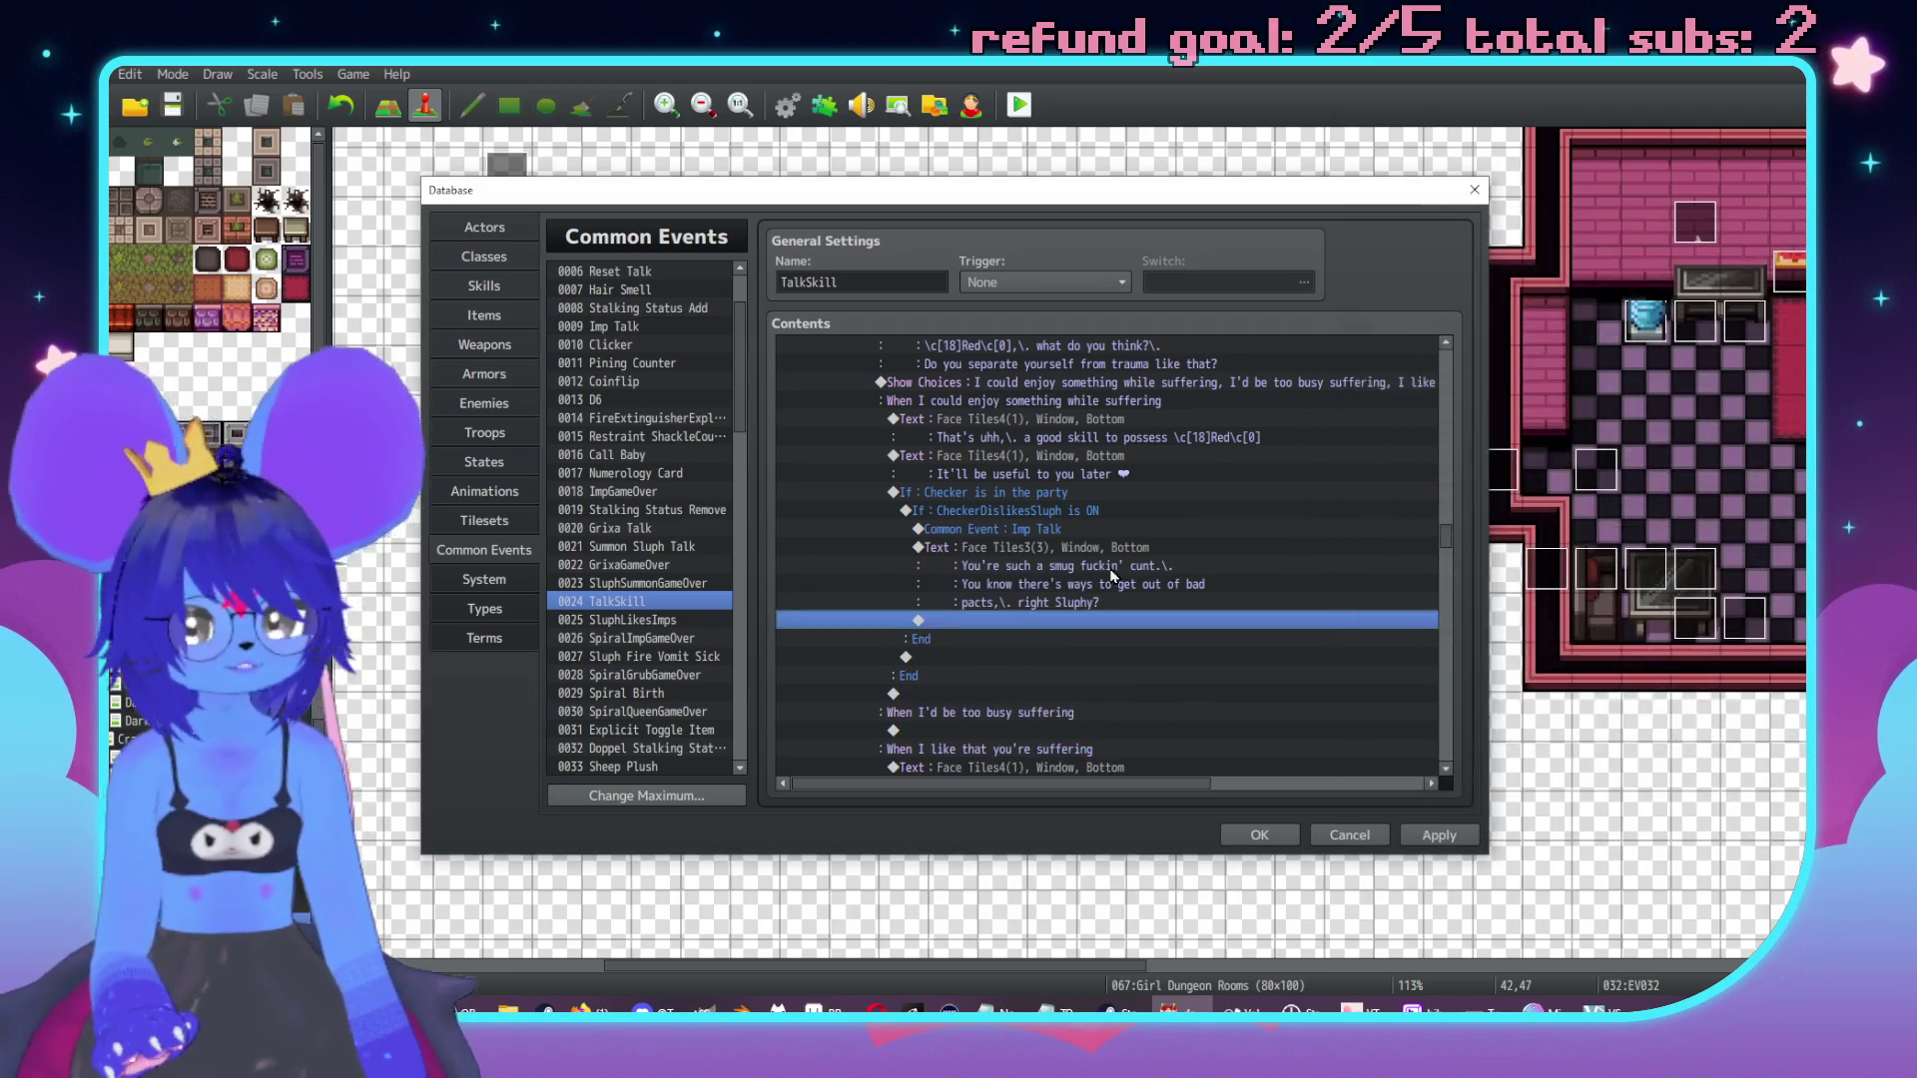
# Copy the Sluph reply and imp "Ah." lines and paste them into the Checker branch.
pyautogui.scroll(-8, 1095, 565)
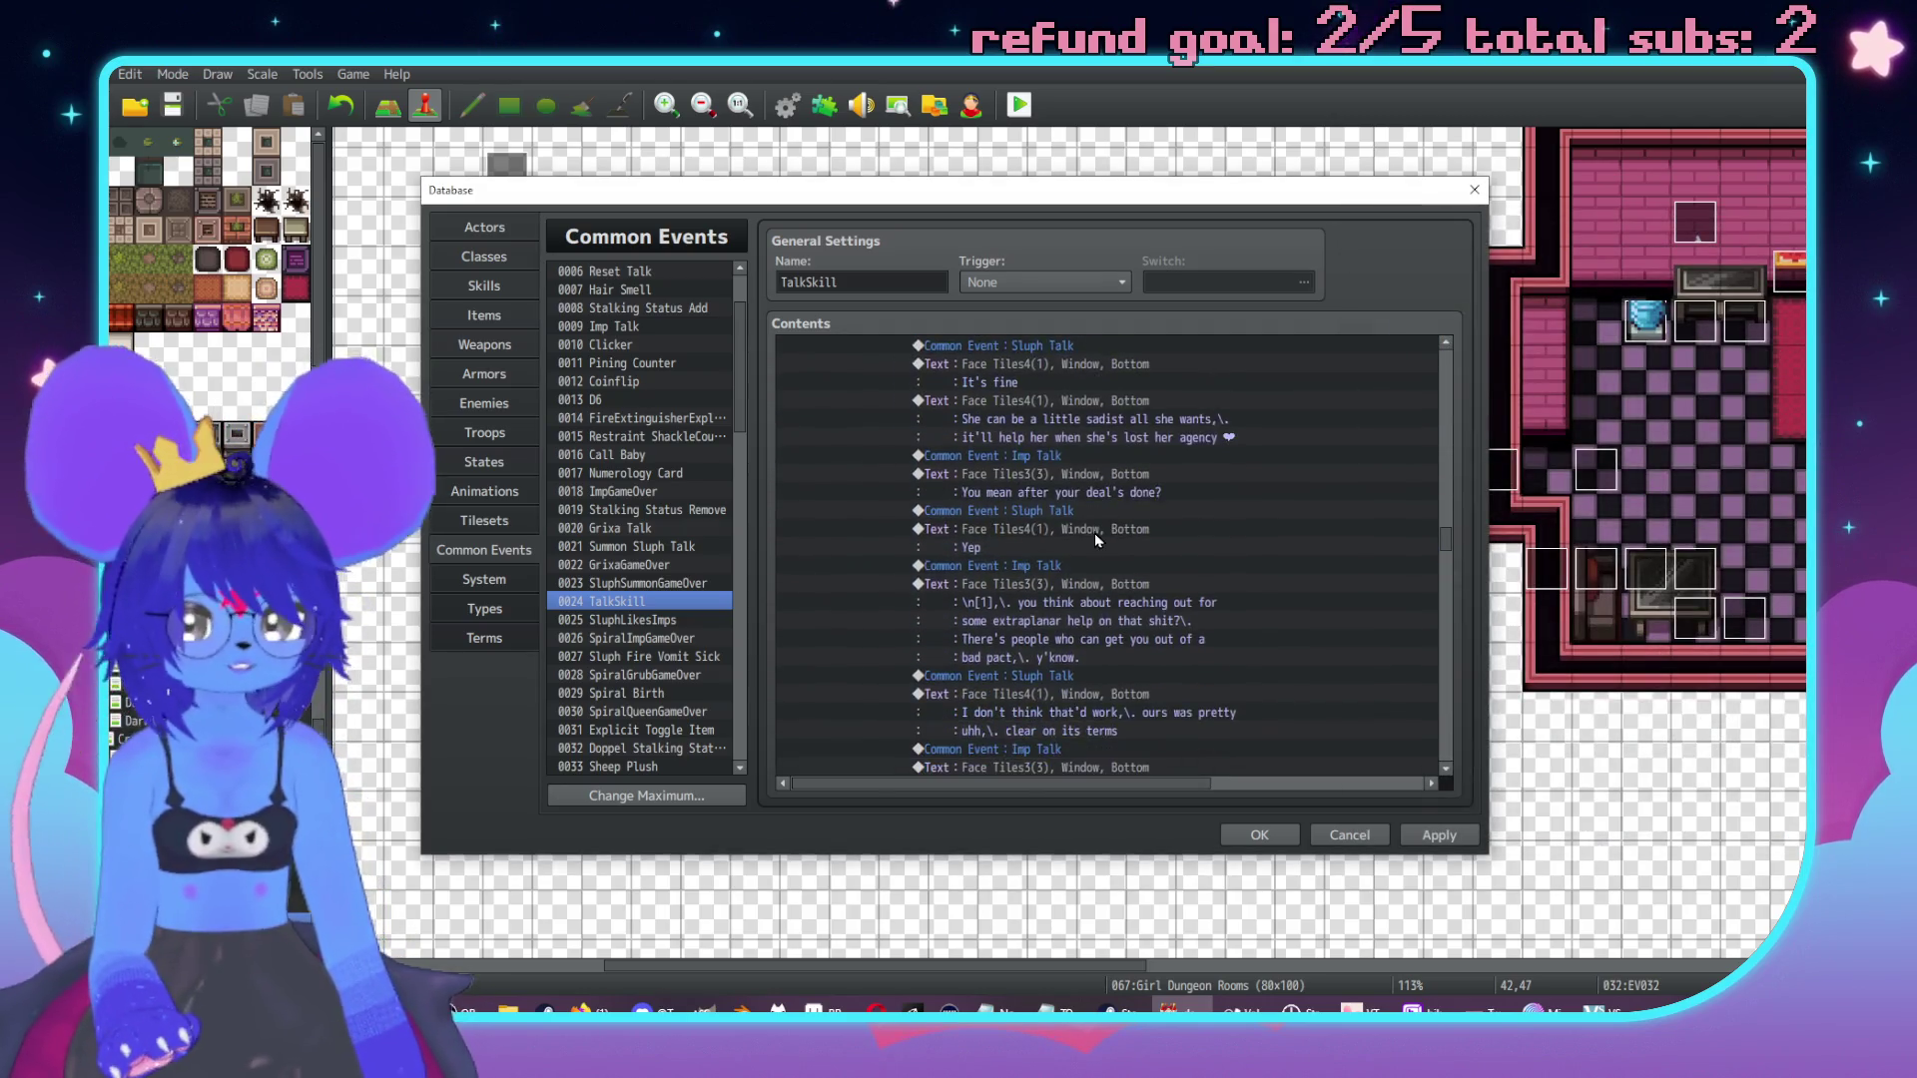
pyautogui.scroll(1, 1033, 556)
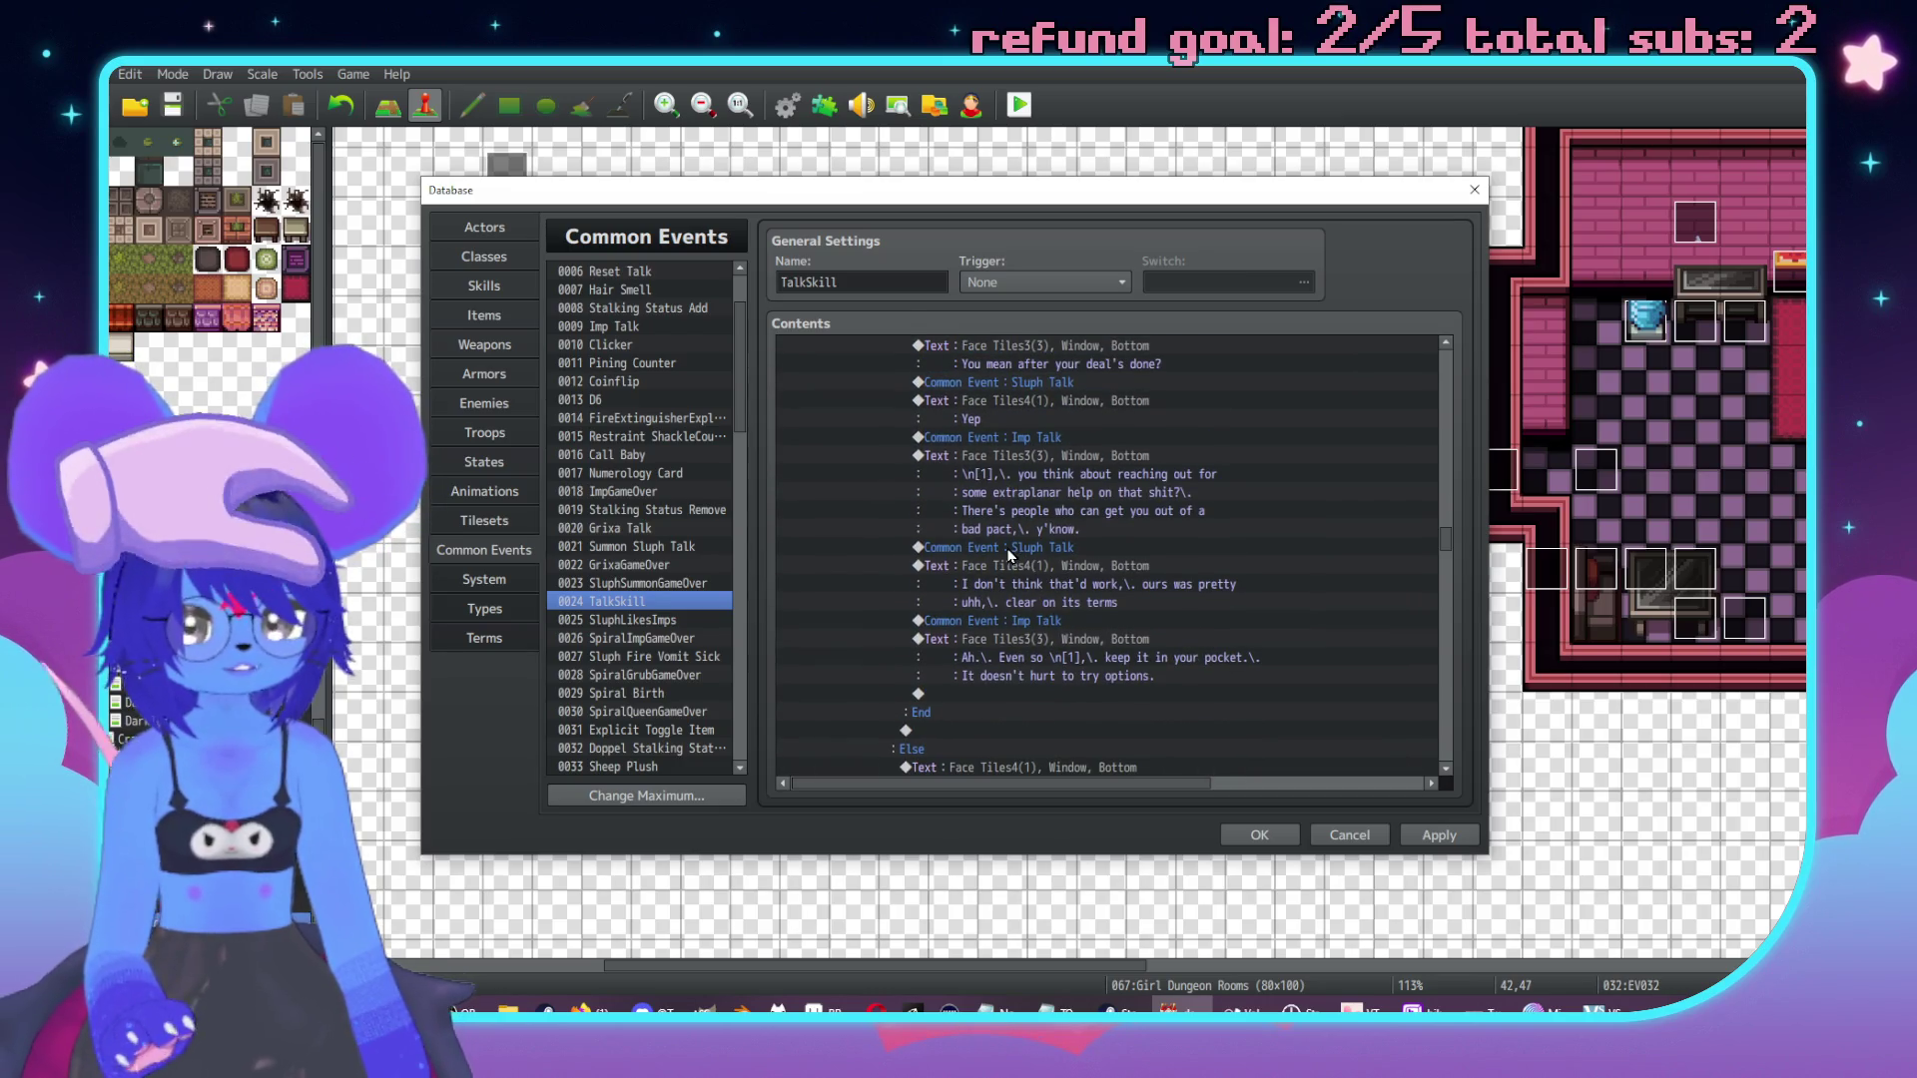
pyautogui.click(1027, 550)
pyautogui.keyDown('shift'); pyautogui.click(1111, 682); pyautogui.keyUp('shift')
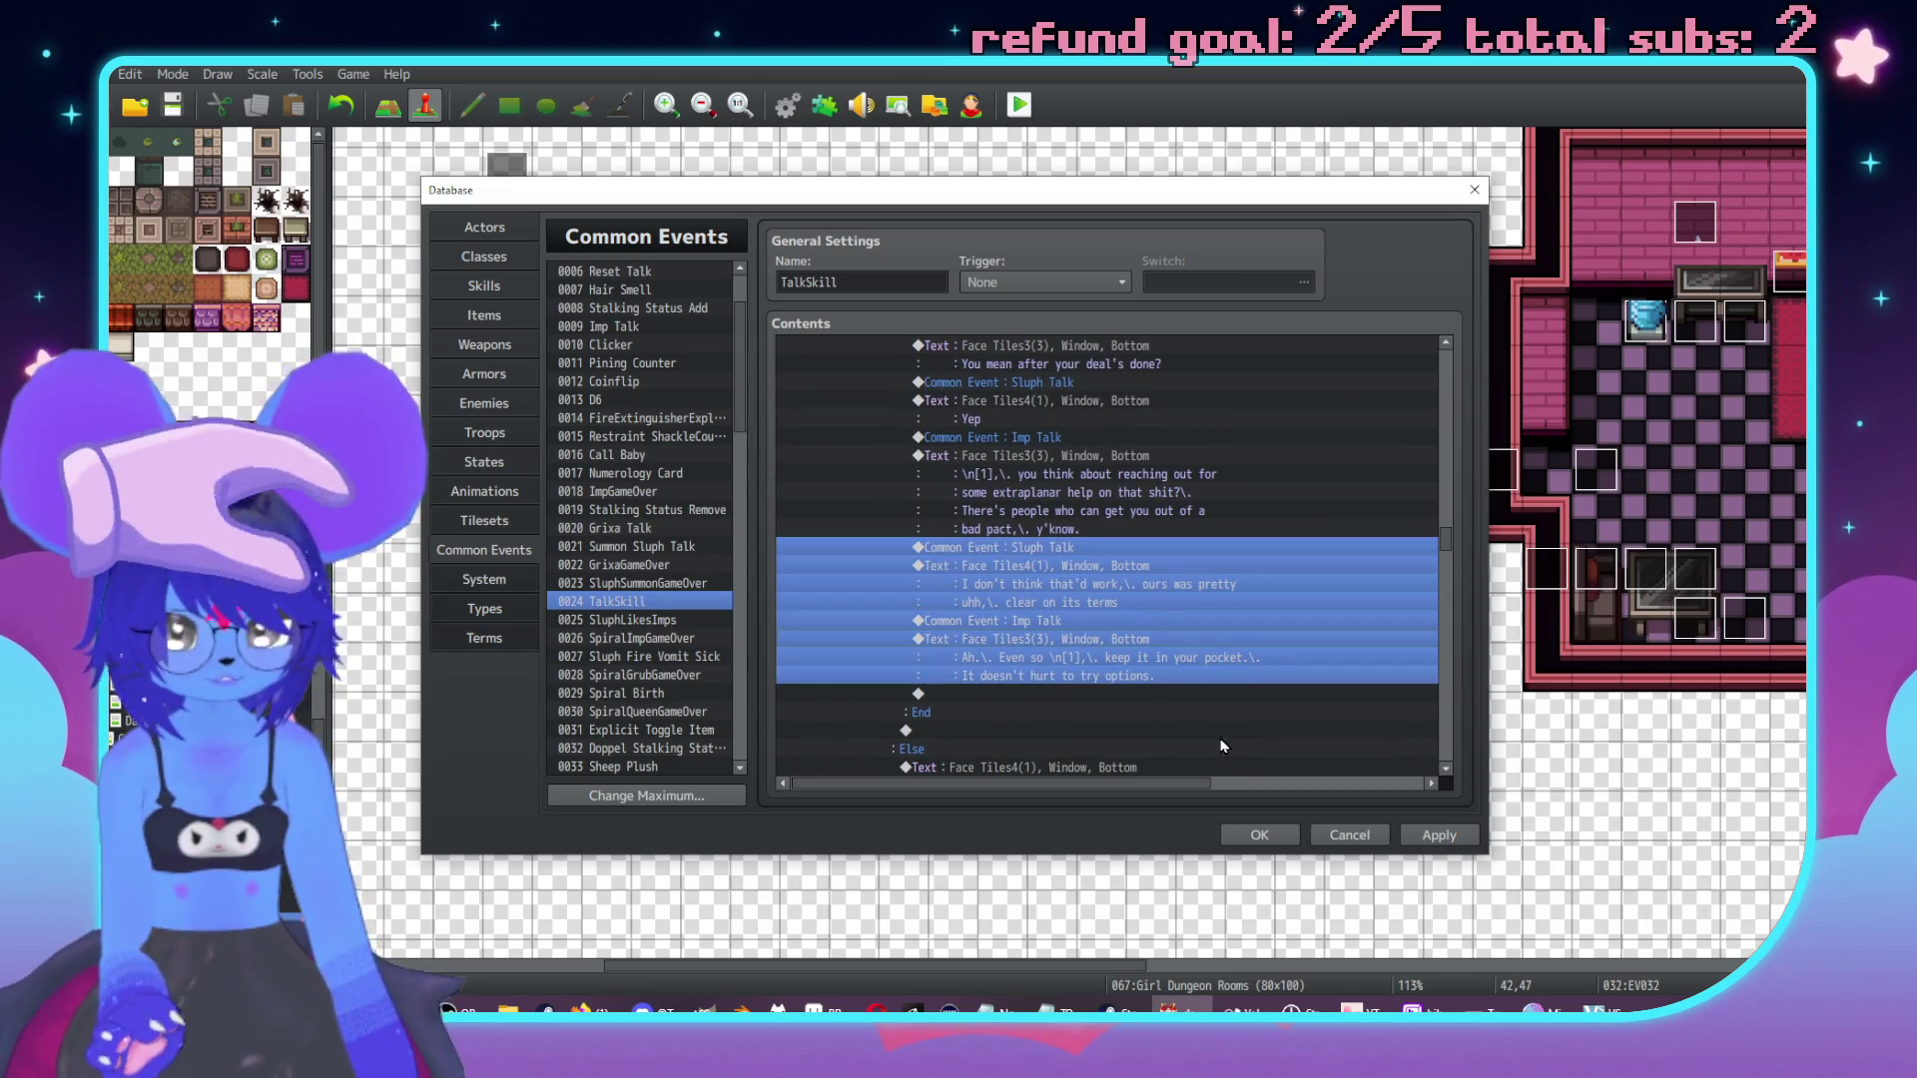
pyautogui.scroll(10, 1058, 571)
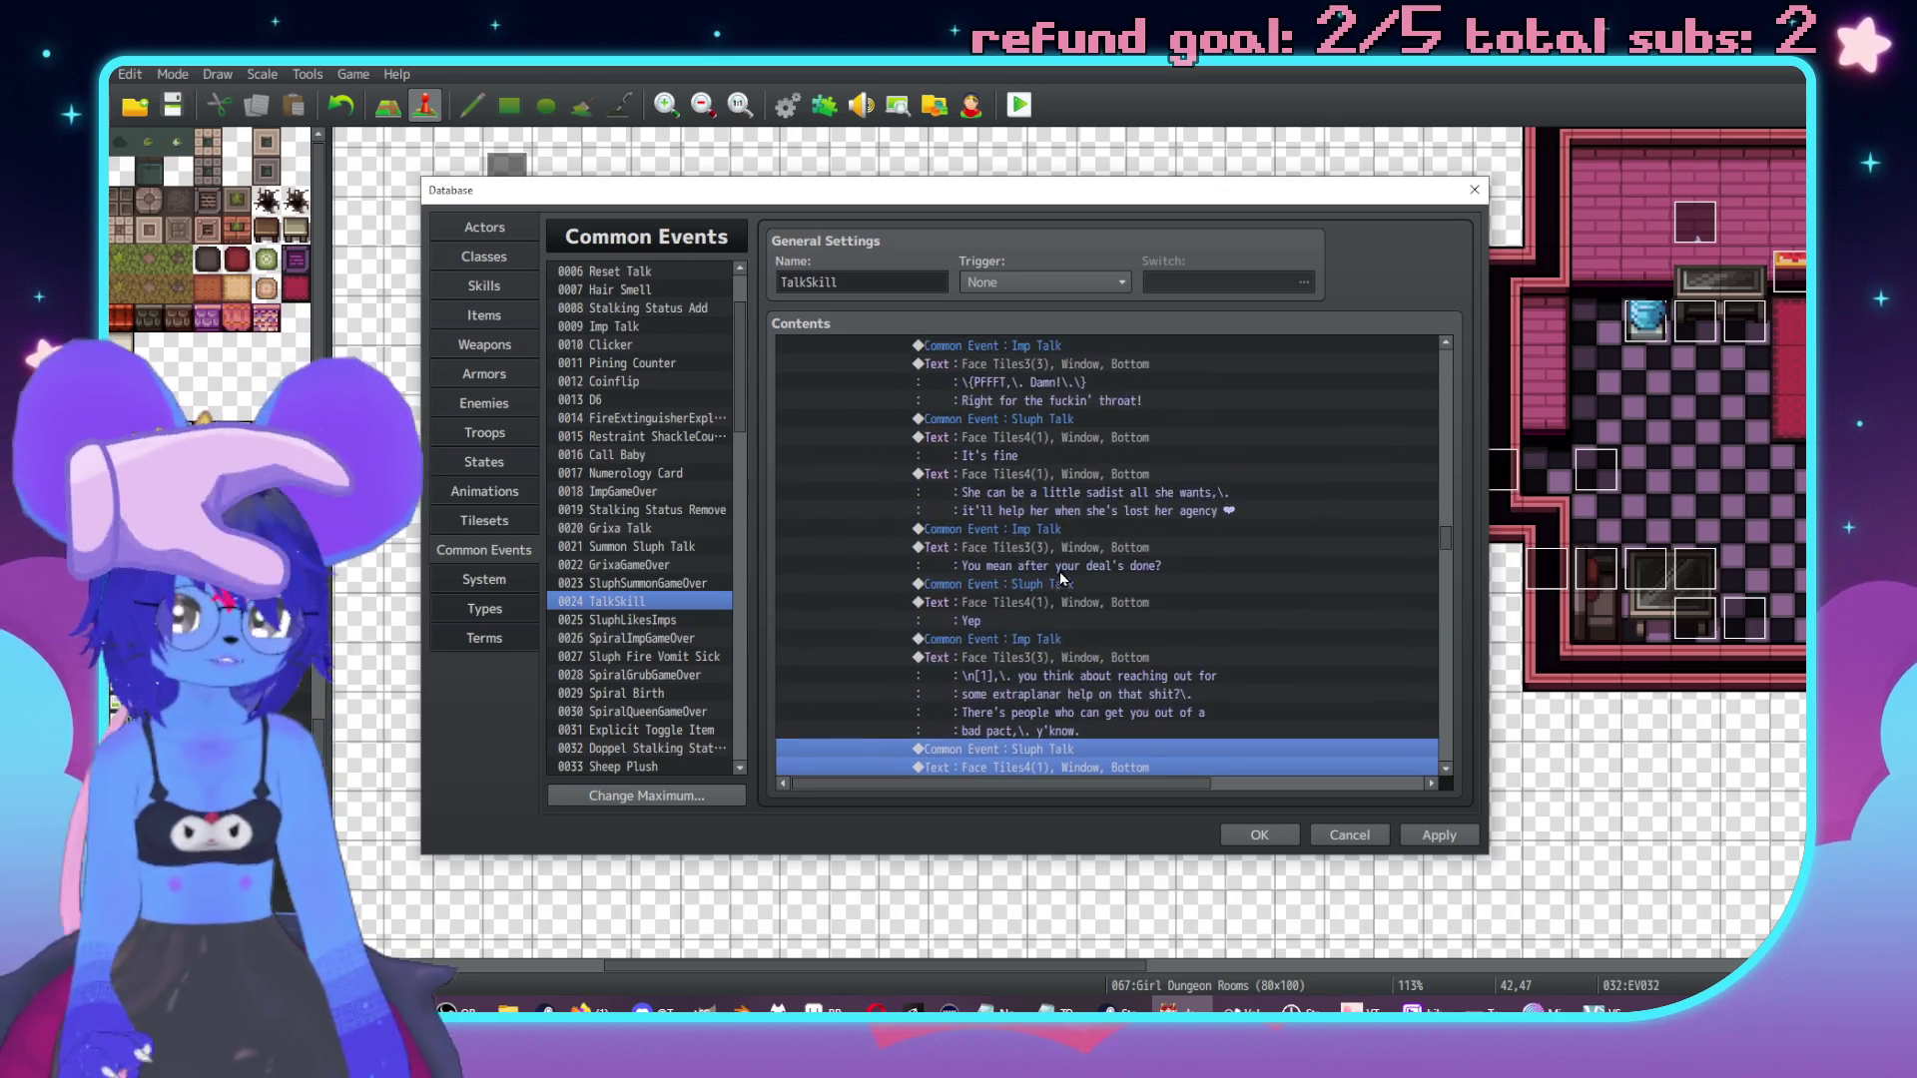
pyautogui.click(1033, 530)
pyautogui.hotkey('ctrl', 'v')
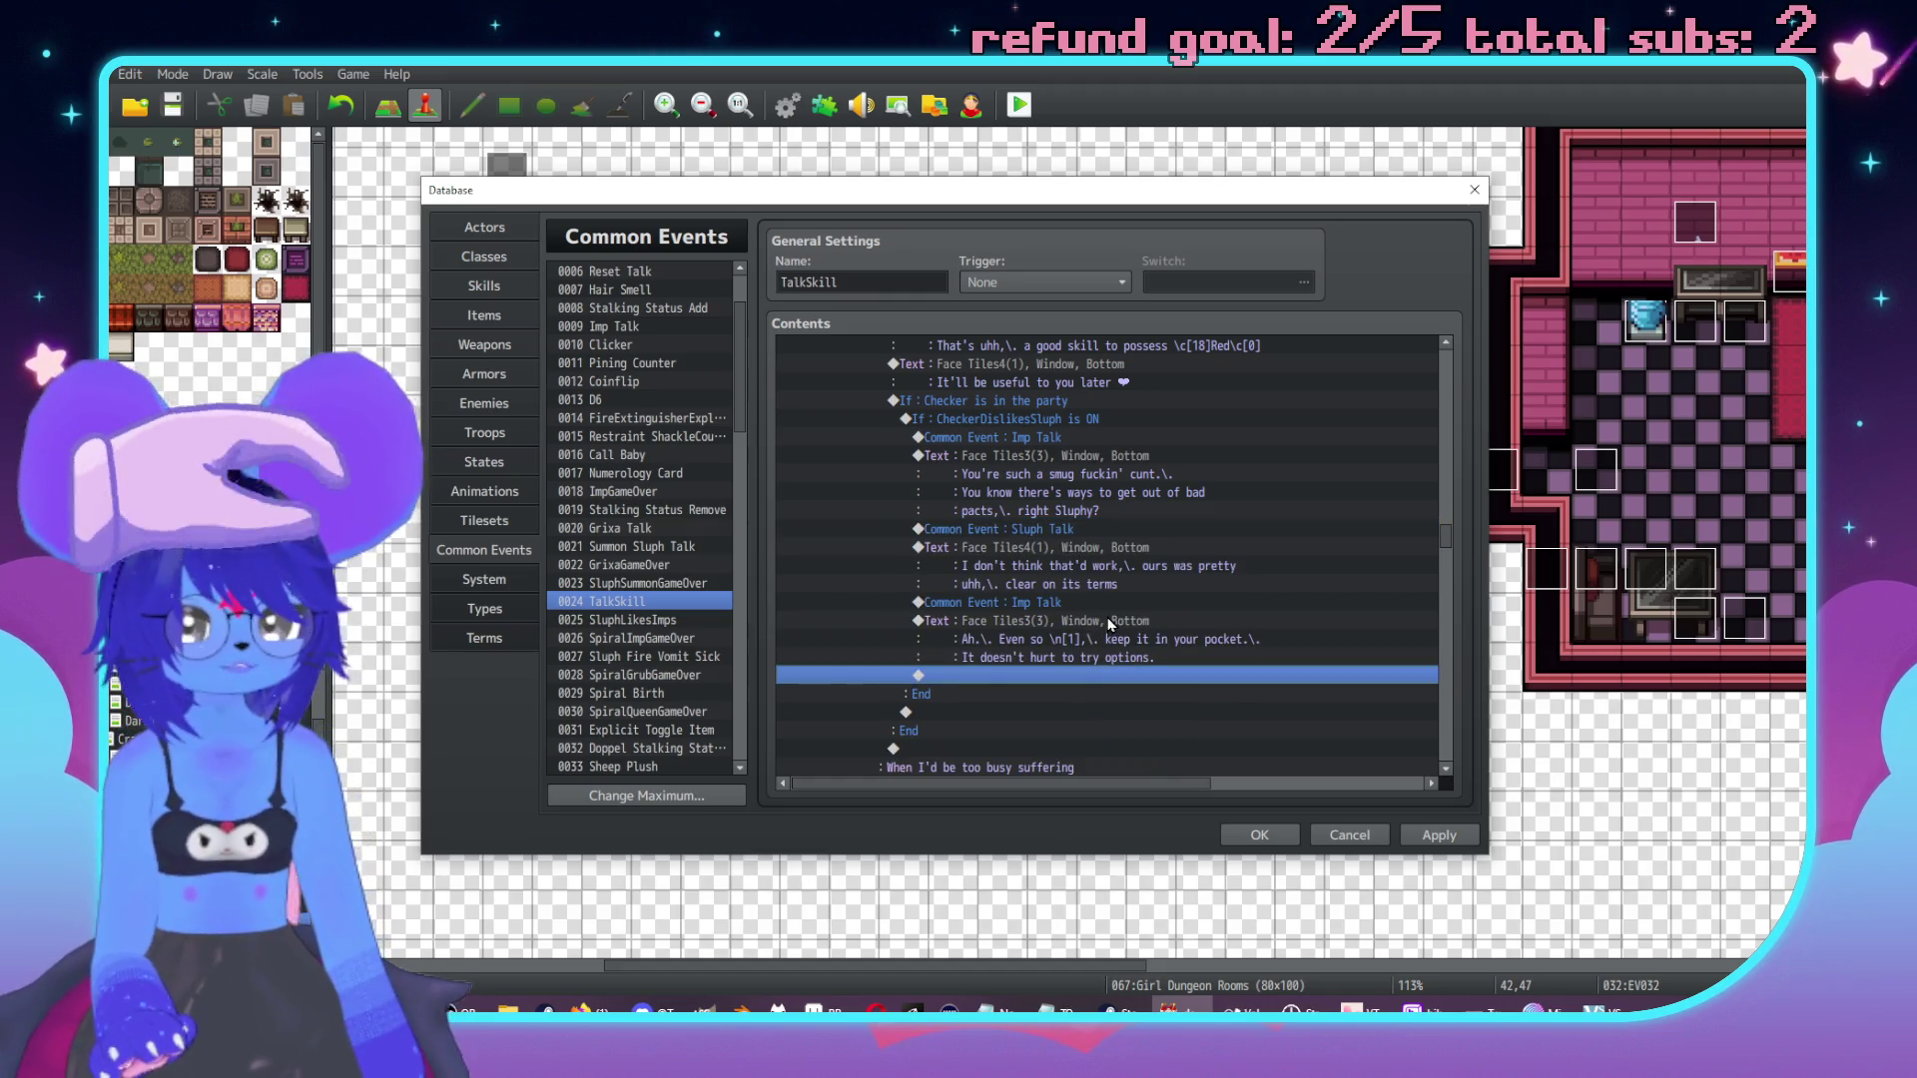
# Prefix Sluph's pasted reply with "Uhh," and cut its second line.
pyautogui.doubleClick(1098, 559)
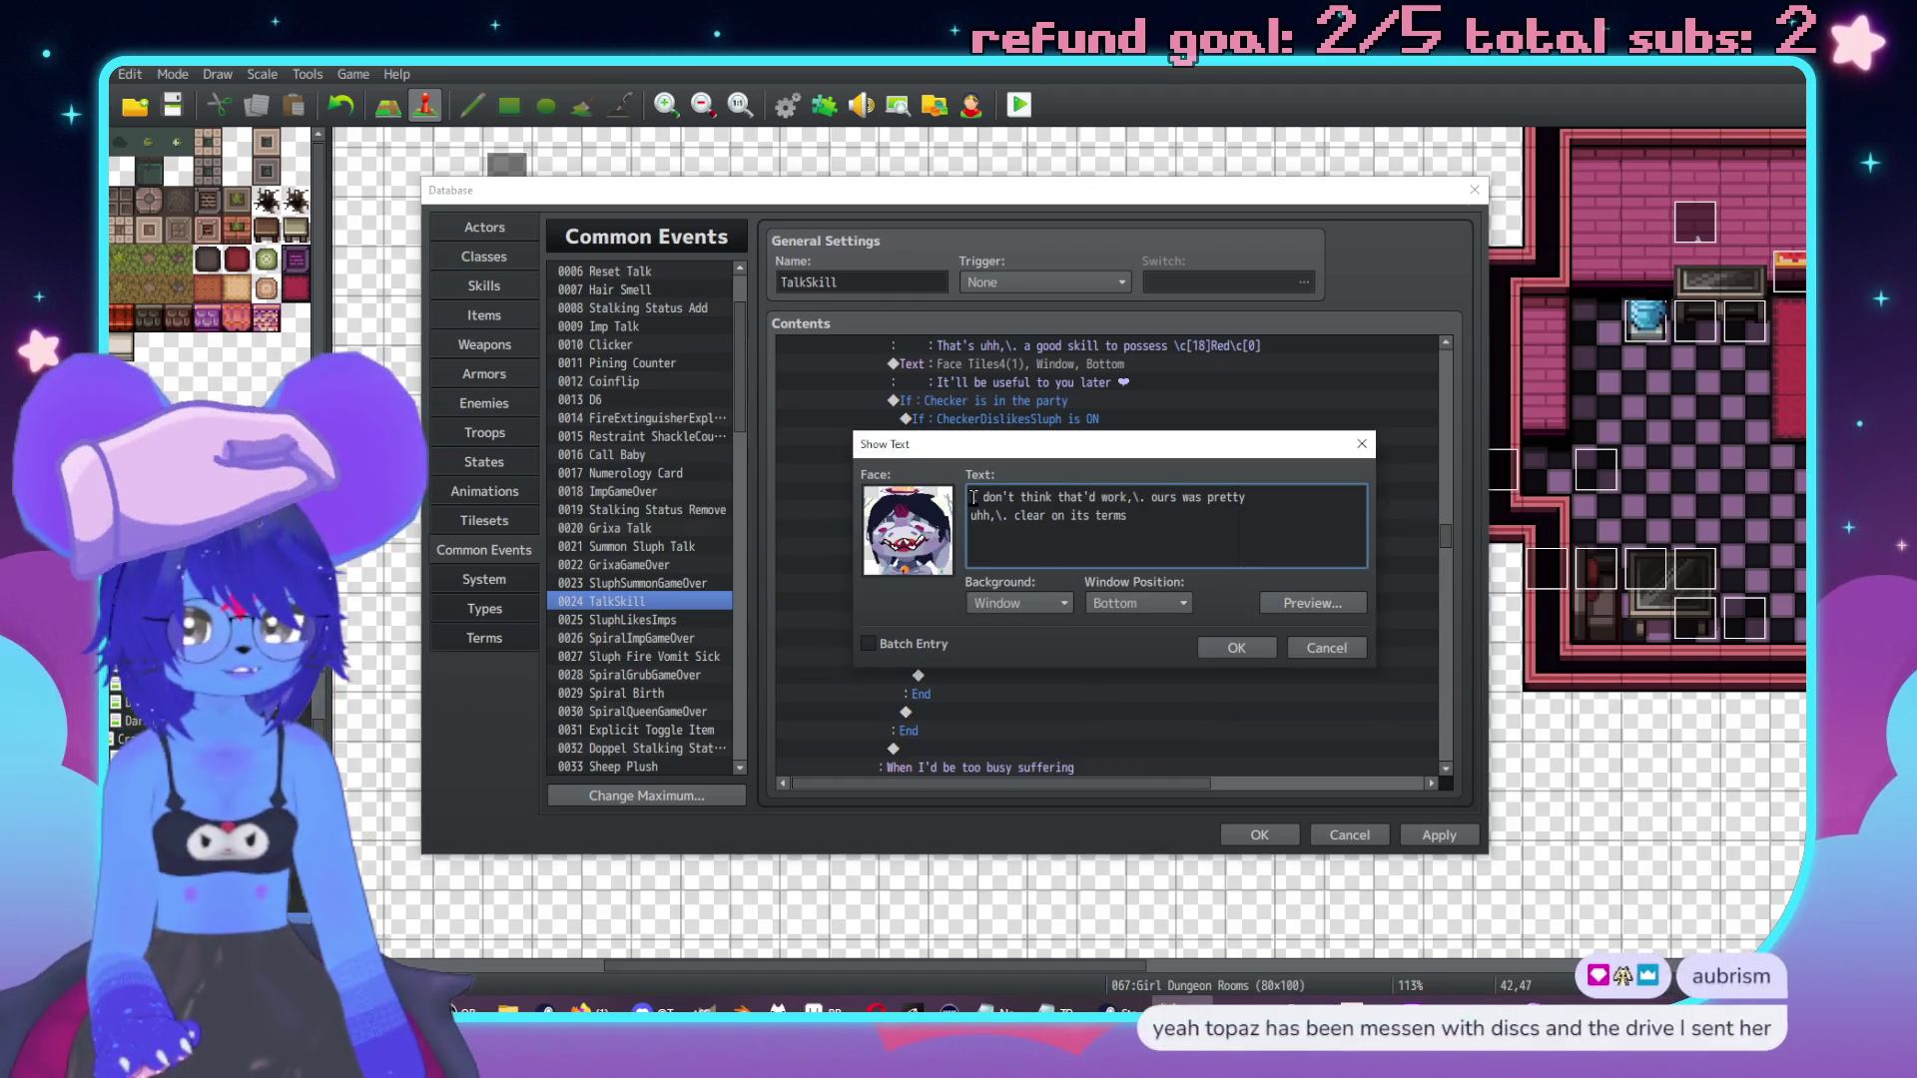
pyautogui.write('Uhh,\\.')
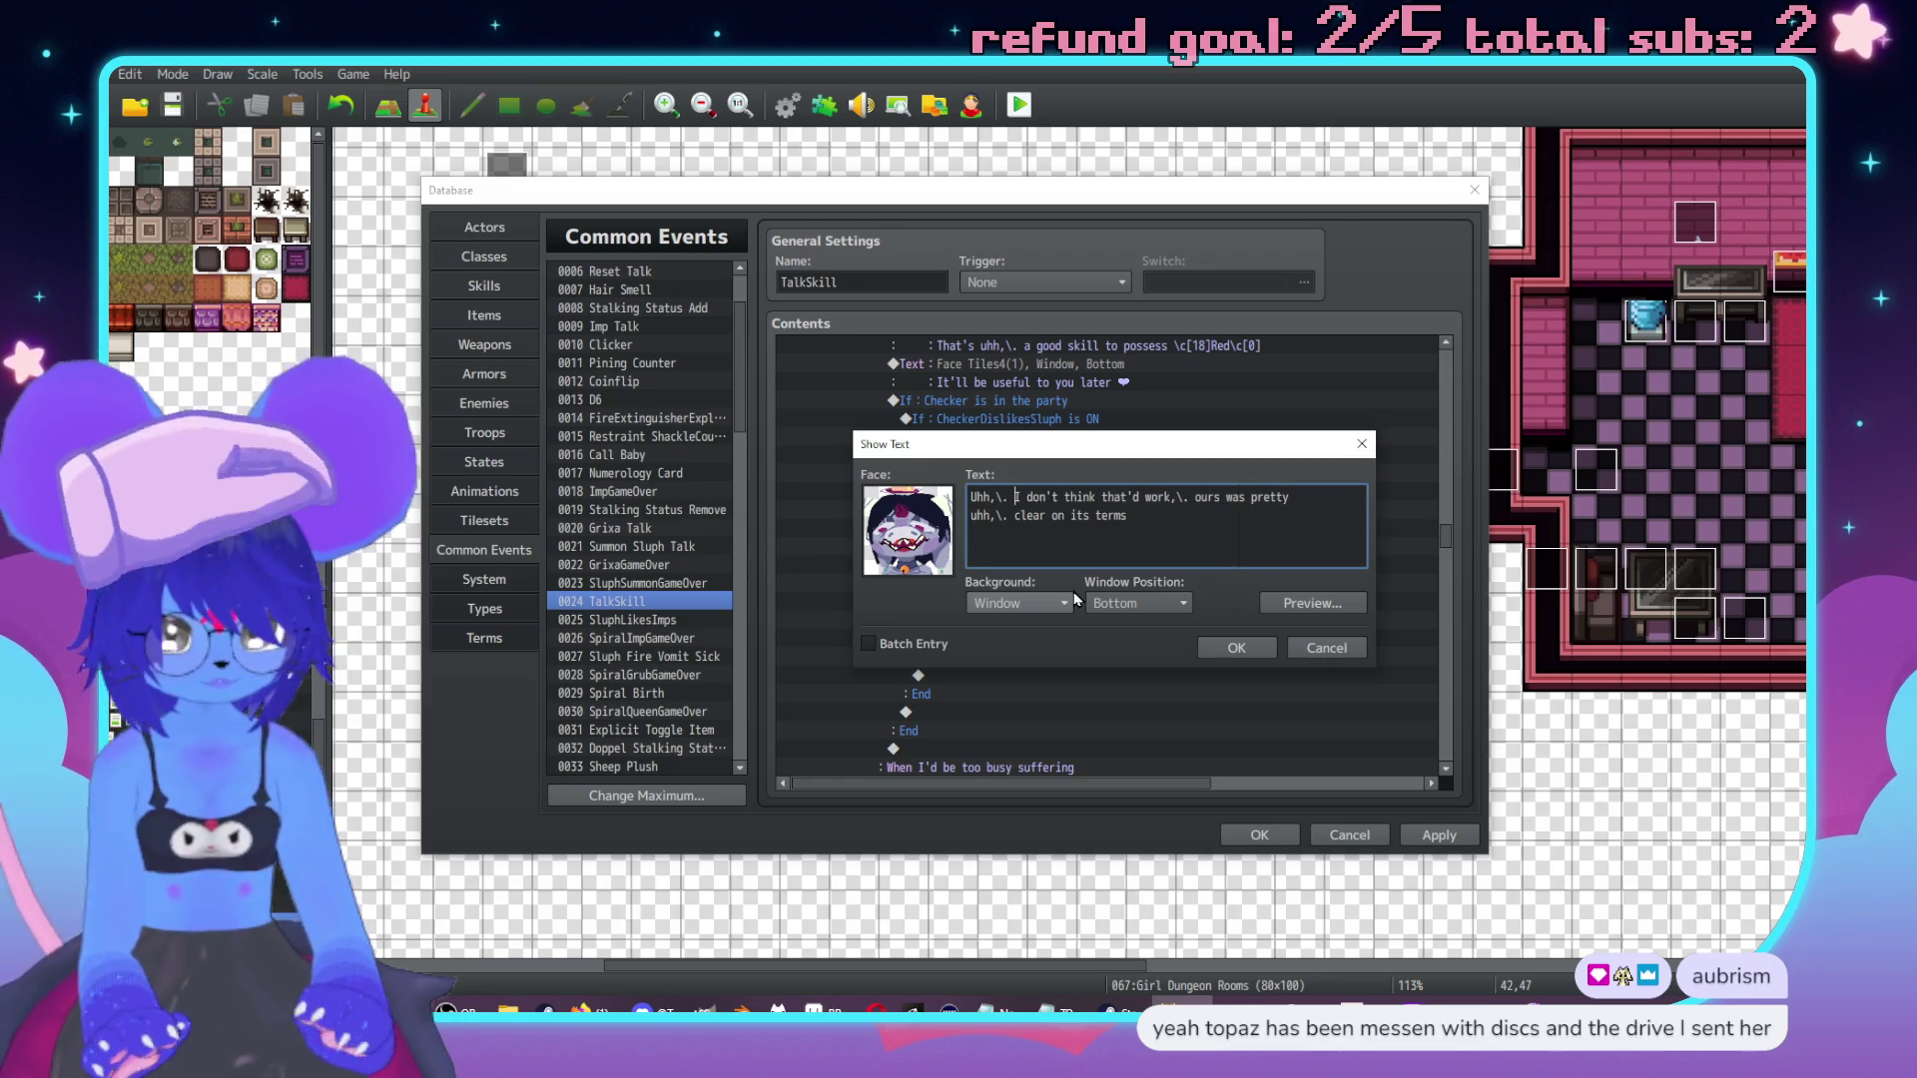
pyautogui.click(1179, 496)
pyautogui.press('BackSpace')
pyautogui.press('BackSpace')
pyautogui.press('BackSpace')
pyautogui.press('BackSpace')
pyautogui.press('Return')
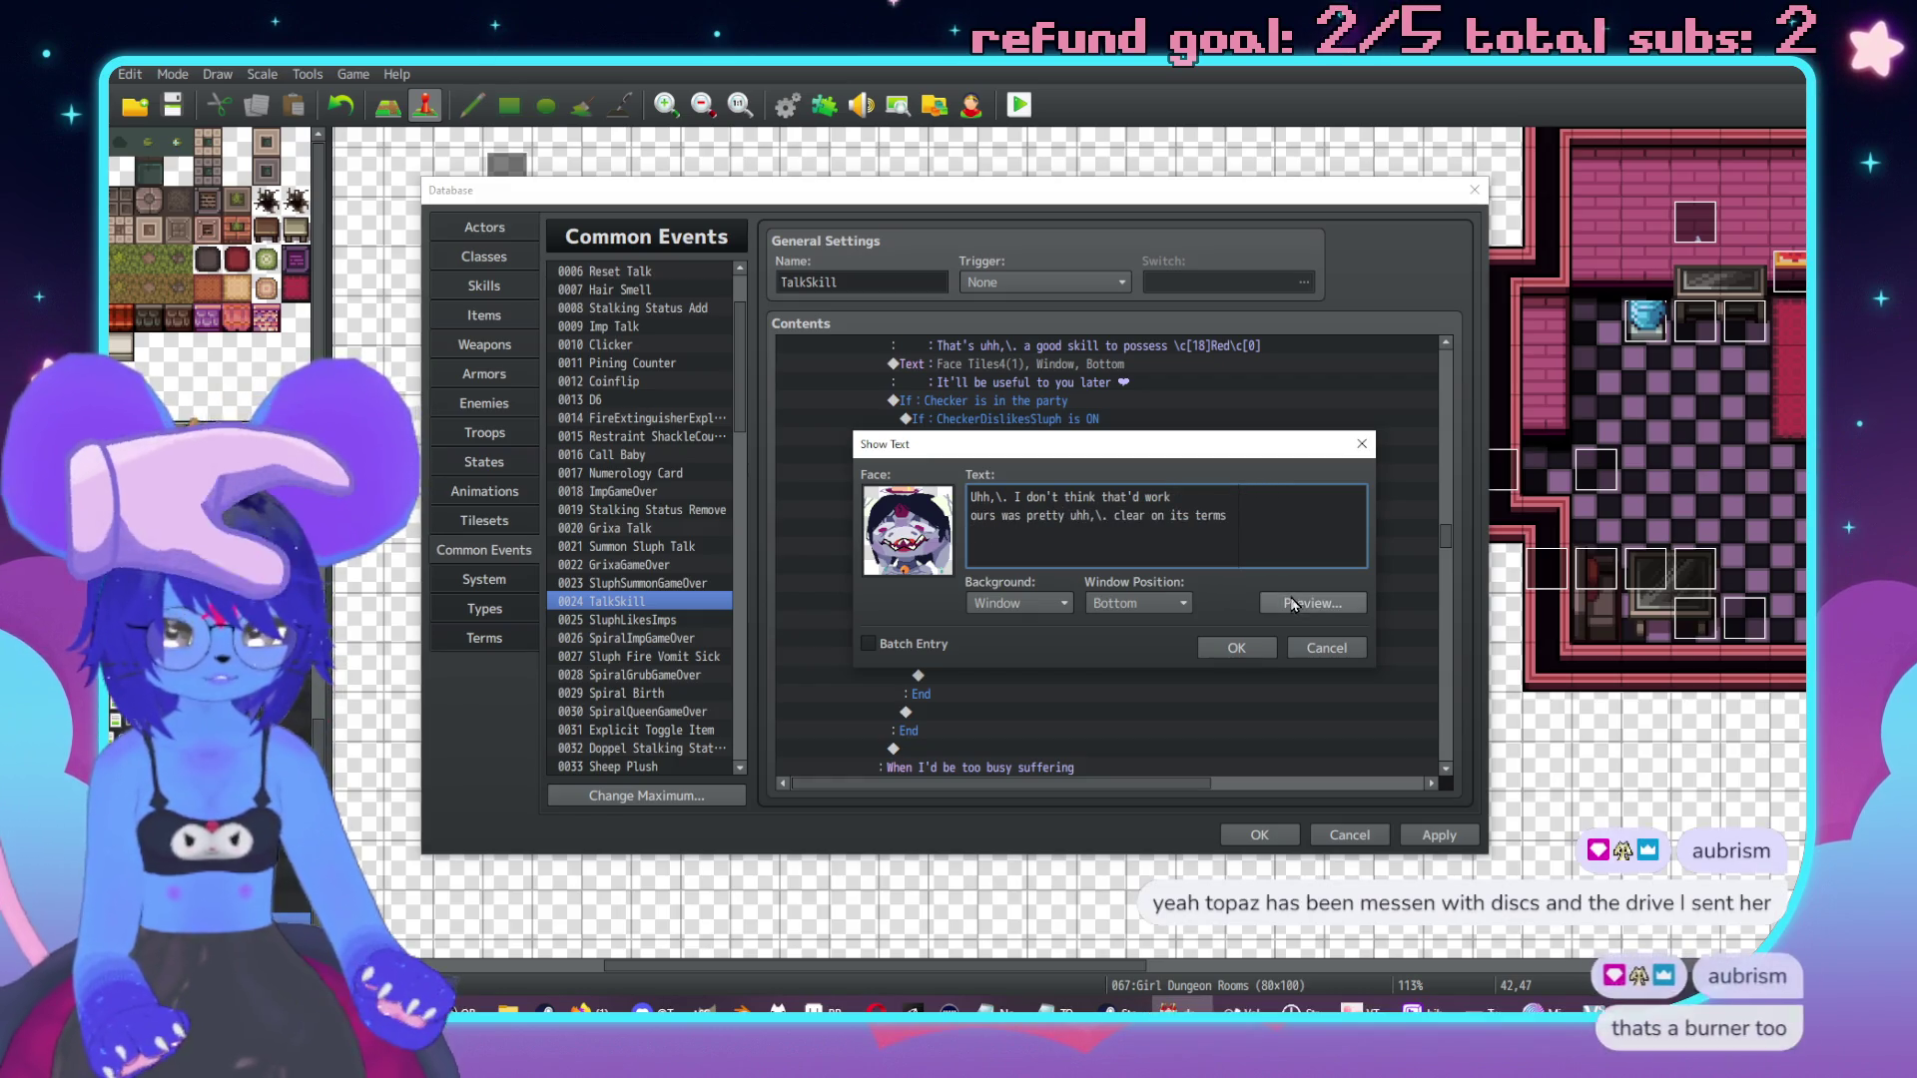
pyautogui.moveTo(1238, 518); pyautogui.dragTo(961, 520)
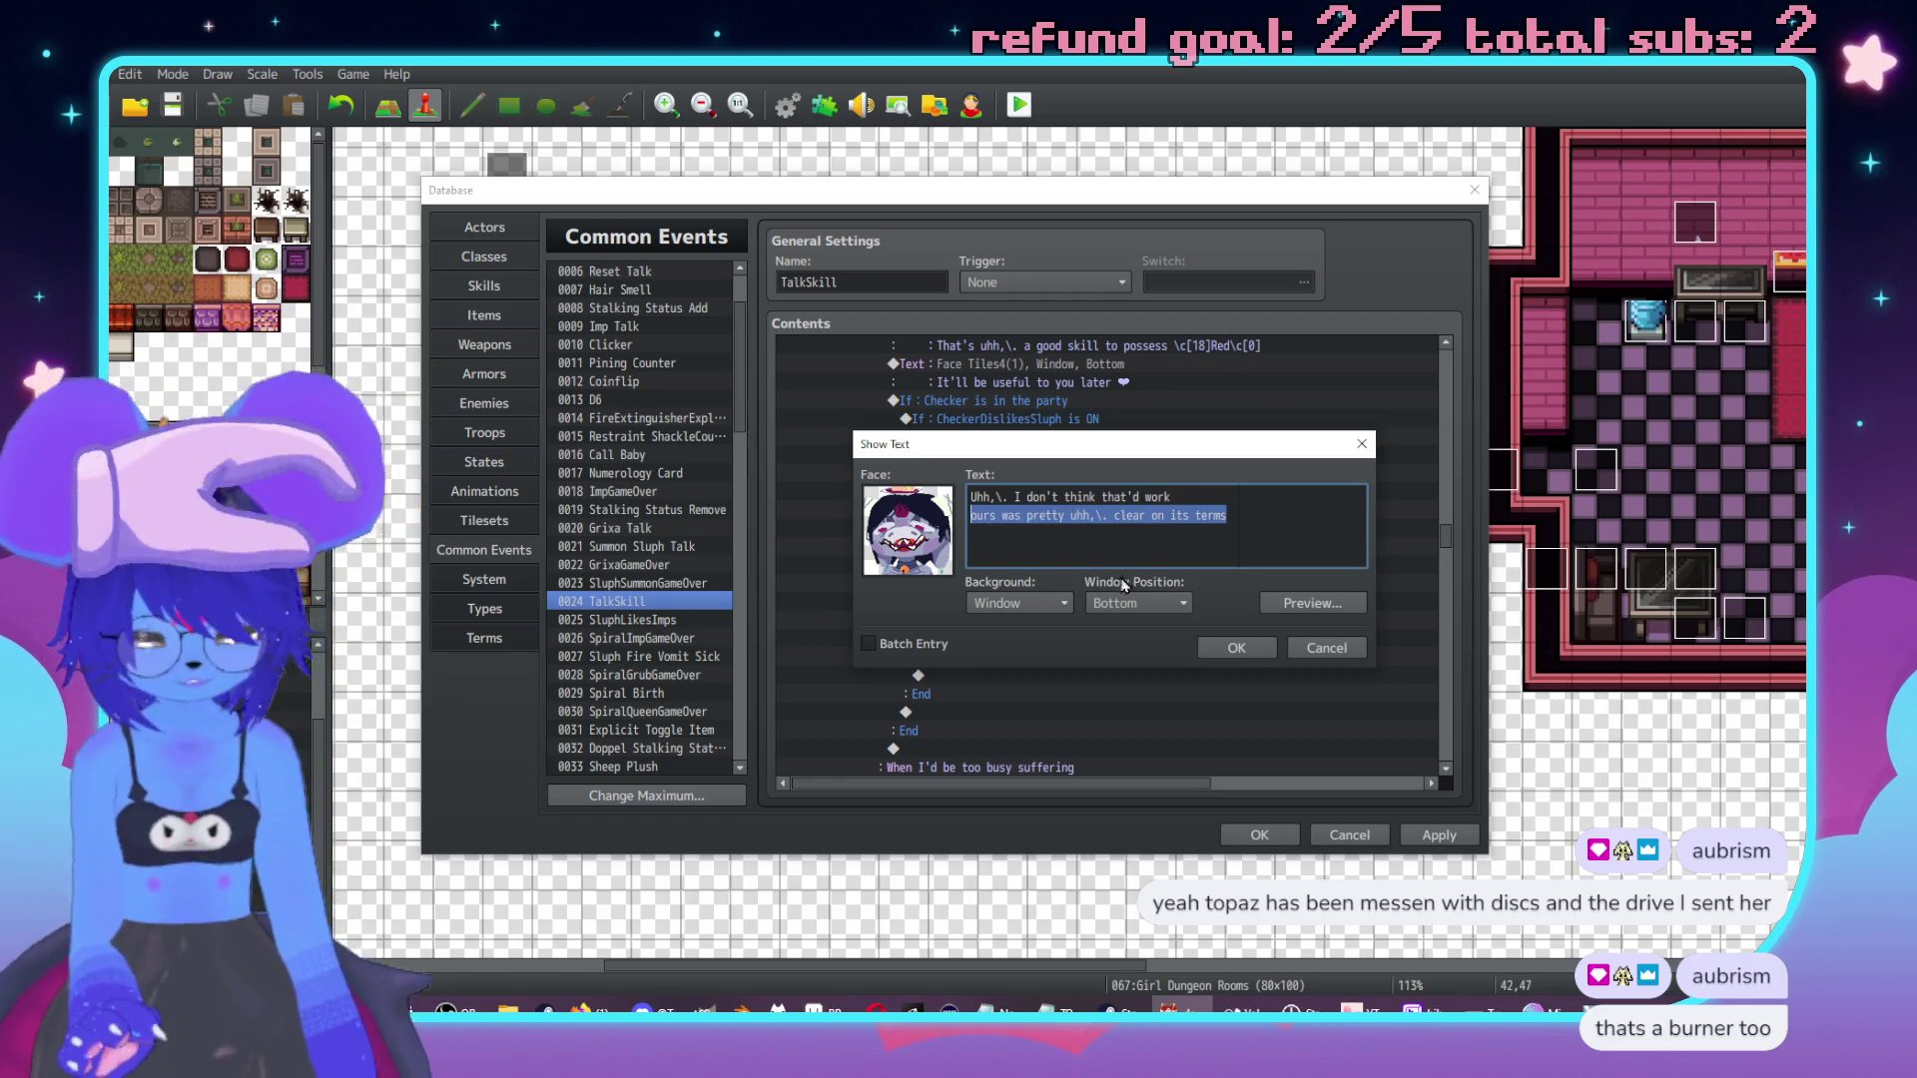
pyautogui.press('BackSpace')
pyautogui.press('BackSpace')
pyautogui.click(1327, 648)
# Add a Face Tiles4 Sluph message saying their deal was clear and \c[18]Red\c[0] here agreed to it quickly.
pyautogui.click(1026, 556)
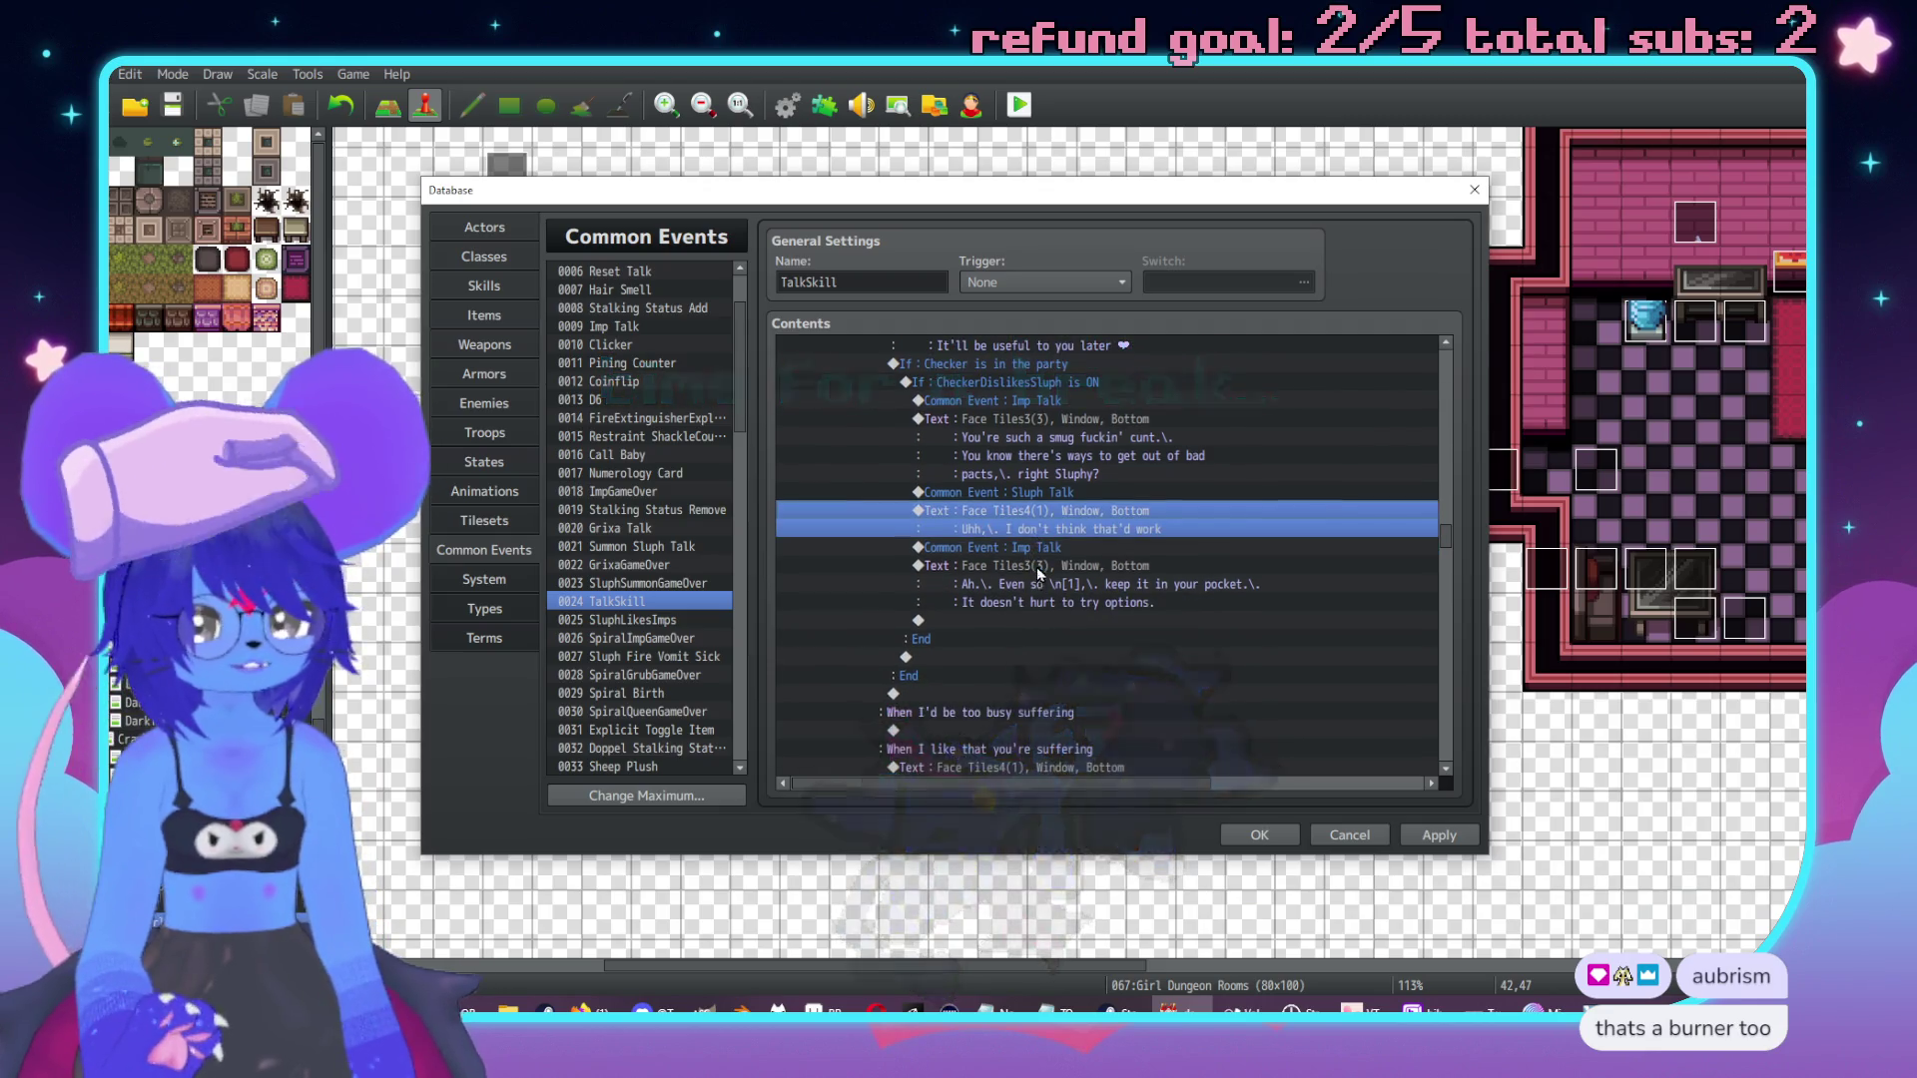
pyautogui.doubleClick(1026, 553)
pyautogui.click(1008, 337)
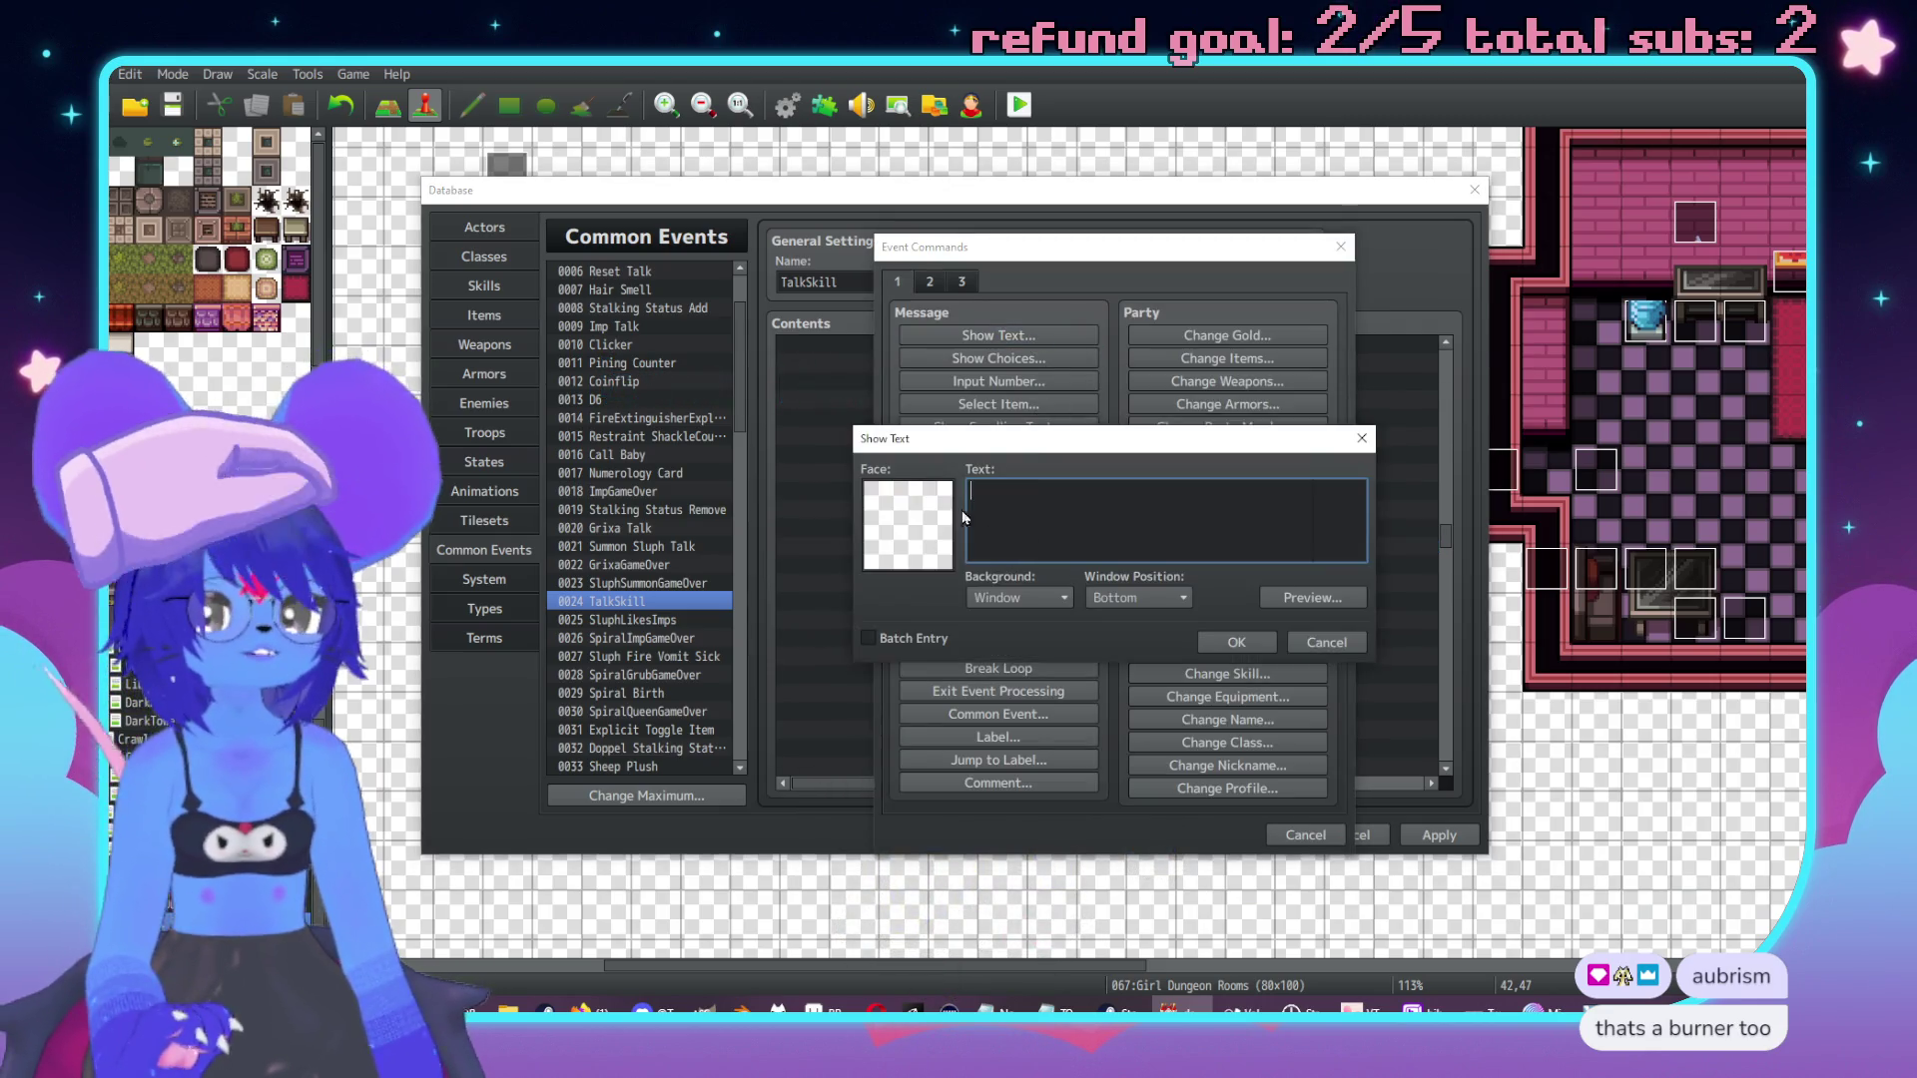
pyautogui.doubleClick(909, 519)
pyautogui.click(918, 440)
pyautogui.doubleClick(1099, 405)
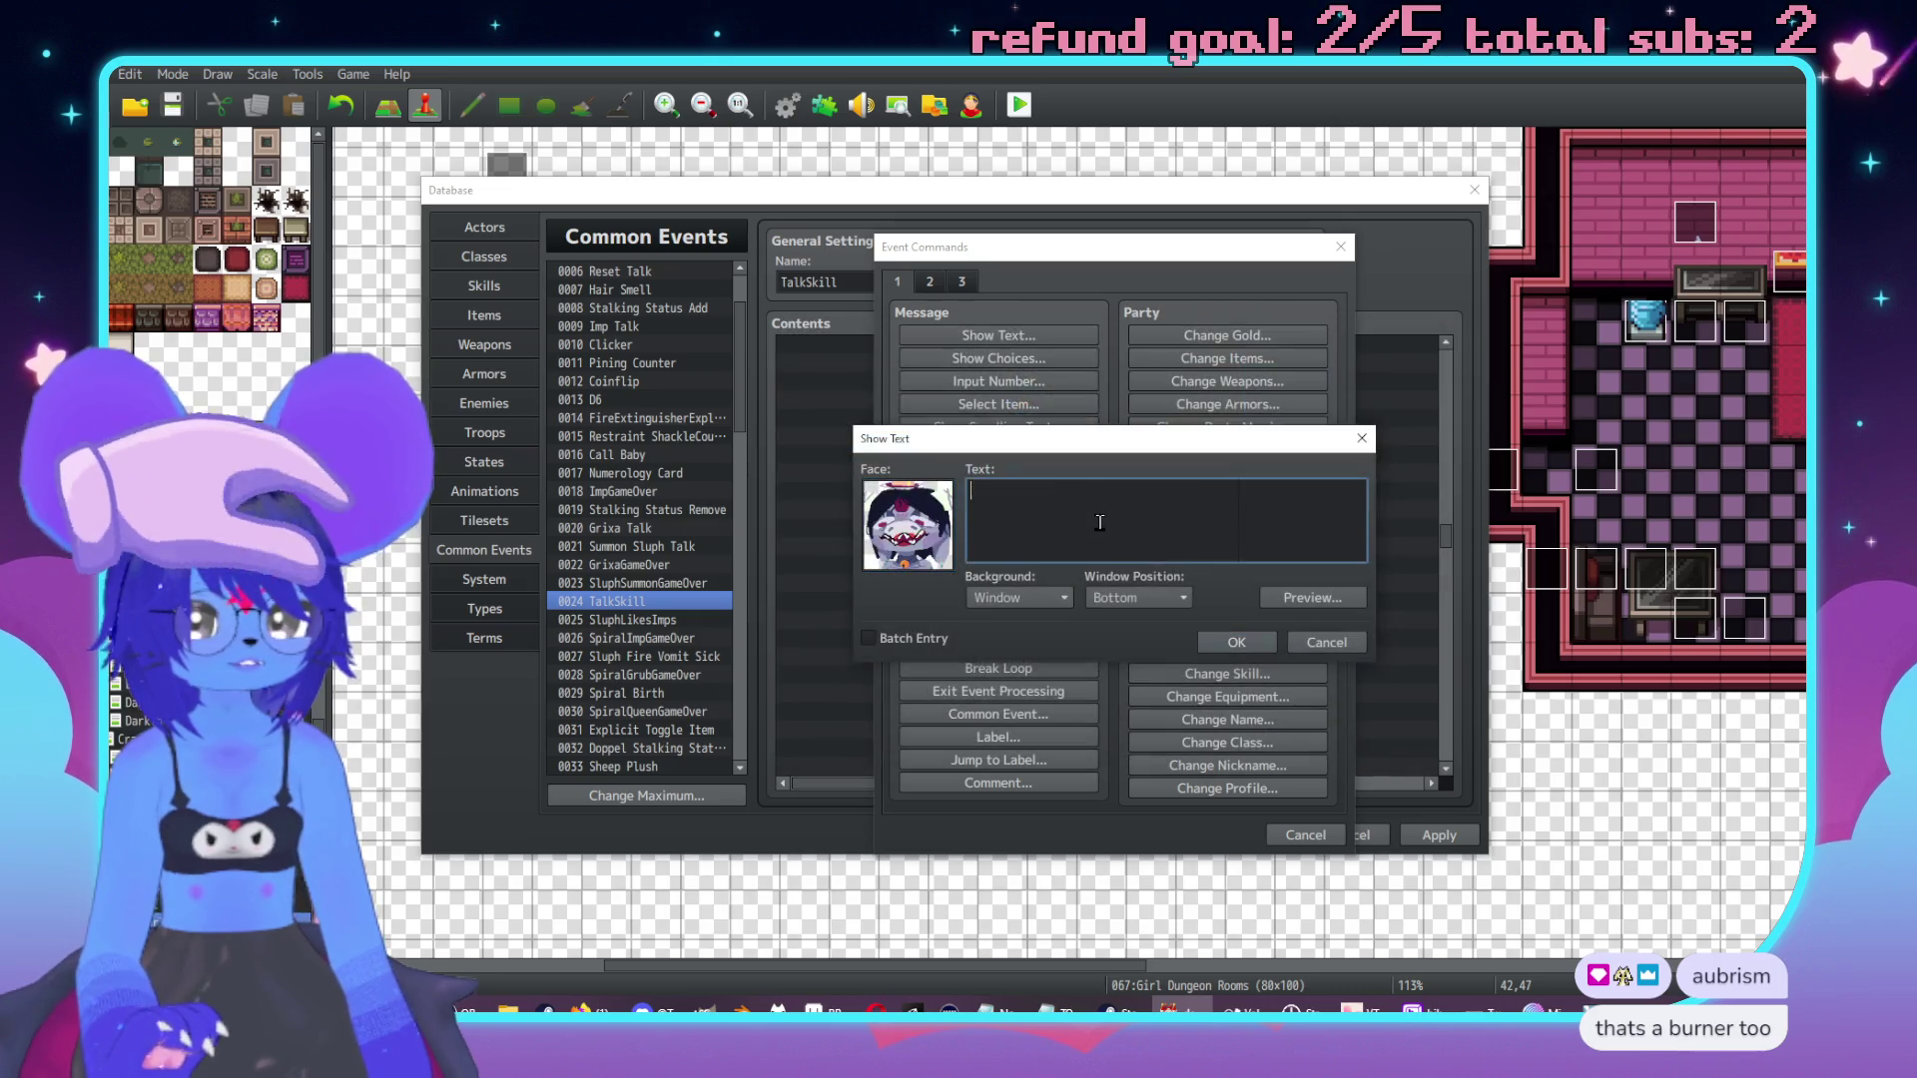
pyautogui.click(977, 494)
pyautogui.press('BackSpace')
pyautogui.write('O')
pyautogui.moveTo(1071, 491); pyautogui.dragTo(1114, 491)
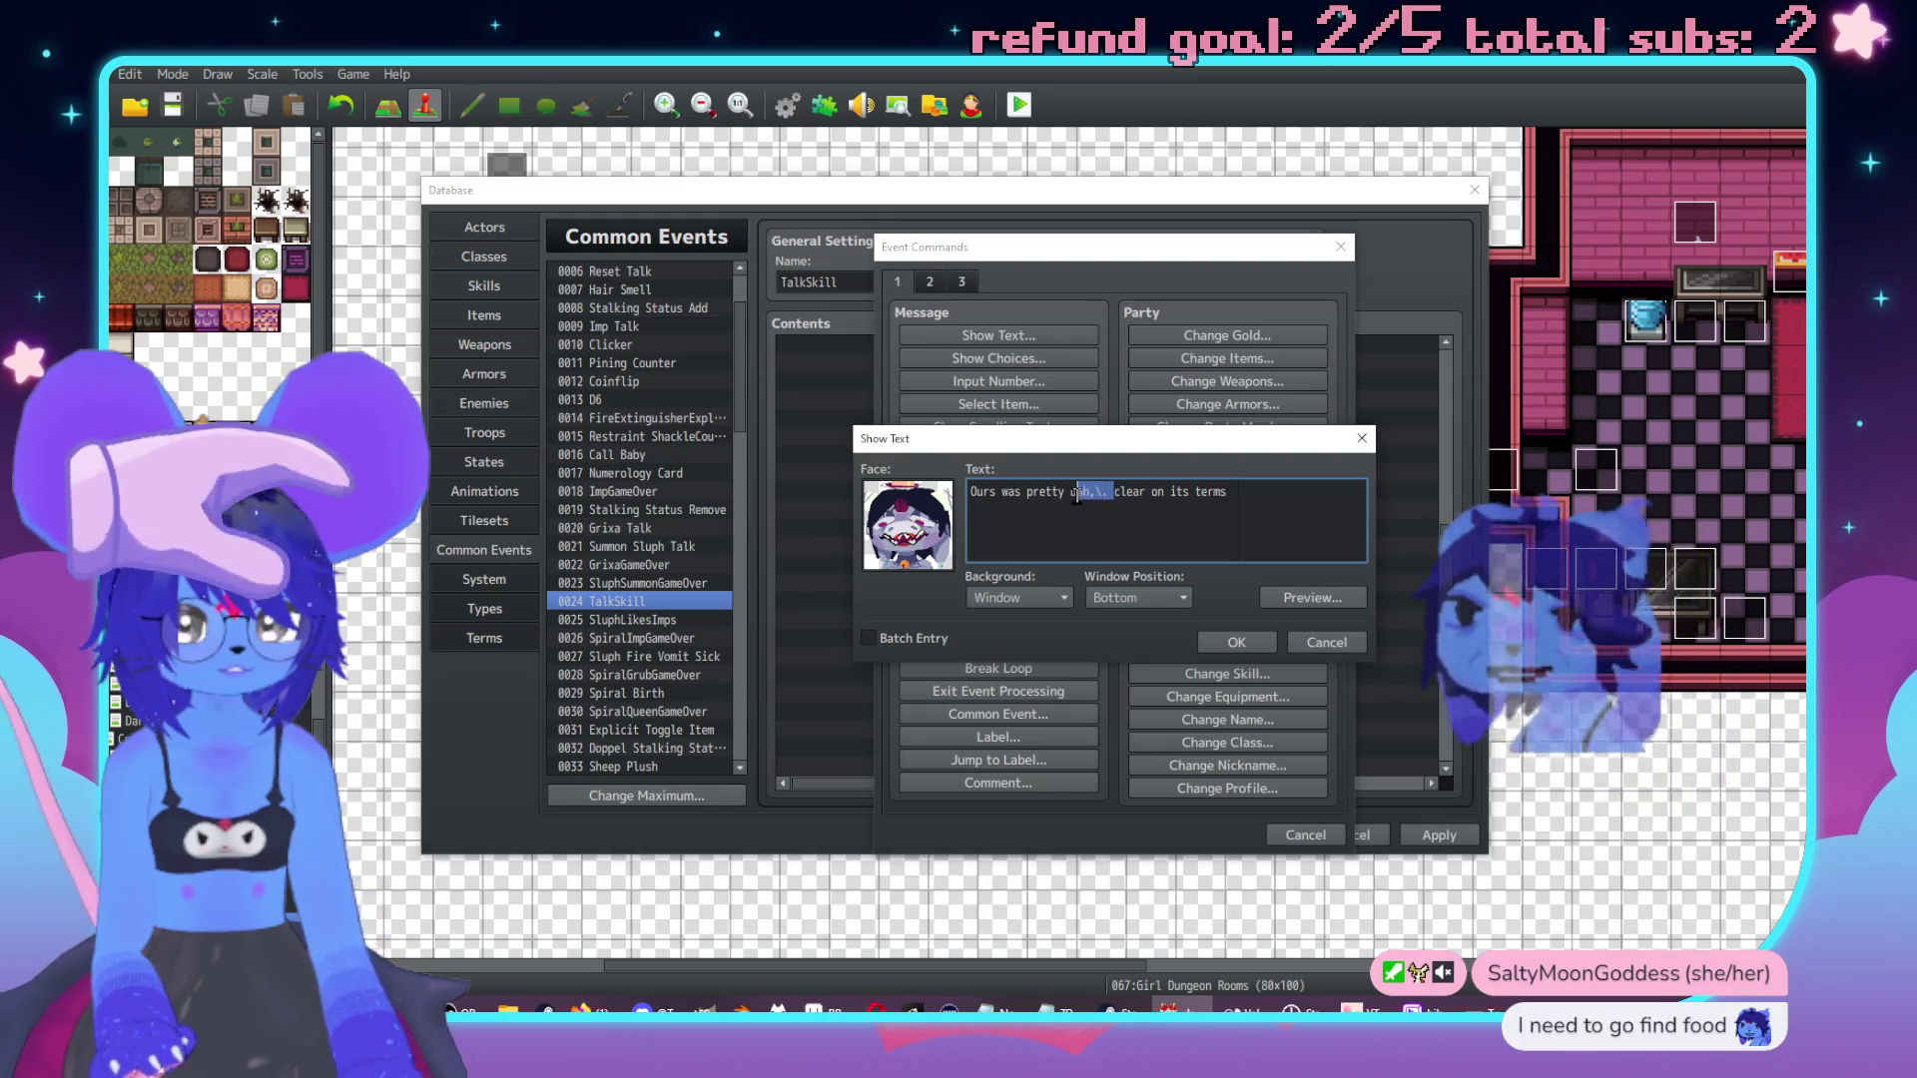
pyautogui.press('BackSpace')
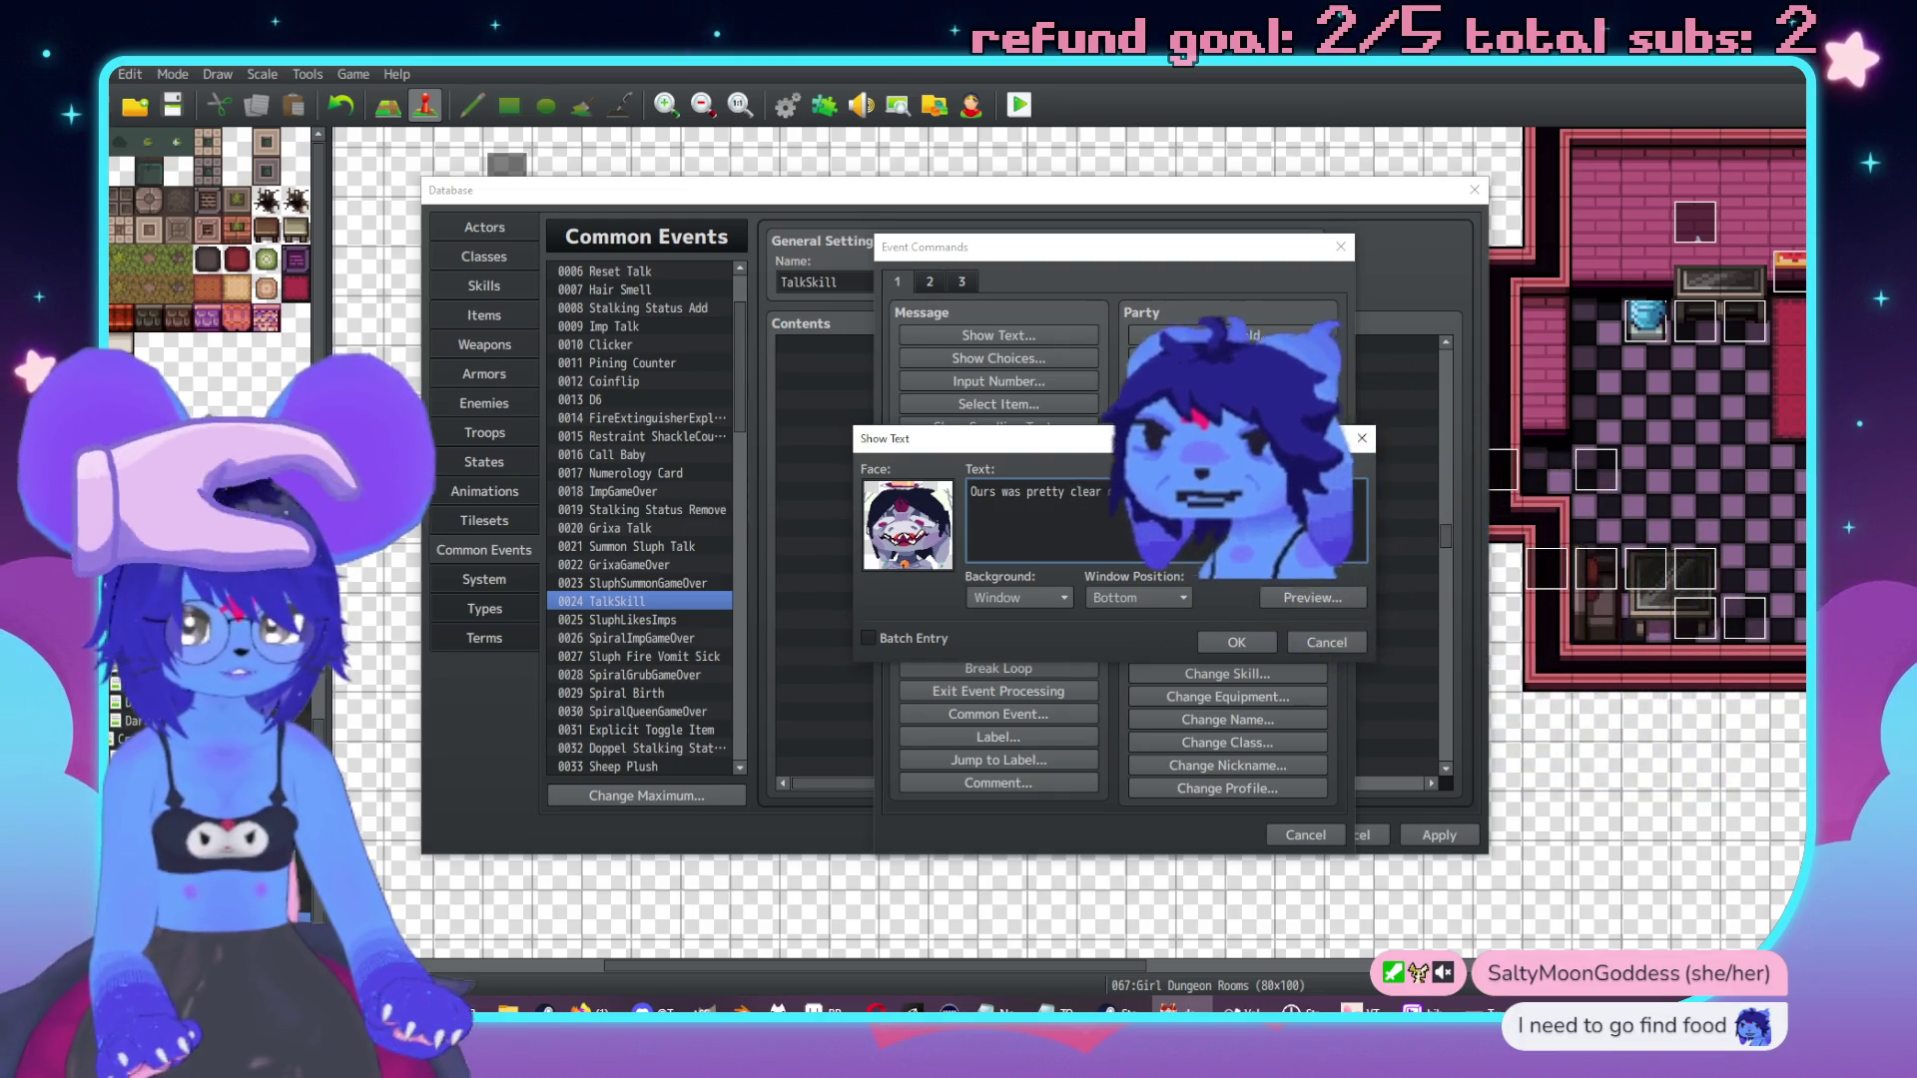
pyautogui.click(1241, 526)
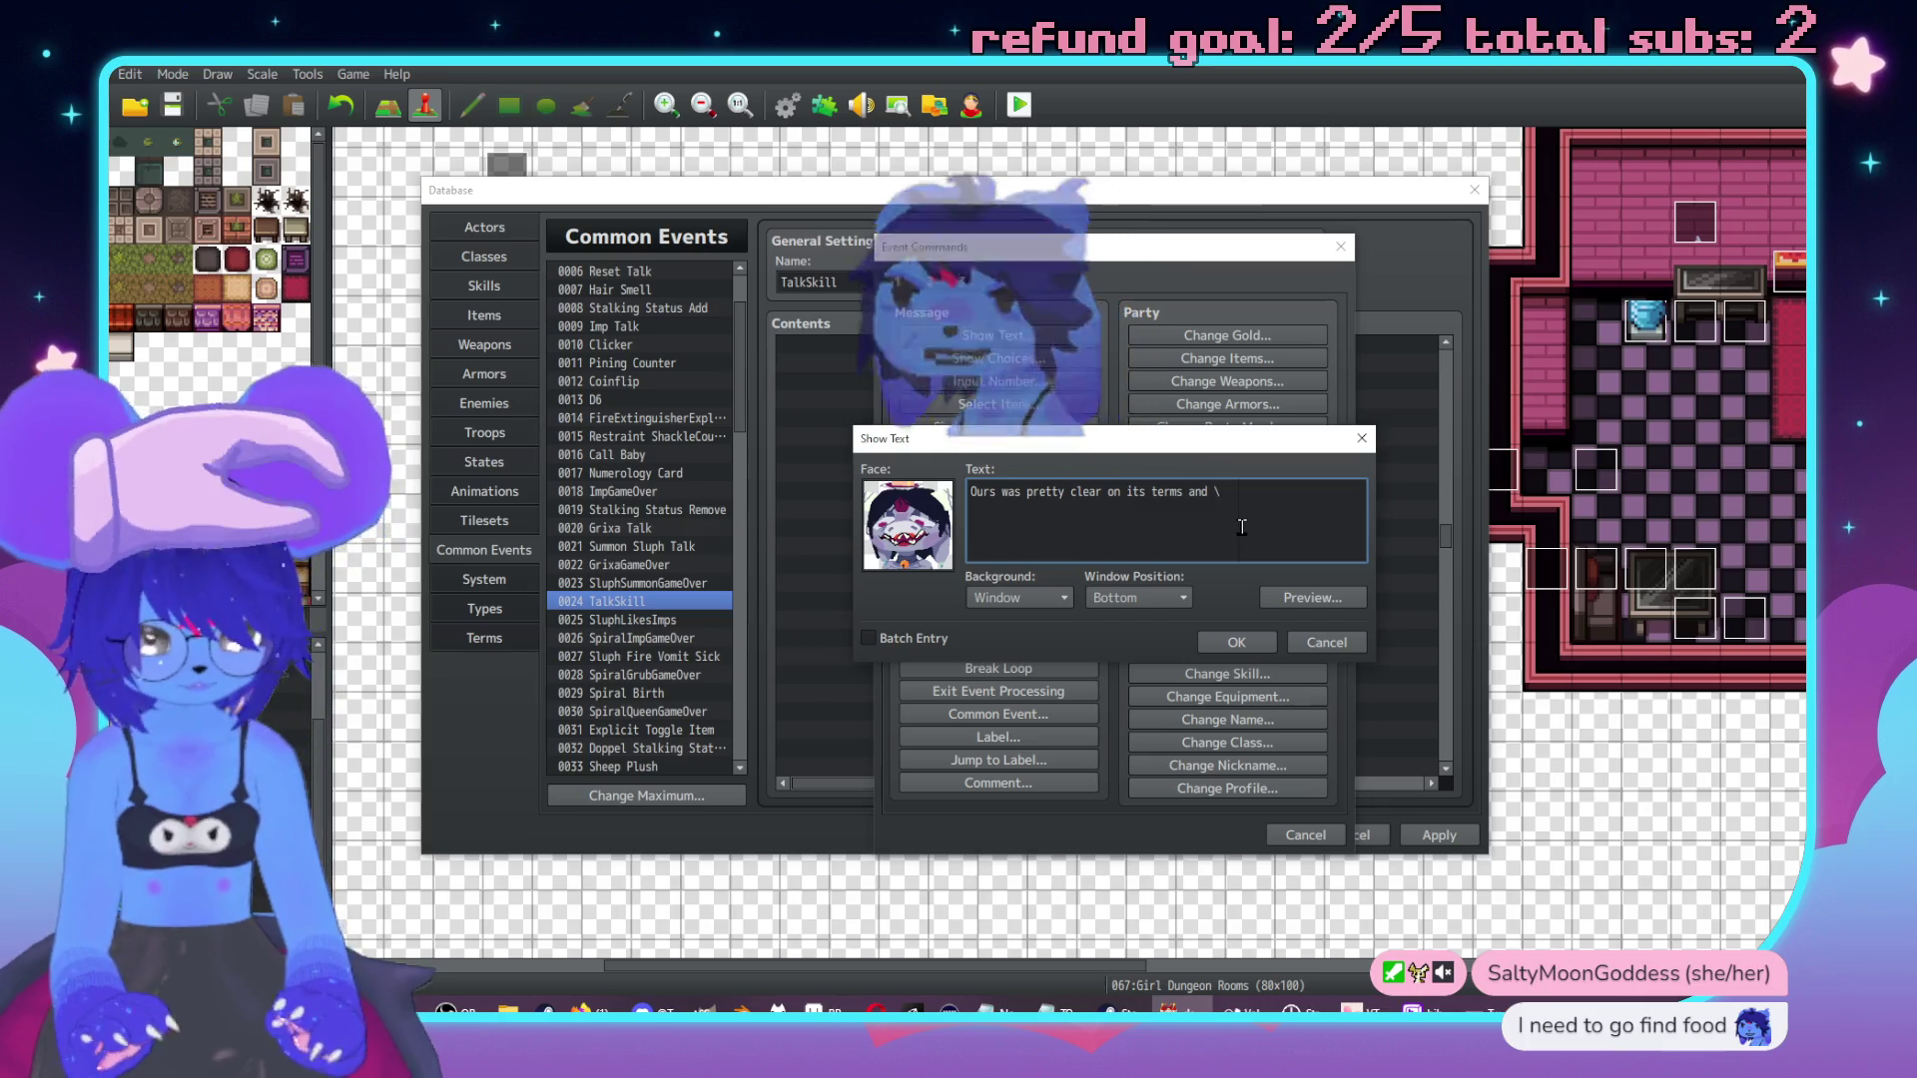
pyautogui.write('\\c[18]Red\\c[0] he')
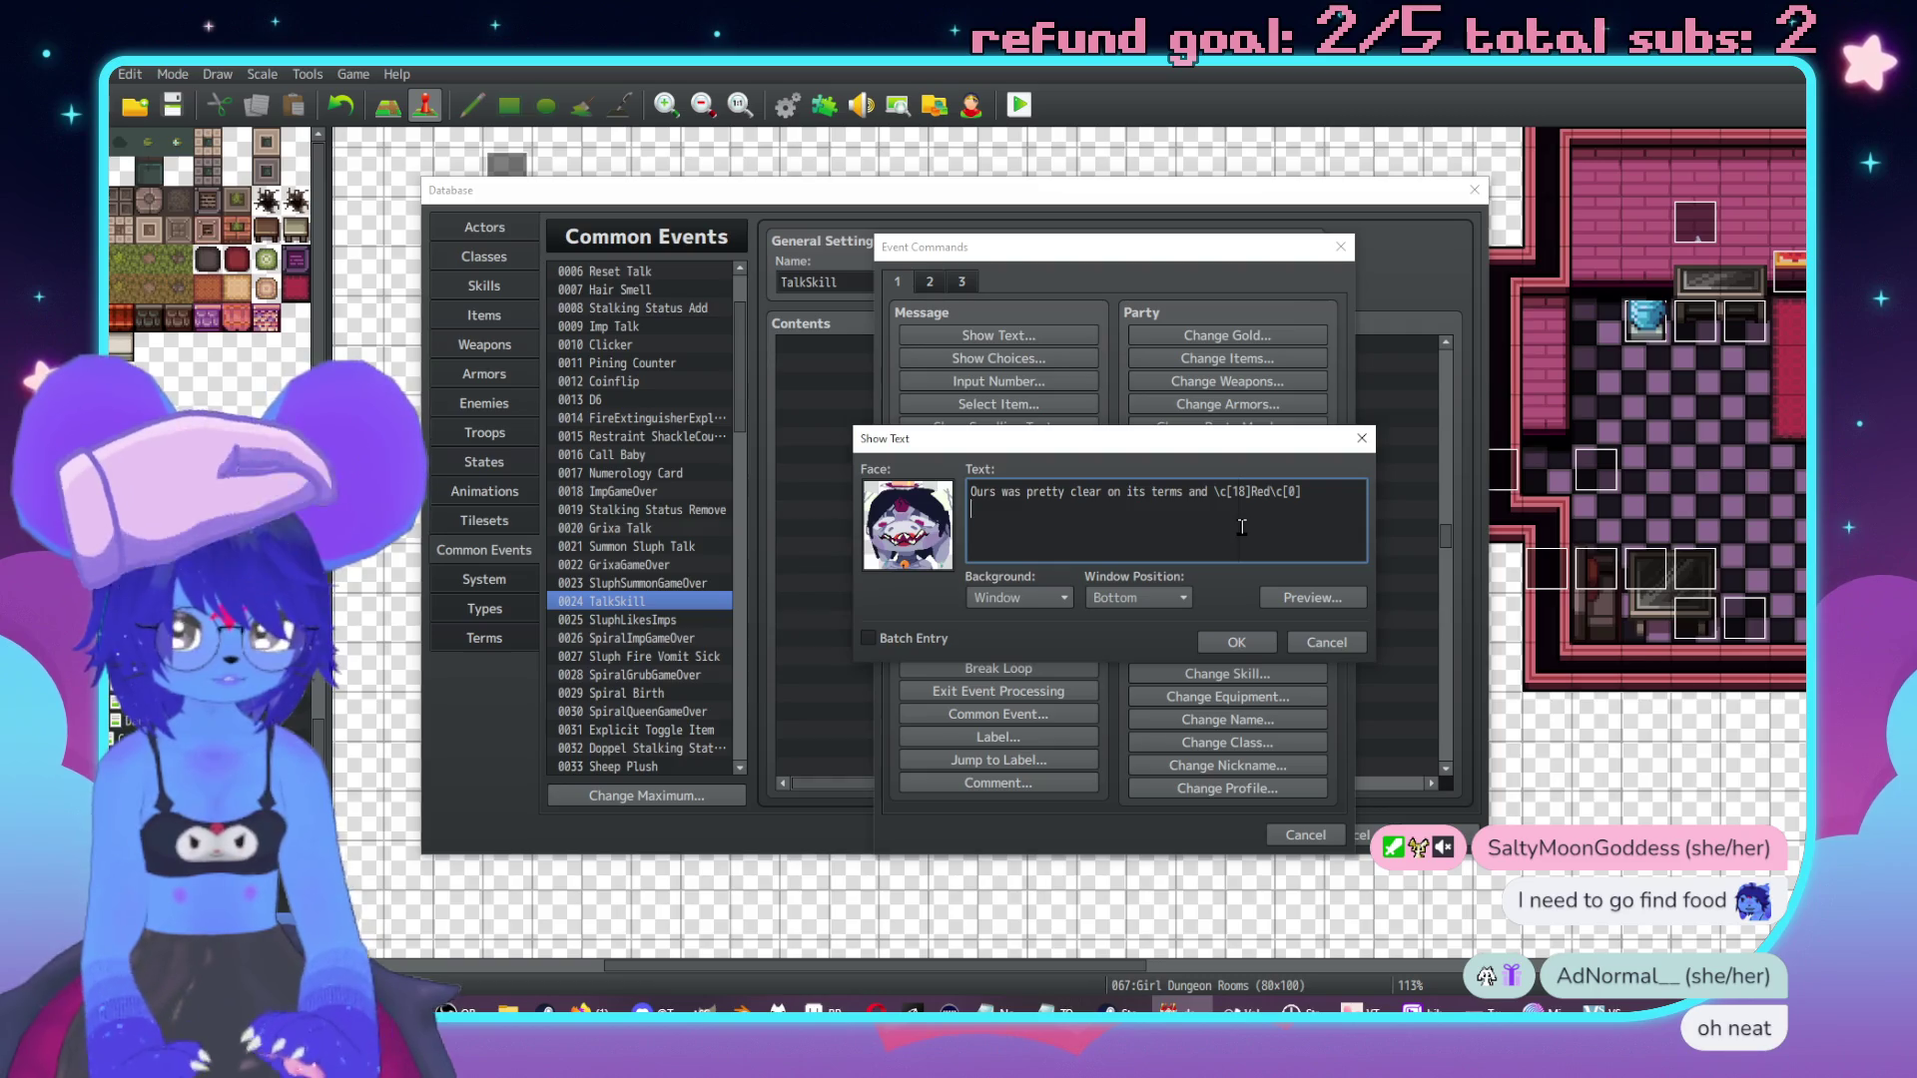
pyautogui.write('re agreed to it quickly')
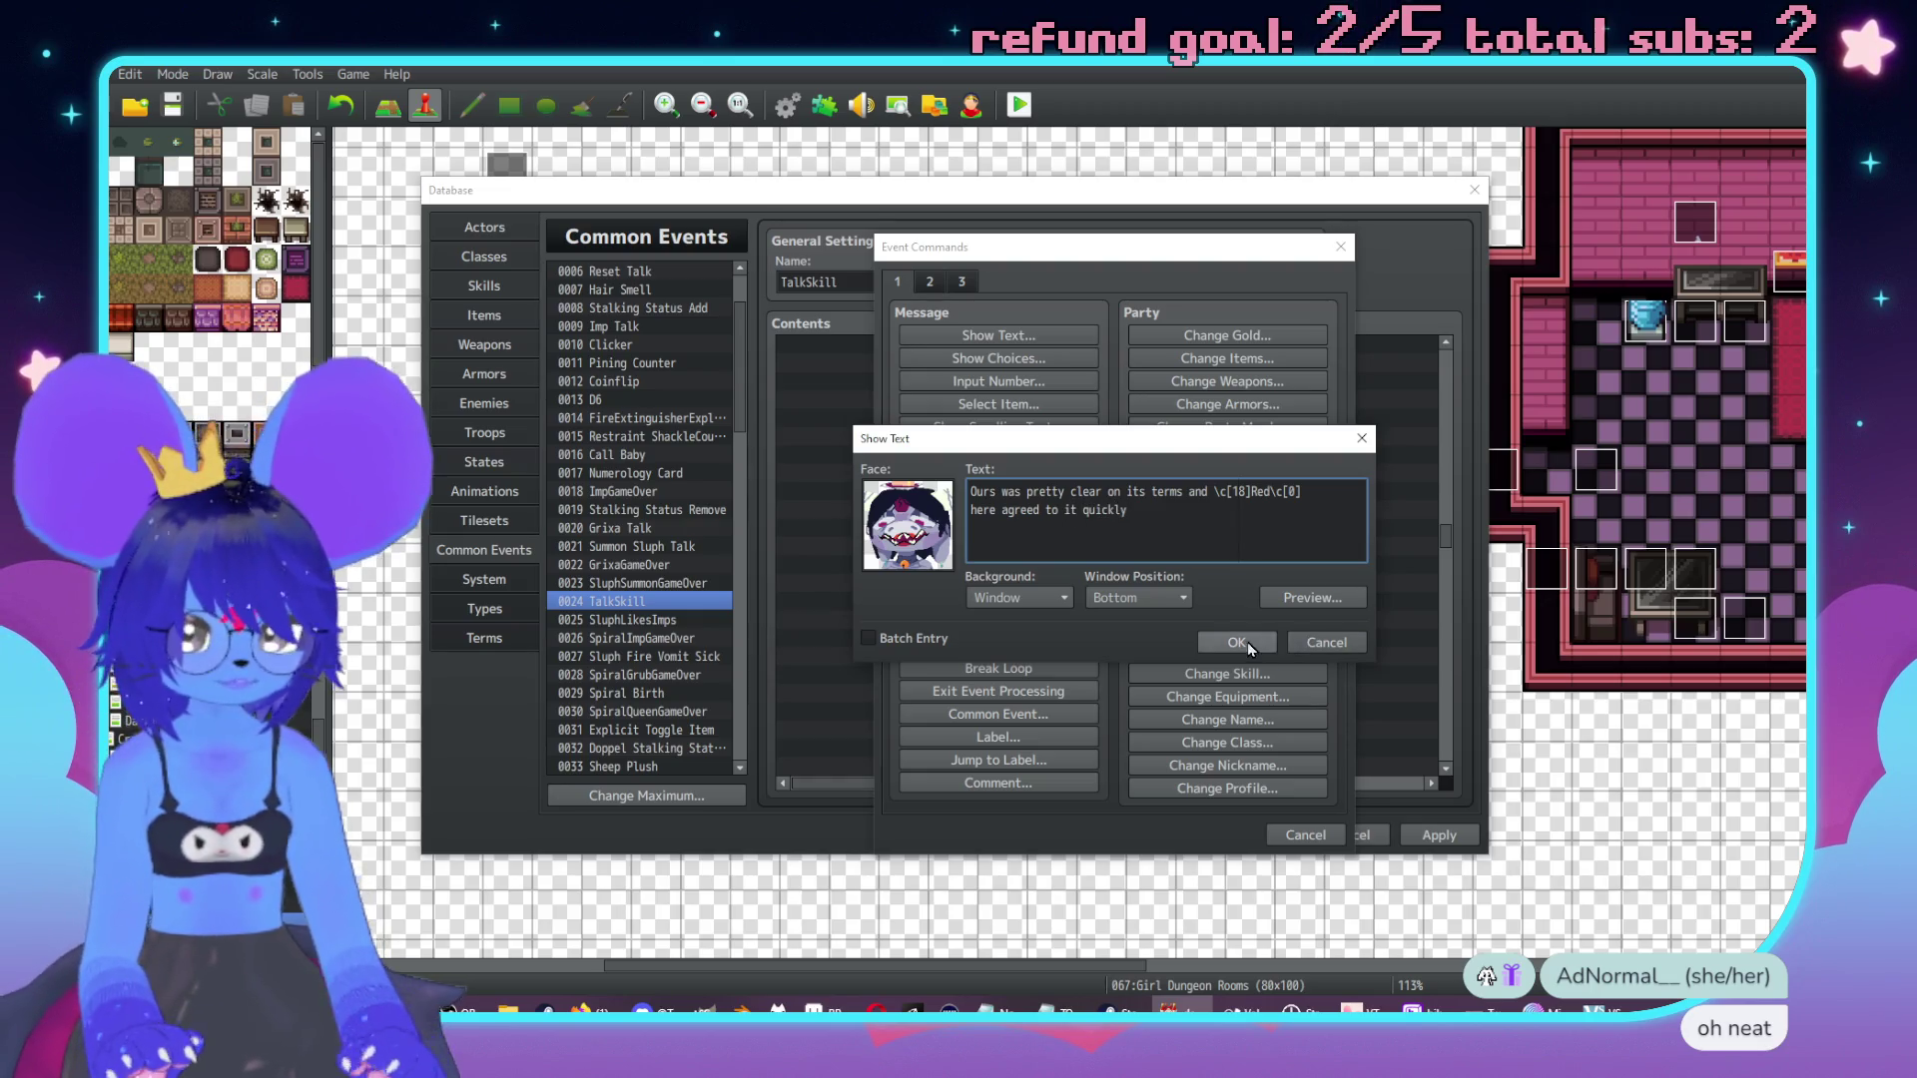
pyautogui.click(1236, 642)
pyautogui.doubleClick(1117, 611)
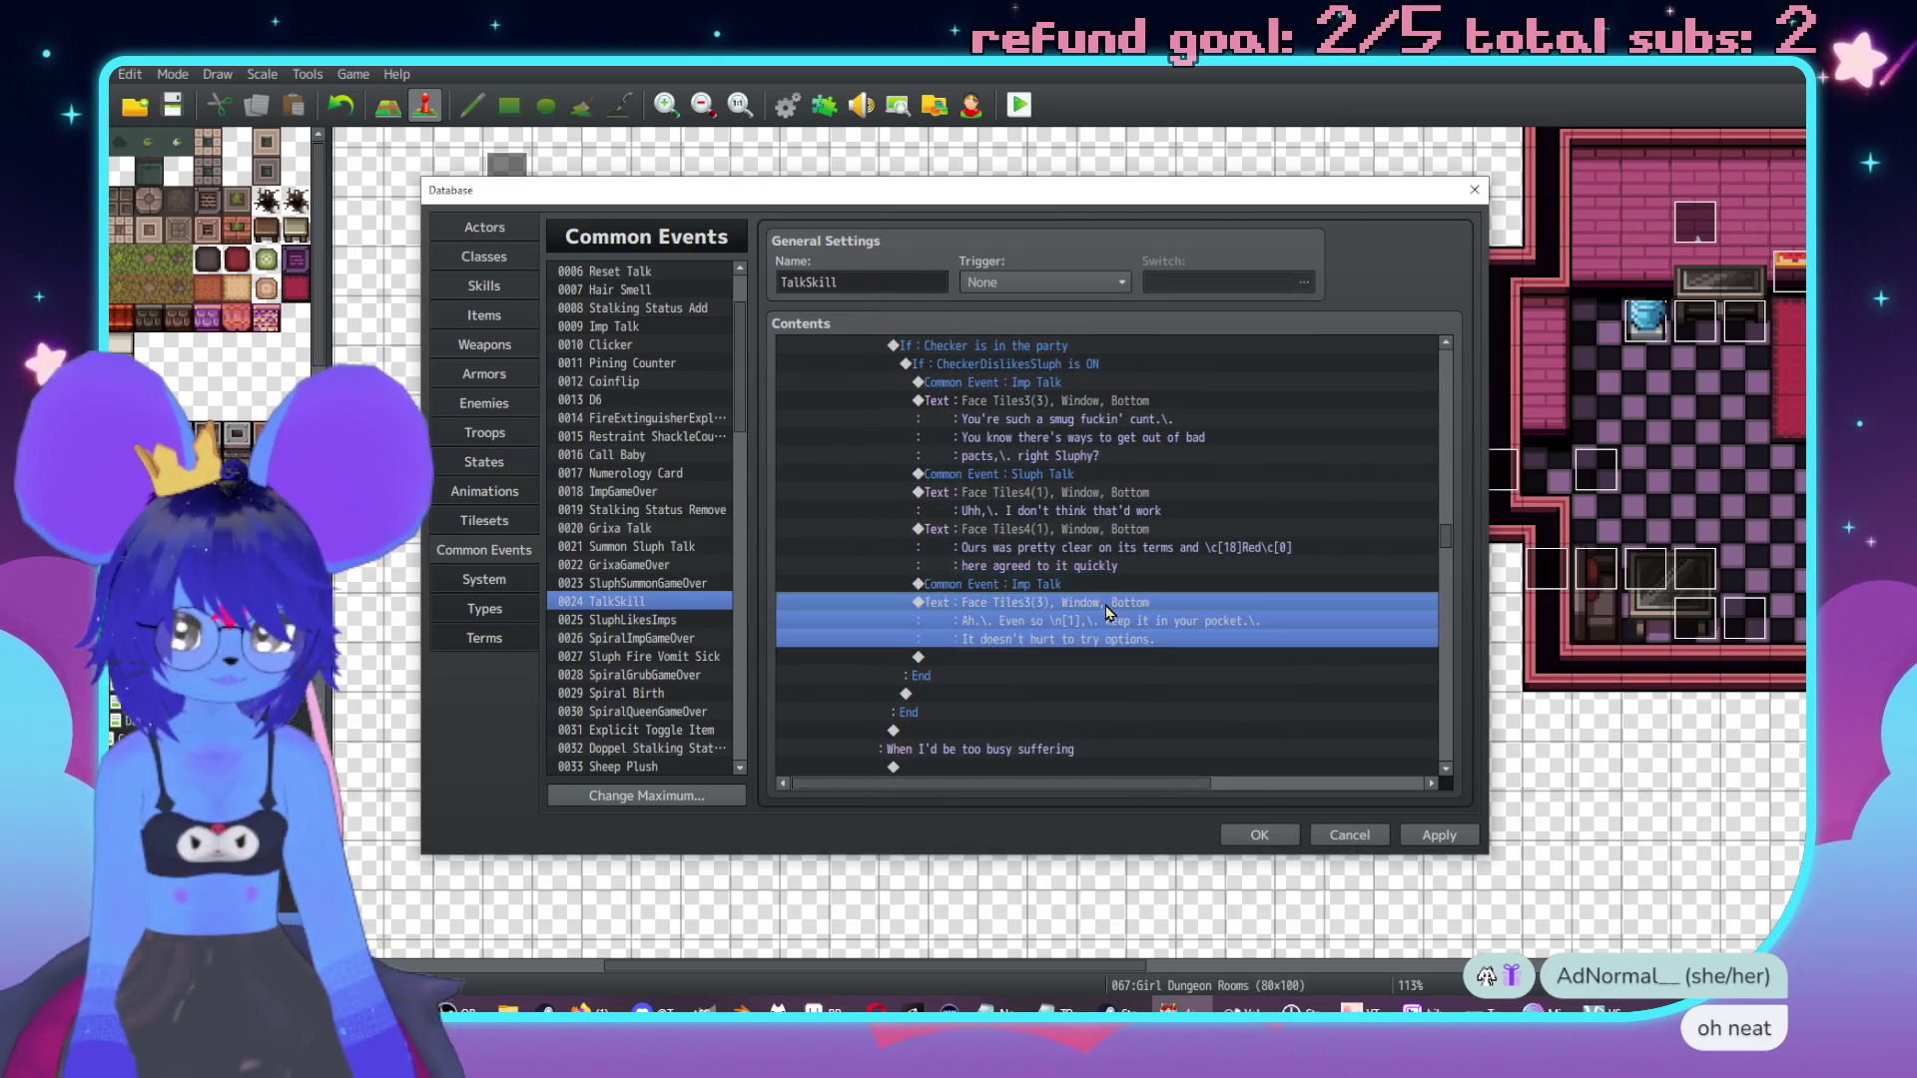
# Extend the imp's line to end with "as they come up".
pyautogui.moveTo(1115, 429)
pyautogui.mouseDown()
pyautogui.moveTo(1158, 501)
pyautogui.moveTo(1115, 518)
pyautogui.mouseUp()
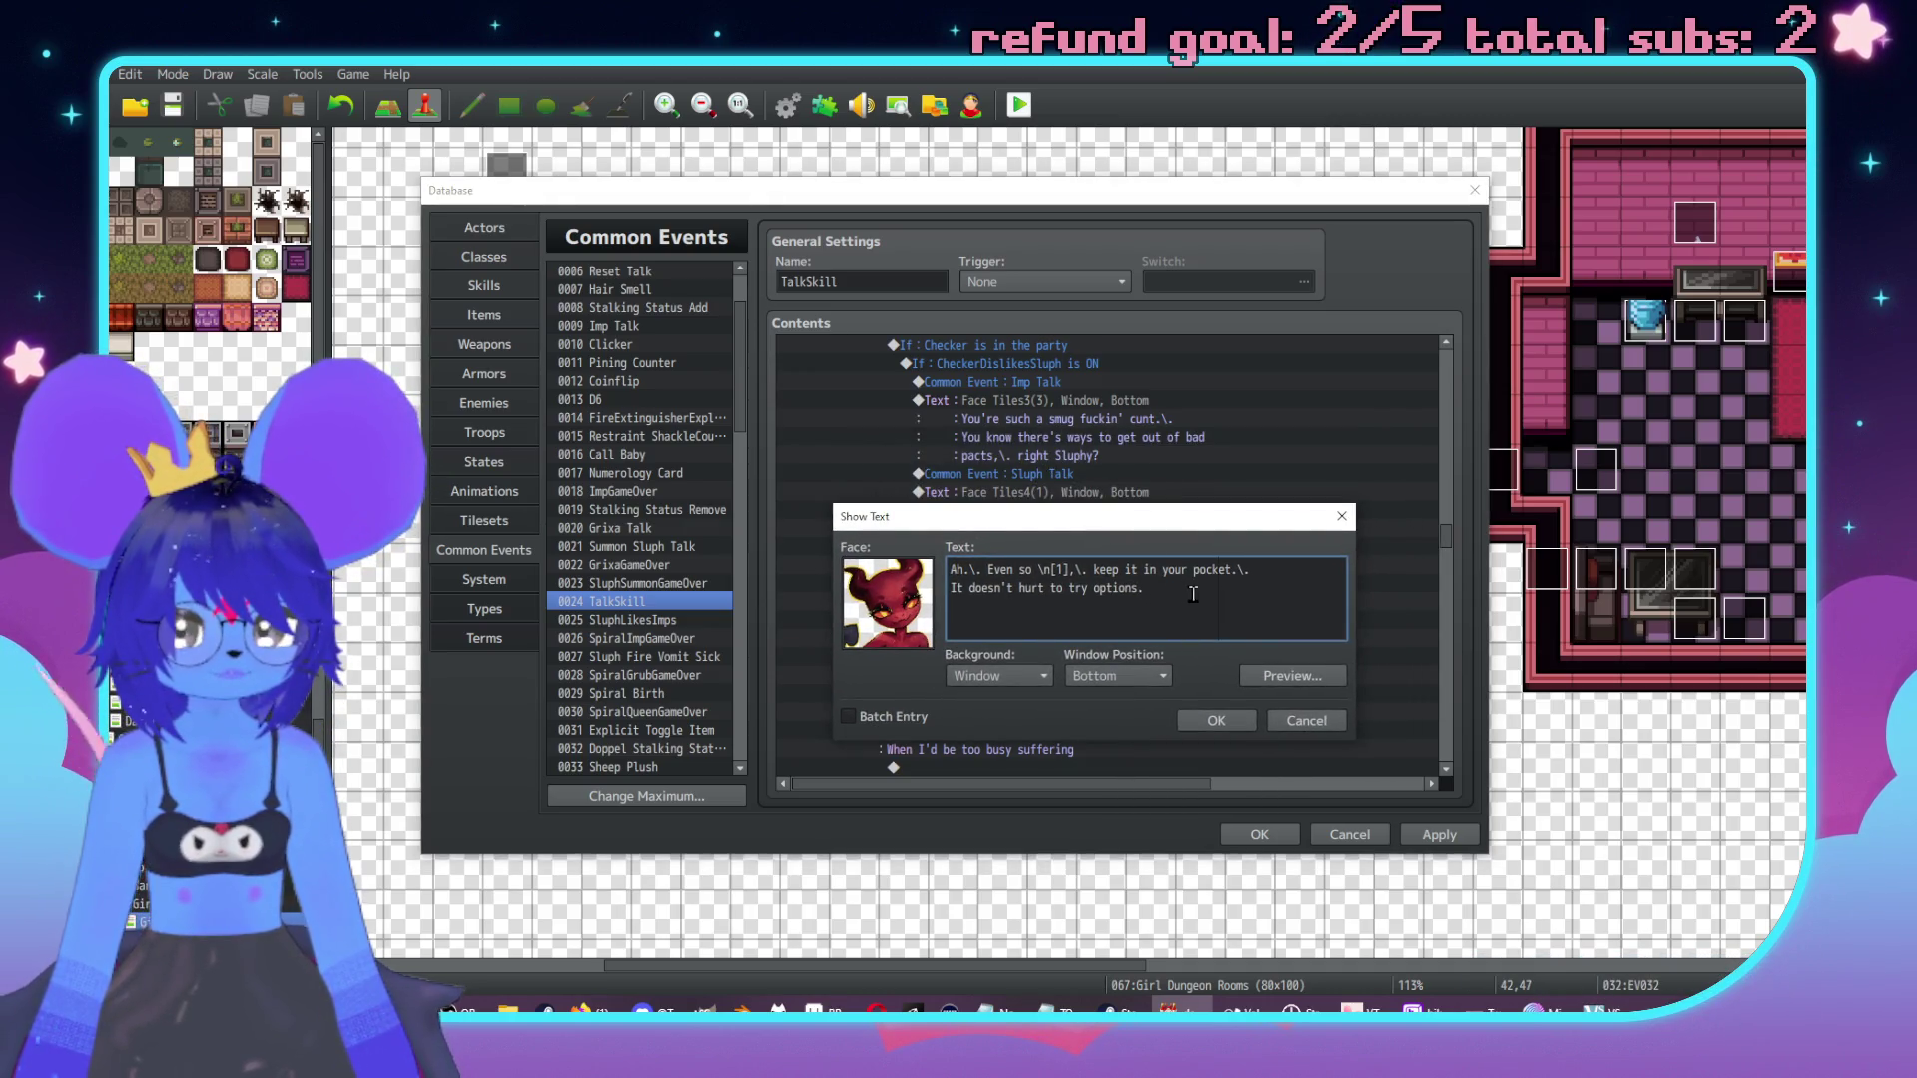
pyautogui.write('as they come up')
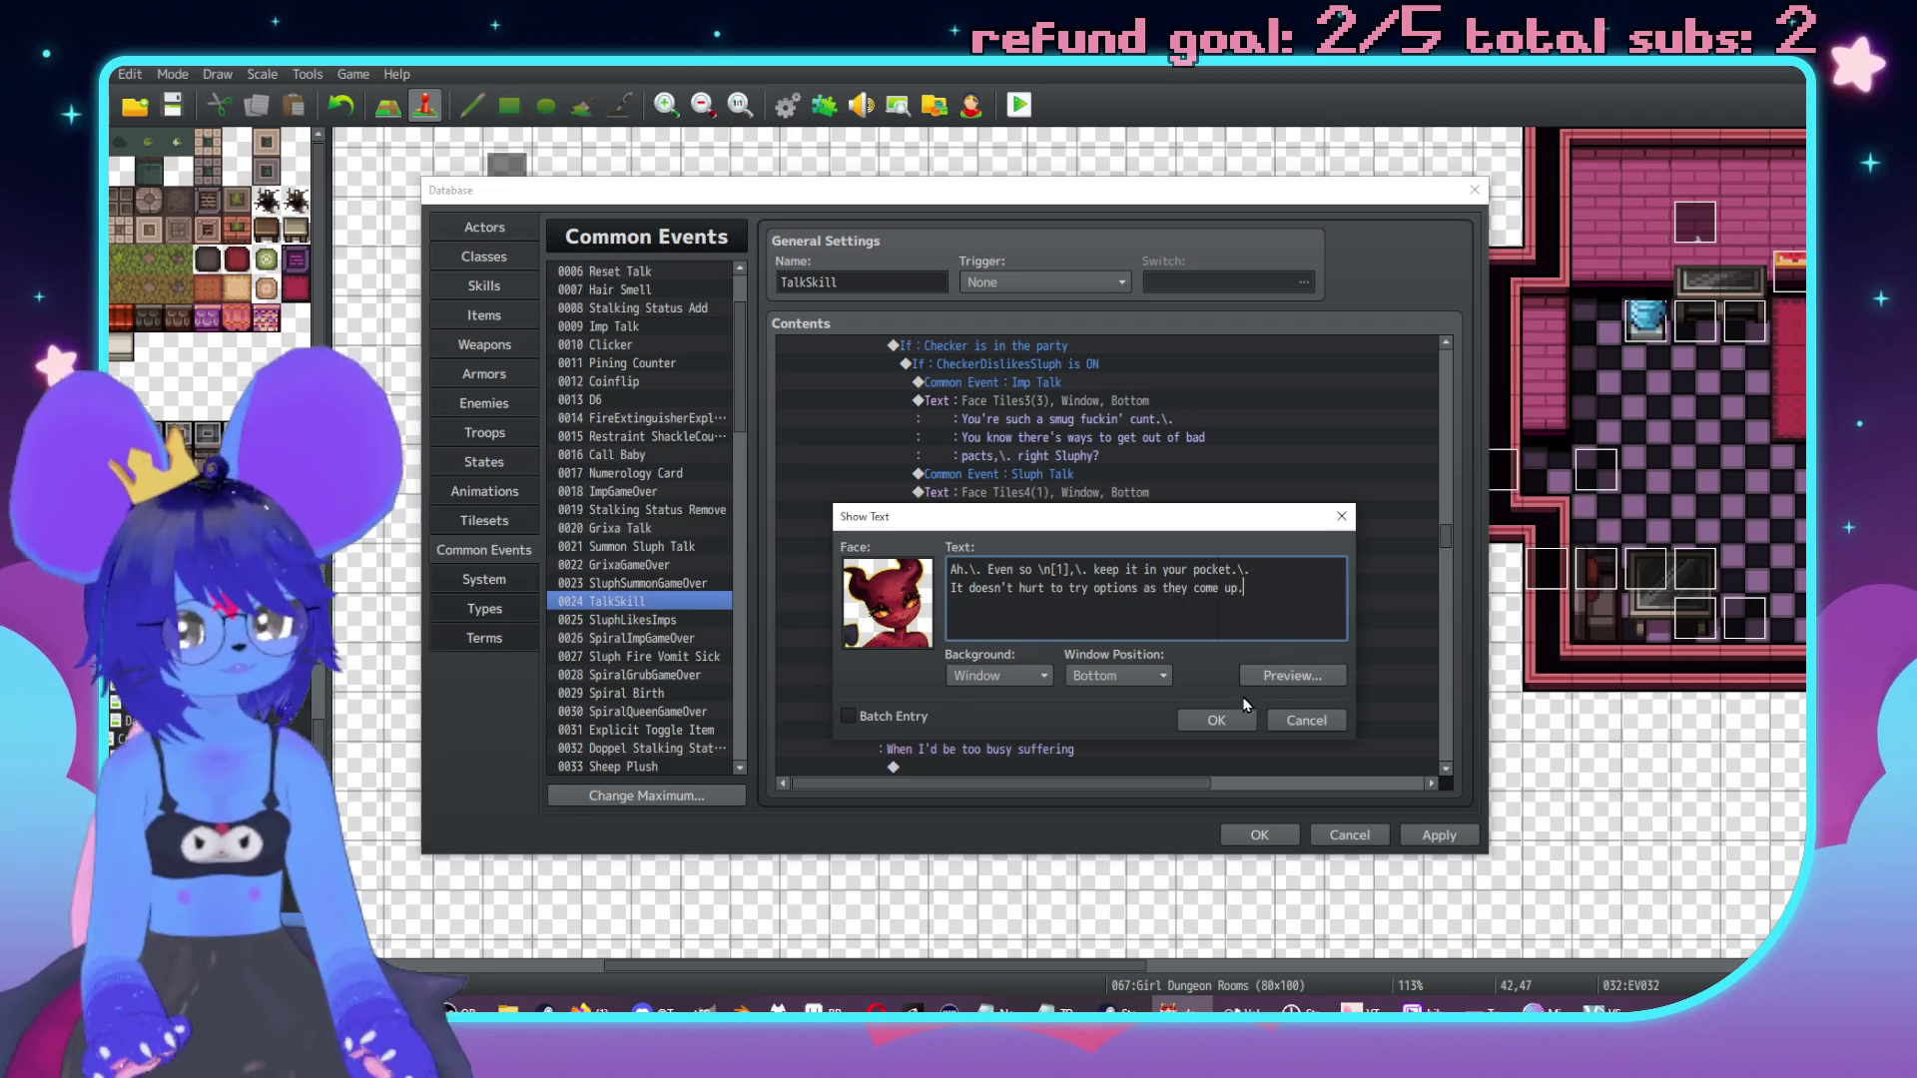
pyautogui.click(1218, 720)
# Copy Sluph's good-skill line into the too-busy-suffering branch.
pyautogui.scroll(4, 1154, 570)
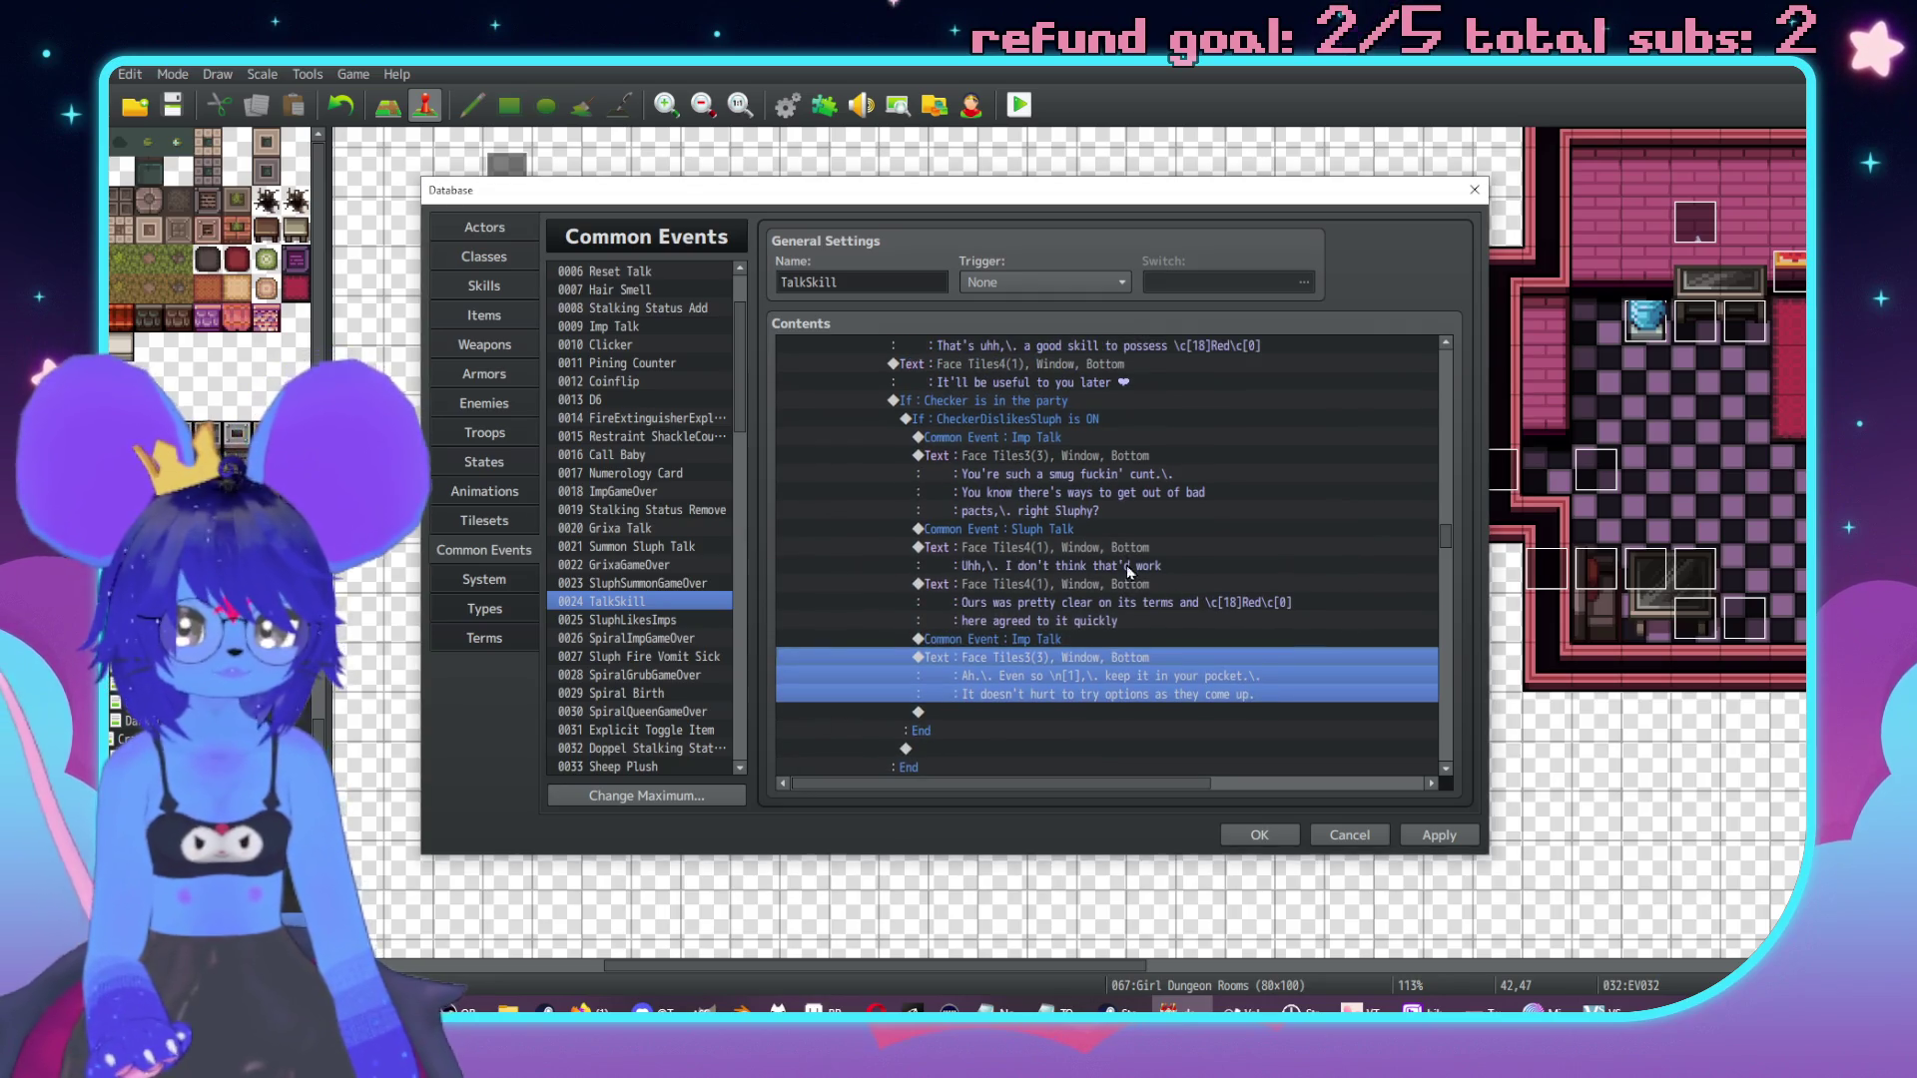
pyautogui.scroll(-5, 1108, 529)
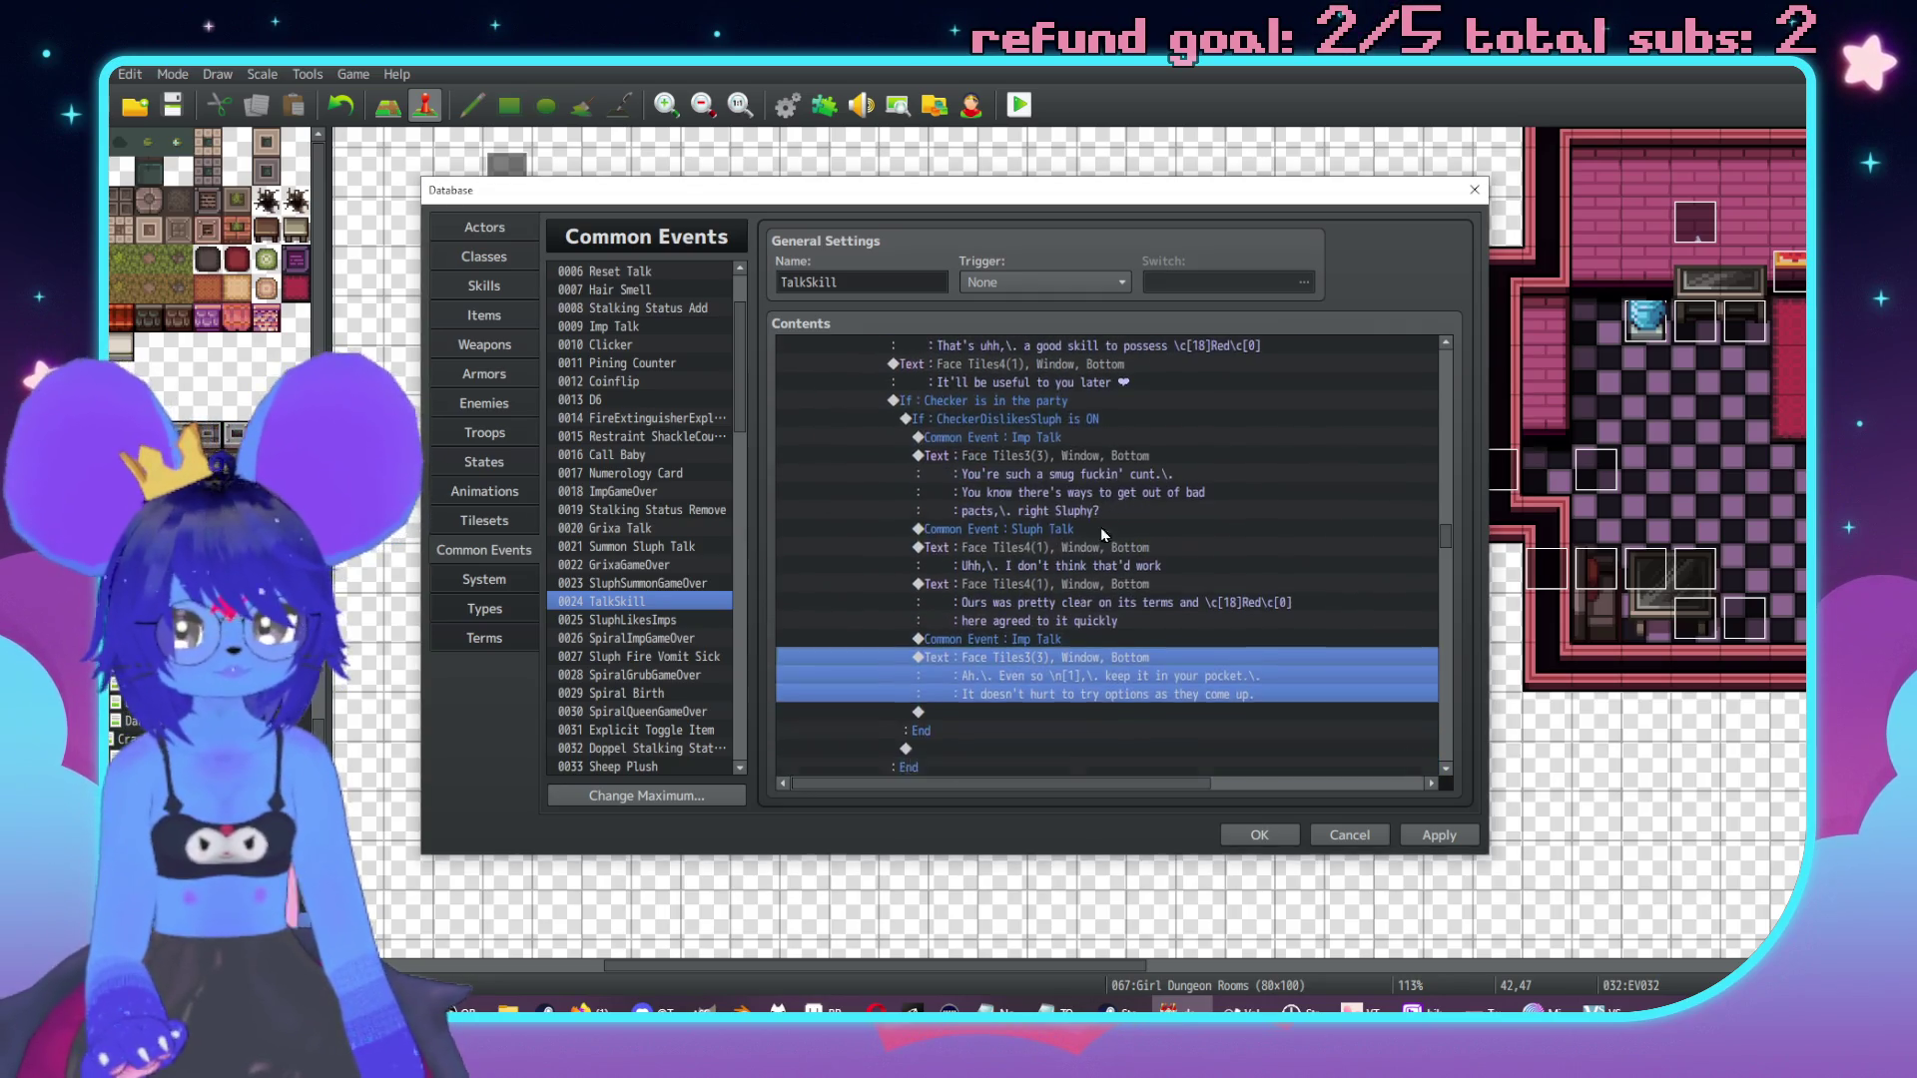
pyautogui.scroll(7, 1092, 567)
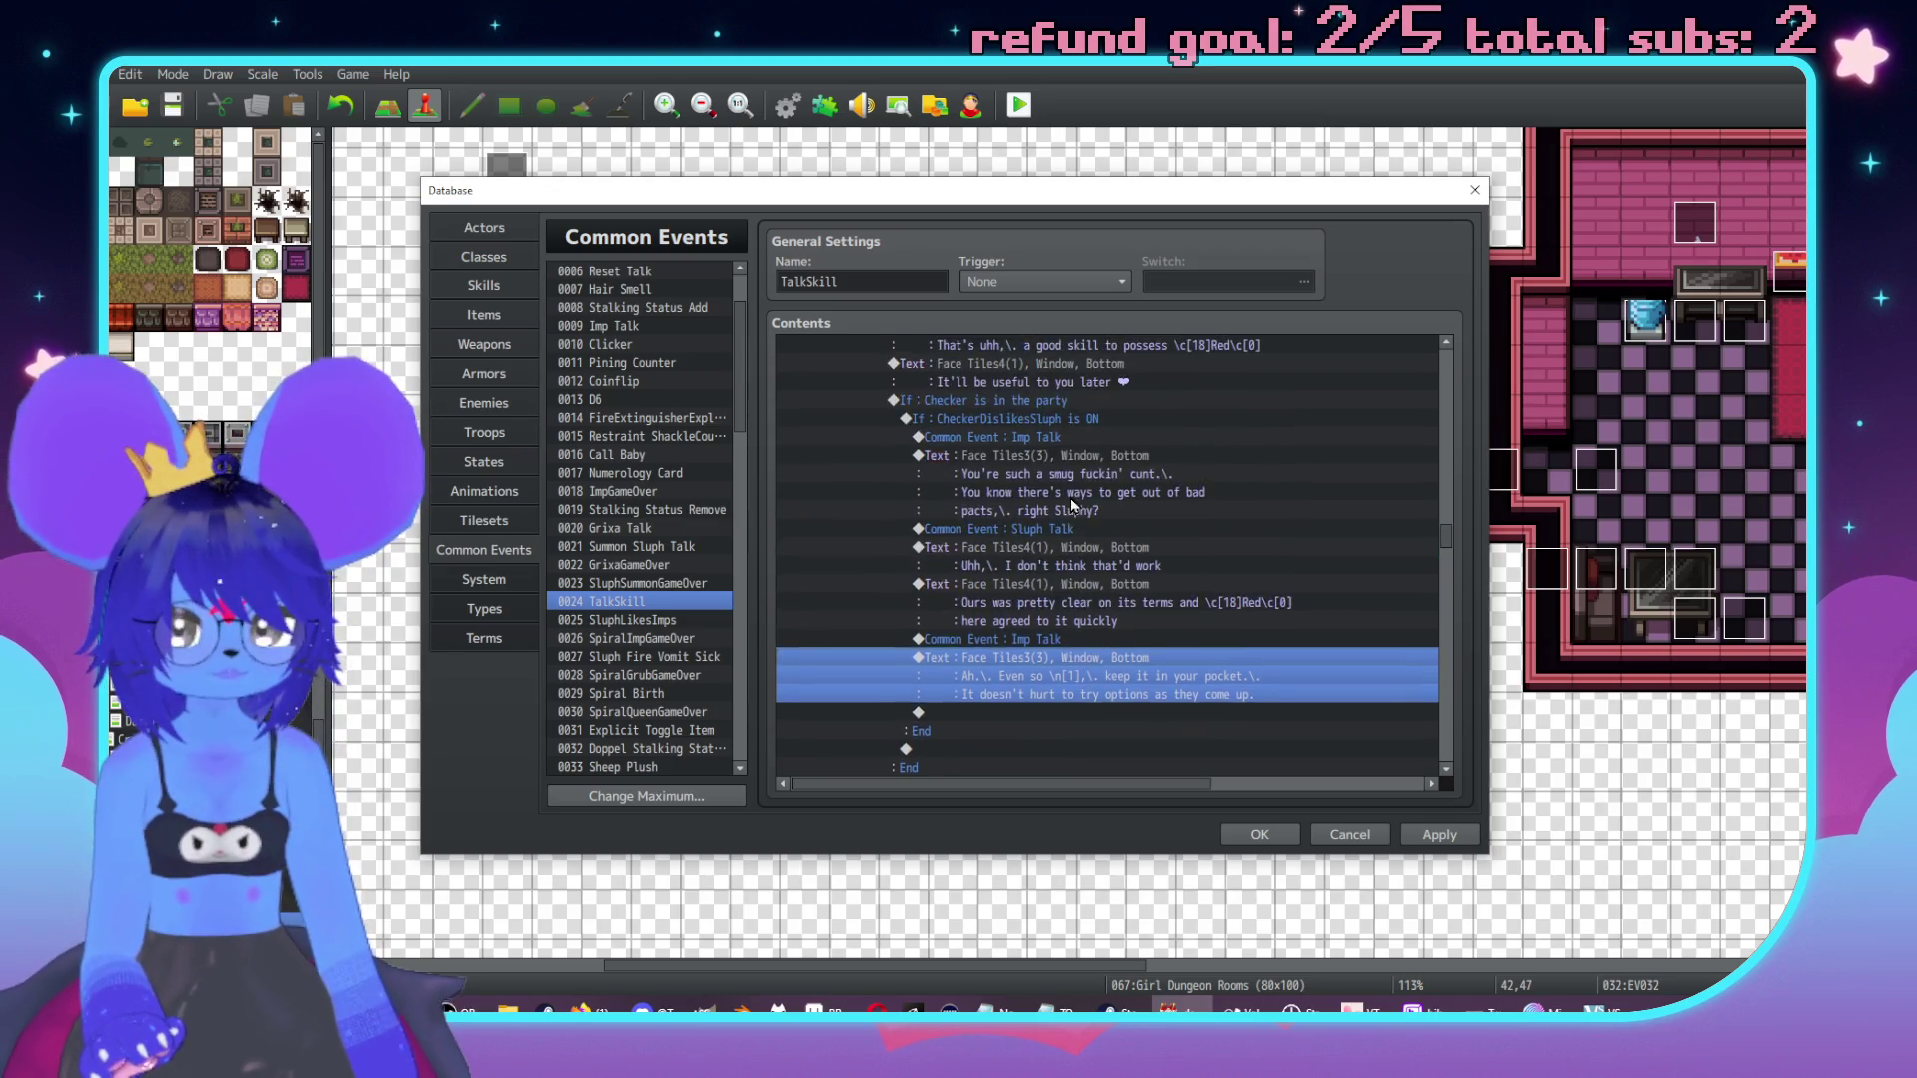
pyautogui.click(1073, 514)
pyautogui.scroll(-8, 1158, 605)
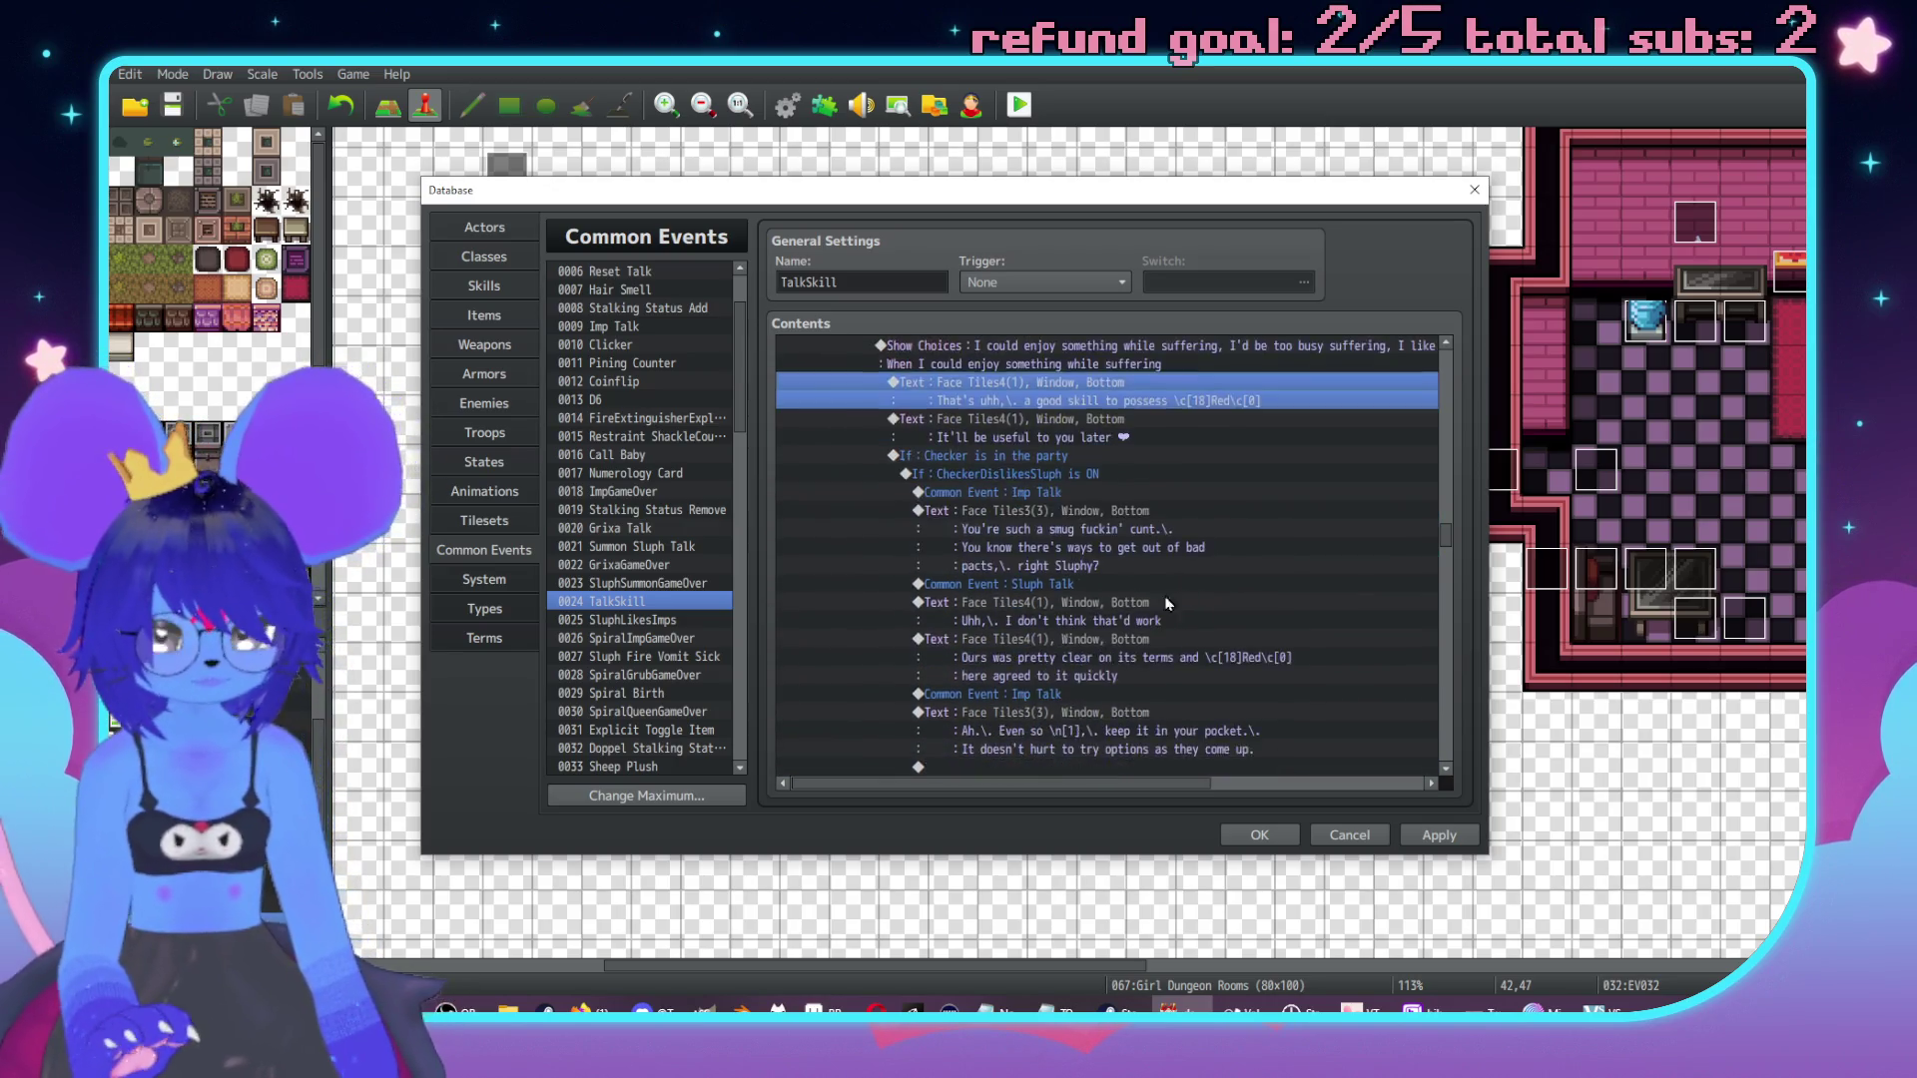
pyautogui.click(1112, 587)
pyautogui.hotkey('ctrl', 'v')
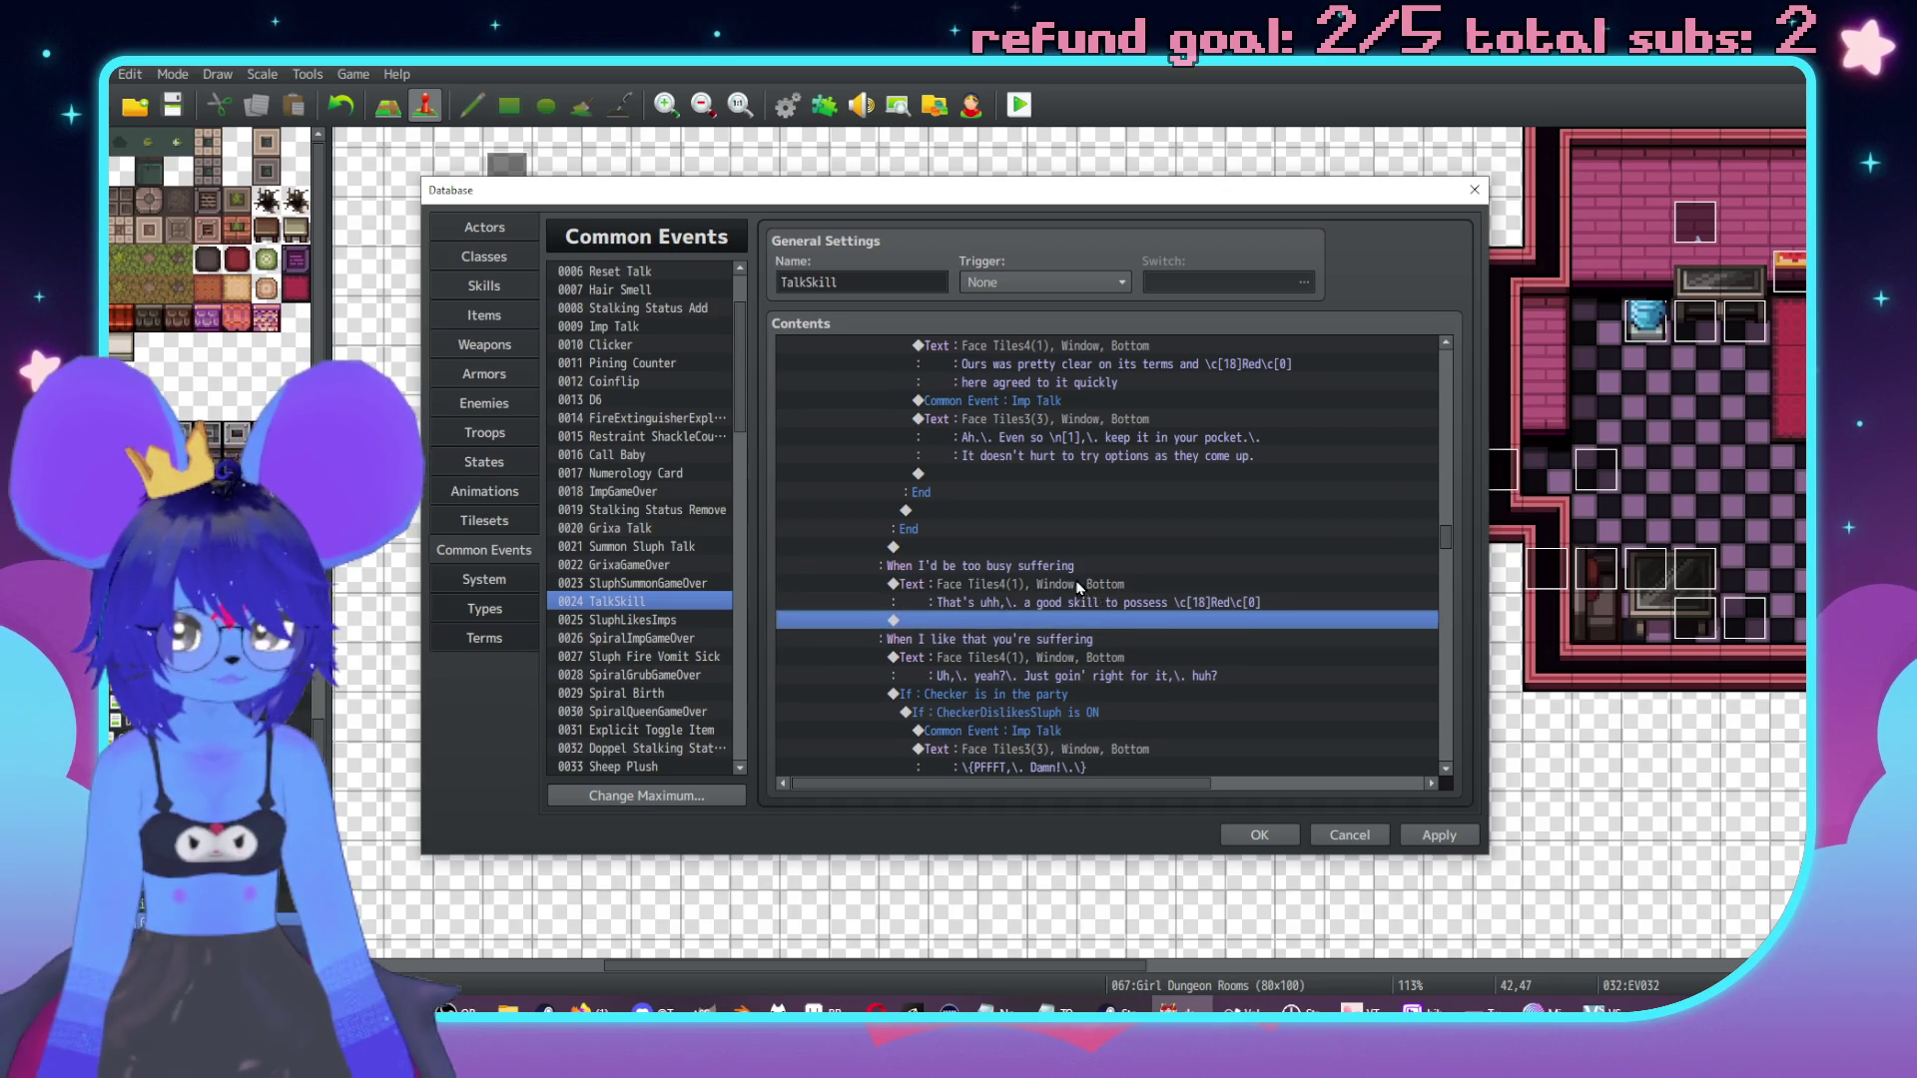
# Clear all text from the pasted Sluph message, keeping its face portrait.
pyautogui.doubleClick(1098, 600)
pyautogui.hotkey('ctrl', 'a')
pyautogui.write('Uhh,\\. thjat')
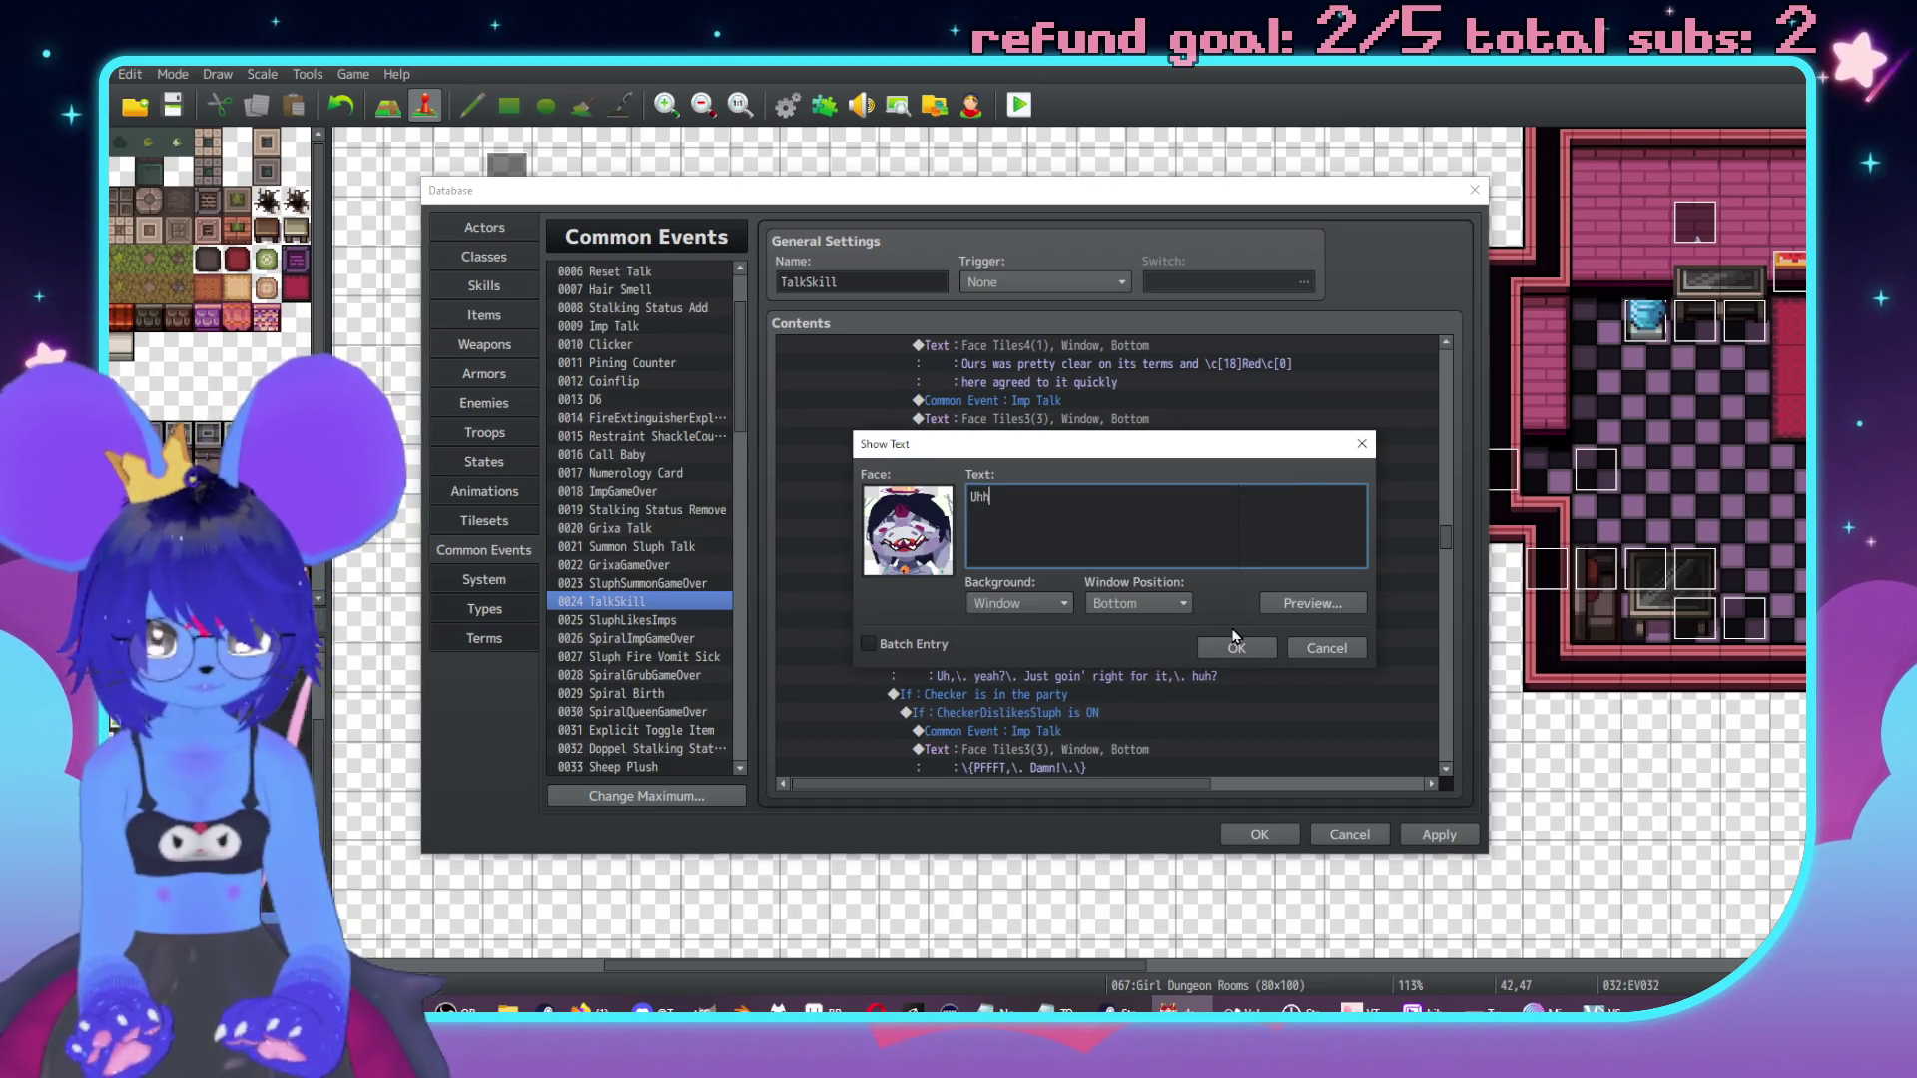
pyautogui.press('BackSpace')
pyautogui.press('BackSpace')
pyautogui.press('BackSpace')
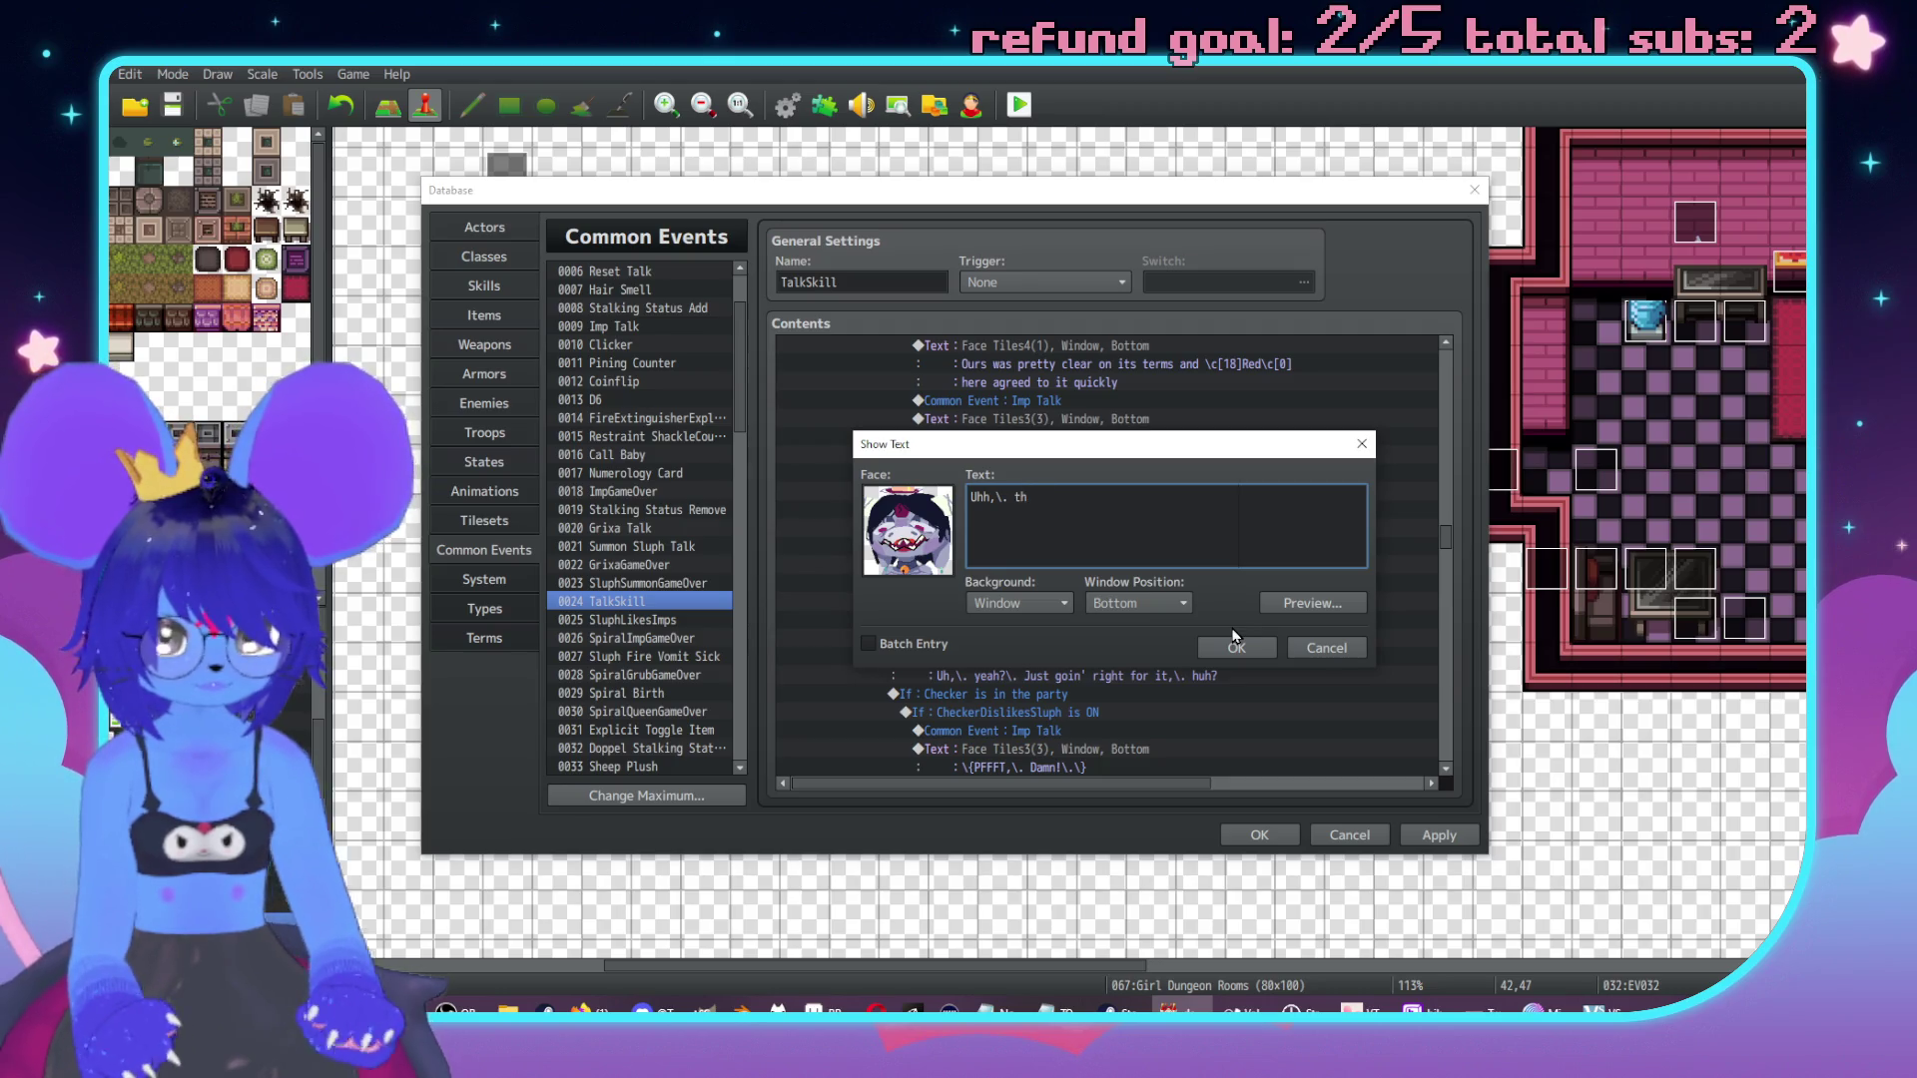
pyautogui.moveTo(1104, 447); pyautogui.dragTo(1366, 304)
pyautogui.hotkey('ctrl', 'a')
pyautogui.press('BackSpace')
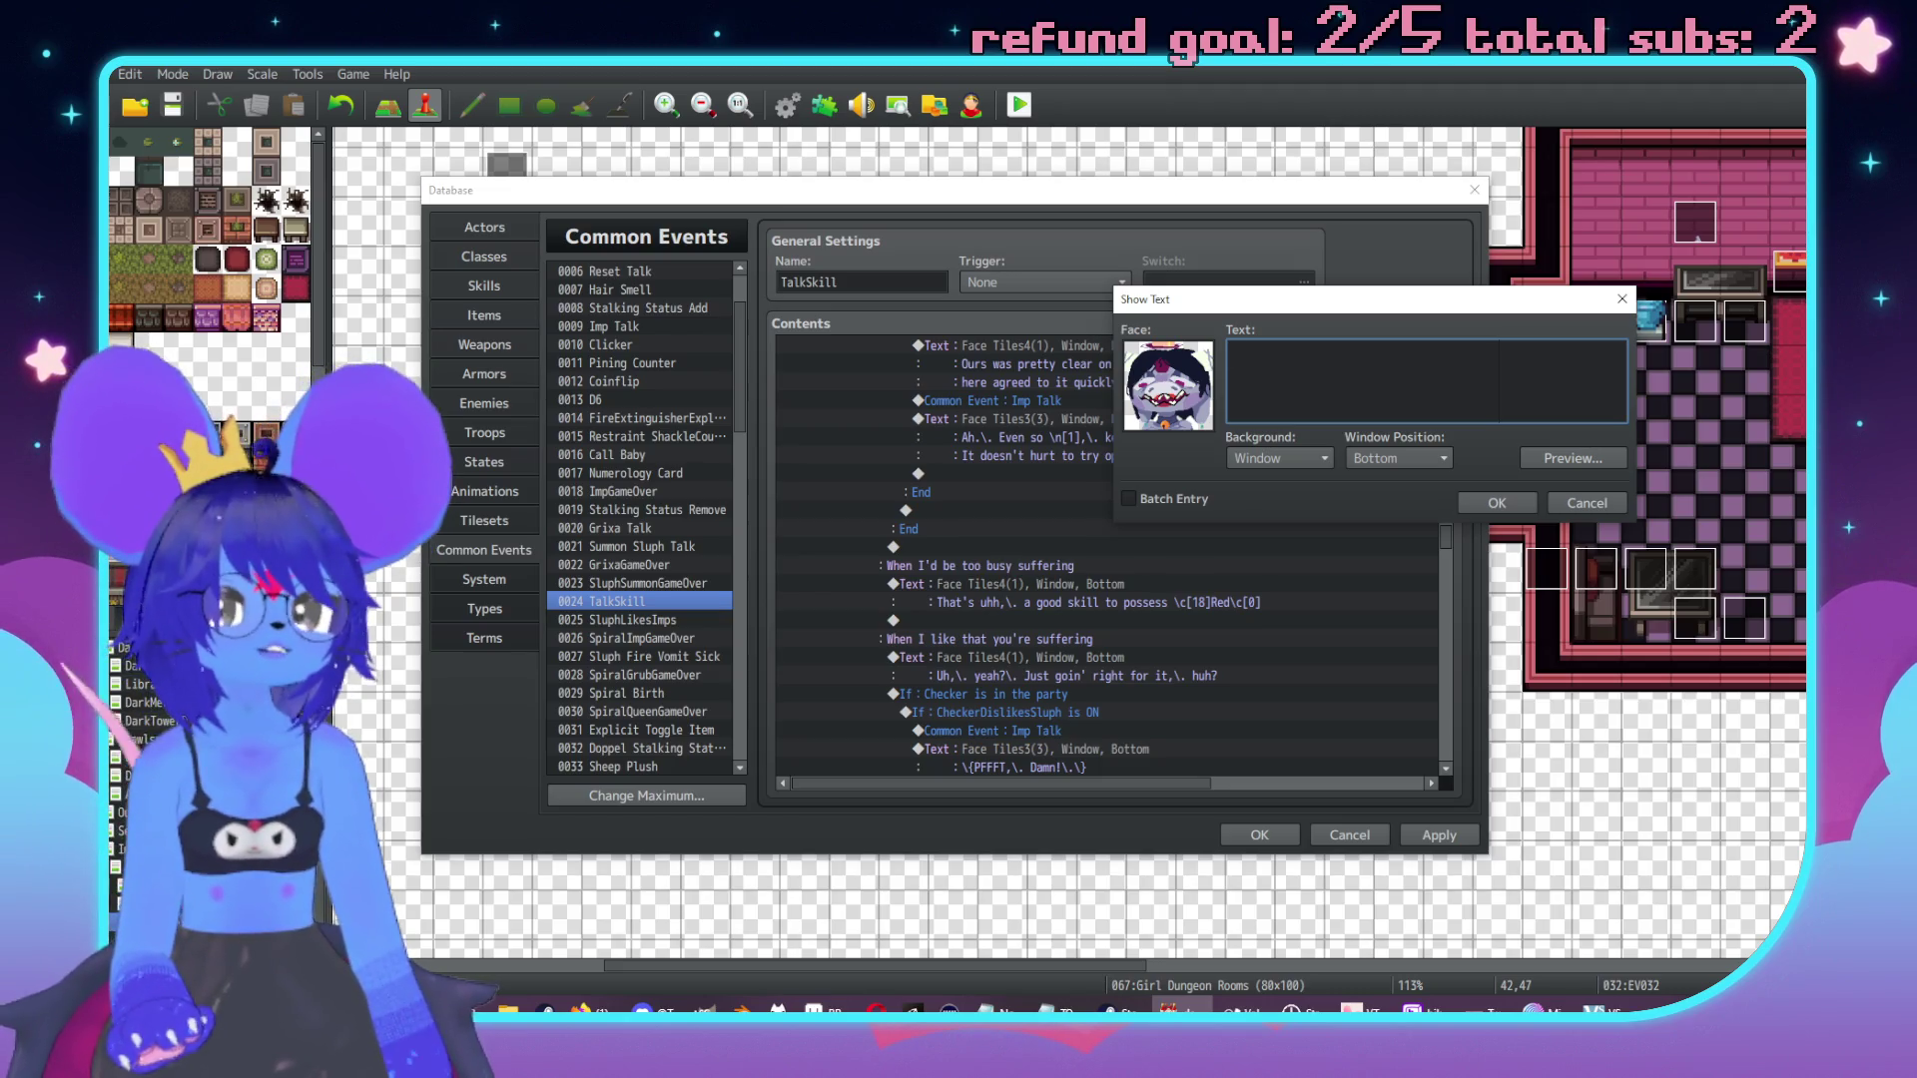
pyautogui.hotkey('alt', 'Tab')
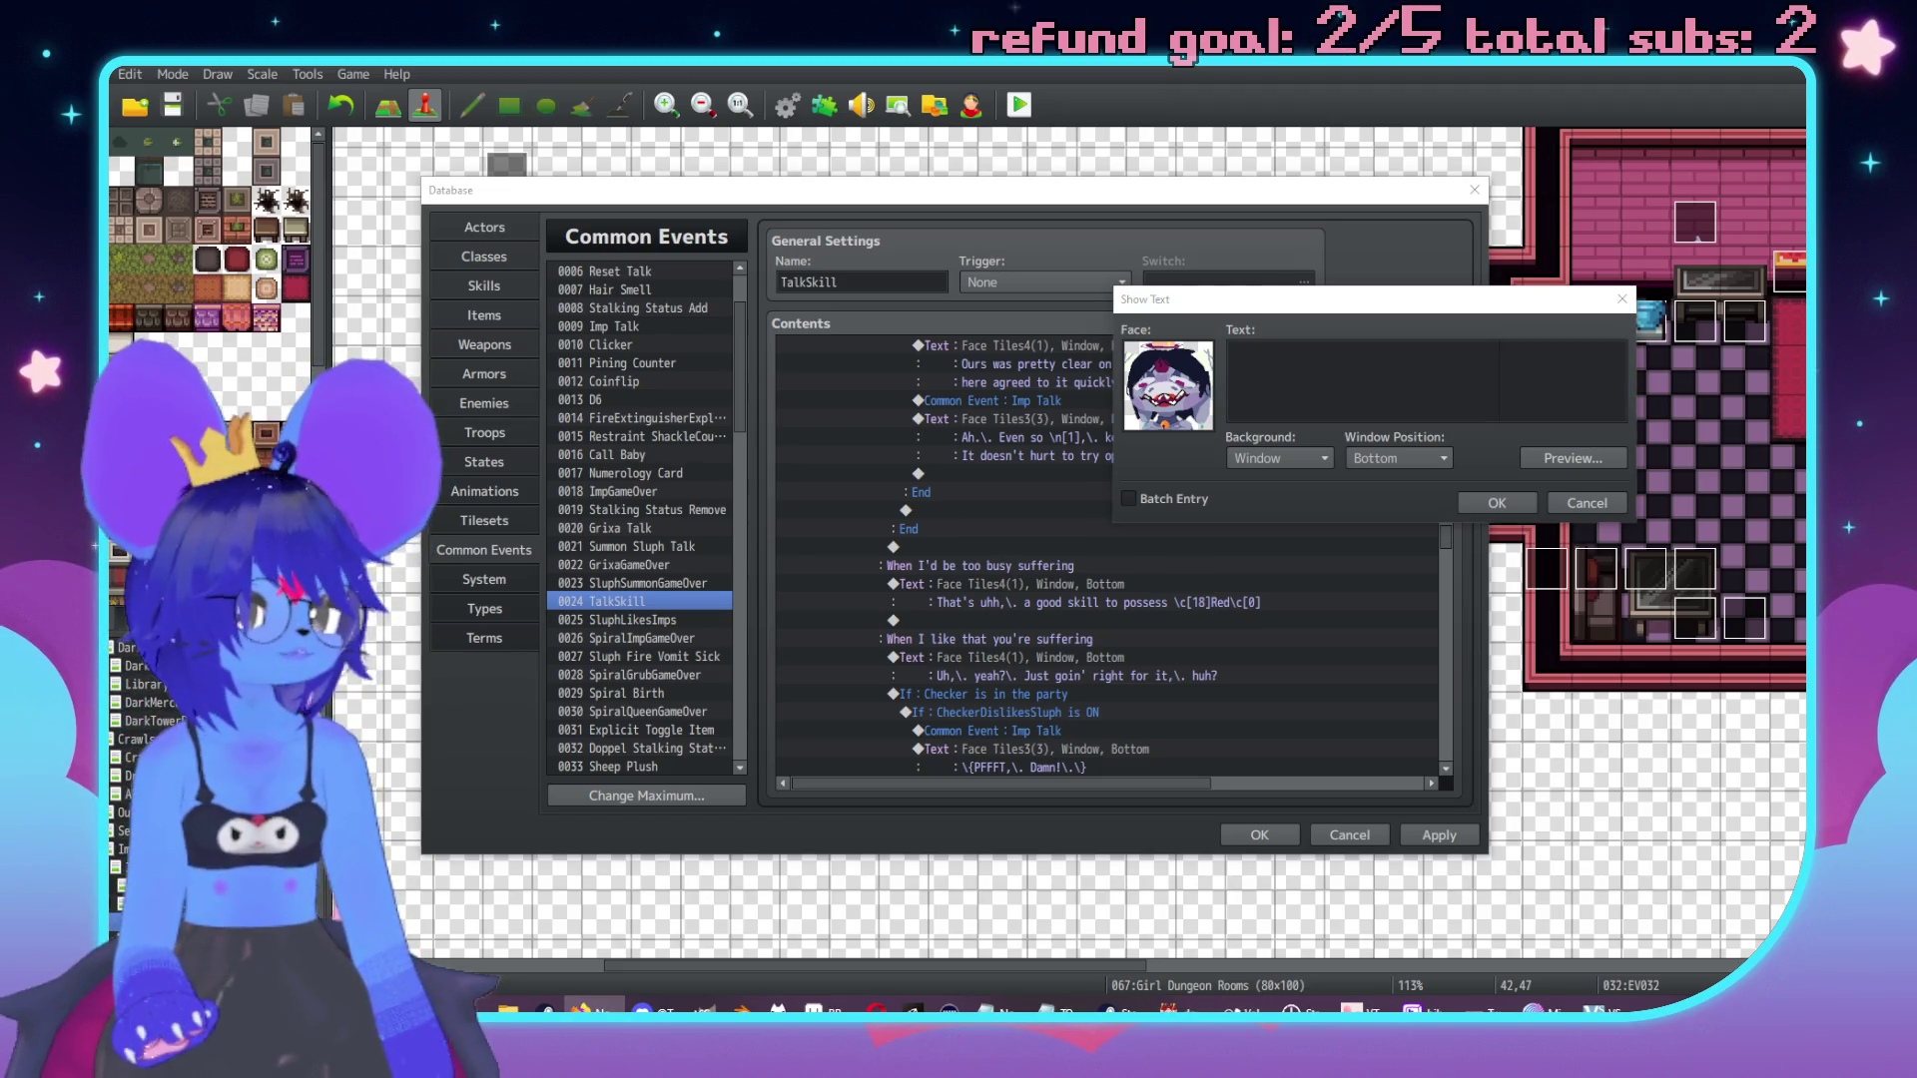
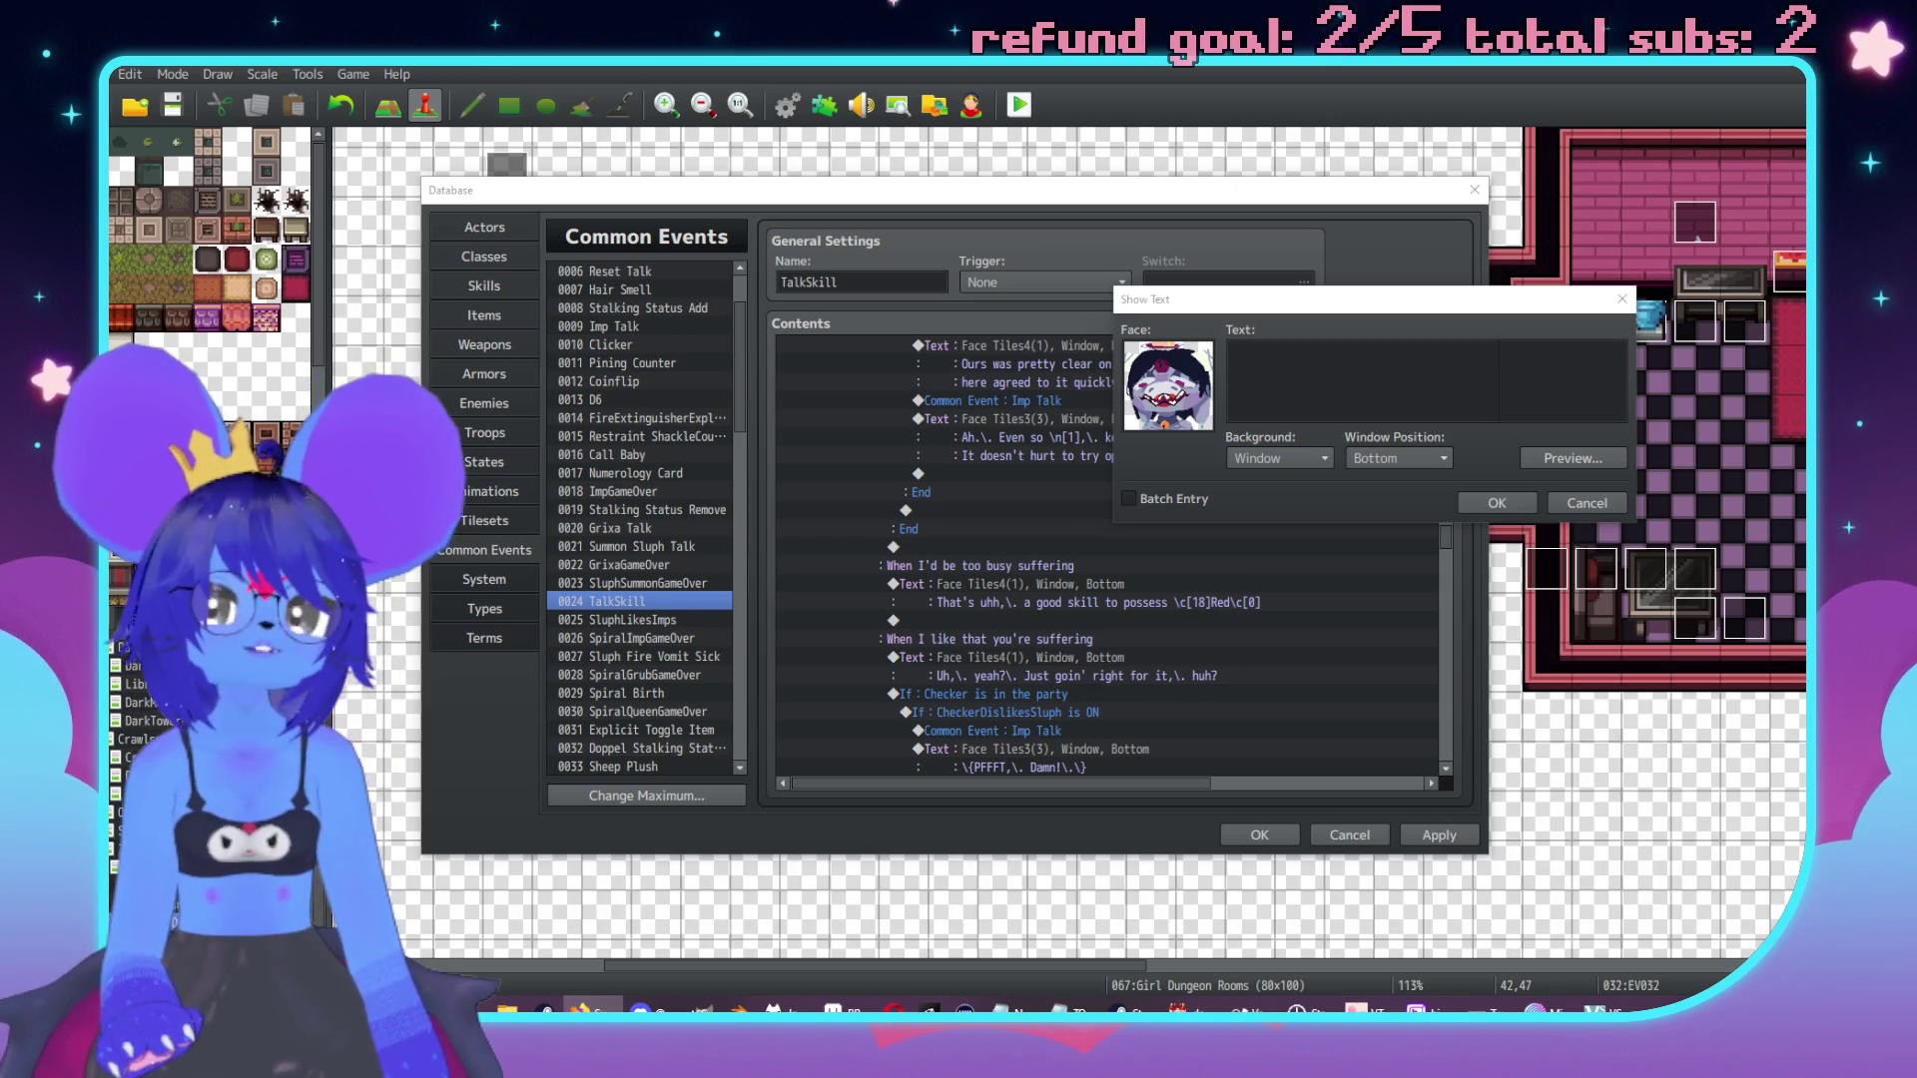
# Enter and commit the line 'Ah, that doesn't fit with how I've come to know you so far'.
pyautogui.click(1345, 371)
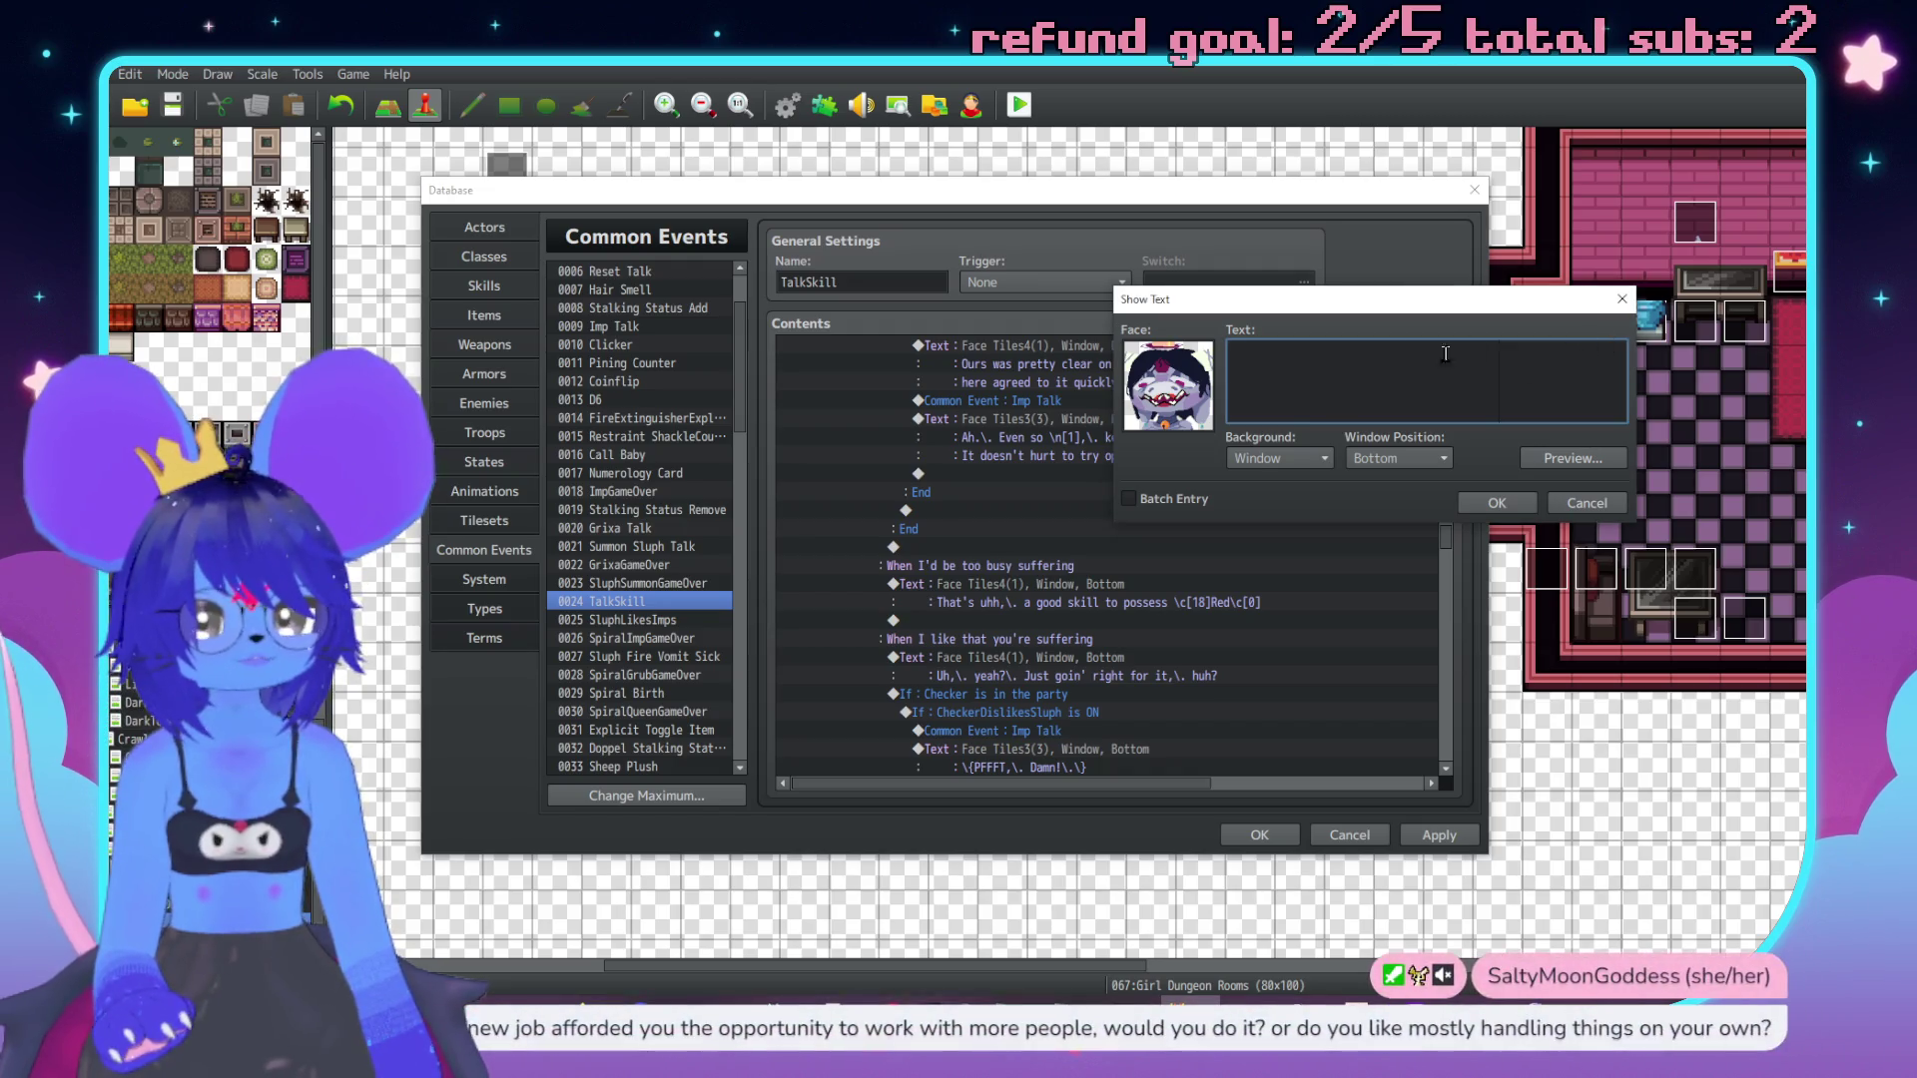
pyautogui.moveTo(1319, 311)
pyautogui.mouseDown()
pyautogui.moveTo(1339, 308)
pyautogui.moveTo(1290, 264)
pyautogui.moveTo(1226, 317)
pyautogui.mouseUp()
pyautogui.write('Ah,\\. that')
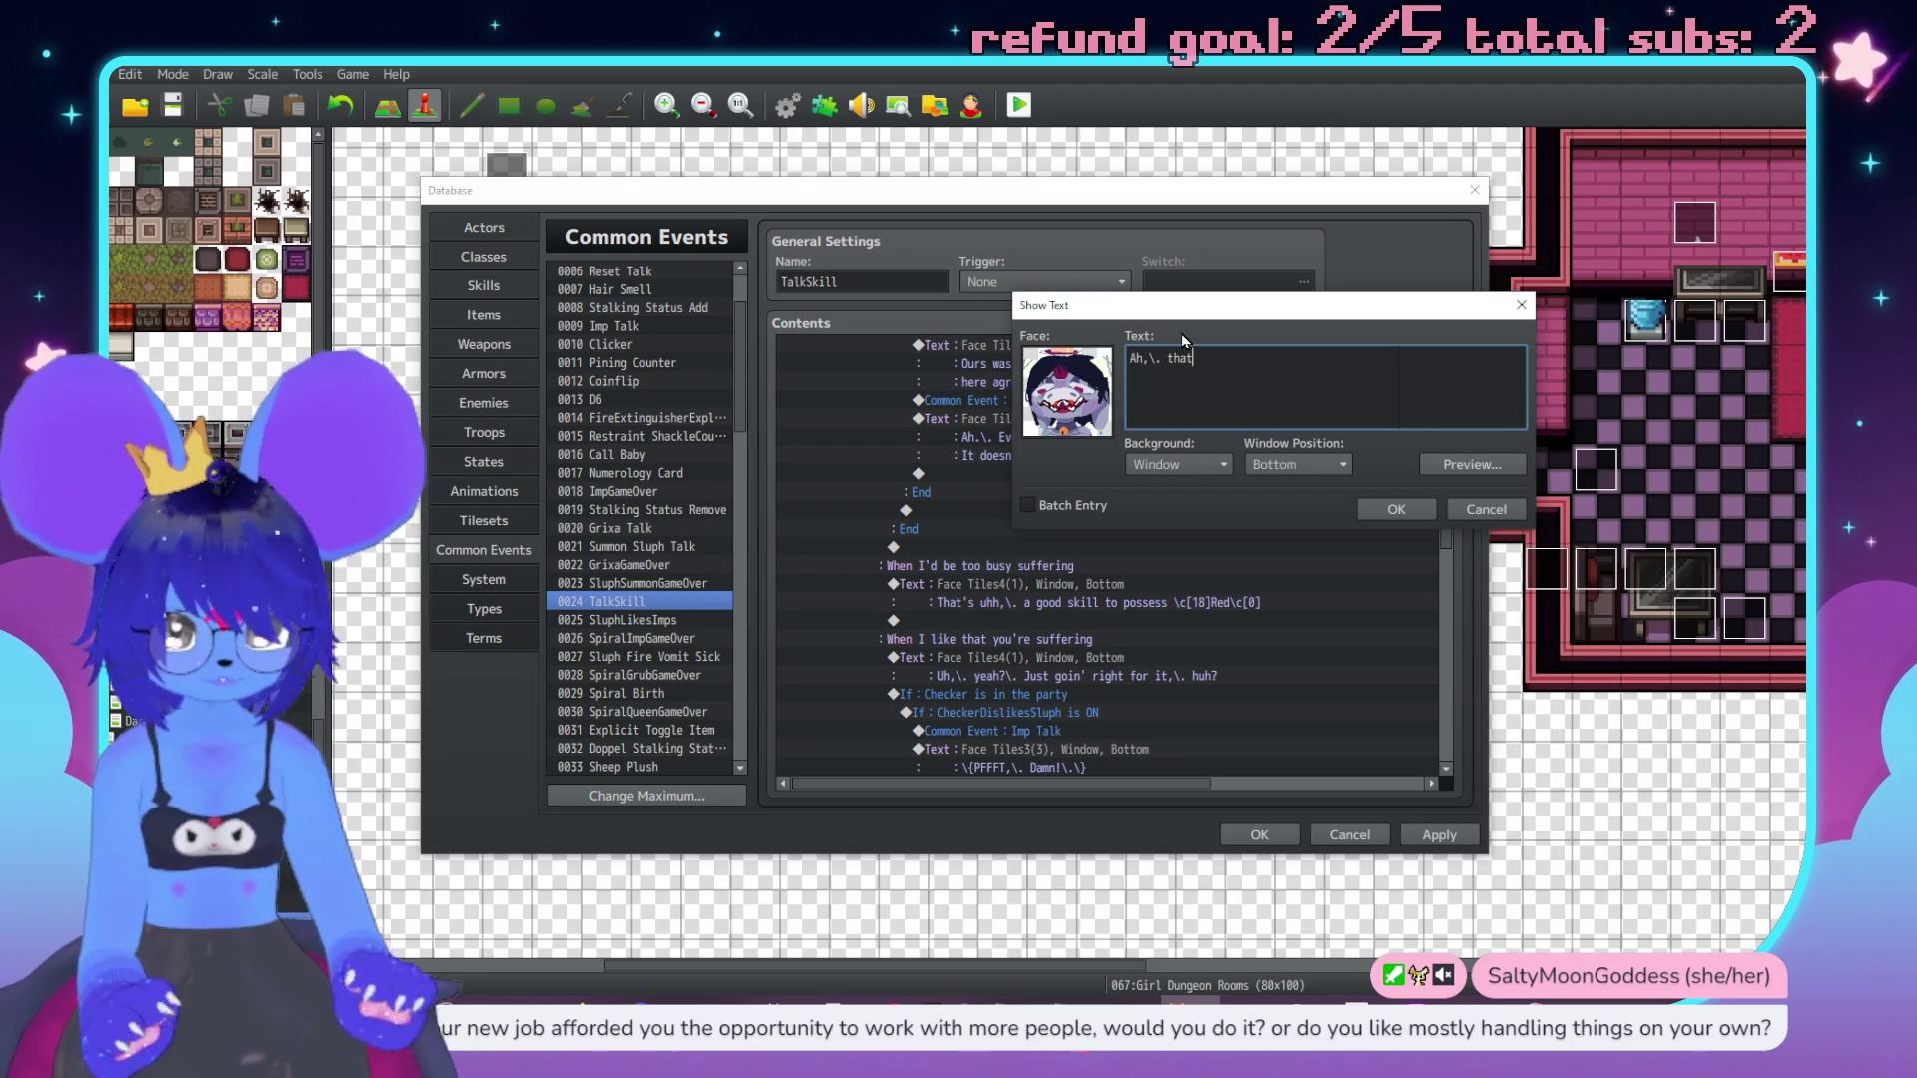
pyautogui.write(" doesn't fit")
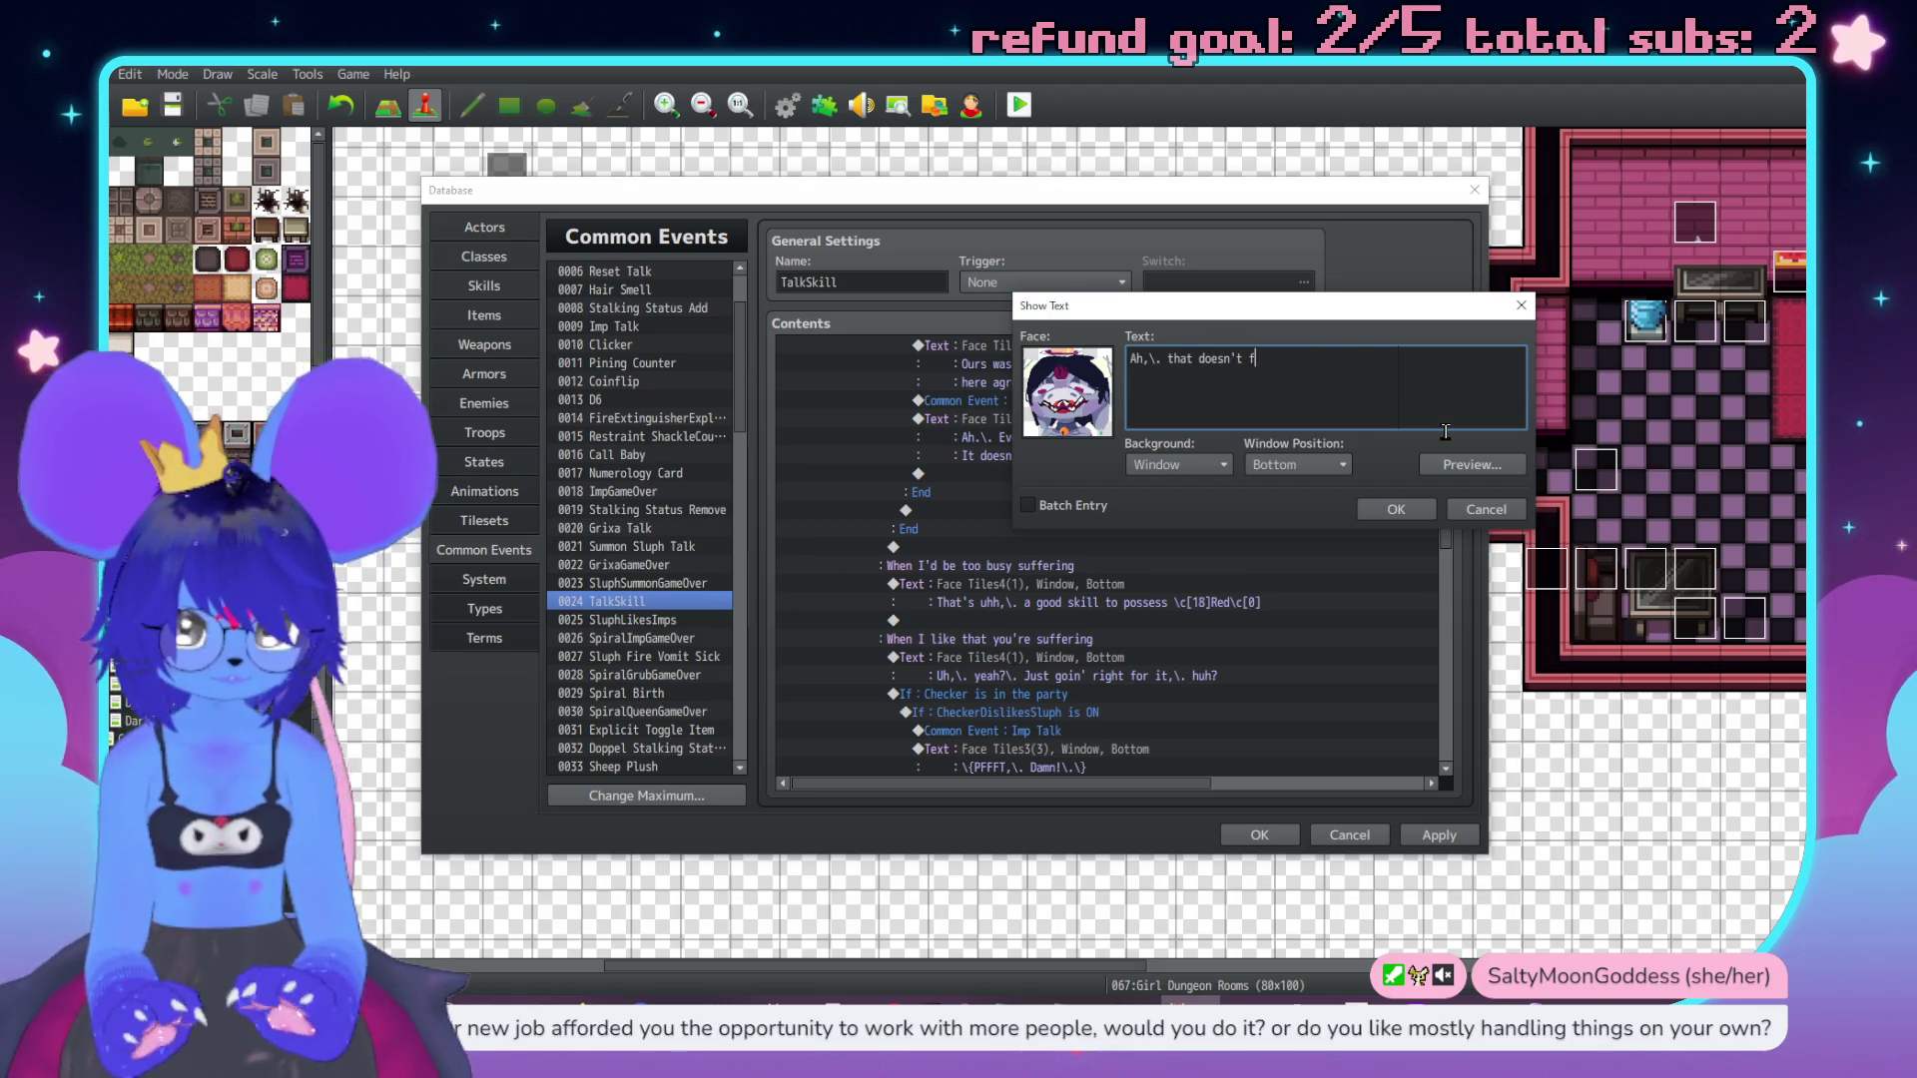
pyautogui.write(' with how')
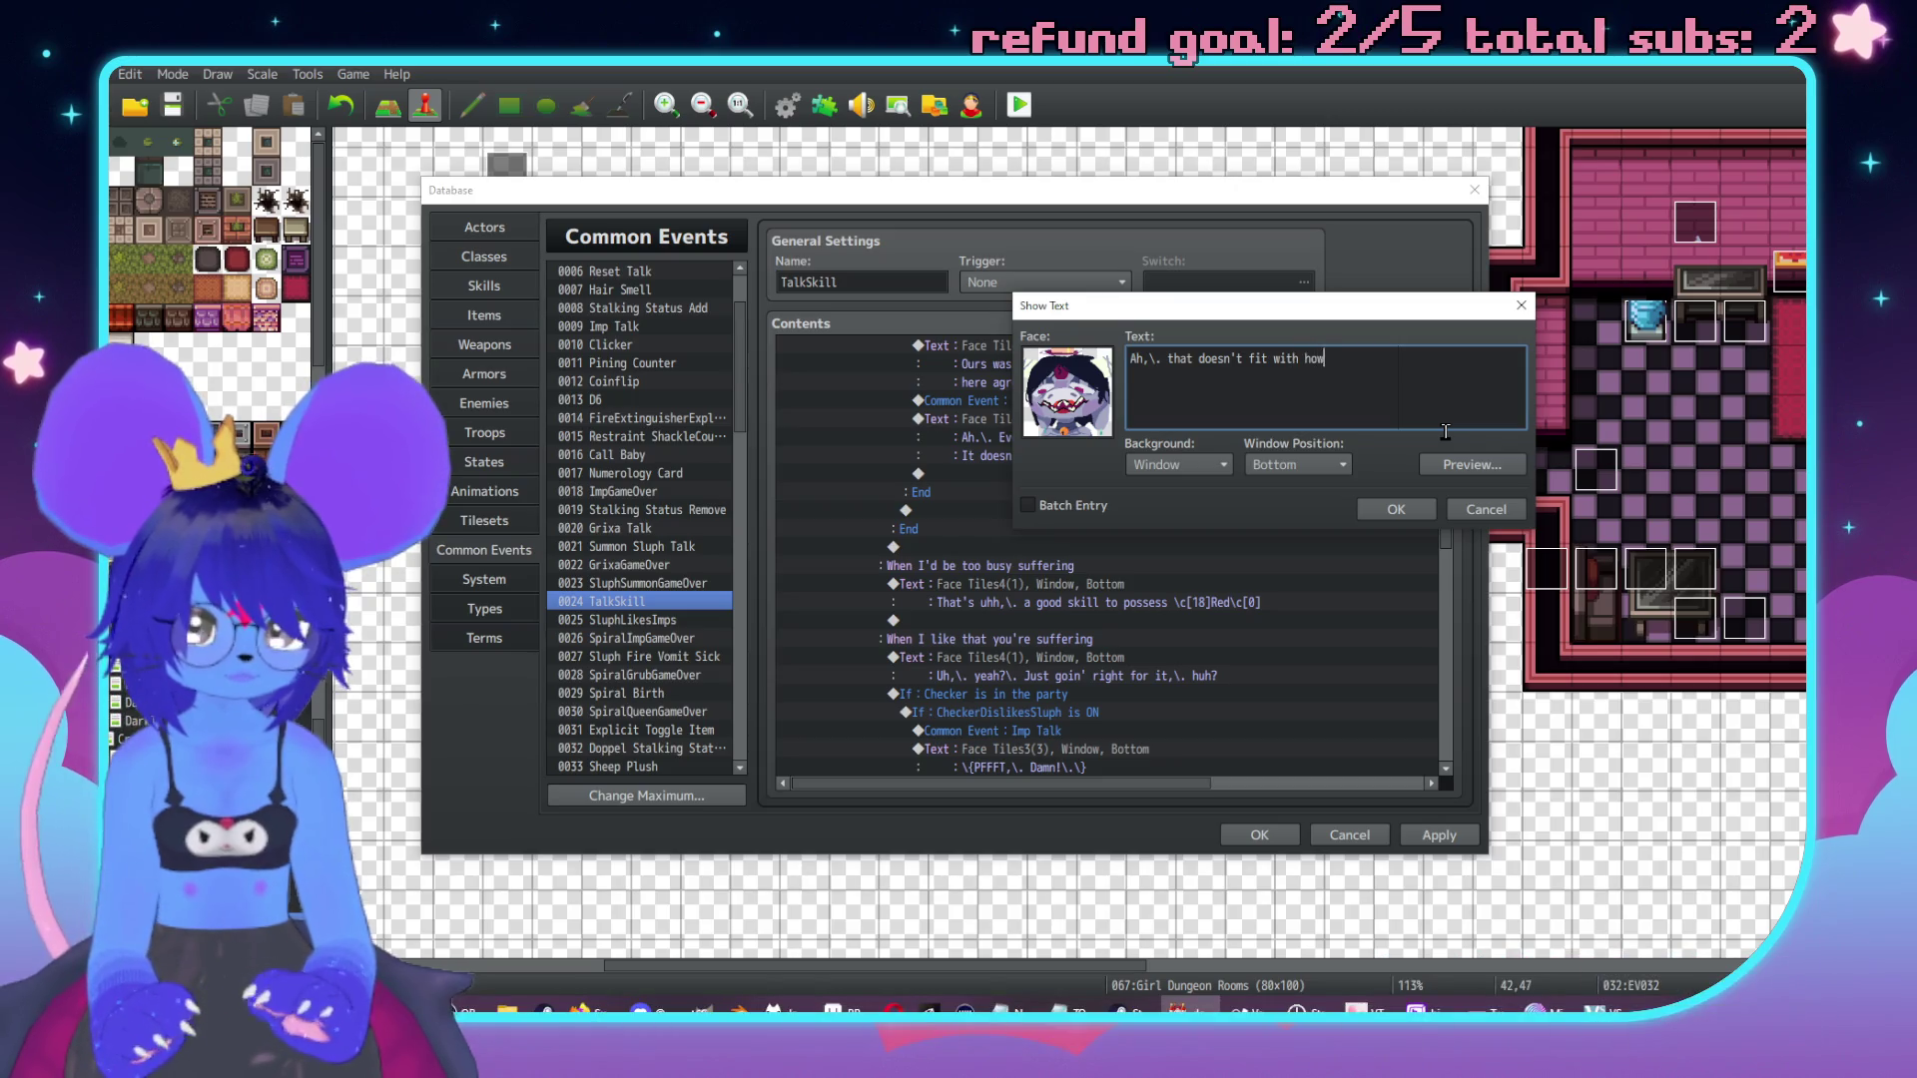
pyautogui.write(" I've comm")
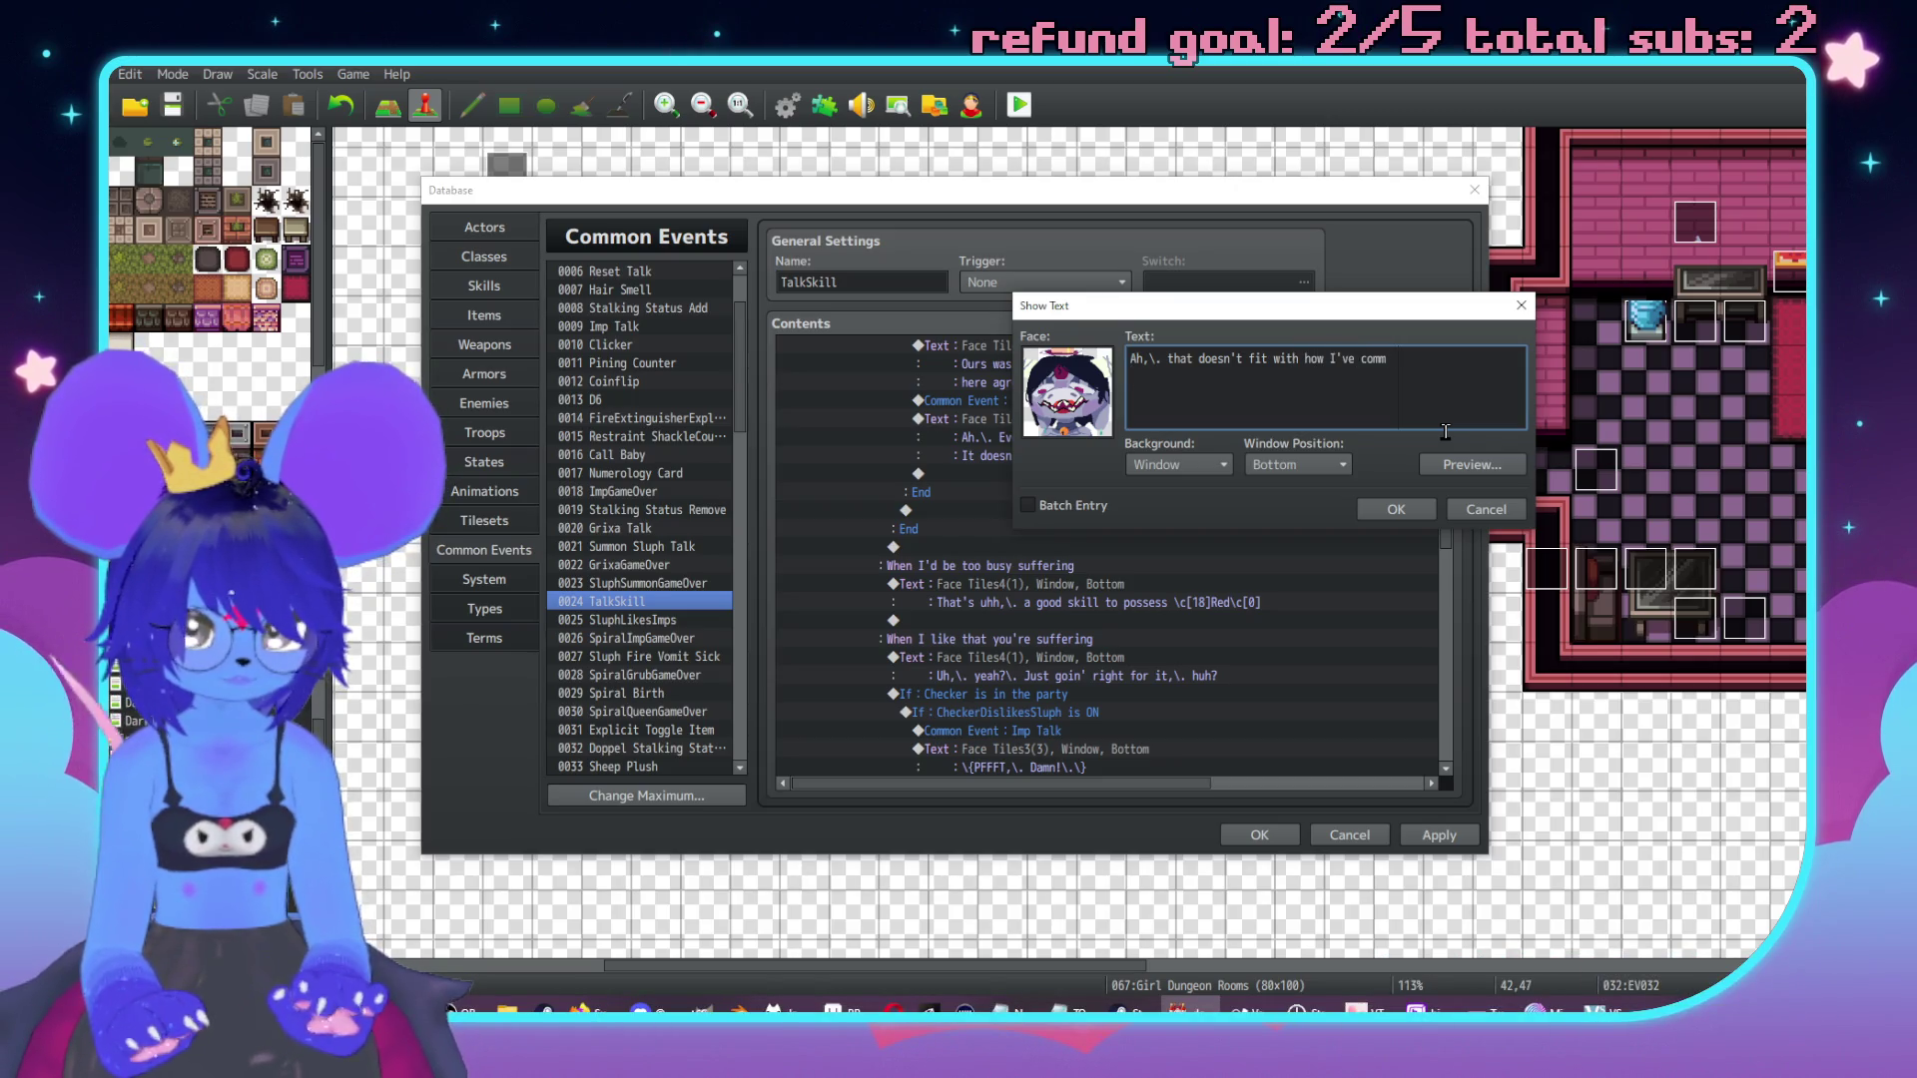
pyautogui.press('BackSpace')
pyautogui.press('BackSpace')
pyautogui.press('BackSpace')
pyautogui.write('know ')
pyautogui.write('two.')
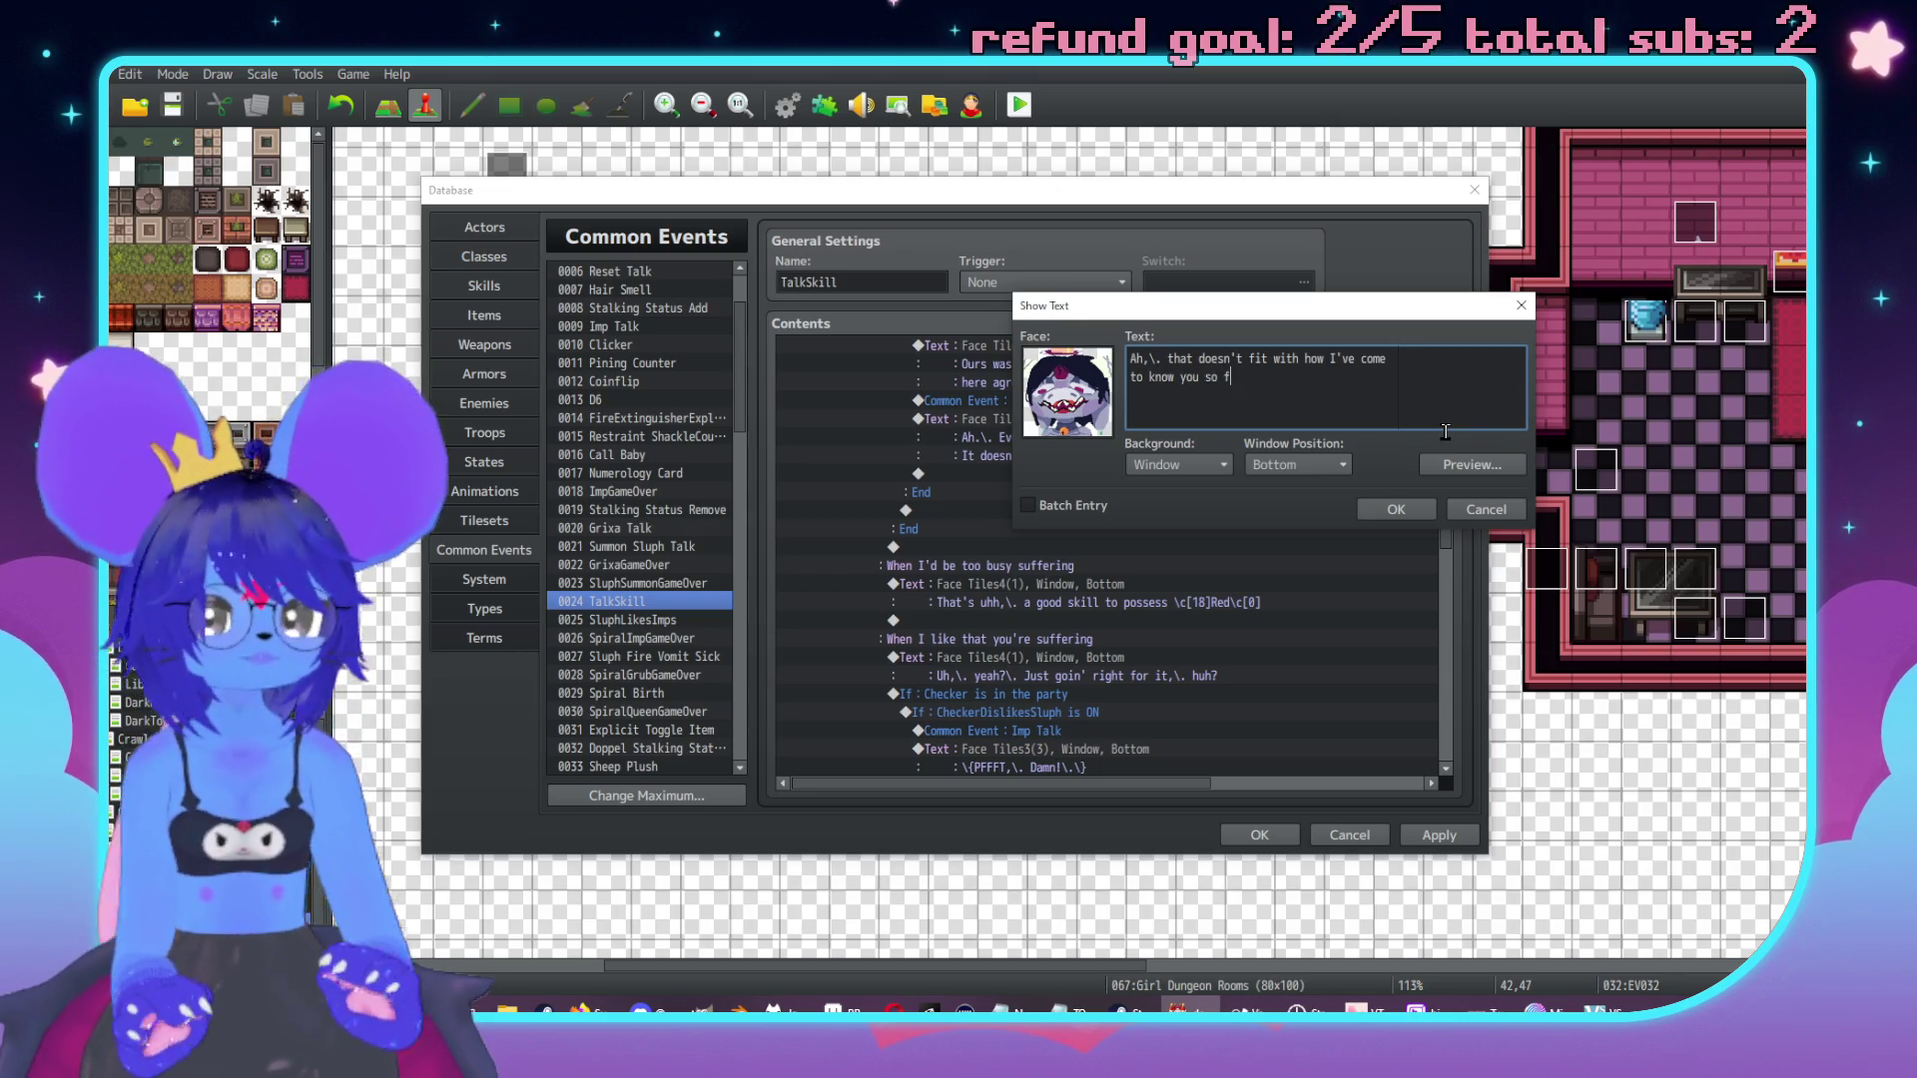
pyautogui.click(1395, 509)
pyautogui.click(1065, 631)
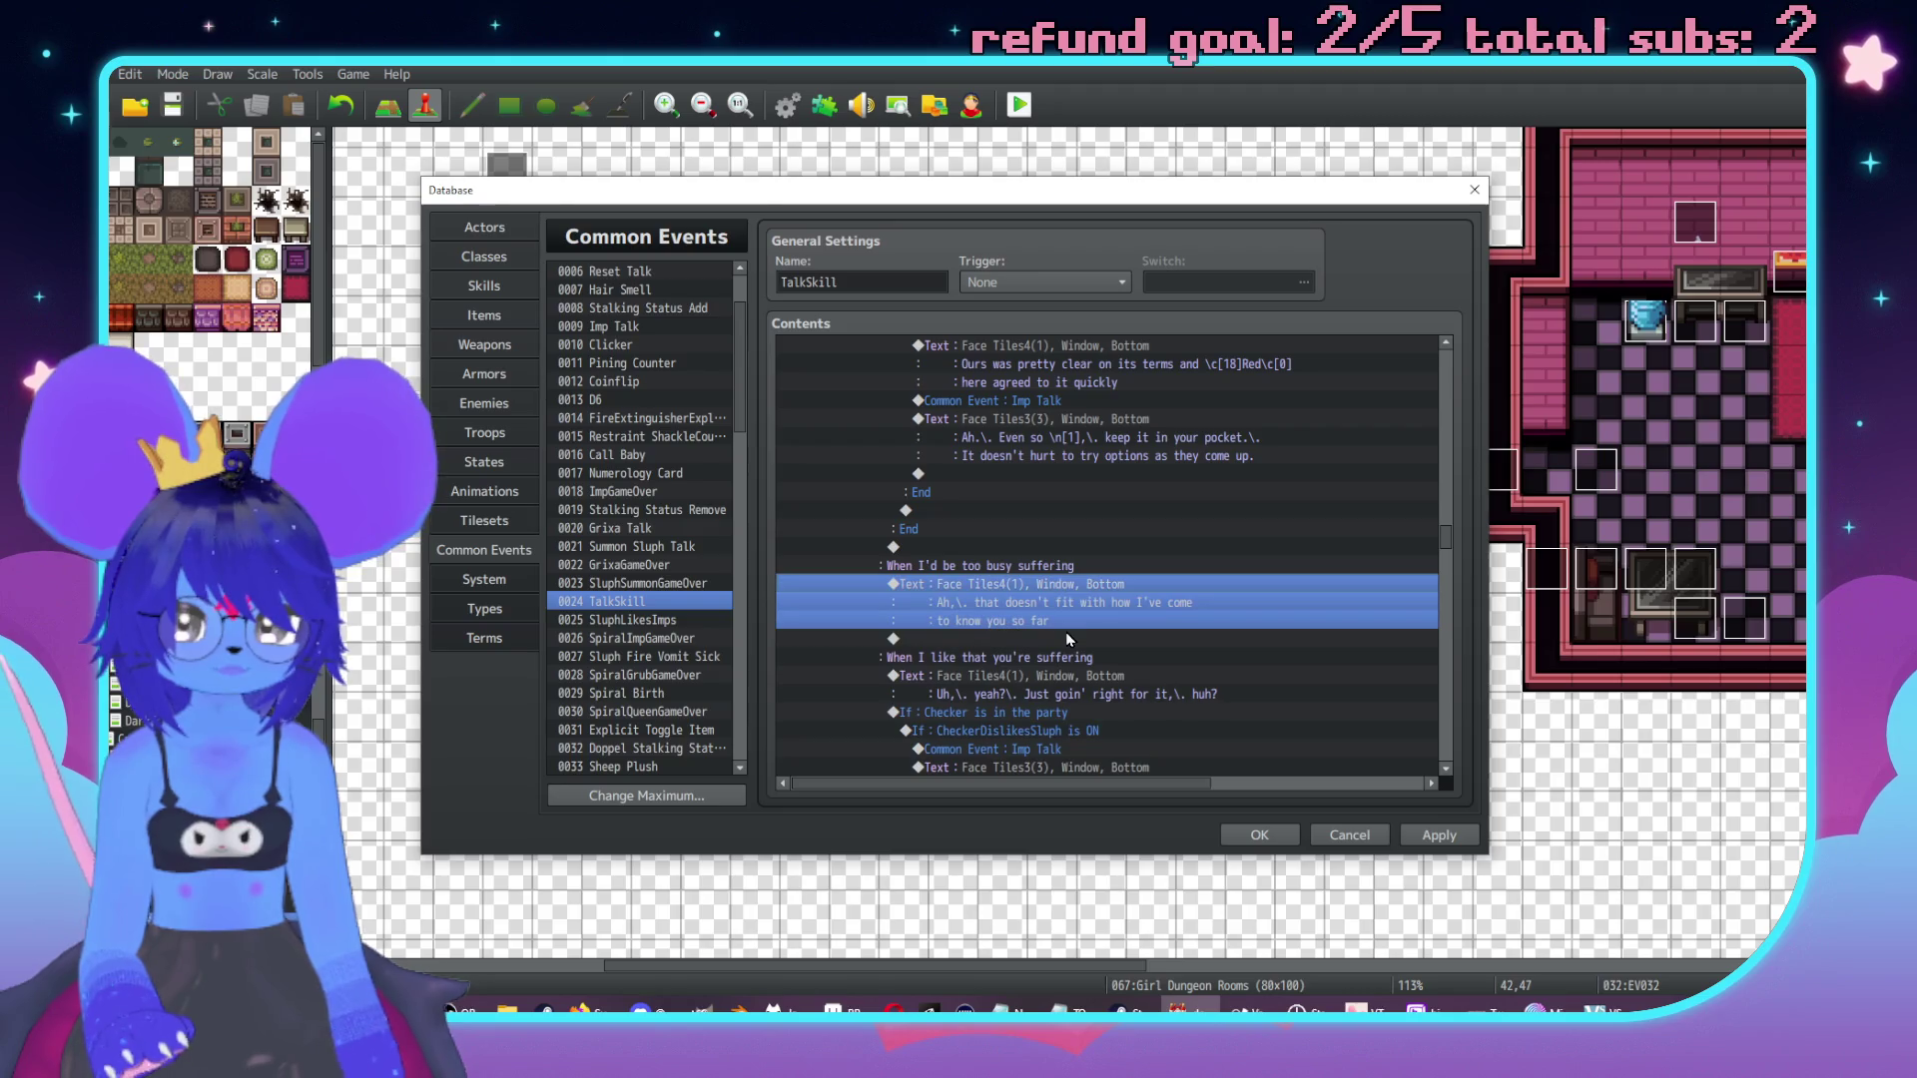
# Add a new Show Text message below and choose the same speaker's face.
pyautogui.doubleClick(1065, 631)
pyautogui.click(998, 335)
pyautogui.doubleClick(933, 499)
pyautogui.click(819, 441)
pyautogui.doubleClick(1015, 397)
# Write 'Although you haven't been totally under someone else's control as of yet, / not since we've been going together'.
pyautogui.write('hou')
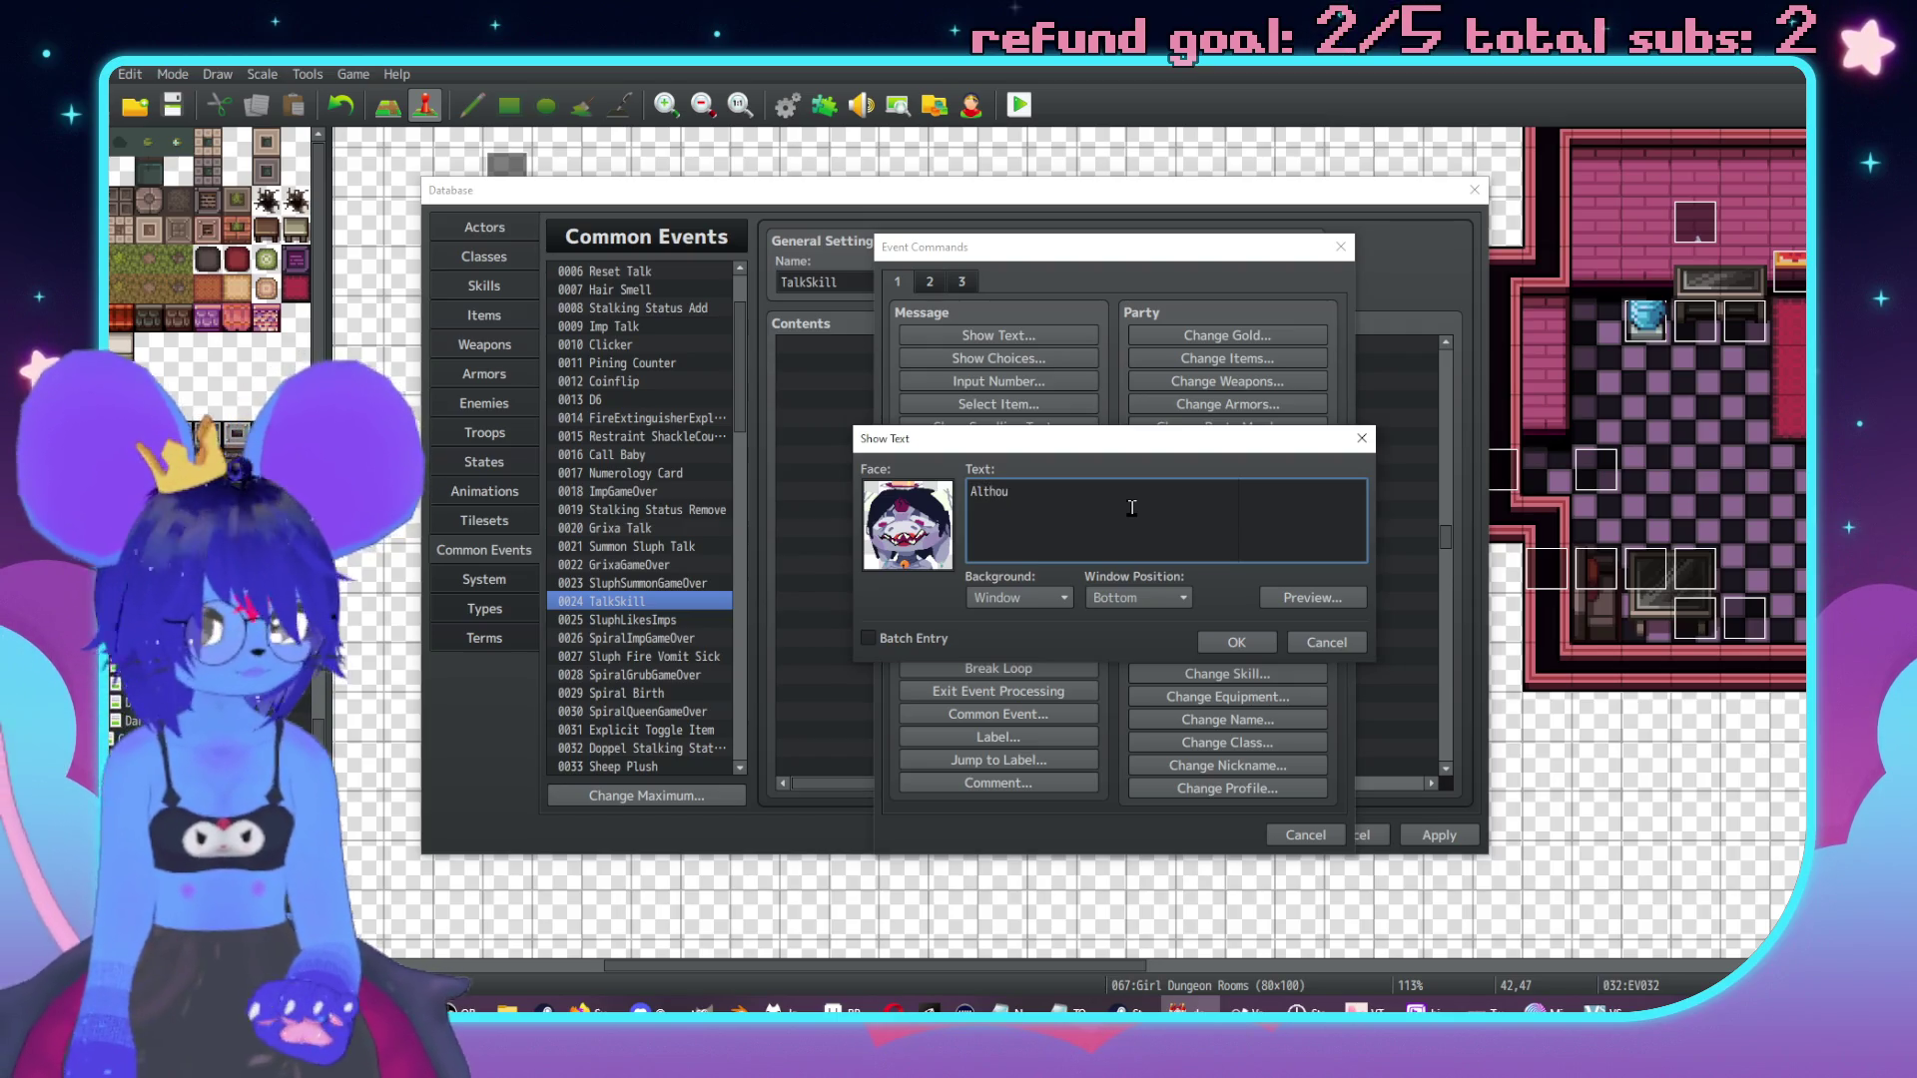
pyautogui.write('gh you aren;t ')
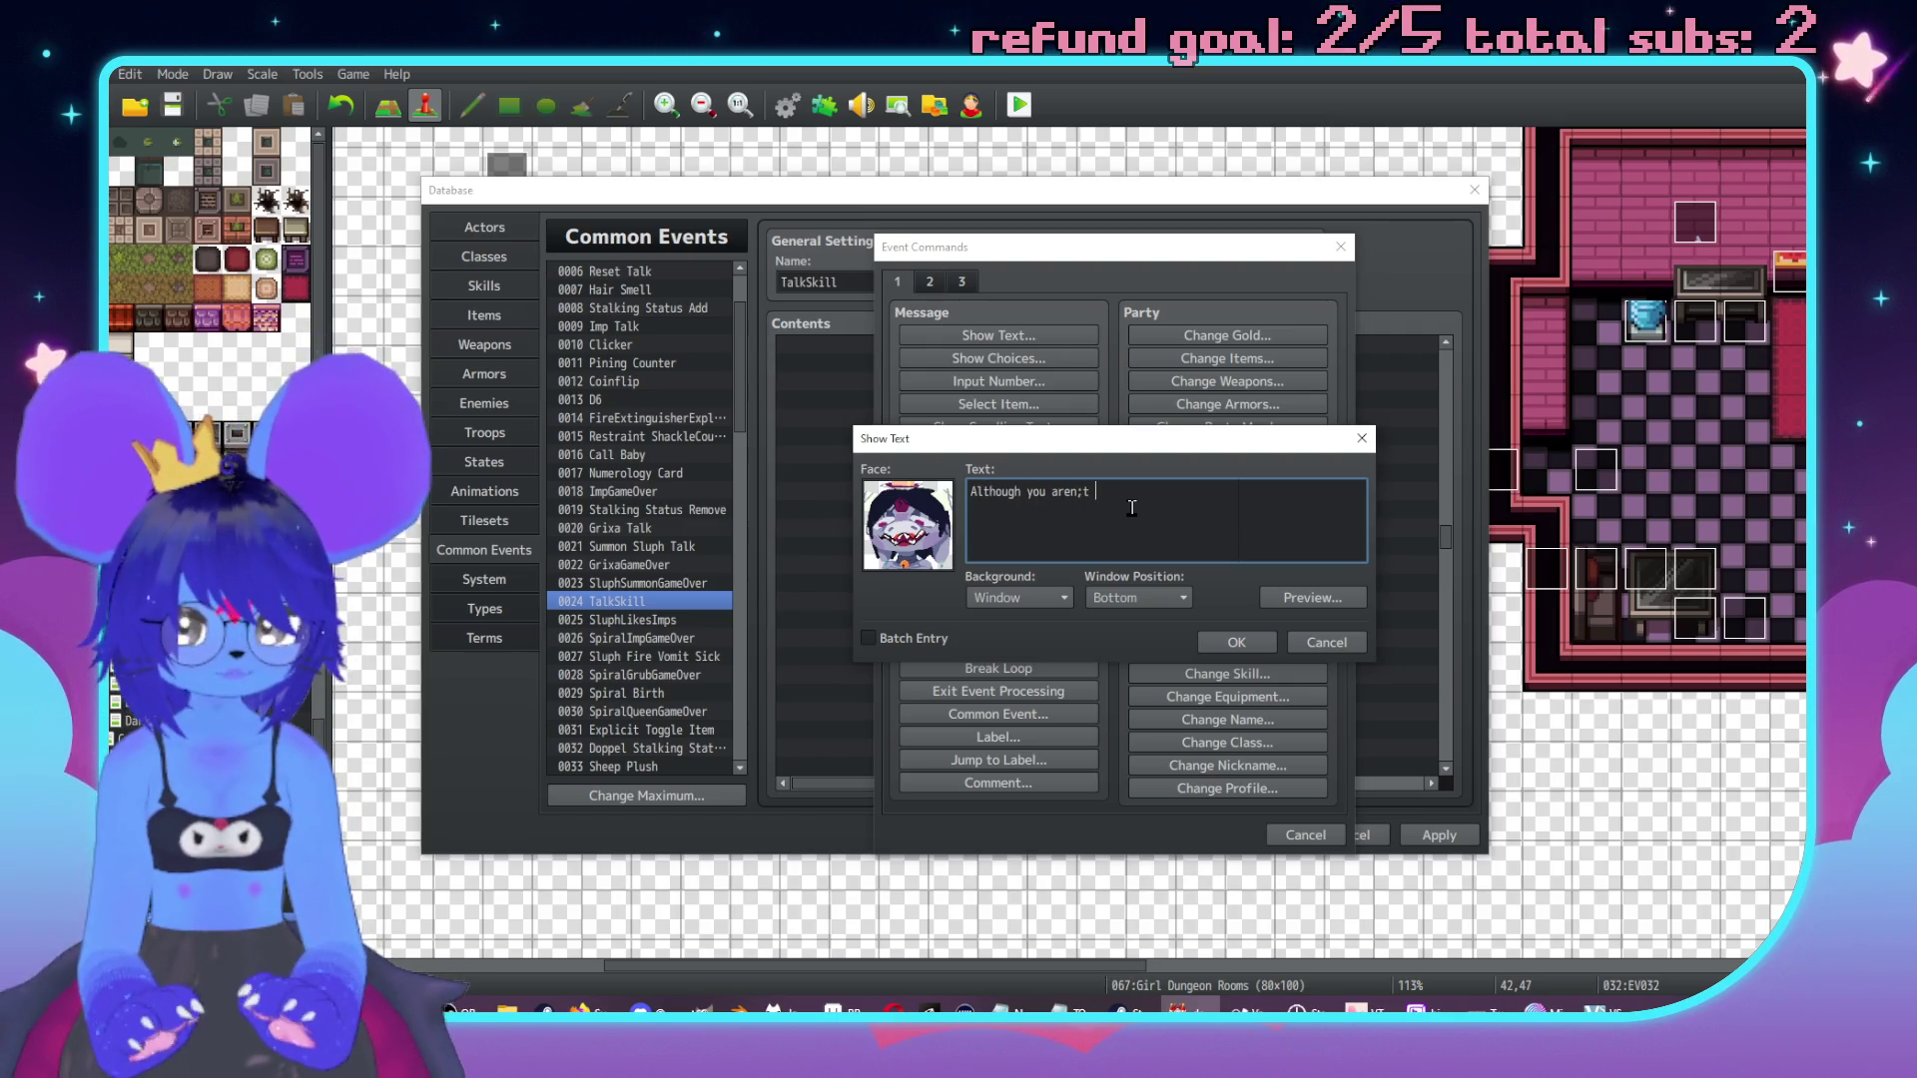
pyautogui.press('BackSpace')
pyautogui.press('BackSpace')
pyautogui.press('BackSpace')
pyautogui.press('BackSpace')
pyautogui.press('BackSpace')
pyautogui.press('BackSpace')
pyautogui.press('BackSpace')
pyautogui.write('haven')
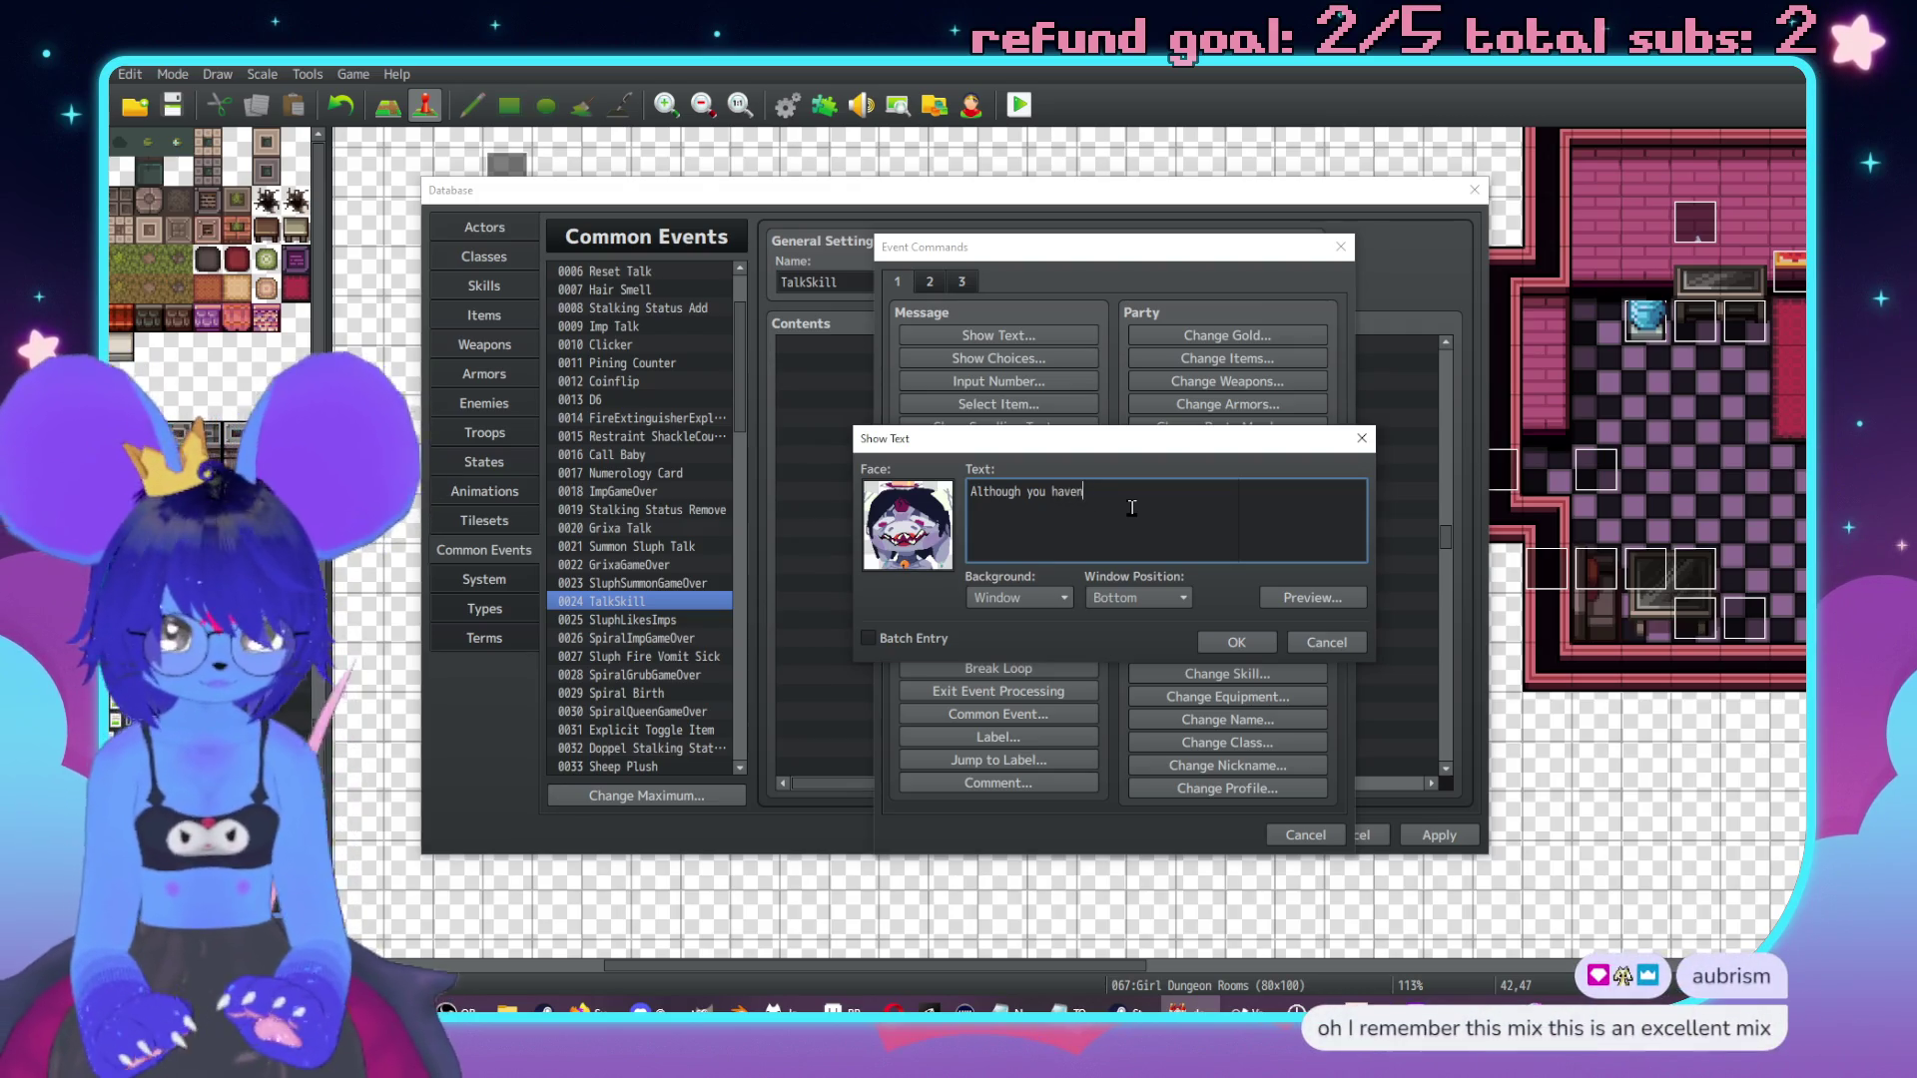
pyautogui.write("'t been t")
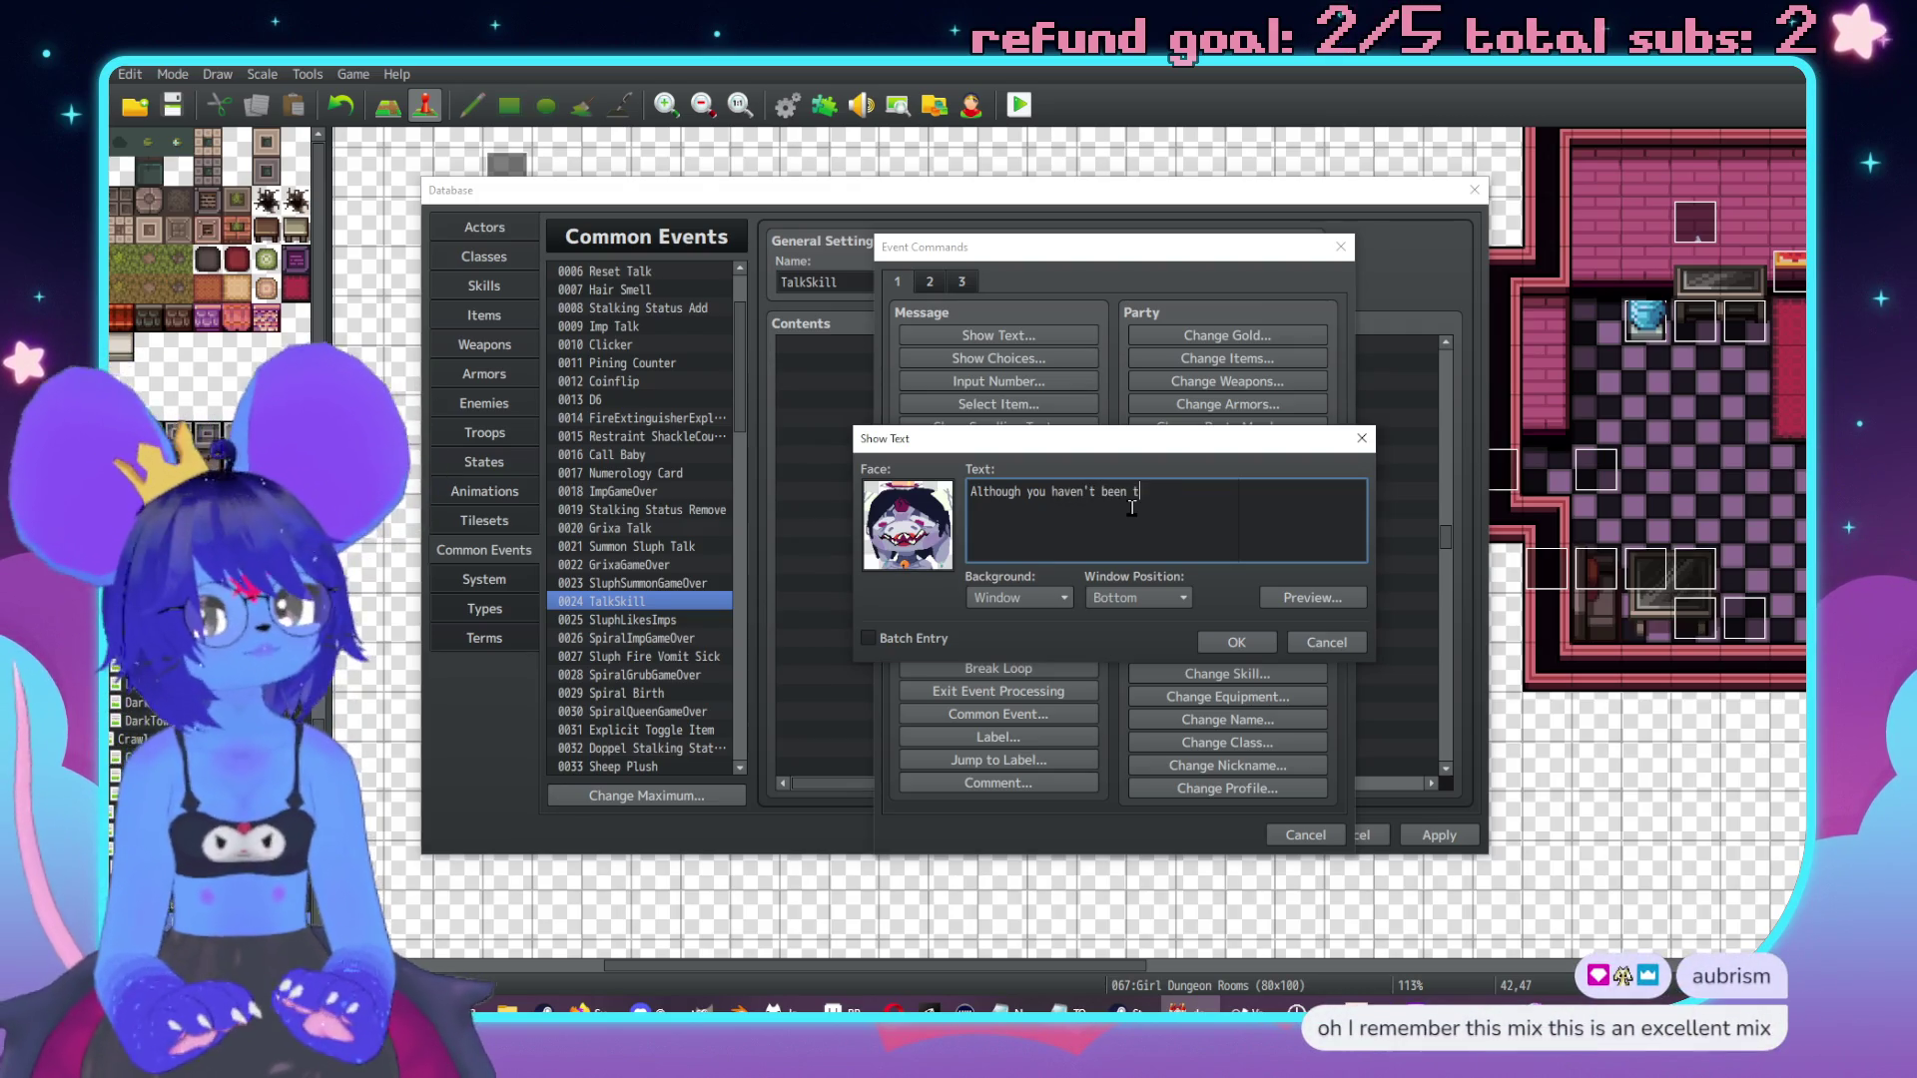
pyautogui.write('otally under s')
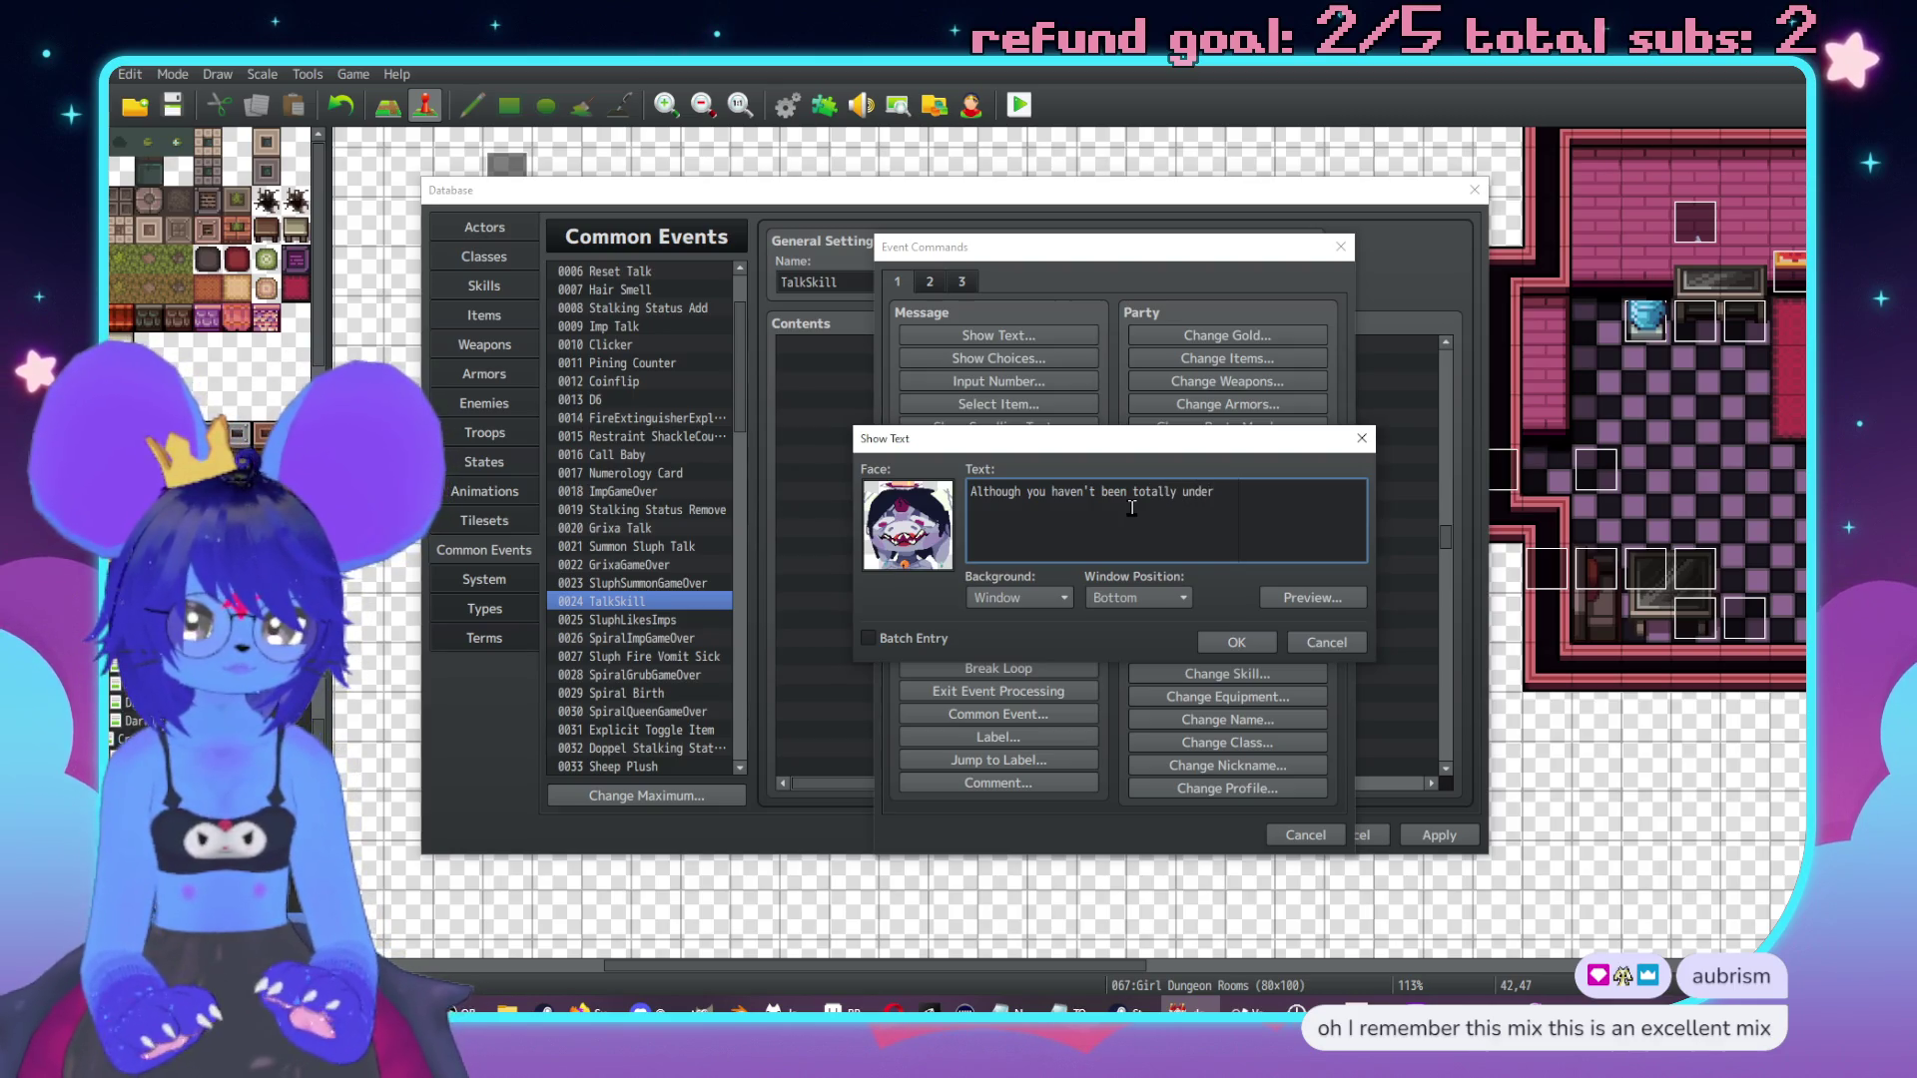
pyautogui.write('omeone el')
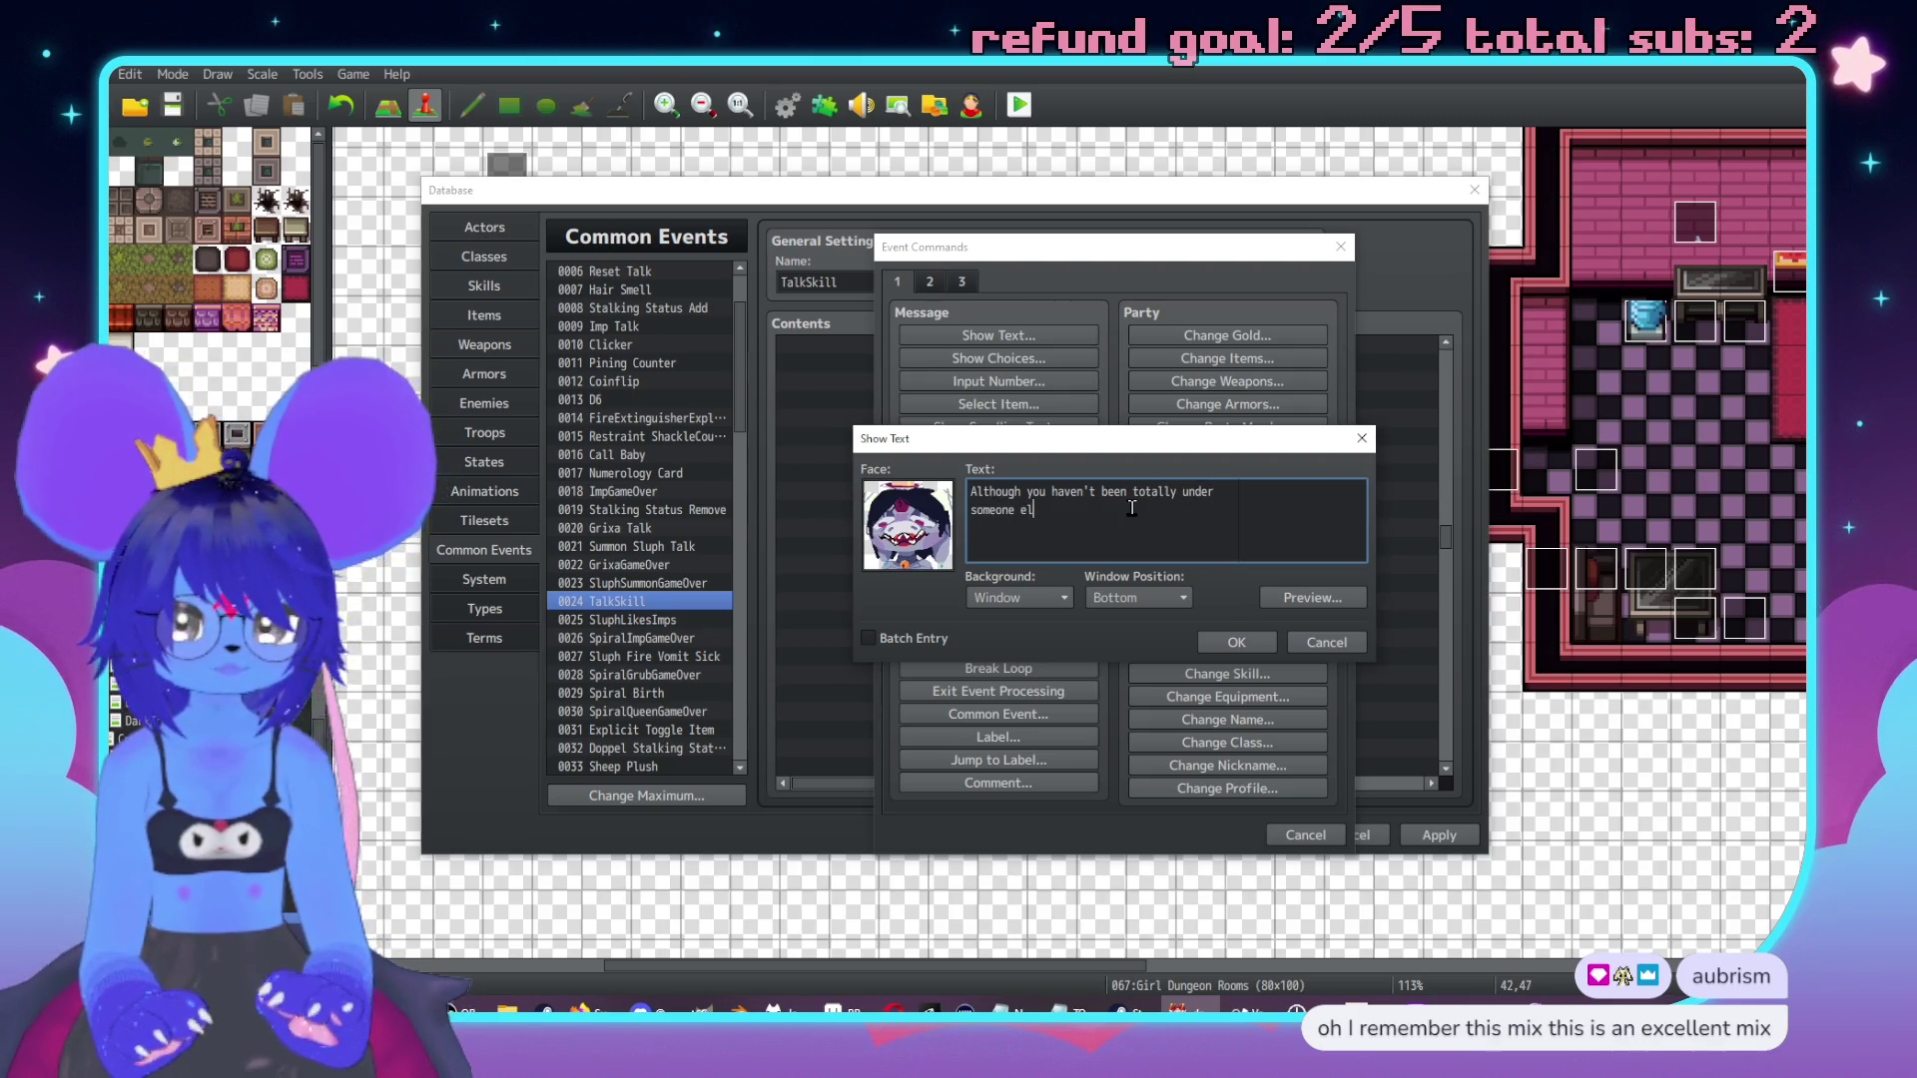
pyautogui.write("se's control as of yet")
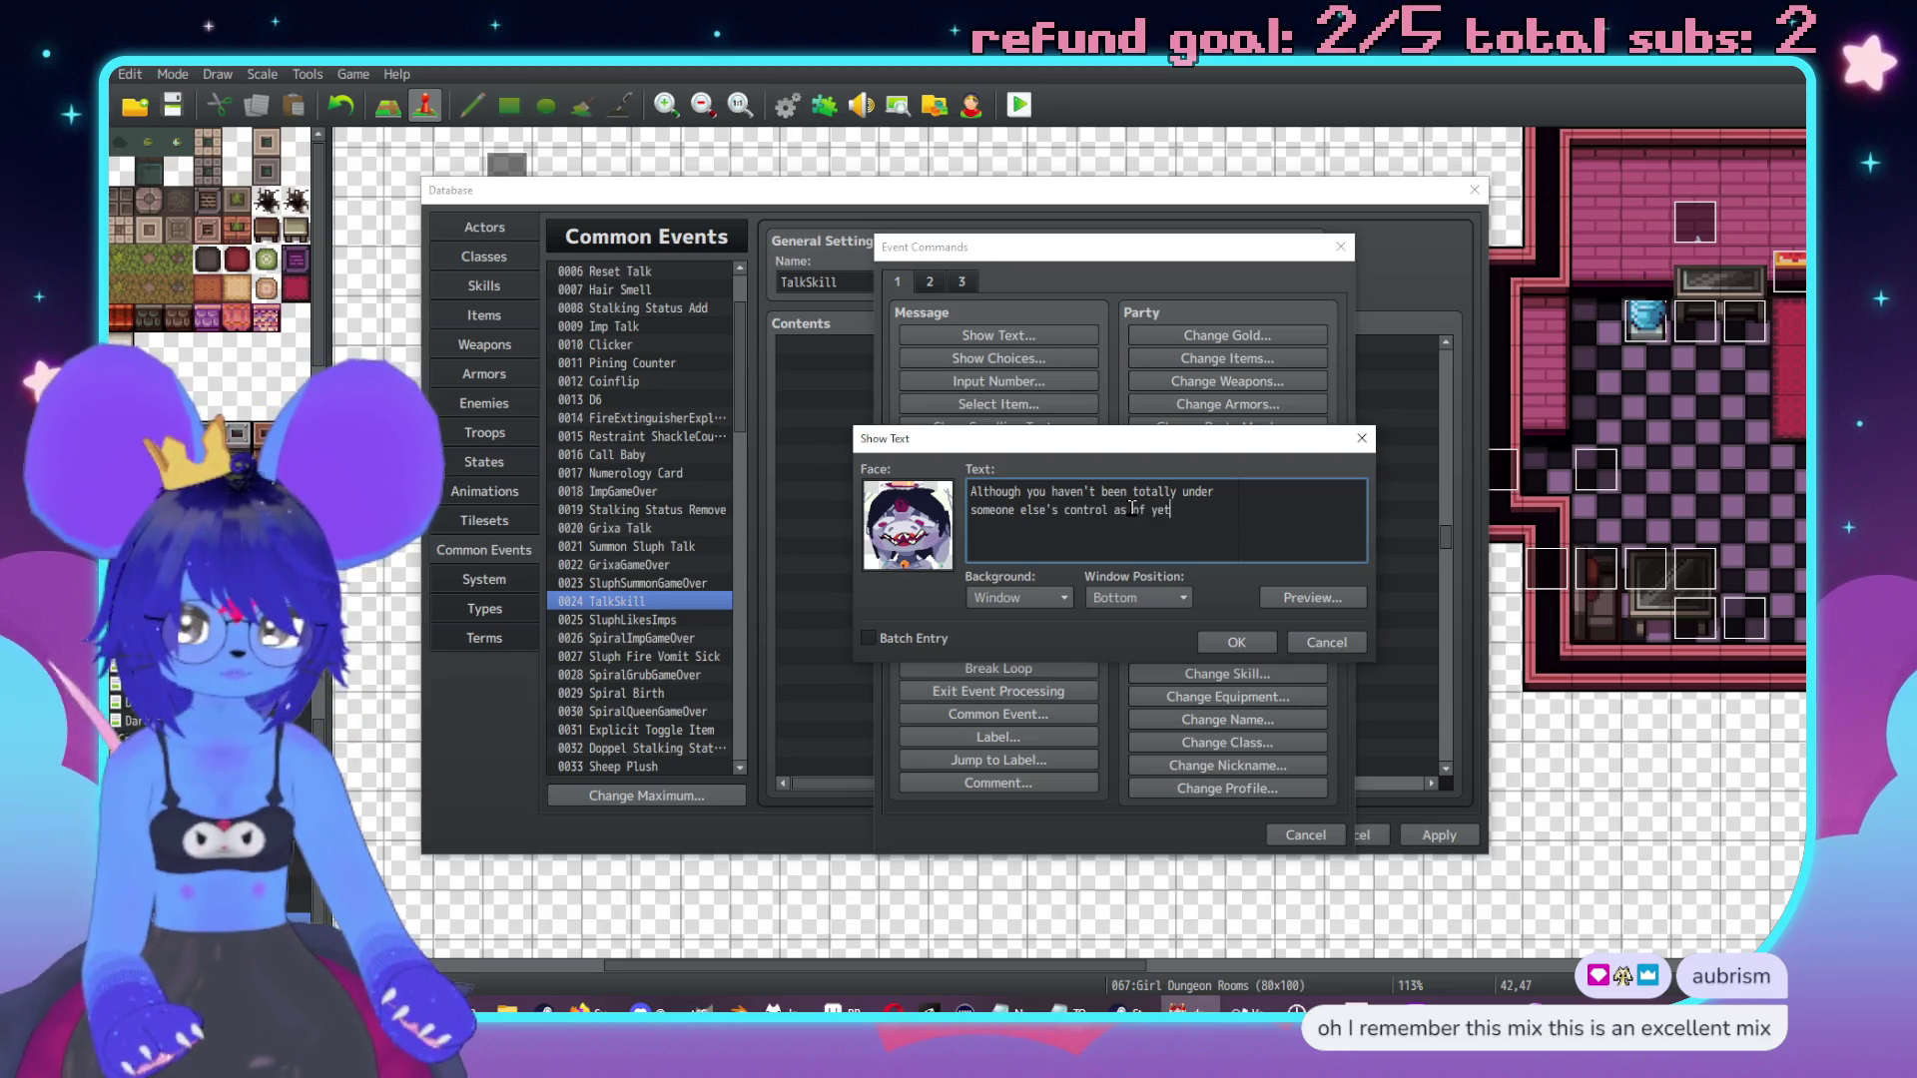
pyautogui.write(',\\.')
pyautogui.press('Return')
pyautogui.write('not sinc')
pyautogui.write("e we'v")
pyautogui.write('e been goi')
pyautogui.write('ng')
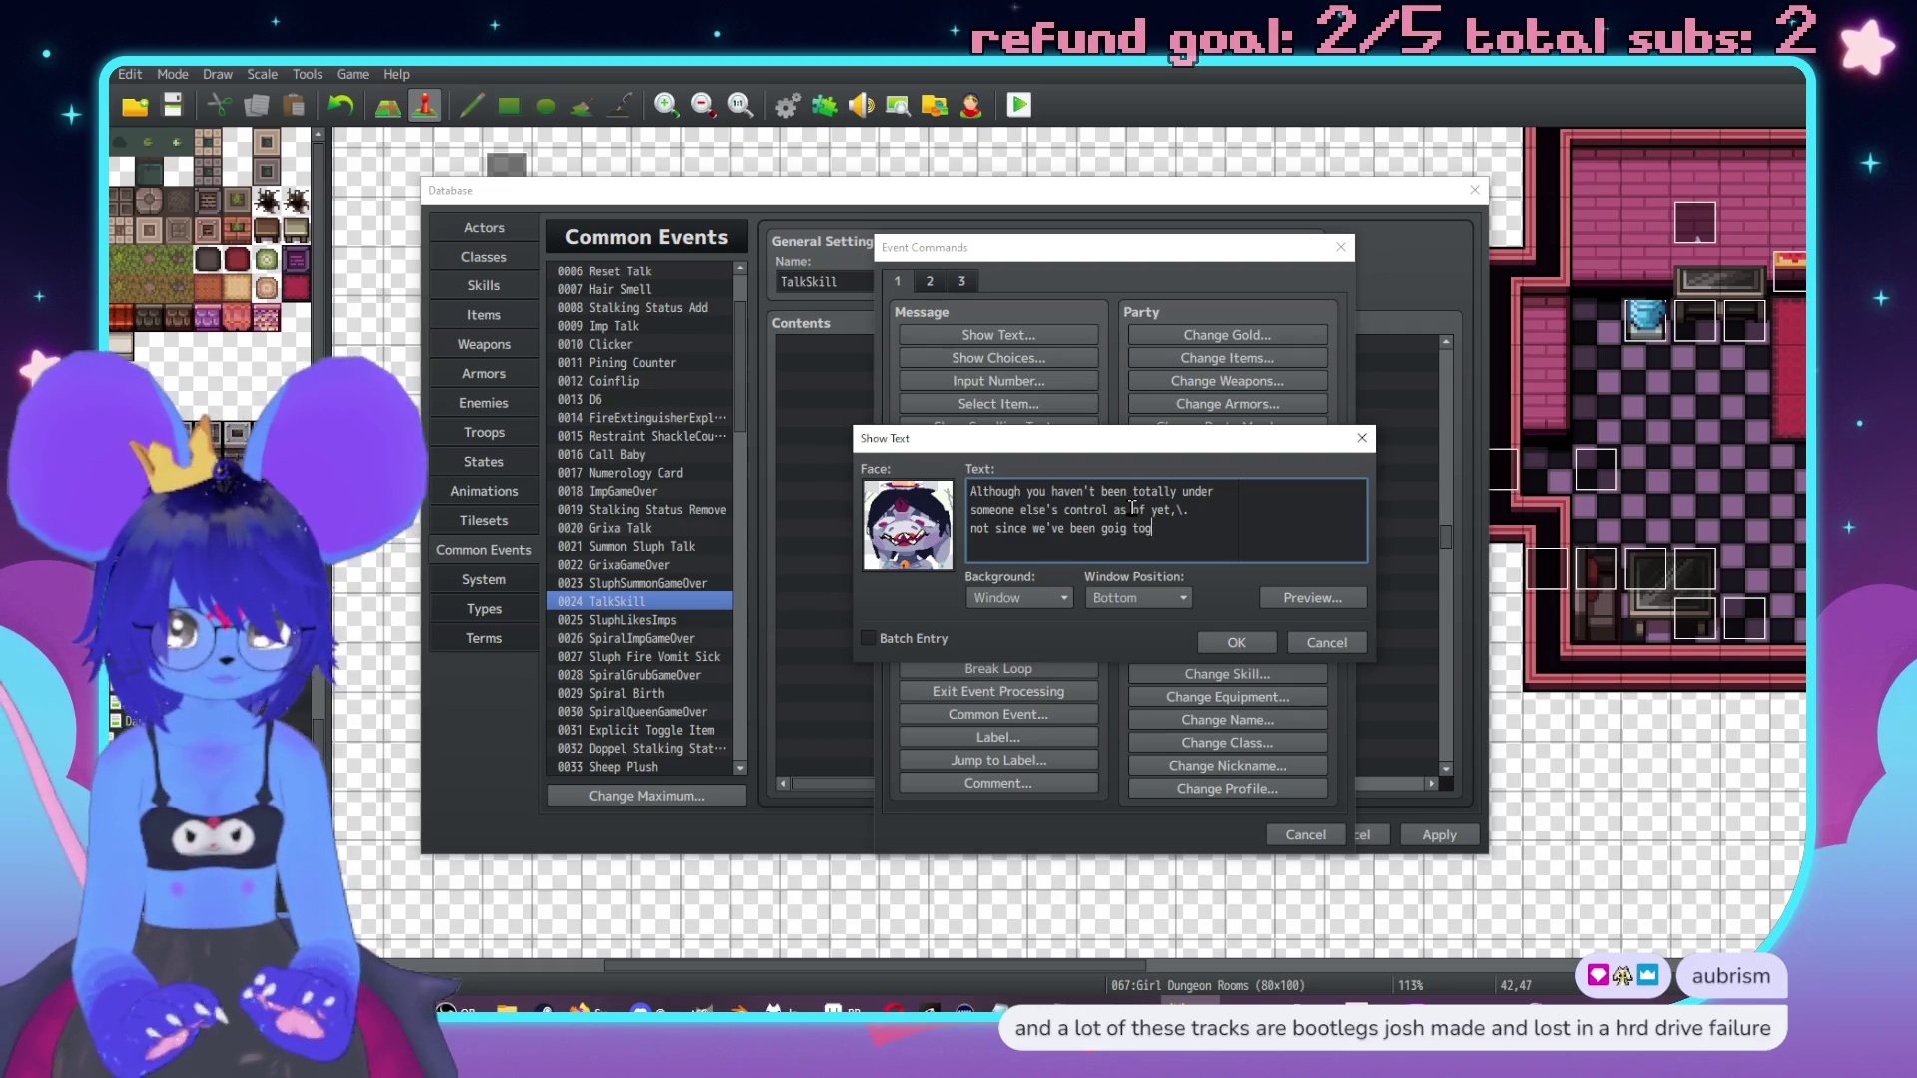
pyautogui.write(' together')
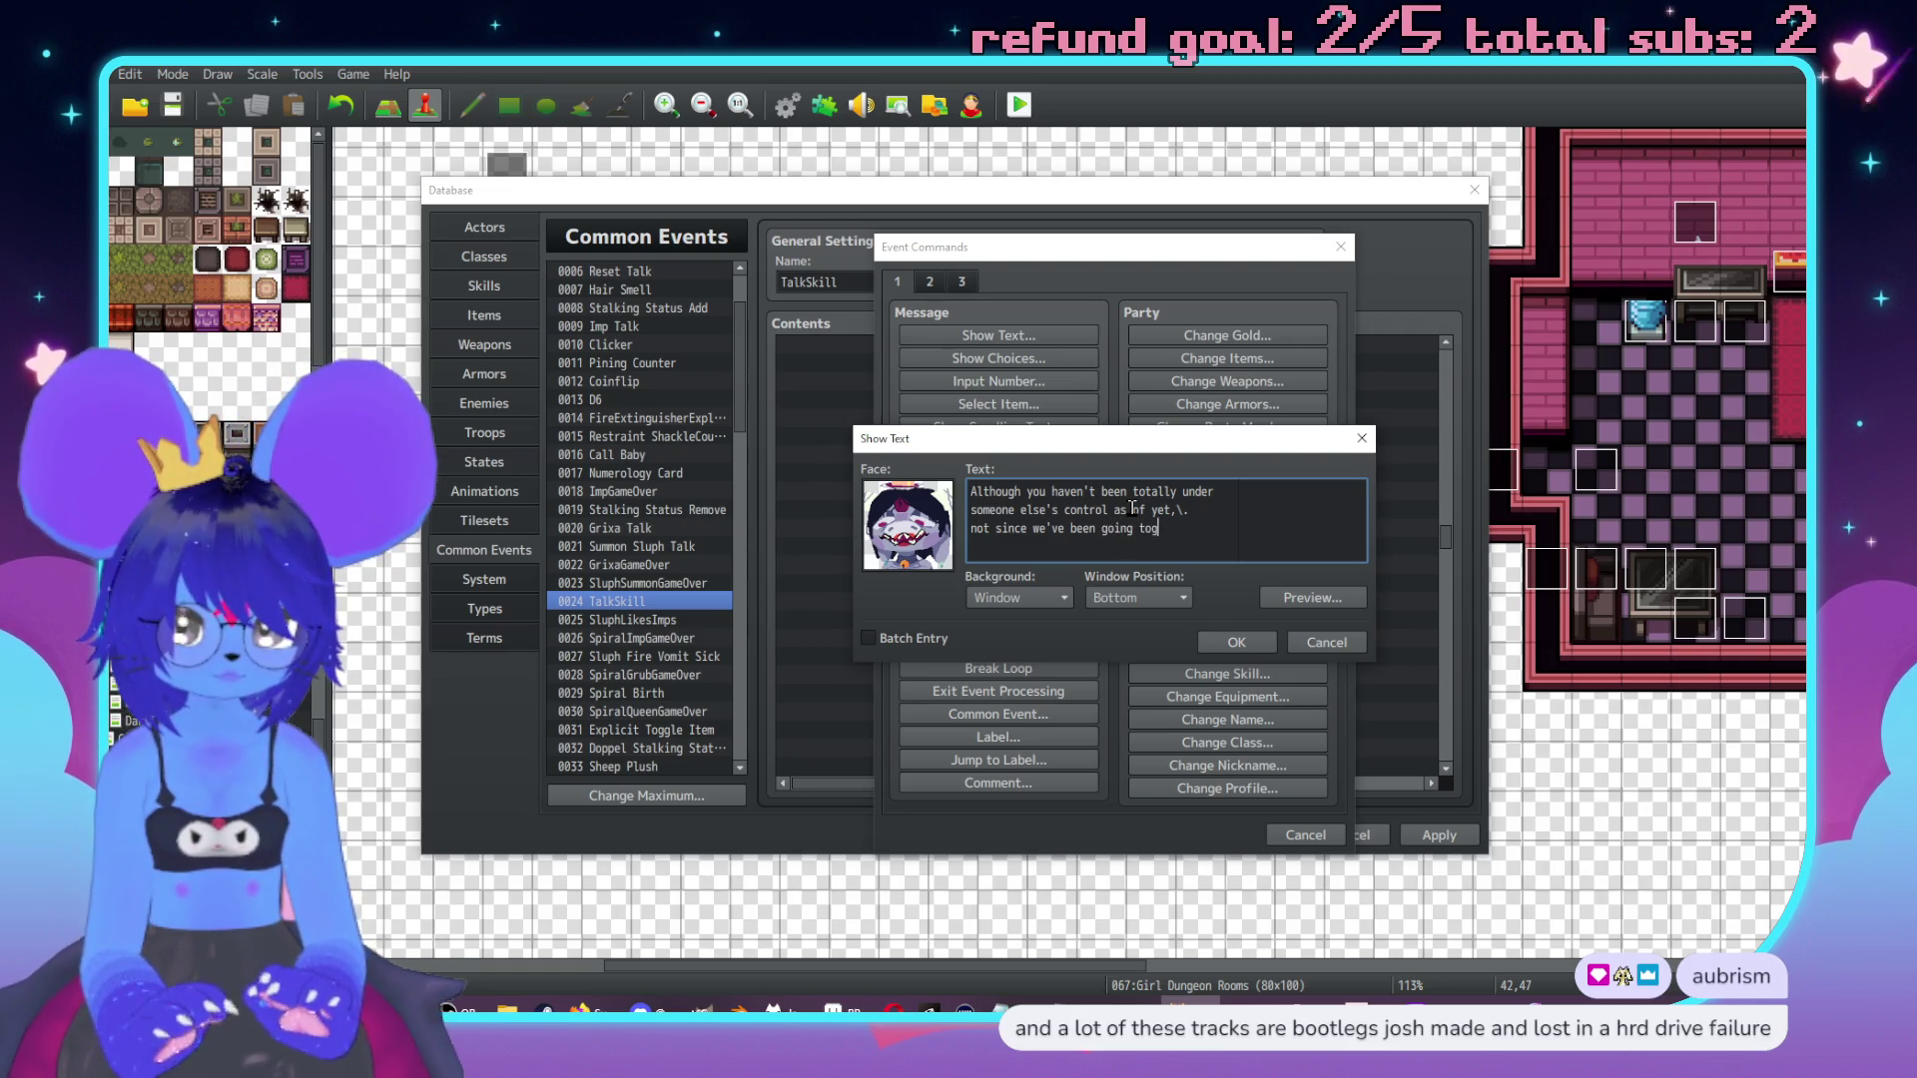
pyautogui.click(1236, 642)
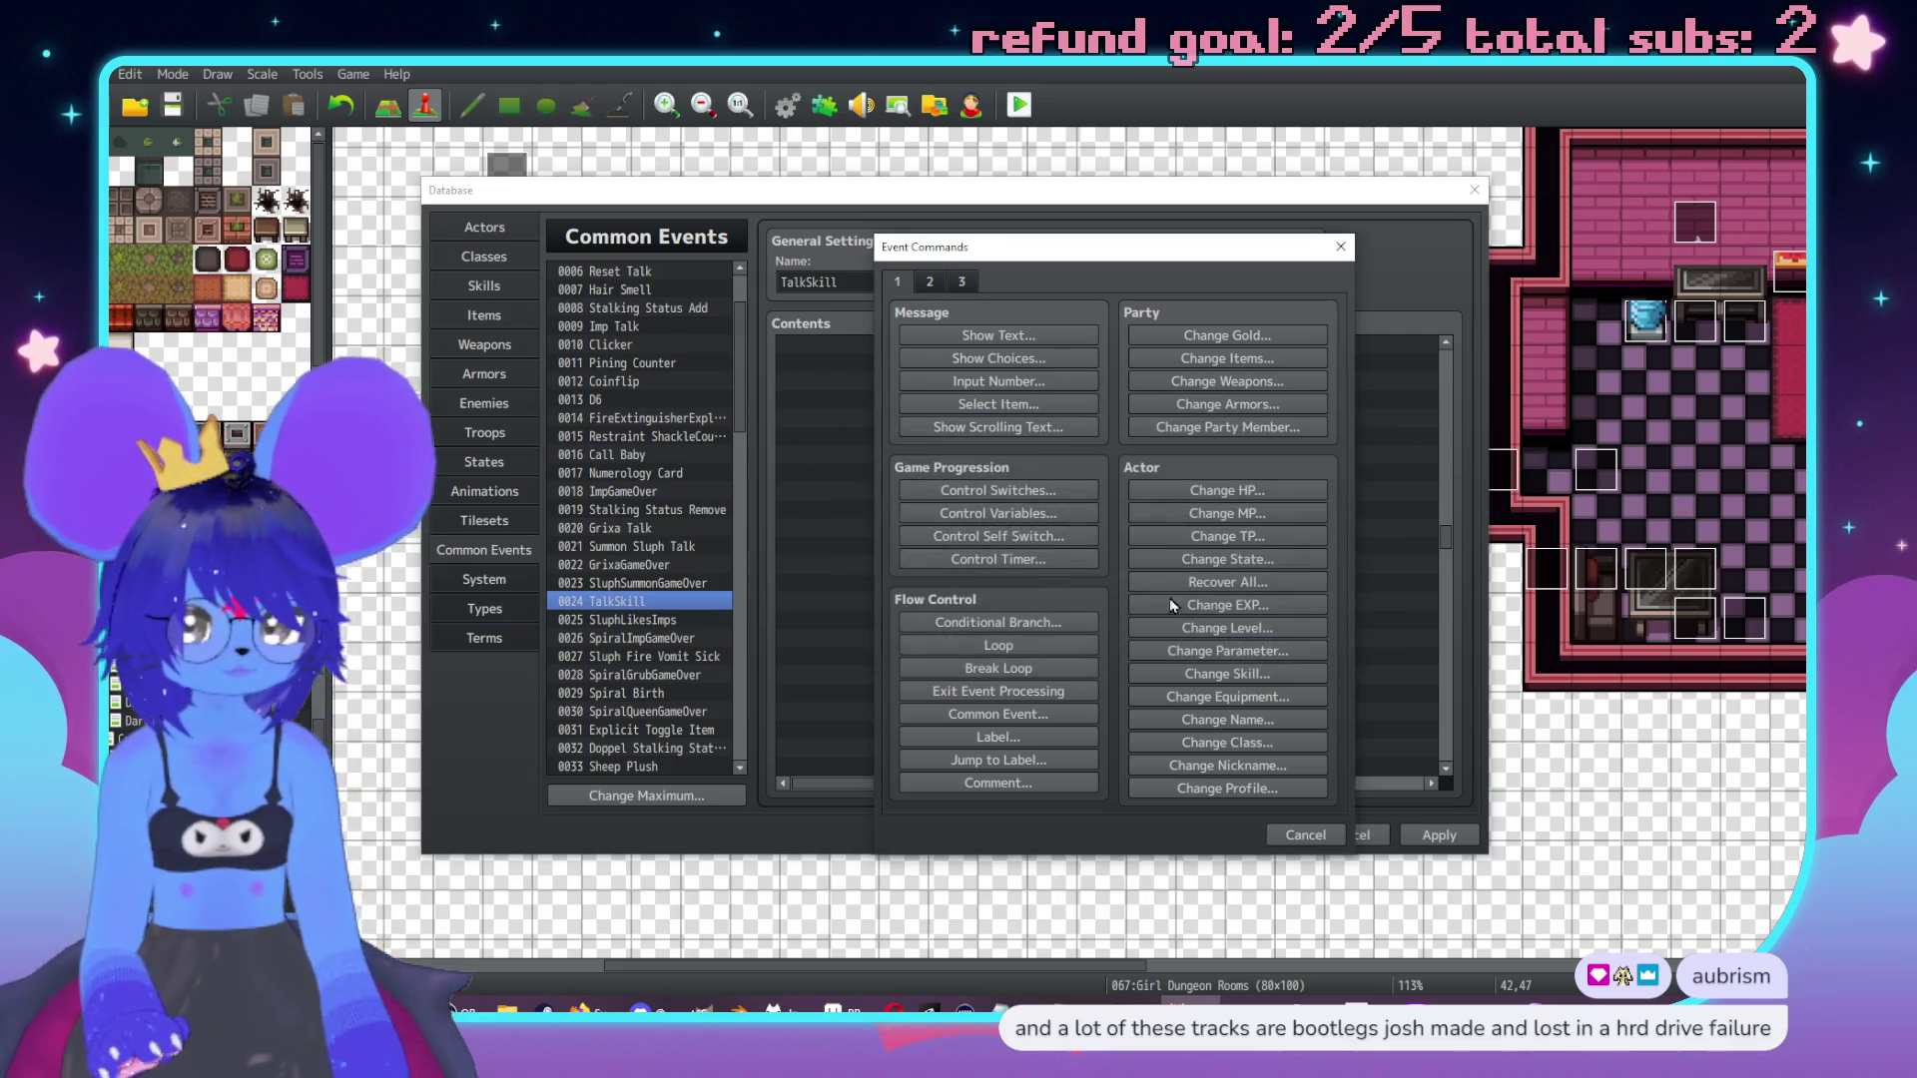
# Add another Show Text command and select the speaker's face graphic.
pyautogui.doubleClick(1068, 711)
pyautogui.moveTo(1077, 264); pyautogui.dragTo(1429, 249)
pyautogui.click(1375, 318)
pyautogui.click(1266, 518)
pyautogui.click(1254, 423)
pyautogui.doubleClick(1368, 368)
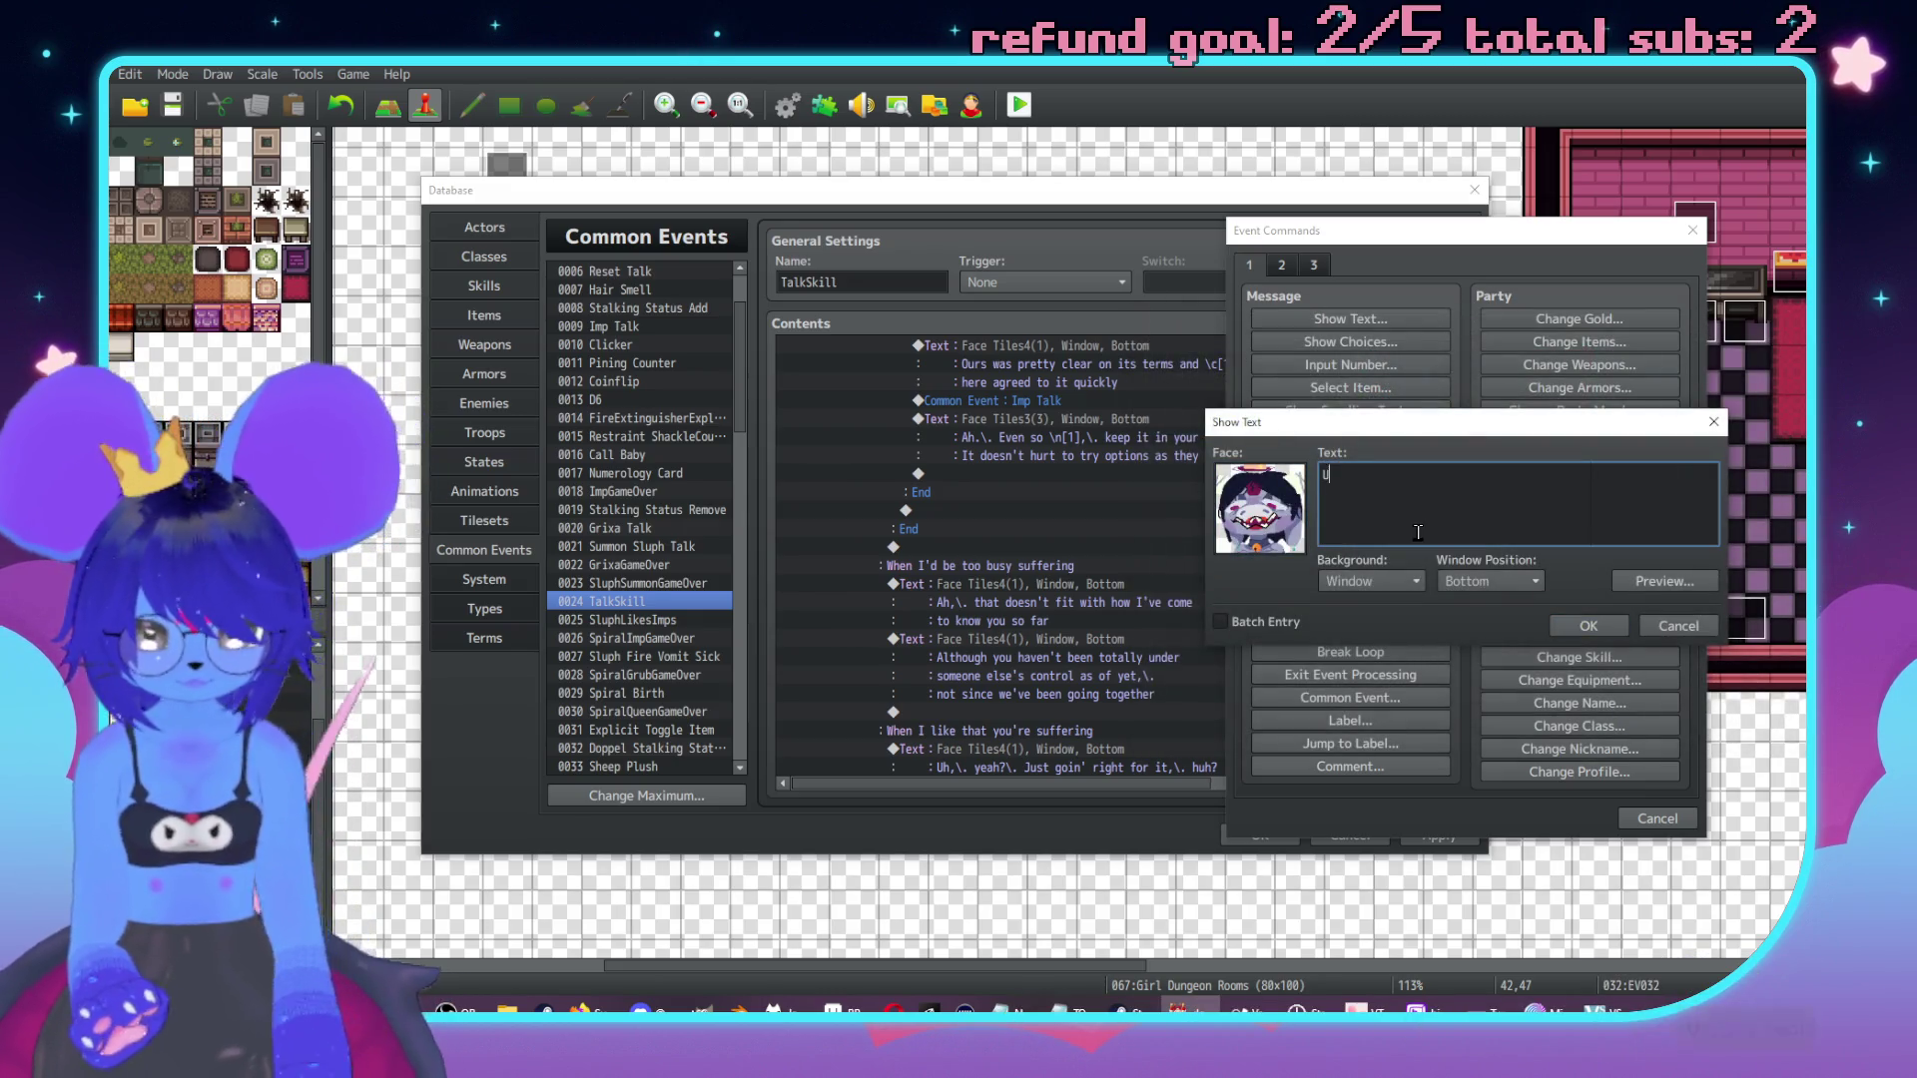
# Type 'Unless \c[5]Sylvie\c[0] counts?' with a giggling 'huhue' second line and commit it.
pyautogui.write('nless \\c[')
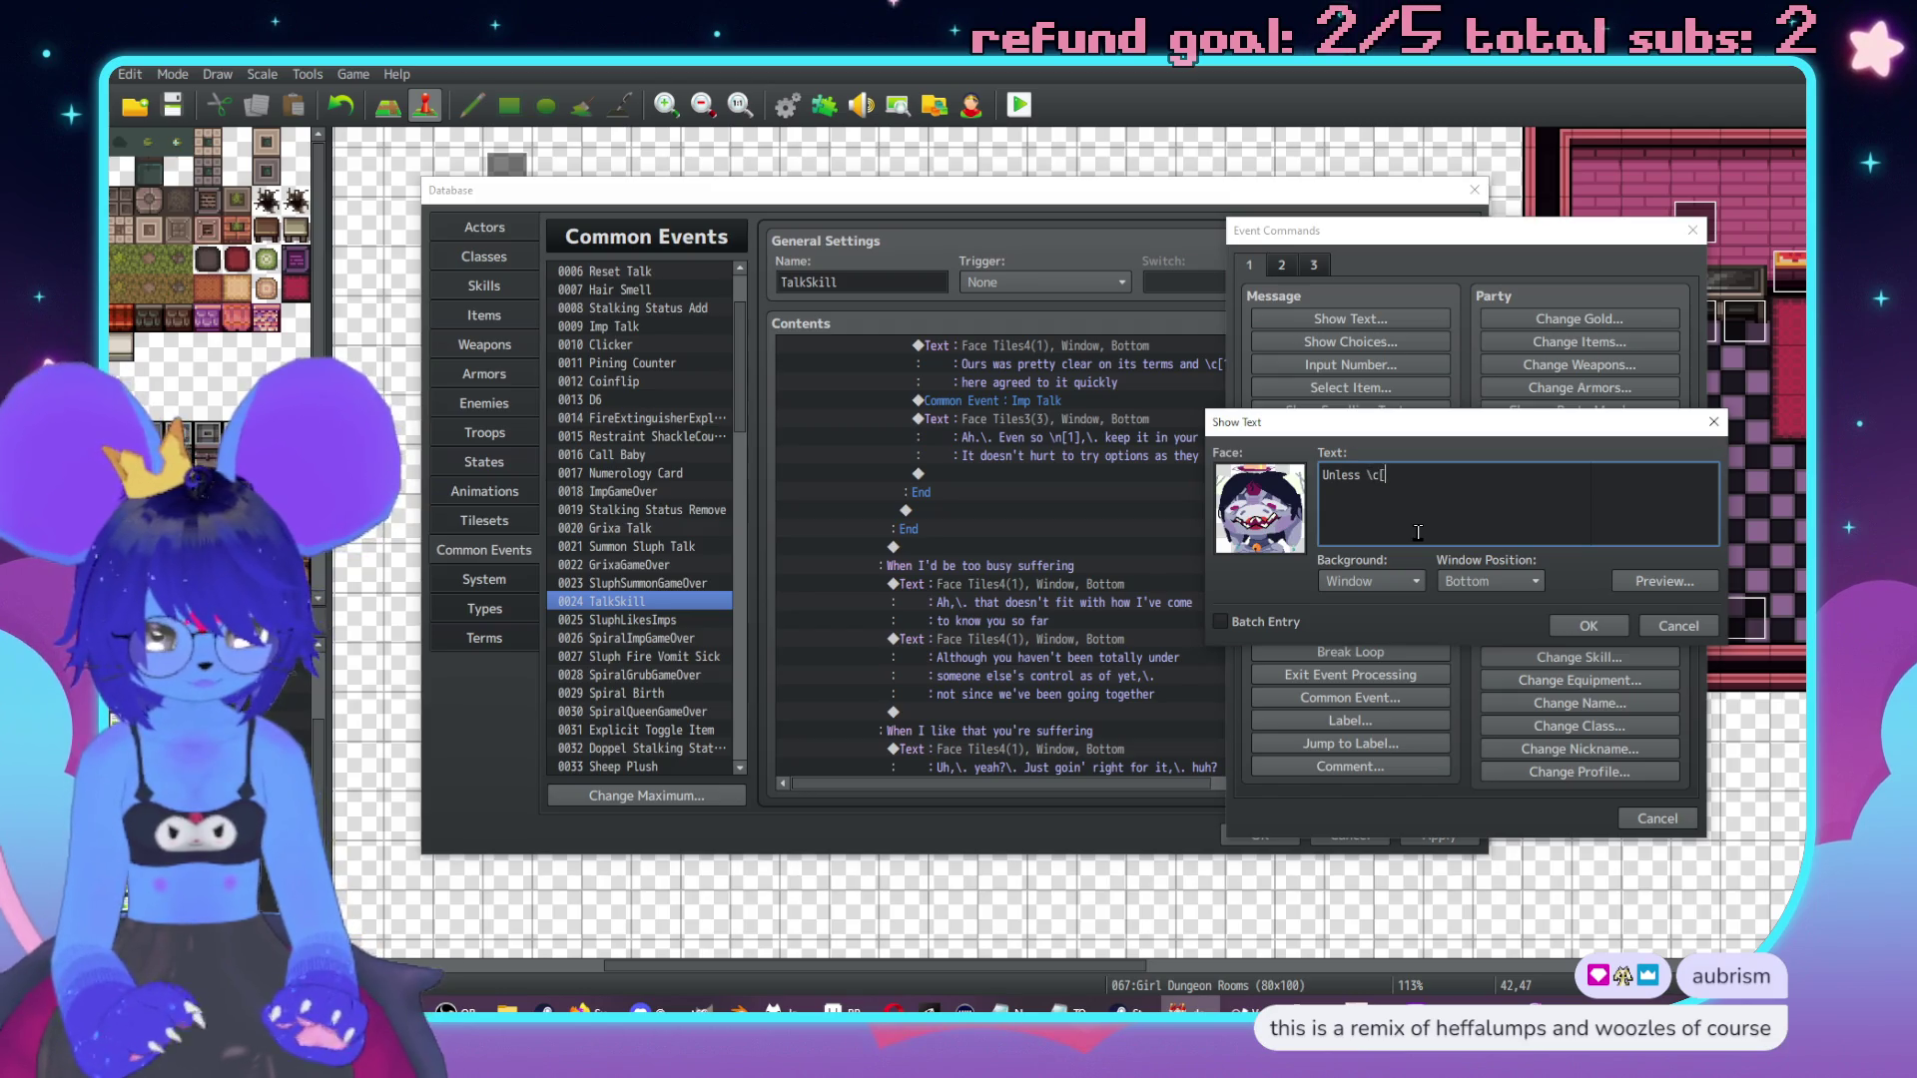
pyautogui.write('5]Sylvie\\c')
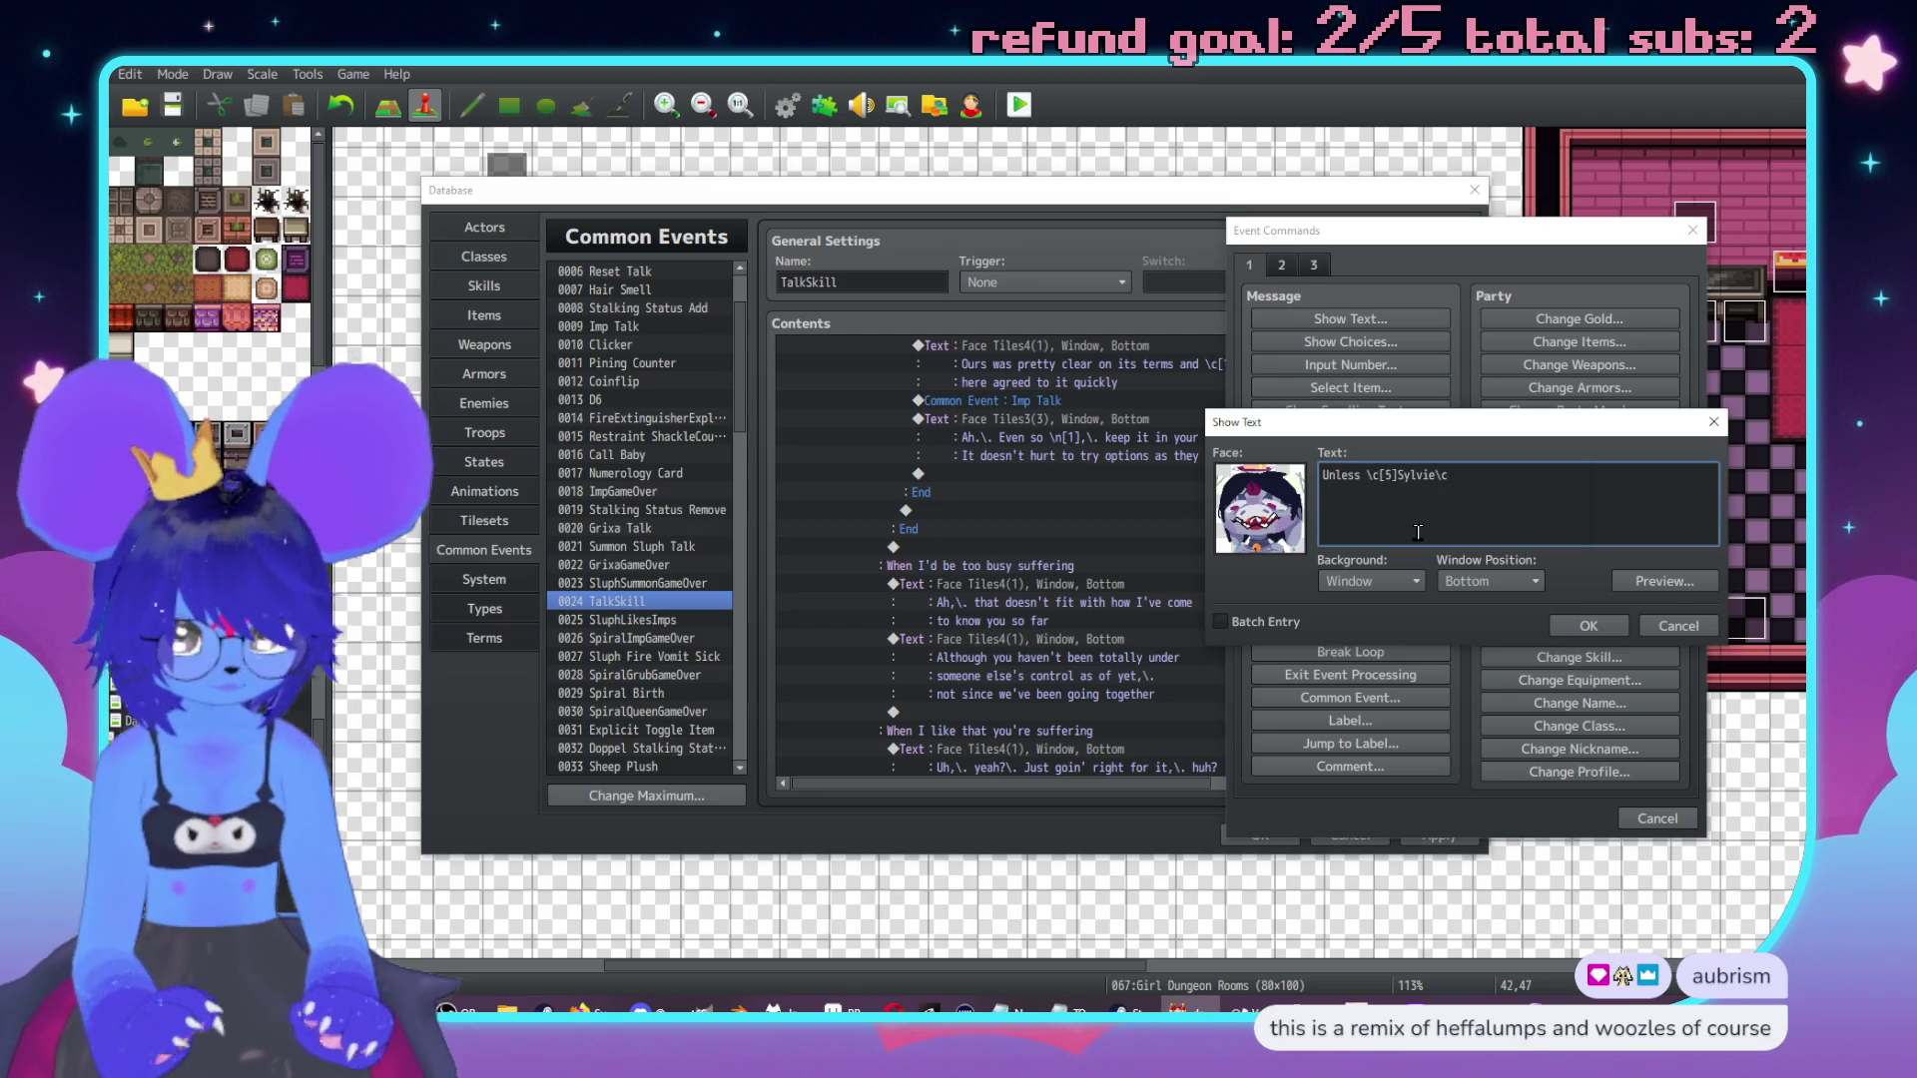
pyautogui.write('[0] countd?')
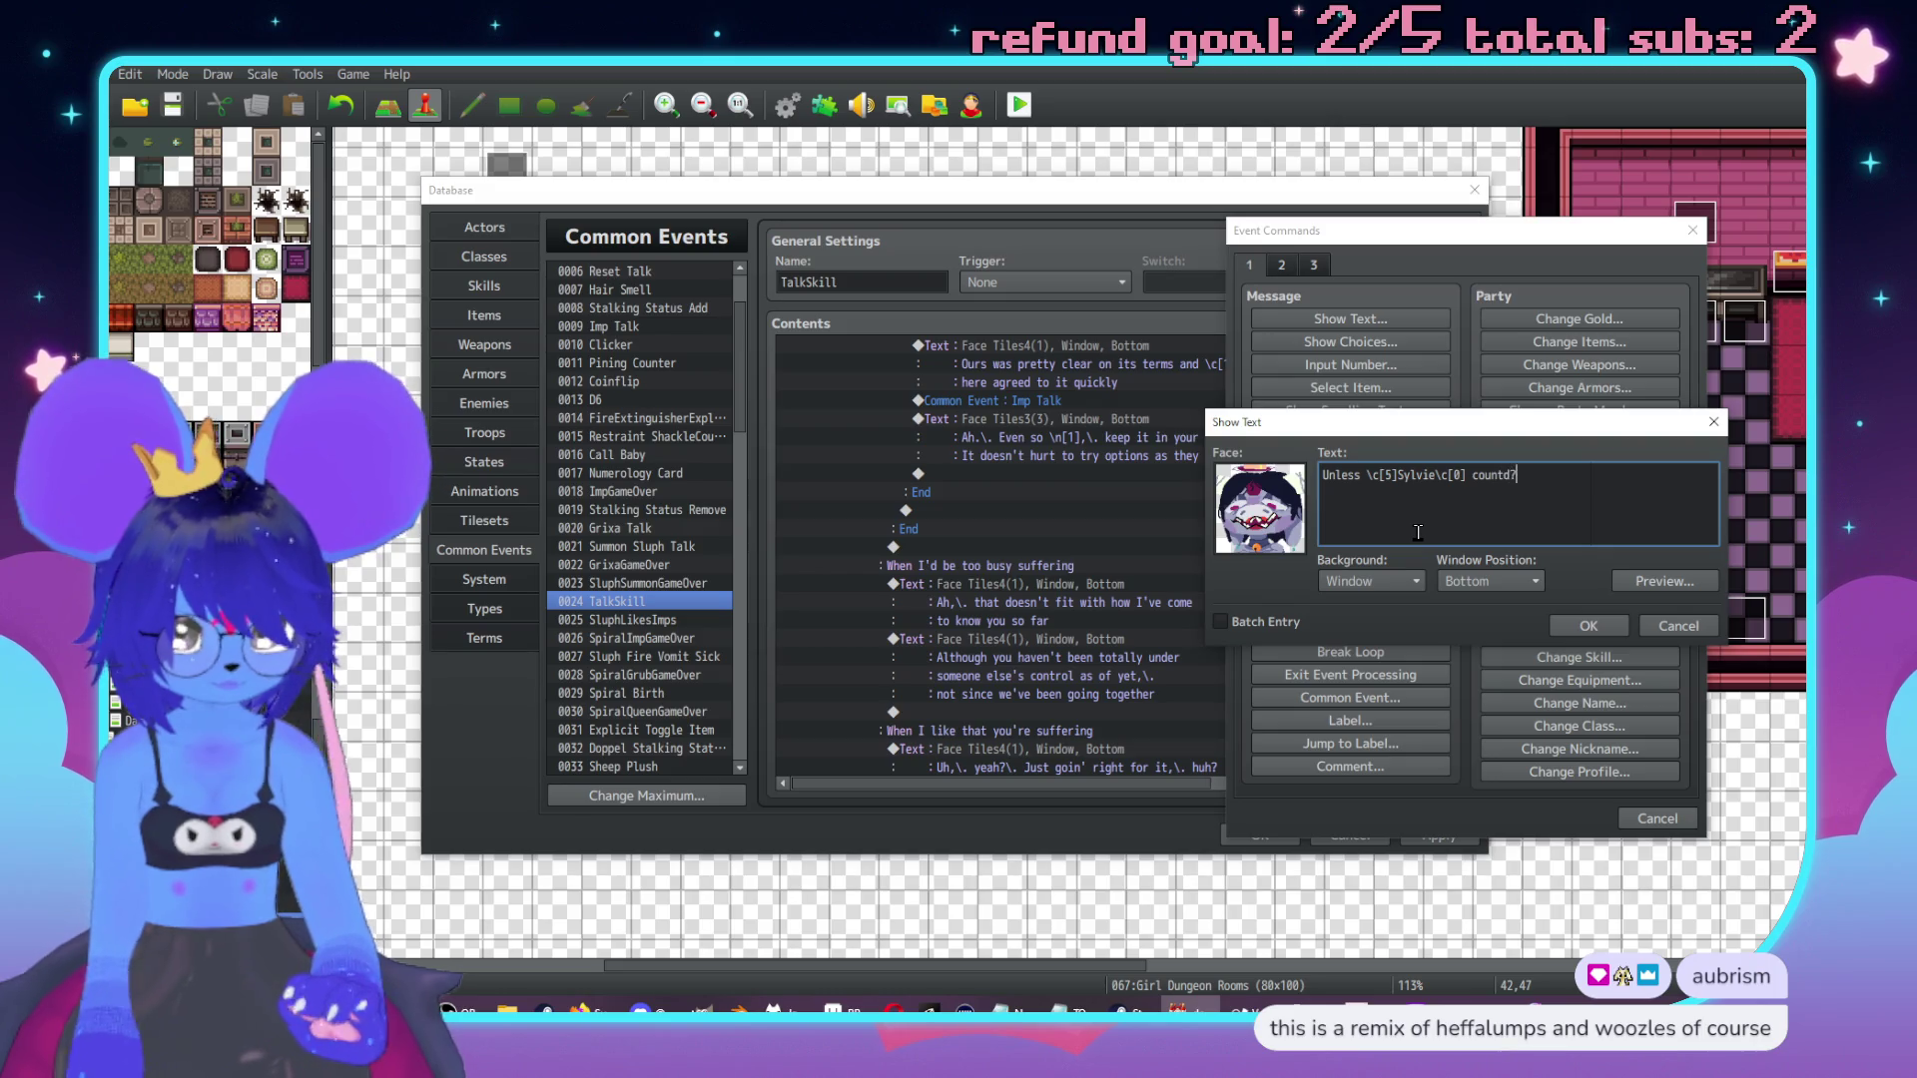
pyautogui.press('BackSpace')
pyautogui.press('BackSpace')
pyautogui.write('s')
pyautogui.press('BackSpace')
pyautogui.write('hu\\.bu')
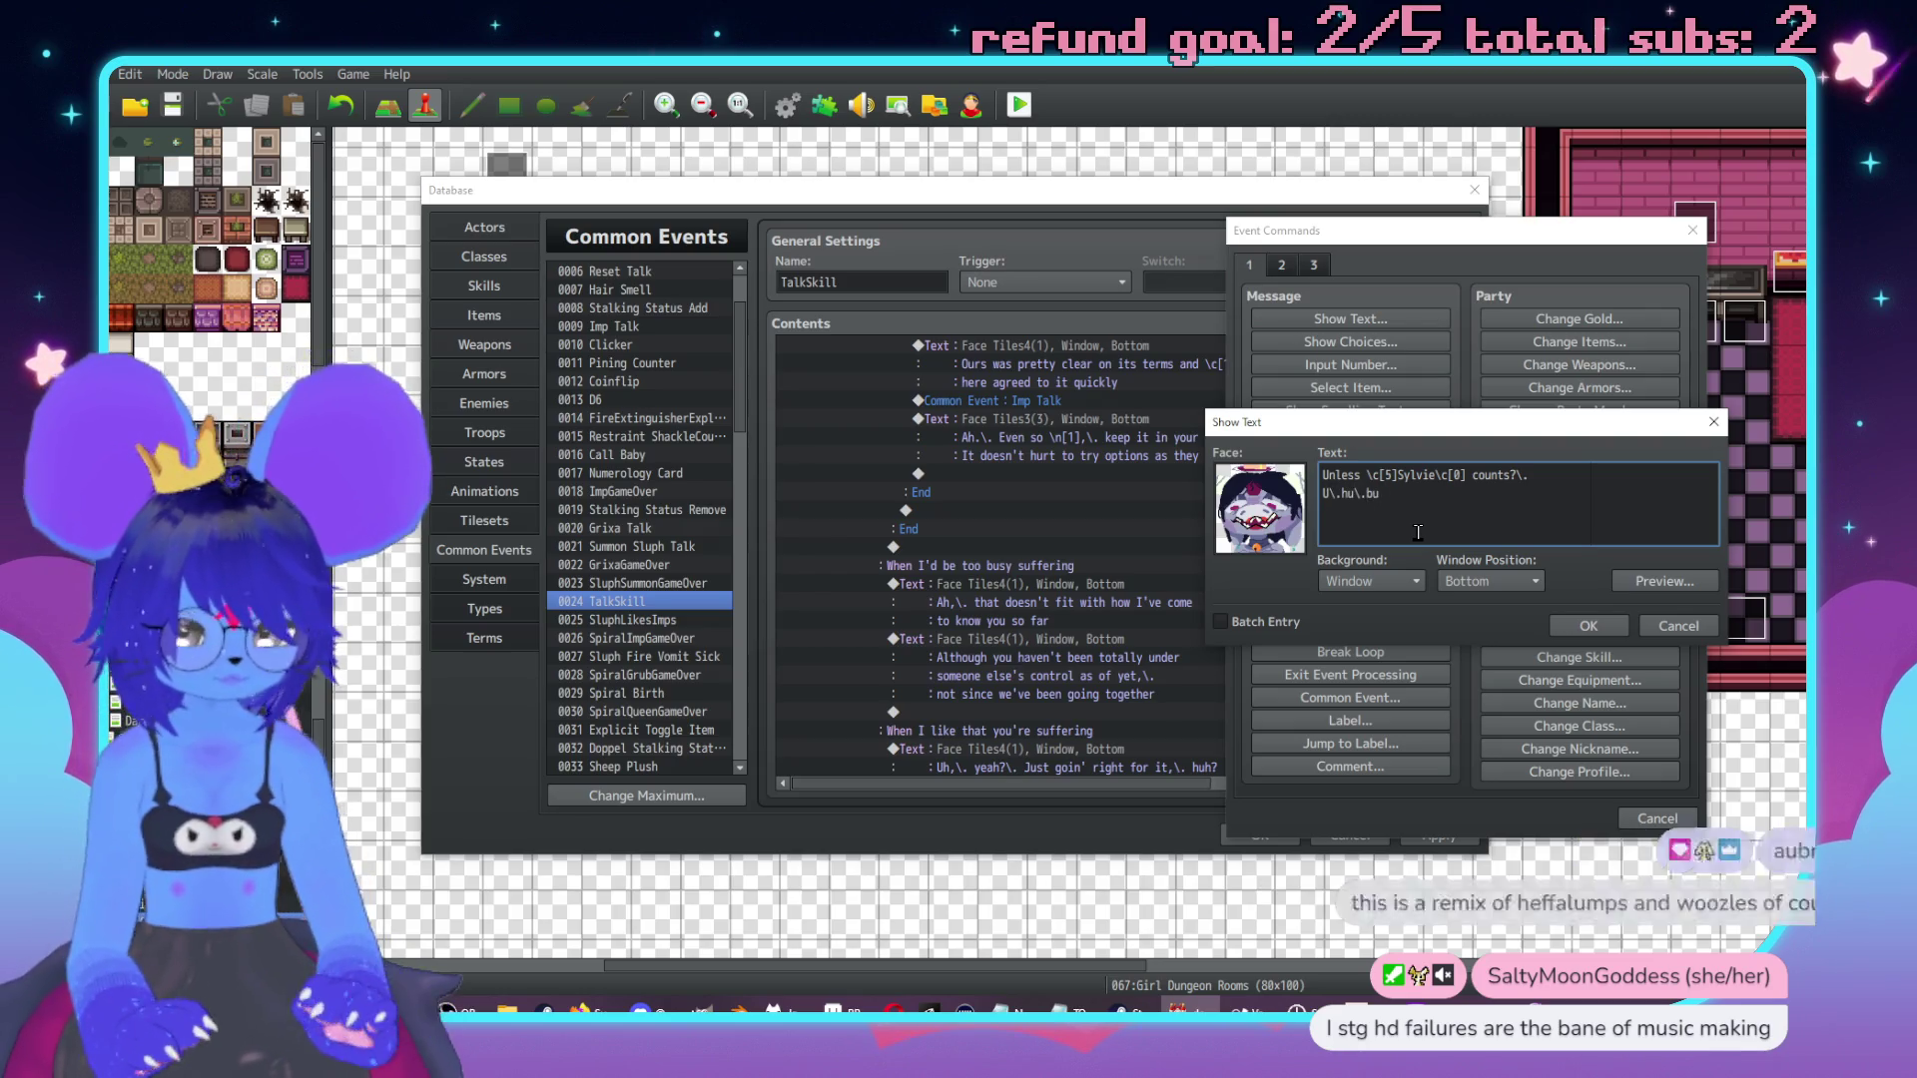
pyautogui.write('hue')
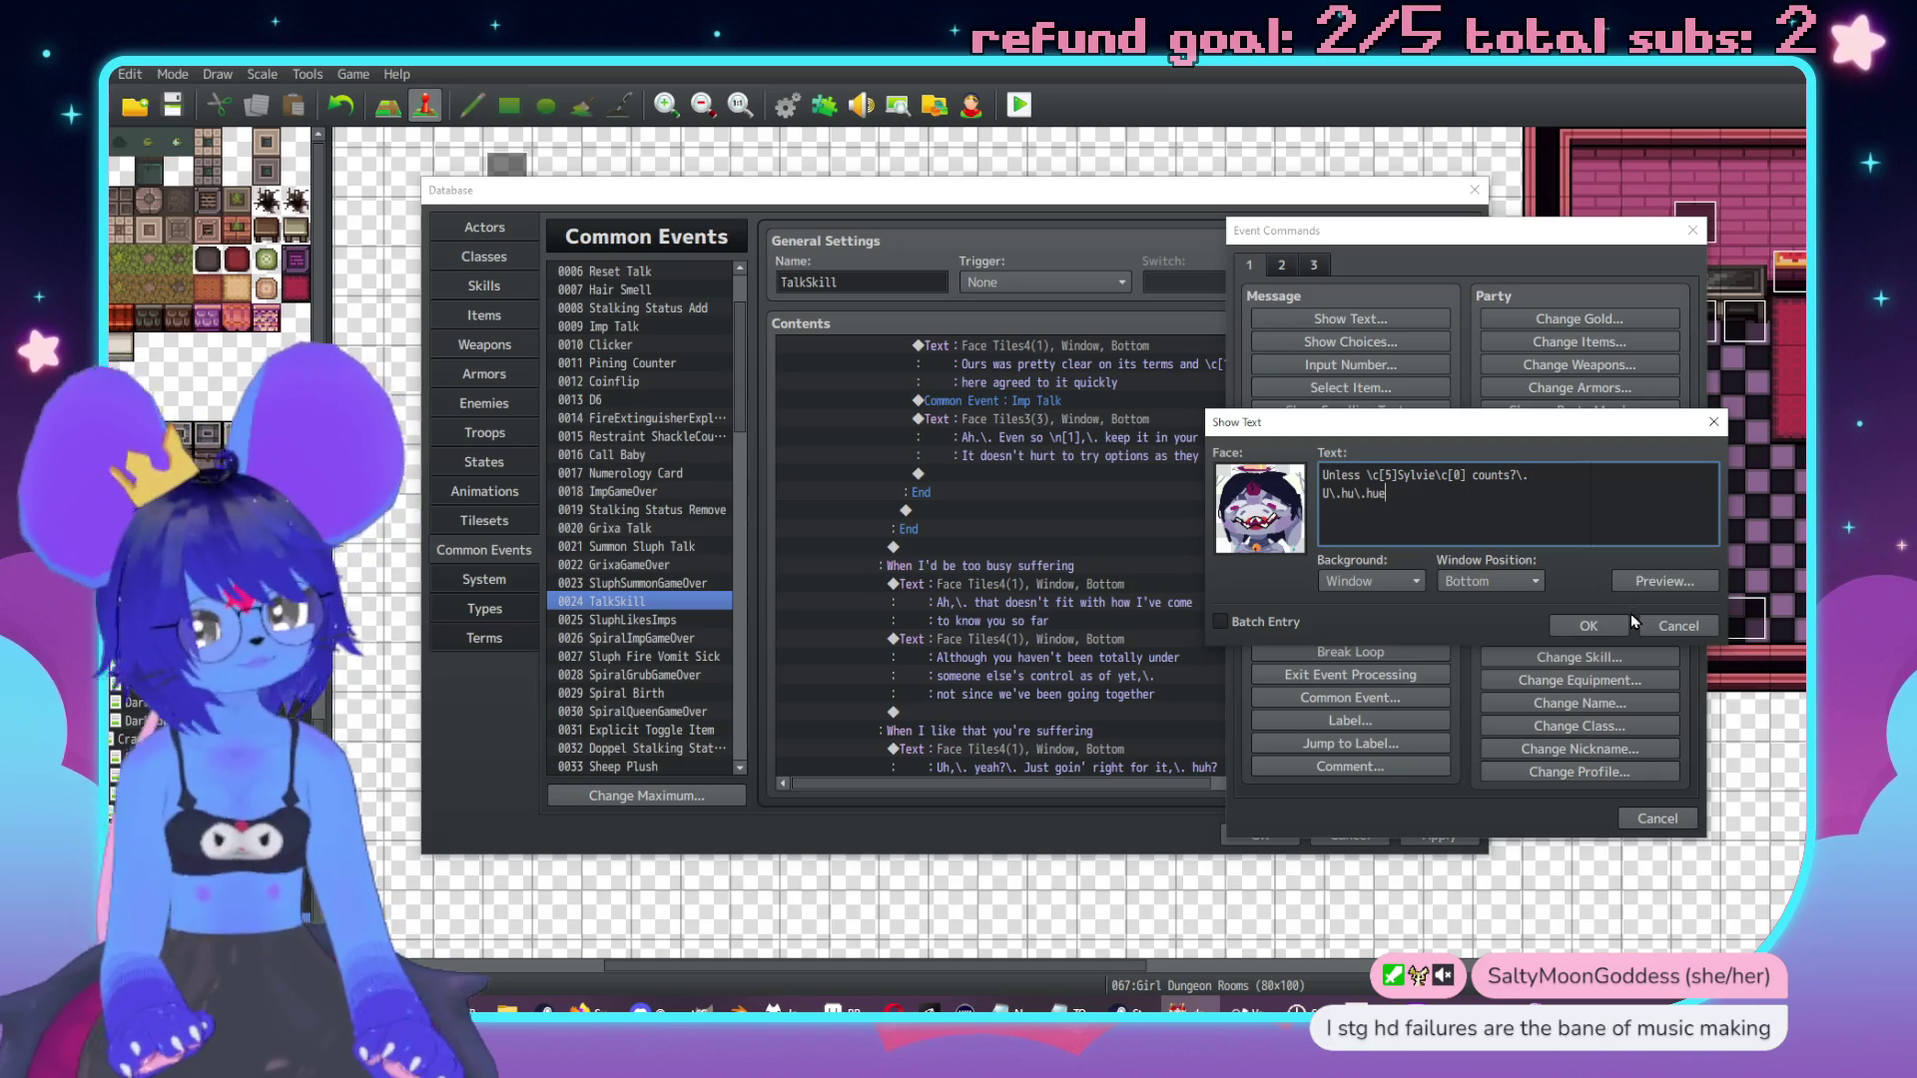
pyautogui.click(1587, 625)
pyautogui.scroll(6, 1094, 589)
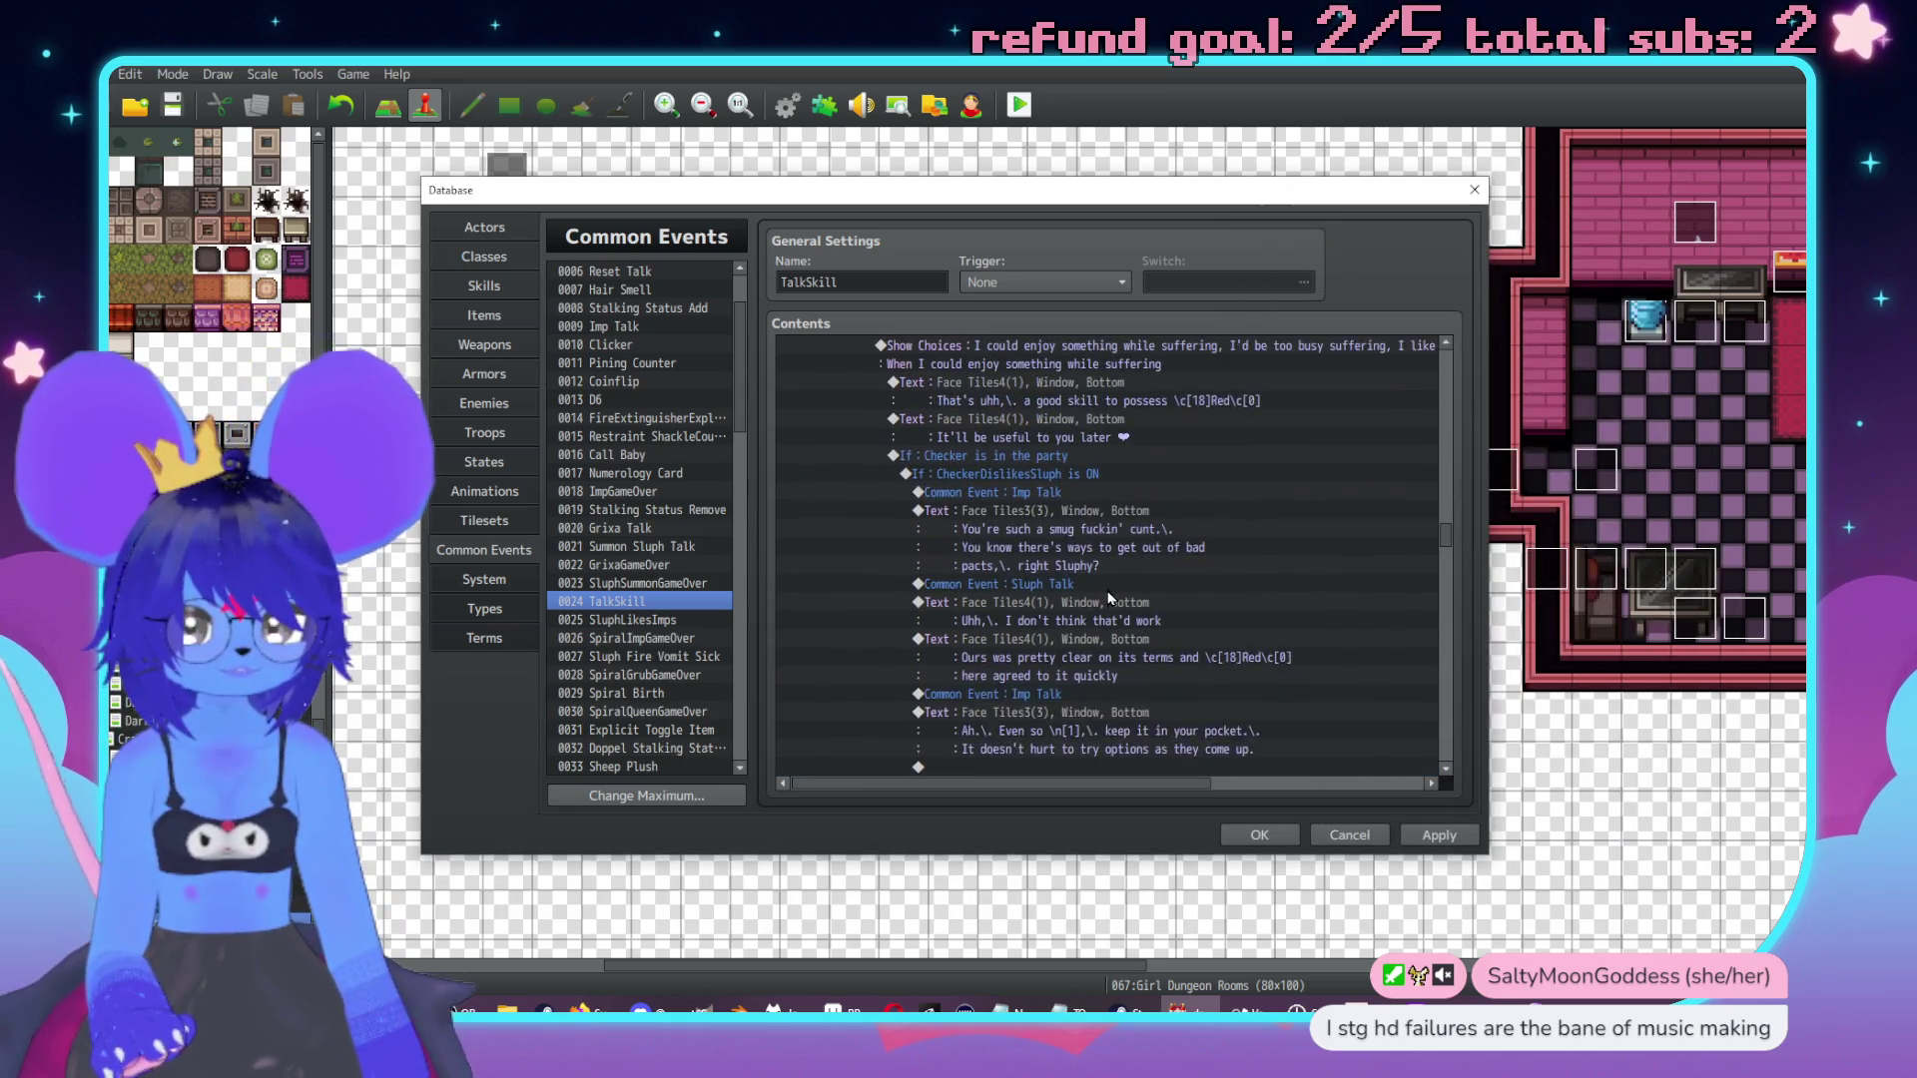
pyautogui.click(1039, 514)
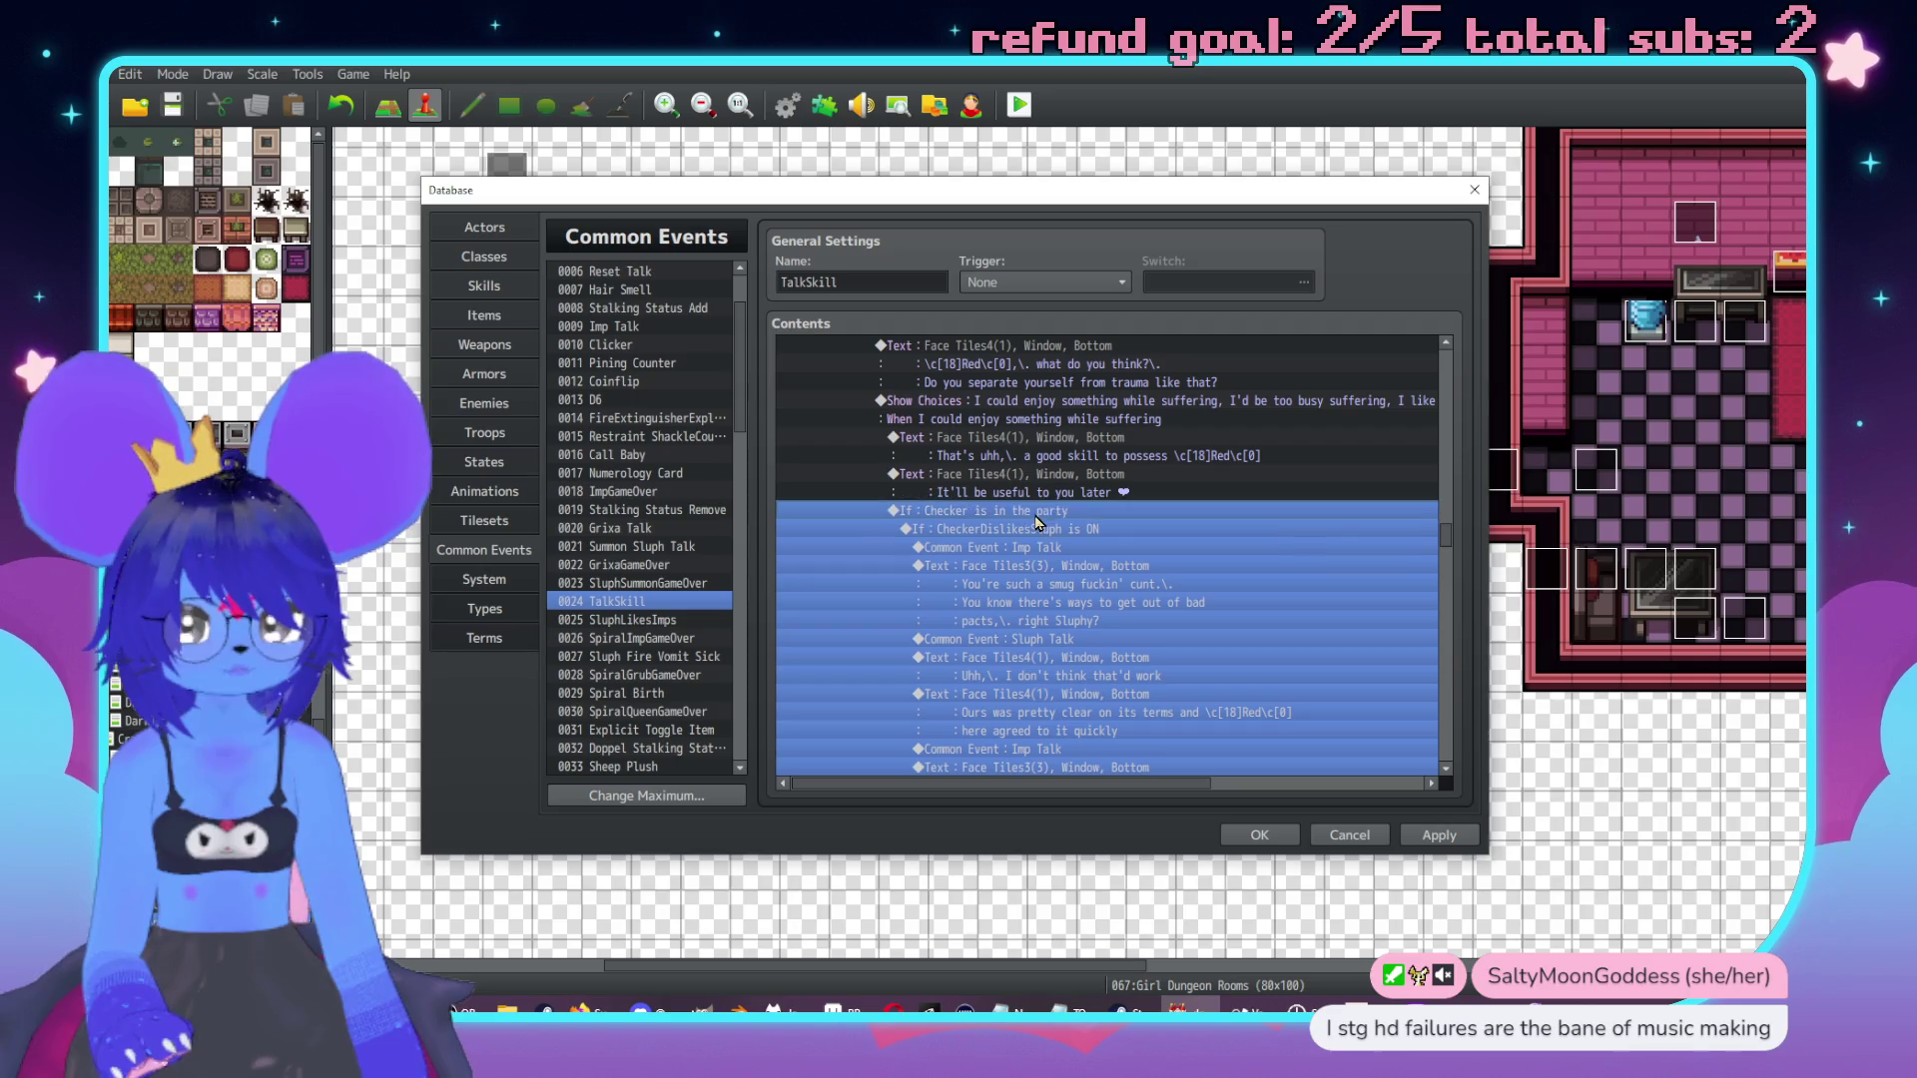
pyautogui.scroll(-10, 1251, 600)
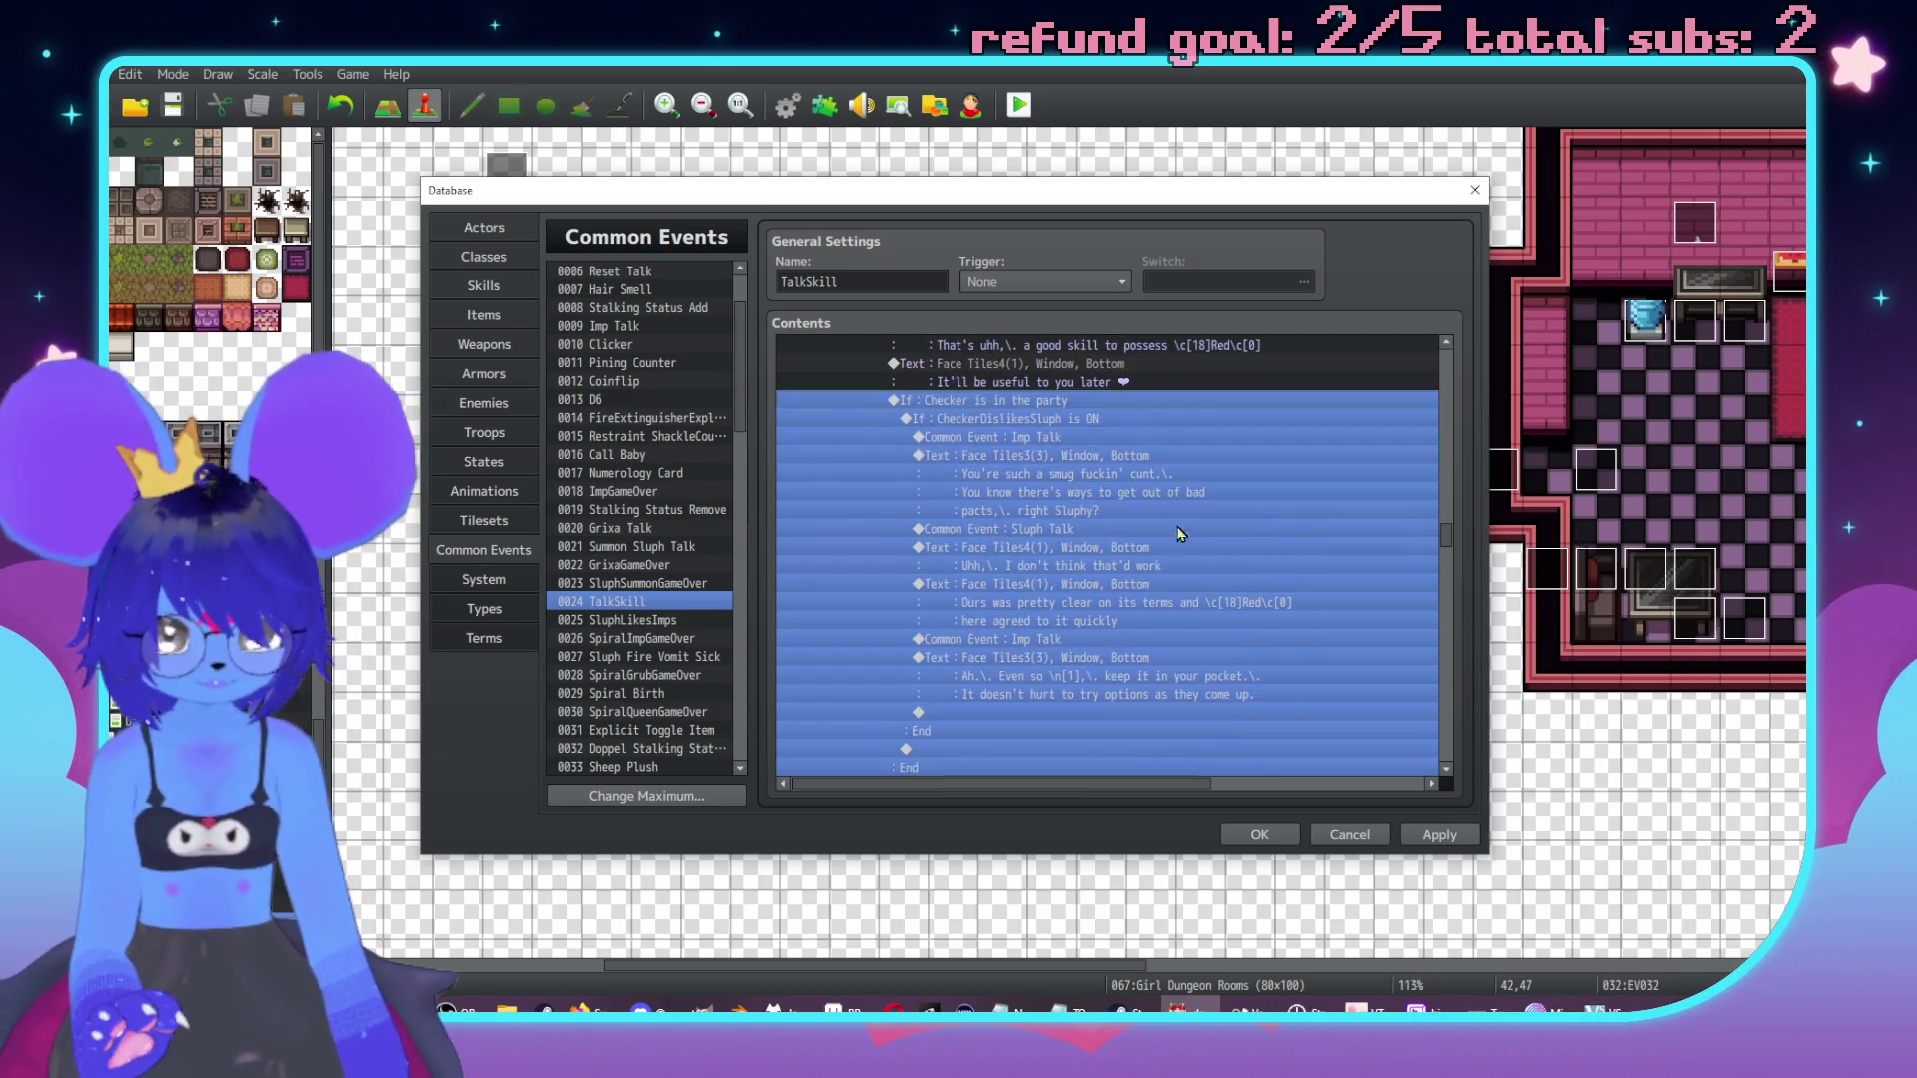
pyautogui.click(1056, 547)
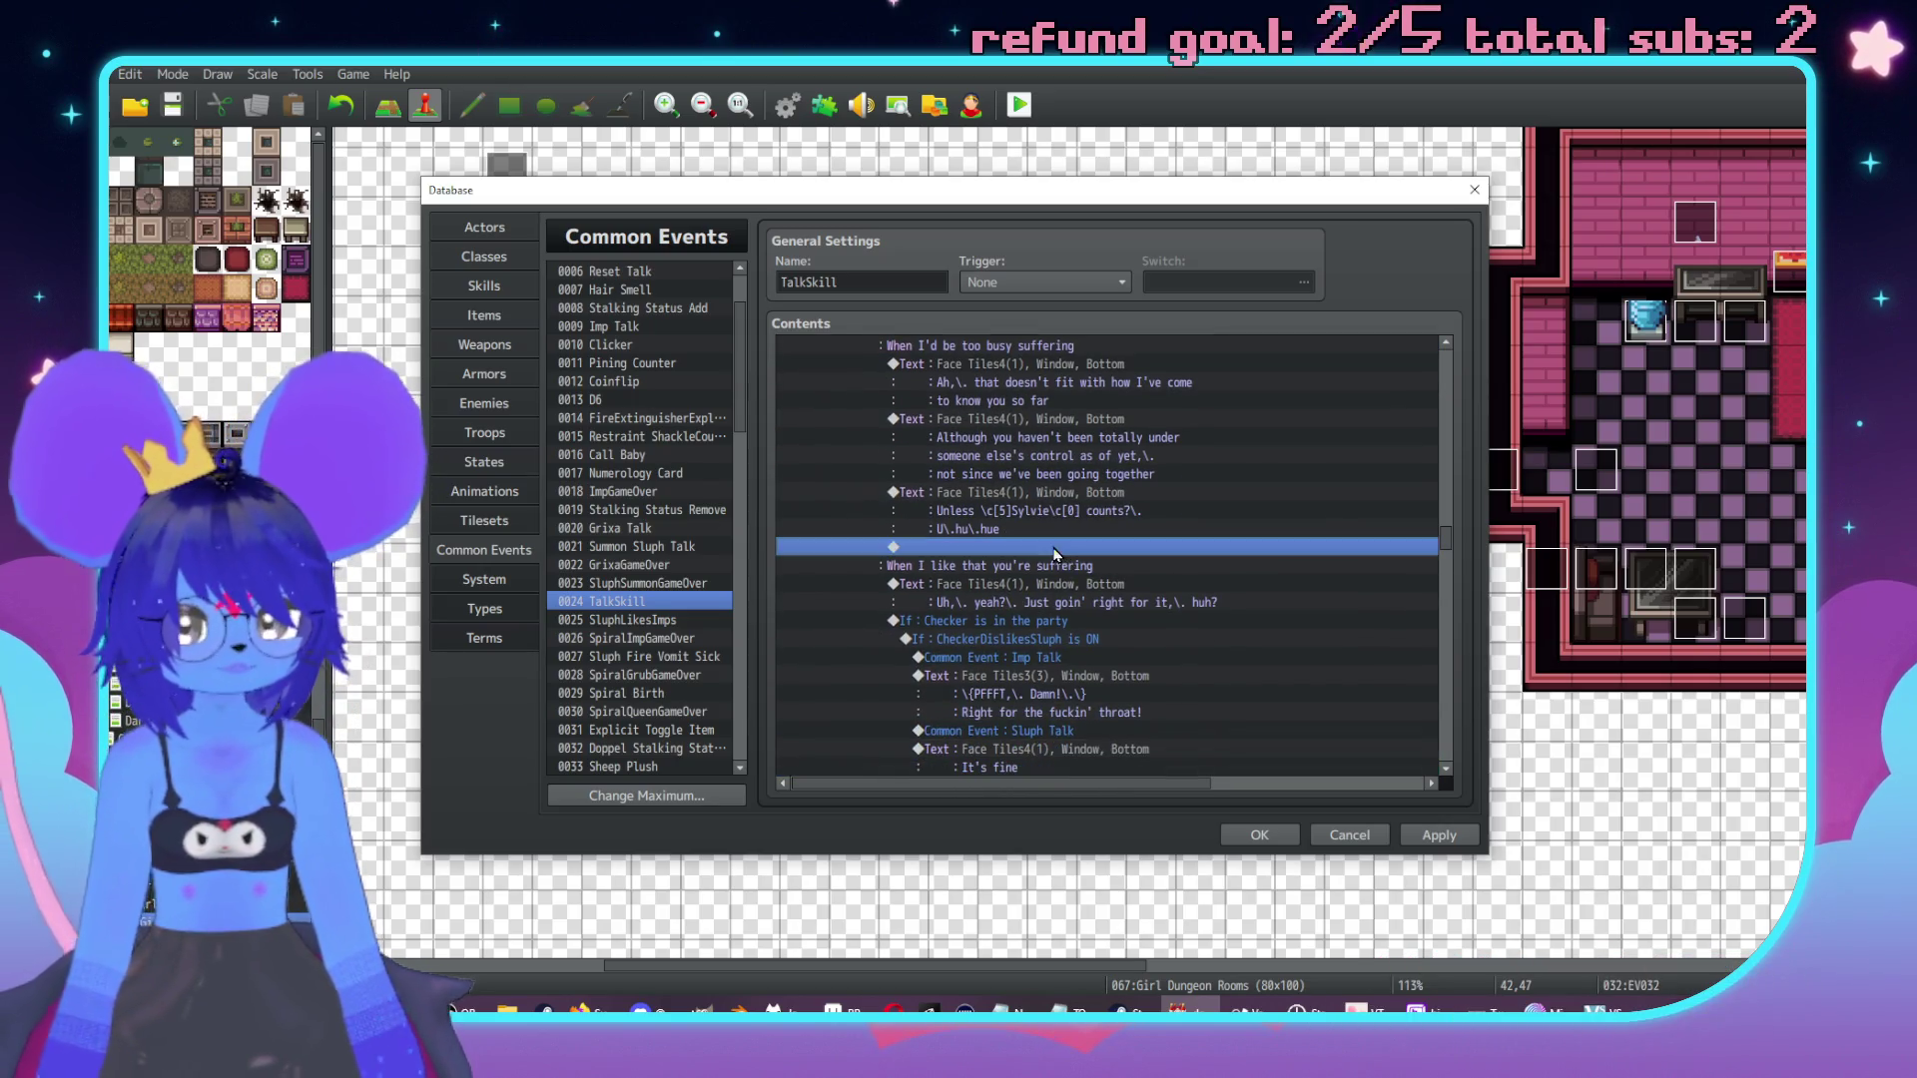
pyautogui.scroll(5, 1195, 585)
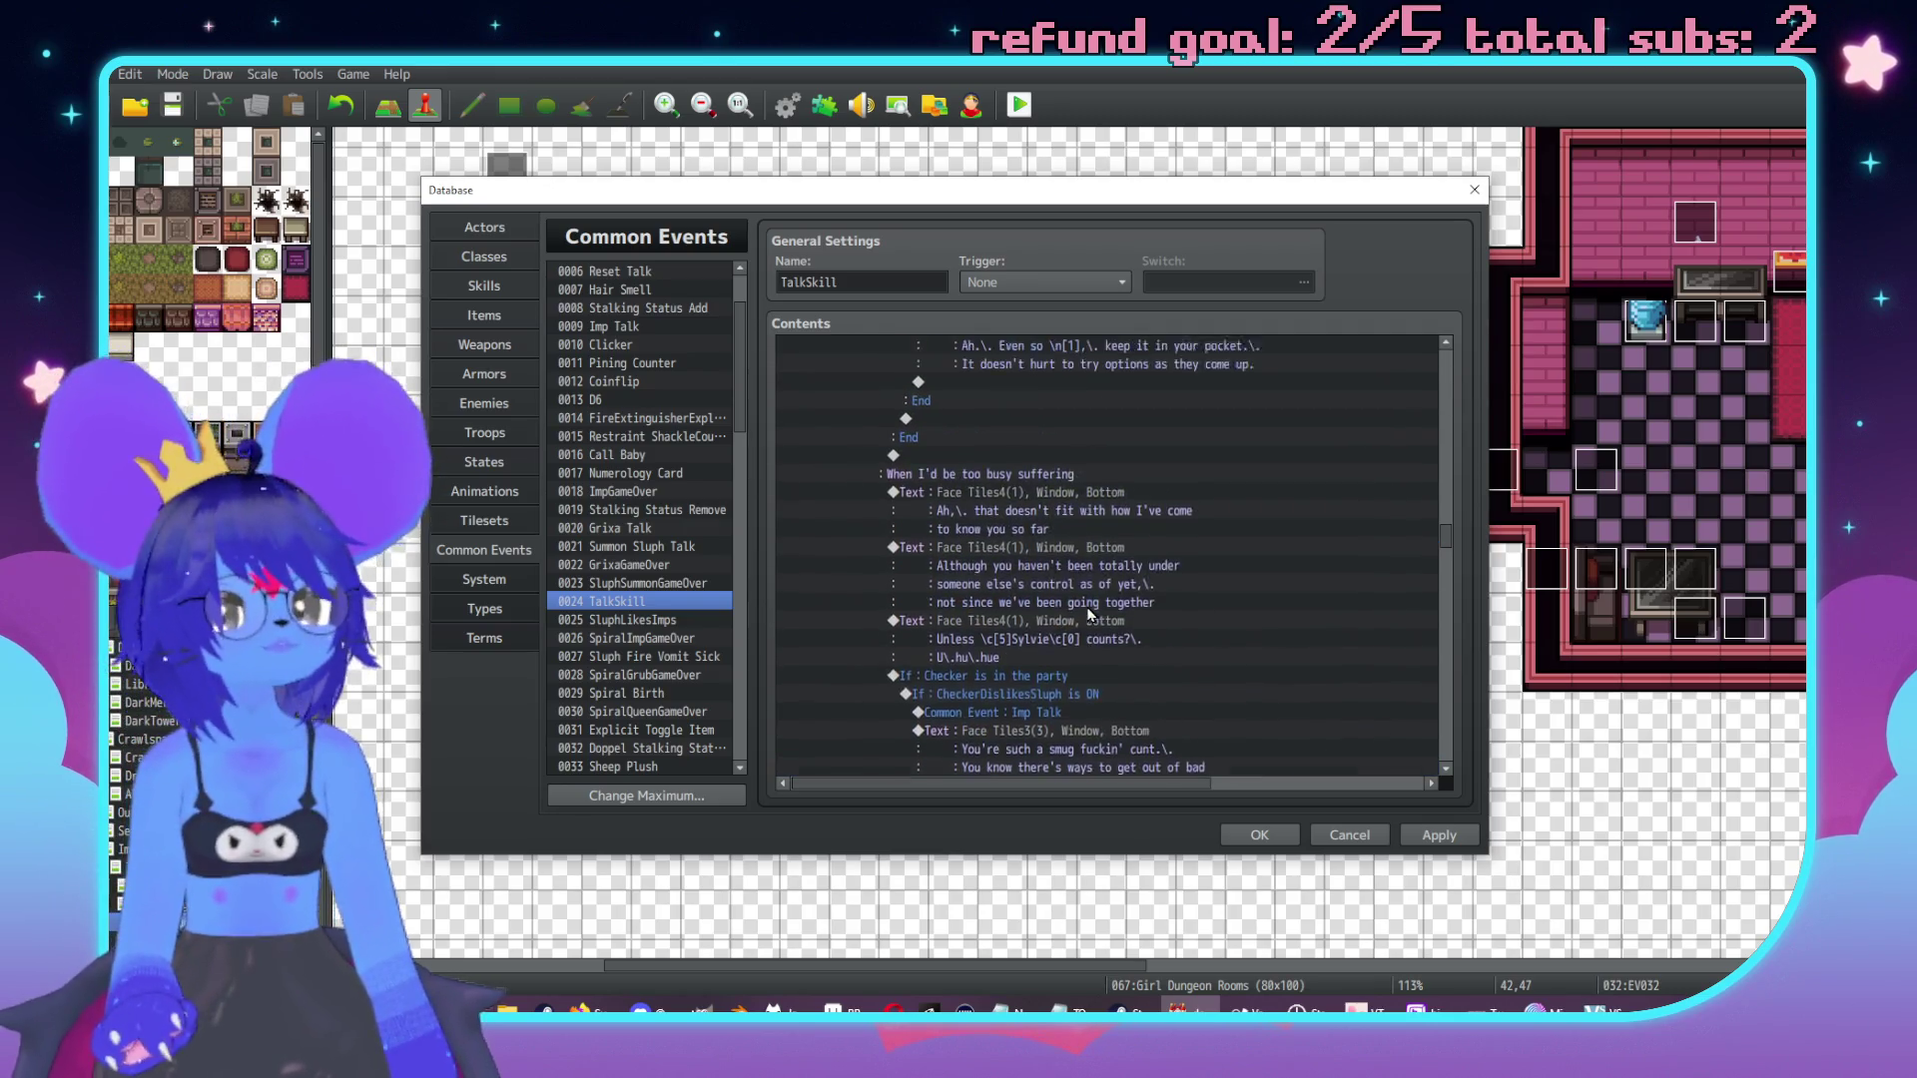
pyautogui.scroll(4, 1085, 584)
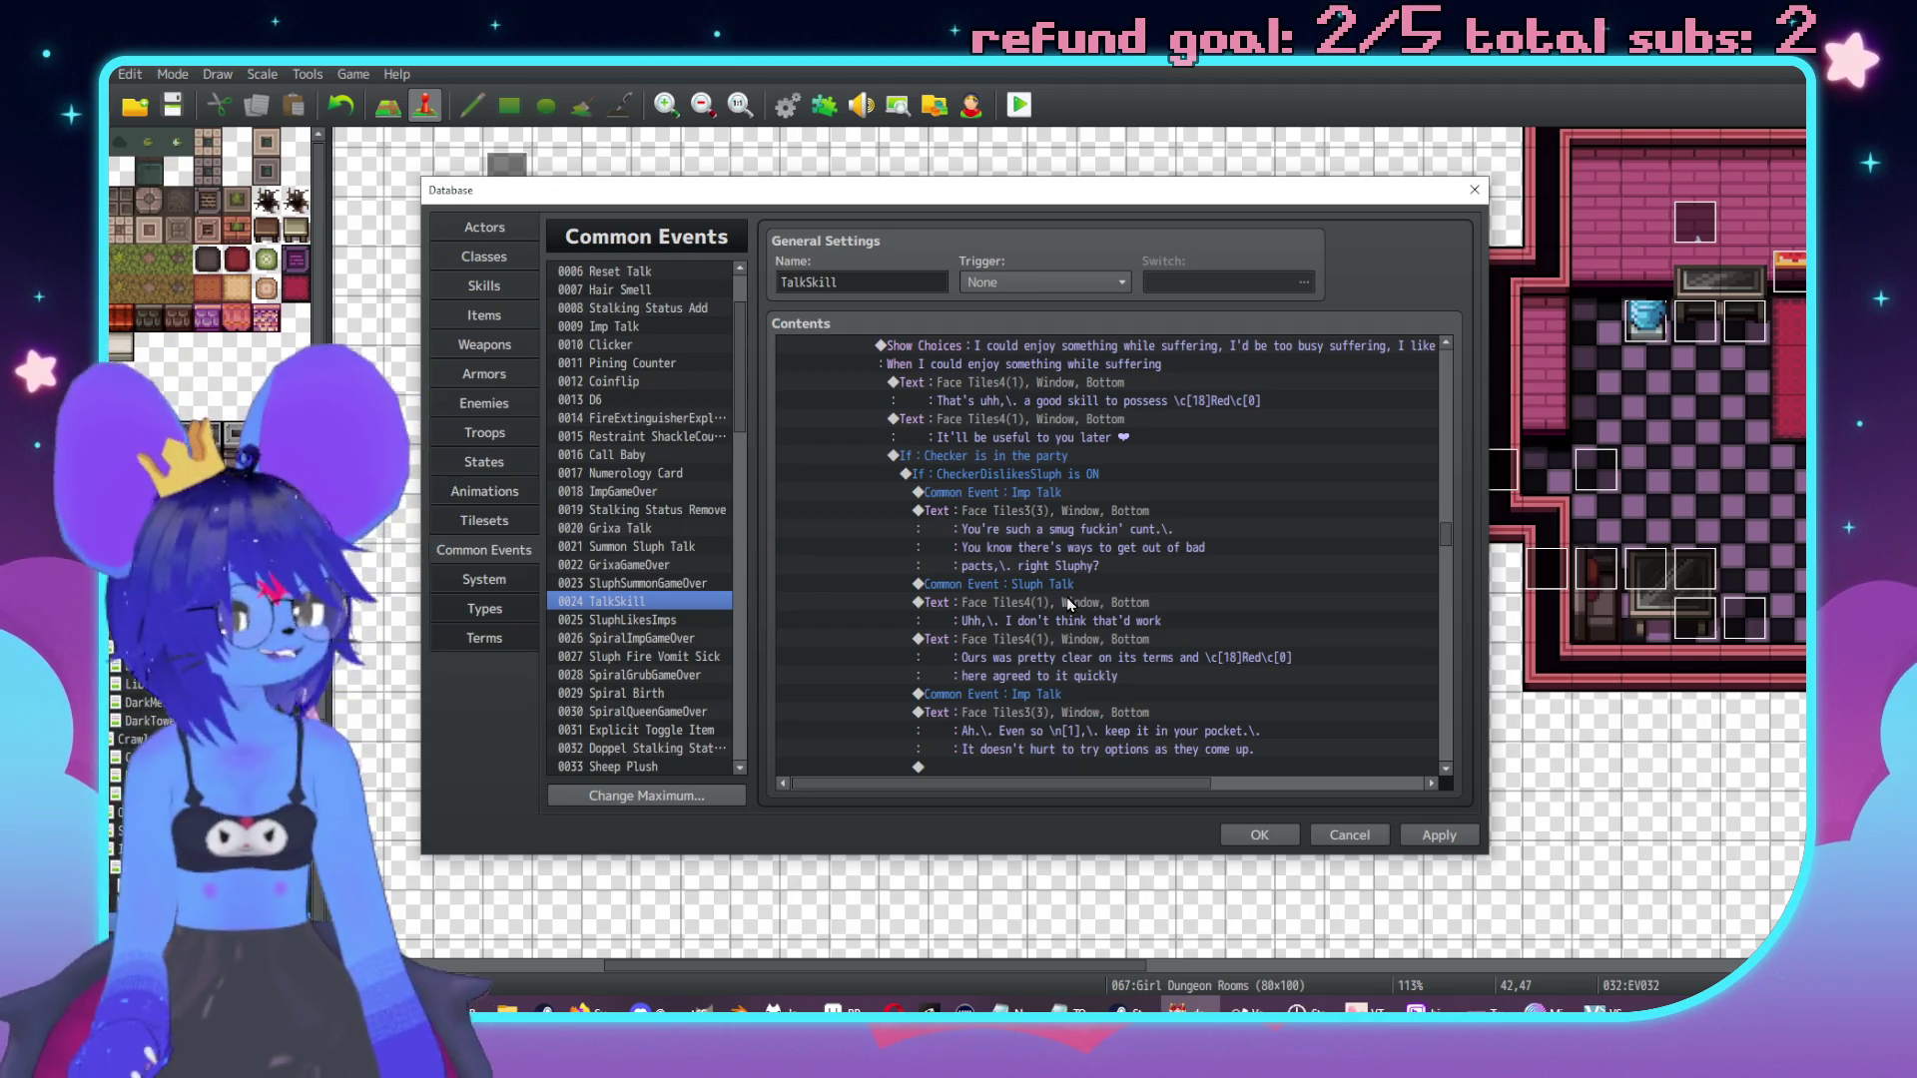
pyautogui.scroll(10, 1068, 602)
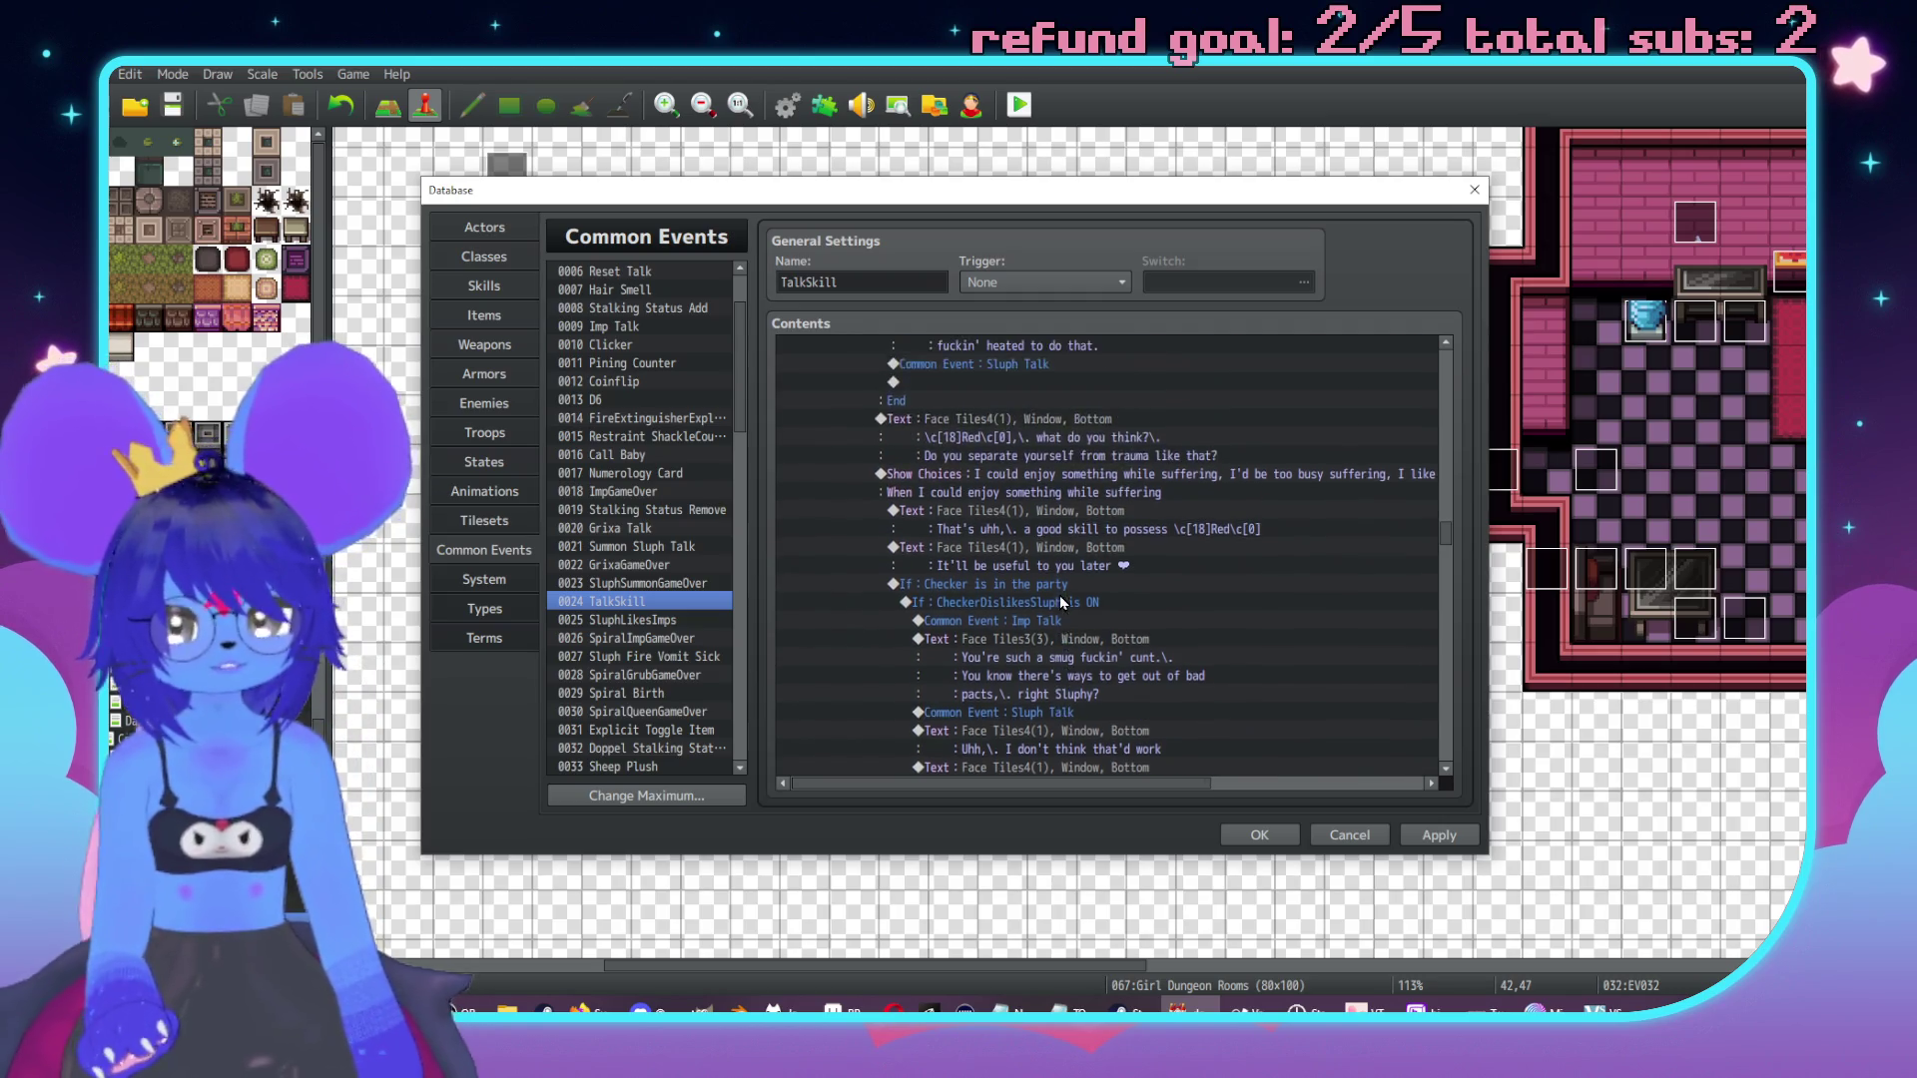
pyautogui.scroll(10, 1044, 596)
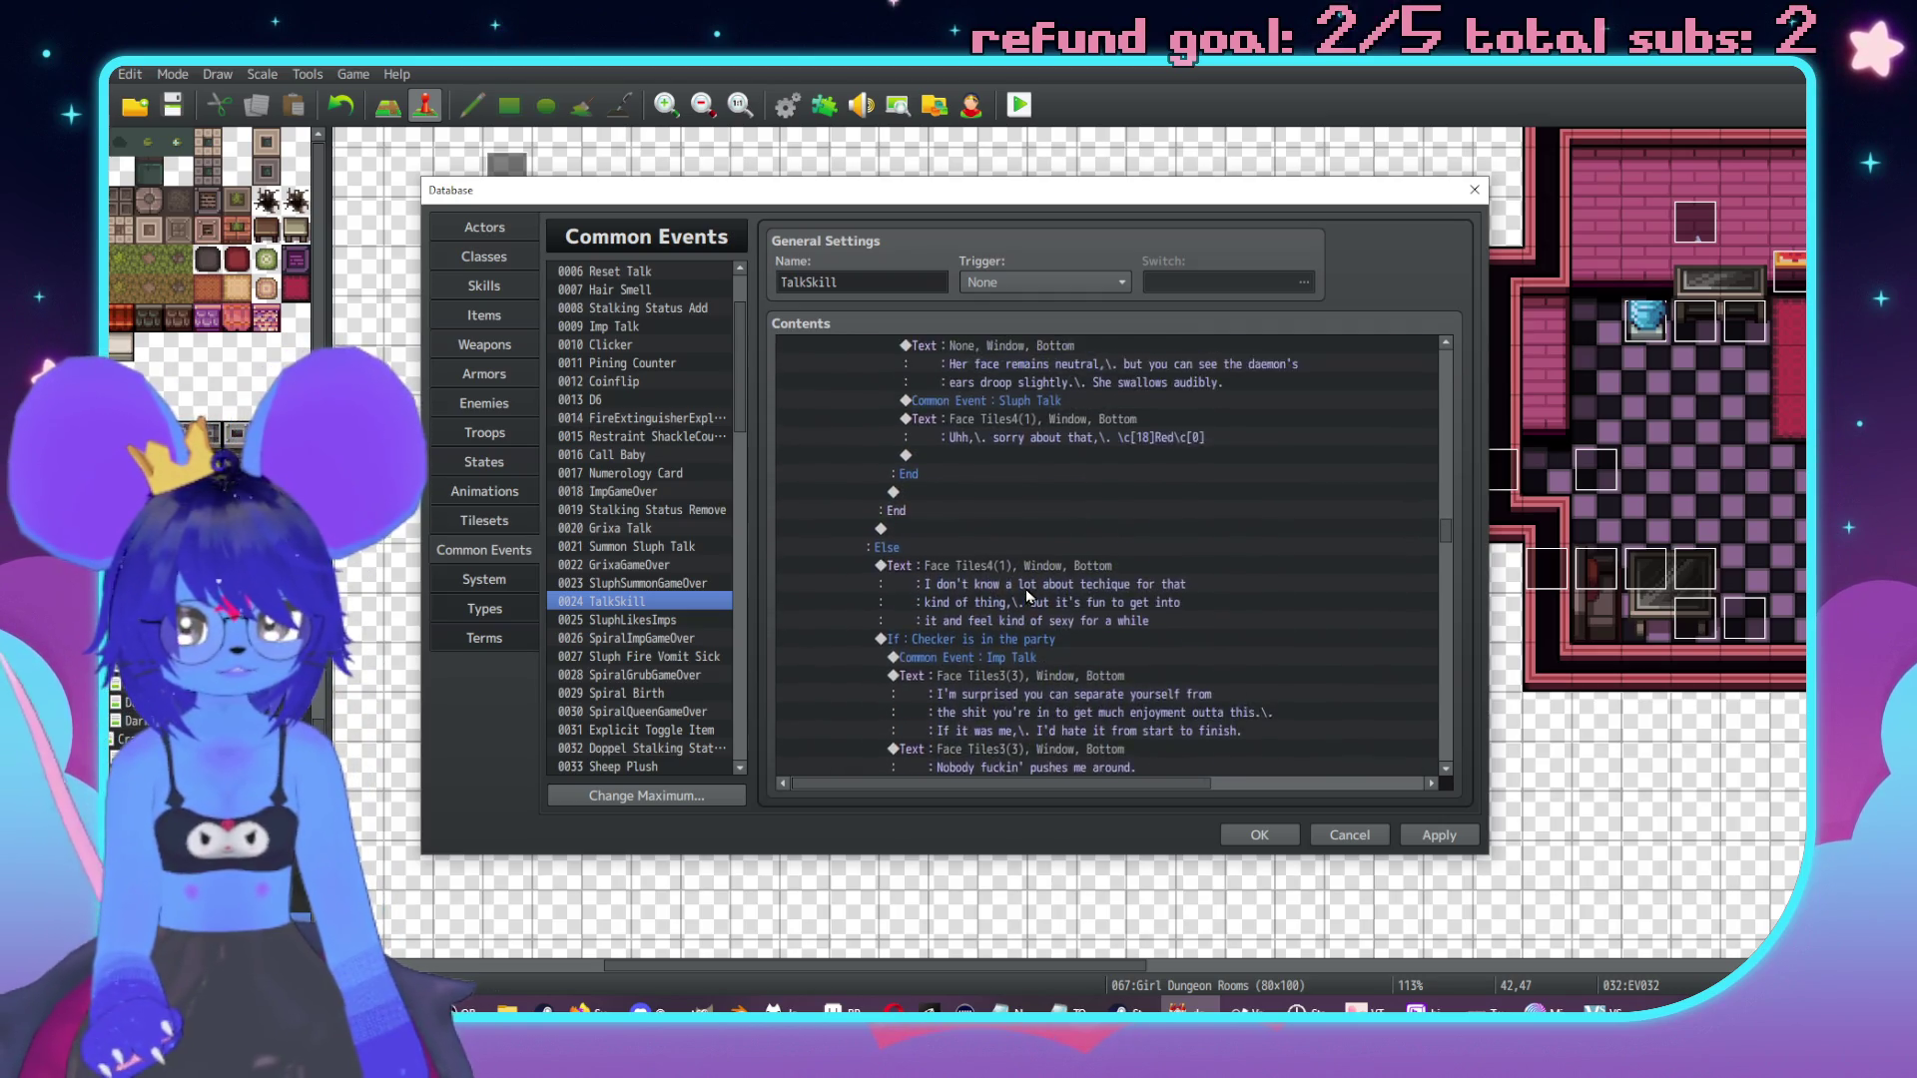
pyautogui.scroll(10, 1039, 604)
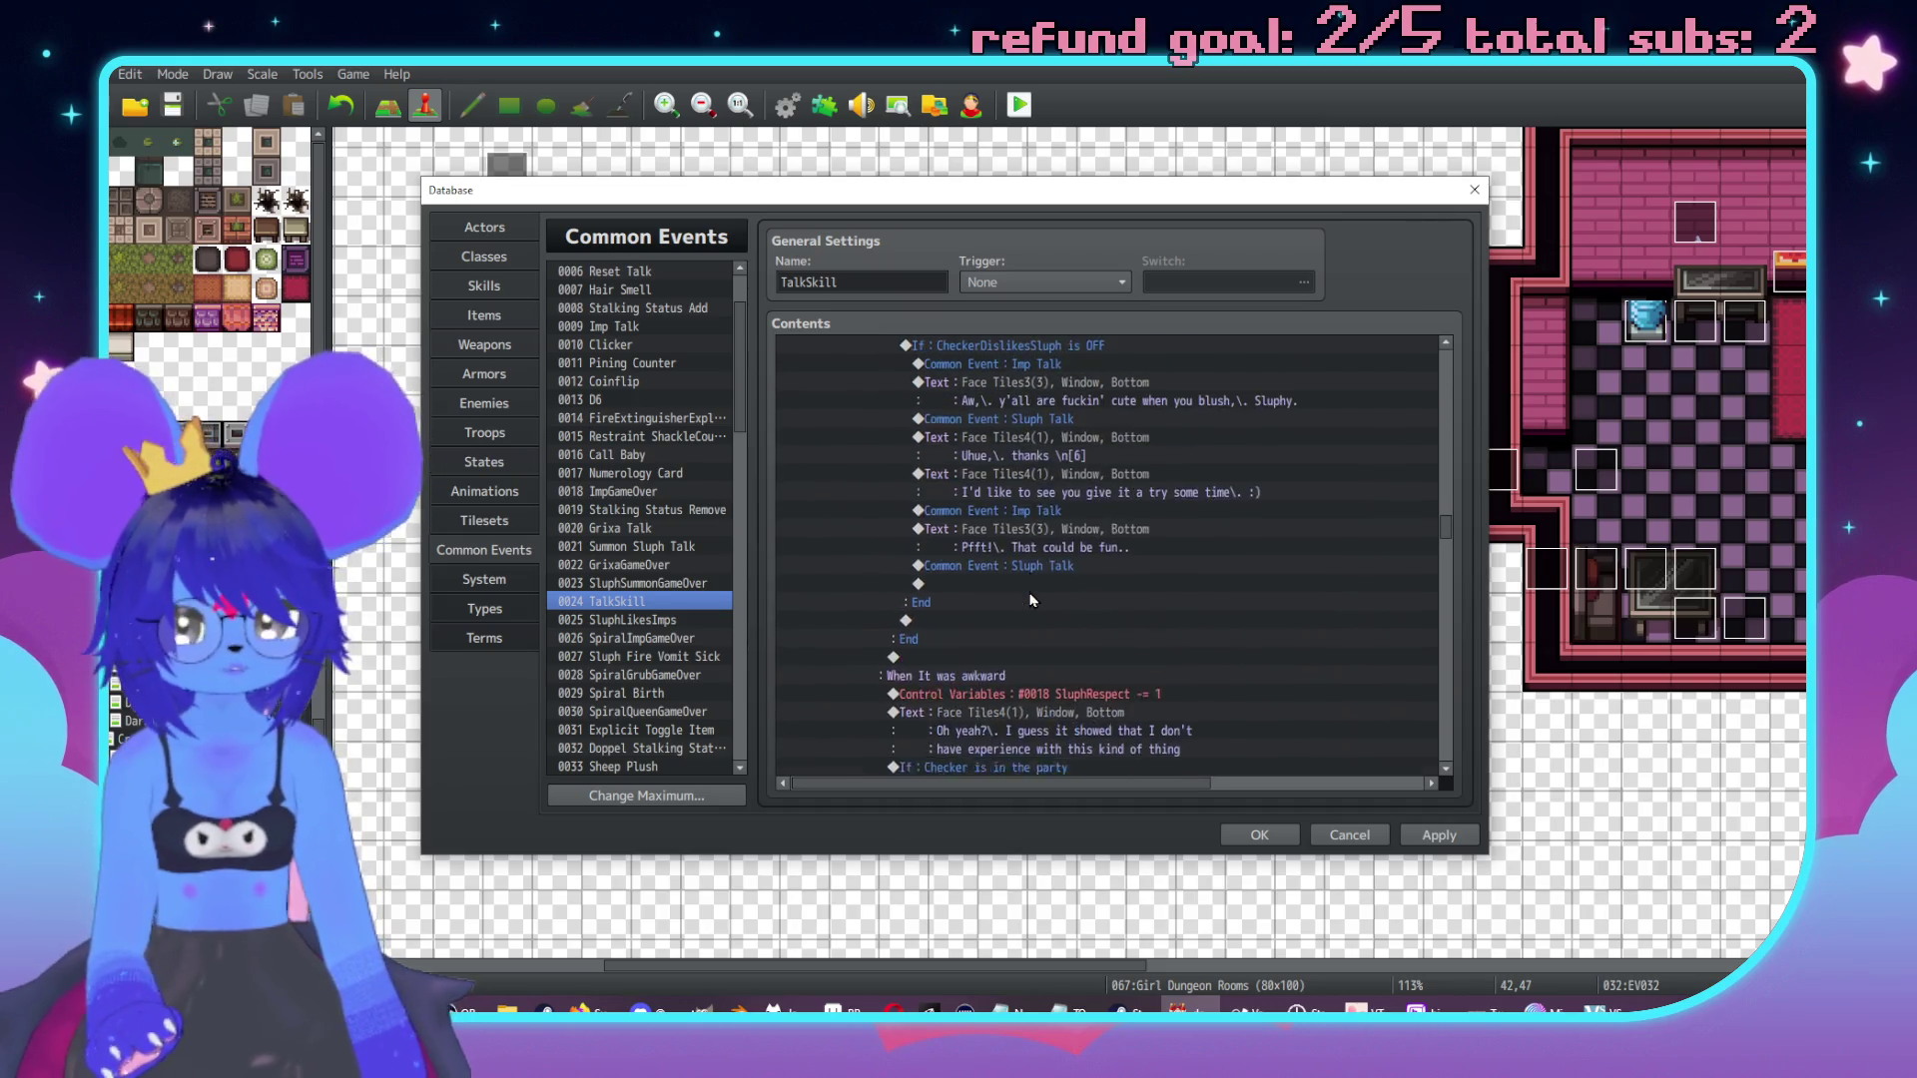
pyautogui.scroll(10, 1073, 631)
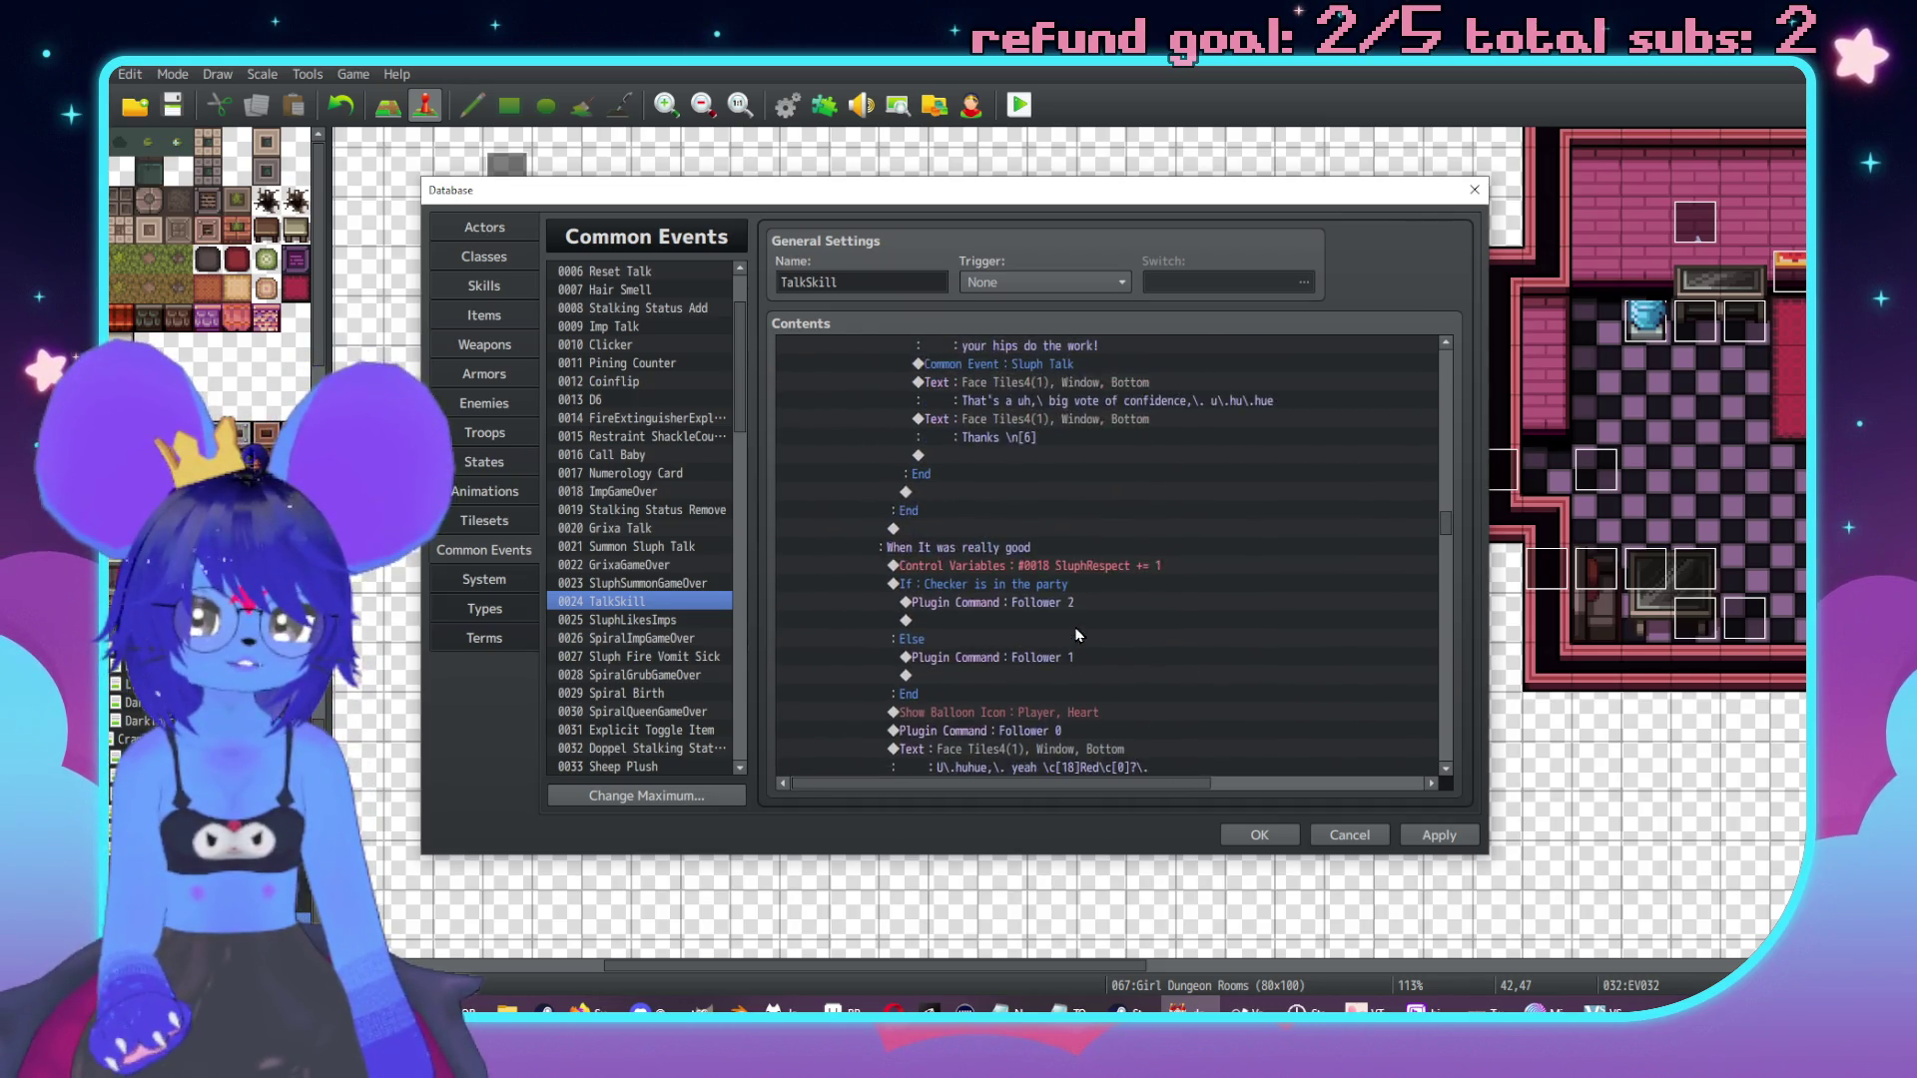
pyautogui.scroll(2, 1069, 626)
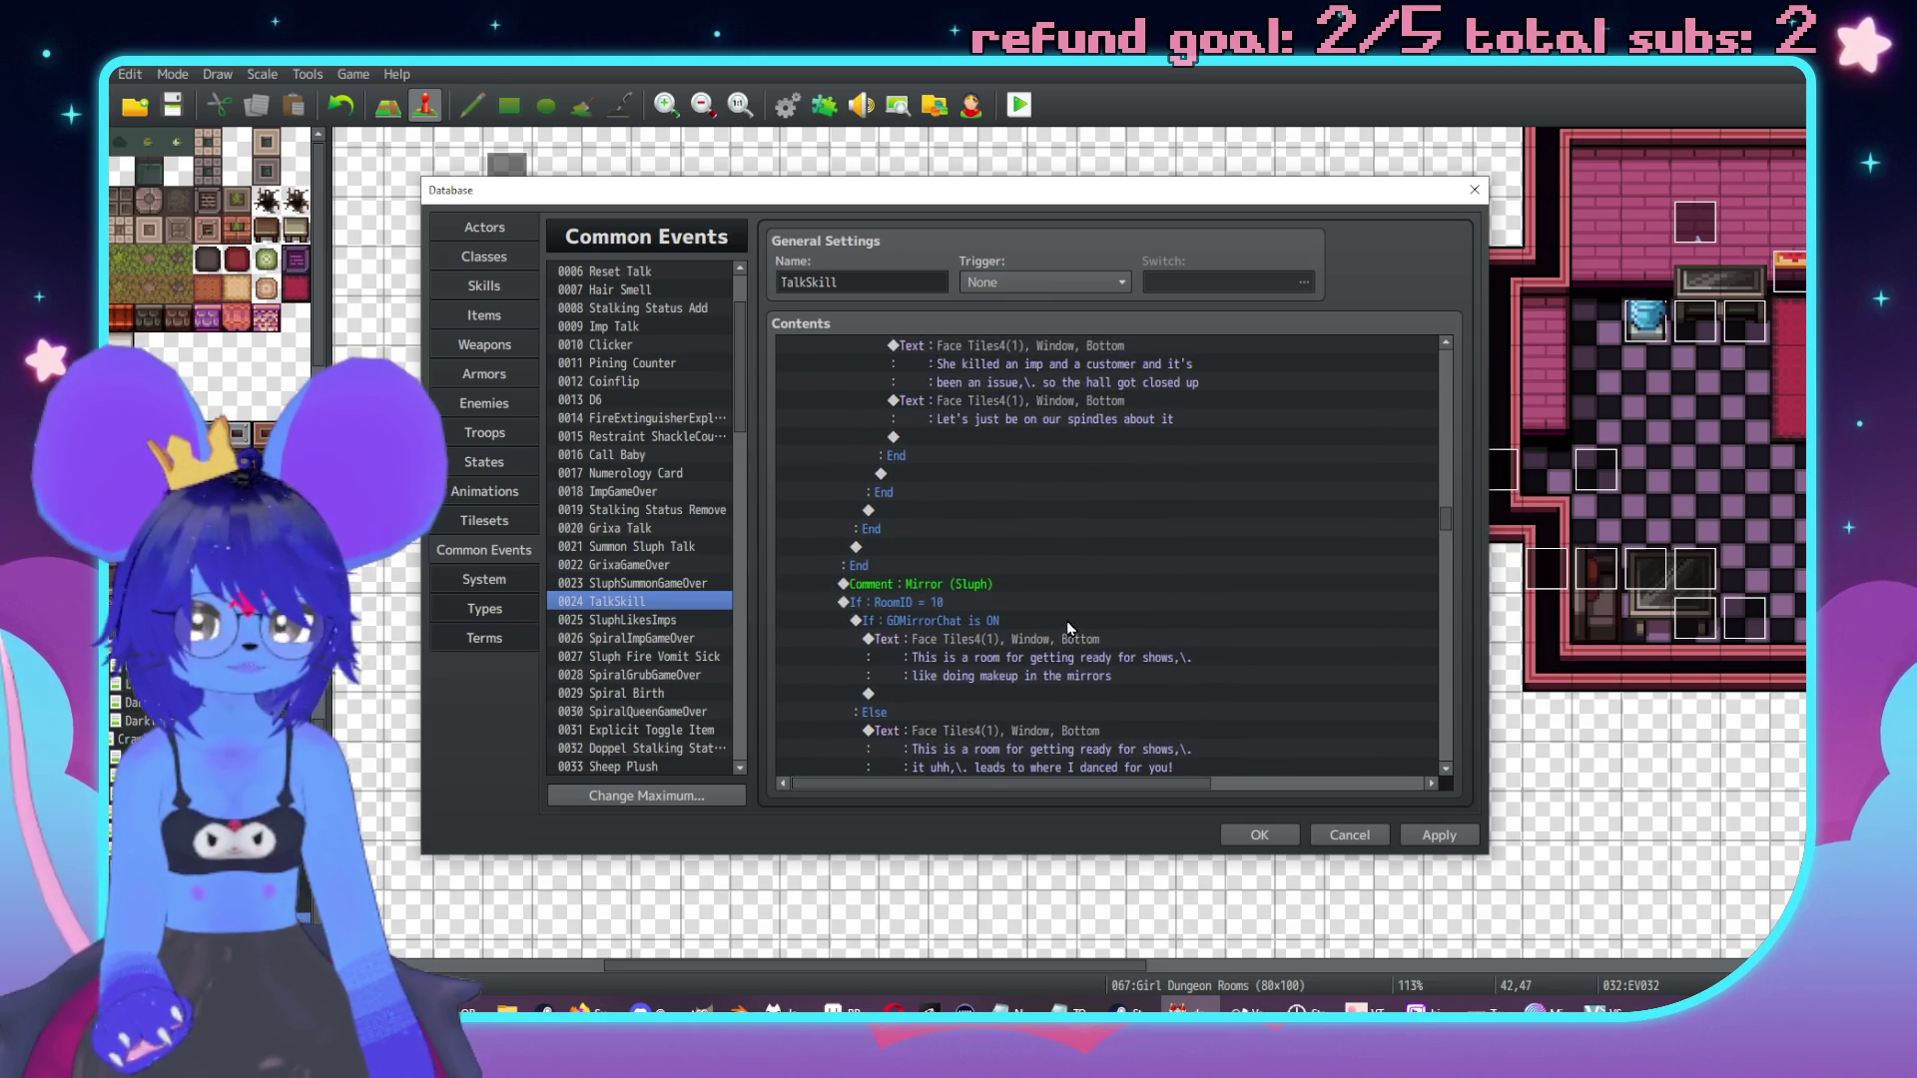
pyautogui.click(979, 621)
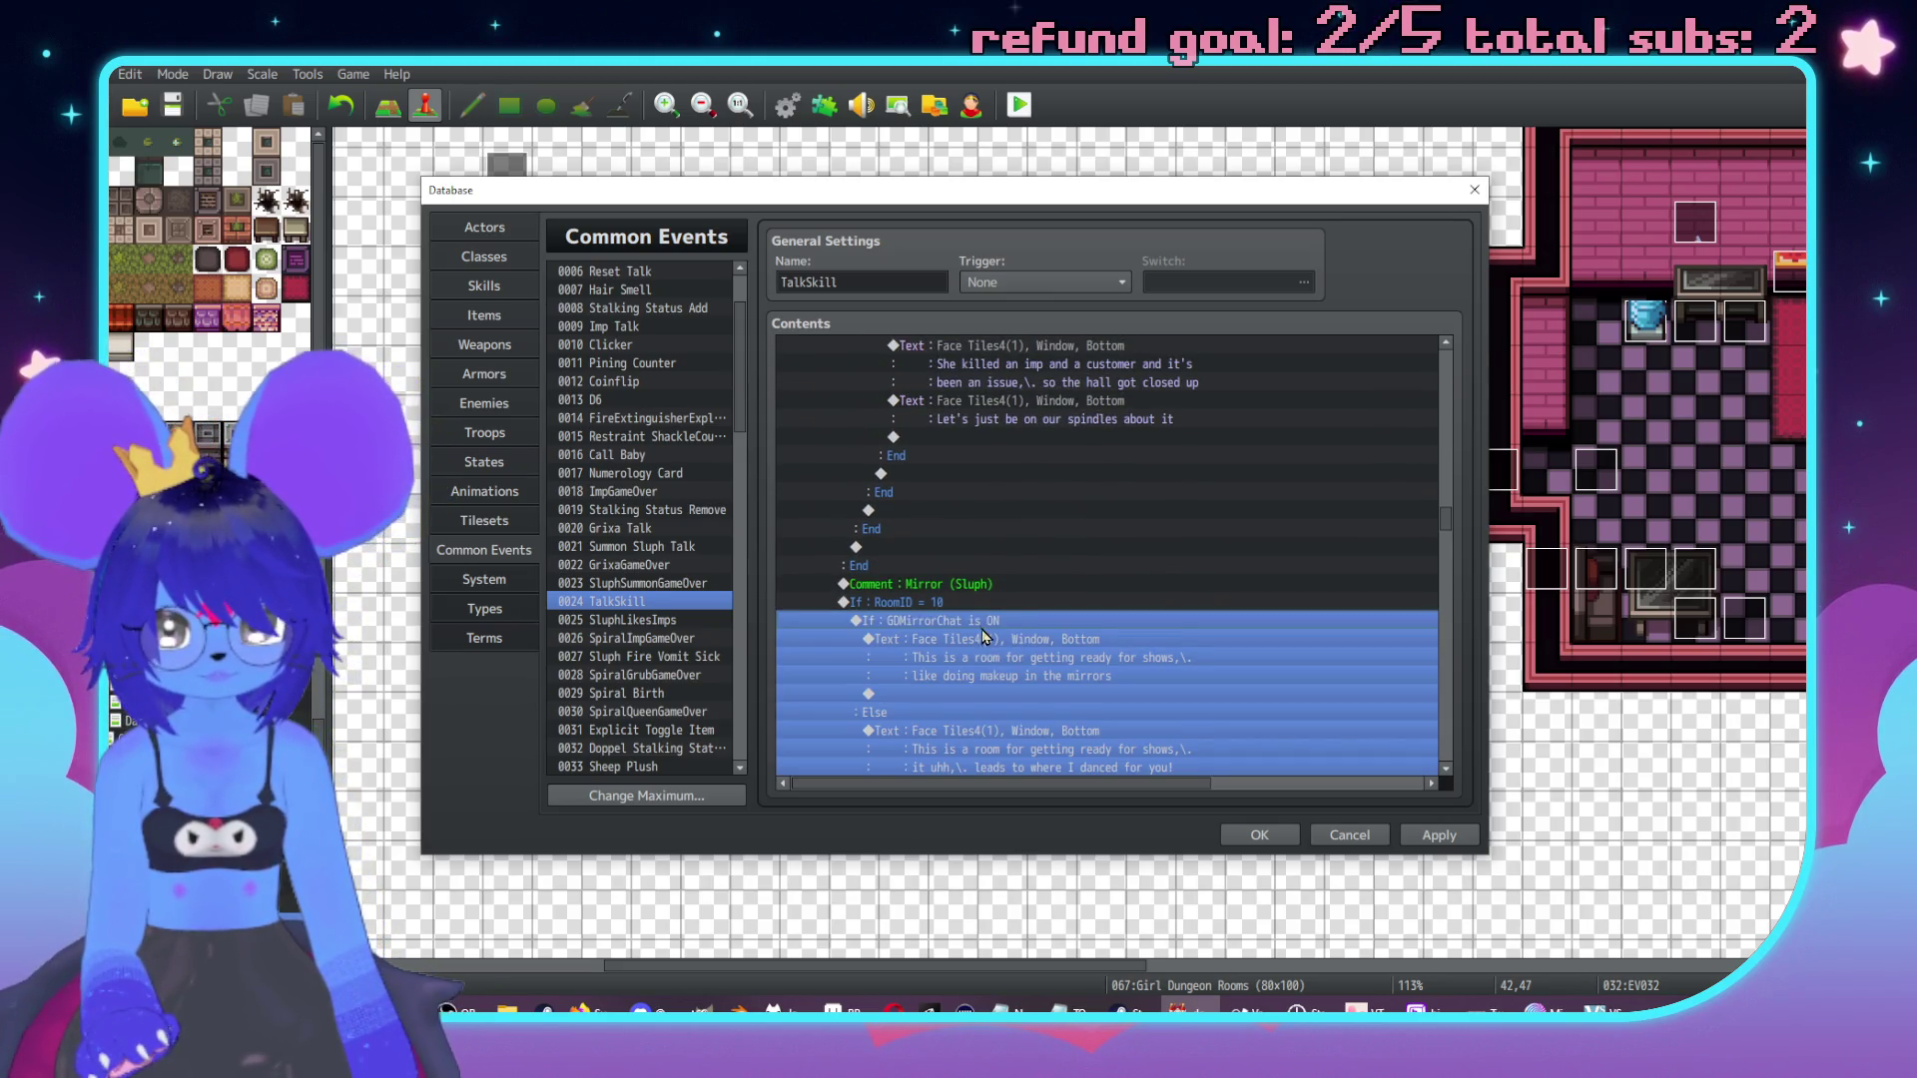
pyautogui.click(984, 639)
pyautogui.scroll(-3, 974, 639)
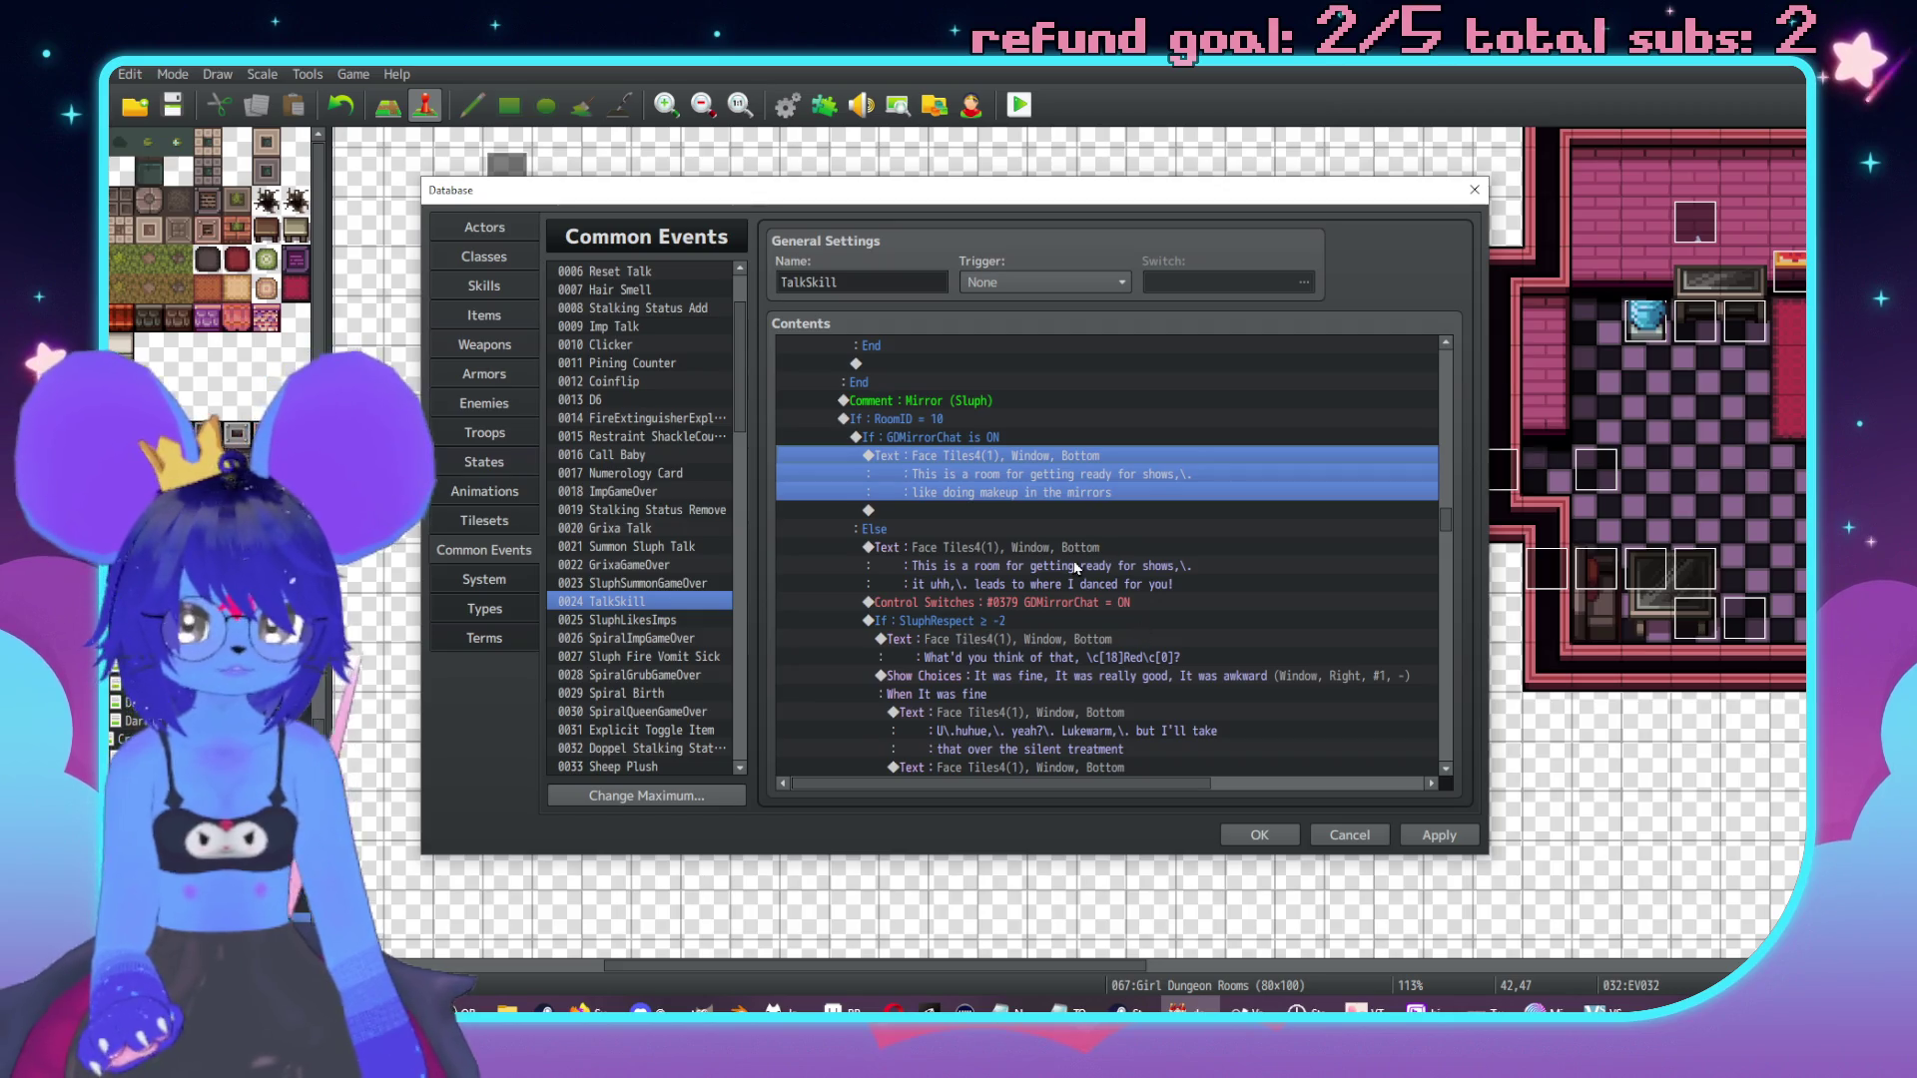
pyautogui.click(974, 442)
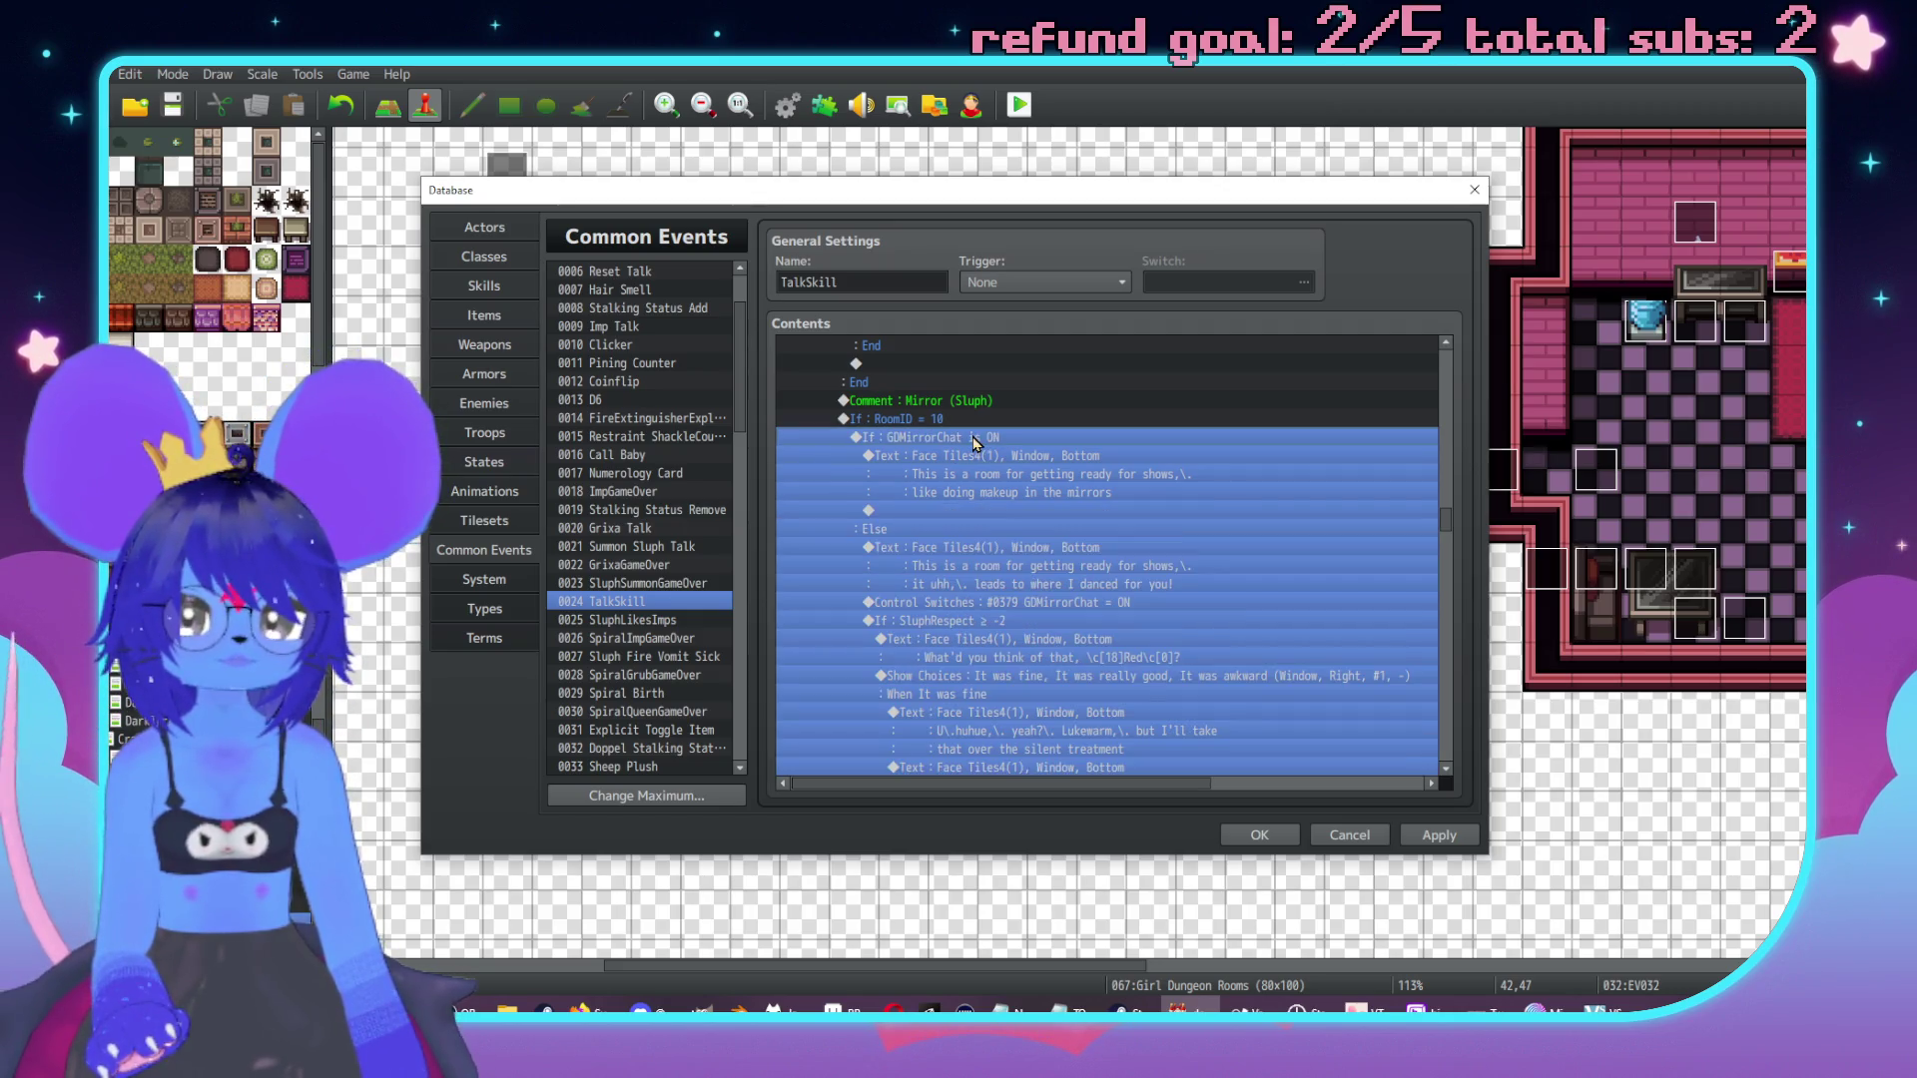
pyautogui.press('Insert')
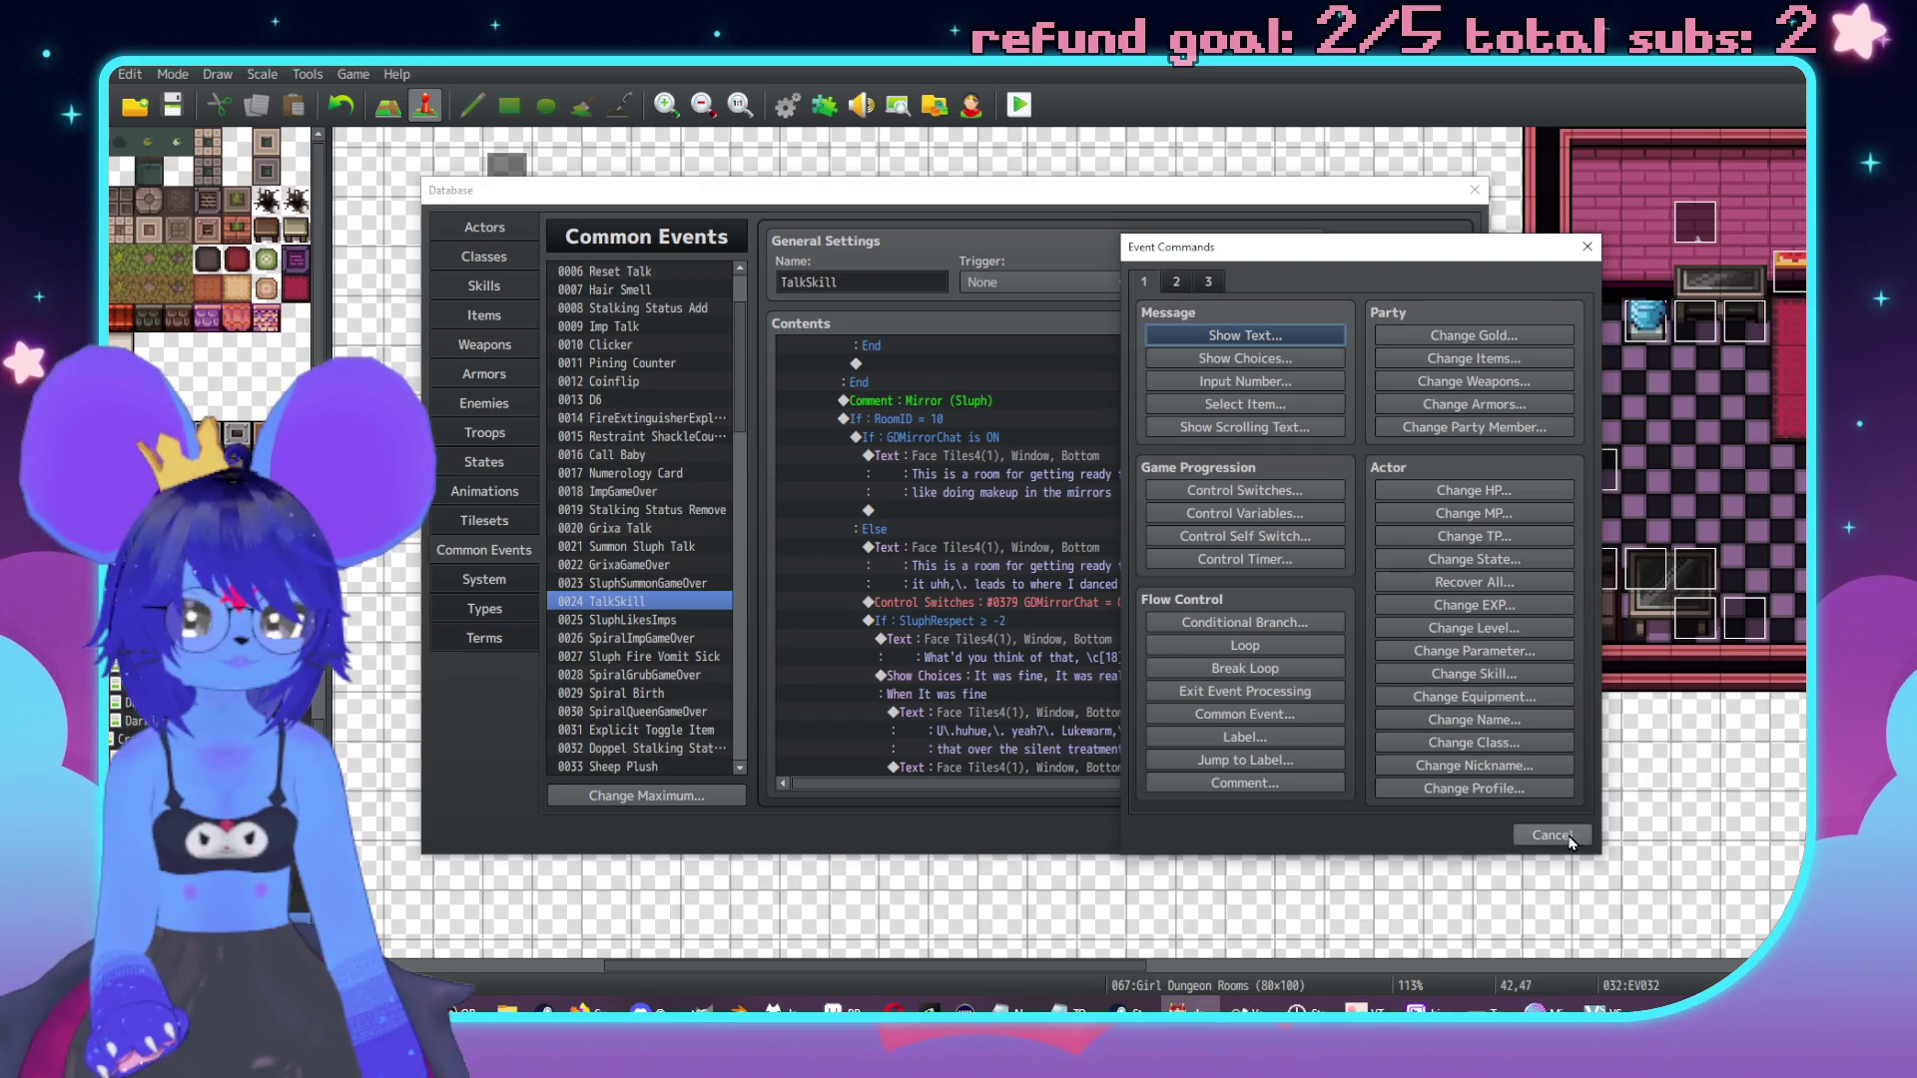
pyautogui.click(1551, 835)
pyautogui.moveTo(1451, 515); pyautogui.dragTo(1448, 354)
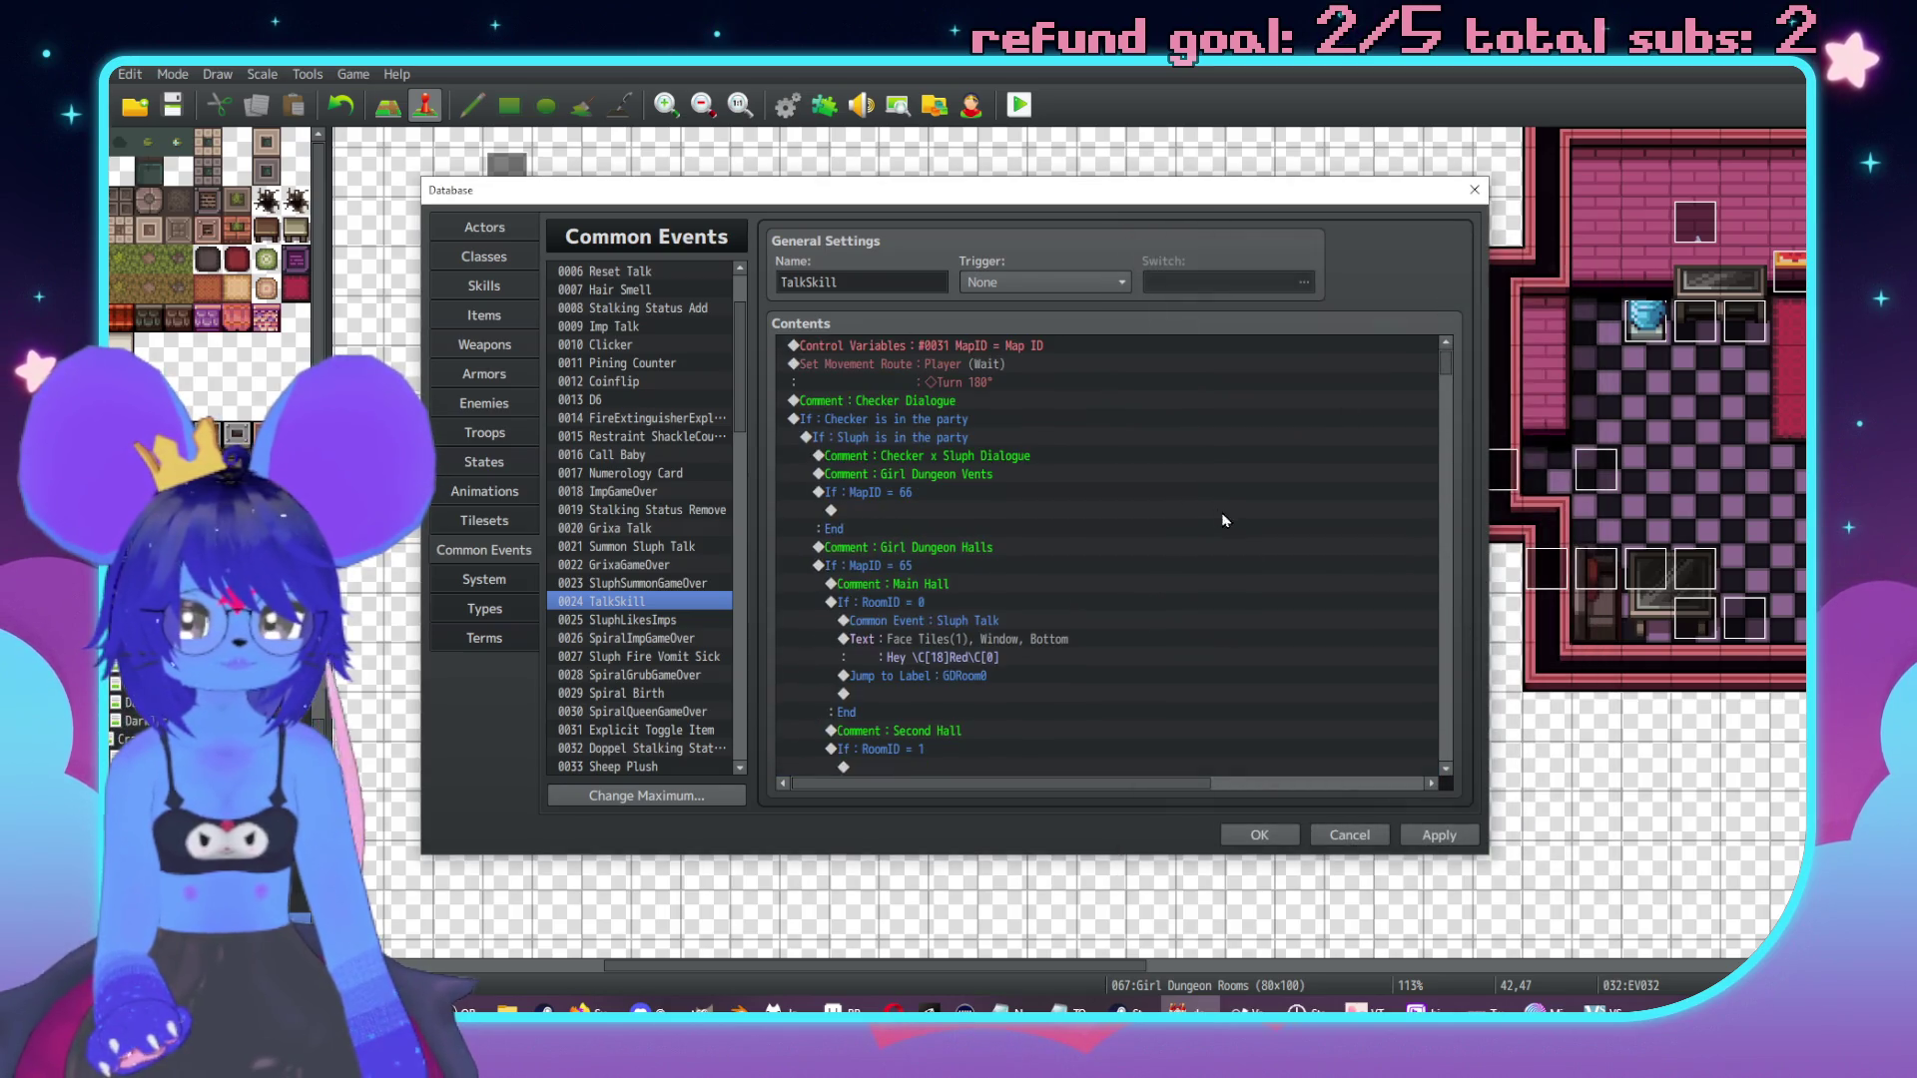
pyautogui.scroll(-10, 1452, 709)
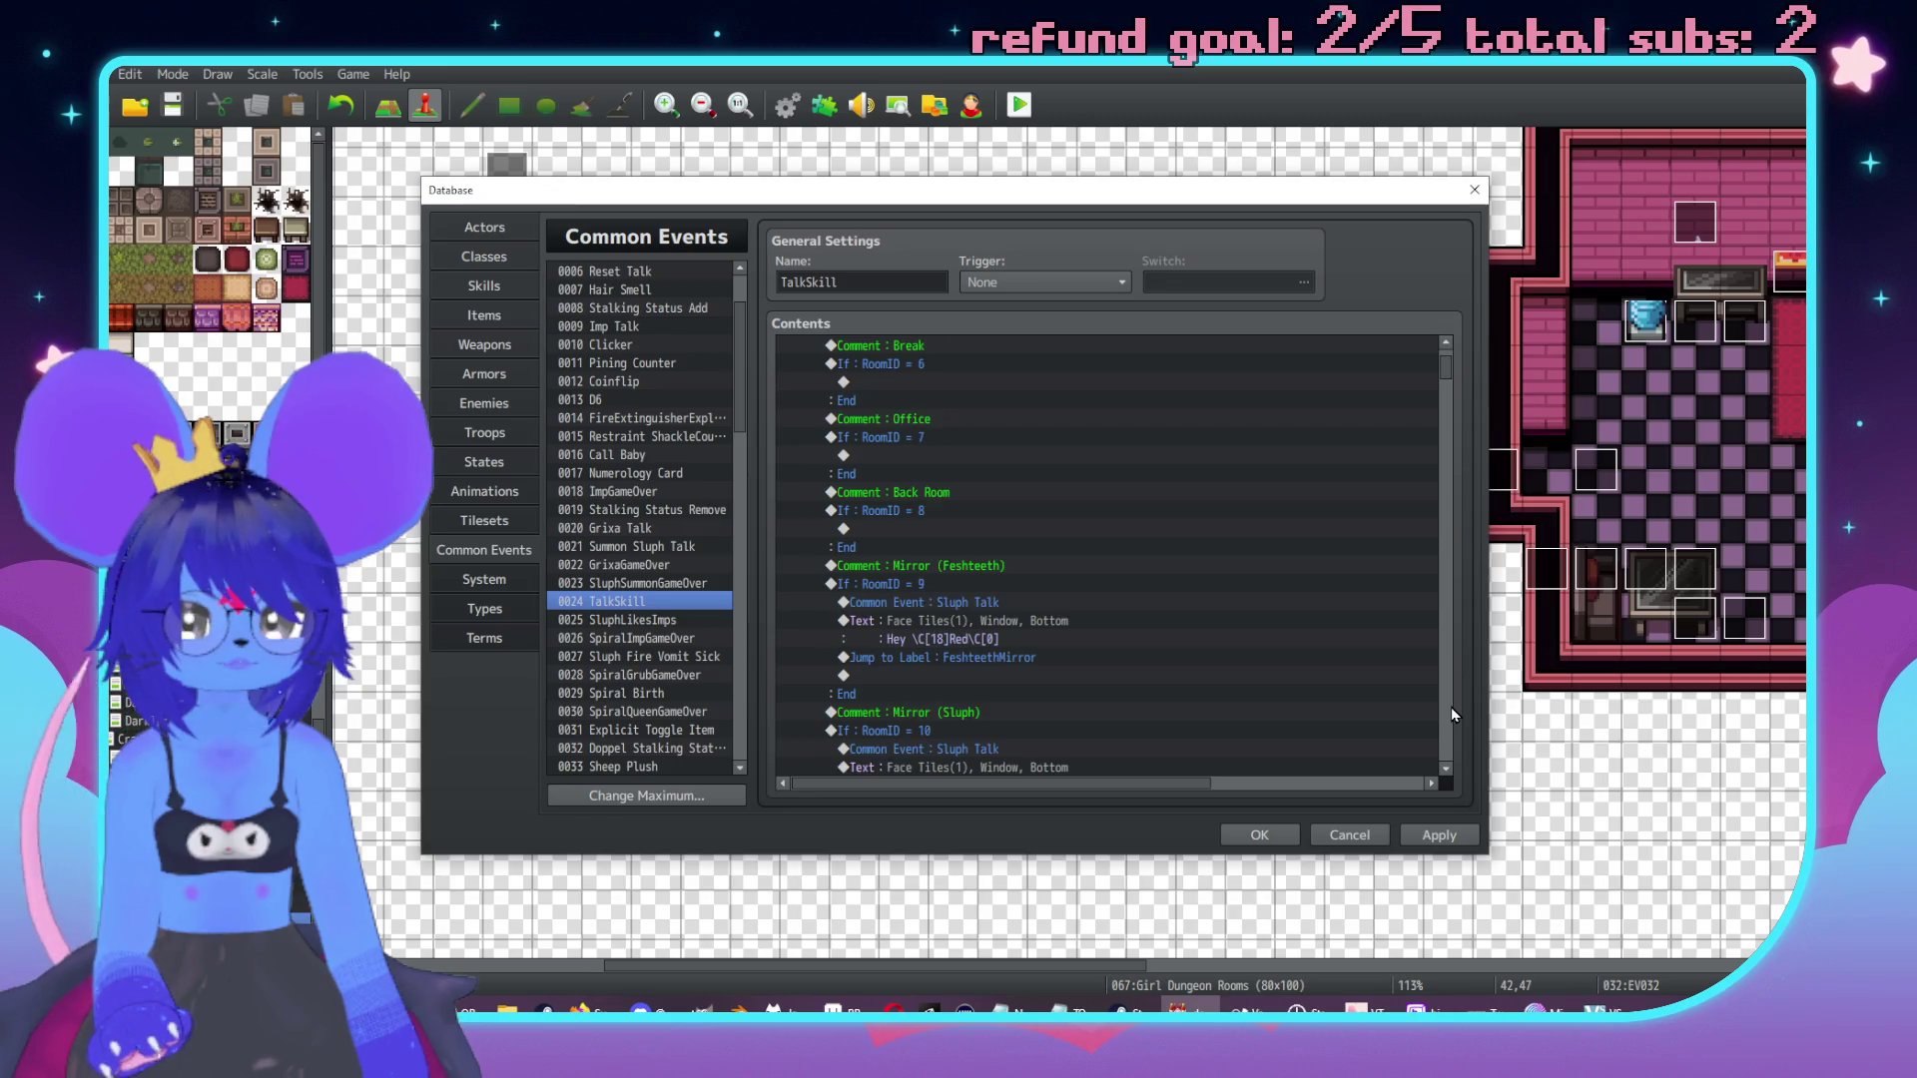
pyautogui.doubleClick(1015, 713)
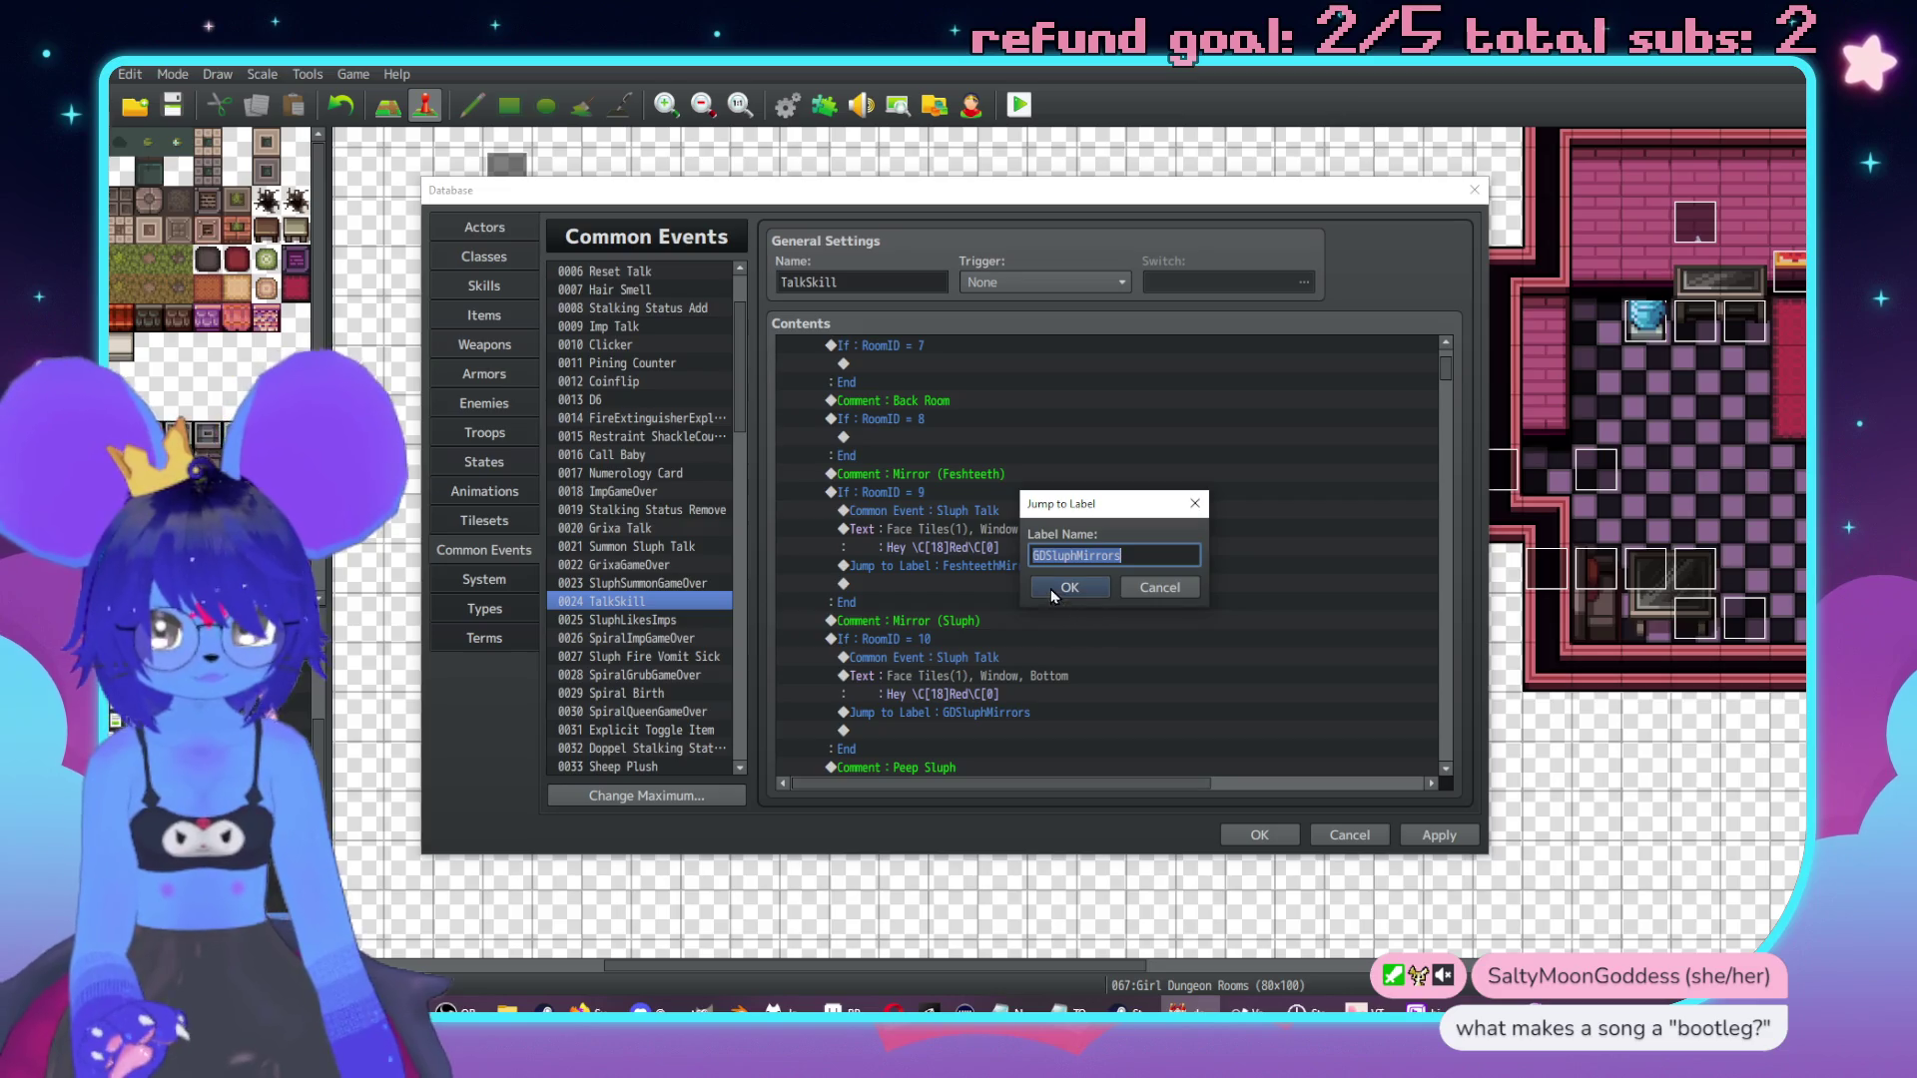
pyautogui.click(1064, 587)
pyautogui.moveTo(1446, 370); pyautogui.dragTo(1440, 482)
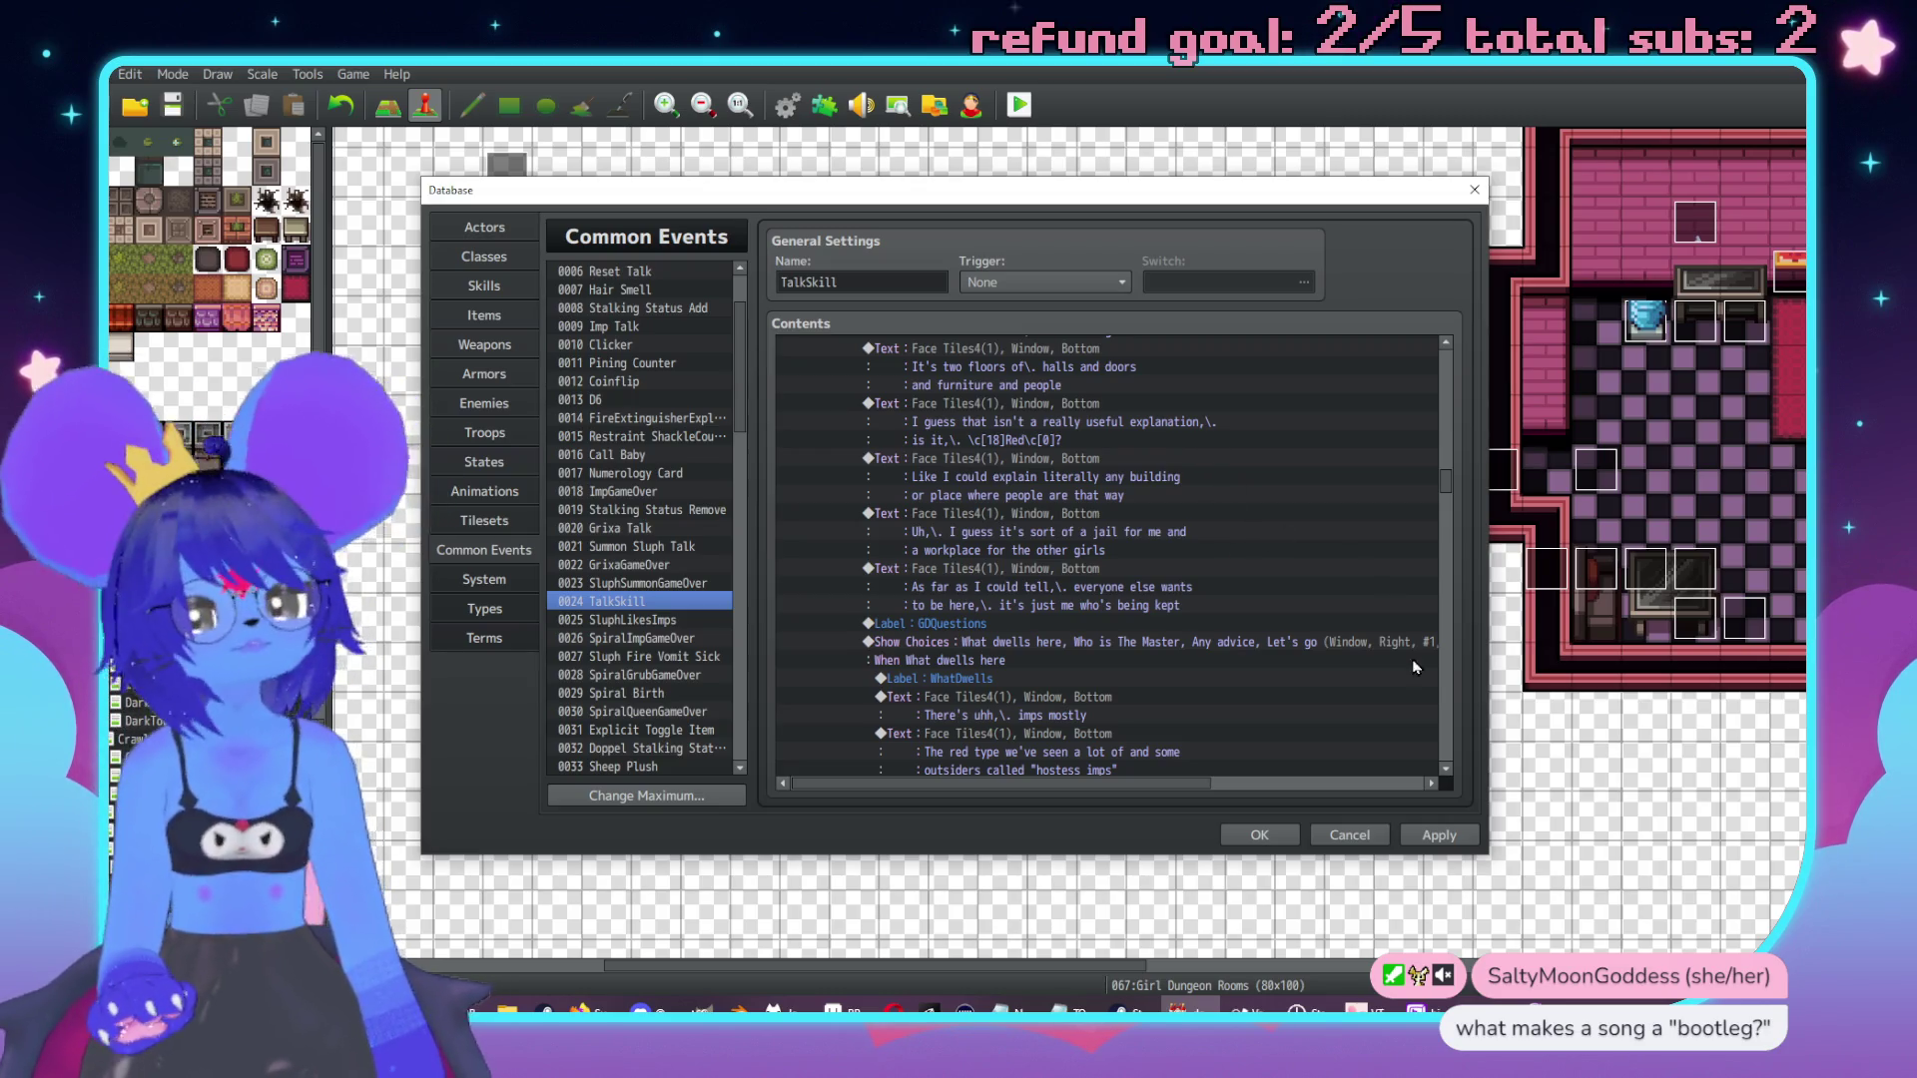
pyautogui.scroll(-8, 1453, 684)
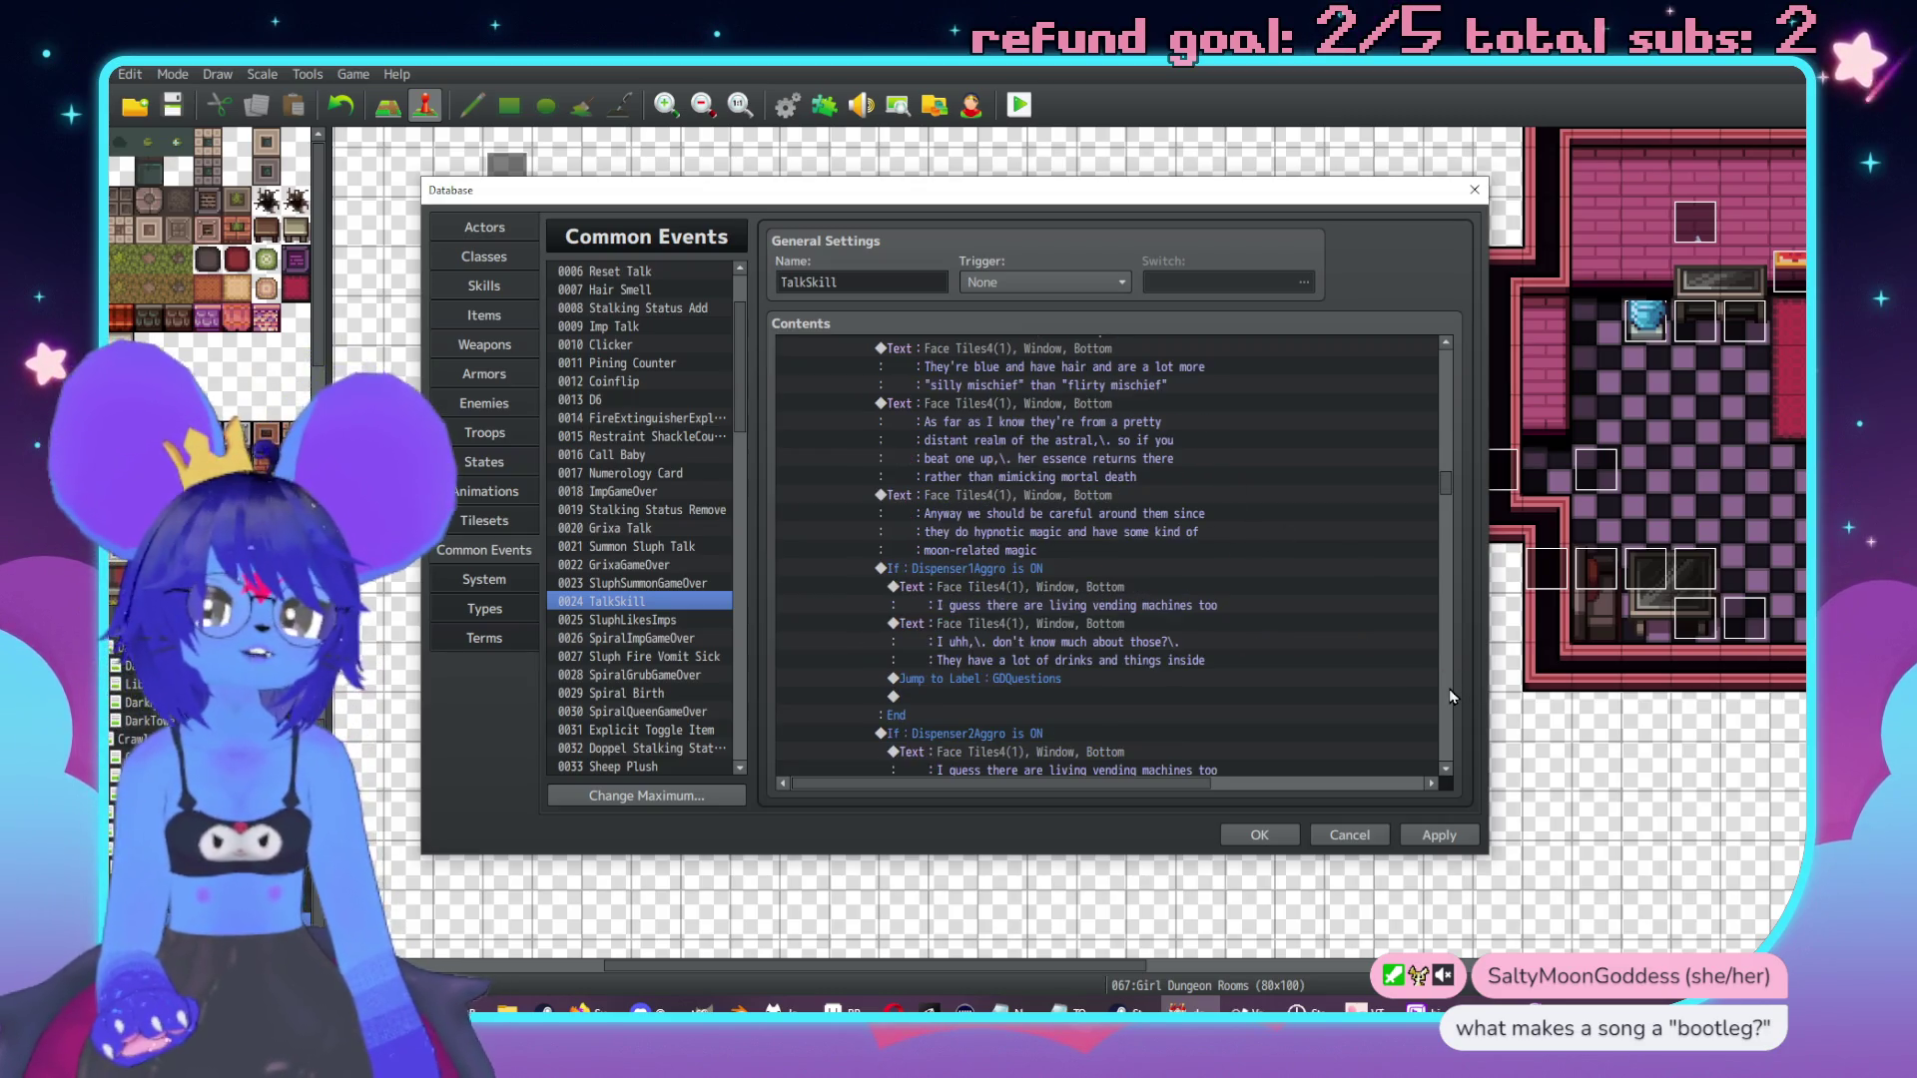
pyautogui.scroll(-5, 1446, 687)
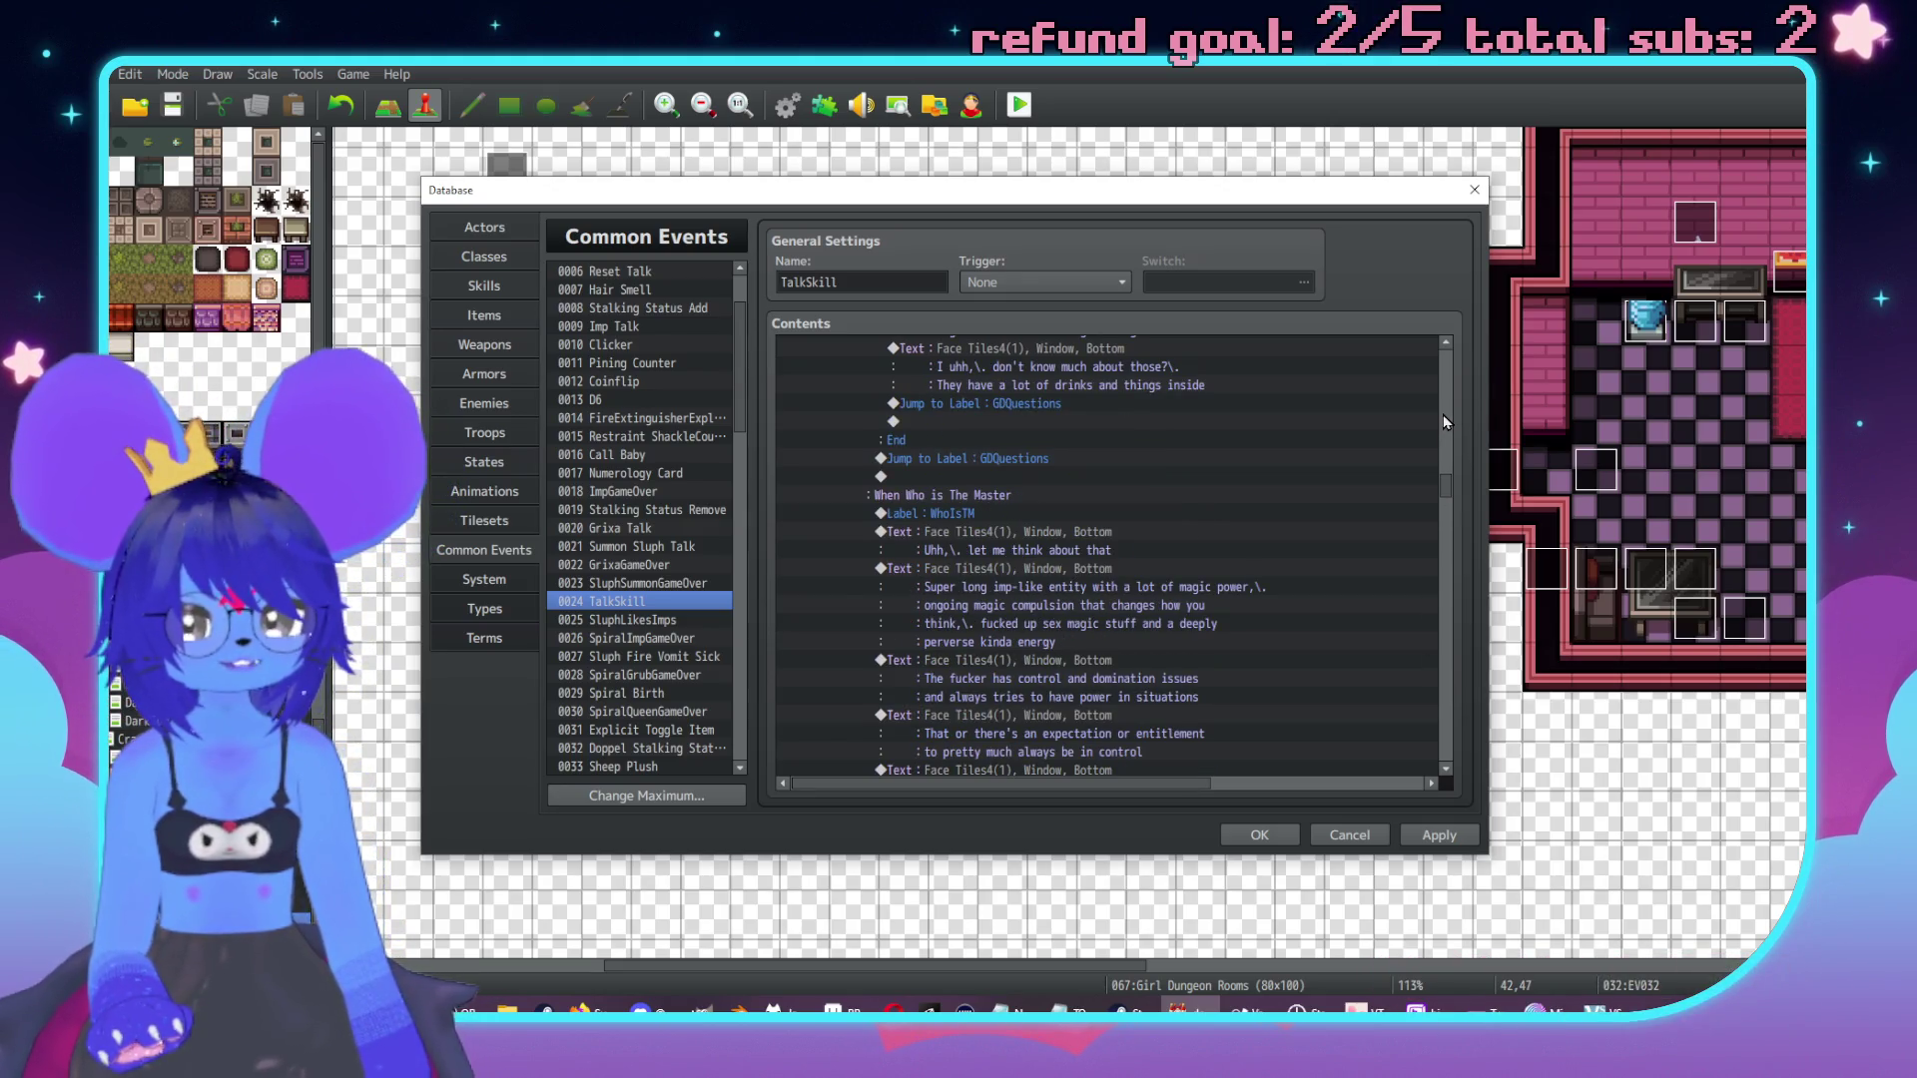
pyautogui.scroll(10, 1442, 416)
pyautogui.scroll(4, 1268, 469)
pyautogui.scroll(3, 1307, 584)
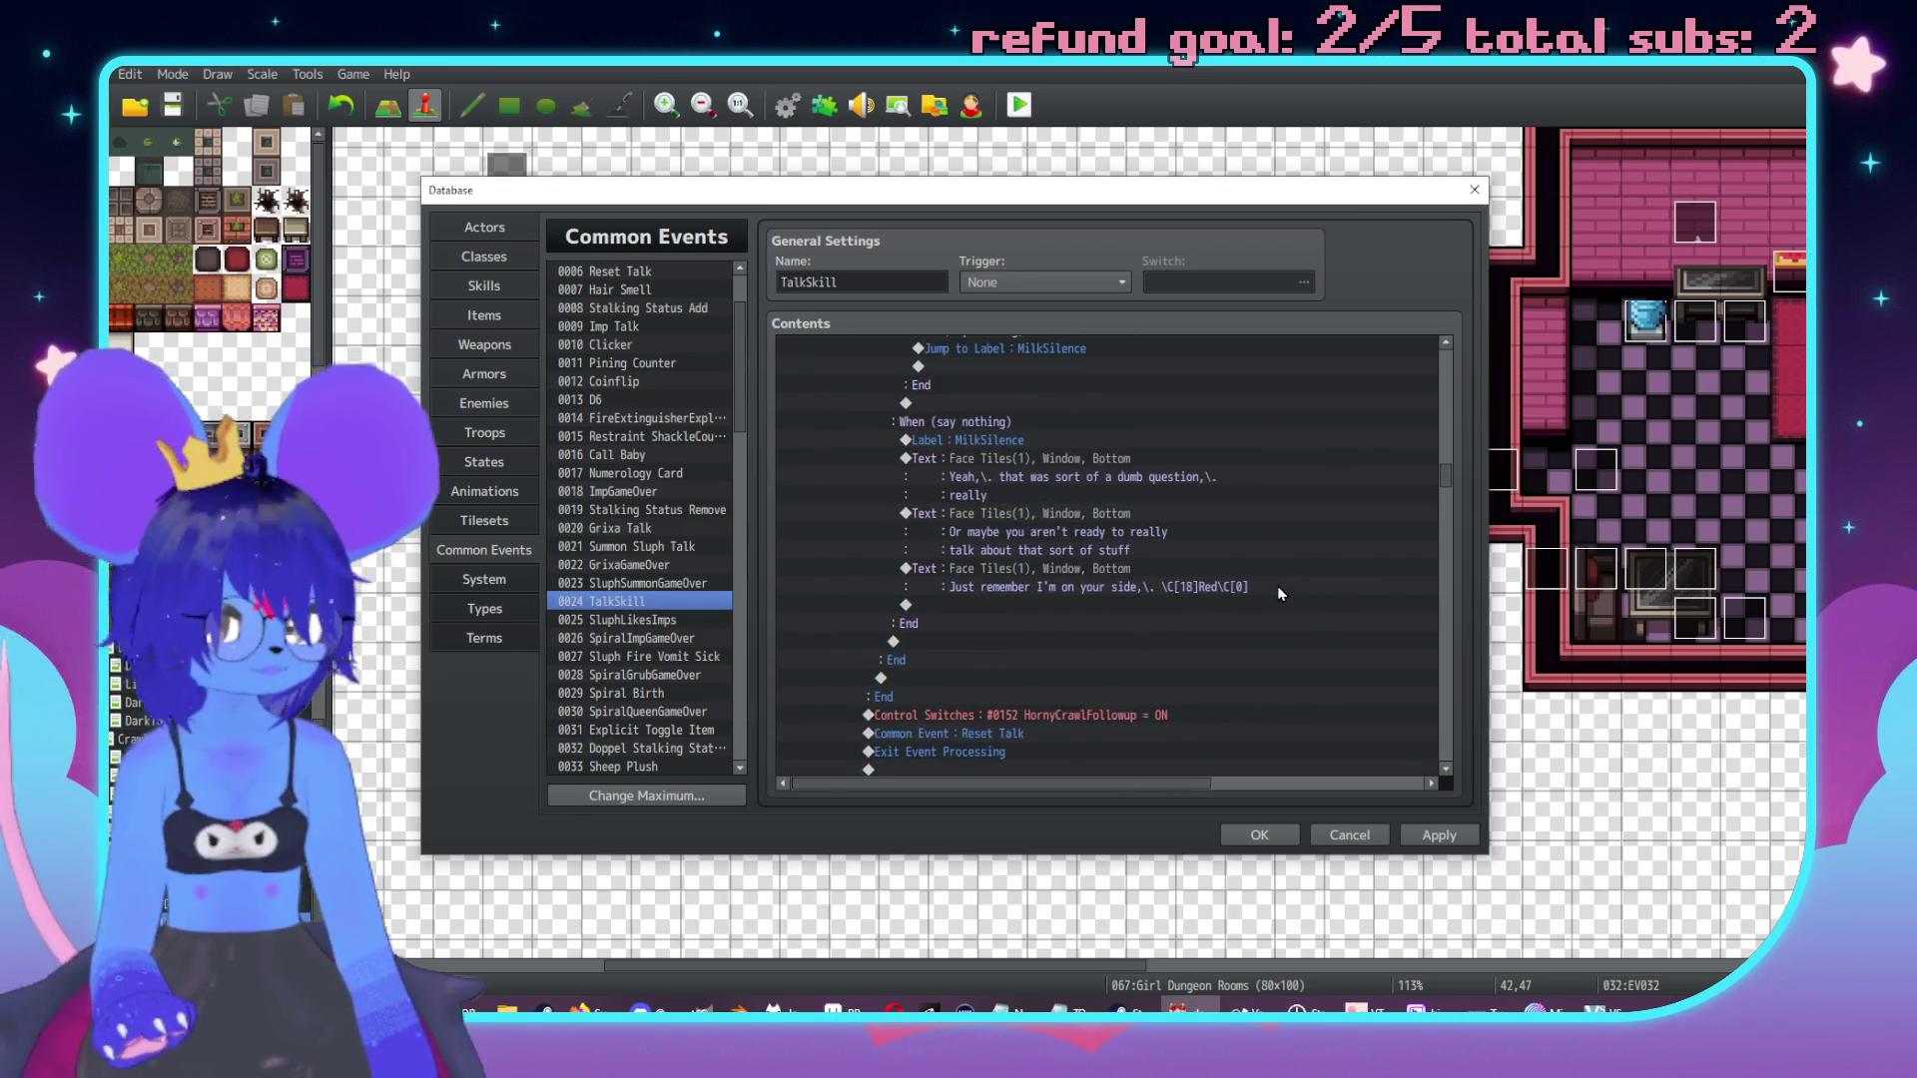
pyautogui.scroll(-10, 1451, 681)
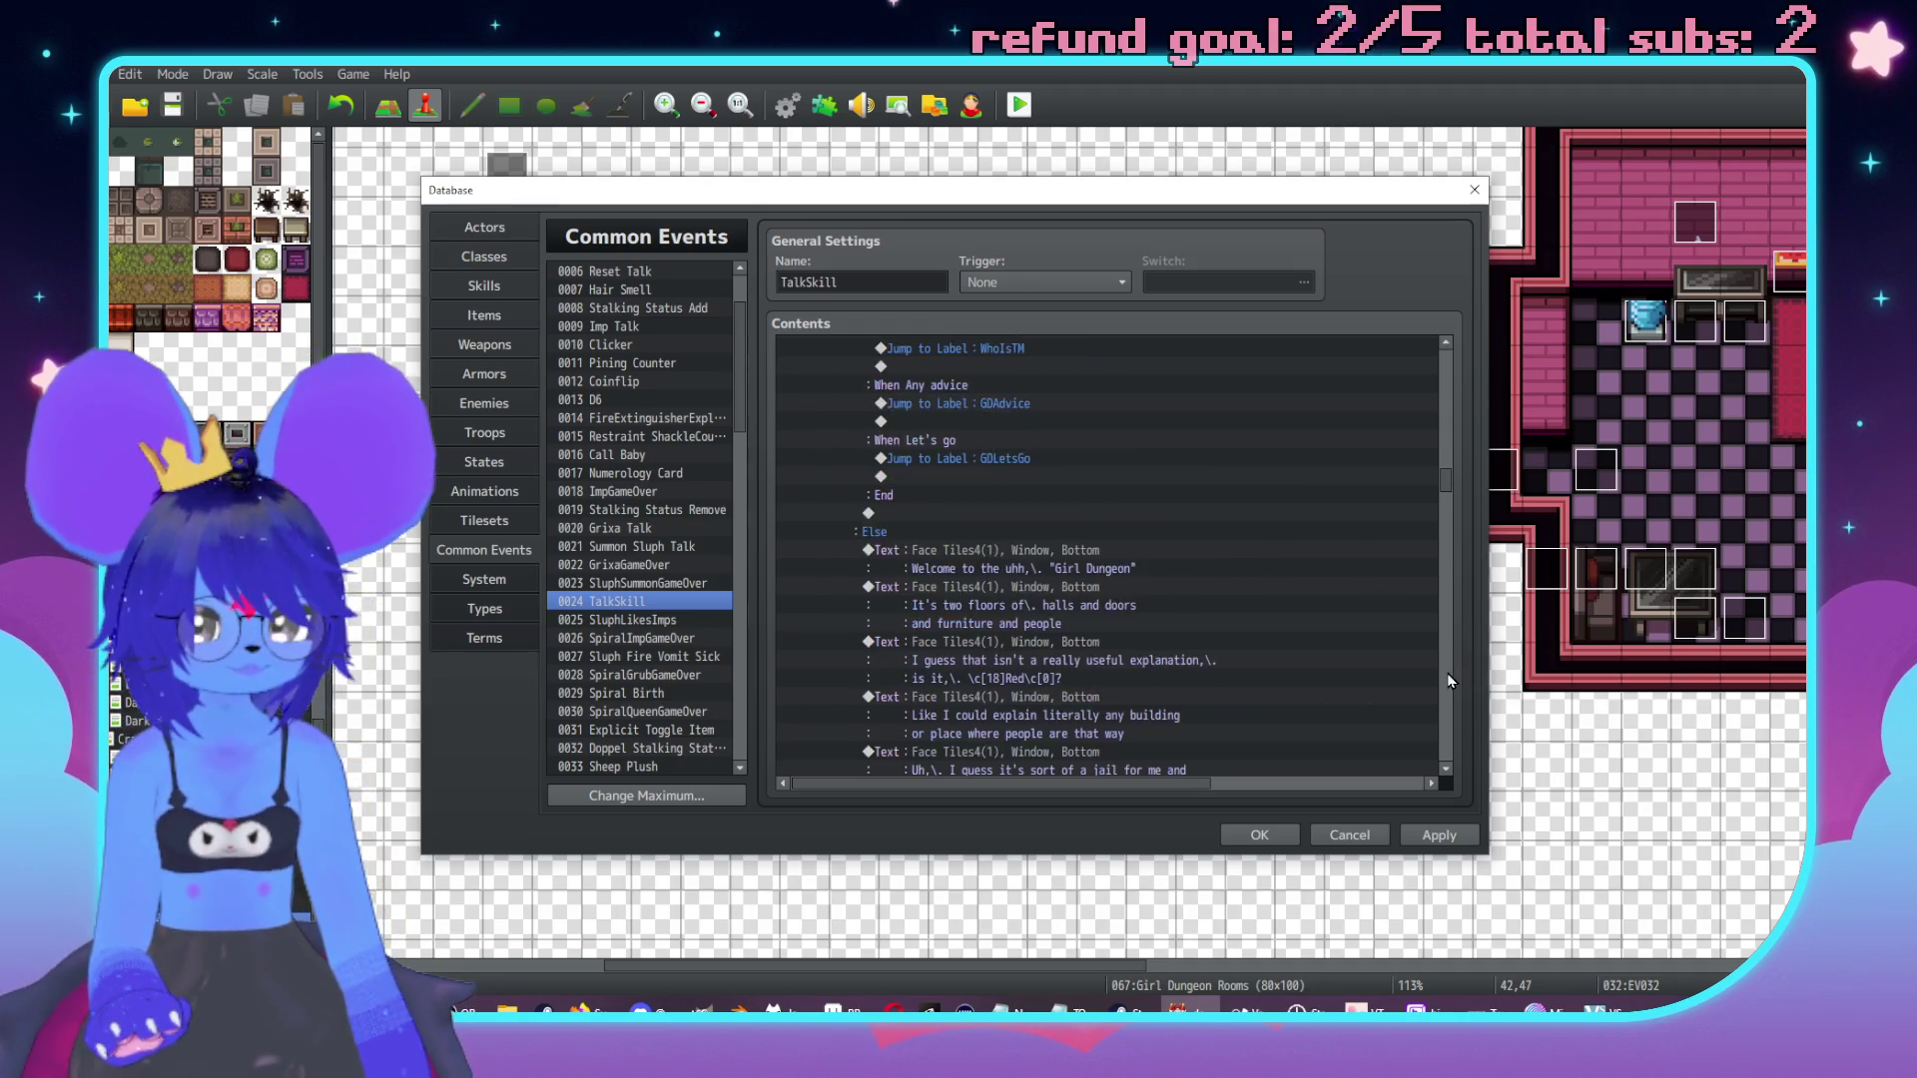
pyautogui.scroll(-5, 1447, 681)
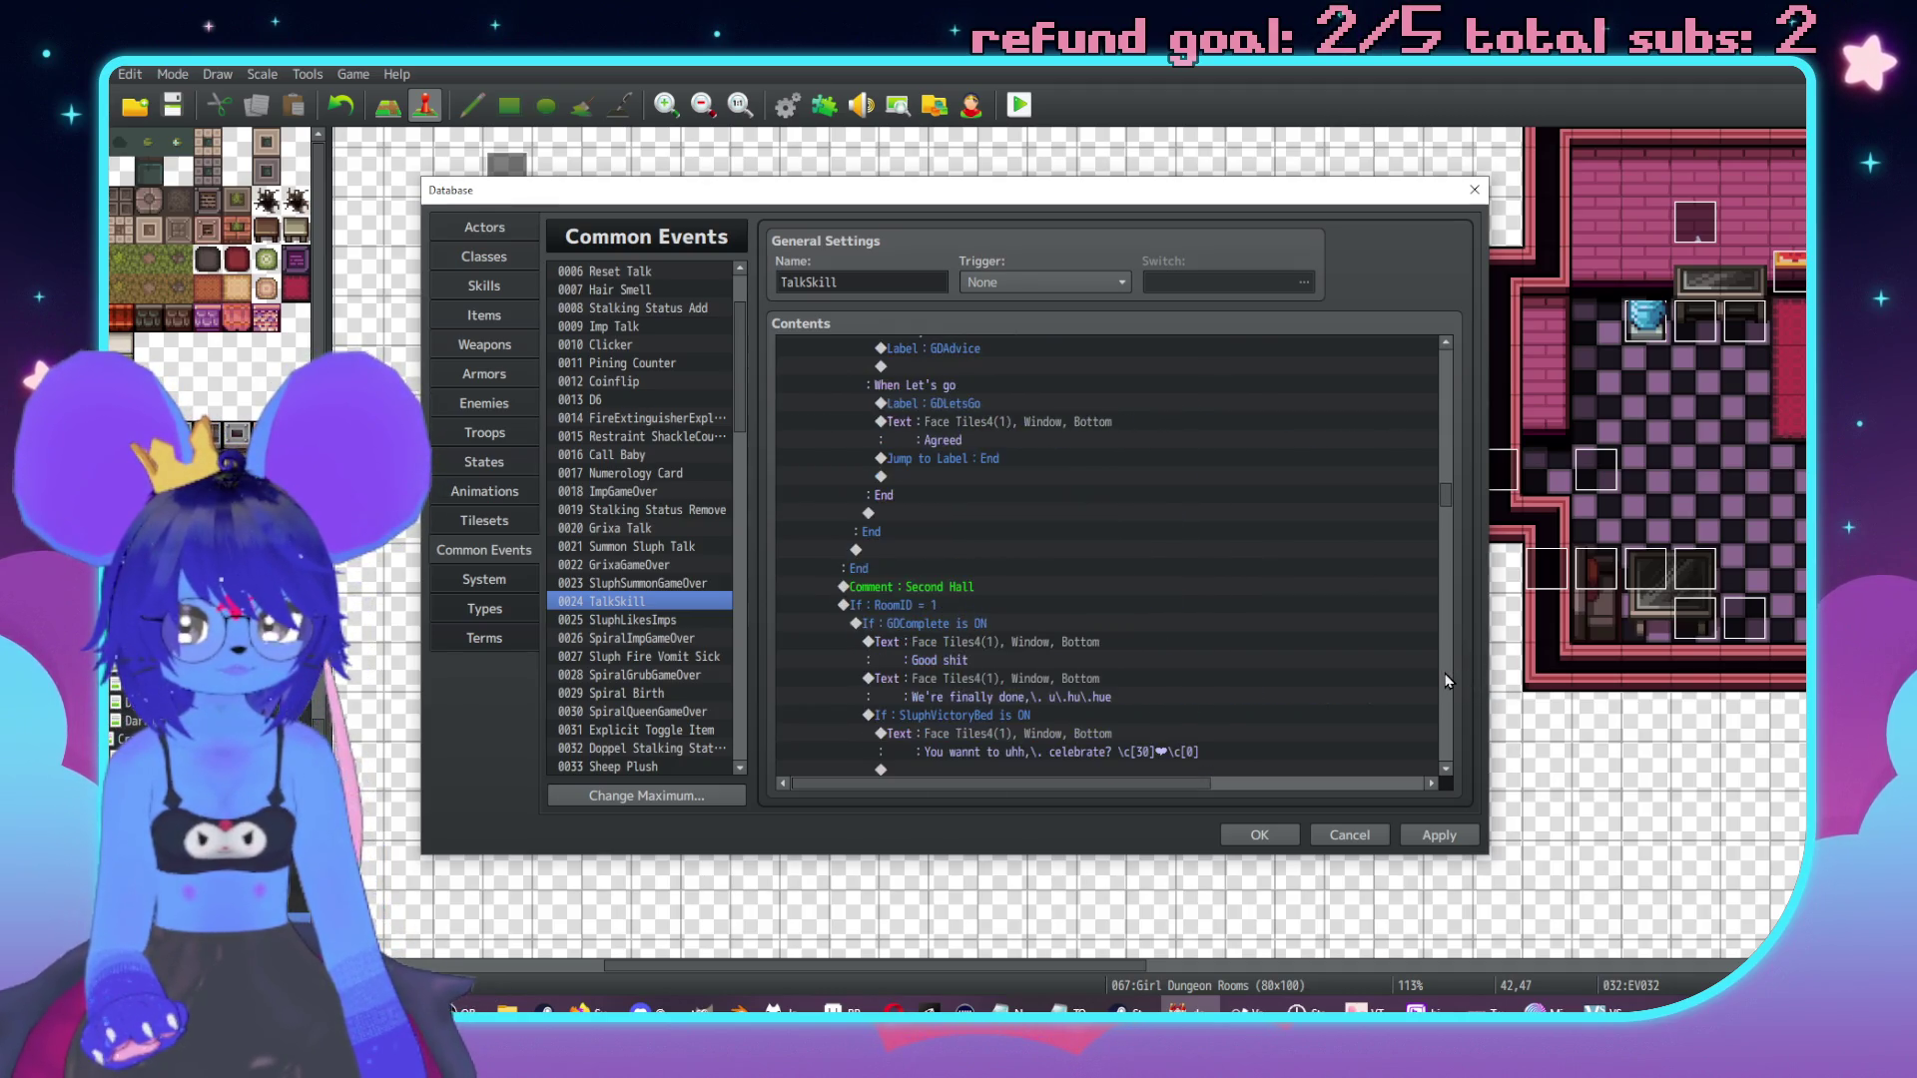
pyautogui.scroll(-12, 1449, 681)
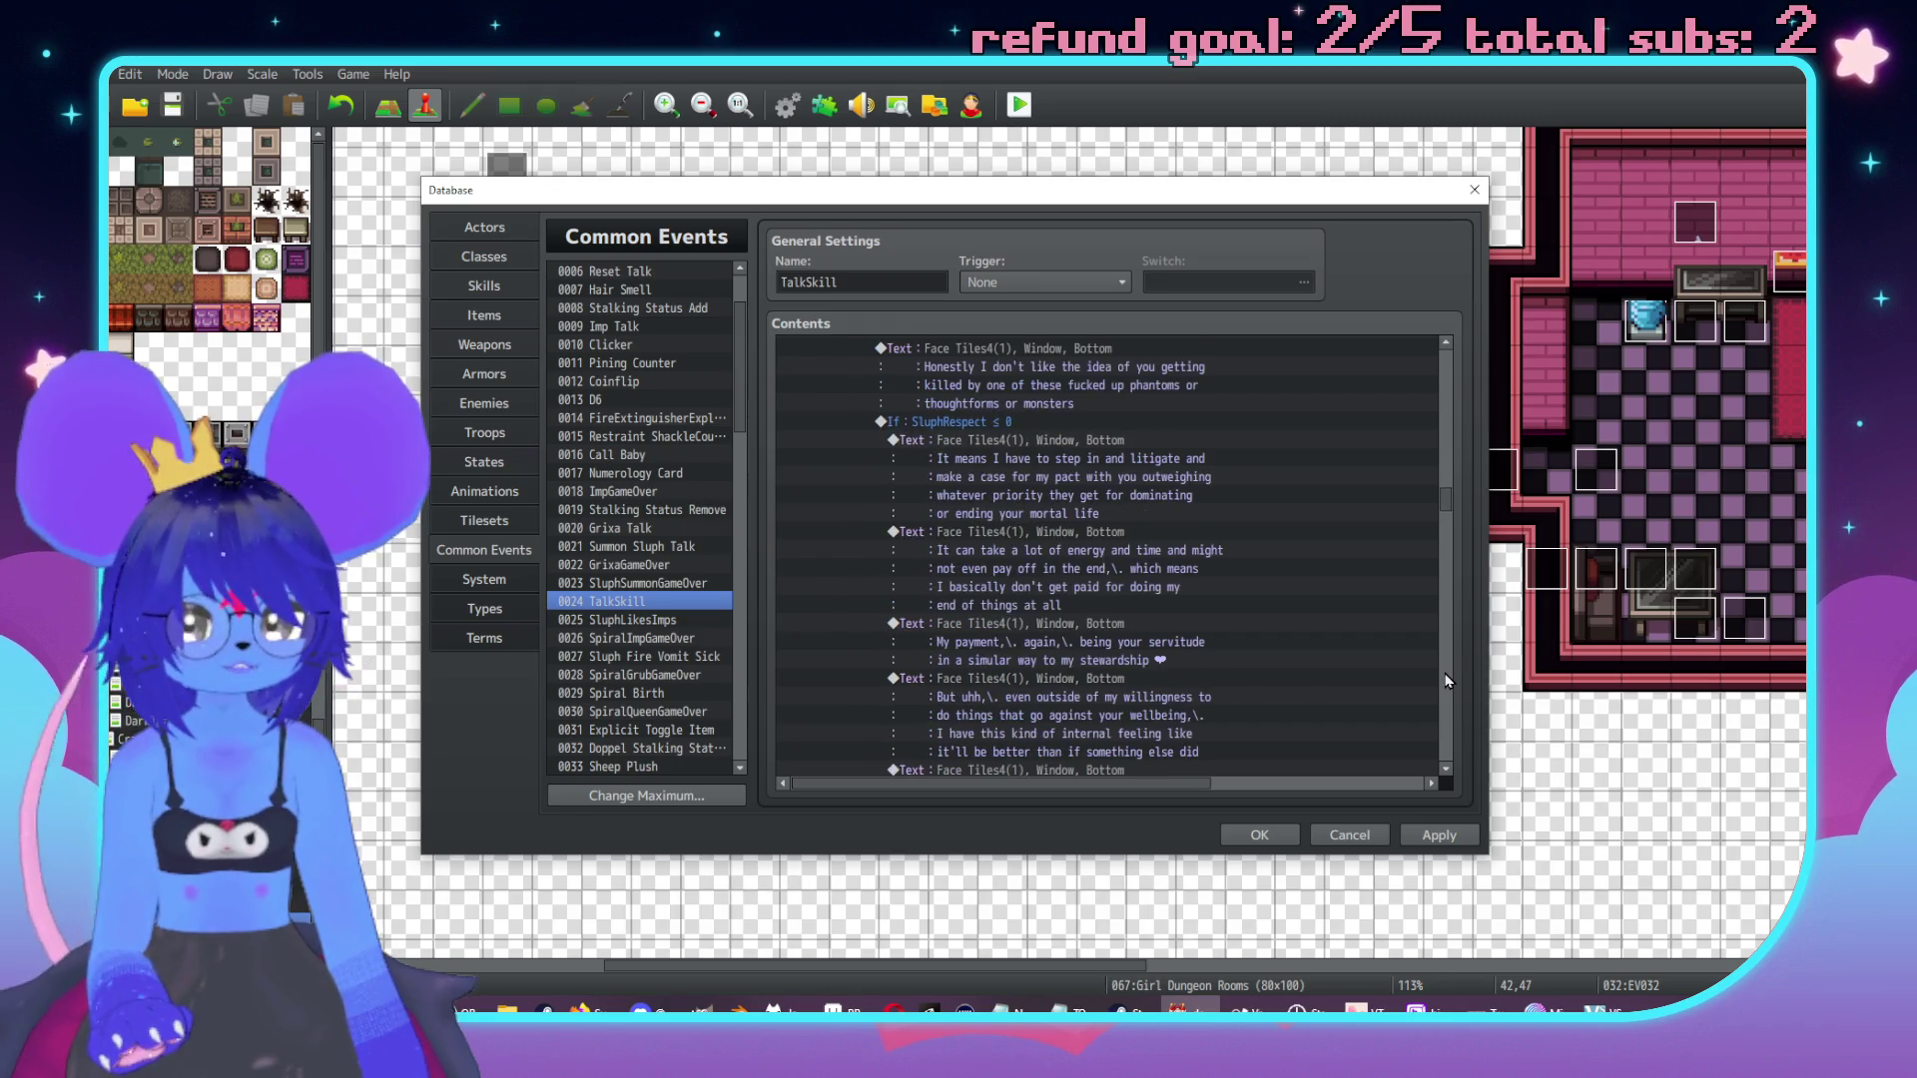
pyautogui.scroll(-5, 1449, 681)
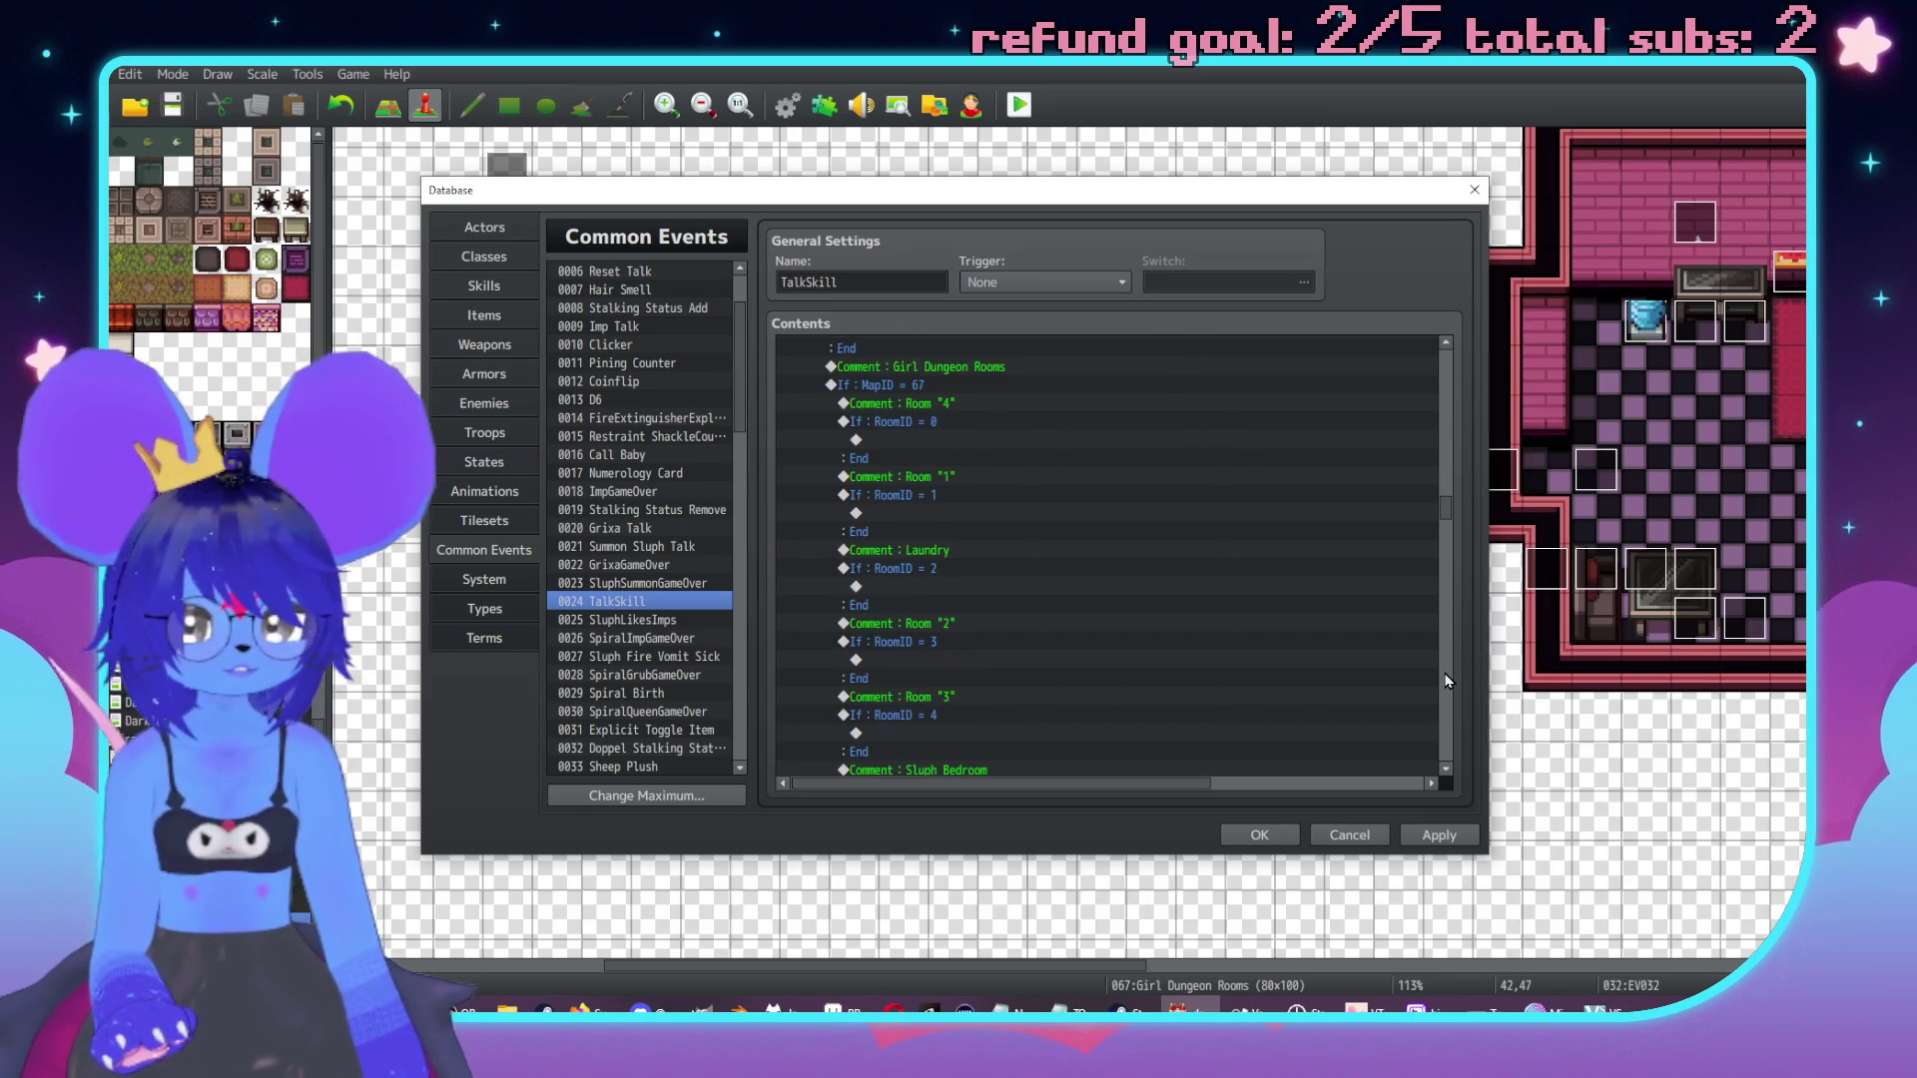
pyautogui.scroll(-10, 1080, 565)
pyautogui.scroll(-10, 1032, 559)
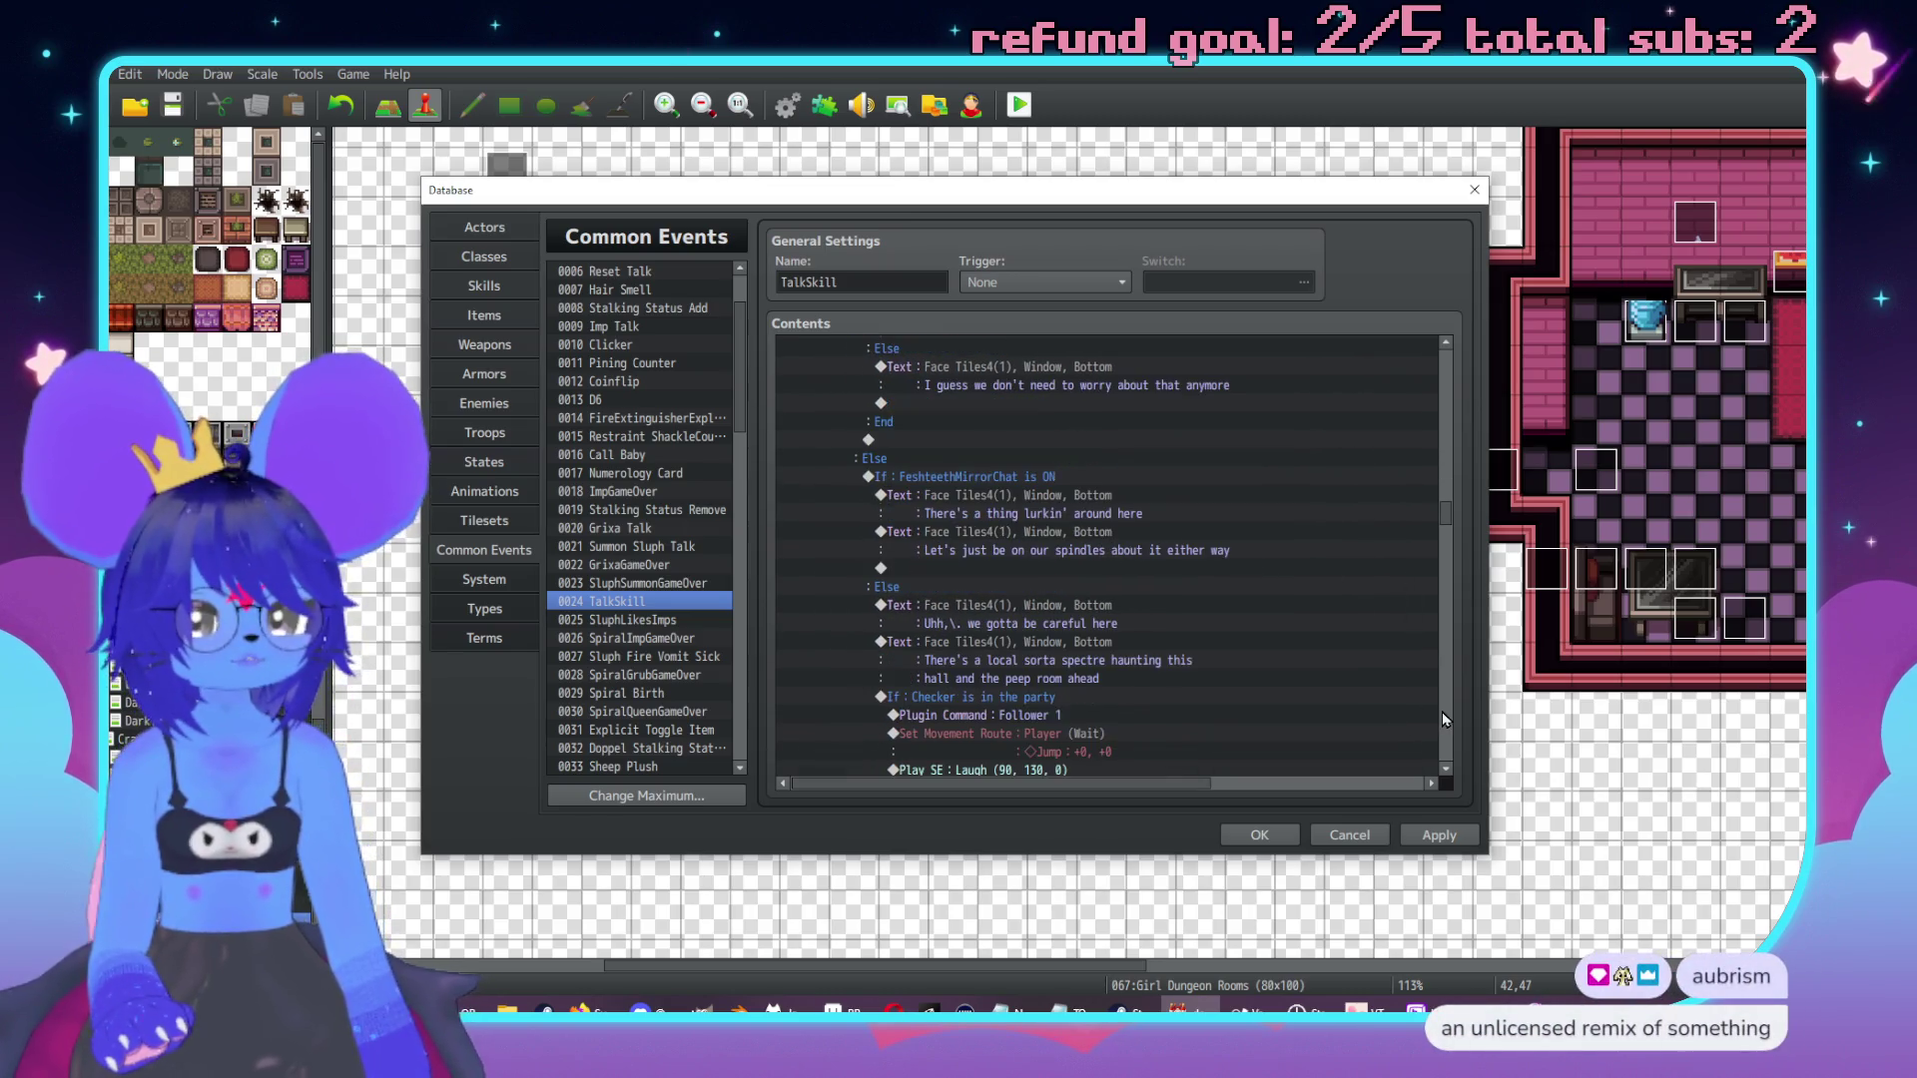
pyautogui.scroll(-10, 1443, 719)
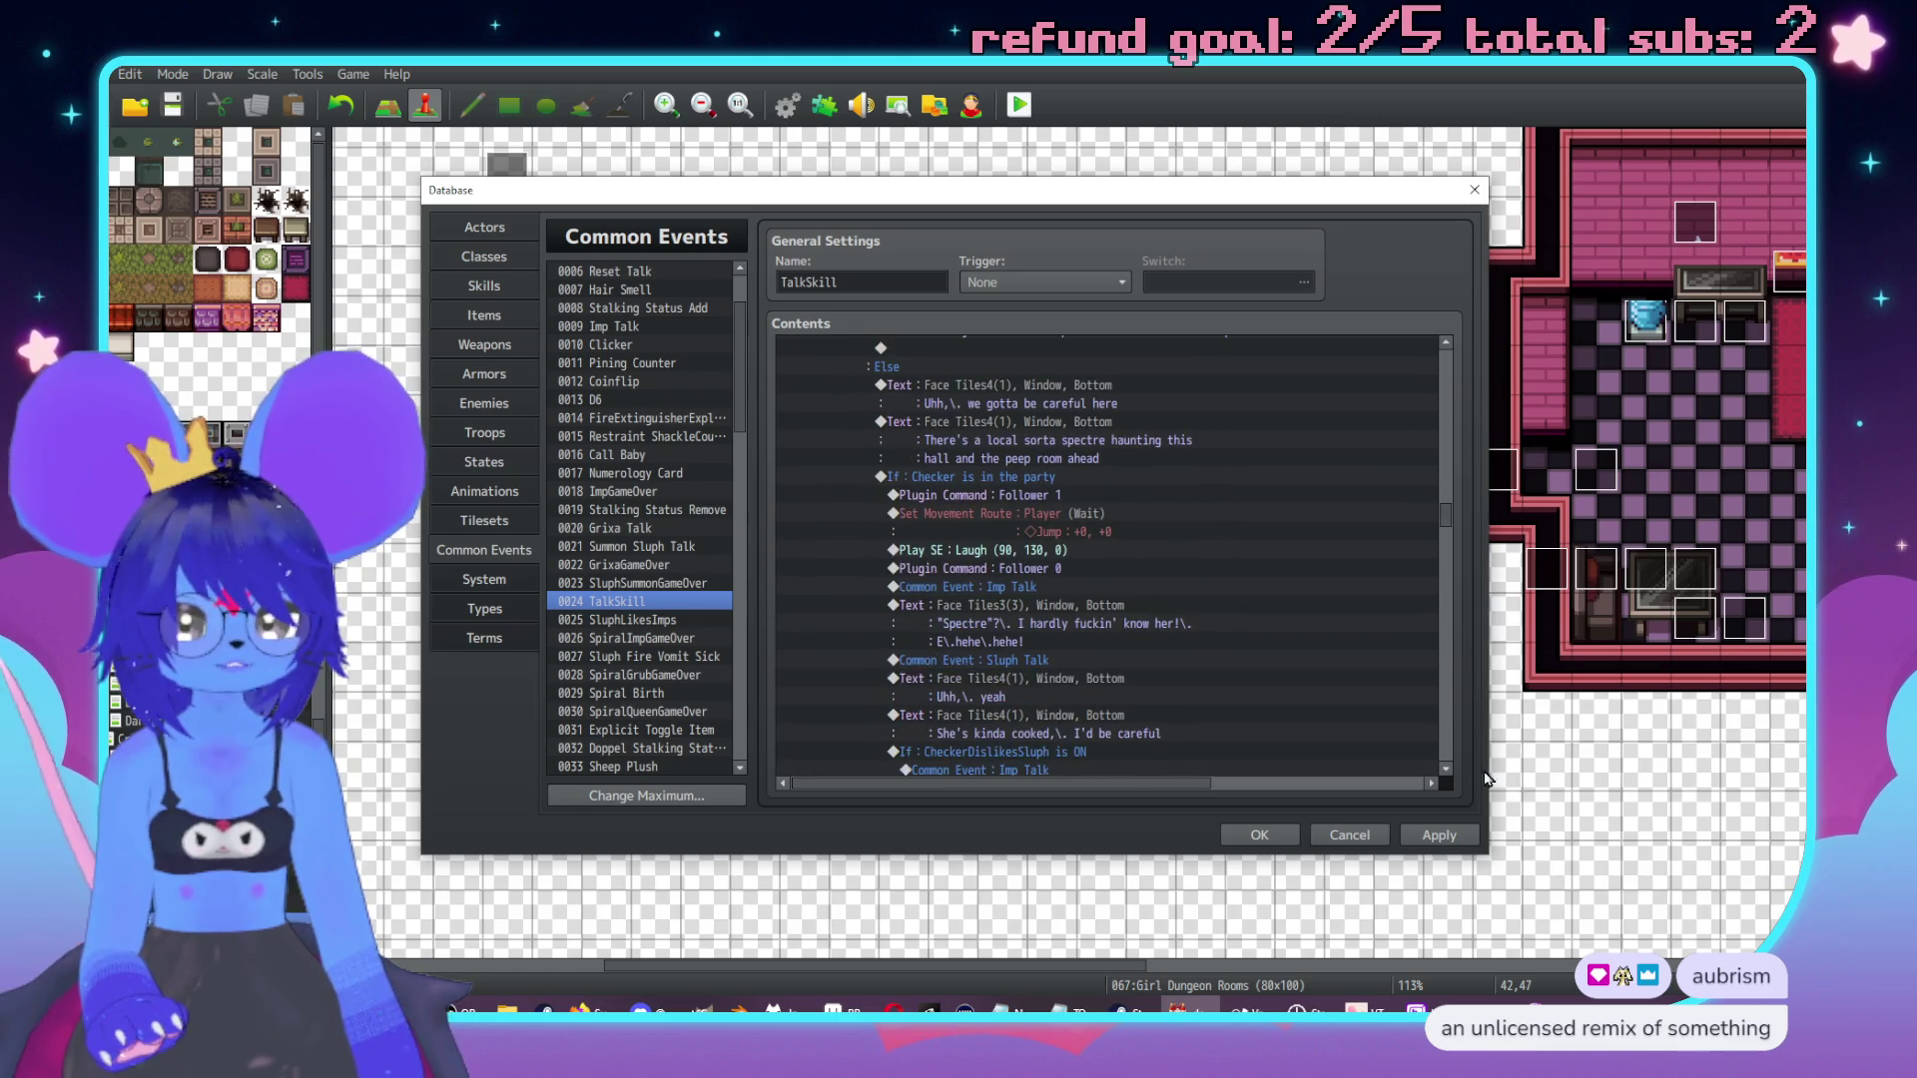
pyautogui.scroll(-3, 1386, 721)
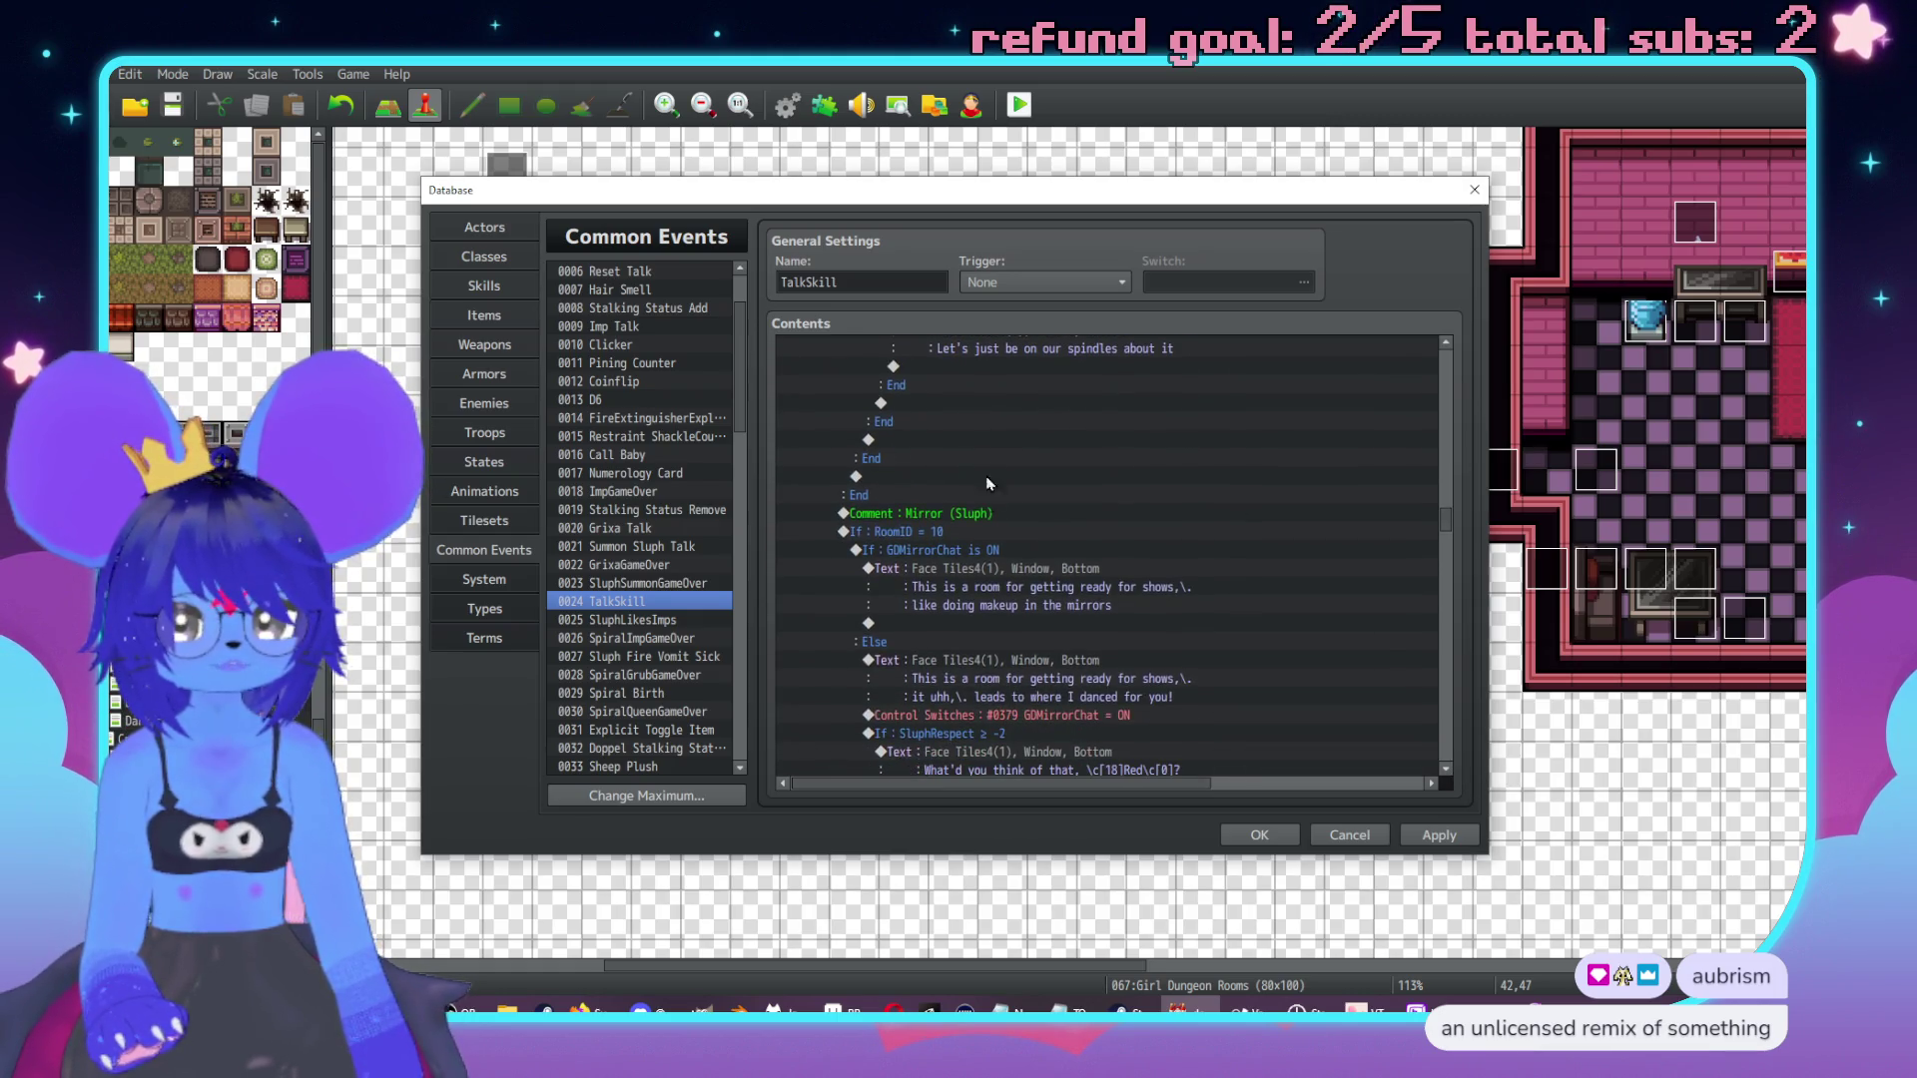
pyautogui.doubleClick(1046, 725)
# Insert the GDSluphMirrors label at the top of the RoomID 10 branch and confirm the Database.
pyautogui.click(1047, 729)
pyautogui.write('GDSluphMirrors')
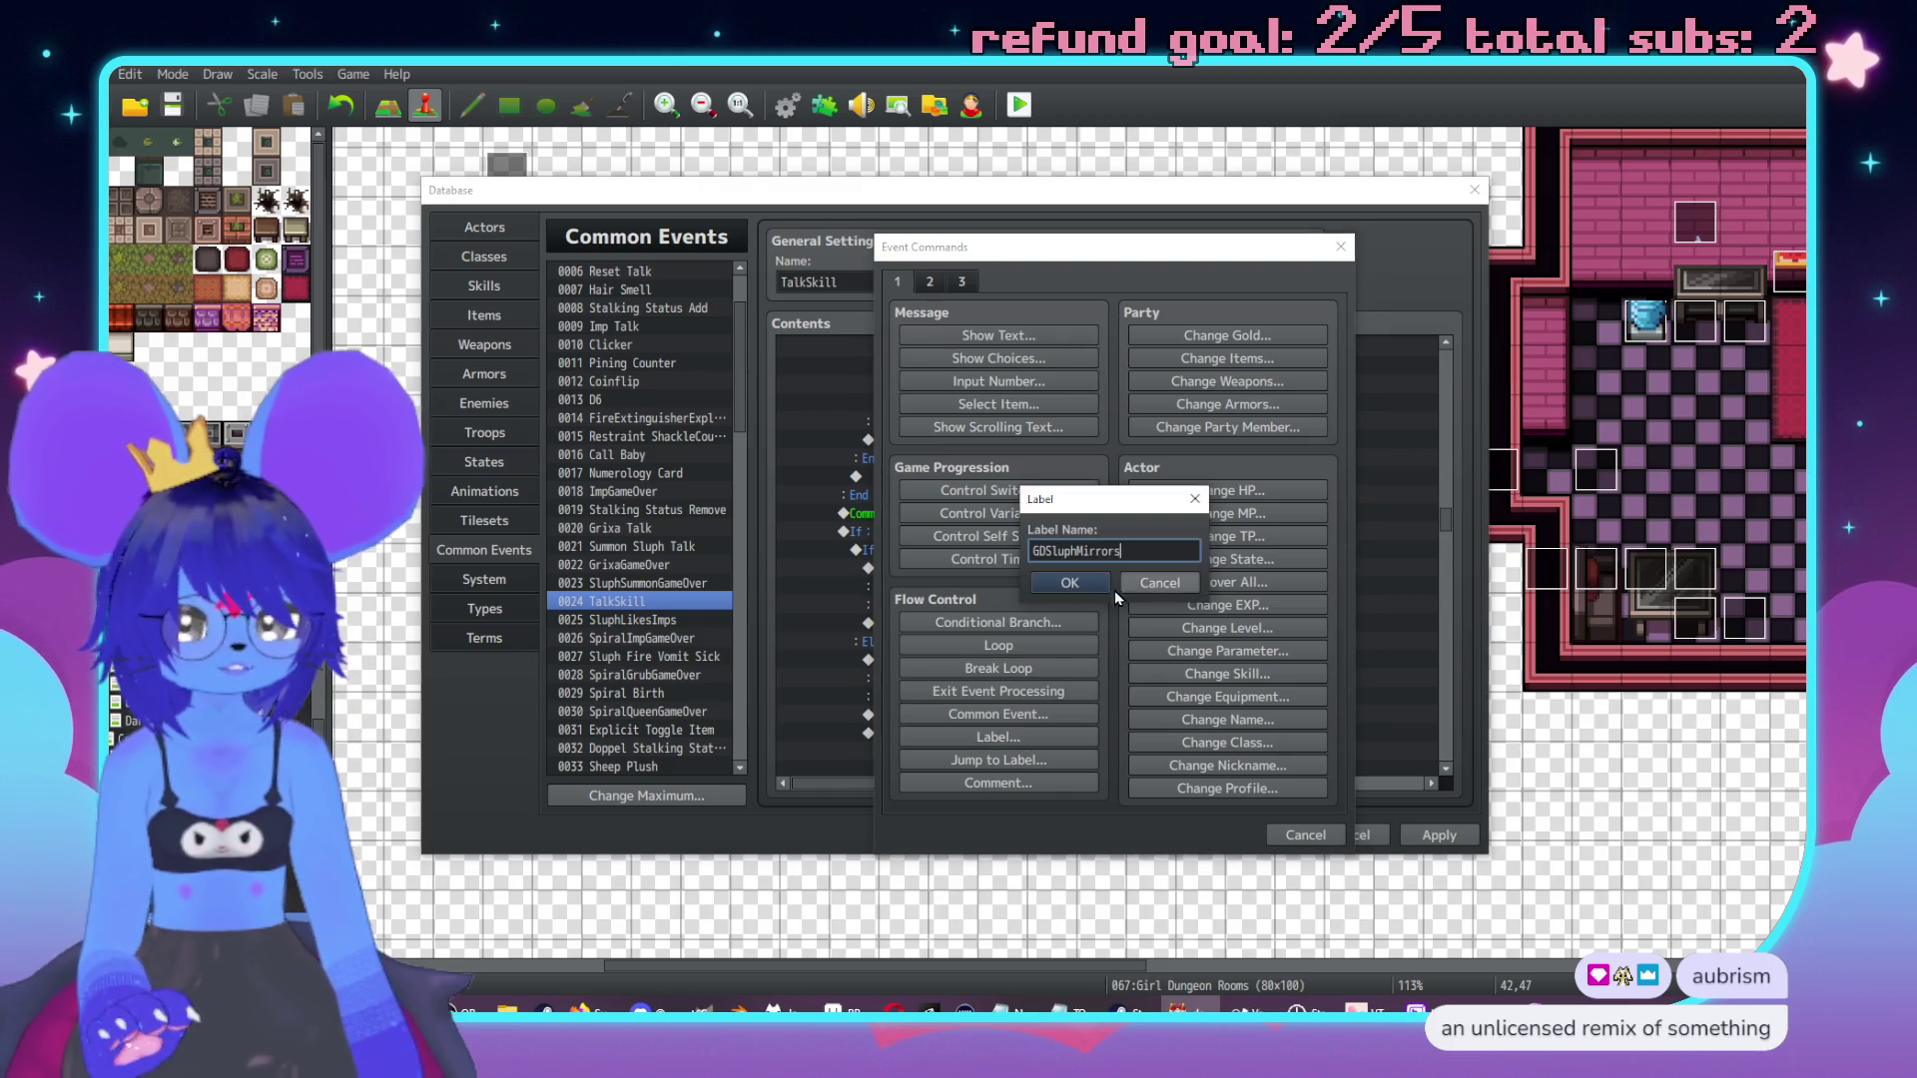
pyautogui.click(1068, 579)
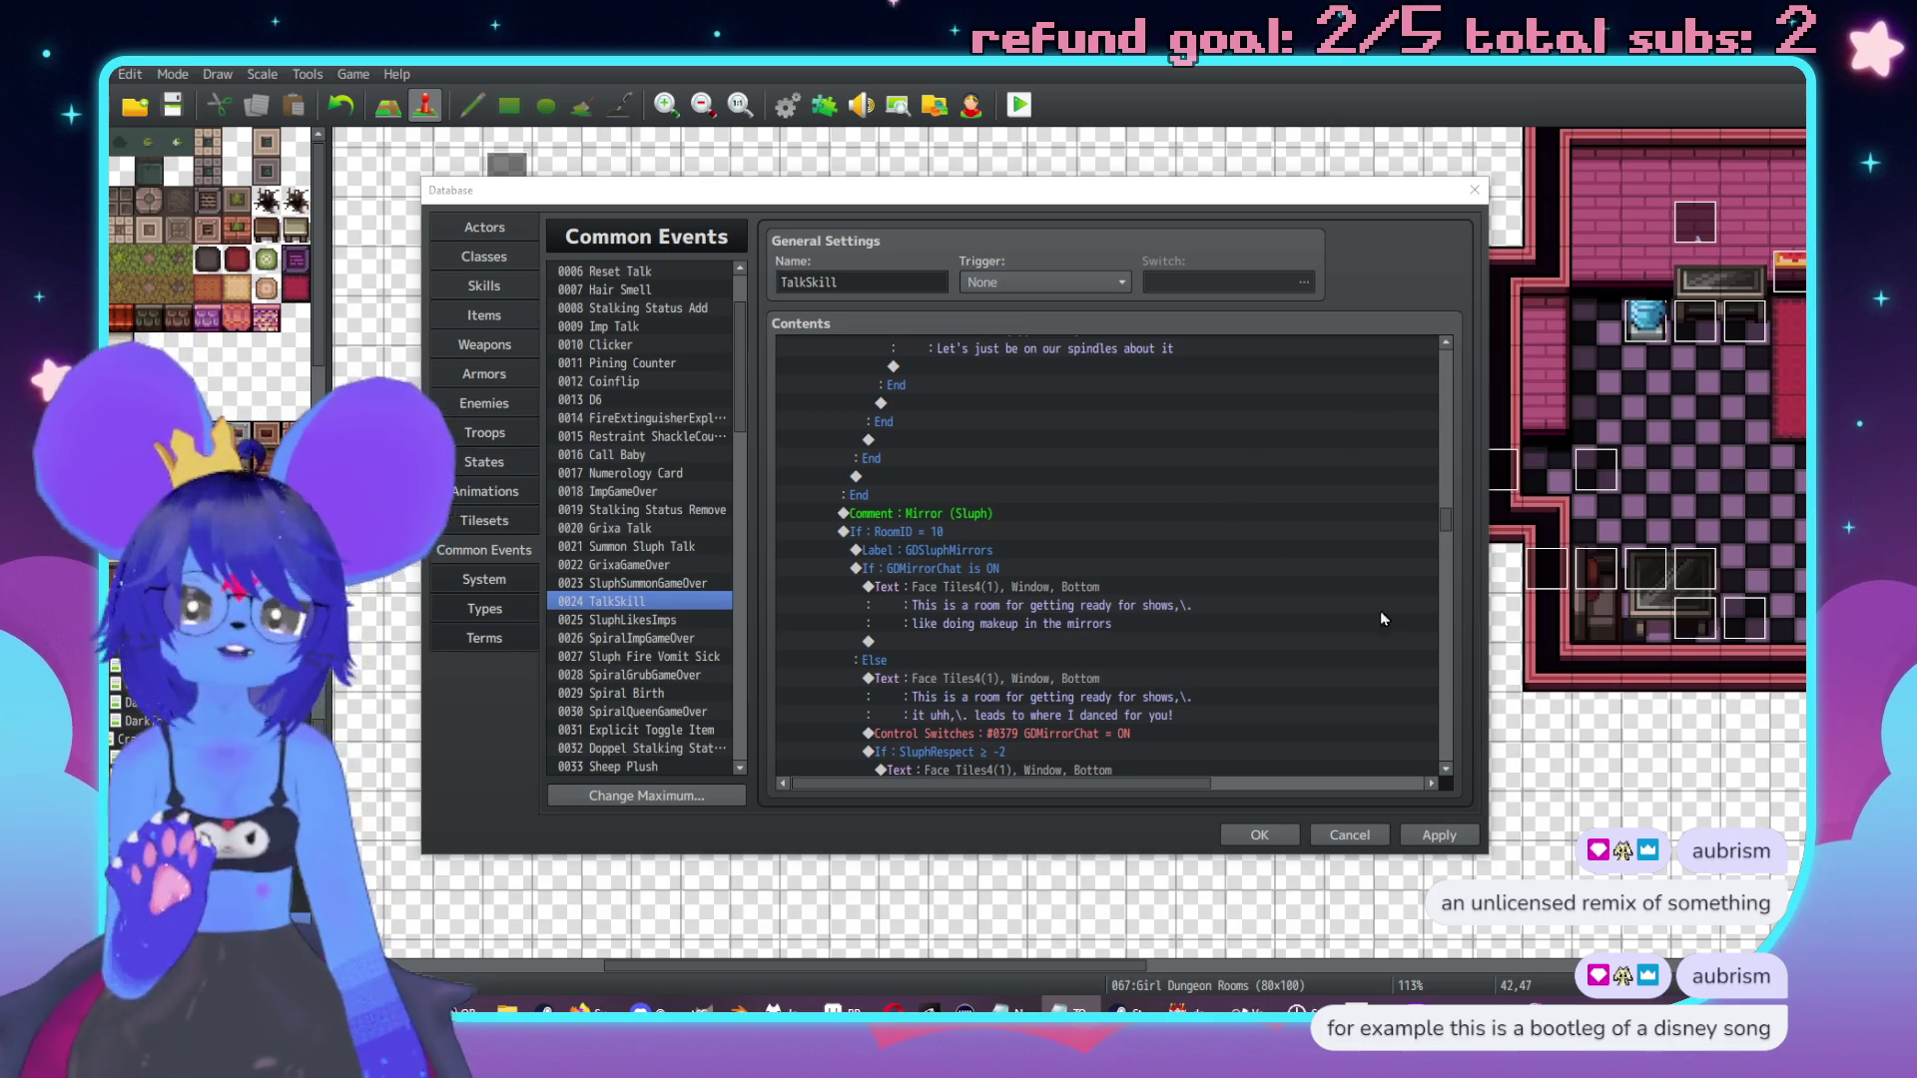
pyautogui.click(1257, 834)
pyautogui.scroll(-10, 1148, 689)
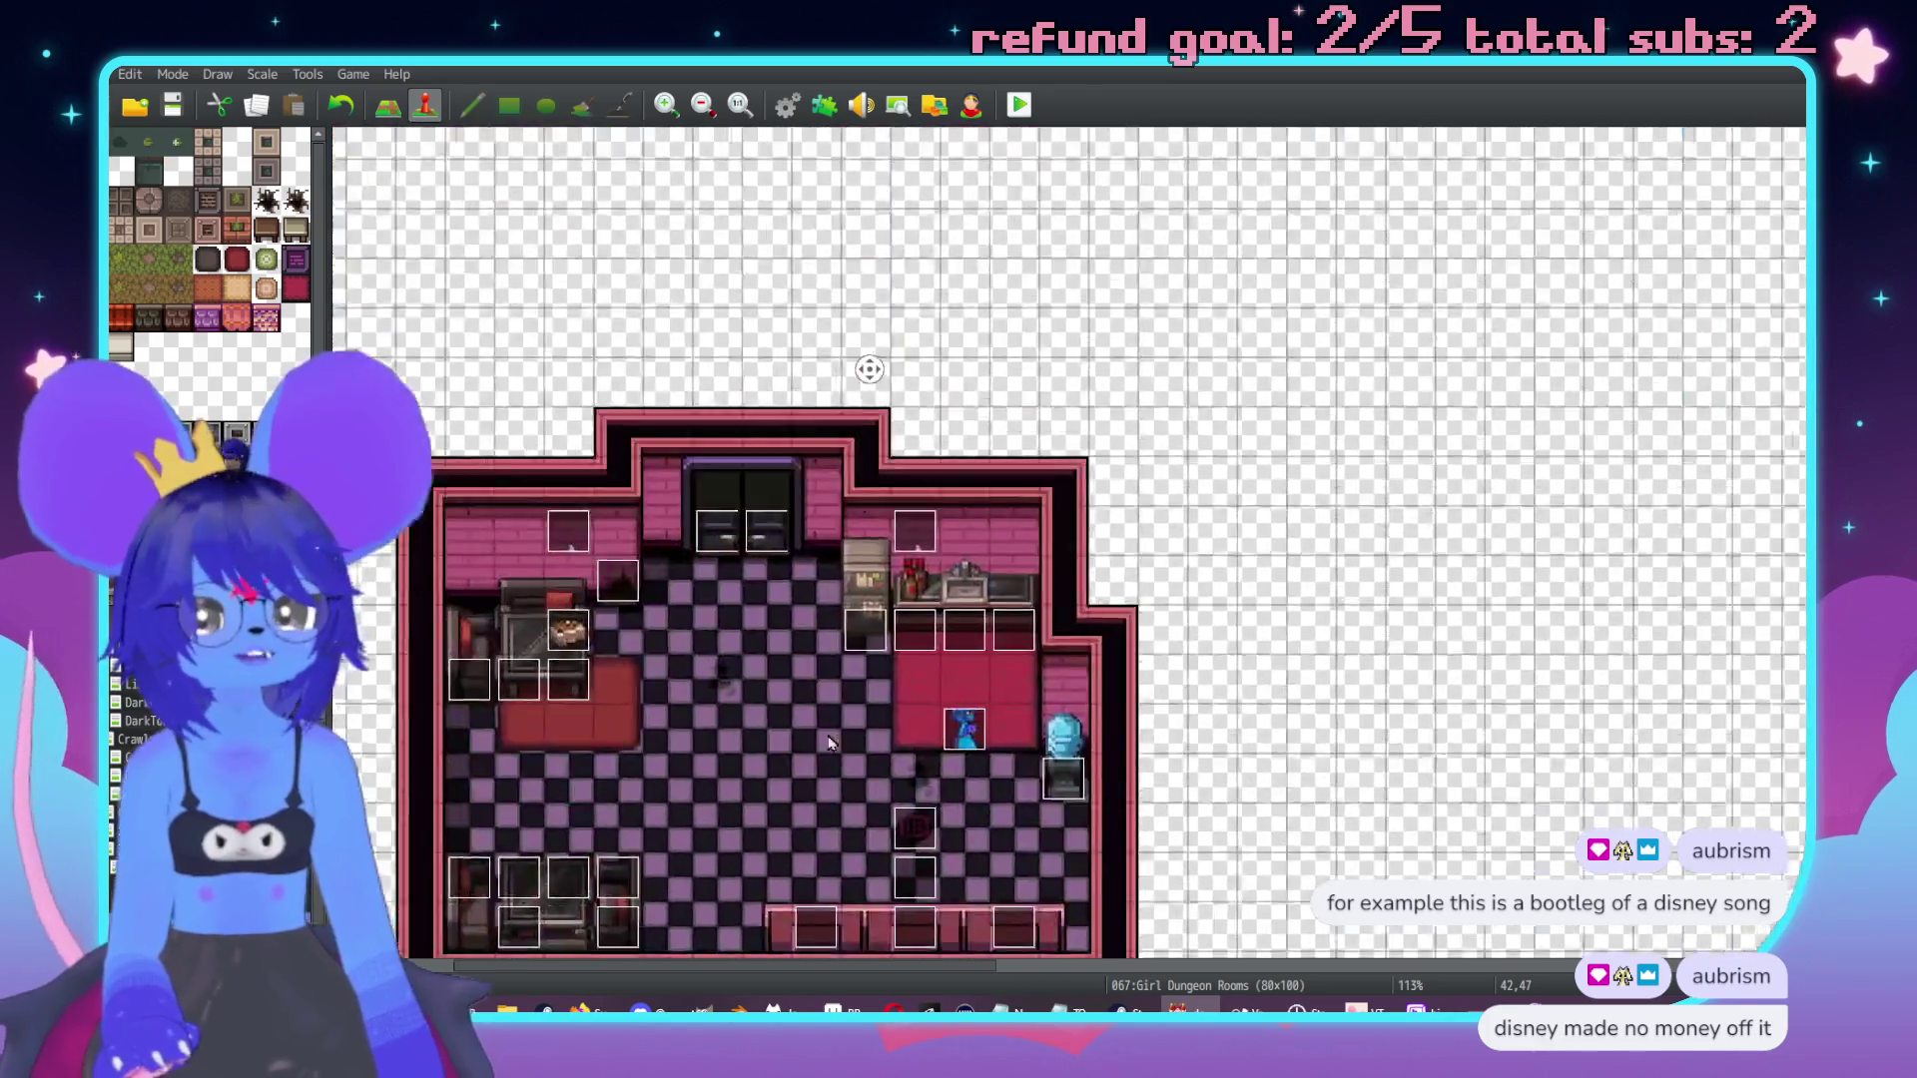
pyautogui.scroll(-10, 1191, 704)
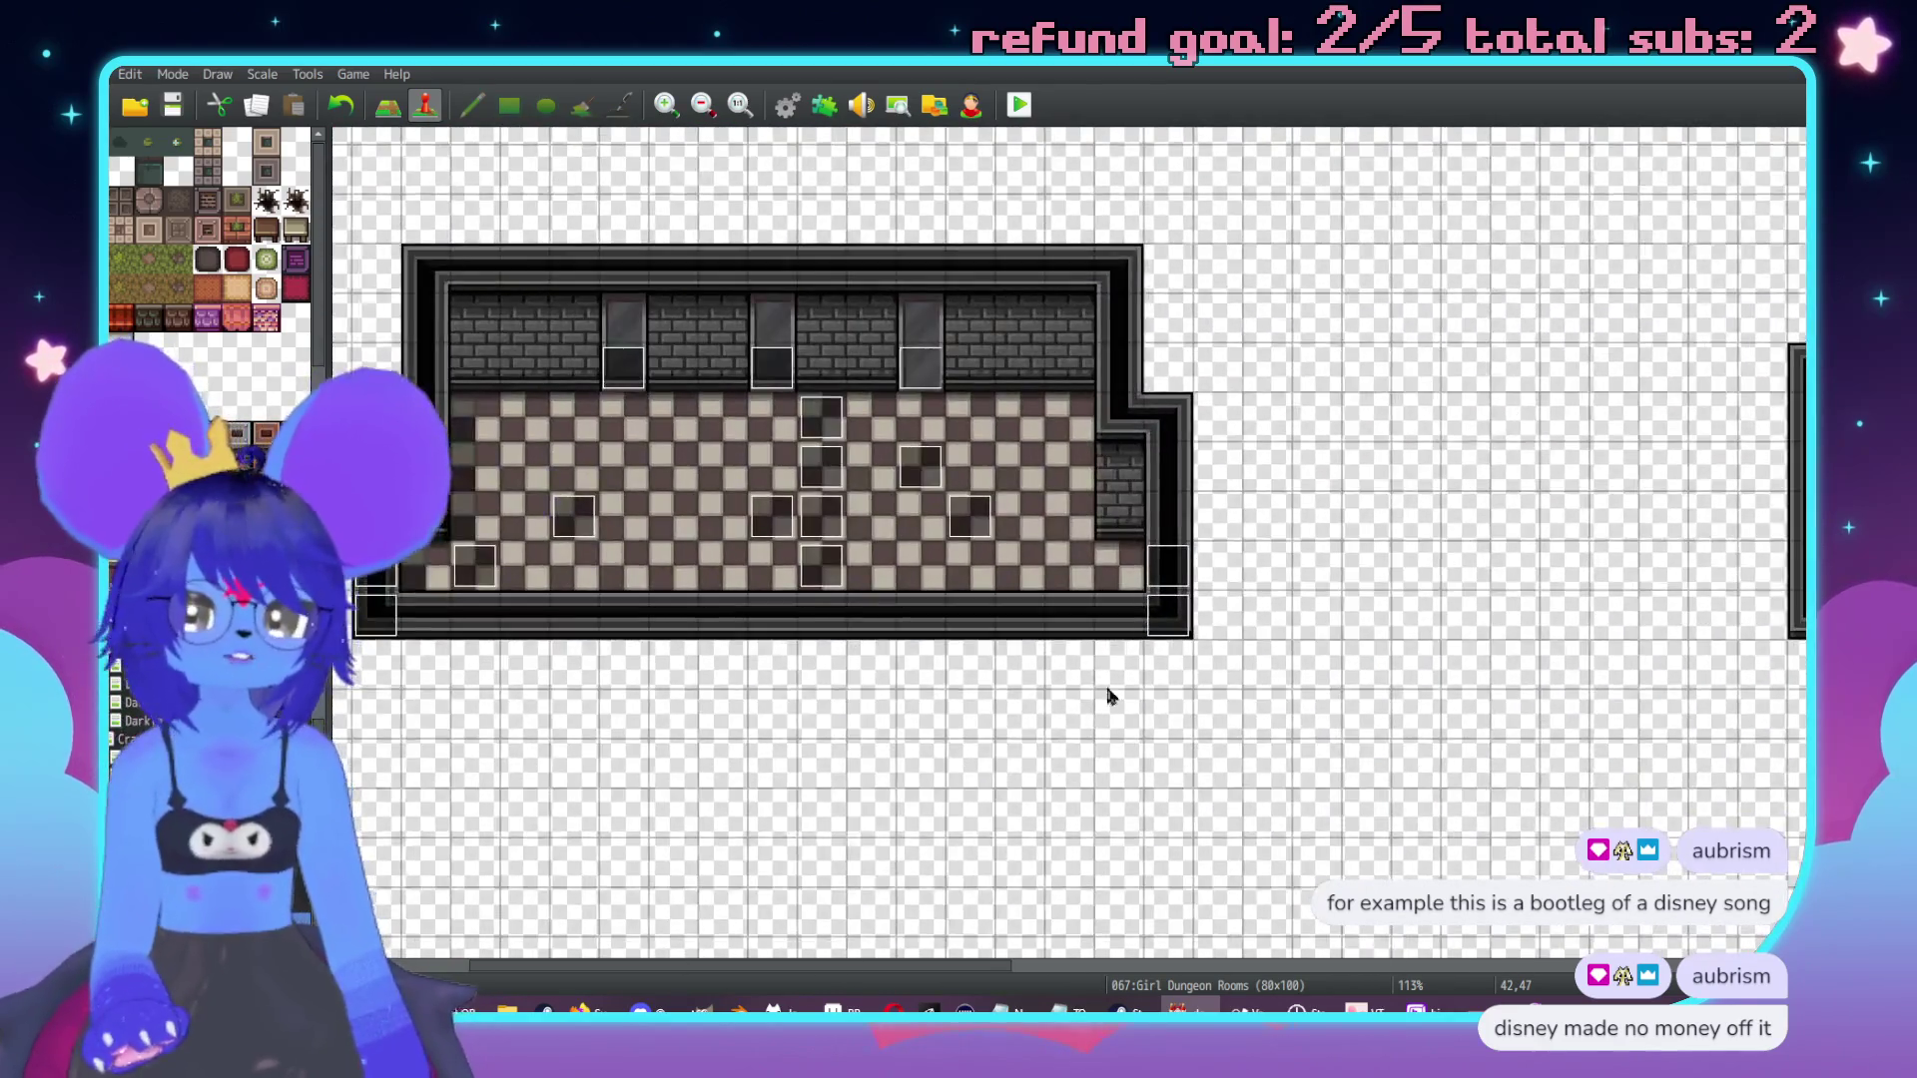
pyautogui.scroll(-5, 1516, 854)
pyautogui.scroll(10, 877, 556)
pyautogui.hscroll(-3, 1481, 535)
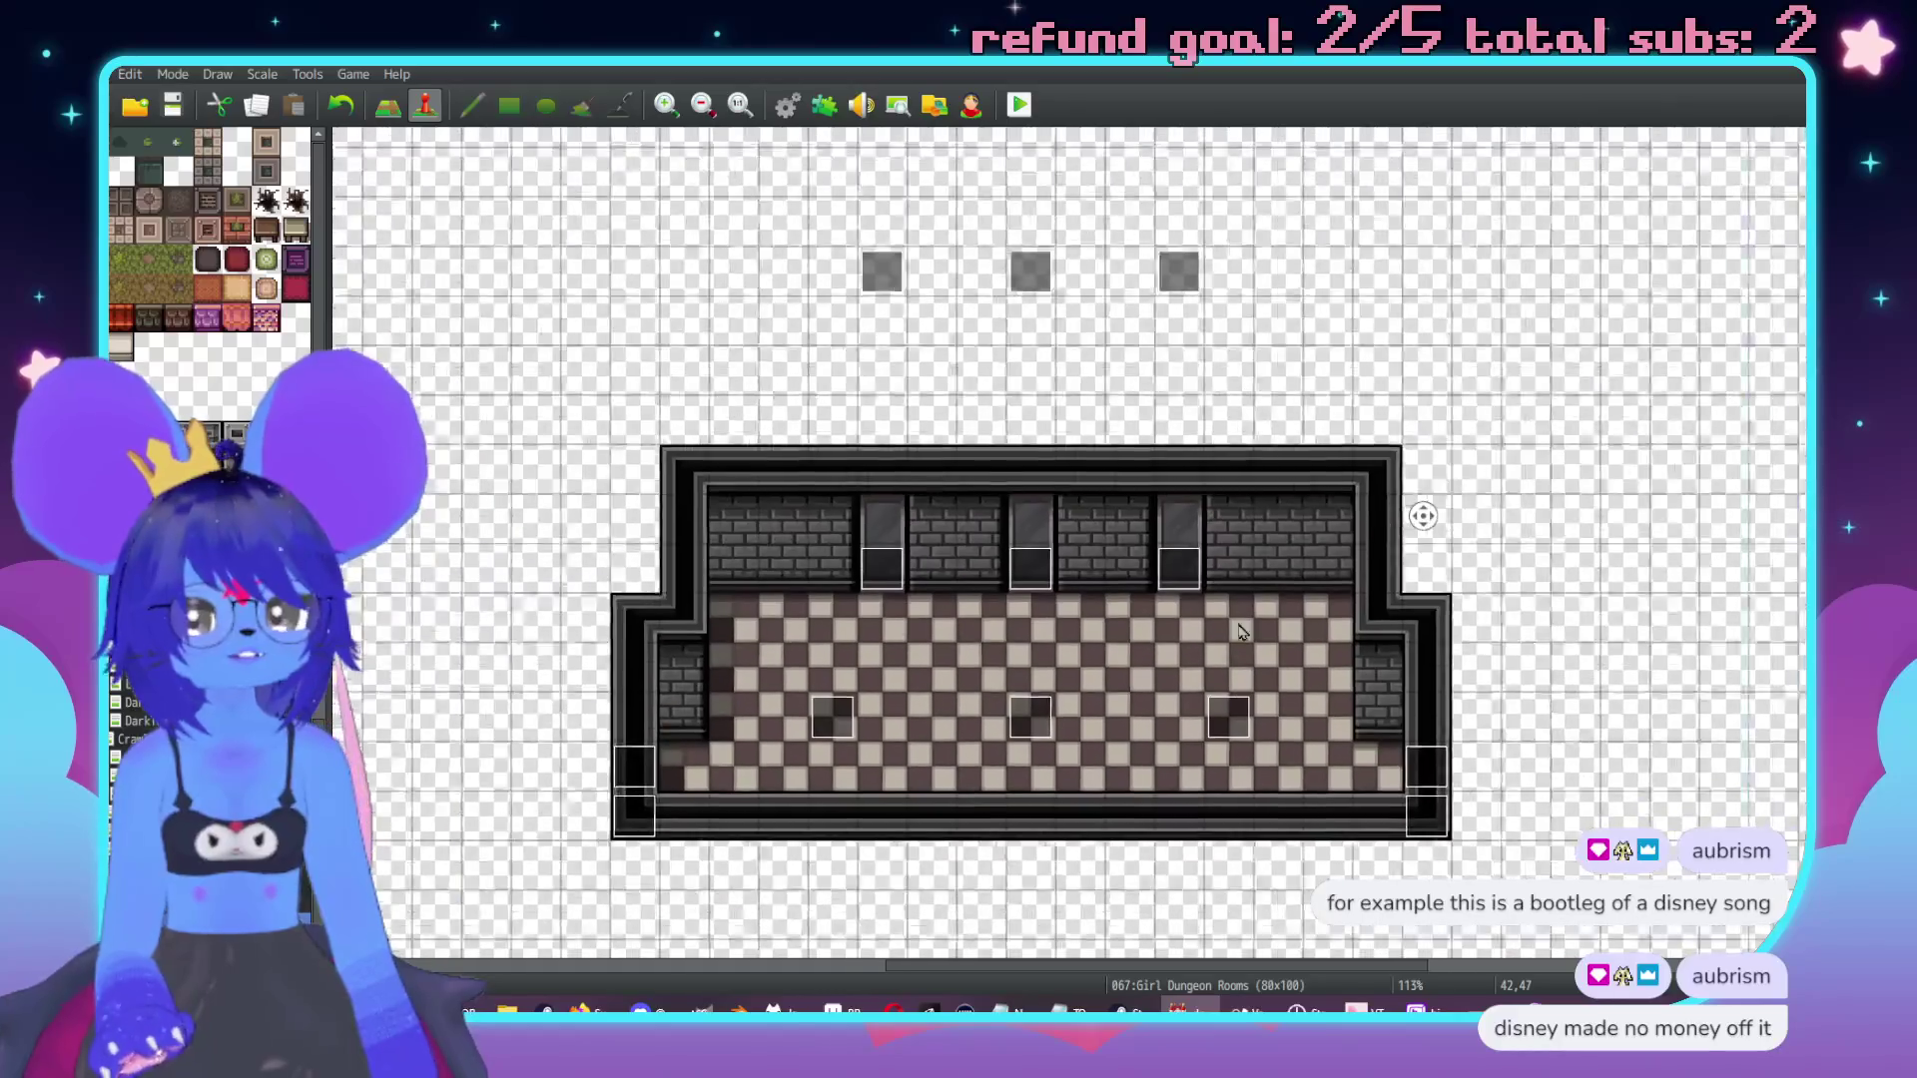
pyautogui.middleClick(1621, 748)
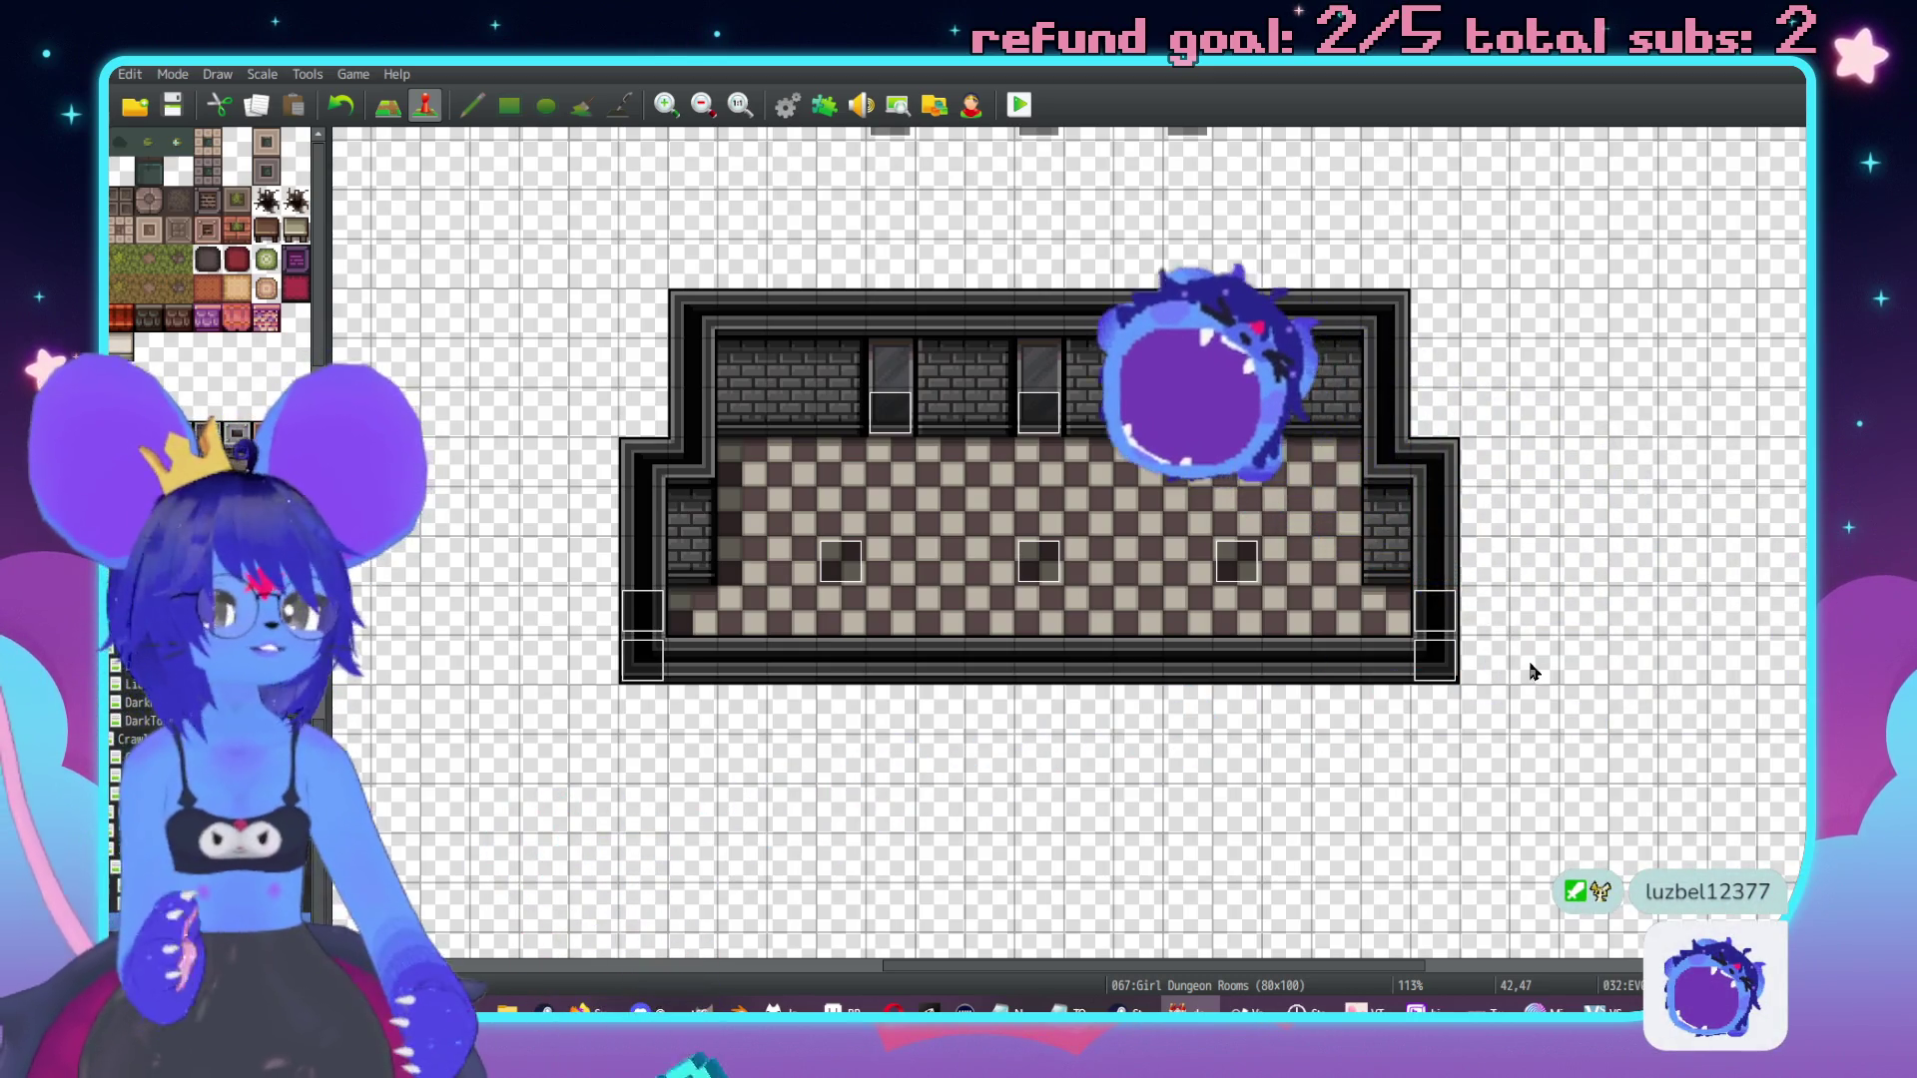
pyautogui.middleClick(1388, 573)
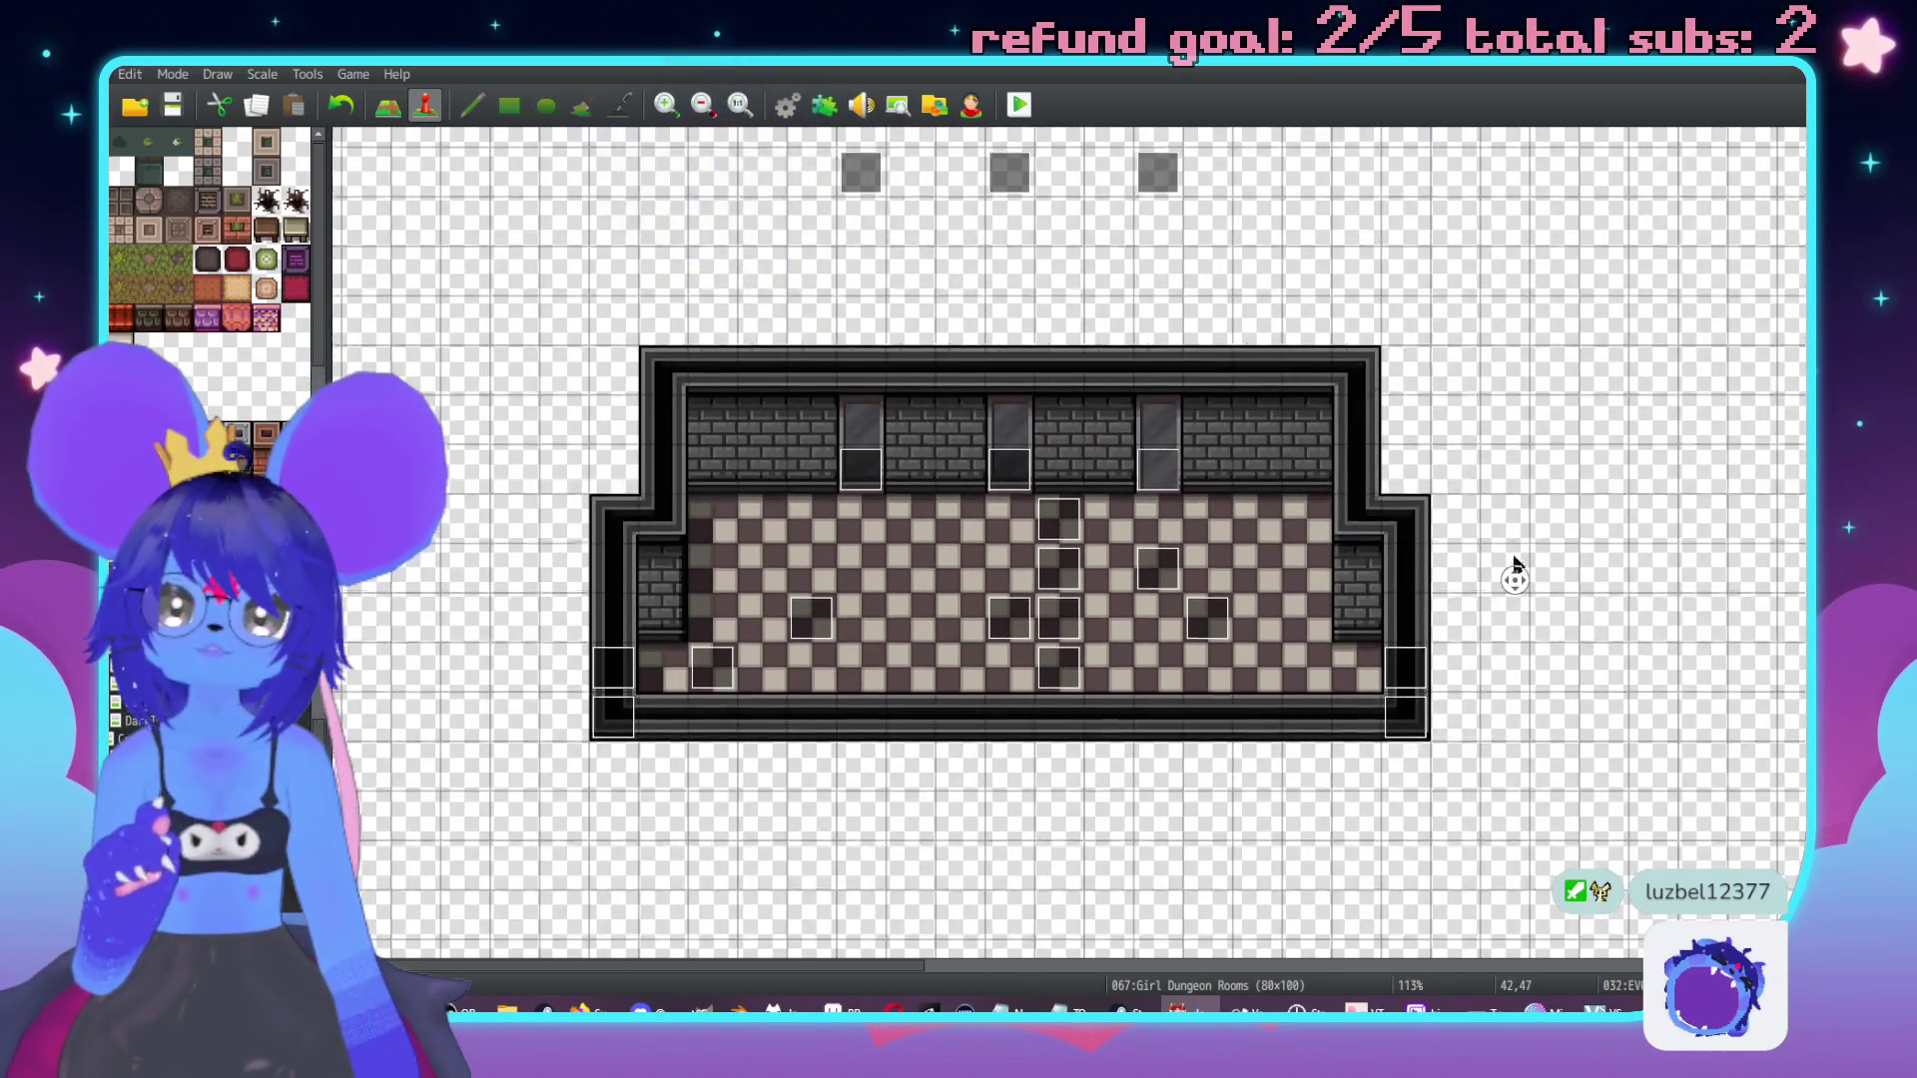
pyautogui.middleClick(1515, 561)
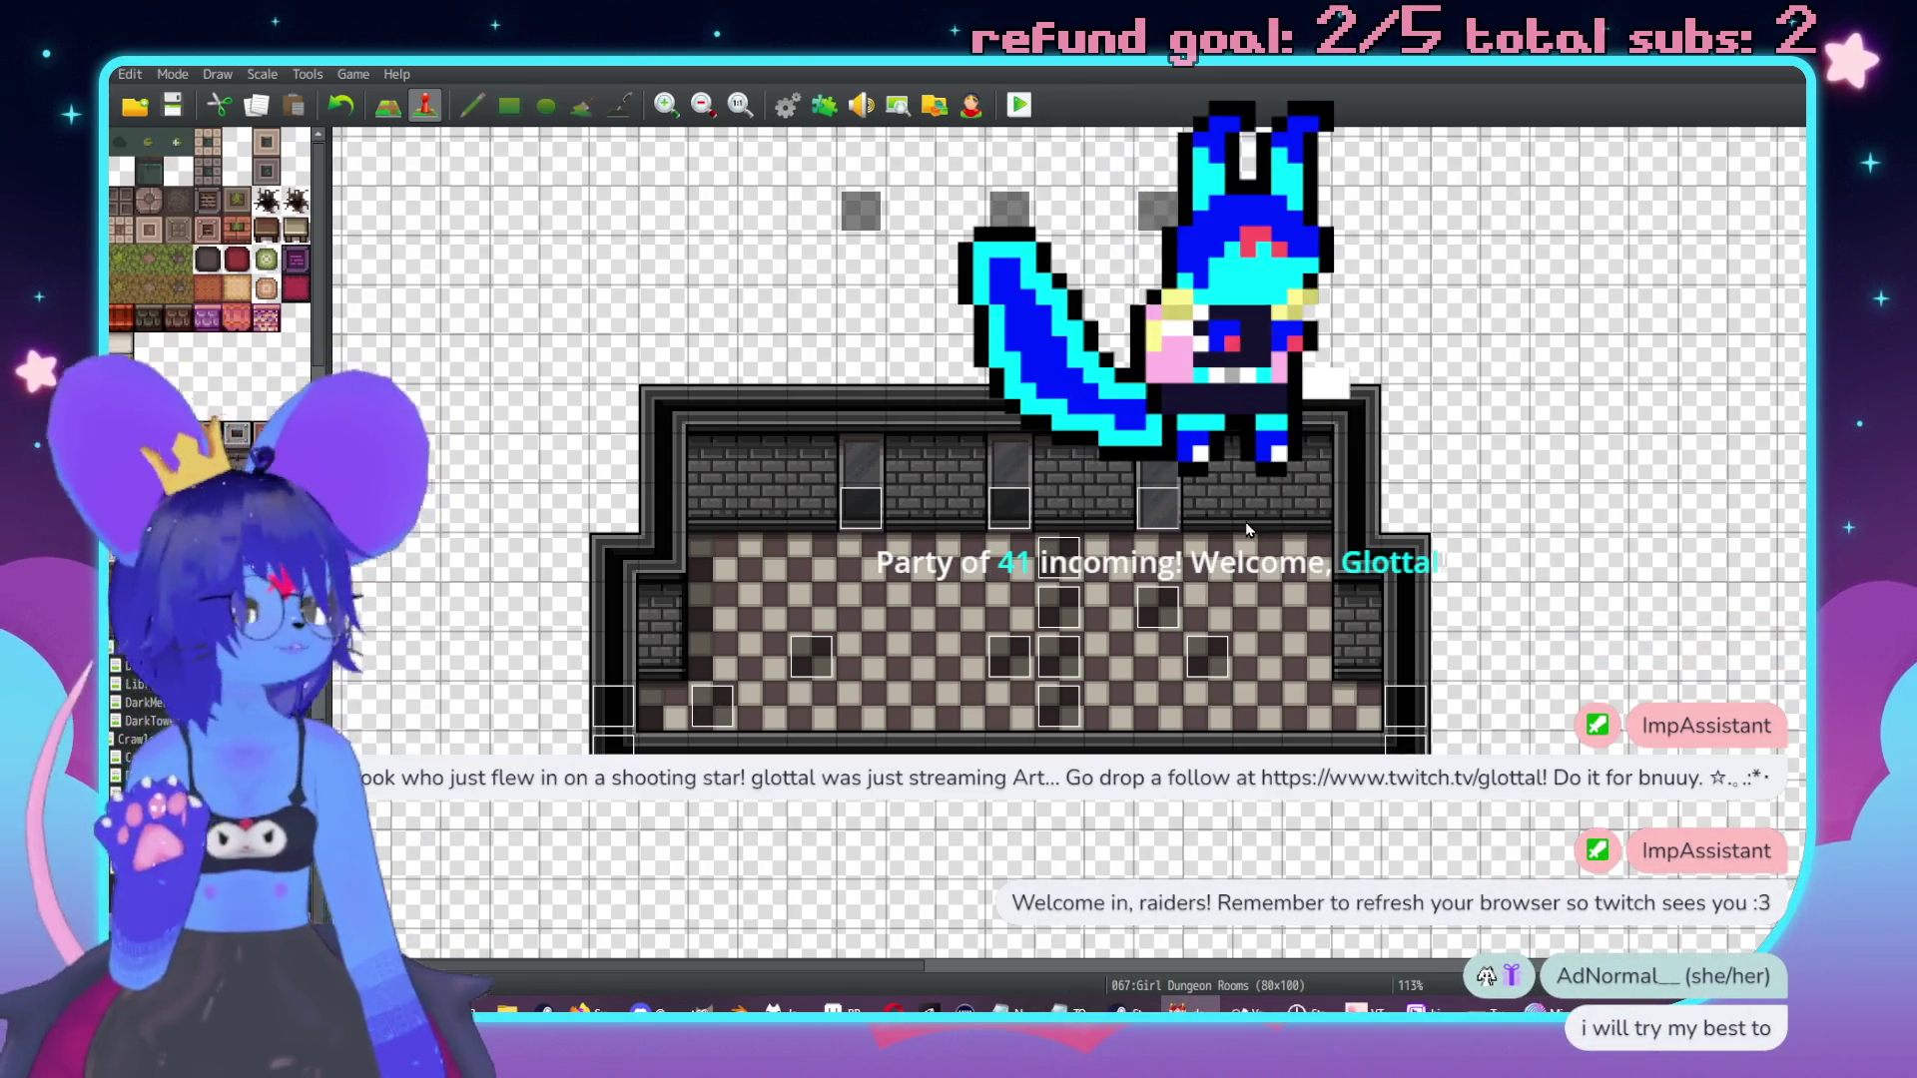
pyautogui.scroll(-2, 1227, 597)
pyautogui.hscroll(3, 1227, 598)
pyautogui.hscroll(5, 1227, 597)
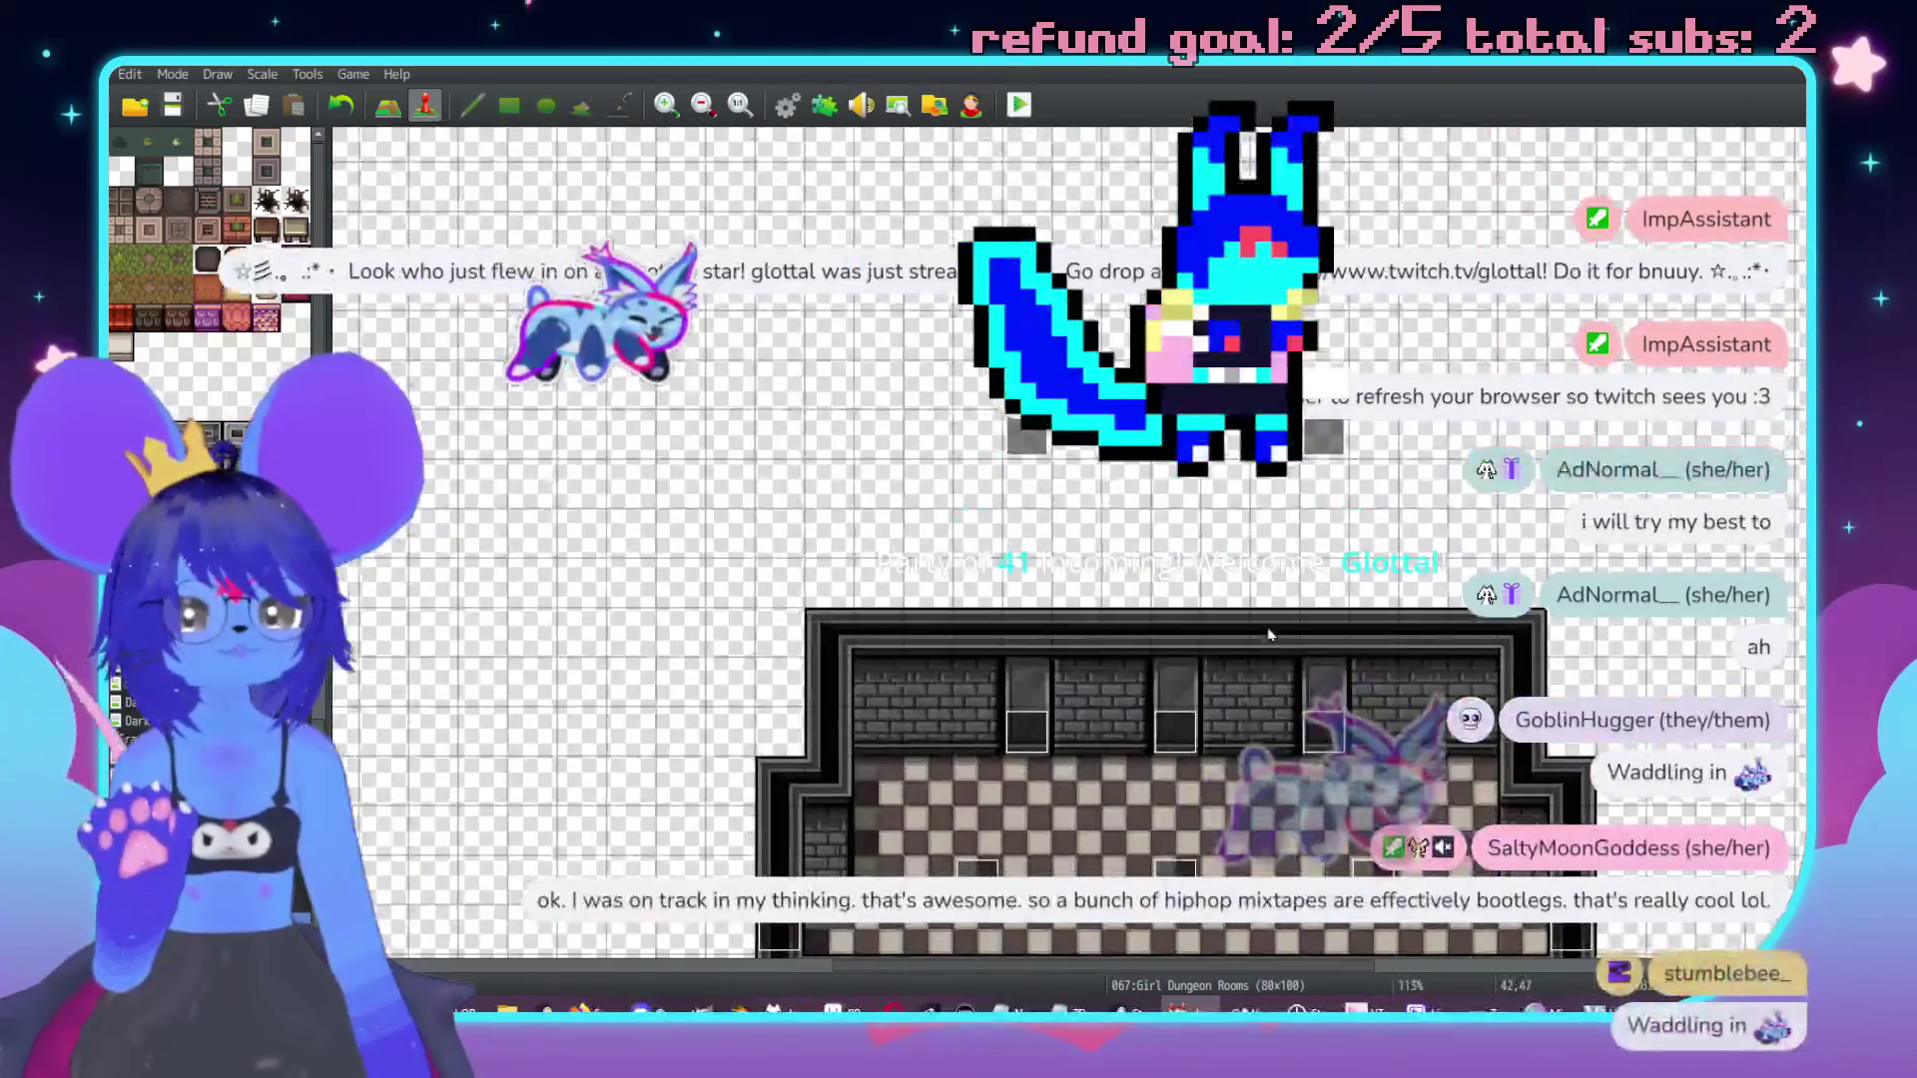
pyautogui.hscroll(3, 1251, 539)
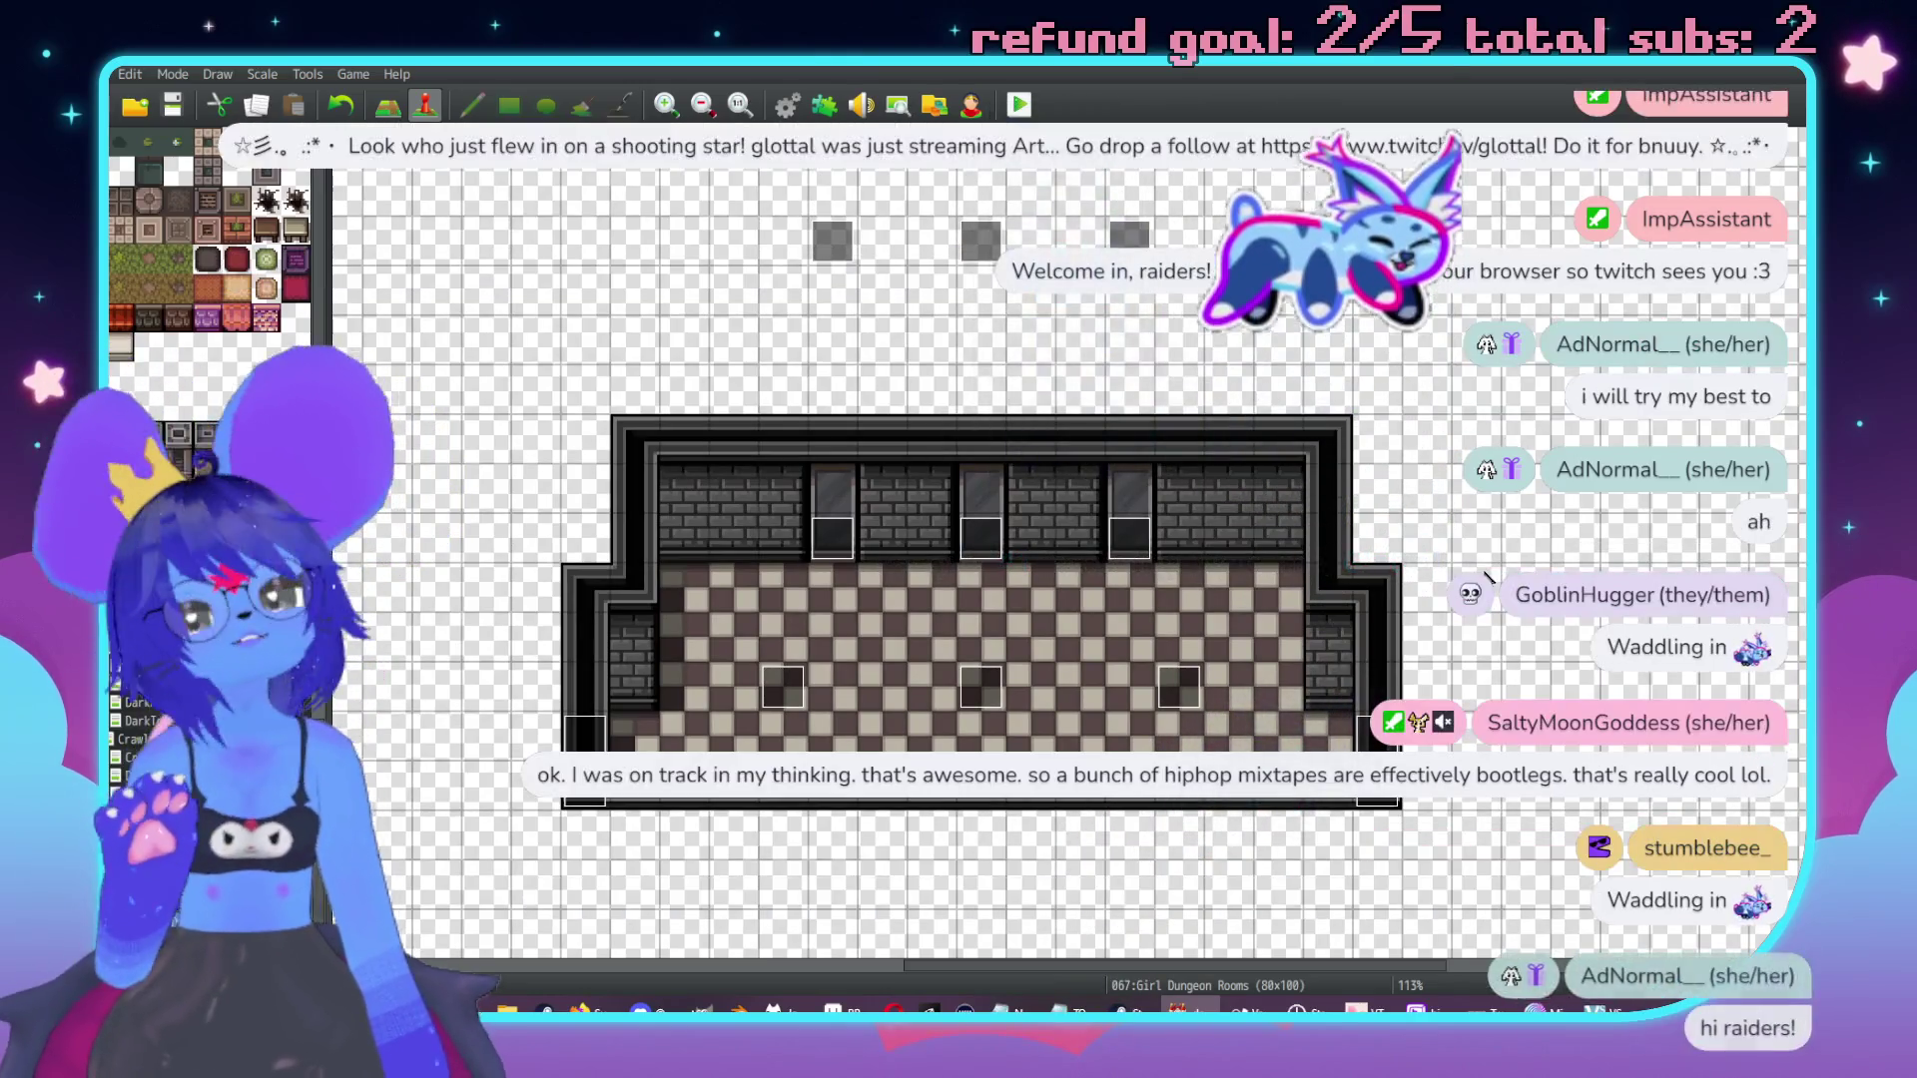
pyautogui.scroll(-2, 1457, 561)
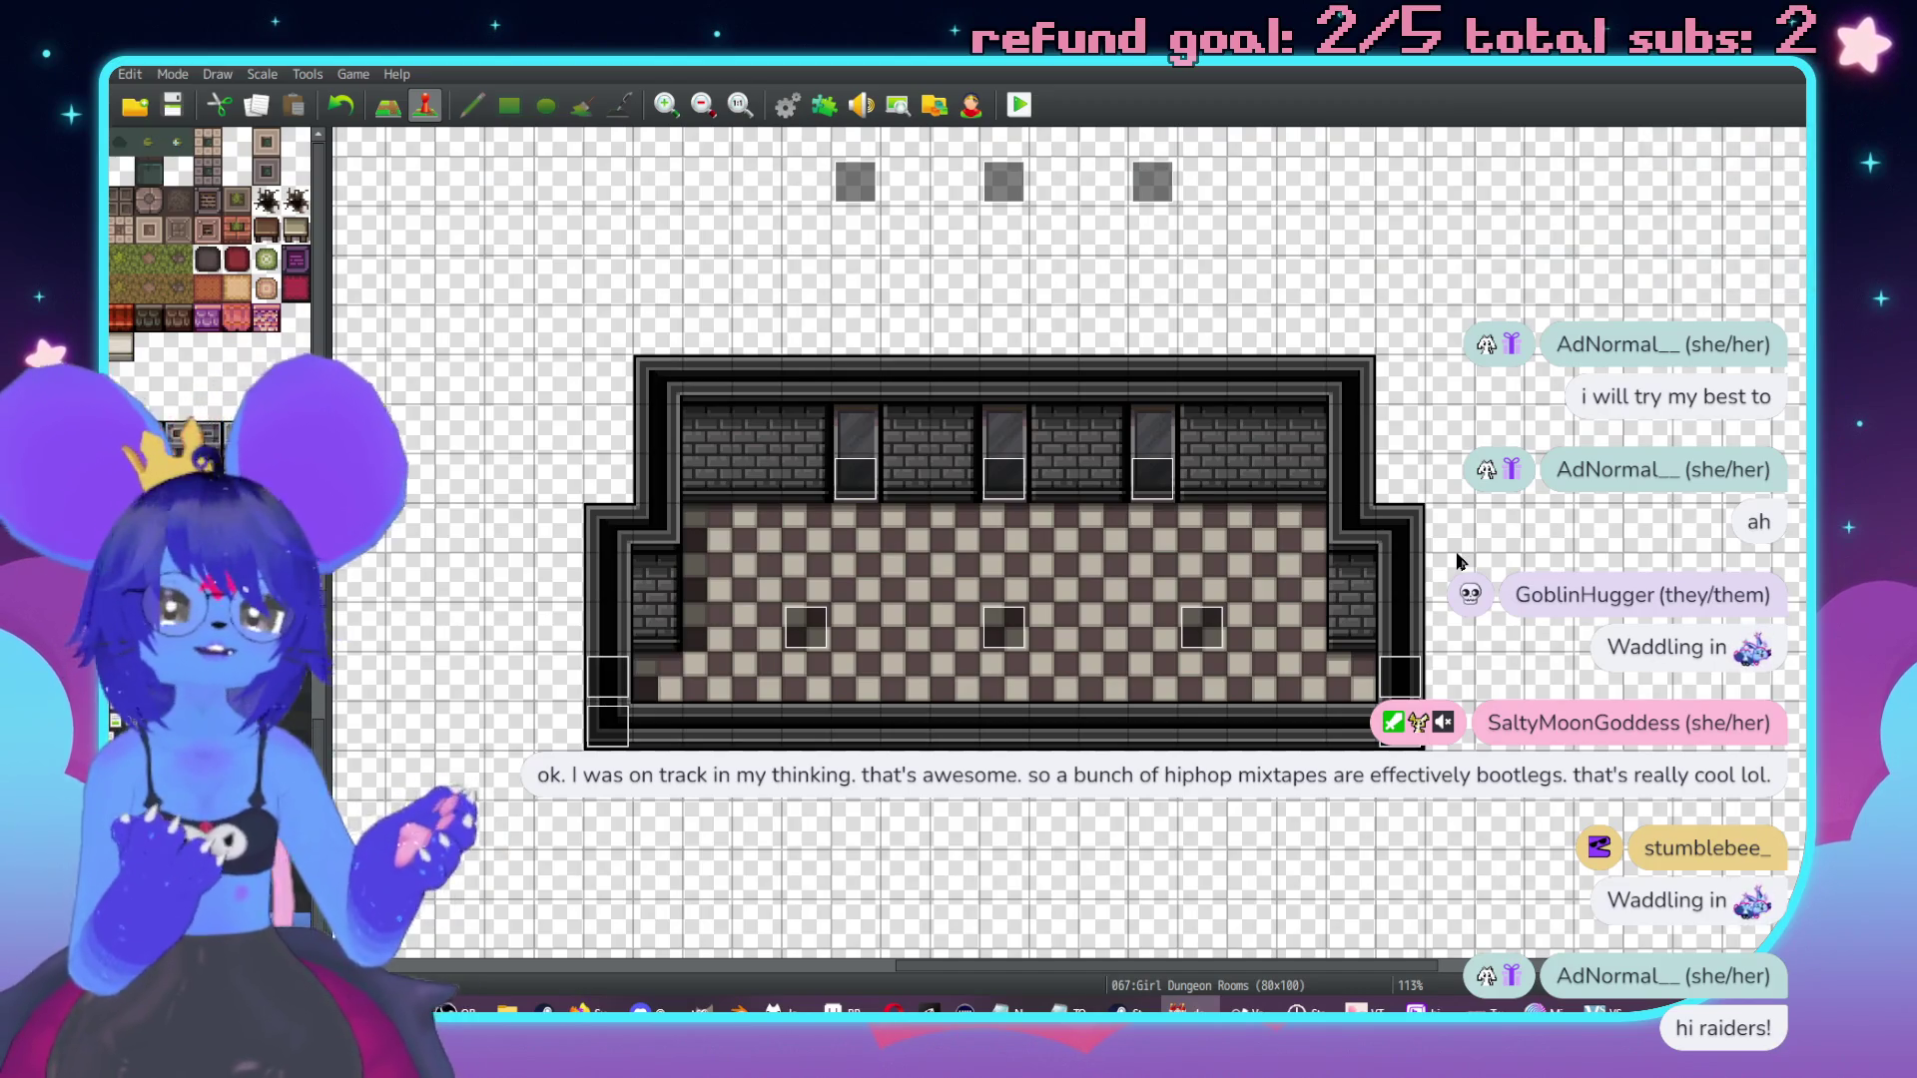
pyautogui.middleClick(1451, 667)
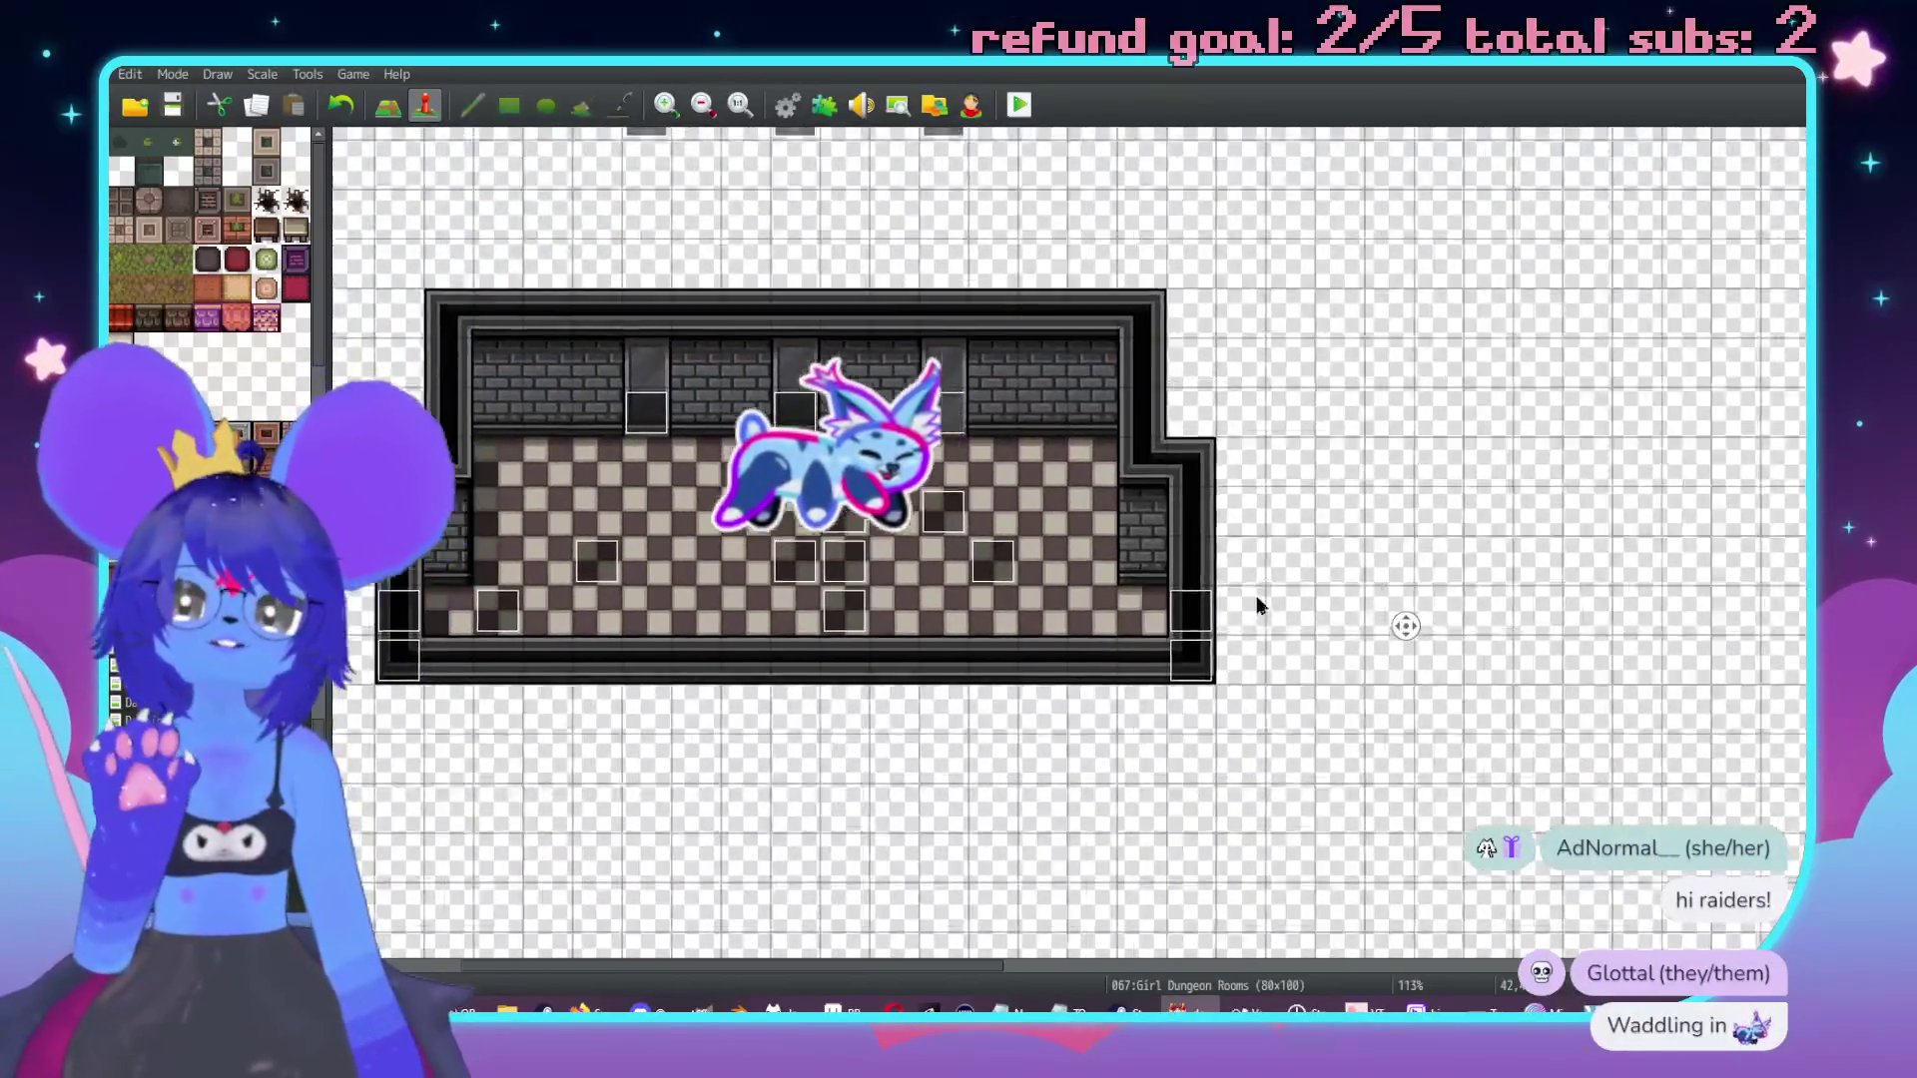
pyautogui.middleClick(1386, 555)
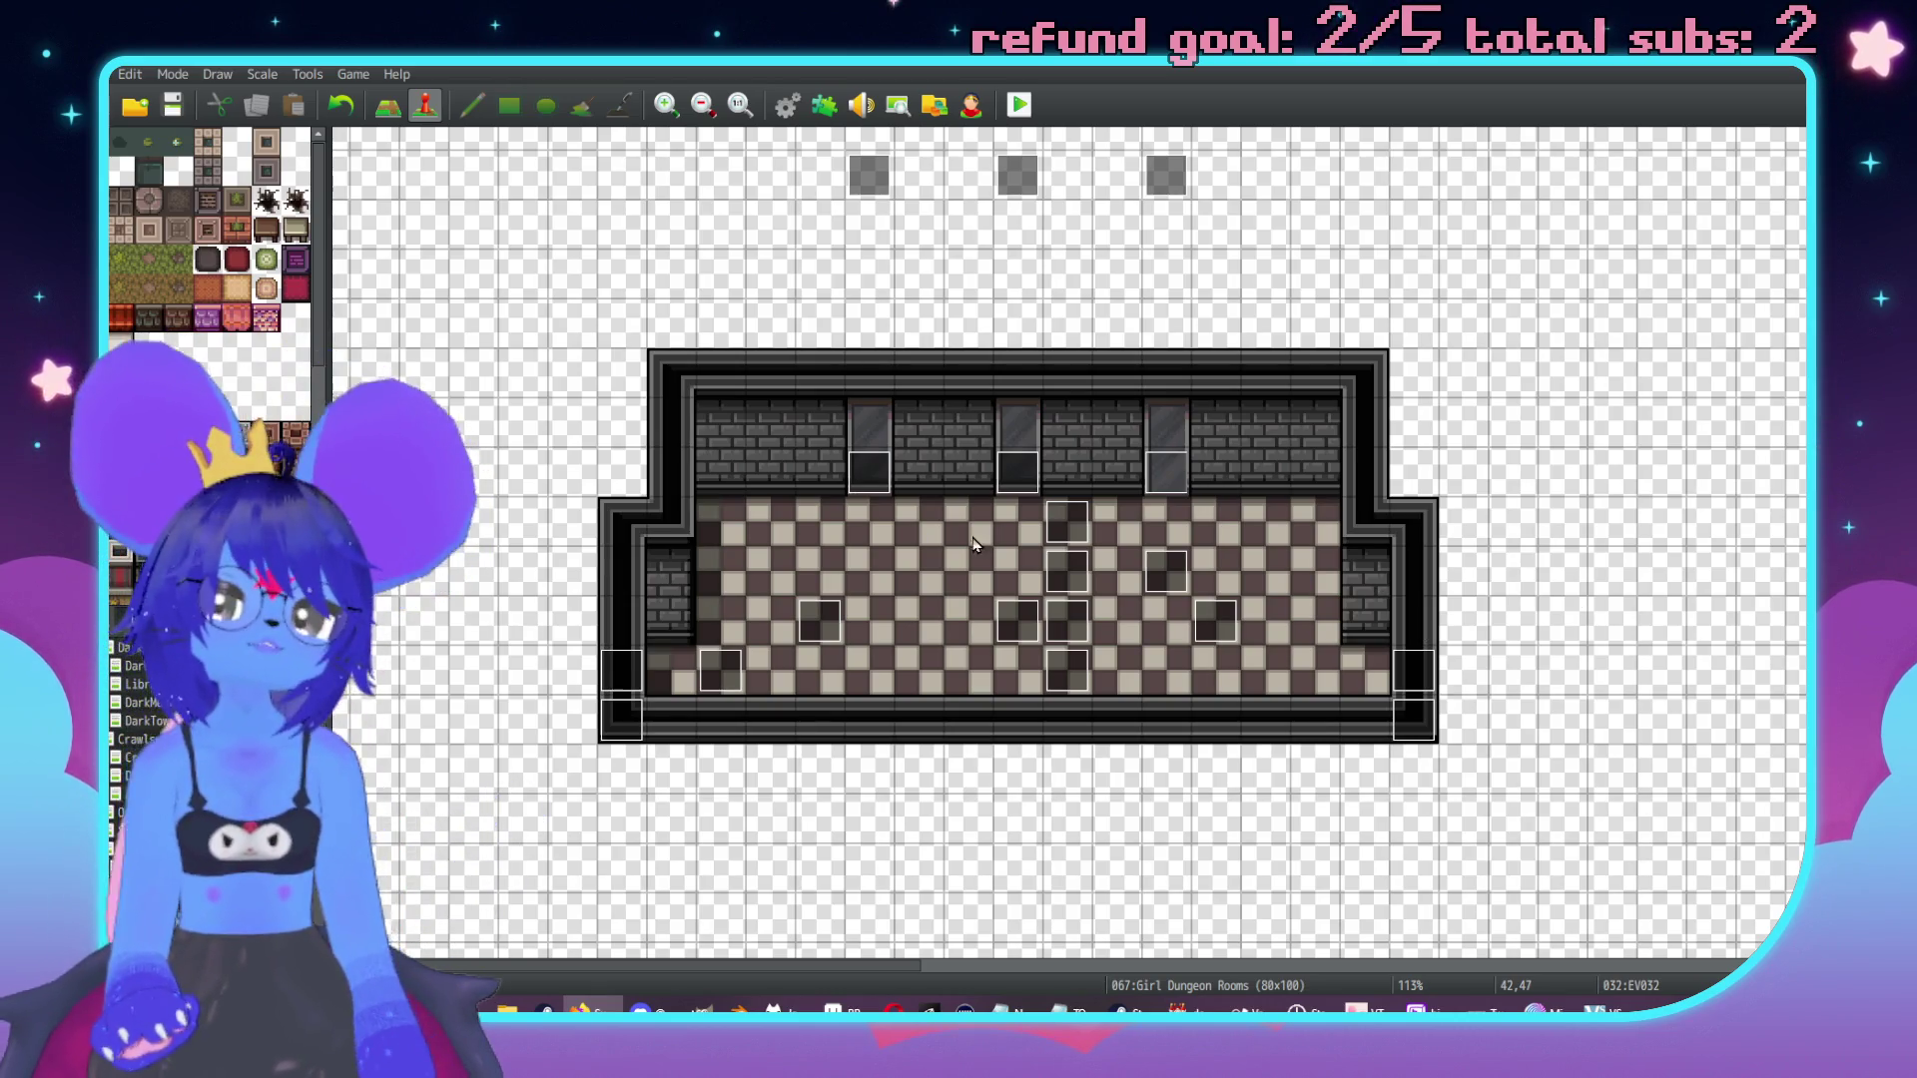
pyautogui.scroll(-10, 1027, 599)
pyautogui.scroll(-5, 1358, 514)
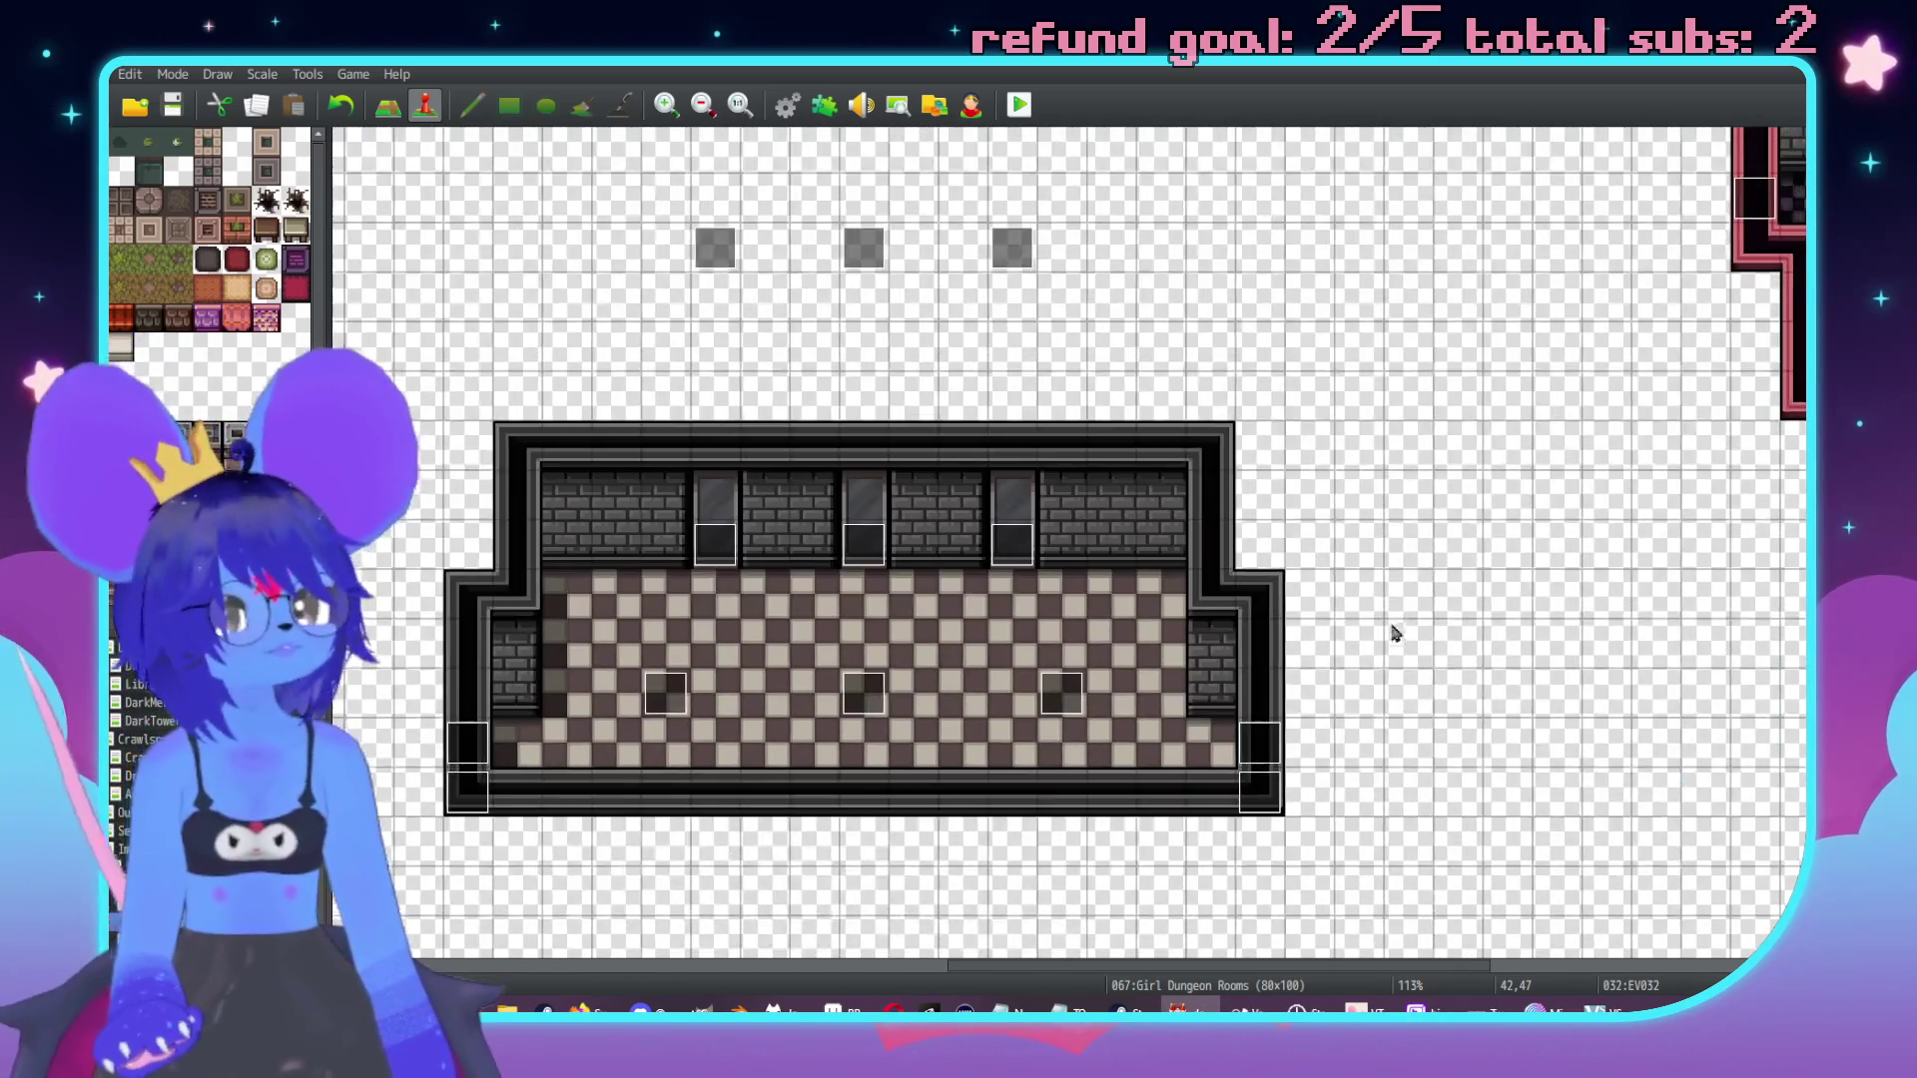
pyautogui.hscroll(-2, 1362, 539)
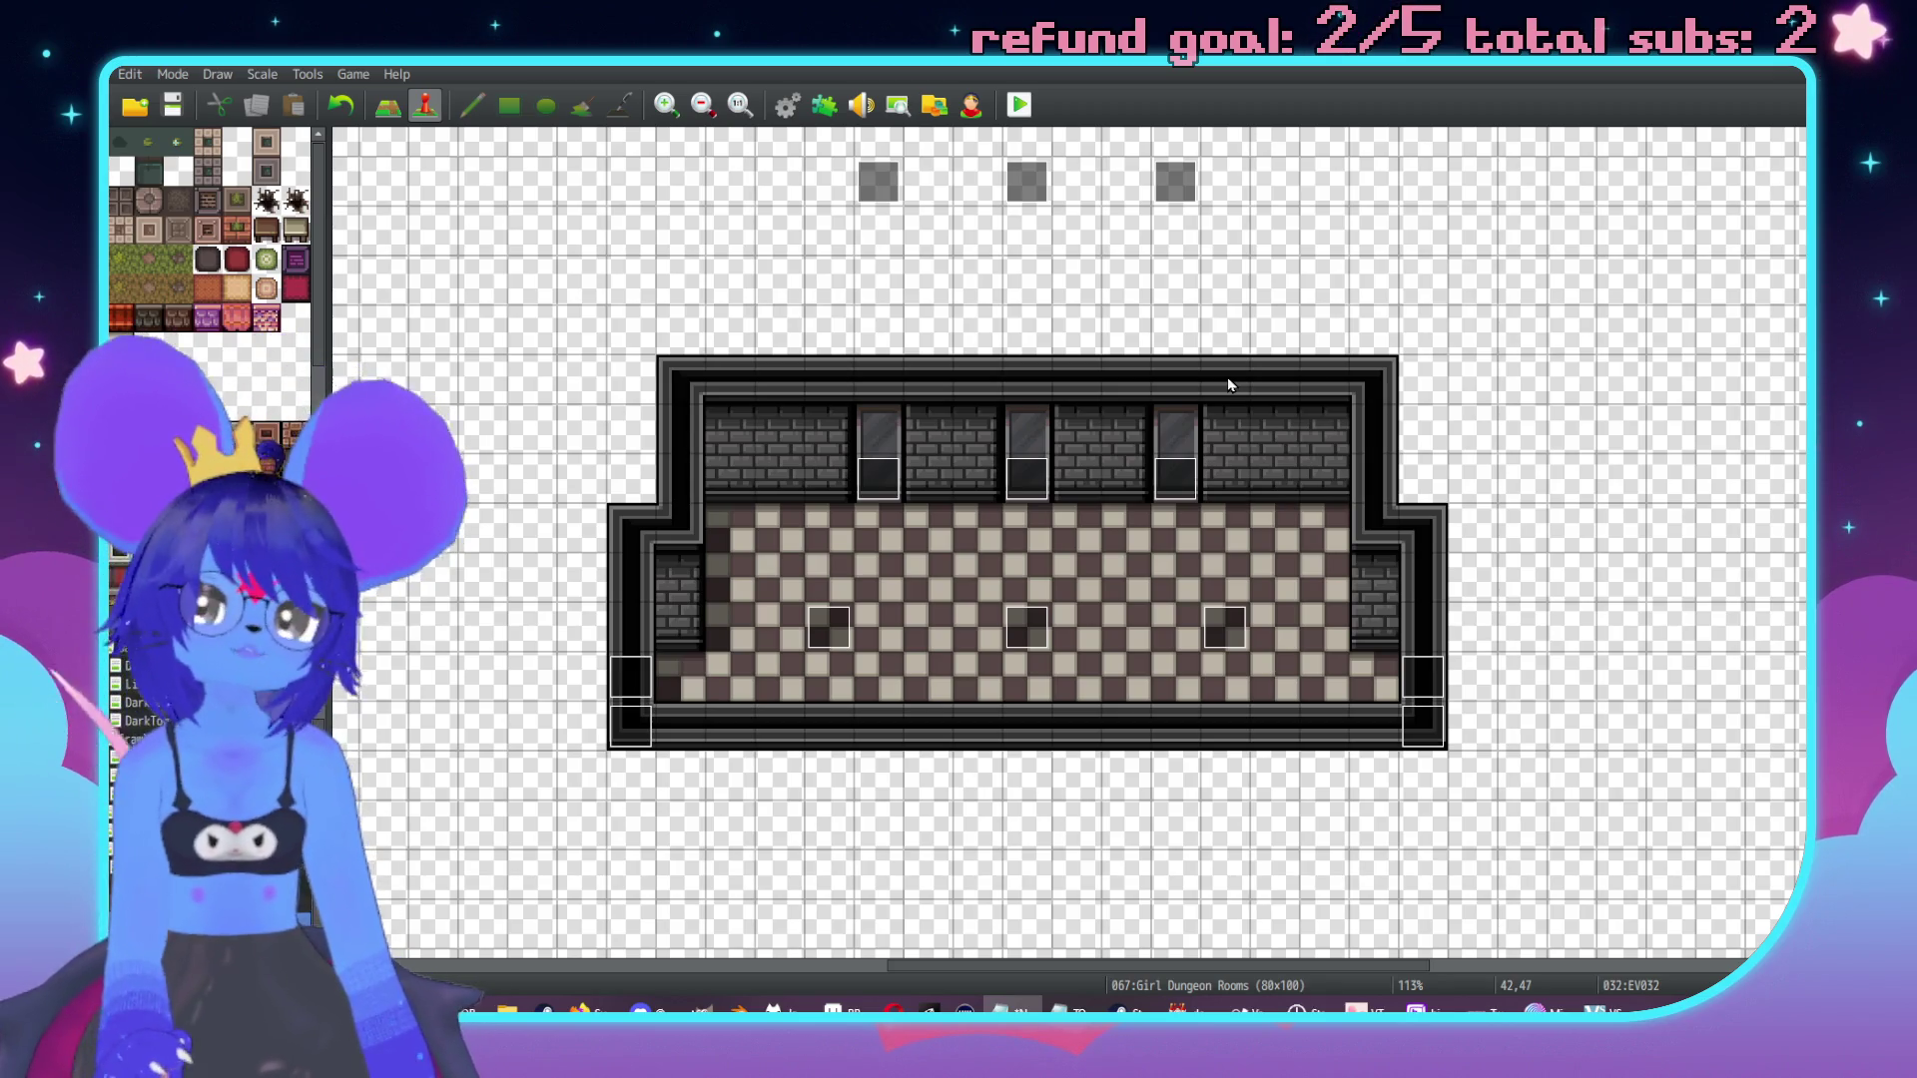
pyautogui.click(515, 1011)
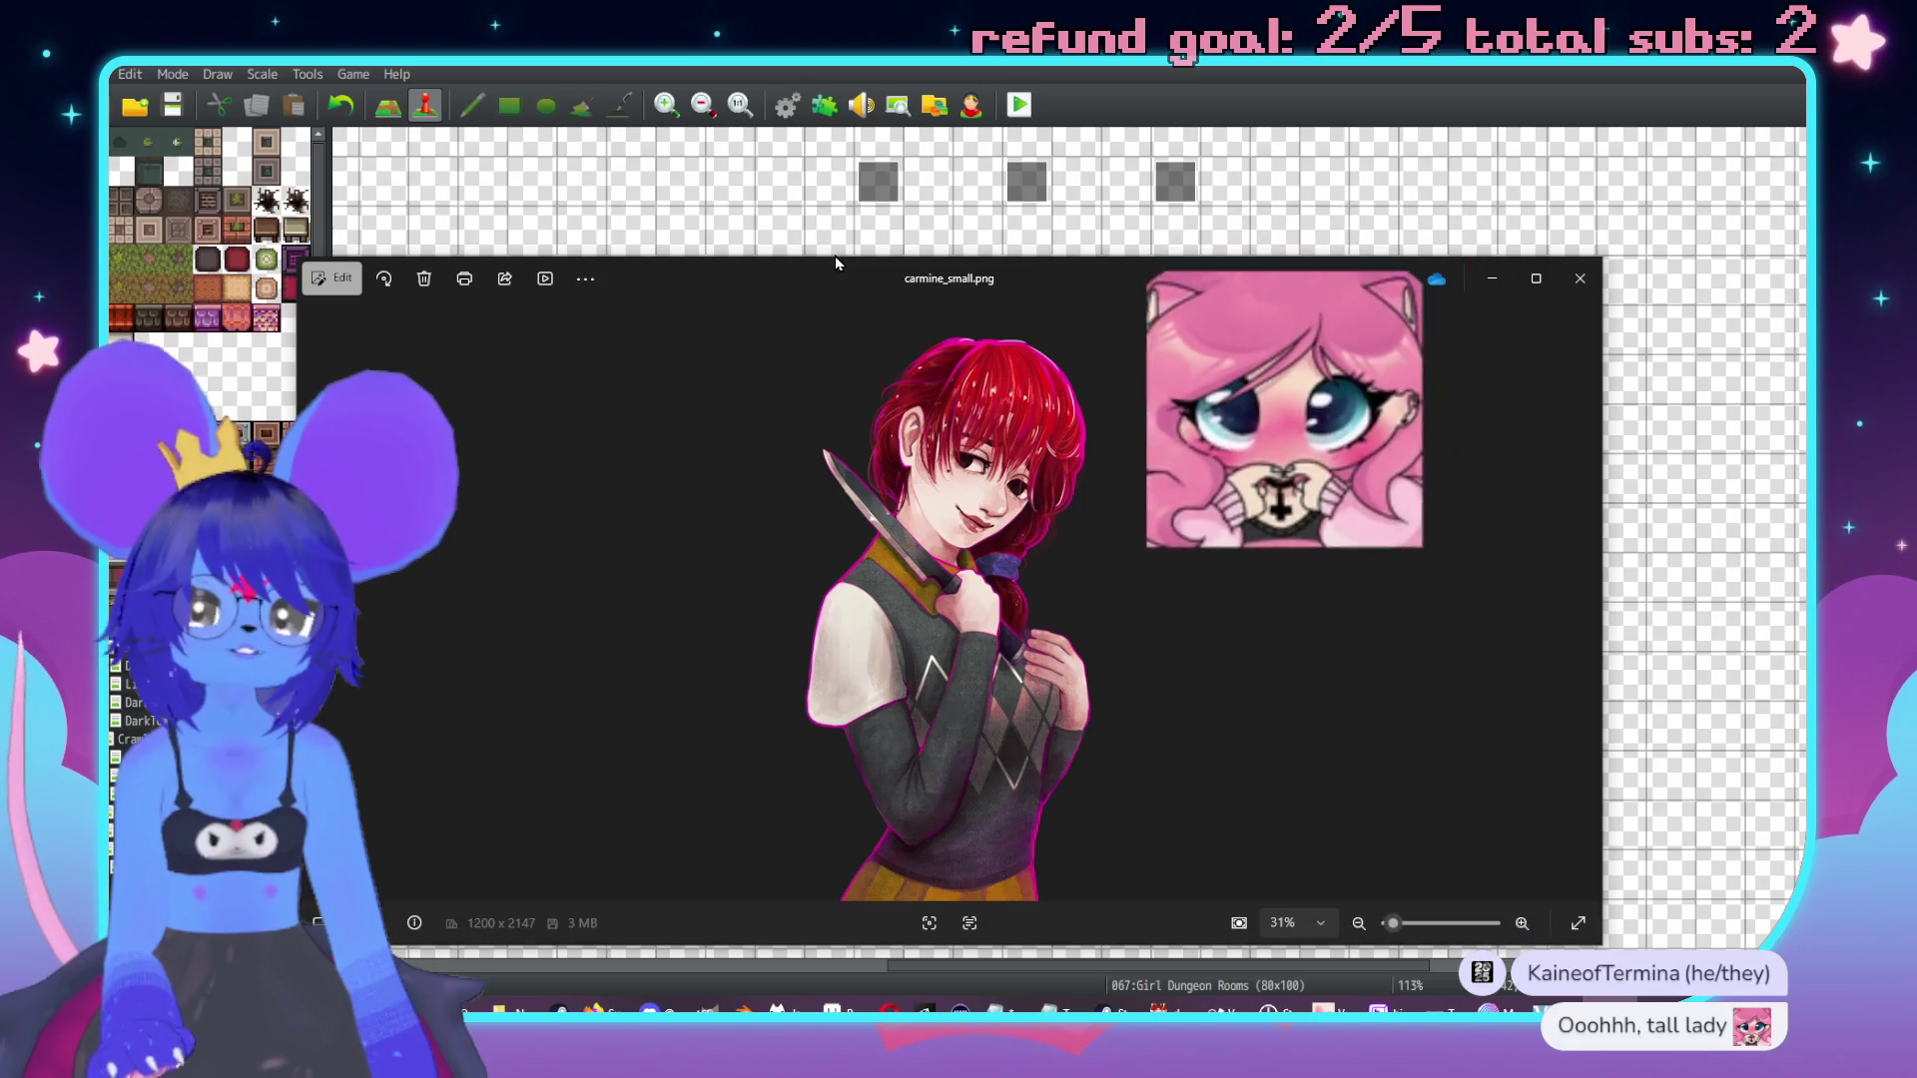
# Stretch the red-haired artwork to full height and snap the horned artwork to the right half.
pyautogui.moveTo(824, 257)
pyautogui.mouseDown()
pyautogui.moveTo(772, 66)
pyautogui.moveTo(490, 92)
pyautogui.mouseUp()
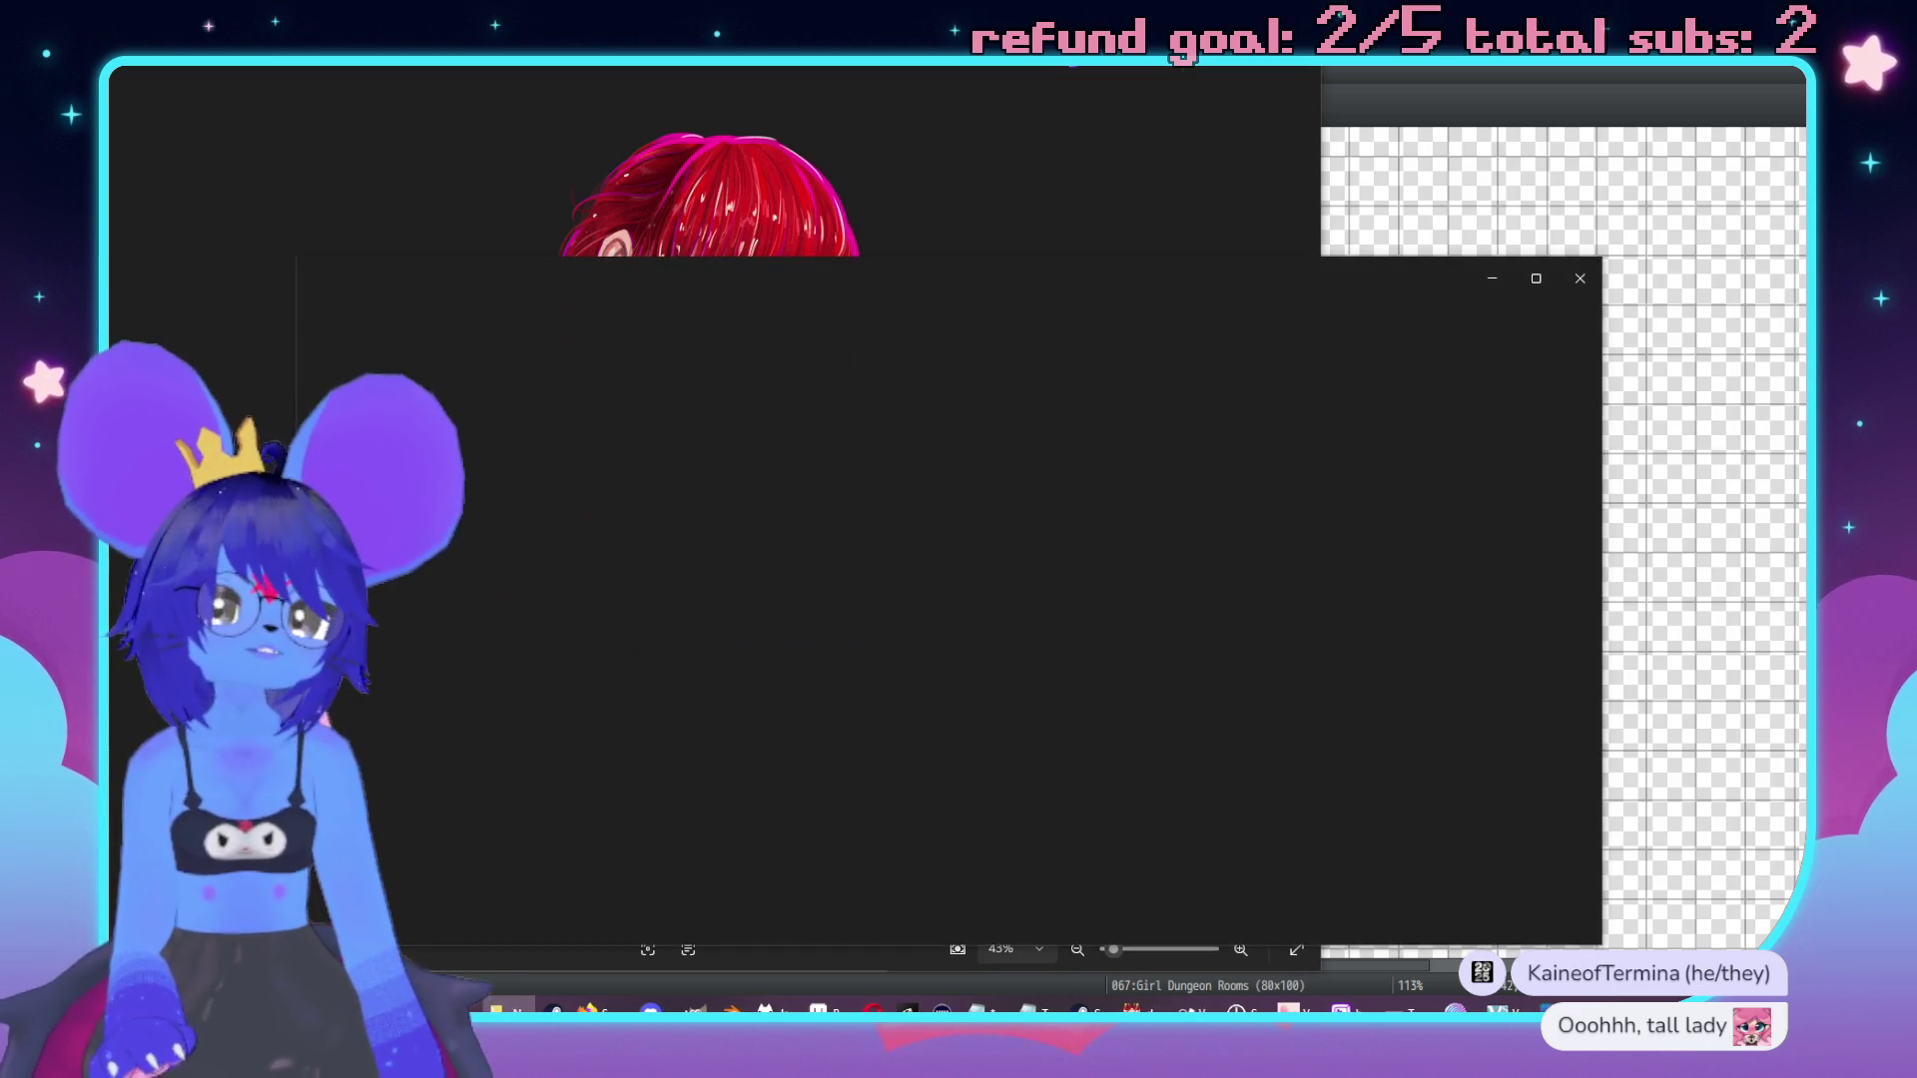
pyautogui.doubleClick(1016, 260)
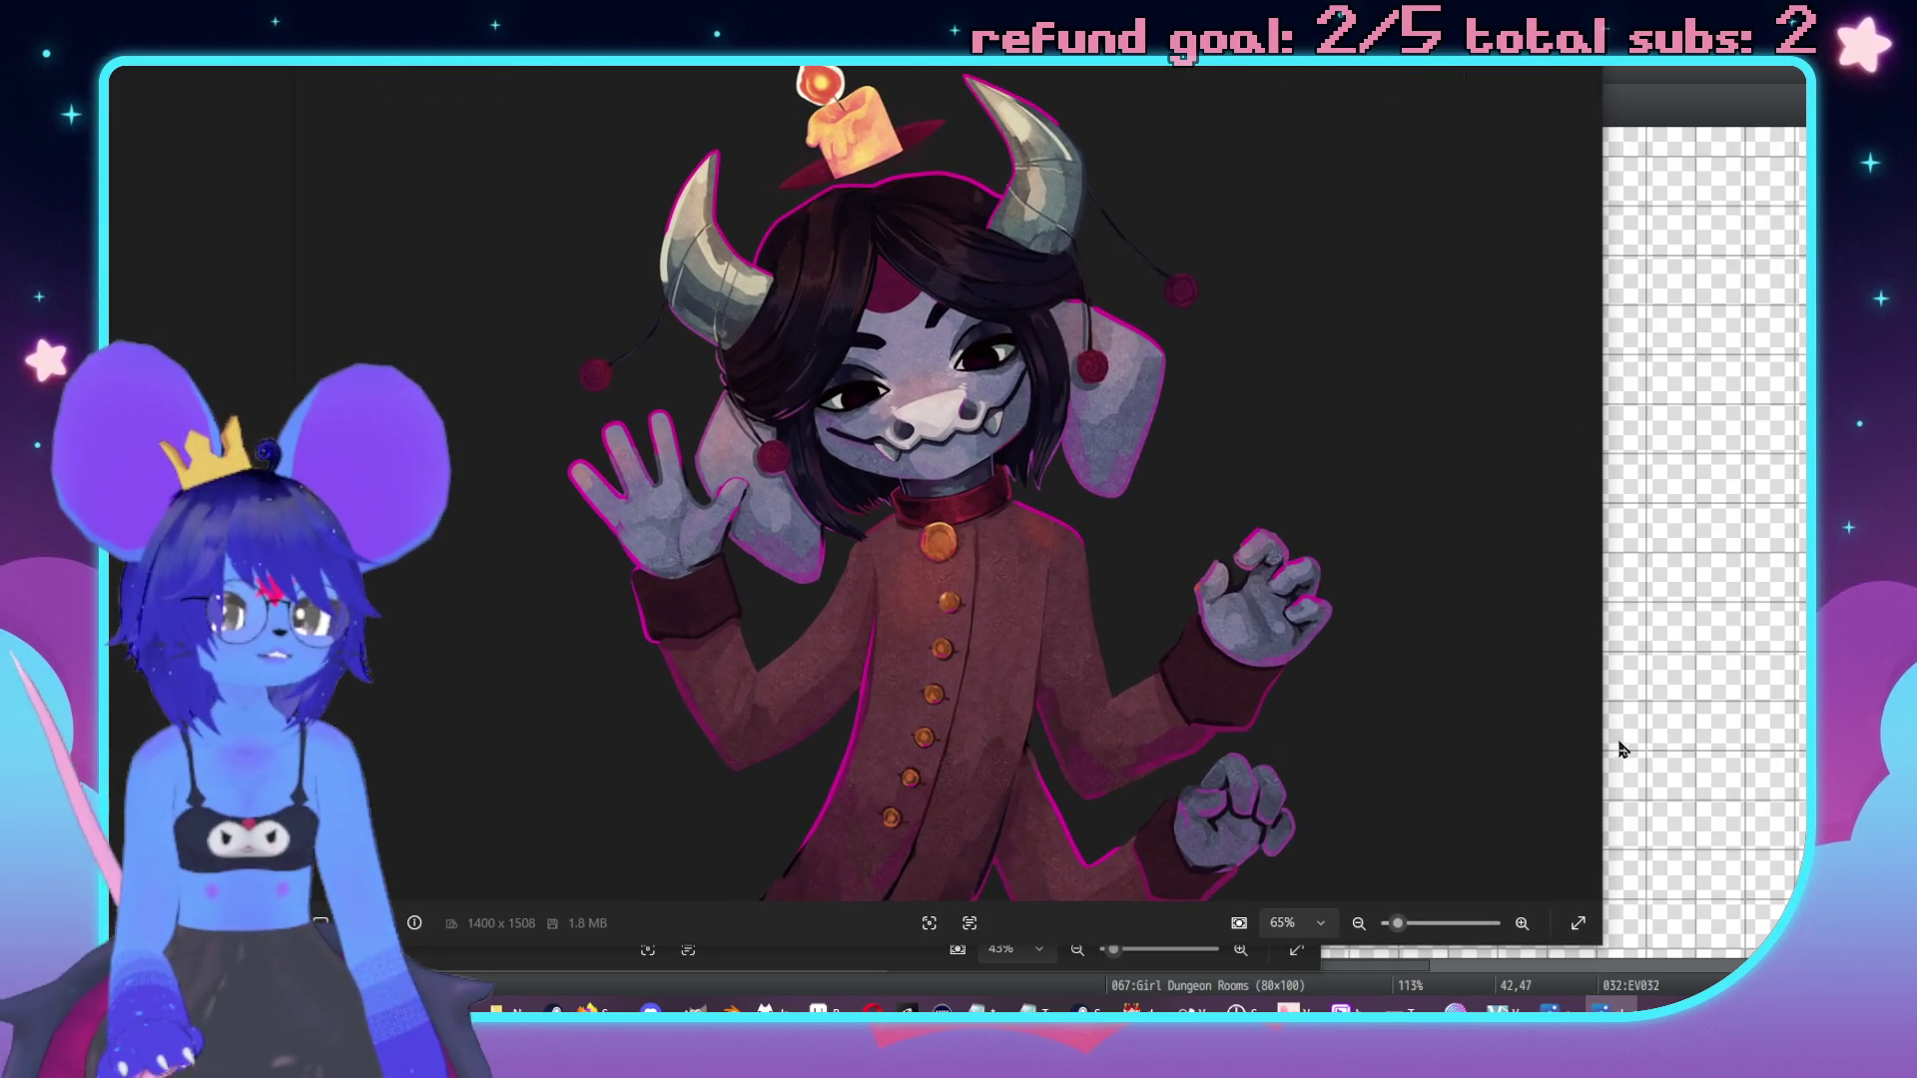
pyautogui.moveTo(1608, 756)
pyautogui.mouseDown()
pyautogui.moveTo(1219, 747)
pyautogui.moveTo(1145, 777)
pyautogui.mouseUp()
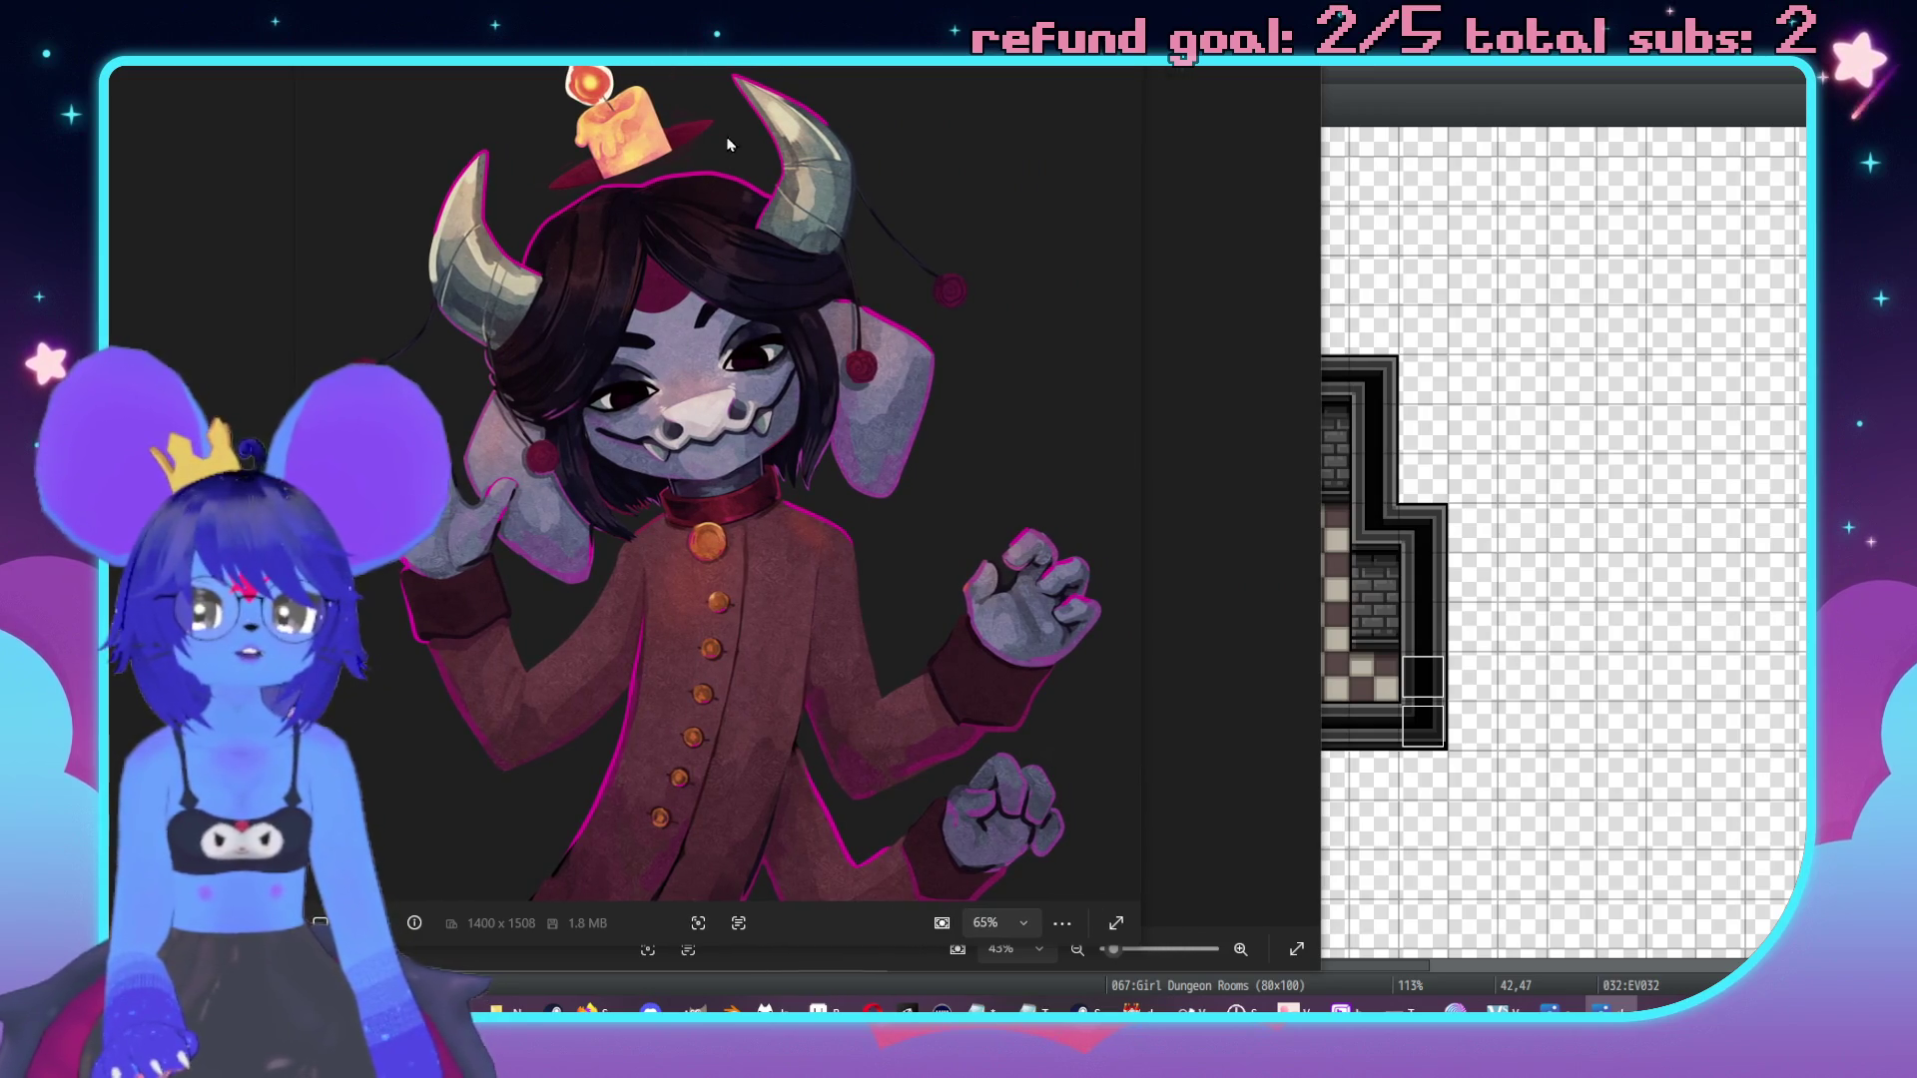
pyautogui.press('super+Right')
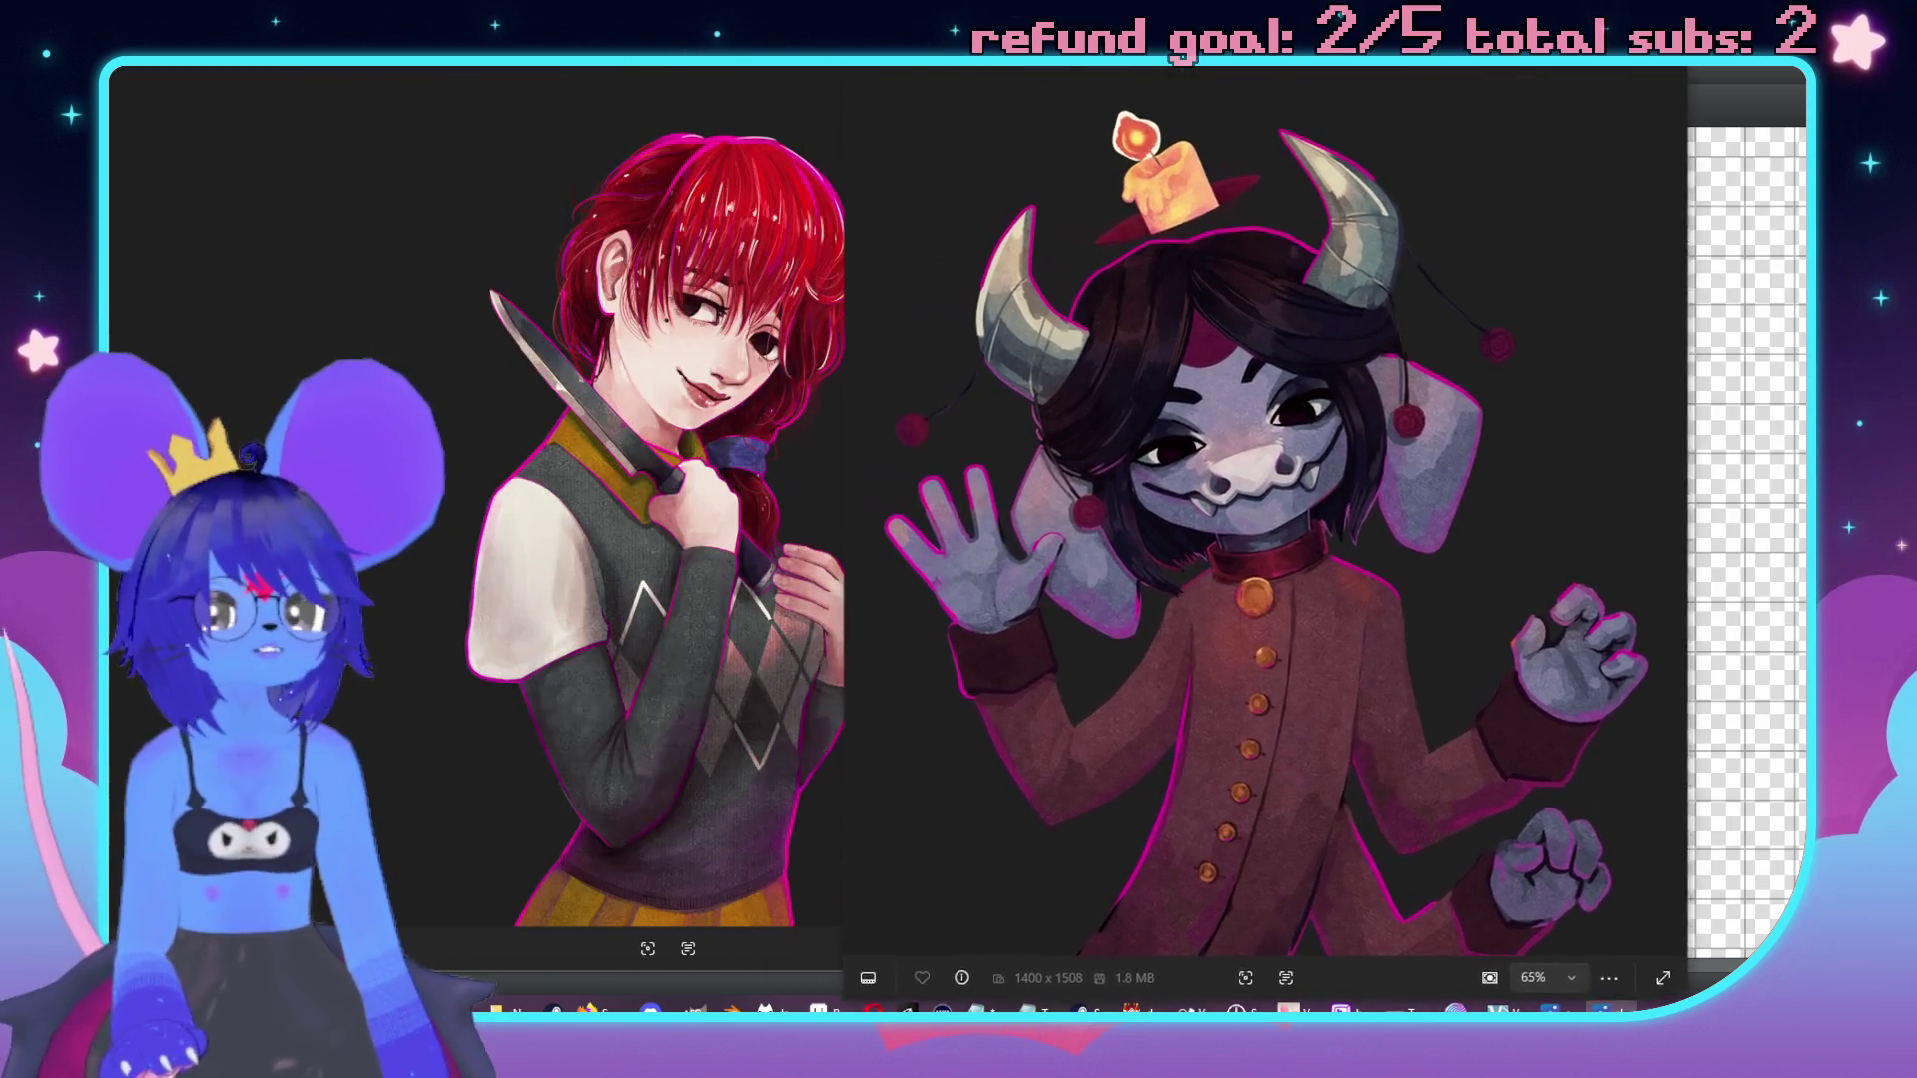
pyautogui.moveTo(1355, 69)
pyautogui.mouseDown()
pyautogui.moveTo(1348, 40)
pyautogui.moveTo(1355, 133)
pyautogui.moveTo(1310, 31)
pyautogui.mouseUp()
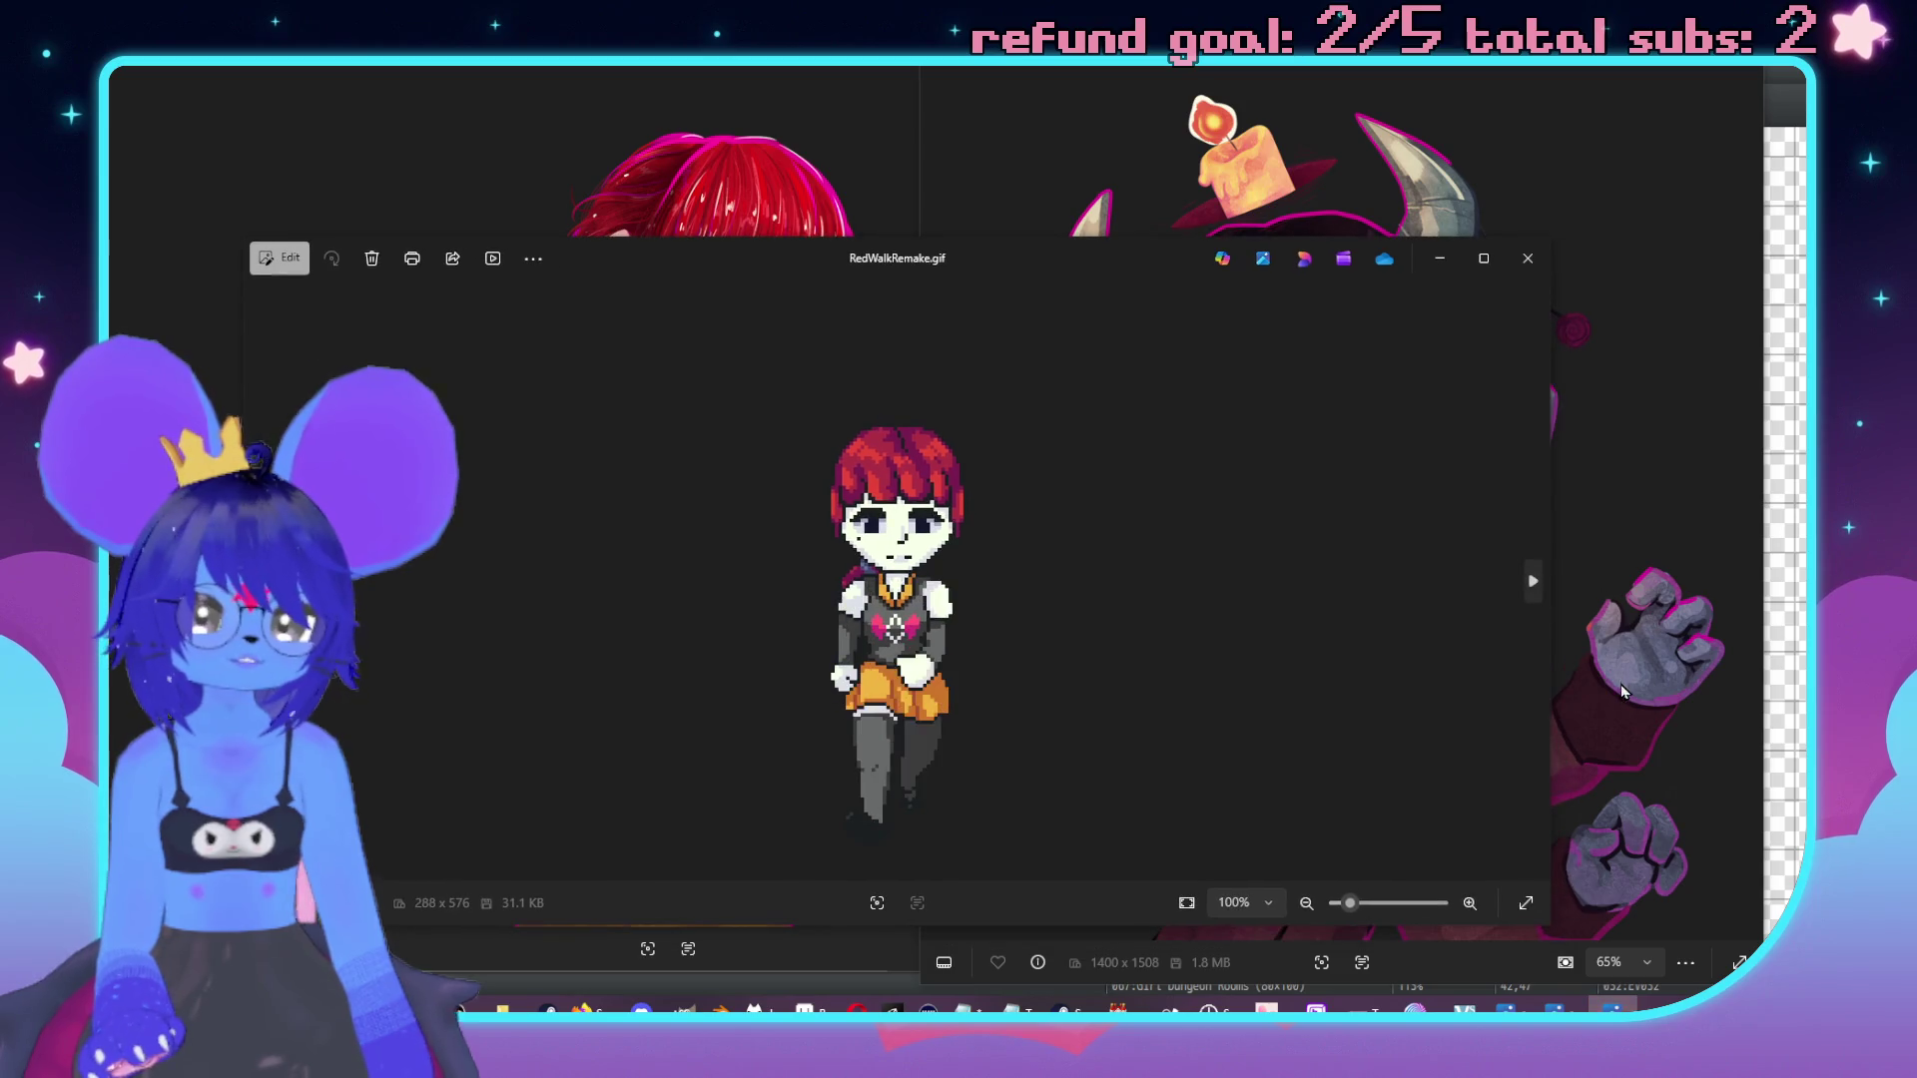
# Resize and arrange the RedWalkRemake, SluphRemake and checkerwiggle GIF windows side by side.
pyautogui.moveTo(1560, 684); pyautogui.dragTo(649, 684)
pyautogui.moveTo(417, 262)
pyautogui.mouseDown()
pyautogui.moveTo(639, 319)
pyautogui.moveTo(613, 321)
pyautogui.mouseUp()
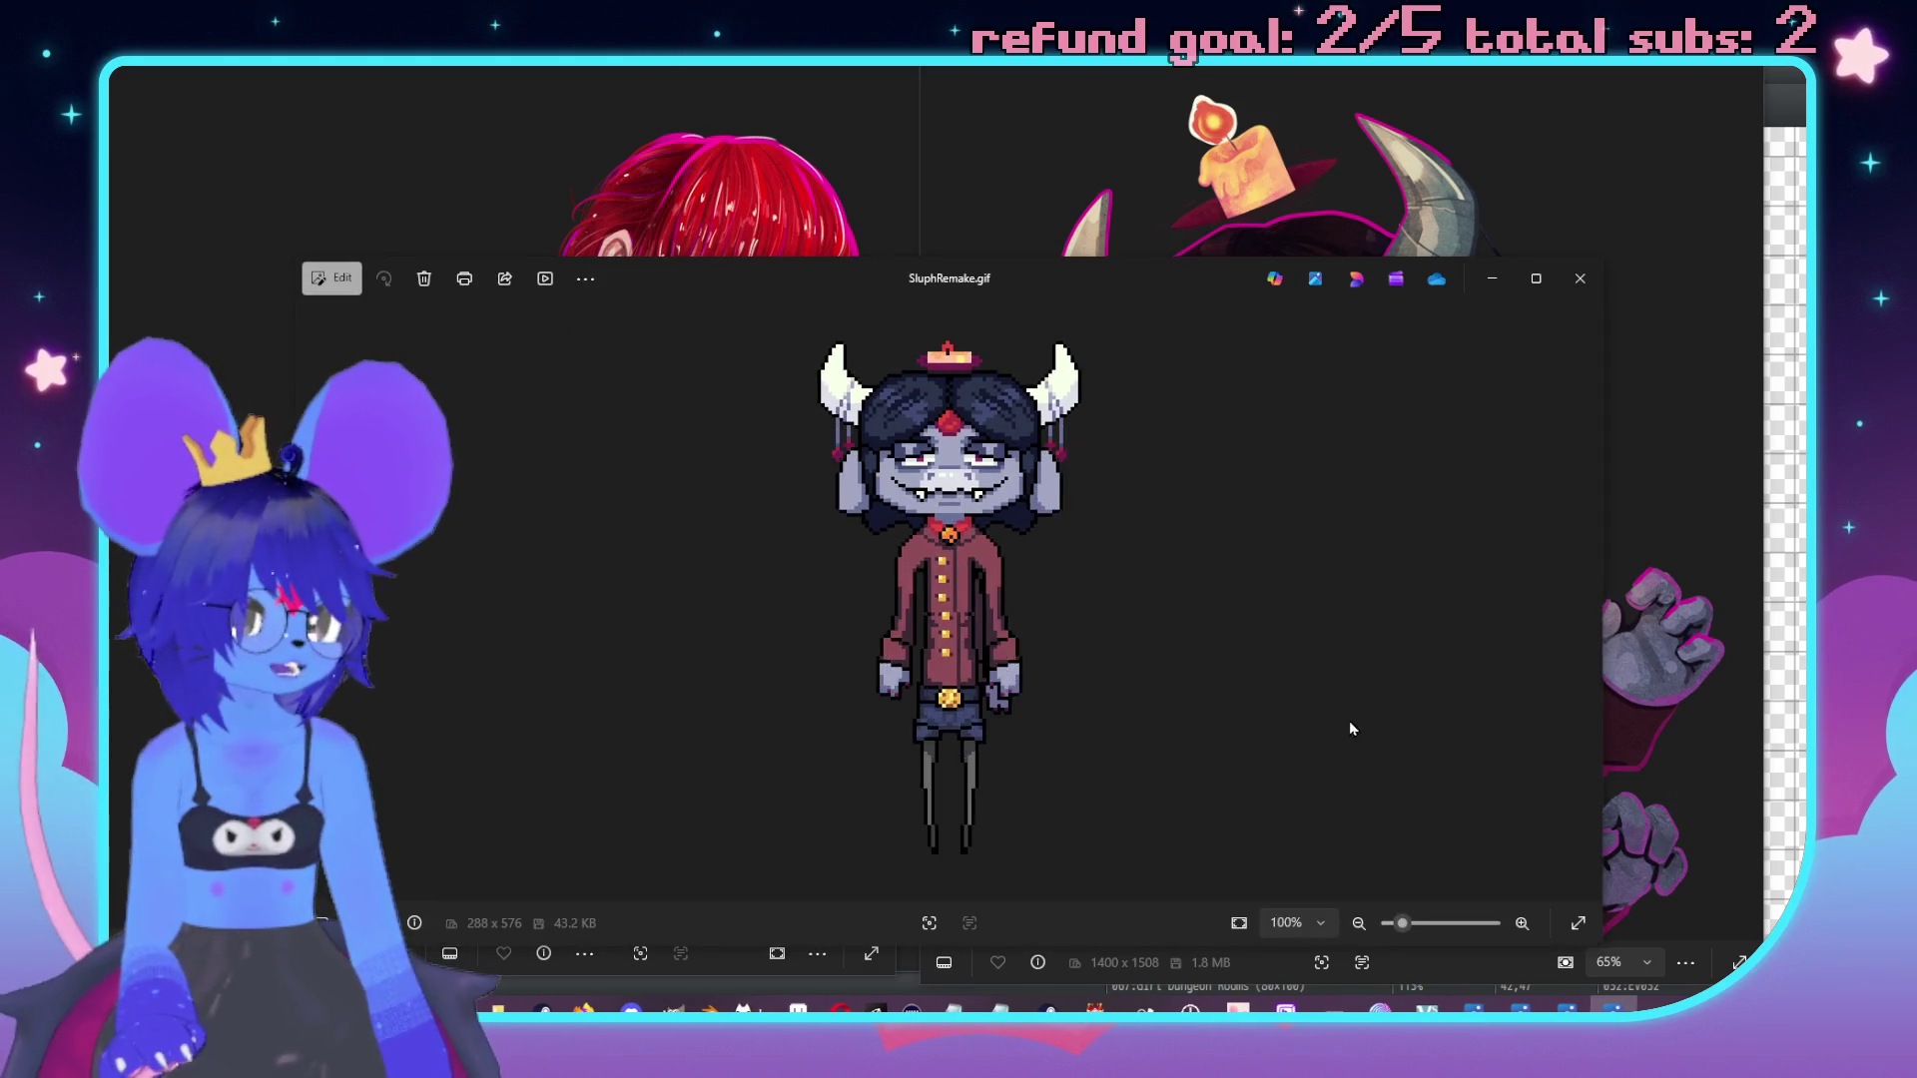
pyautogui.moveTo(1606, 799); pyautogui.dragTo(855, 739)
pyautogui.moveTo(542, 284); pyautogui.dragTo(1158, 310)
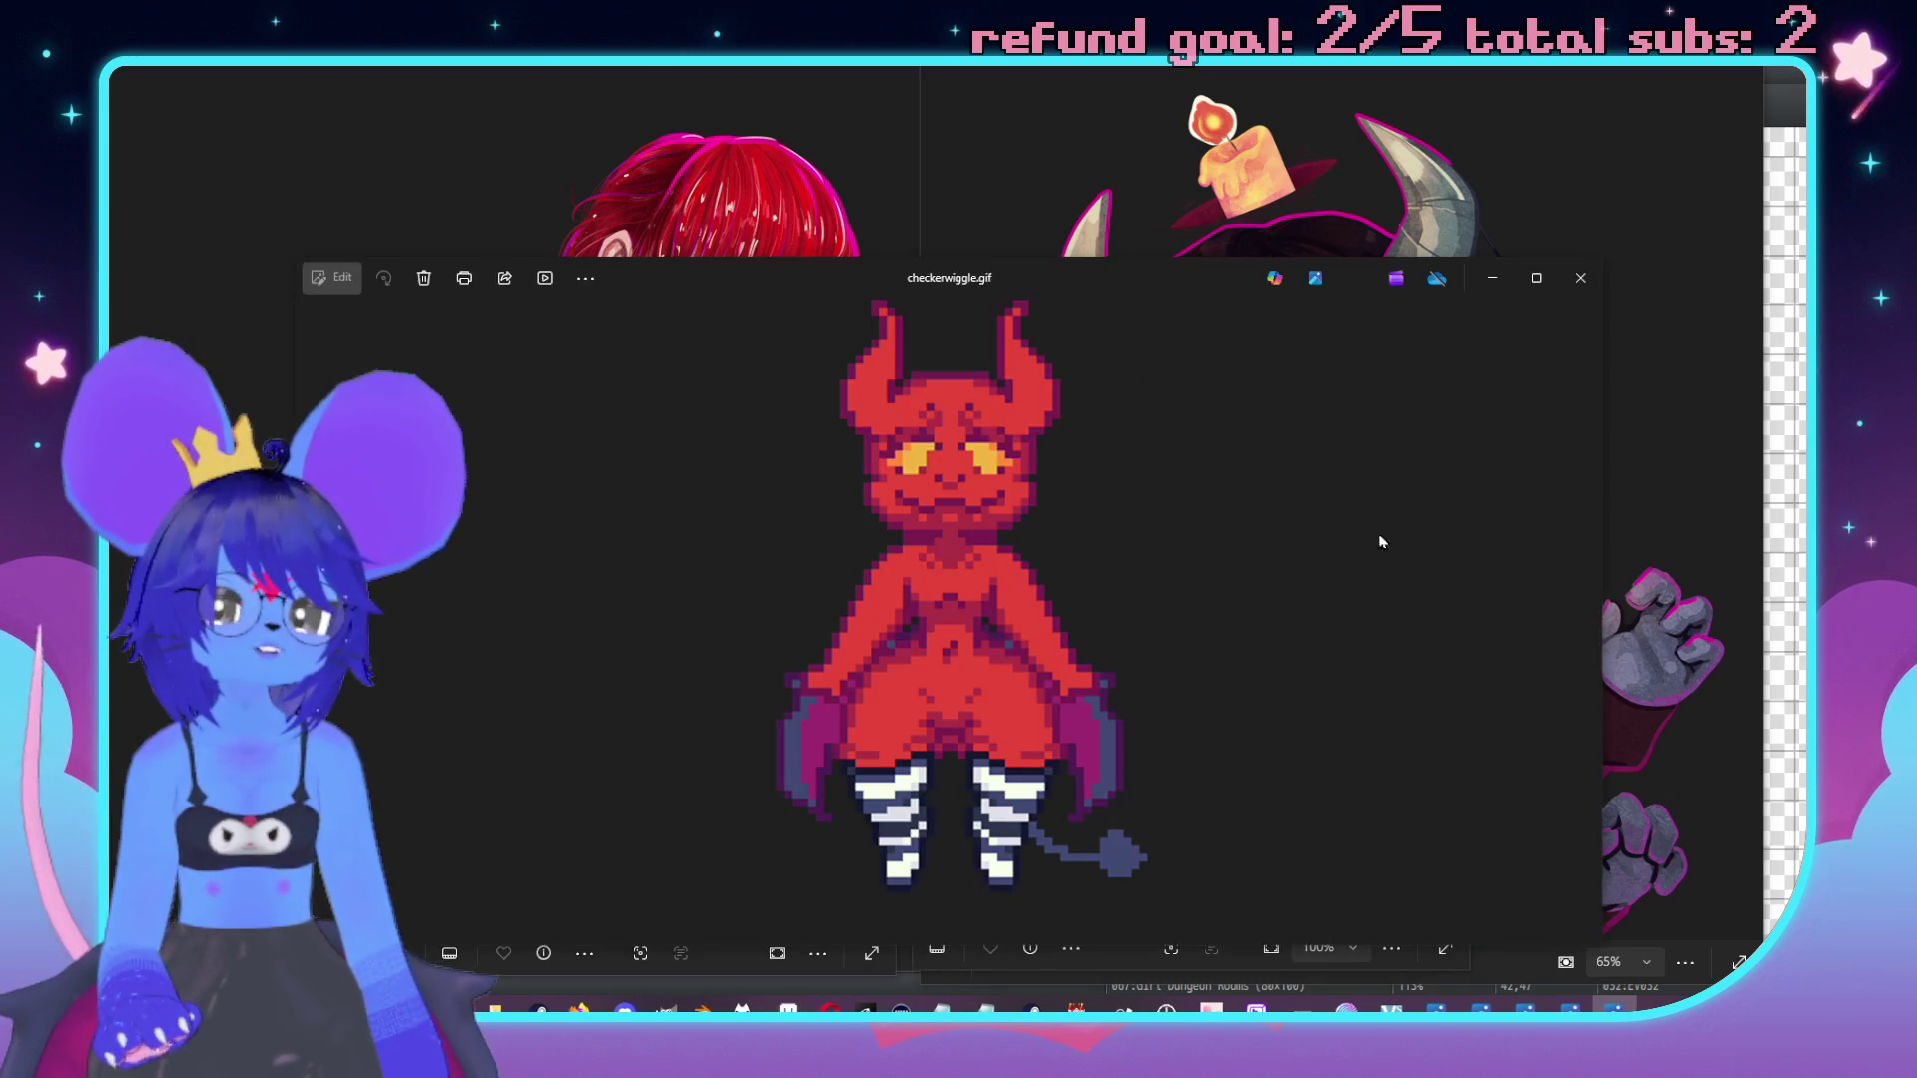
pyautogui.moveTo(1084, 272); pyautogui.dragTo(1311, 221)
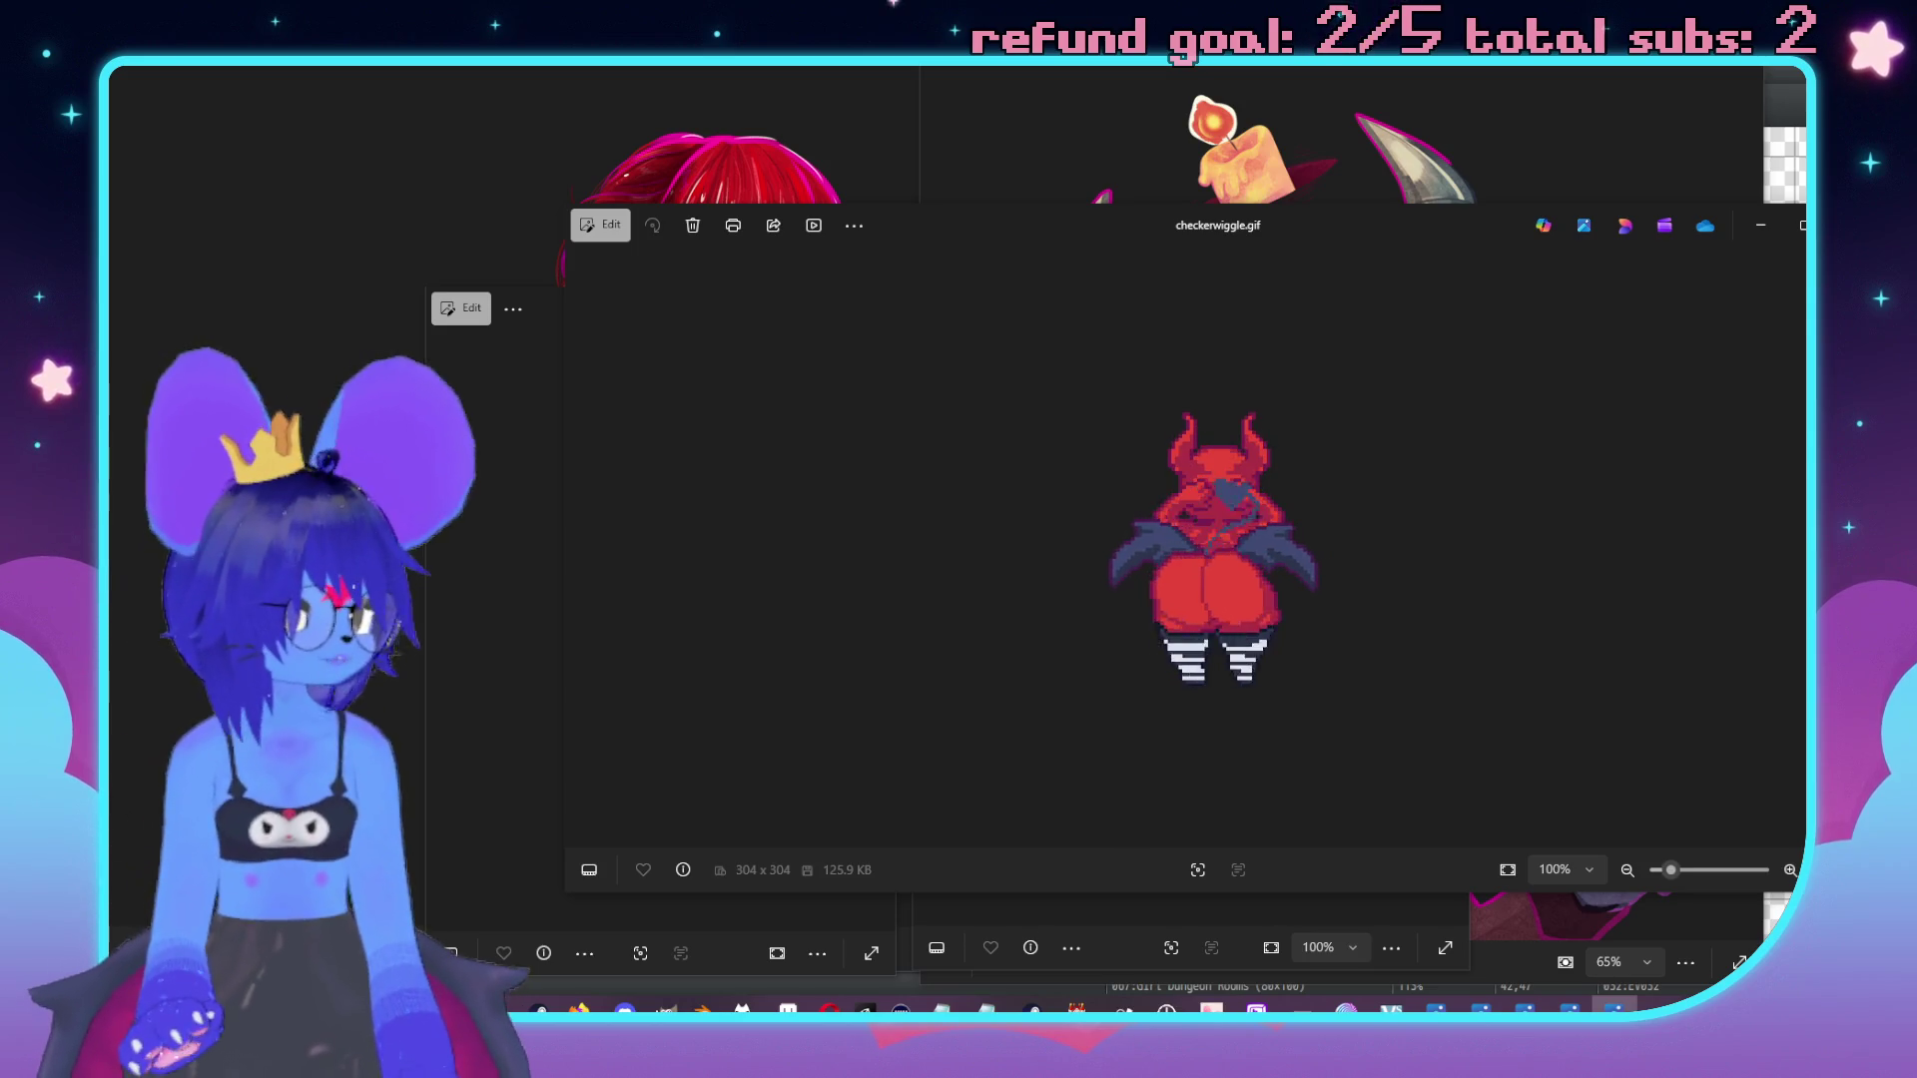
pyautogui.moveTo(1805, 889)
pyautogui.mouseDown()
pyautogui.moveTo(1458, 888)
pyautogui.moveTo(1074, 789)
pyautogui.moveTo(1090, 787)
pyautogui.mouseUp()
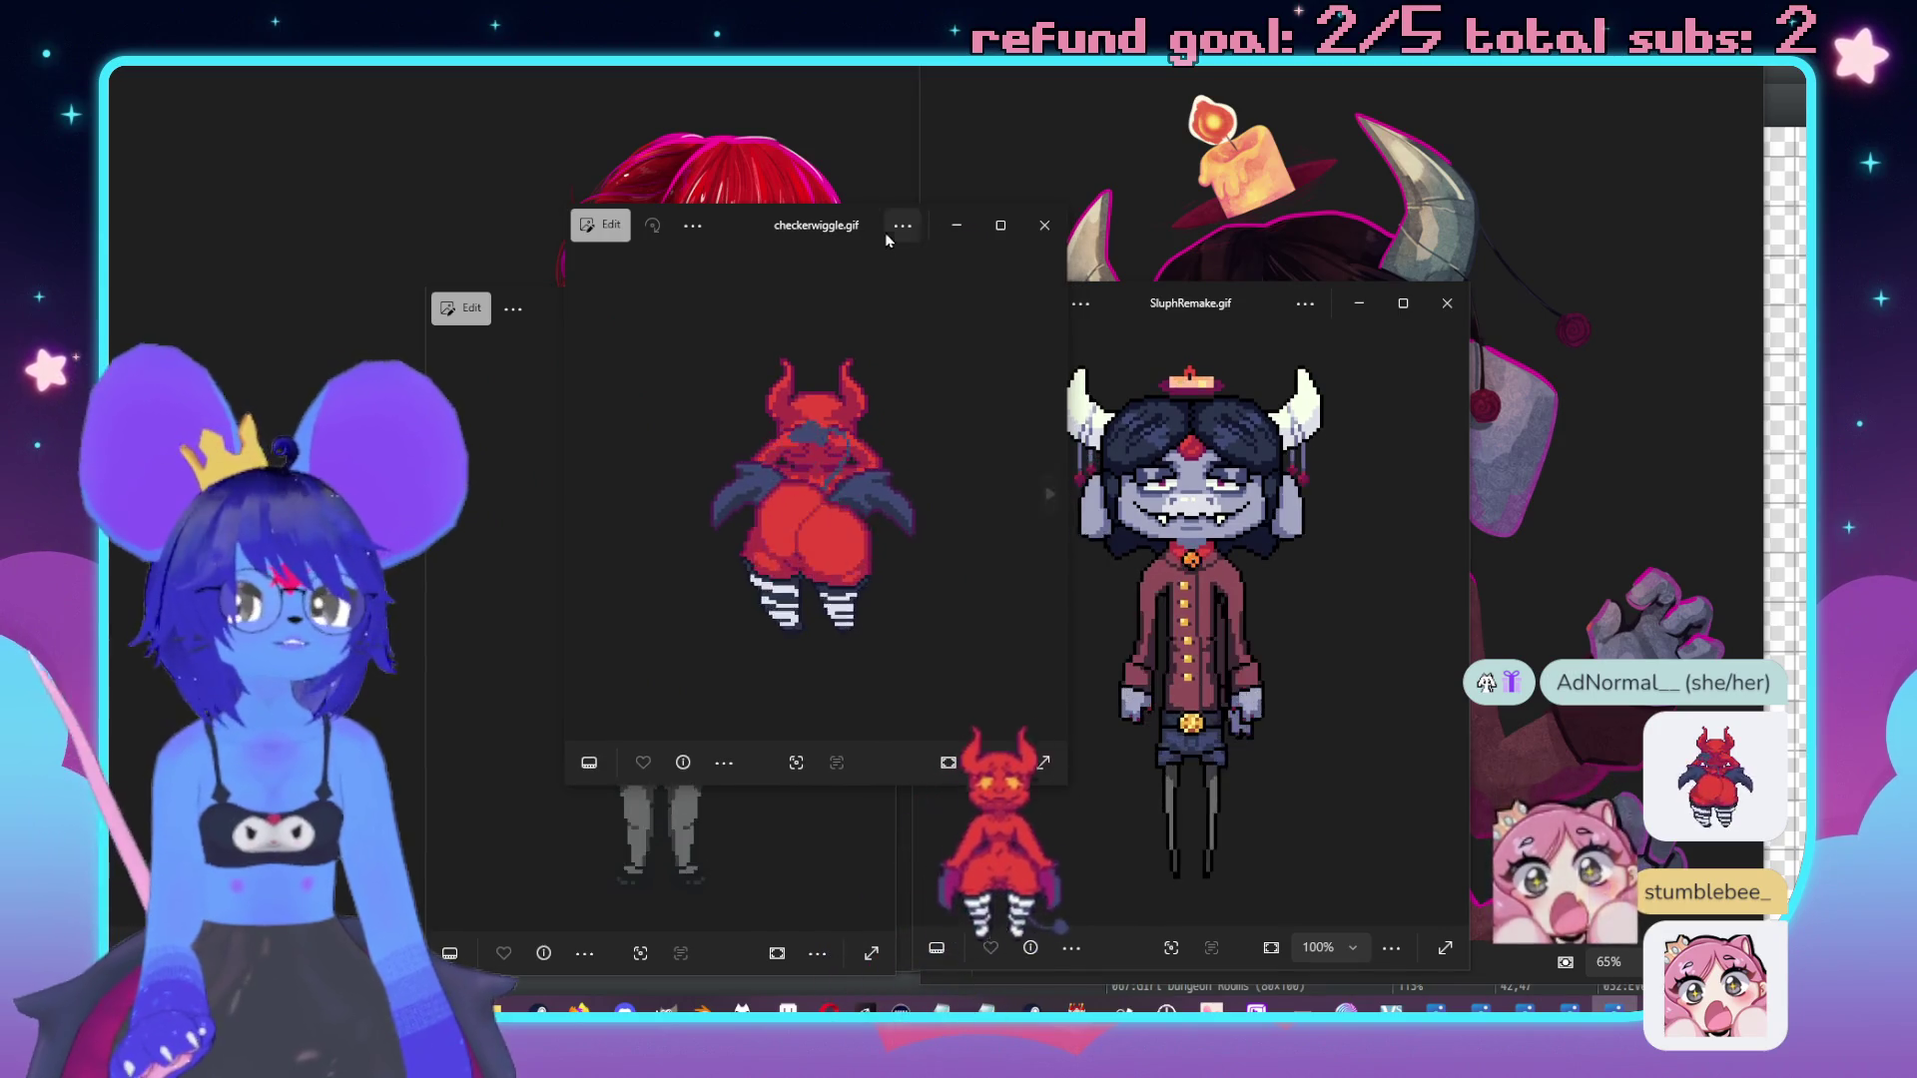
pyautogui.moveTo(803, 234)
pyautogui.mouseDown()
pyautogui.moveTo(1338, 354)
pyautogui.moveTo(1510, 465)
pyautogui.mouseUp()
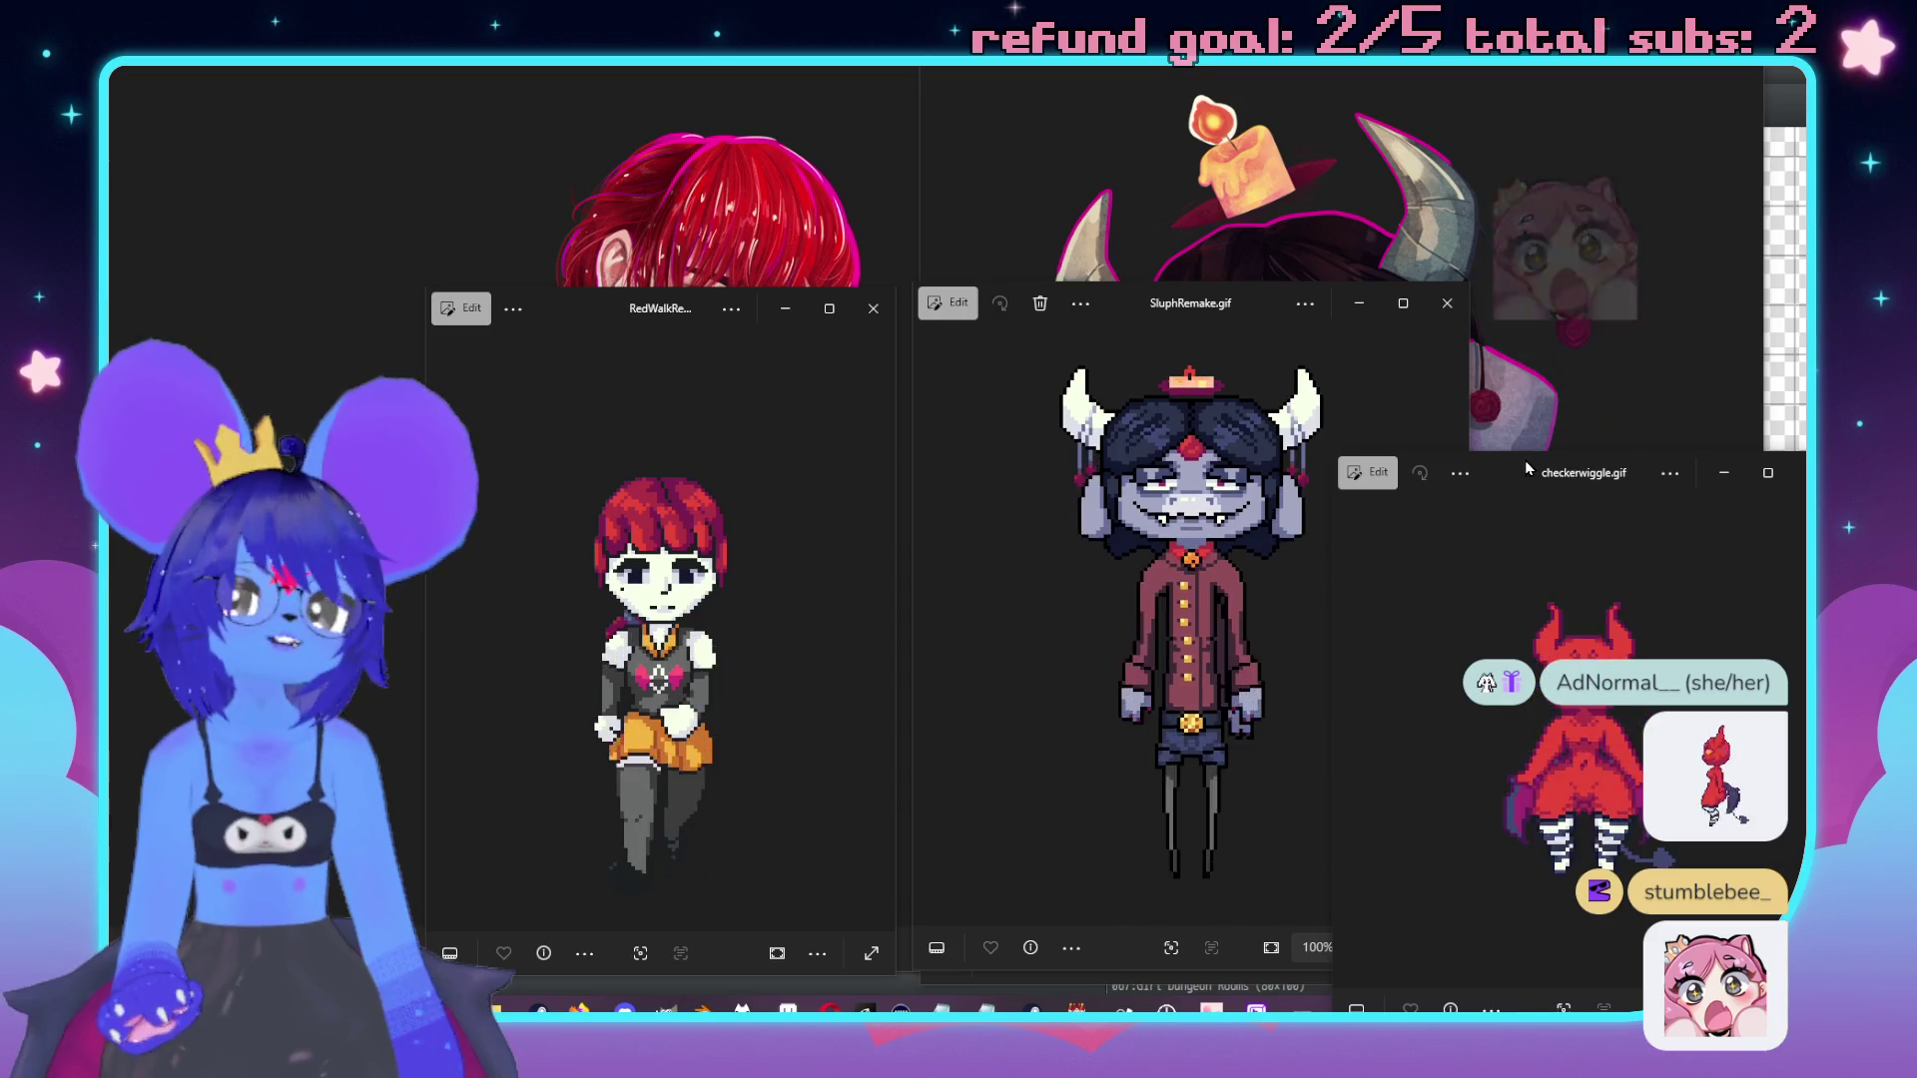
pyautogui.moveTo(1510, 486)
pyautogui.mouseDown()
pyautogui.moveTo(1467, 370)
pyautogui.moveTo(1585, 395)
pyautogui.moveTo(1457, 203)
pyautogui.moveTo(1571, 391)
pyautogui.moveTo(1550, 415)
pyautogui.moveTo(686, 376)
pyautogui.moveTo(964, 427)
pyautogui.moveTo(971, 469)
pyautogui.moveTo(1598, 499)
pyautogui.moveTo(1608, 456)
pyautogui.moveTo(1588, 461)
pyautogui.mouseUp()
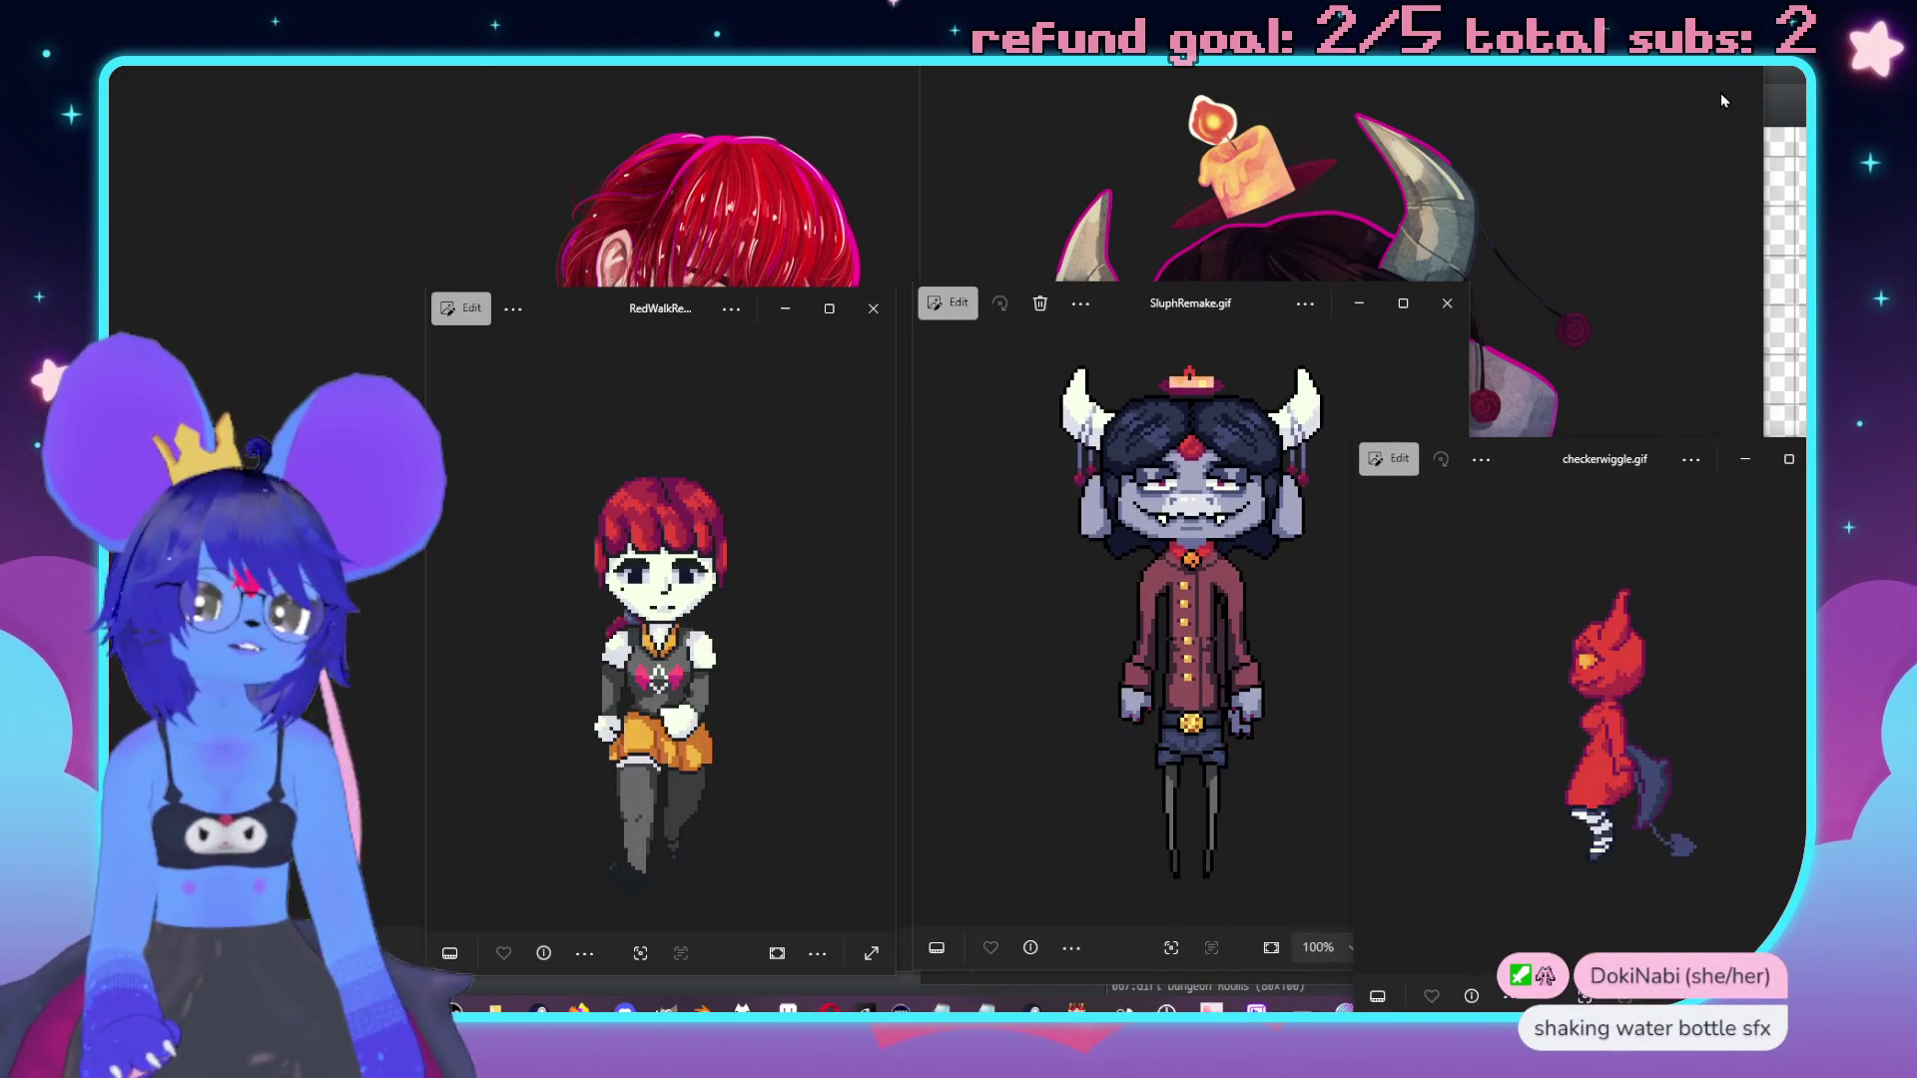
# Close the checkerwiggle, SluphRemake and RedWalkRemake GIF viewers.
pyautogui.click(1164, 91)
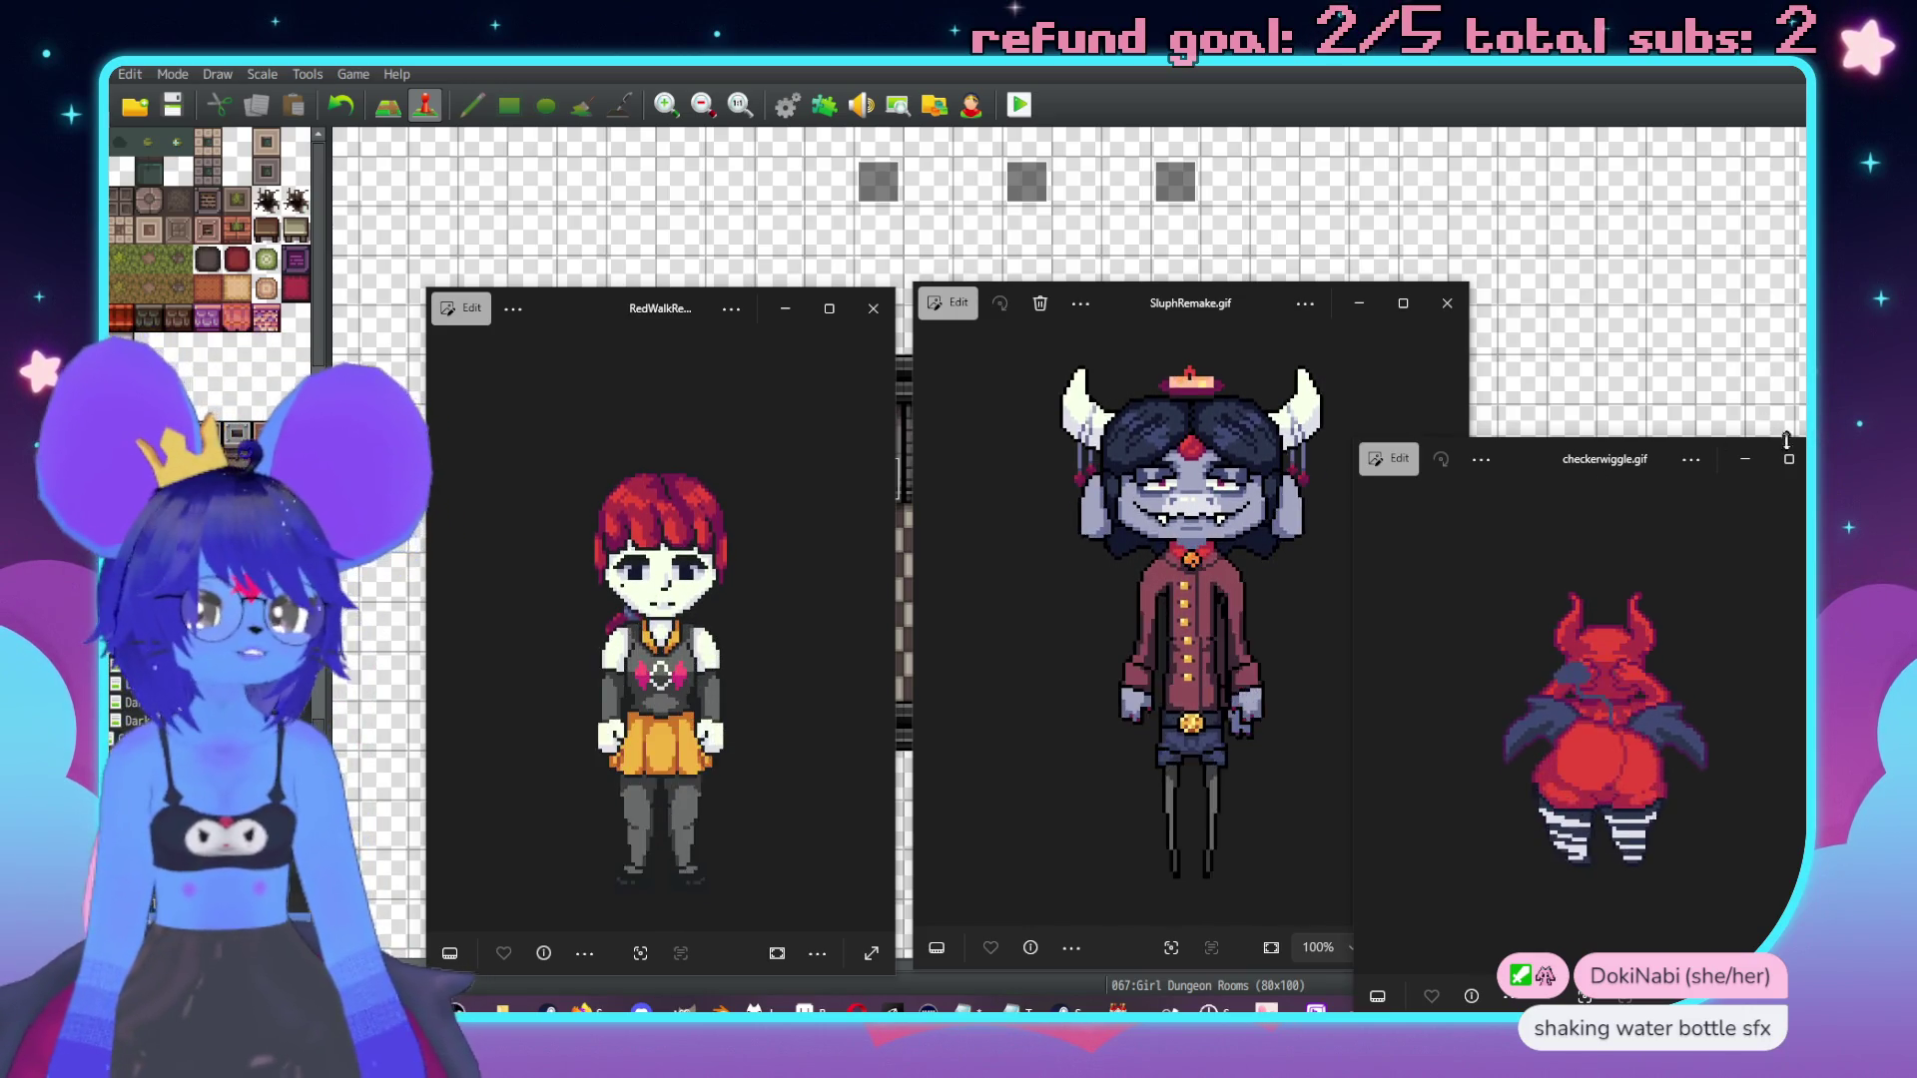
pyautogui.click(1833, 458)
pyautogui.click(1447, 302)
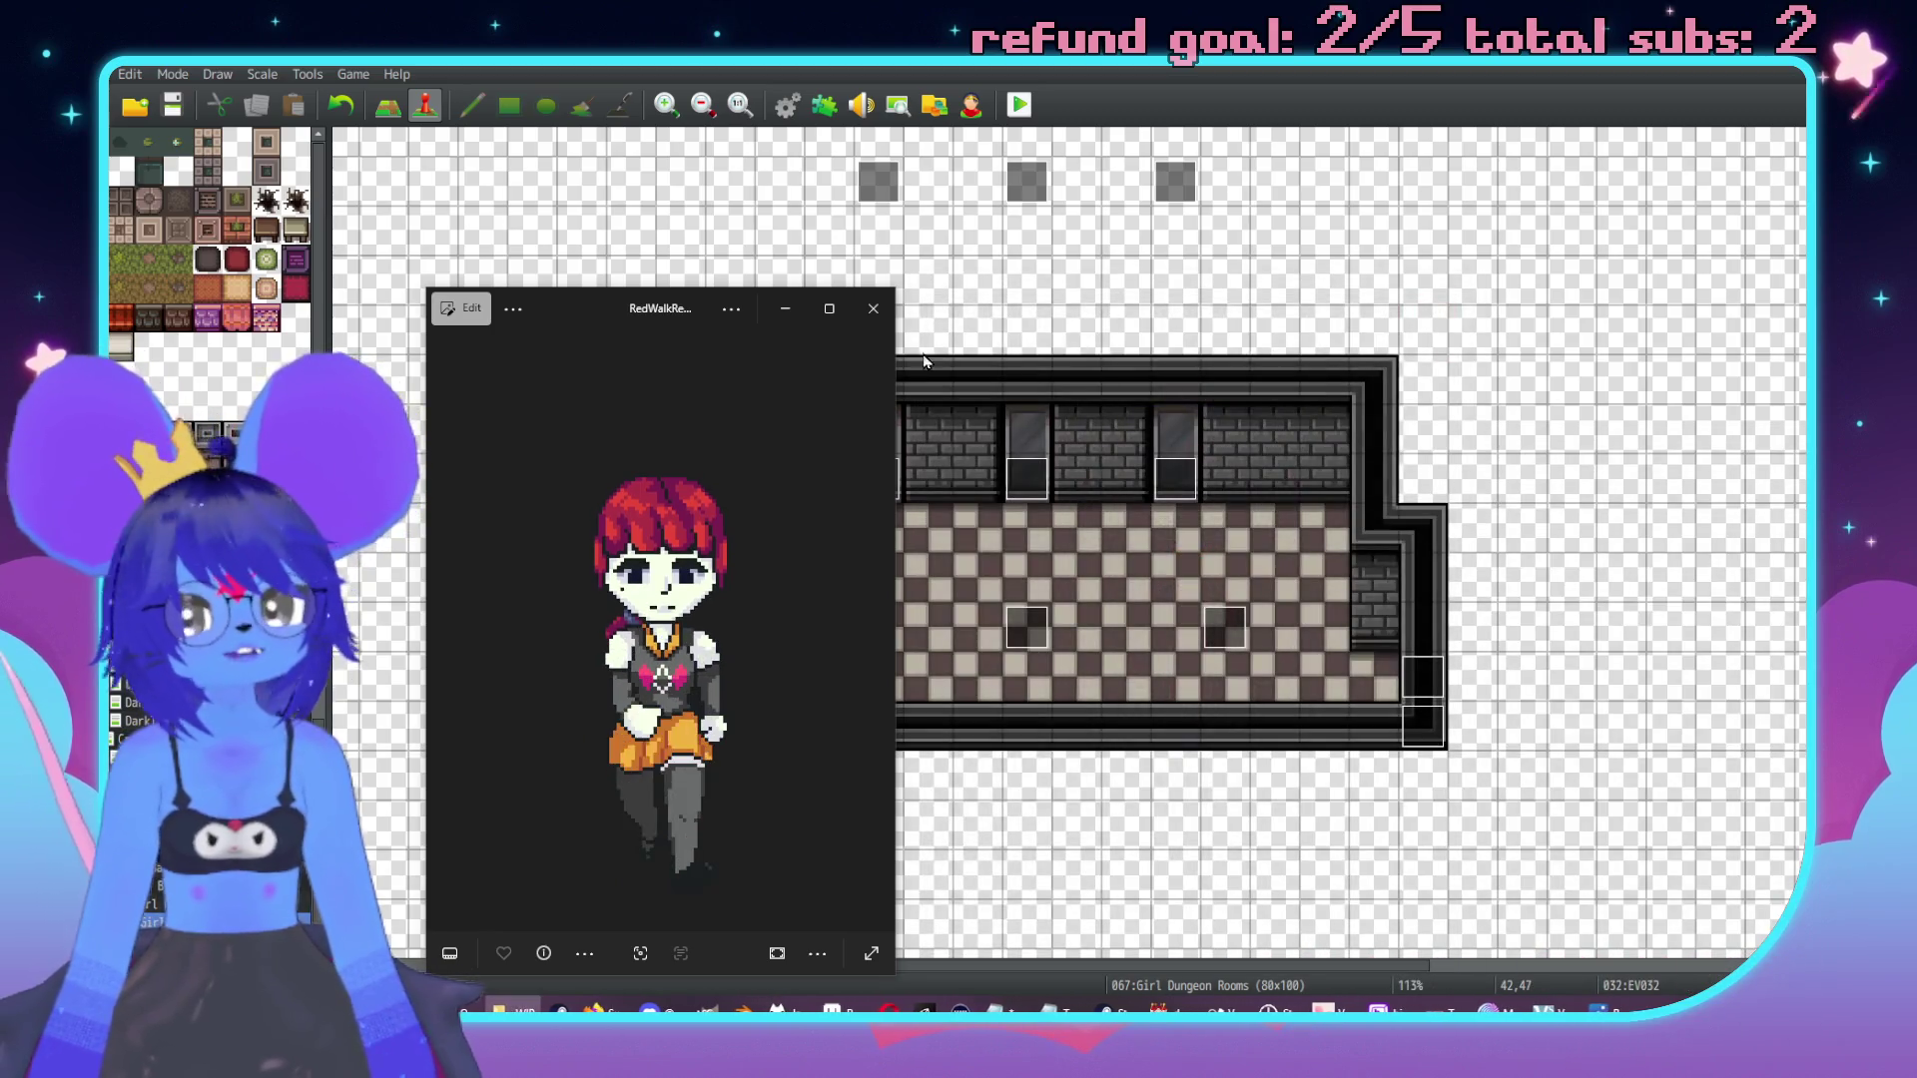
pyautogui.click(873, 308)
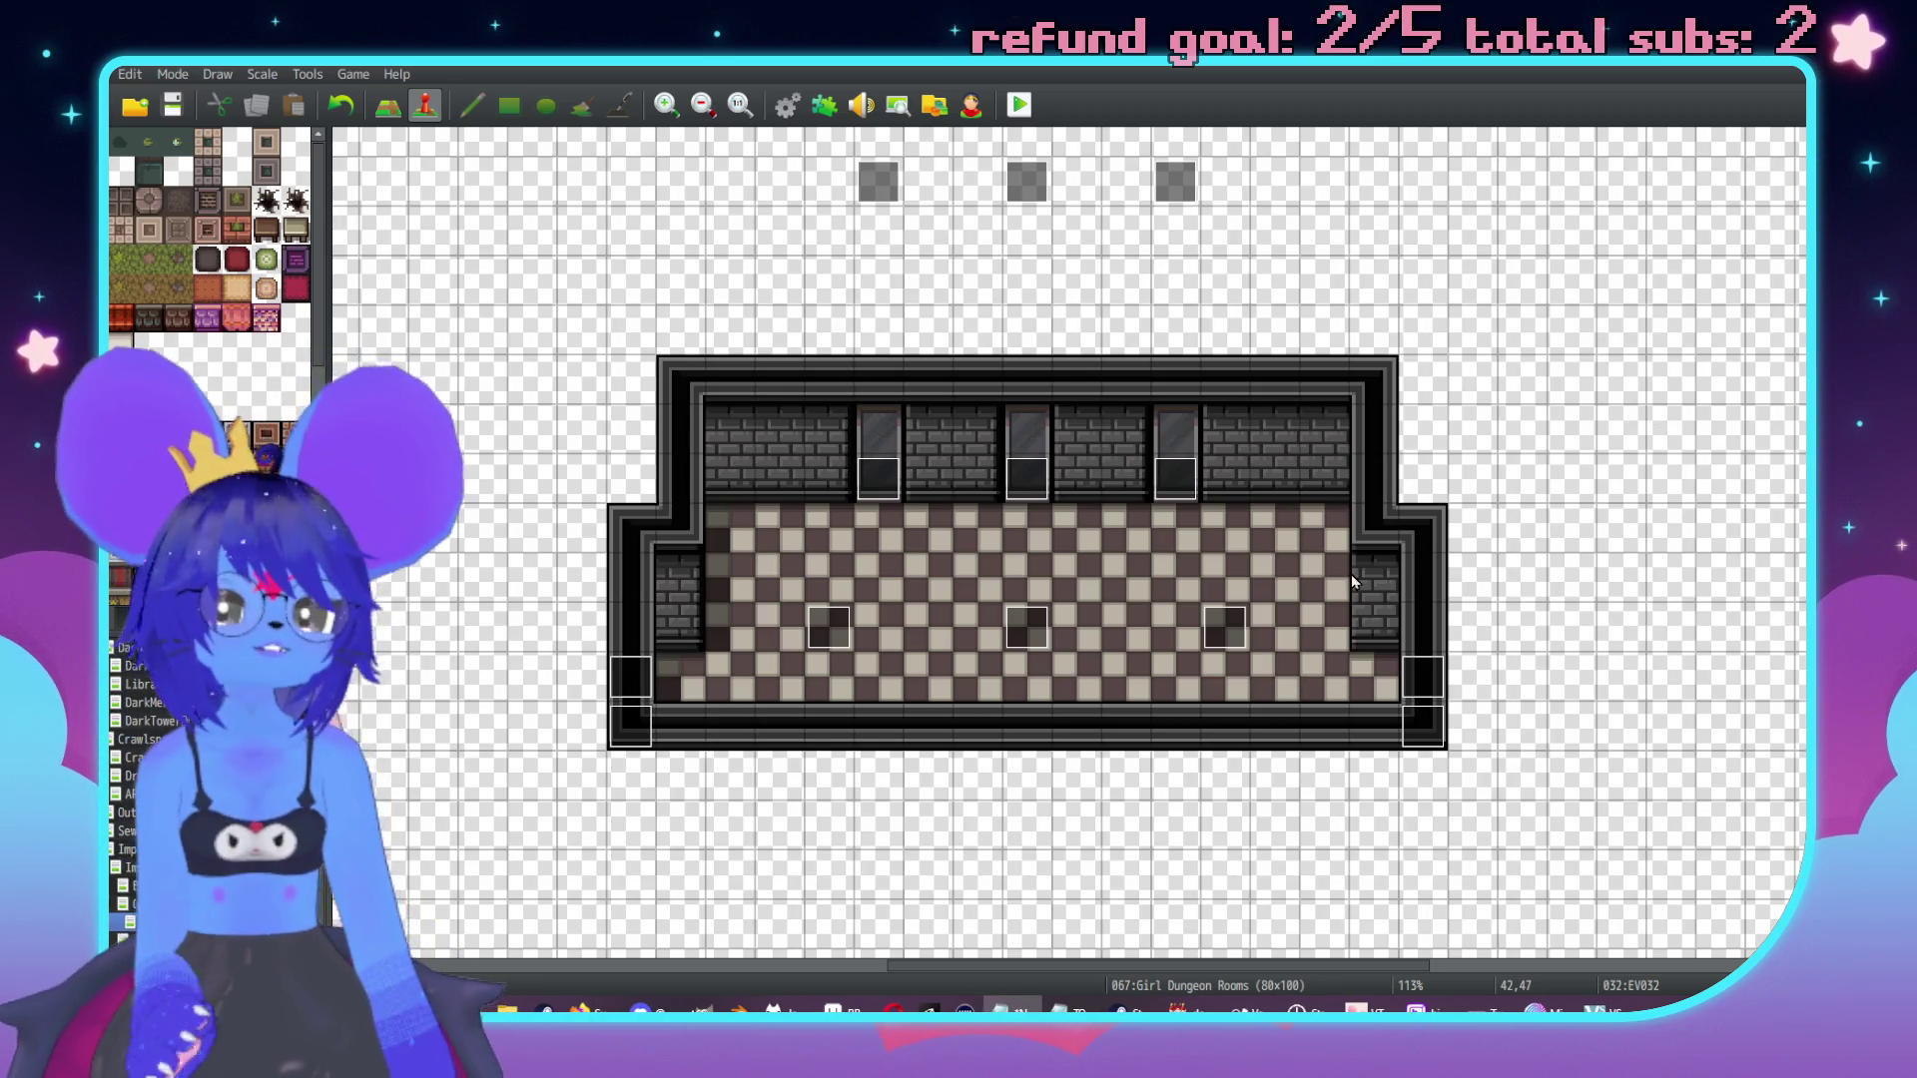
# Pan across the Girl Dungeon Rooms map past the two small rooms to the large checkered pink room.
pyautogui.scroll(5, 1335, 429)
pyautogui.hscroll(4, 1335, 428)
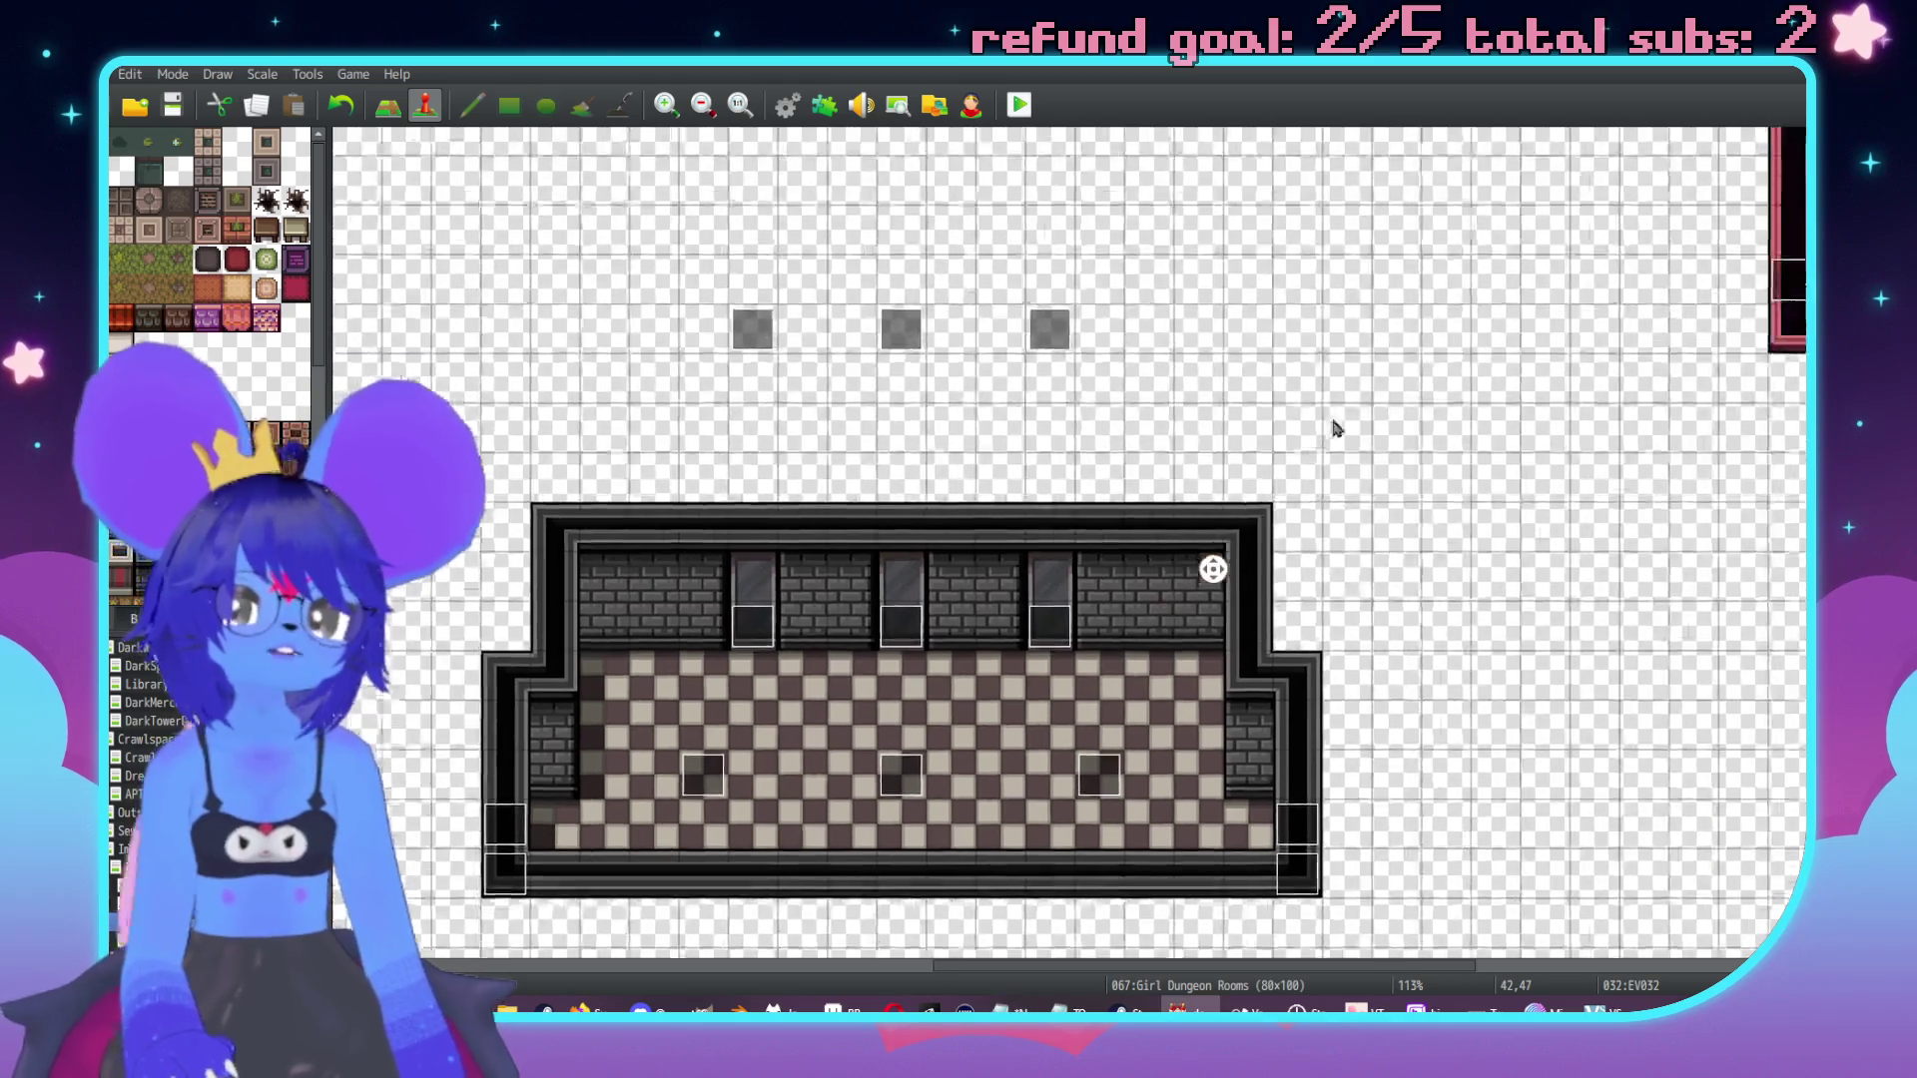
pyautogui.middleClick(1163, 564)
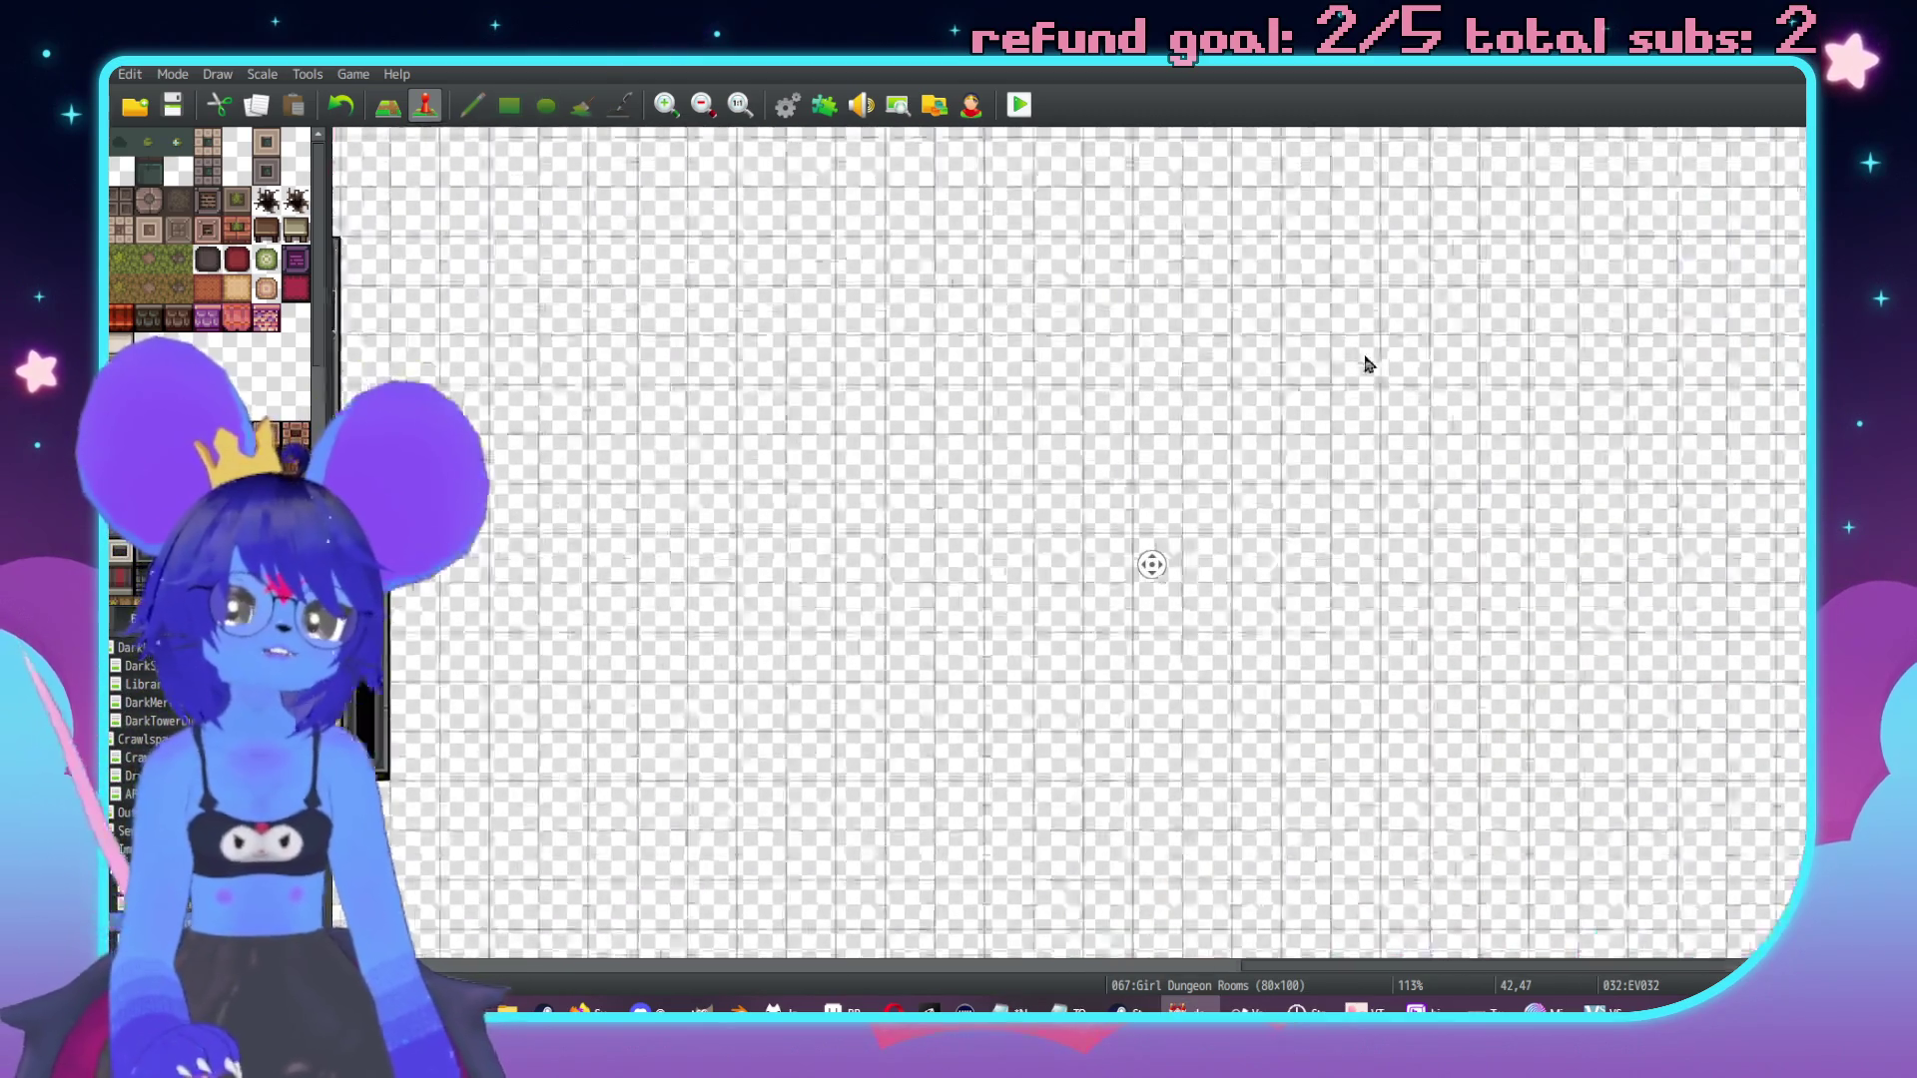
pyautogui.middleClick(1395, 531)
pyautogui.middleClick(1079, 397)
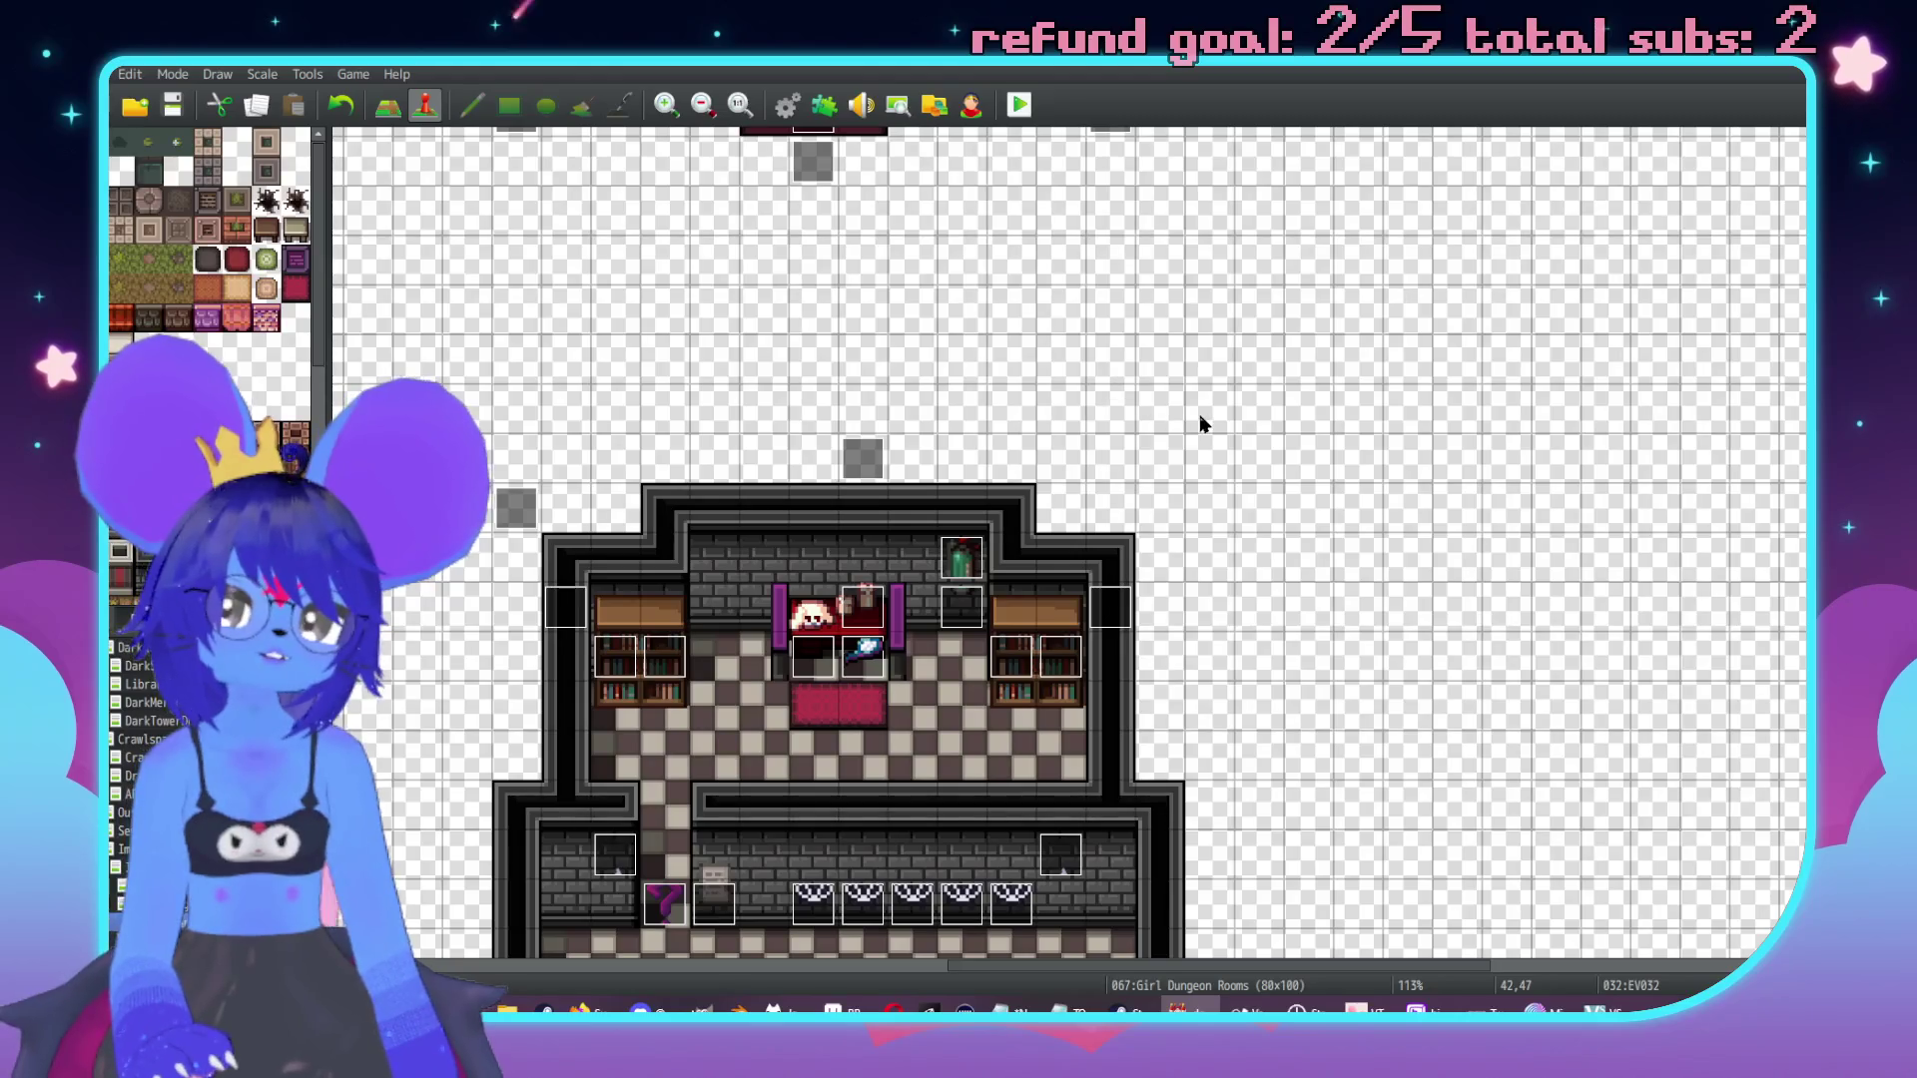
pyautogui.scroll(1, 1036, 407)
pyautogui.hscroll(-4, 969, 391)
pyautogui.middleClick(1123, 446)
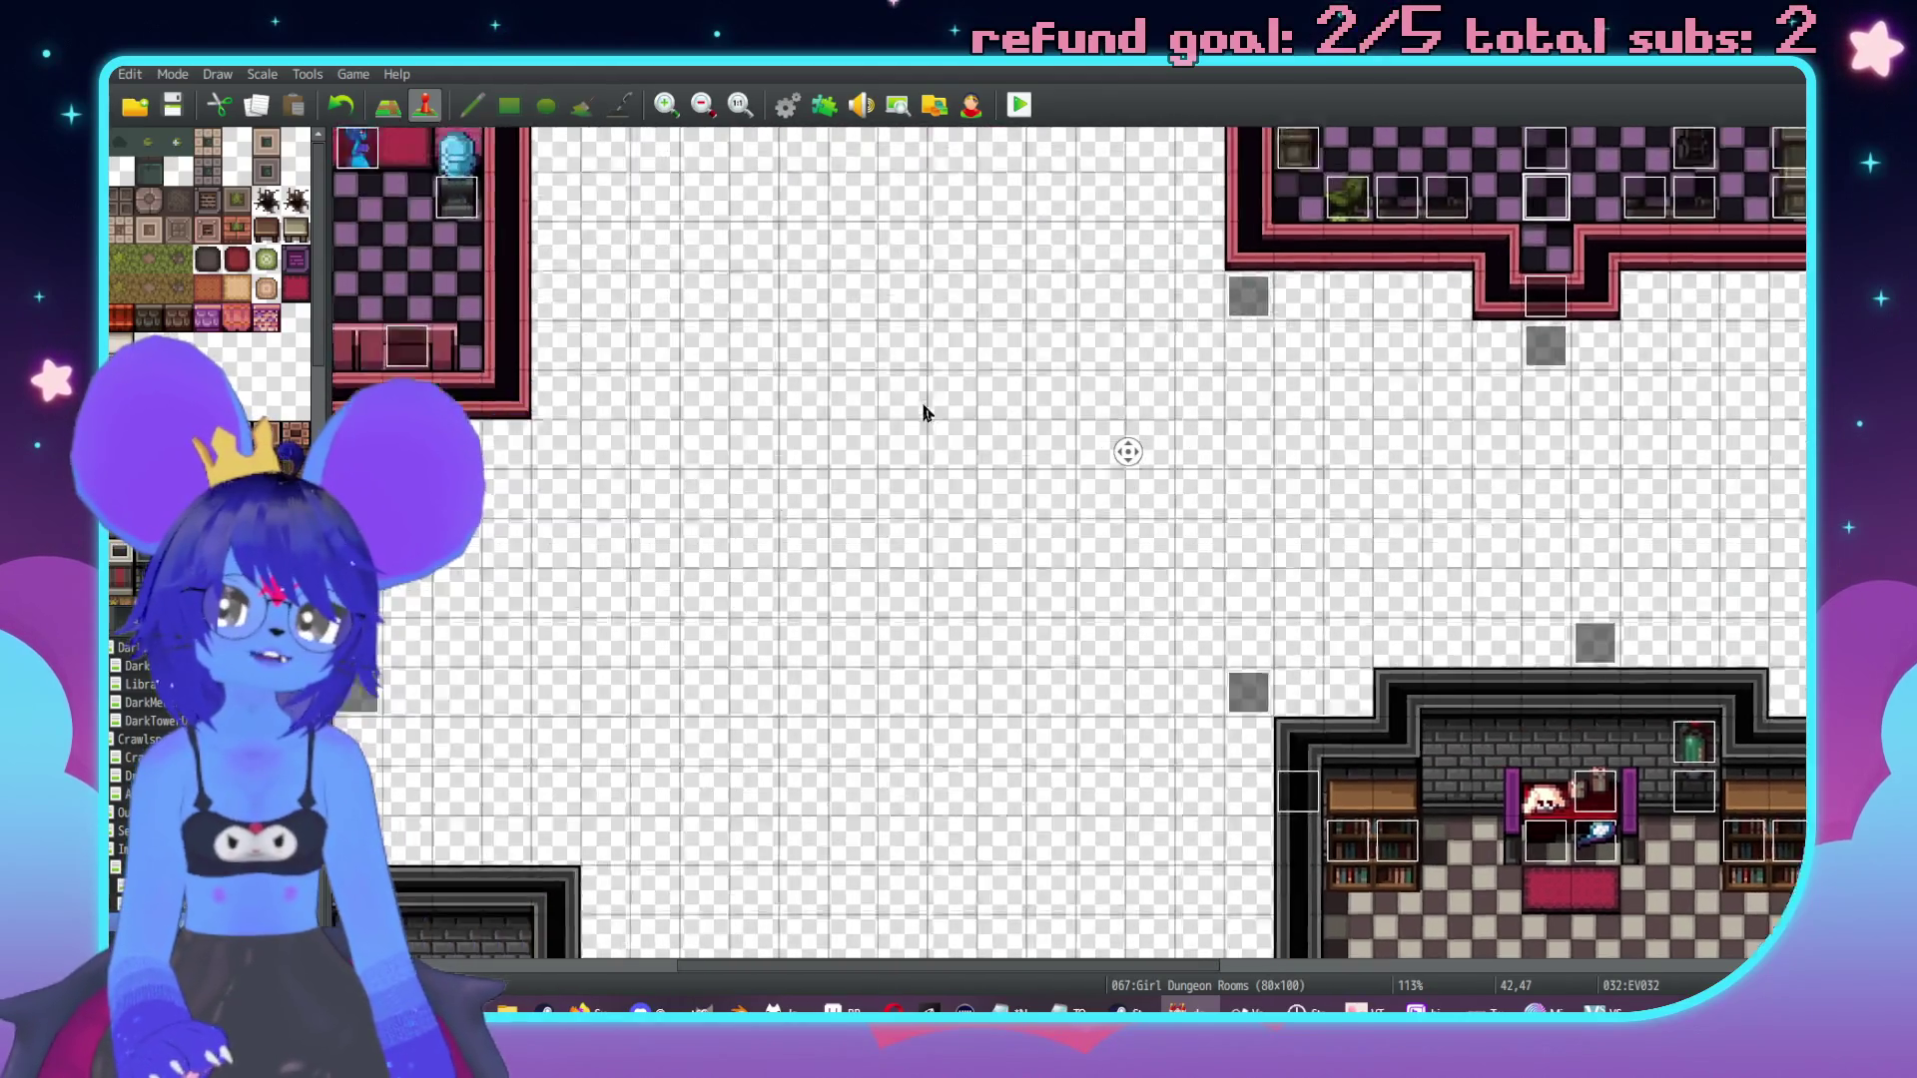
pyautogui.middleClick(921, 414)
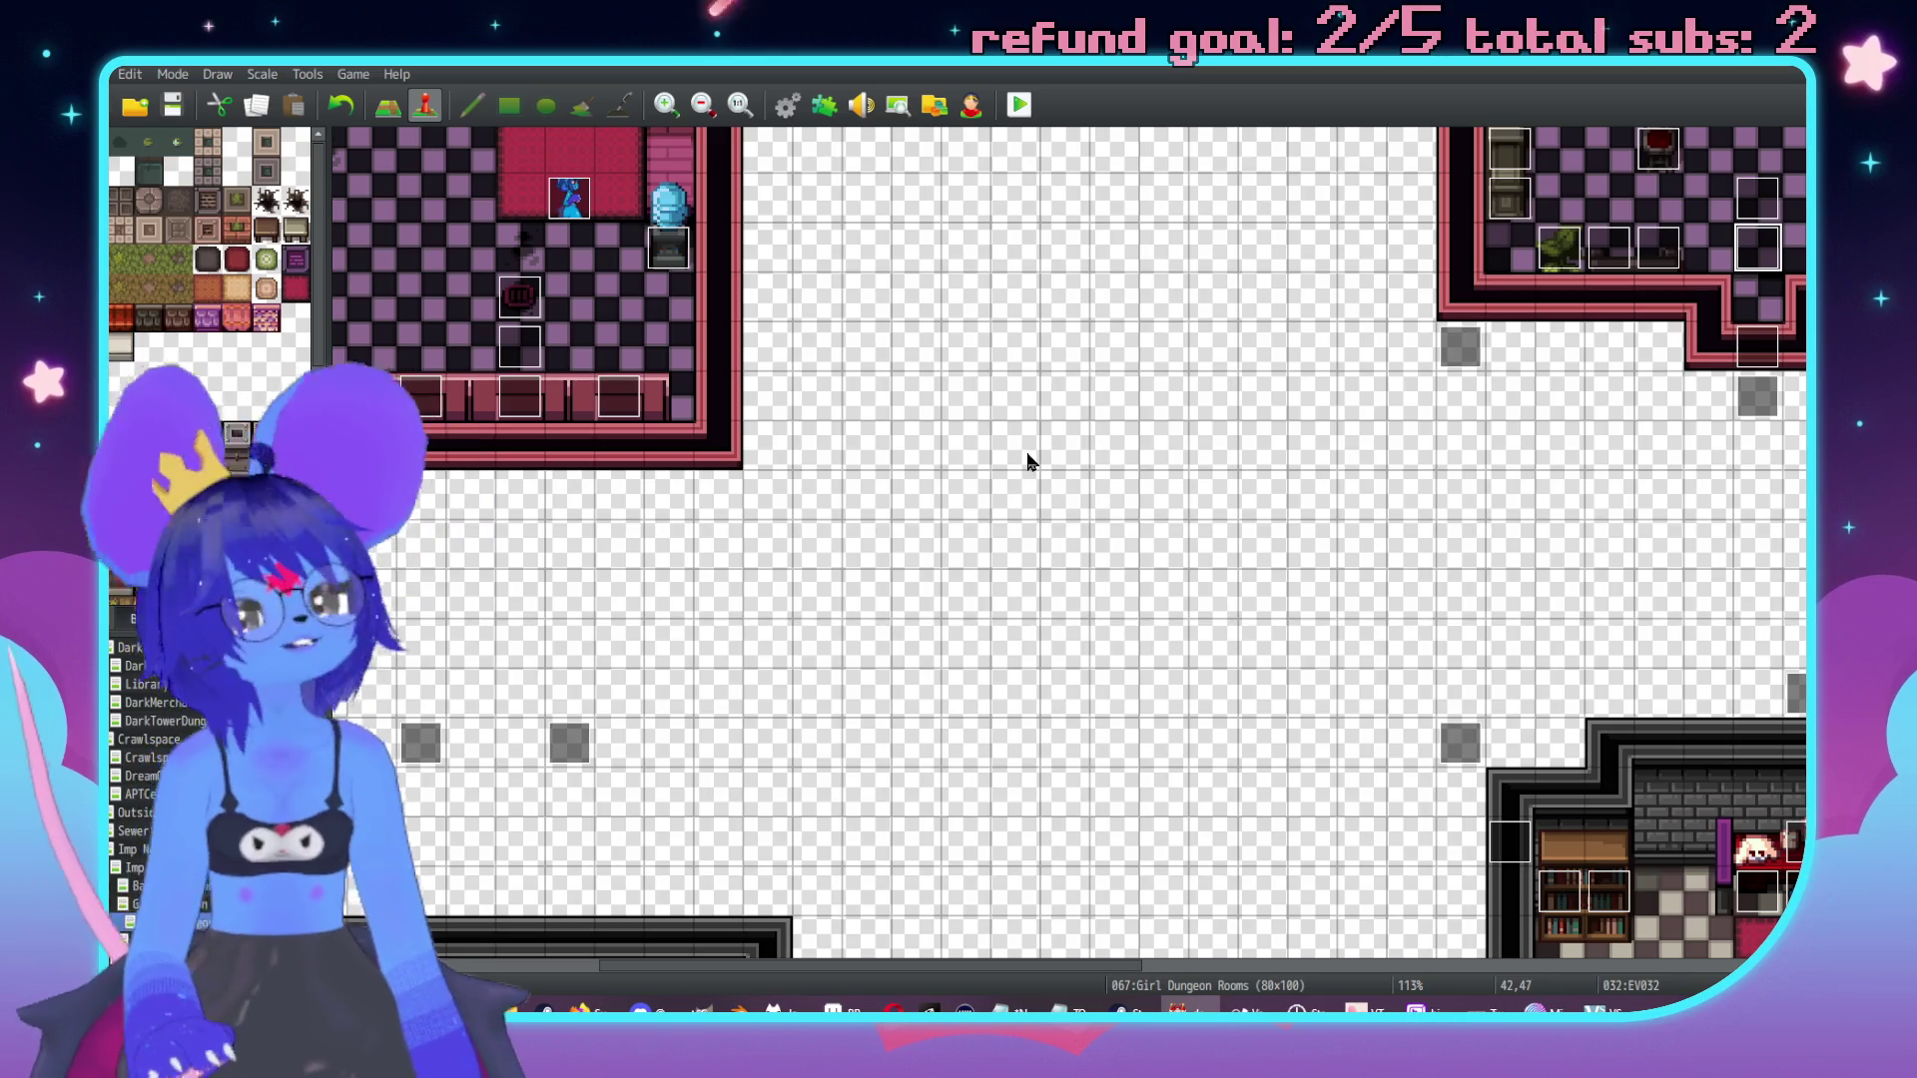
pyautogui.middleClick(1029, 391)
pyautogui.middleClick(1320, 494)
pyautogui.middleClick(1293, 599)
pyautogui.middleClick(1363, 506)
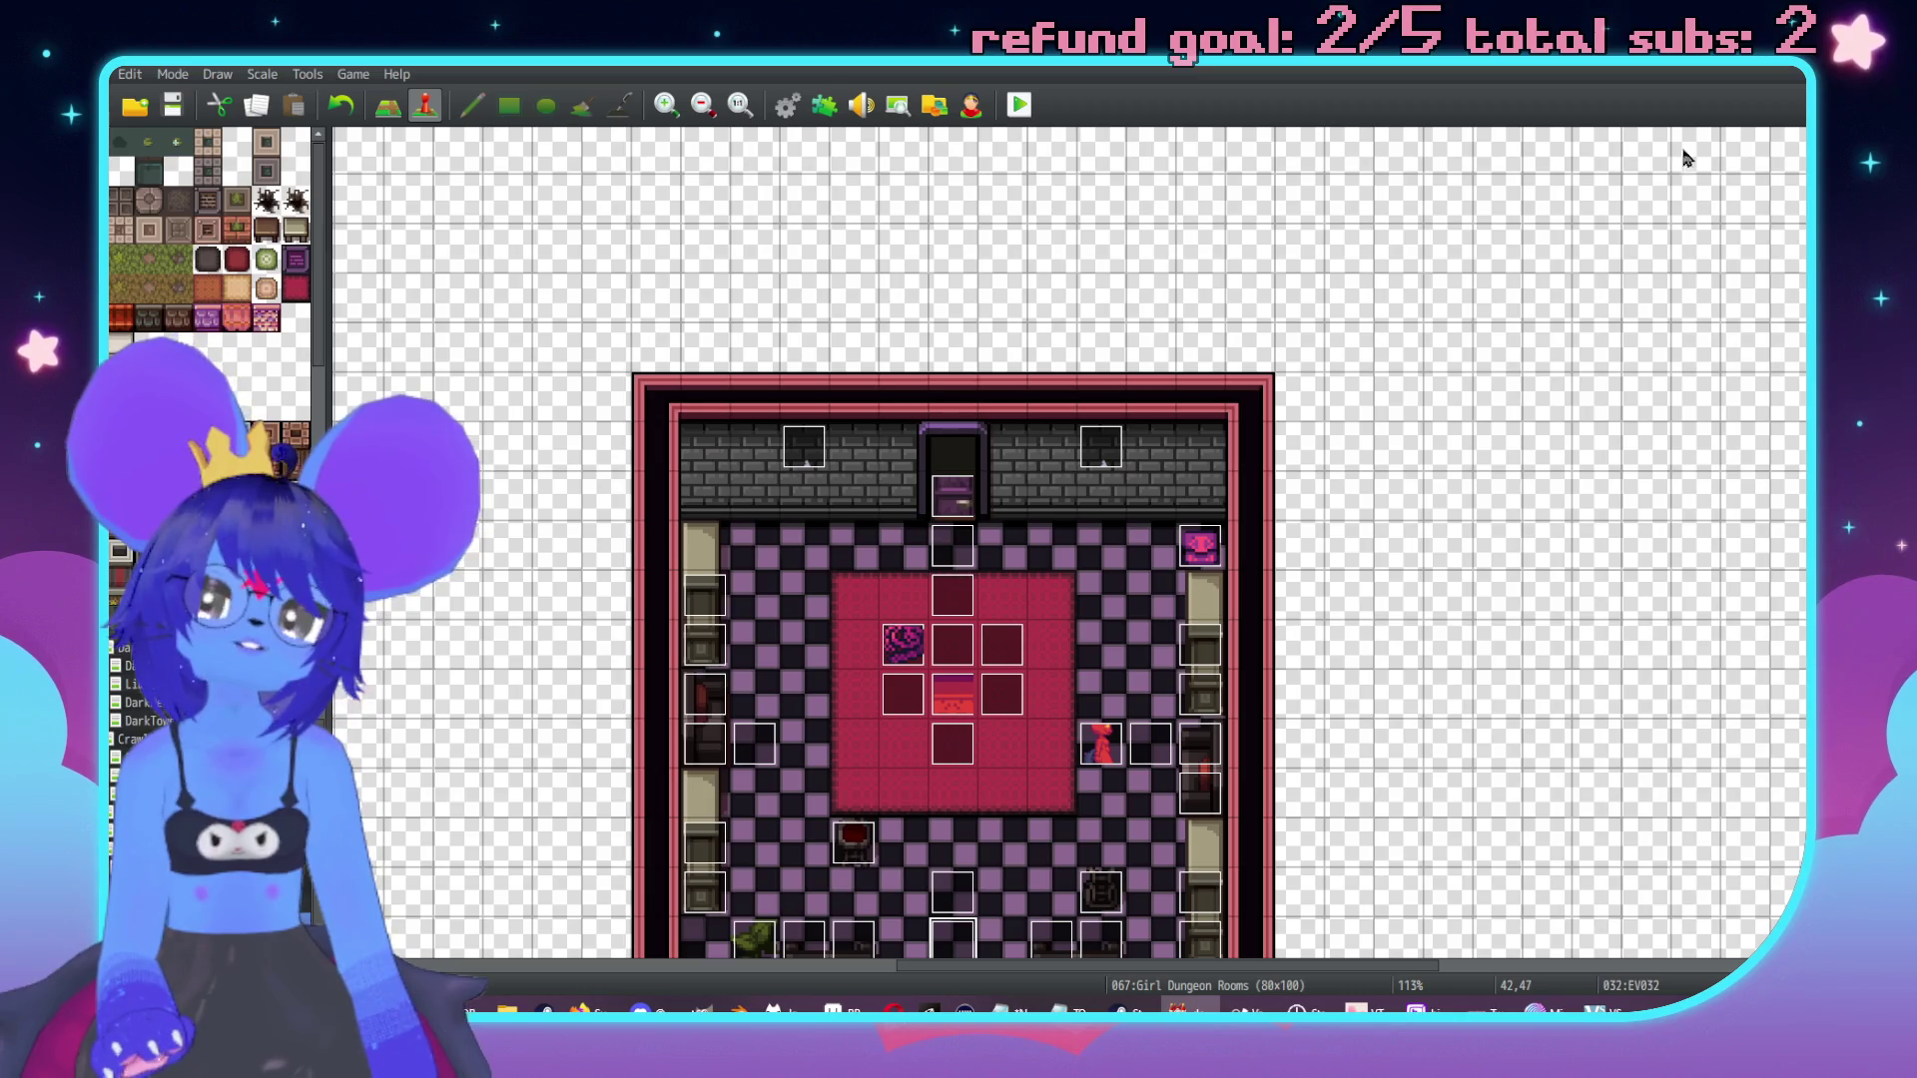
pyautogui.middleClick(1573, 392)
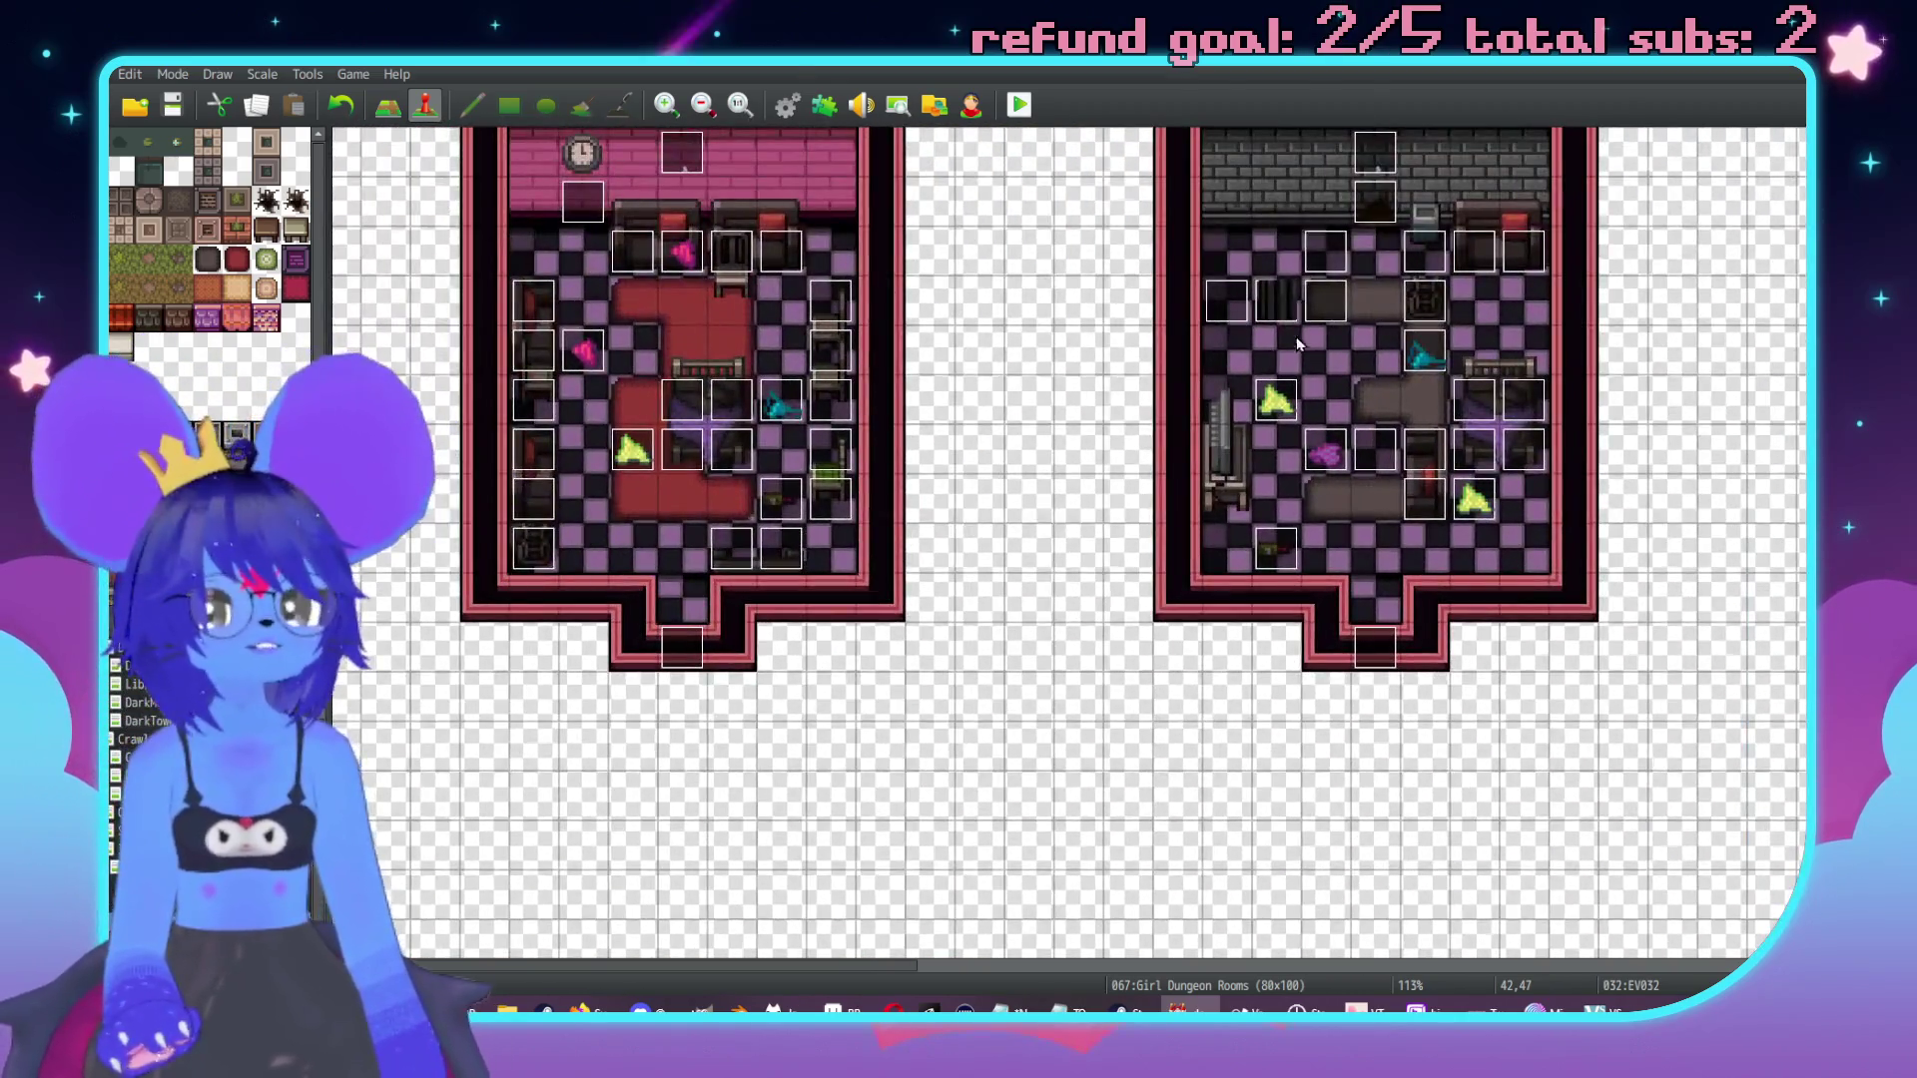
pyautogui.middleClick(1196, 378)
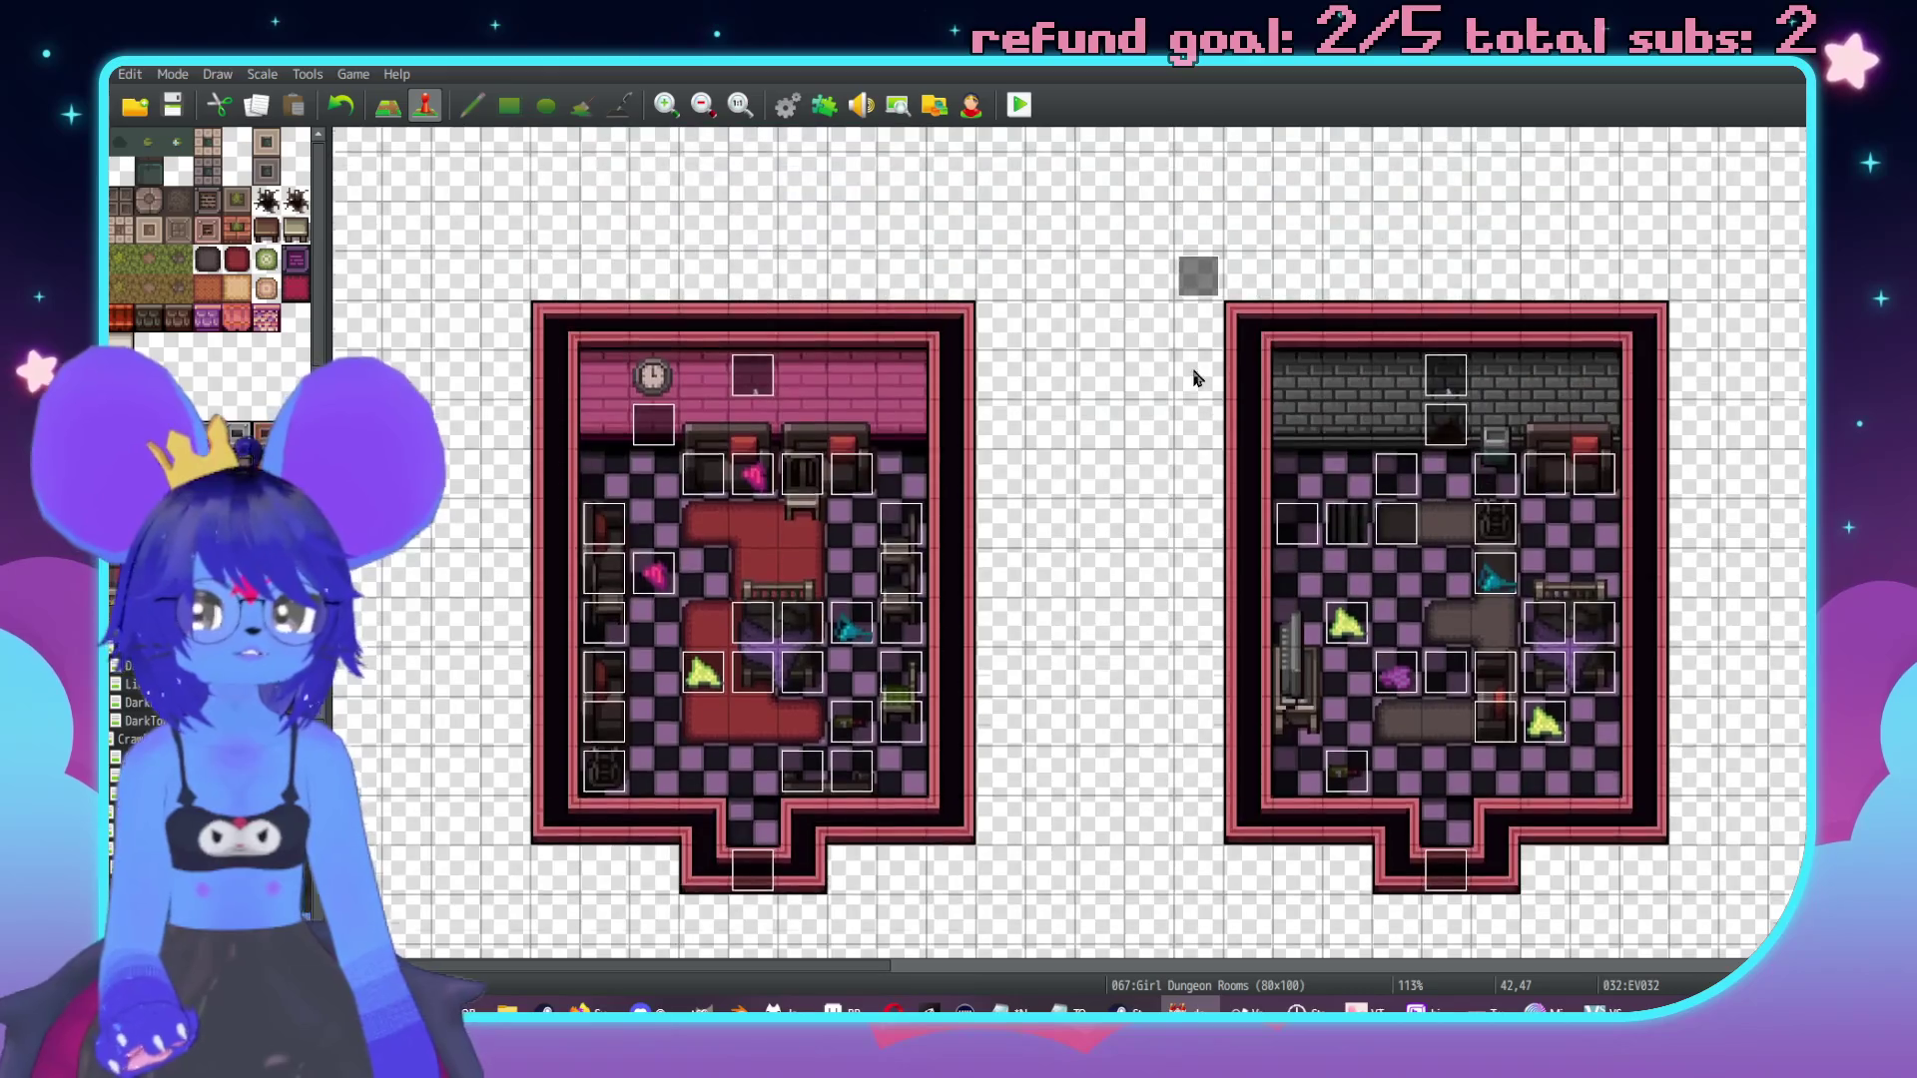
pyautogui.scroll(-3, 1111, 448)
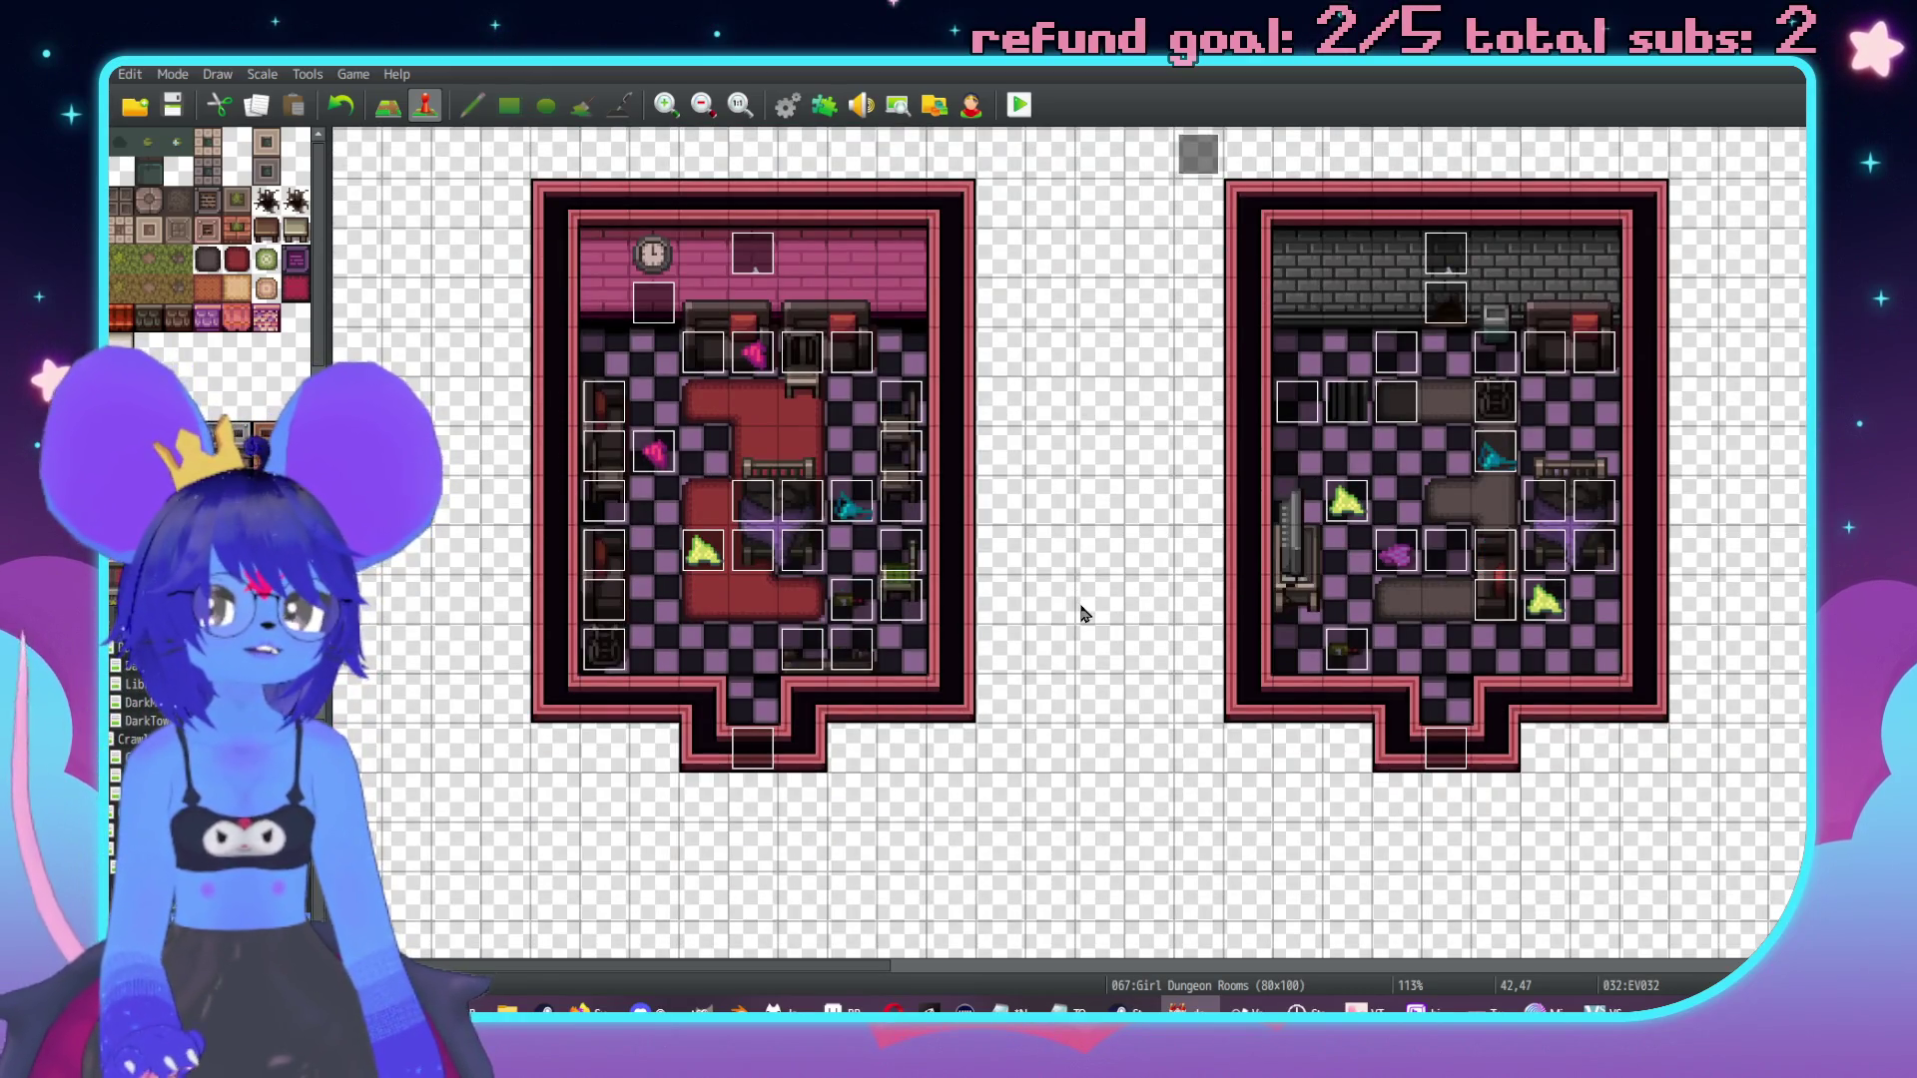
pyautogui.middleClick(1052, 596)
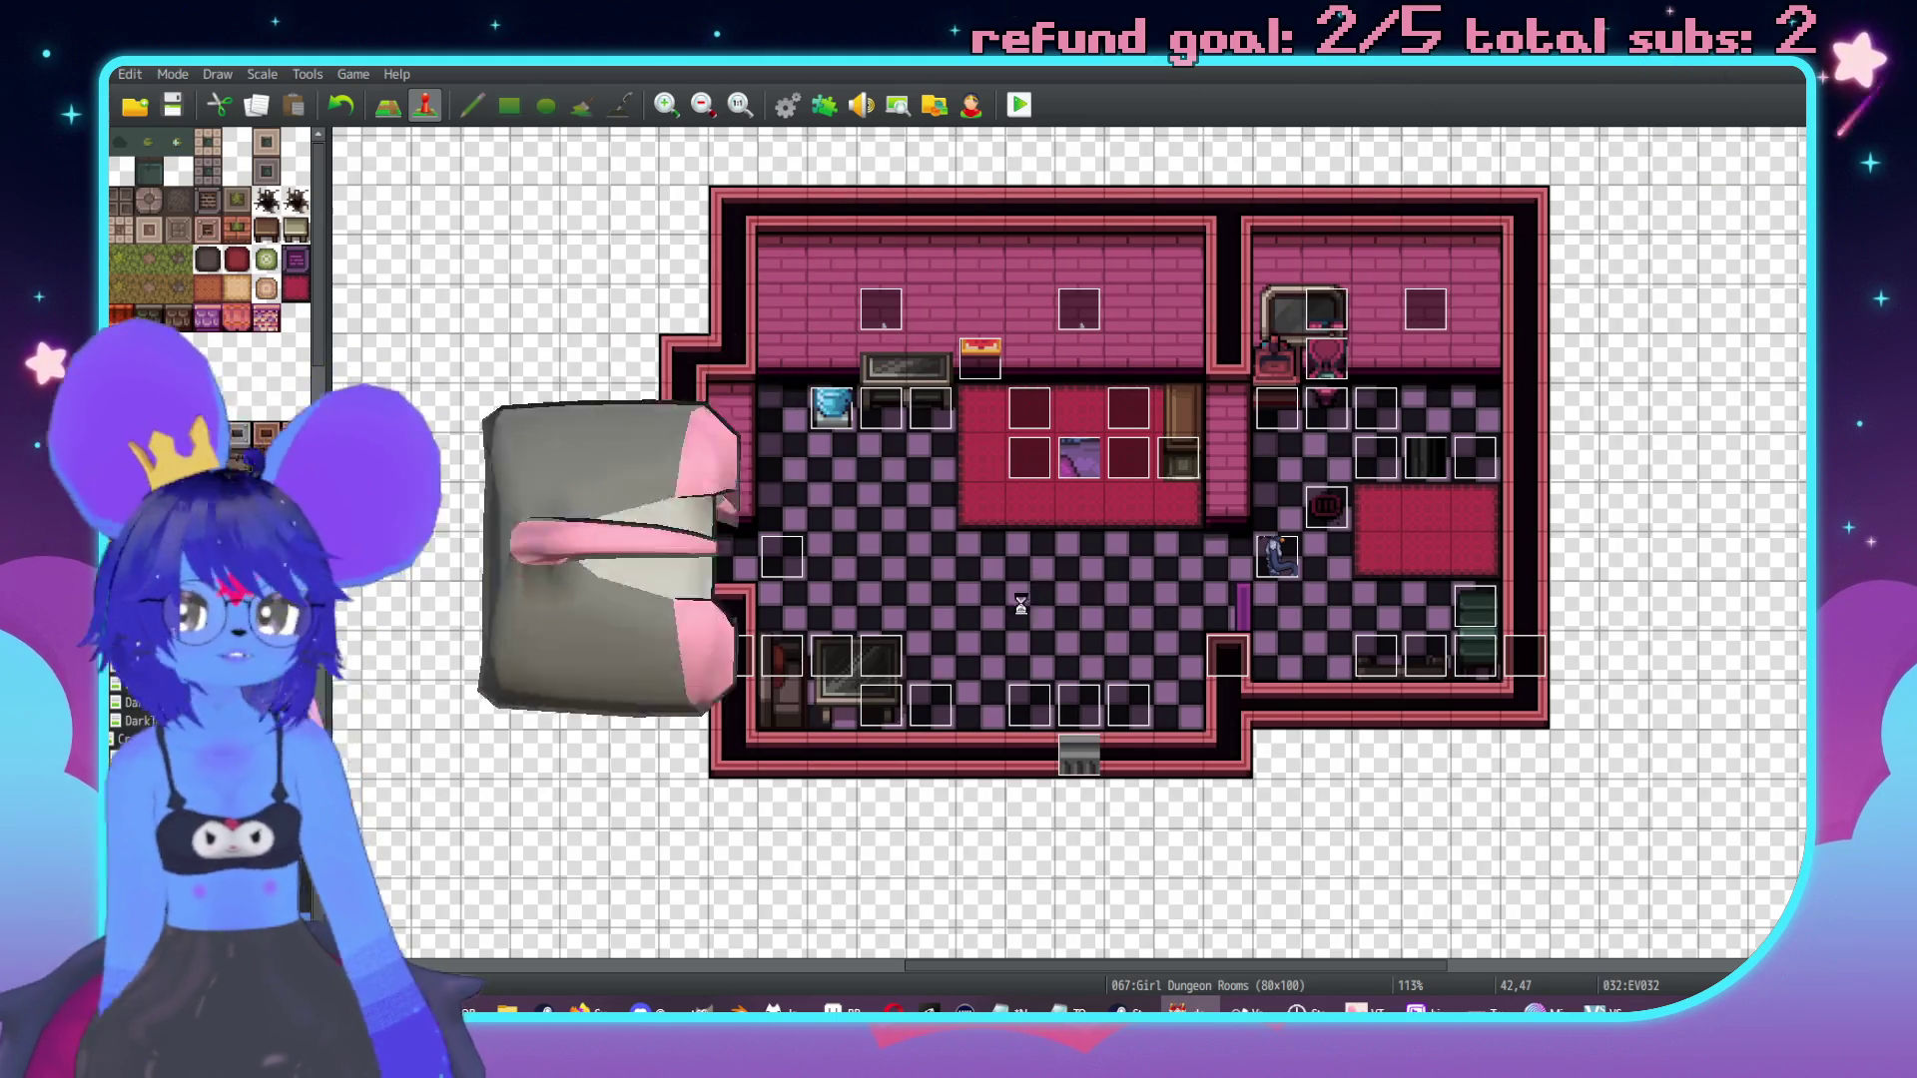
# Open the Database with F9 and scroll through TalkSkill's per-room checks in Common Events.
pyautogui.press('F9')
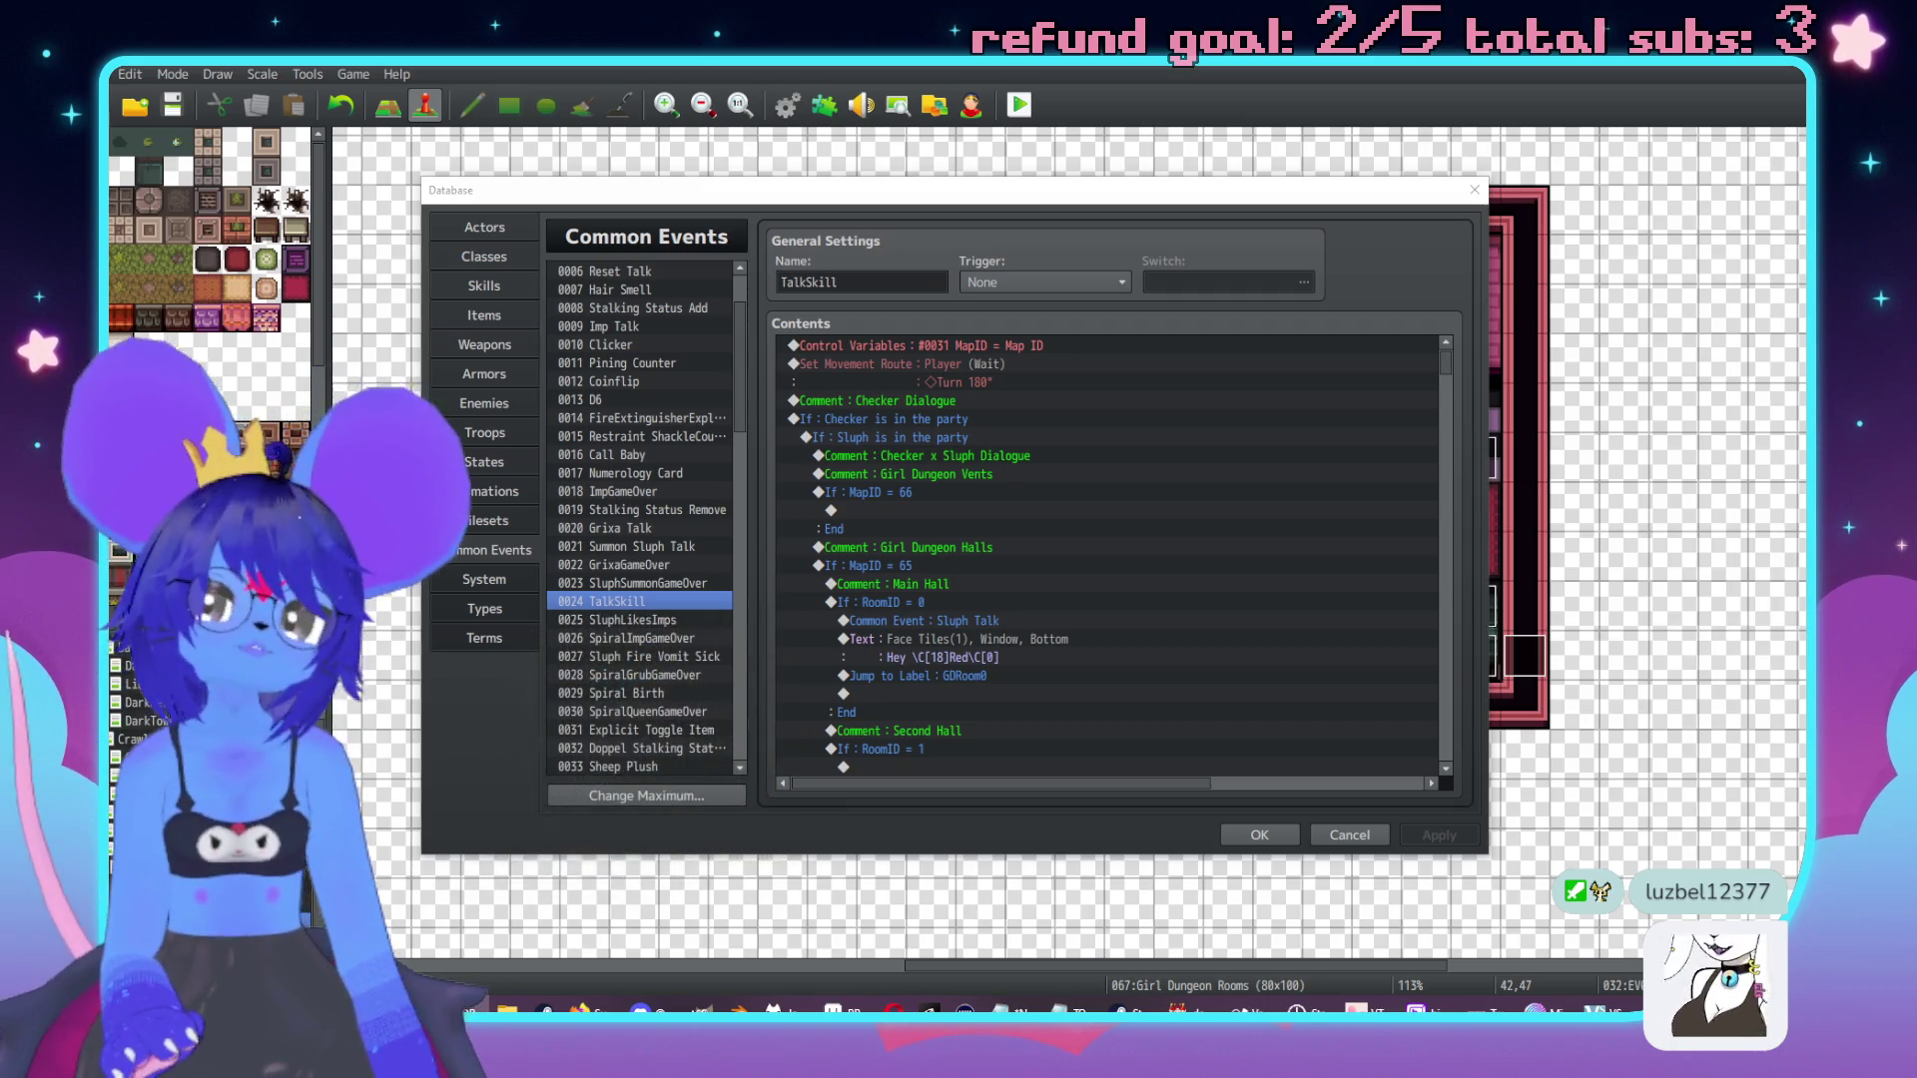
pyautogui.scroll(-10, 963, 545)
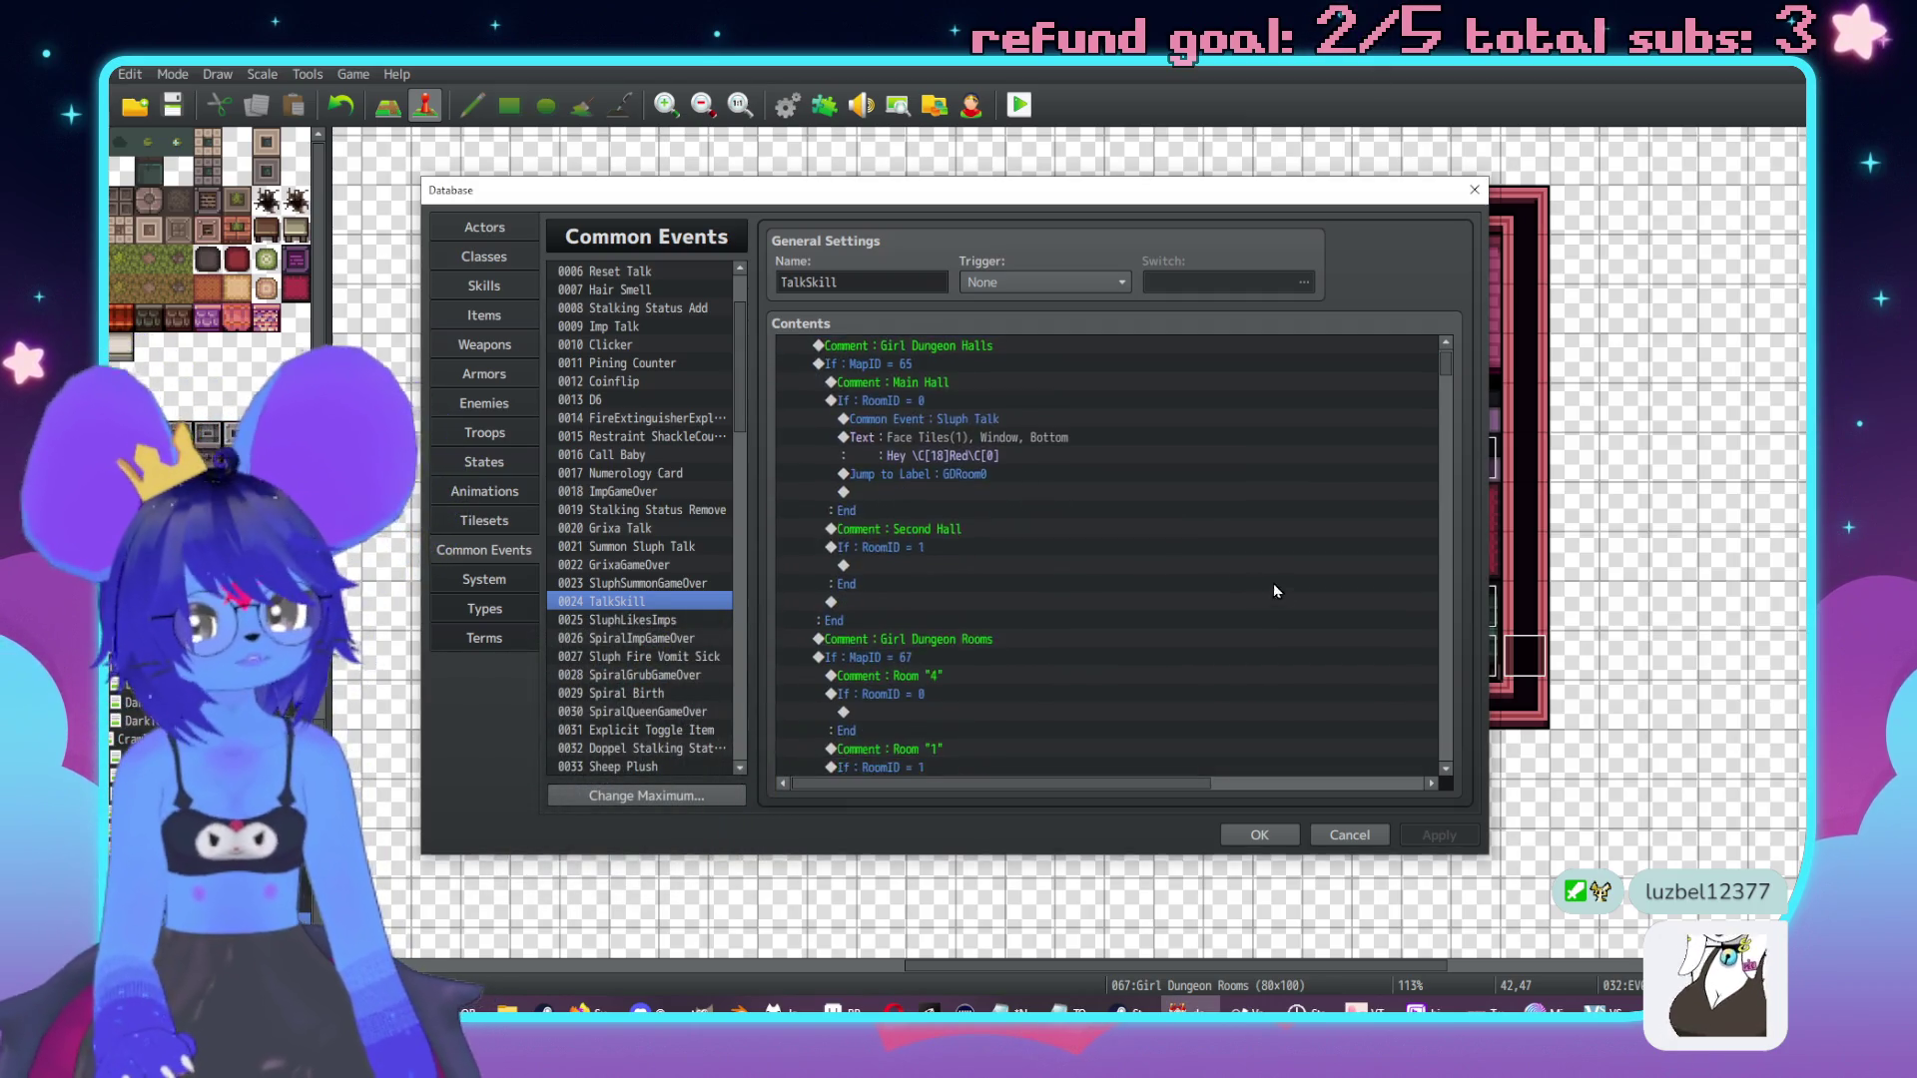
pyautogui.scroll(-7, 1386, 630)
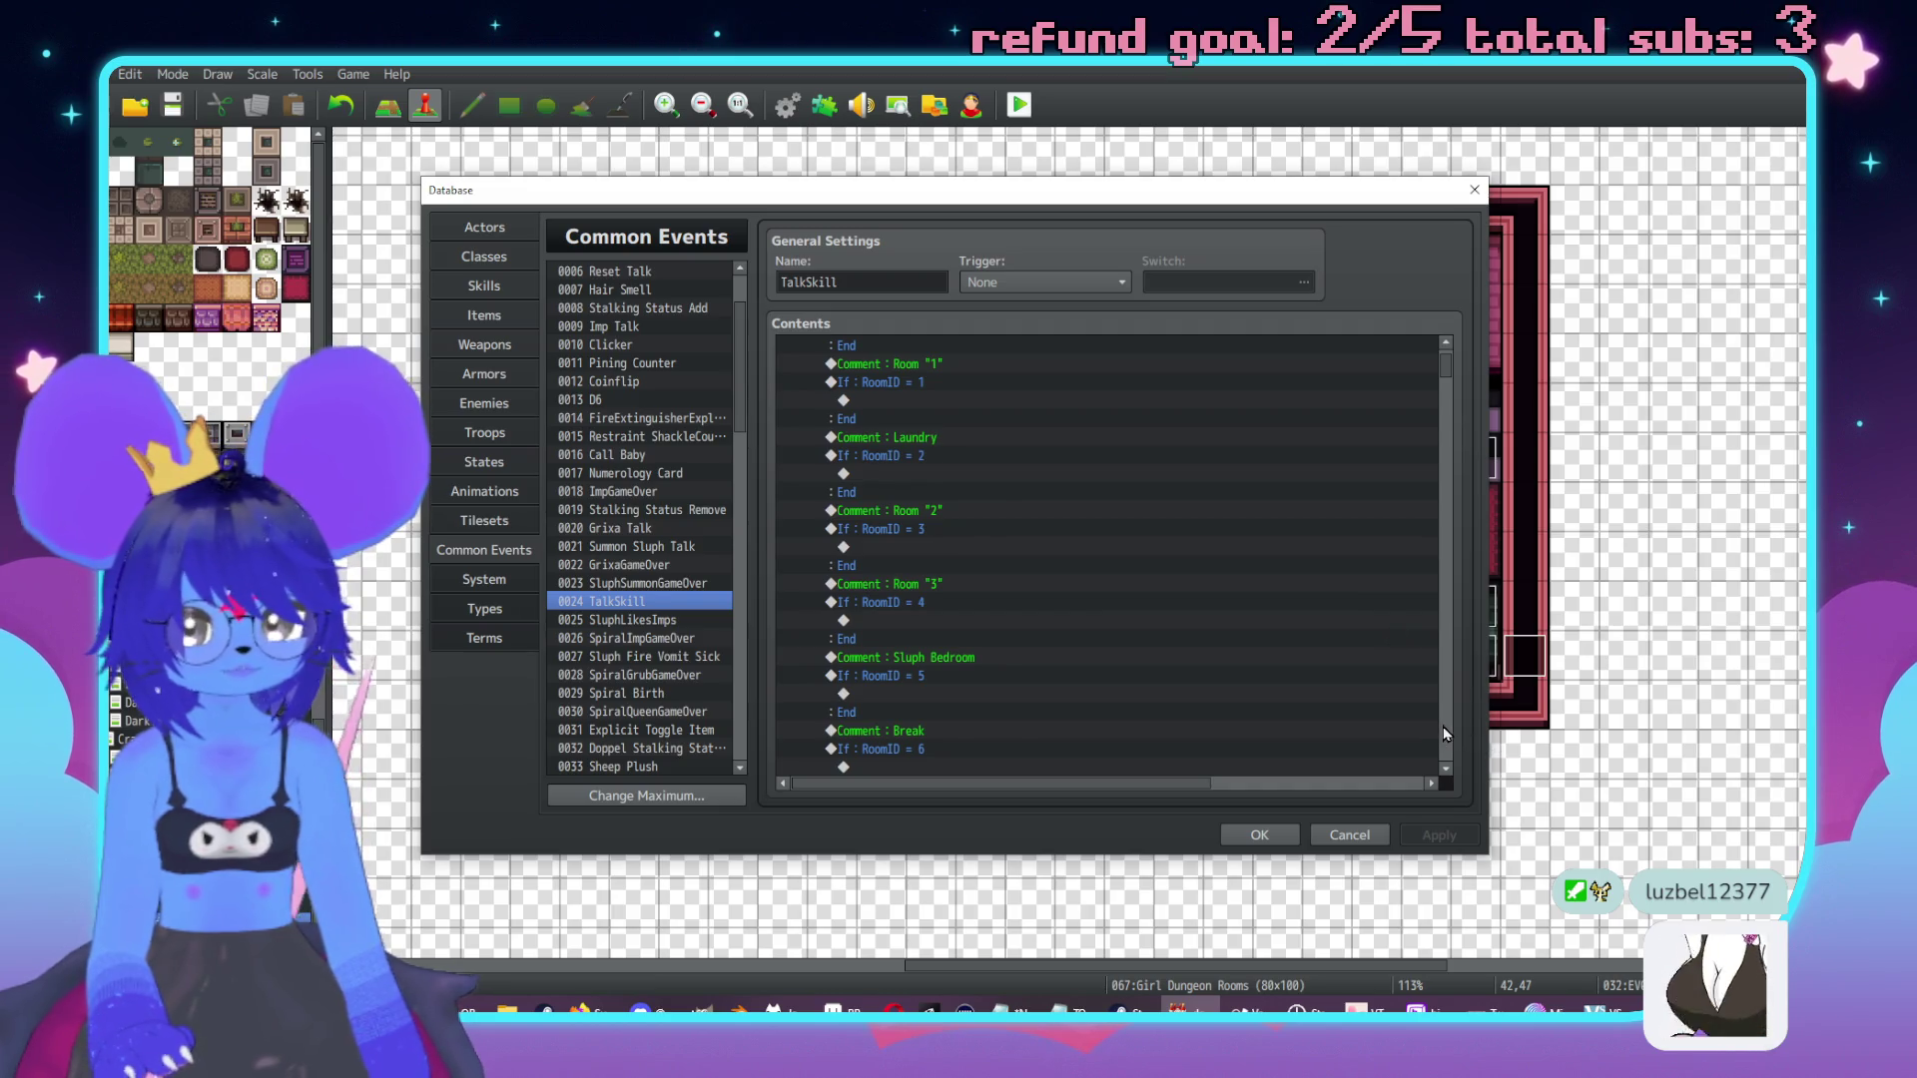
pyautogui.scroll(-5, 1324, 664)
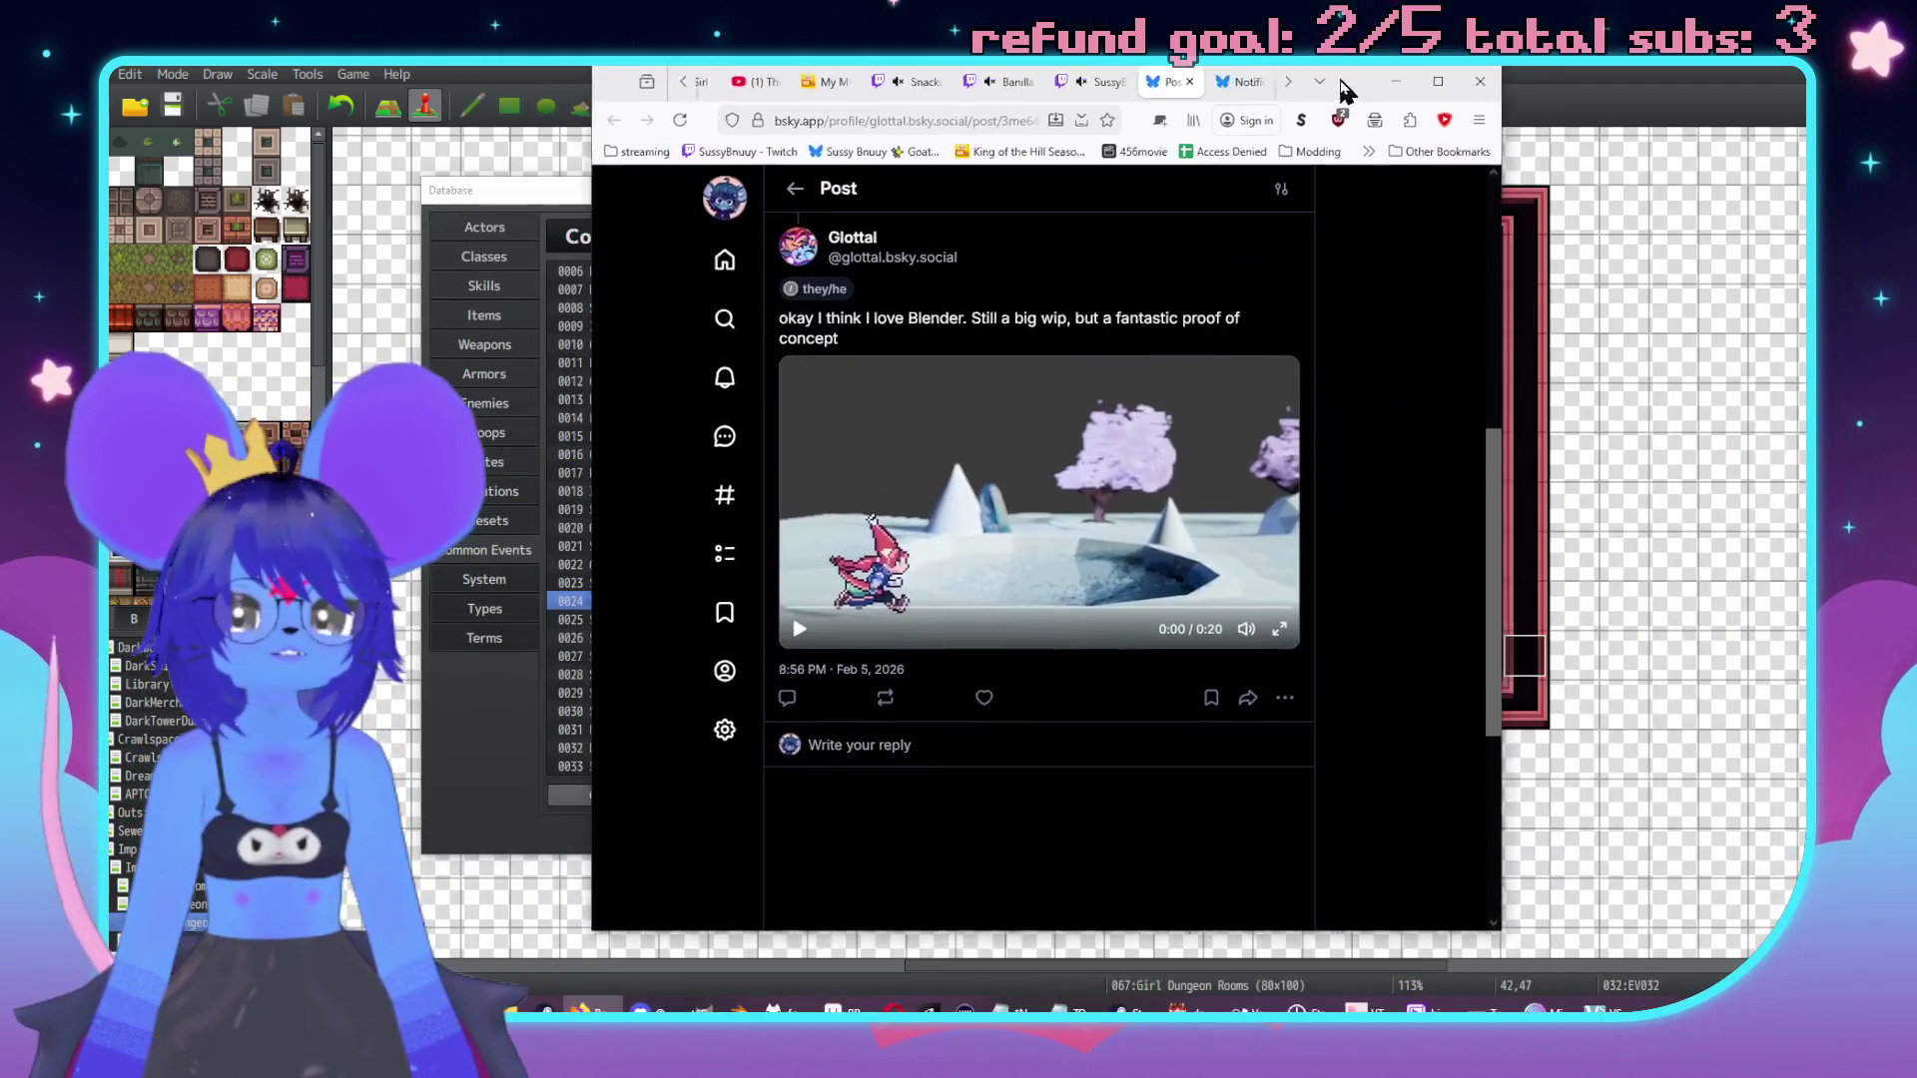
# Play the Blender proof-of-concept video in the Bluesky post, then open SluphBooty16.gif.
pyautogui.moveTo(1343, 90); pyautogui.dragTo(1306, 101)
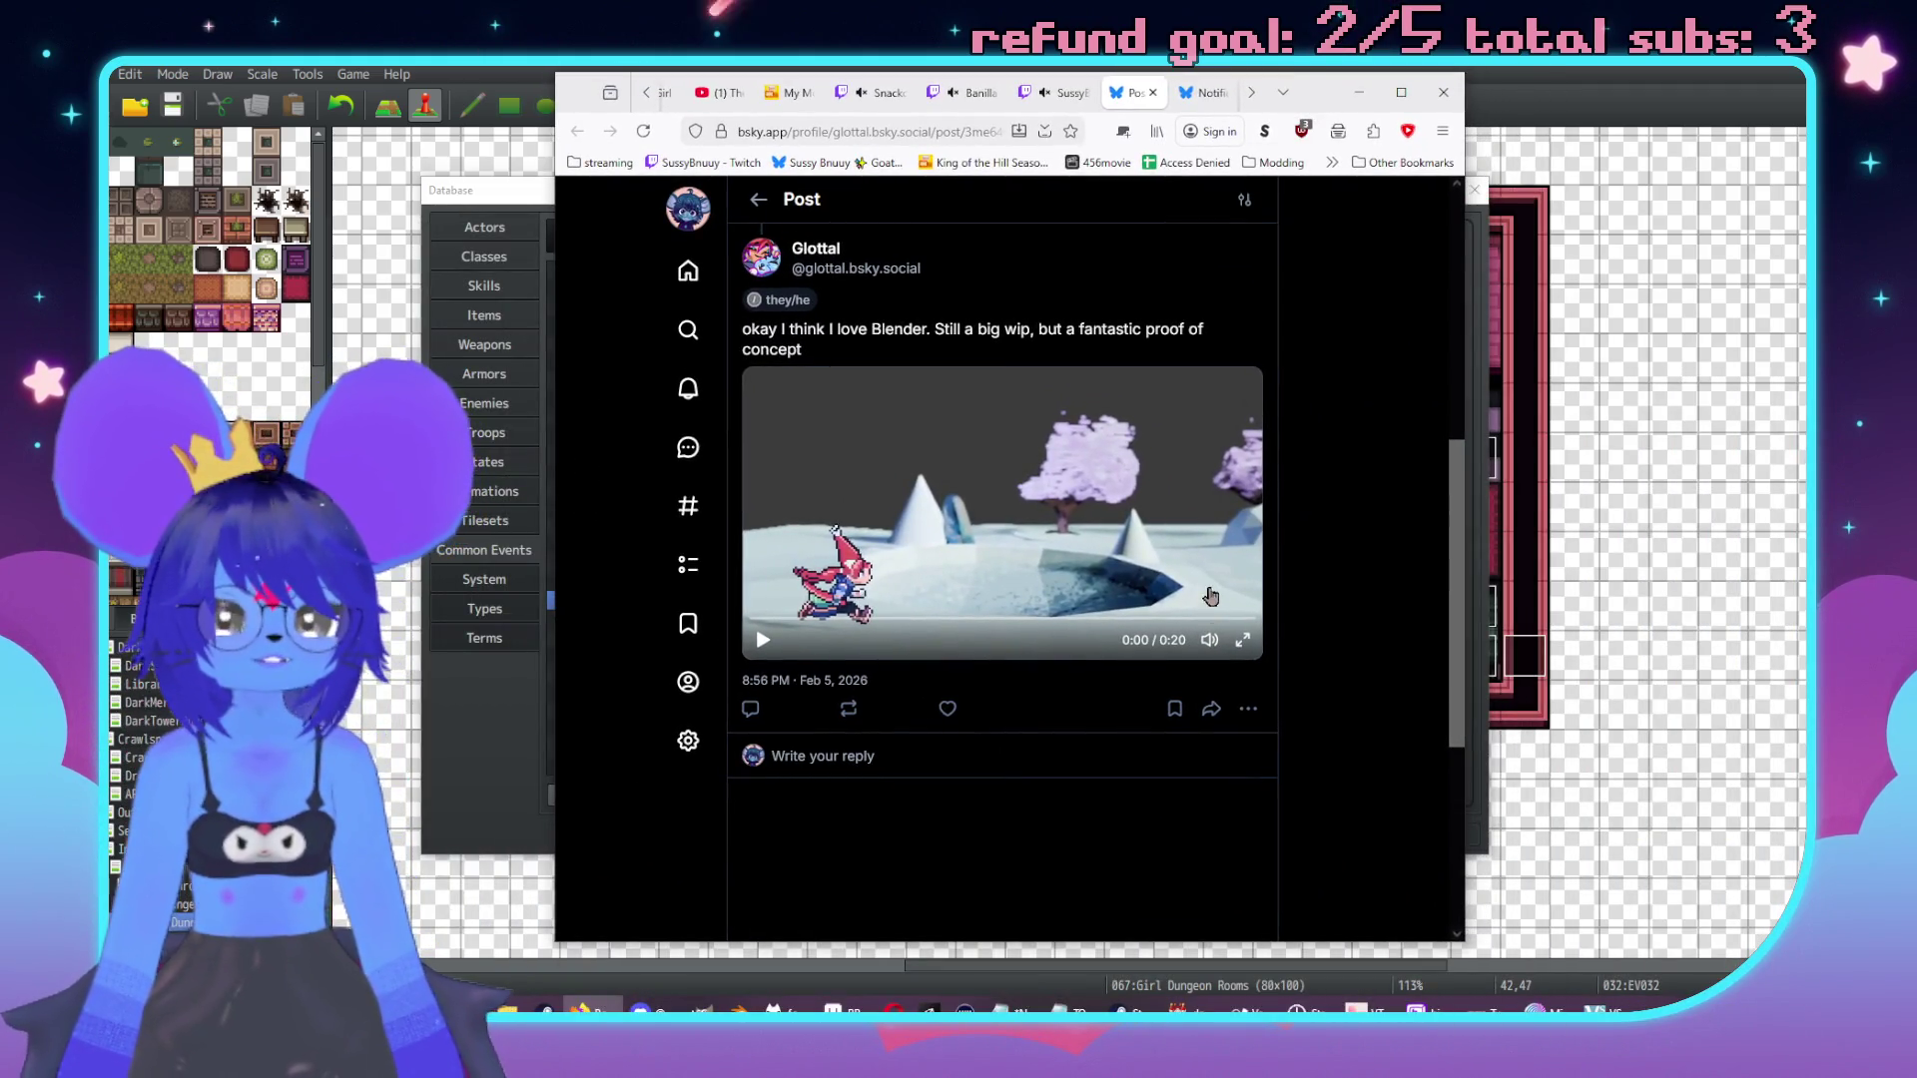
pyautogui.click(763, 640)
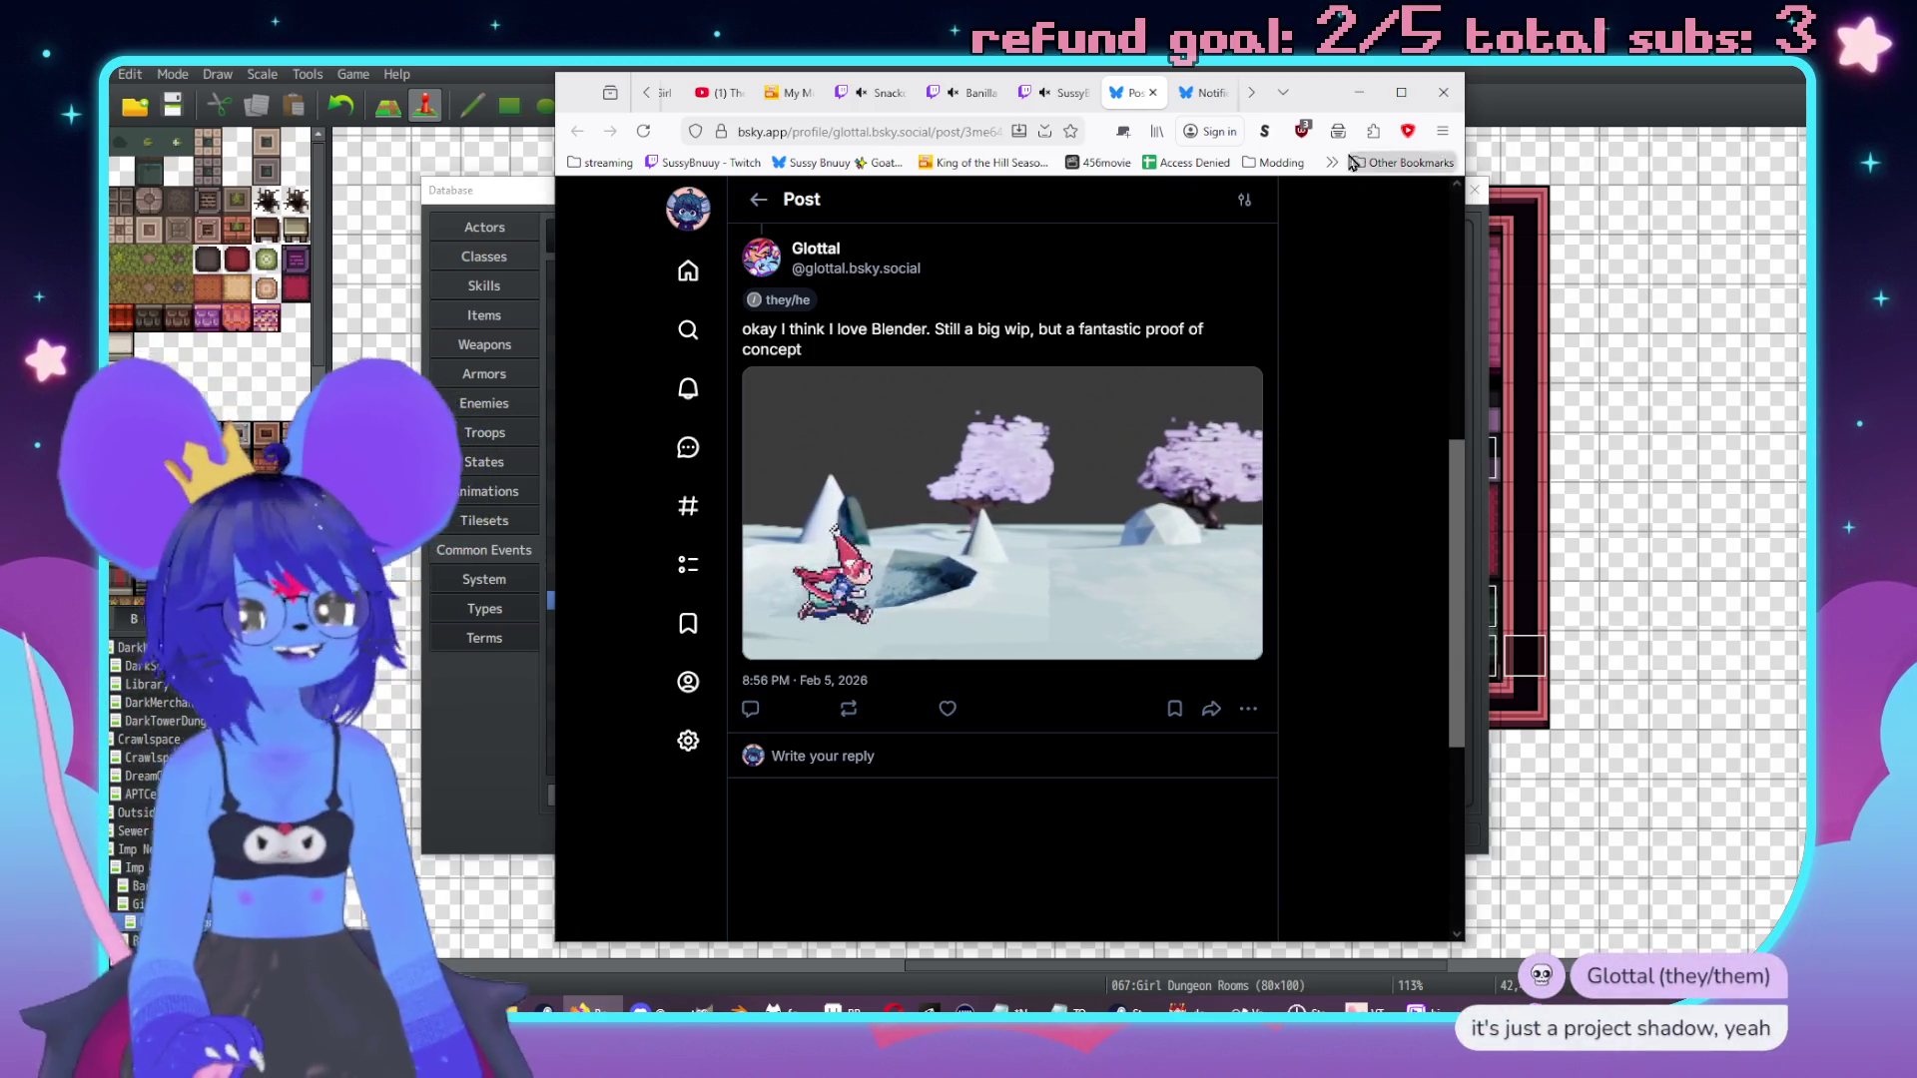
pyautogui.hotkey('alt', 'Tab')
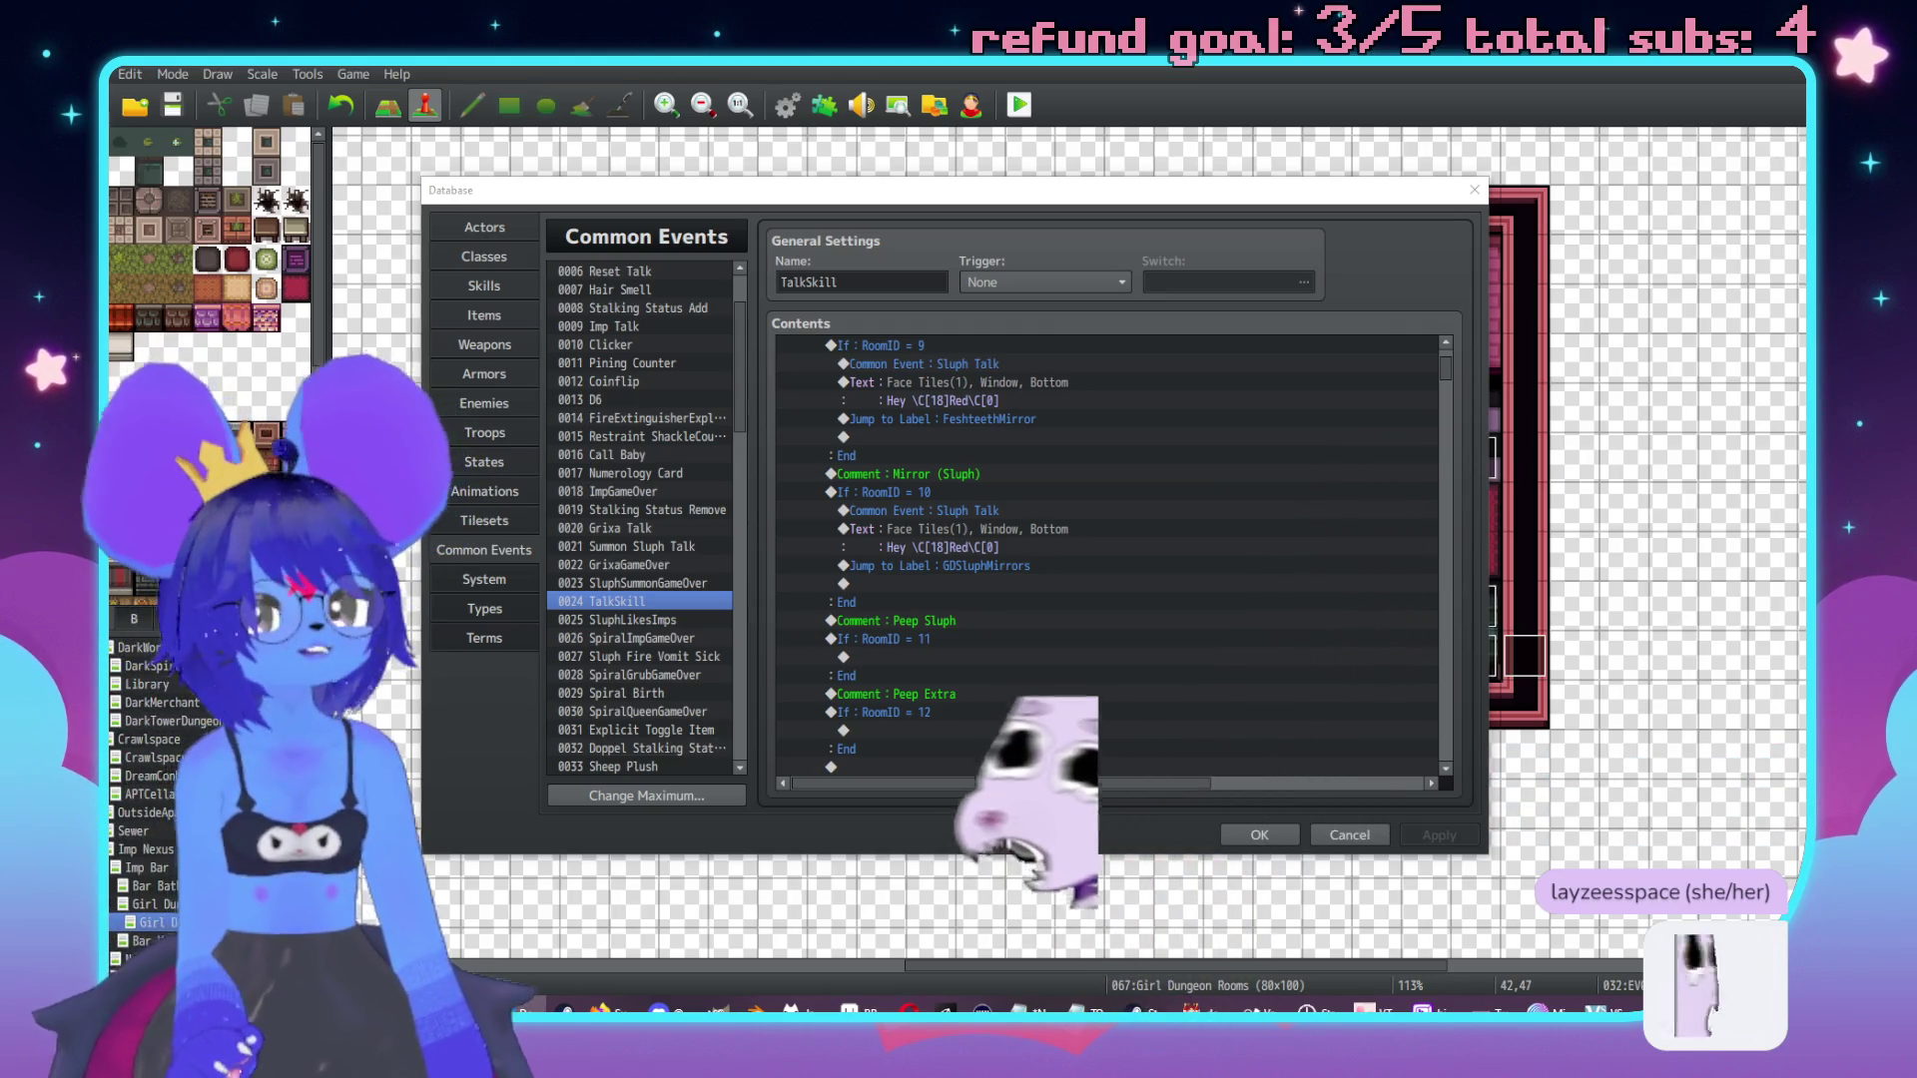
pyautogui.press('Return')
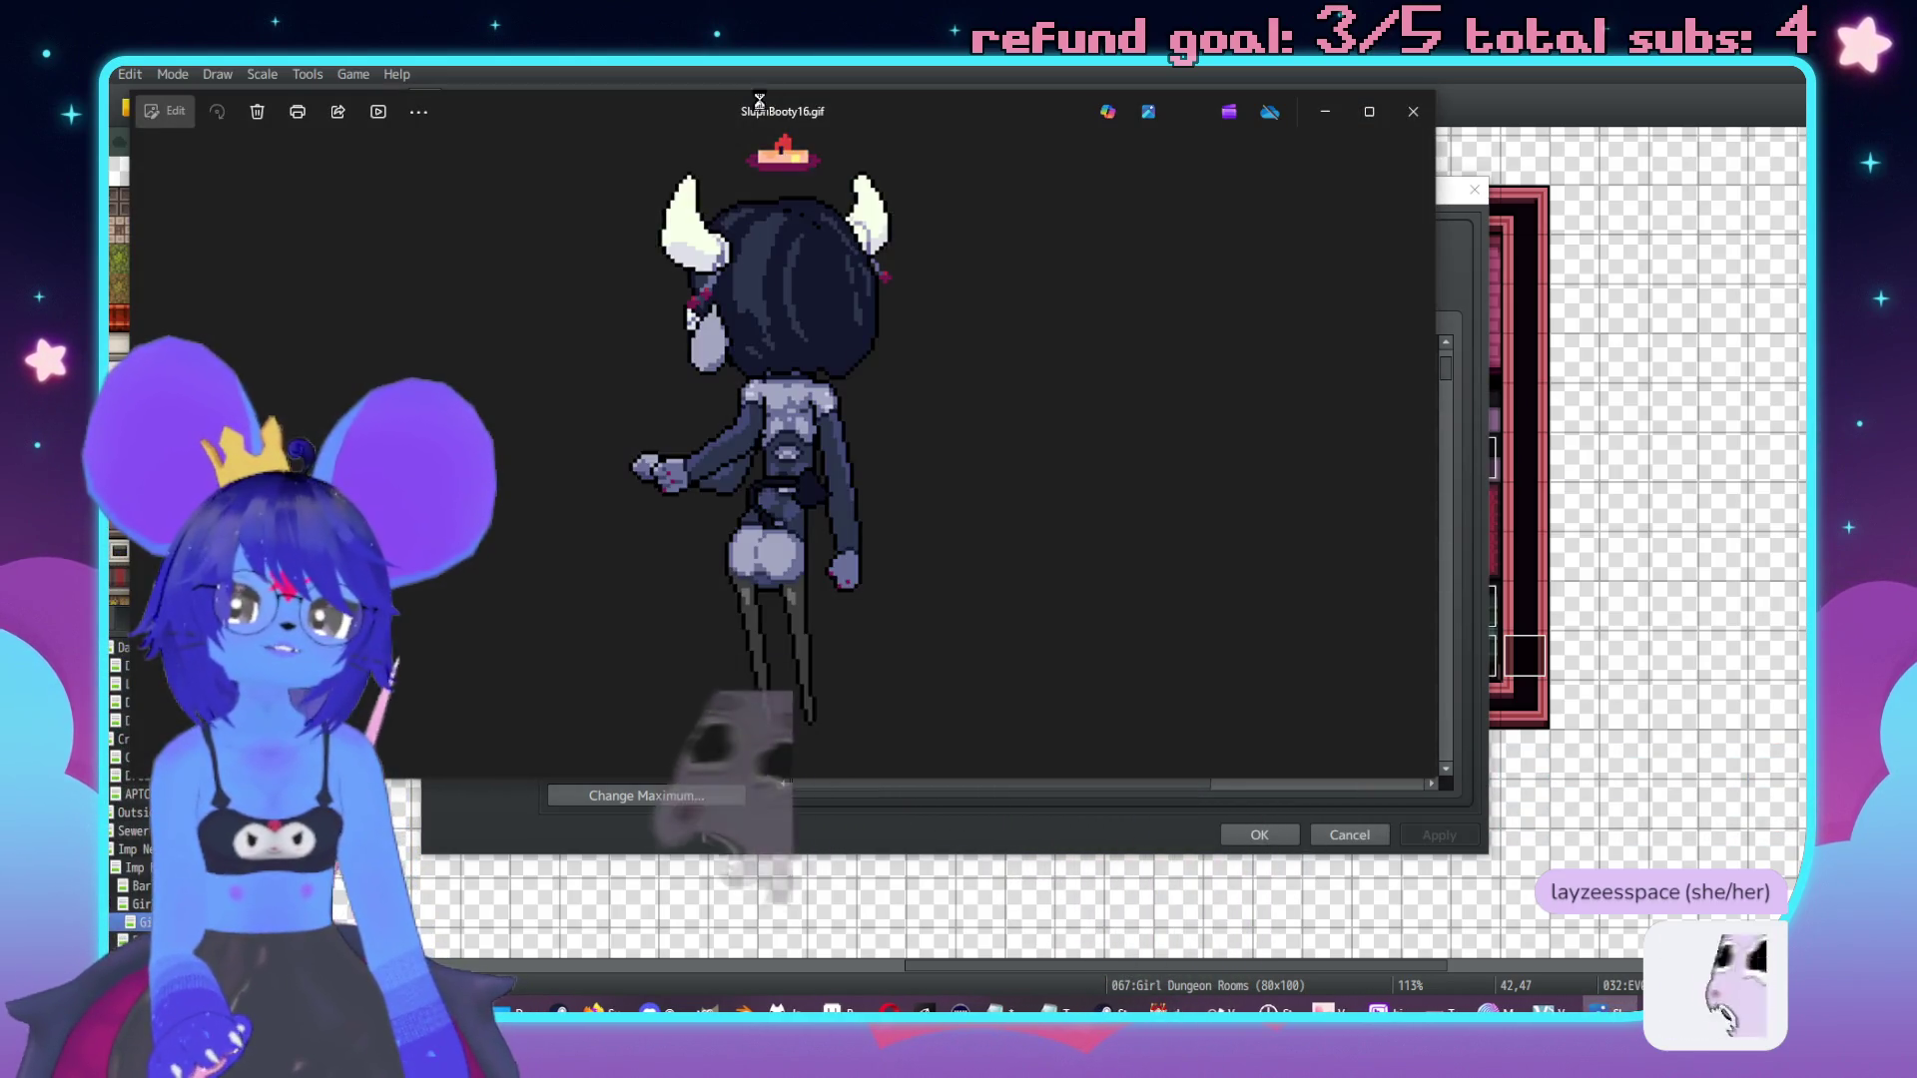
# Move the SluphBooty and SluphBooty16 viewers aside to compare them, then close both.
pyautogui.moveTo(649, 98); pyautogui.dragTo(910, 116)
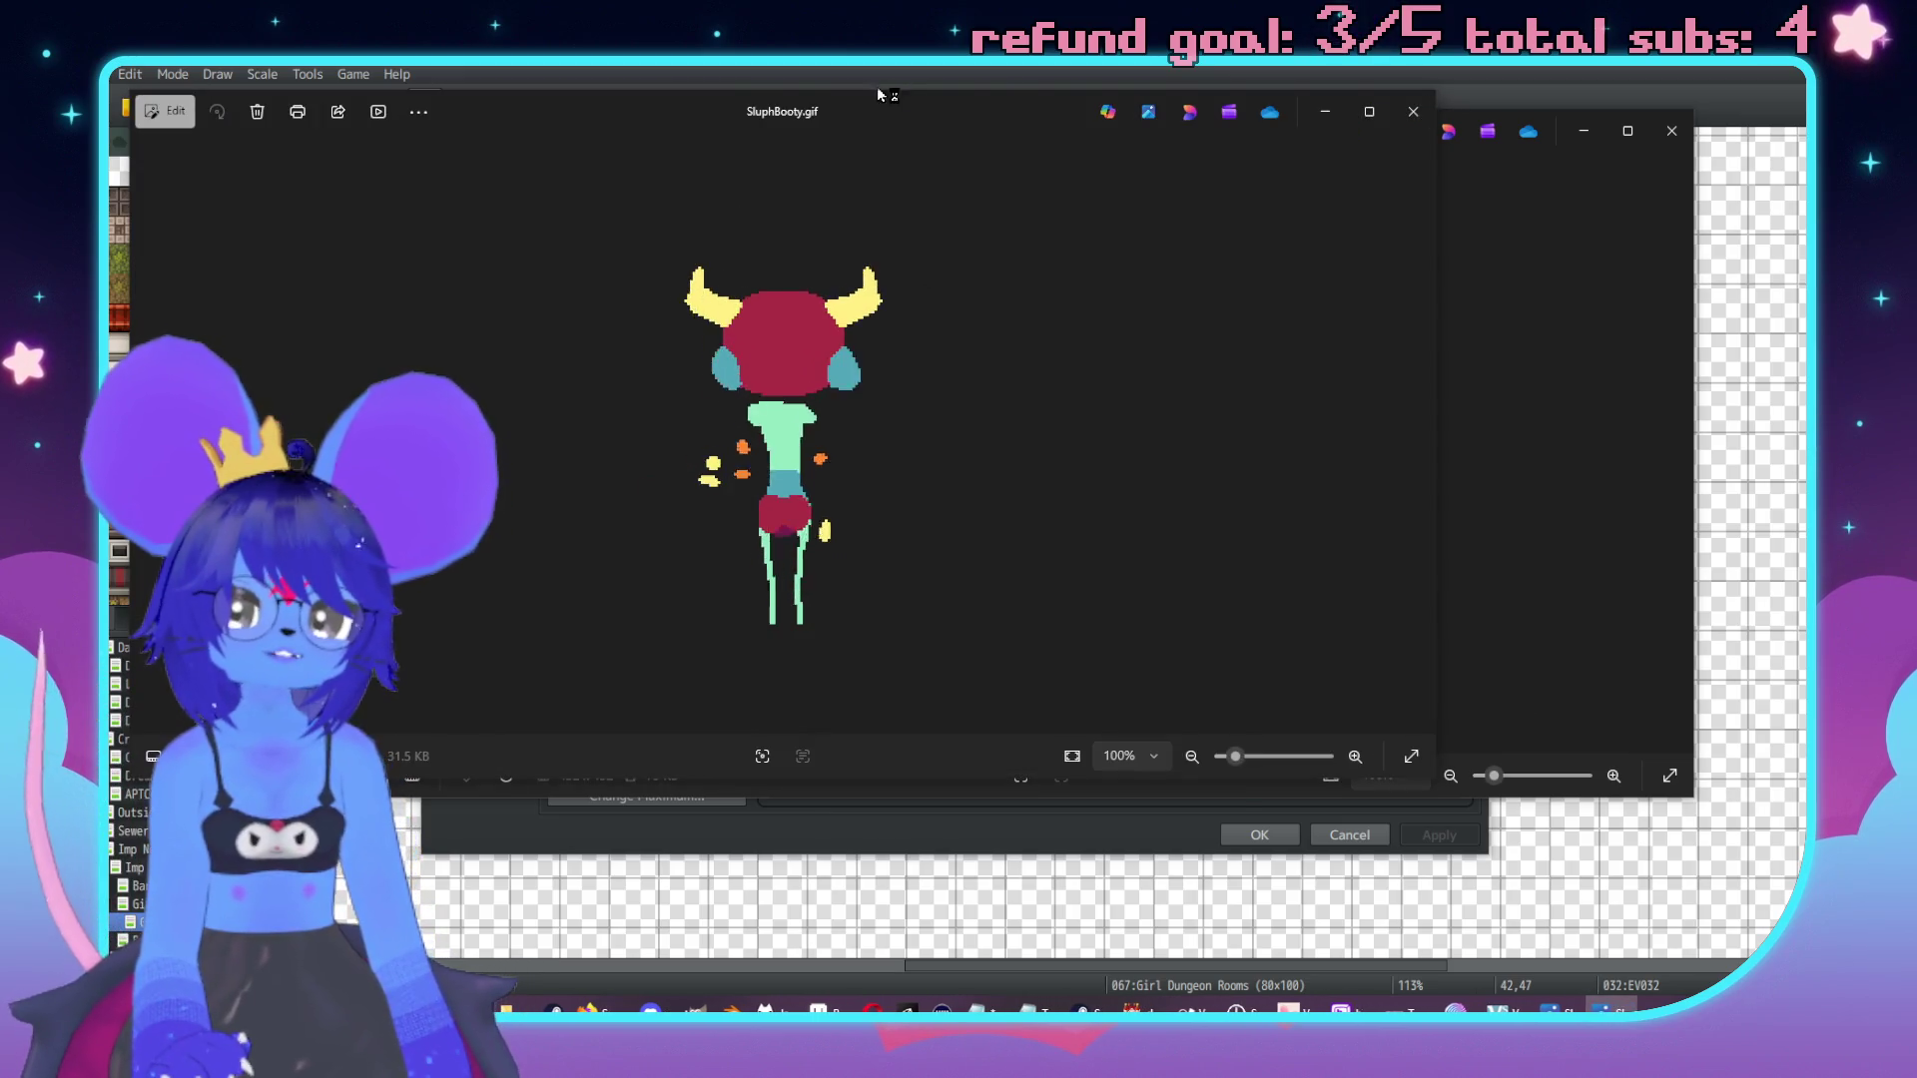
pyautogui.moveTo(989, 145); pyautogui.dragTo(1133, 138)
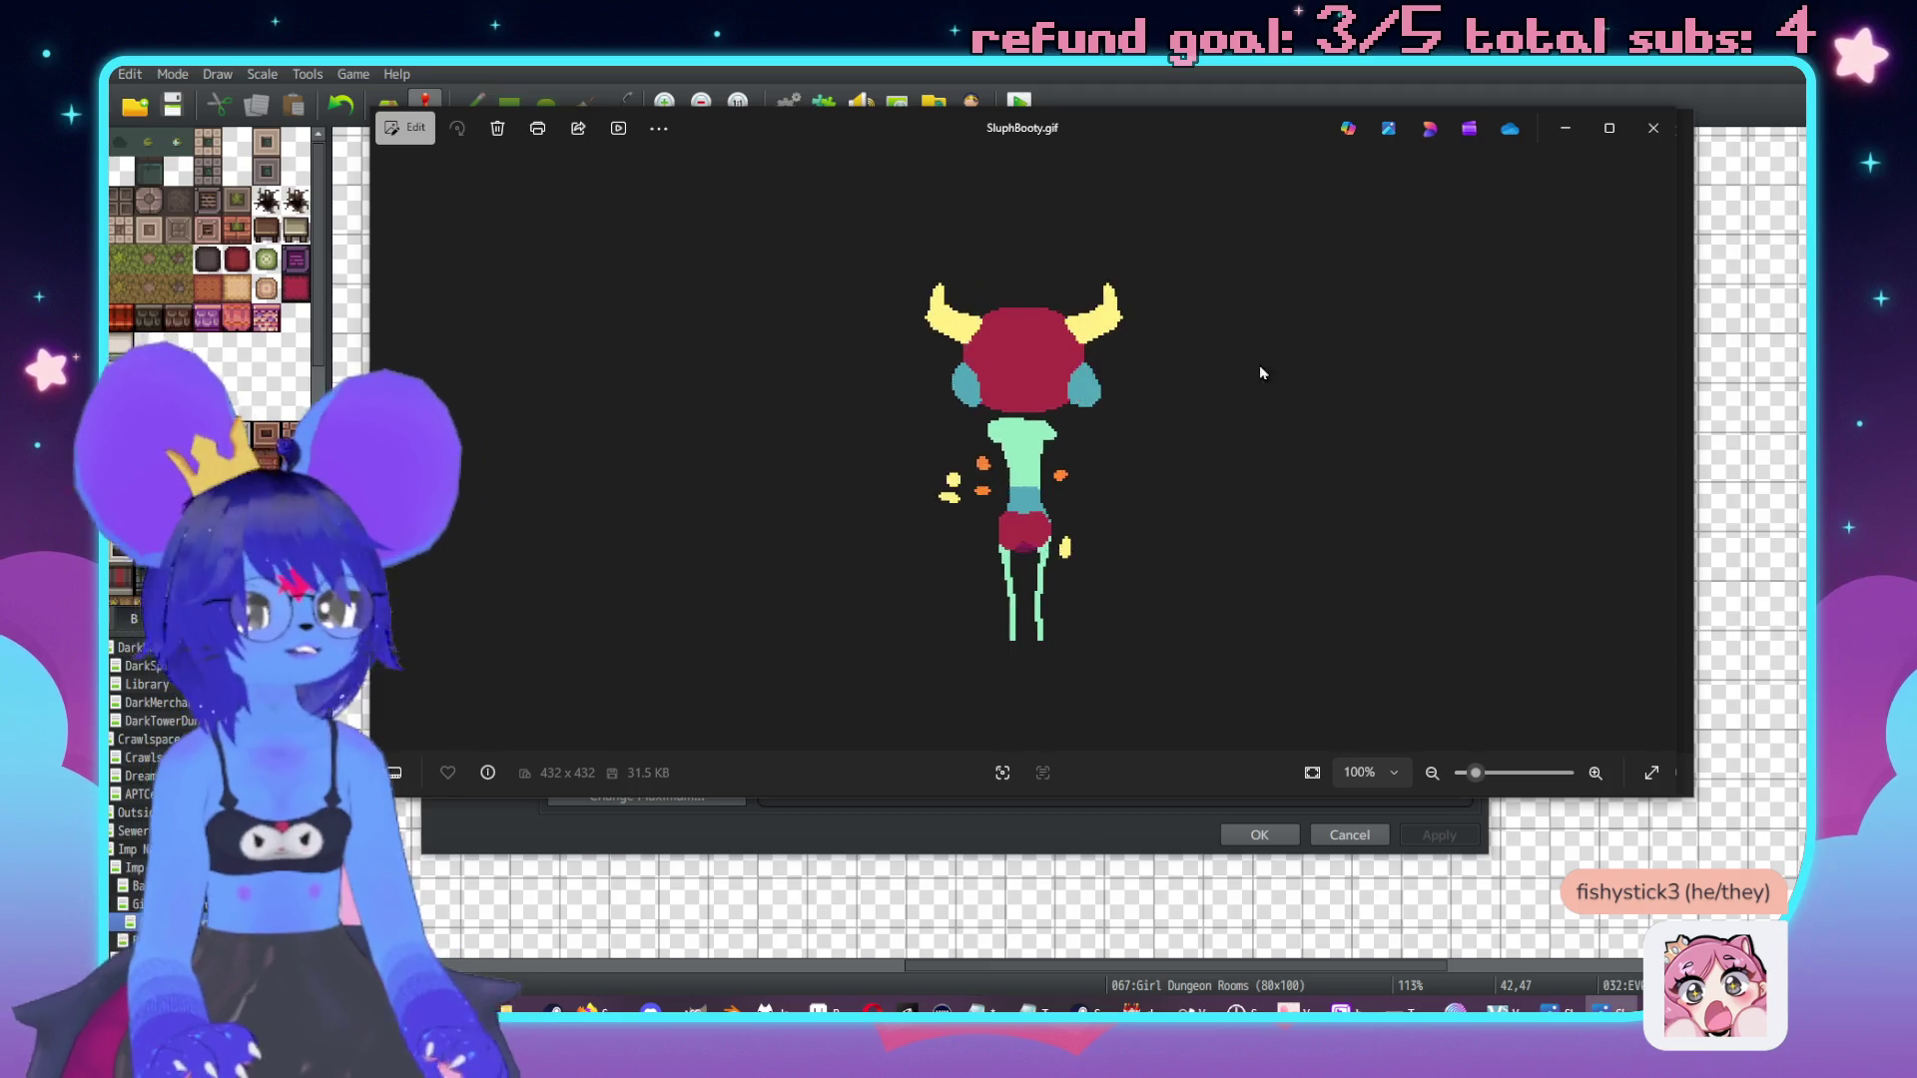
pyautogui.click(1657, 134)
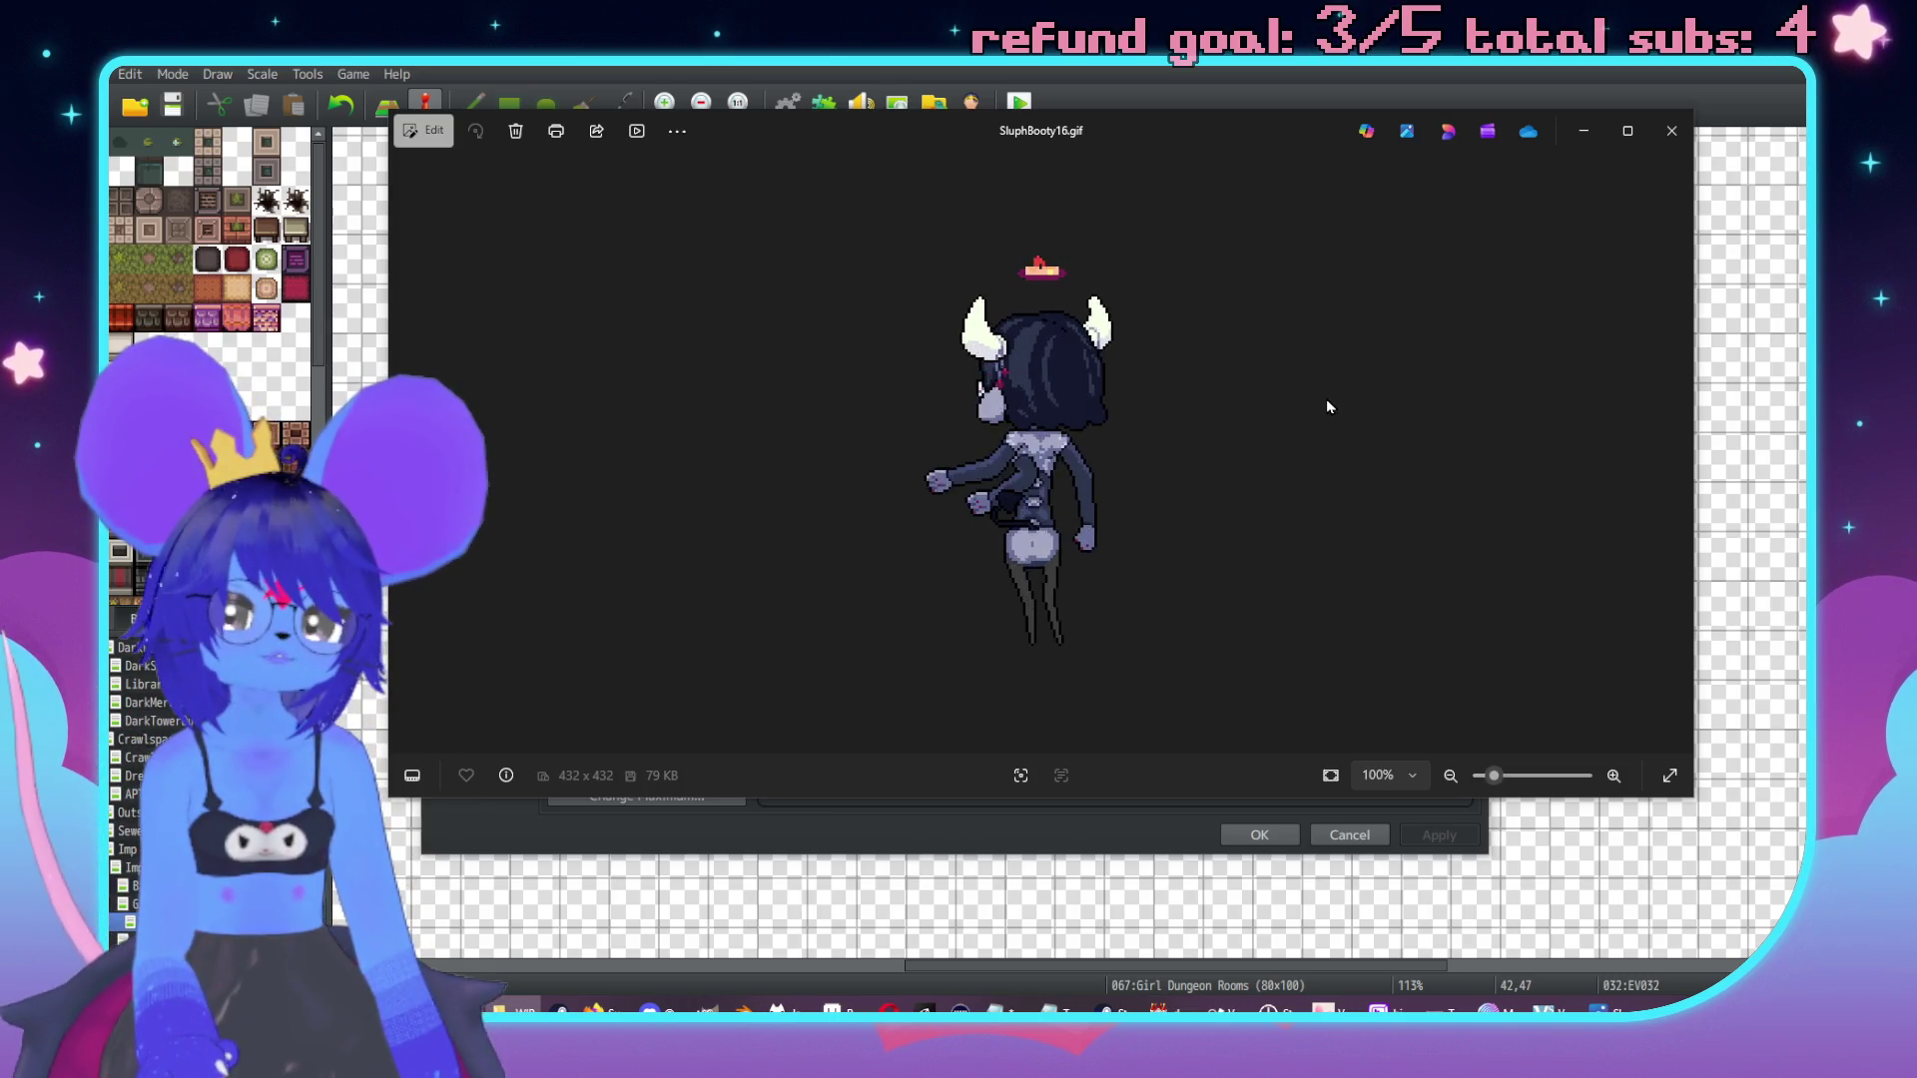
pyautogui.click(1667, 135)
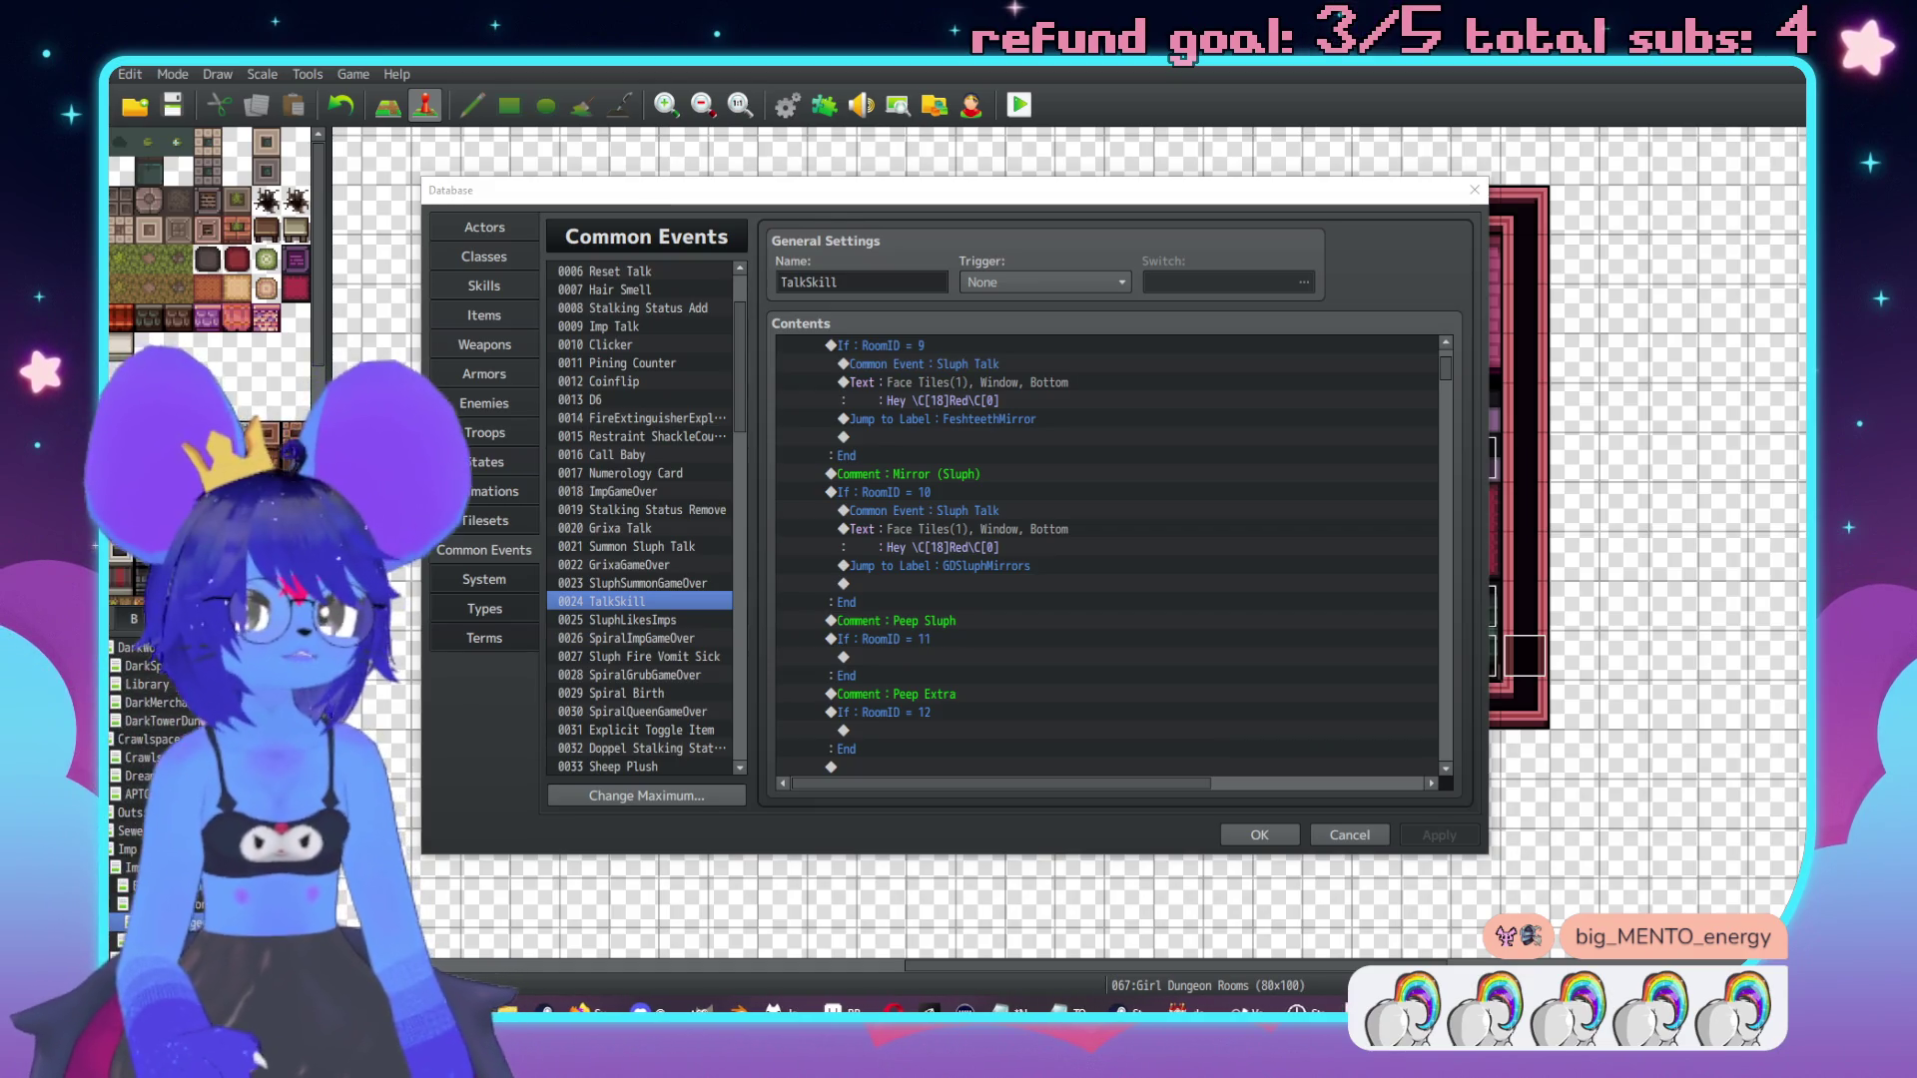
# Select the Sluph mirror line for RoomID 10 and the Peep Extra comment in TalkSkill.
pyautogui.click(987, 548)
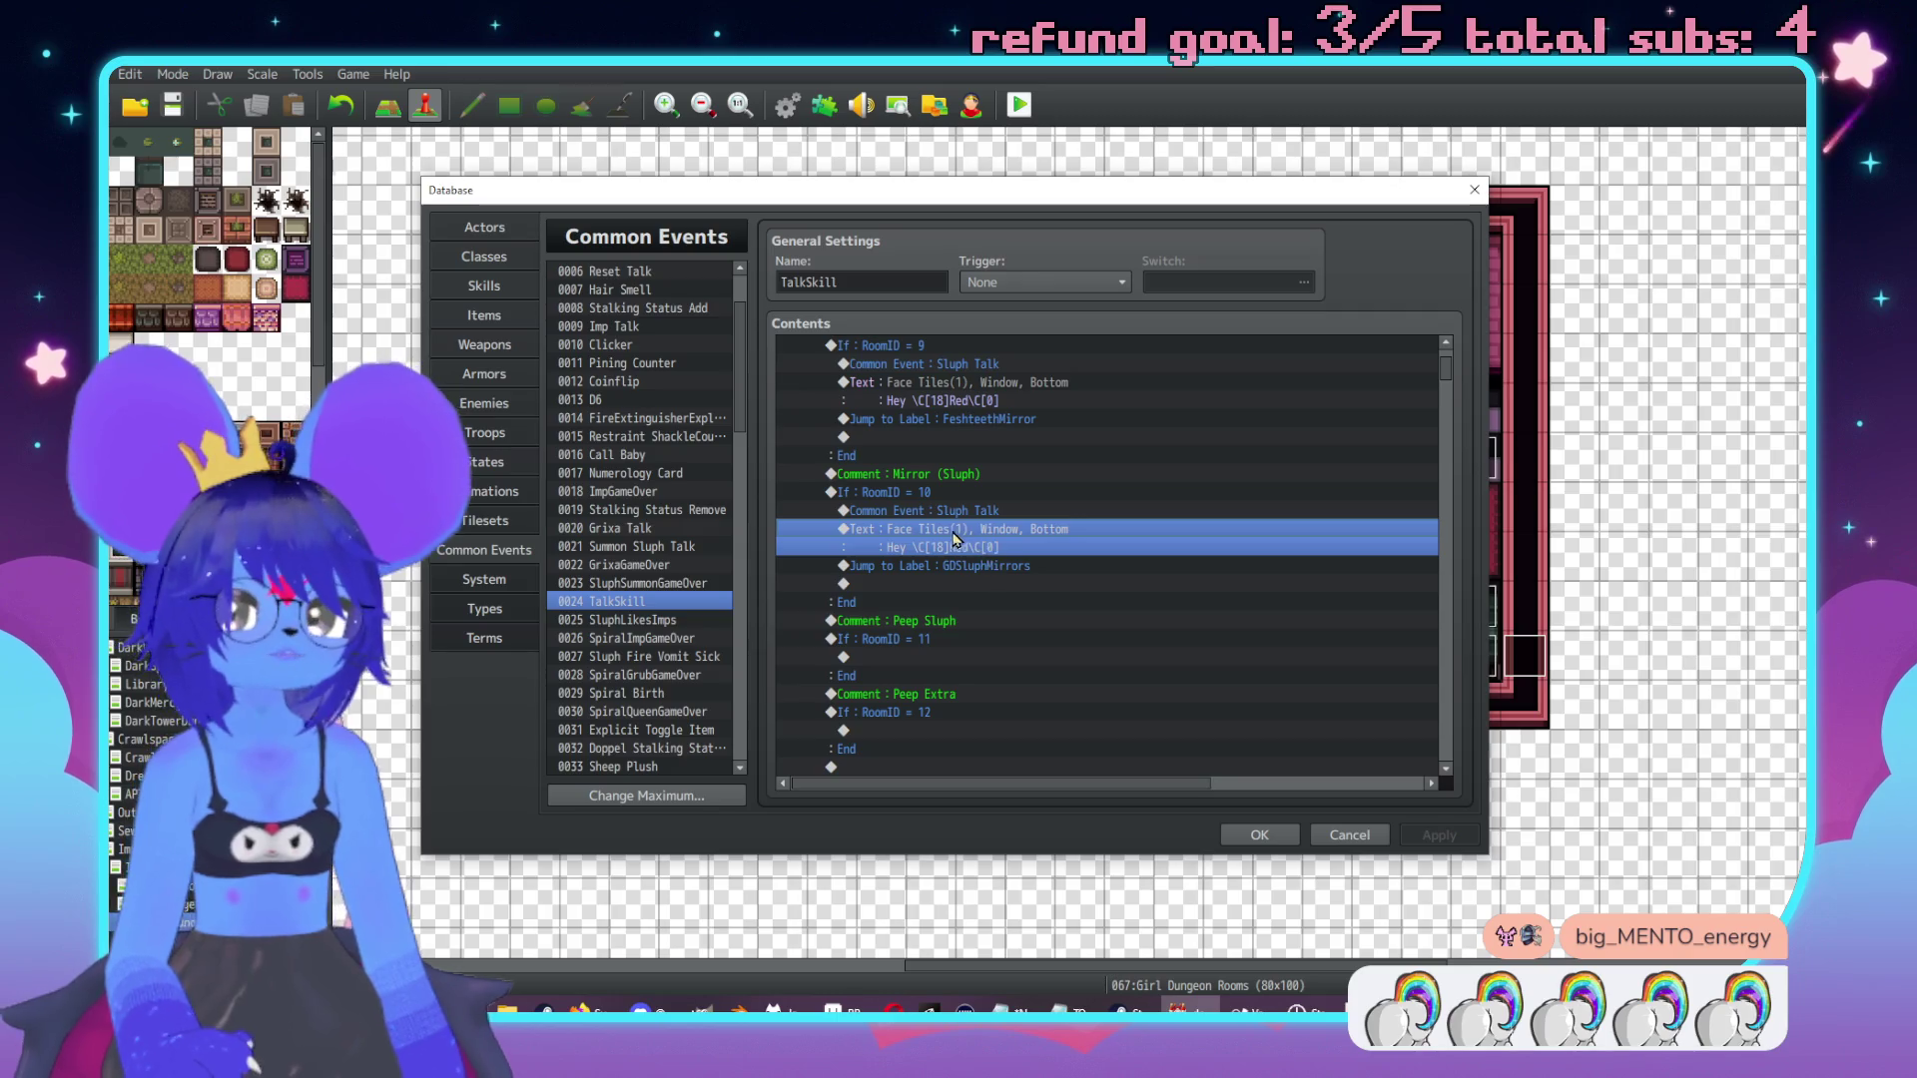
pyautogui.scroll(3, 953, 540)
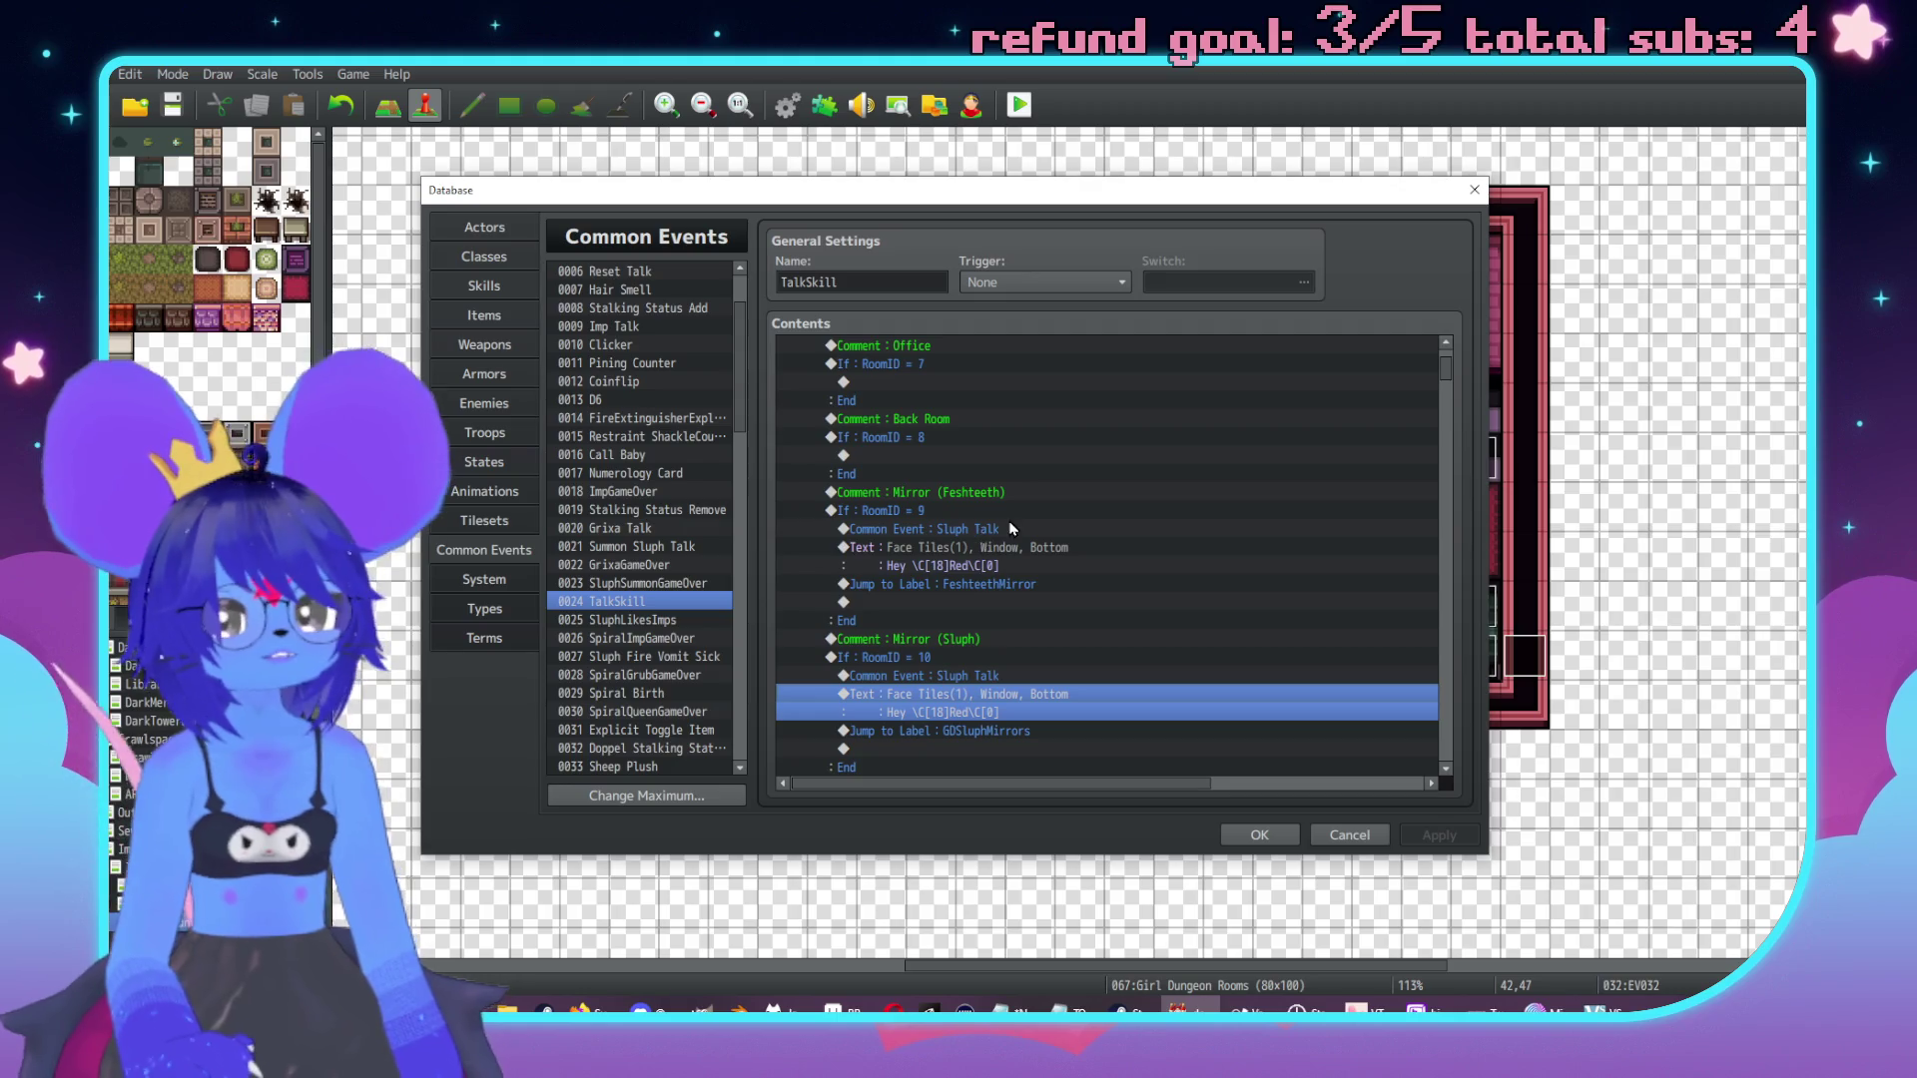
pyautogui.scroll(-2, 992, 501)
pyautogui.scroll(-5, 989, 492)
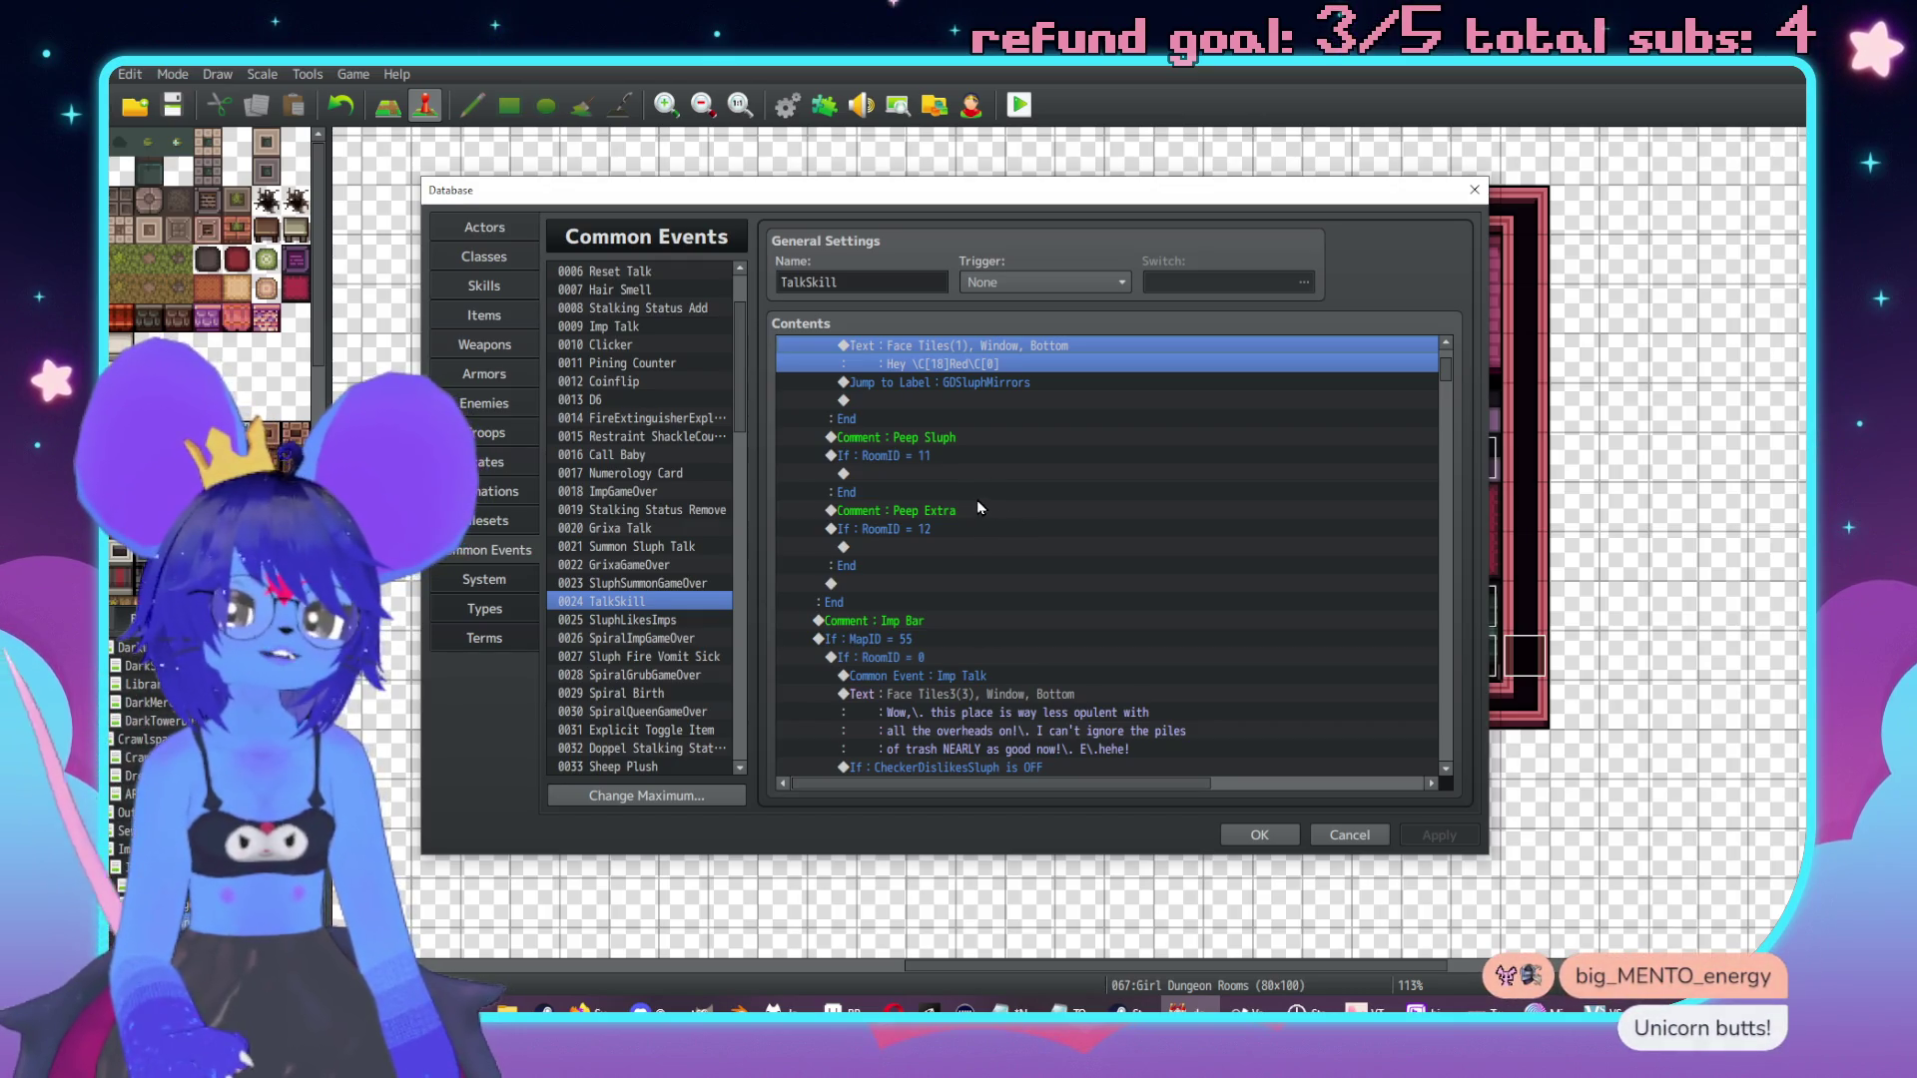
pyautogui.click(986, 509)
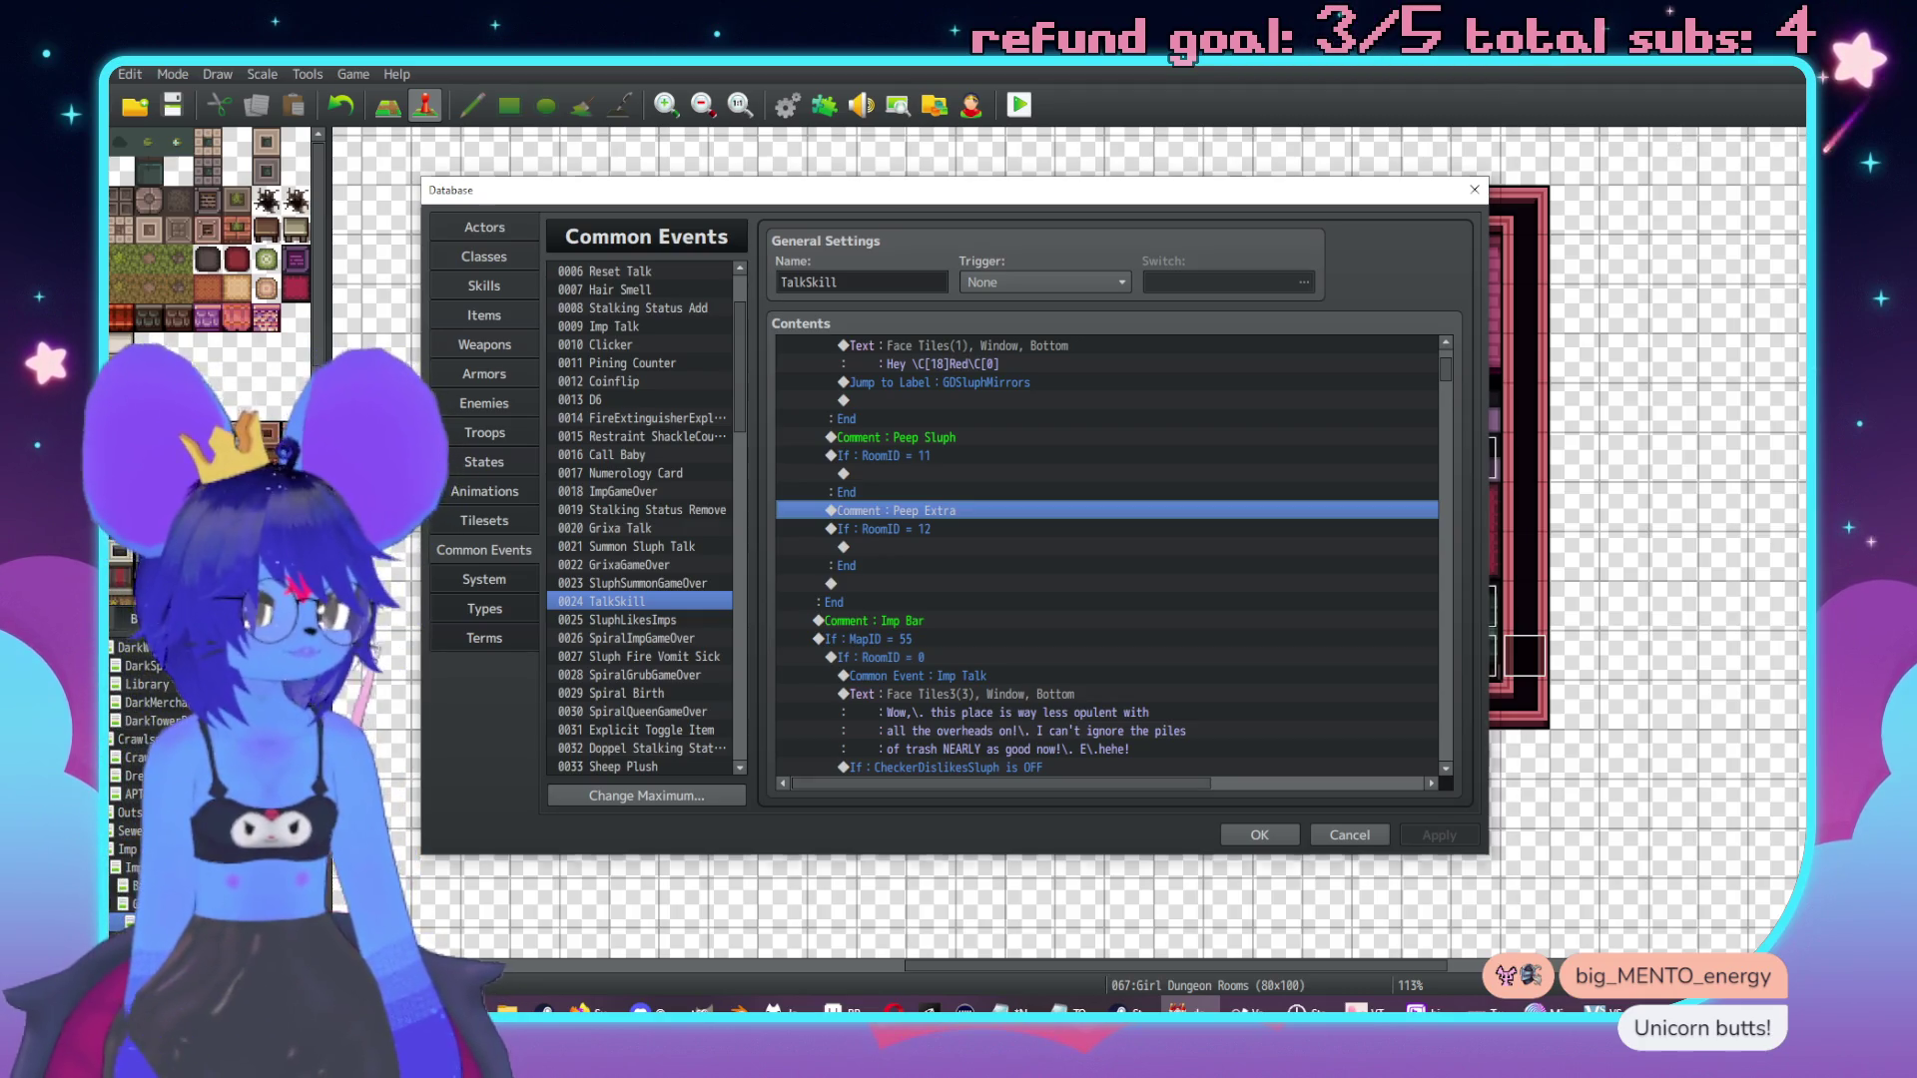
pyautogui.hotkey('alt', 'Tab')
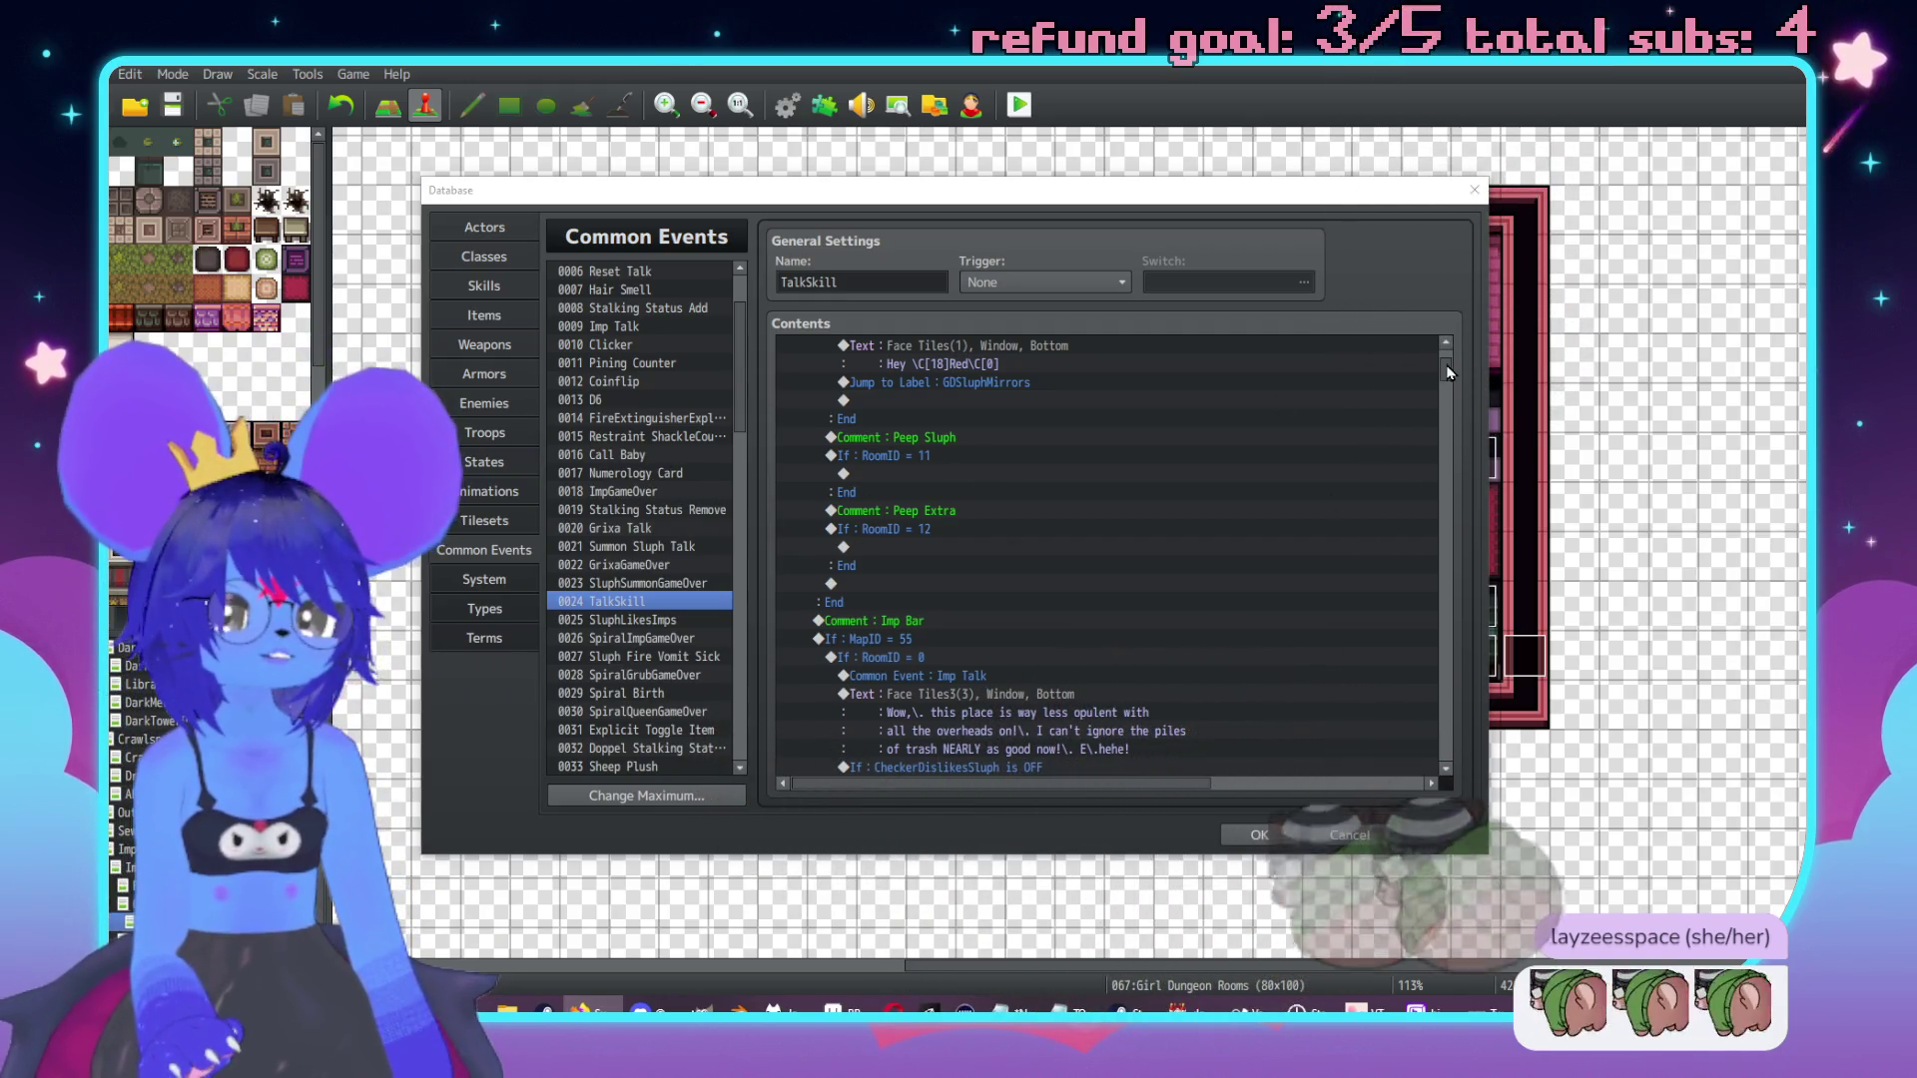
# Scroll the TalkSkill Contents list to the empty Peep Sluph and Peep Extra branches.
pyautogui.click(1447, 420)
pyautogui.moveTo(1448, 421)
pyautogui.mouseDown()
pyautogui.moveTo(1438, 523)
pyautogui.moveTo(1472, 615)
pyautogui.mouseUp()
pyautogui.scroll(-10, 1189, 573)
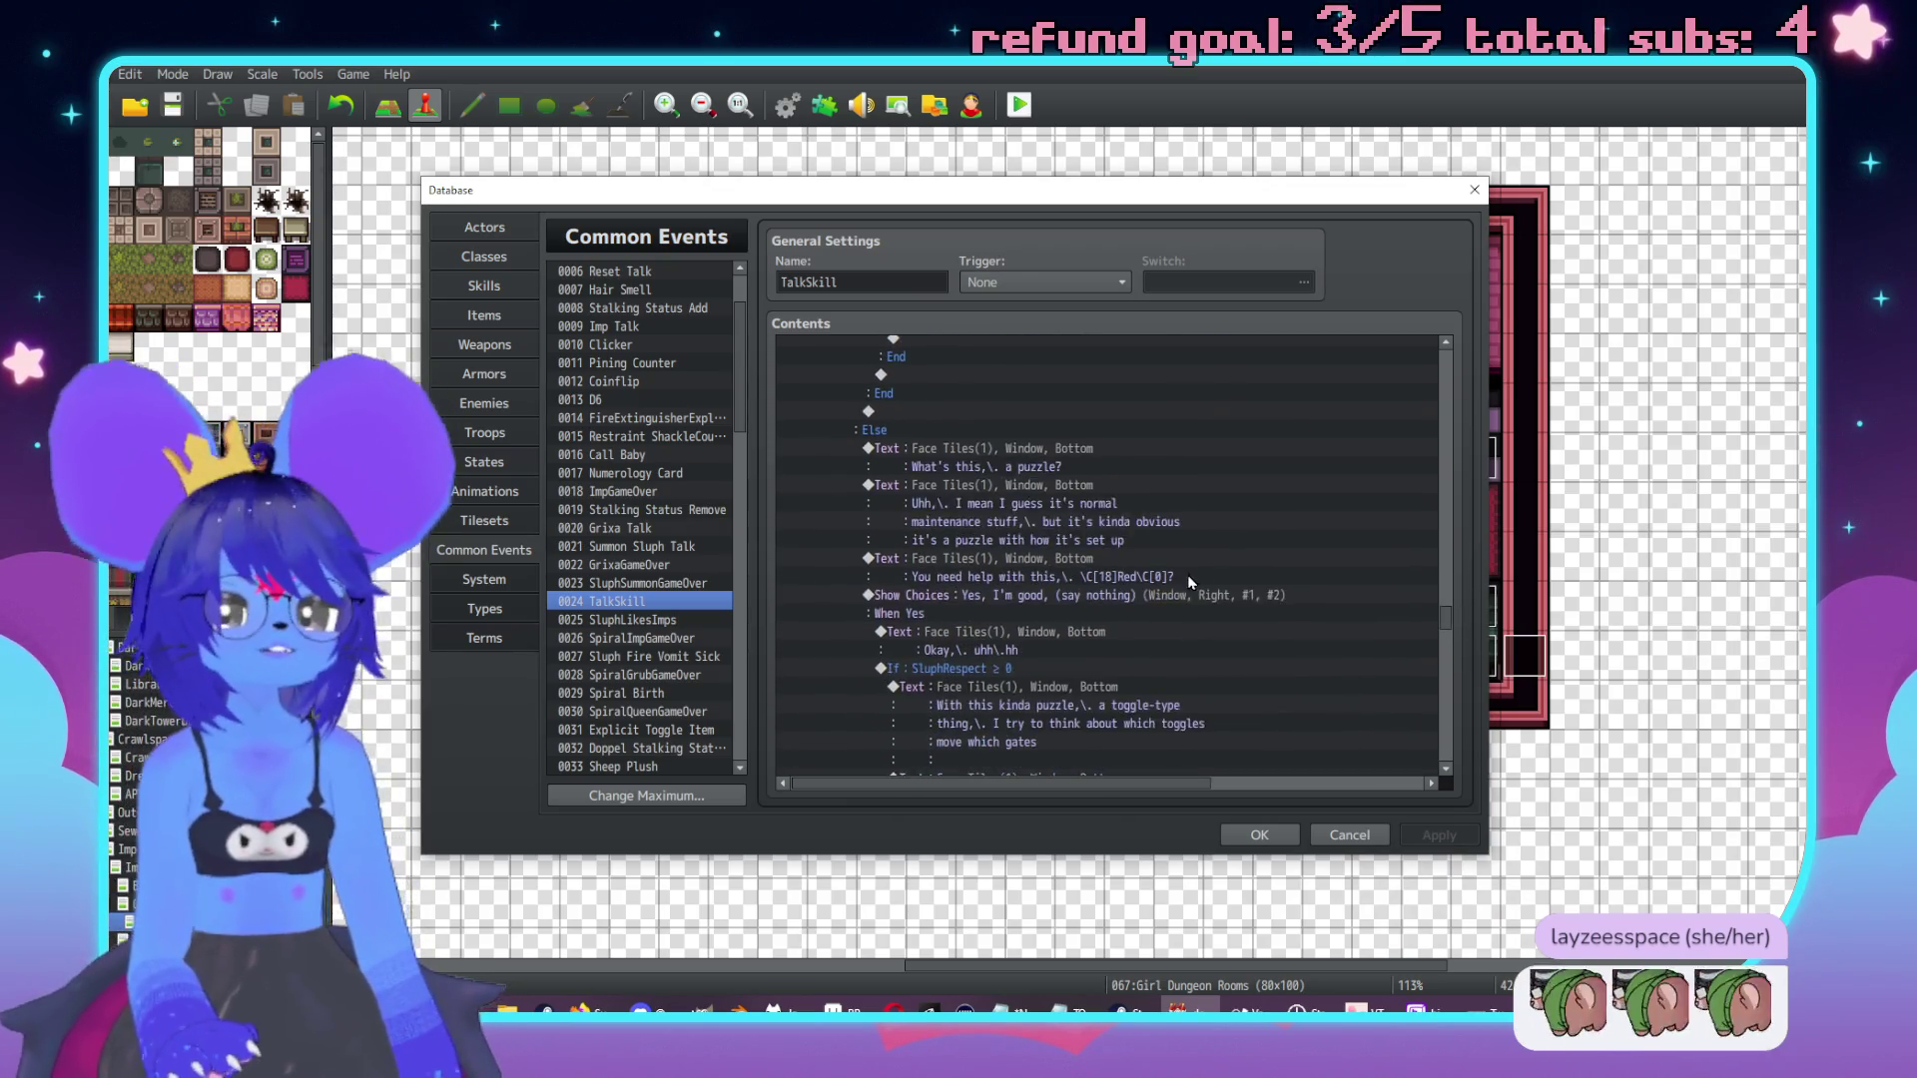
pyautogui.scroll(-10, 1192, 535)
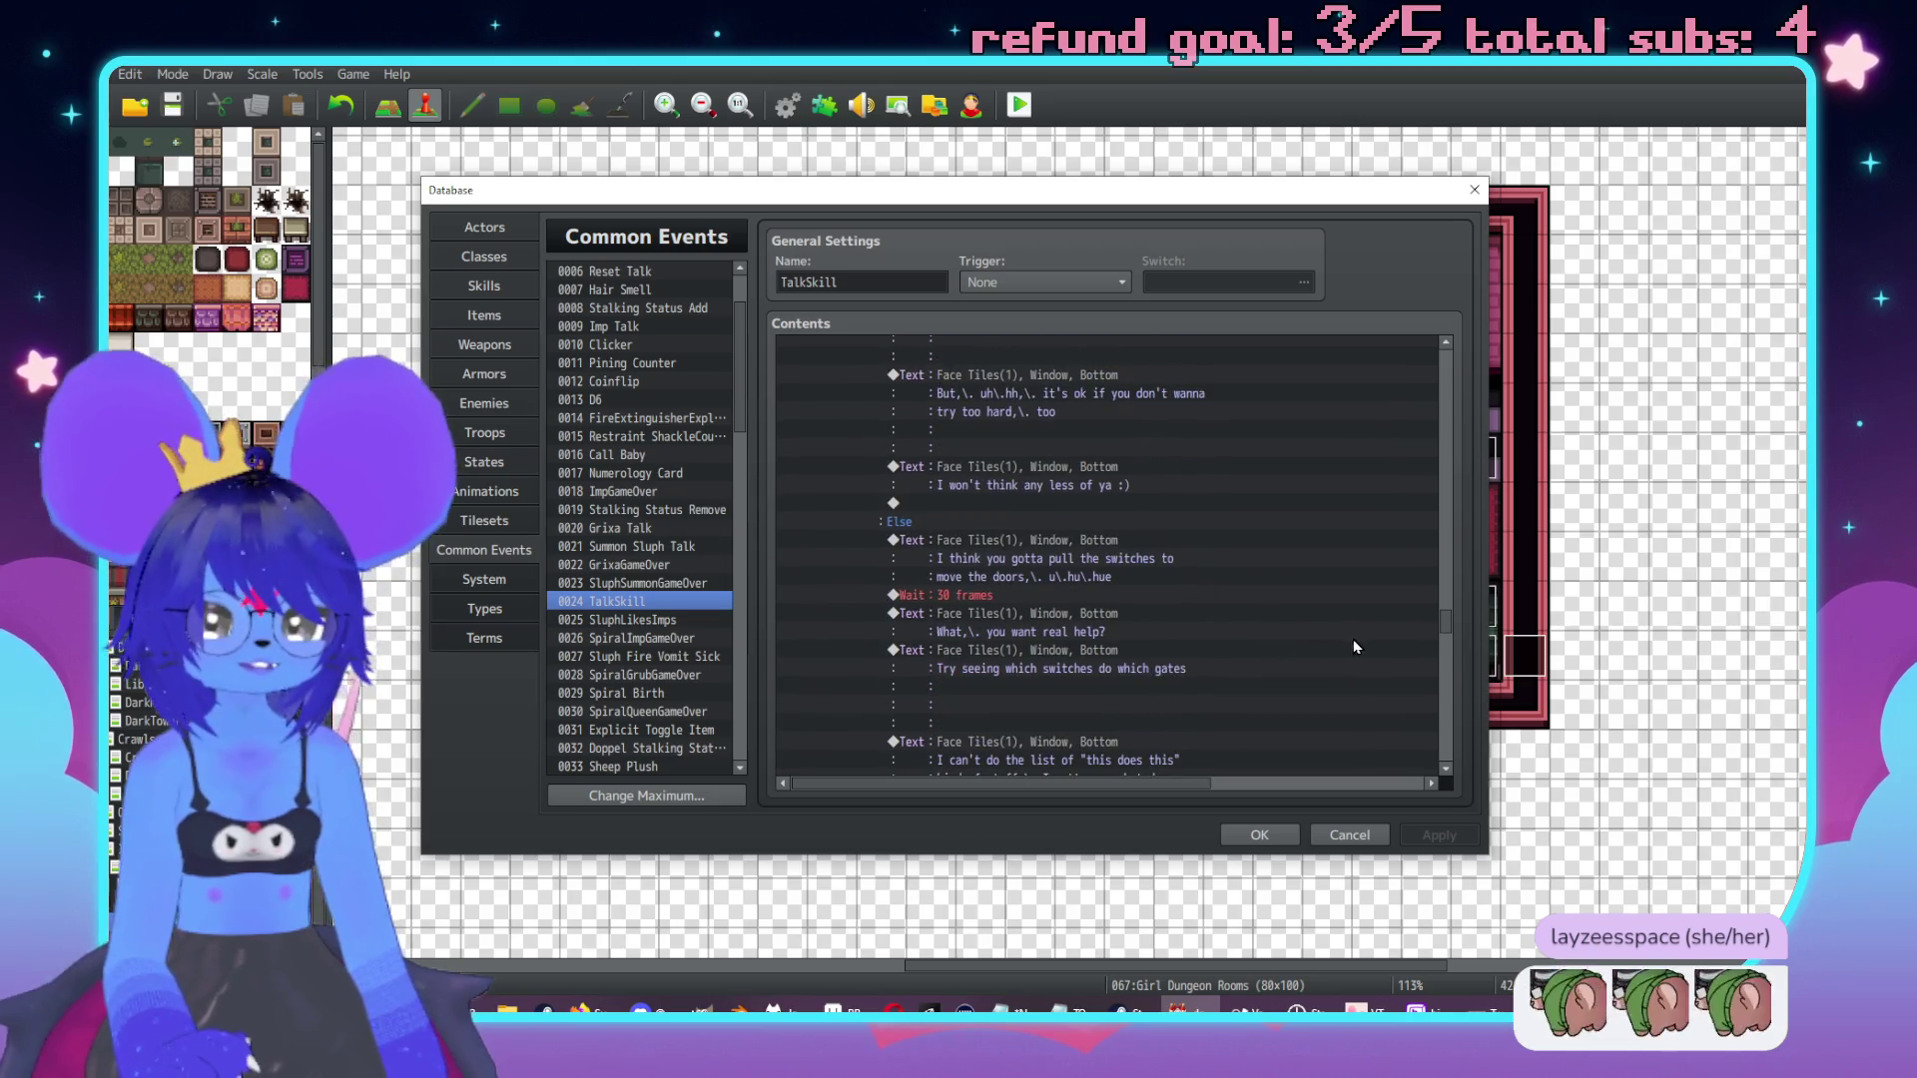
pyautogui.scroll(10, 1318, 613)
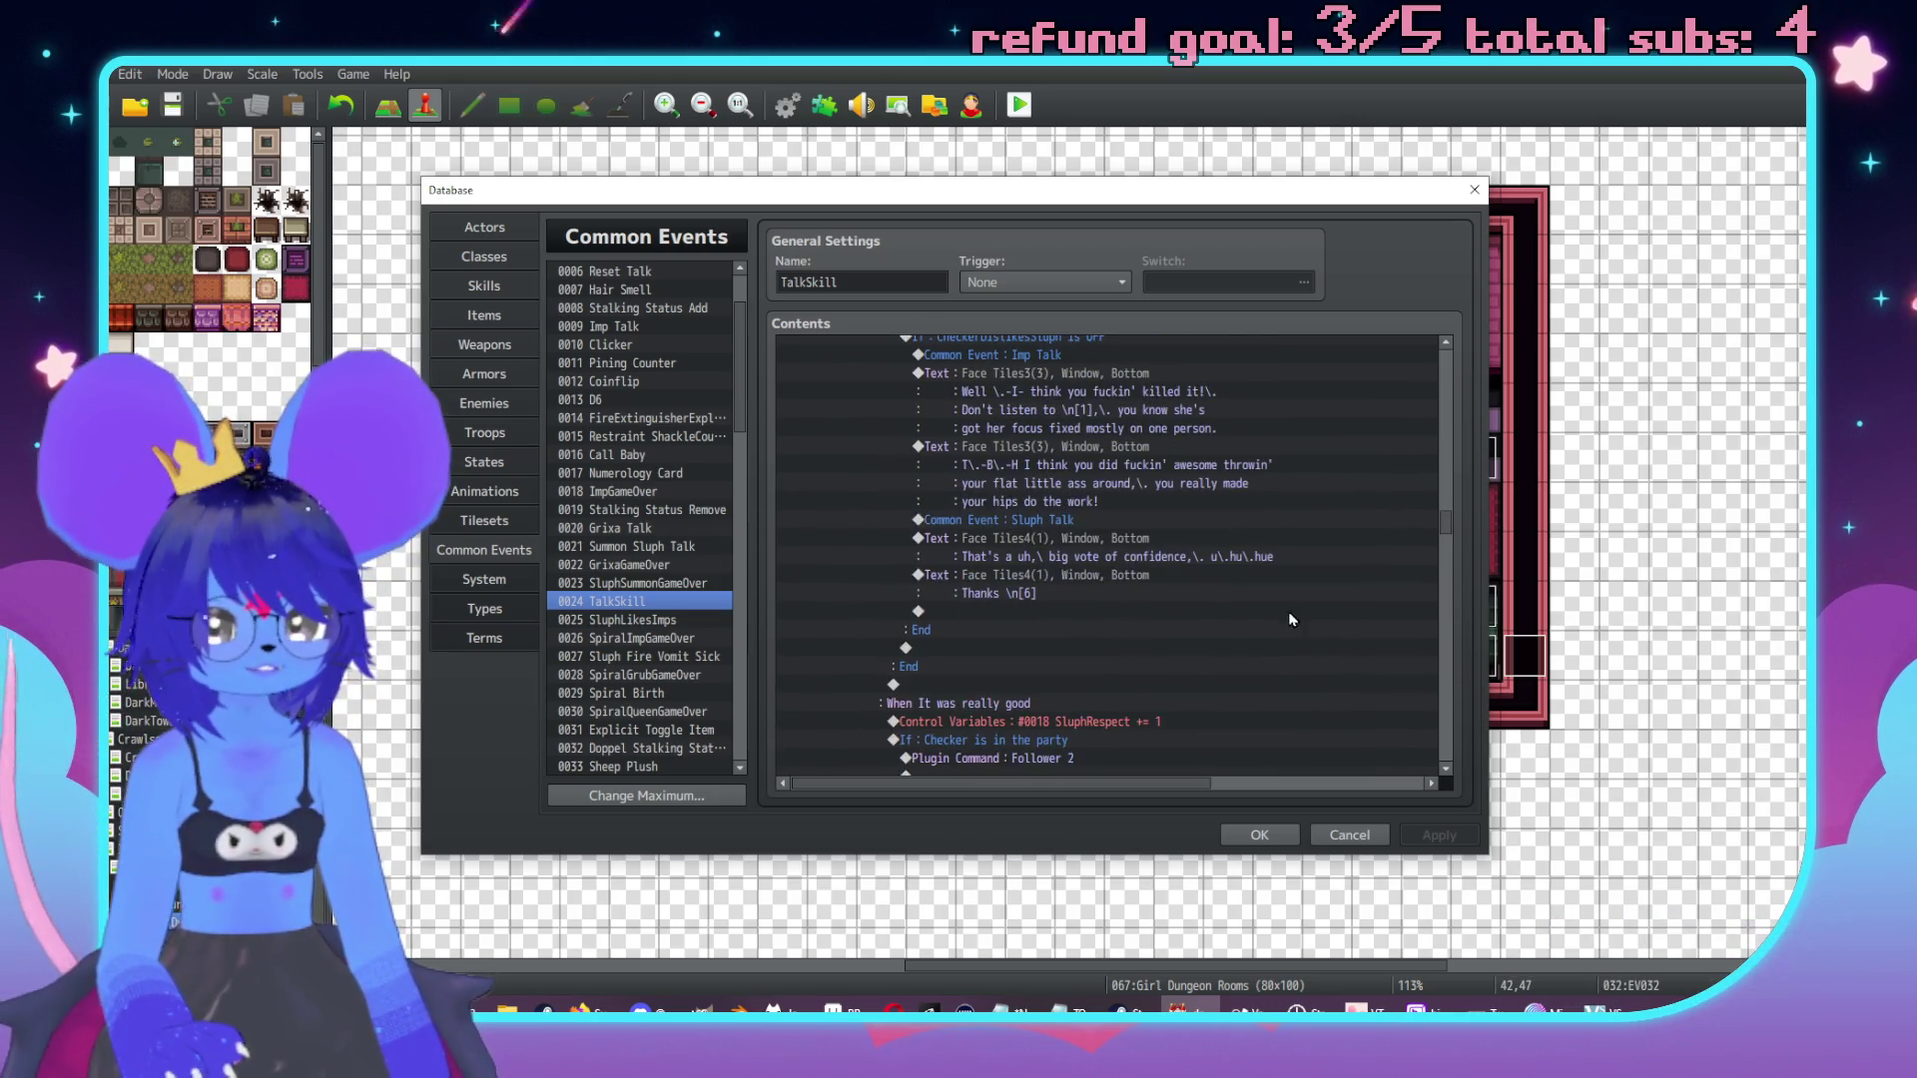
pyautogui.scroll(10, 1268, 605)
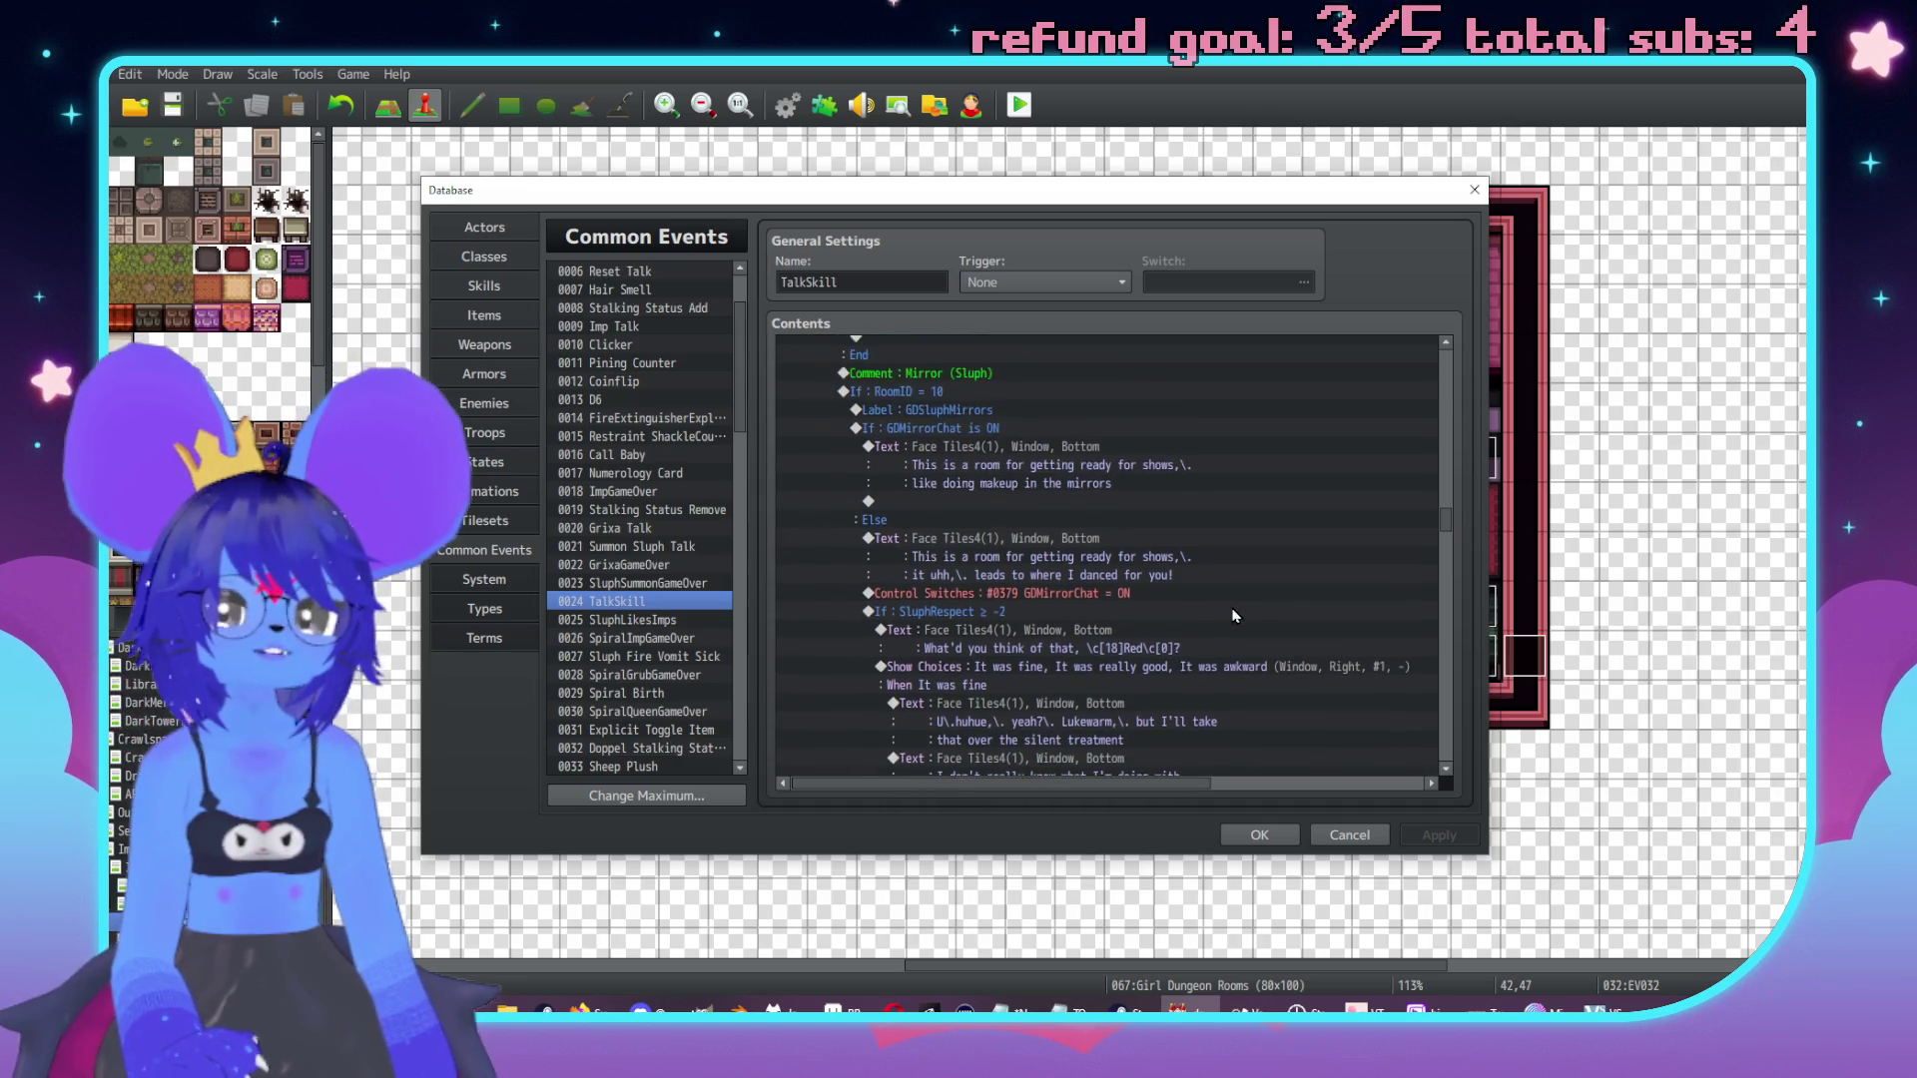
pyautogui.scroll(2, 1197, 619)
pyautogui.scroll(-5, 1442, 676)
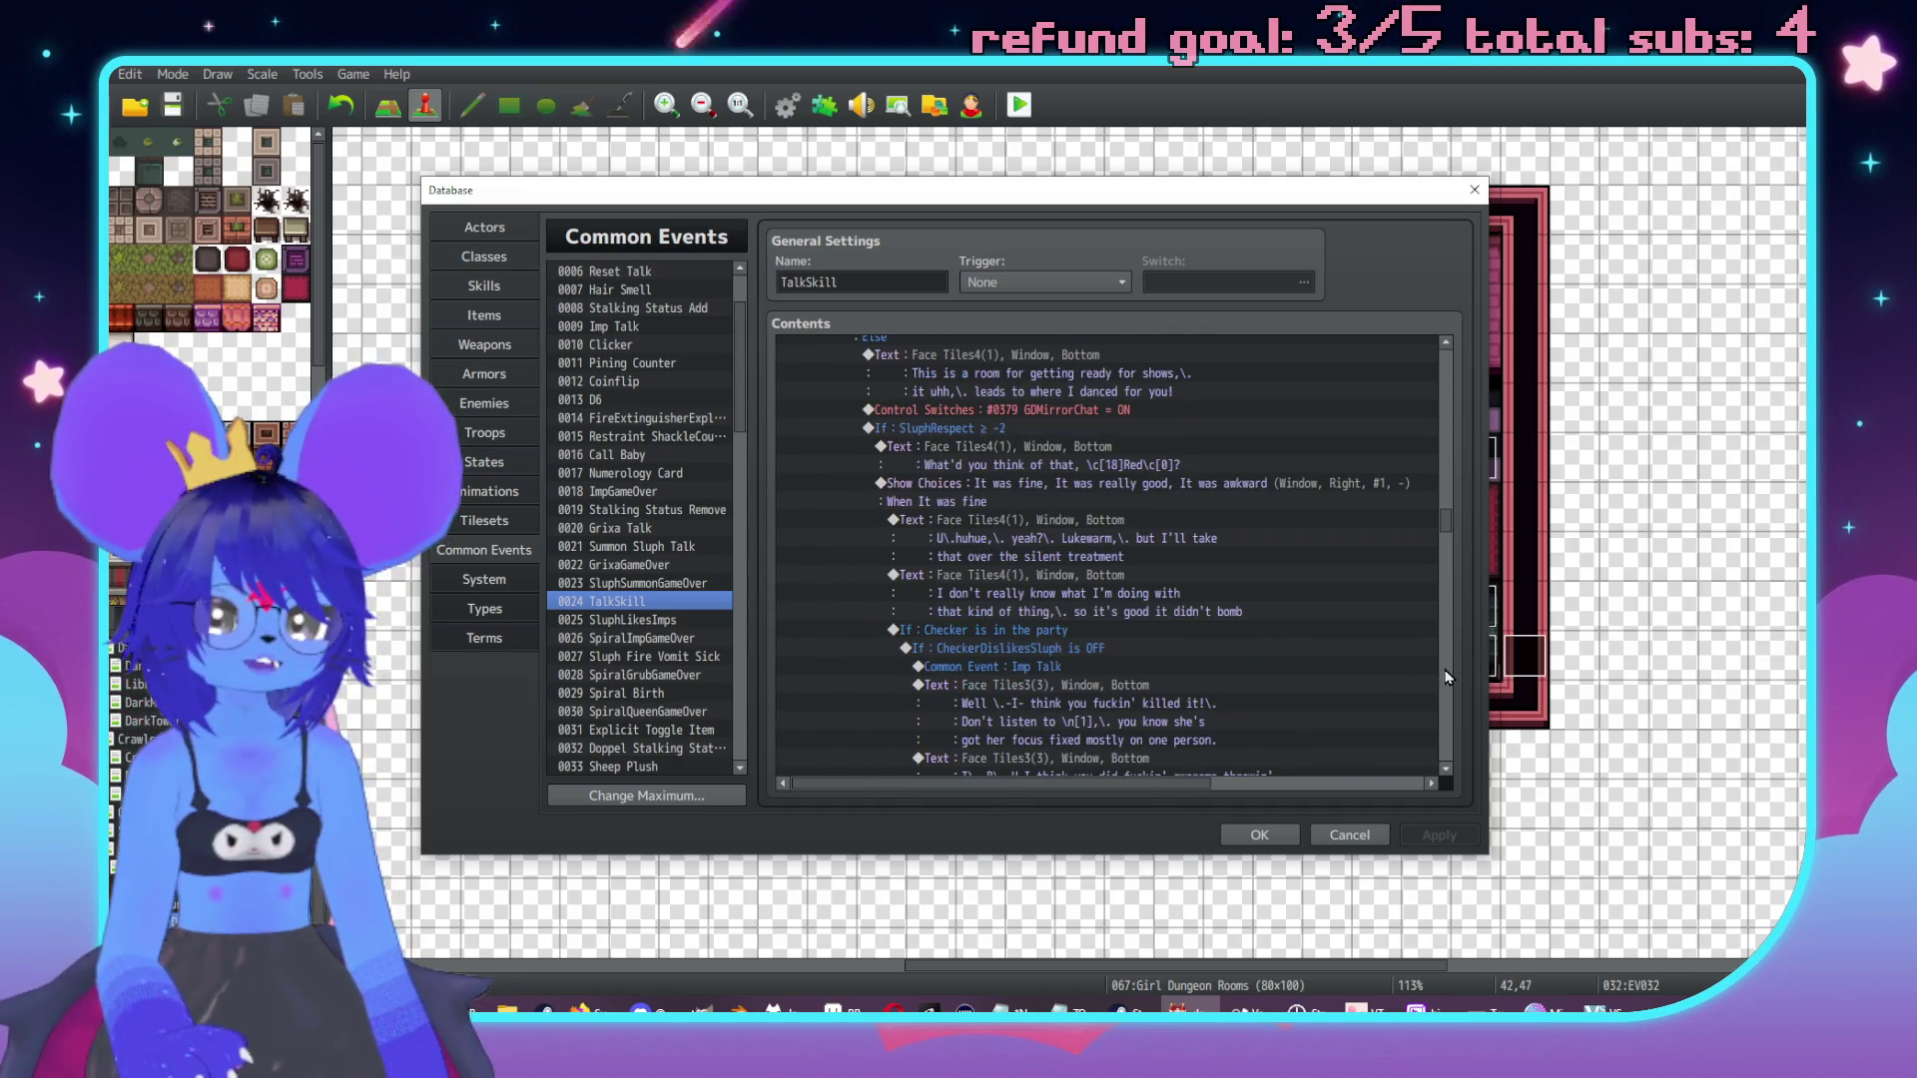
pyautogui.scroll(-10, 1450, 678)
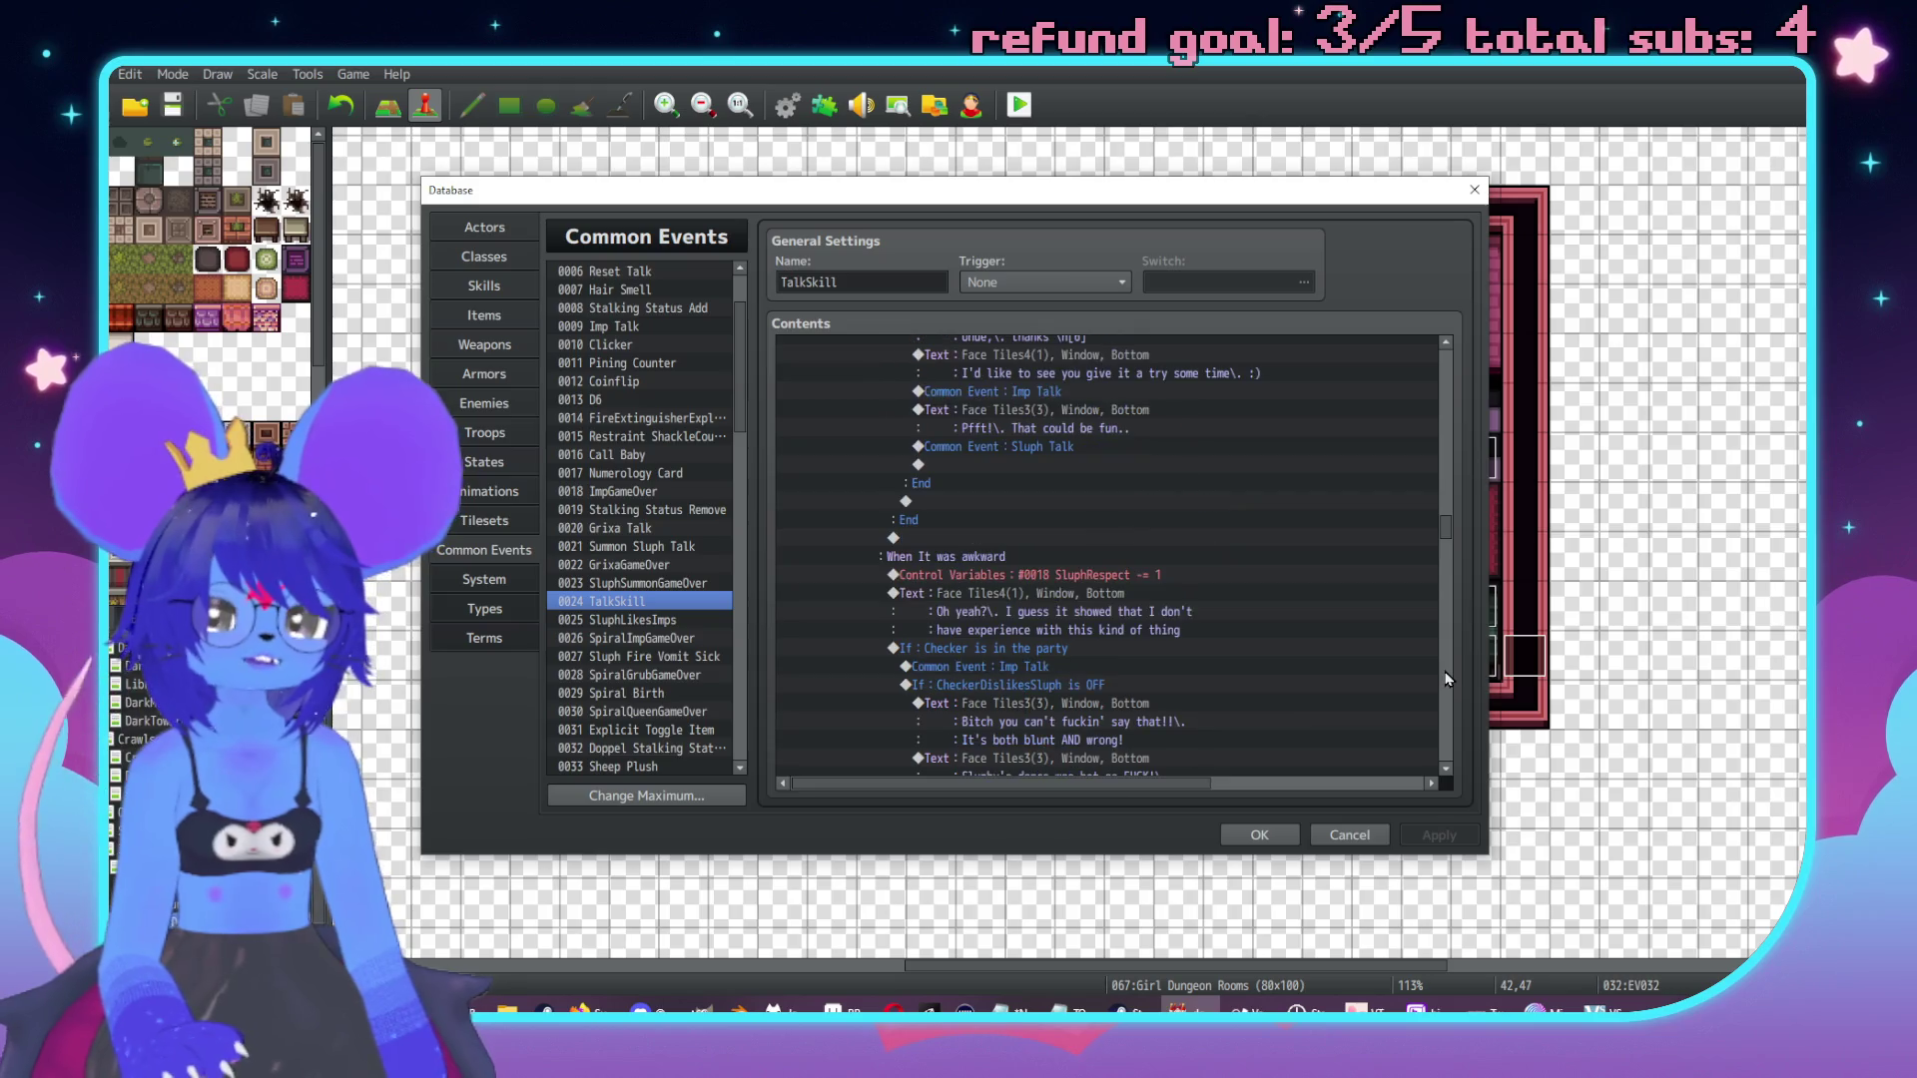
pyautogui.scroll(-10, 1450, 678)
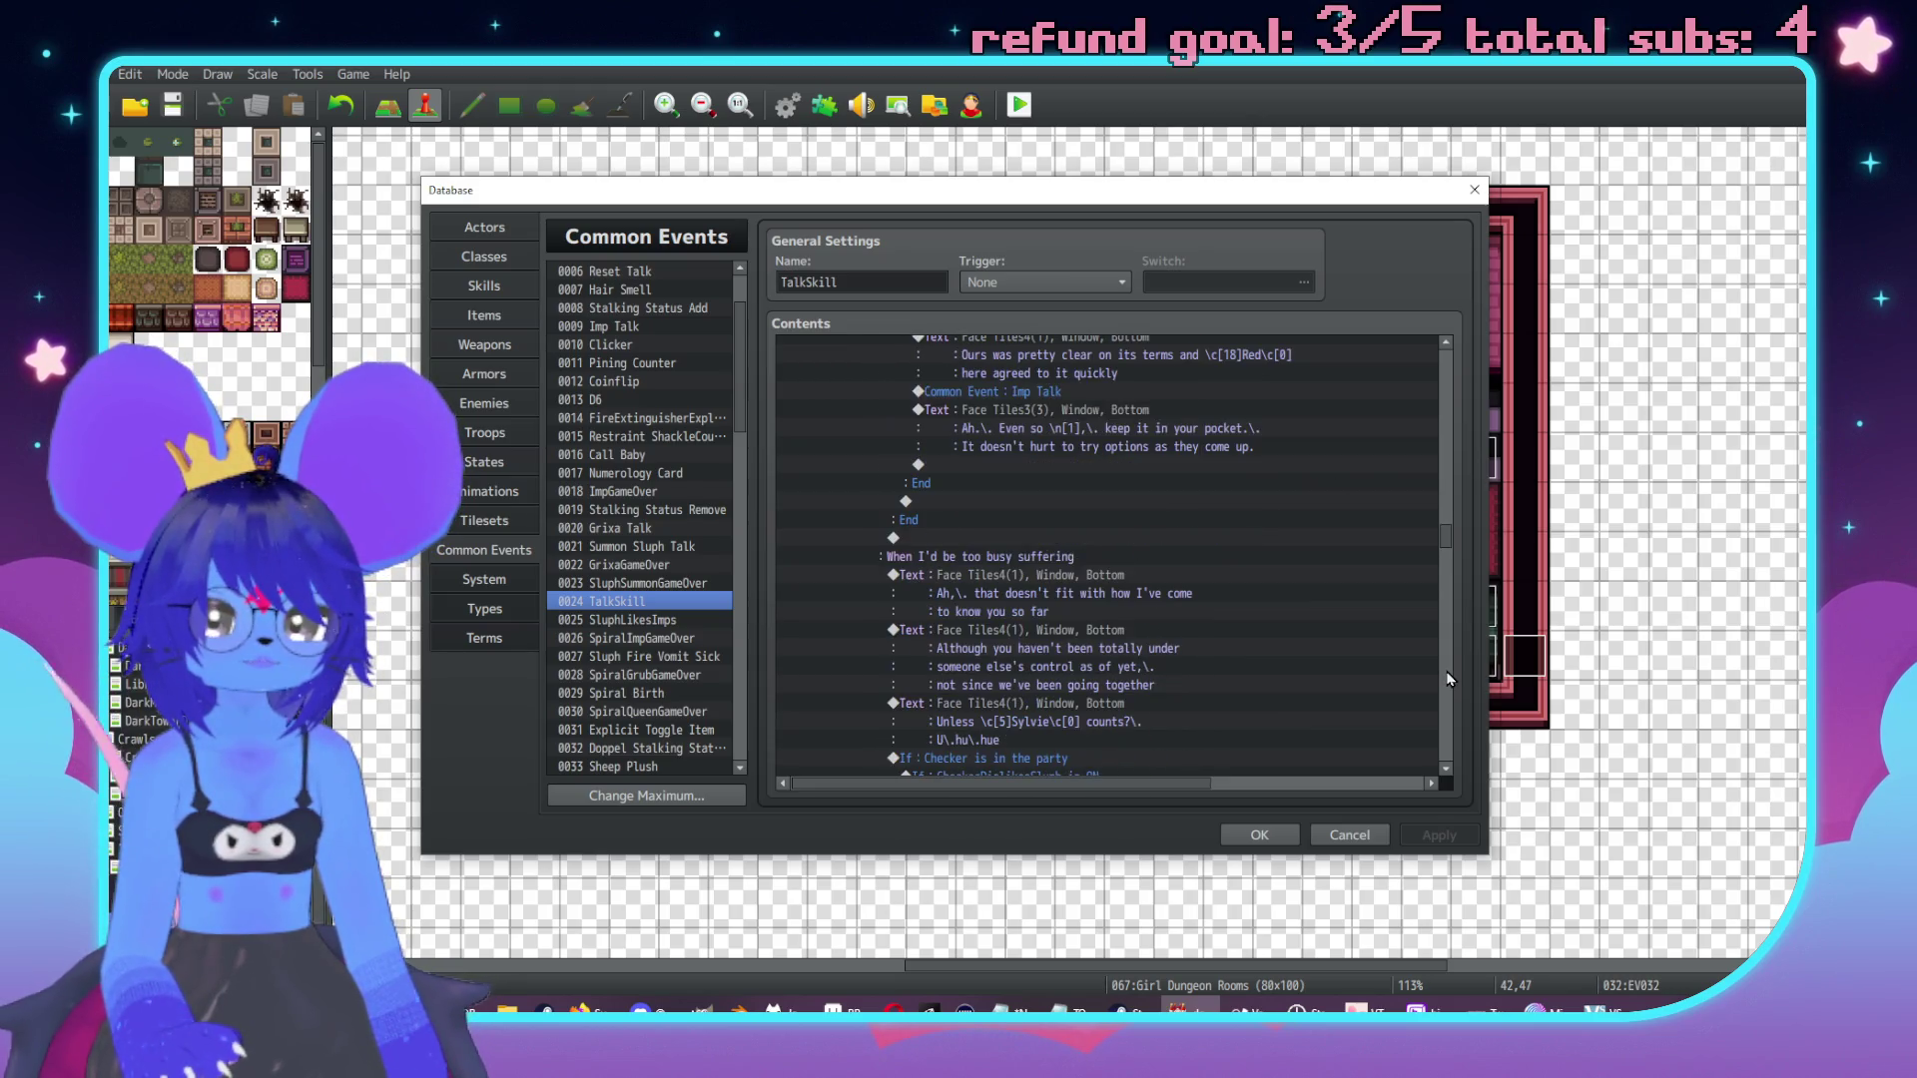
pyautogui.scroll(-8, 1450, 678)
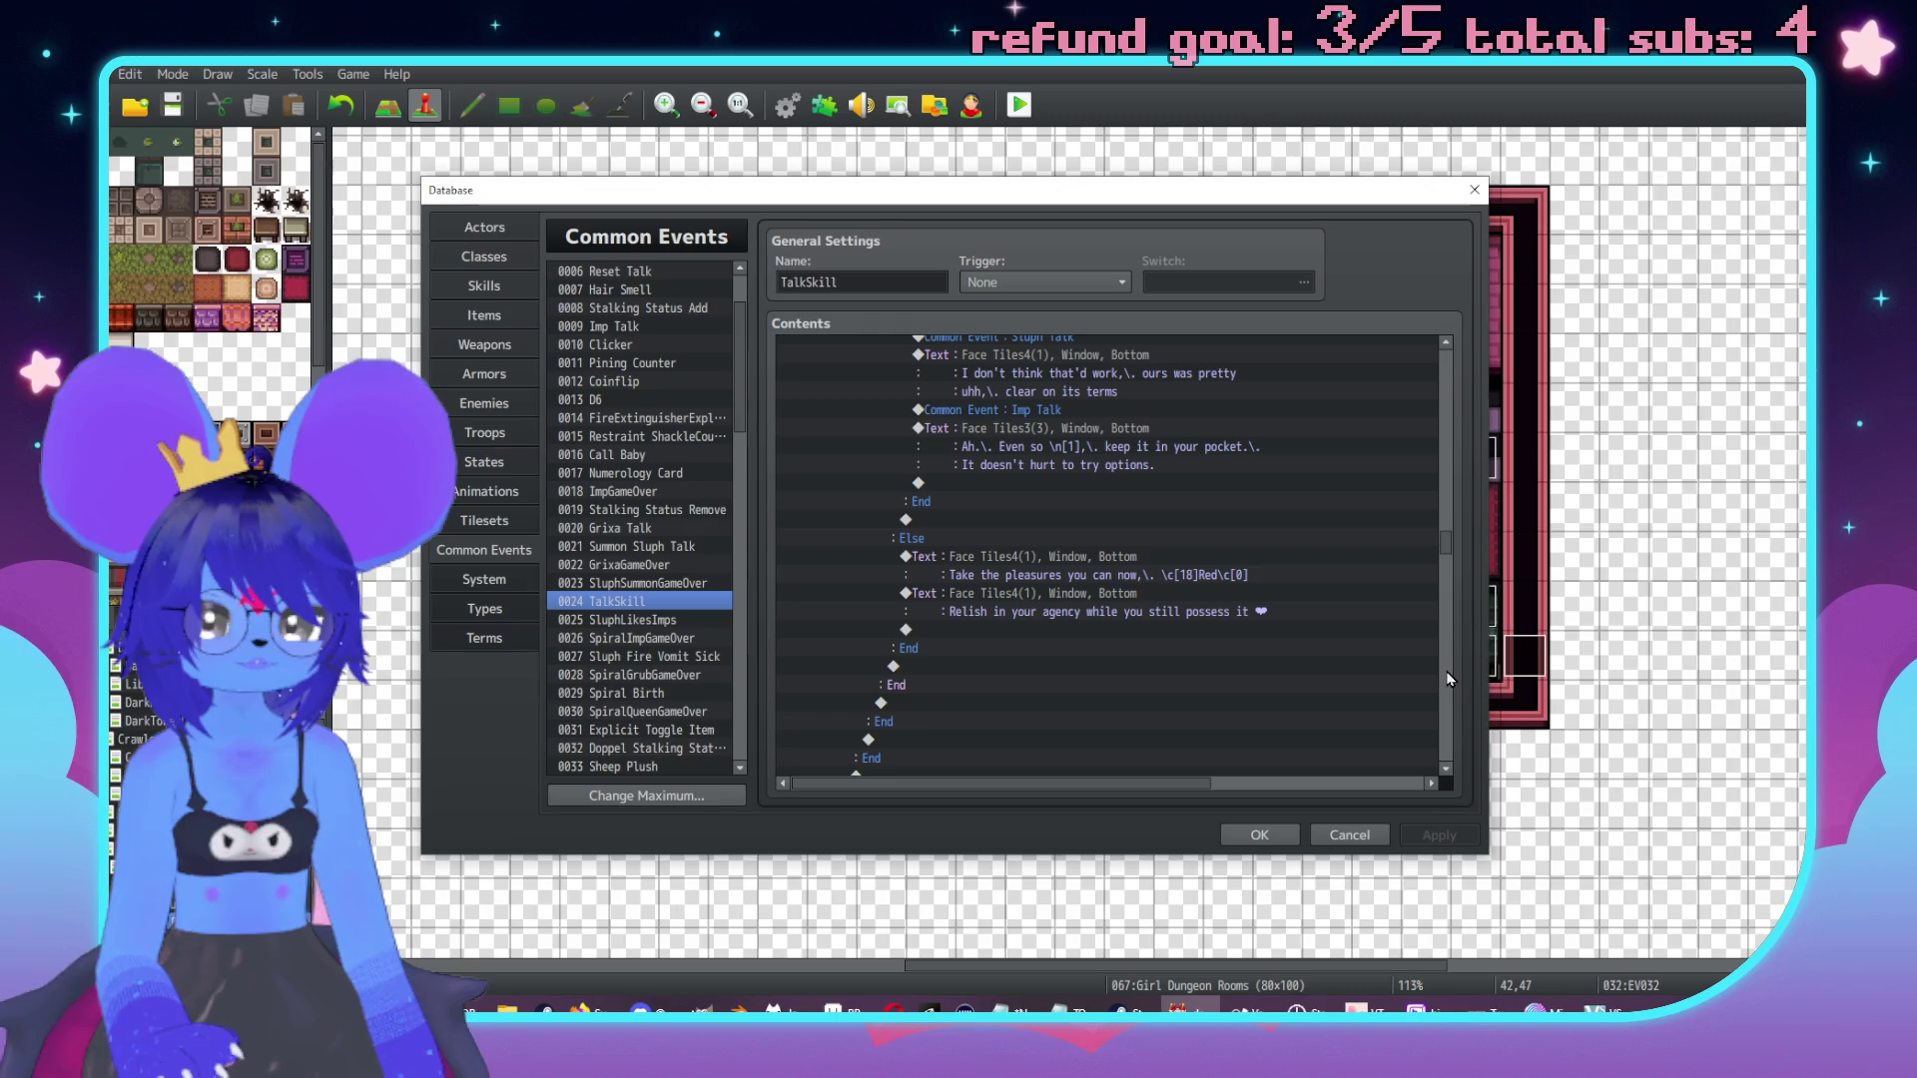
pyautogui.scroll(-6, 1450, 678)
pyautogui.scroll(3, 1122, 554)
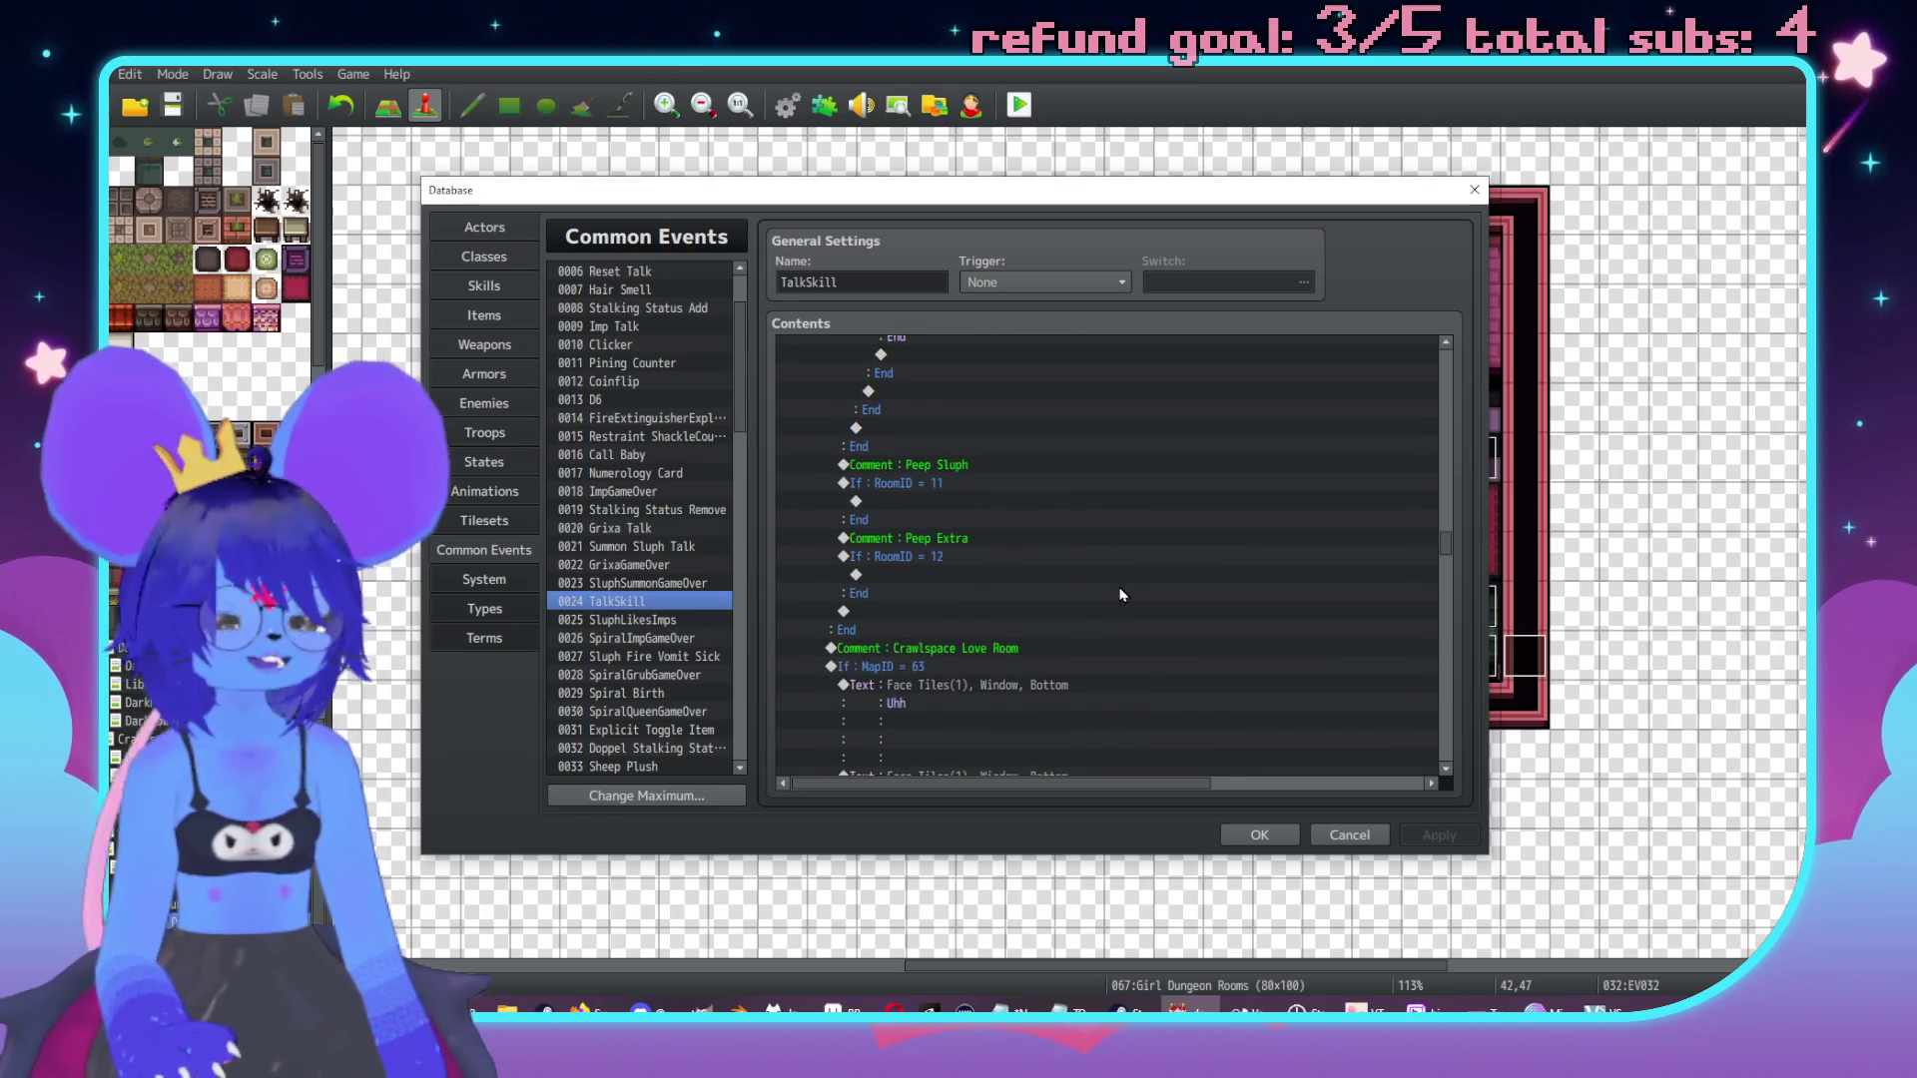
# Under RoomID = 12, add a Face Tiles4 Show Text: 'This room's been closed off since I got here'.
pyautogui.doubleClick(937, 578)
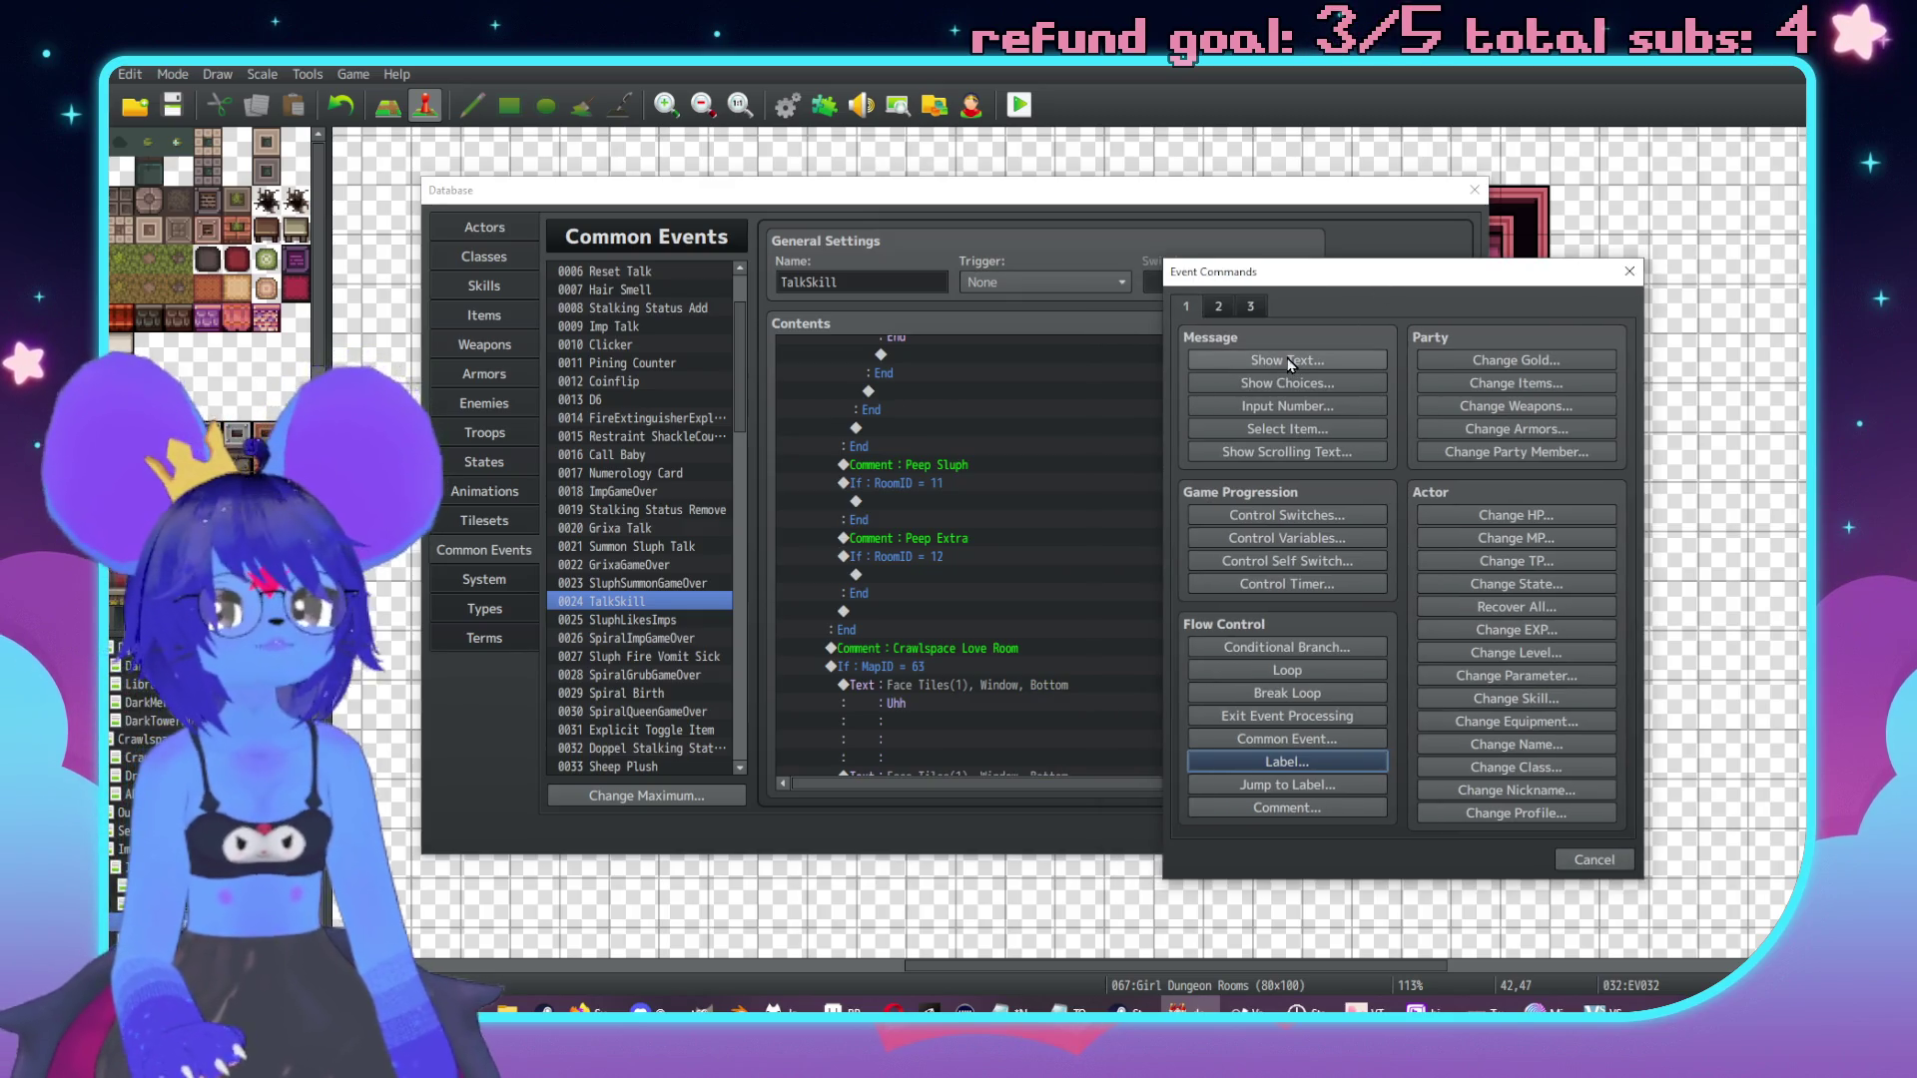
pyautogui.click(1284, 357)
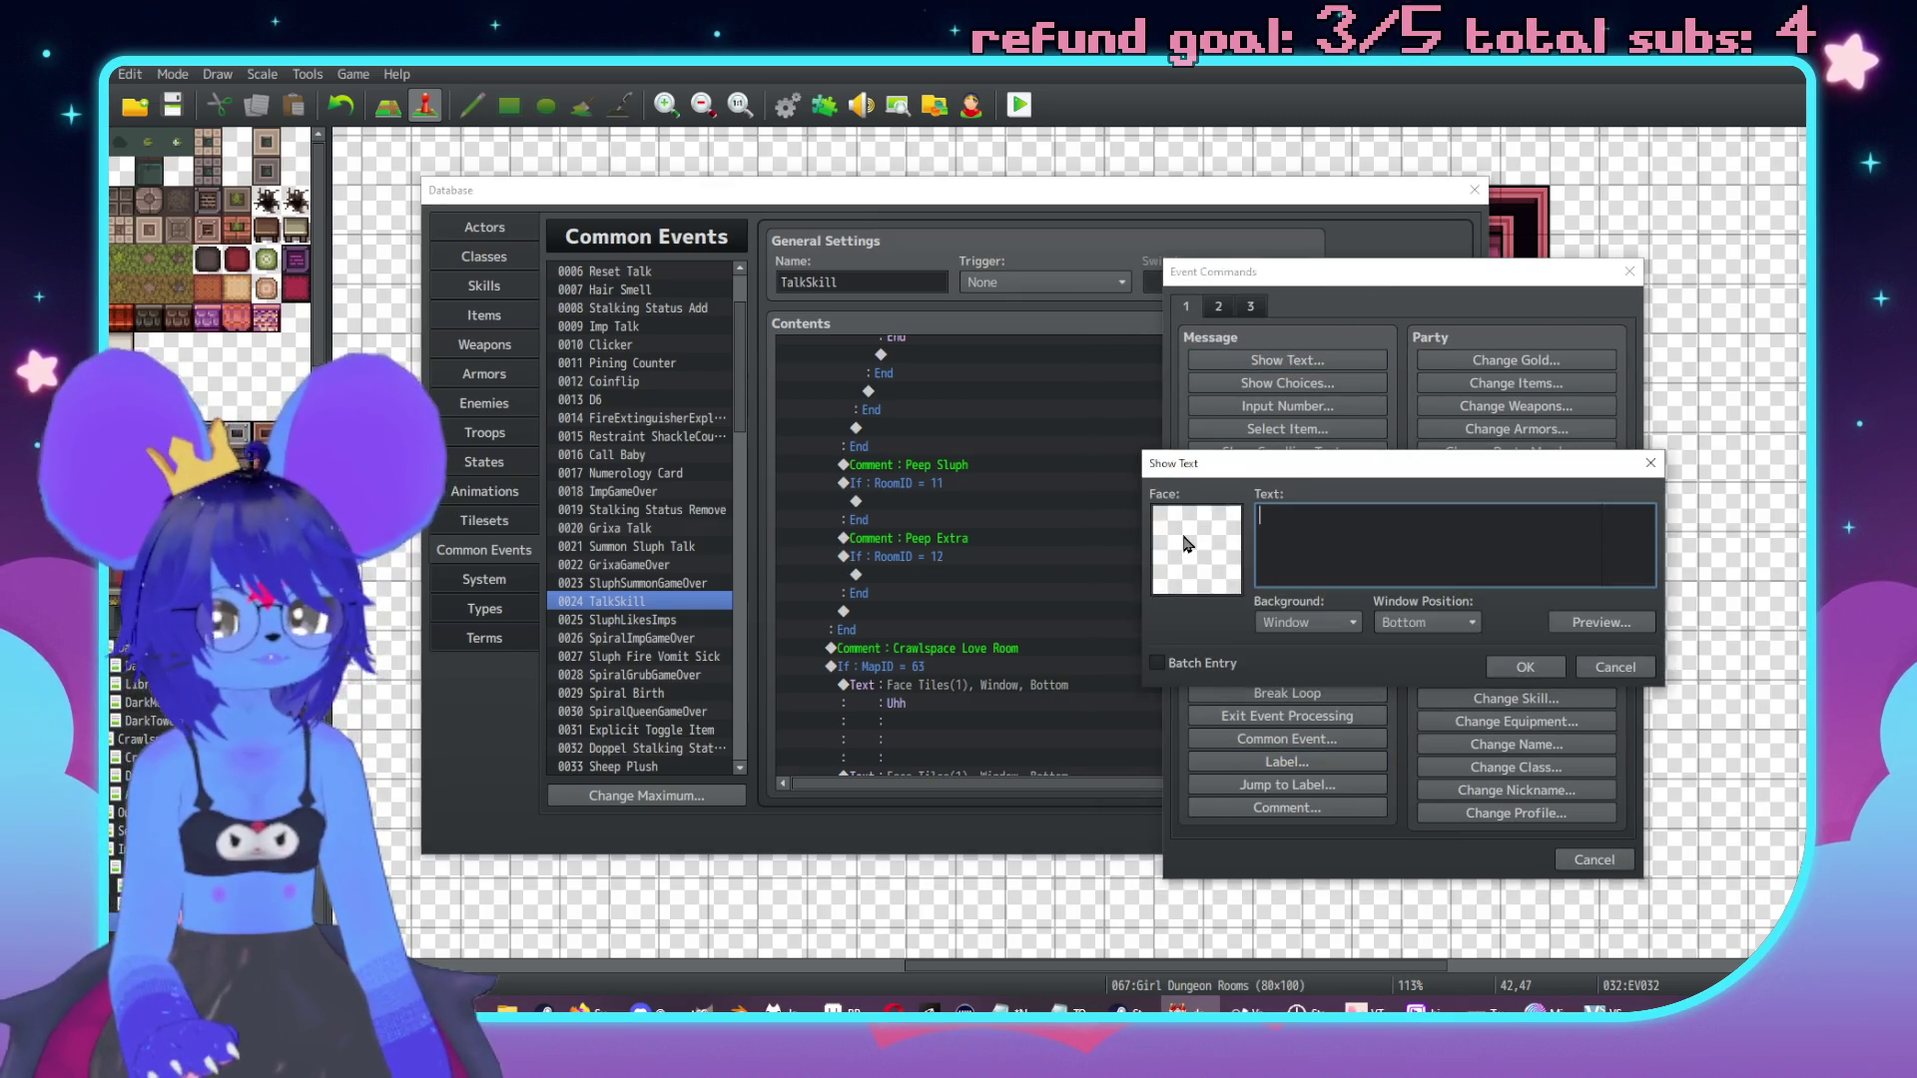
pyautogui.doubleClick(1196, 549)
pyautogui.click(1146, 453)
pyautogui.click(1146, 463)
pyautogui.doubleClick(1403, 425)
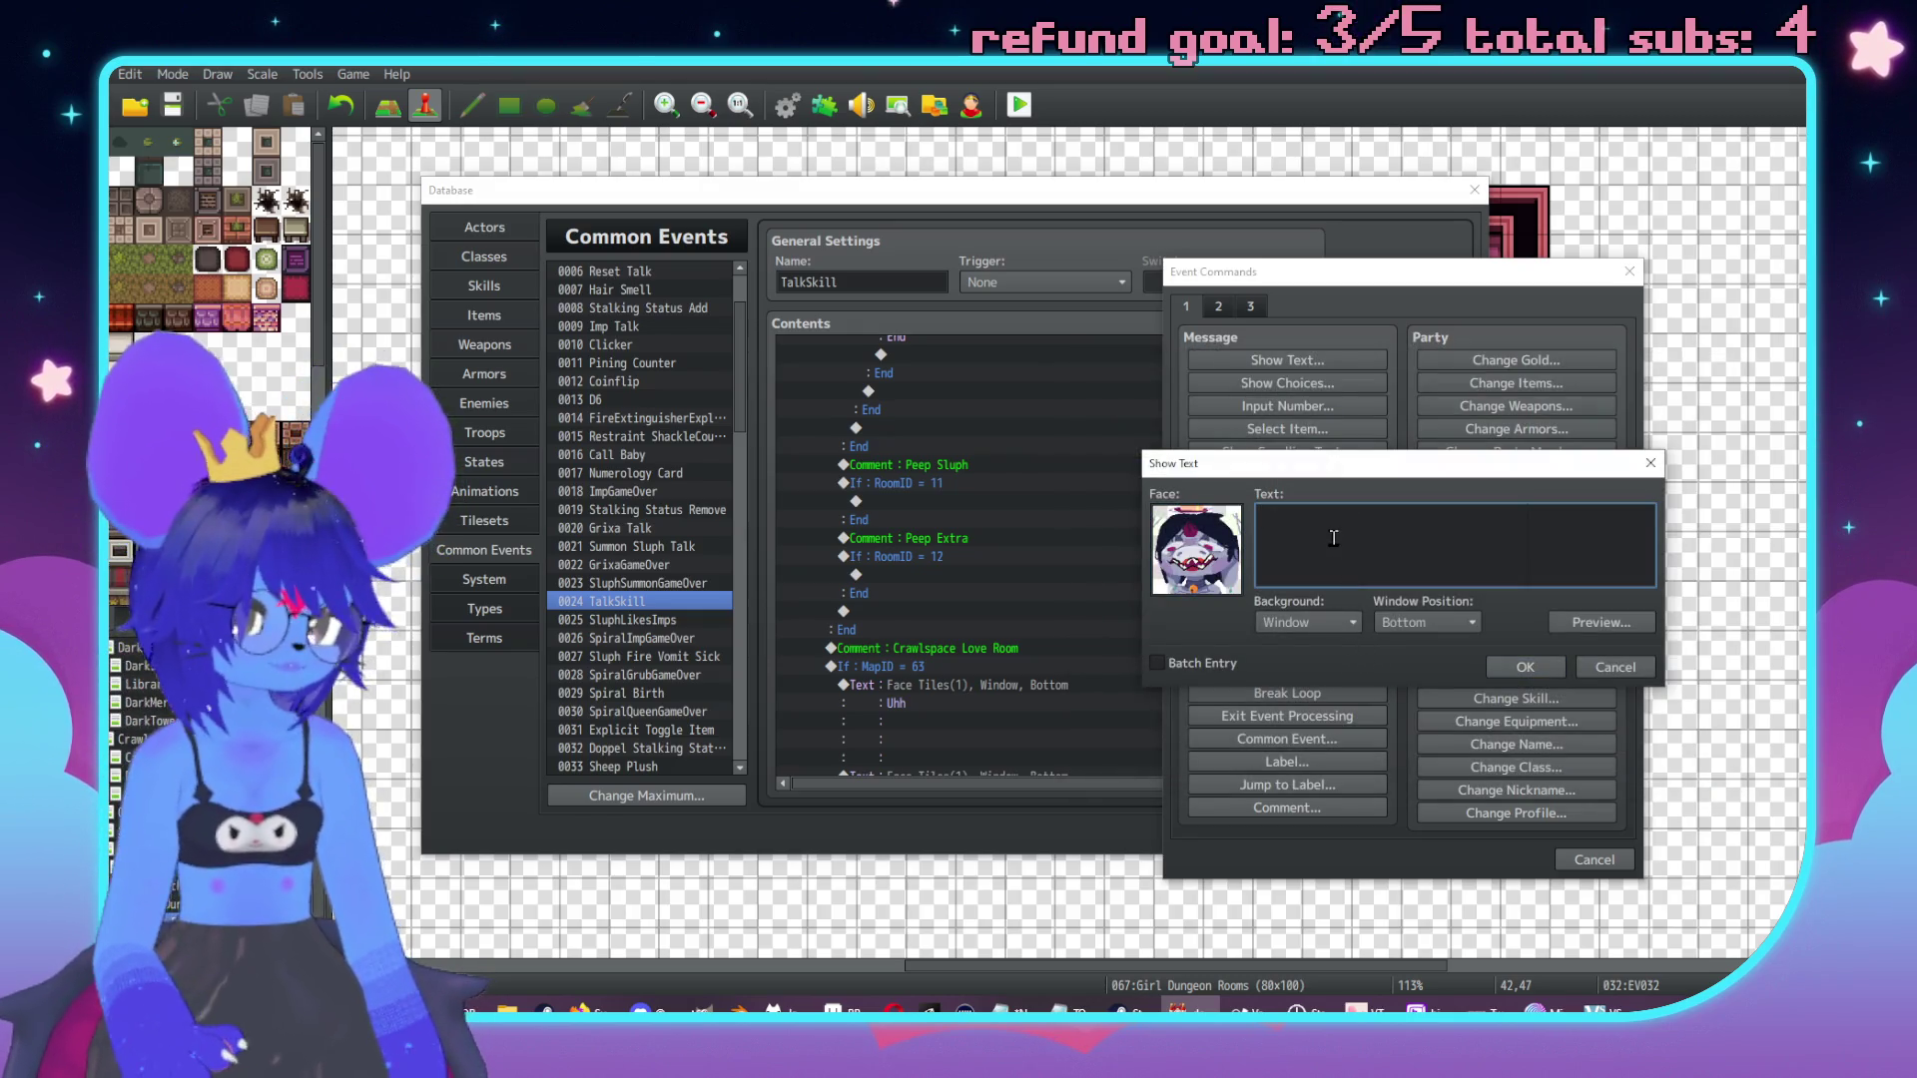
pyautogui.write("This room'")
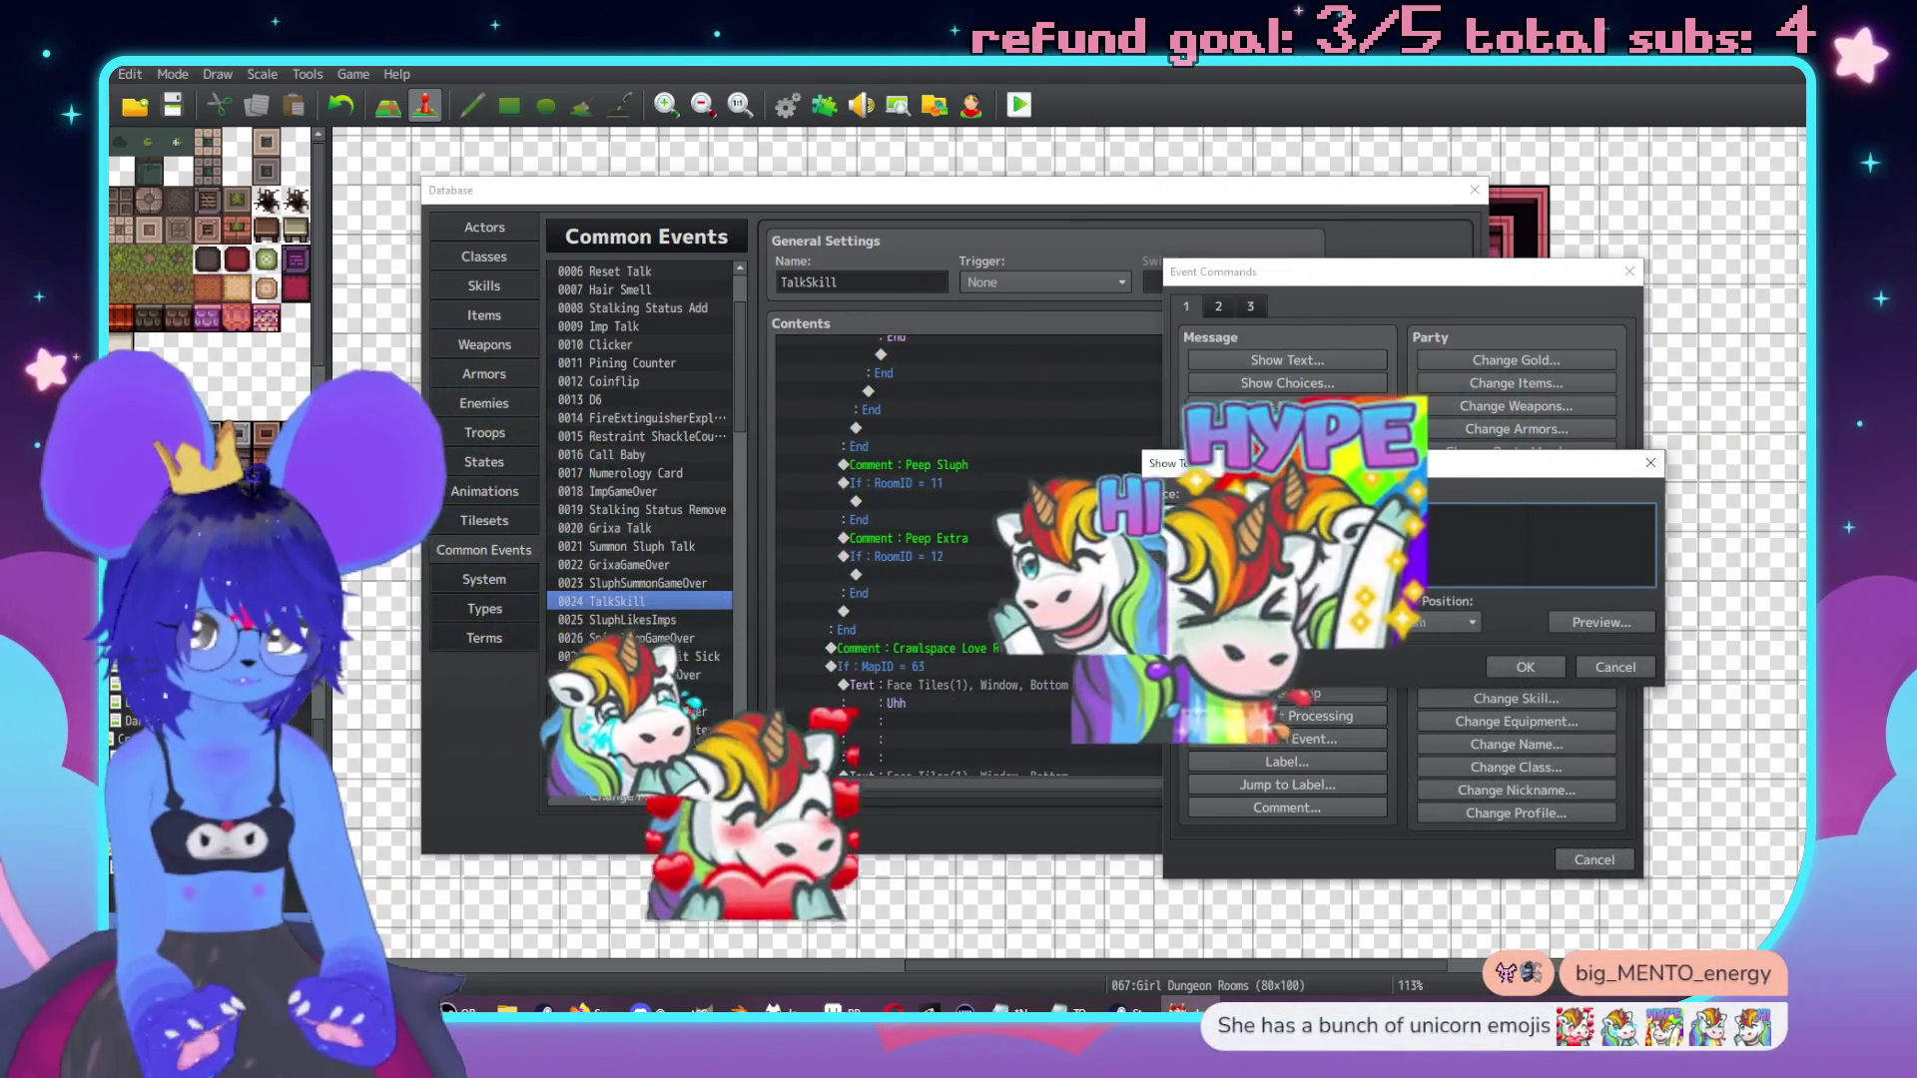
pyautogui.write('s been closed off since I got here')
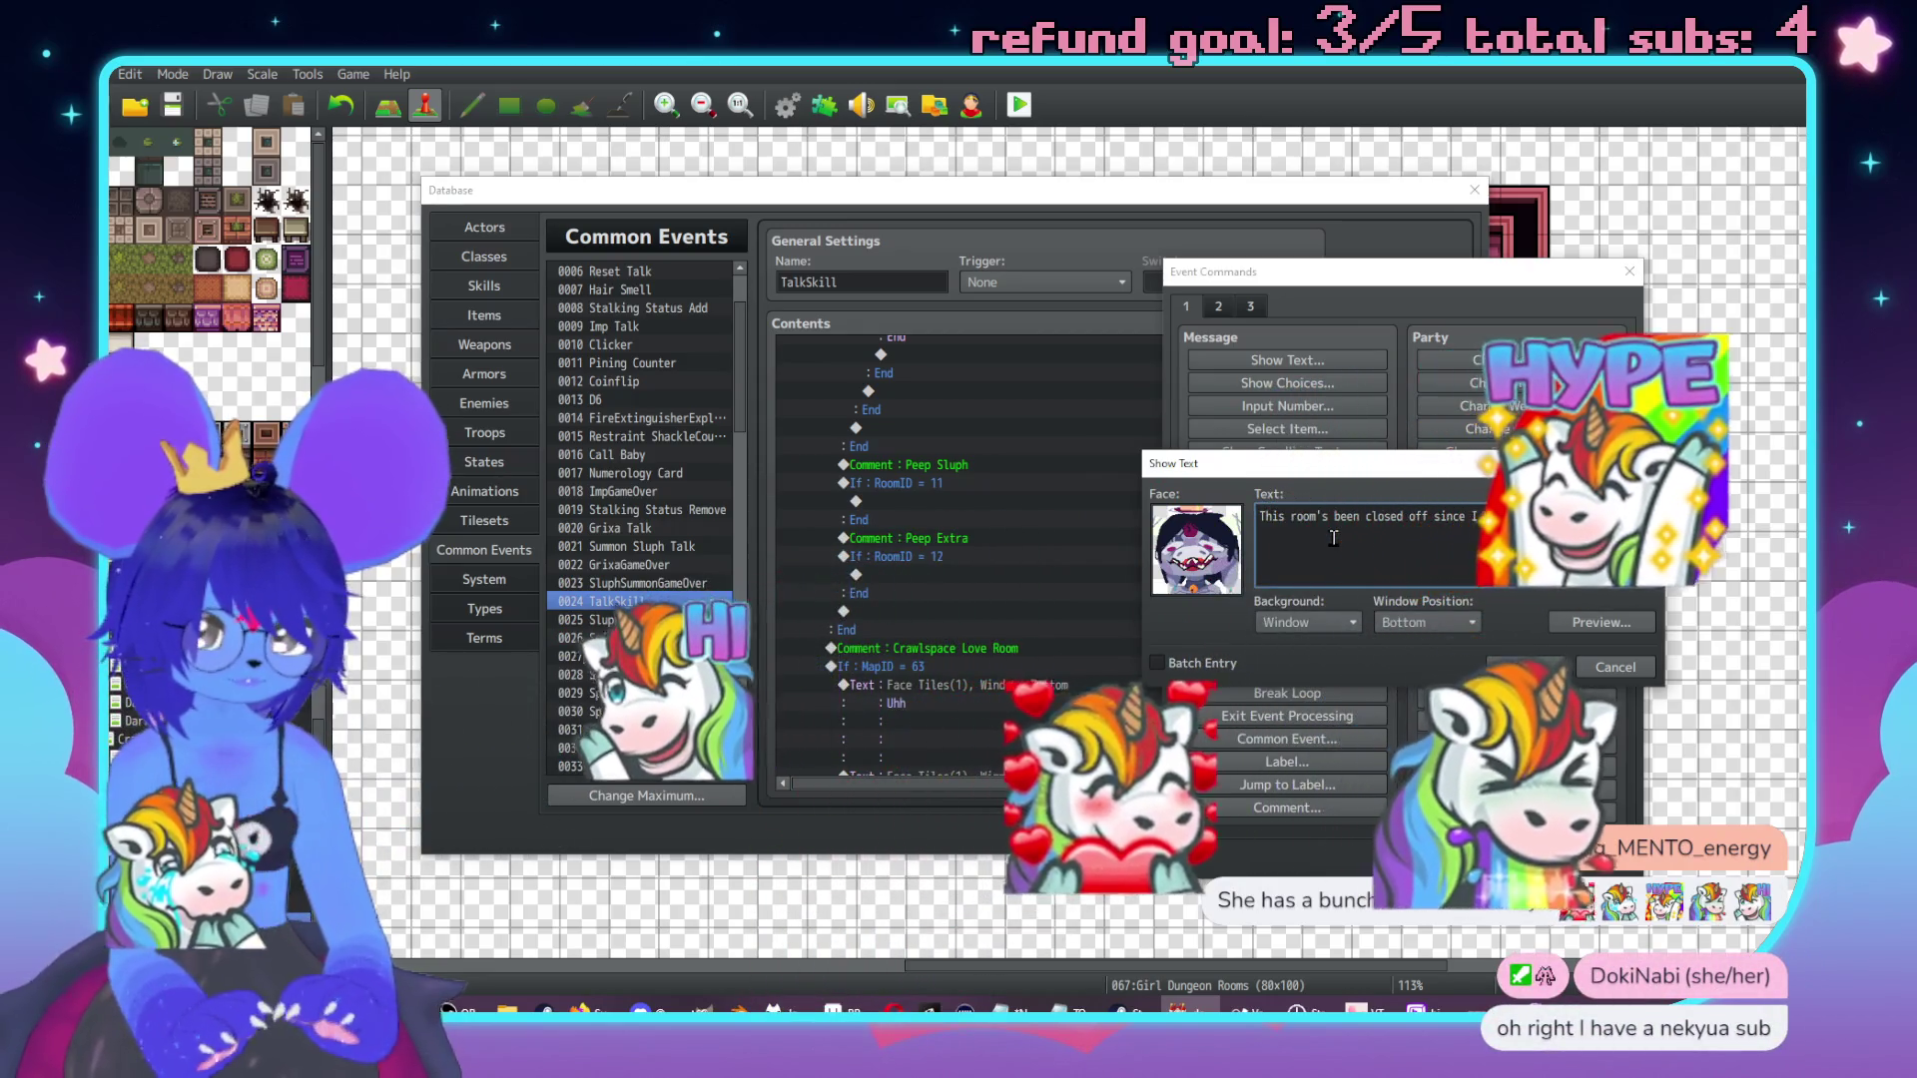
pyautogui.click(1525, 667)
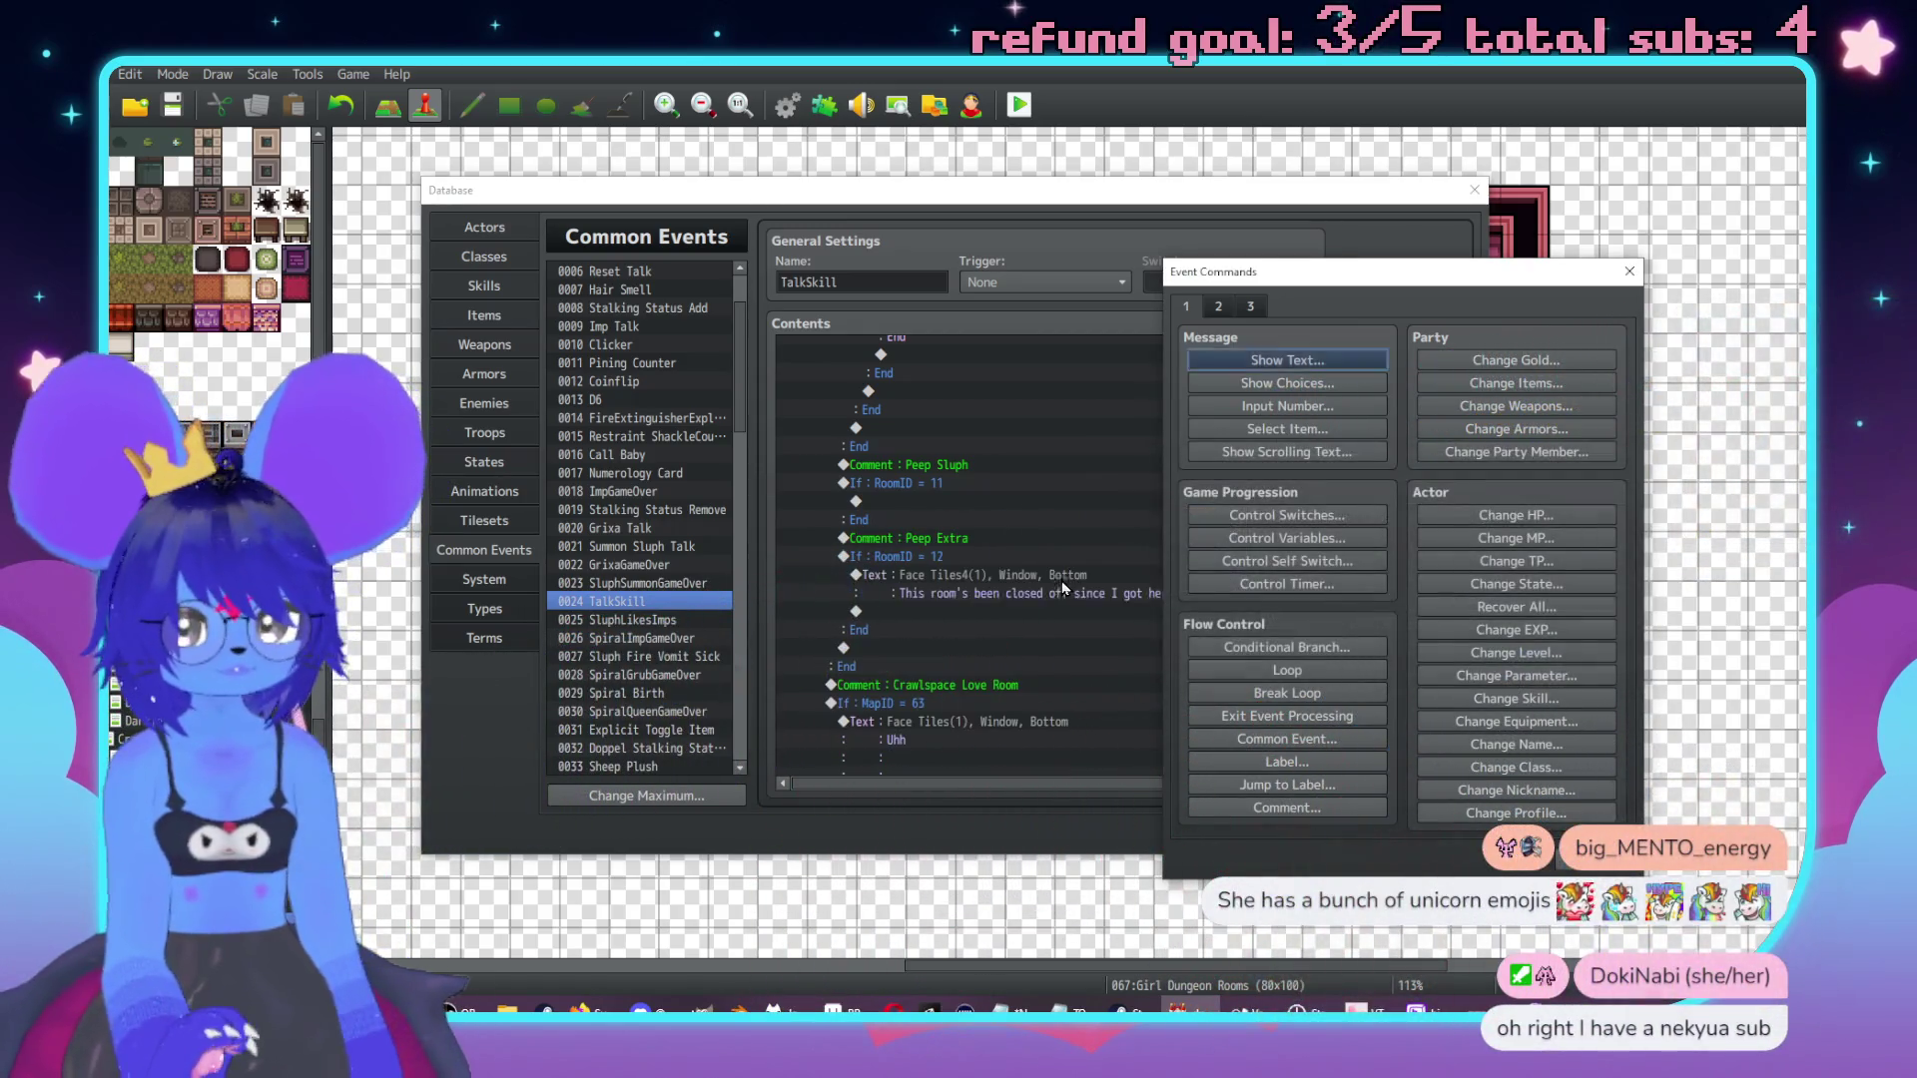
pyautogui.doubleClick(990, 613)
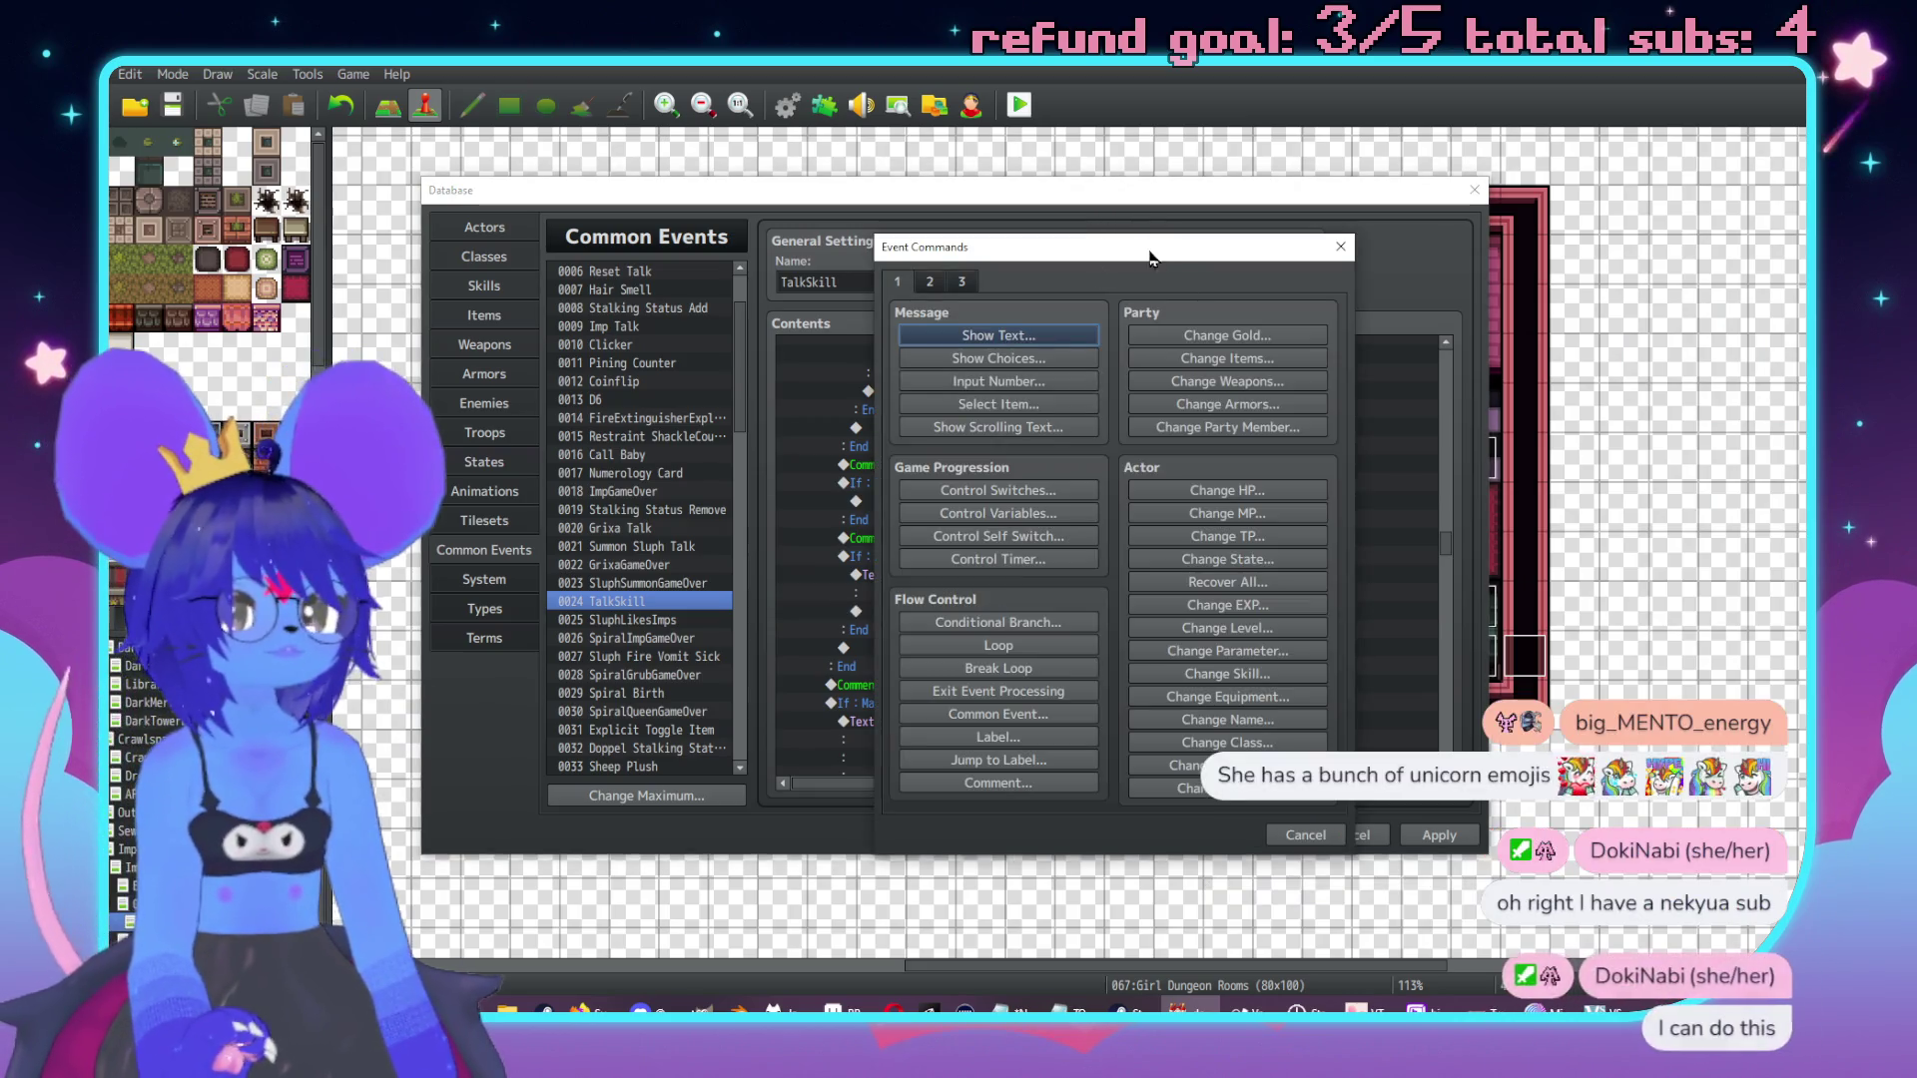
pyautogui.moveTo(1102, 251); pyautogui.dragTo(1343, 254)
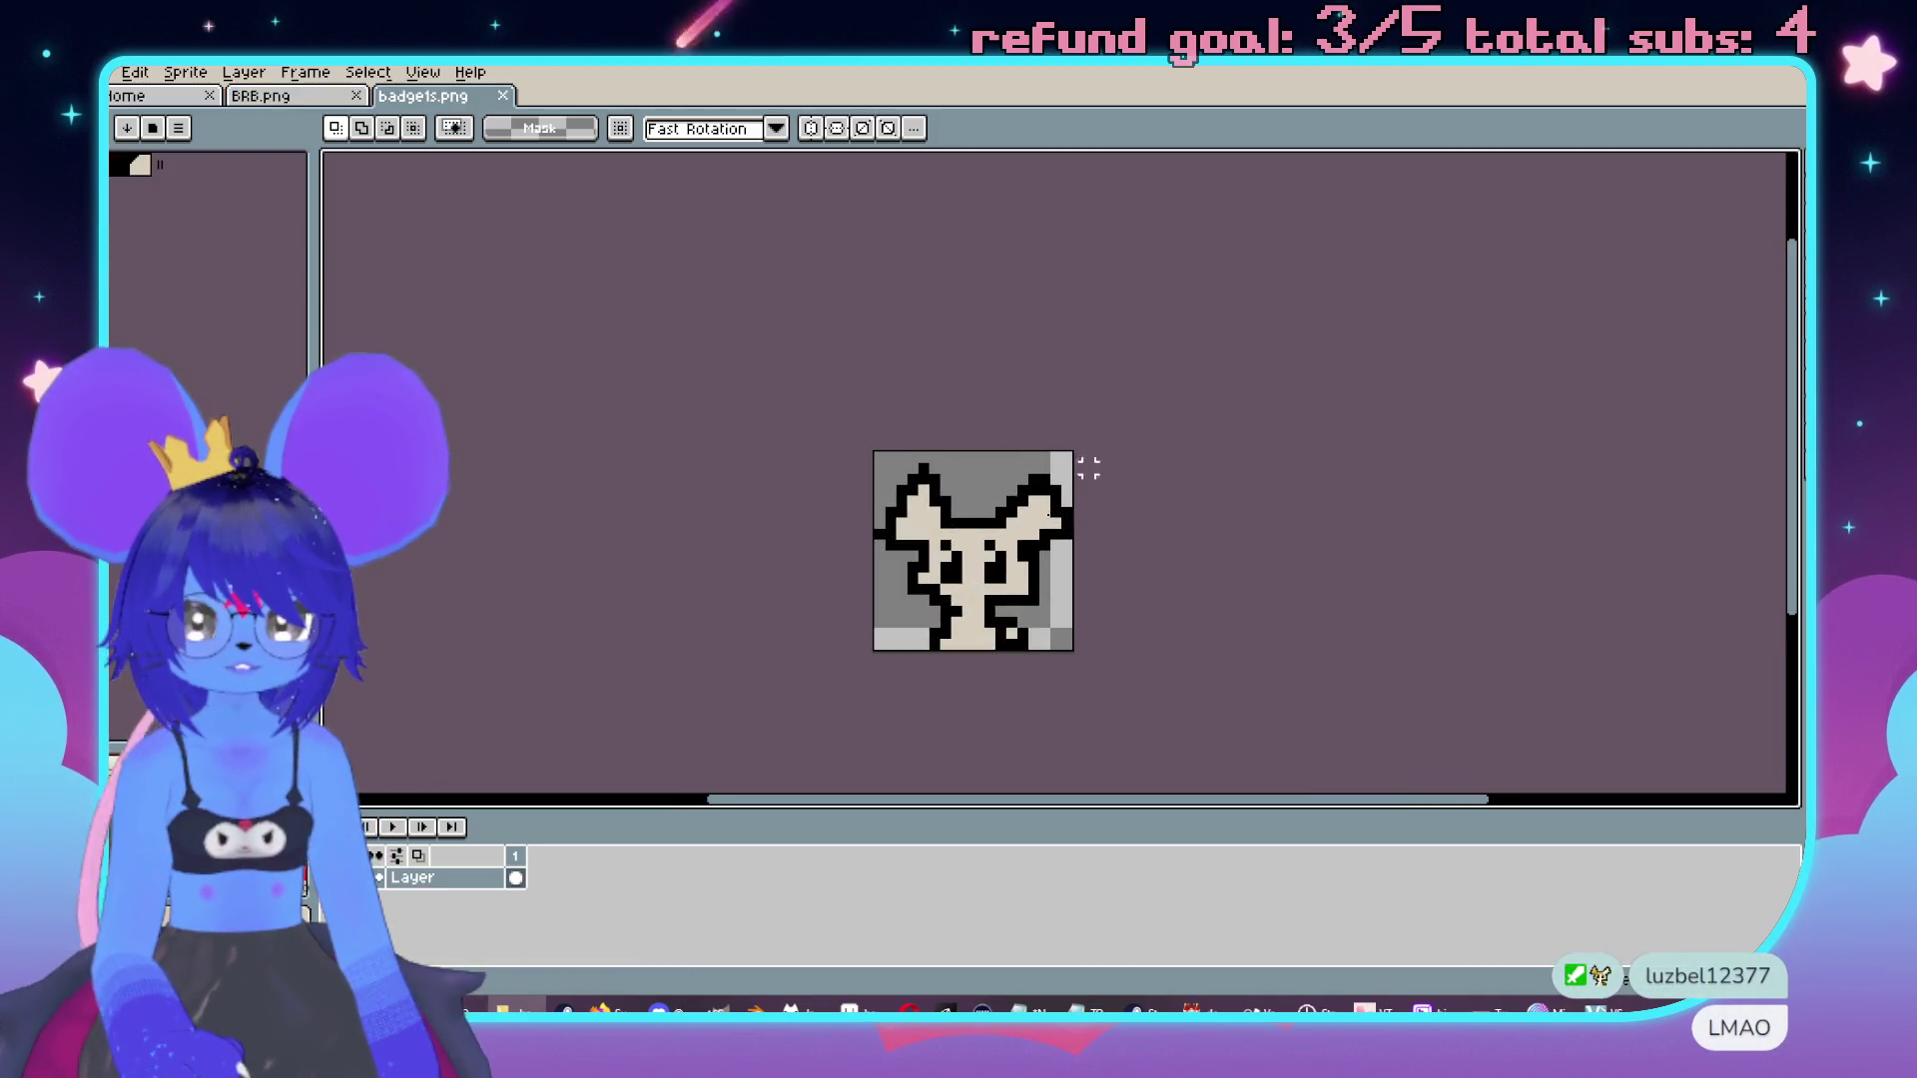
# Add a new layer named Mouse above the original mouse icon layer in badgets.png.
pyautogui.press('b')
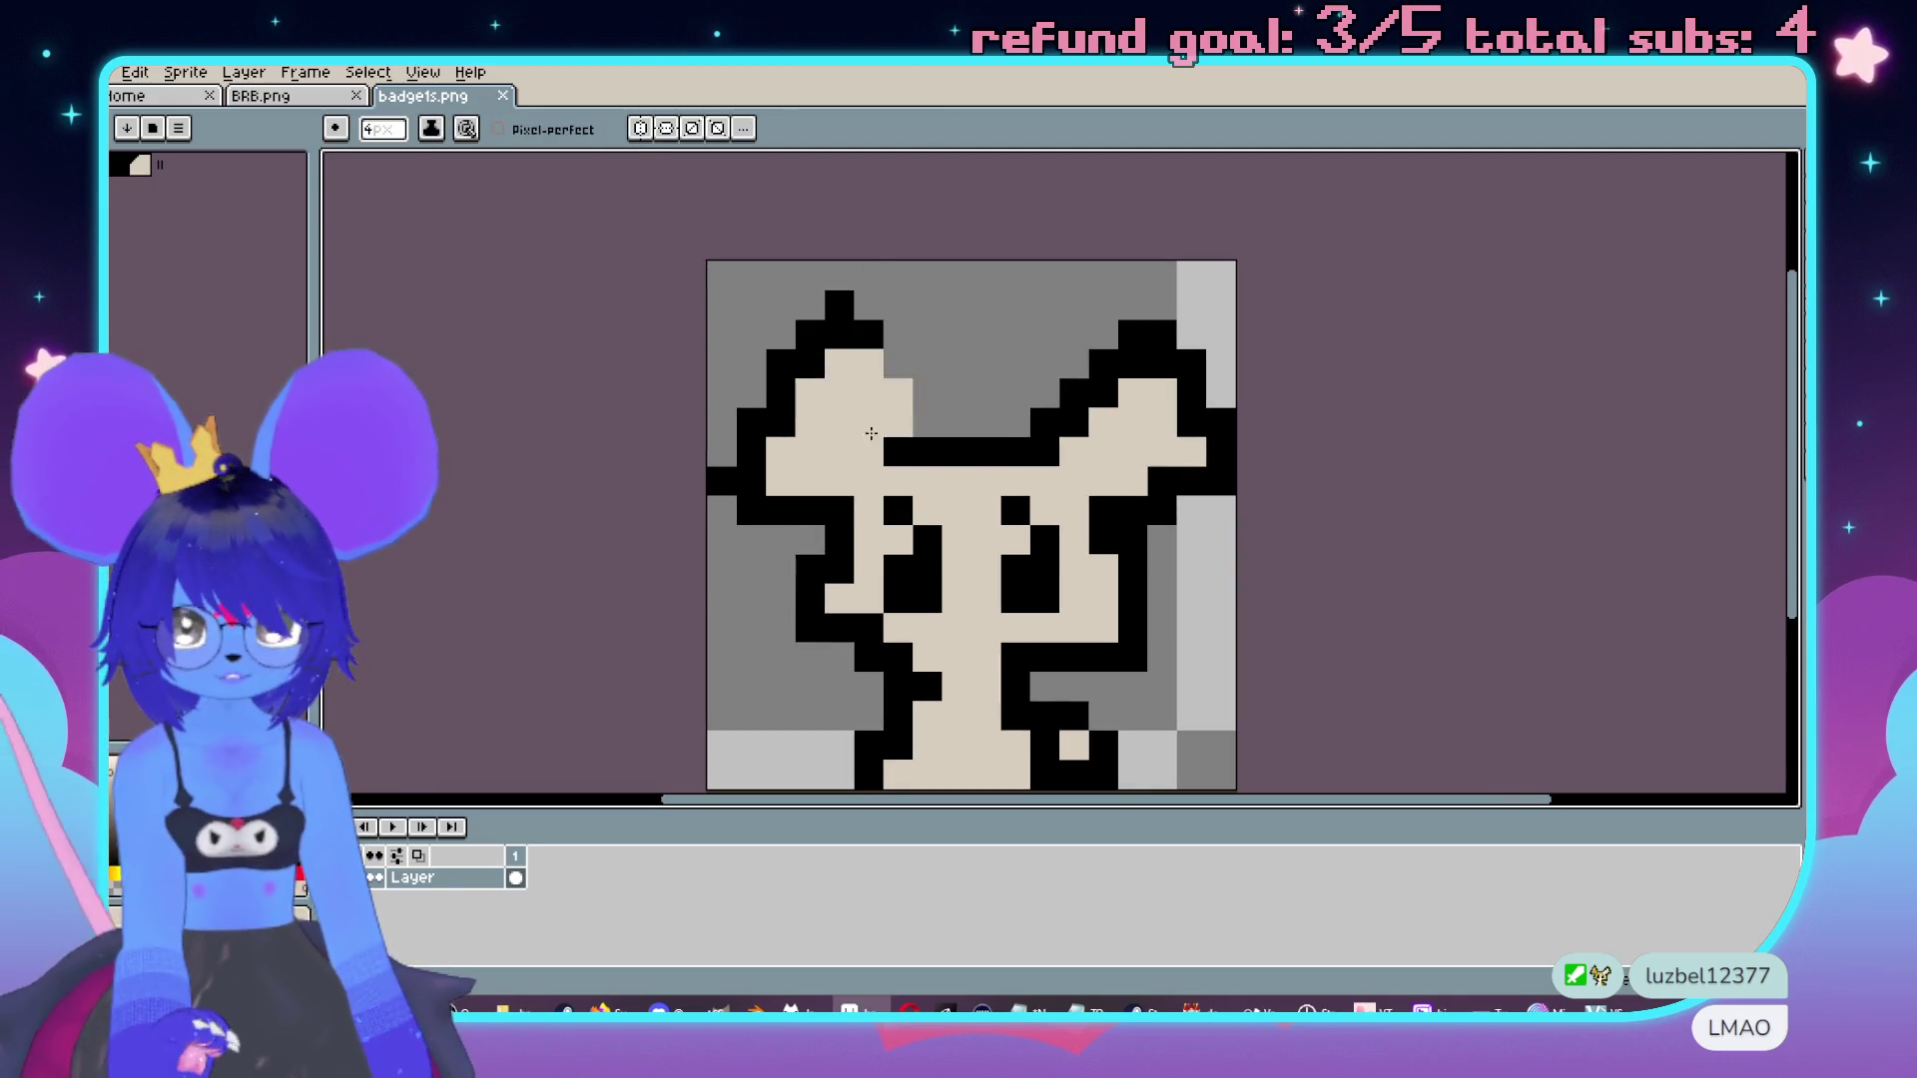
pyautogui.scroll(-1, 901, 526)
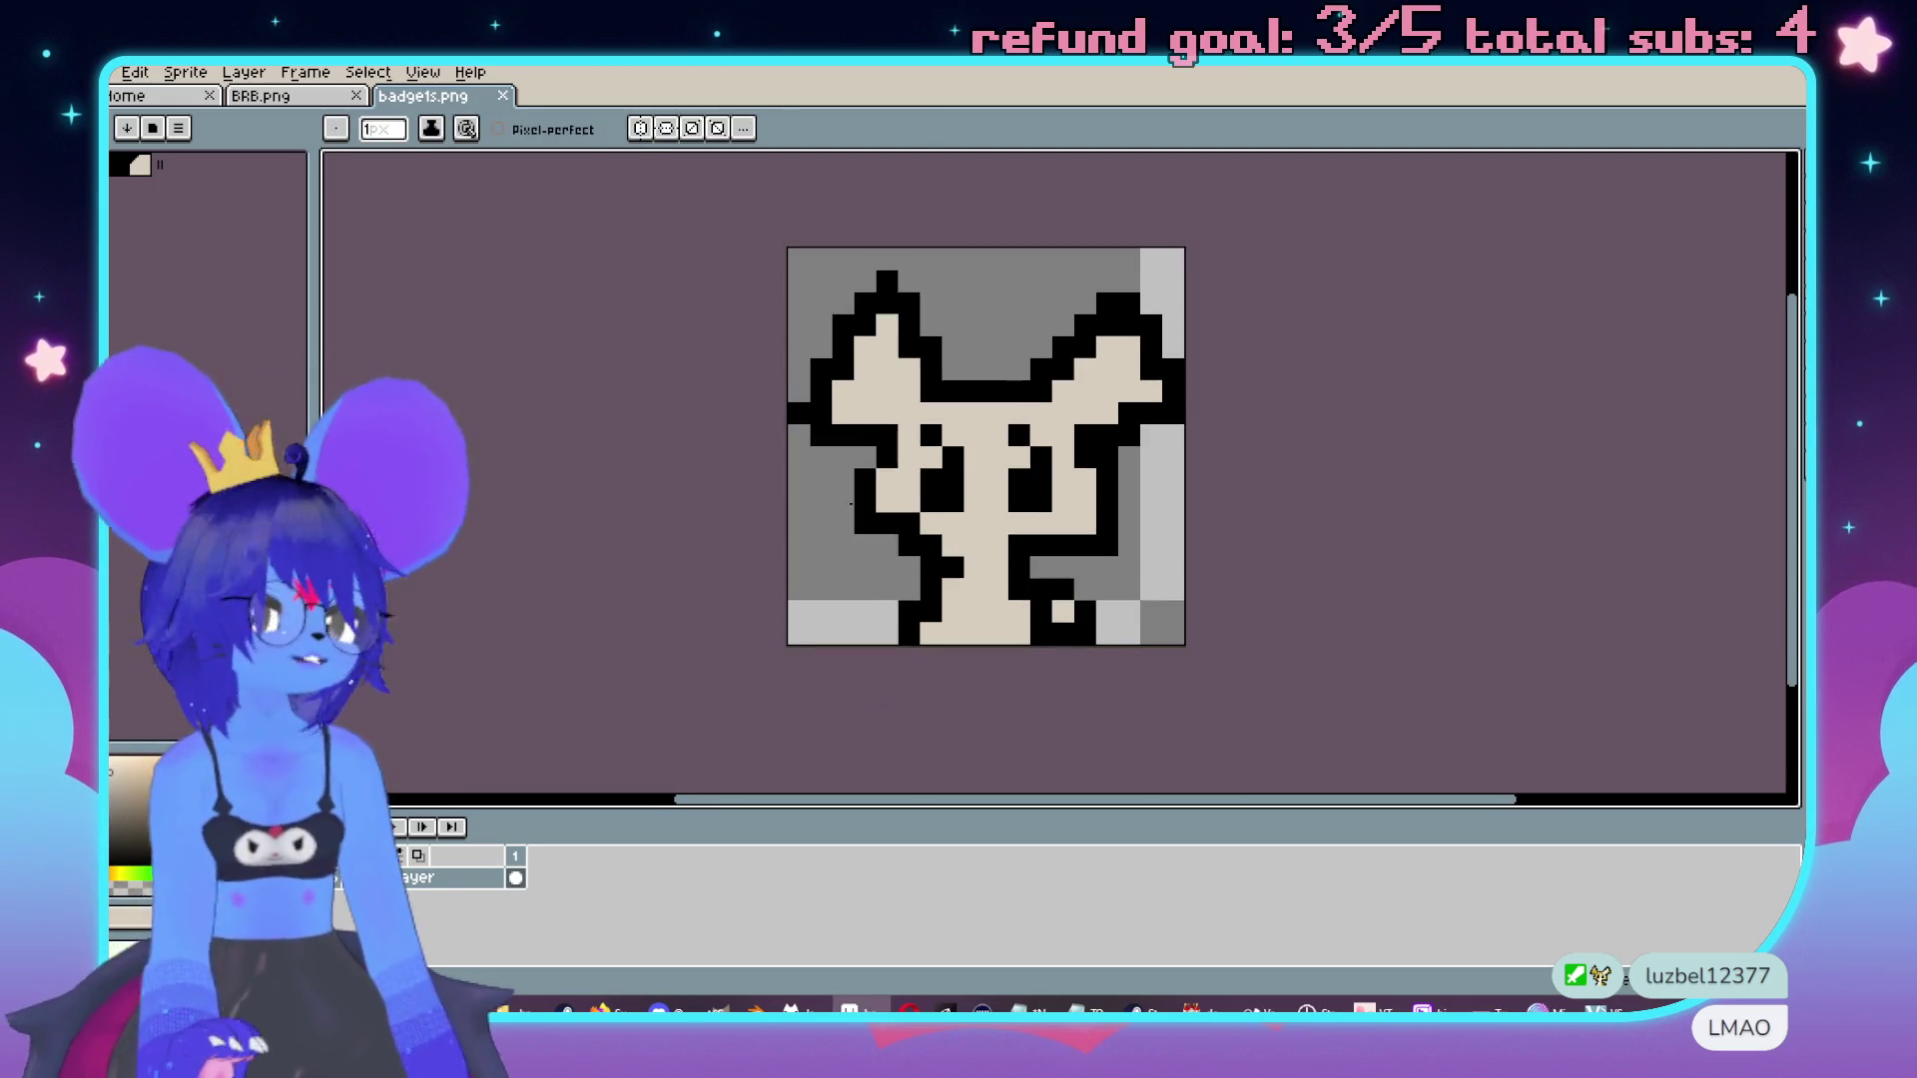
pyautogui.rightClick(478, 888)
pyautogui.moveTo(512, 855)
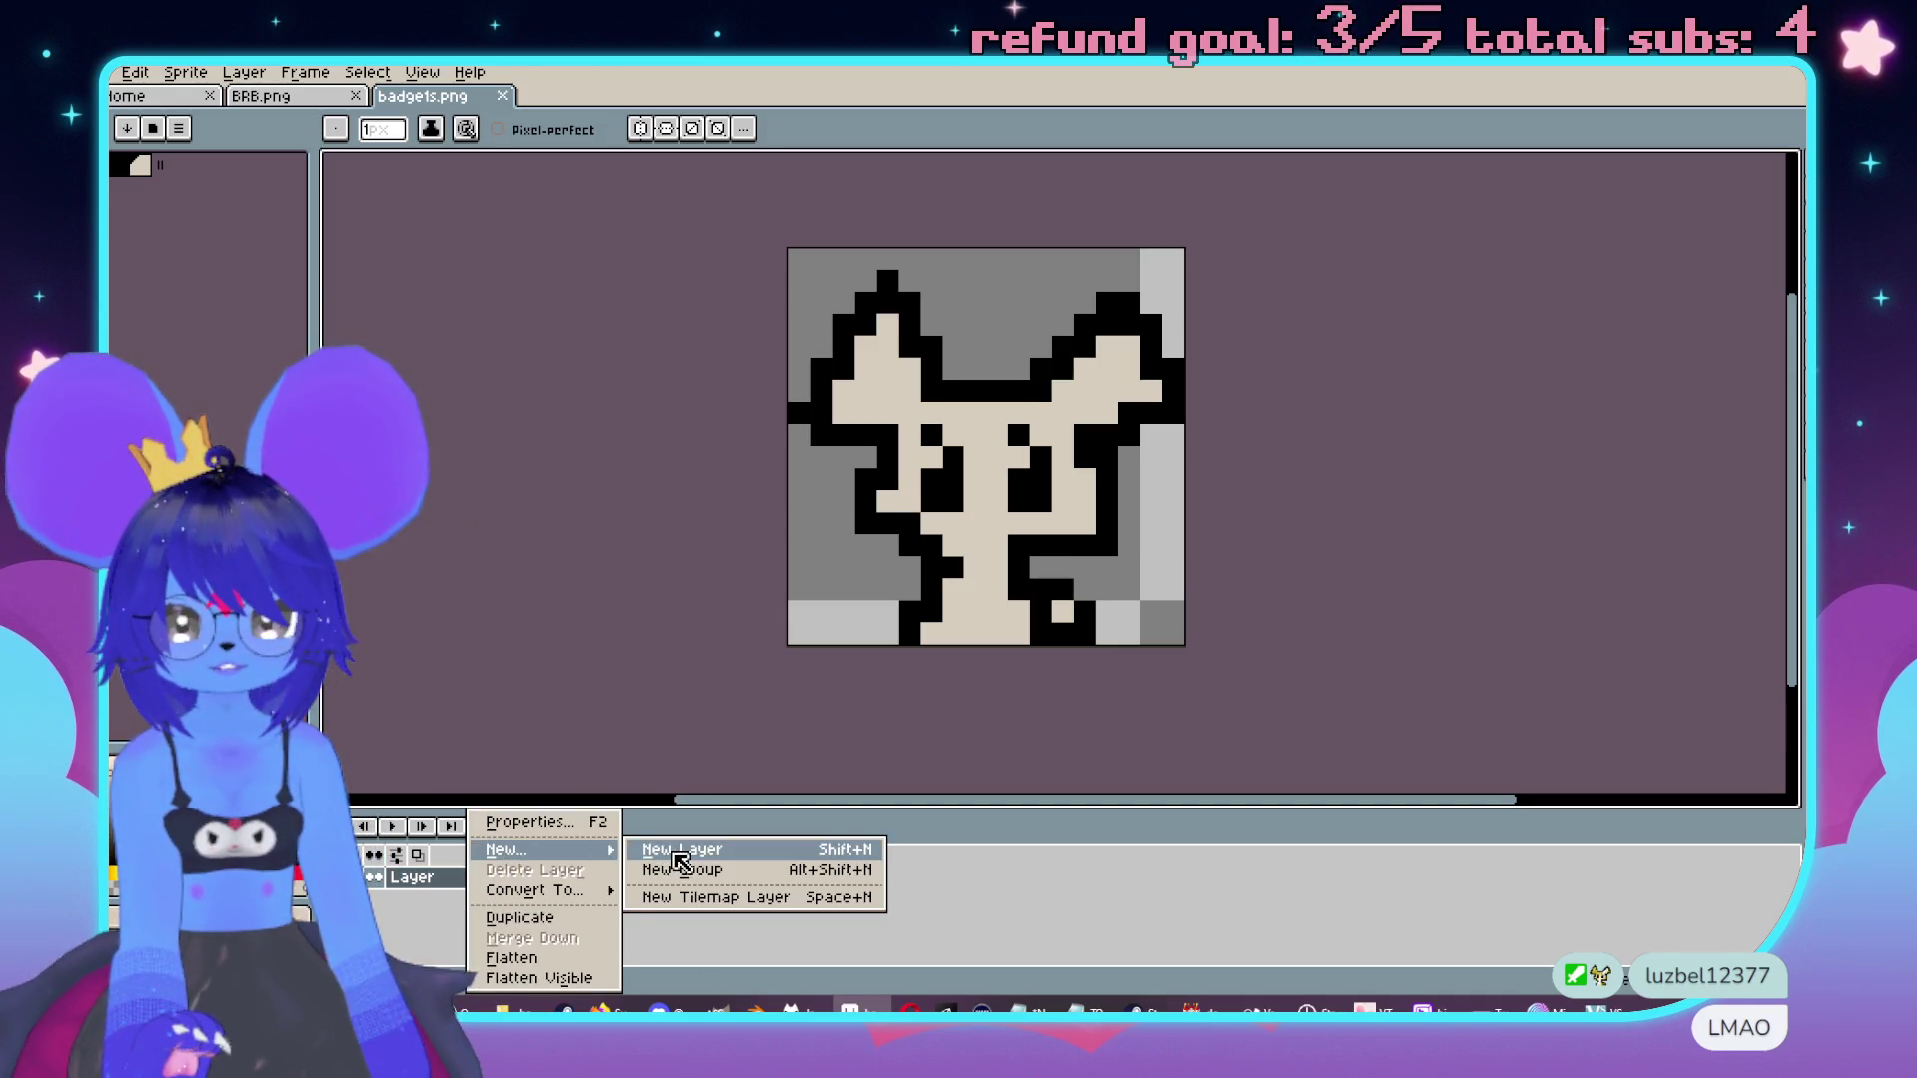
pyautogui.click(674, 865)
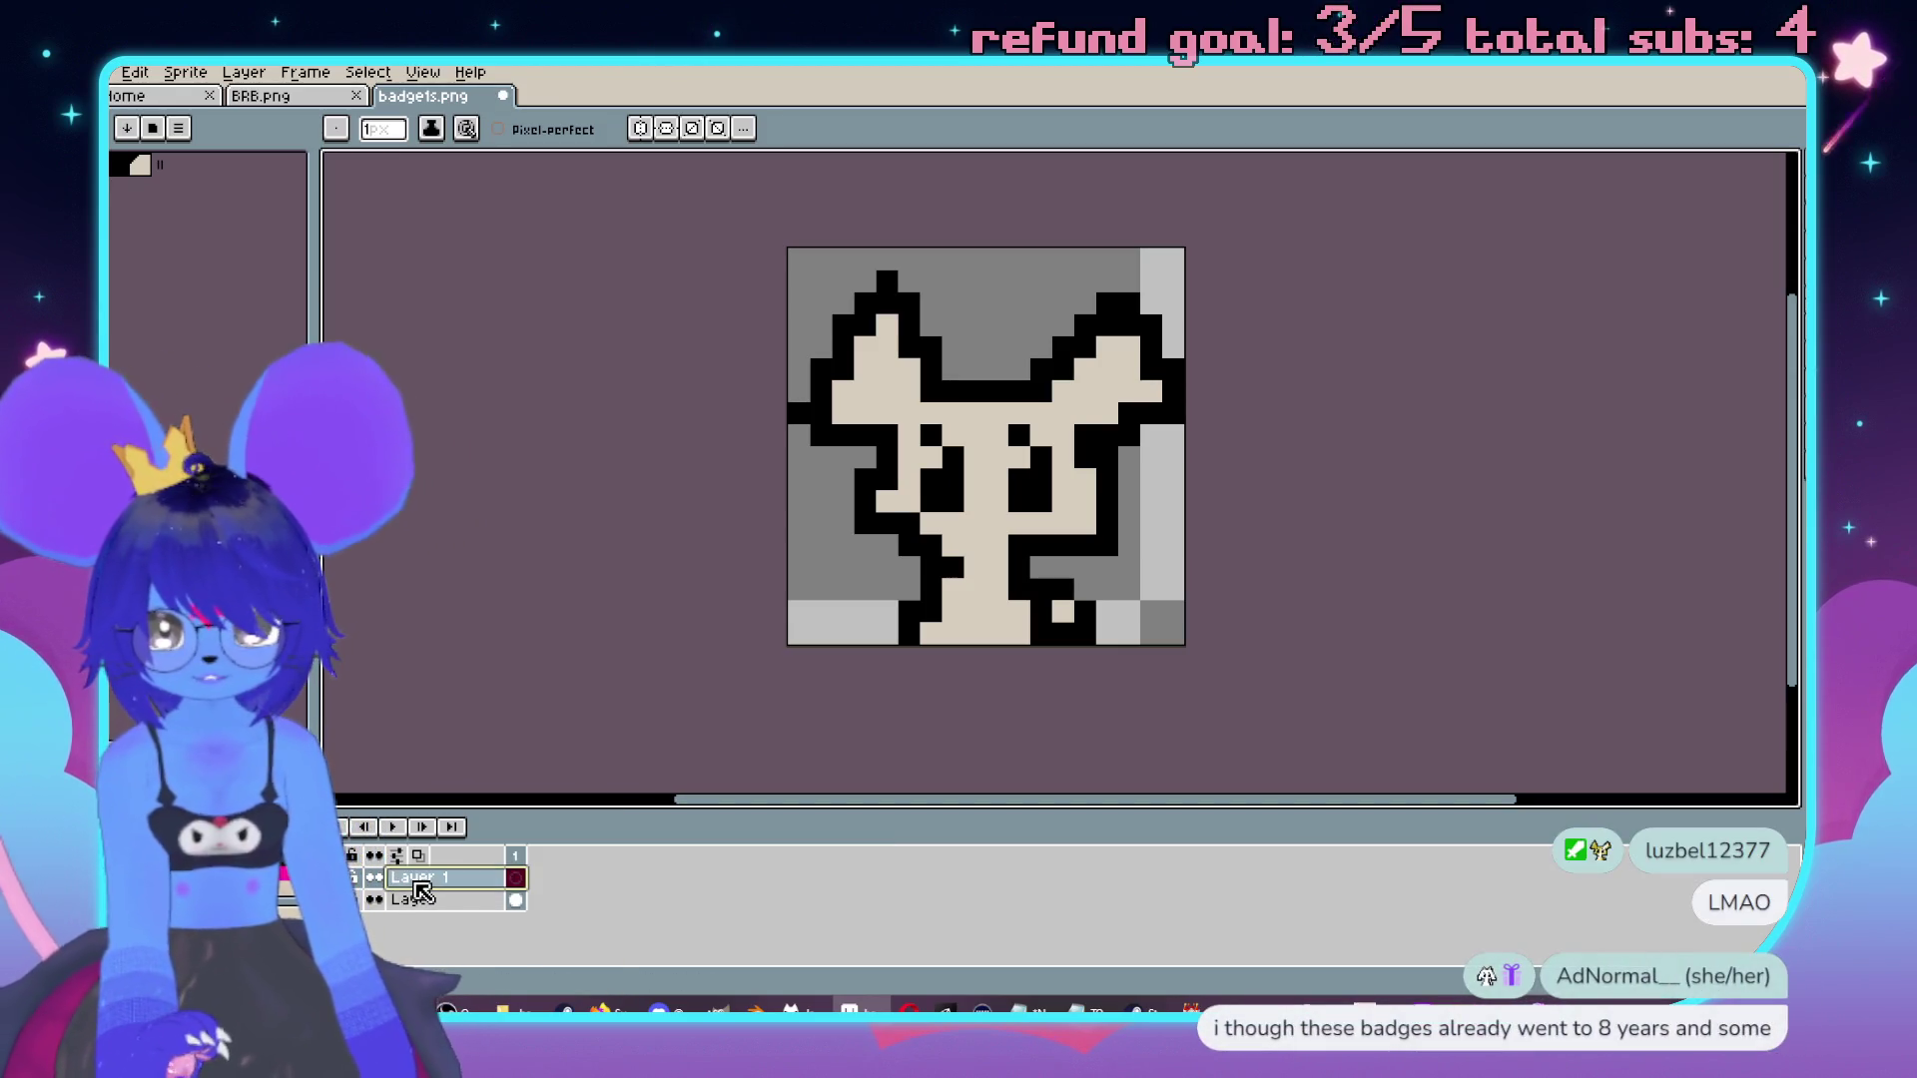
pyautogui.doubleClick(424, 887)
pyautogui.write('ouse')
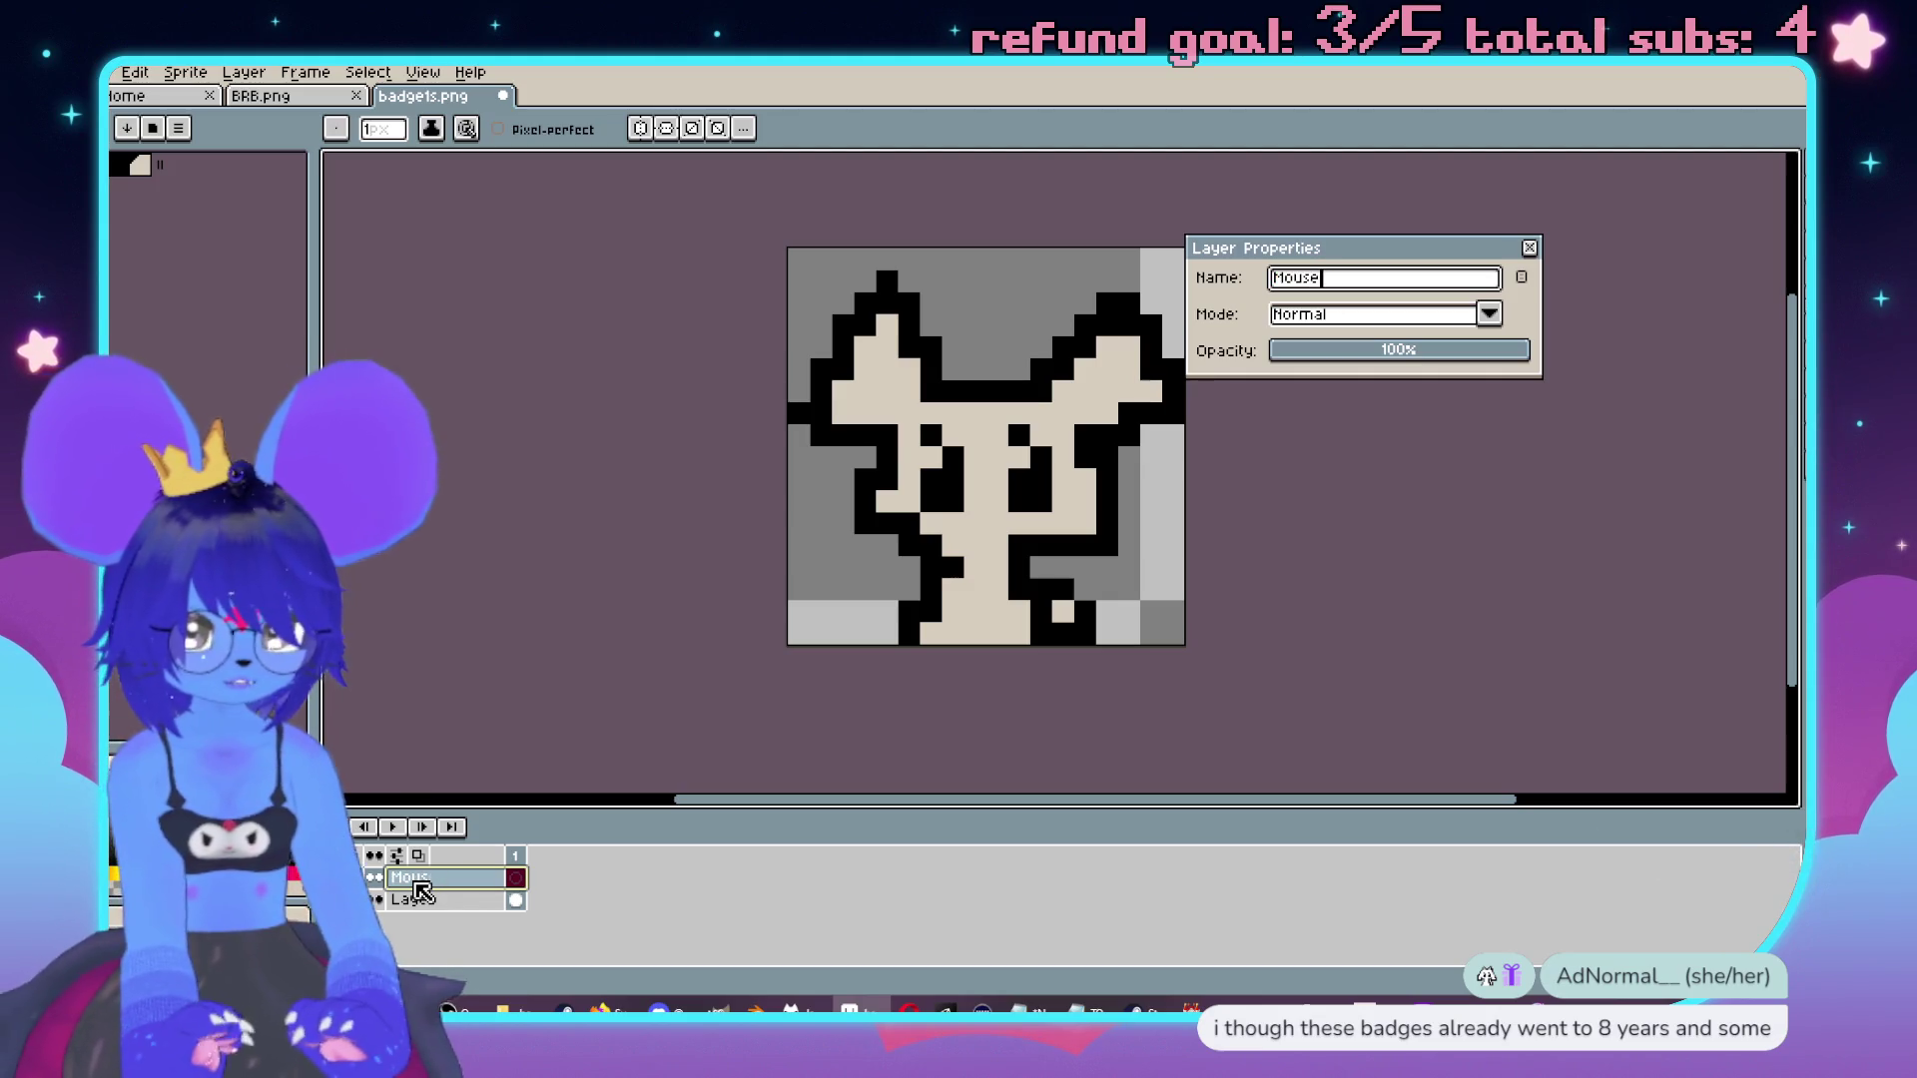
pyautogui.press('Return')
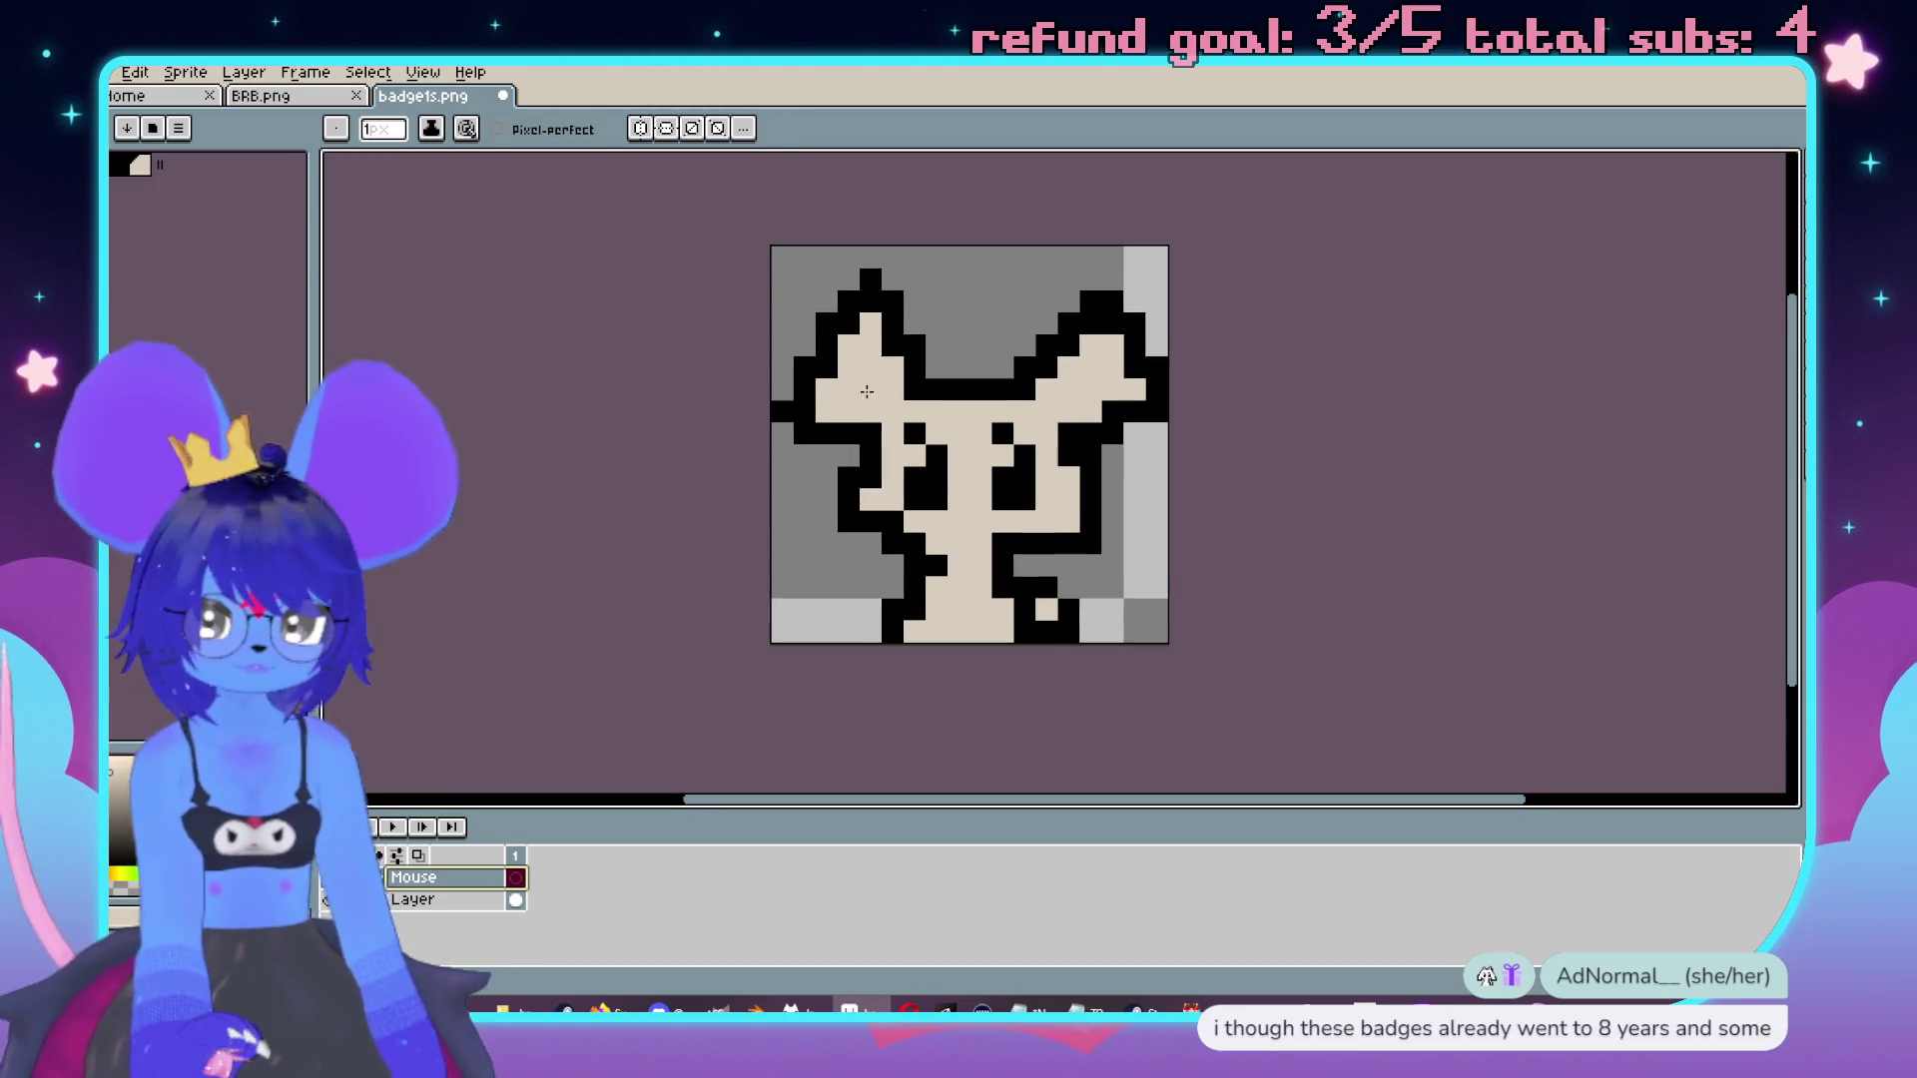
pyautogui.press('e')
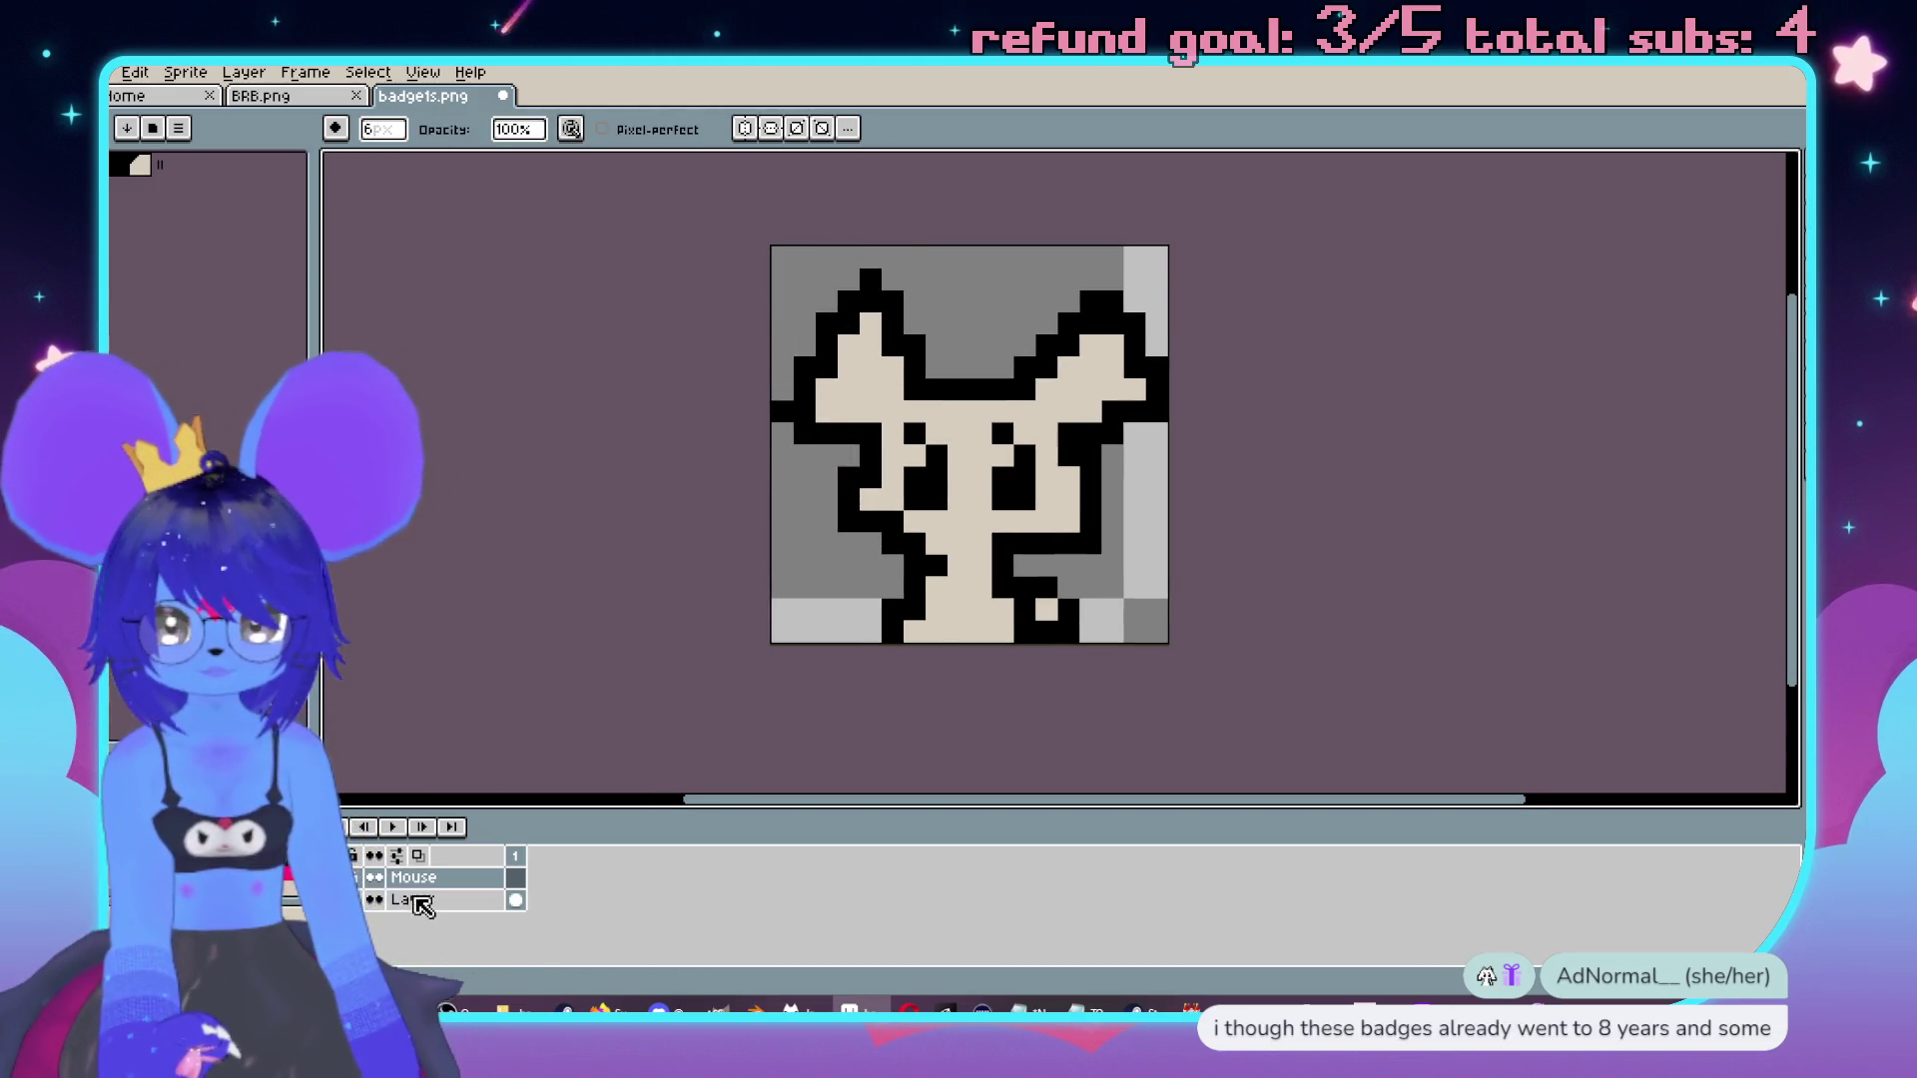
# Erase both ears and the black pixels at the sprite's bottom-right.
pyautogui.moveTo(775, 380)
pyautogui.mouseDown()
pyautogui.moveTo(968, 279)
pyautogui.moveTo(1053, 312)
pyautogui.moveTo(1147, 308)
pyautogui.moveTo(1165, 398)
pyautogui.moveTo(1117, 356)
pyautogui.mouseUp()
pyautogui.moveTo(1100, 620); pyautogui.dragTo(1102, 620)
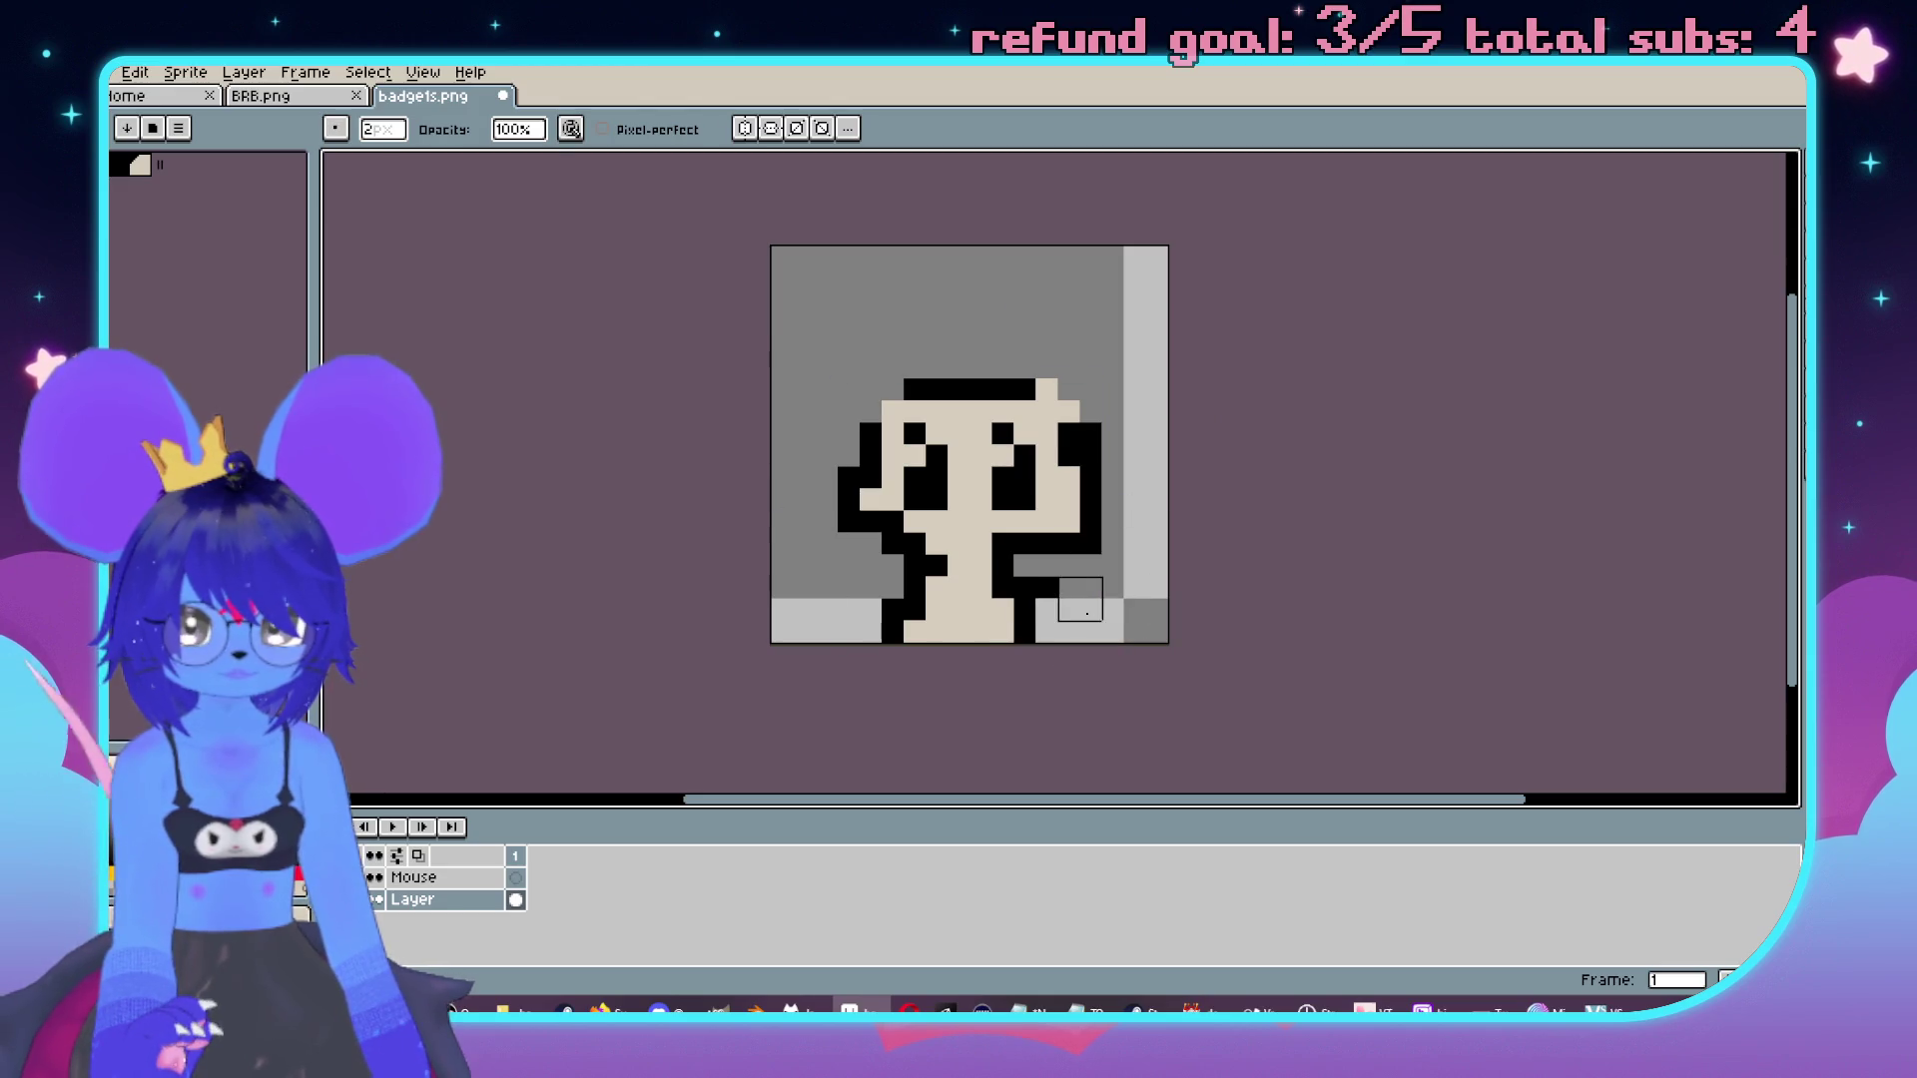
pyautogui.press('b')
pyautogui.scroll(3, 1049, 639)
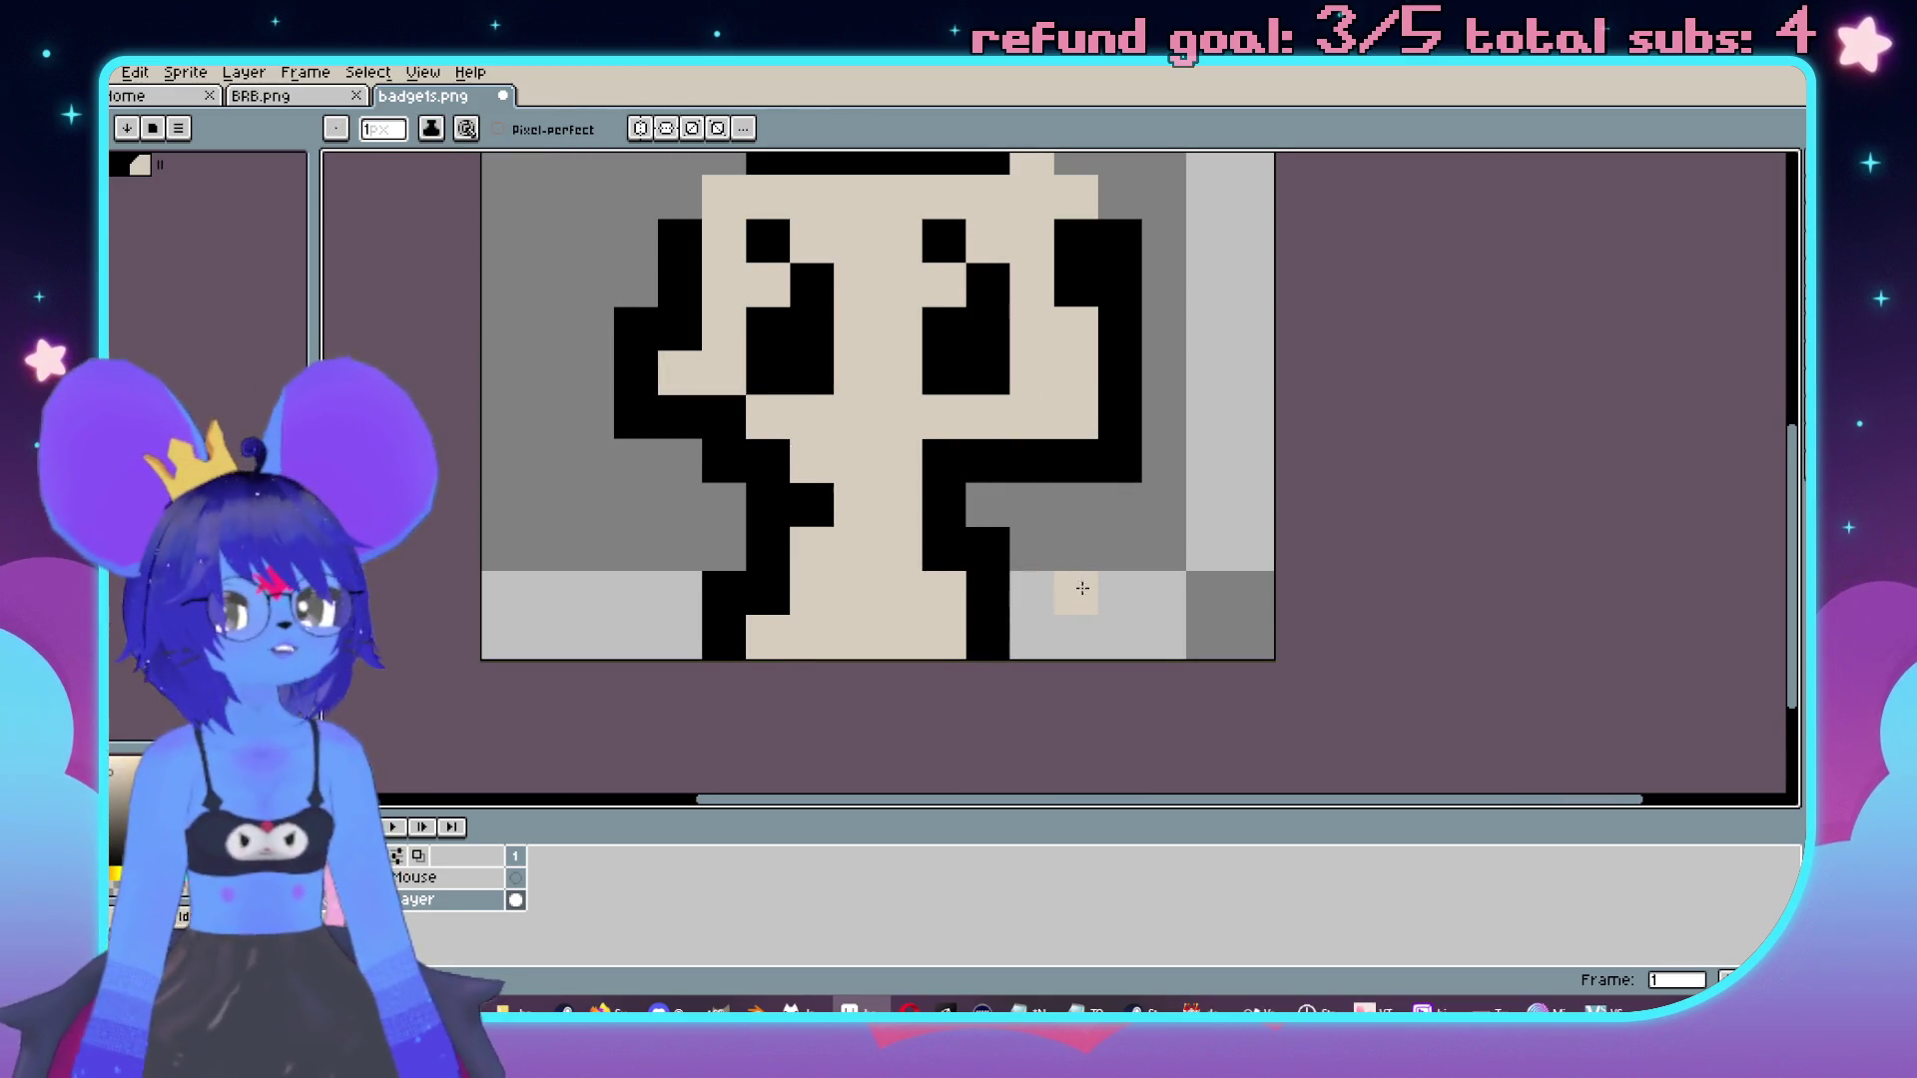
pyautogui.press('e')
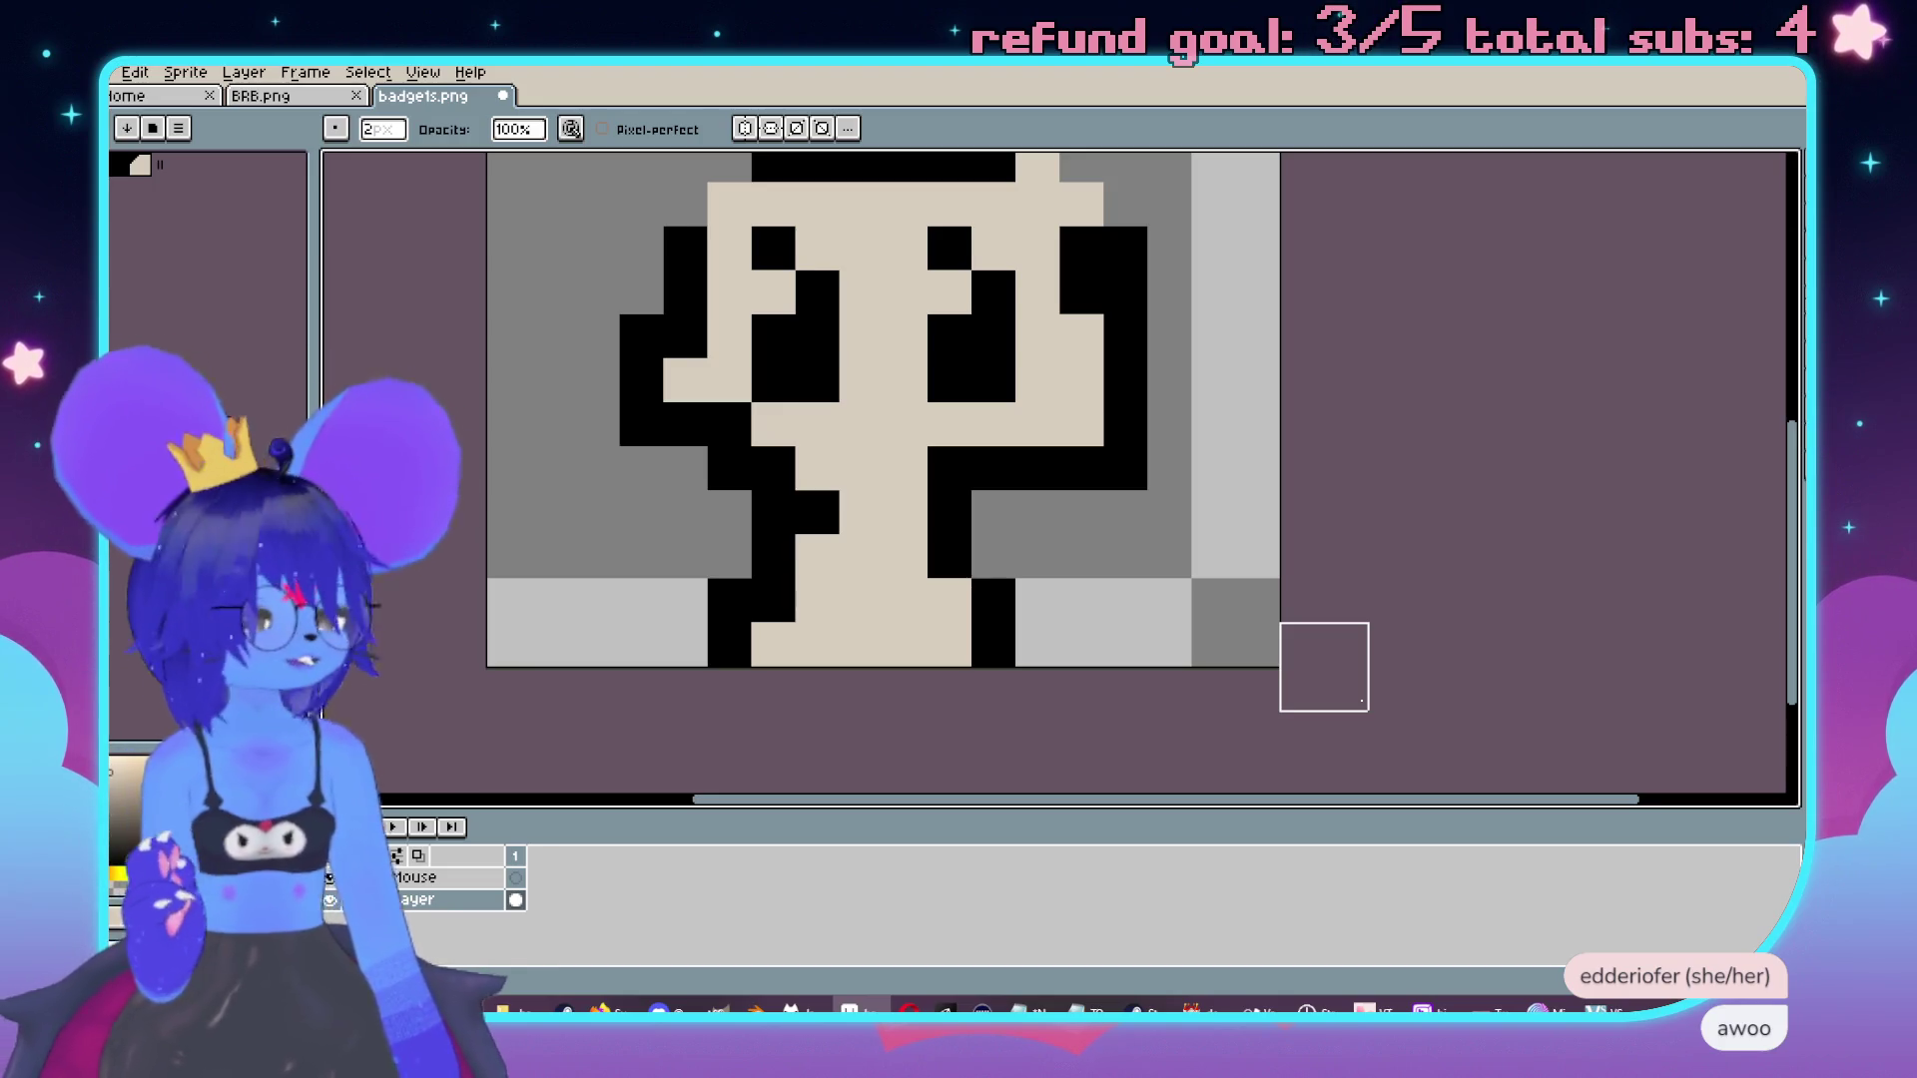
pyautogui.scroll(-2, 1324, 667)
pyautogui.scroll(3, 1013, 496)
pyautogui.scroll(1, 1026, 497)
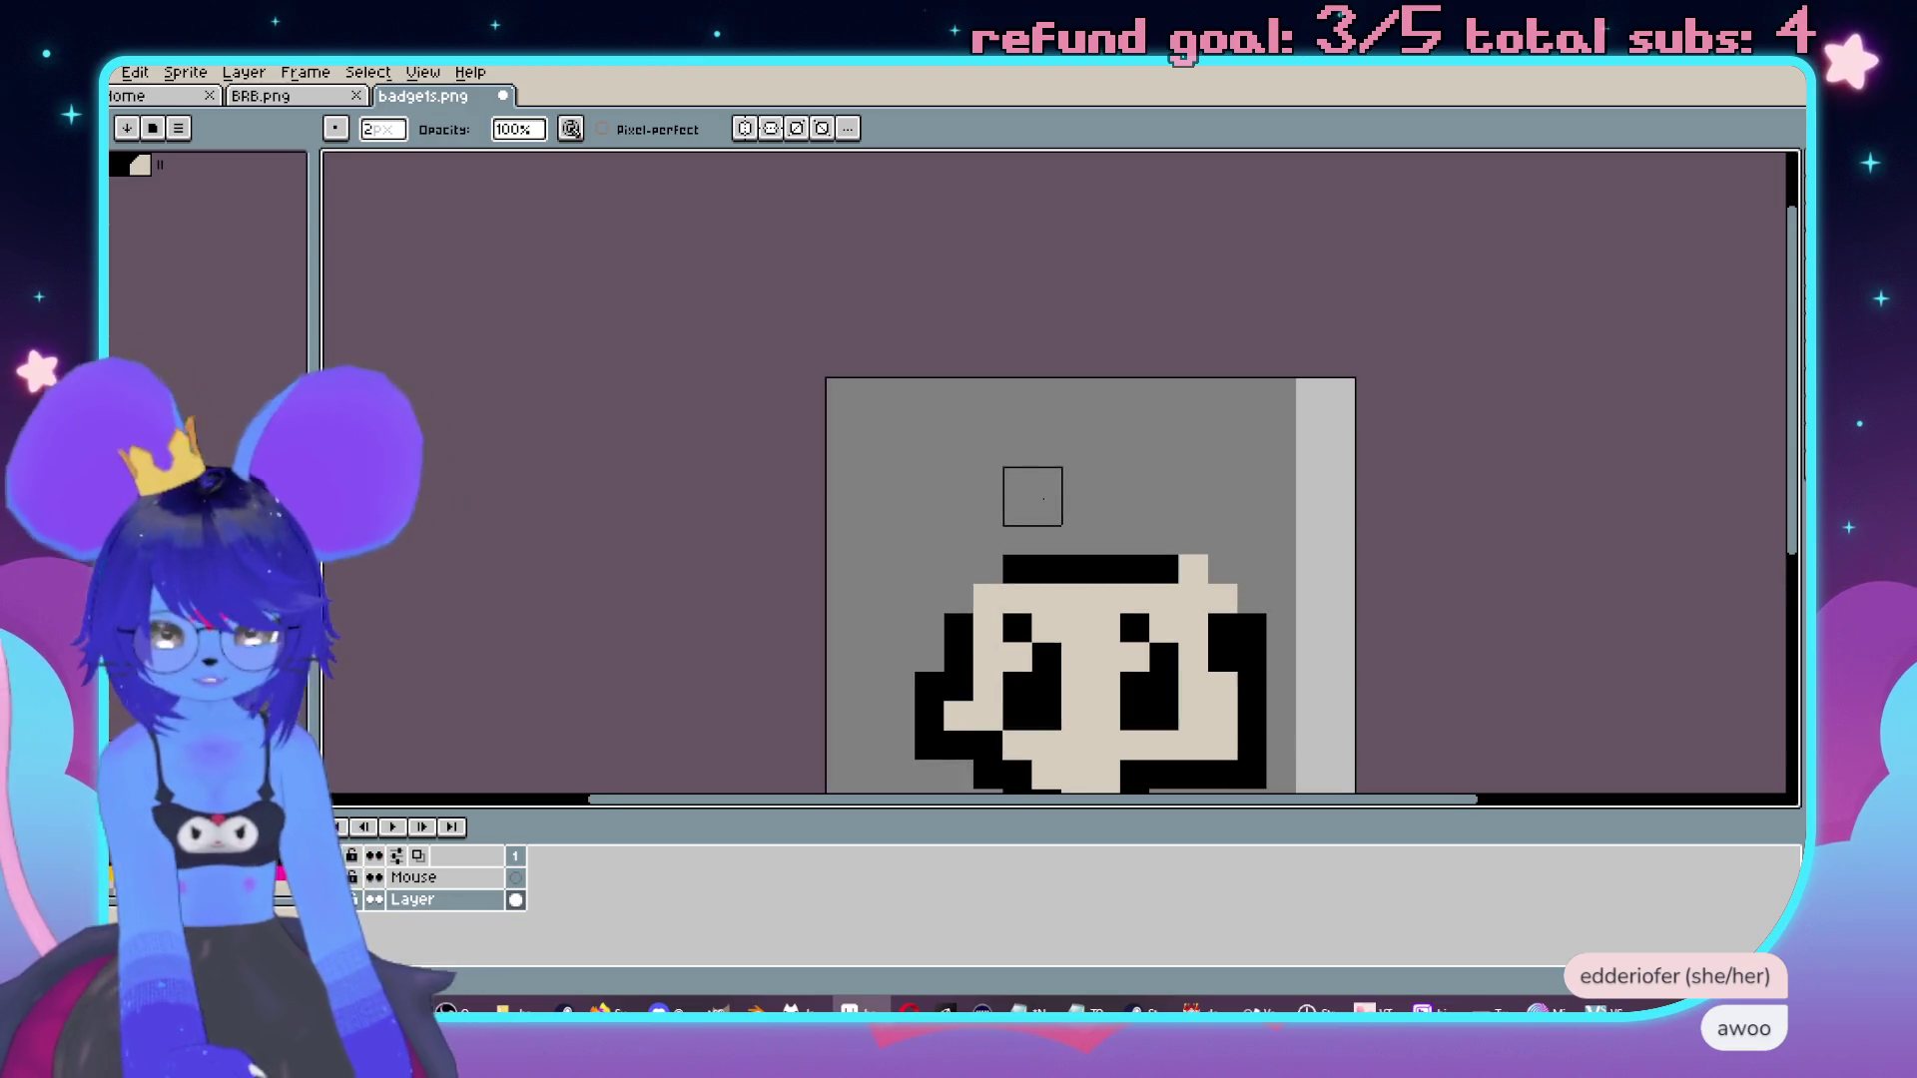
# Paint a round black left ear and copy it to the right as the right ear.
pyautogui.press('b')
pyautogui.press('i')
pyautogui.press('b')
pyautogui.moveTo(944, 524); pyautogui.dragTo(899, 439)
pyautogui.press('Up')
pyautogui.moveTo(964, 525); pyautogui.dragTo(1249, 525)
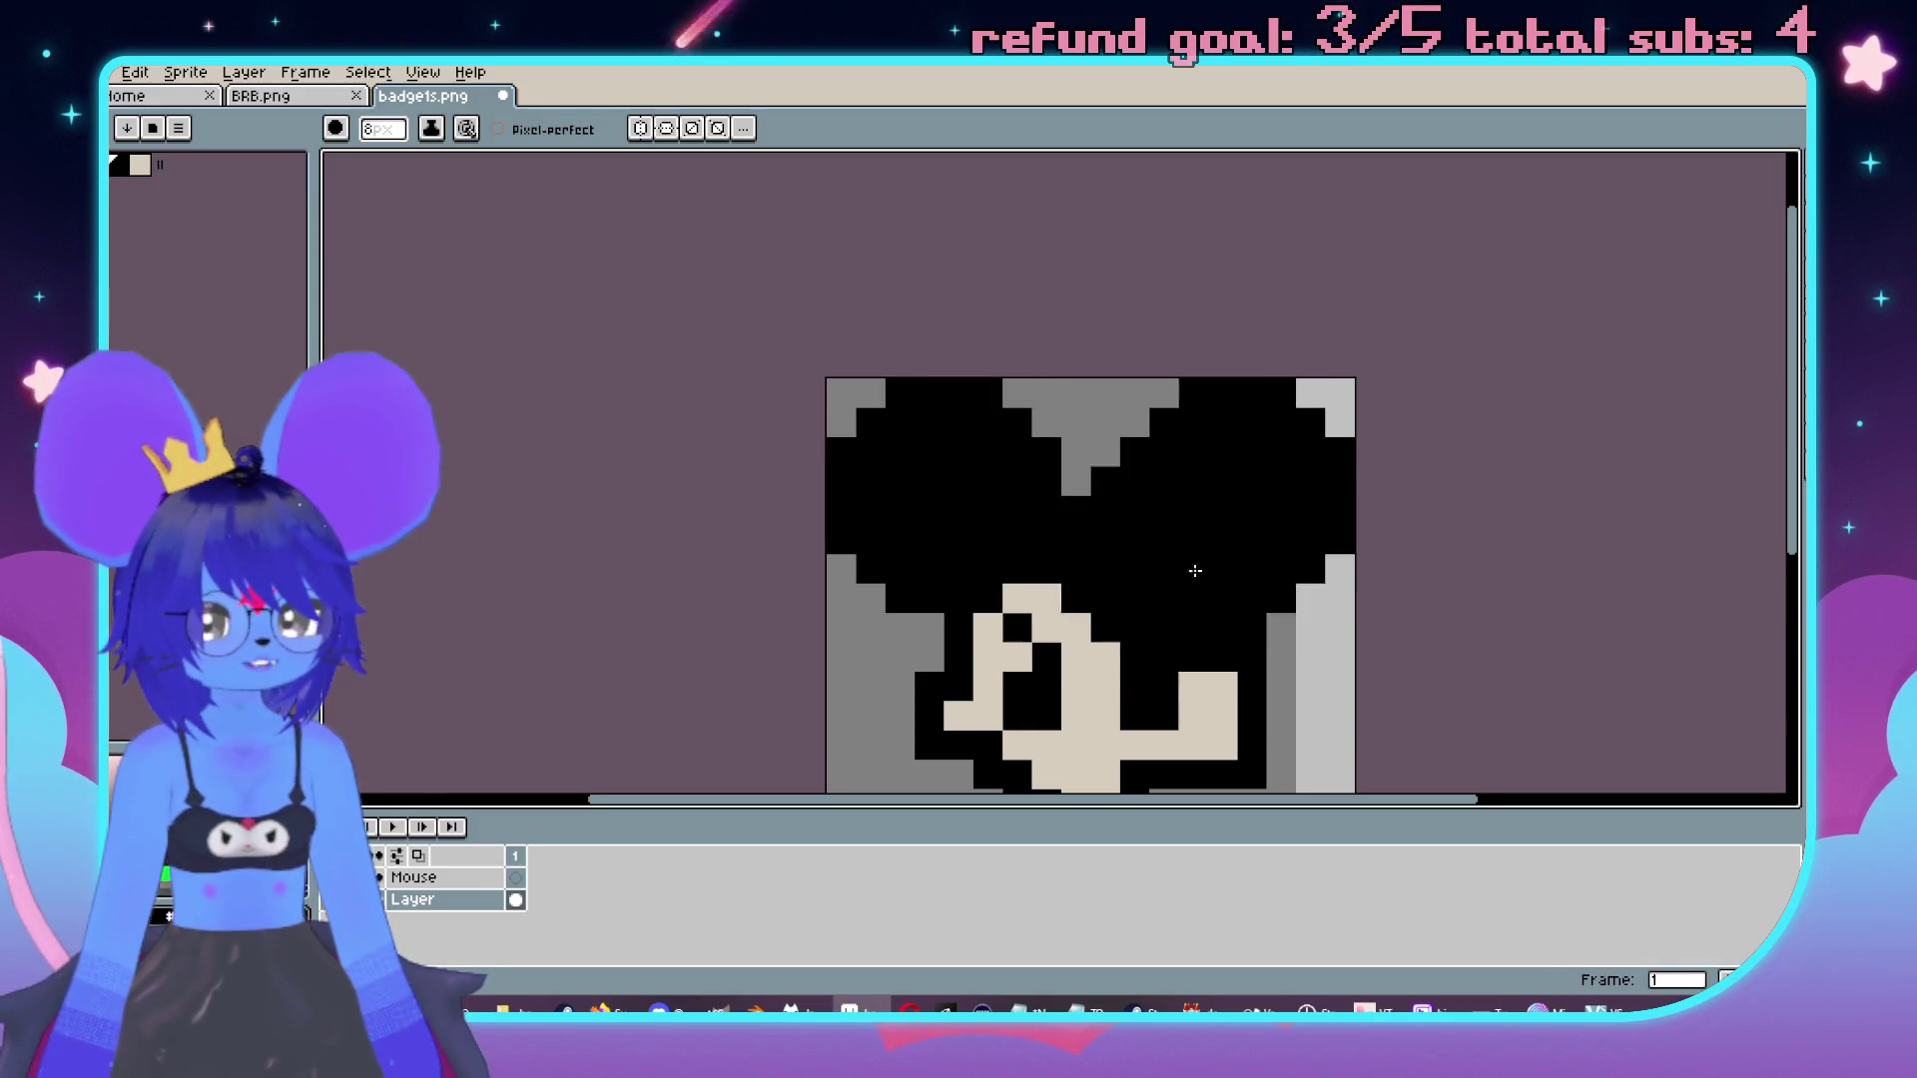
pyautogui.scroll(-2, 1146, 469)
# Try single-pixel beige fills on the left ear, then undo them and both black ears.
pyautogui.press('i')
pyautogui.click(1108, 482)
pyautogui.press('b')
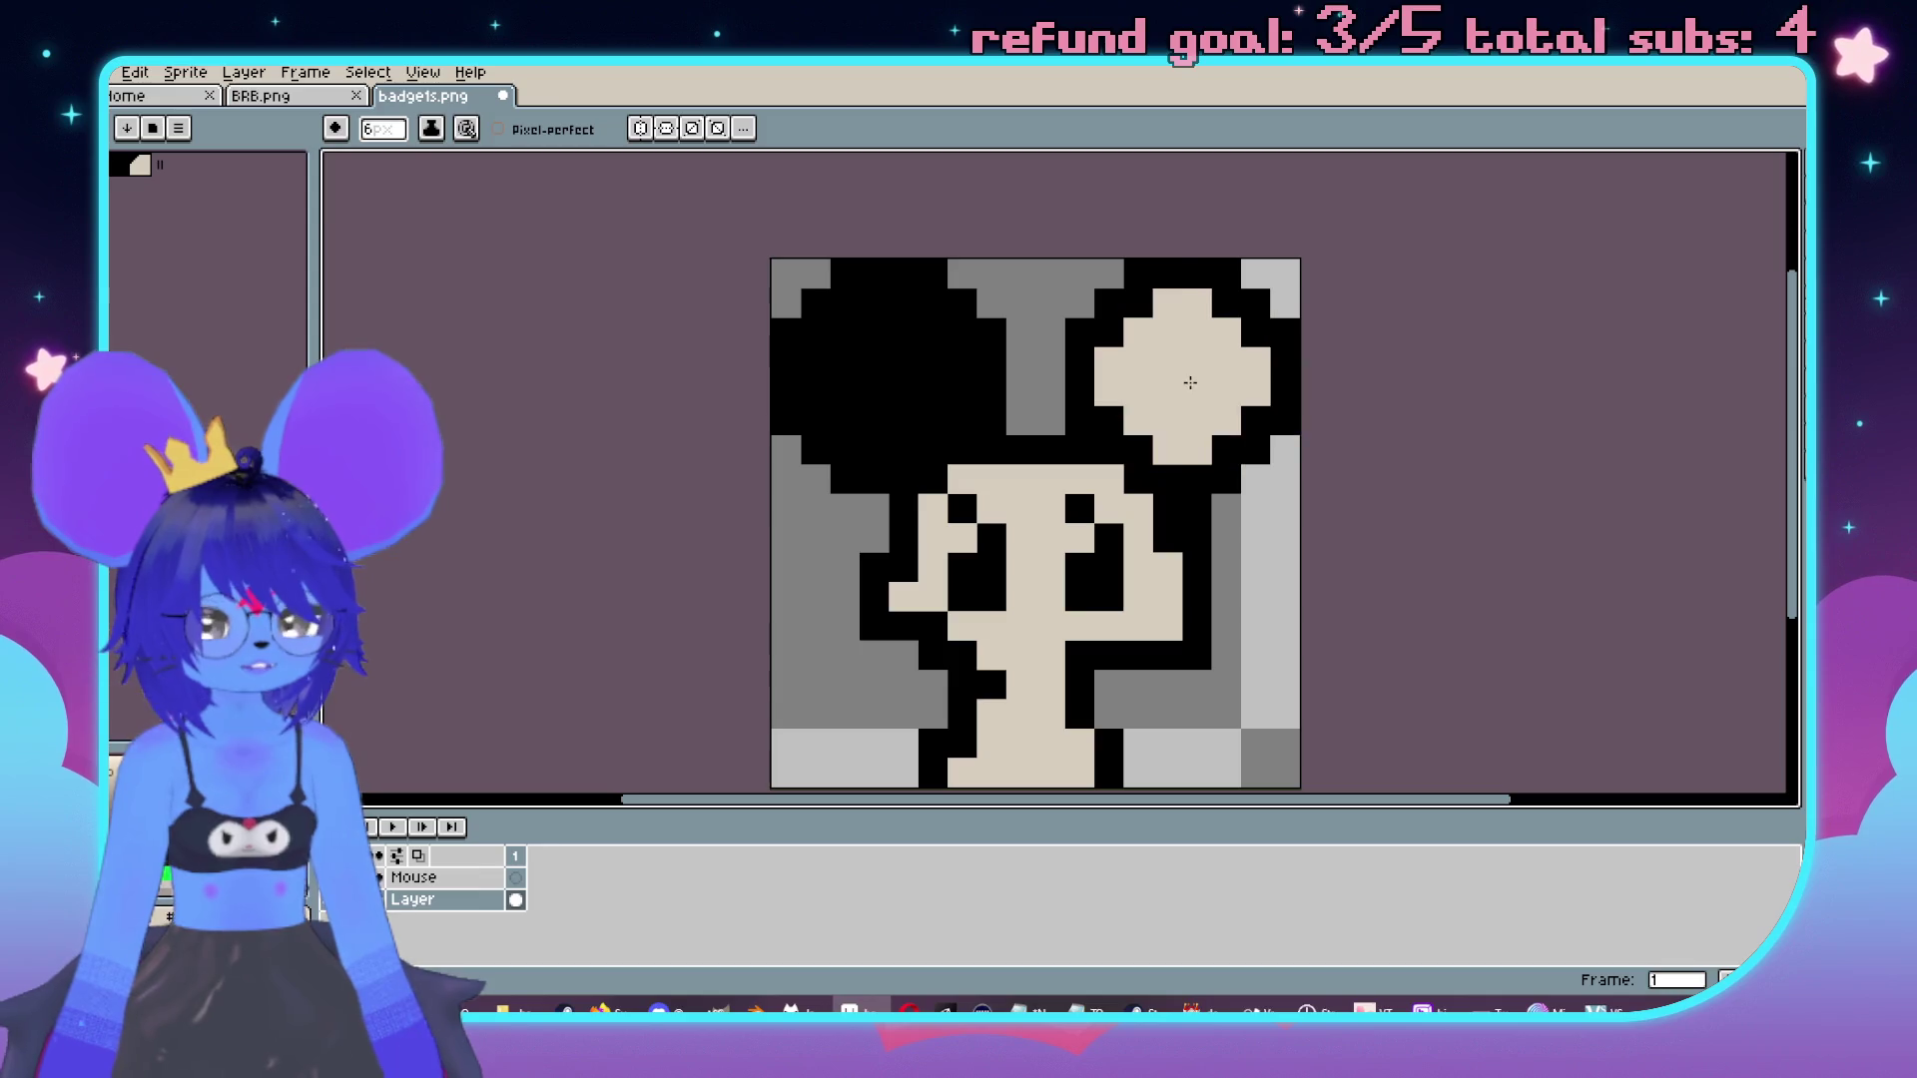
pyautogui.press('-')
pyautogui.press('-')
pyautogui.press('-')
pyautogui.click(954, 453)
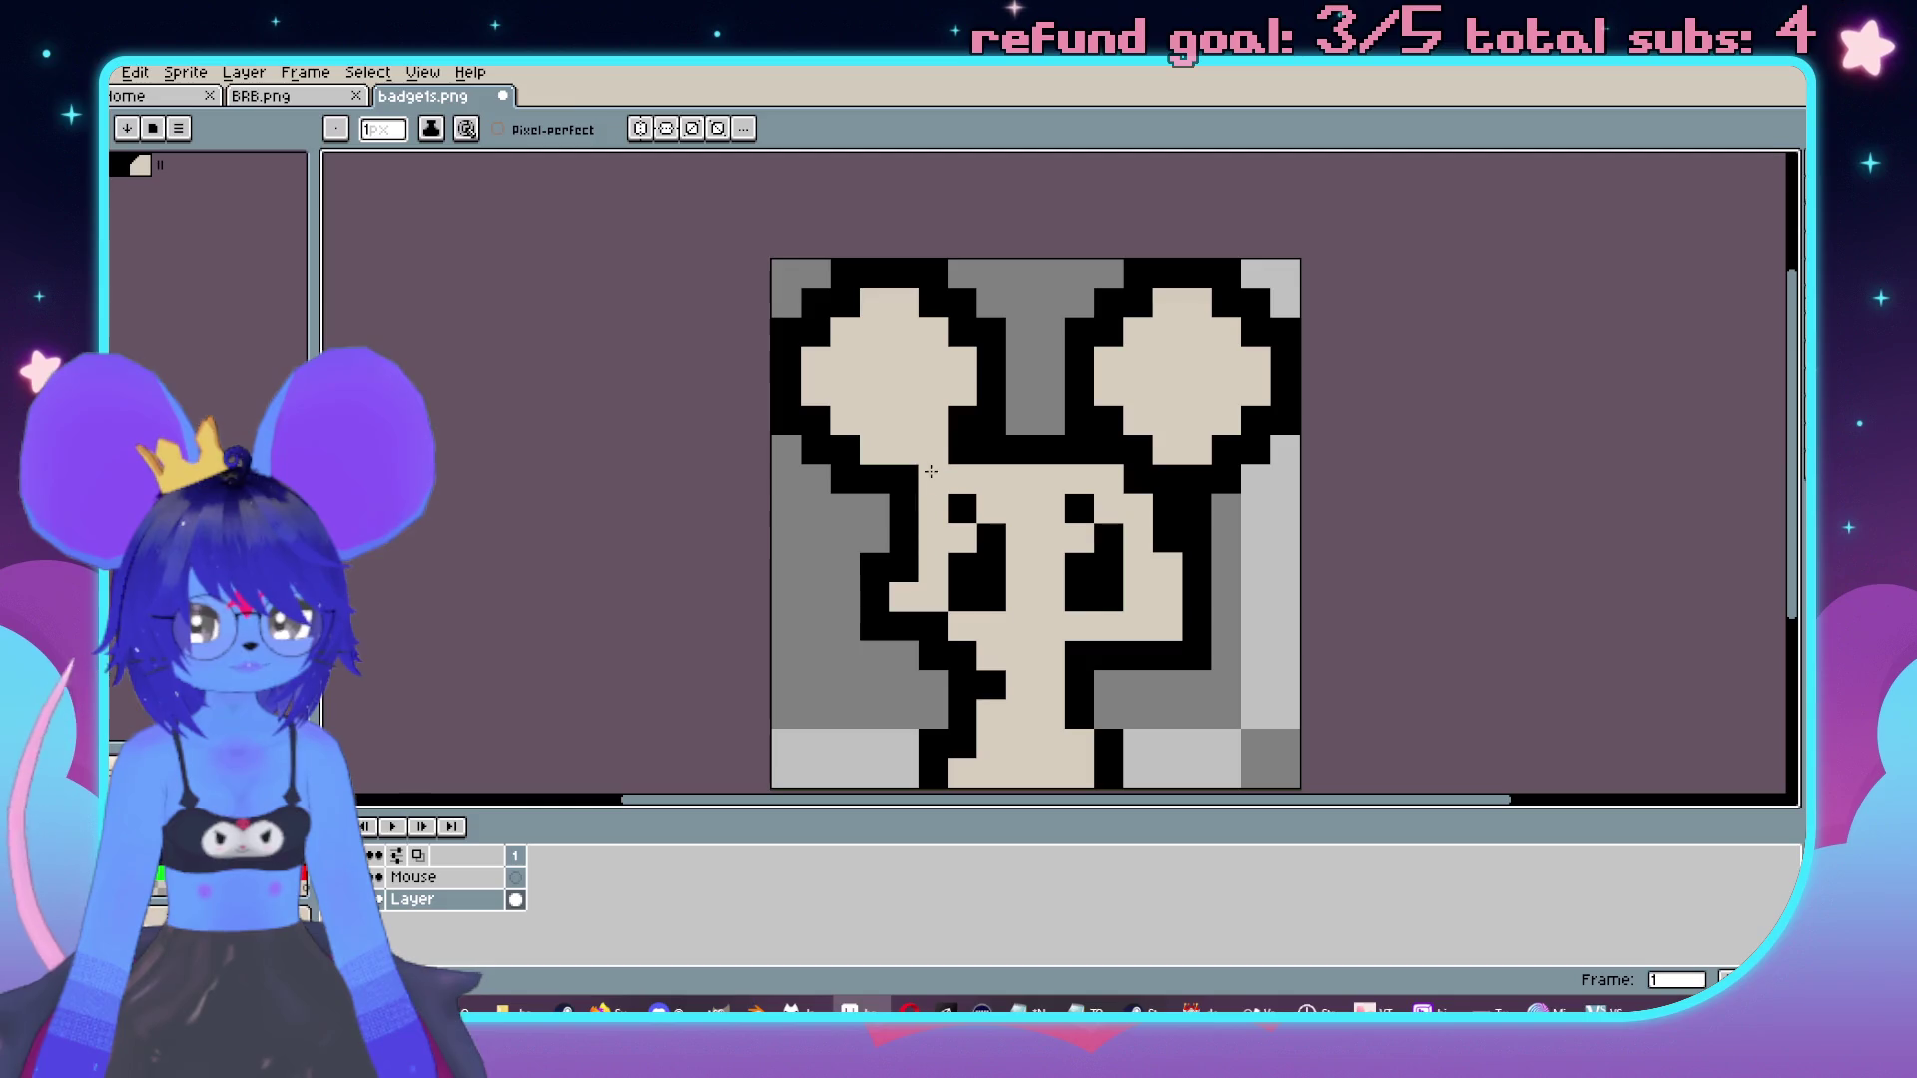
pyautogui.click(959, 421)
pyautogui.hotkey('ctrl', 'z')
pyautogui.hotkey('ctrl', 'z')
pyautogui.hotkey('ctrl', 'z')
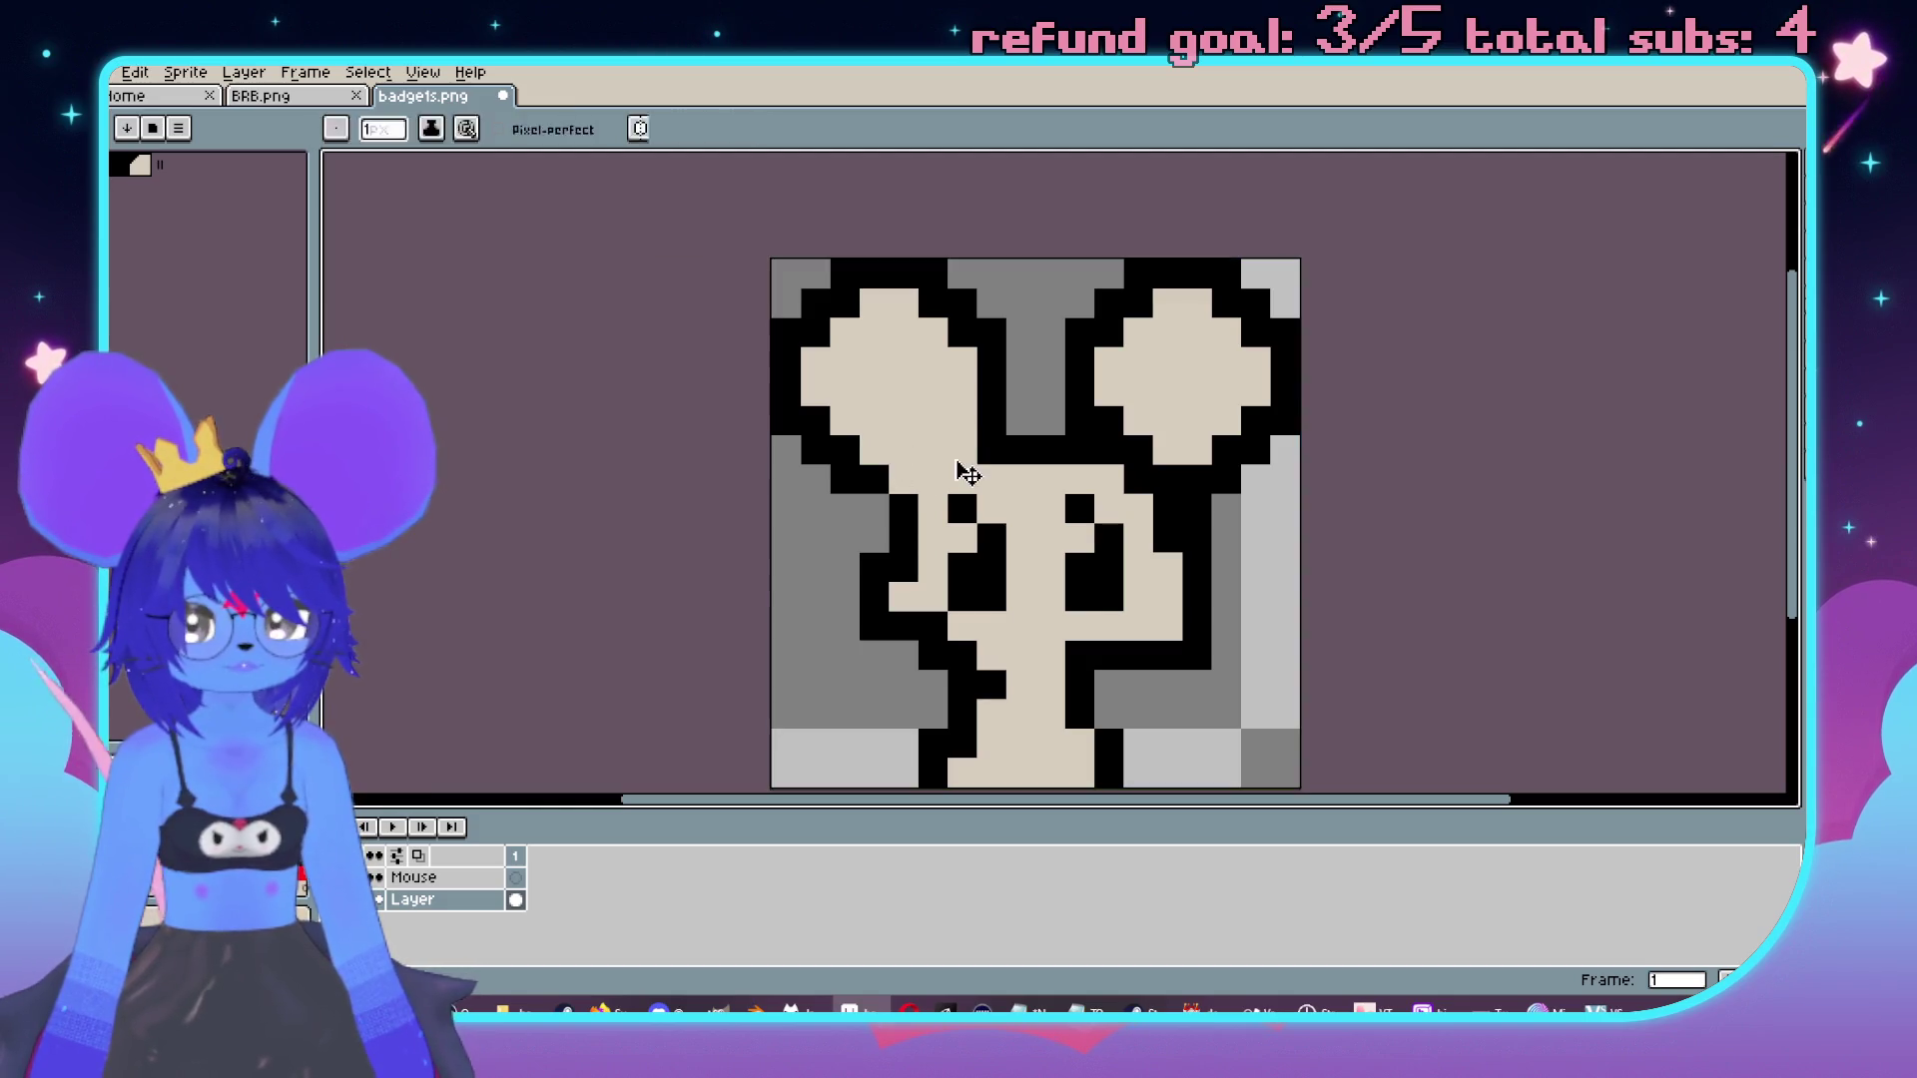
pyautogui.hotkey('ctrl', 'z')
pyautogui.hotkey('ctrl', 'z')
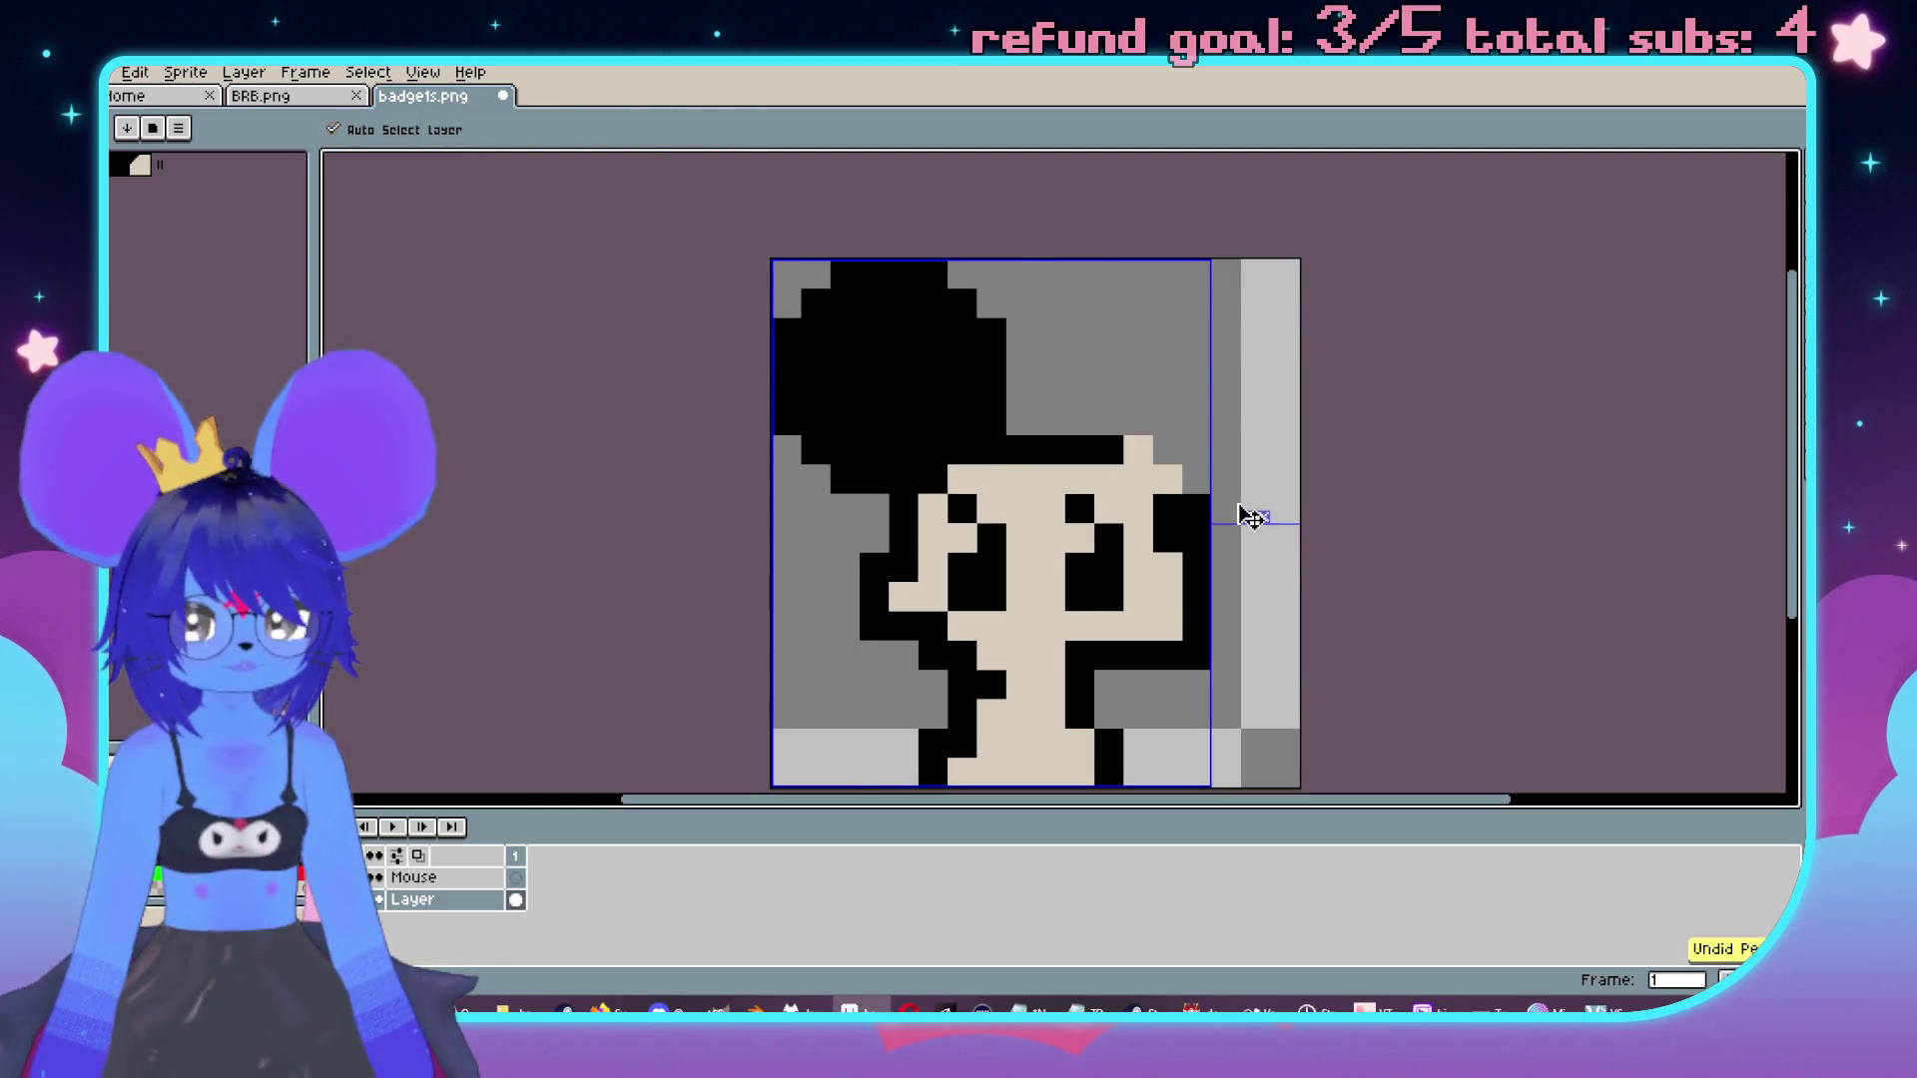
# Fill the black interiors of both ears with the beige face colour.
pyautogui.press('+')
pyautogui.press('+')
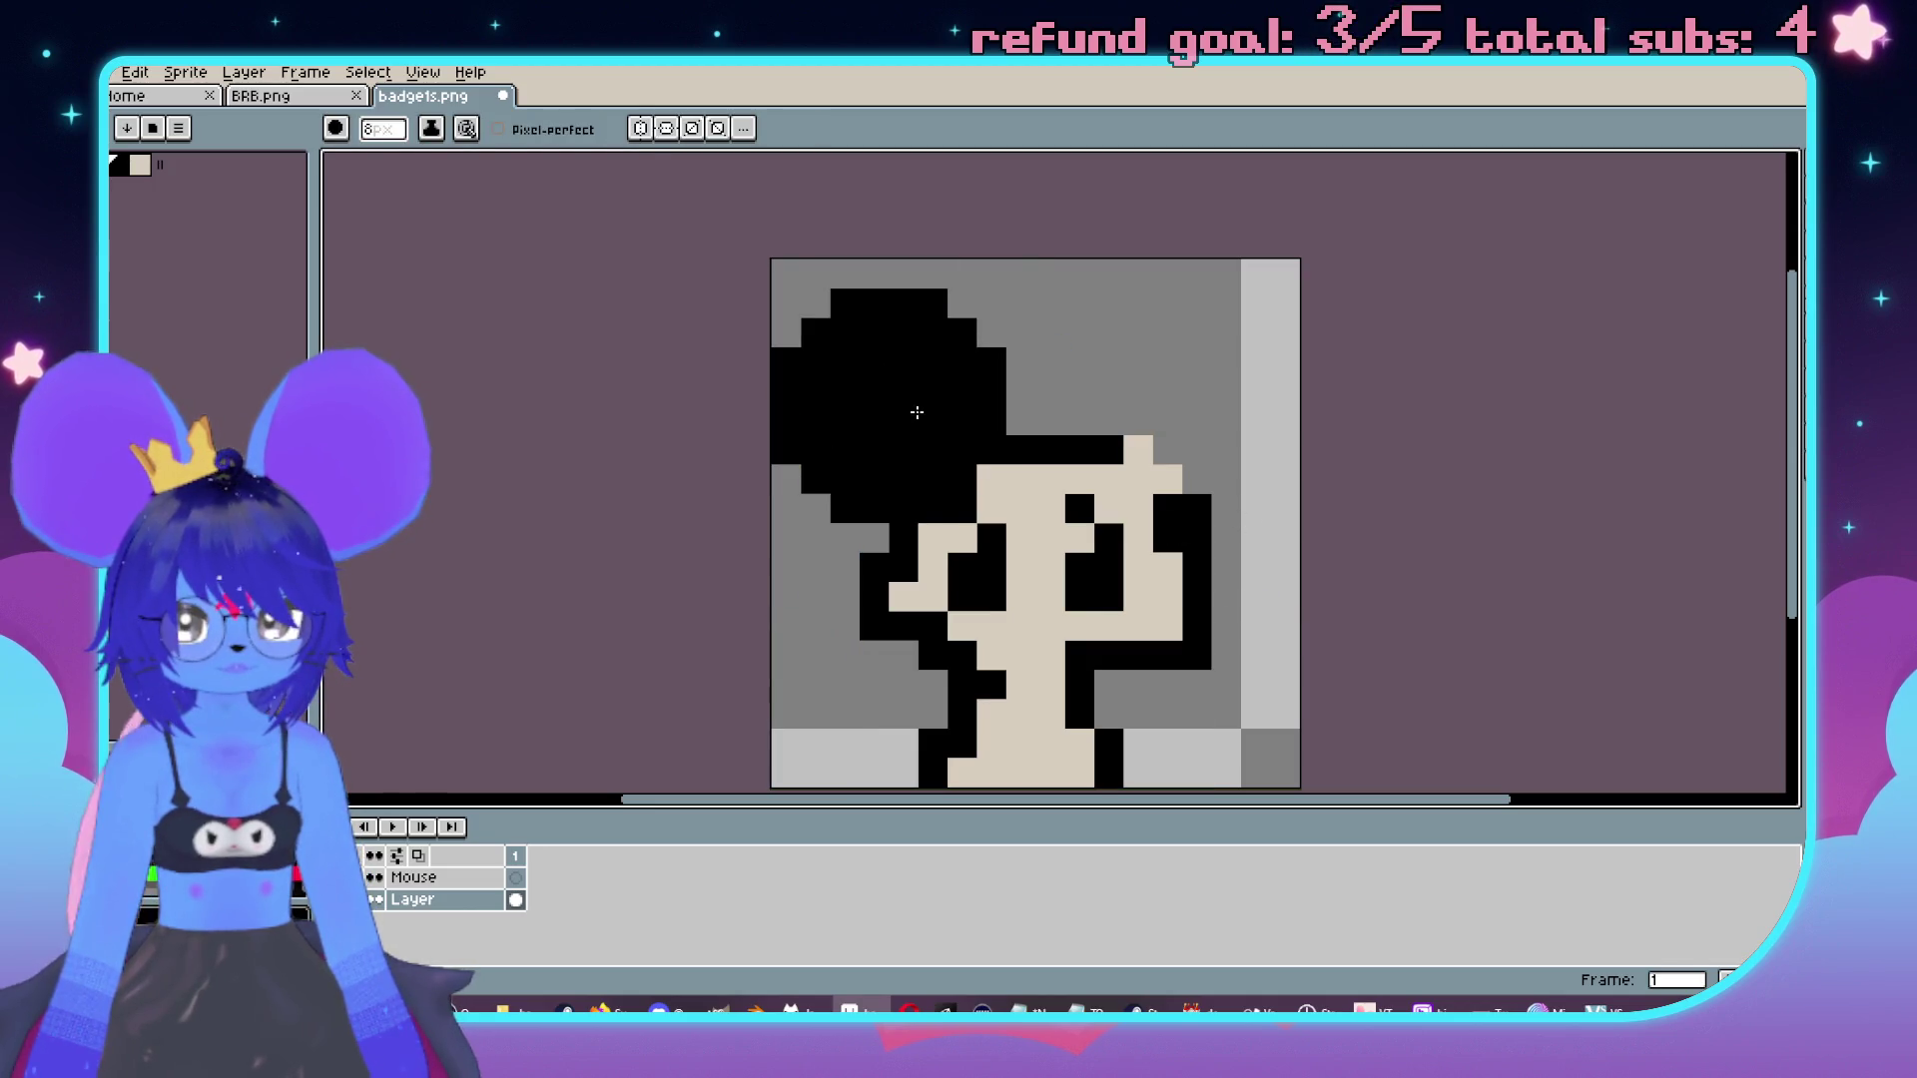
pyautogui.click(1183, 407)
pyautogui.click(1116, 534)
pyautogui.hotkey('ctrl', 'z')
pyautogui.keyDown('alt'); pyautogui.click(1060, 480); pyautogui.keyUp('alt')
pyautogui.press('-')
pyautogui.press('-')
pyautogui.press('-')
pyautogui.click(1164, 385)
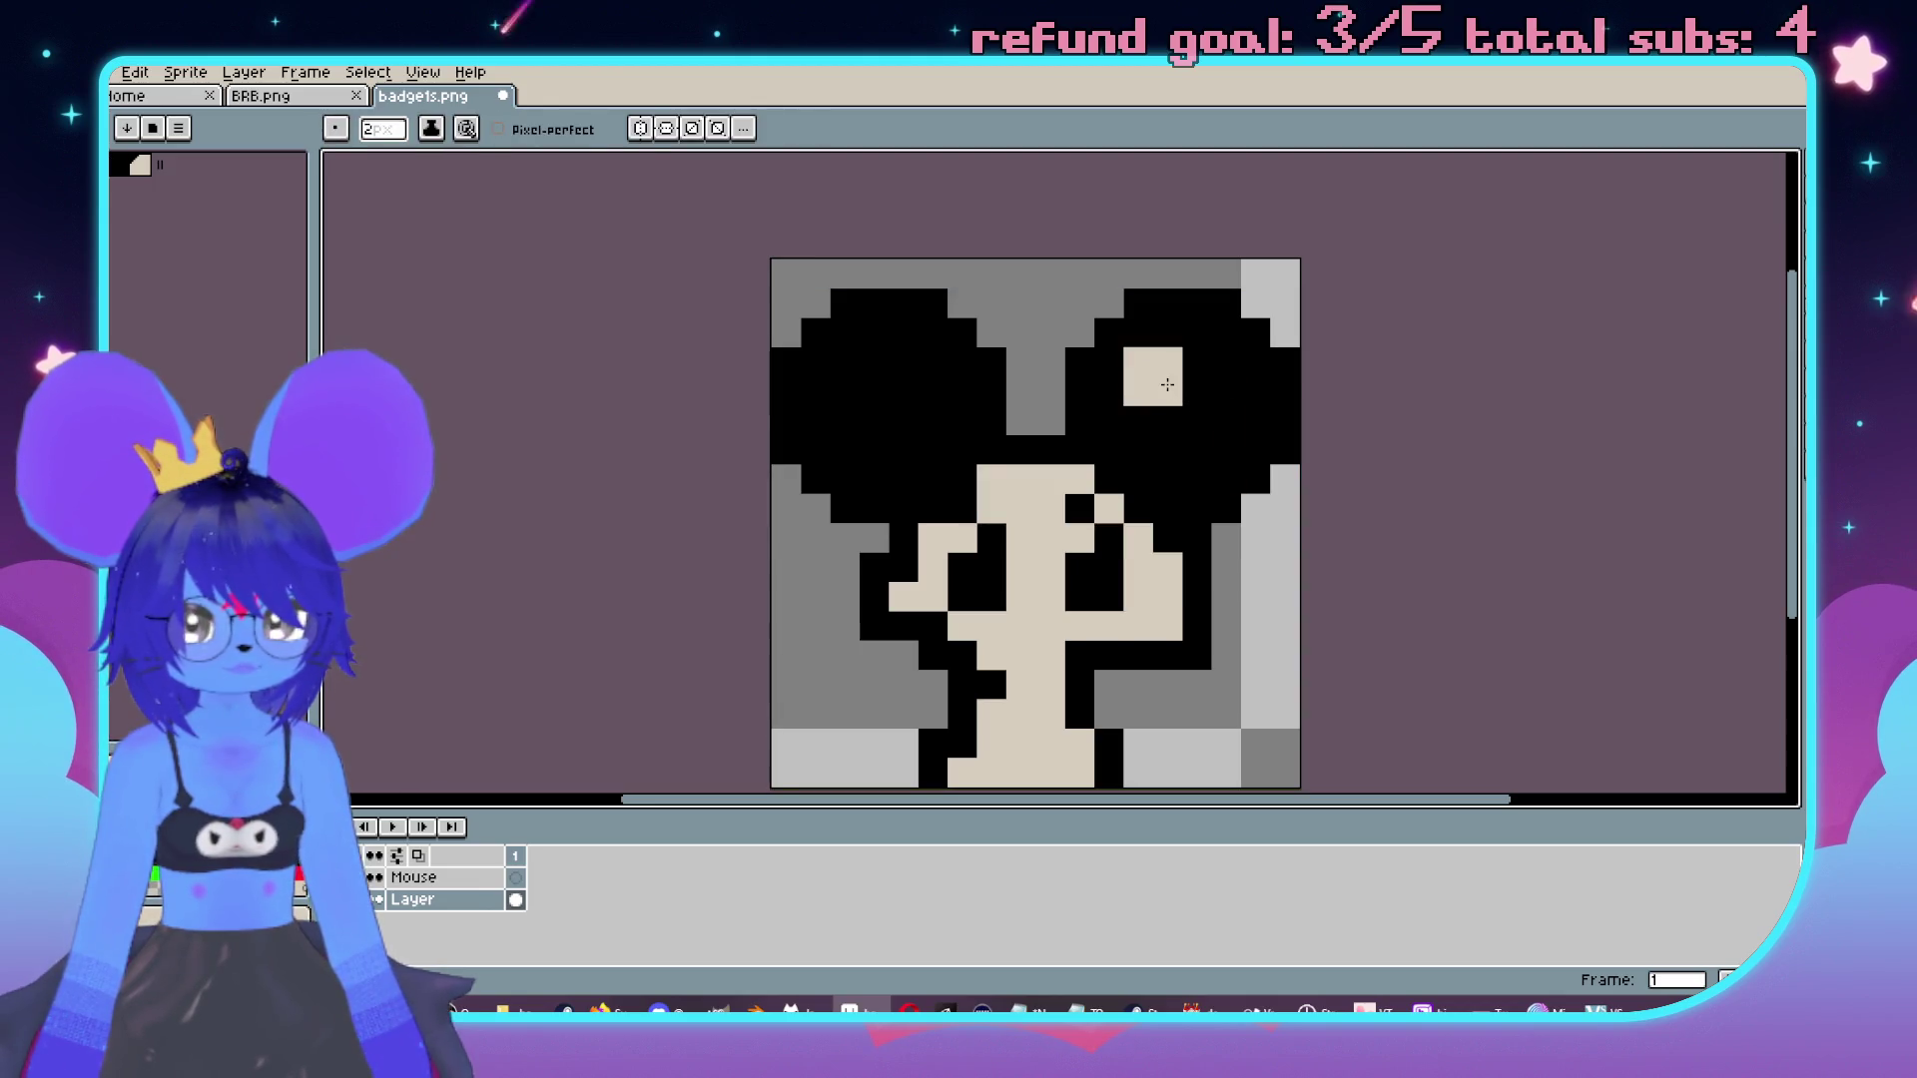
pyautogui.click(1226, 390)
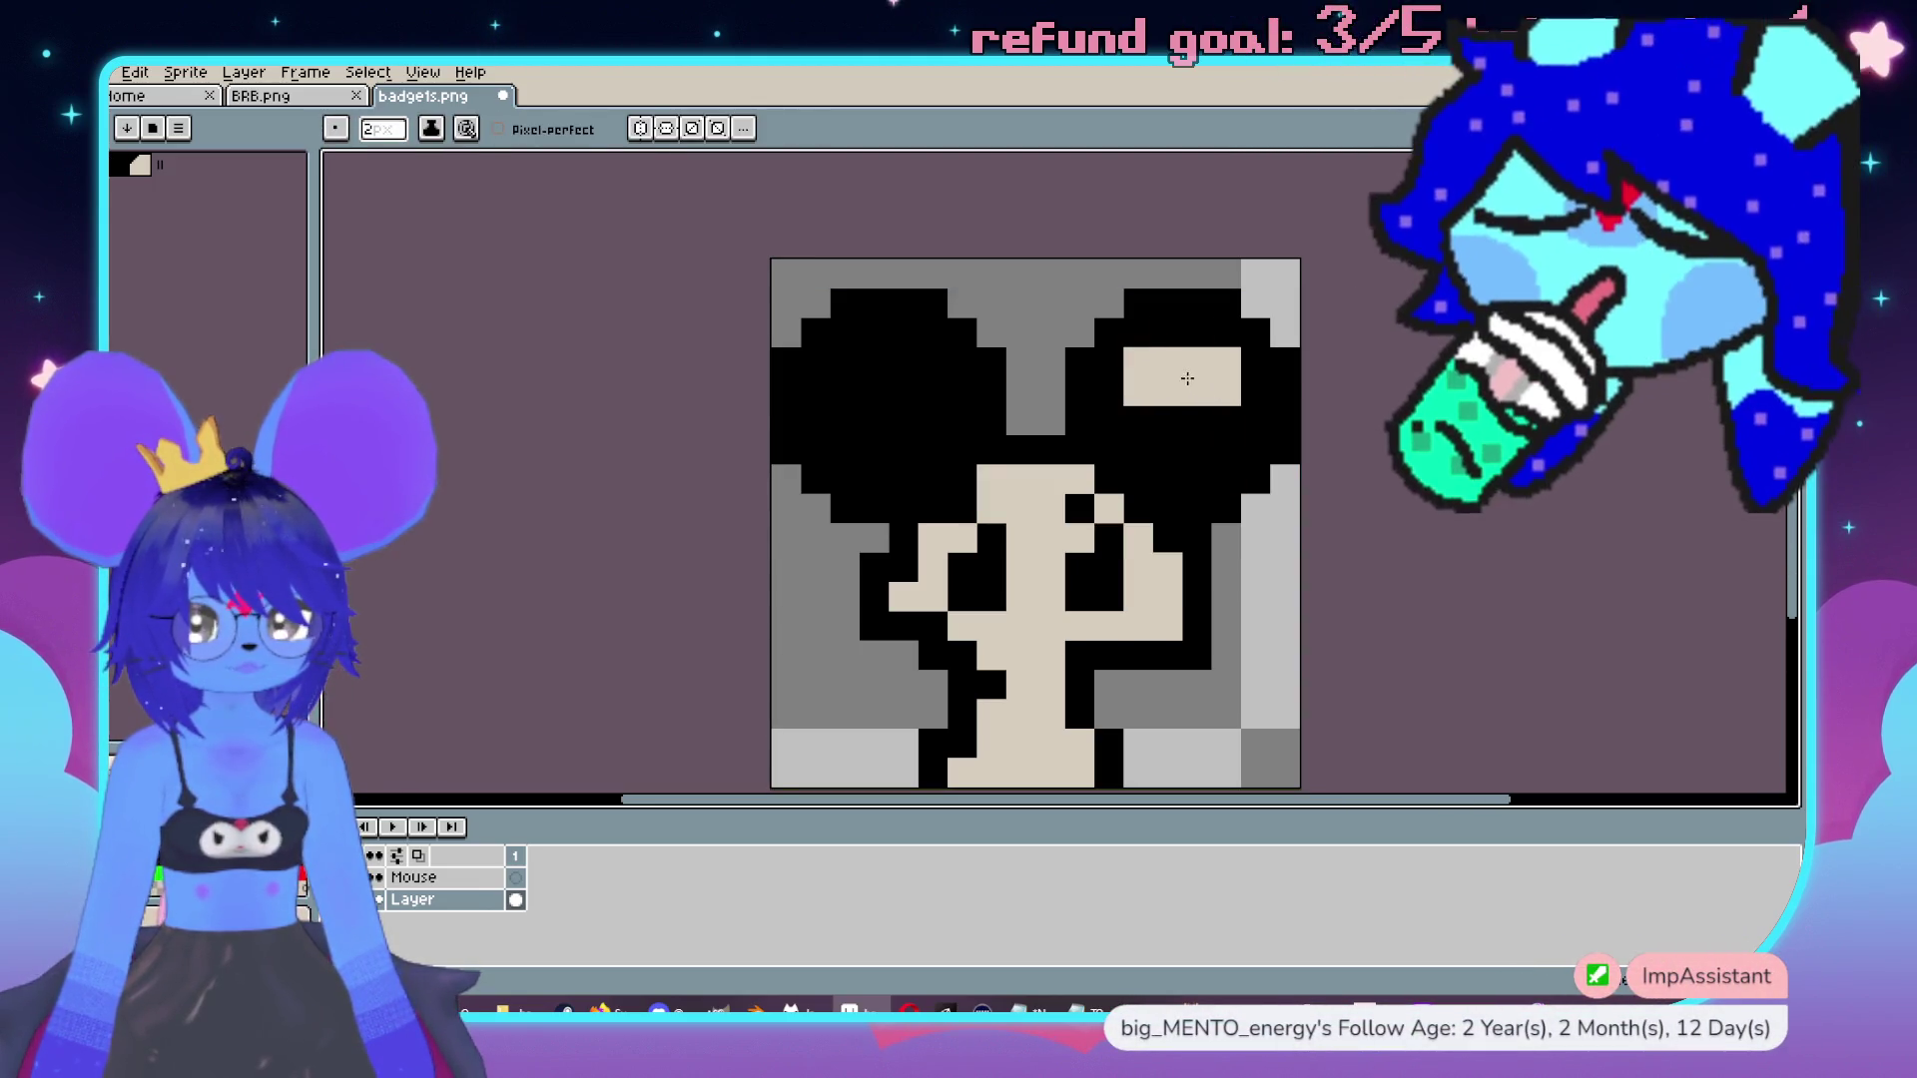
pyautogui.click(1198, 361)
pyautogui.moveTo(1143, 455); pyautogui.dragTo(1192, 473)
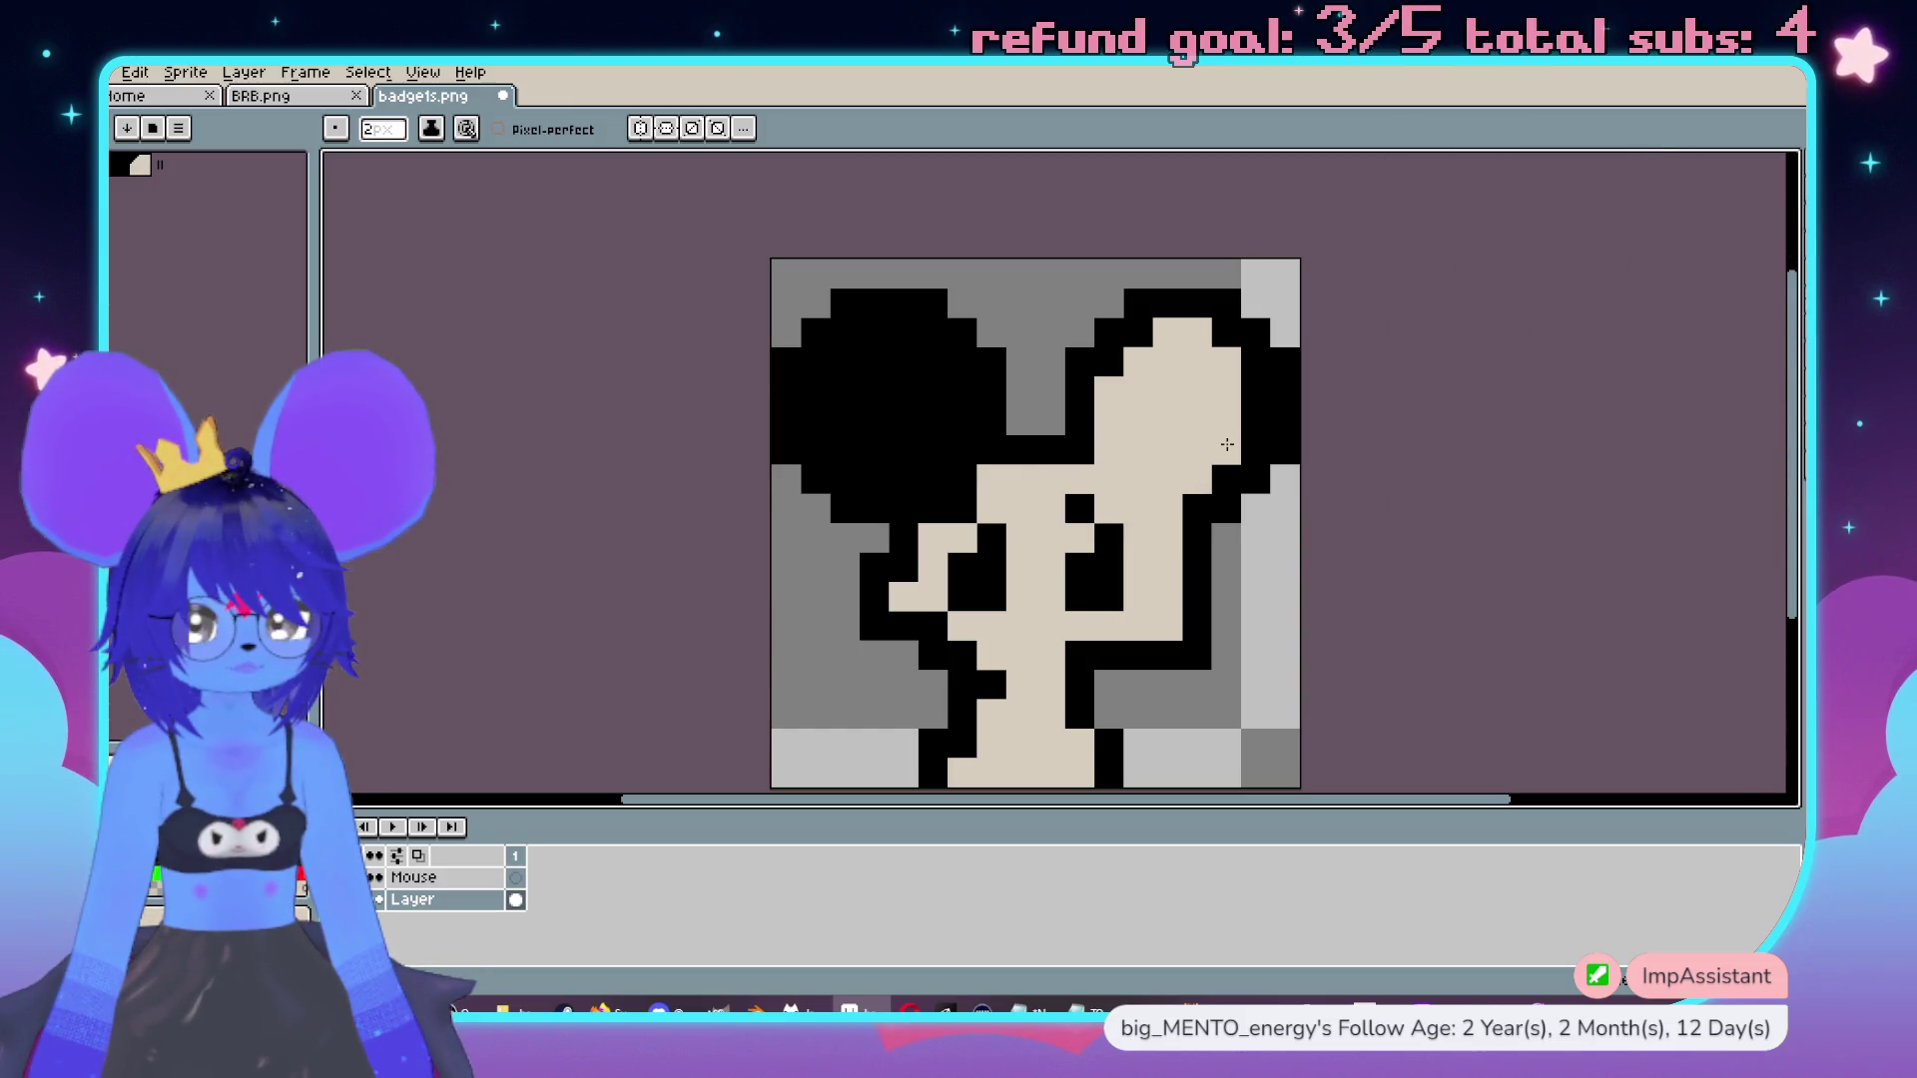
pyautogui.click(1255, 421)
pyautogui.moveTo(960, 425)
pyautogui.mouseDown()
pyautogui.moveTo(814, 394)
pyautogui.moveTo(904, 469)
pyautogui.moveTo(937, 471)
pyautogui.mouseUp()
# With a 1px brush, add black pixels beside the eye and inside the right ear.
pyautogui.press('-')
pyautogui.rightClick(962, 509)
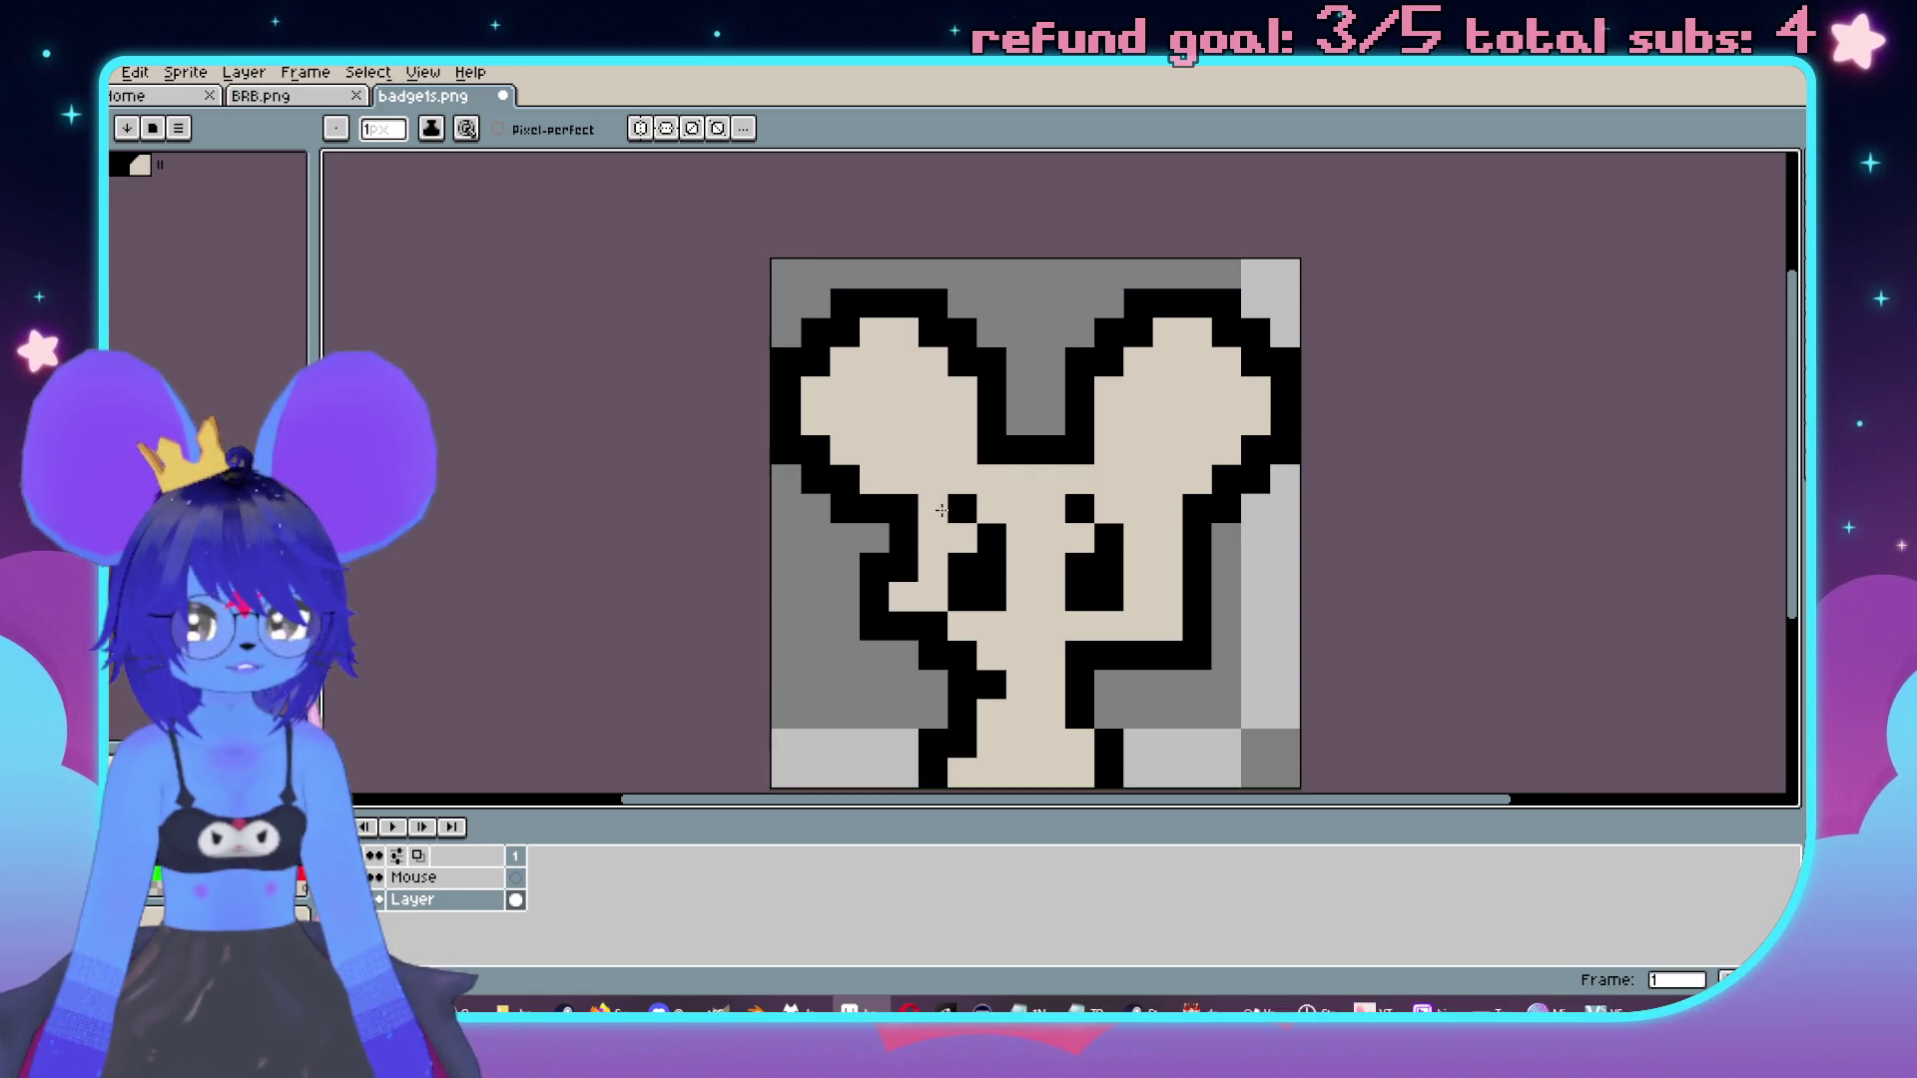
pyautogui.scroll(-5, 912, 494)
pyautogui.scroll(4, 958, 554)
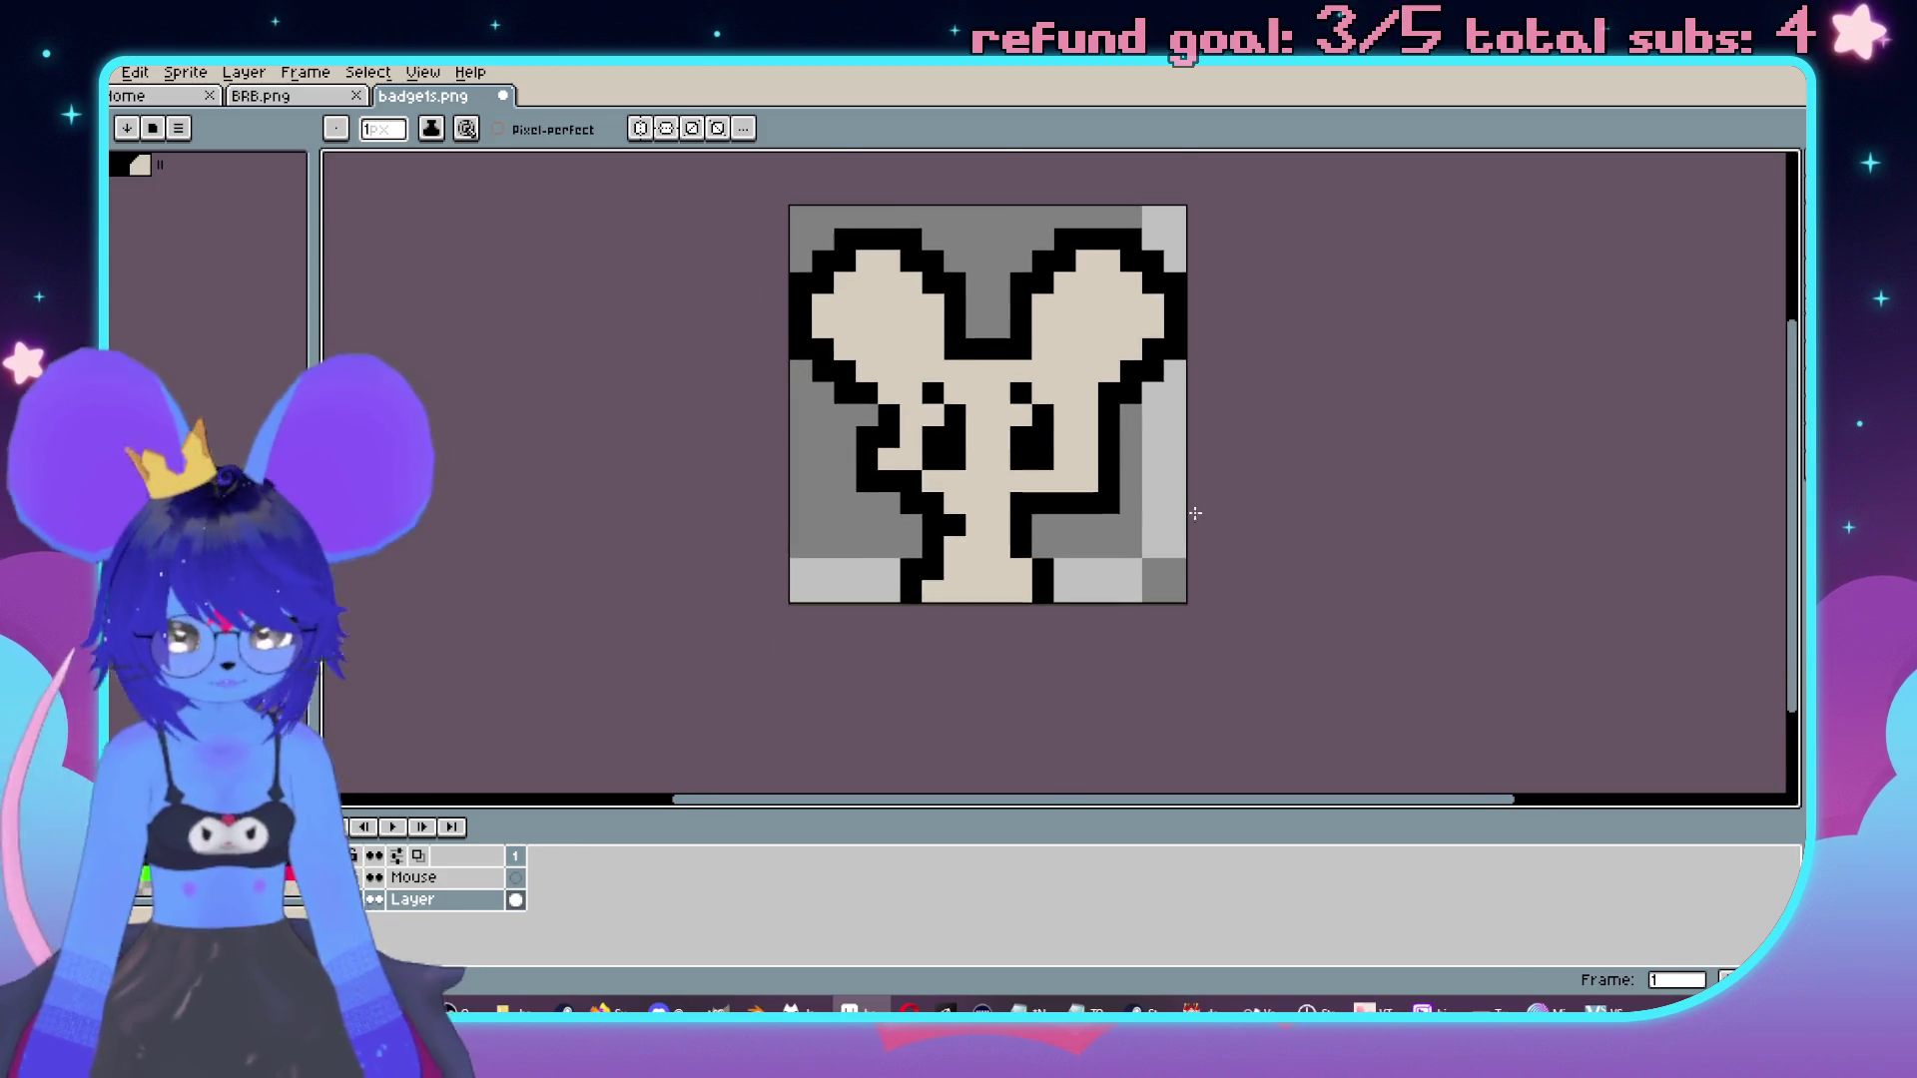
pyautogui.scroll(1, 1138, 476)
pyautogui.moveTo(1137, 476); pyautogui.dragTo(1163, 526)
pyautogui.click(1078, 328)
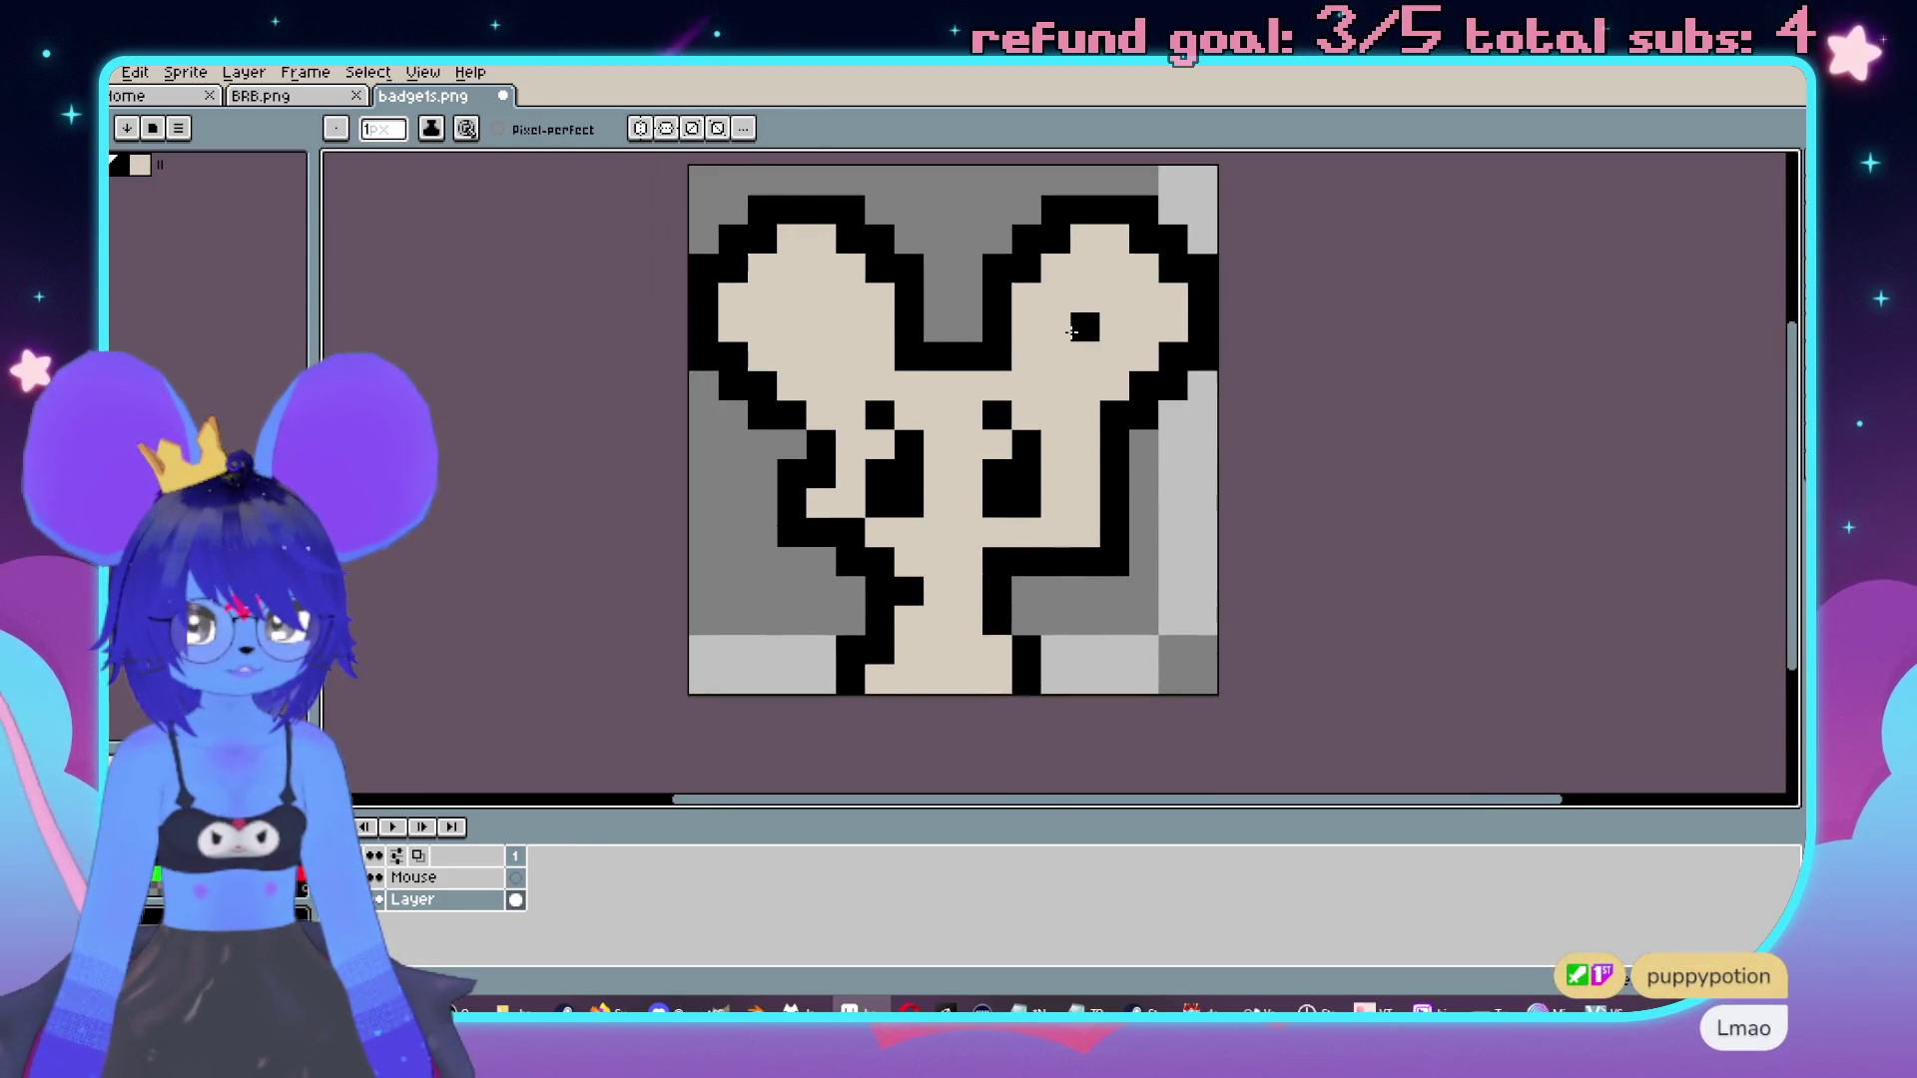
pyautogui.hotkey('ctrl', 'z')
pyautogui.click(1095, 397)
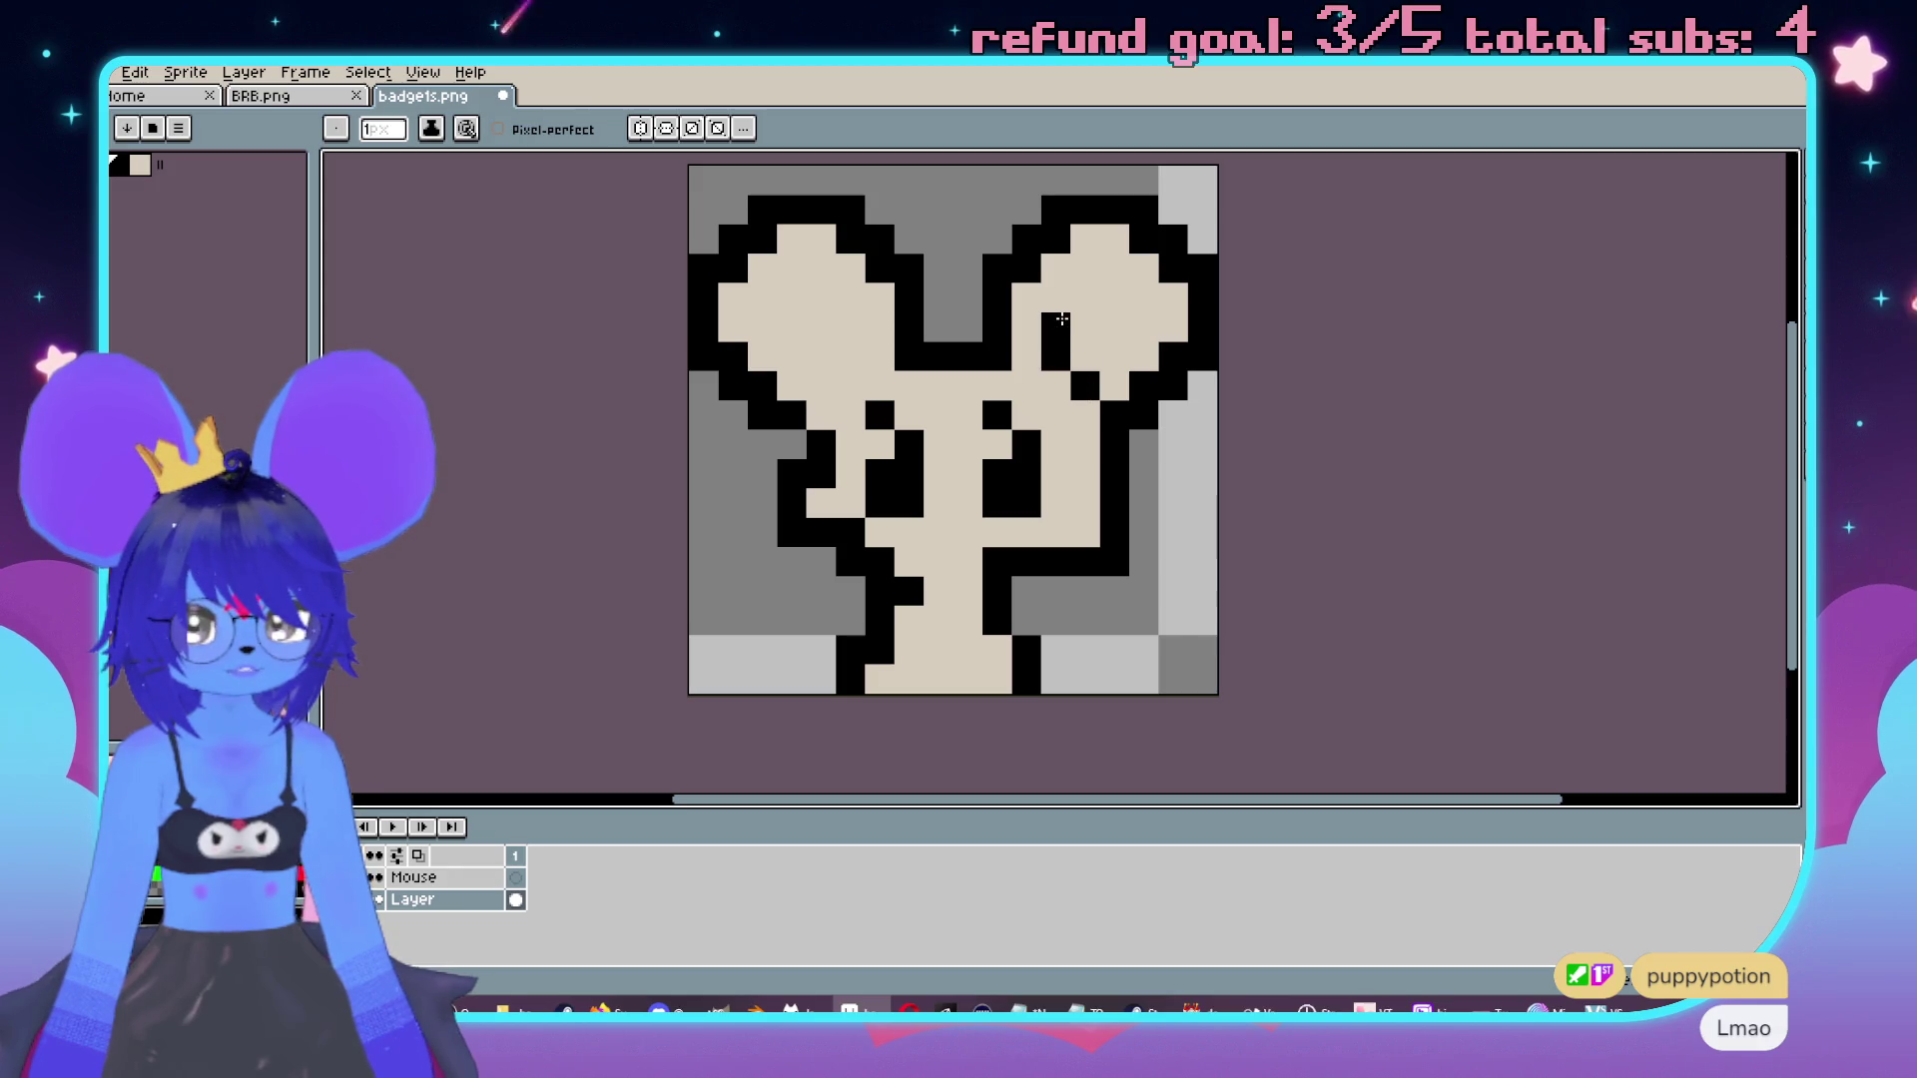
# Close the outline at the mouse's lower right with black pixels, then switch to the badges folder.
pyautogui.scroll(-3, 811, 392)
pyautogui.scroll(3, 1134, 557)
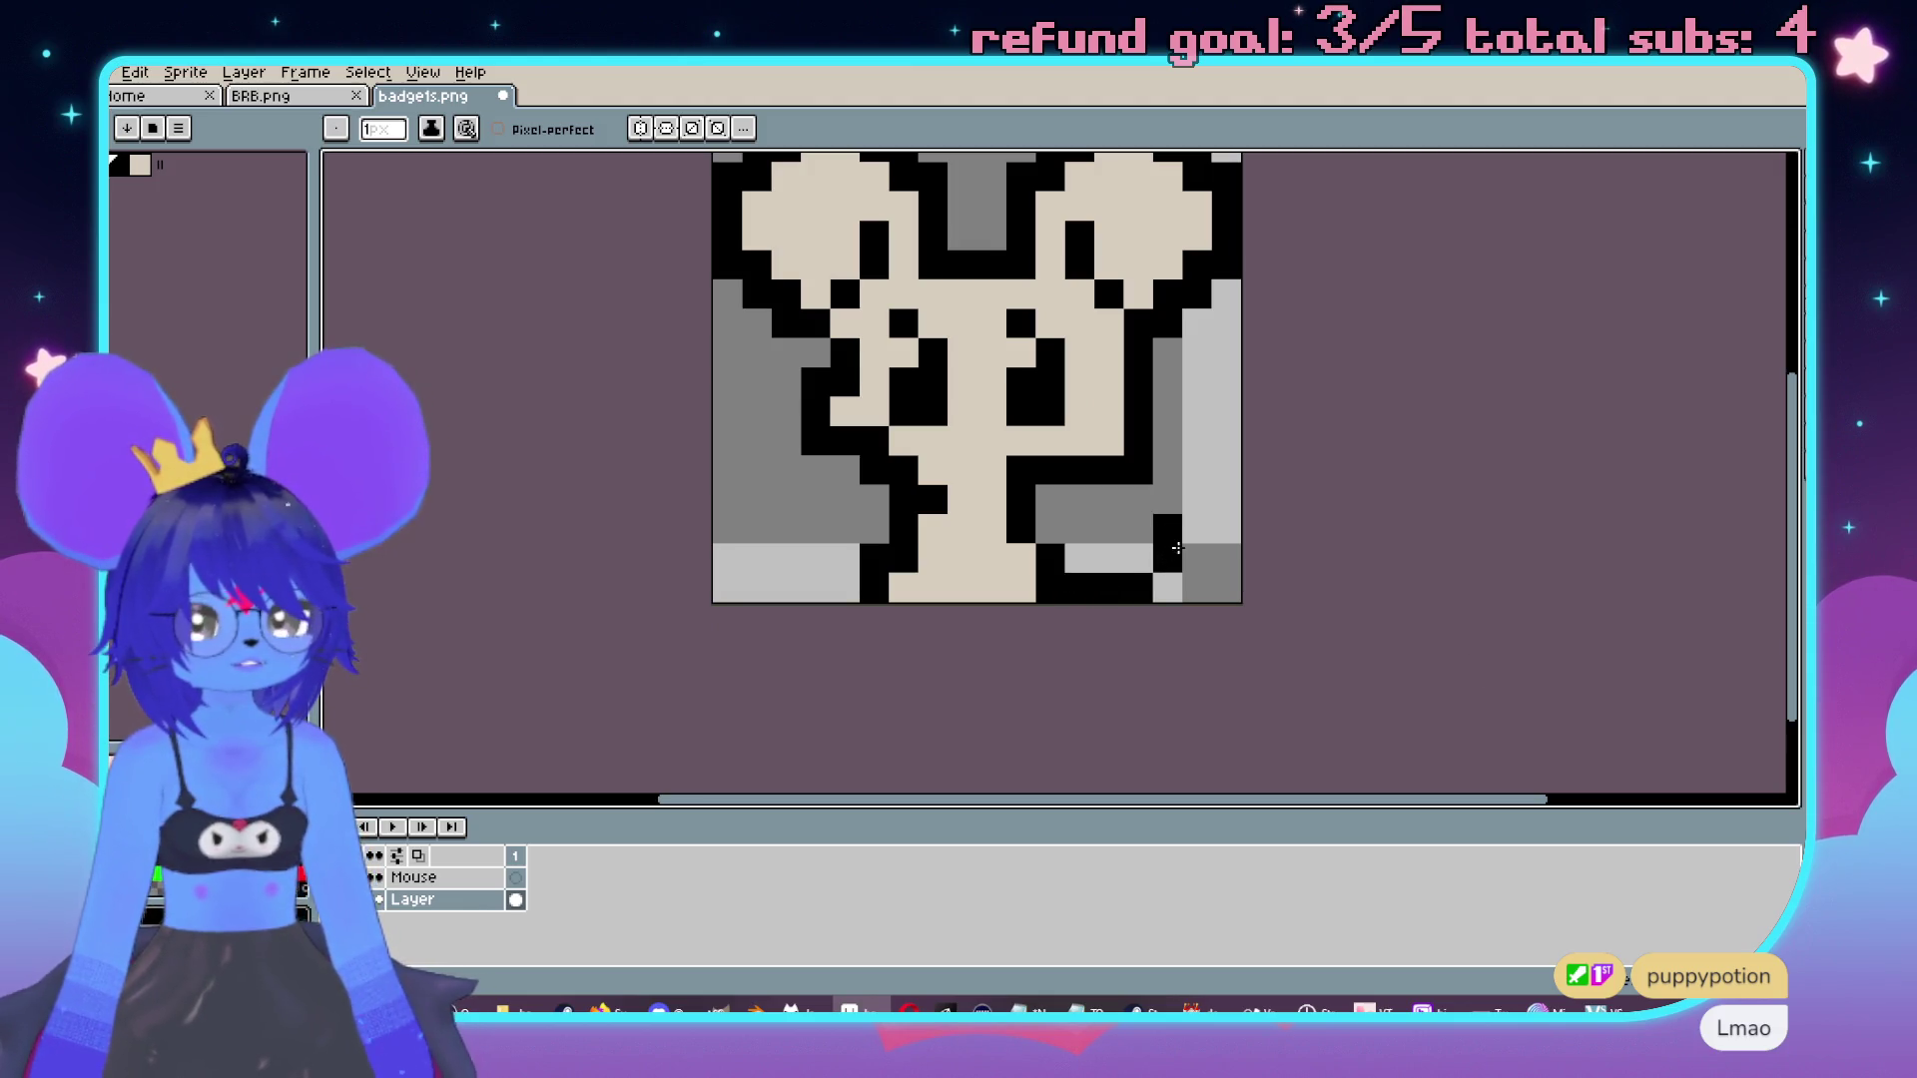
pyautogui.hotkey('ctrl', 'z')
pyautogui.hotkey('ctrl', 'z')
pyautogui.hotkey('ctrl', 'z')
pyautogui.moveTo(1166, 503); pyautogui.dragTo(1196, 551)
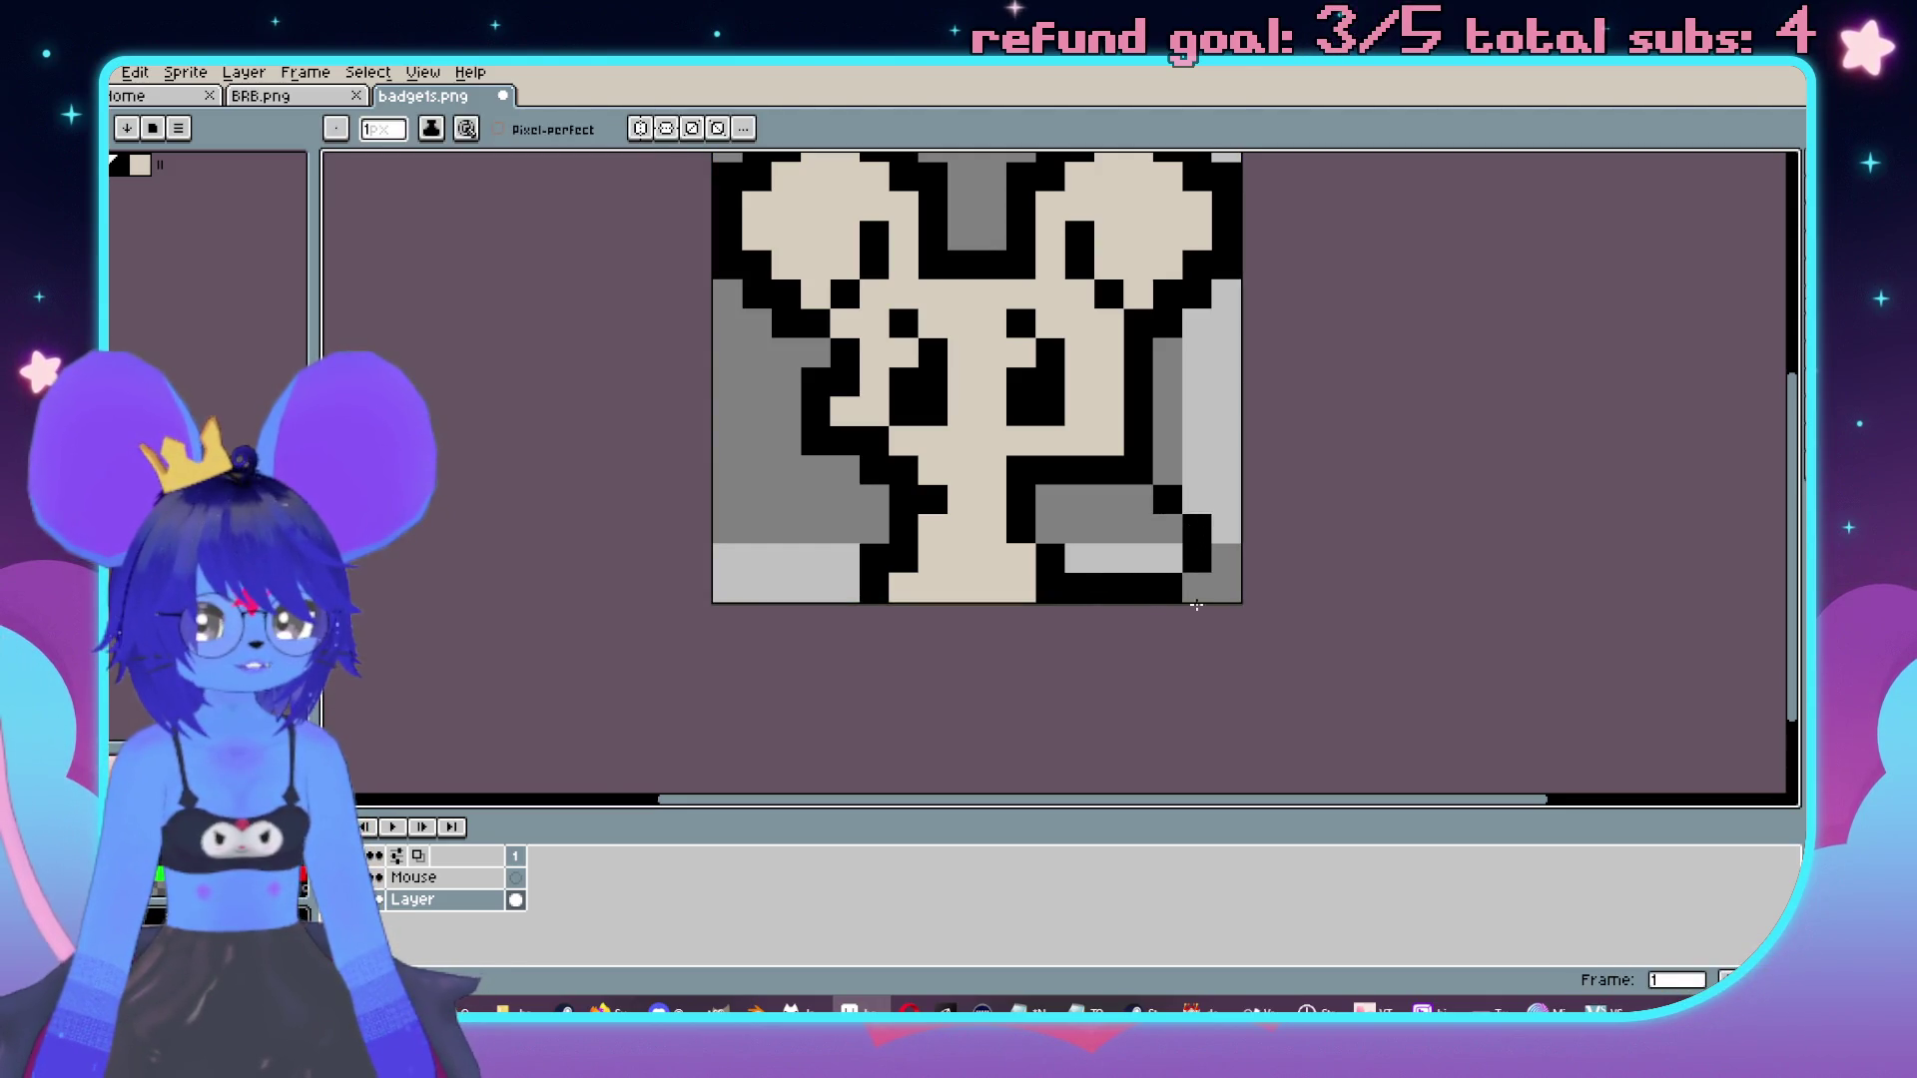
pyautogui.scroll(-1, 1196, 604)
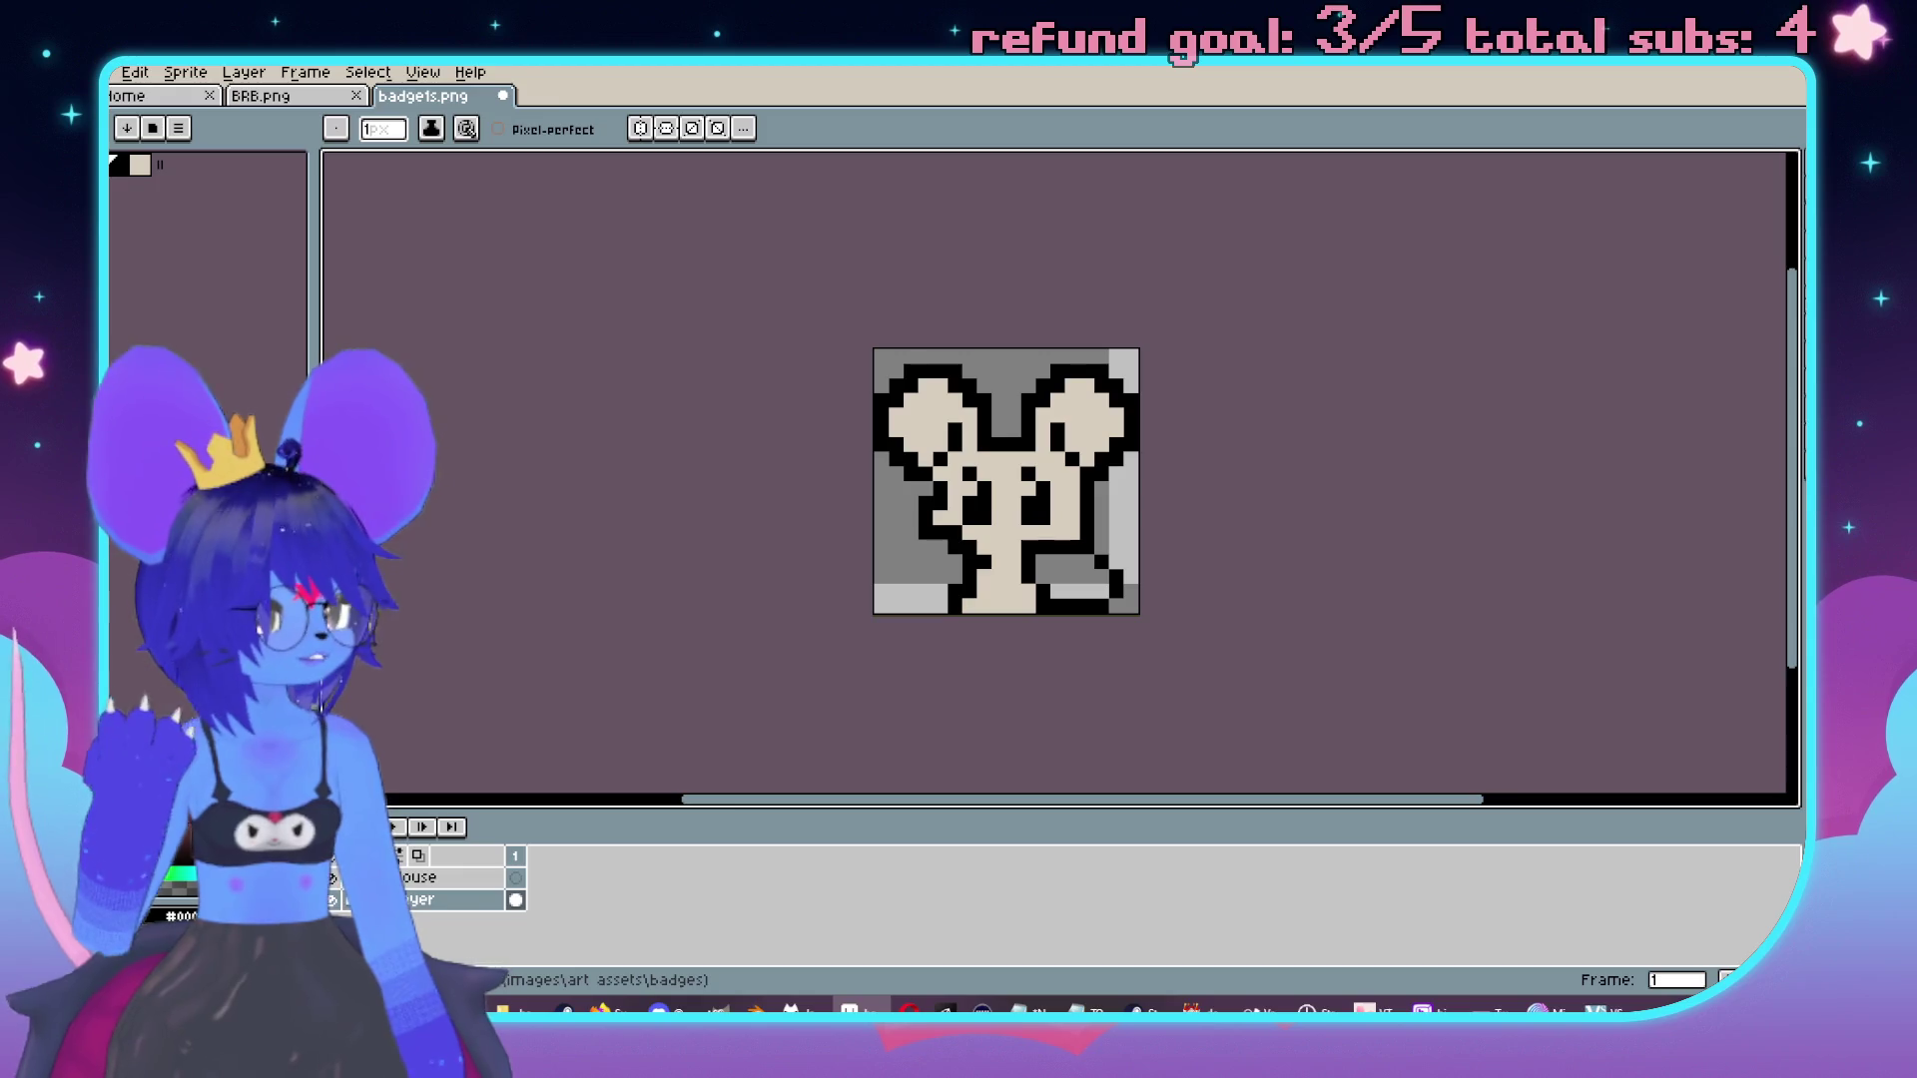
pyautogui.hotkey('alt', 'Tab')
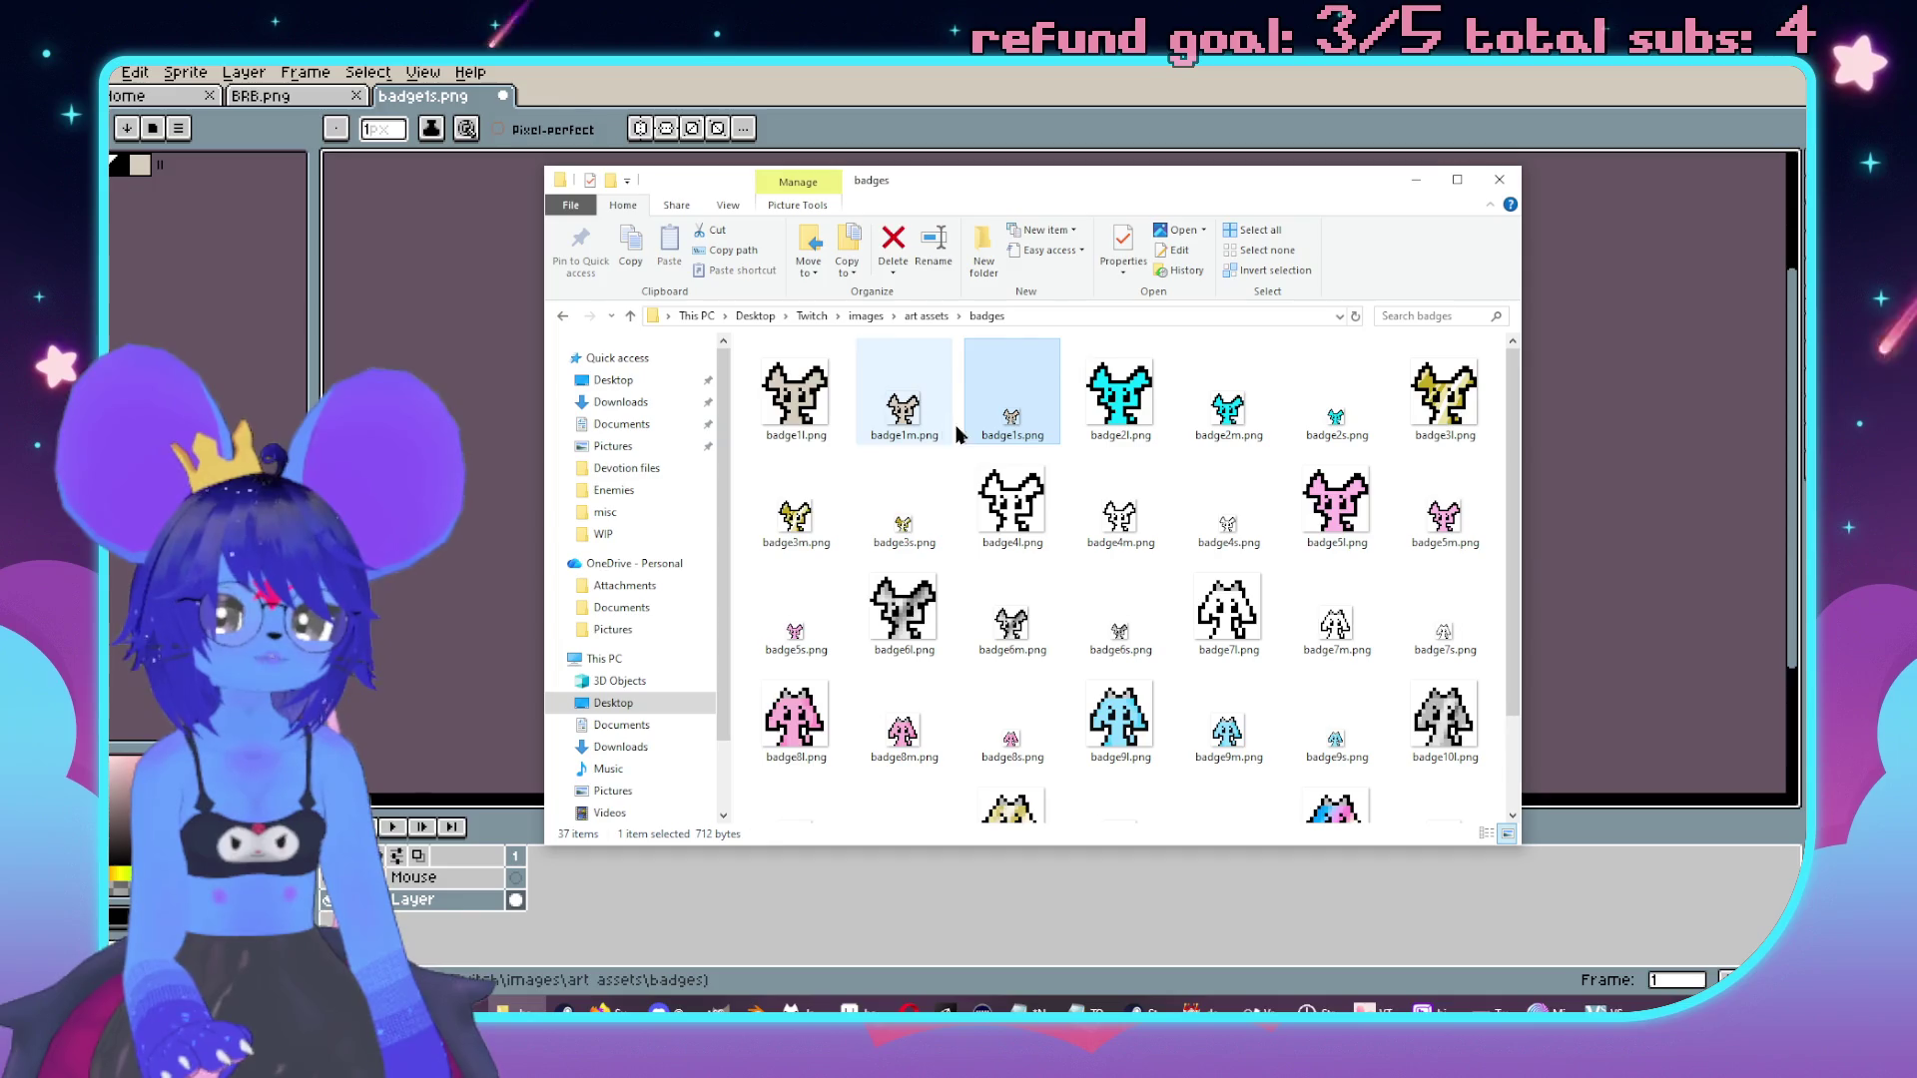
# Look through the grey, cyan, pink, yellow, white and blue badge PNGs, then minimise the folder.
pyautogui.click(805, 410)
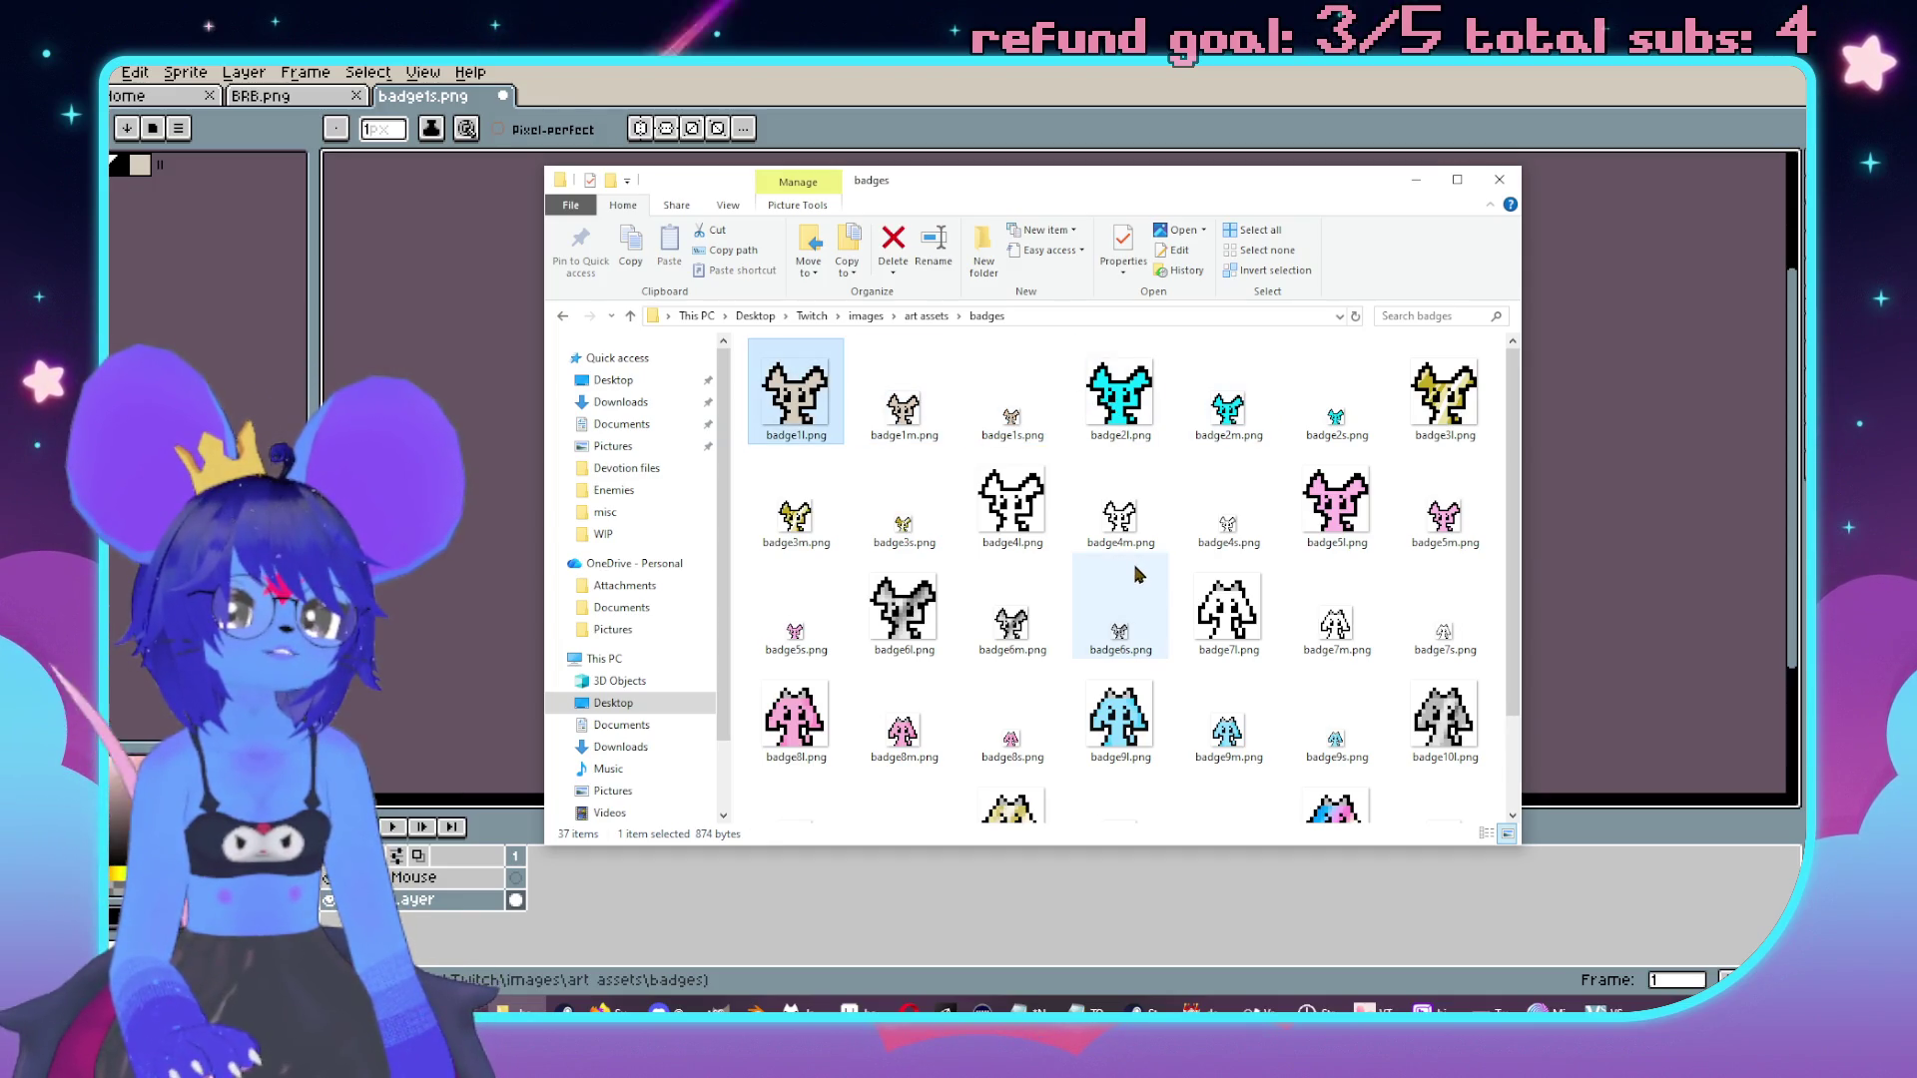
pyautogui.click(1114, 424)
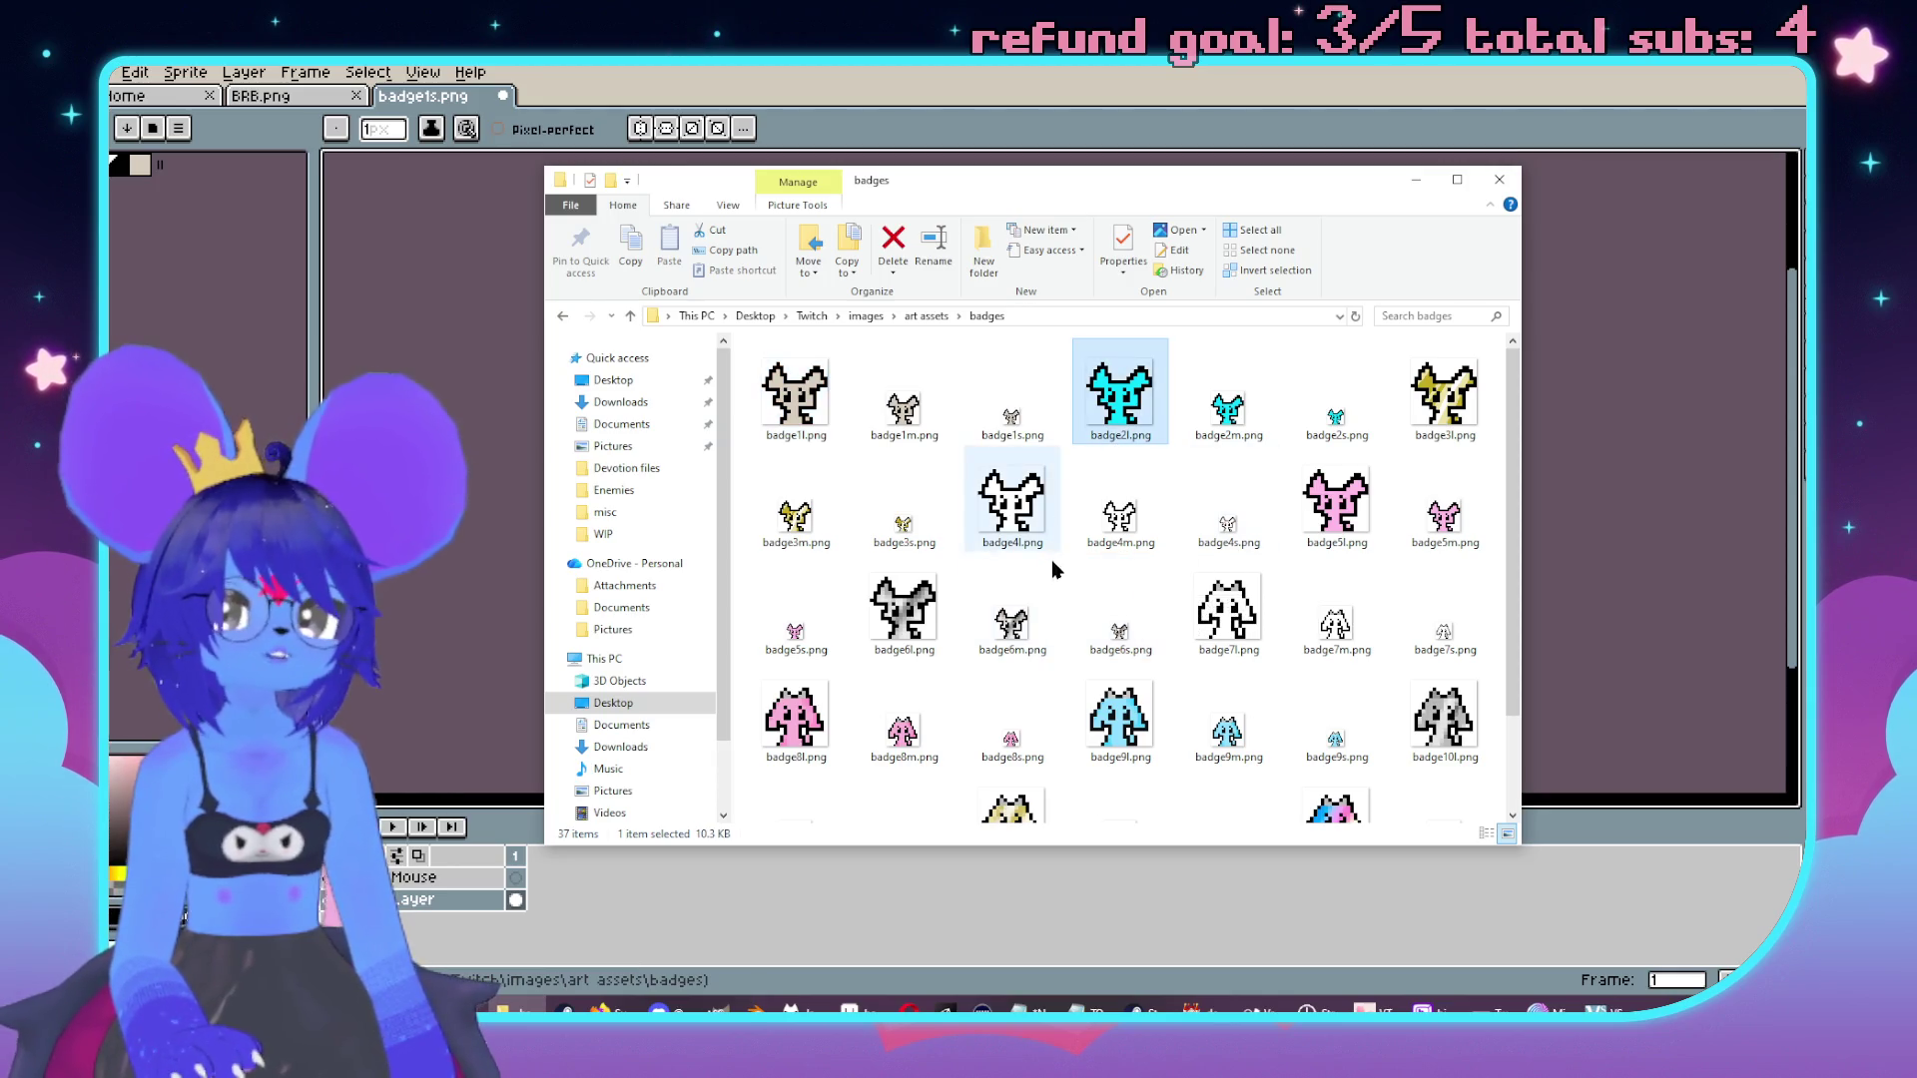
pyautogui.click(1012, 499)
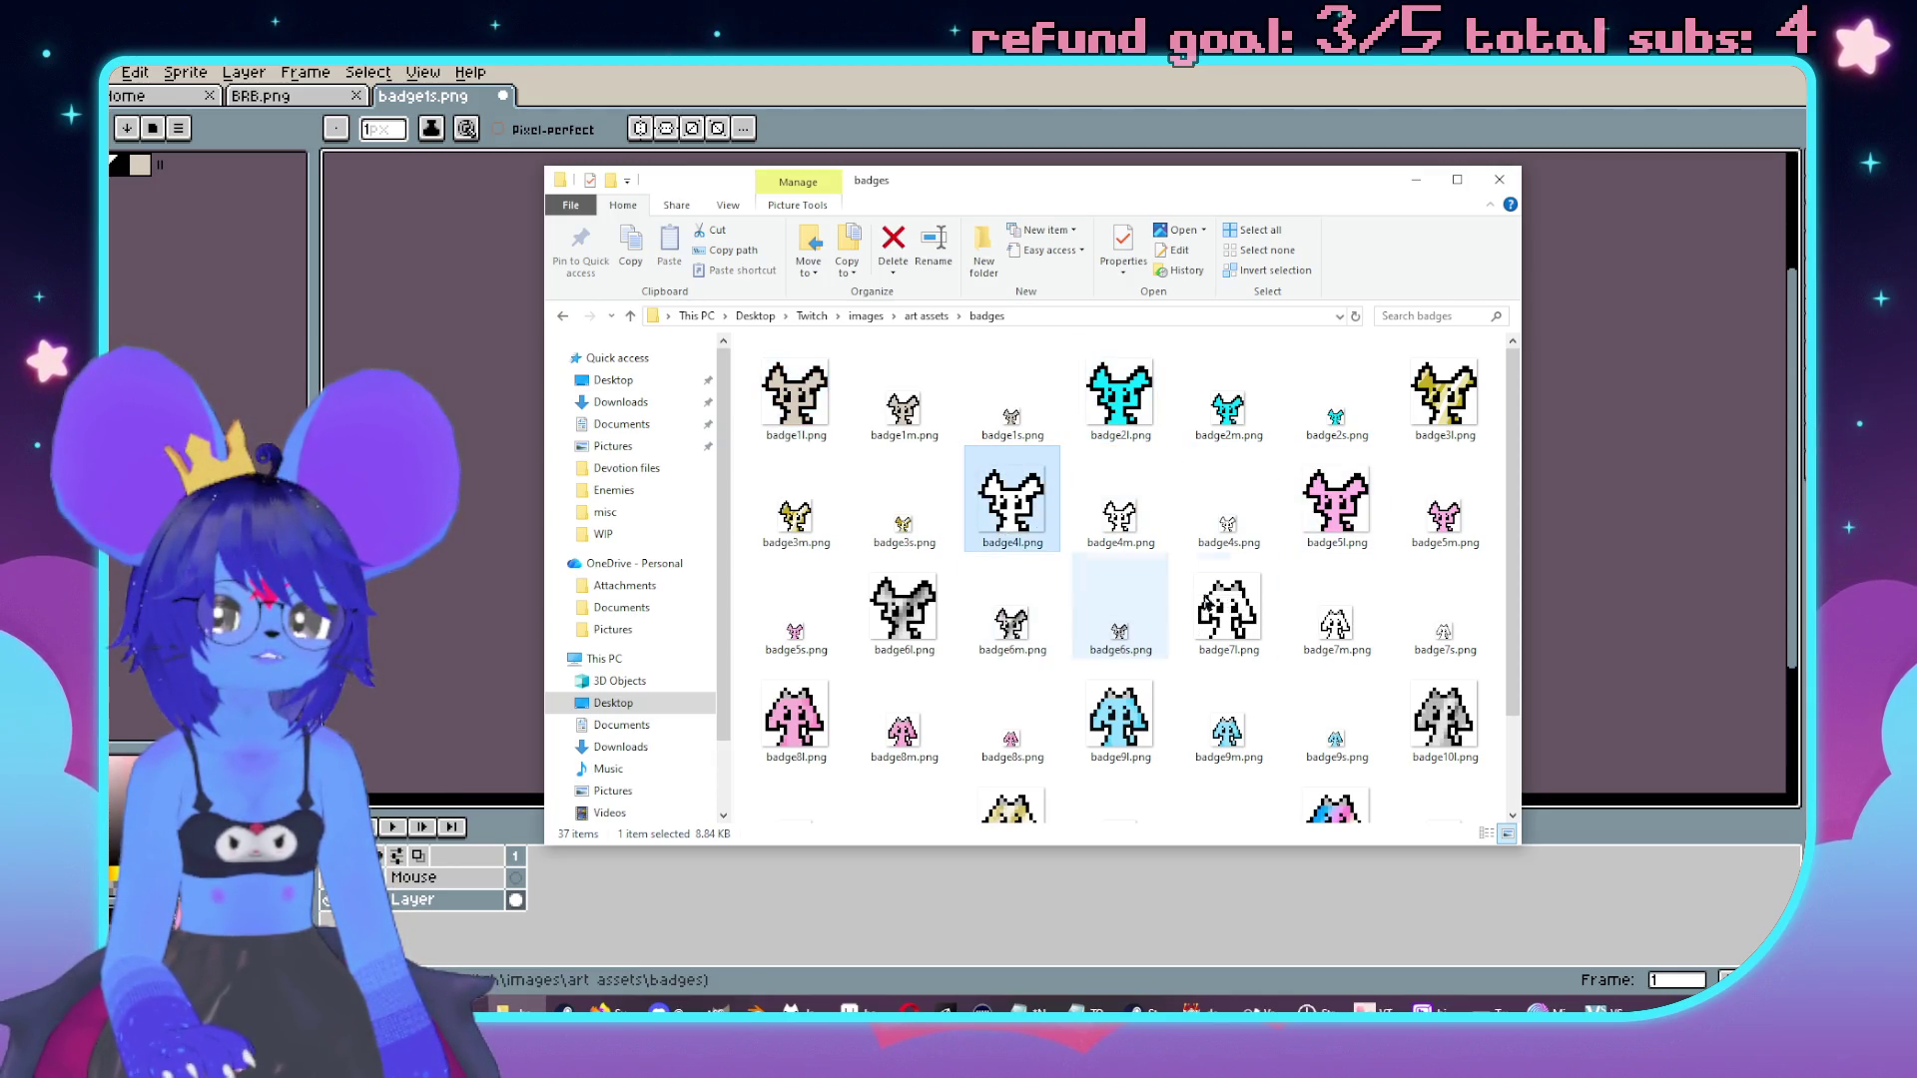
pyautogui.click(1333, 504)
pyautogui.click(1444, 404)
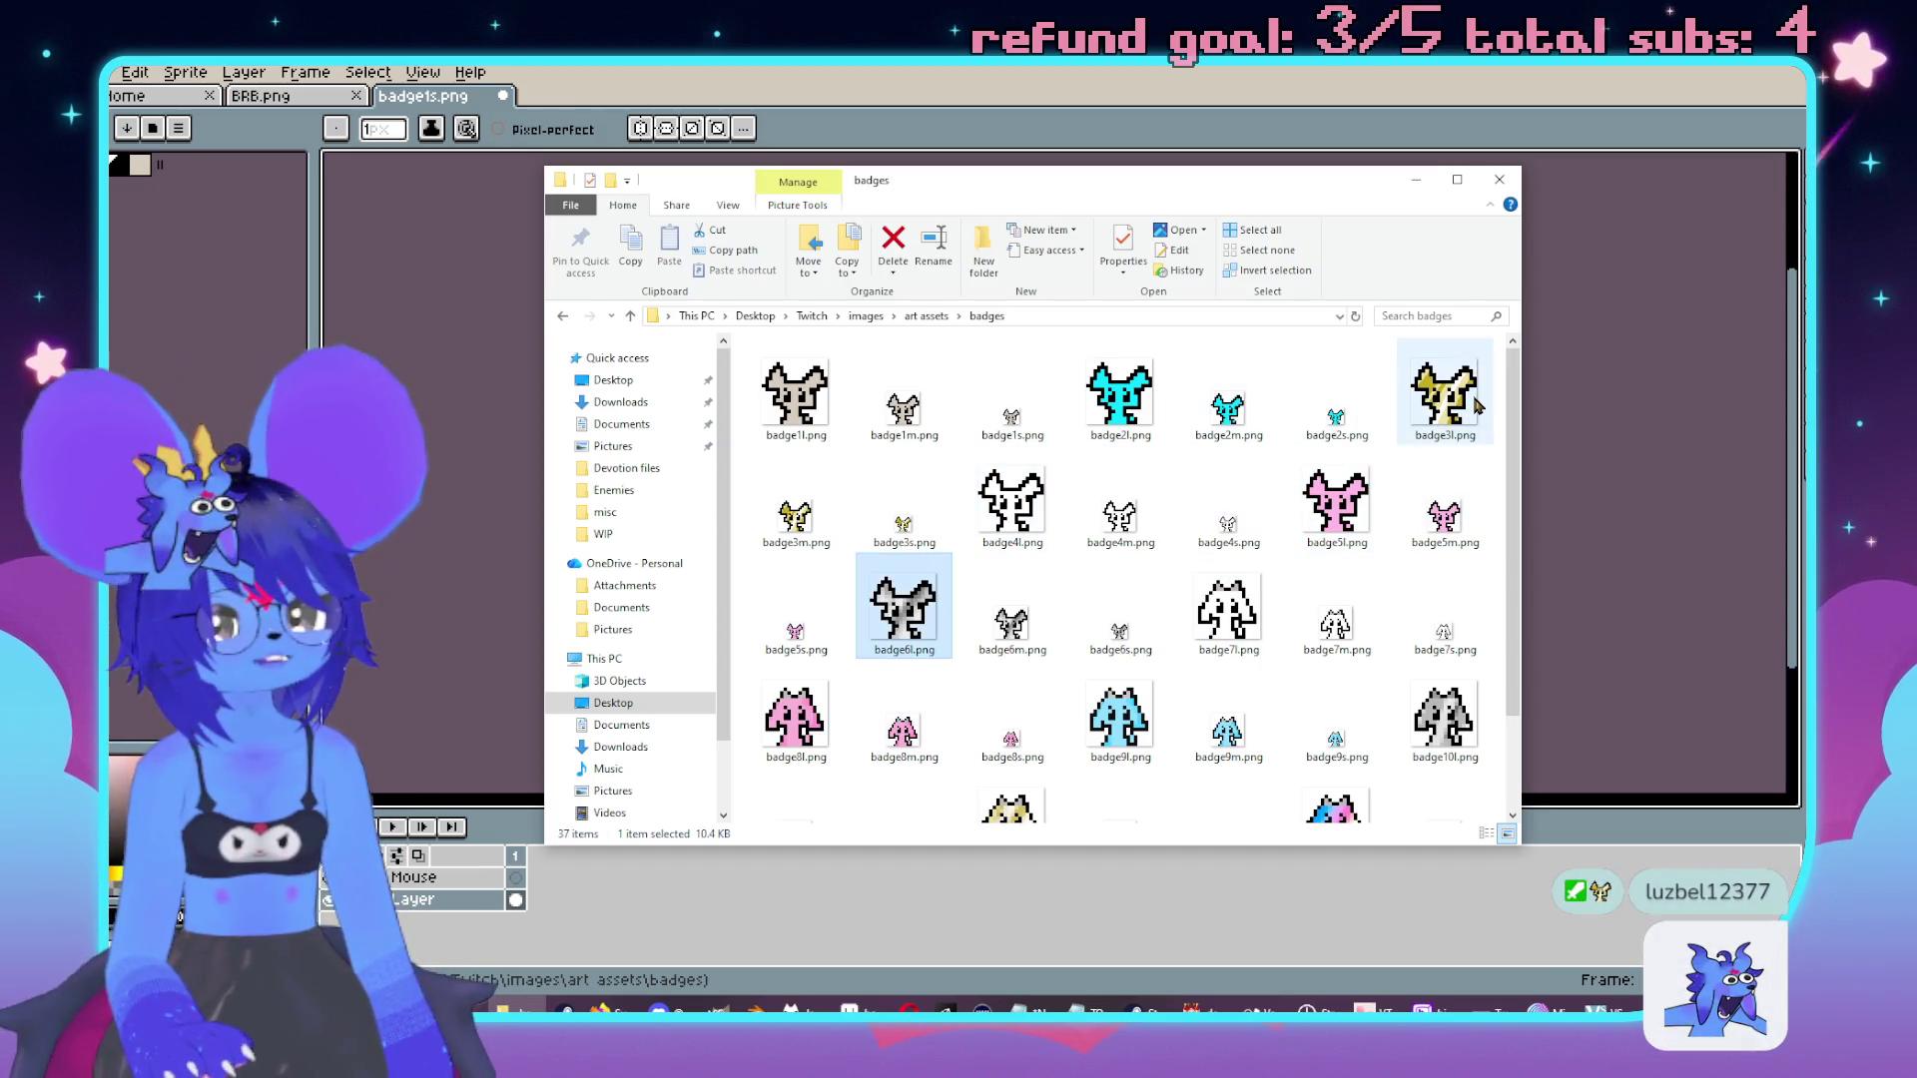
pyautogui.scroll(-2, 1373, 400)
pyautogui.click(1229, 480)
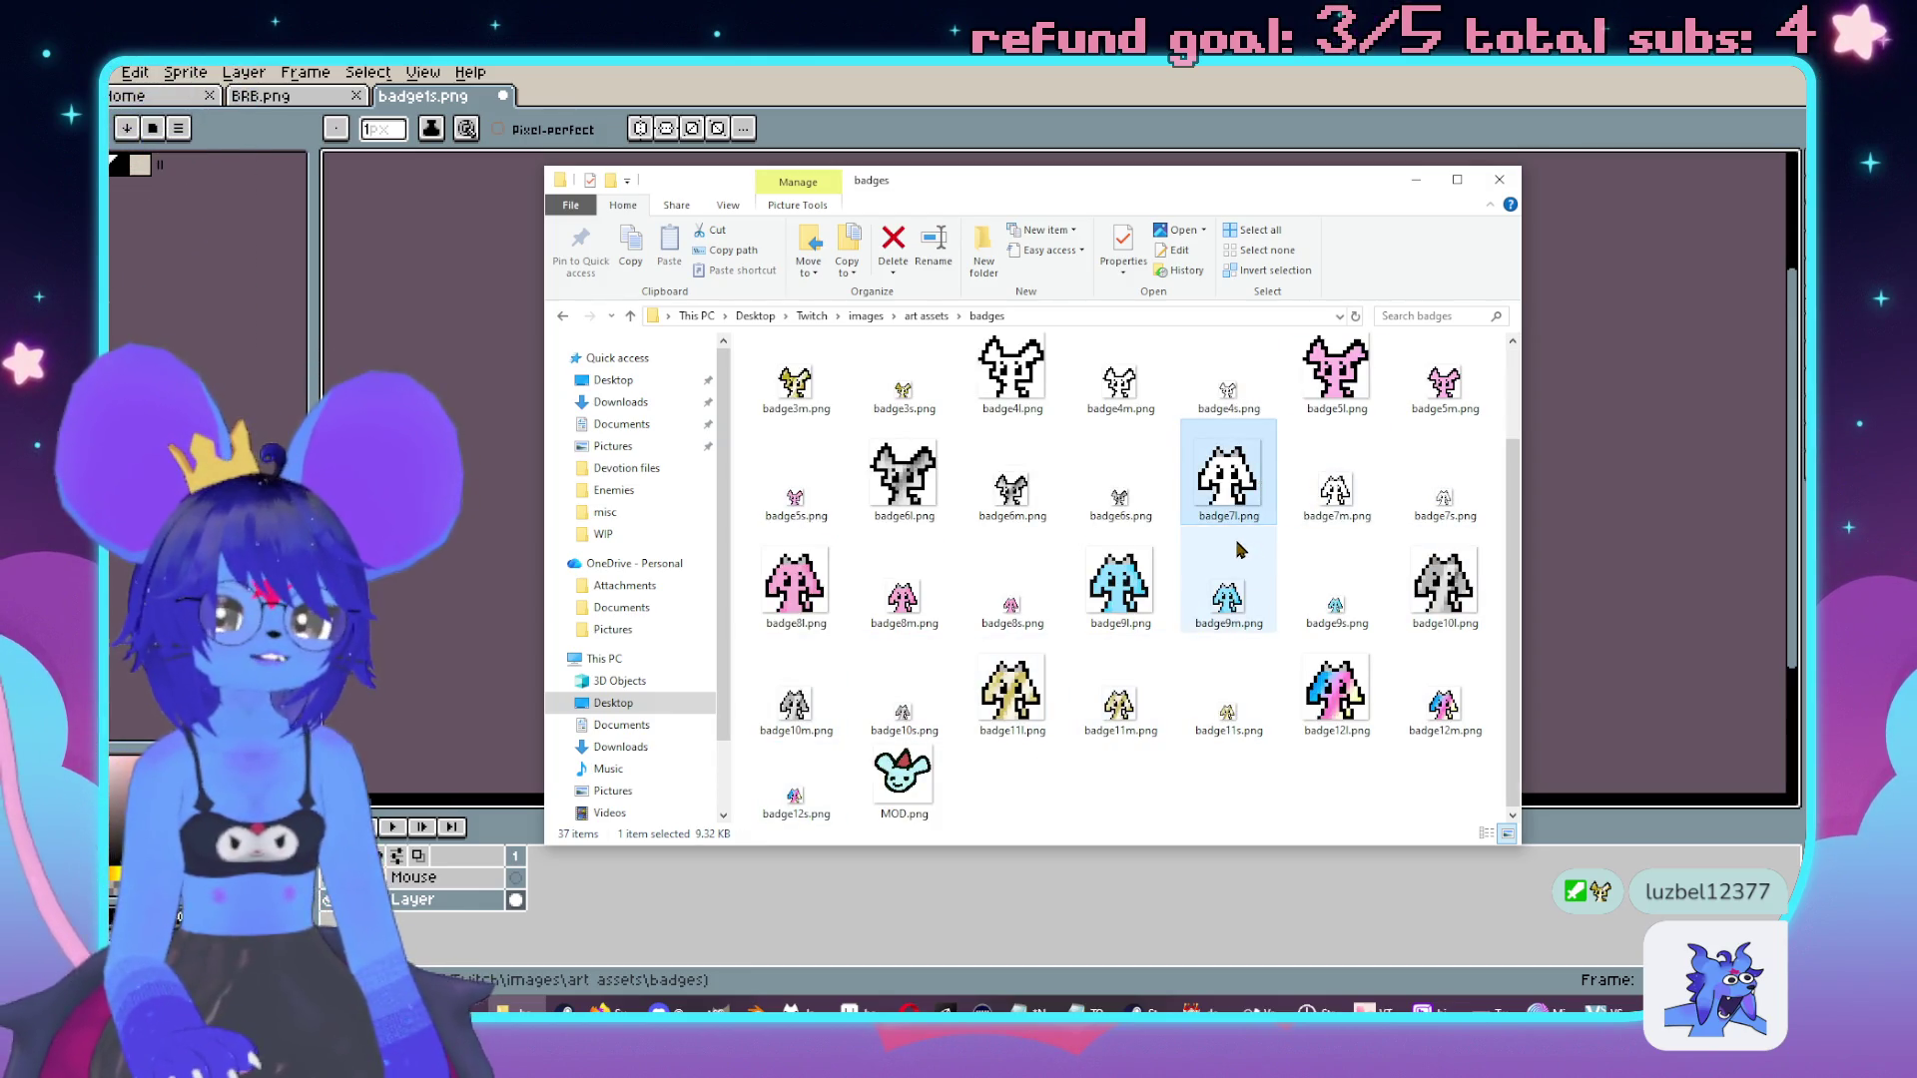
pyautogui.scroll(1, 1241, 548)
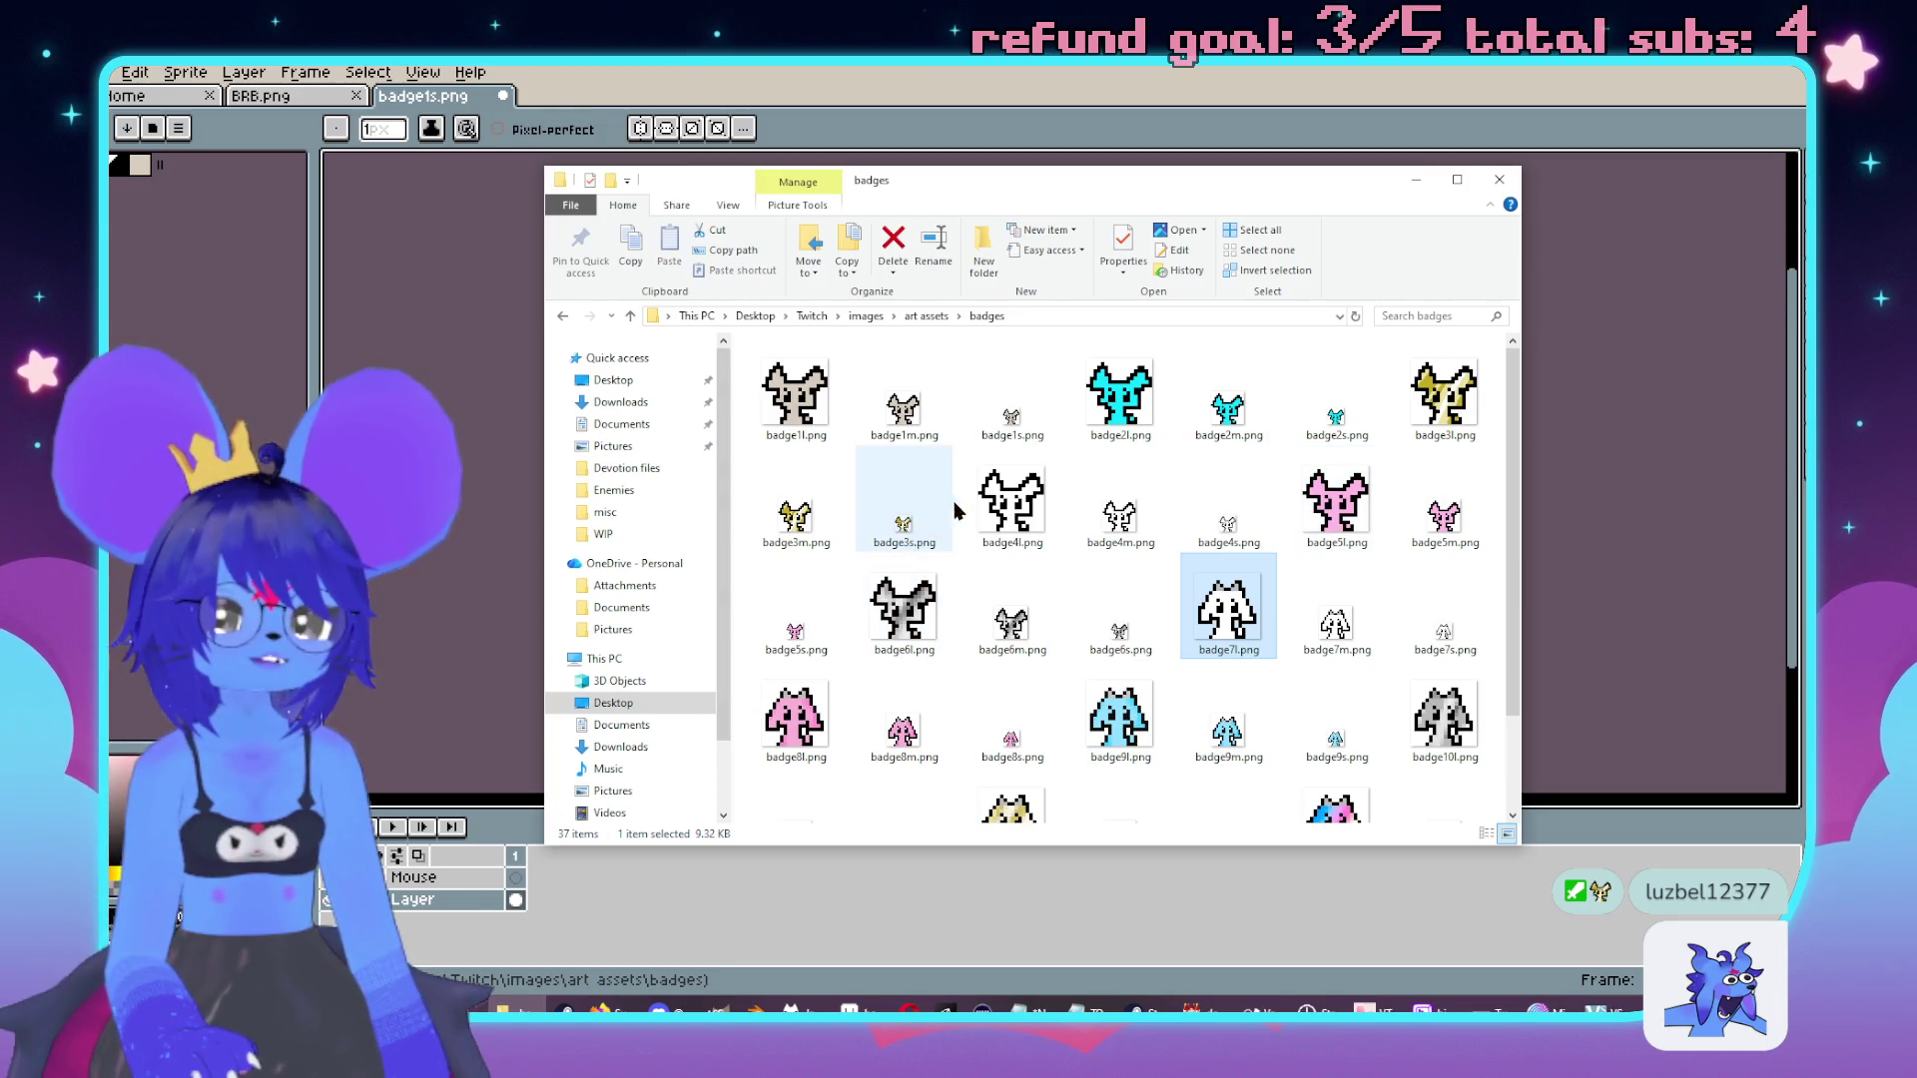
pyautogui.click(1106, 747)
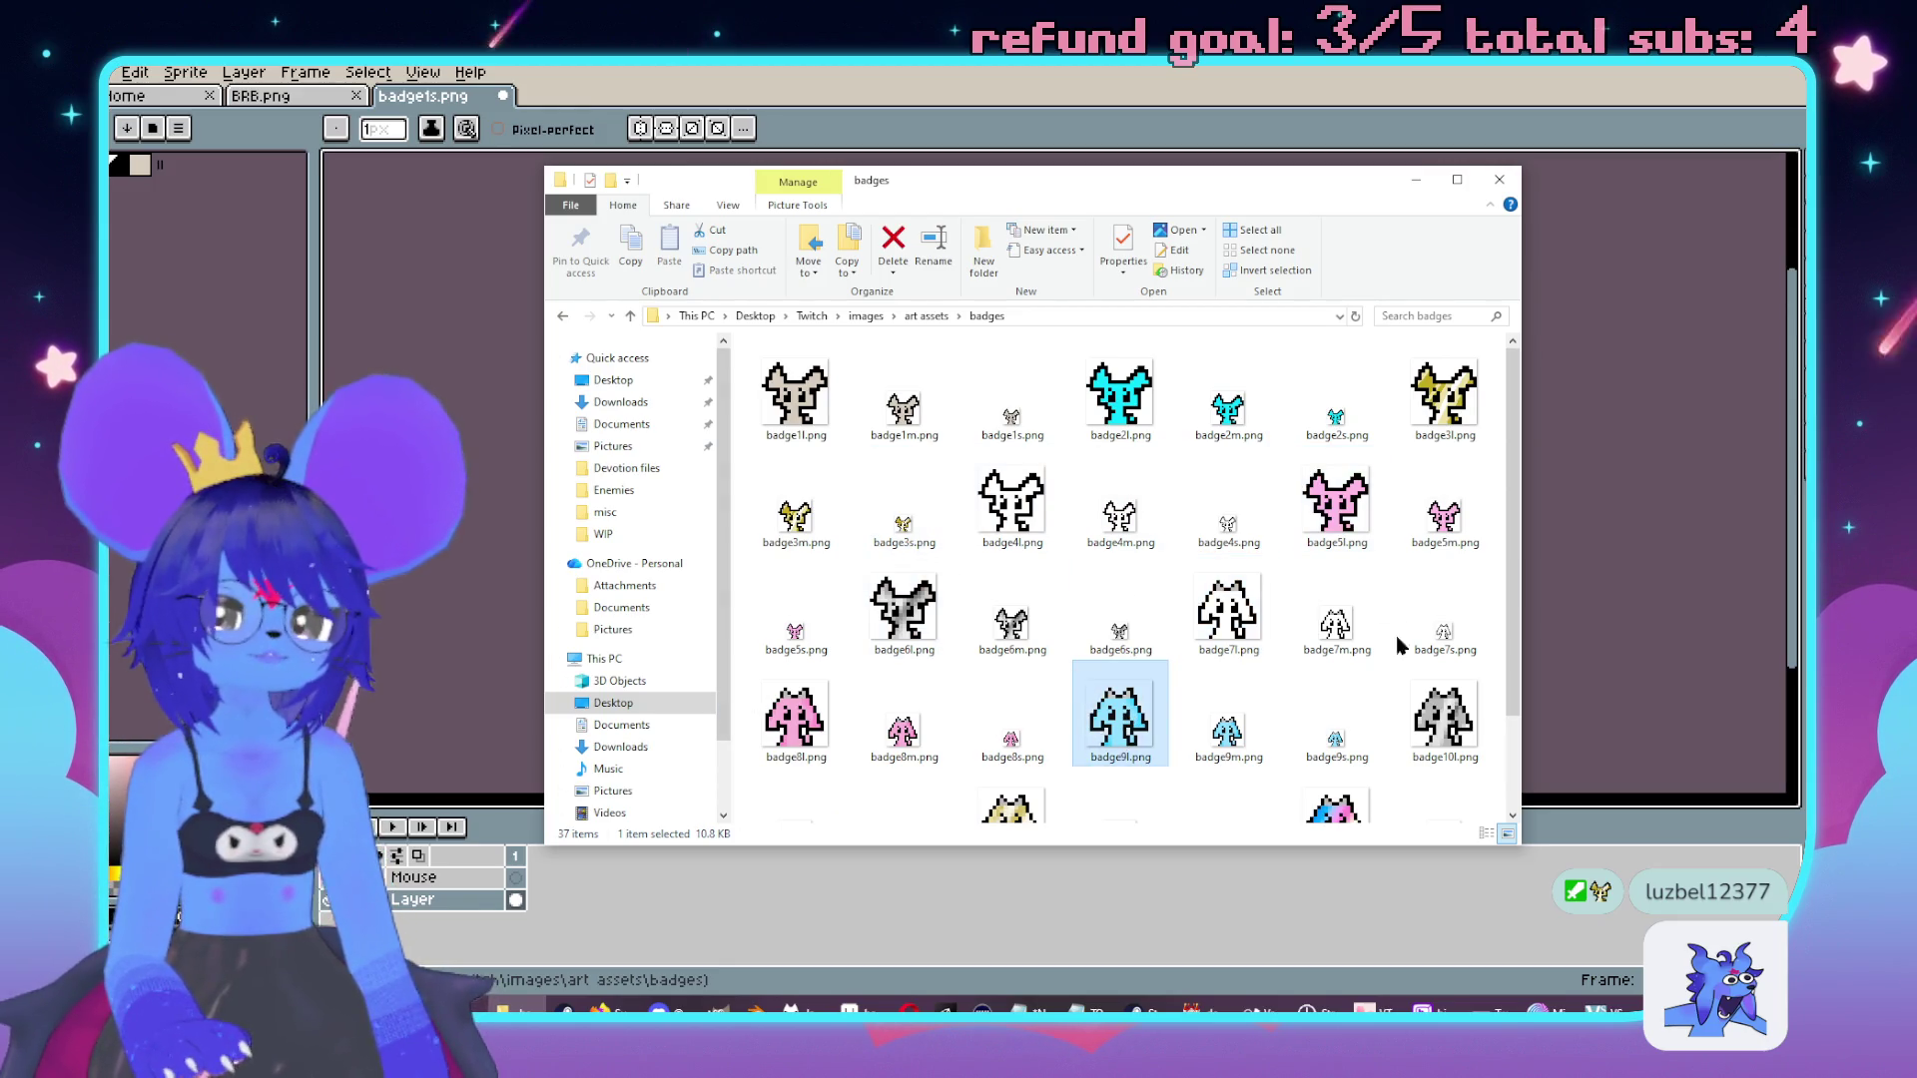
pyautogui.scroll(-2, 1104, 528)
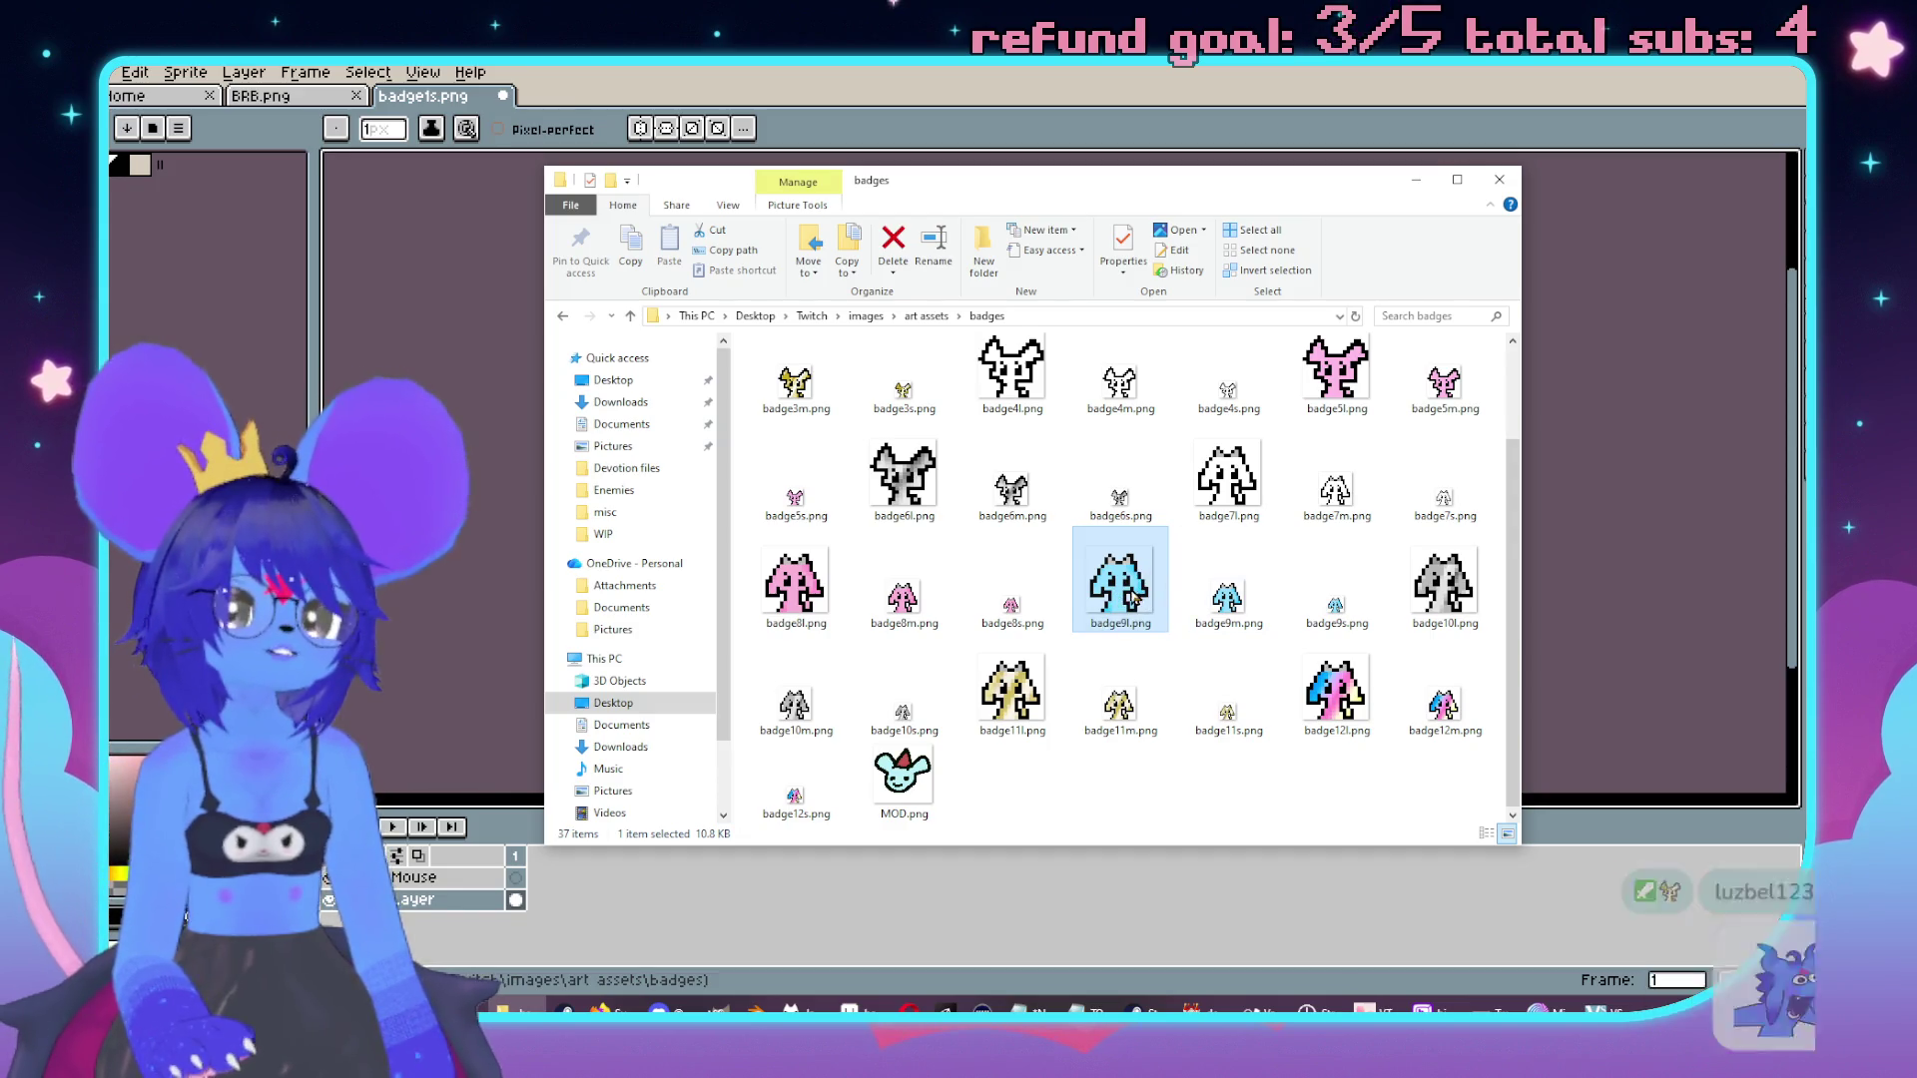
pyautogui.scroll(2, 1129, 604)
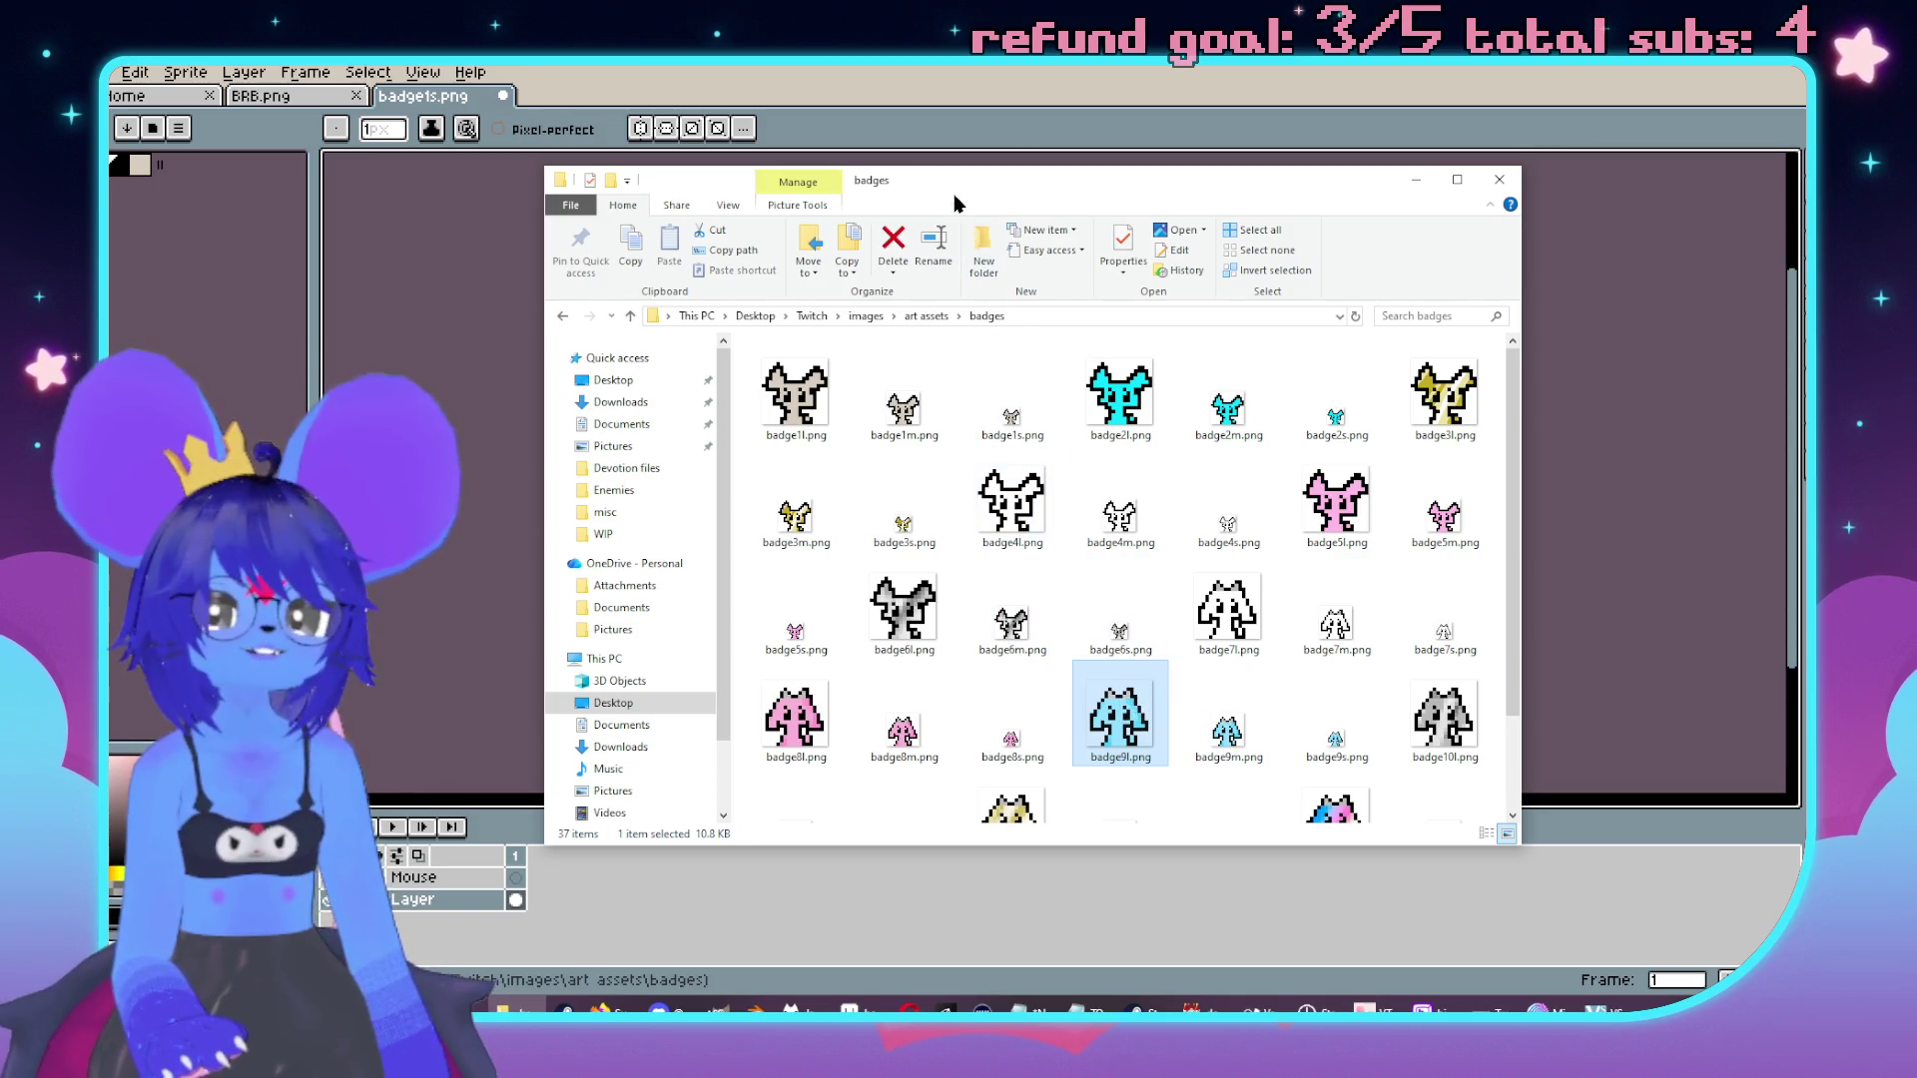
pyautogui.click(504, 1011)
pyautogui.scroll(1, 1071, 355)
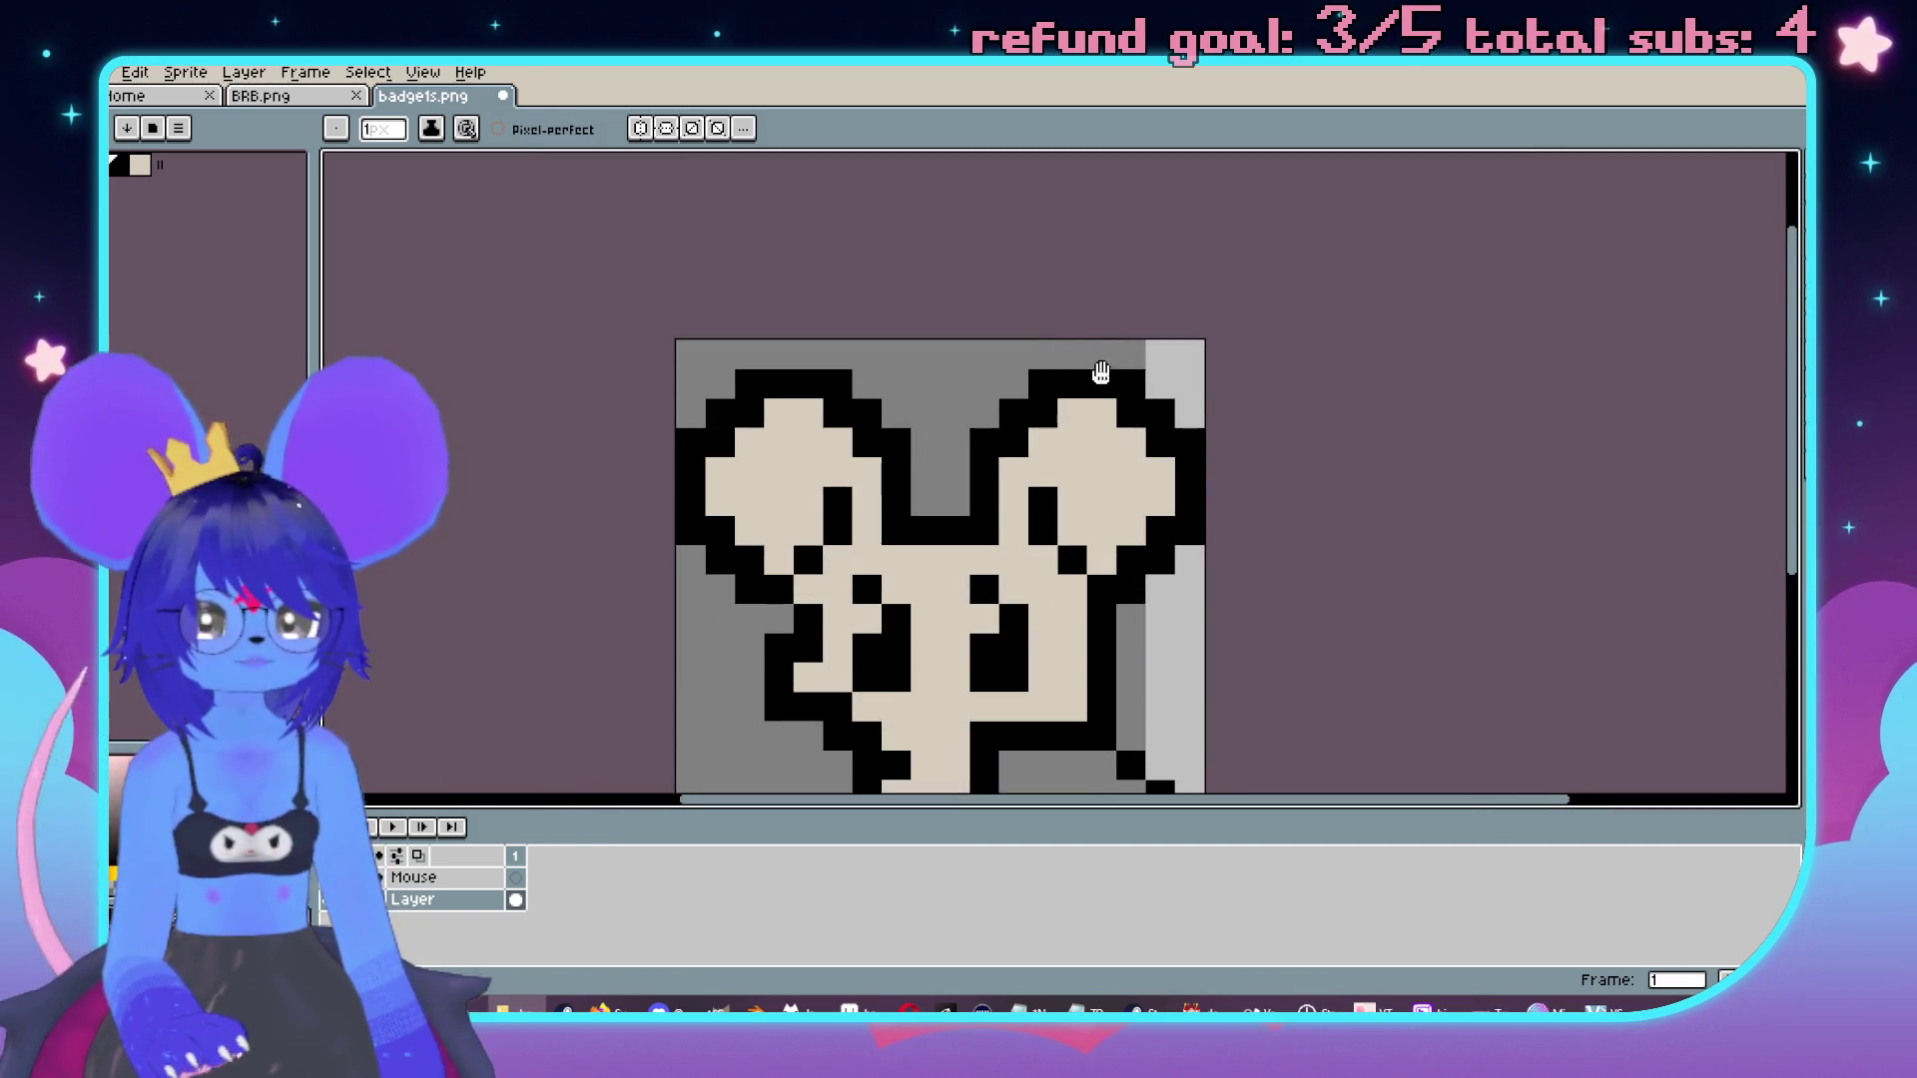
pyautogui.press('e')
pyautogui.click(1274, 341)
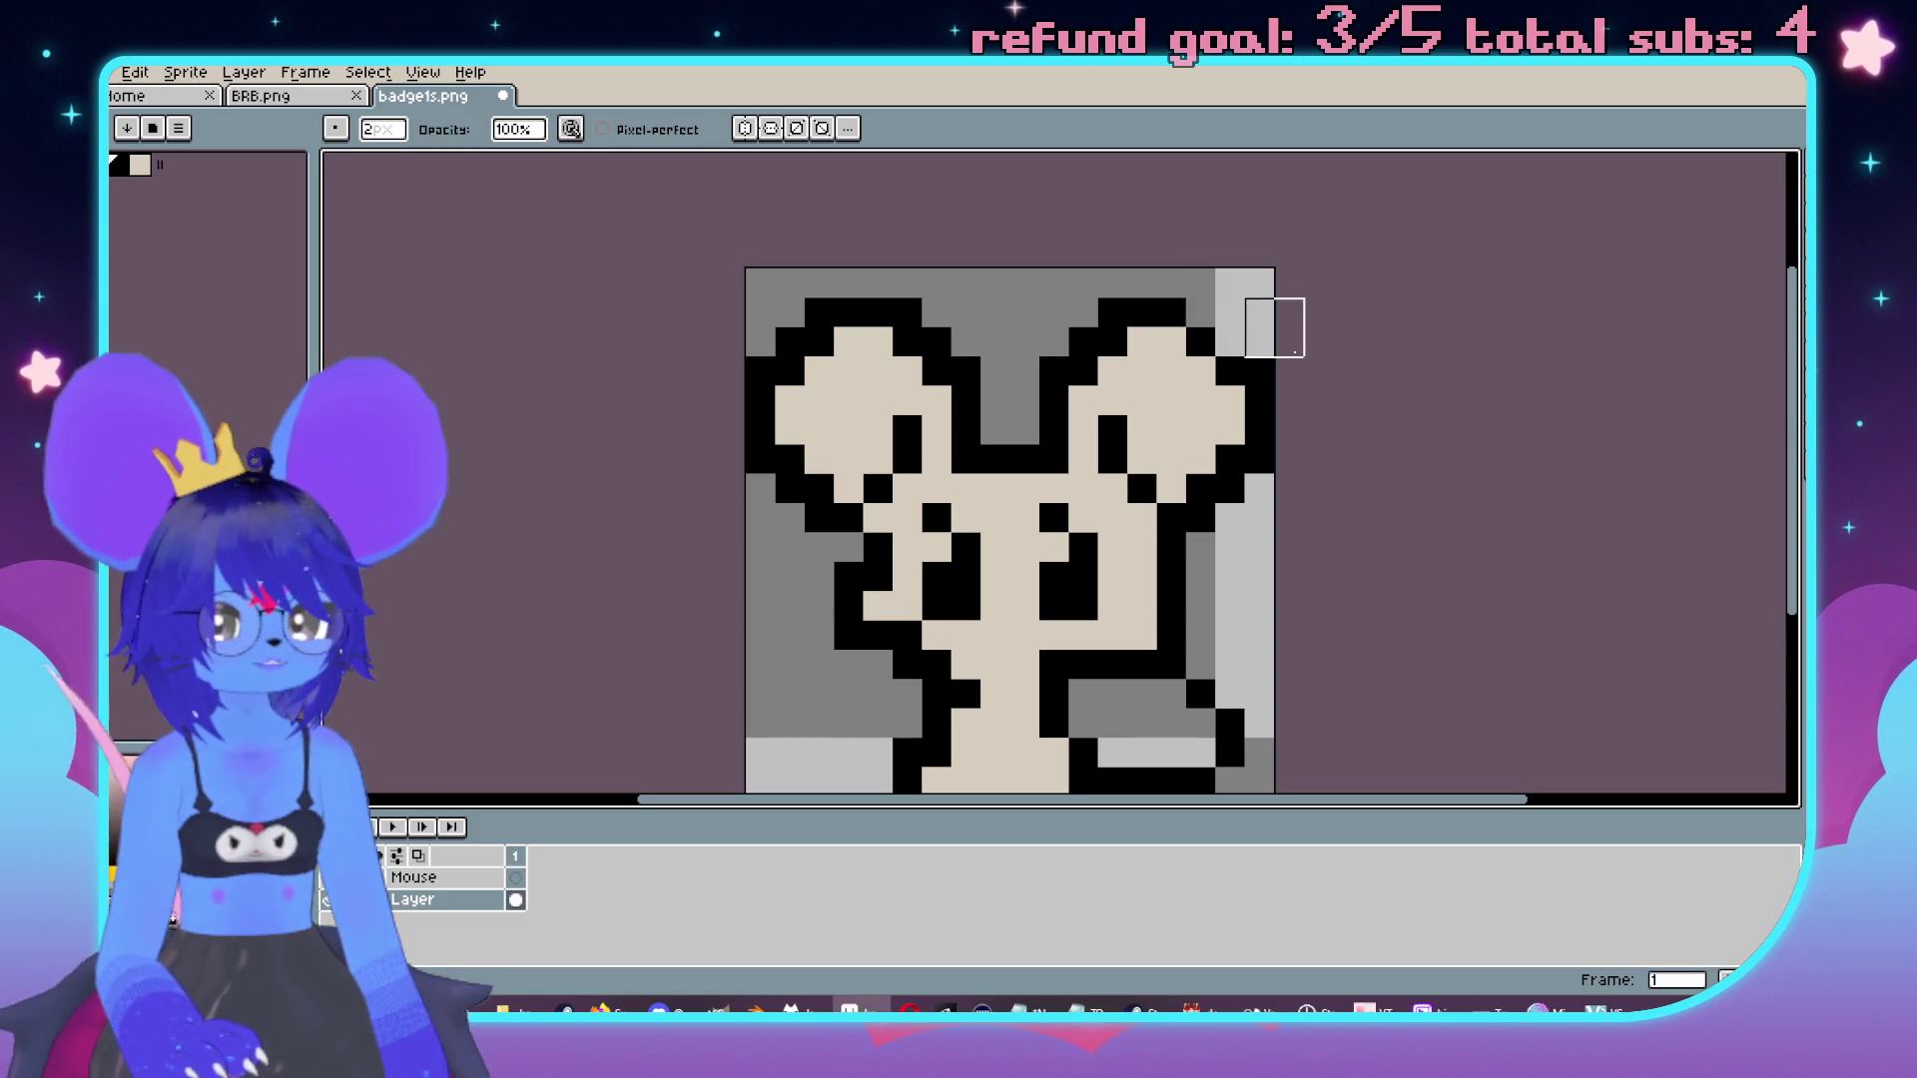
pyautogui.moveTo(1274, 490); pyautogui.dragTo(1274, 533)
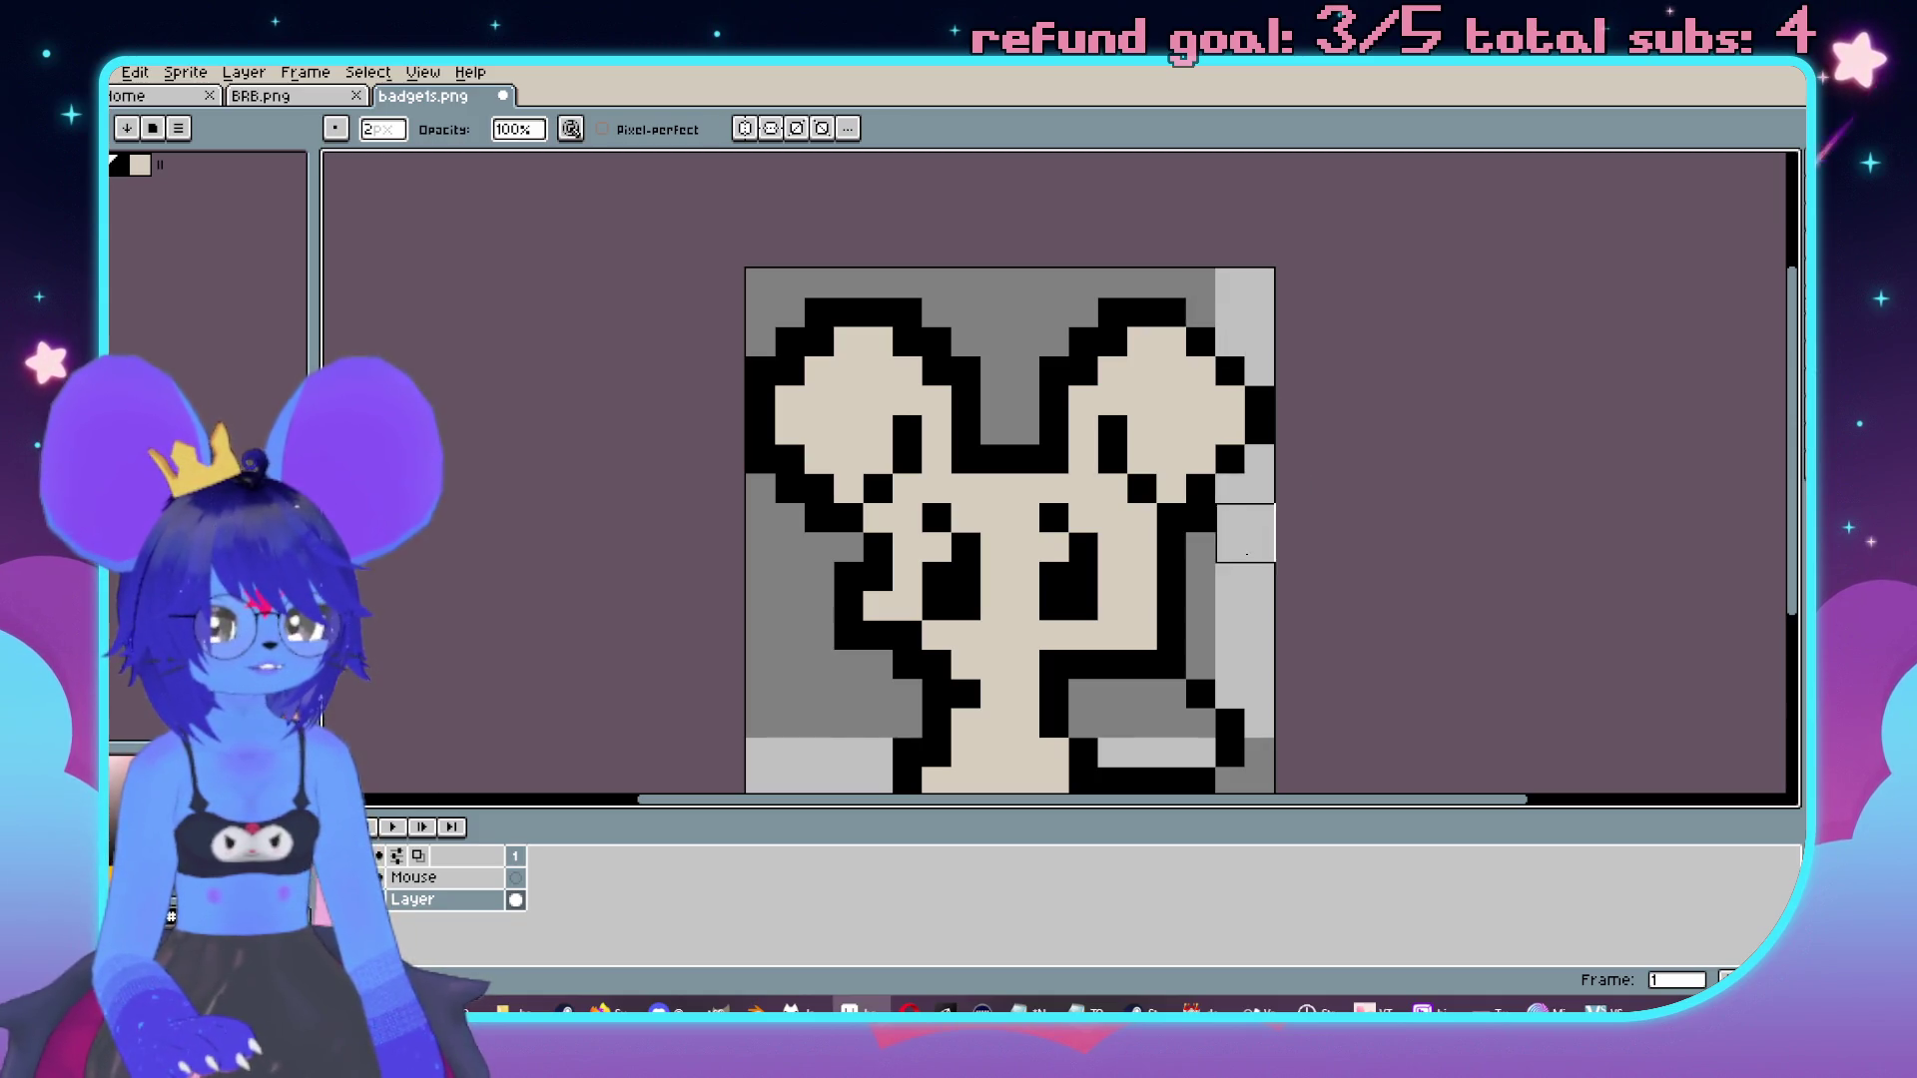
pyautogui.click(1111, 311)
pyautogui.click(1083, 341)
pyautogui.click(1054, 372)
pyautogui.press('v')
pyautogui.hotkey('ctrl', 'z')
pyautogui.hotkey('ctrl', 'z')
pyautogui.hotkey('ctrl', 'z')
pyautogui.hotkey('ctrl', 'z')
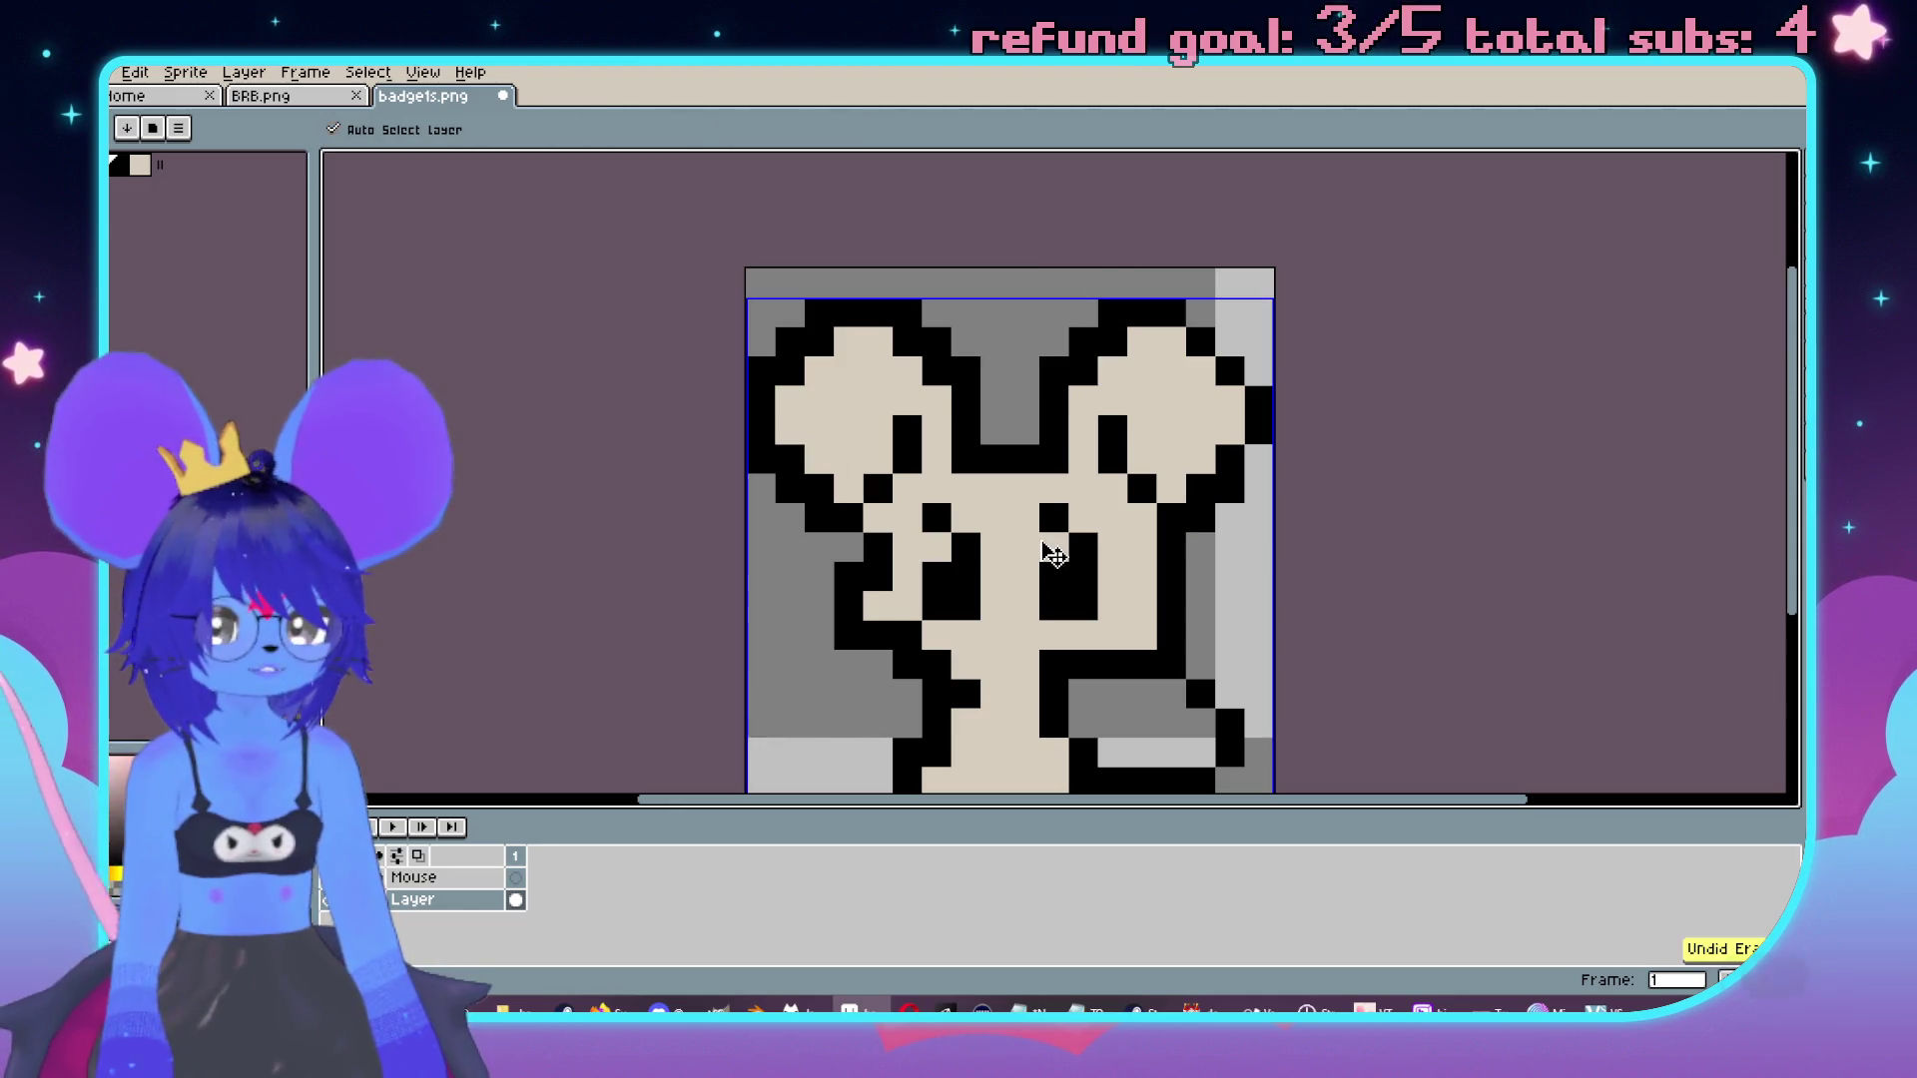
pyautogui.press('b')
pyautogui.scroll(-2, 1149, 559)
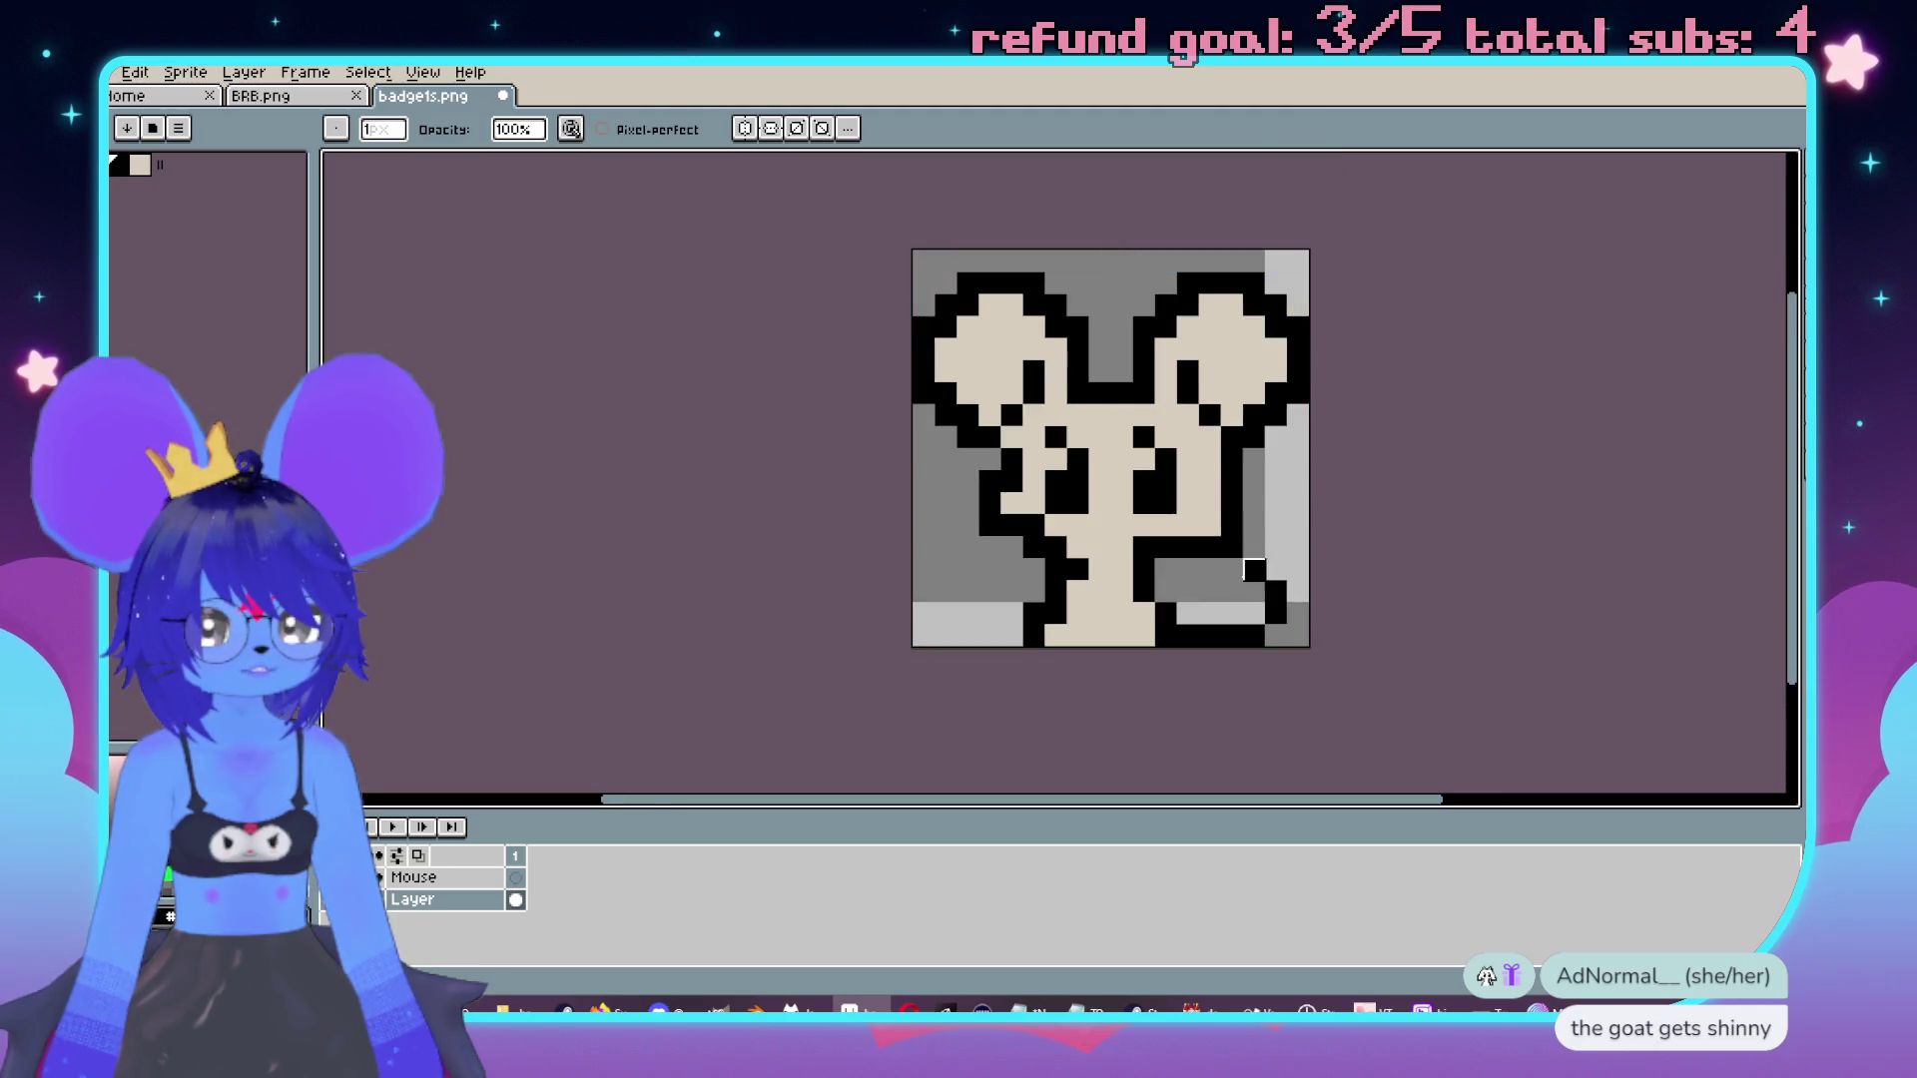
pyautogui.scroll(2, 1148, 559)
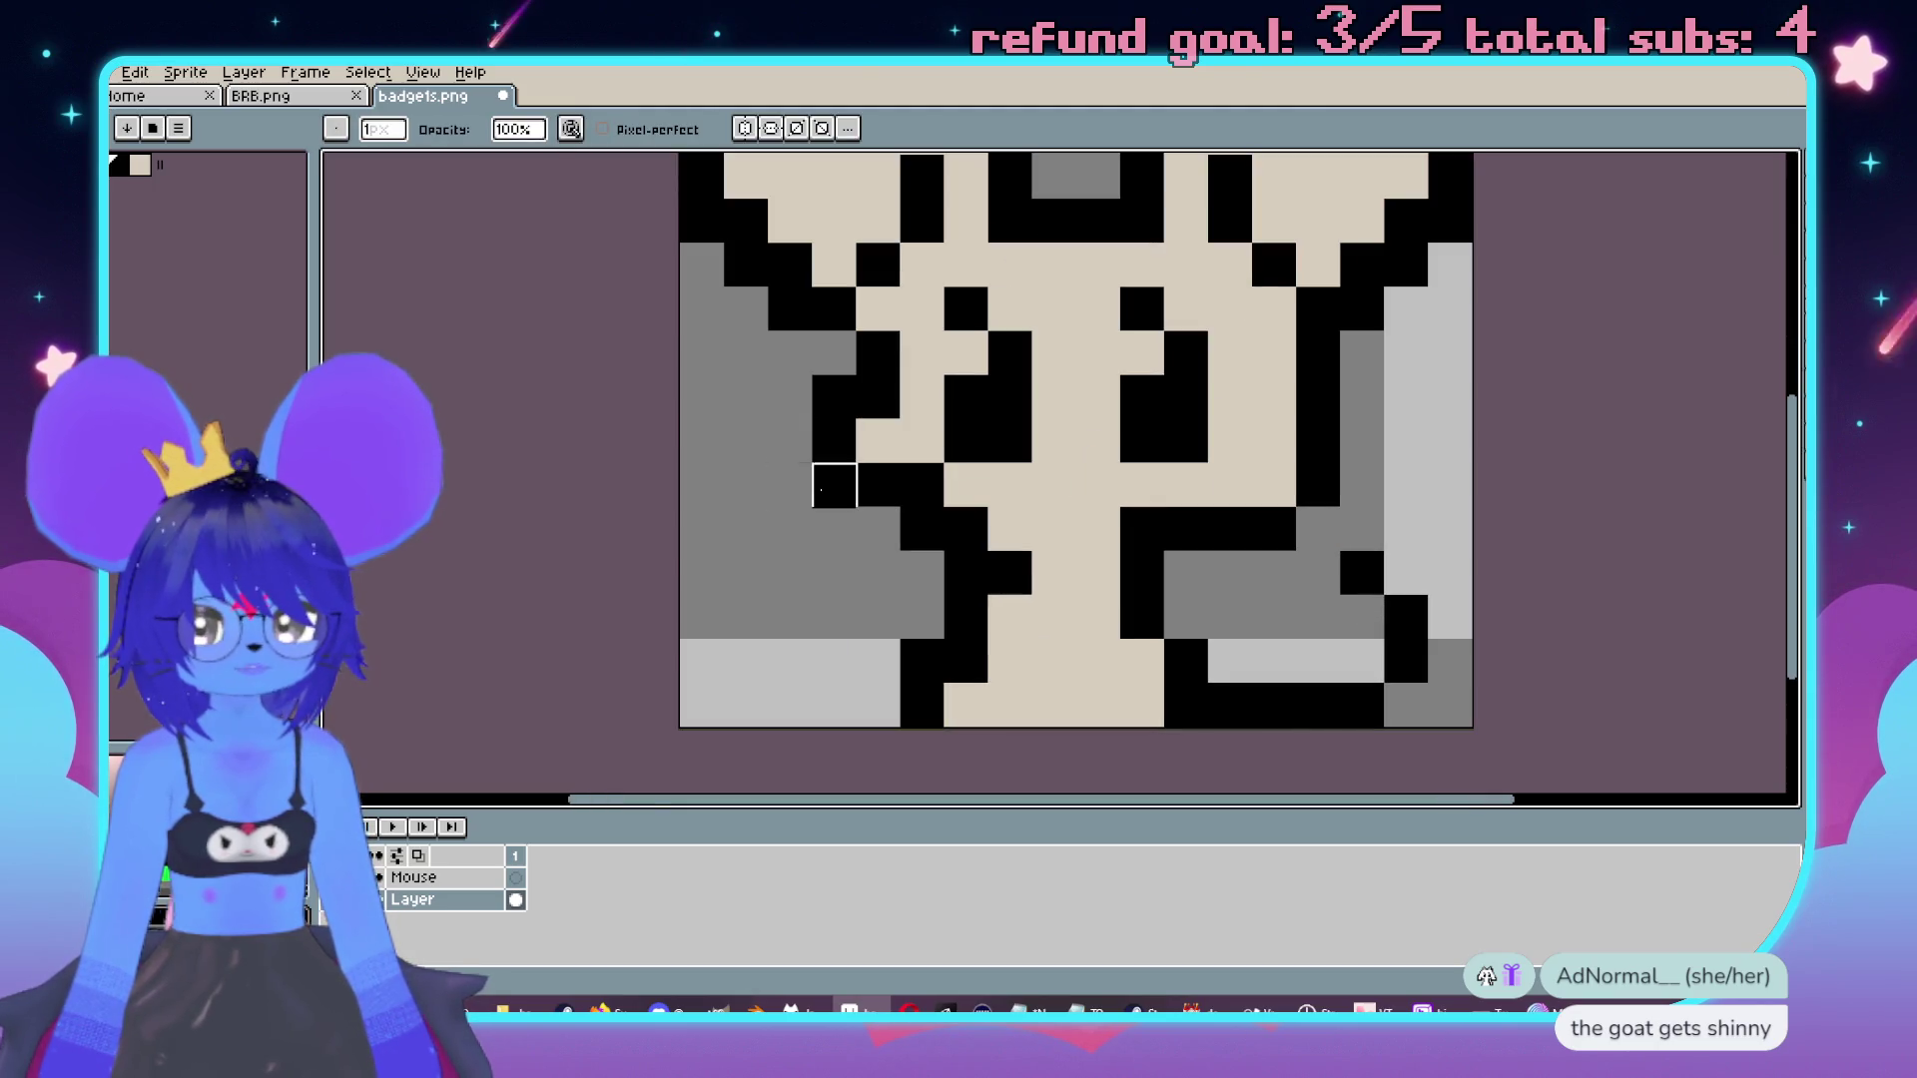
pyautogui.scroll(-1, 791, 529)
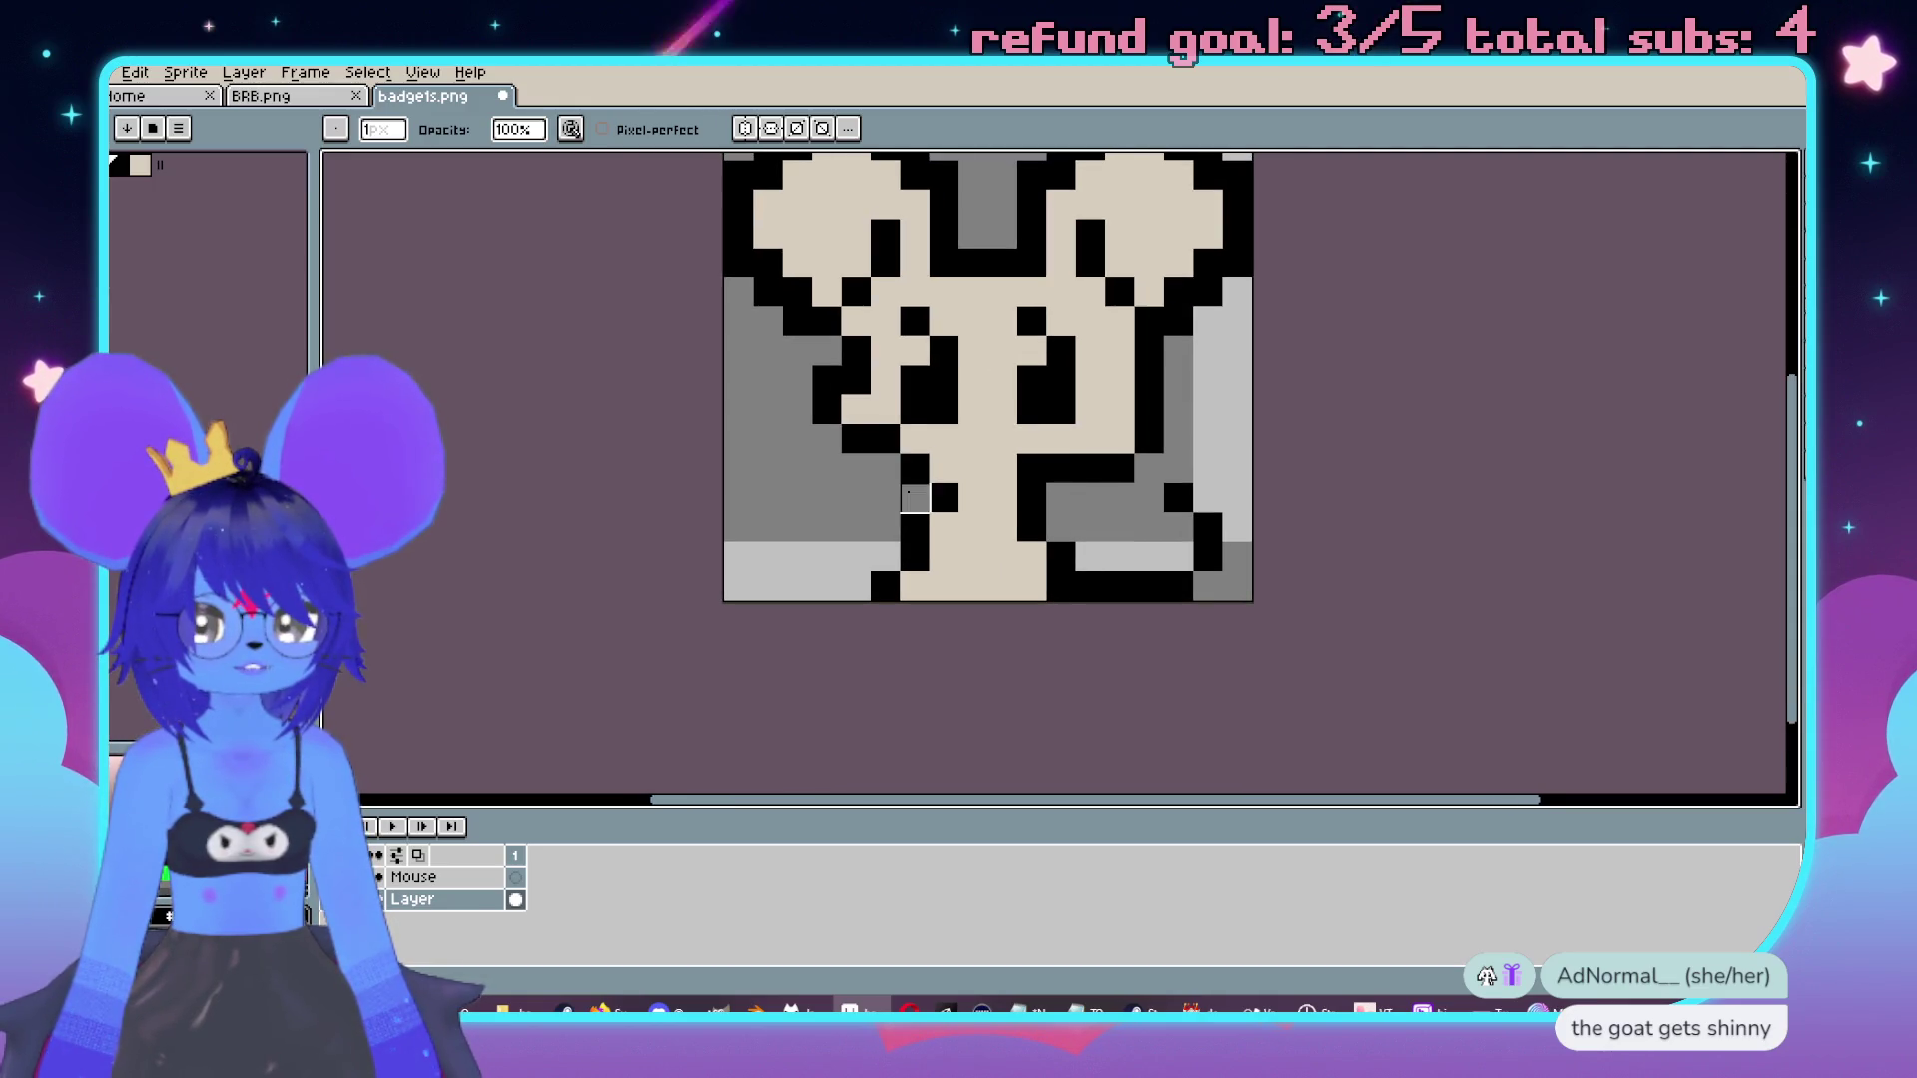
pyautogui.scroll(-3, 1002, 583)
pyautogui.scroll(2, 1002, 582)
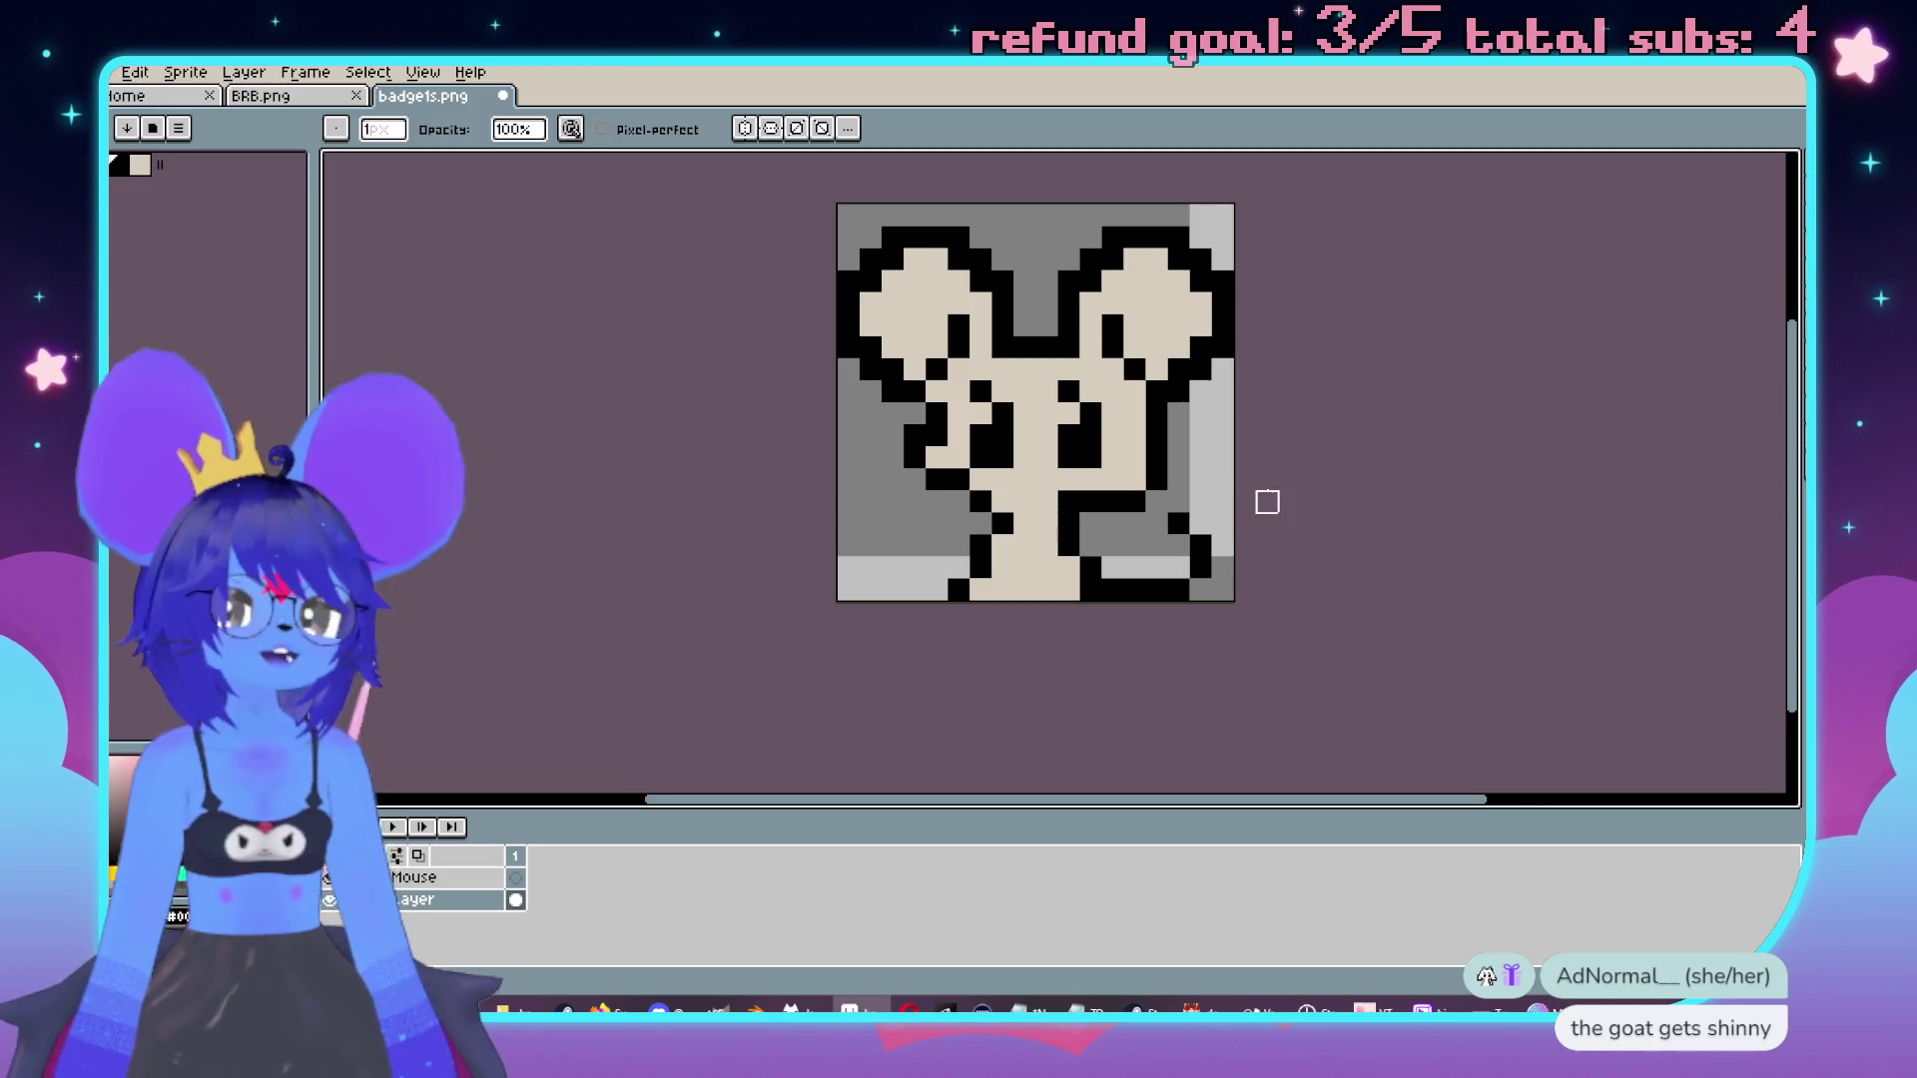
pyautogui.hotkey('alt', 'Tab')
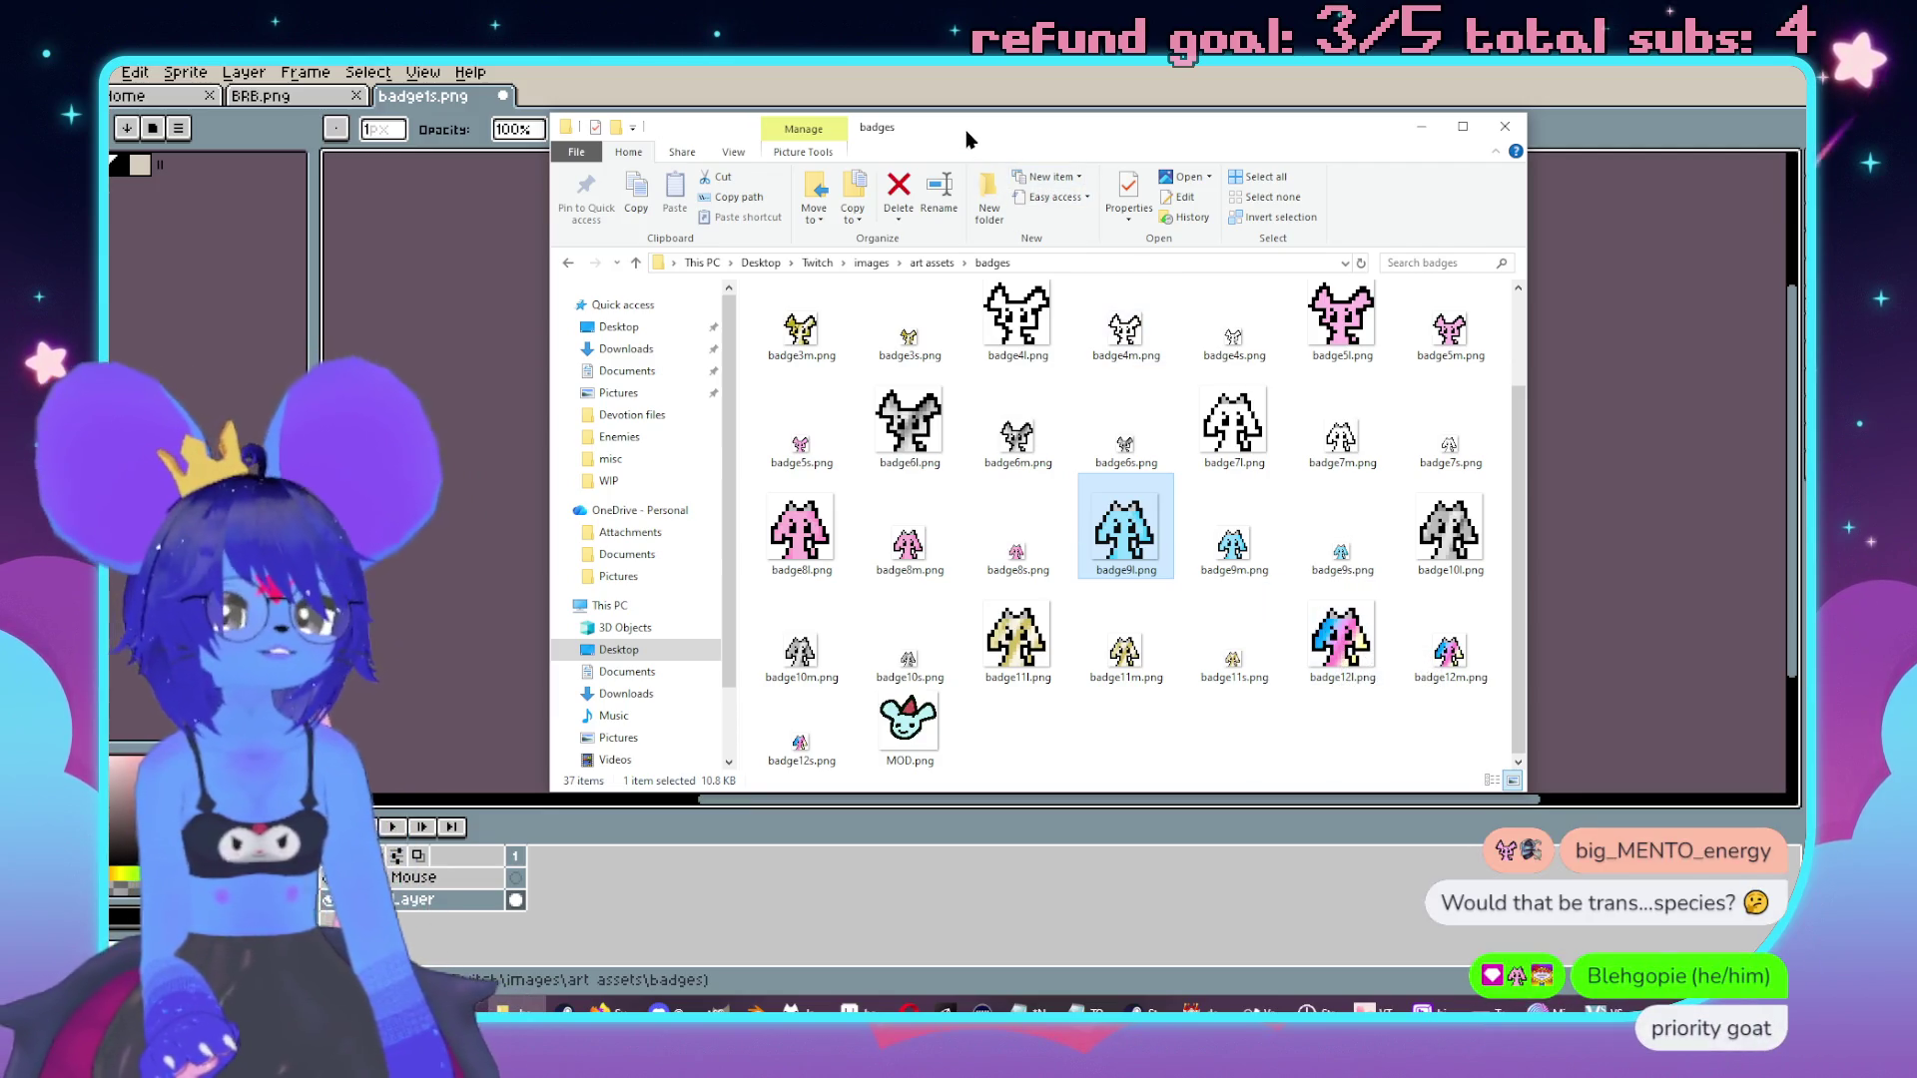
# Back in Aseprite, open the greyscale badge6l.png as a reference beside badgets.png.
pyautogui.hotkey('alt', 'Tab')
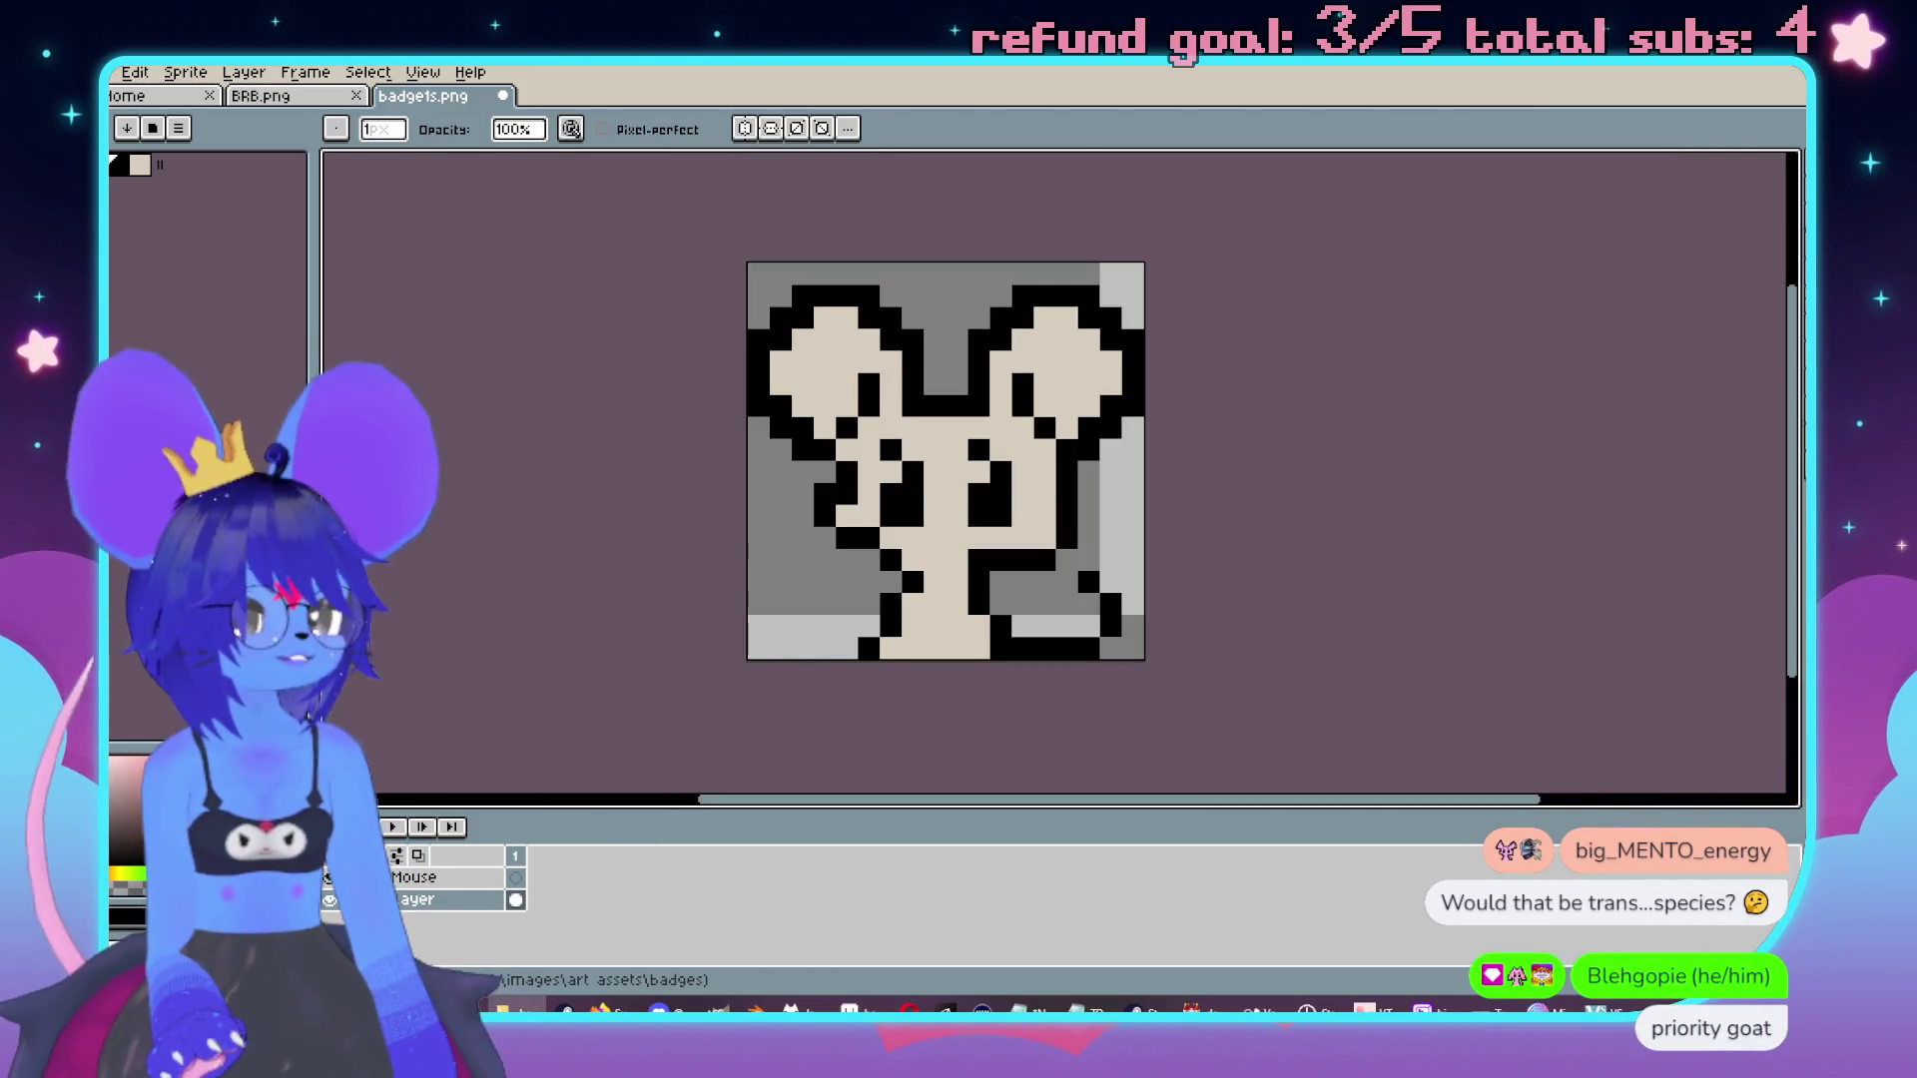
pyautogui.moveTo(1112, 428); pyautogui.dragTo(1030, 454)
pyautogui.scroll(1, 987, 434)
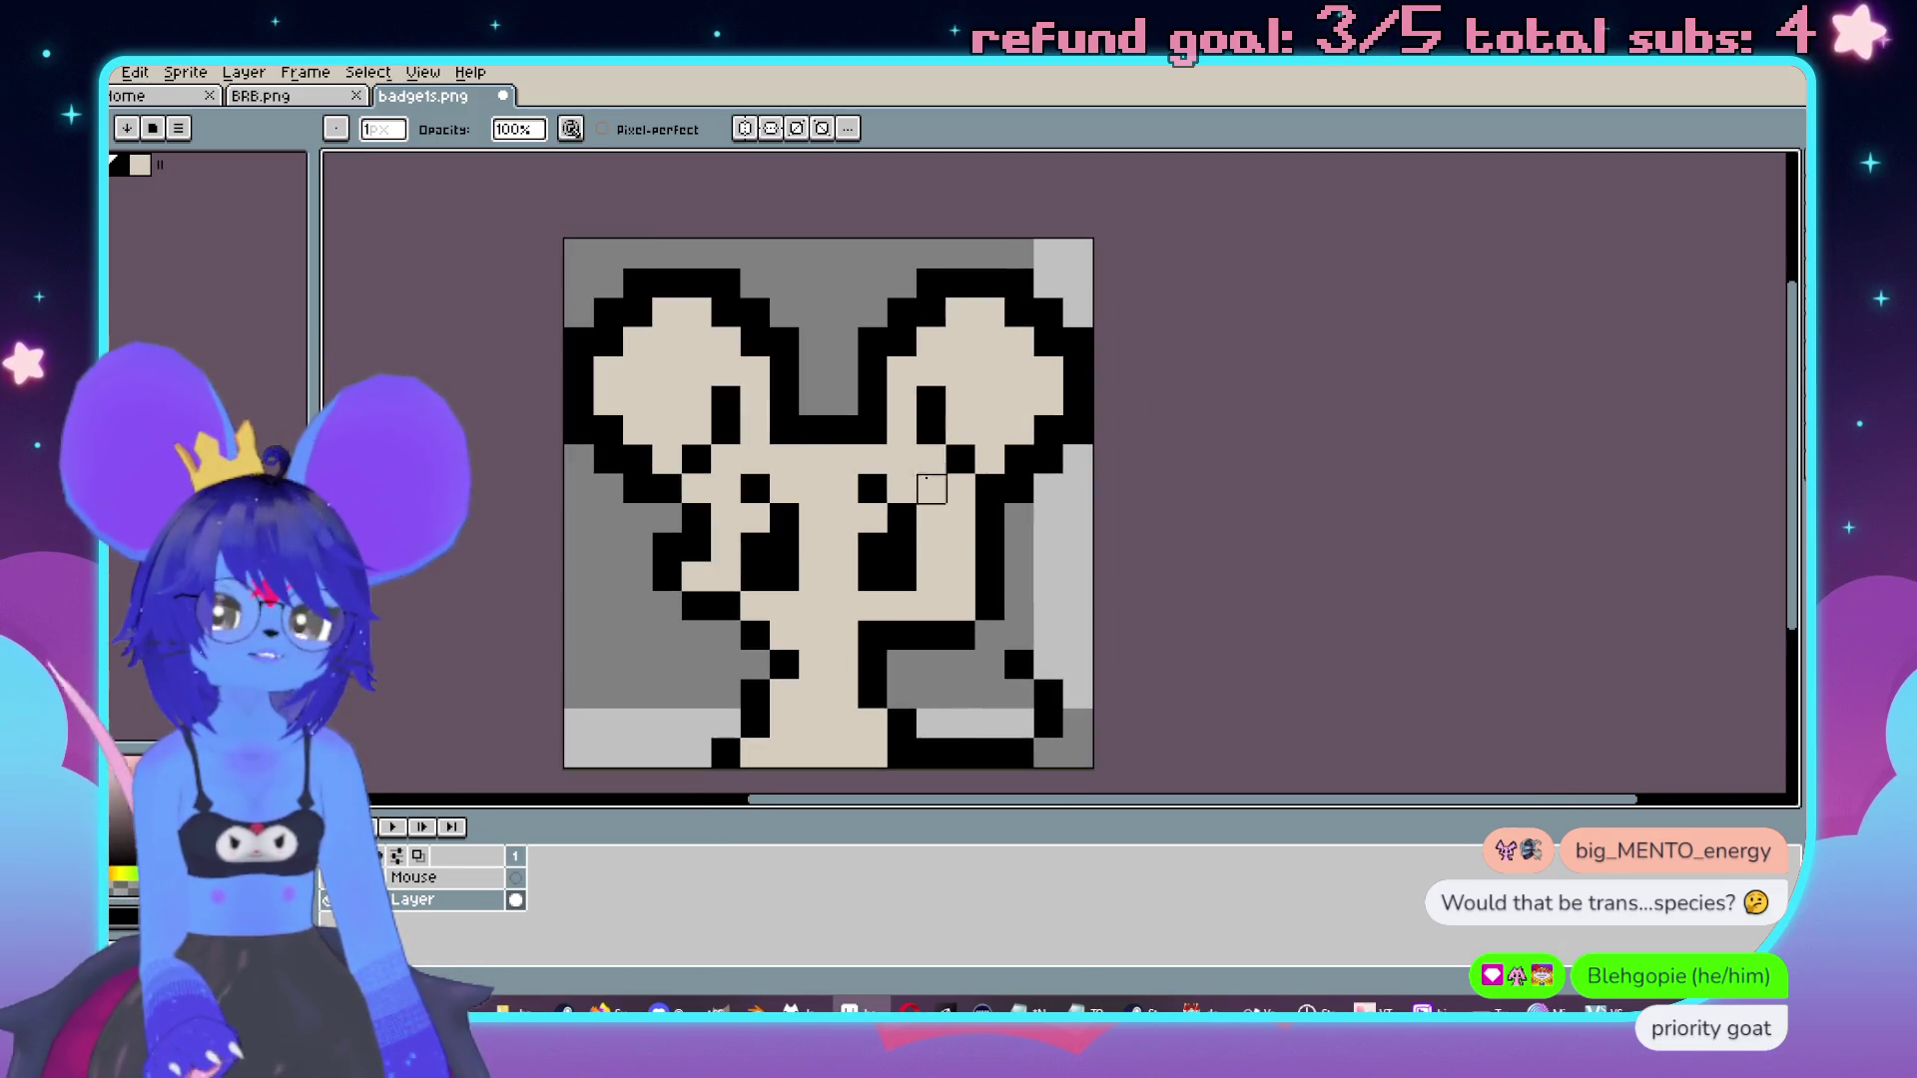
pyautogui.moveTo(723, 547); pyautogui.dragTo(953, 500)
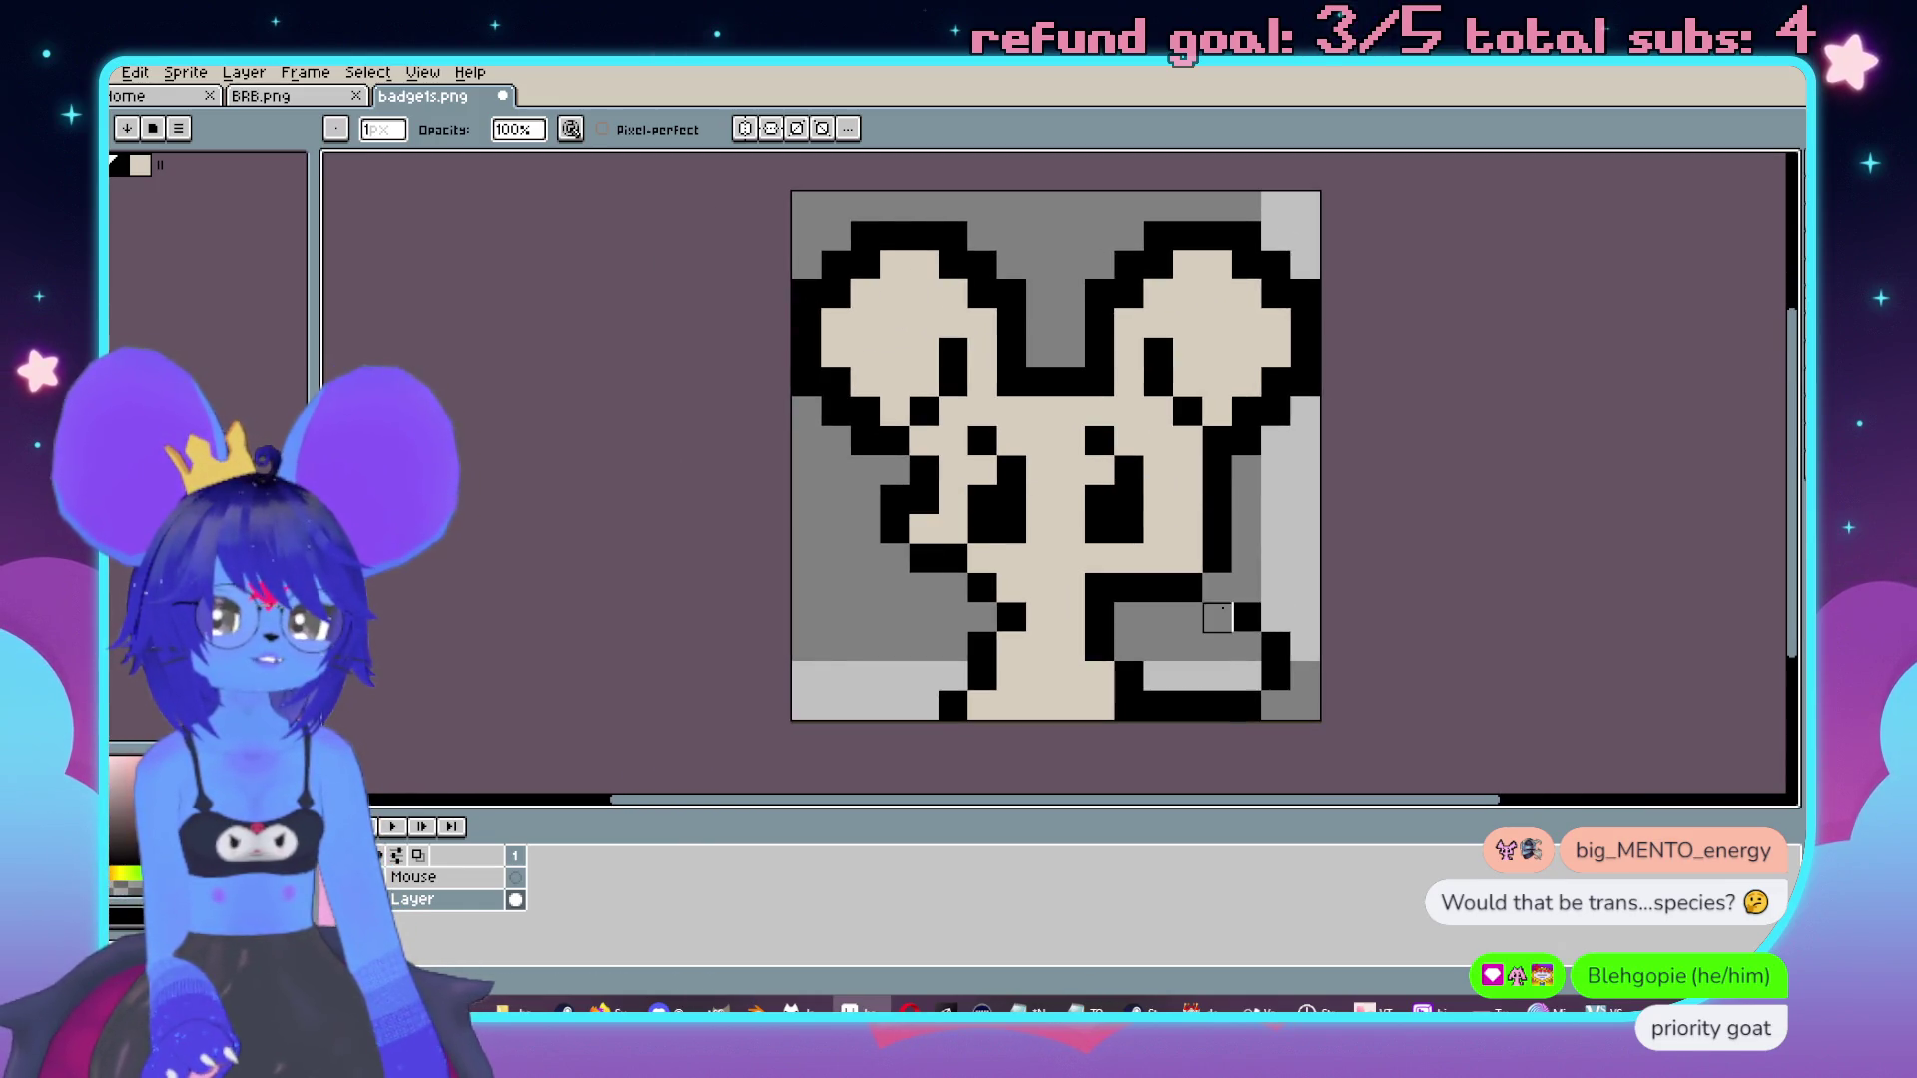
pyautogui.scroll(-1, 1305, 559)
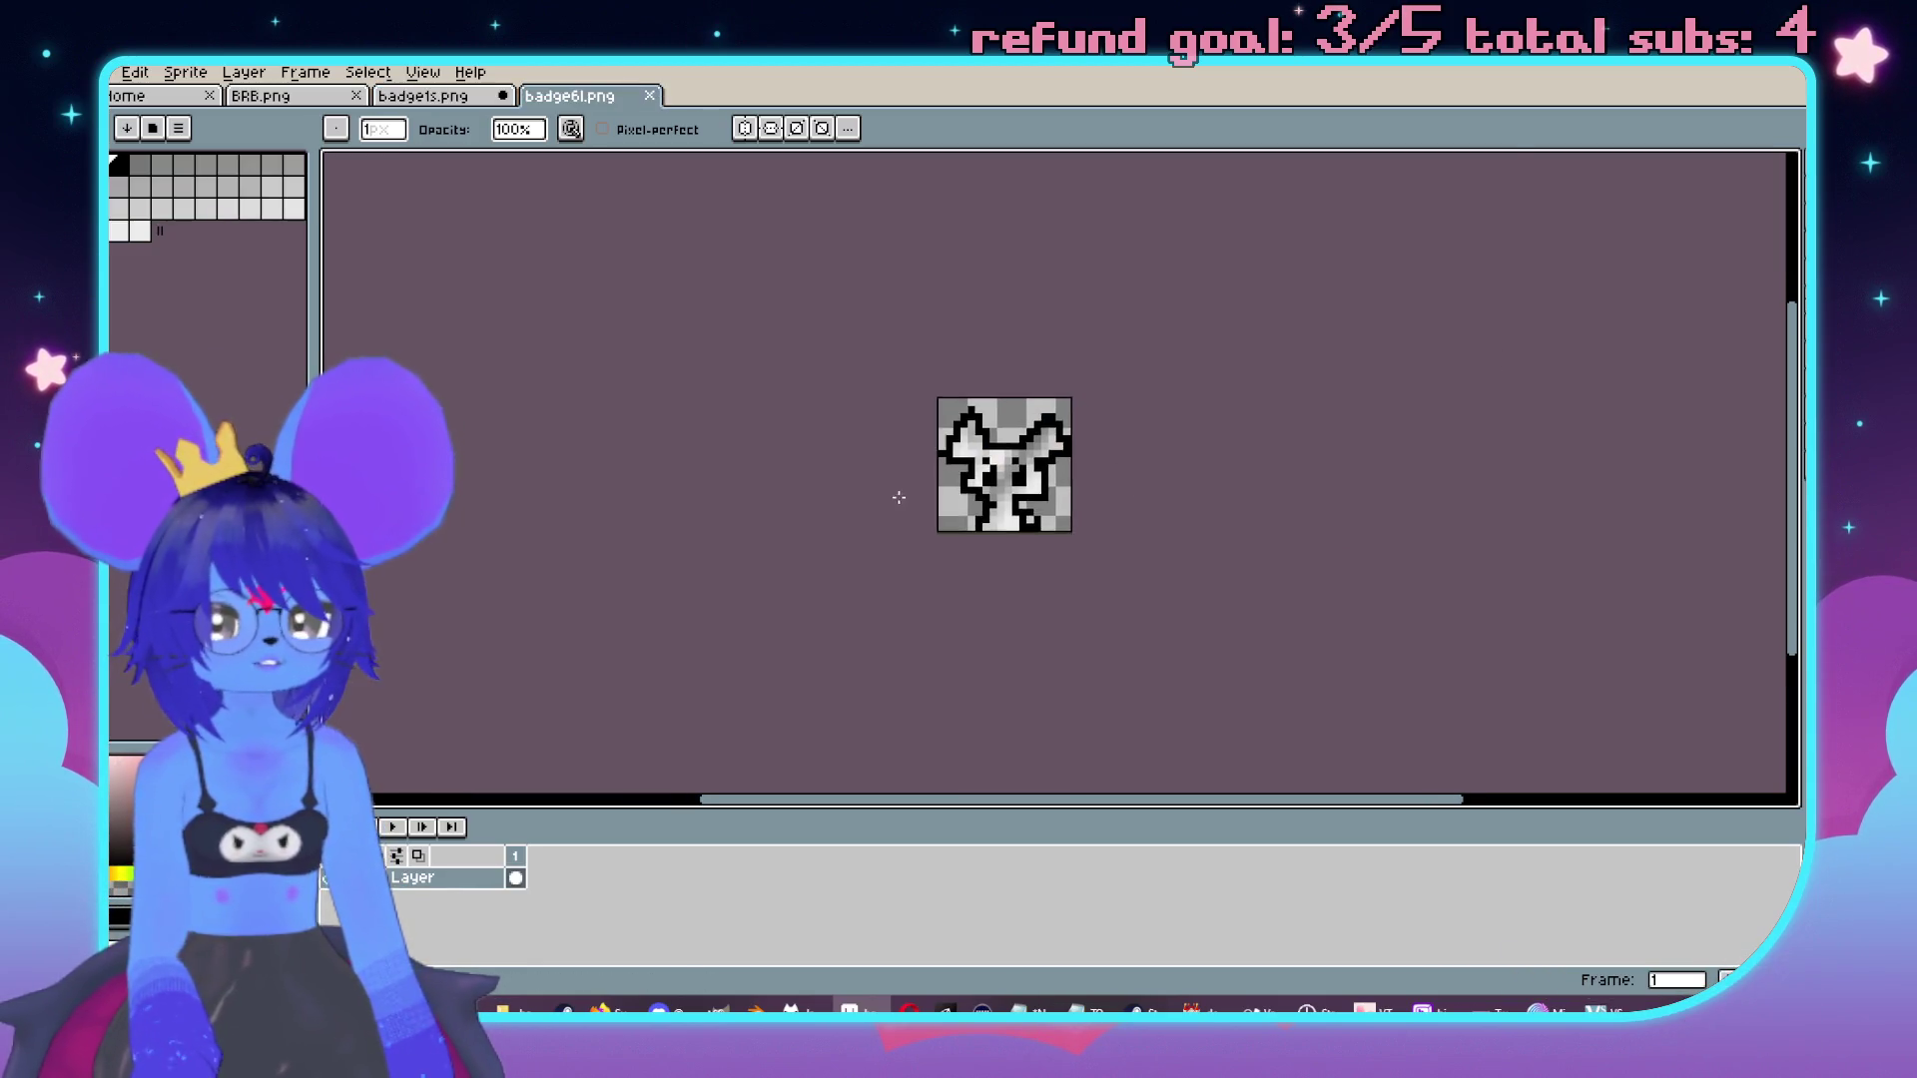
pyautogui.scroll(4, 1112, 458)
pyautogui.press('i')
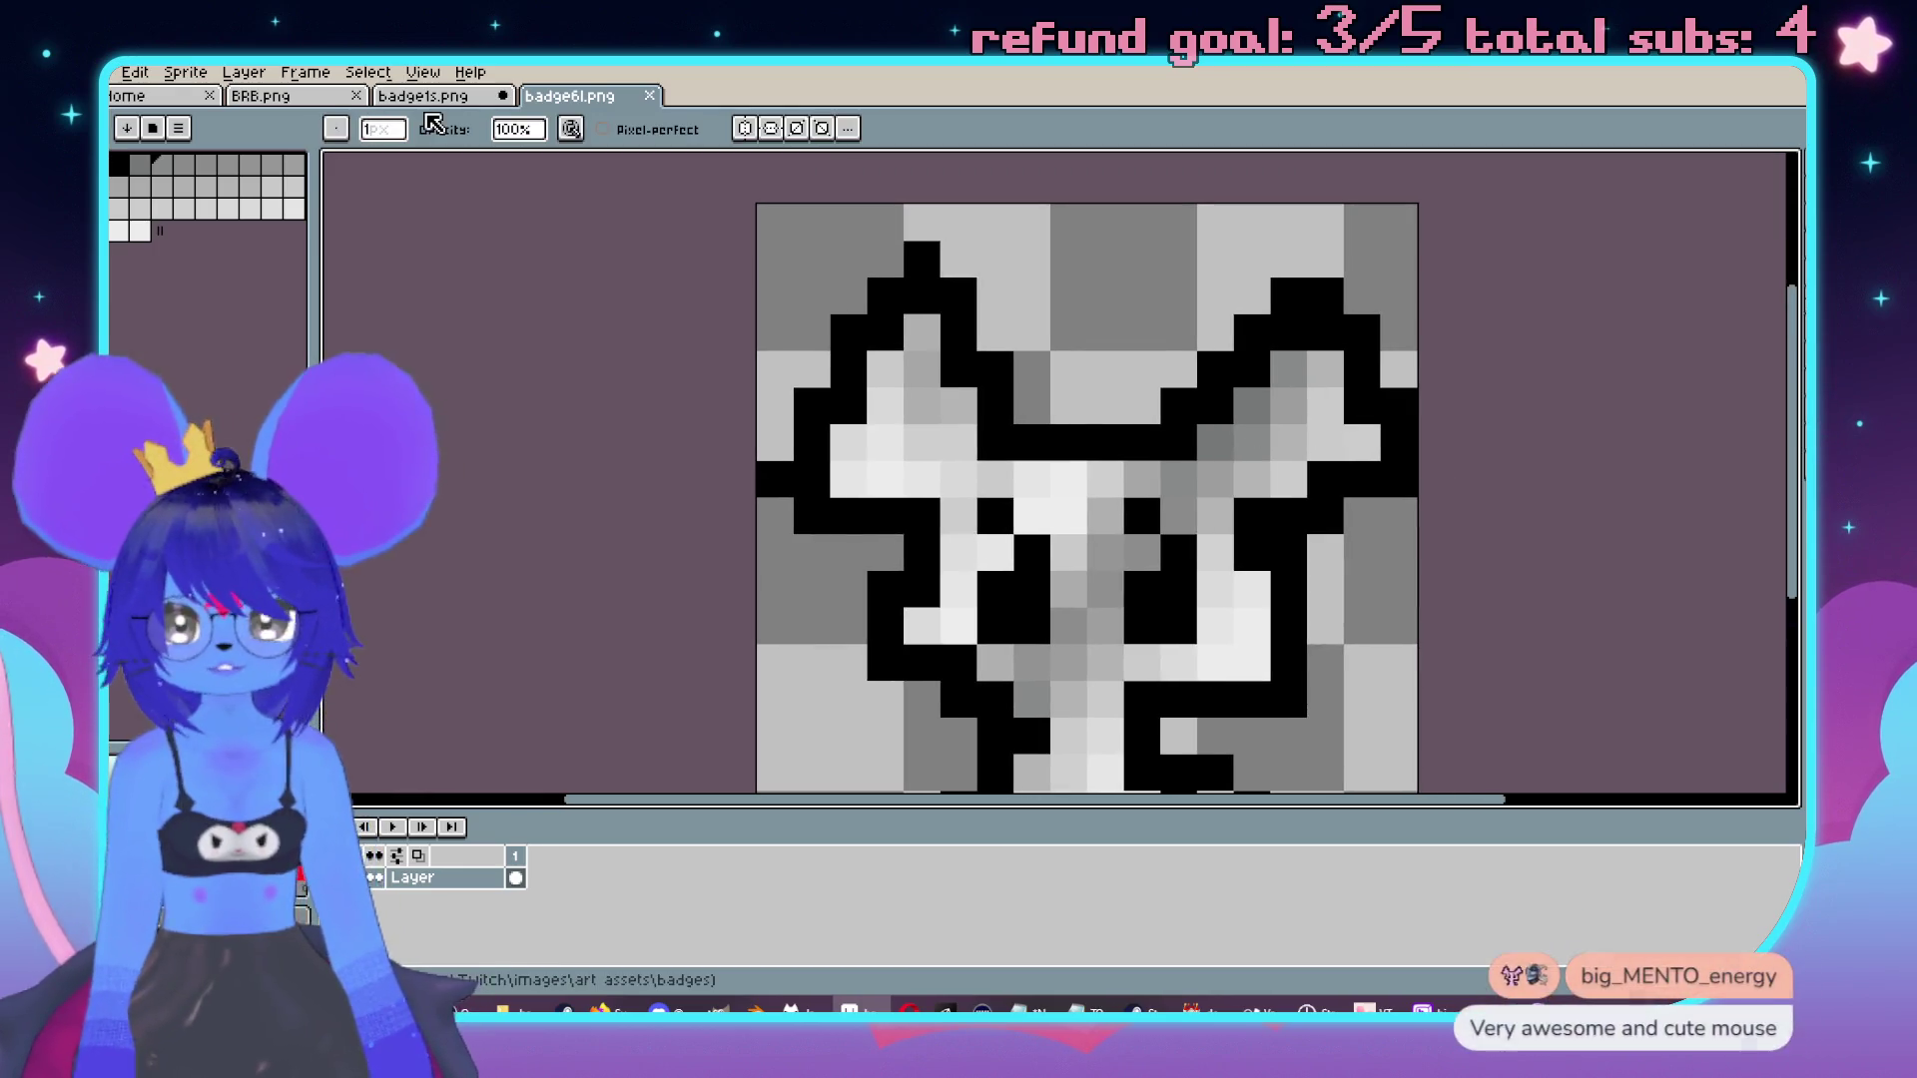
pyautogui.click(429, 97)
# Paint-bucket the beige body light grey, undoing a wrong fill and comparing with badge6l.png.
pyautogui.press('g')
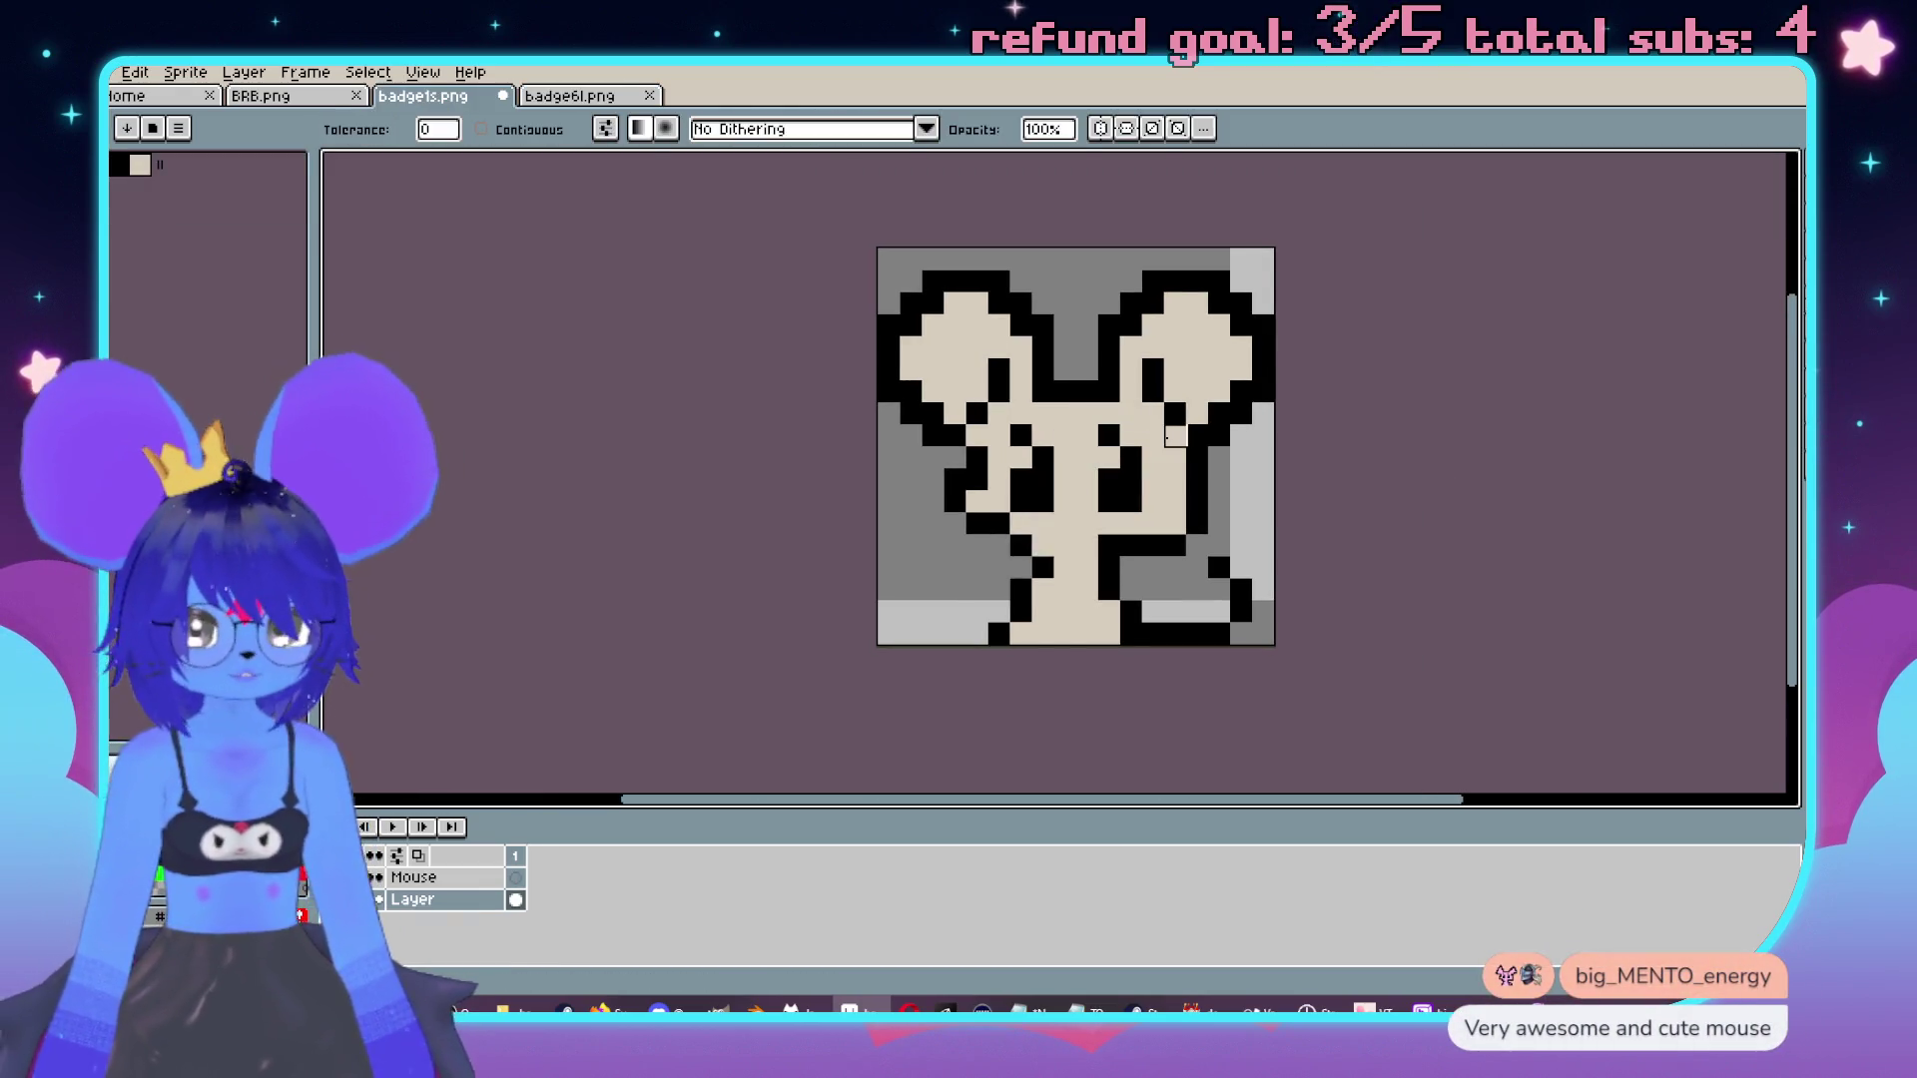
pyautogui.click(1169, 429)
pyautogui.scroll(-1, 1188, 533)
pyautogui.scroll(1, 1096, 498)
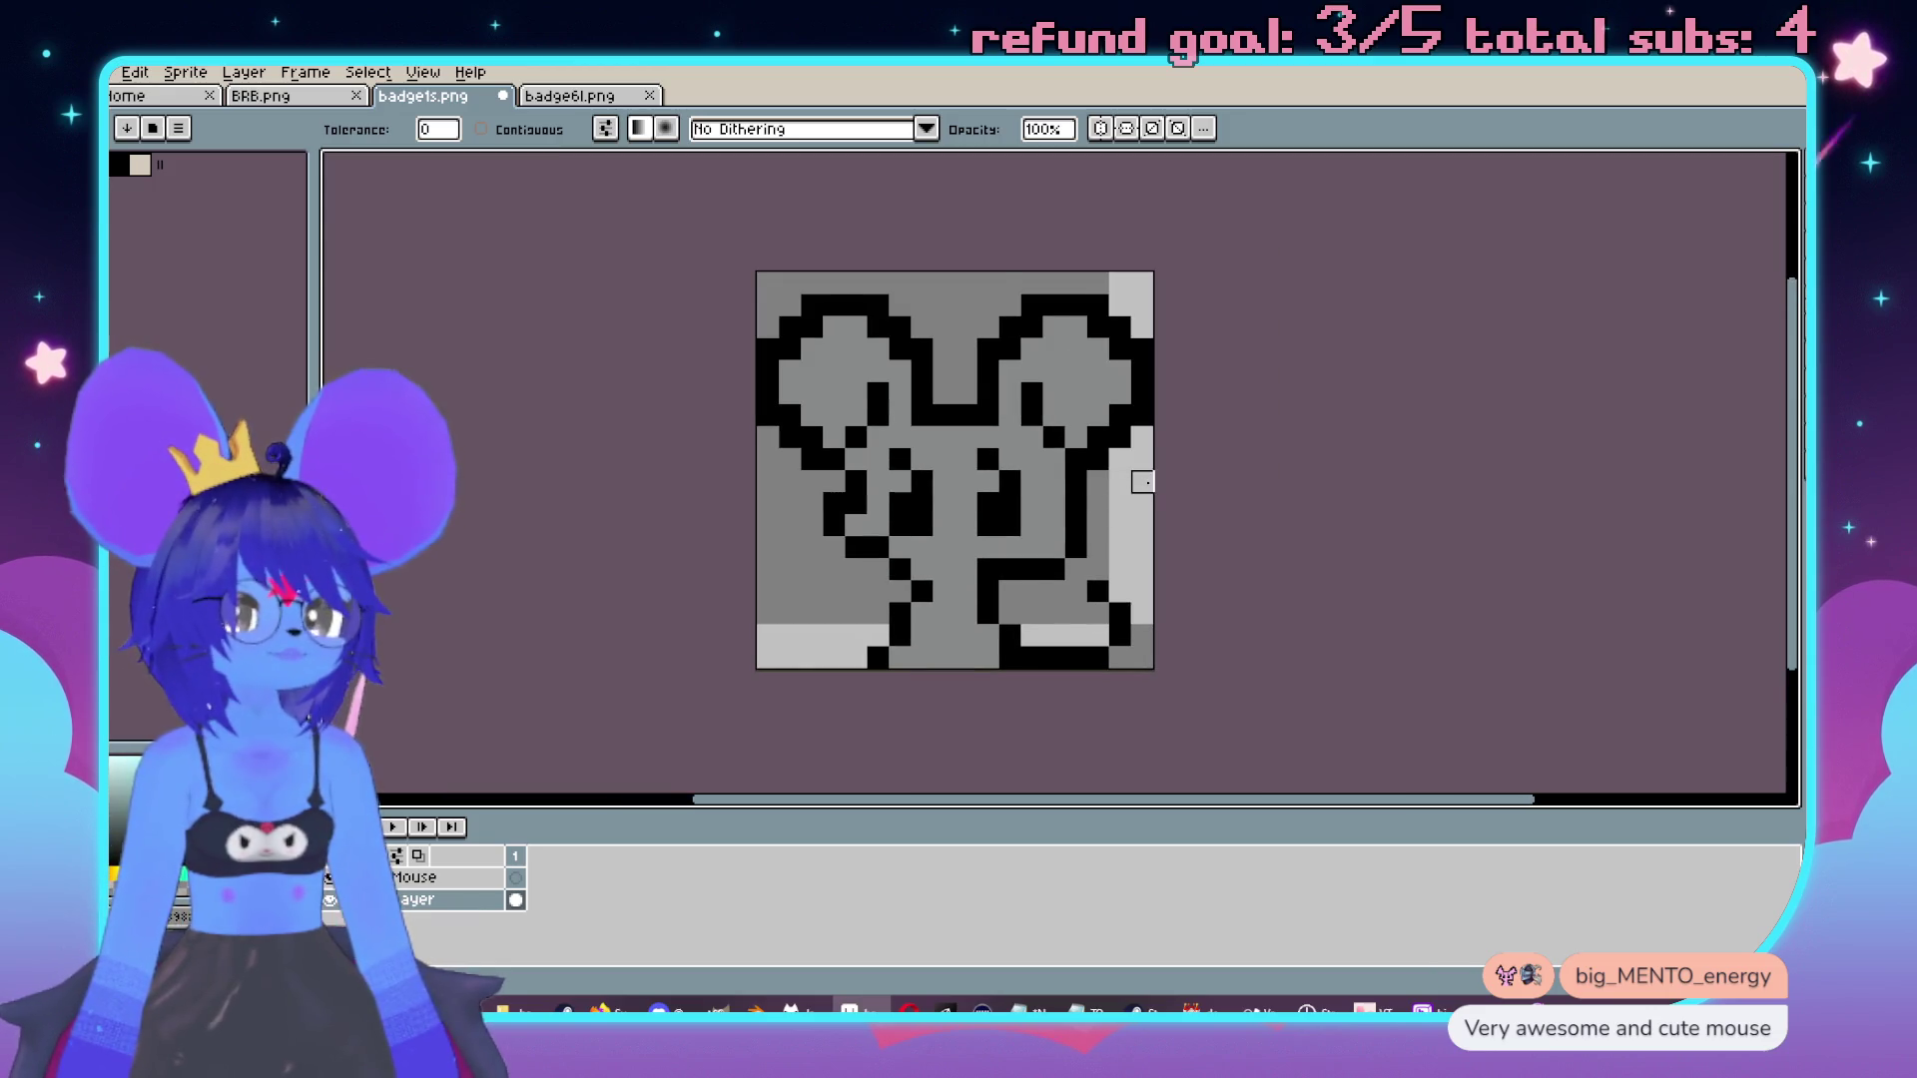
pyautogui.scroll(1, 1143, 482)
pyautogui.hotkey('ctrl', 'z')
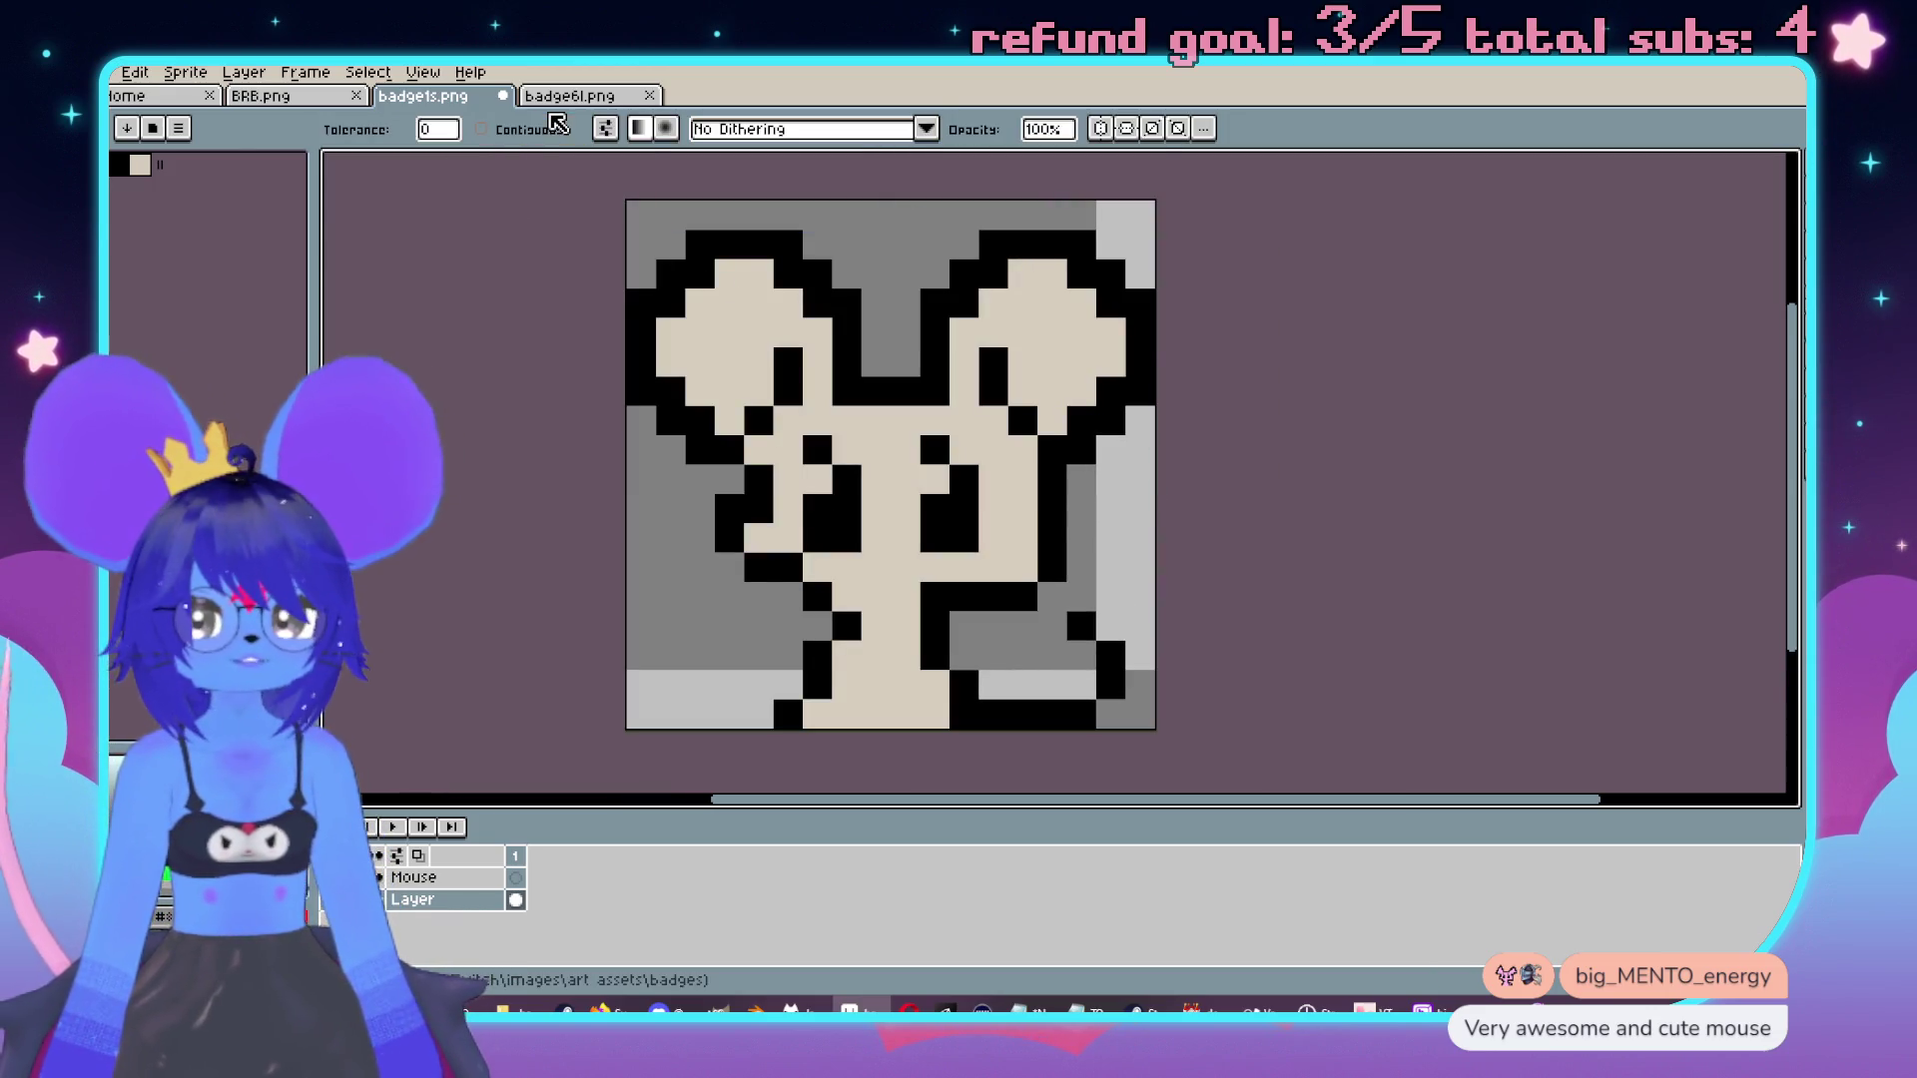
pyautogui.click(561, 97)
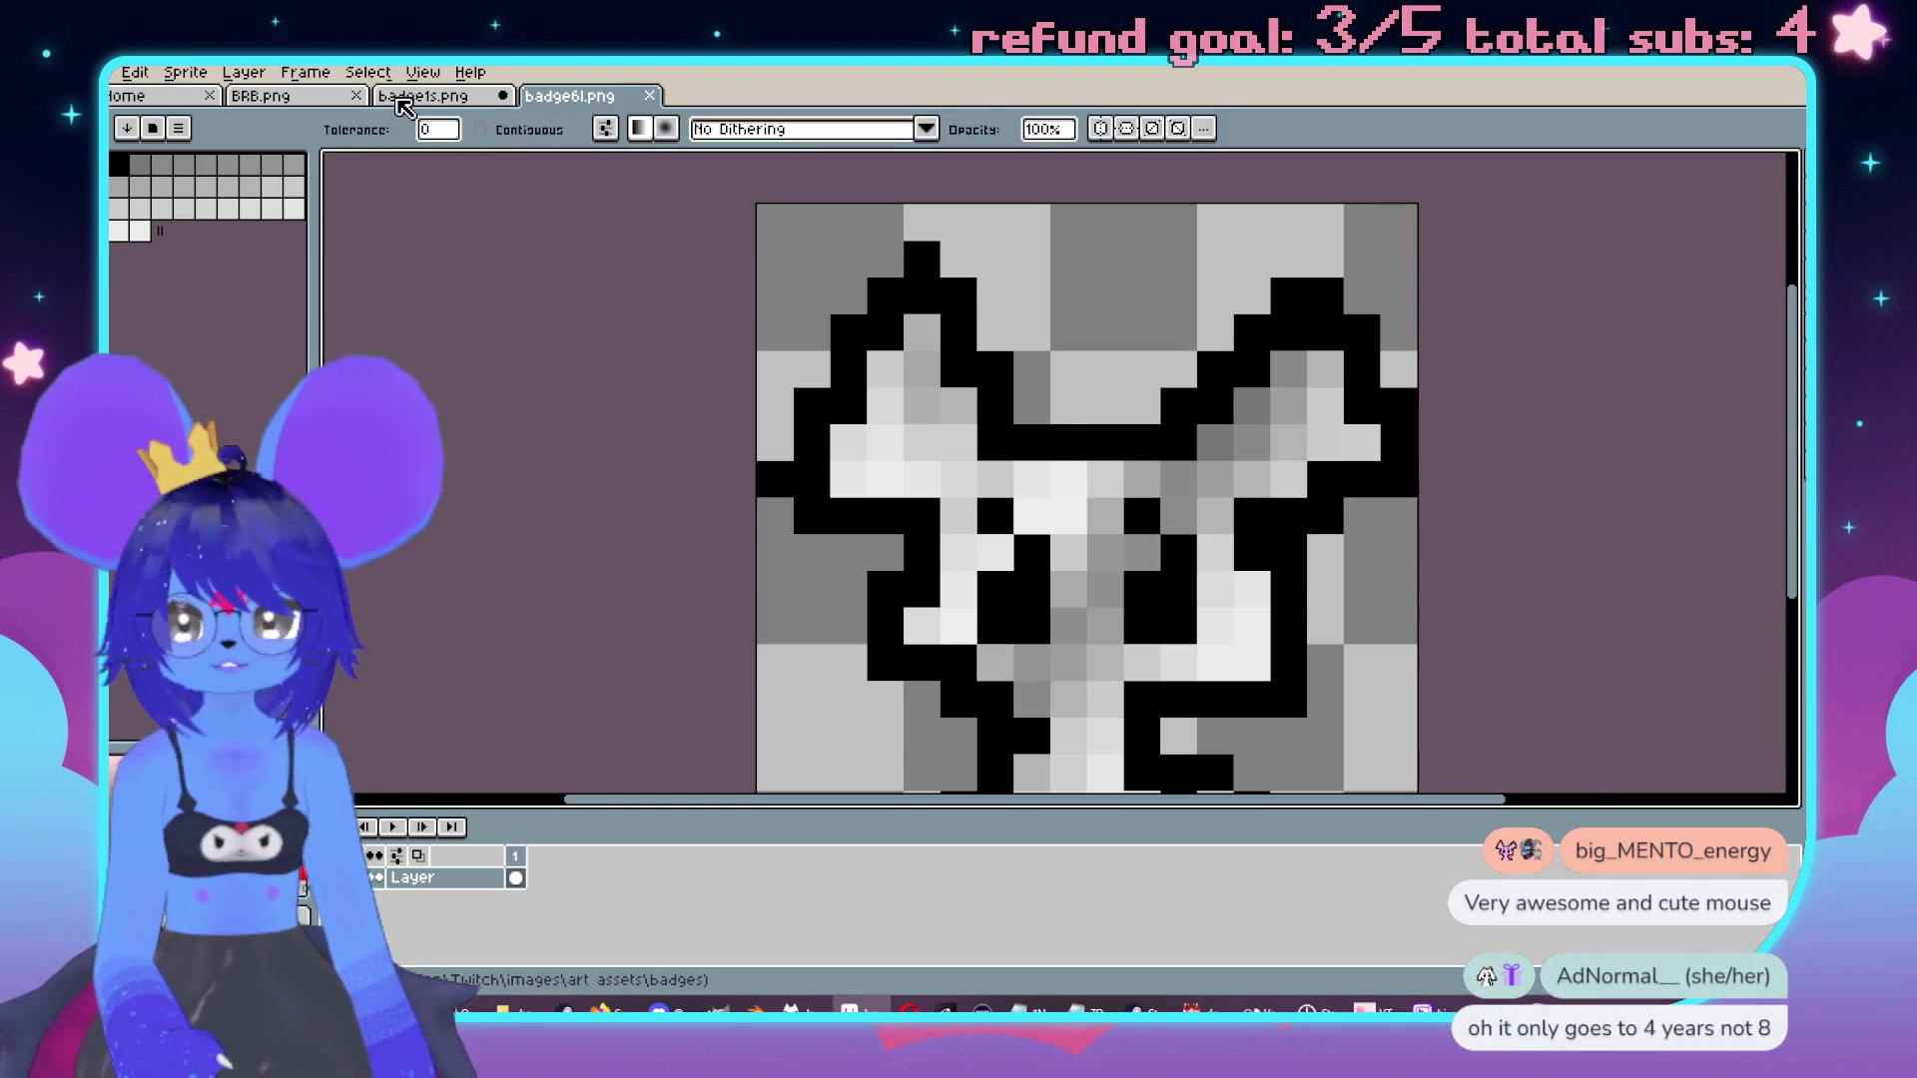
pyautogui.click(404, 100)
pyautogui.scroll(-1, 994, 450)
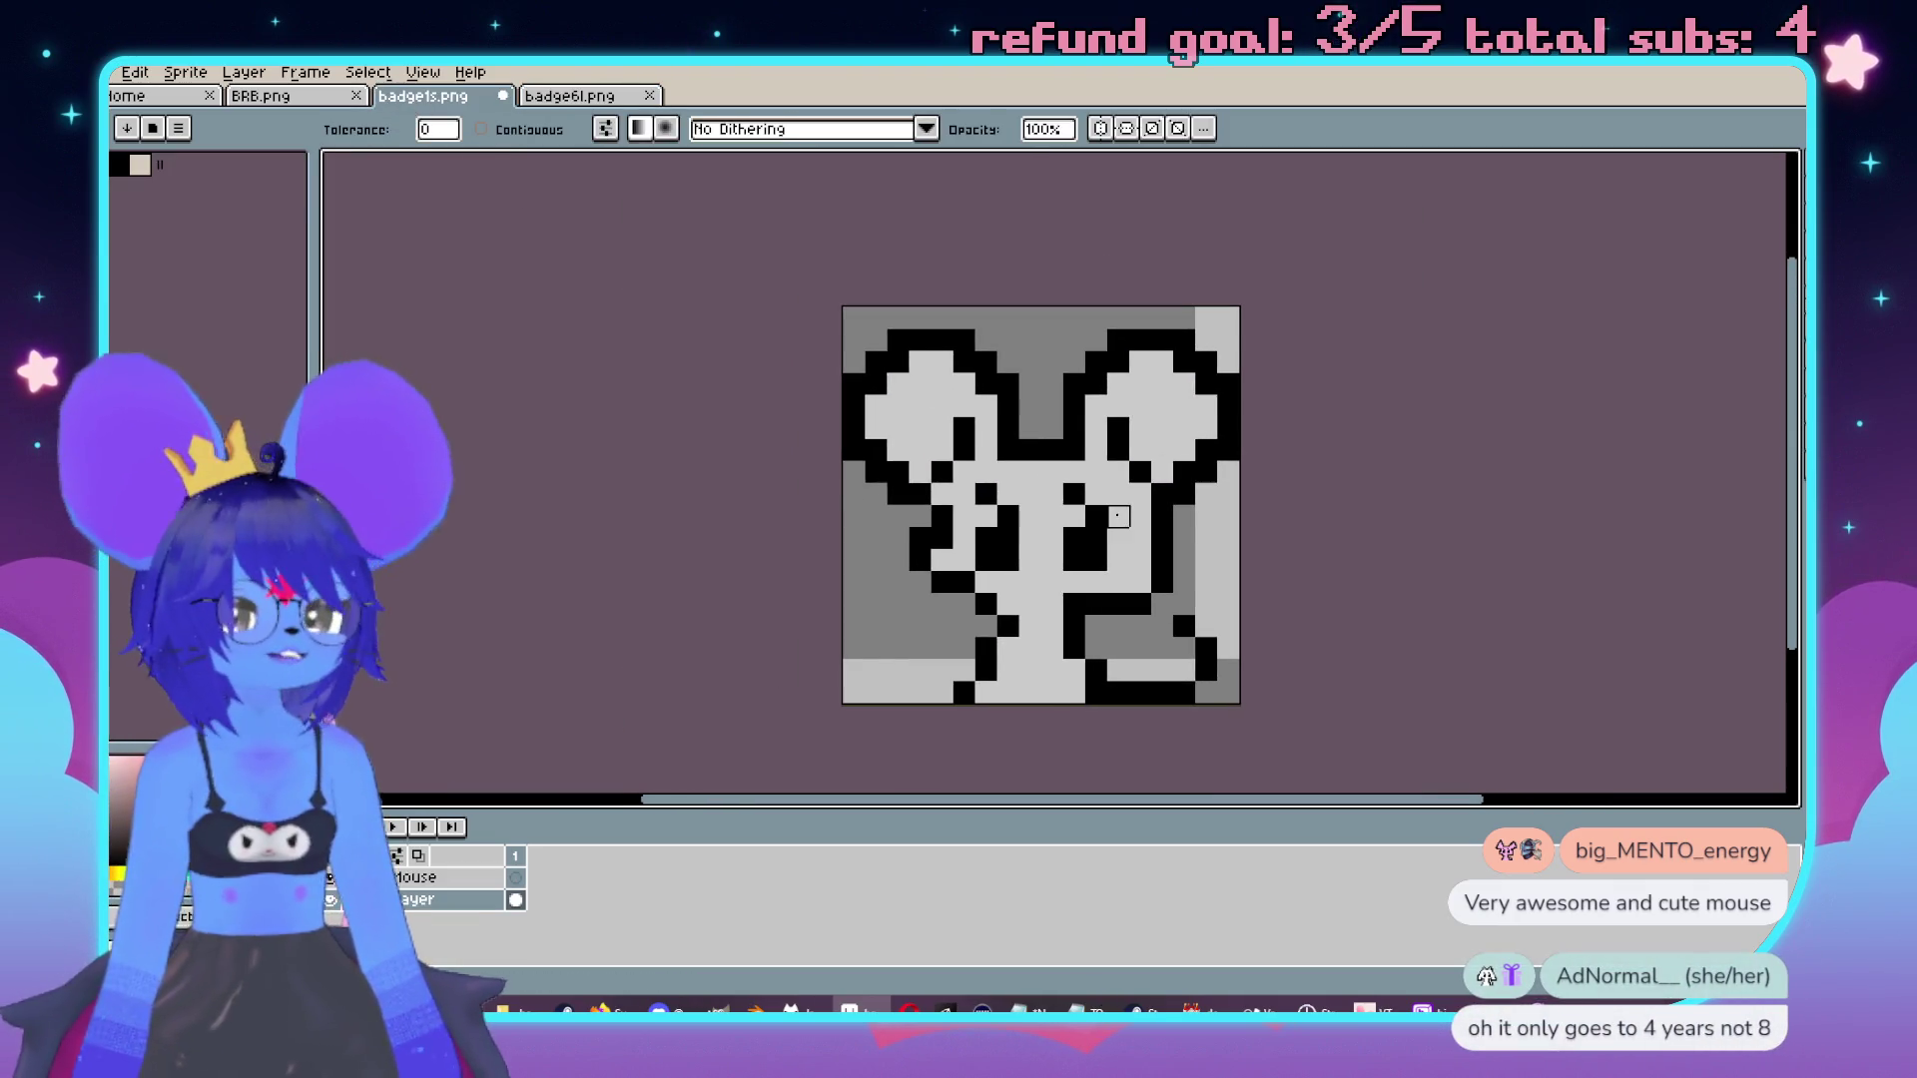
pyautogui.scroll(1, 1017, 491)
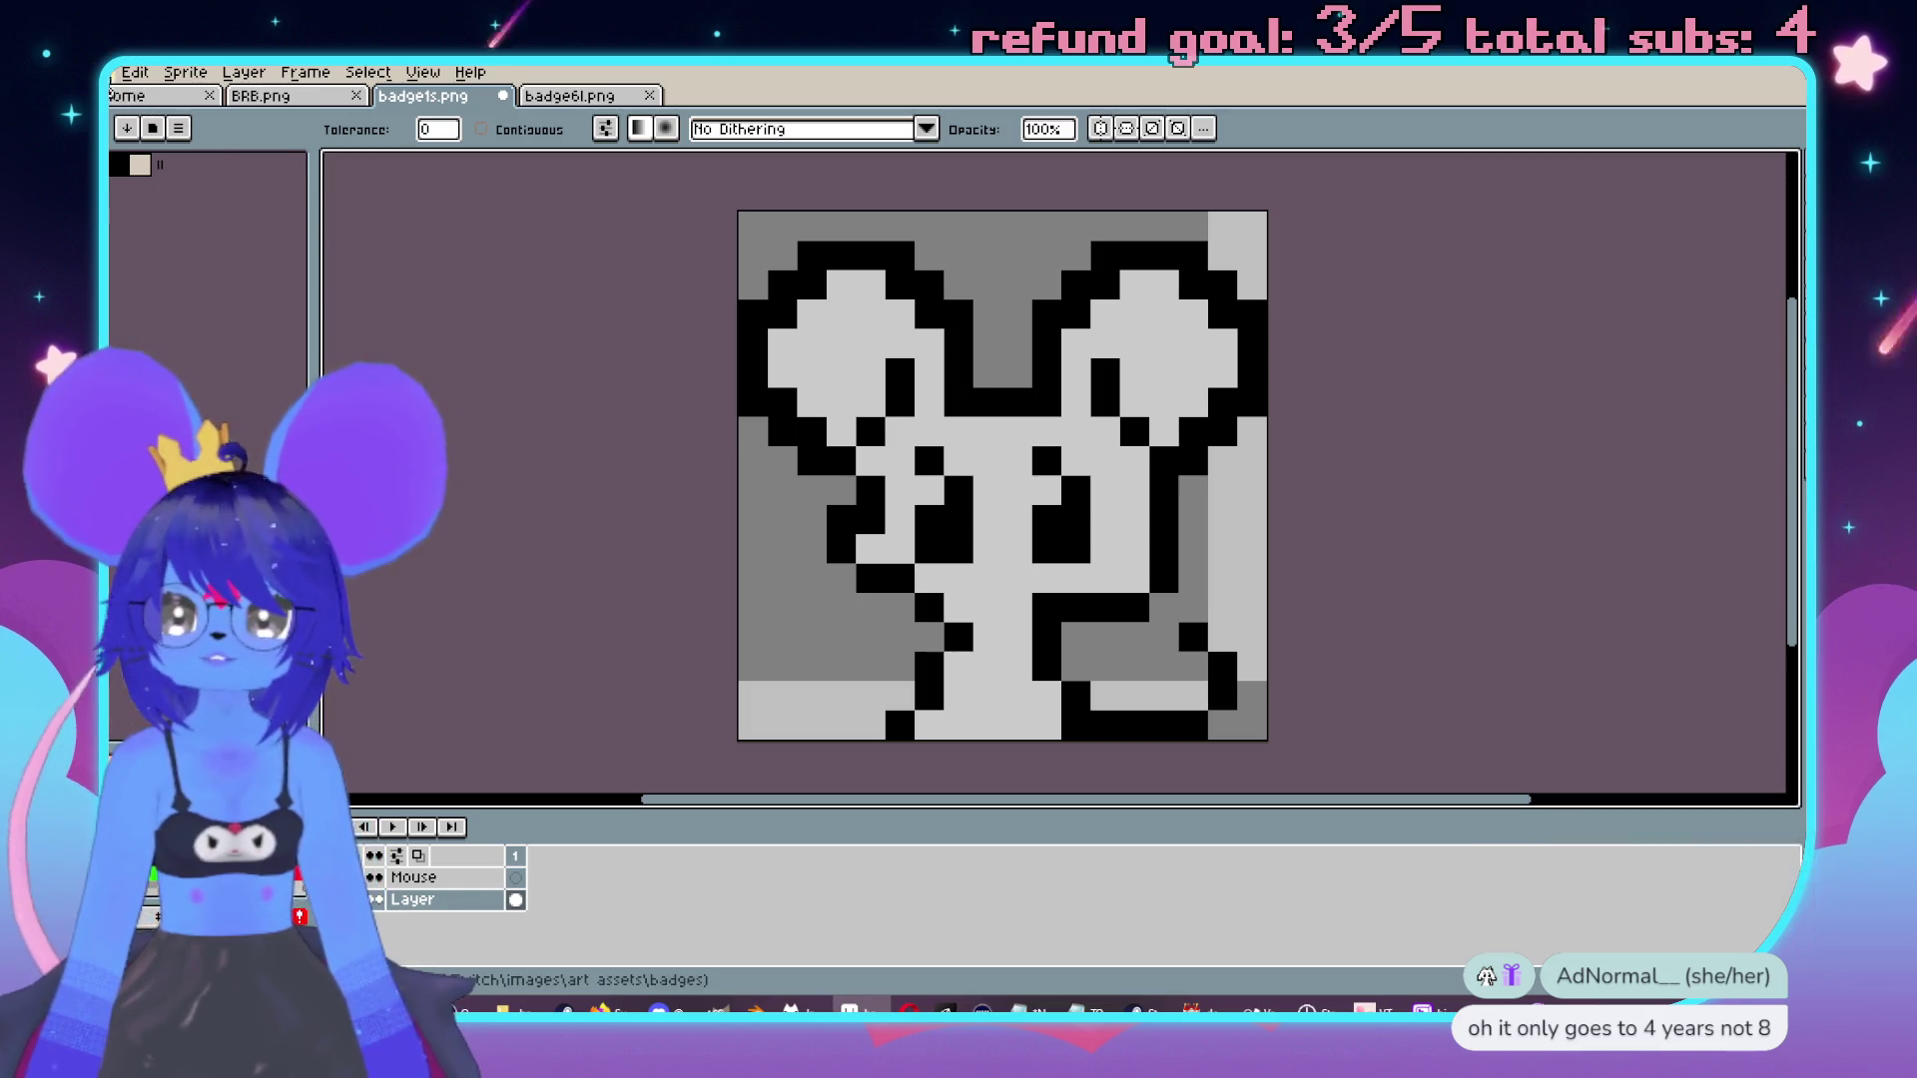
# Export the grey badge as mouse\badgets-export.png, accepting the layer-flattening warning.
pyautogui.click(112, 72)
pyautogui.moveTo(235, 255)
pyautogui.click(346, 261)
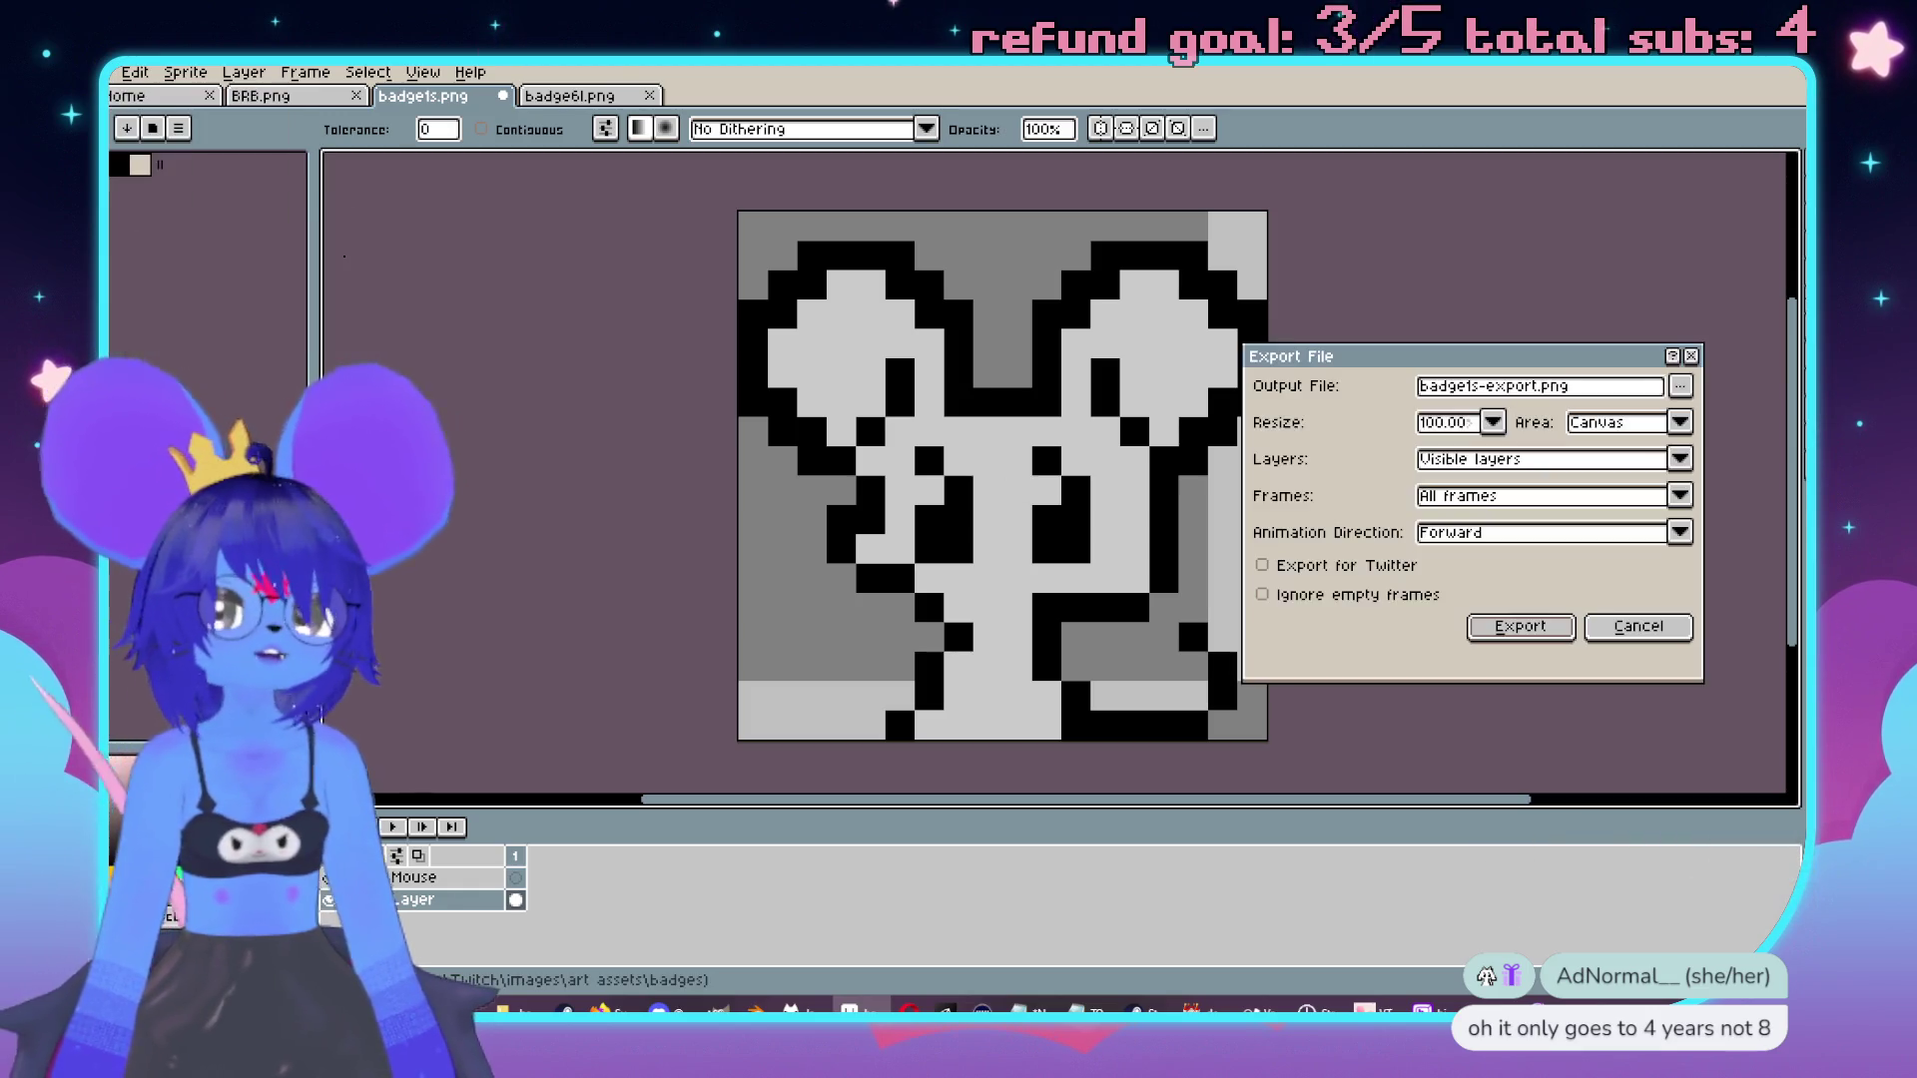
pyautogui.click(1682, 388)
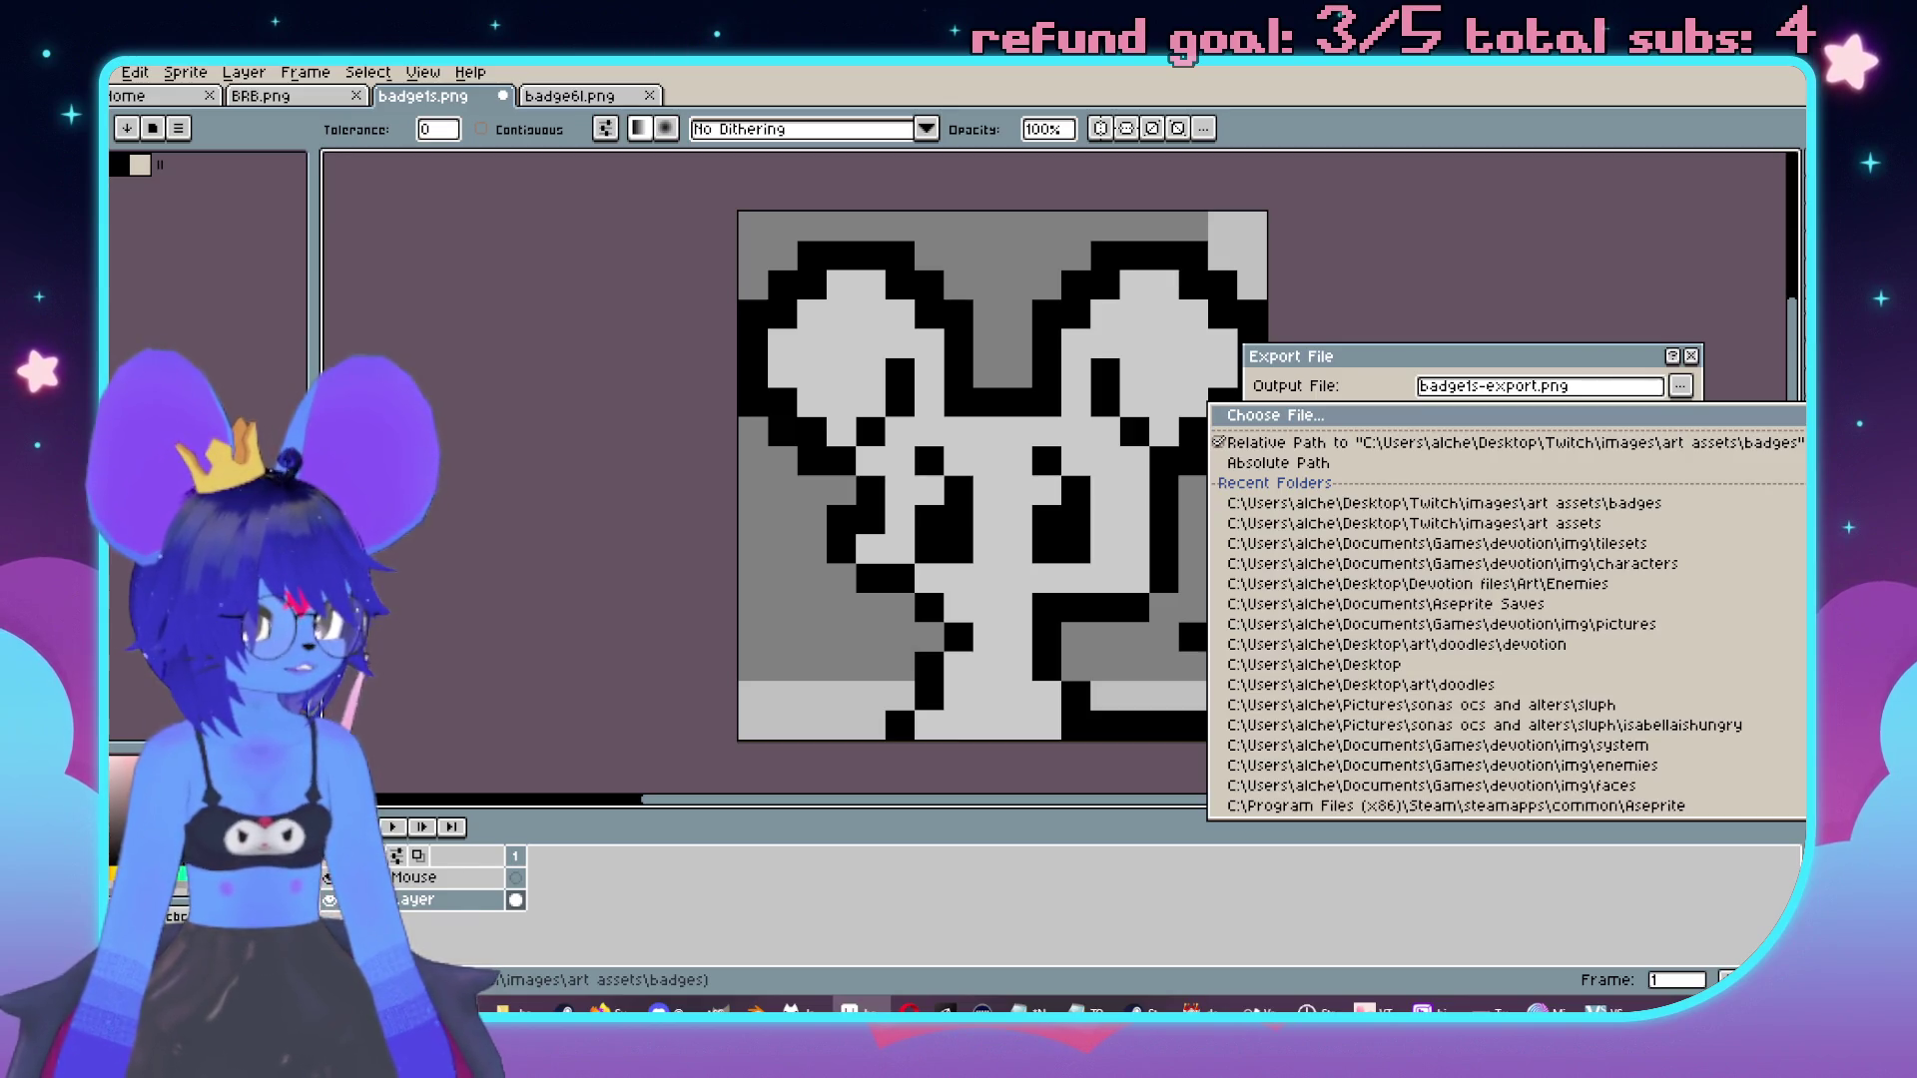
pyautogui.press('Escape')
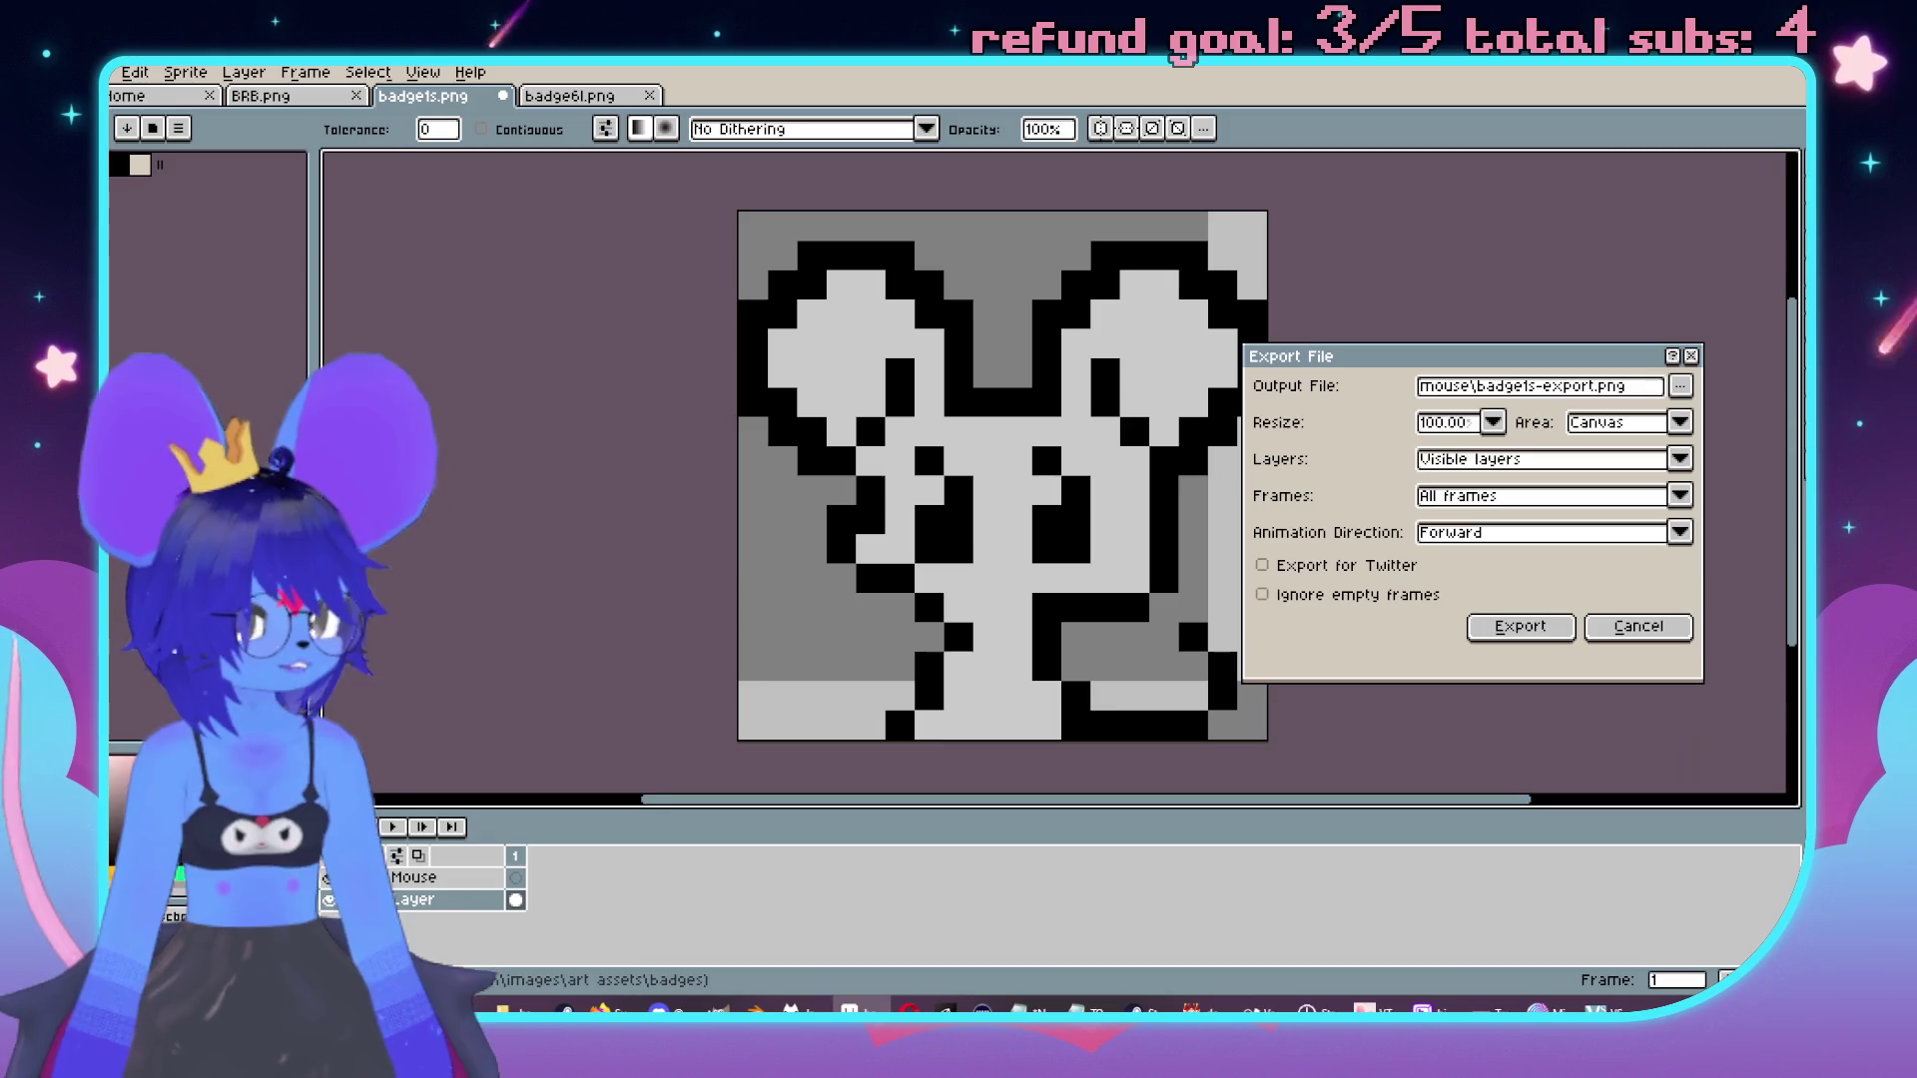
pyautogui.click(1513, 636)
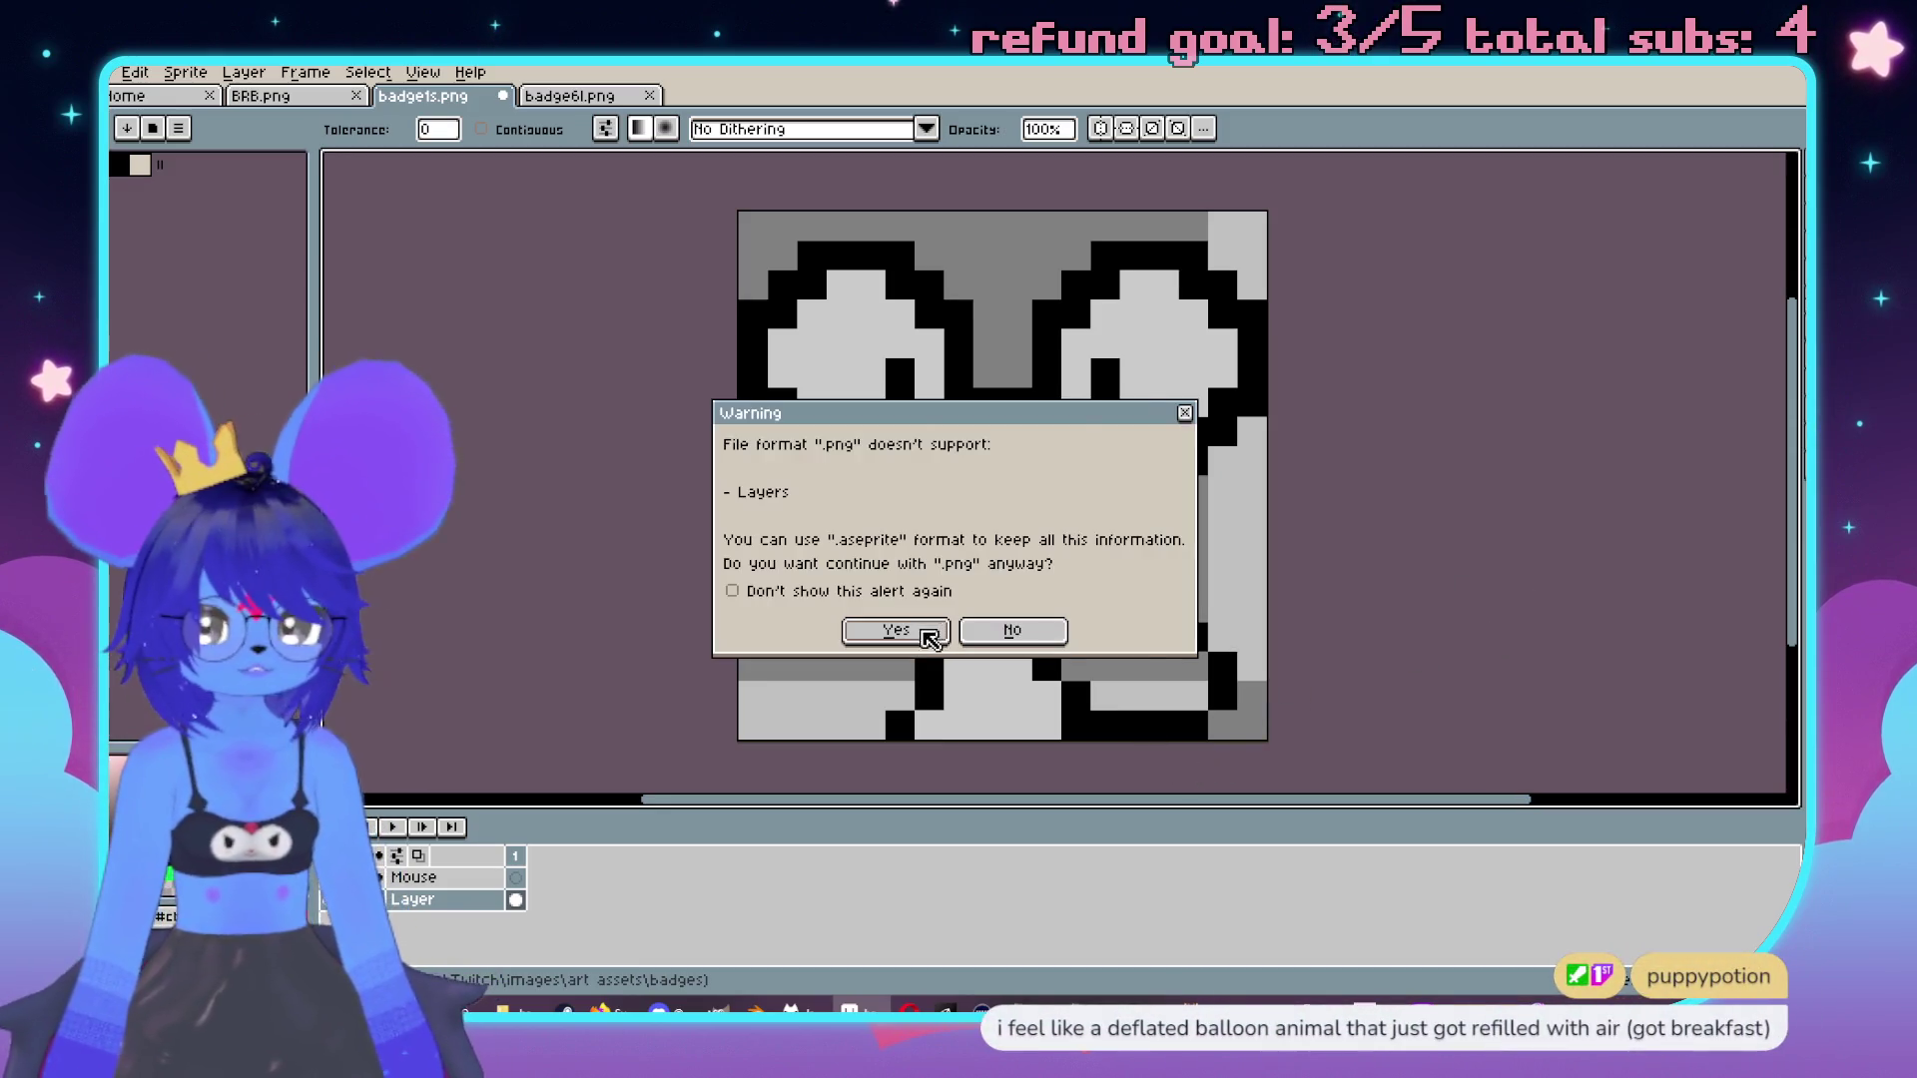
pyautogui.click(904, 631)
# Close the badge6l.png reference tab.
pyautogui.scroll(-1, 547, 423)
pyautogui.click(649, 95)
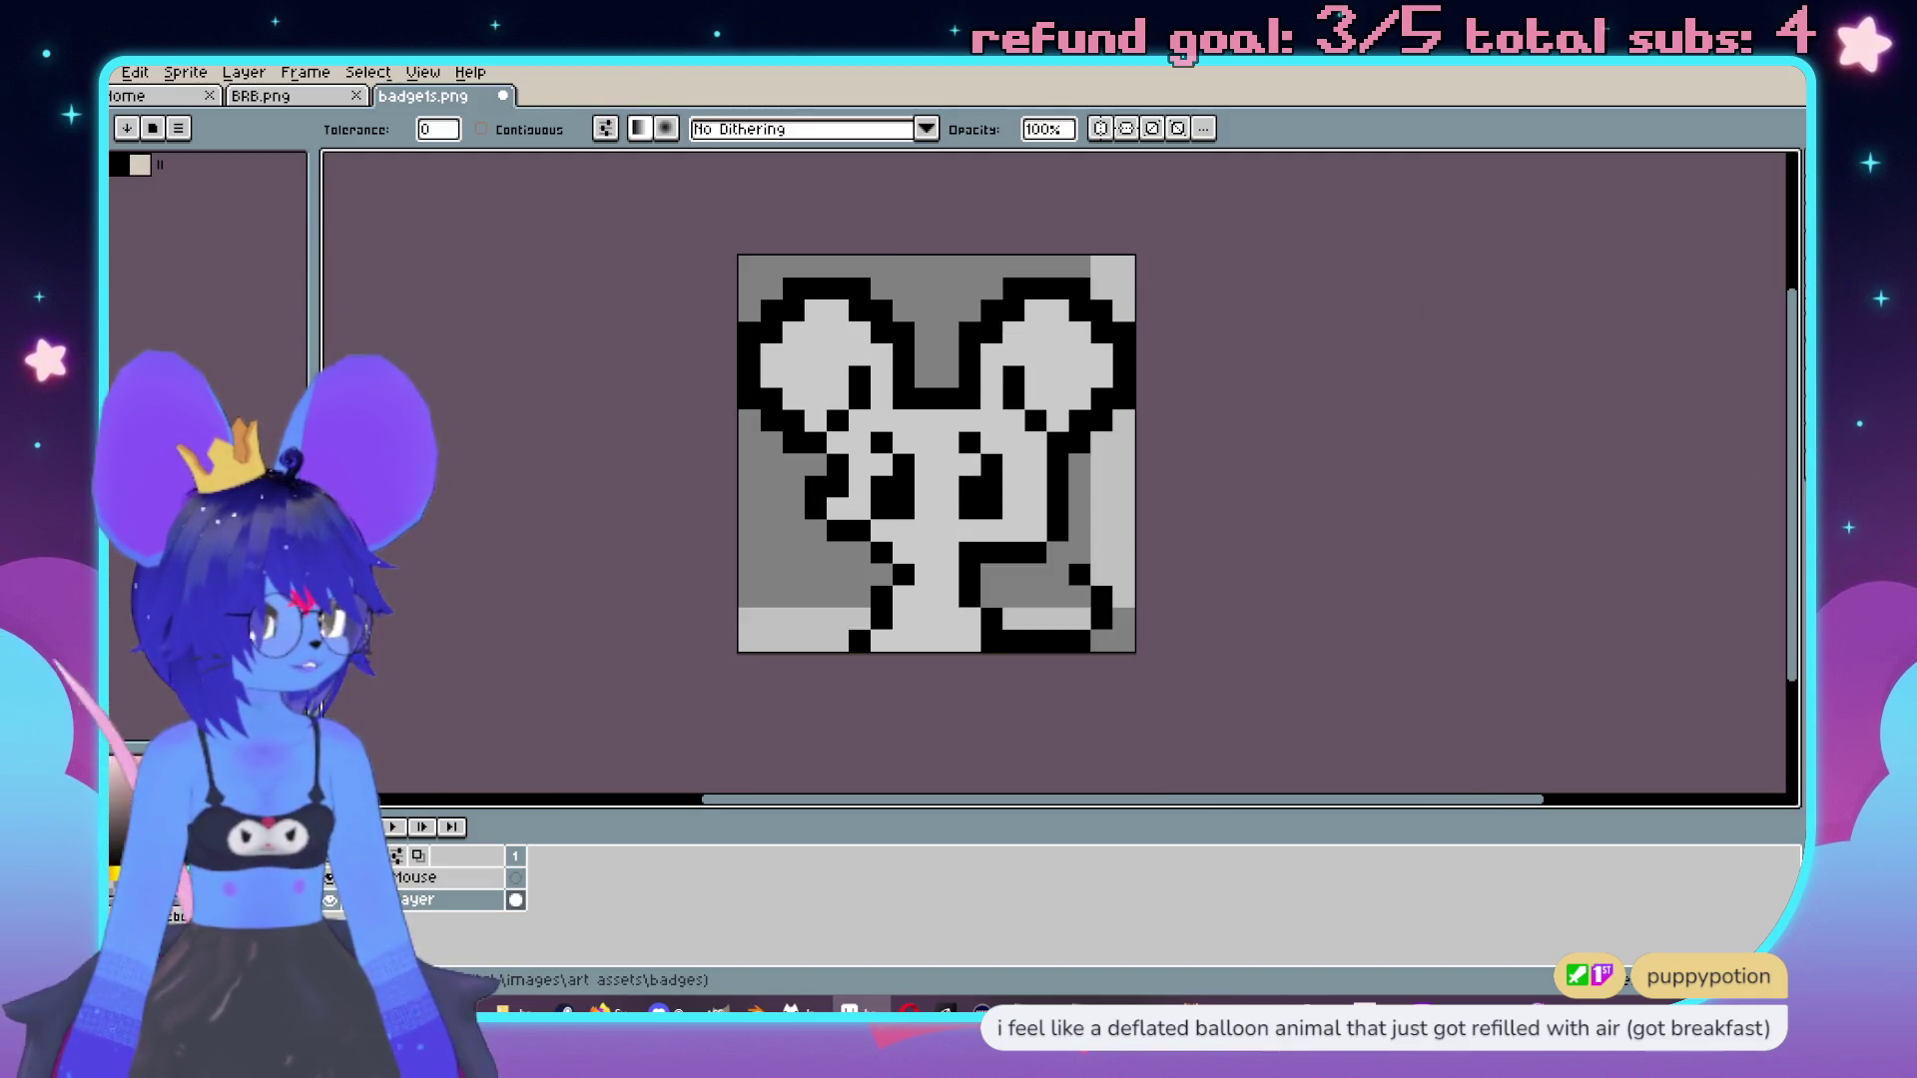
pyautogui.moveTo(1253, 308); pyautogui.dragTo(1189, 403)
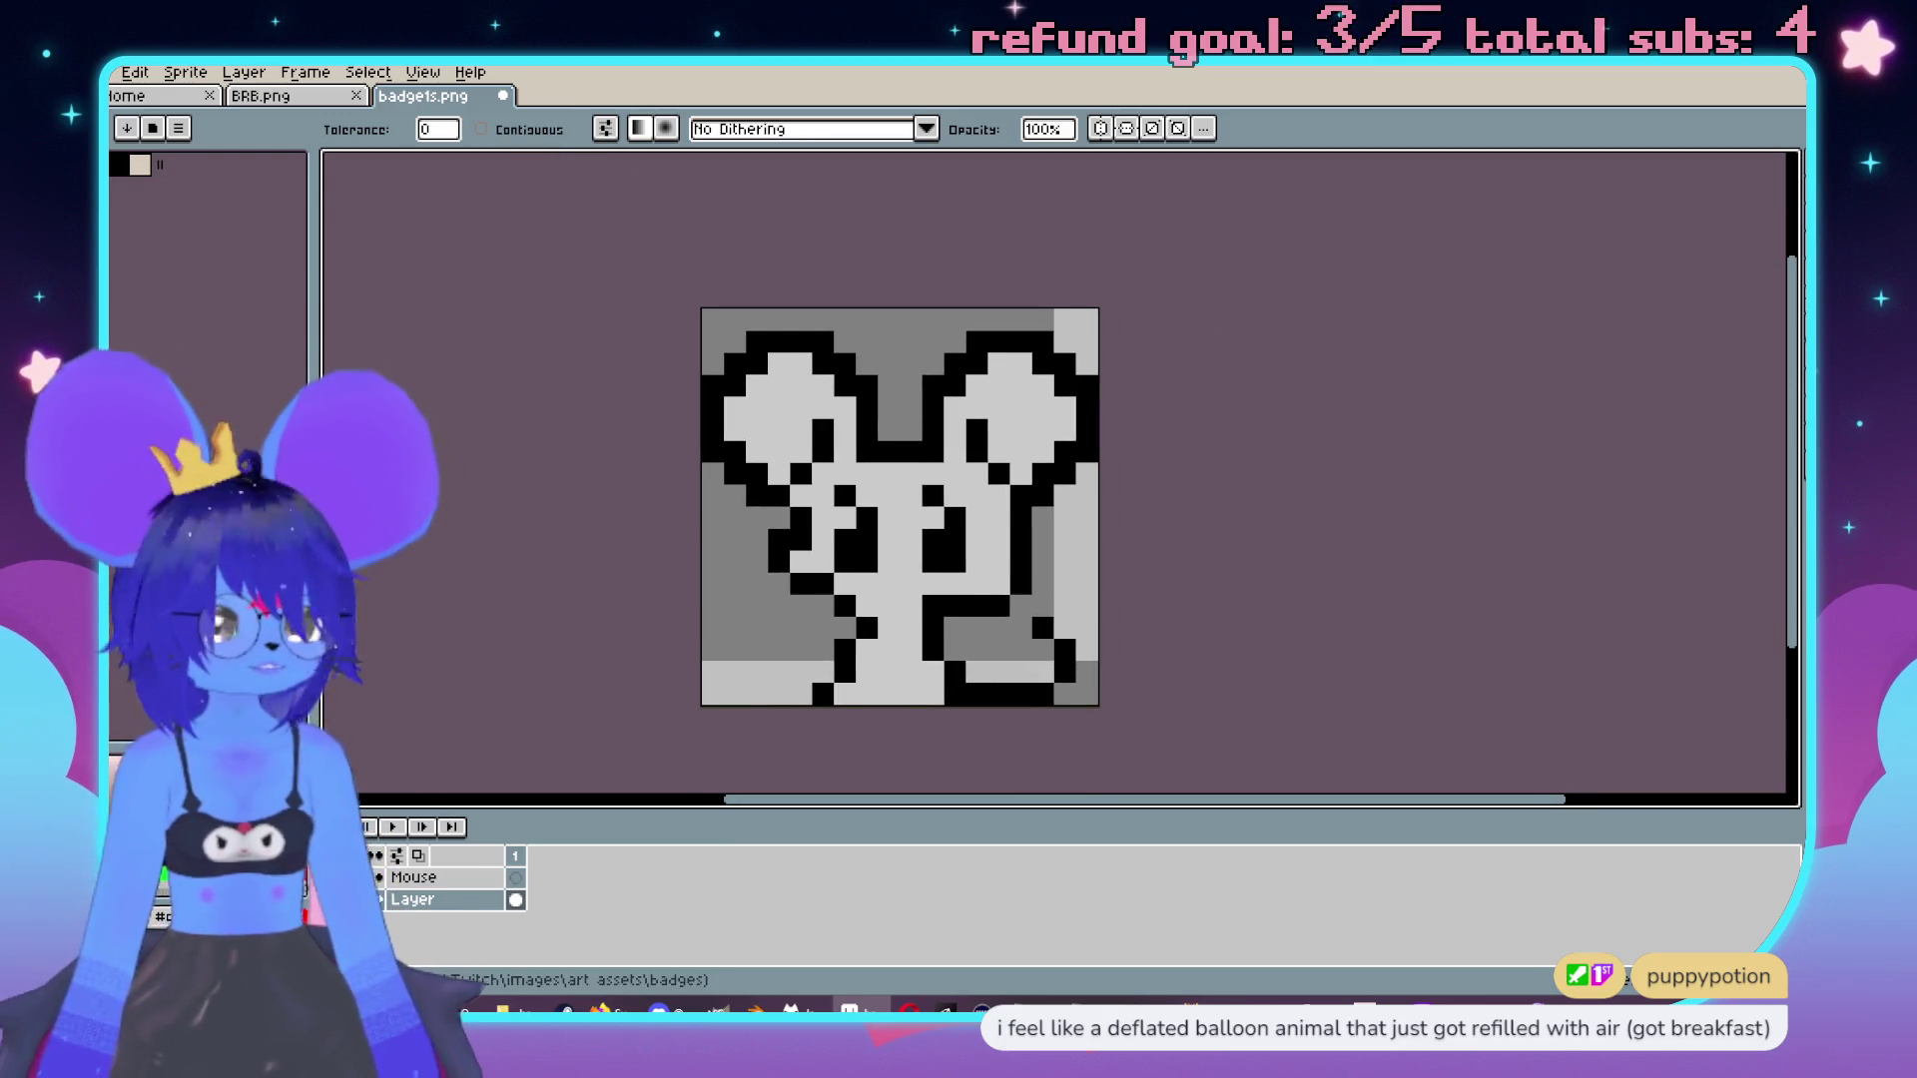
# Load a colourful preset palette for the mouse badge.
pyautogui.click(404, 97)
pyautogui.scroll(1, 975, 470)
pyautogui.press('i')
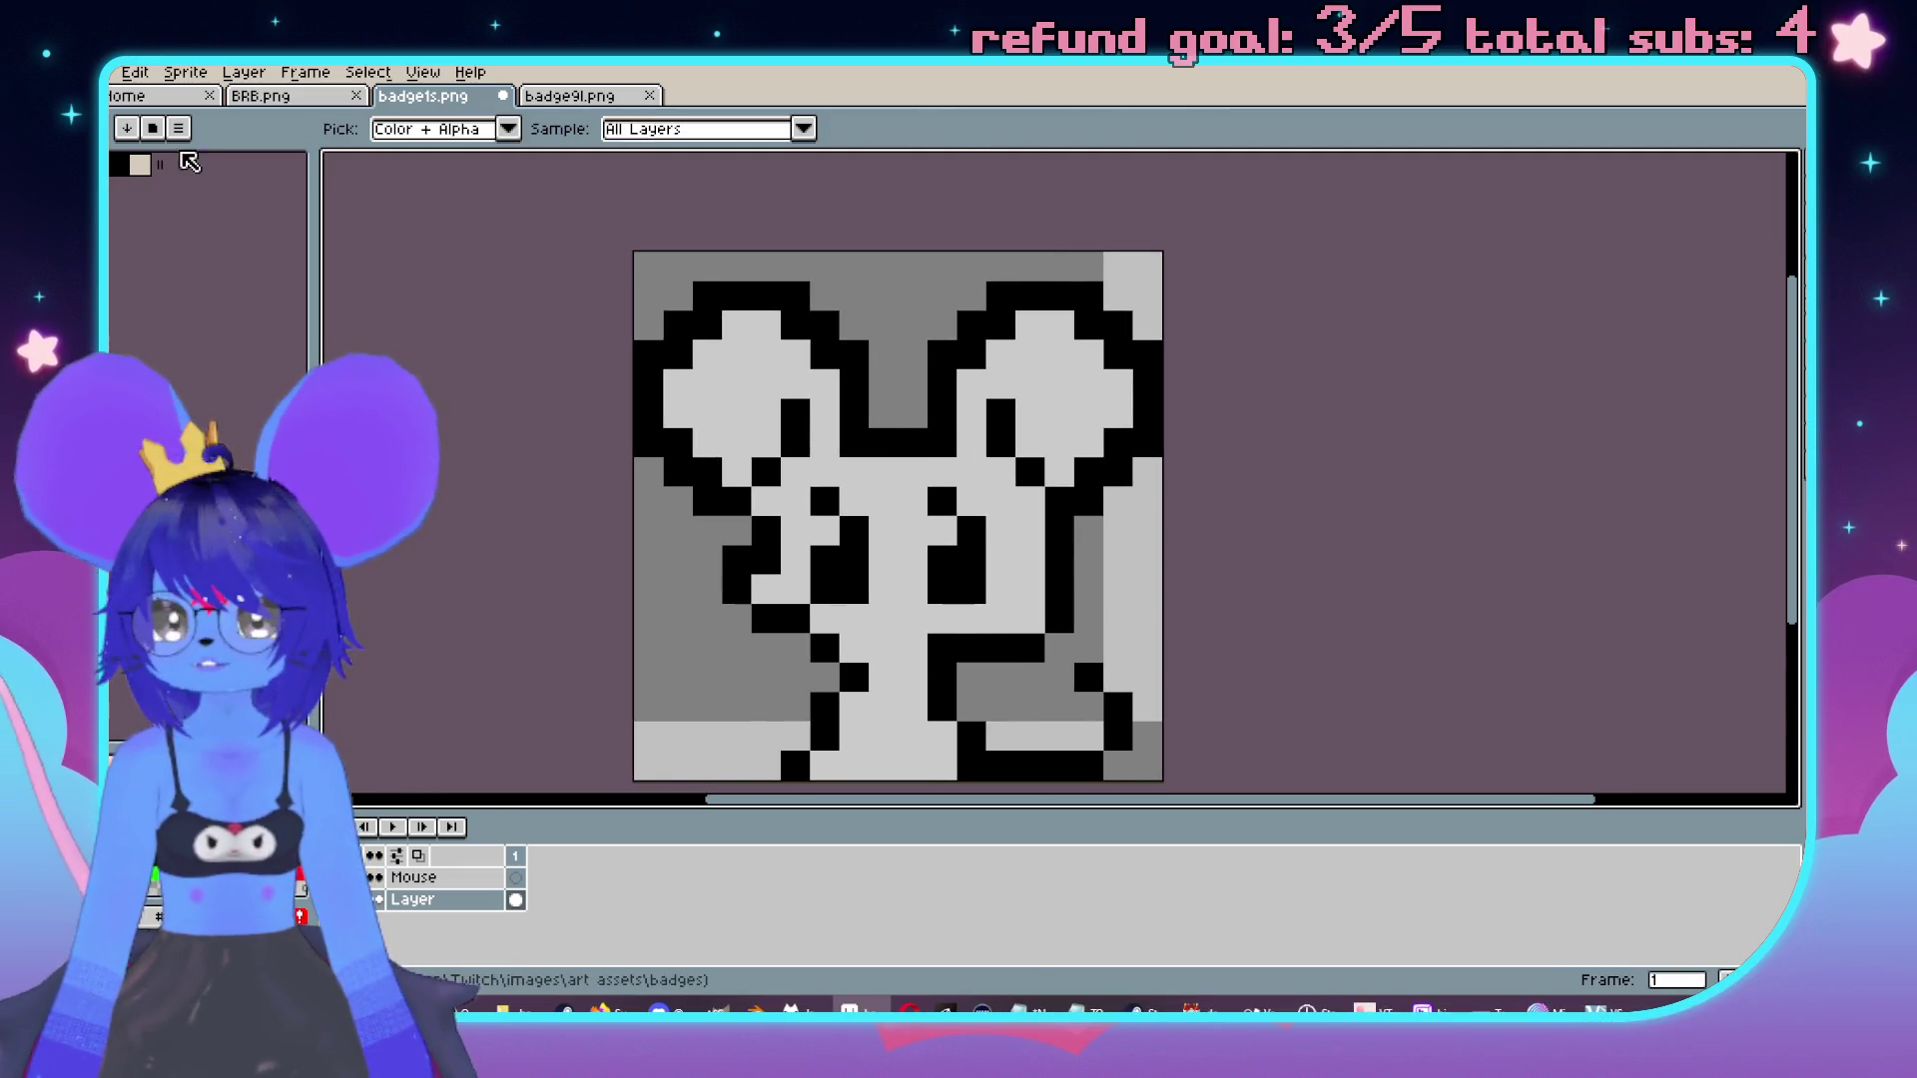
pyautogui.click(190, 163)
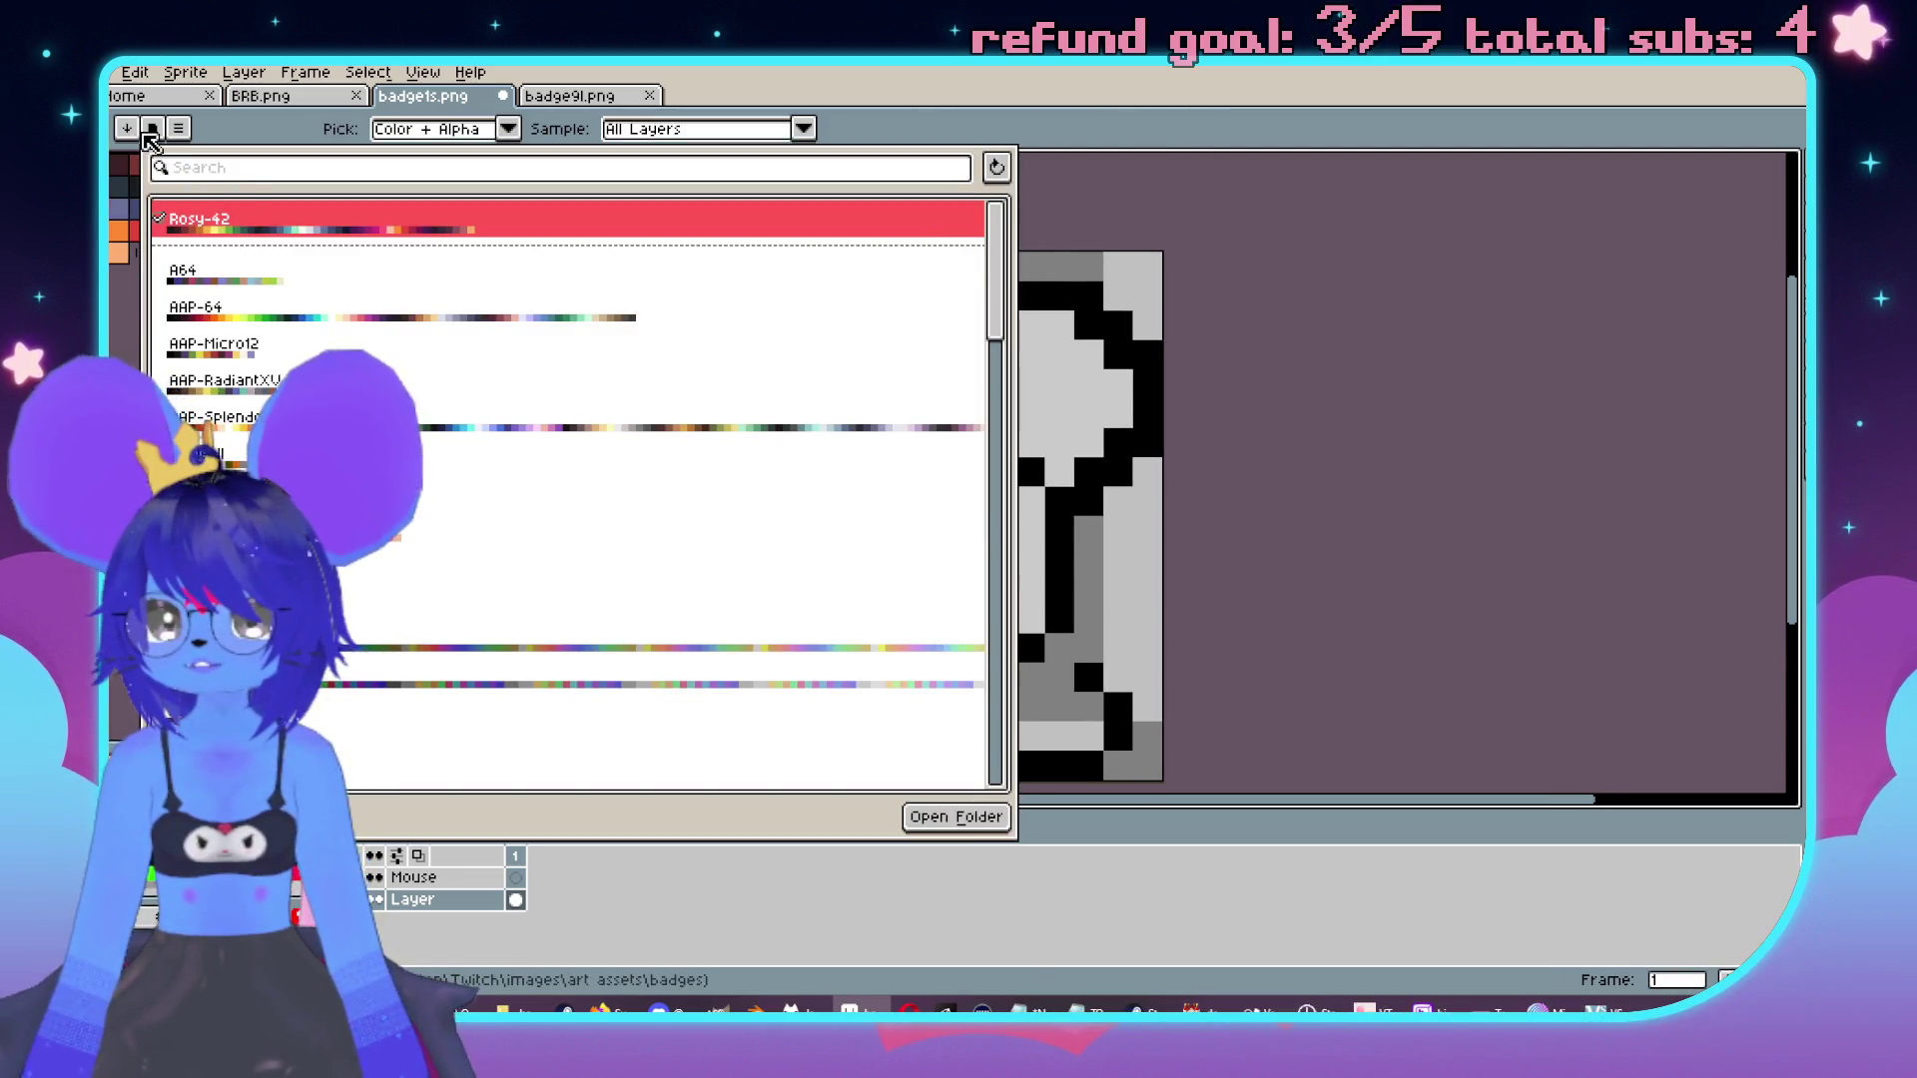
pyautogui.click(147, 134)
# Bucket-fill the light-grey body near-white and save it as badge2.png.
pyautogui.click(282, 190)
pyautogui.press('g')
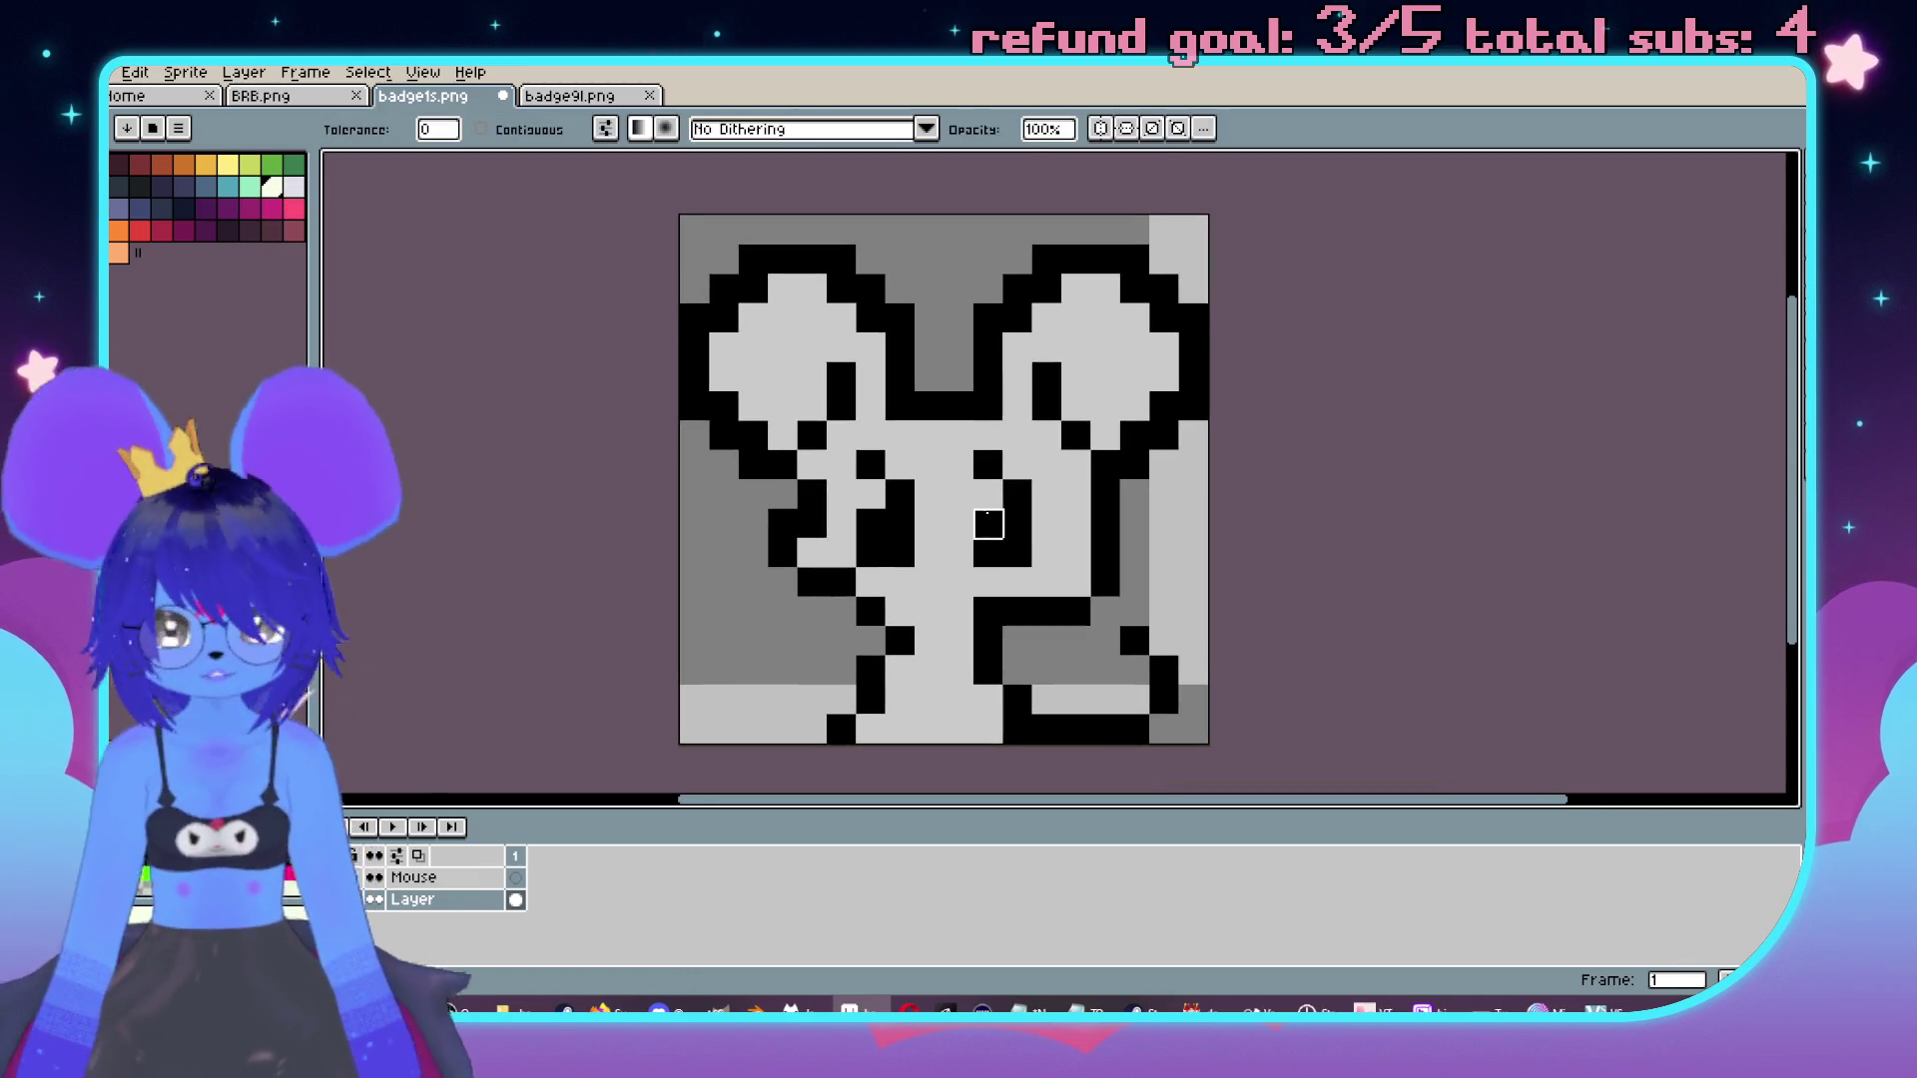
pyautogui.click(958, 495)
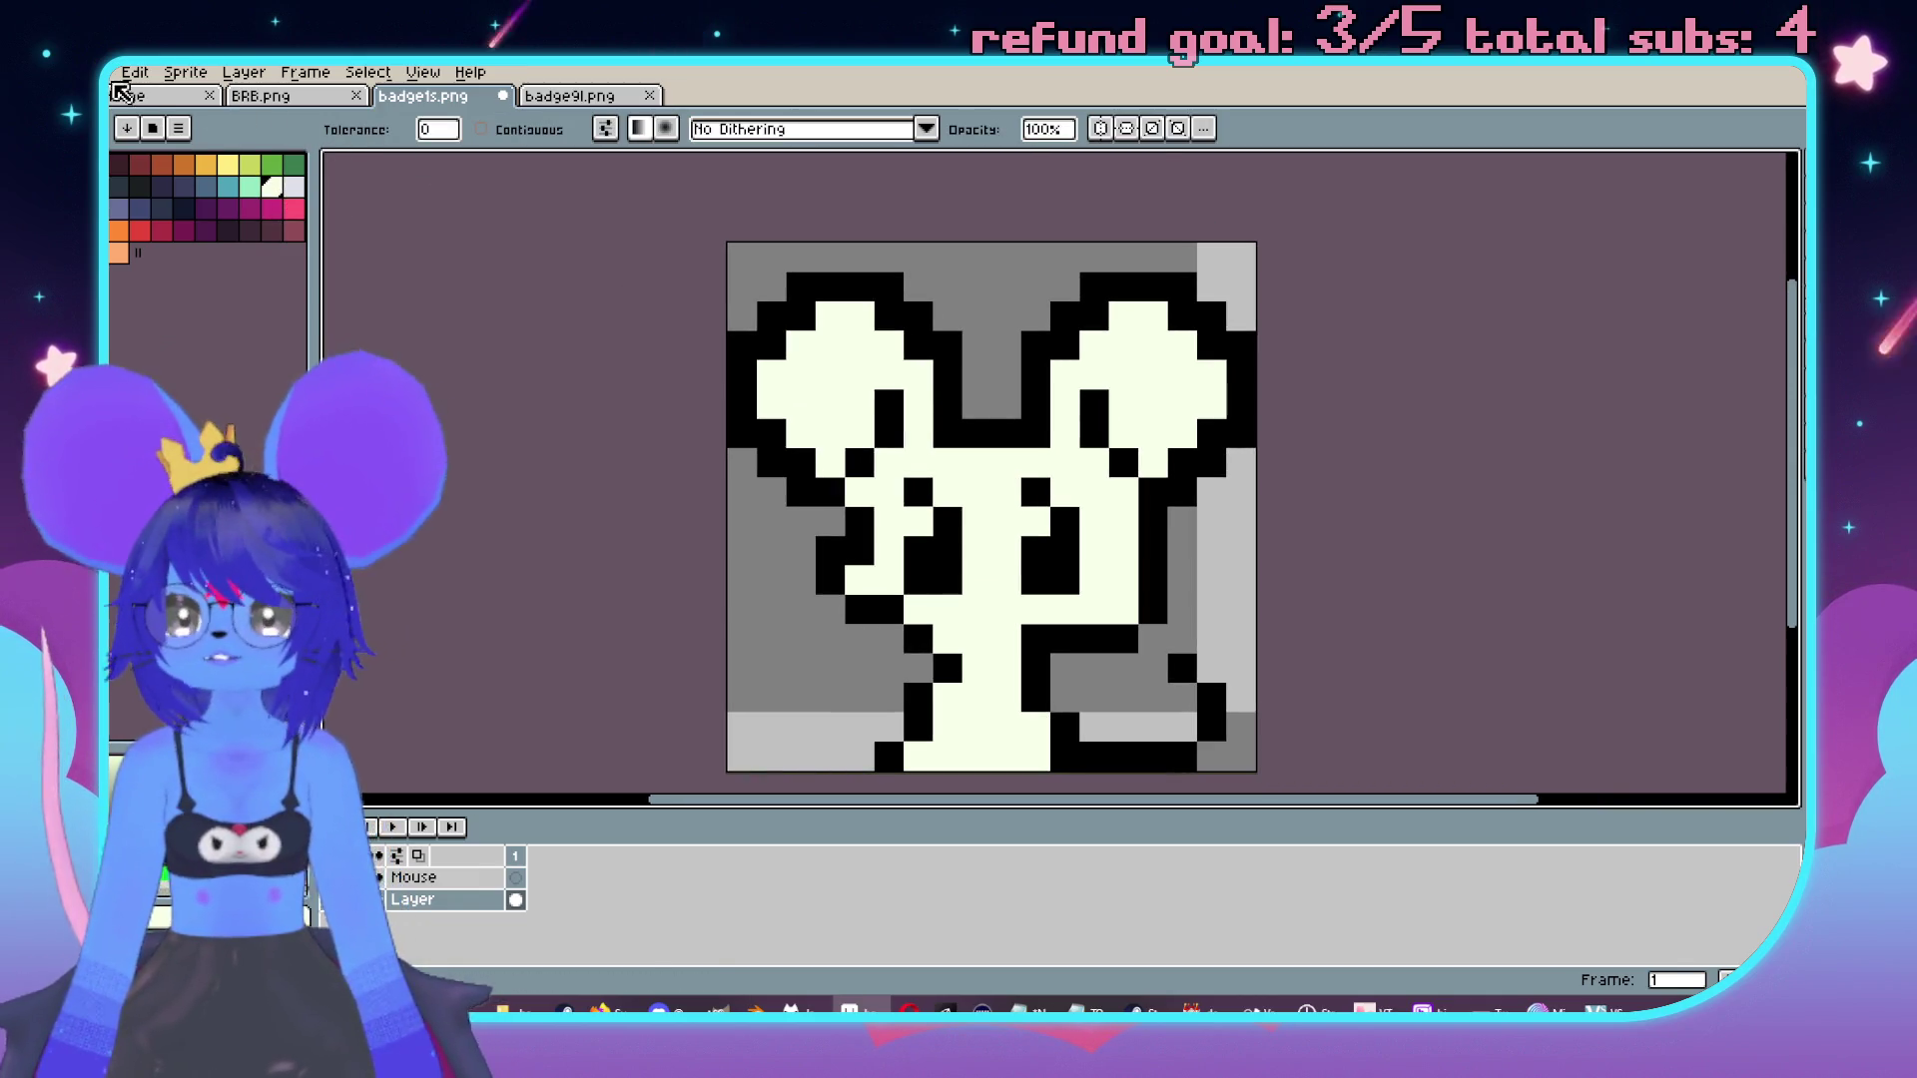
pyautogui.click(112, 71)
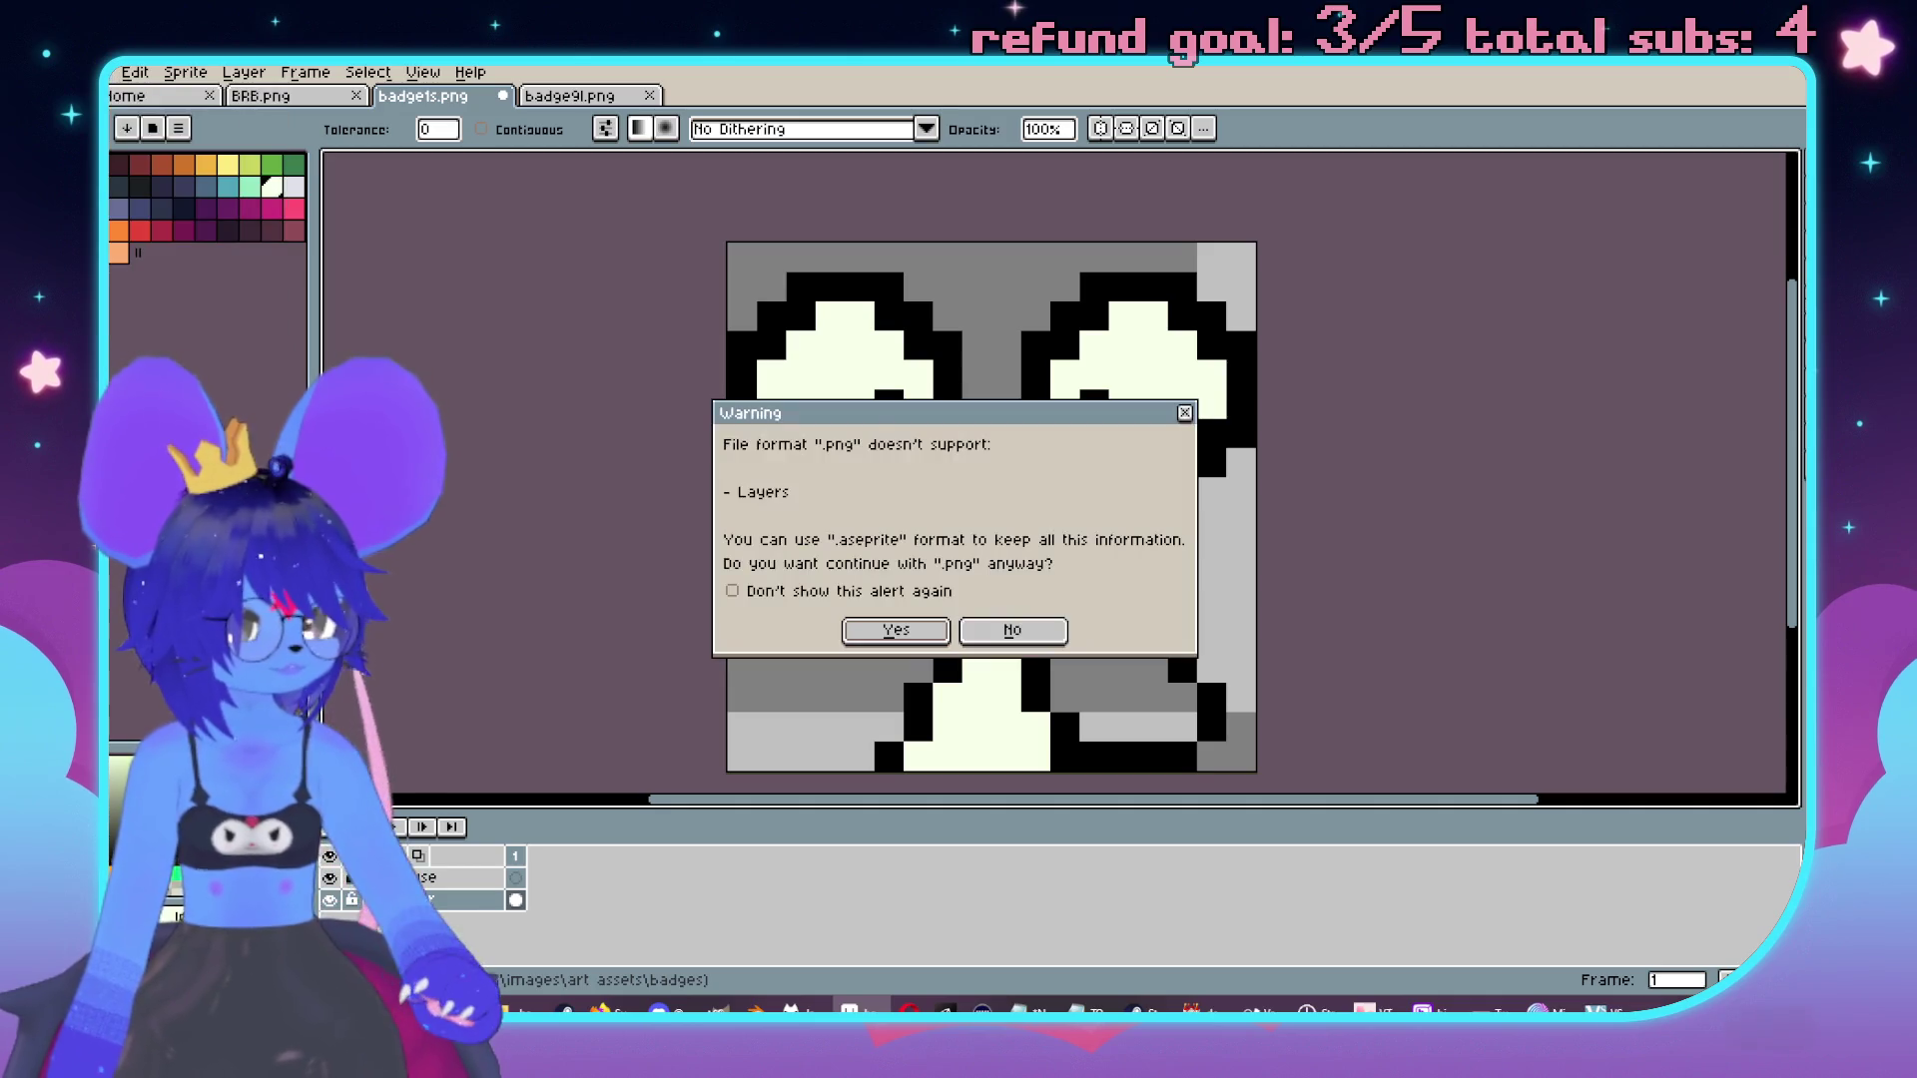
pyautogui.click(889, 629)
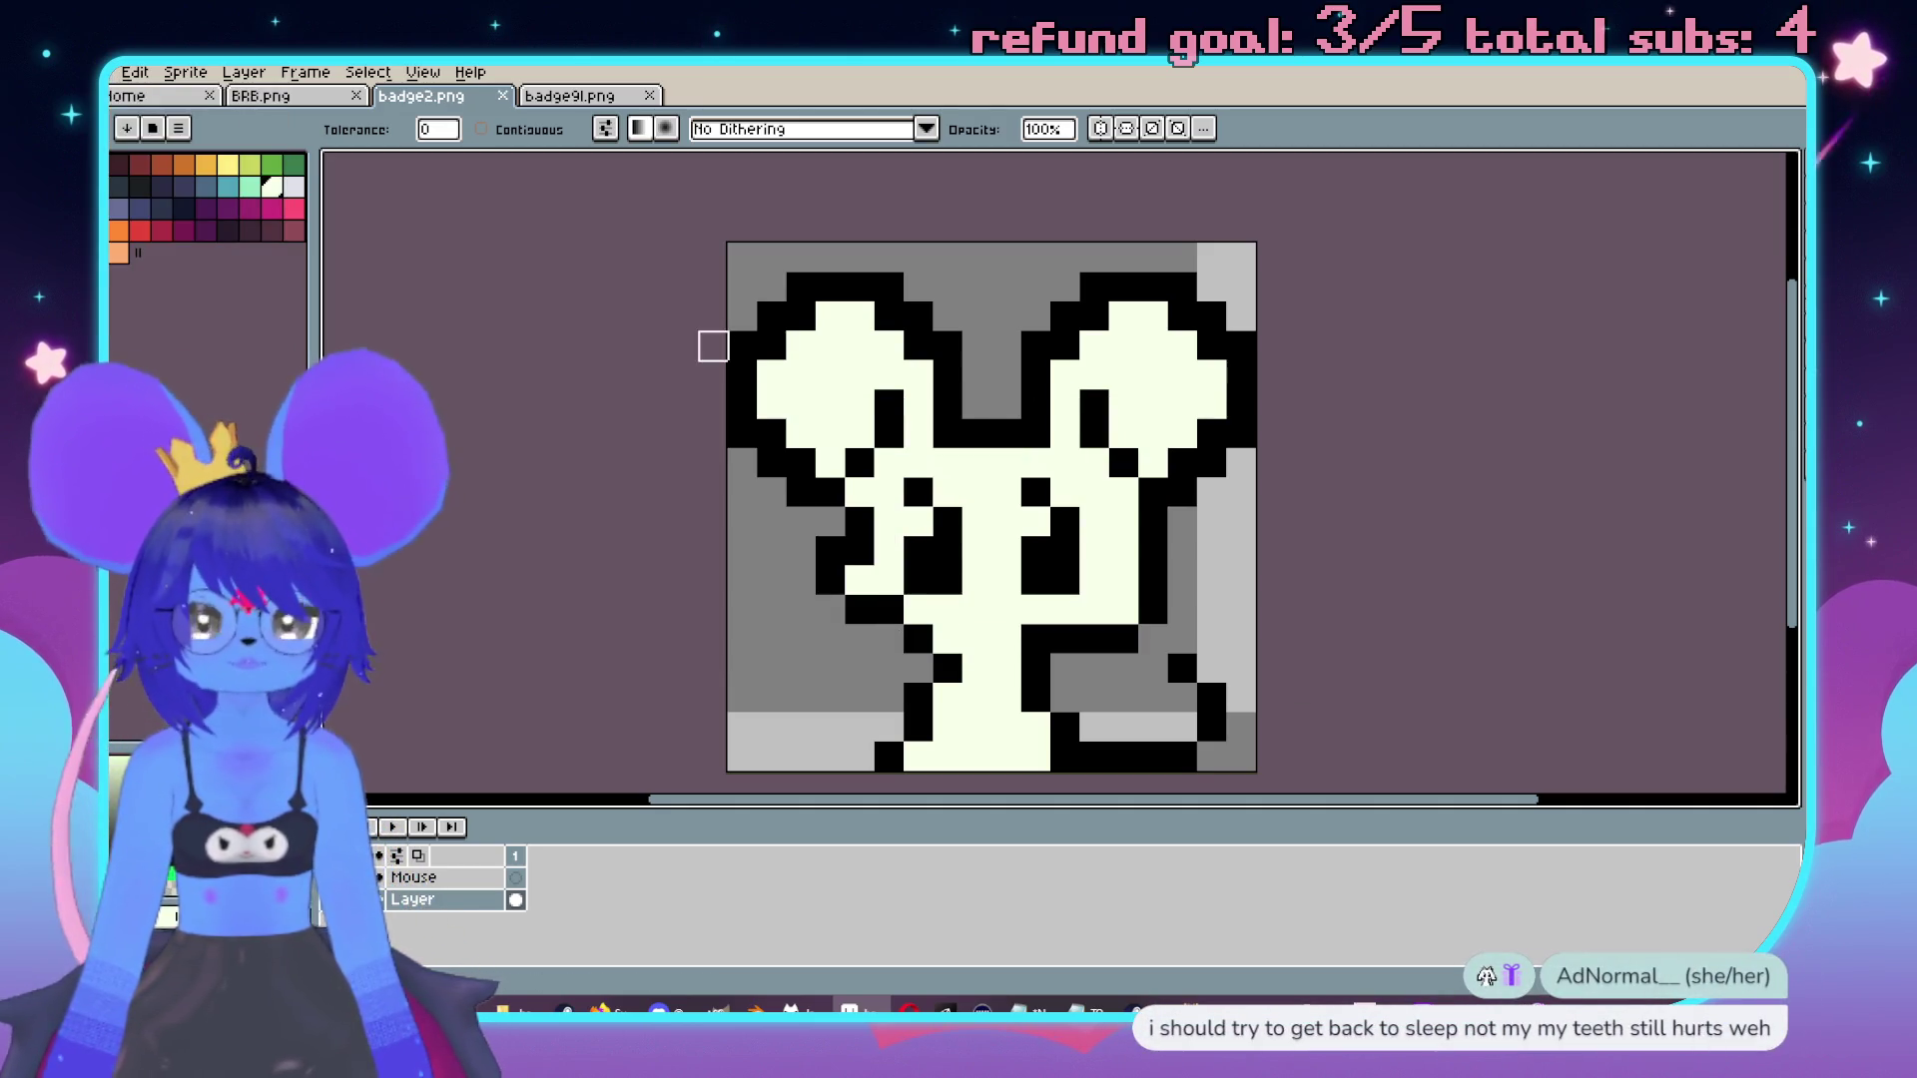
# Sample colours from badge9l.png, select the light-blue body, and undo back to the cyan ear shading.
pyautogui.click(569, 96)
pyautogui.scroll(5, 991, 360)
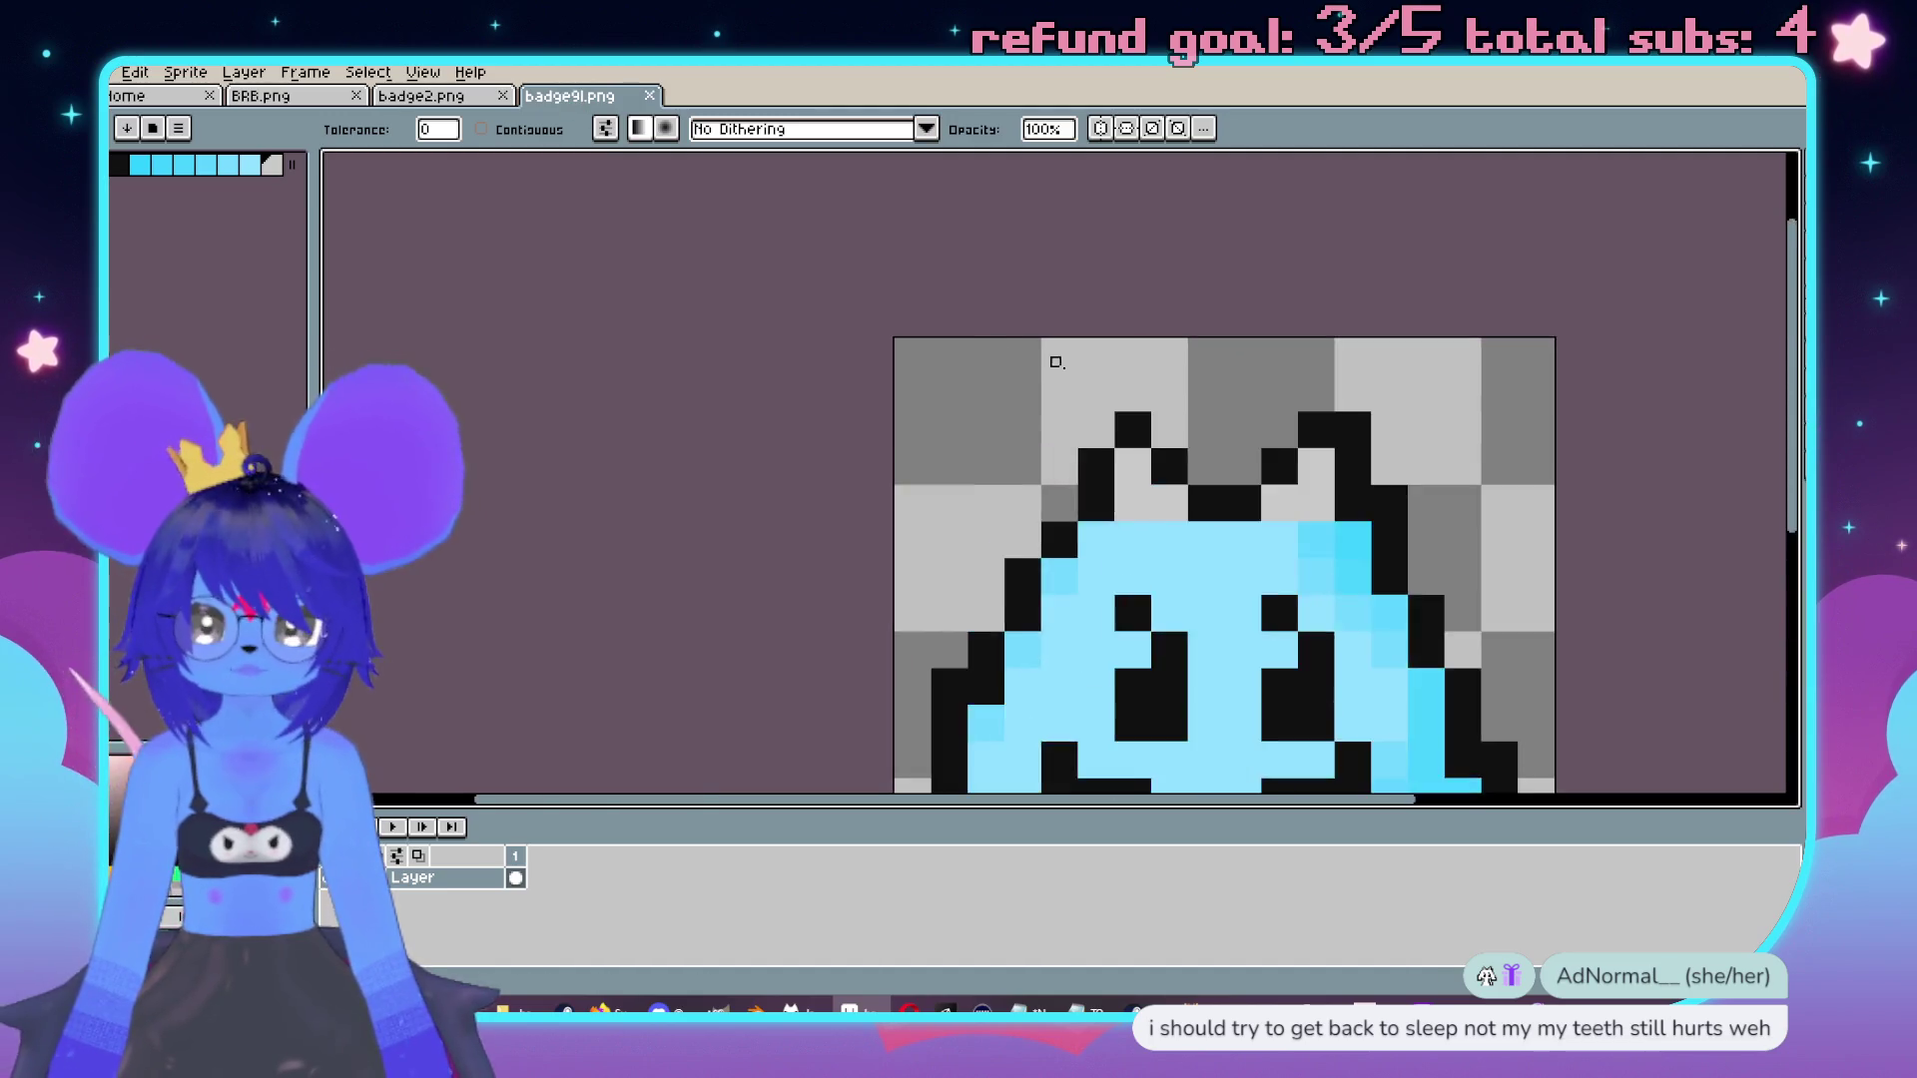
pyautogui.press('i')
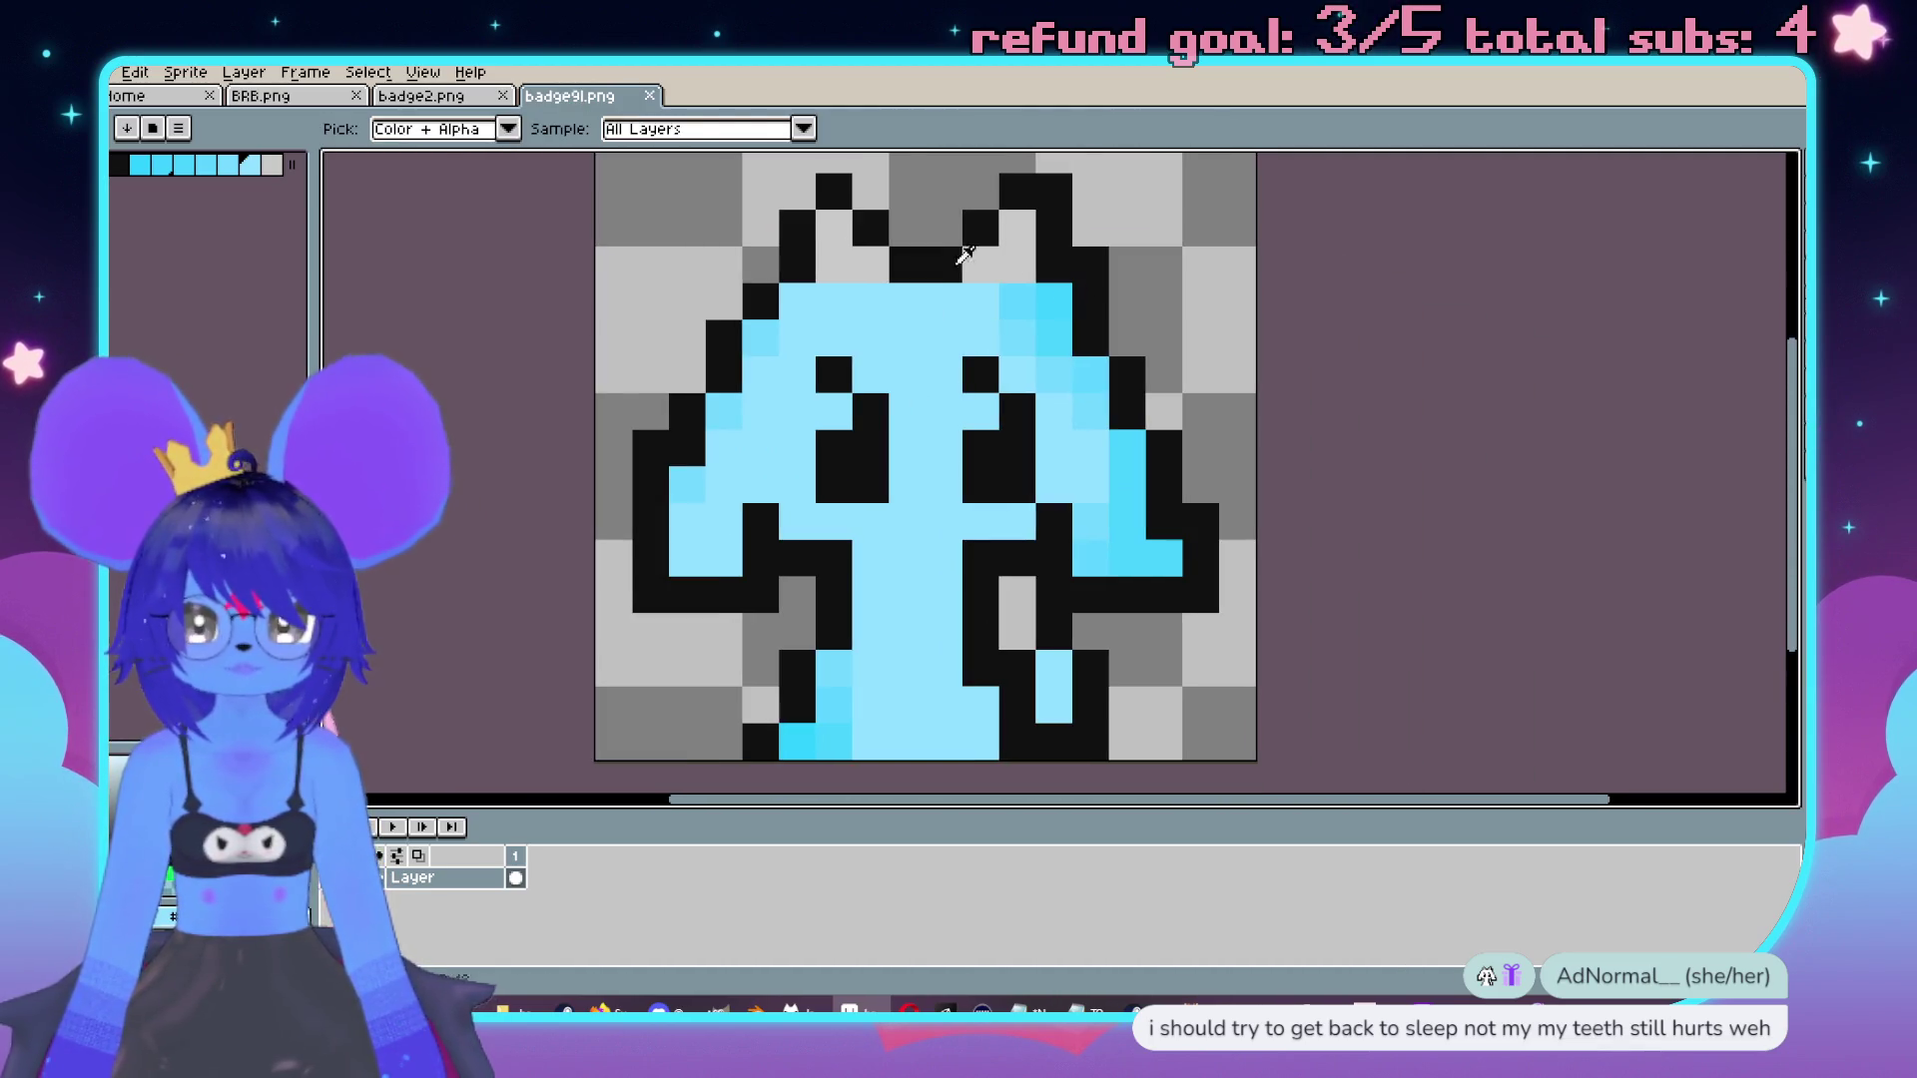
pyautogui.press('g')
pyautogui.click(421, 96)
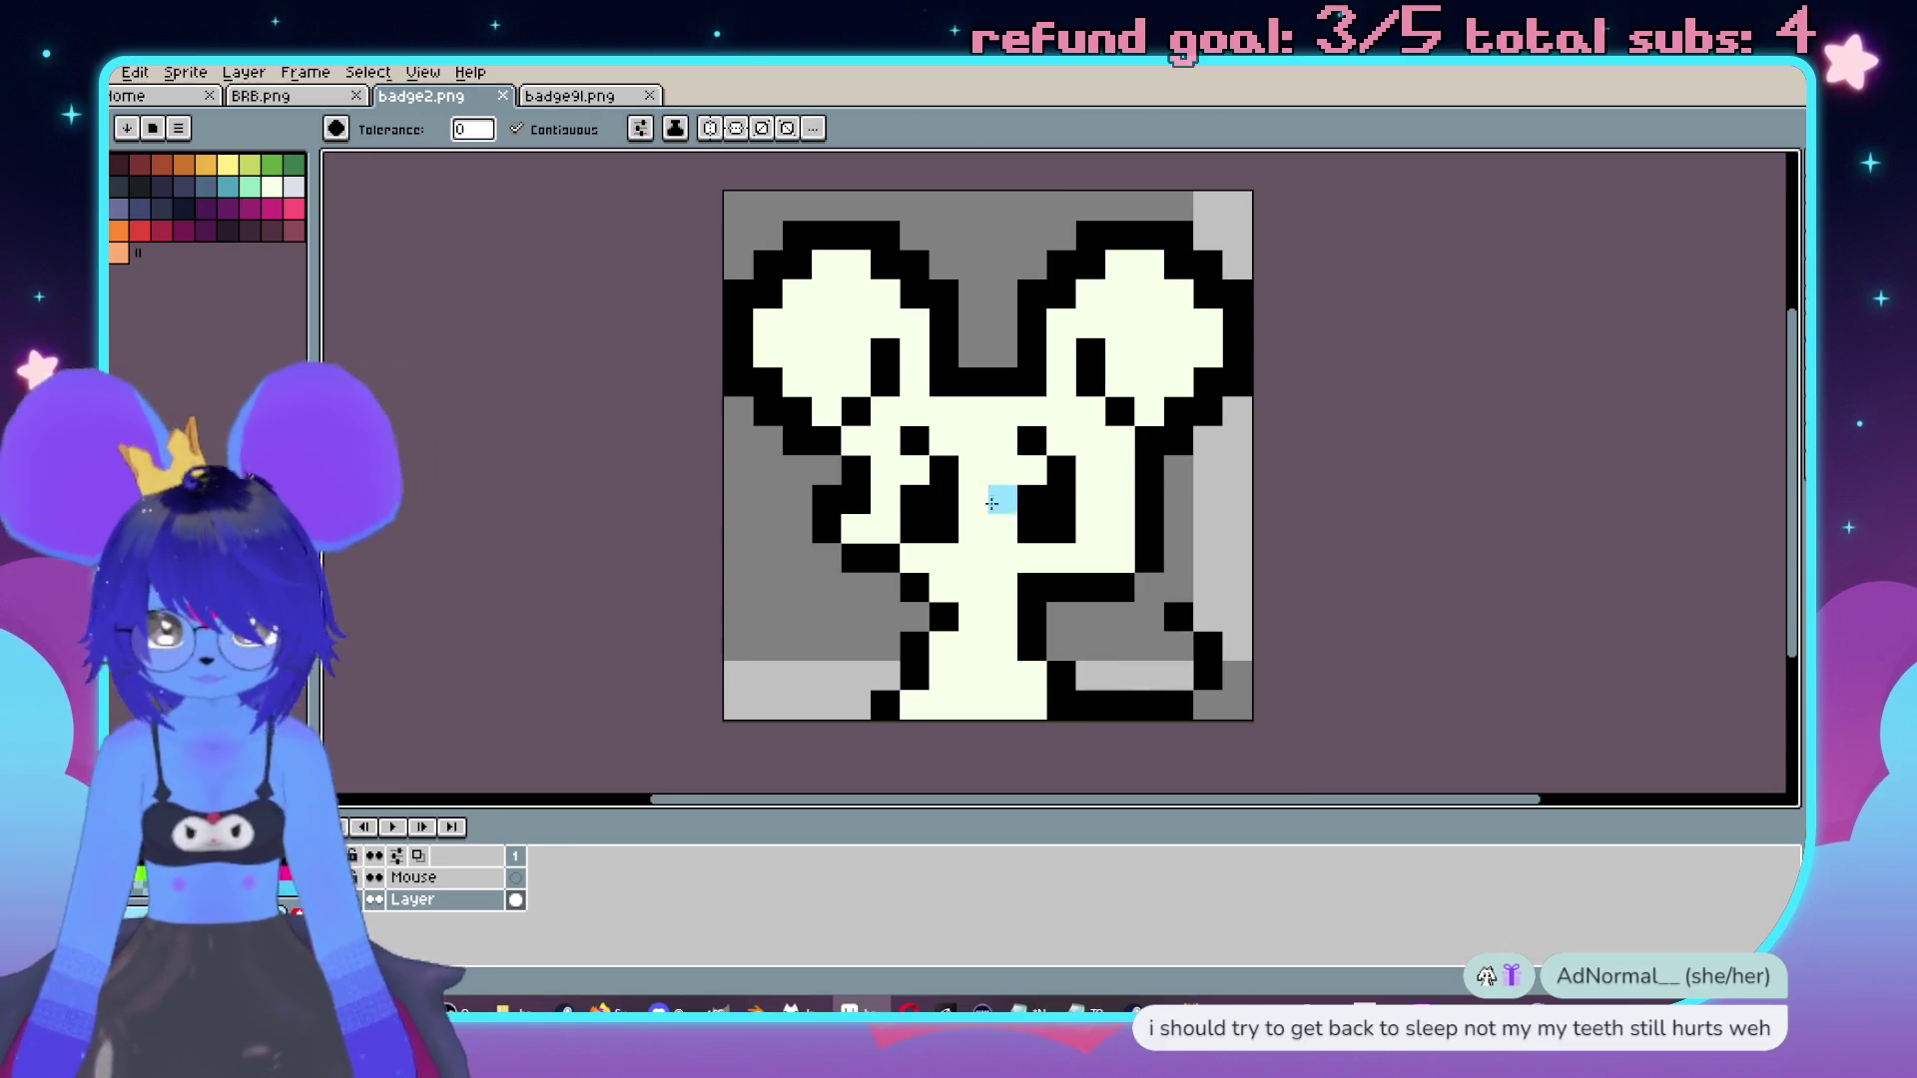
pyautogui.press('w')
pyautogui.click(1103, 464)
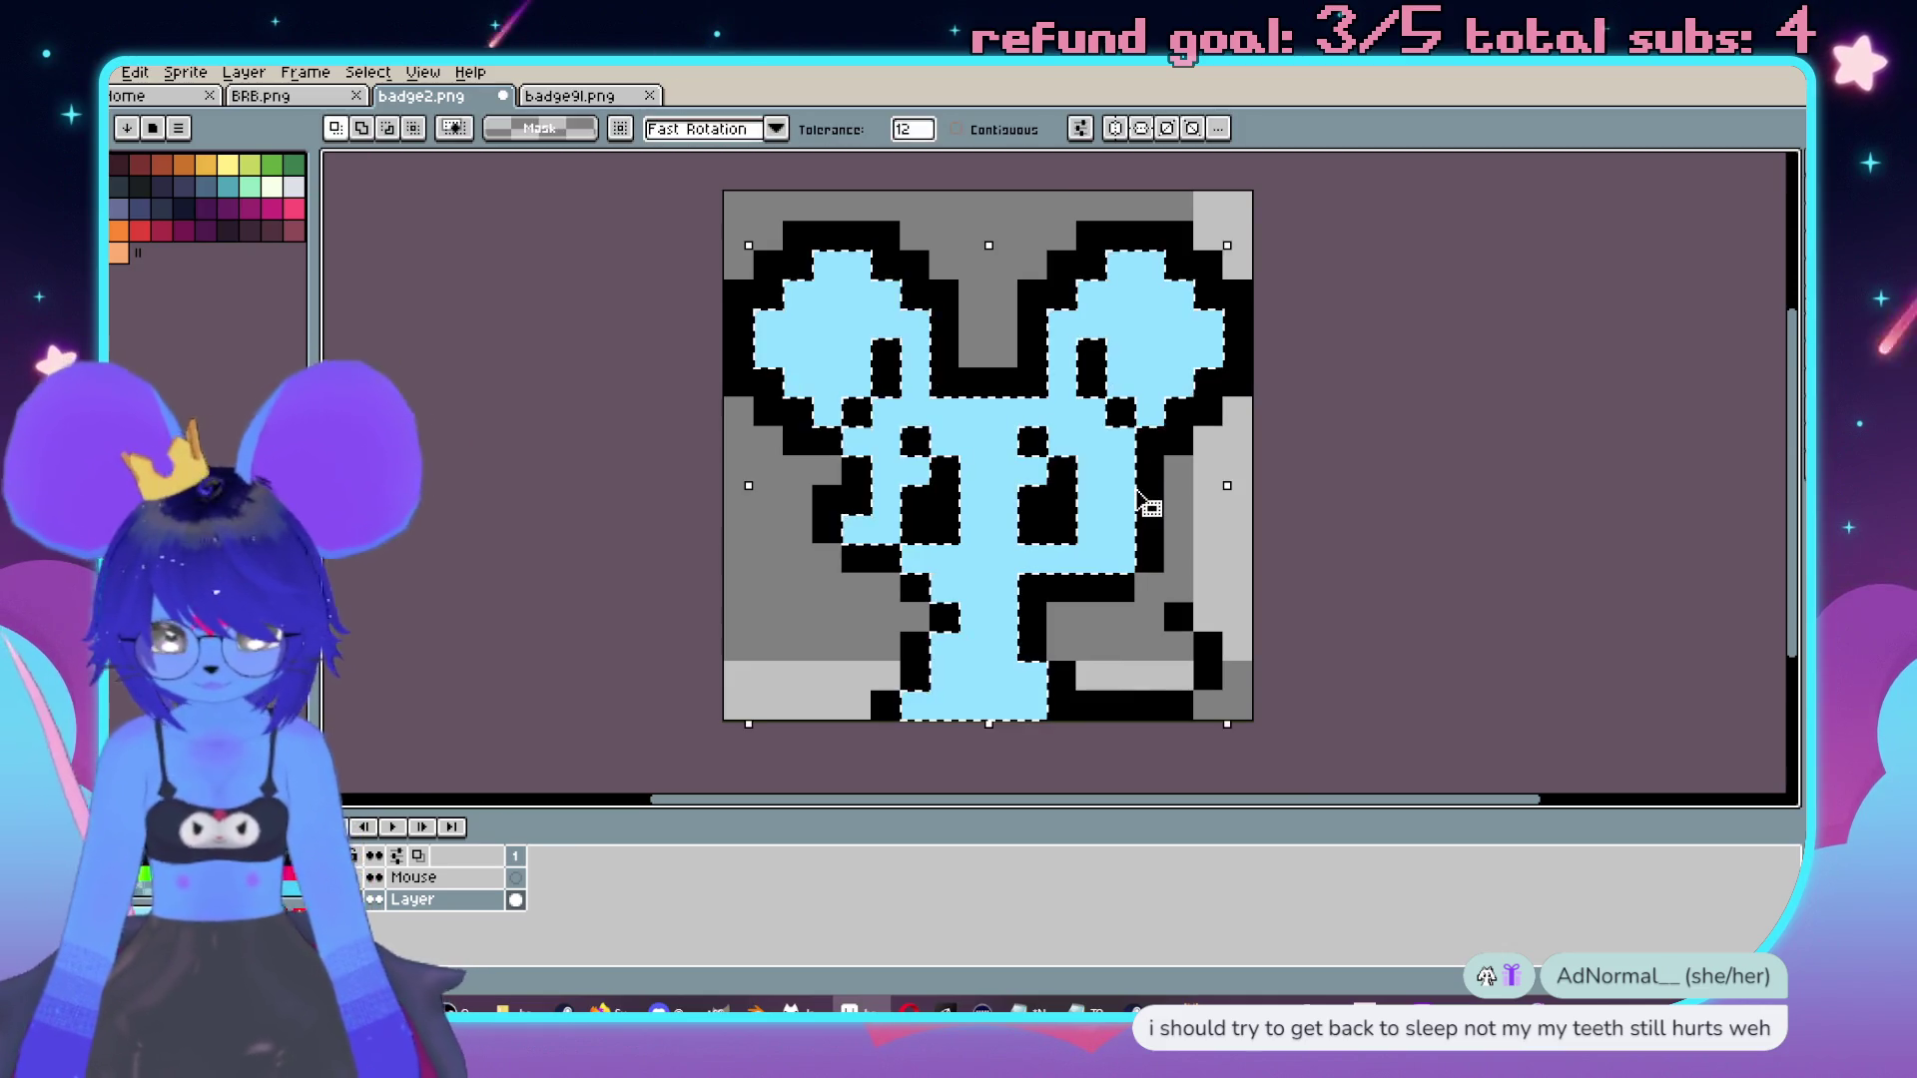
pyautogui.press('b')
pyautogui.hotkey('ctrl', 'z')
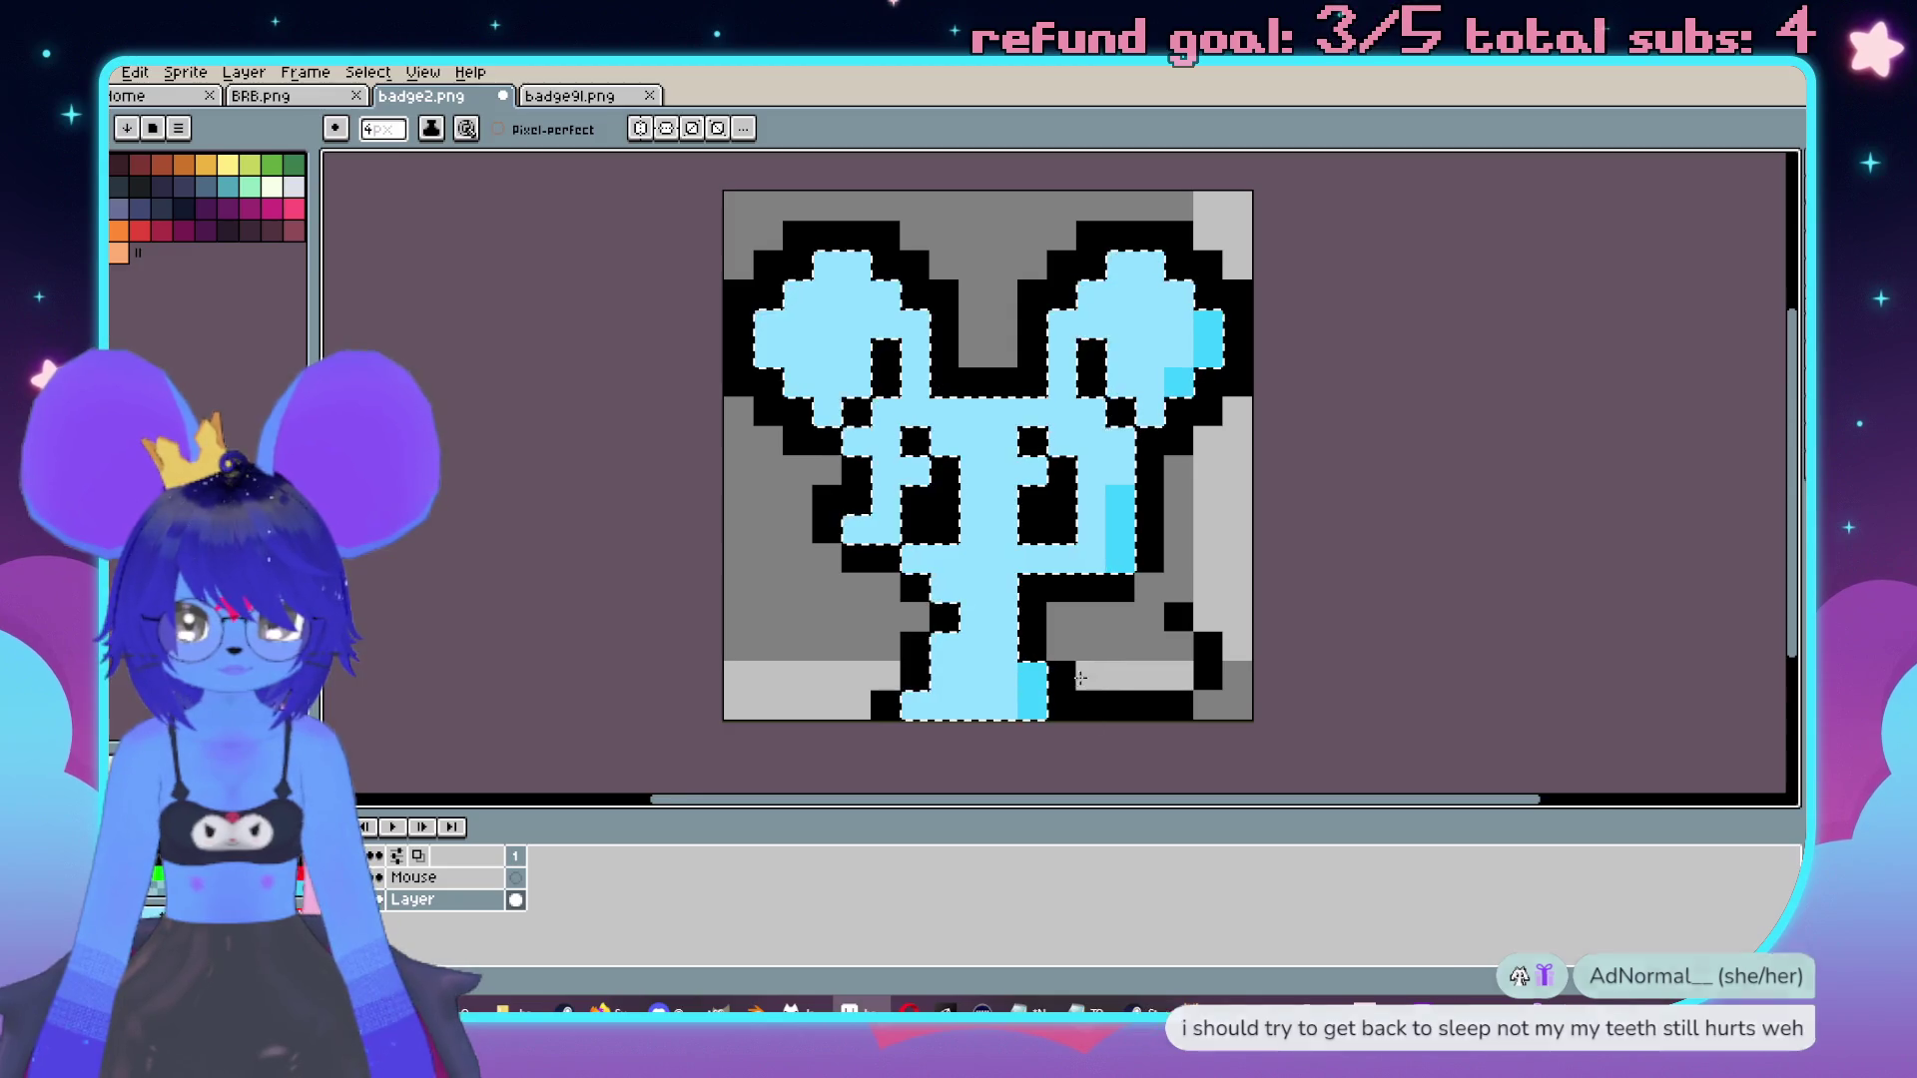
pyautogui.hotkey('ctrl', 'z')
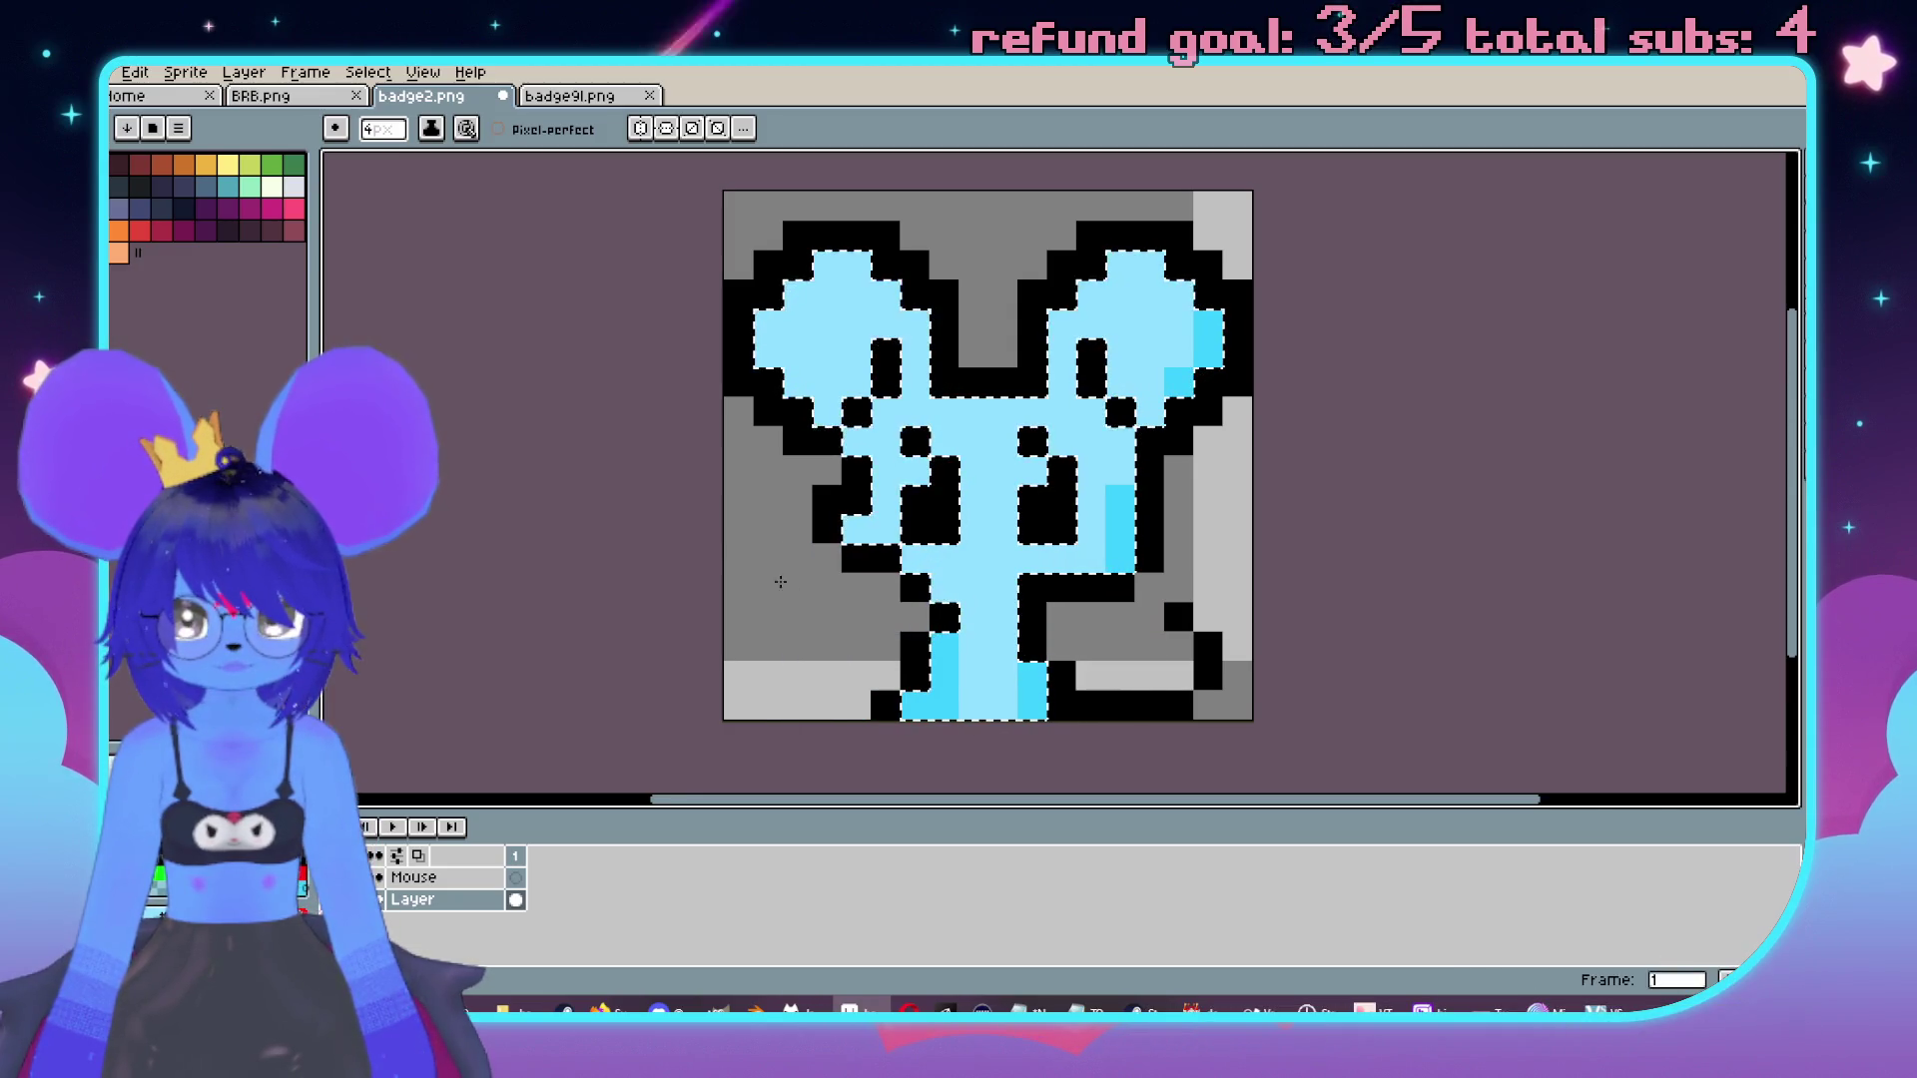
pyautogui.hotkey('ctrl', 'z')
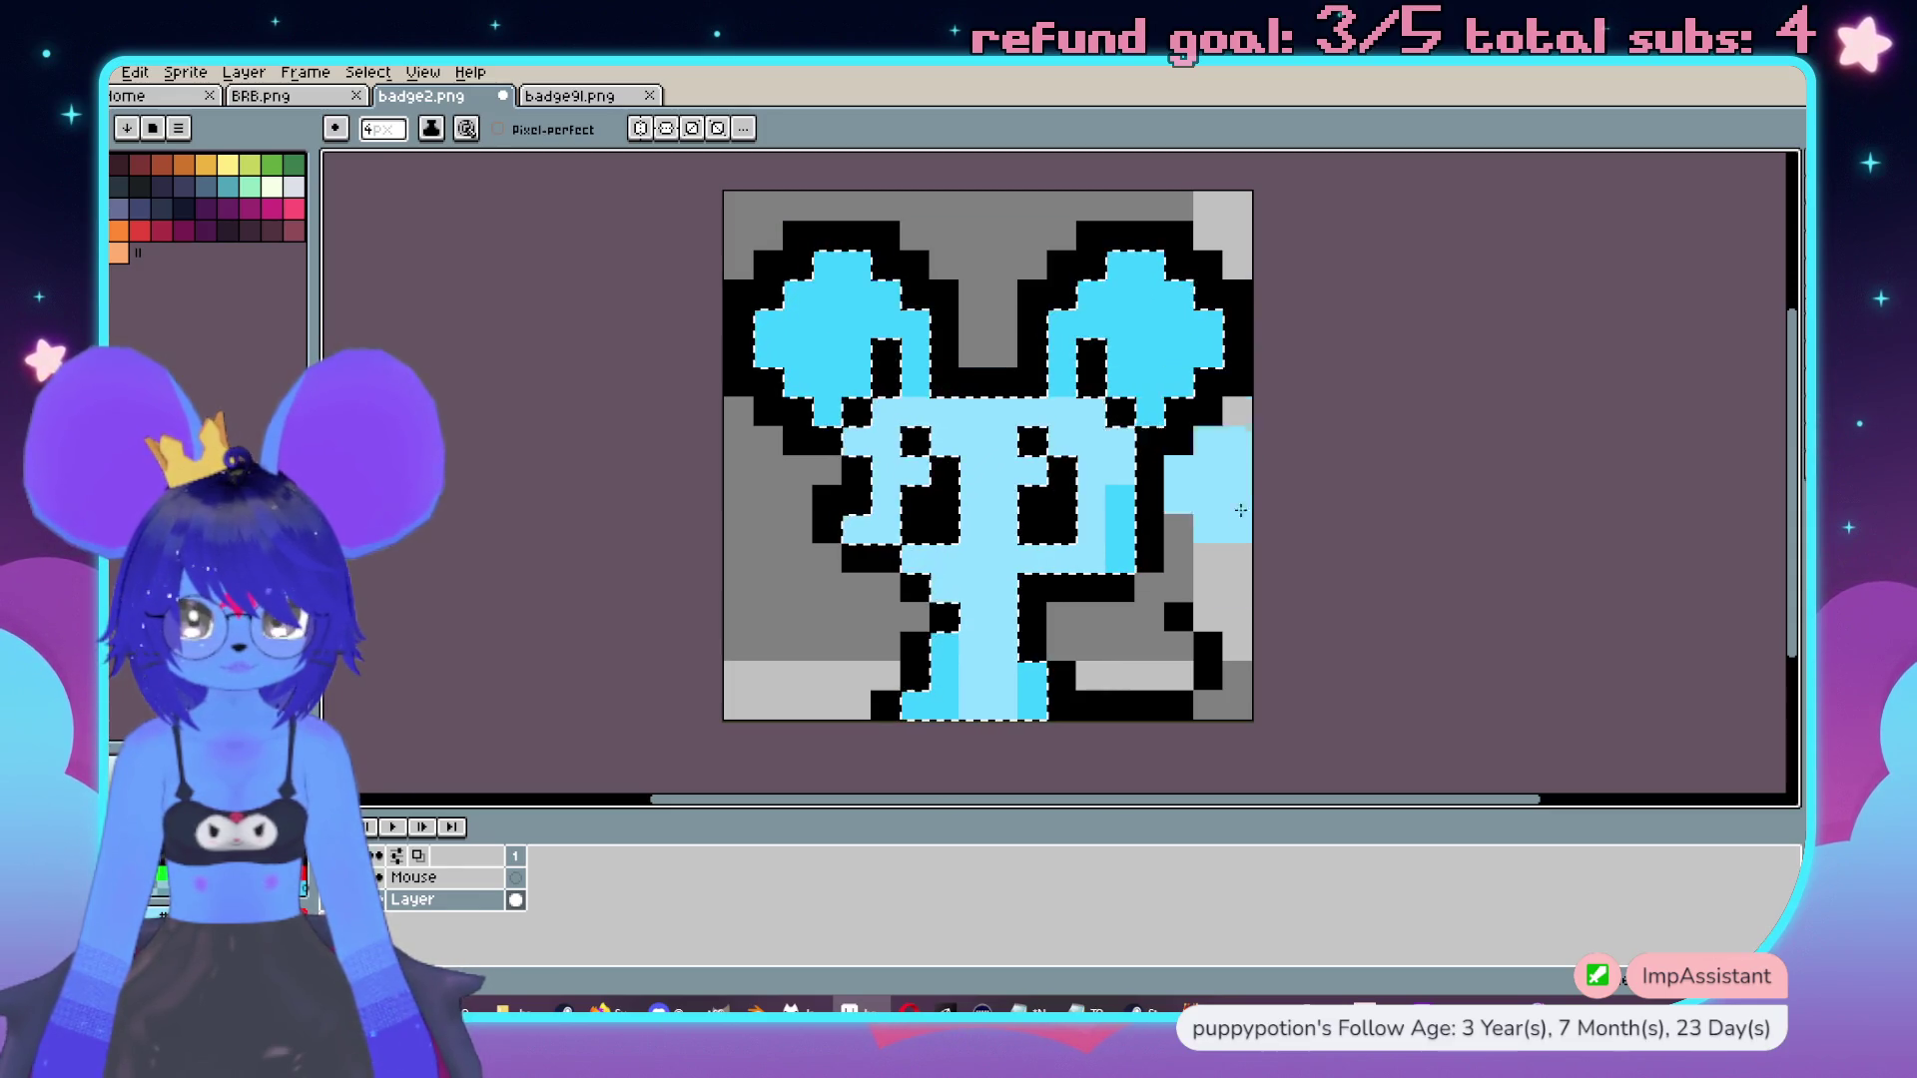
# Try repainting the right ear's upper area light blue, then undo that stroke.
pyautogui.moveTo(1153, 324); pyautogui.dragTo(1186, 315)
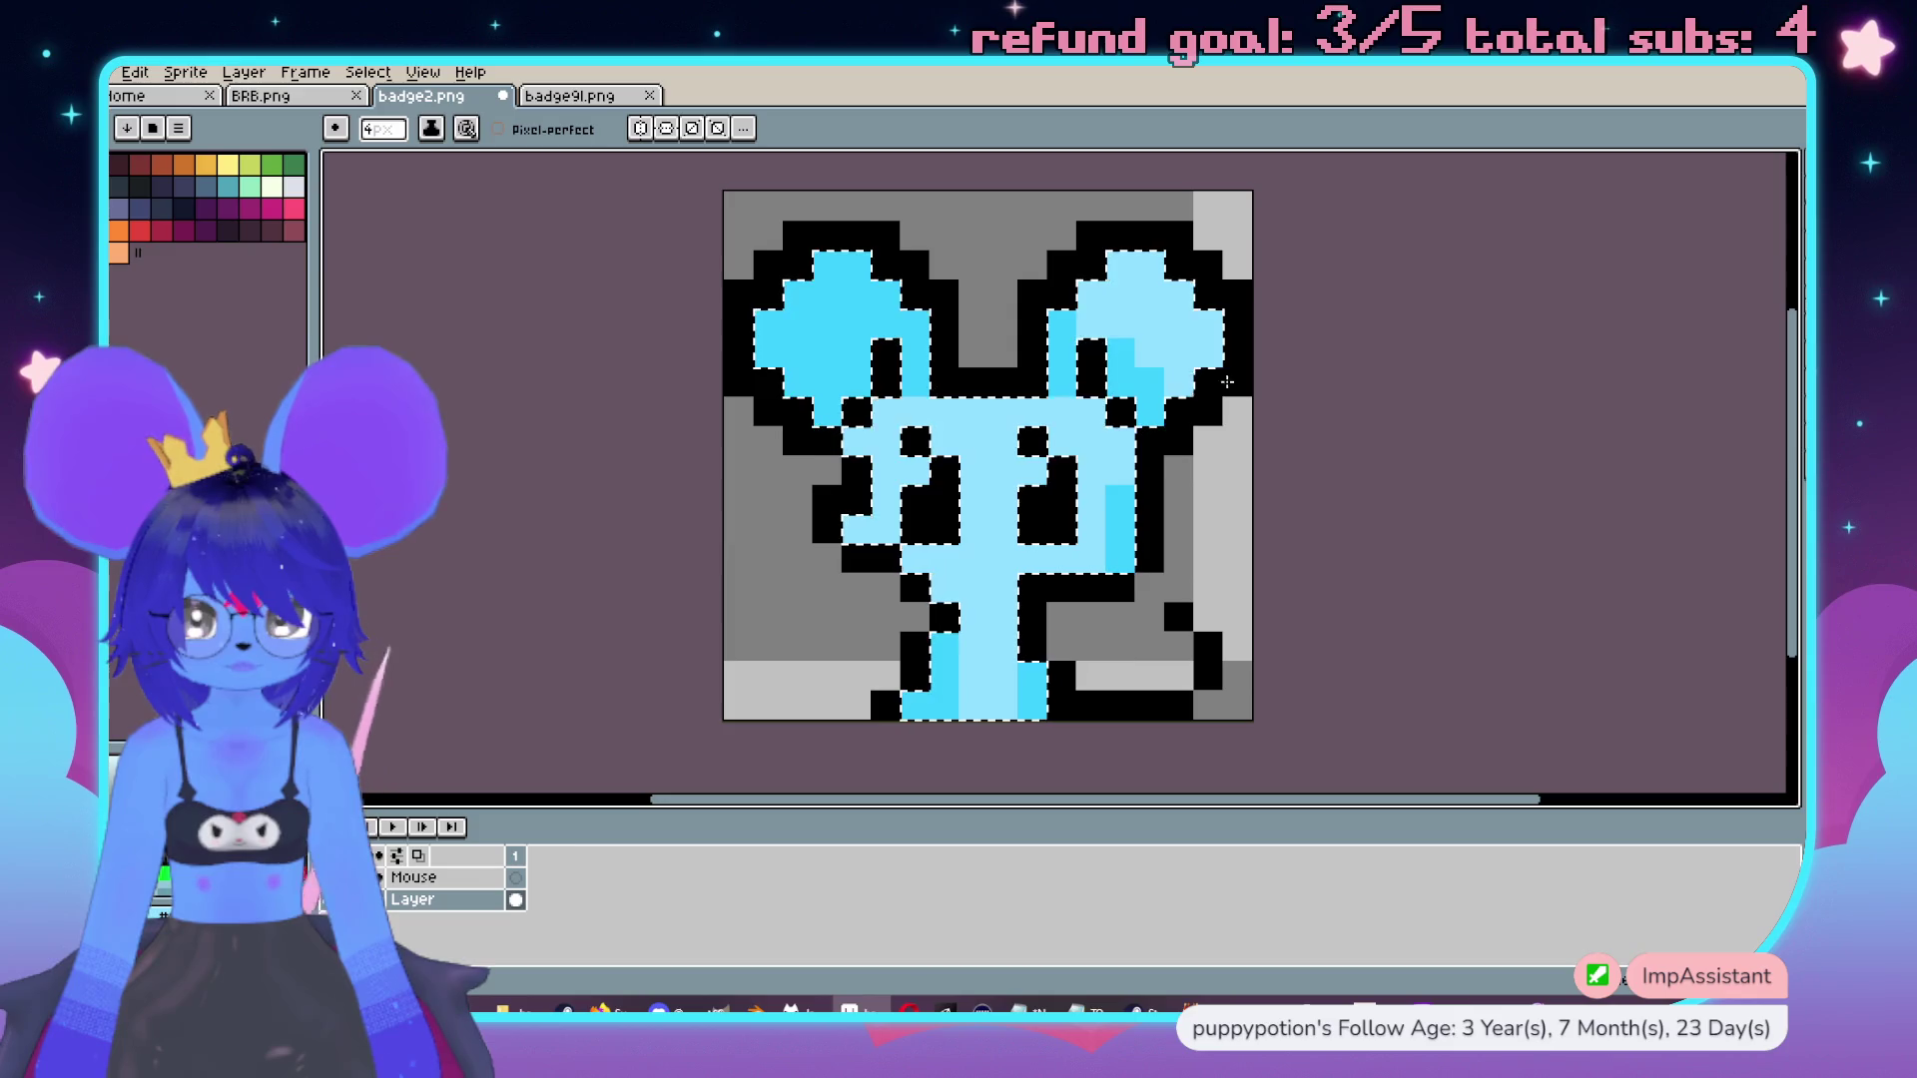
pyautogui.hotkey('ctrl', 'z')
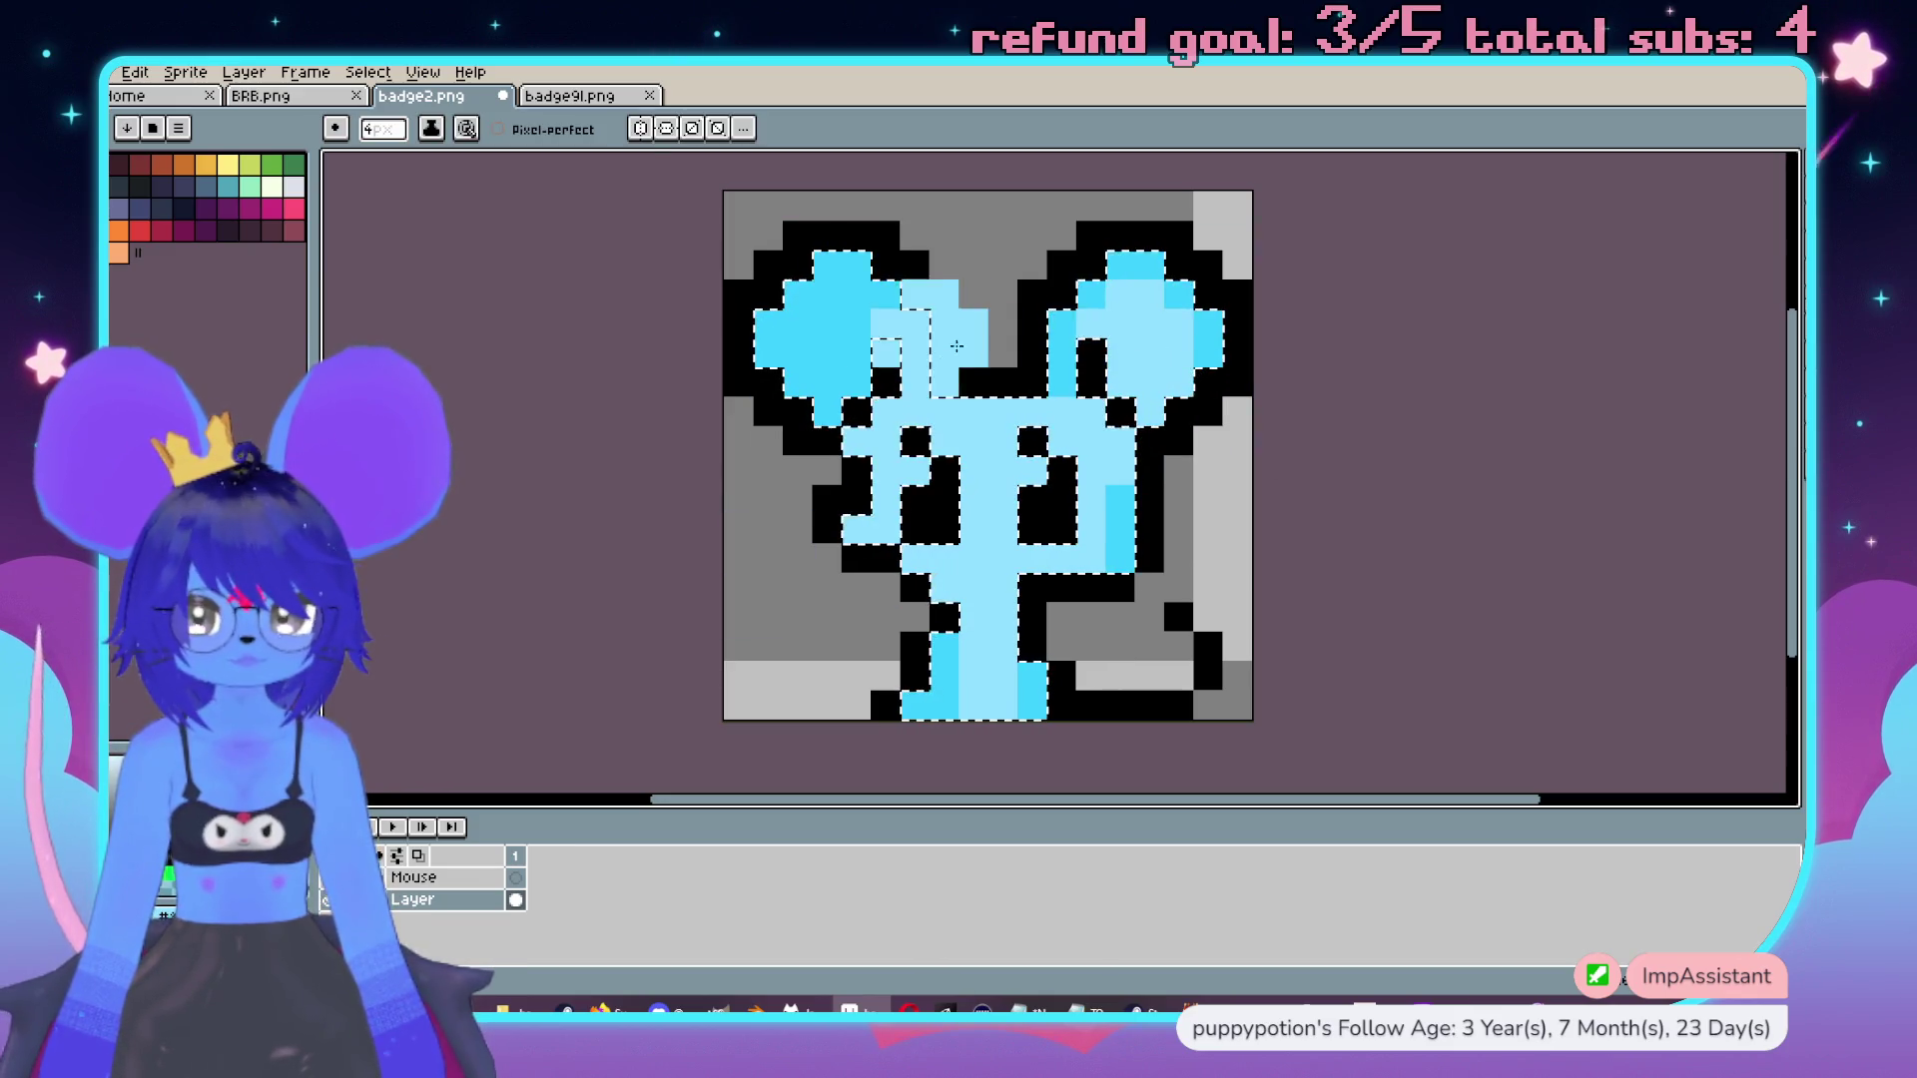
pyautogui.scroll(-1, 1646, 559)
pyautogui.scroll(-1, 1532, 470)
pyautogui.scroll(1, 1398, 449)
pyautogui.click(1296, 445)
pyautogui.moveTo(1296, 444); pyautogui.dragTo(1208, 455)
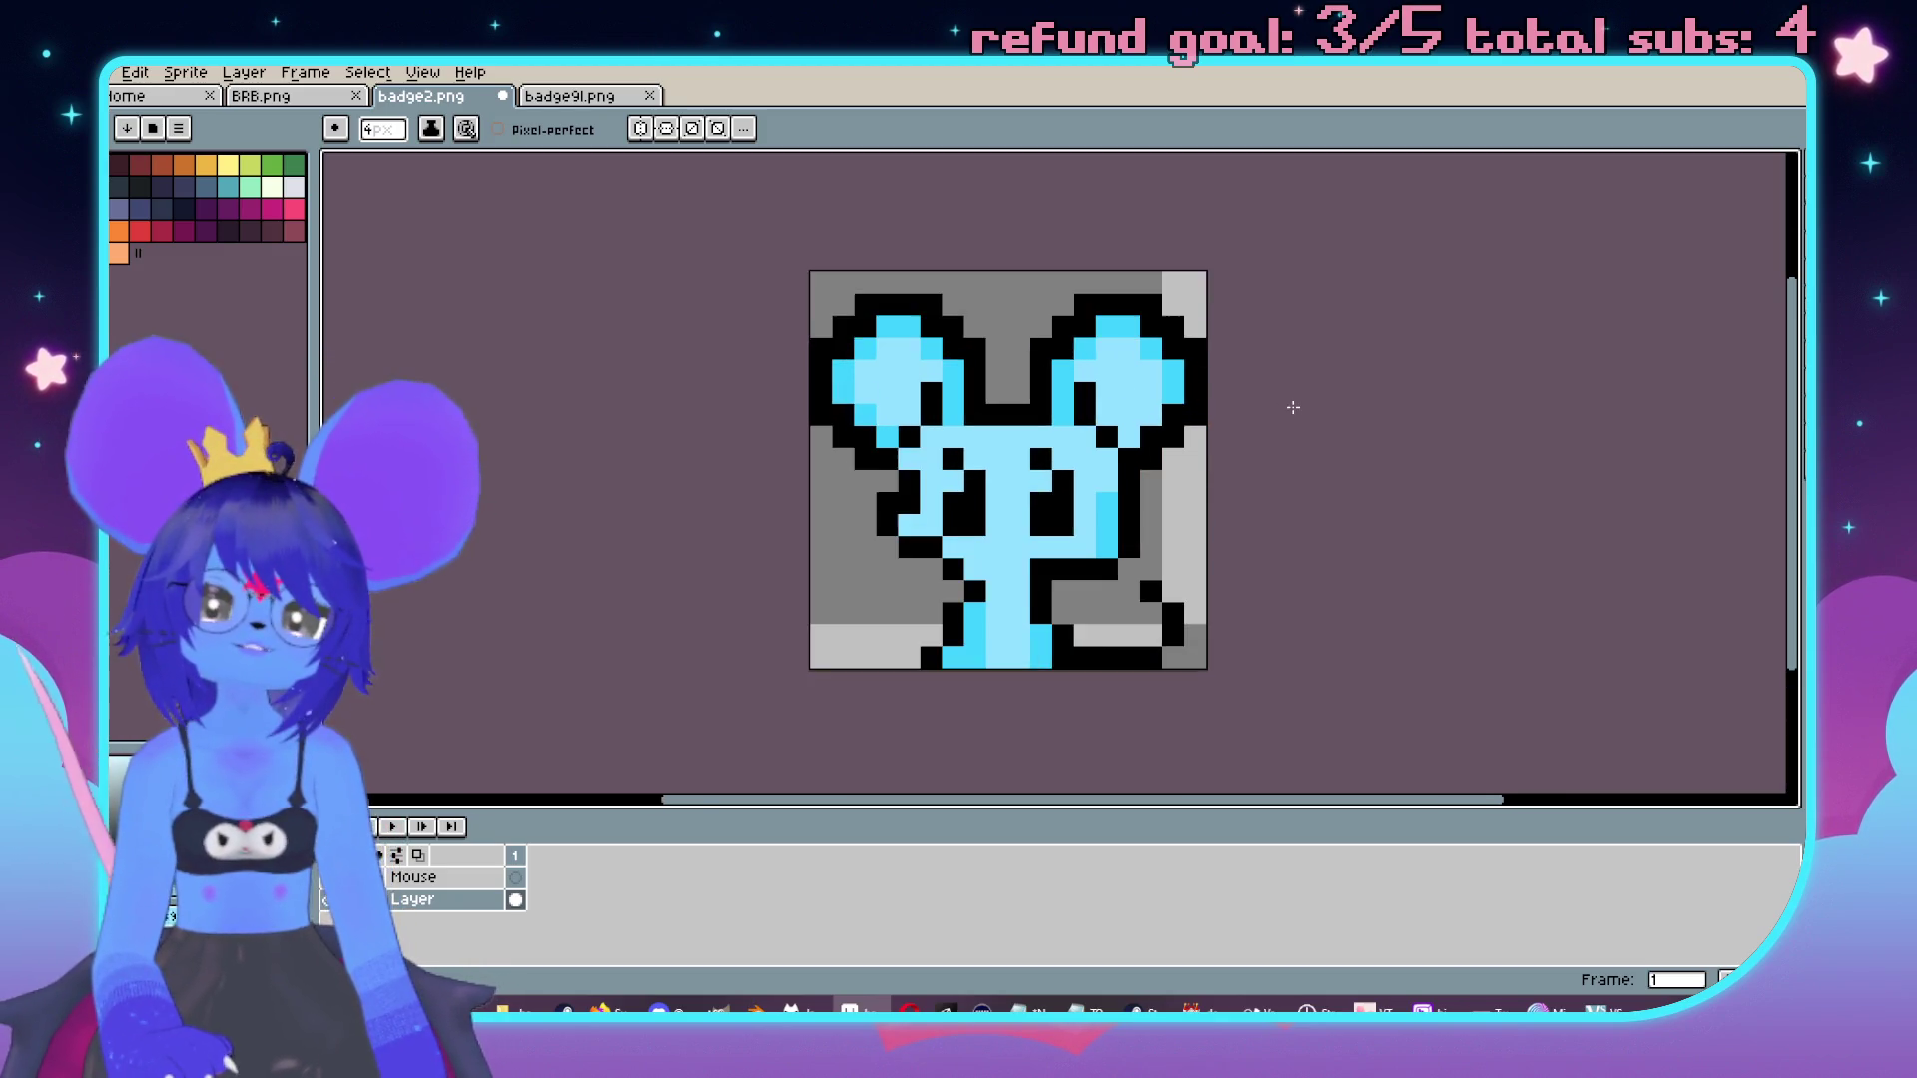
pyautogui.scroll(1, 1093, 406)
# Shade a cheek pixel and the left side of the neck cyan.
pyautogui.press('-')
pyautogui.press('-')
pyautogui.press('-')
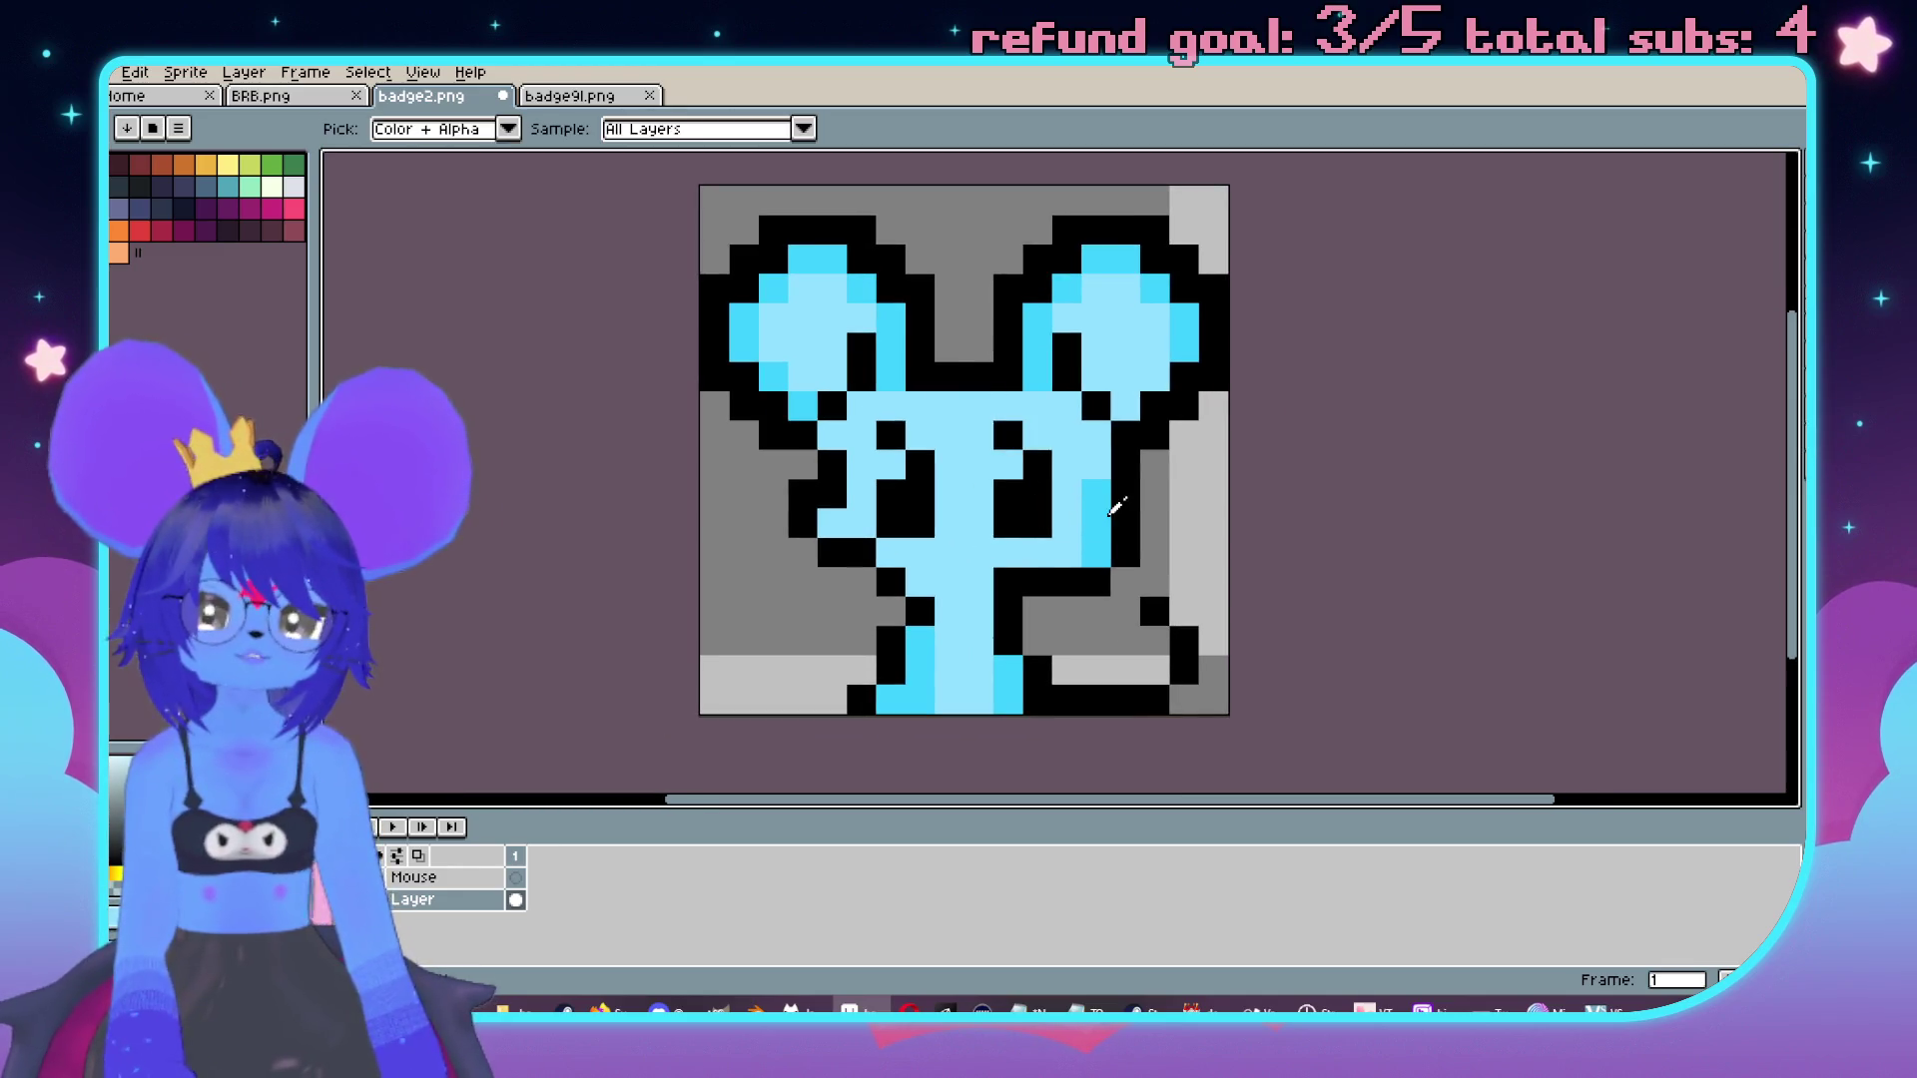
pyautogui.click(1064, 551)
pyautogui.moveTo(974, 605)
pyautogui.mouseDown()
pyautogui.moveTo(965, 581)
pyautogui.moveTo(919, 581)
pyautogui.mouseUp()
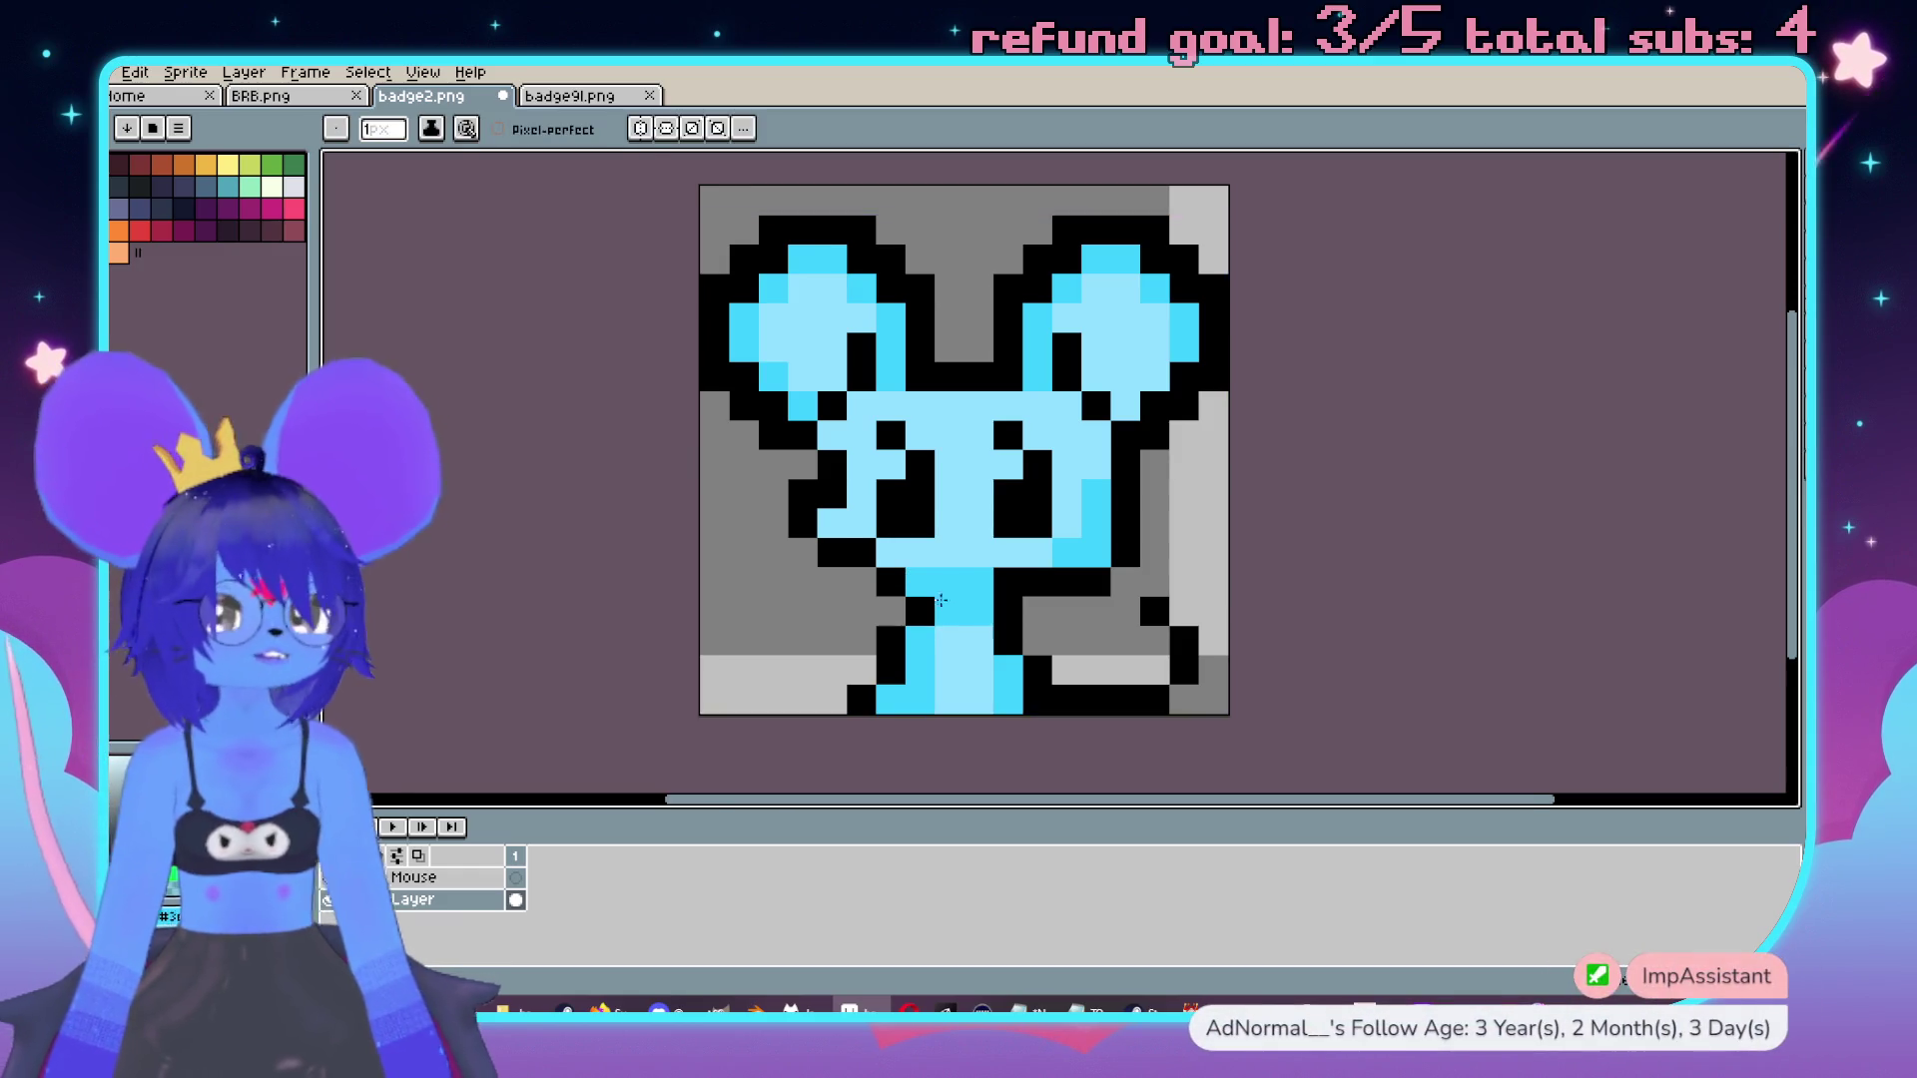
pyautogui.scroll(-3, 973, 580)
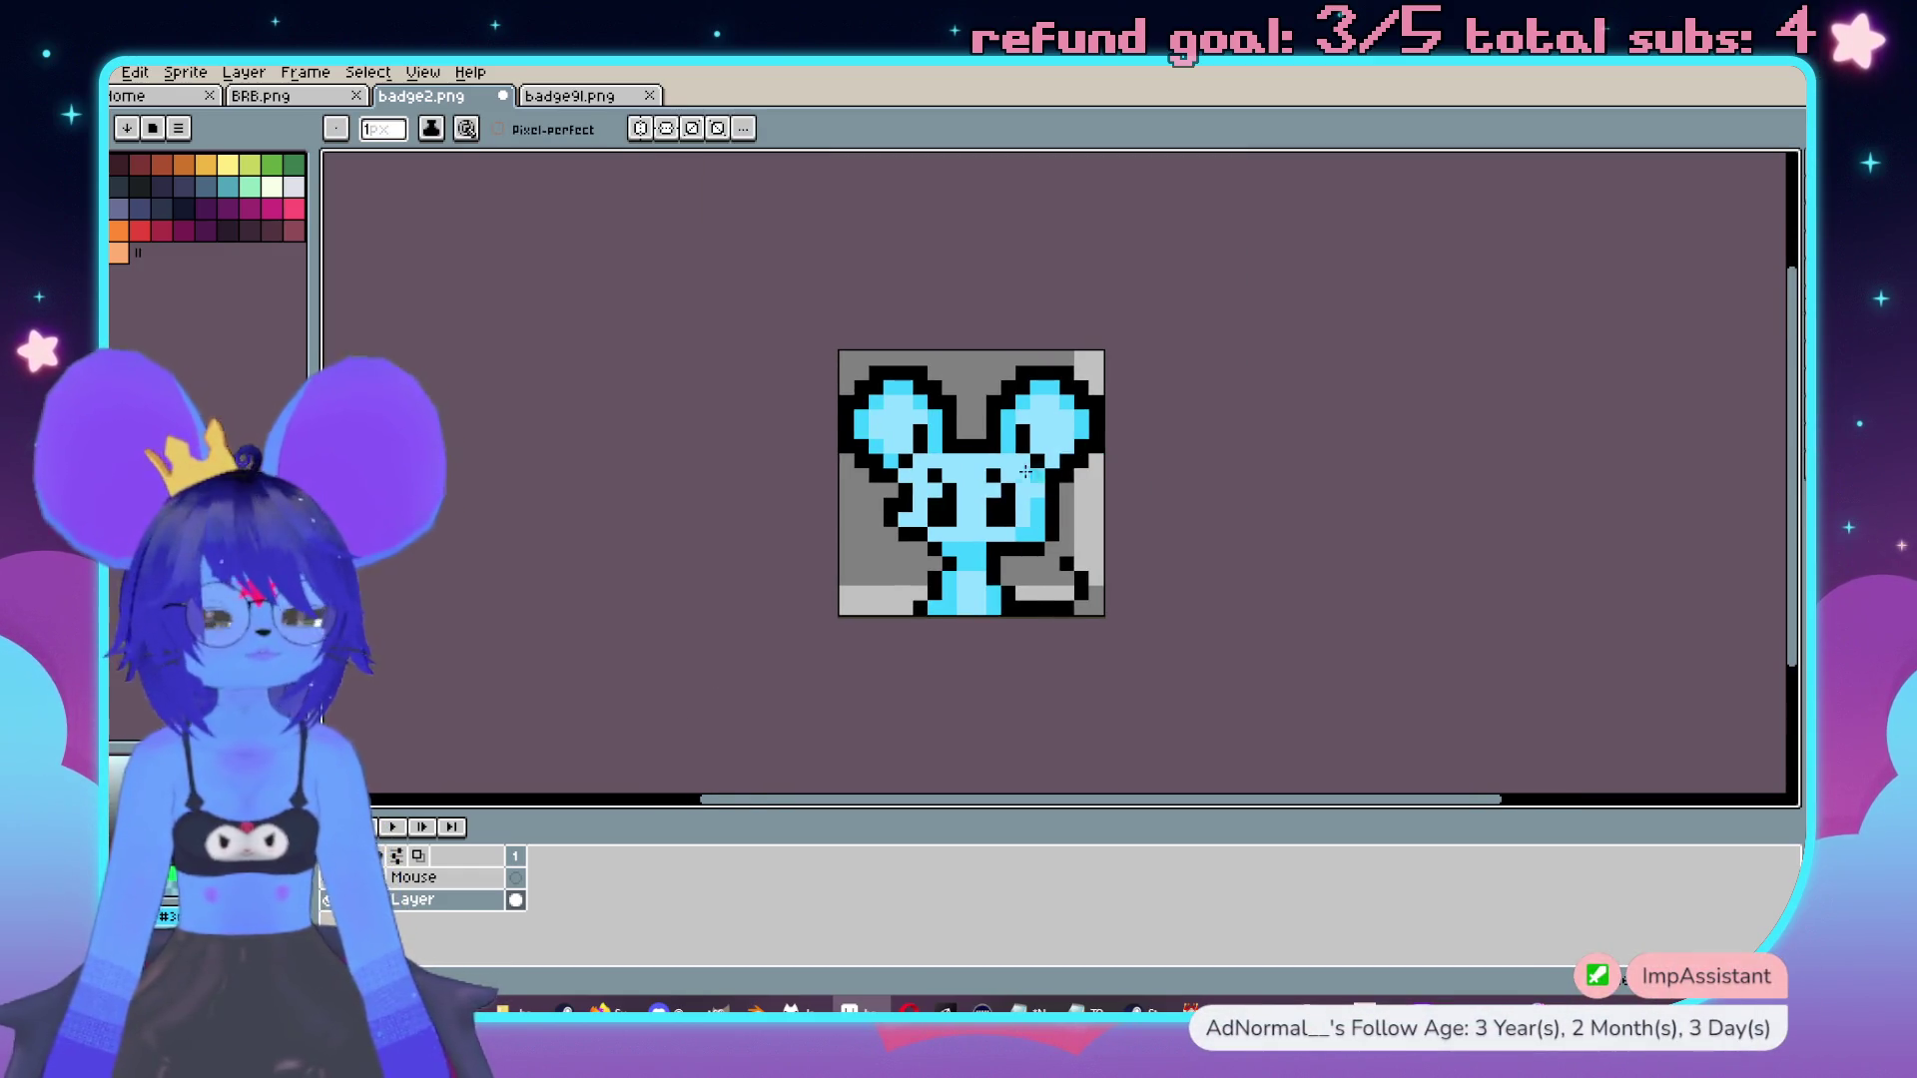
pyautogui.scroll(1, 1026, 471)
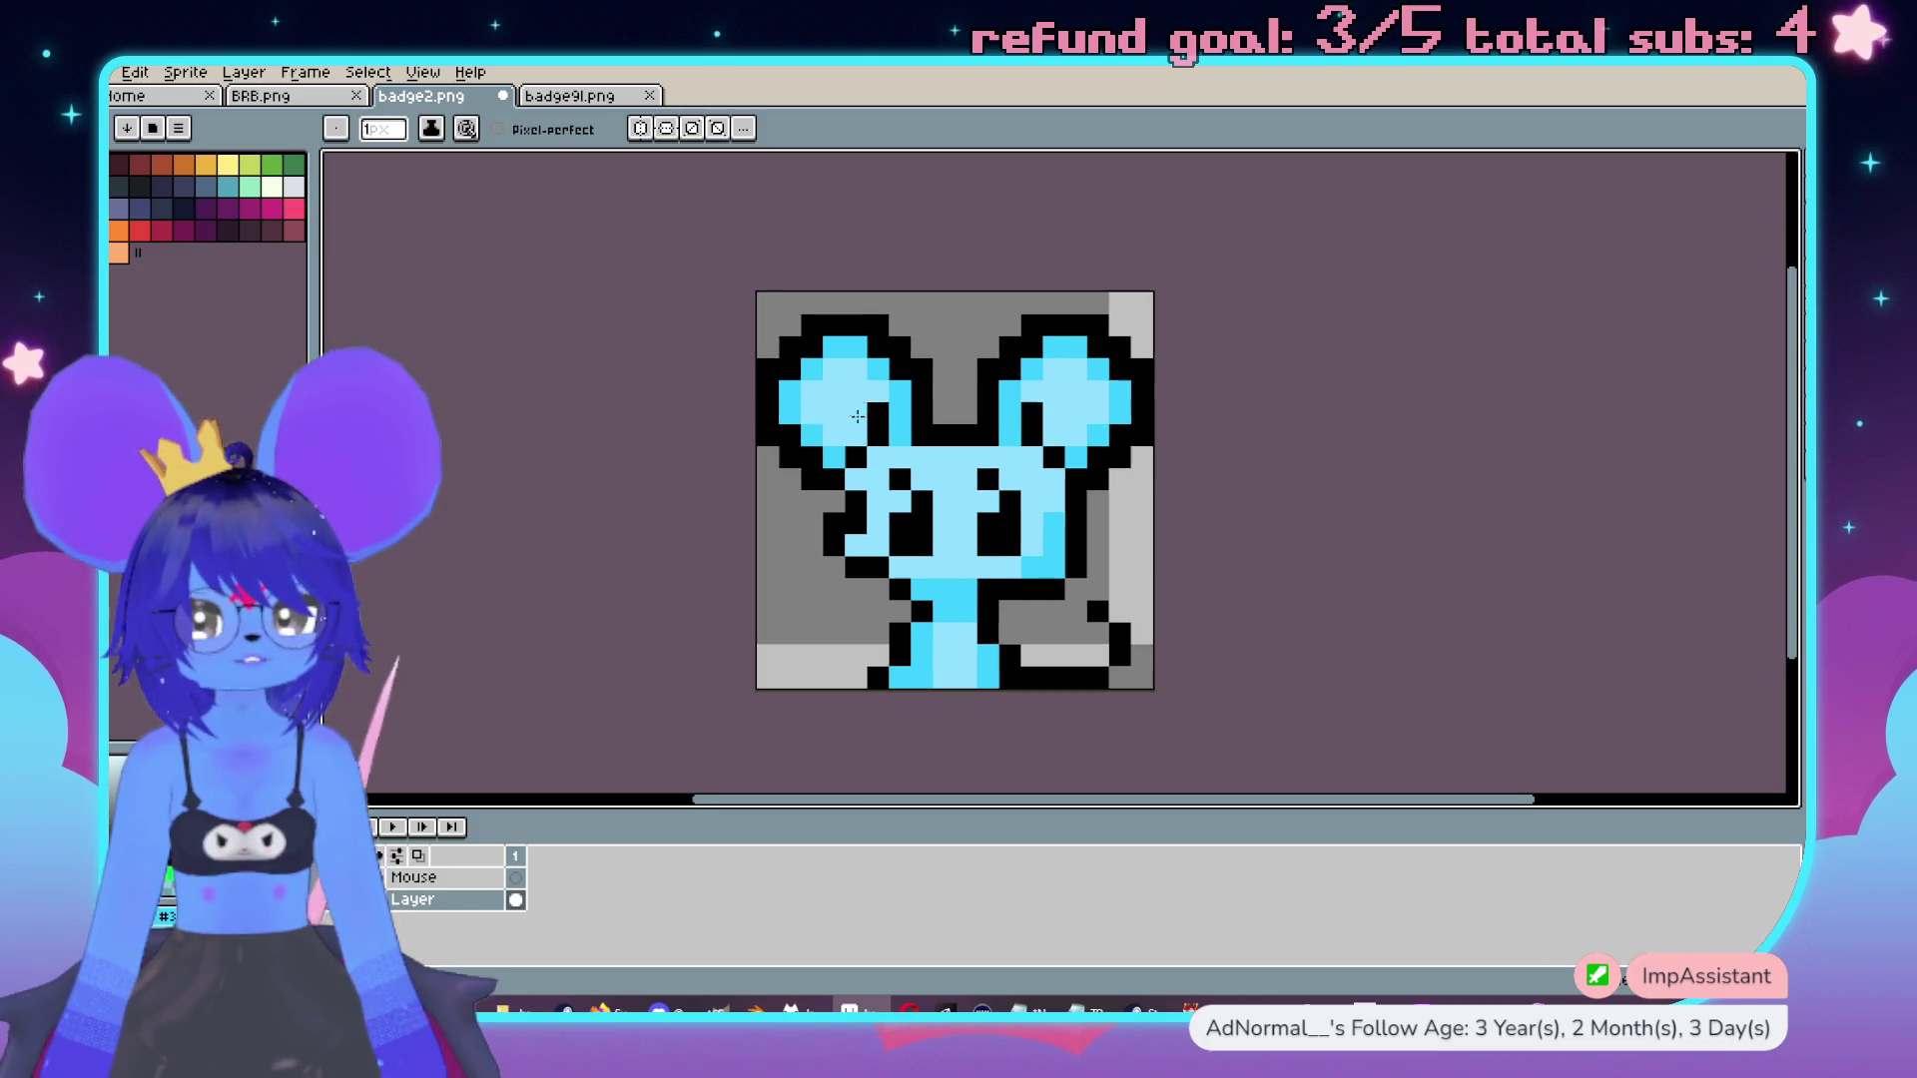
pyautogui.scroll(1, 808, 397)
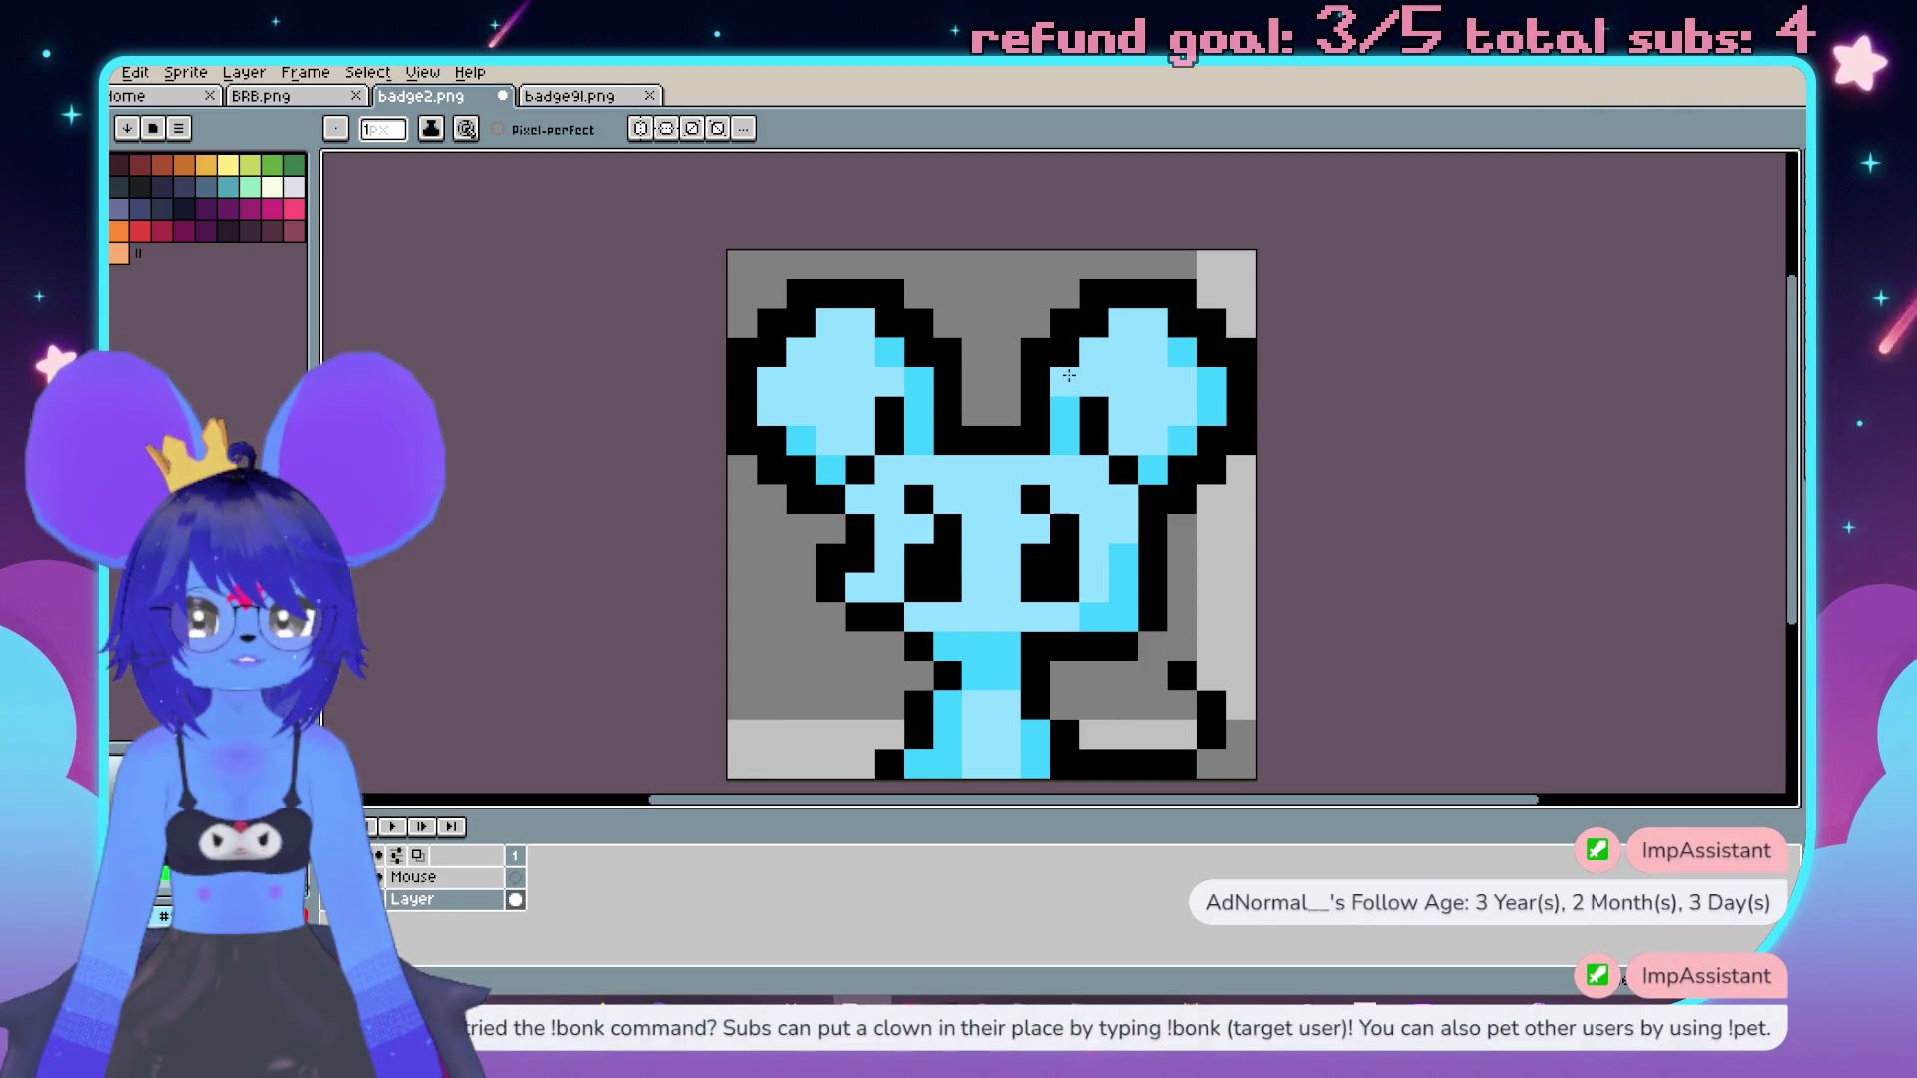
pyautogui.scroll(-3, 1108, 399)
pyautogui.scroll(2, 1181, 439)
# Save the cyan badge as badge3s.png, accepting the flat PNG warning.
pyautogui.click(98, 72)
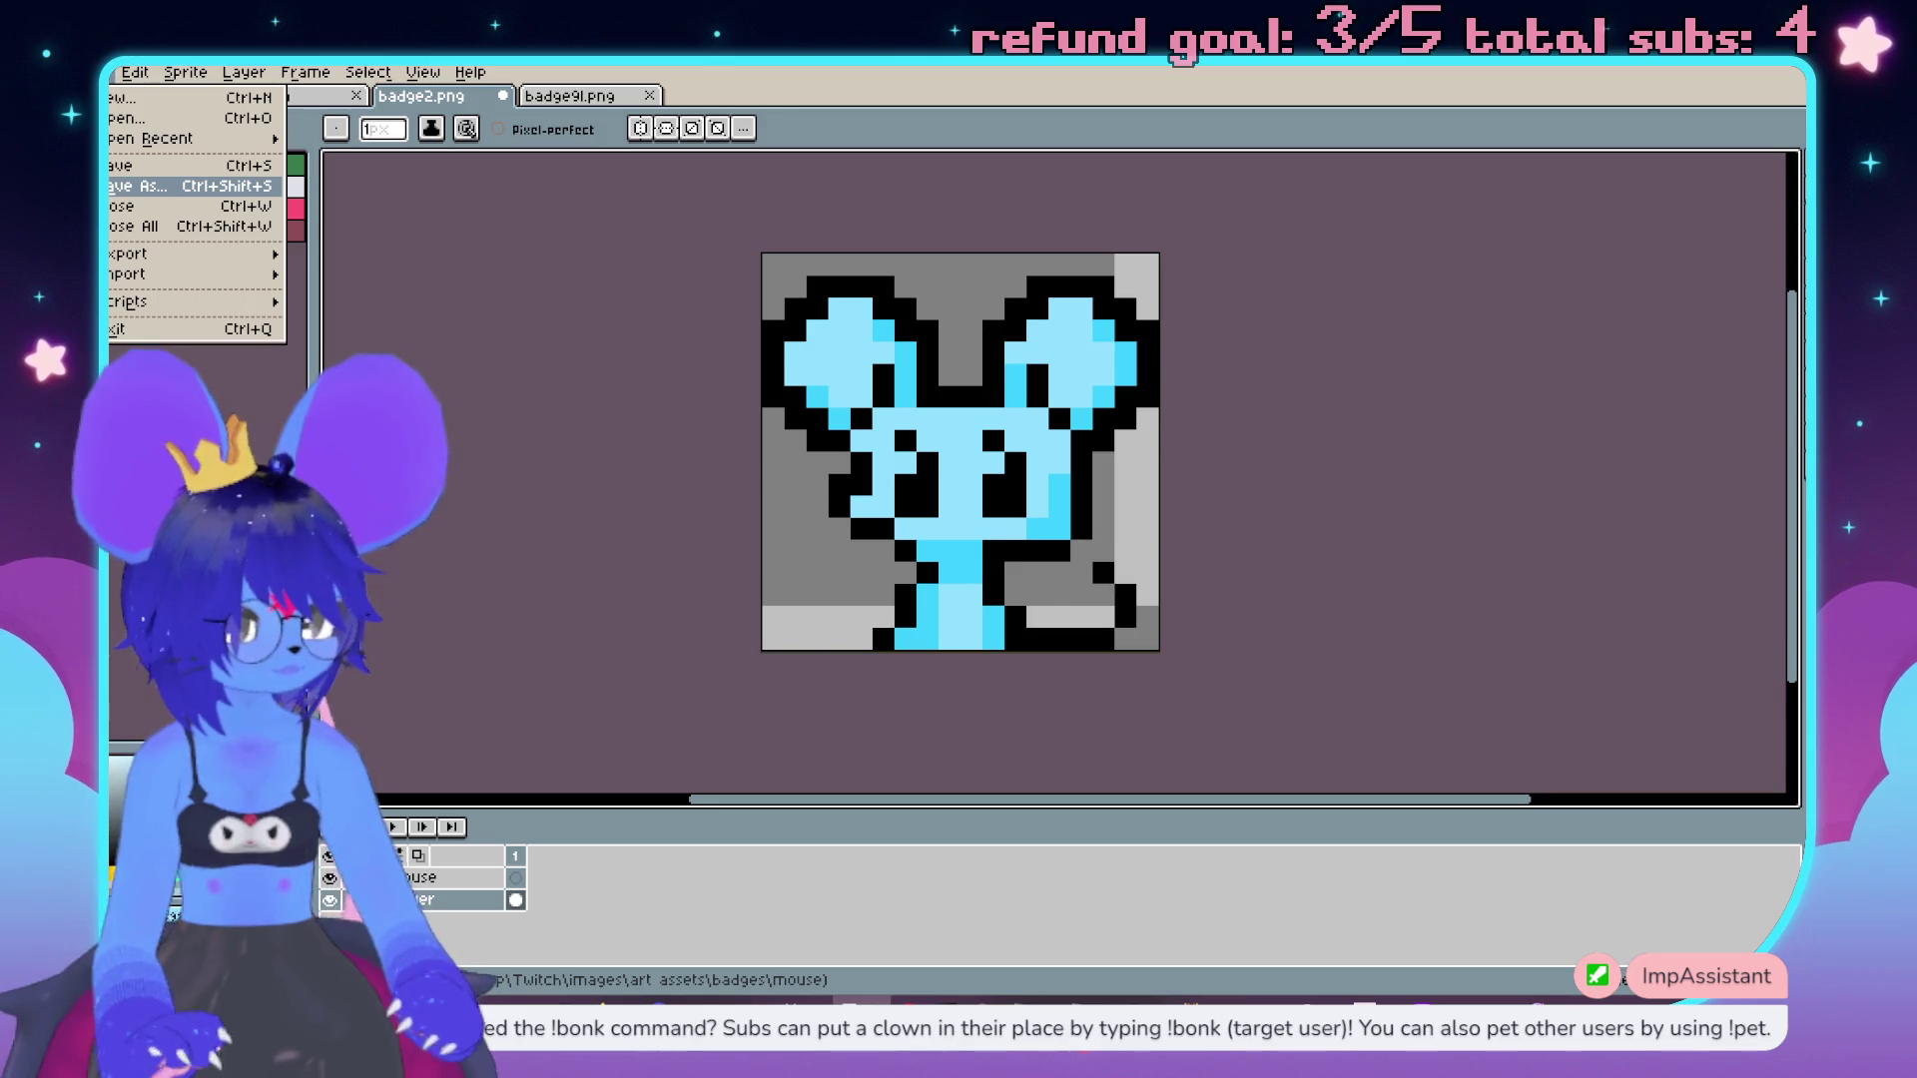
pyautogui.hotkey('ctrl', 's')
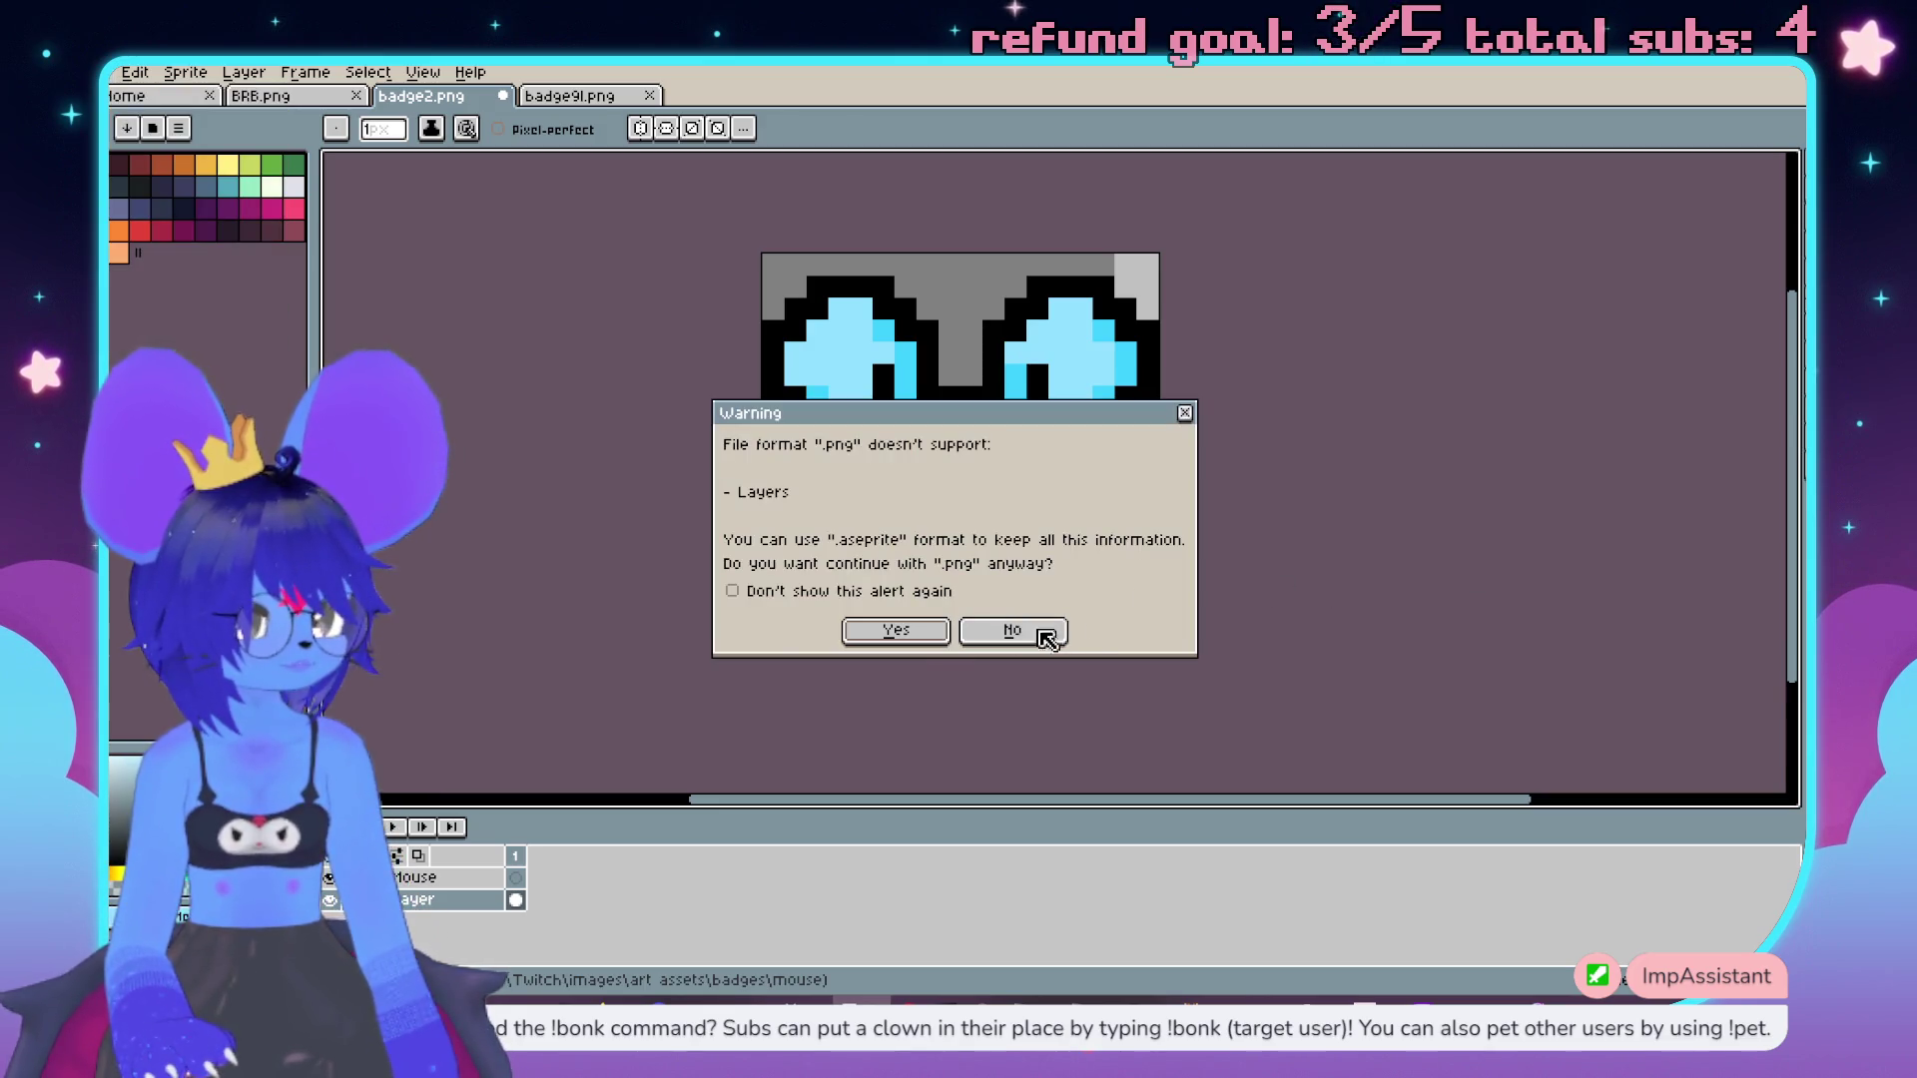
pyautogui.click(895, 631)
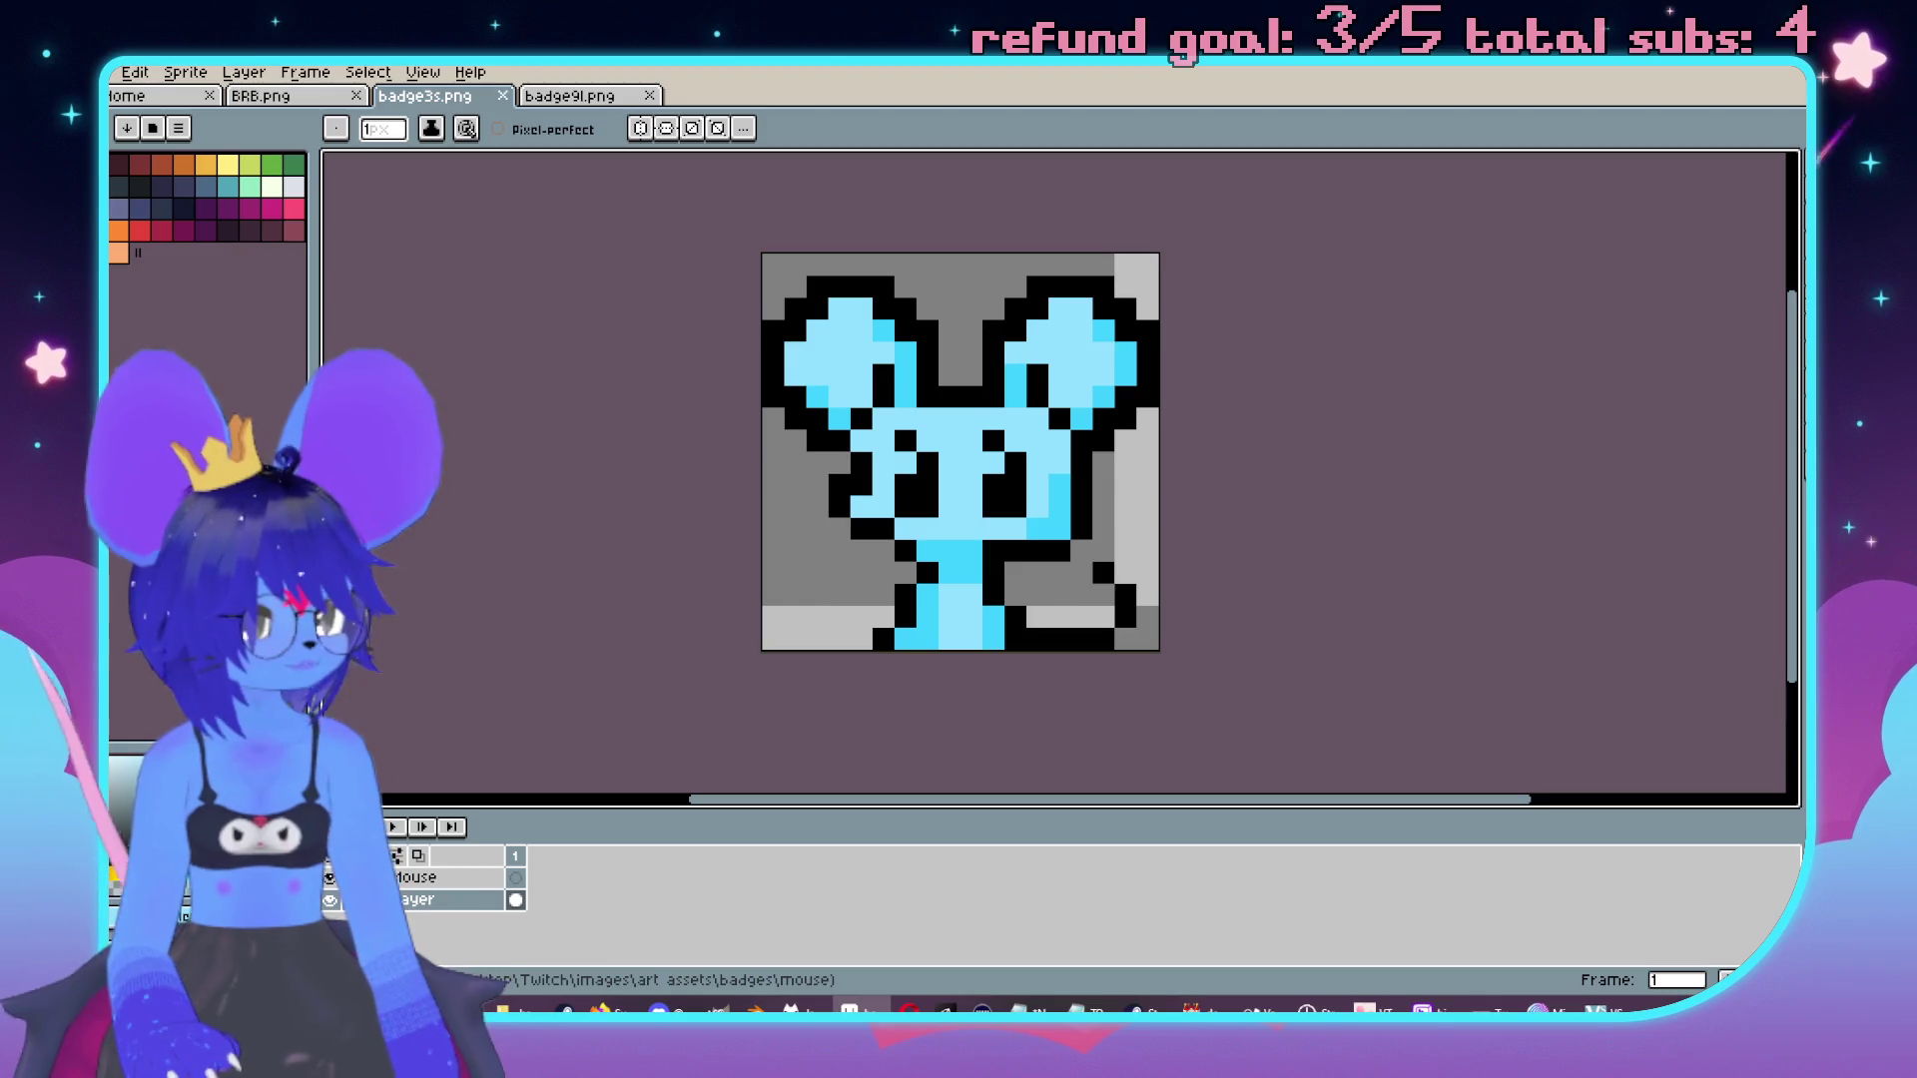
pyautogui.scroll(5, 1214, 271)
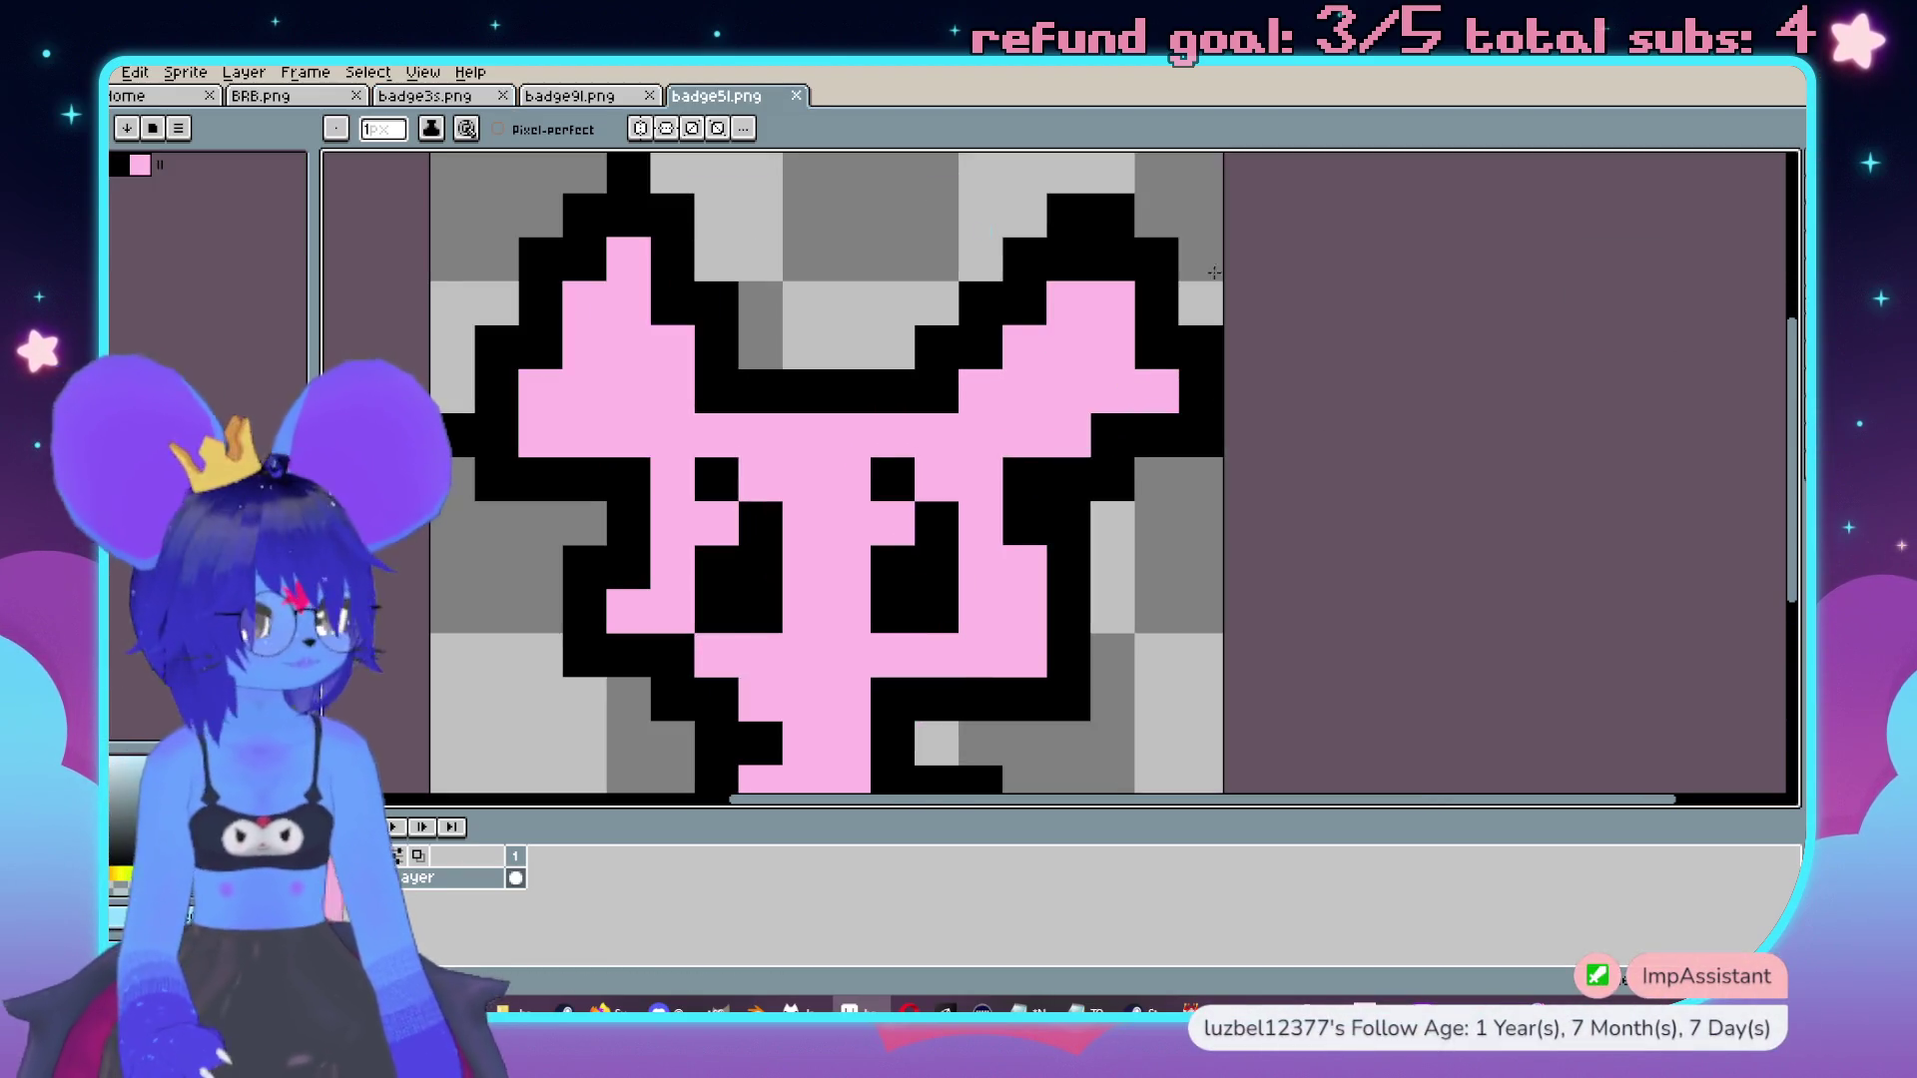
# Close the references, then fill the light-blue areas pink and the cyan areas darker pink.
pyautogui.click(796, 95)
pyautogui.click(649, 95)
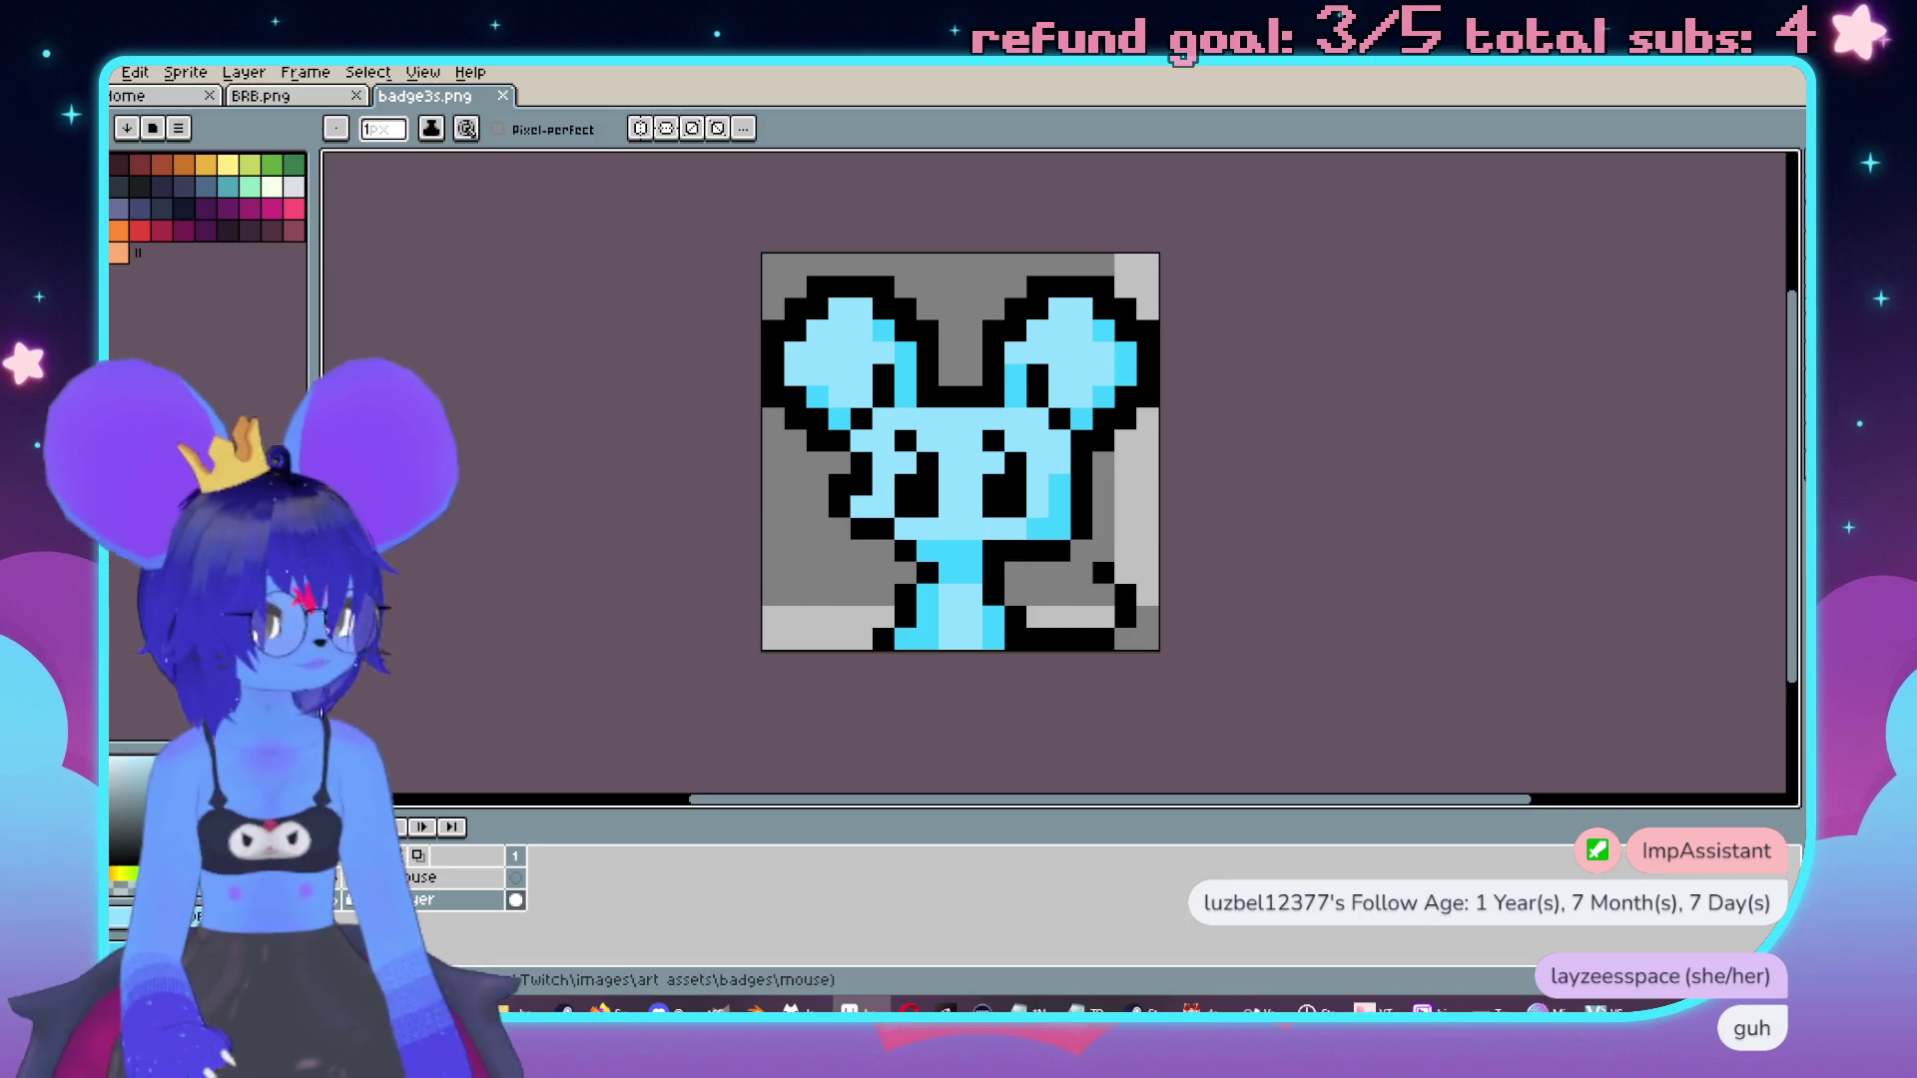
pyautogui.scroll(4, 1052, 440)
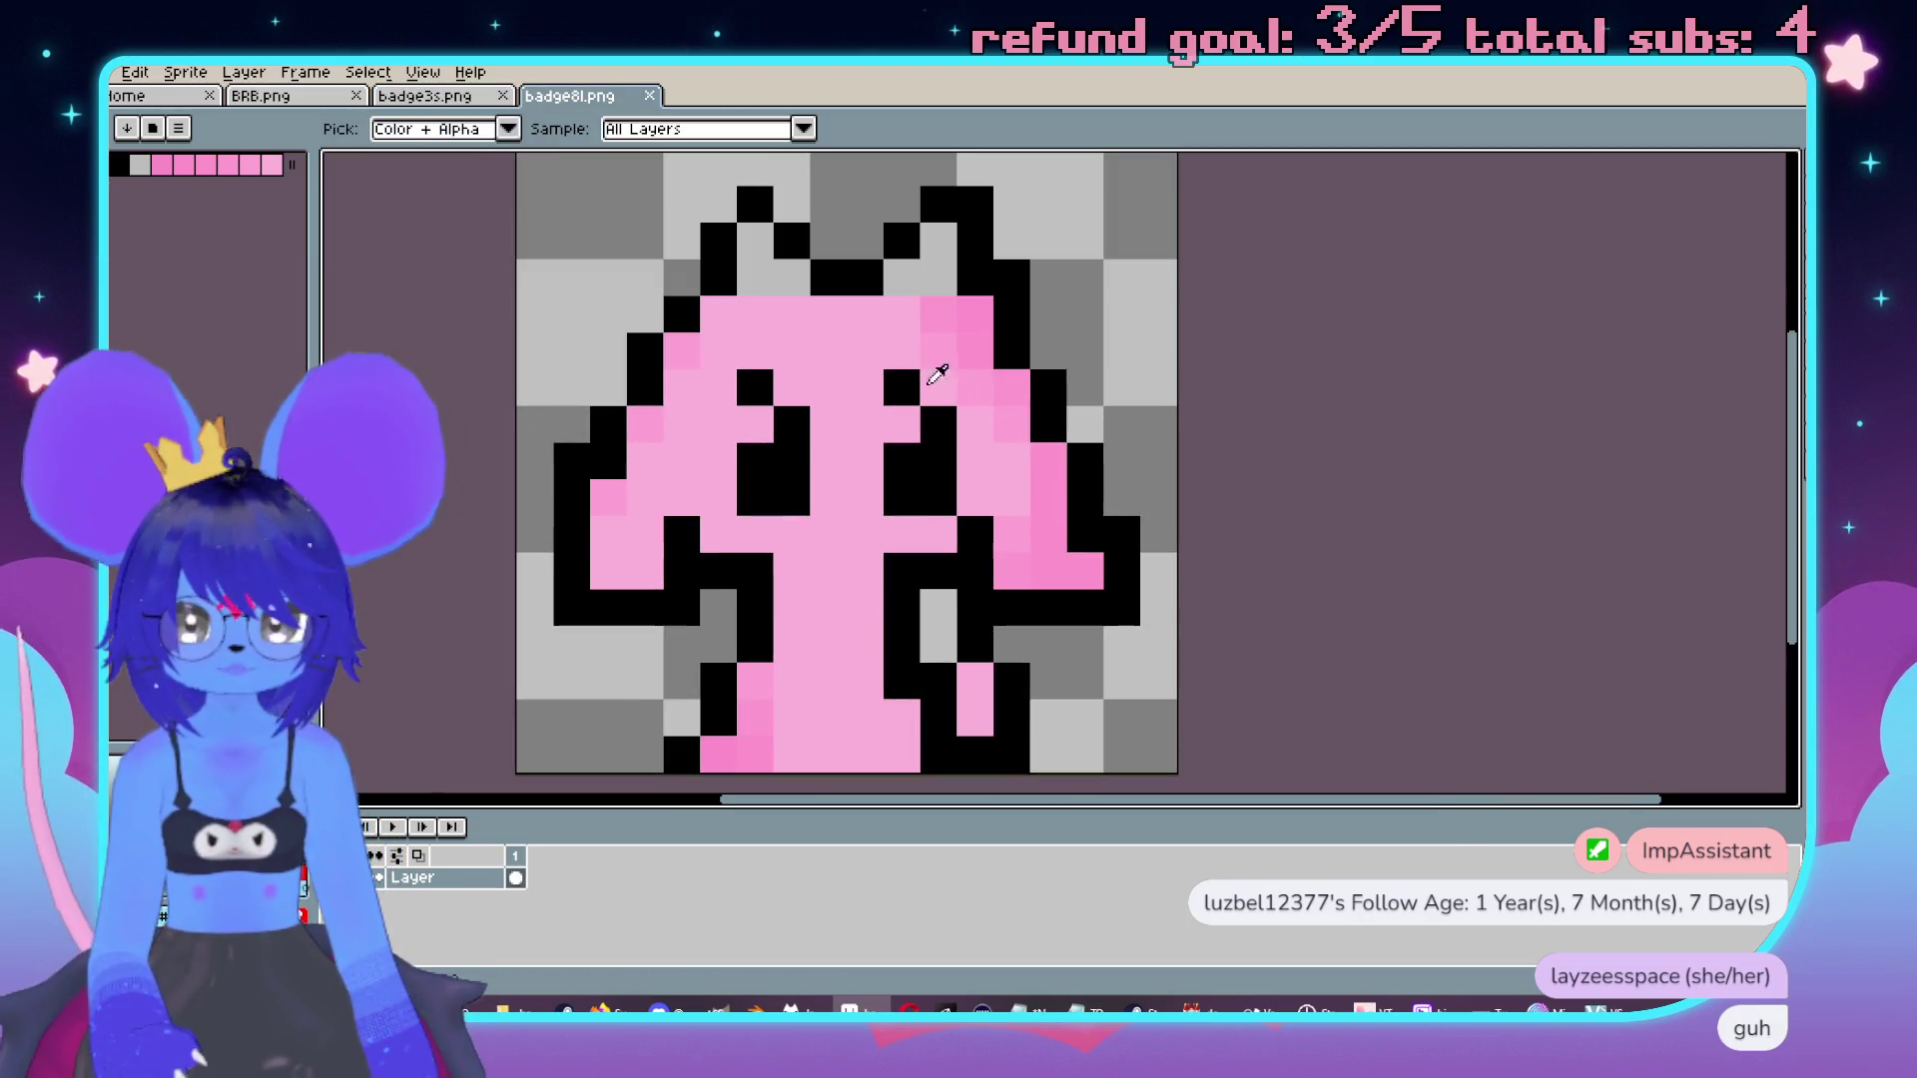
pyautogui.click(1054, 534)
pyautogui.click(439, 95)
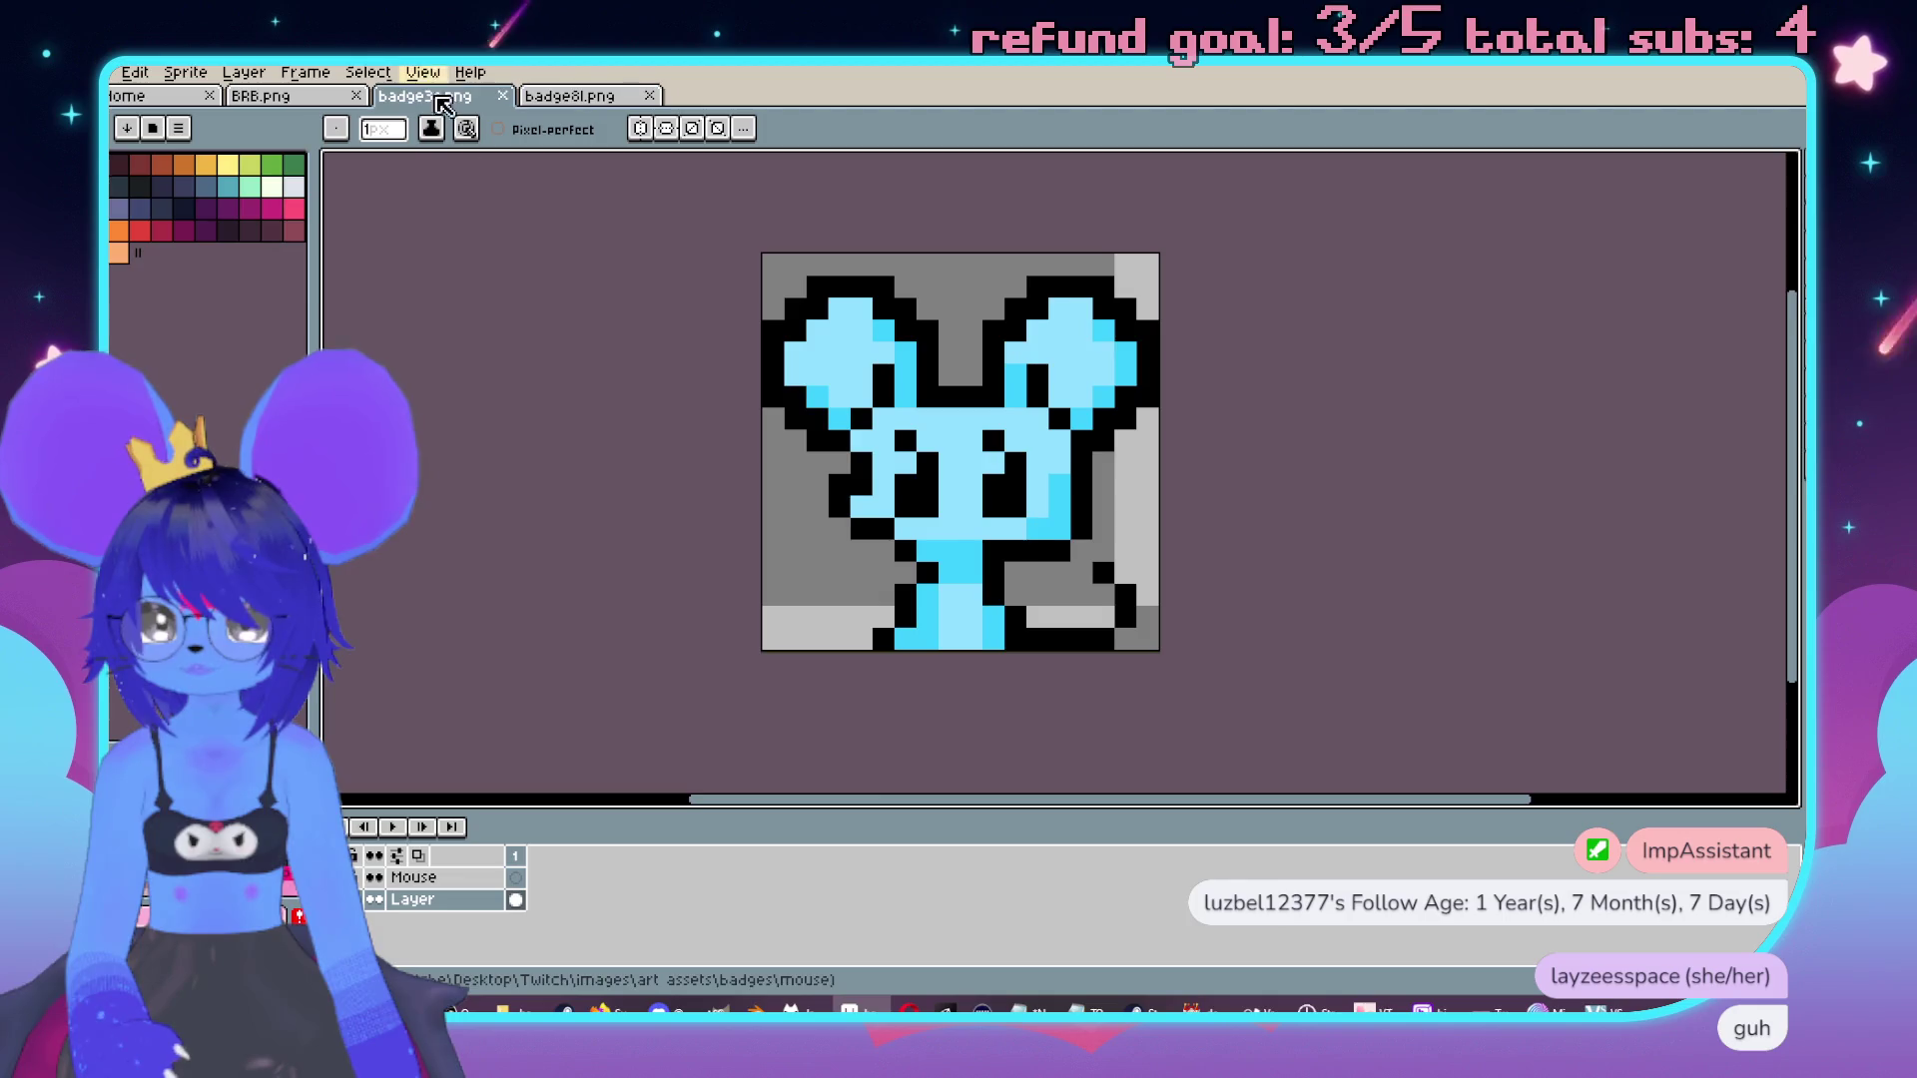
pyautogui.click(1044, 374)
pyautogui.click(1084, 364)
pyautogui.click(1132, 375)
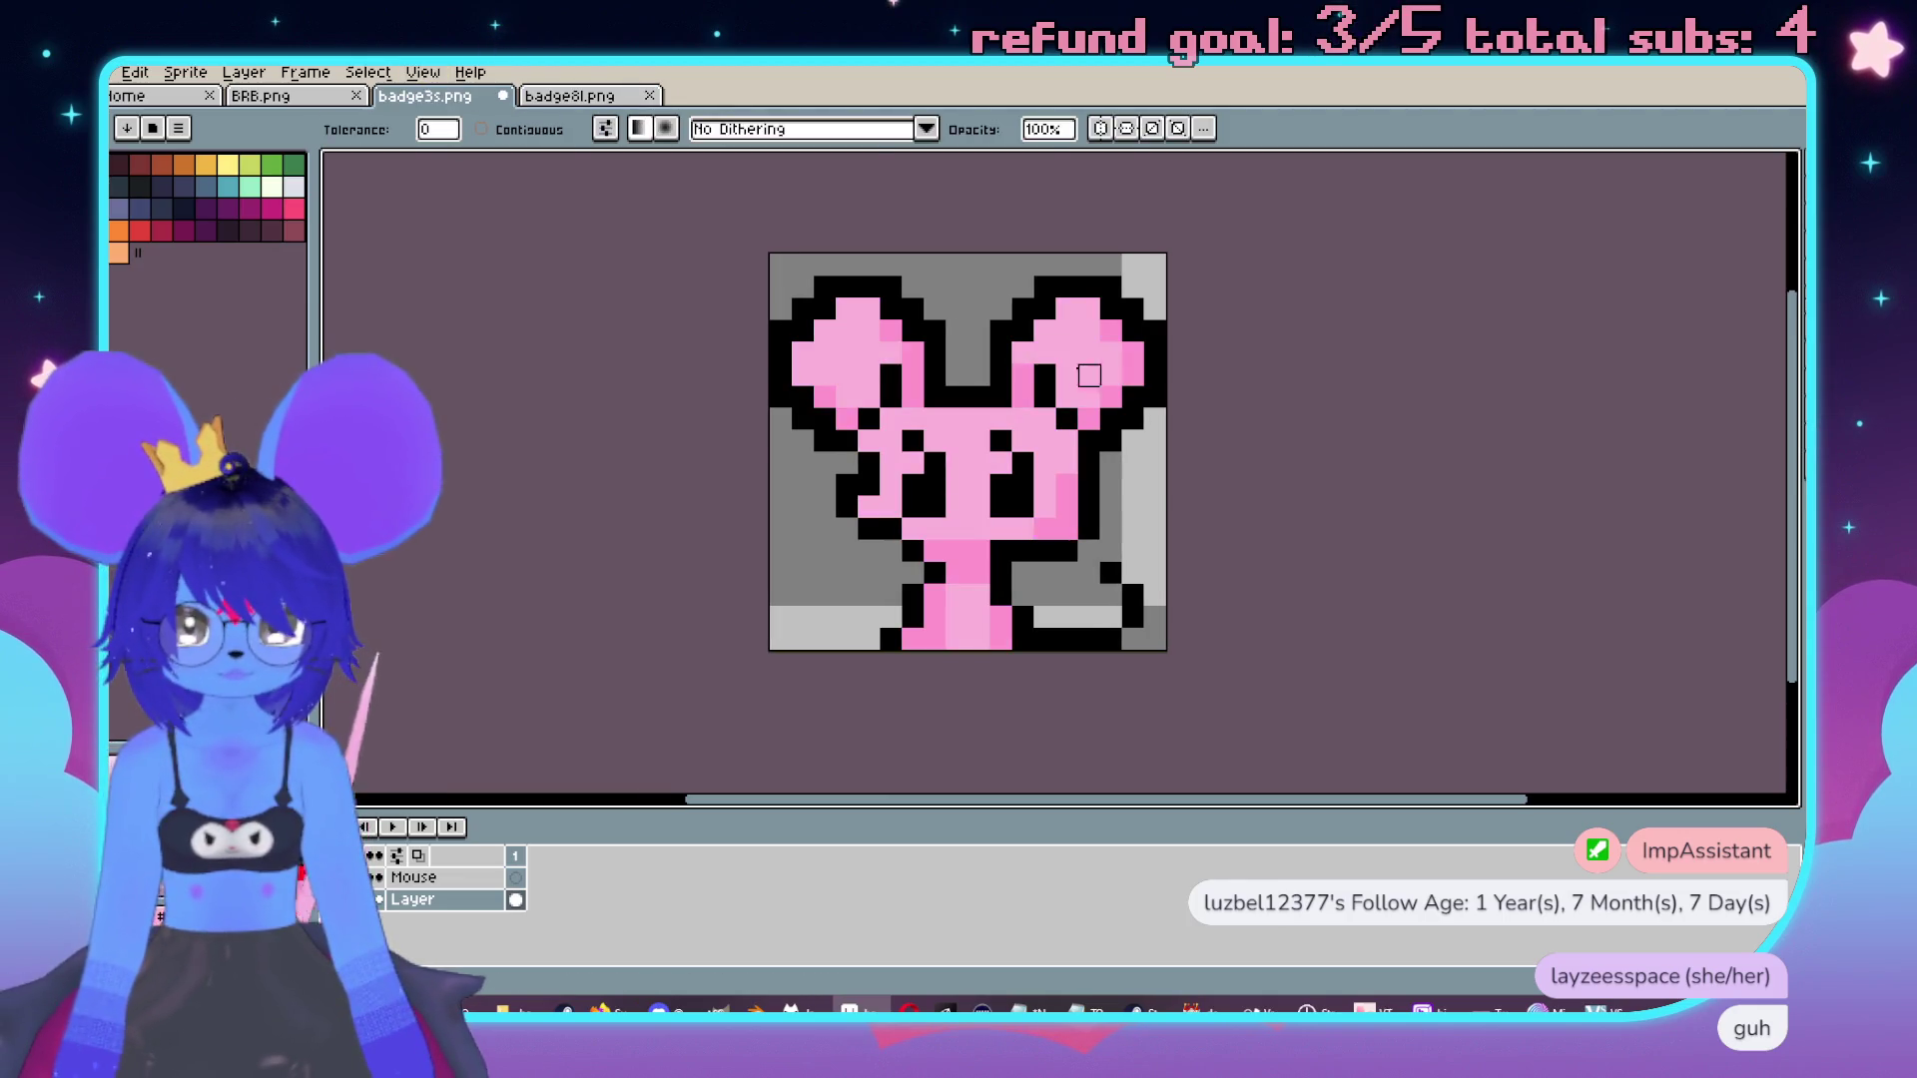
# Export the pink badge as badge3s-export.png.
pyautogui.click(113, 78)
pyautogui.moveTo(164, 258)
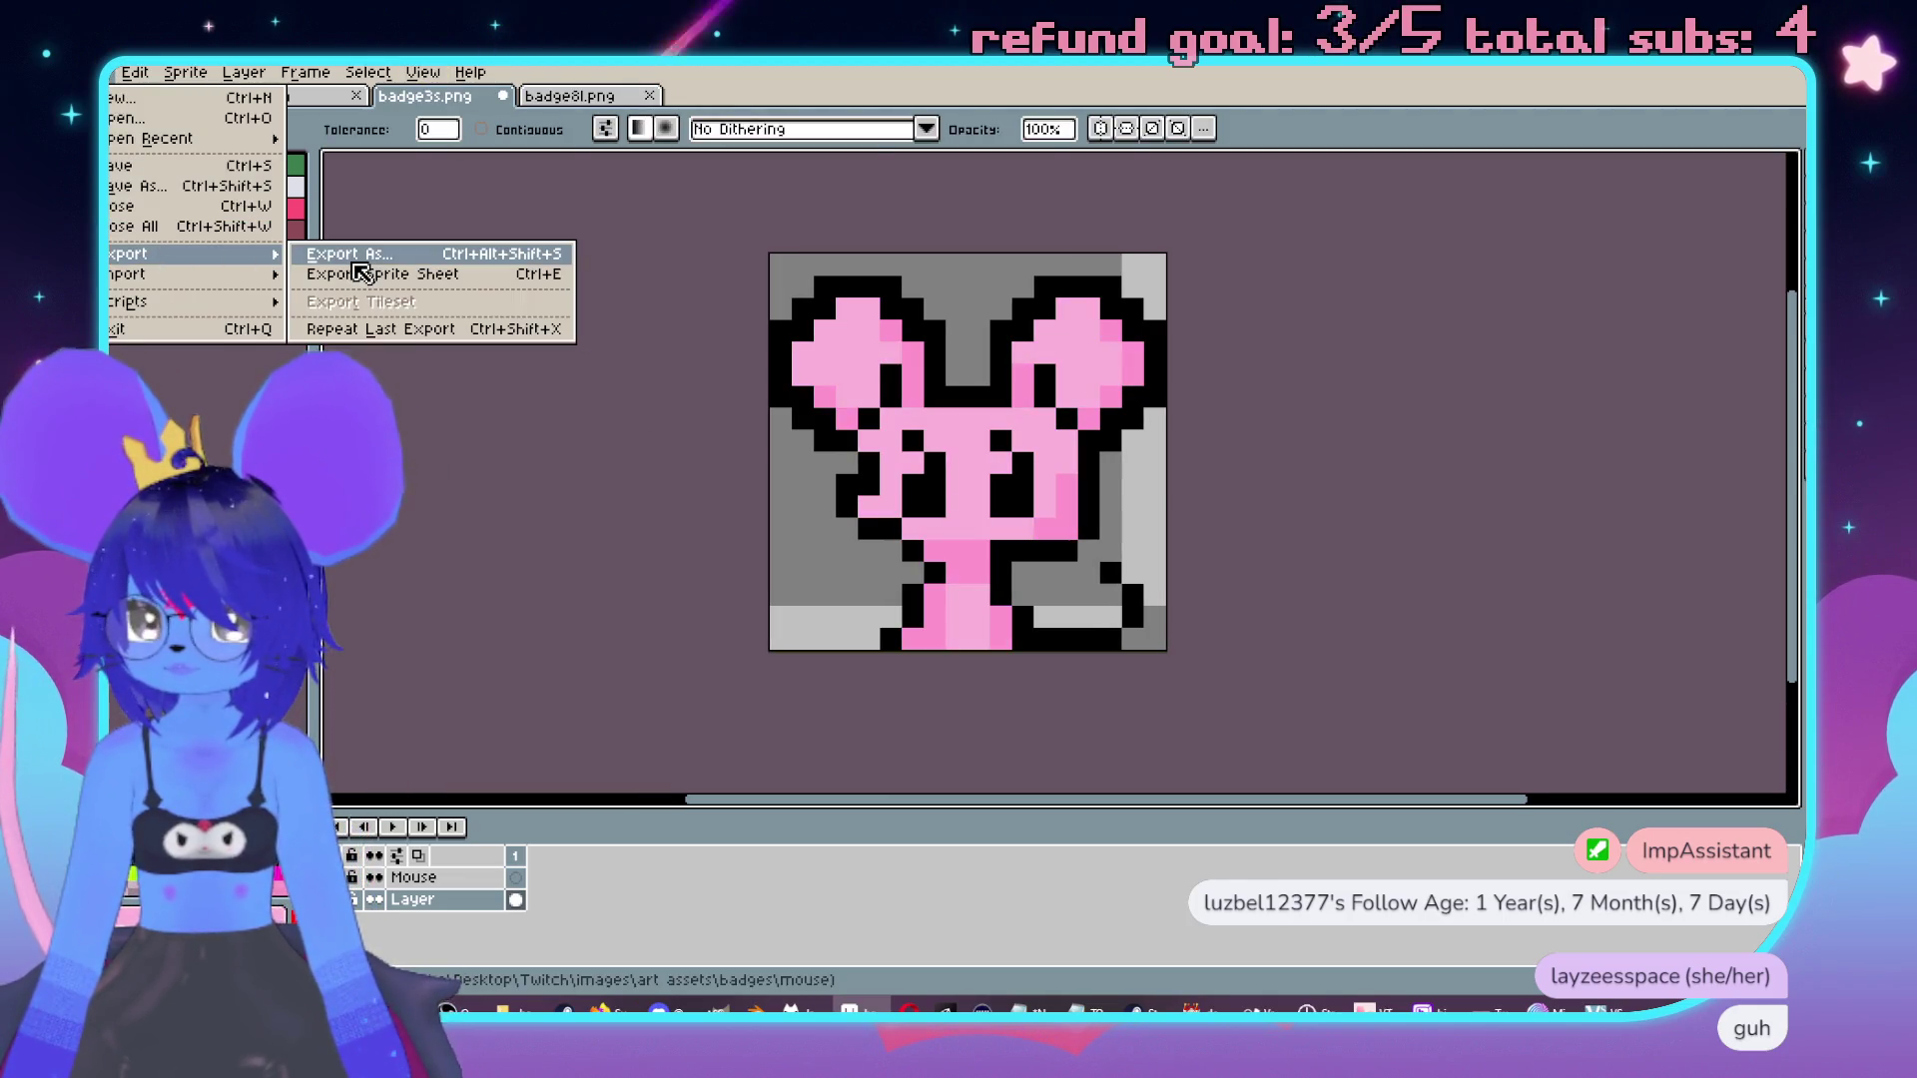
pyautogui.click(355, 265)
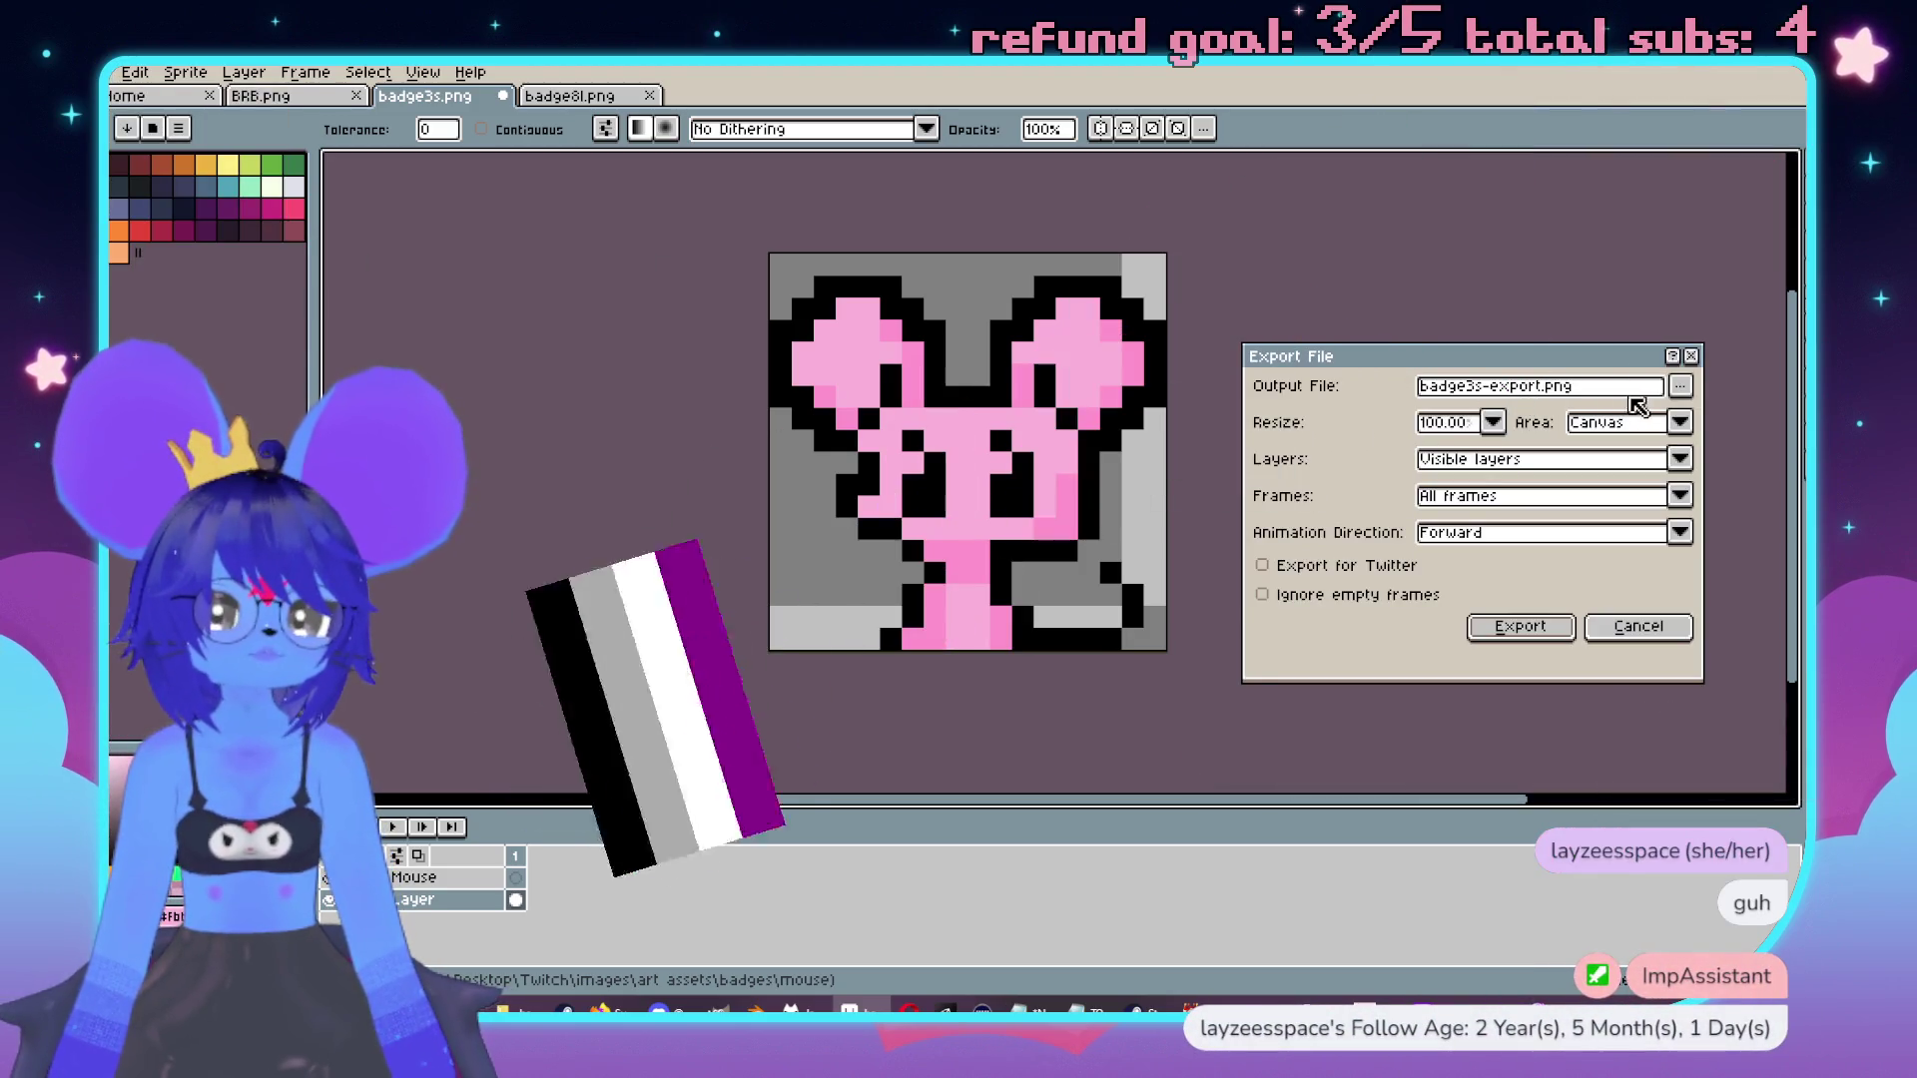
pyautogui.click(1520, 626)
# Save the pink version as badge4s.png, accepting the PNG warning.
pyautogui.click(113, 78)
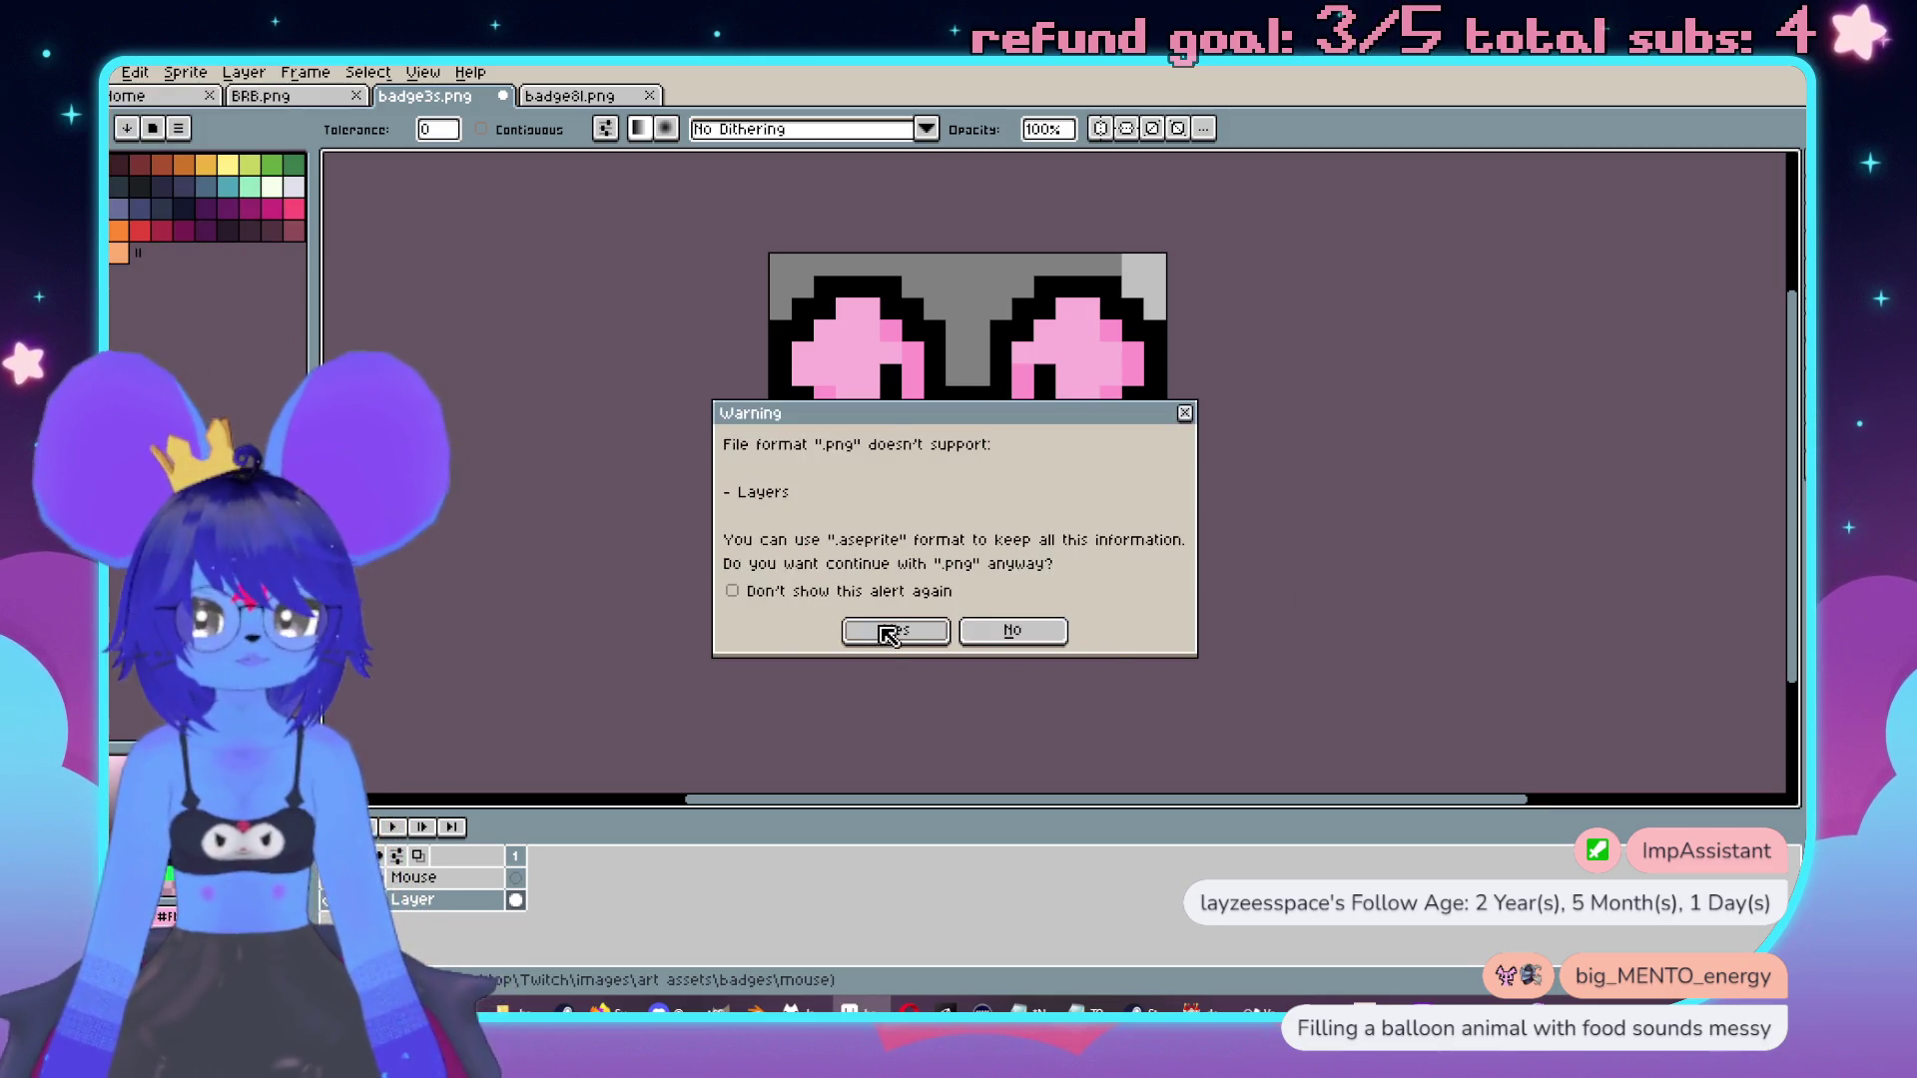
pyautogui.click(886, 632)
pyautogui.scroll(-1, 953, 469)
pyautogui.scroll(1, 954, 469)
pyautogui.moveTo(676, 230); pyautogui.dragTo(691, 235)
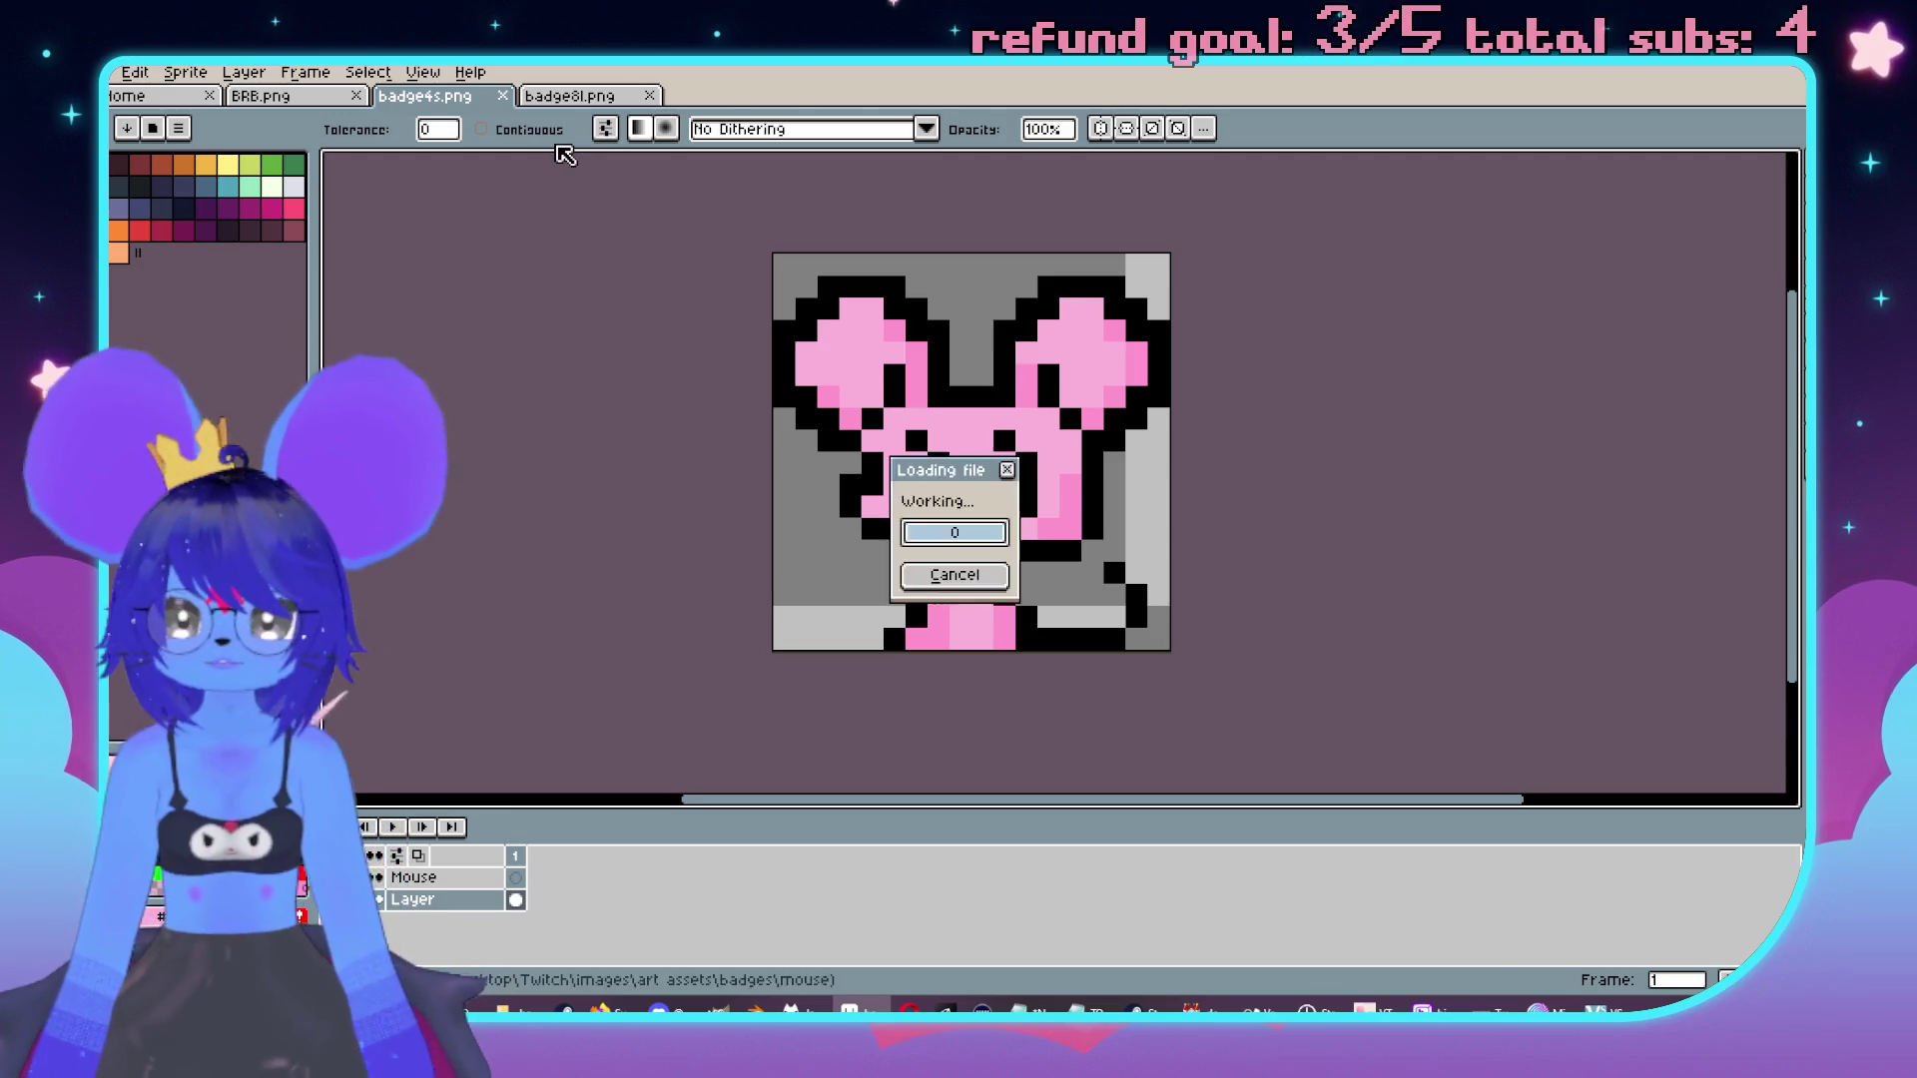
# Close the pink badge8l.png reference and return to the badge4s.png mouse.
pyautogui.scroll(5, 1021, 418)
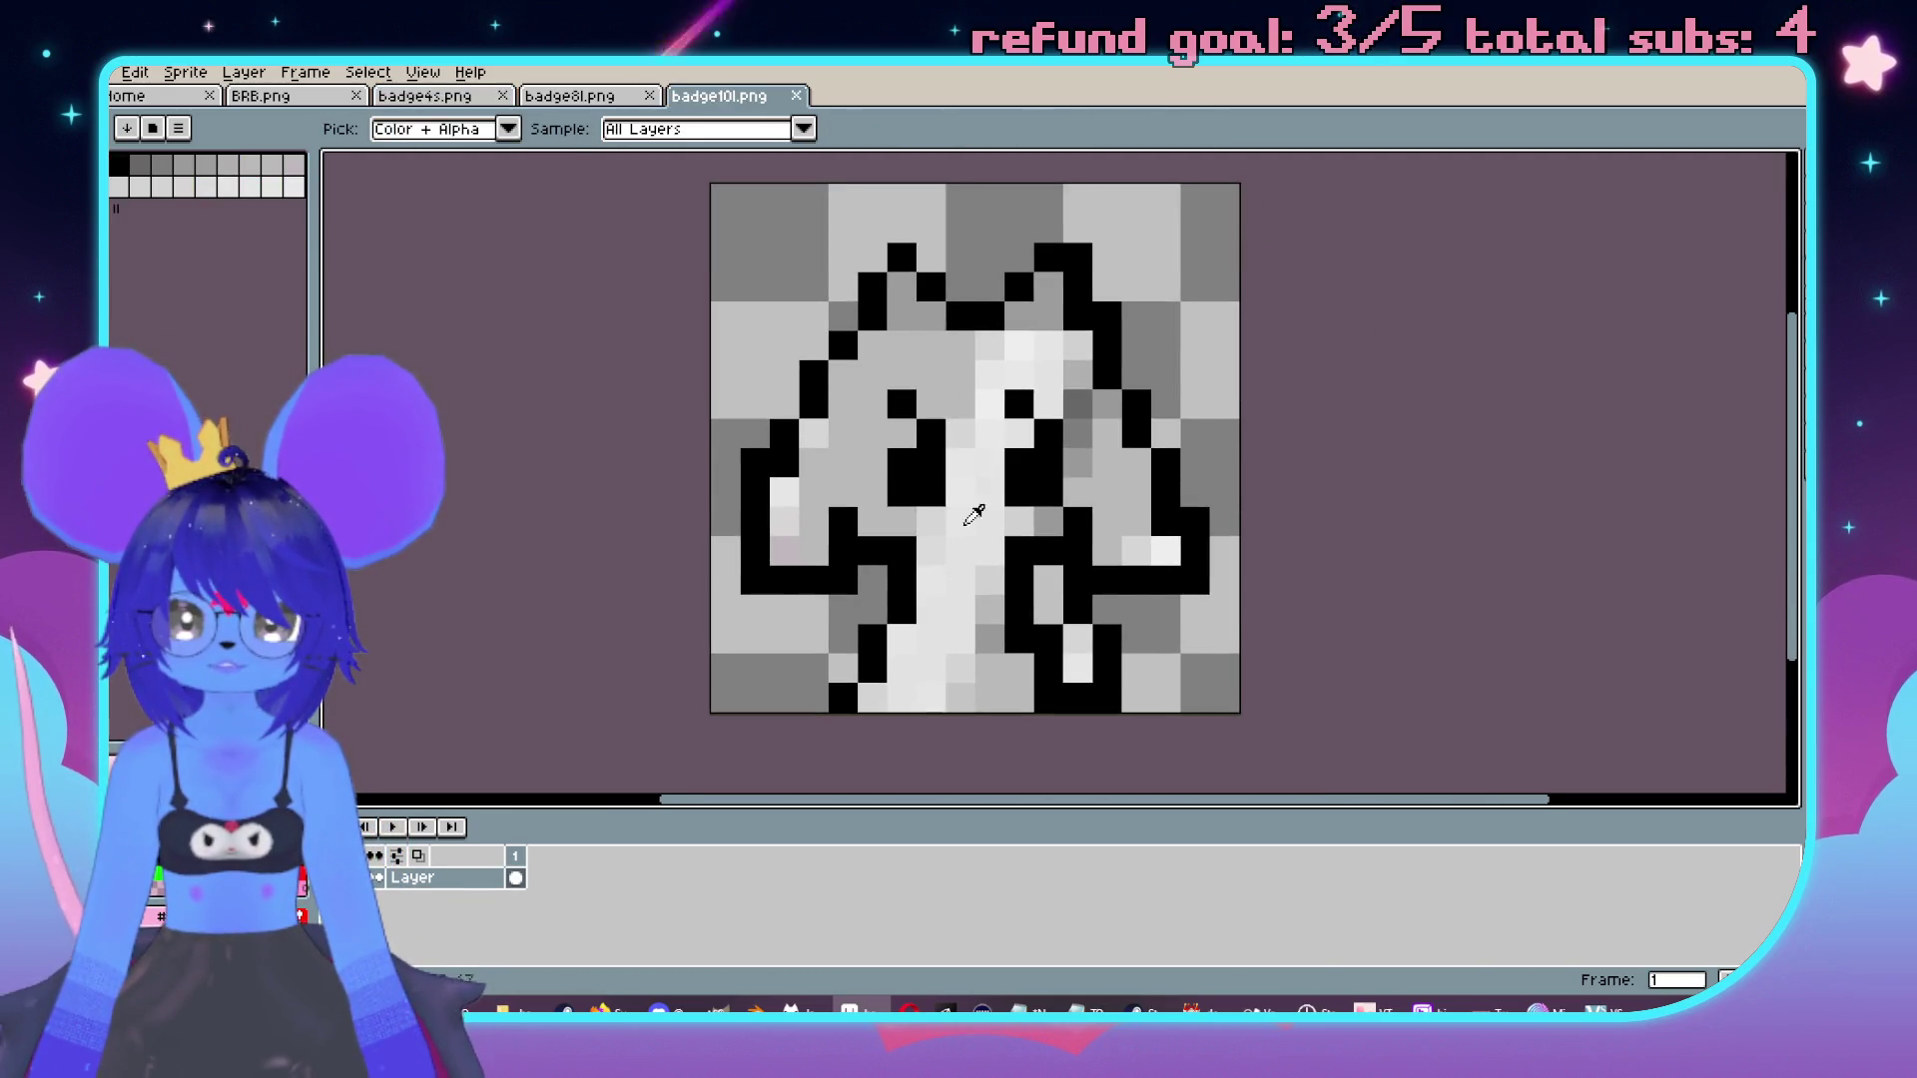
pyautogui.click(562, 97)
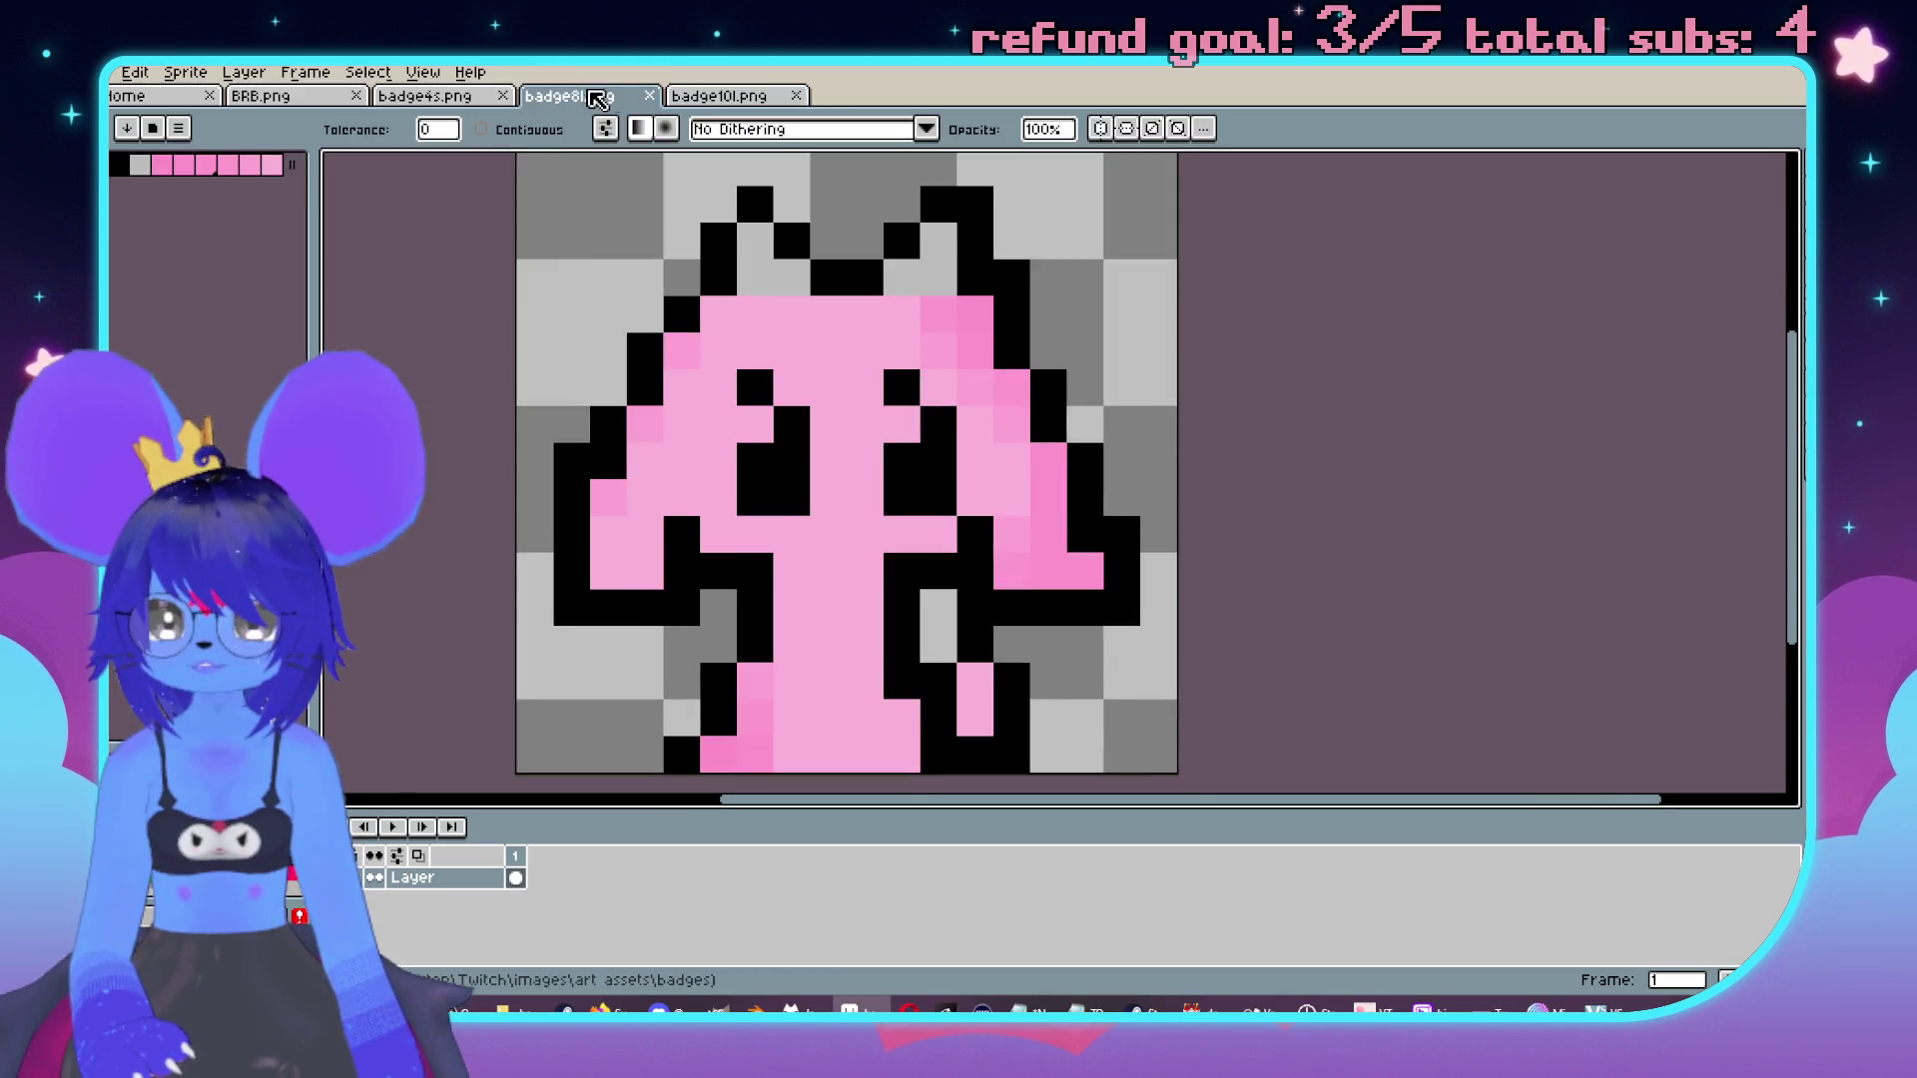
pyautogui.click(649, 96)
pyautogui.click(425, 96)
pyautogui.moveTo(939, 383); pyautogui.dragTo(951, 385)
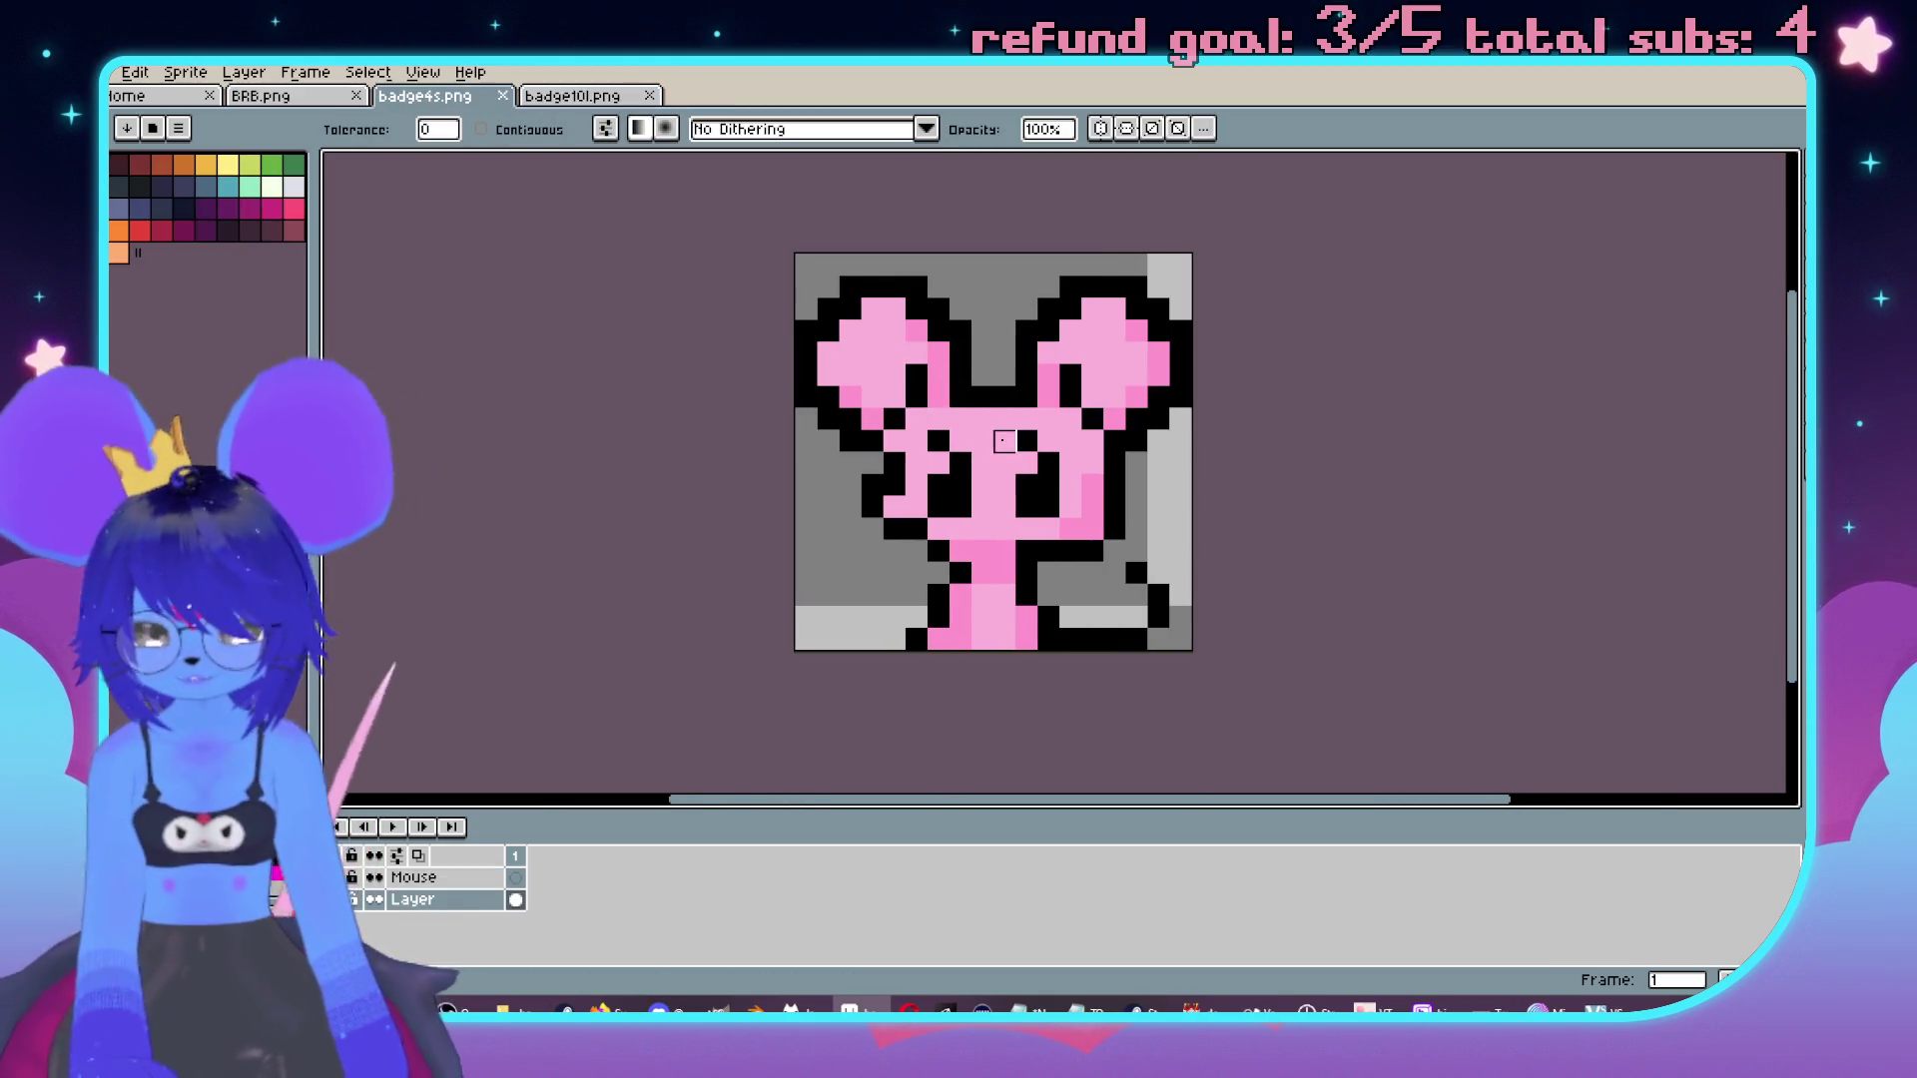
# Sample grey colours from the badge10l.png reference for the mouse.
pyautogui.click(572, 97)
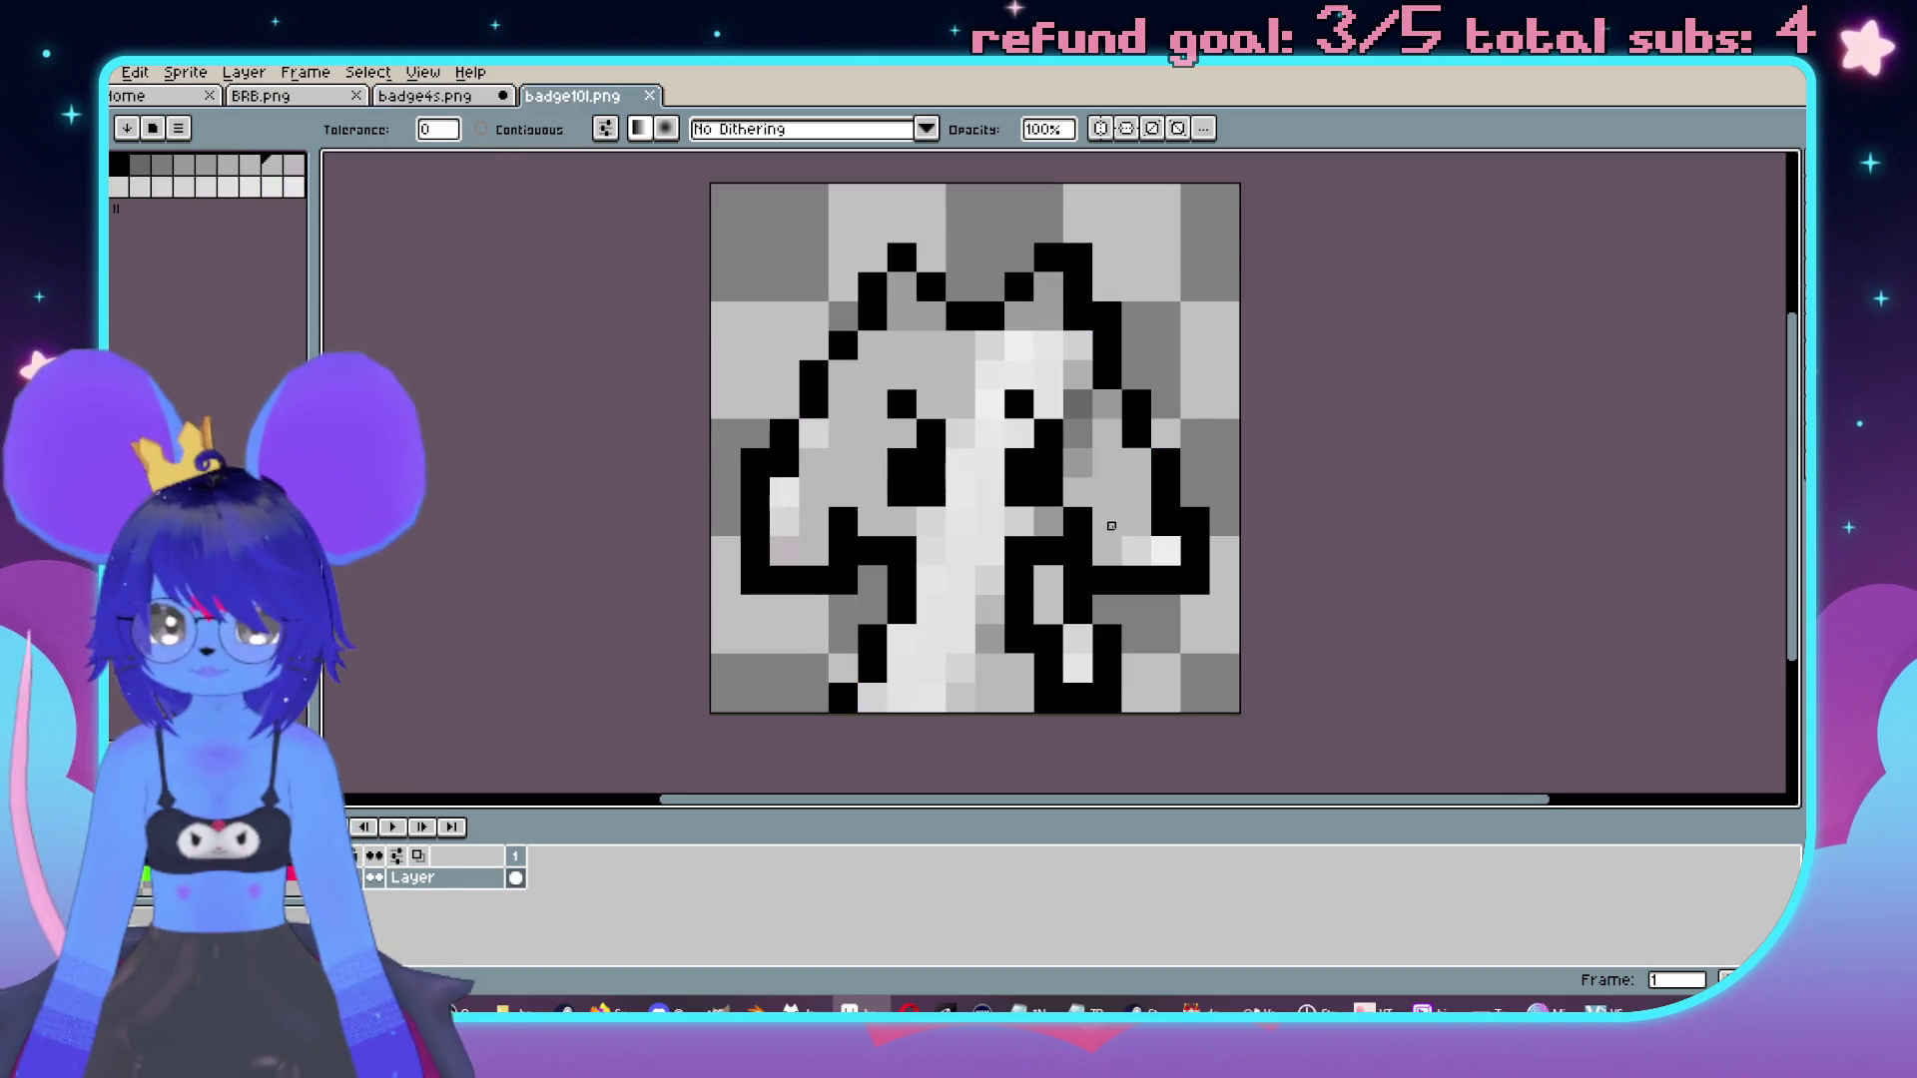
pyautogui.press('alt')
pyautogui.hotkey('ctrl', 'shift', 'Tab')
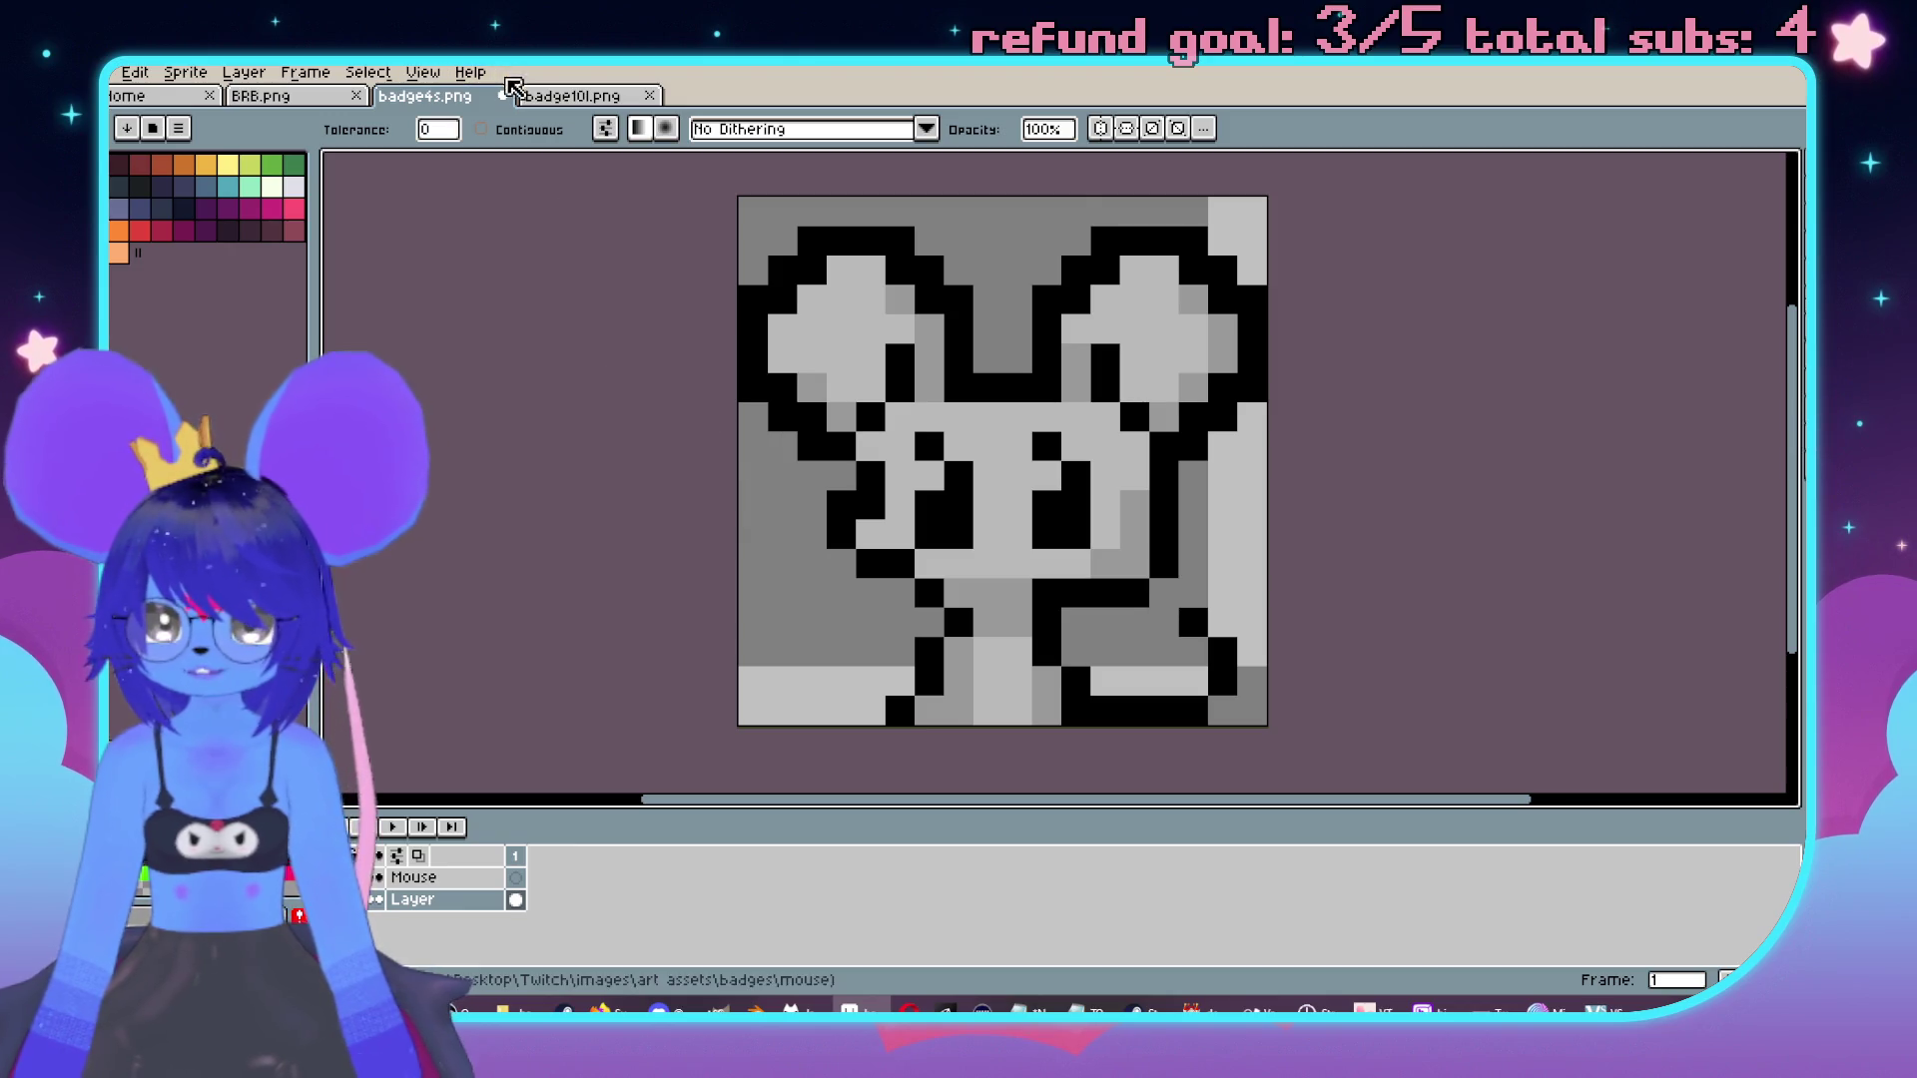
pyautogui.click(559, 96)
pyautogui.press('alt')
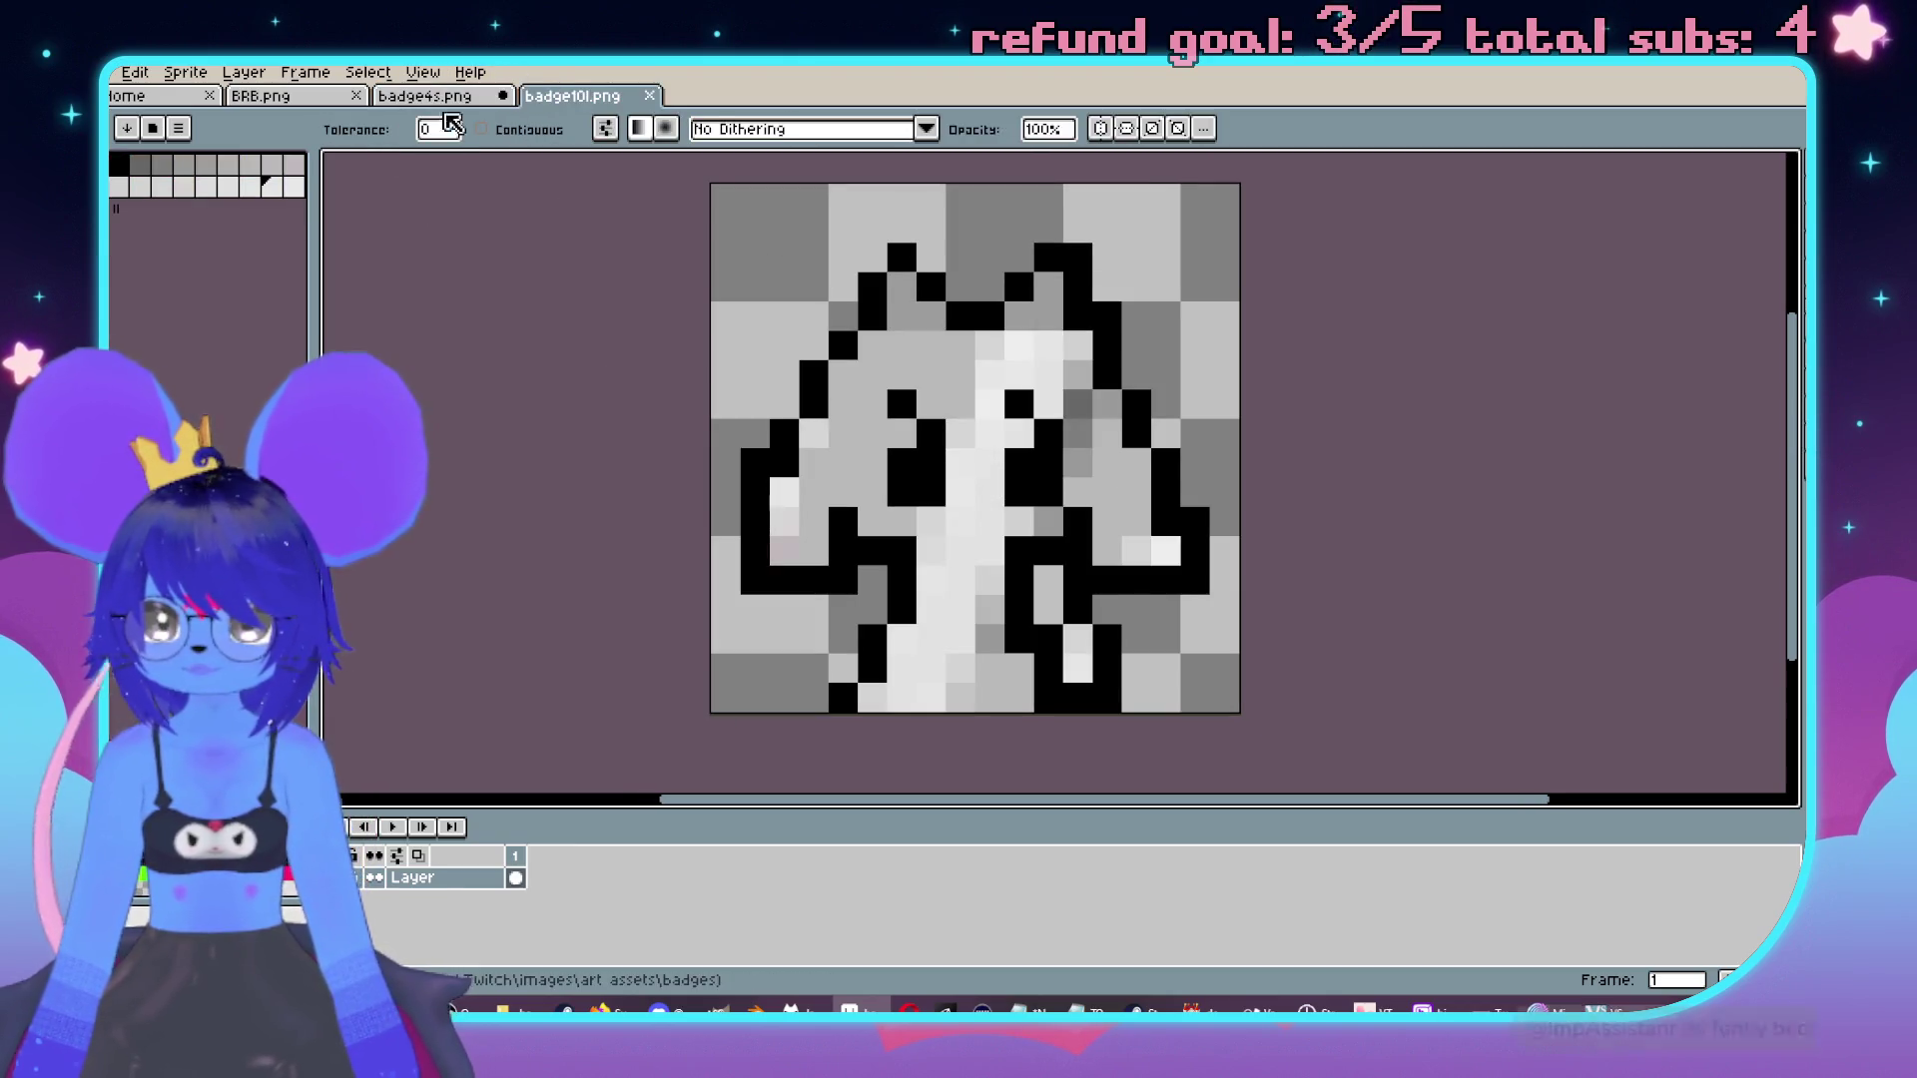
pyautogui.hotkey('ctrl', 'shift', 'Tab')
# Paint light highlights on the face, legs and left ear, deselect, and begin Save As.
pyautogui.press('b')
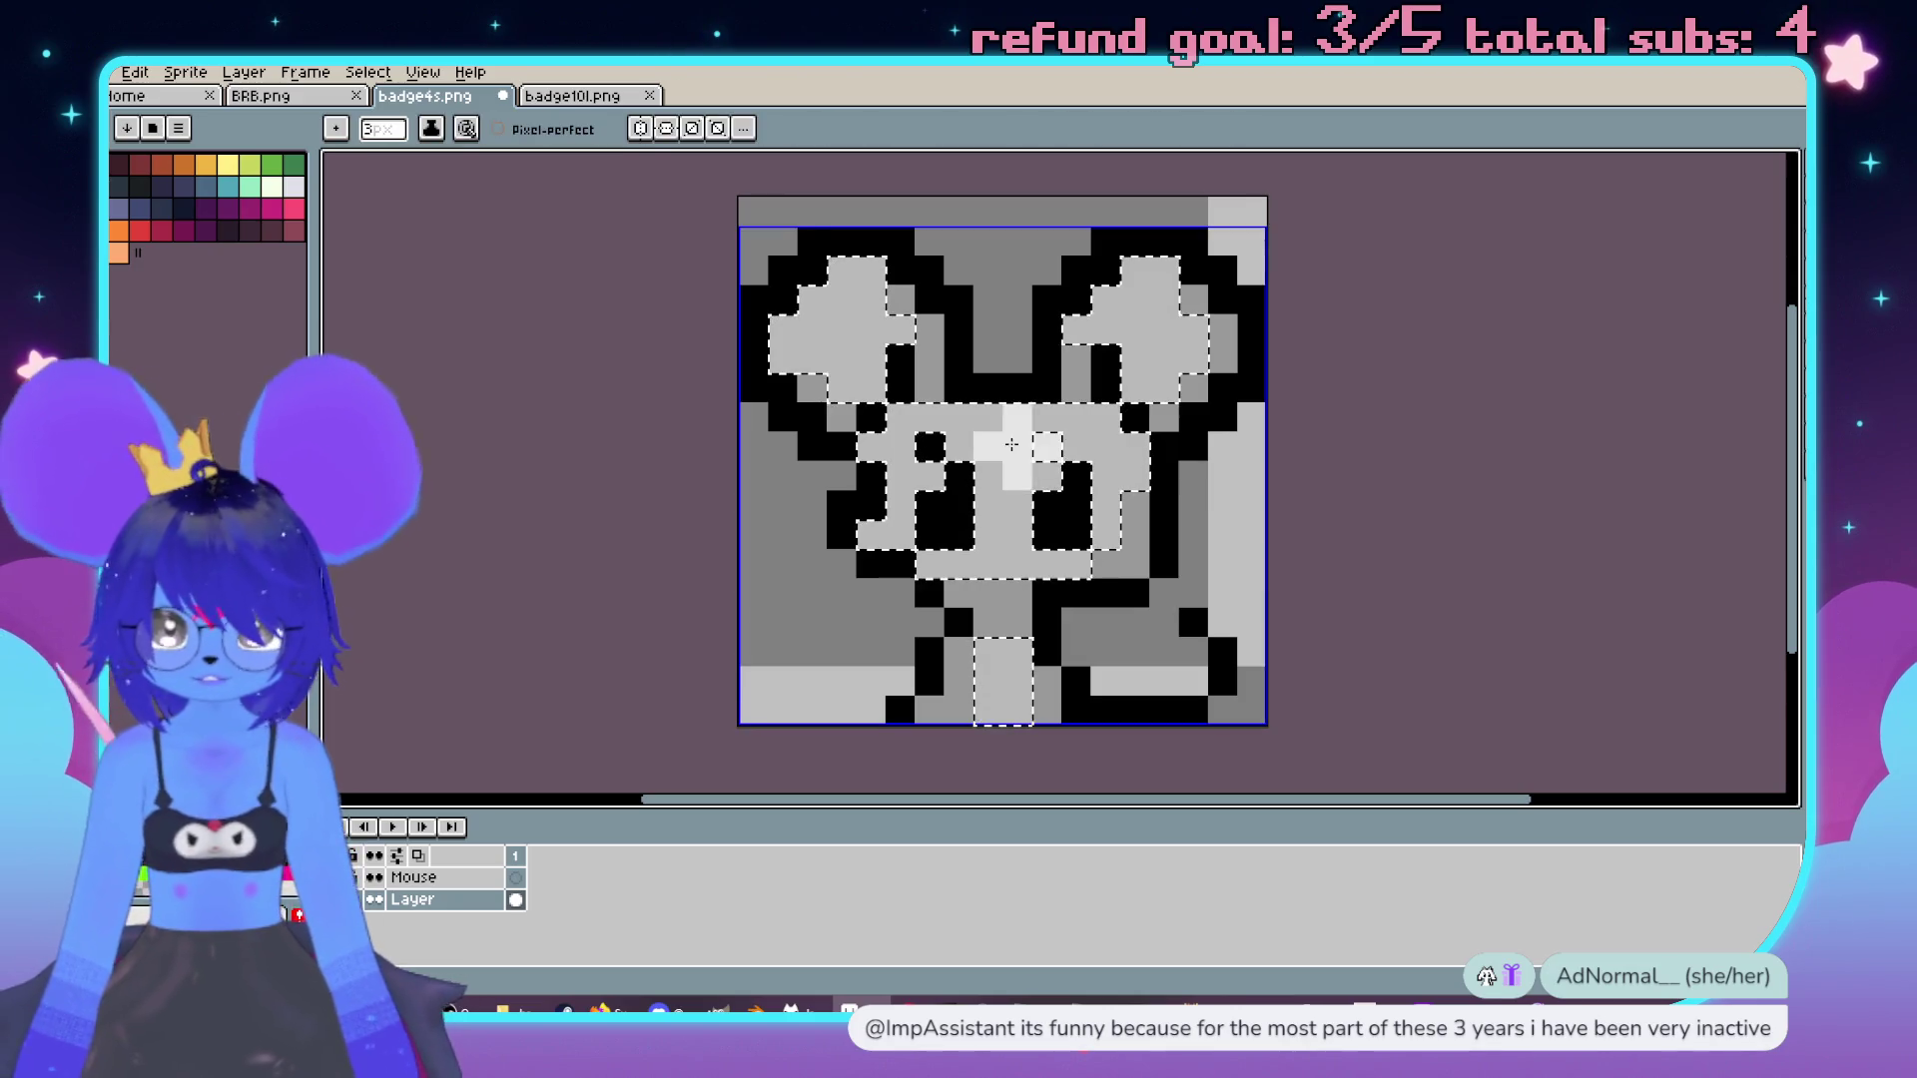
pyautogui.moveTo(1019, 436)
pyautogui.mouseDown()
pyautogui.moveTo(950, 492)
pyautogui.moveTo(992, 426)
pyautogui.moveTo(989, 689)
pyautogui.mouseUp()
pyautogui.moveTo(799, 340); pyautogui.dragTo(849, 289)
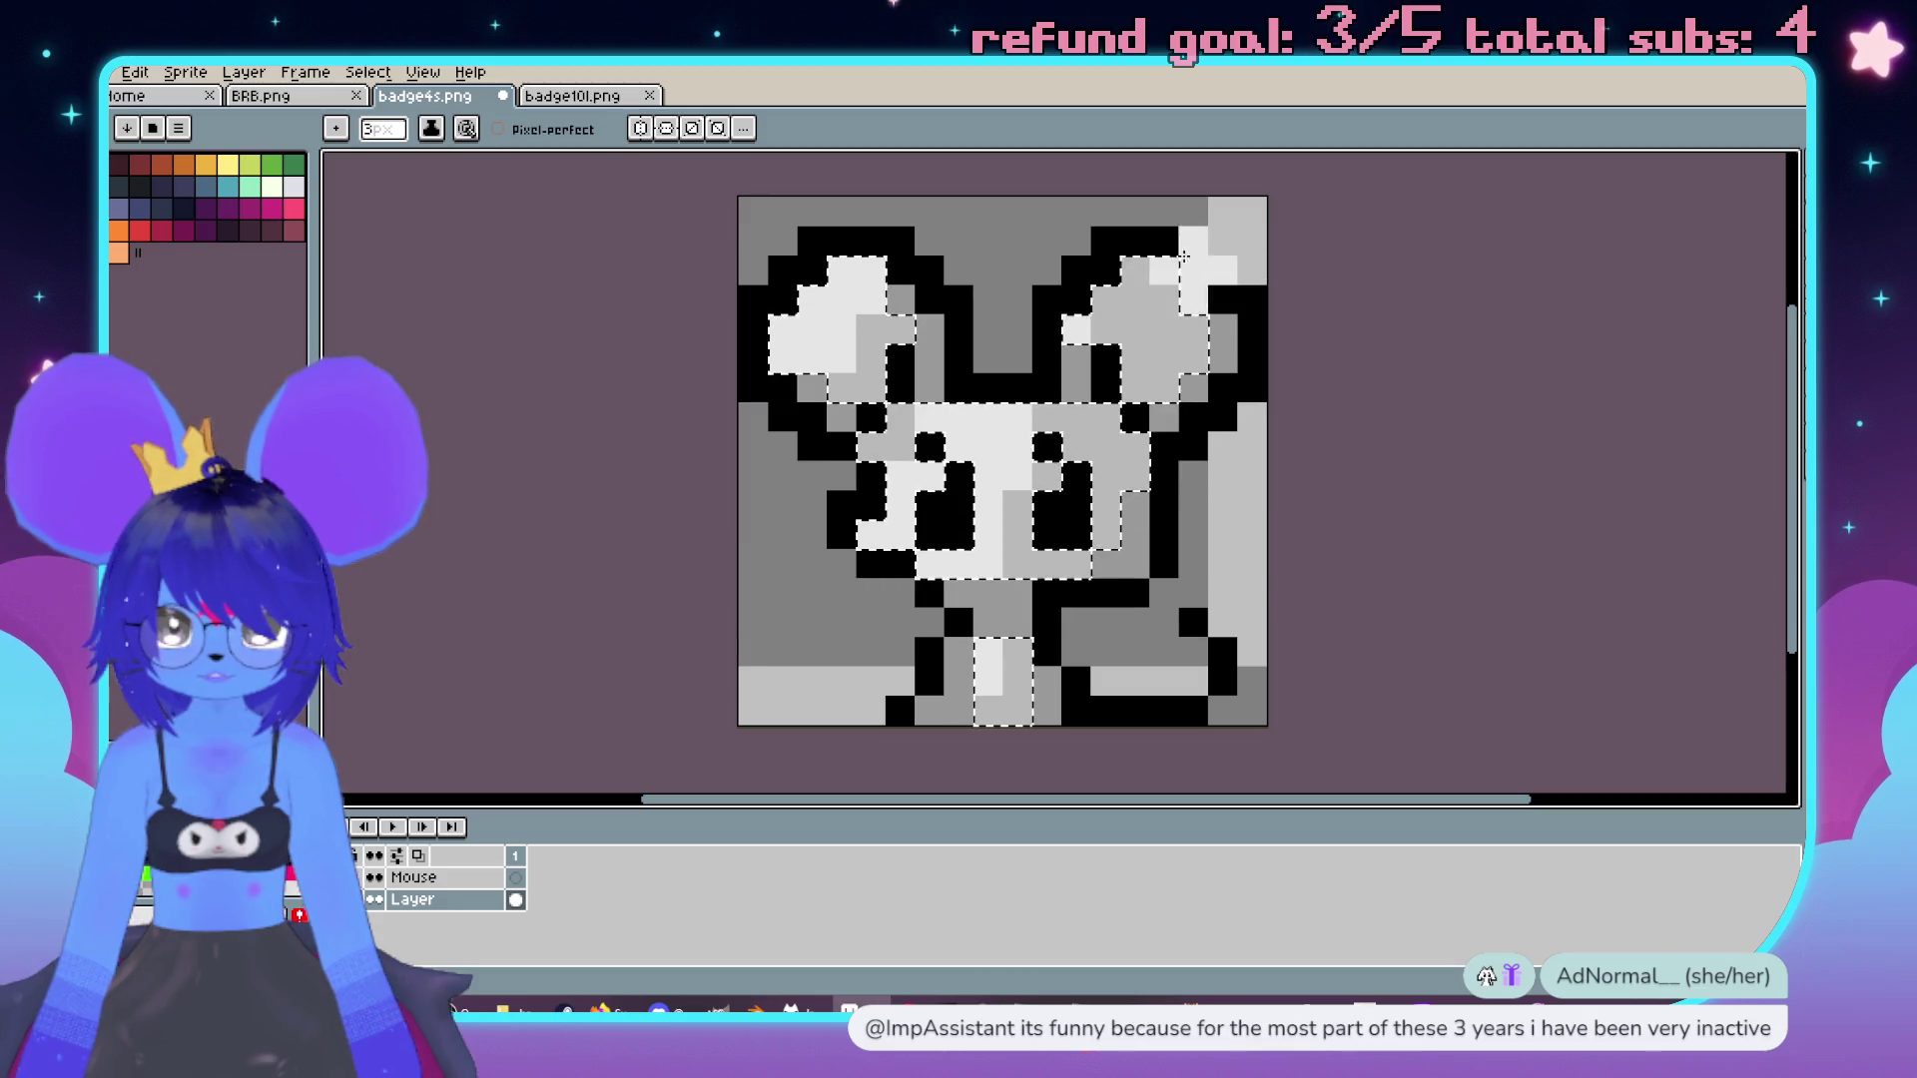
pyautogui.hotkey('ctrl', 'd')
pyautogui.scroll(-3, 1168, 466)
pyautogui.scroll(2, 1168, 466)
pyautogui.moveTo(1168, 466); pyautogui.dragTo(1136, 453)
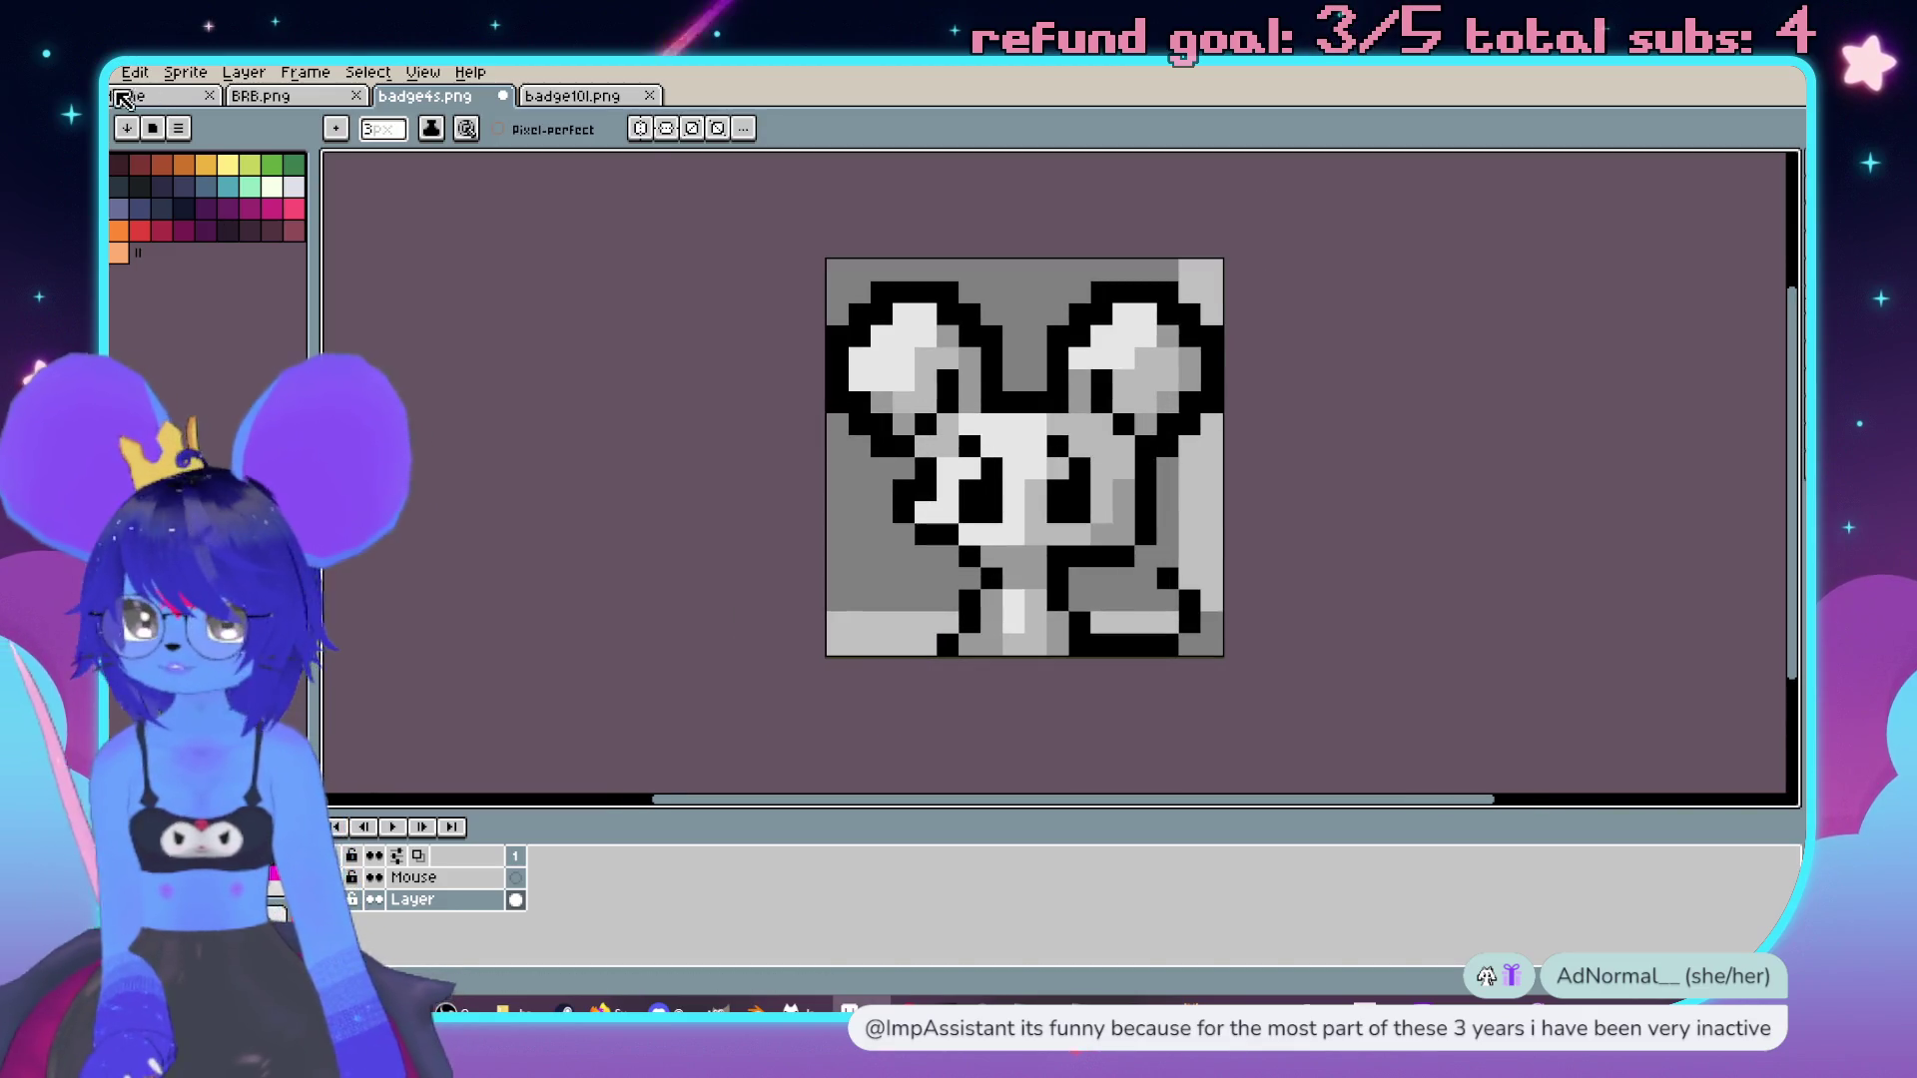
pyautogui.click(100, 72)
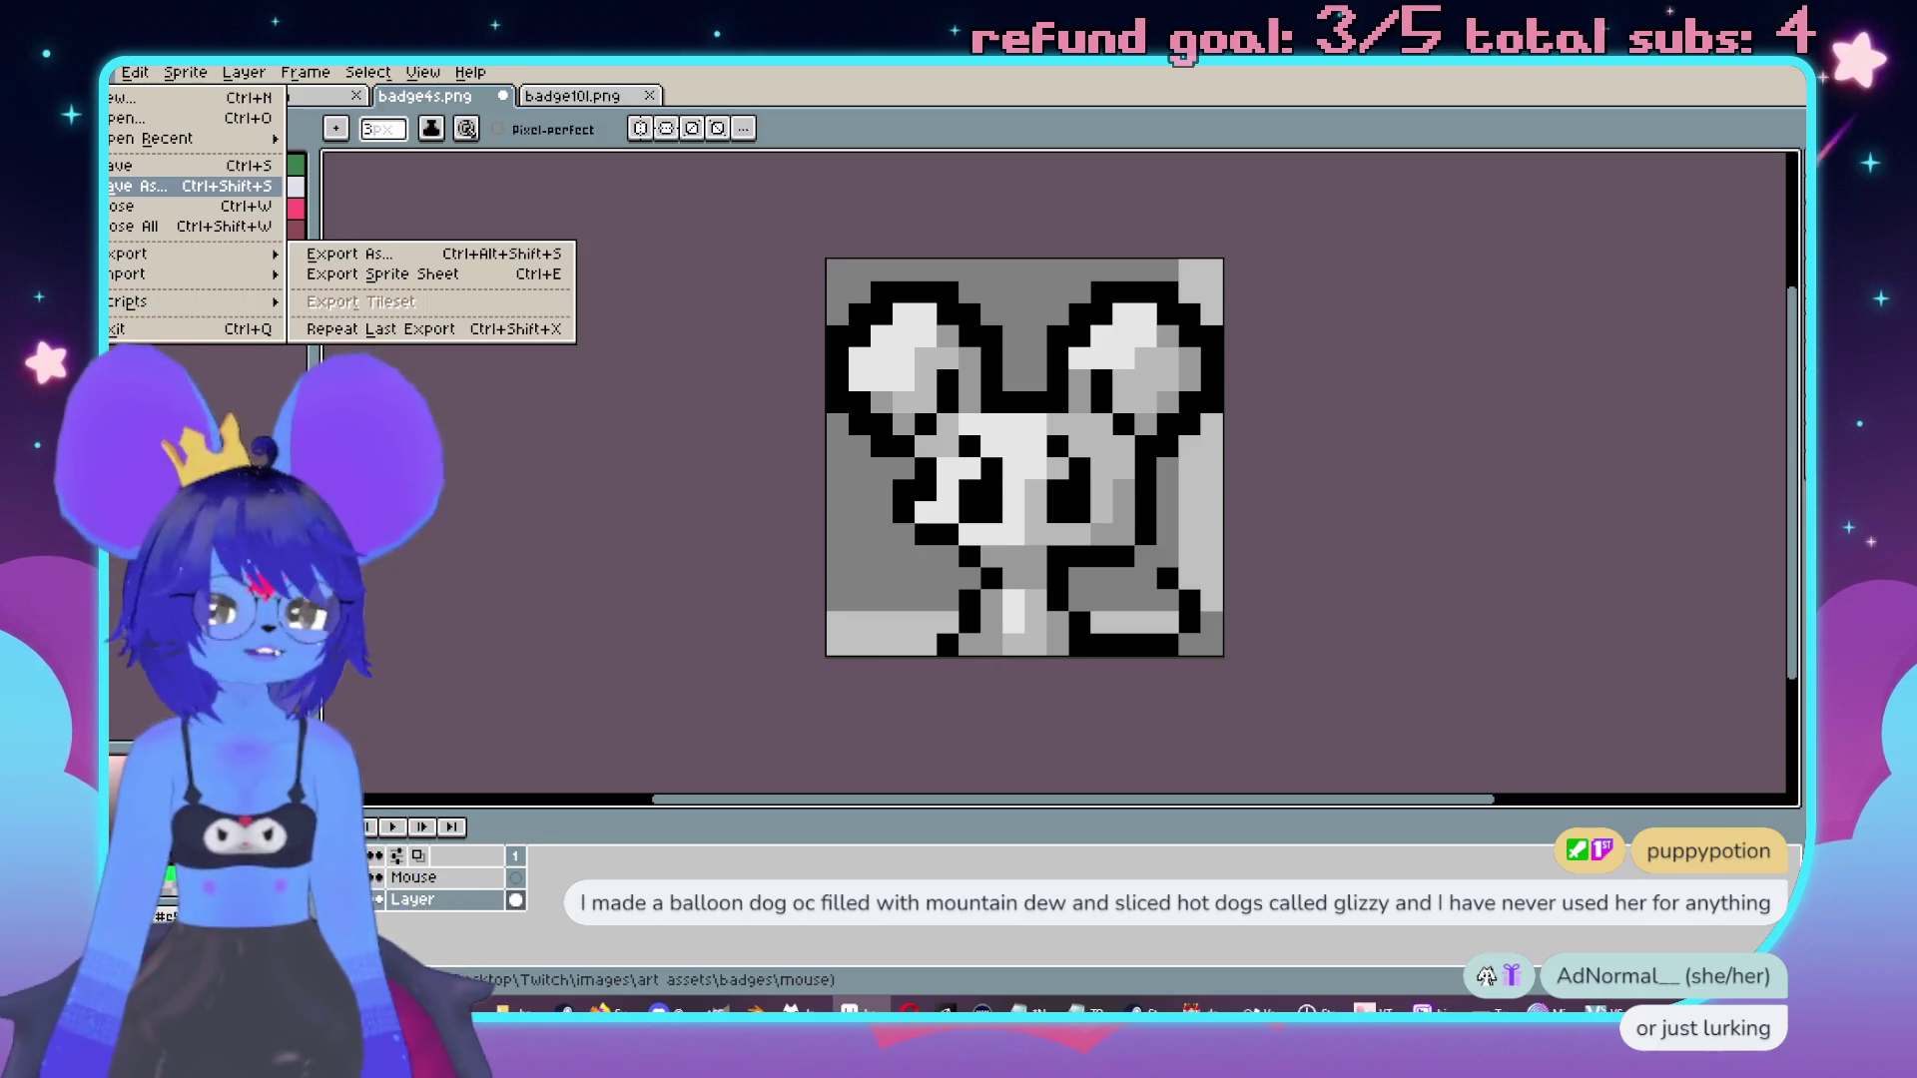
pyautogui.hotkey('ctrl', 's')
# Confirm saving the grey badge as badge5s.png and close the old reference.
pyautogui.click(896, 630)
pyautogui.click(619, 95)
pyautogui.click(649, 95)
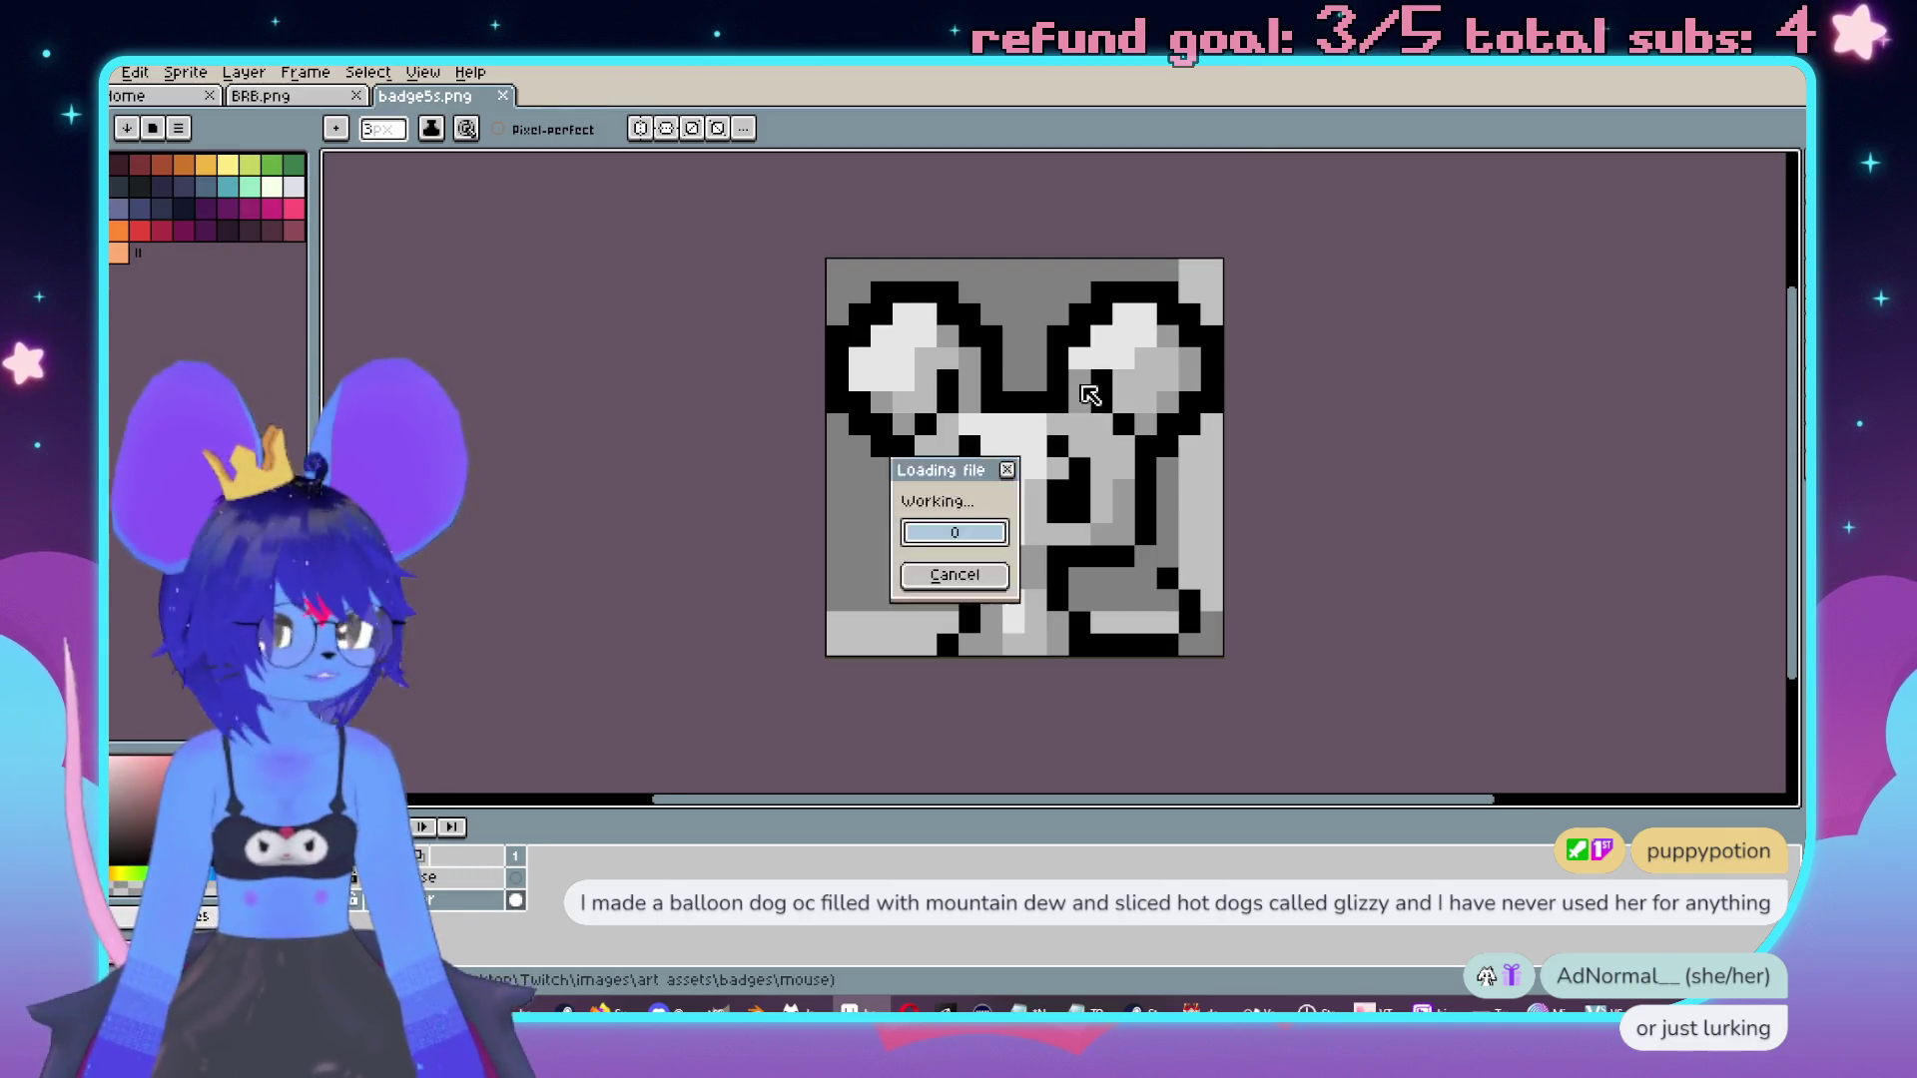
# Bucket-fill the mouse's grey areas yellow and its white areas cream from the reference.
pyautogui.scroll(4, 1004, 609)
pyautogui.scroll(1, 1003, 609)
pyautogui.press('i')
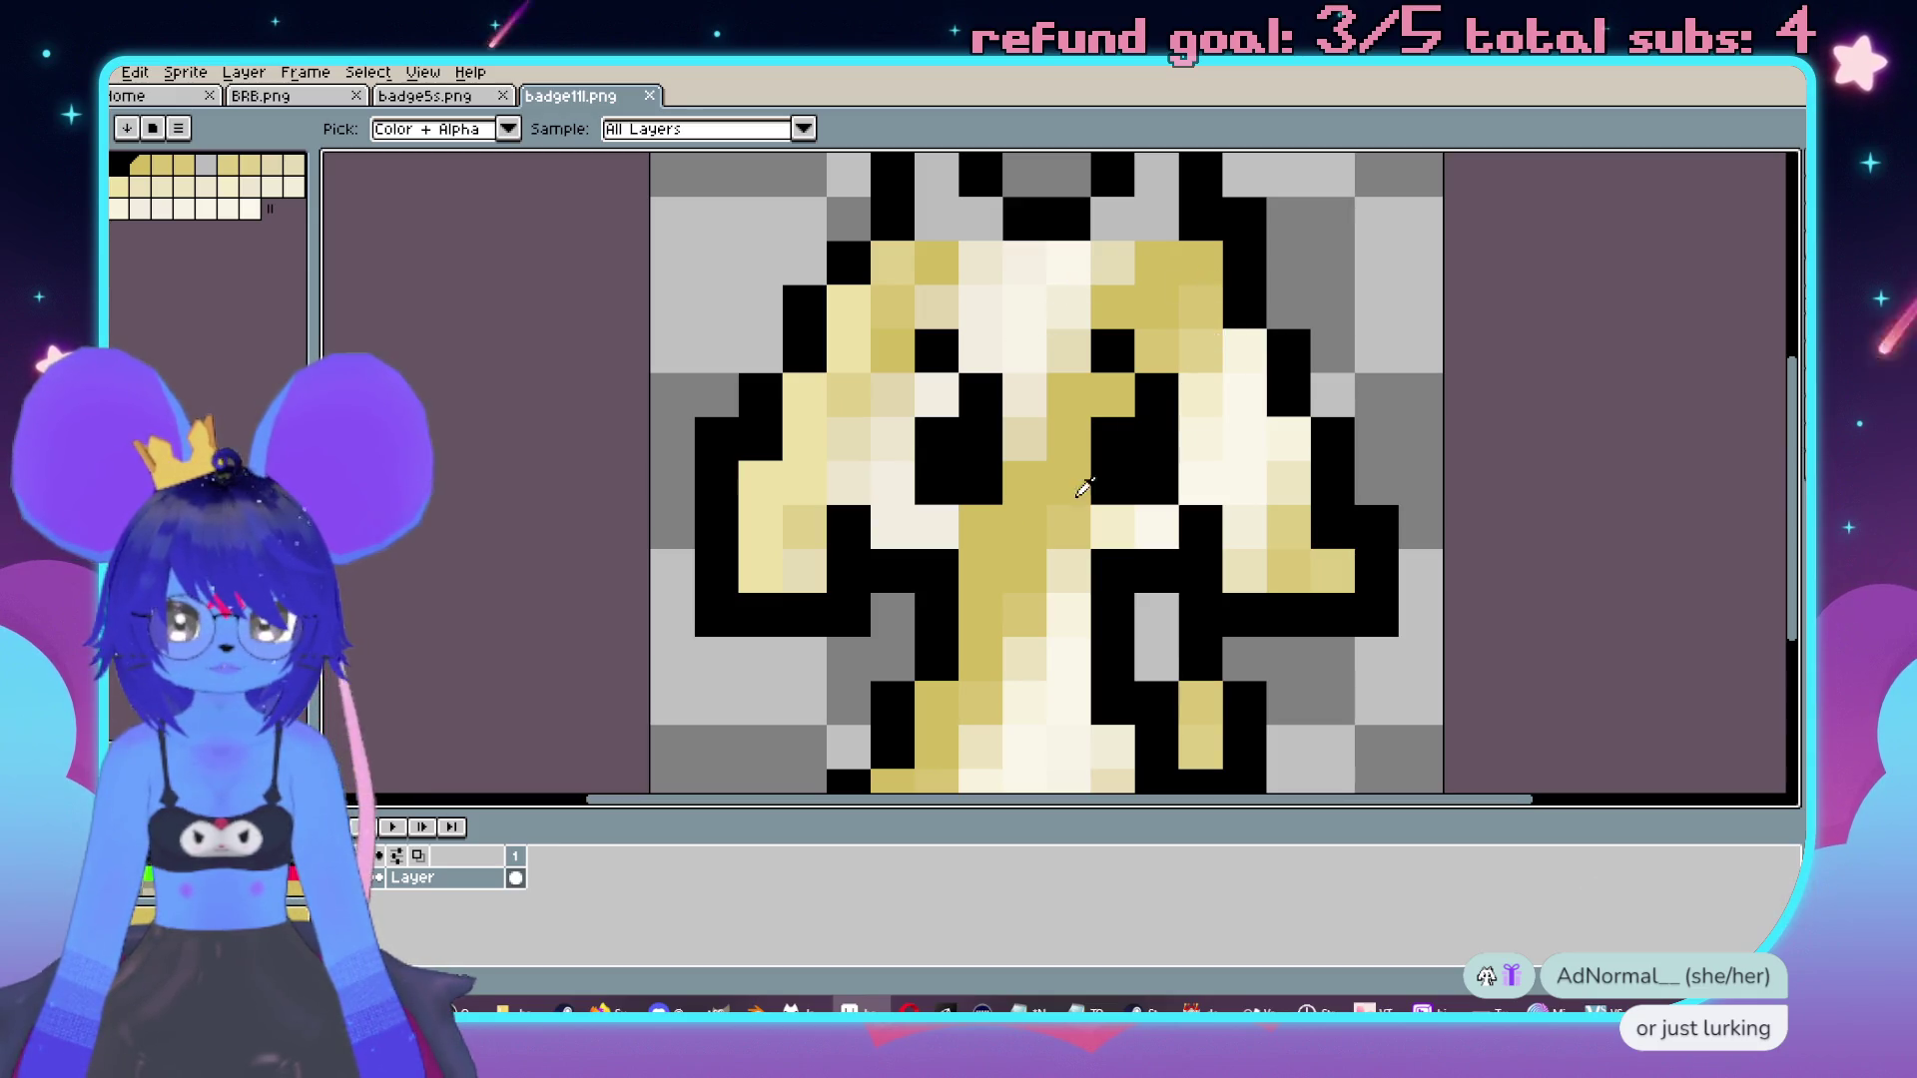
pyautogui.click(424, 96)
pyautogui.press('g')
pyautogui.click(1081, 446)
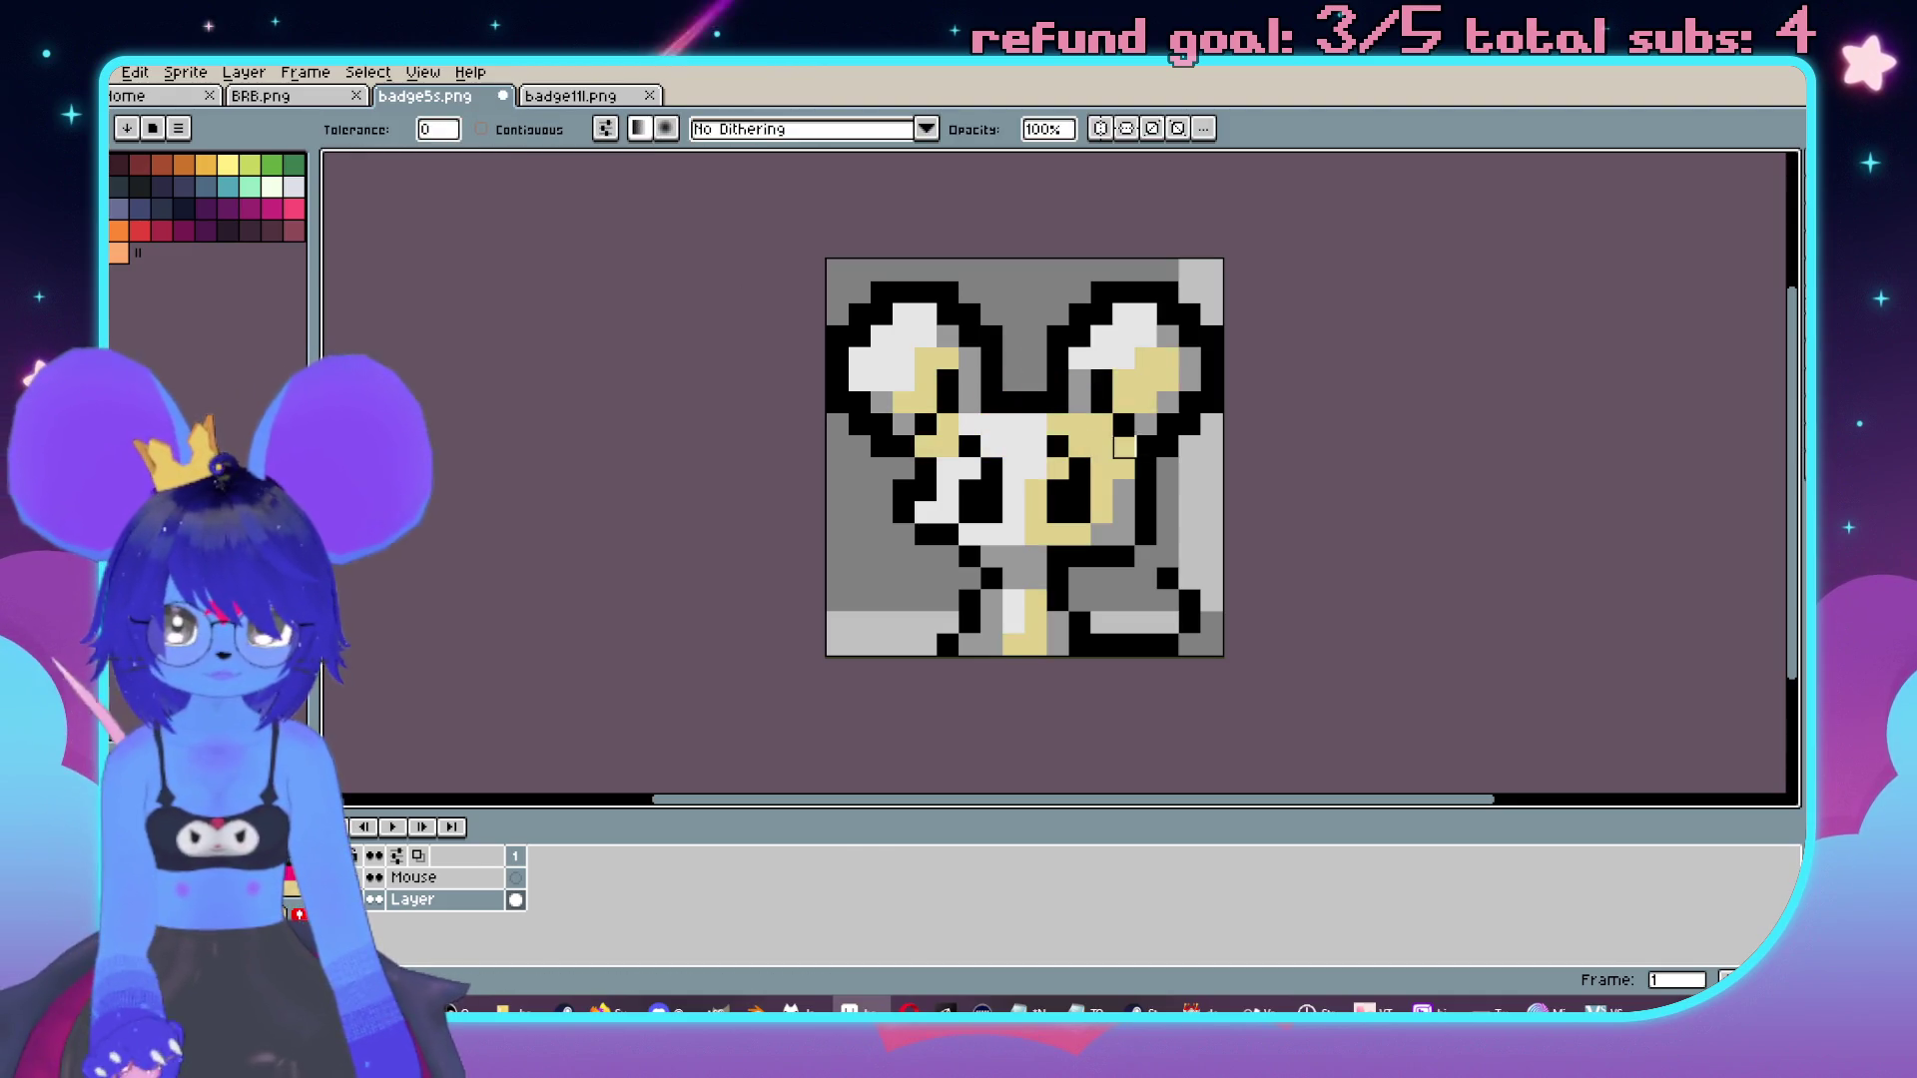
pyautogui.click(1168, 402)
pyautogui.click(584, 96)
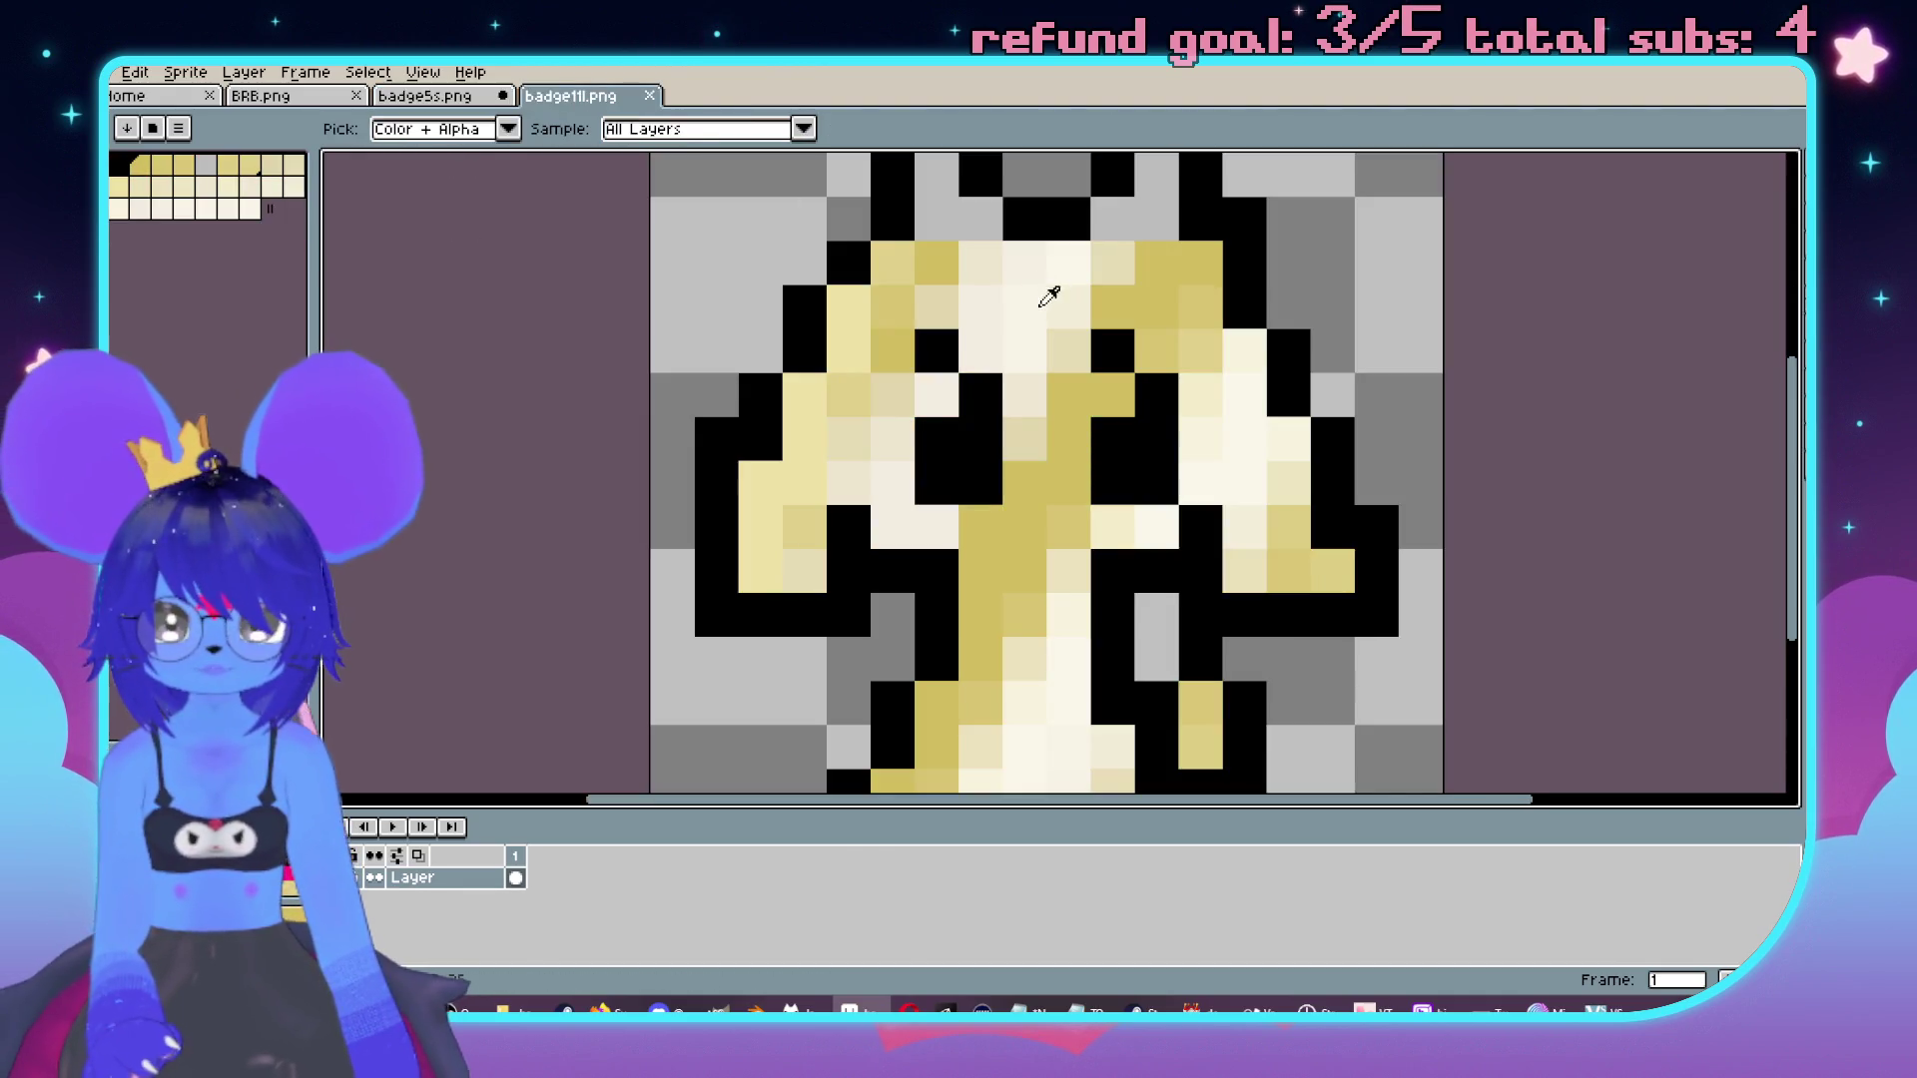
pyautogui.hotkey('ctrl', 'shift', 'Tab')
pyautogui.click(1101, 316)
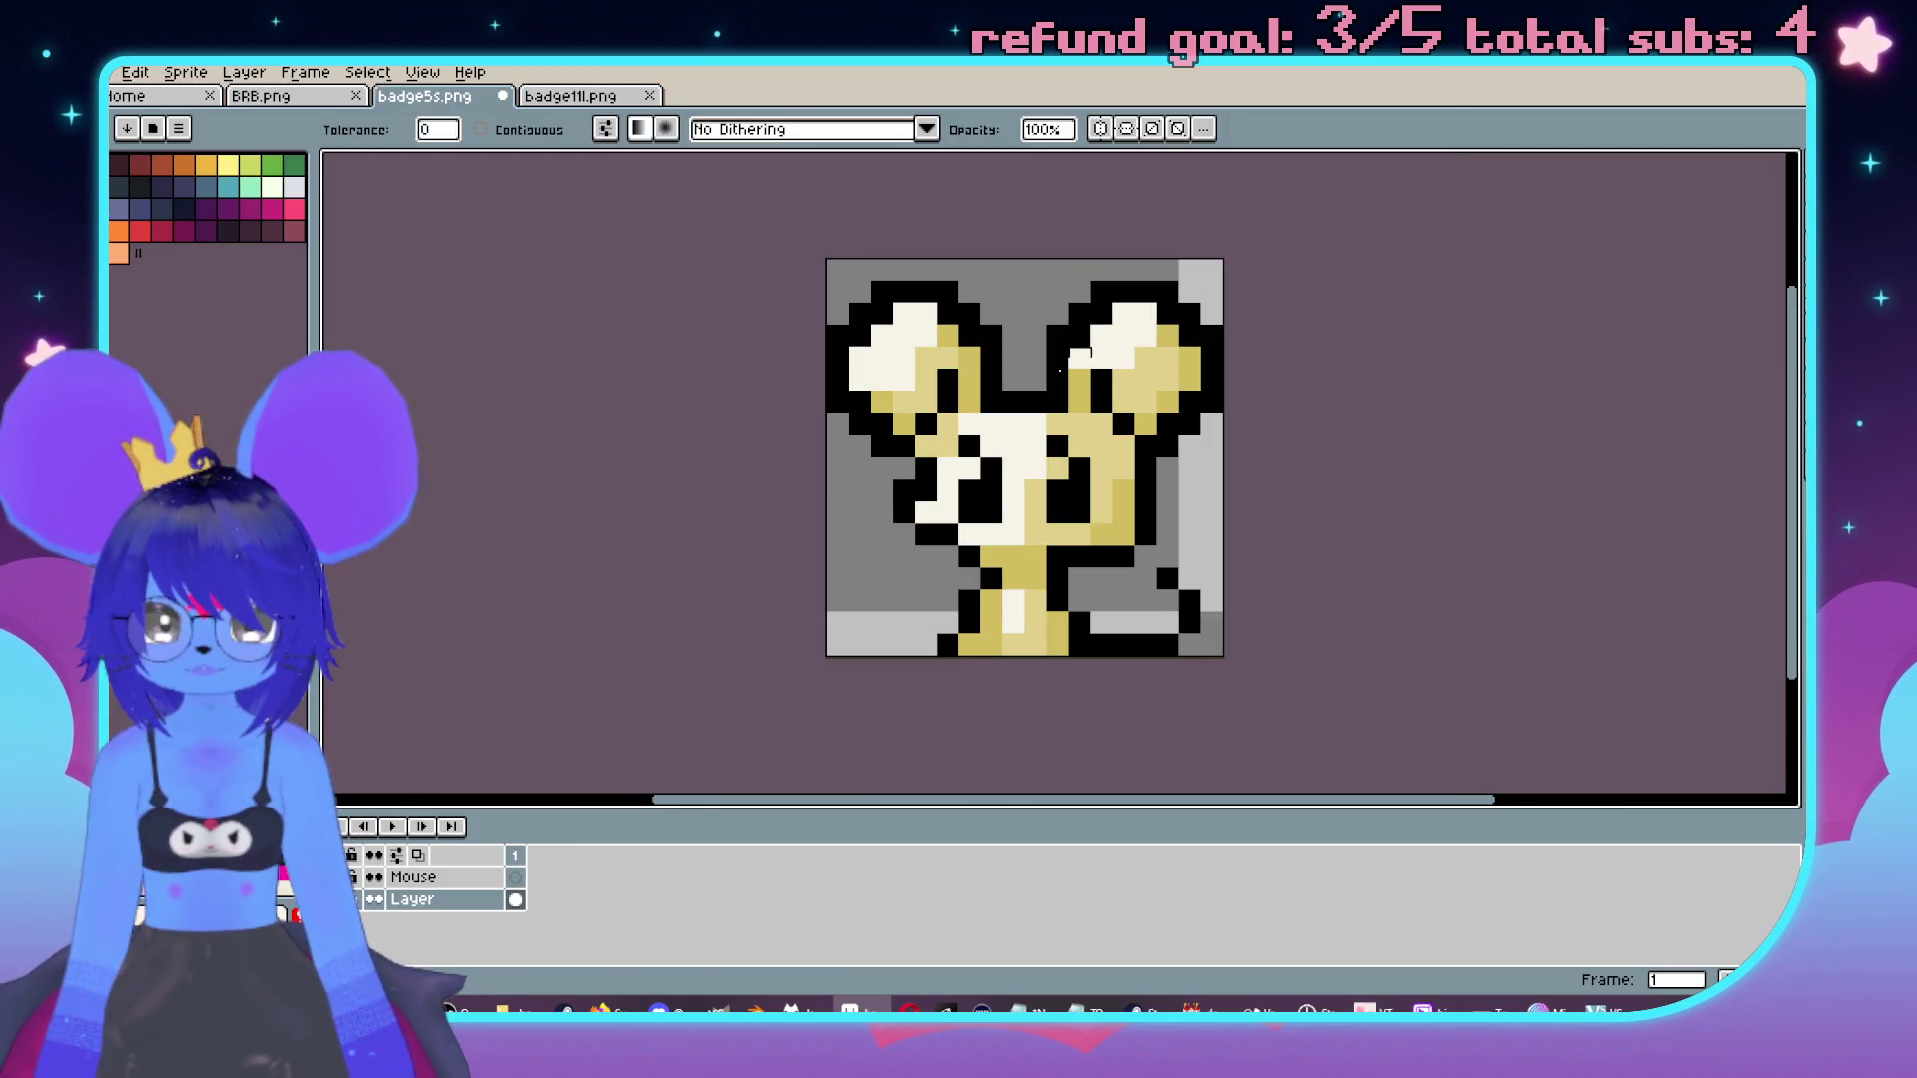
# Save the yellow version as badge6s.png as a flat PNG.
pyautogui.click(113, 74)
pyautogui.moveTo(159, 257)
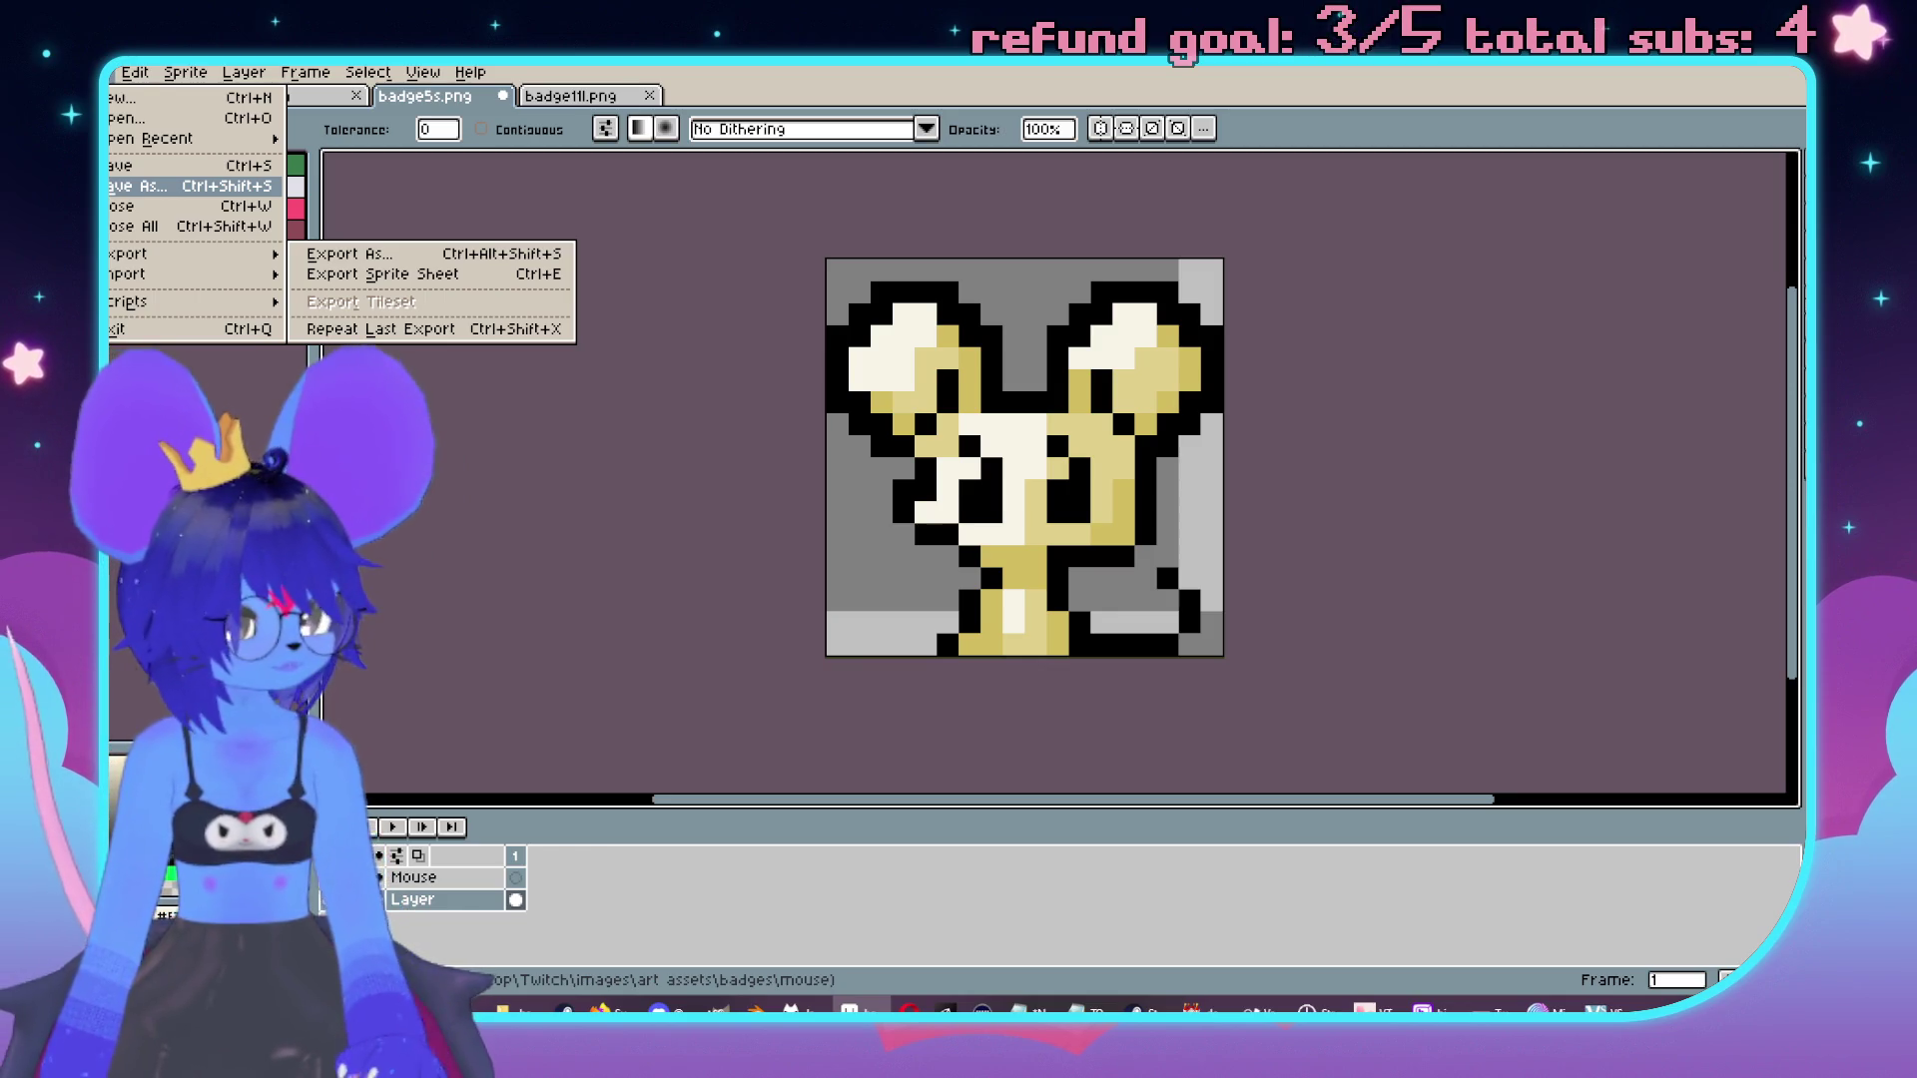
pyautogui.click(140, 186)
pyautogui.click(920, 633)
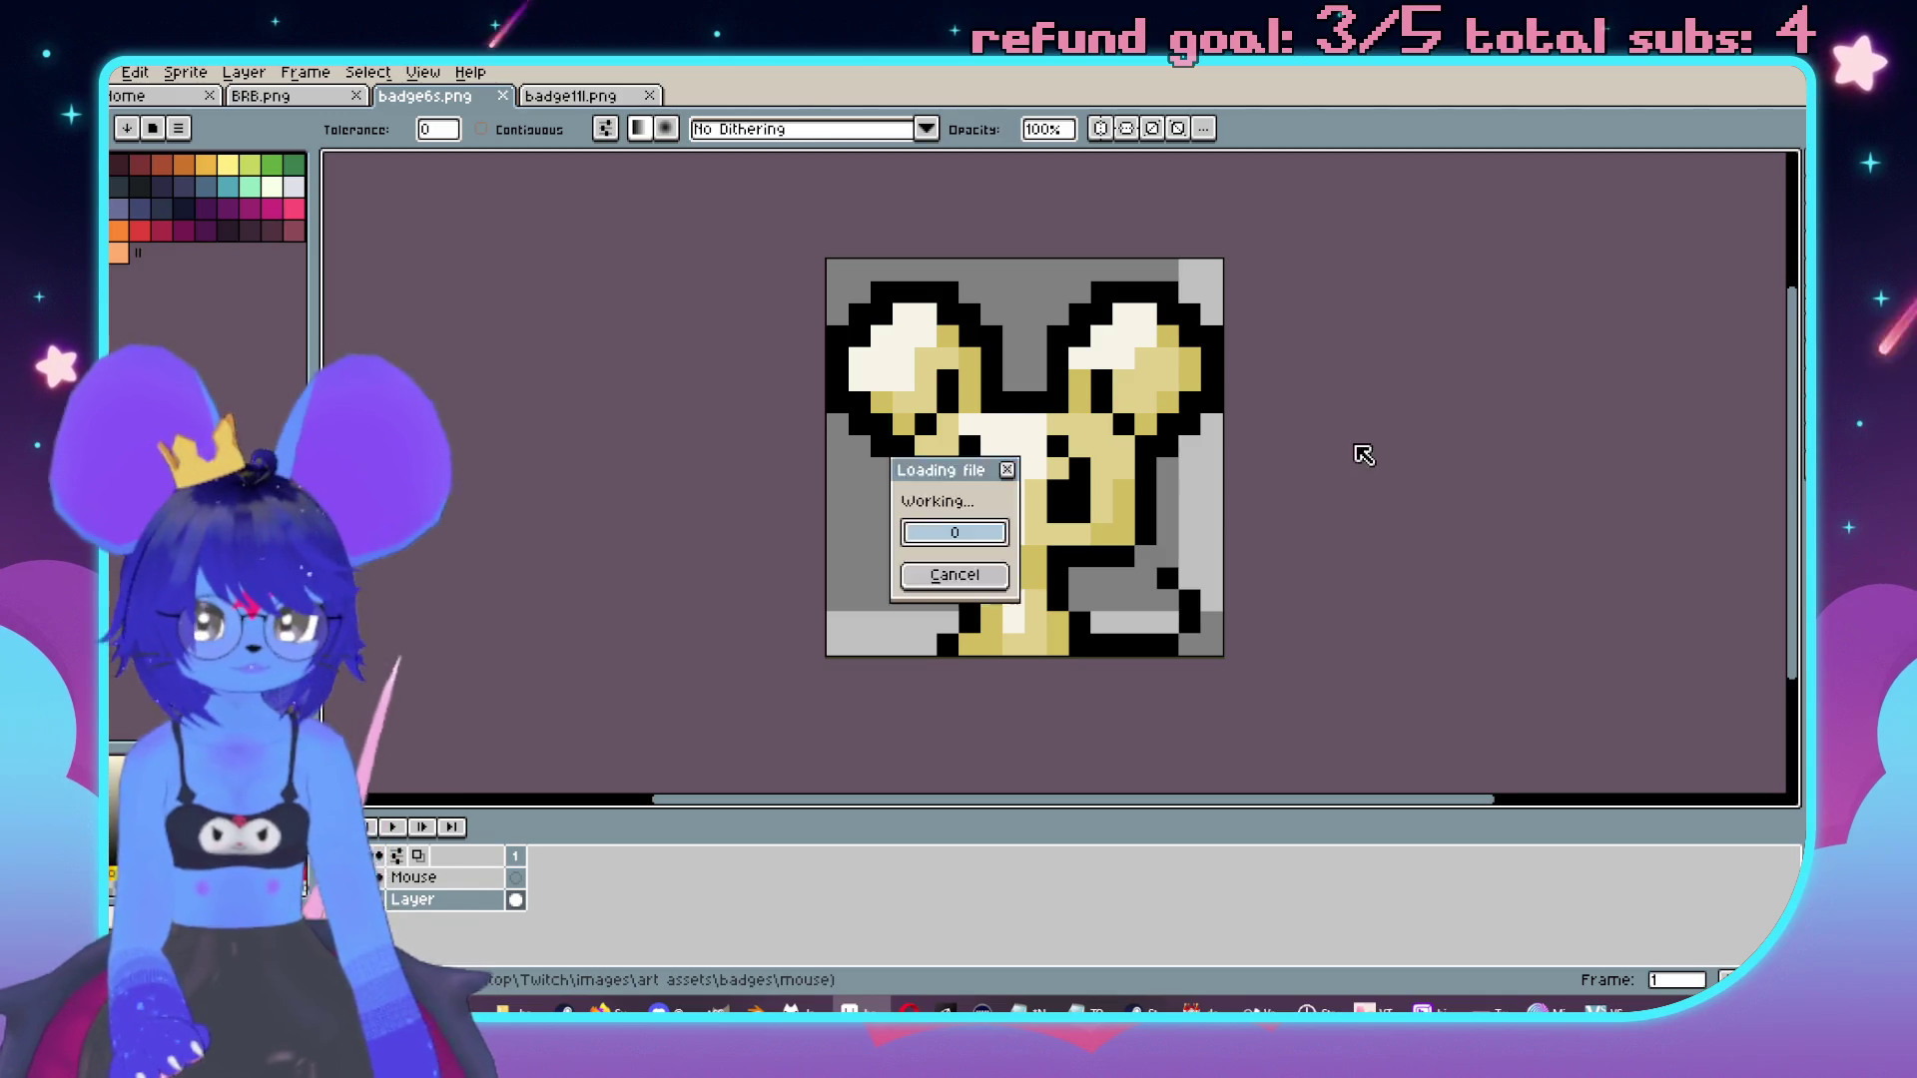
# Copy the yellow area from the badge12l.png reference and paste it onto the right ear.
pyautogui.scroll(4, 1048, 470)
pyautogui.press('i')
pyautogui.hotkey('ctrl', 'Tab')
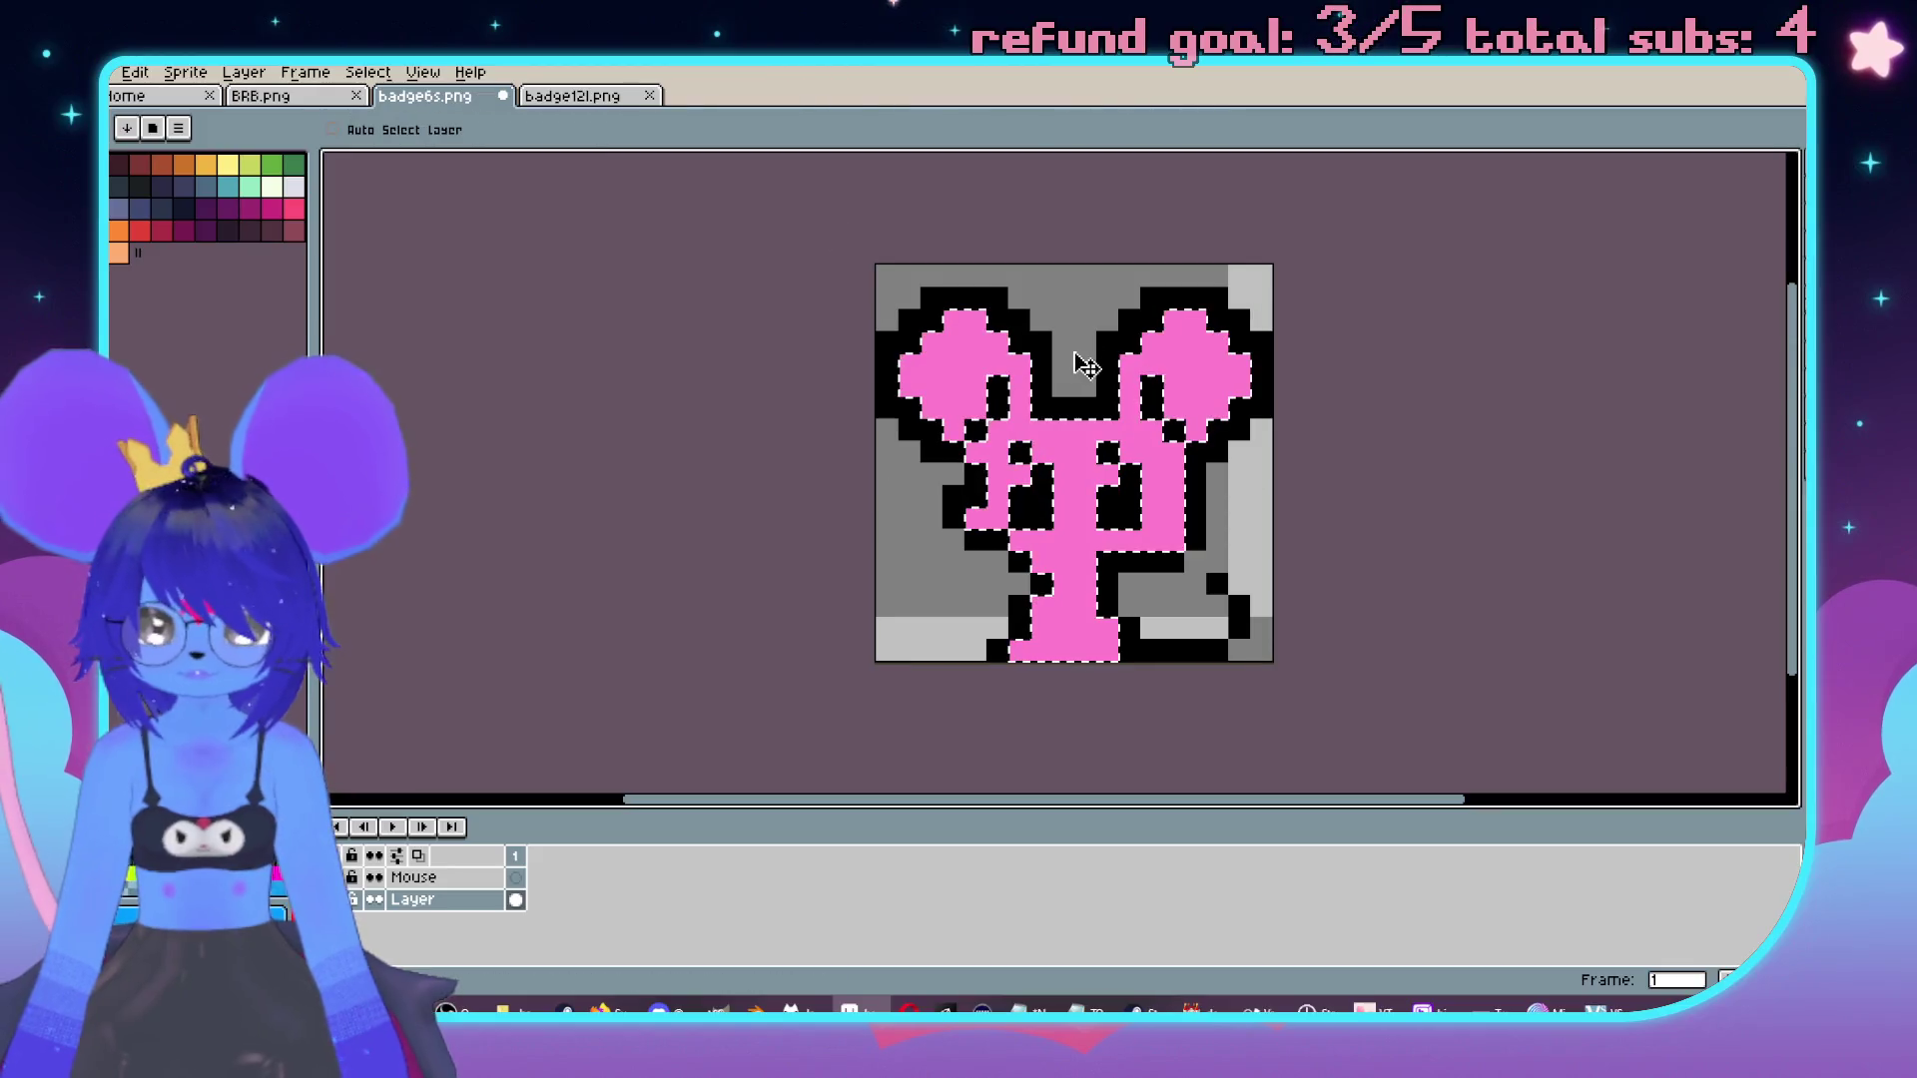
pyautogui.moveTo(1069, 251); pyautogui.dragTo(970, 384)
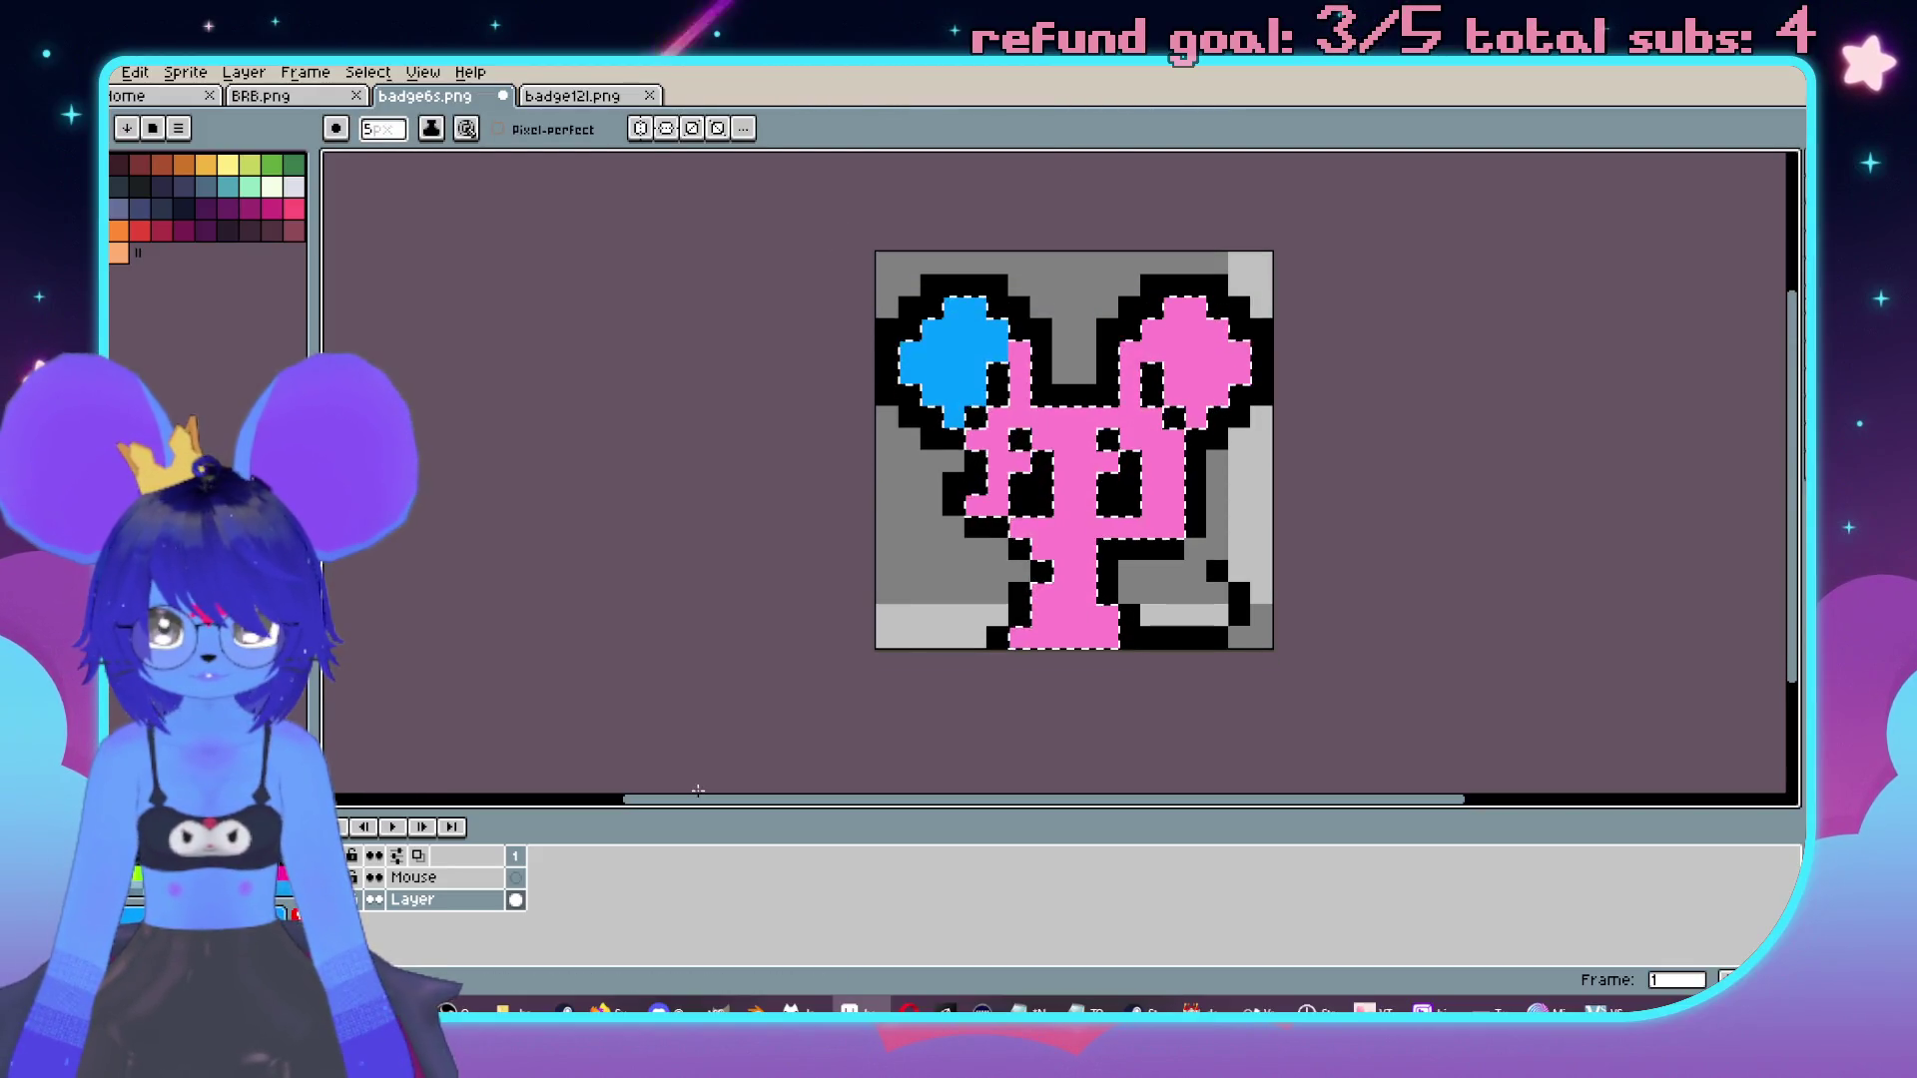
pyautogui.scroll(-2, 970, 384)
pyautogui.hotkey('ctrl', 'Tab')
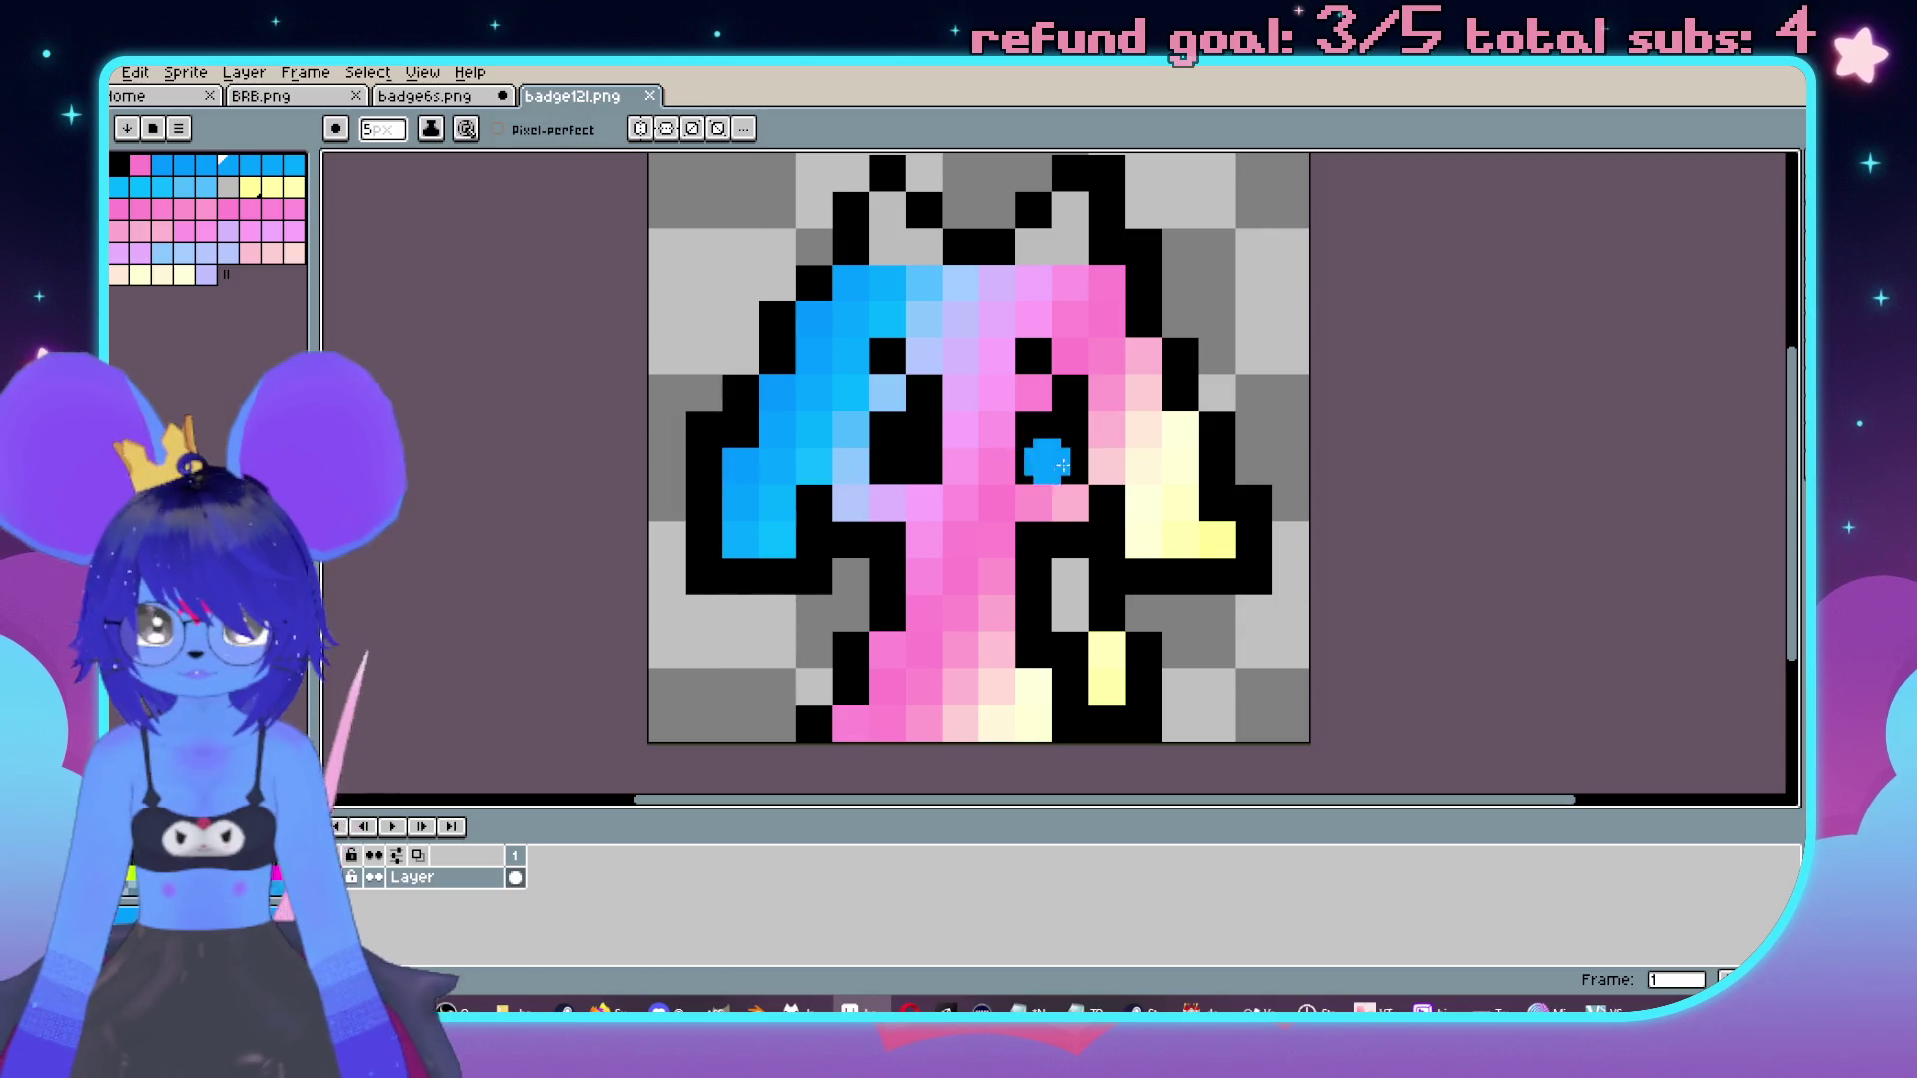
pyautogui.click(439, 95)
pyautogui.hotkey('ctrl', 'v')
pyautogui.moveTo(1173, 420)
pyautogui.mouseDown()
pyautogui.moveTo(1278, 250)
pyautogui.moveTo(1262, 351)
pyautogui.mouseUp()
# Try softening the blue-pink border at the left ear, then undo it.
pyautogui.scroll(1, 1261, 350)
pyautogui.hscroll(1, 1261, 350)
pyautogui.press('b')
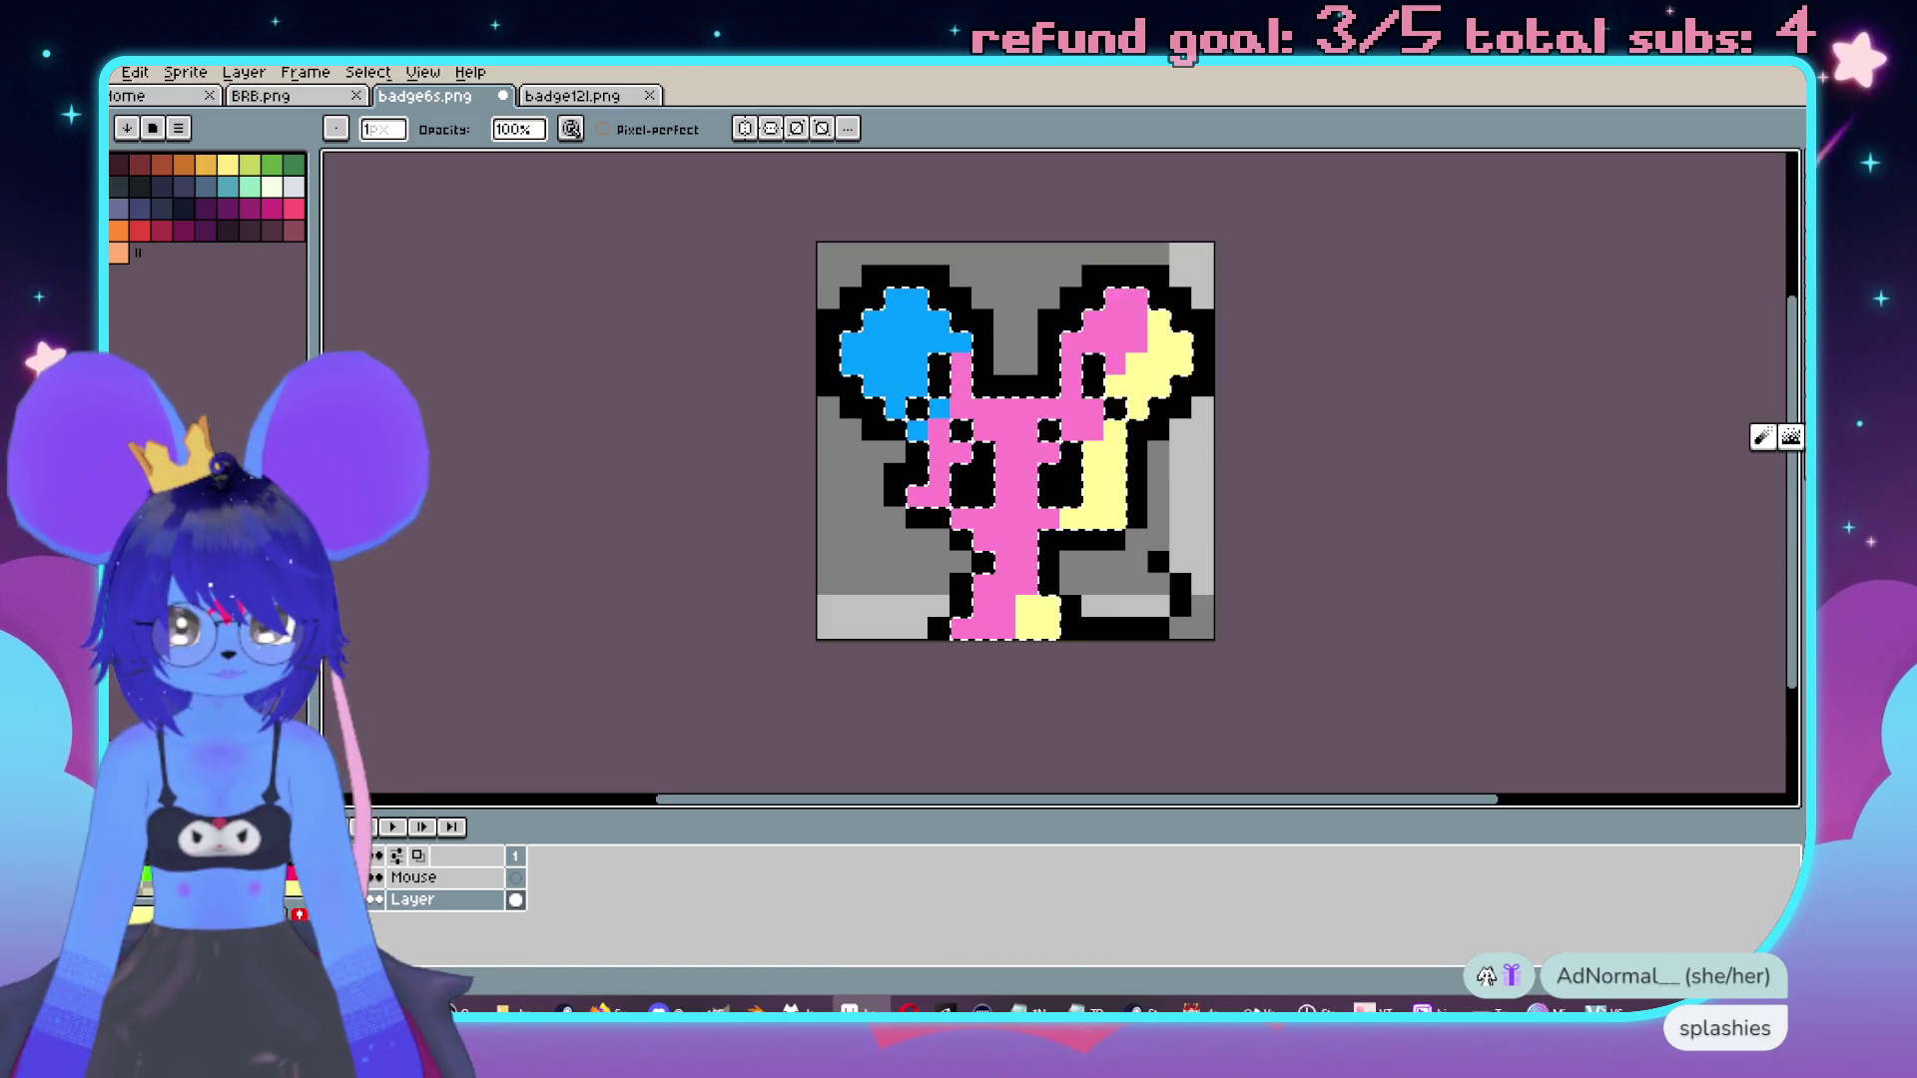
pyautogui.moveTo(960, 335); pyautogui.dragTo(918, 429)
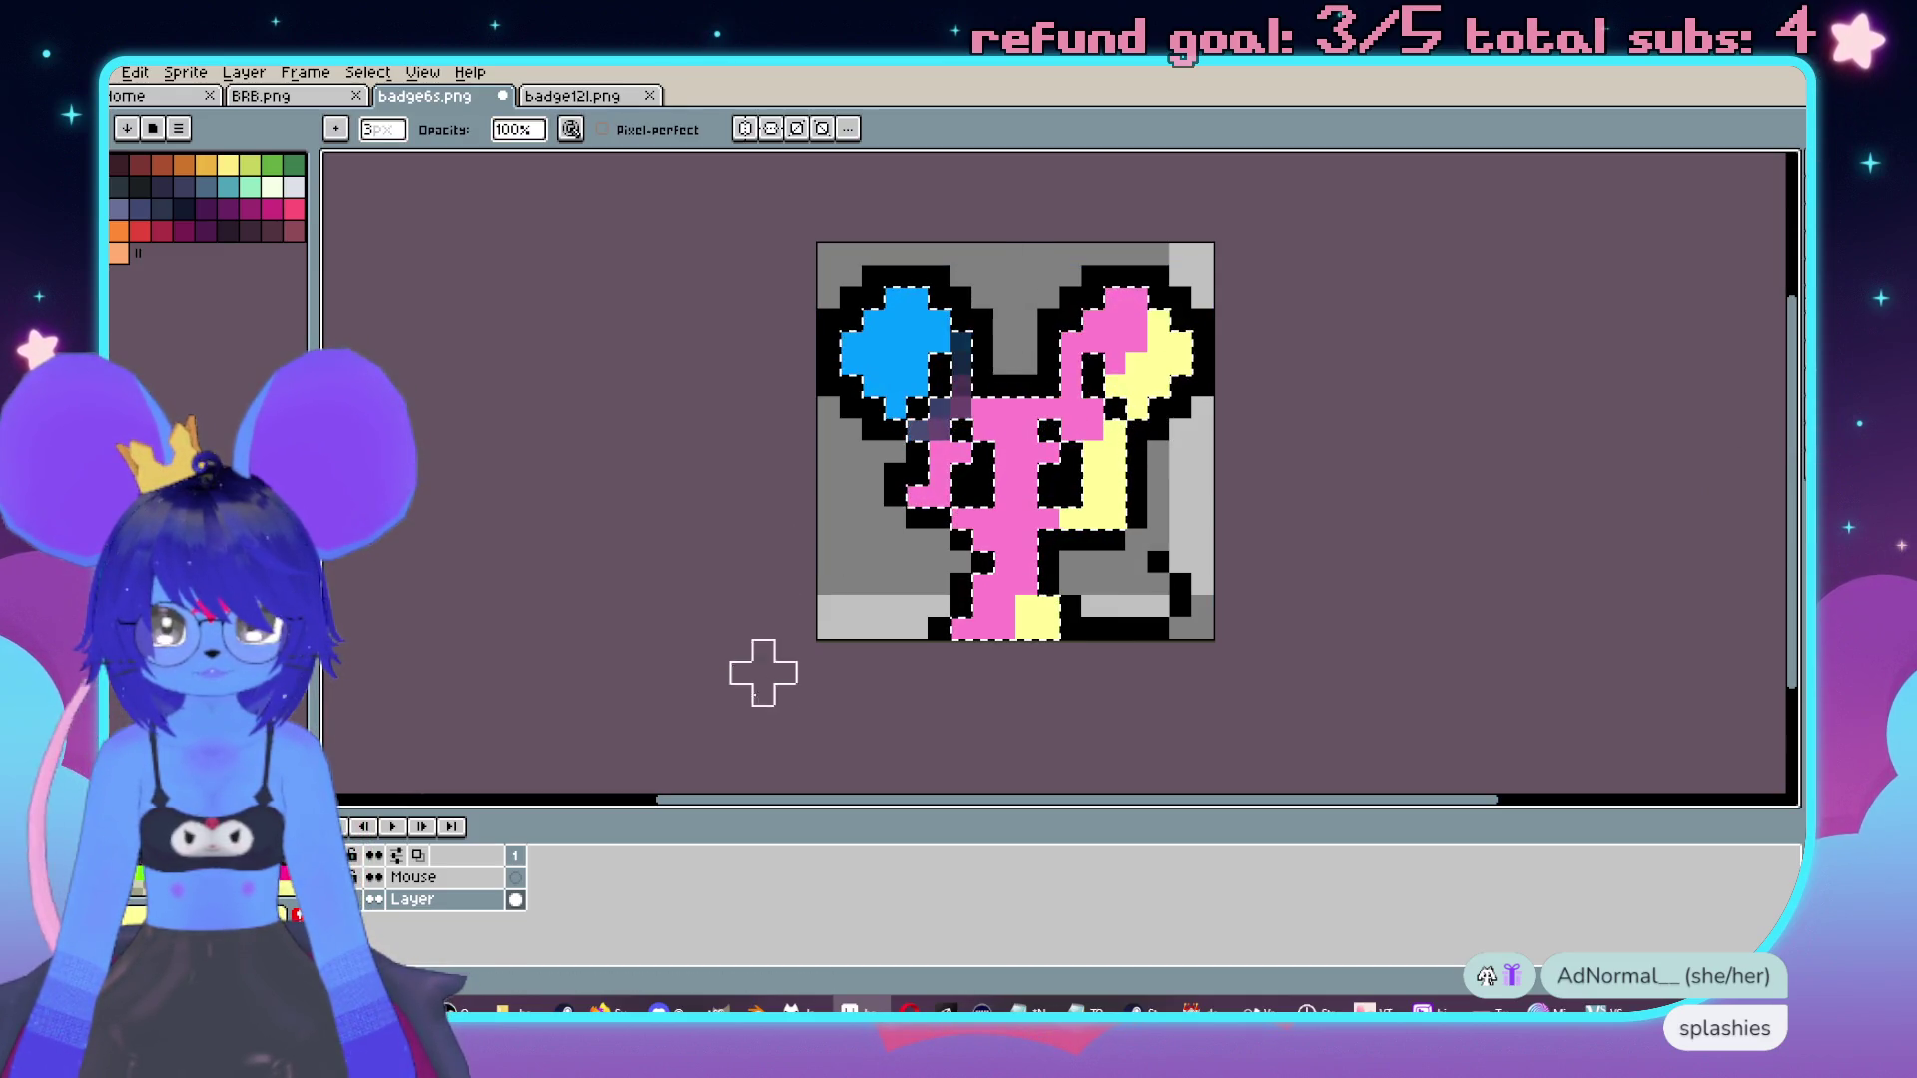
pyautogui.hotkey('ctrl', 'z')
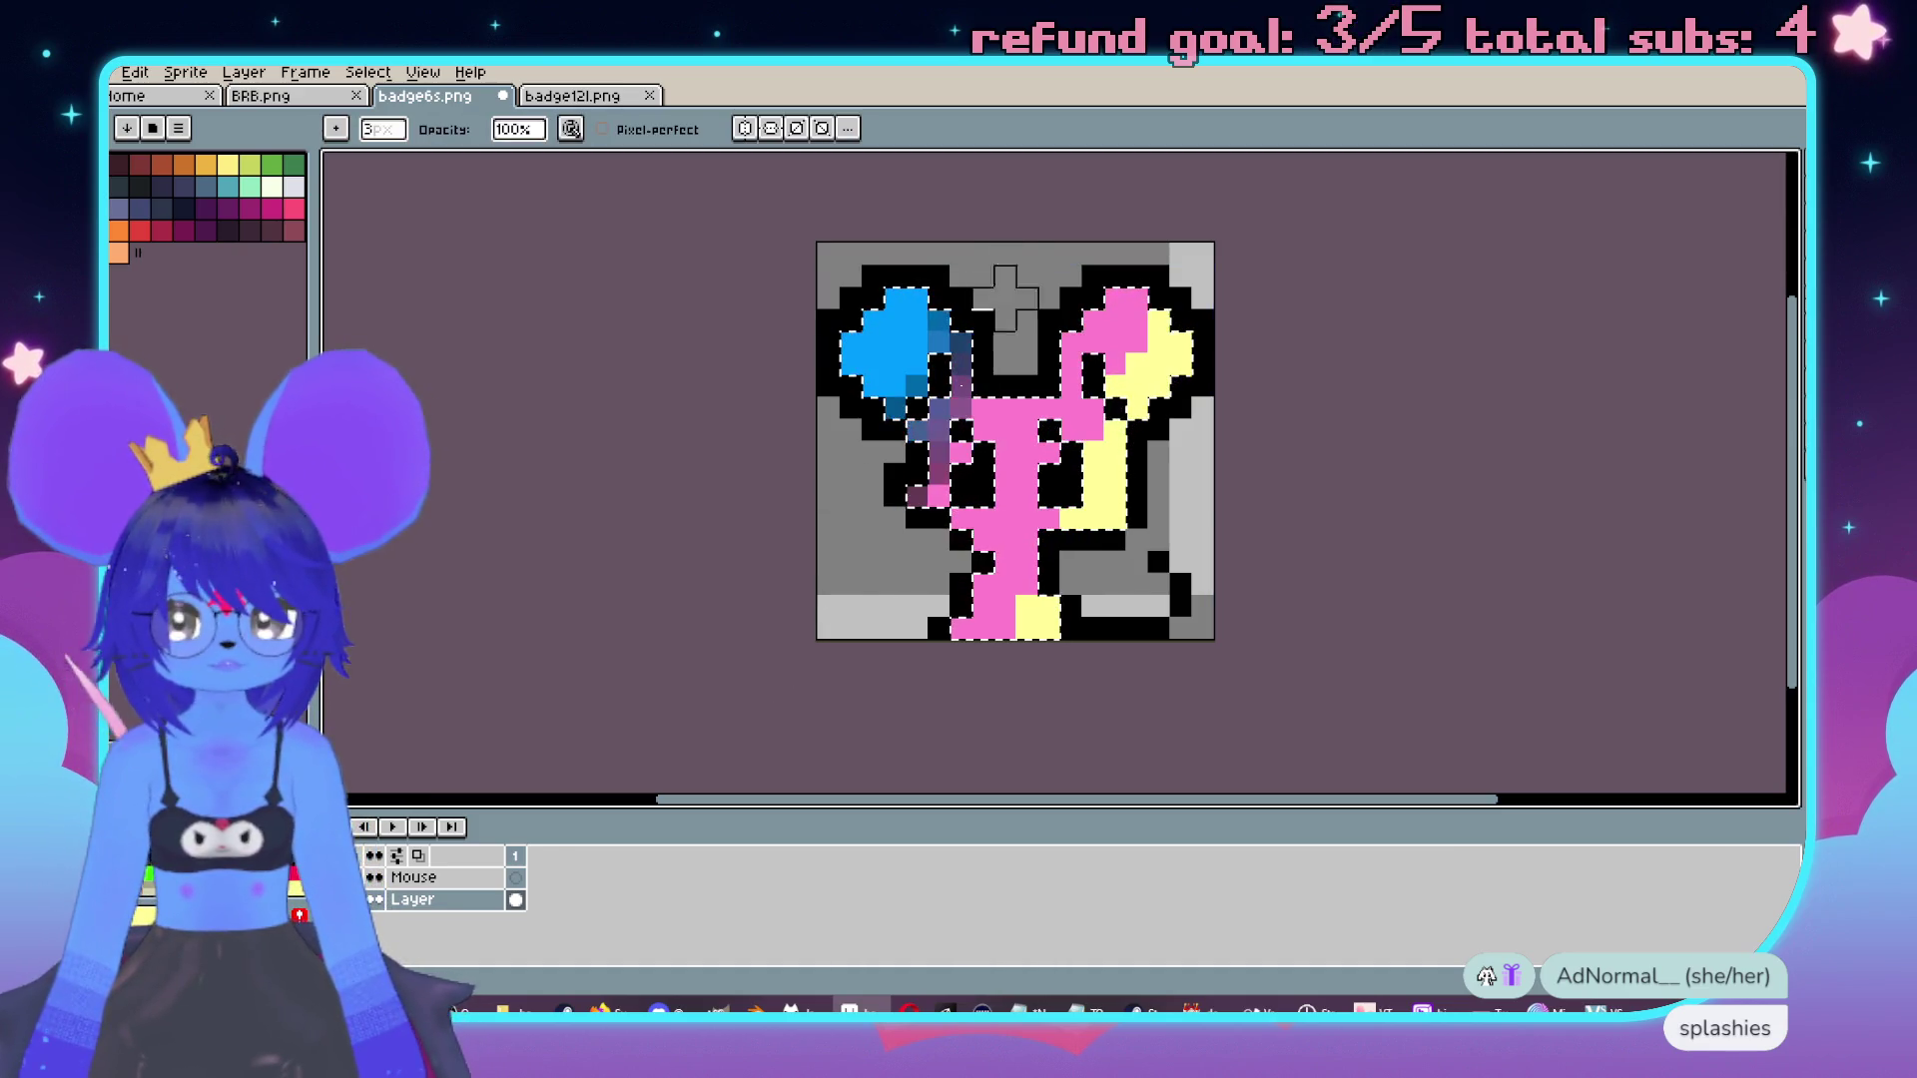
pyautogui.press('v')
pyautogui.press('b')
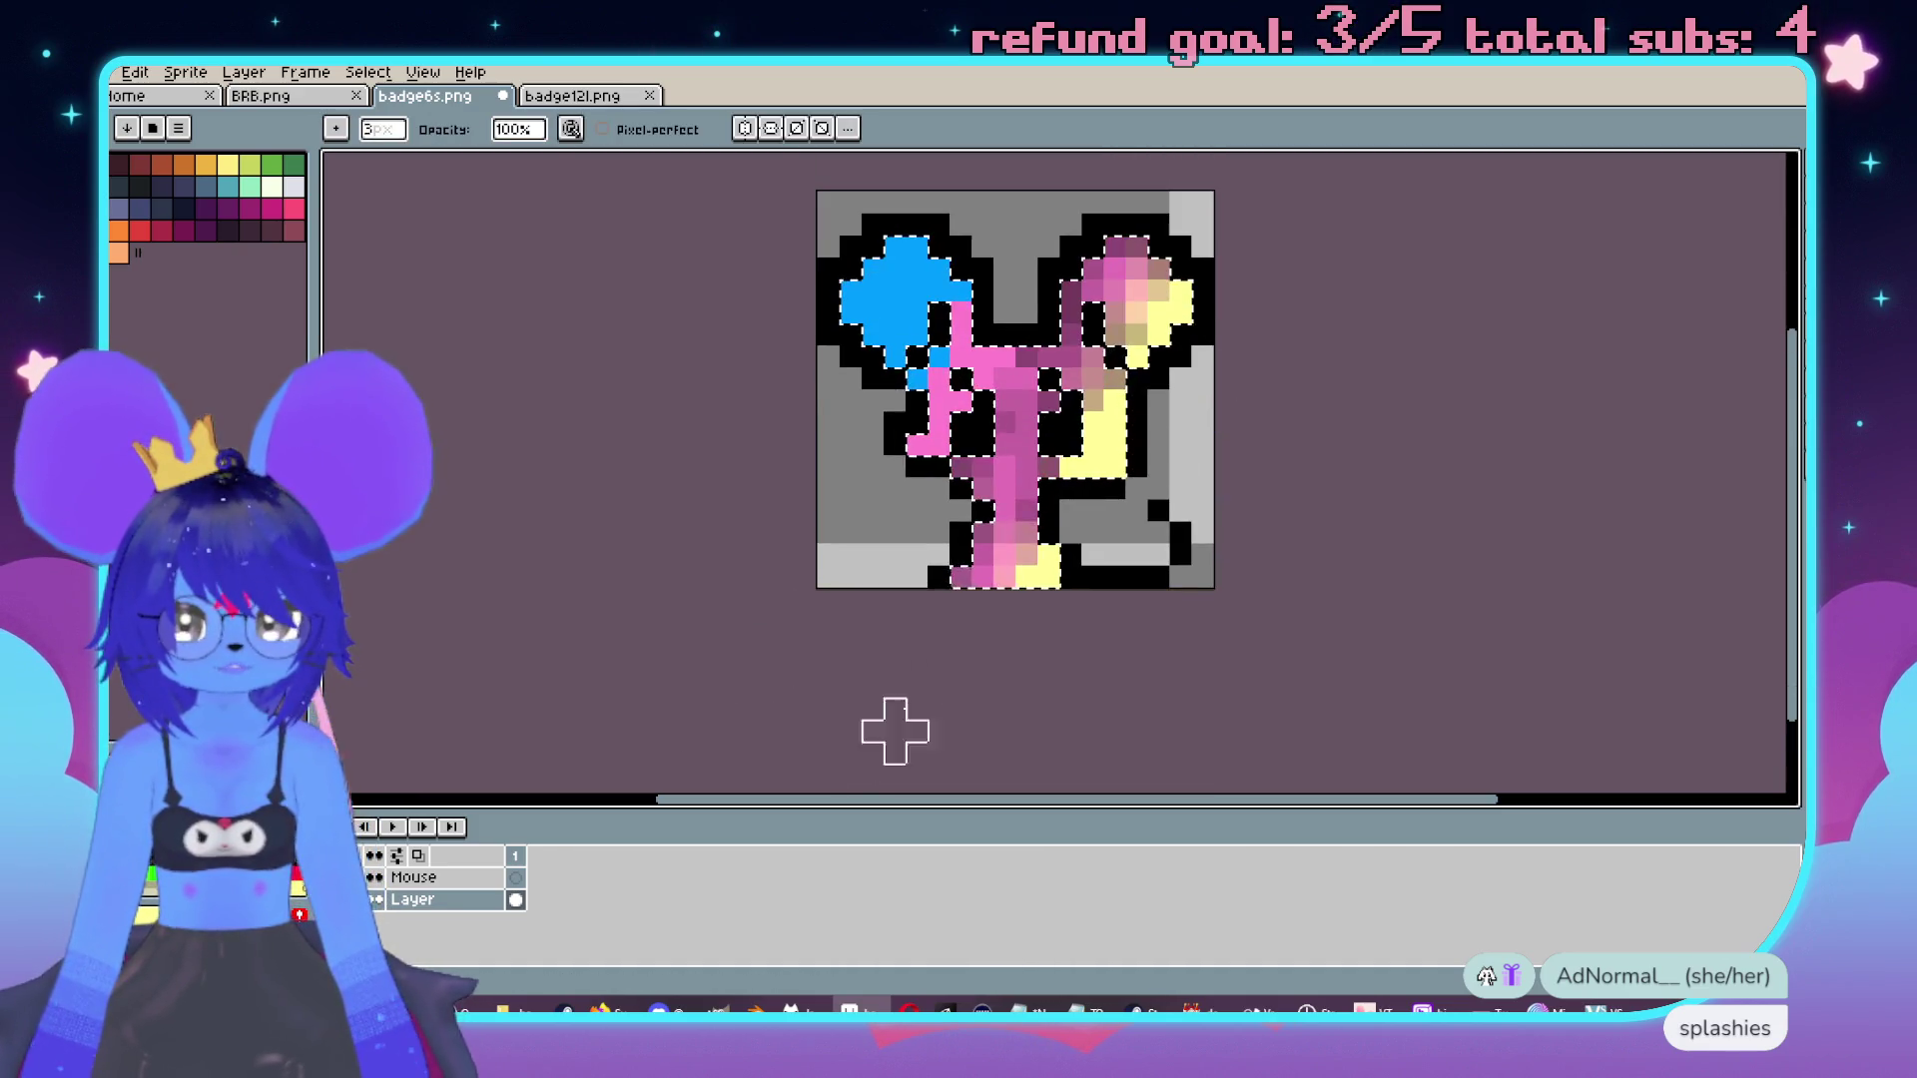
pyautogui.hotkey('ctrl', 'z')
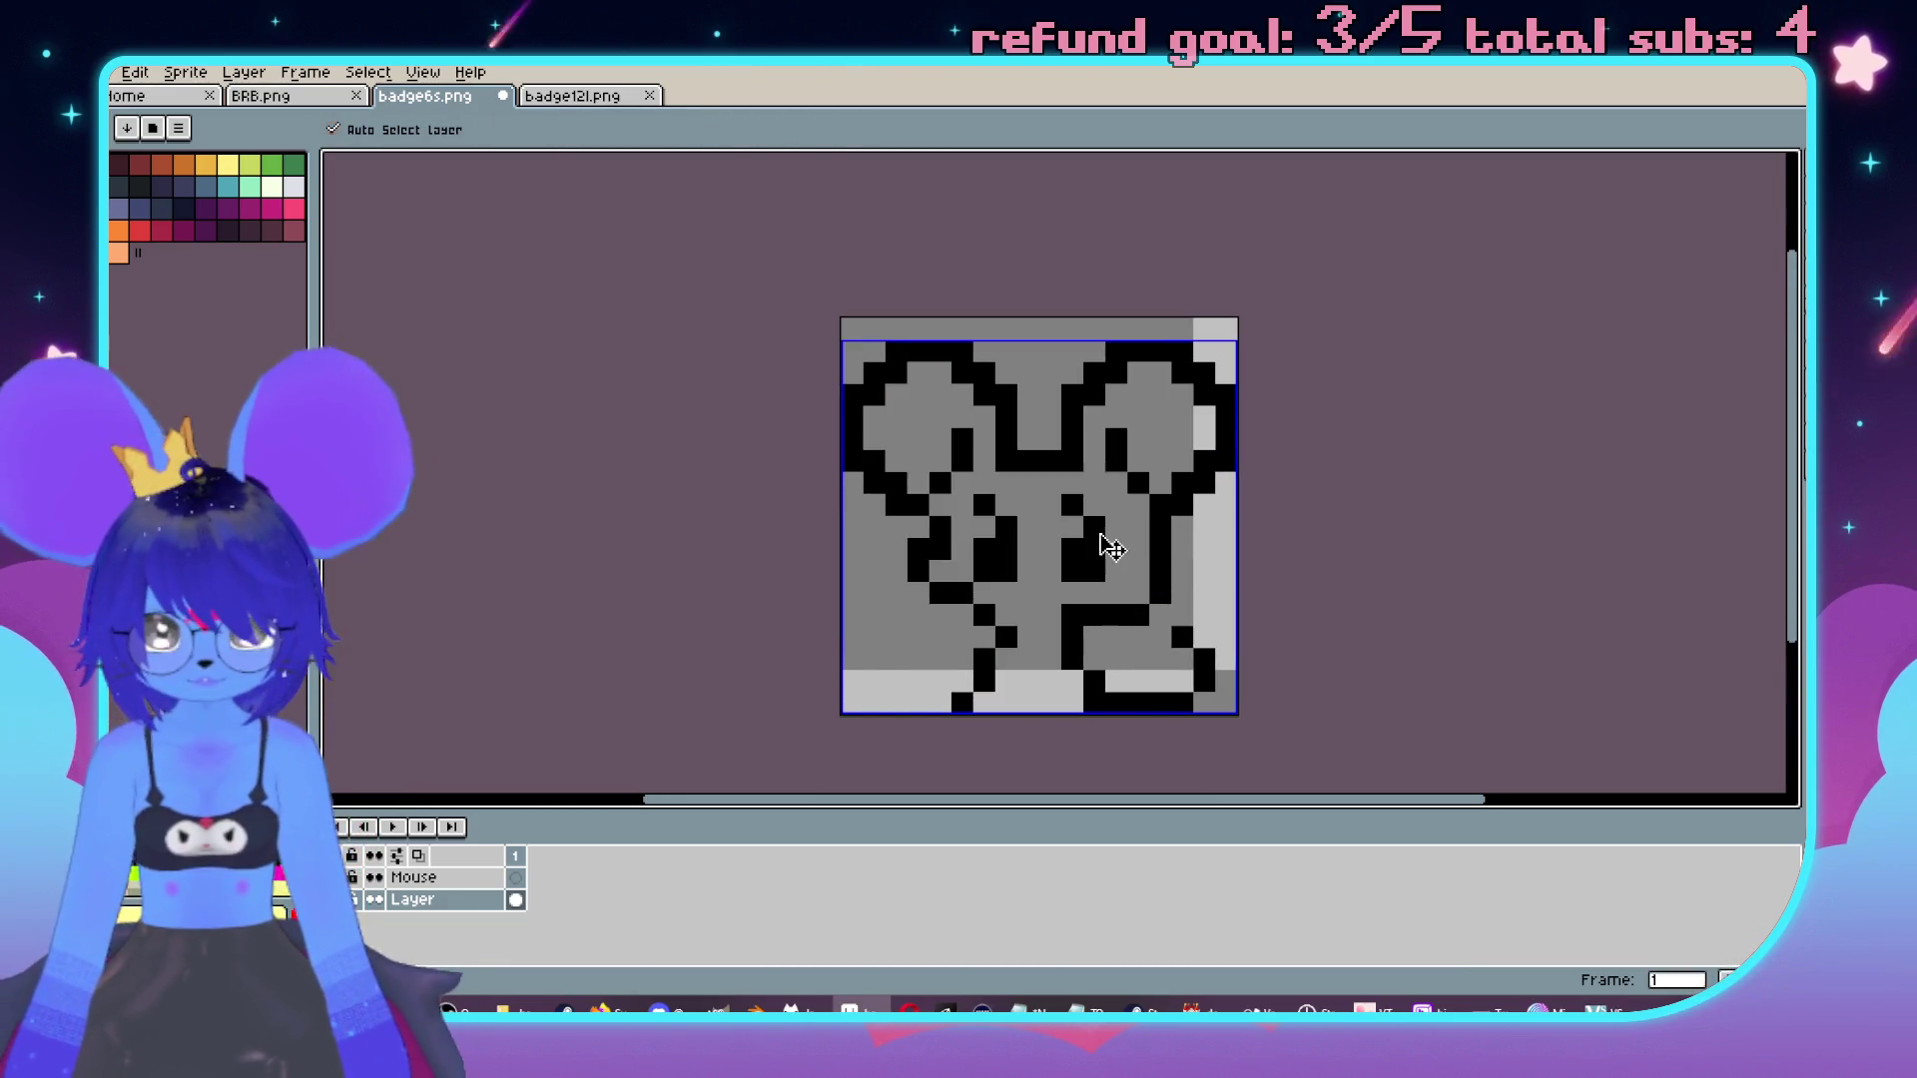
# Paste the colouring onto the Mouse layer and move it below Layer.
pyautogui.click(440, 877)
pyautogui.hotkey('ctrl', 'v')
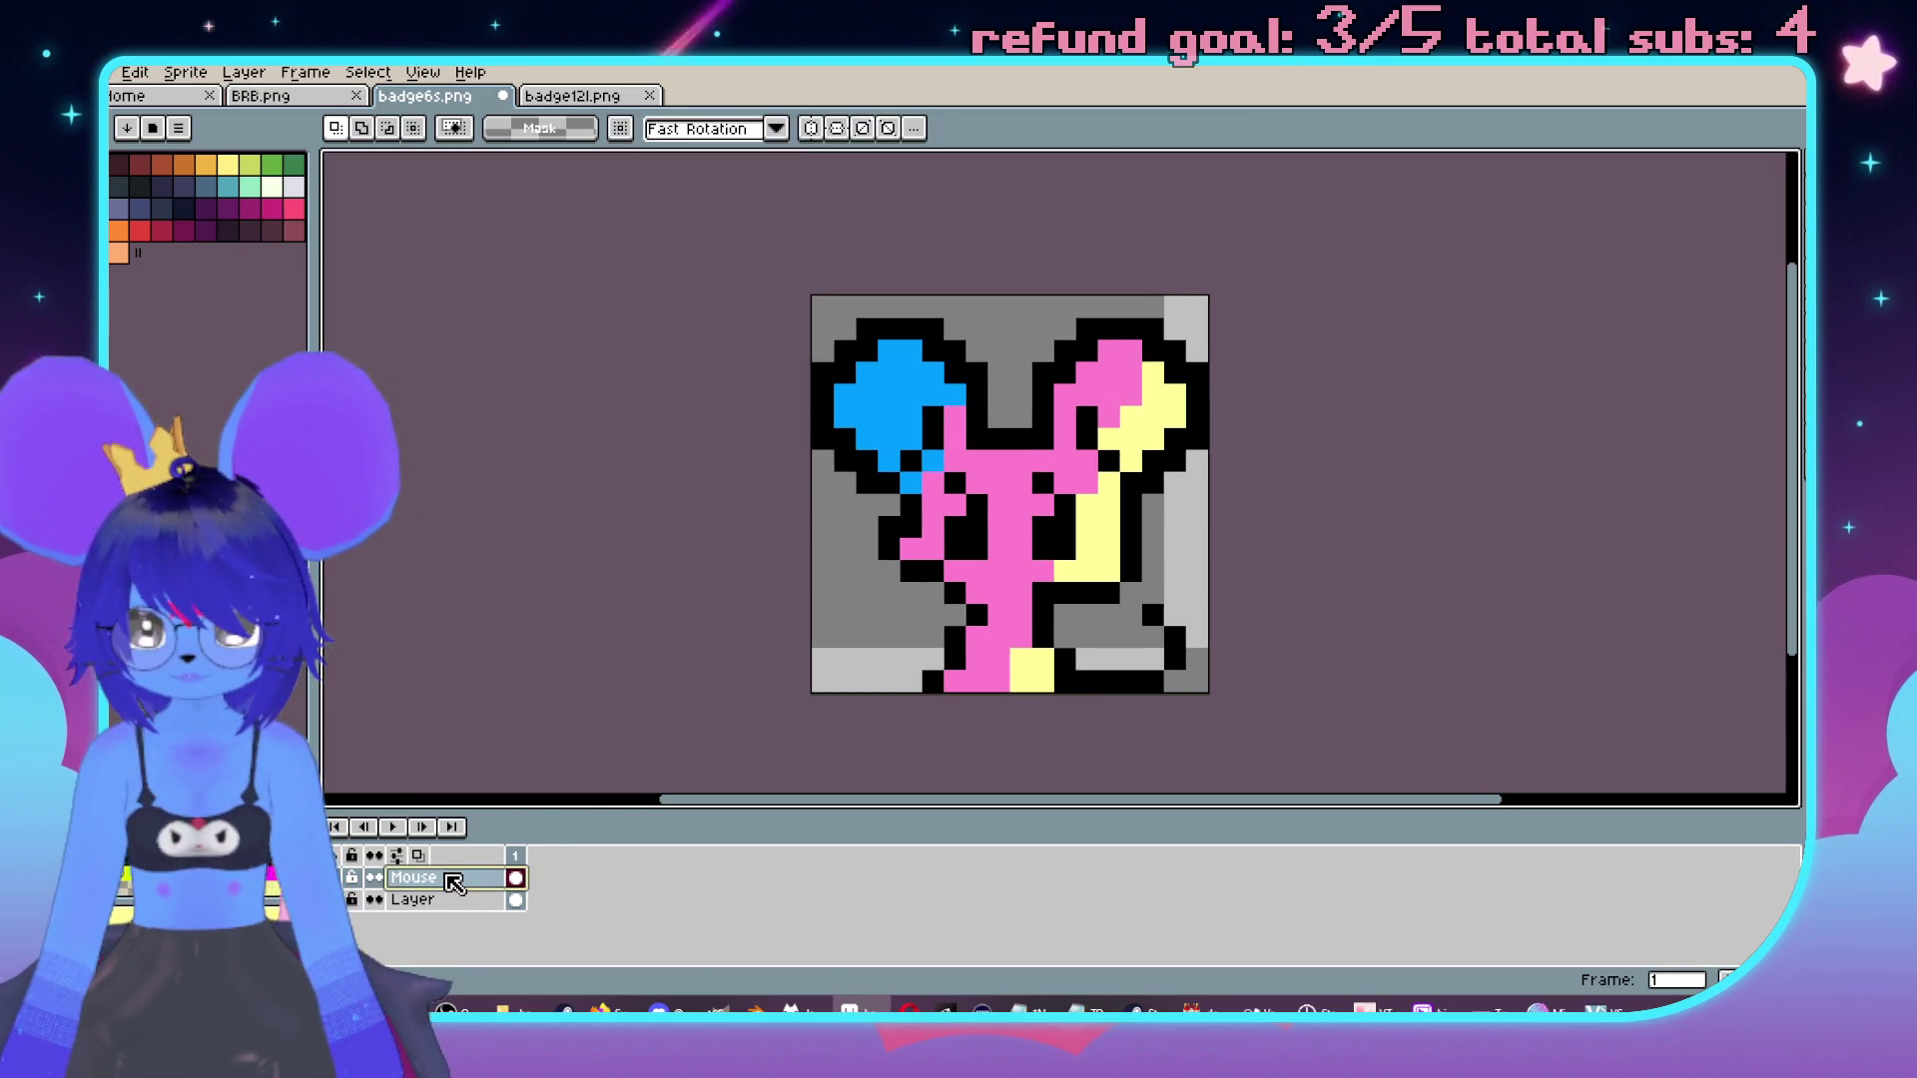
pyautogui.moveTo(489, 879); pyautogui.dragTo(482, 911)
pyautogui.scroll(-1, 1574, 482)
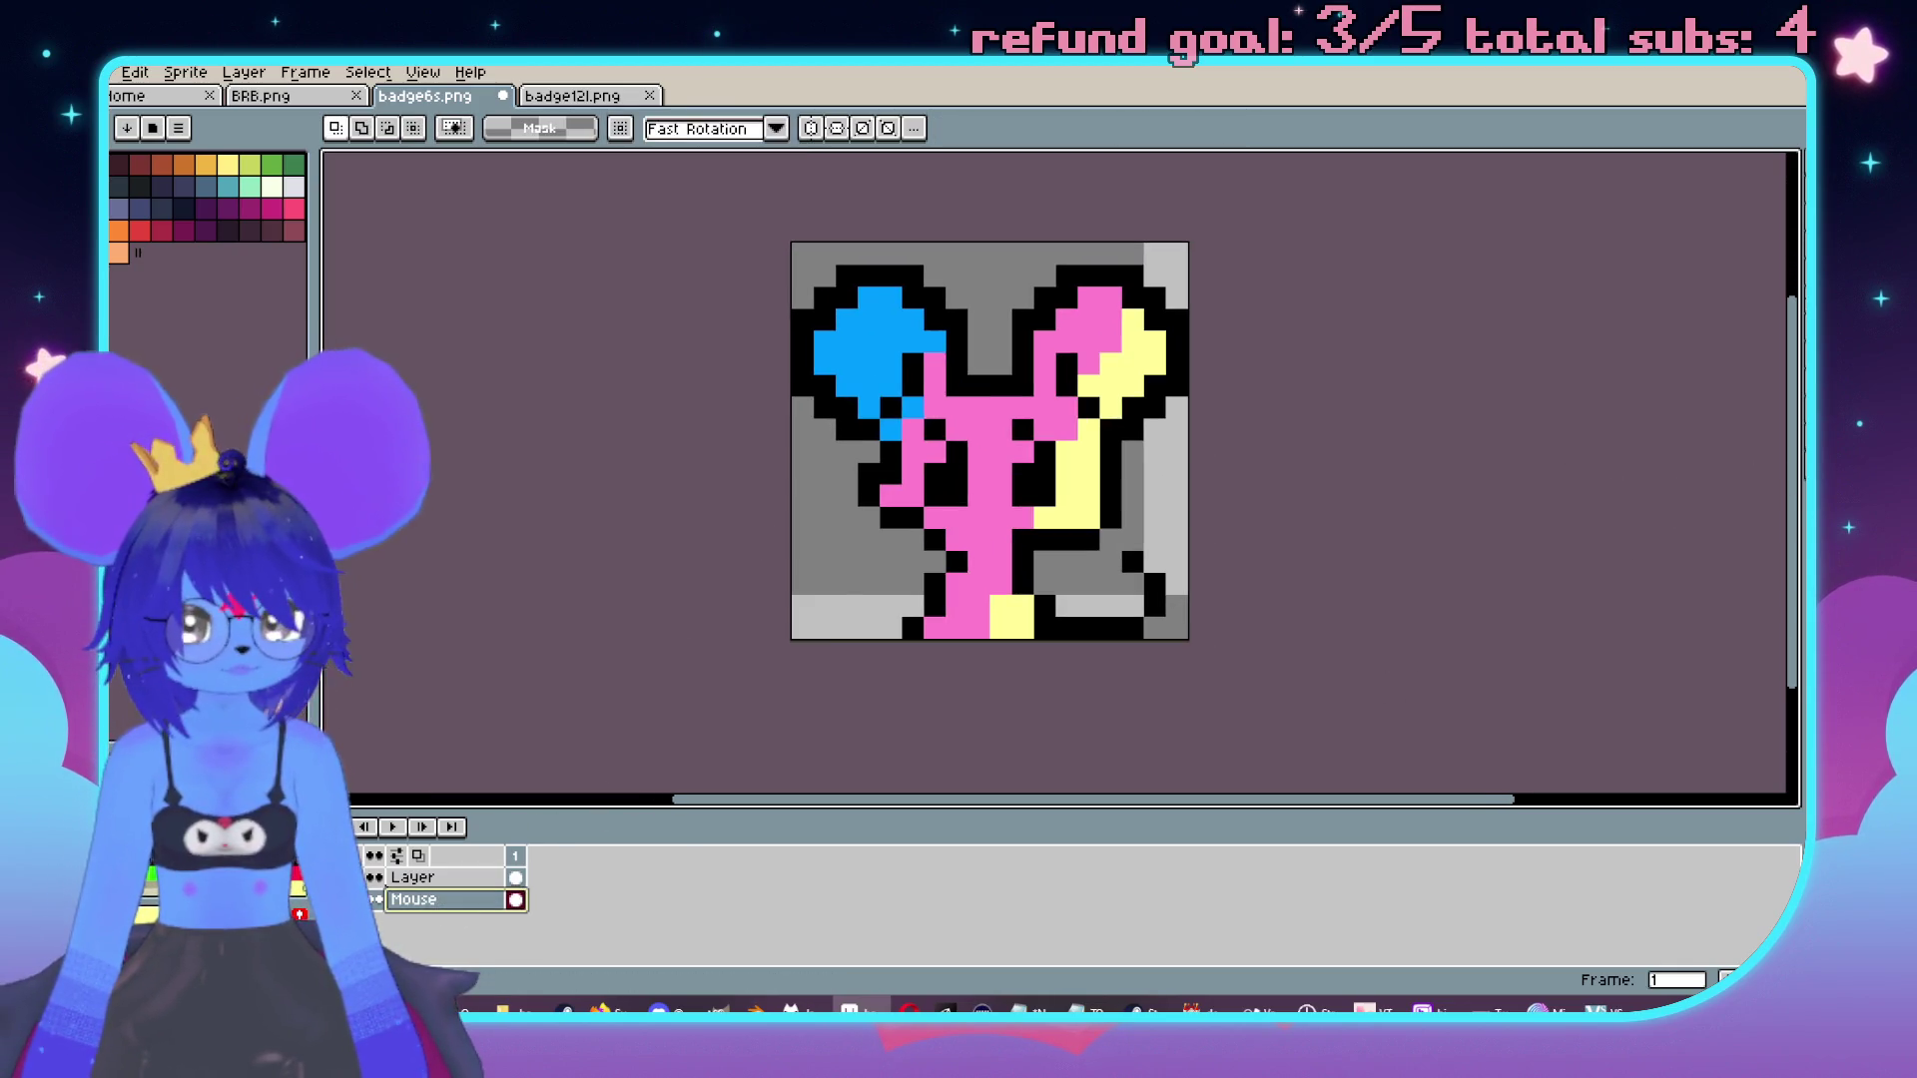
# Scramble pixels across the mouse with the Jumble tool, then undo it.
pyautogui.click(1787, 440)
pyautogui.hscroll(1, 1025, 299)
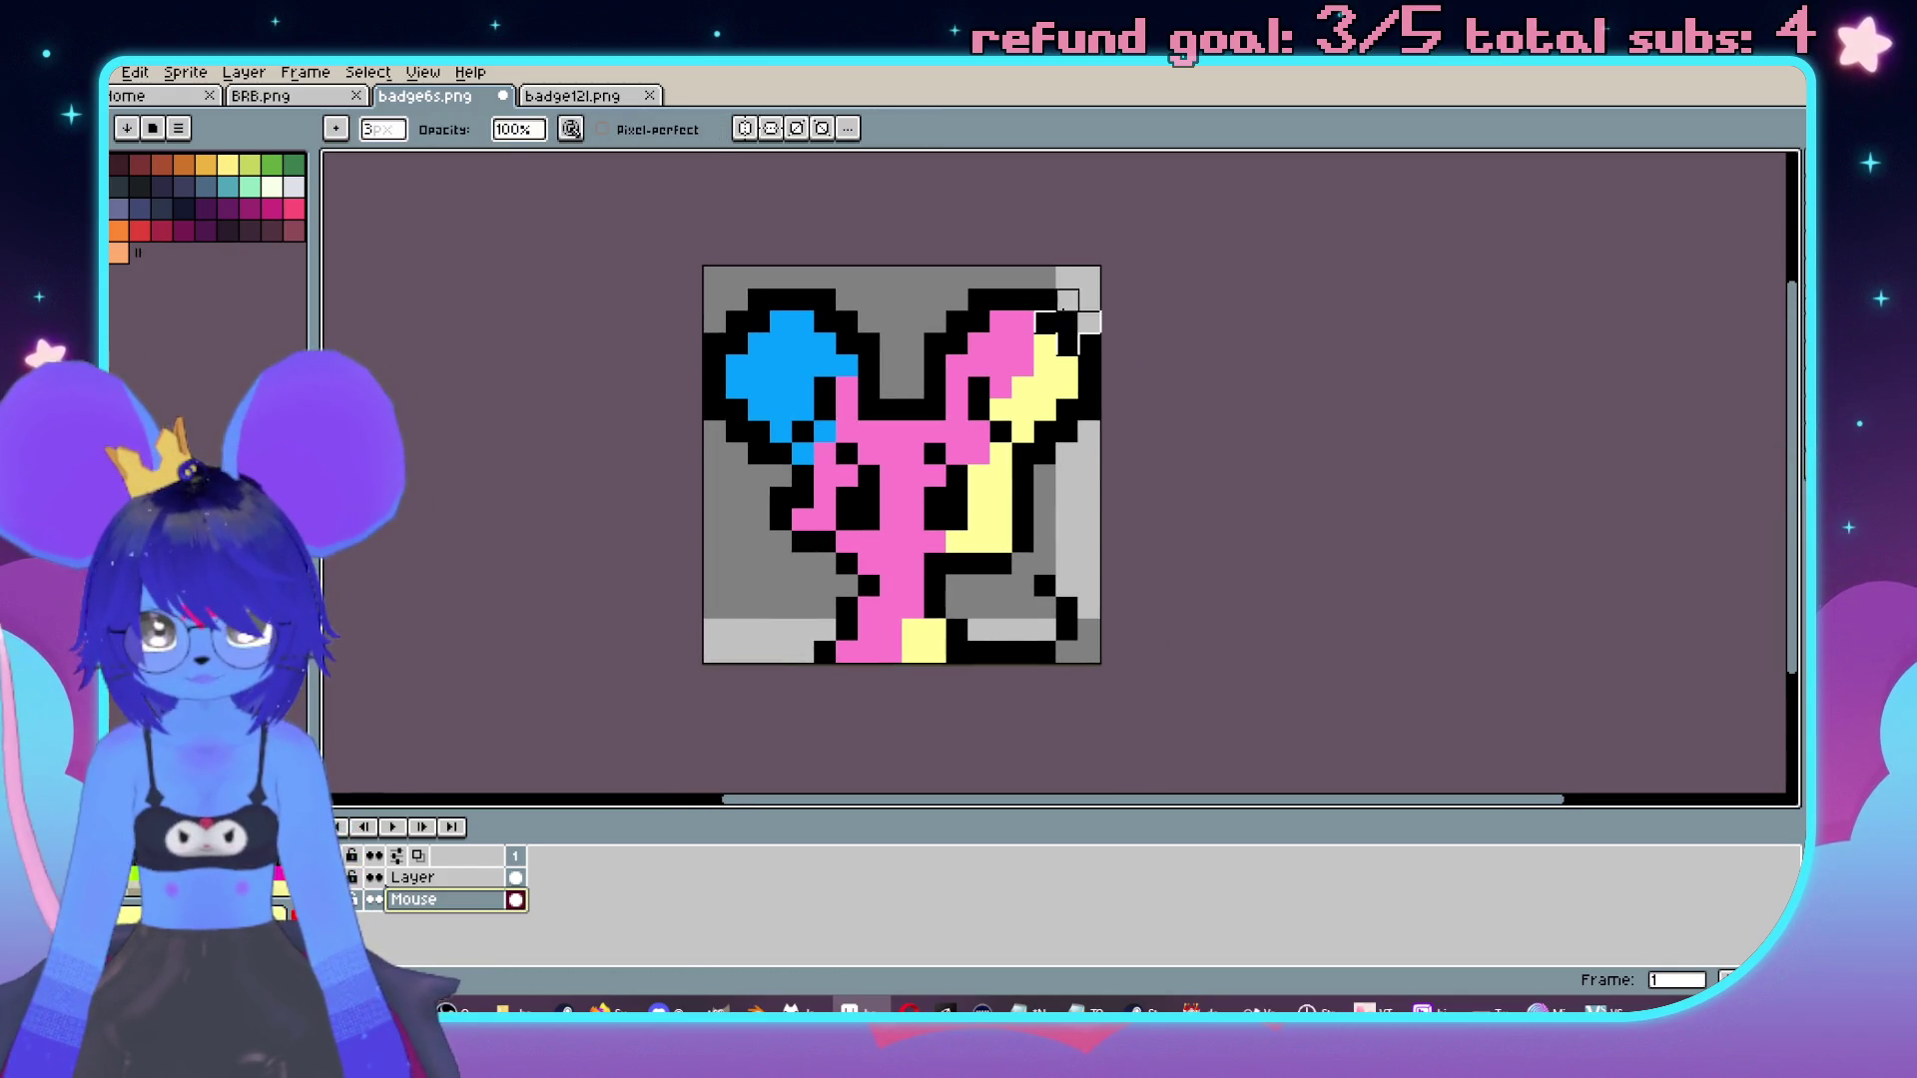
pyautogui.hscroll(-1, 898, 714)
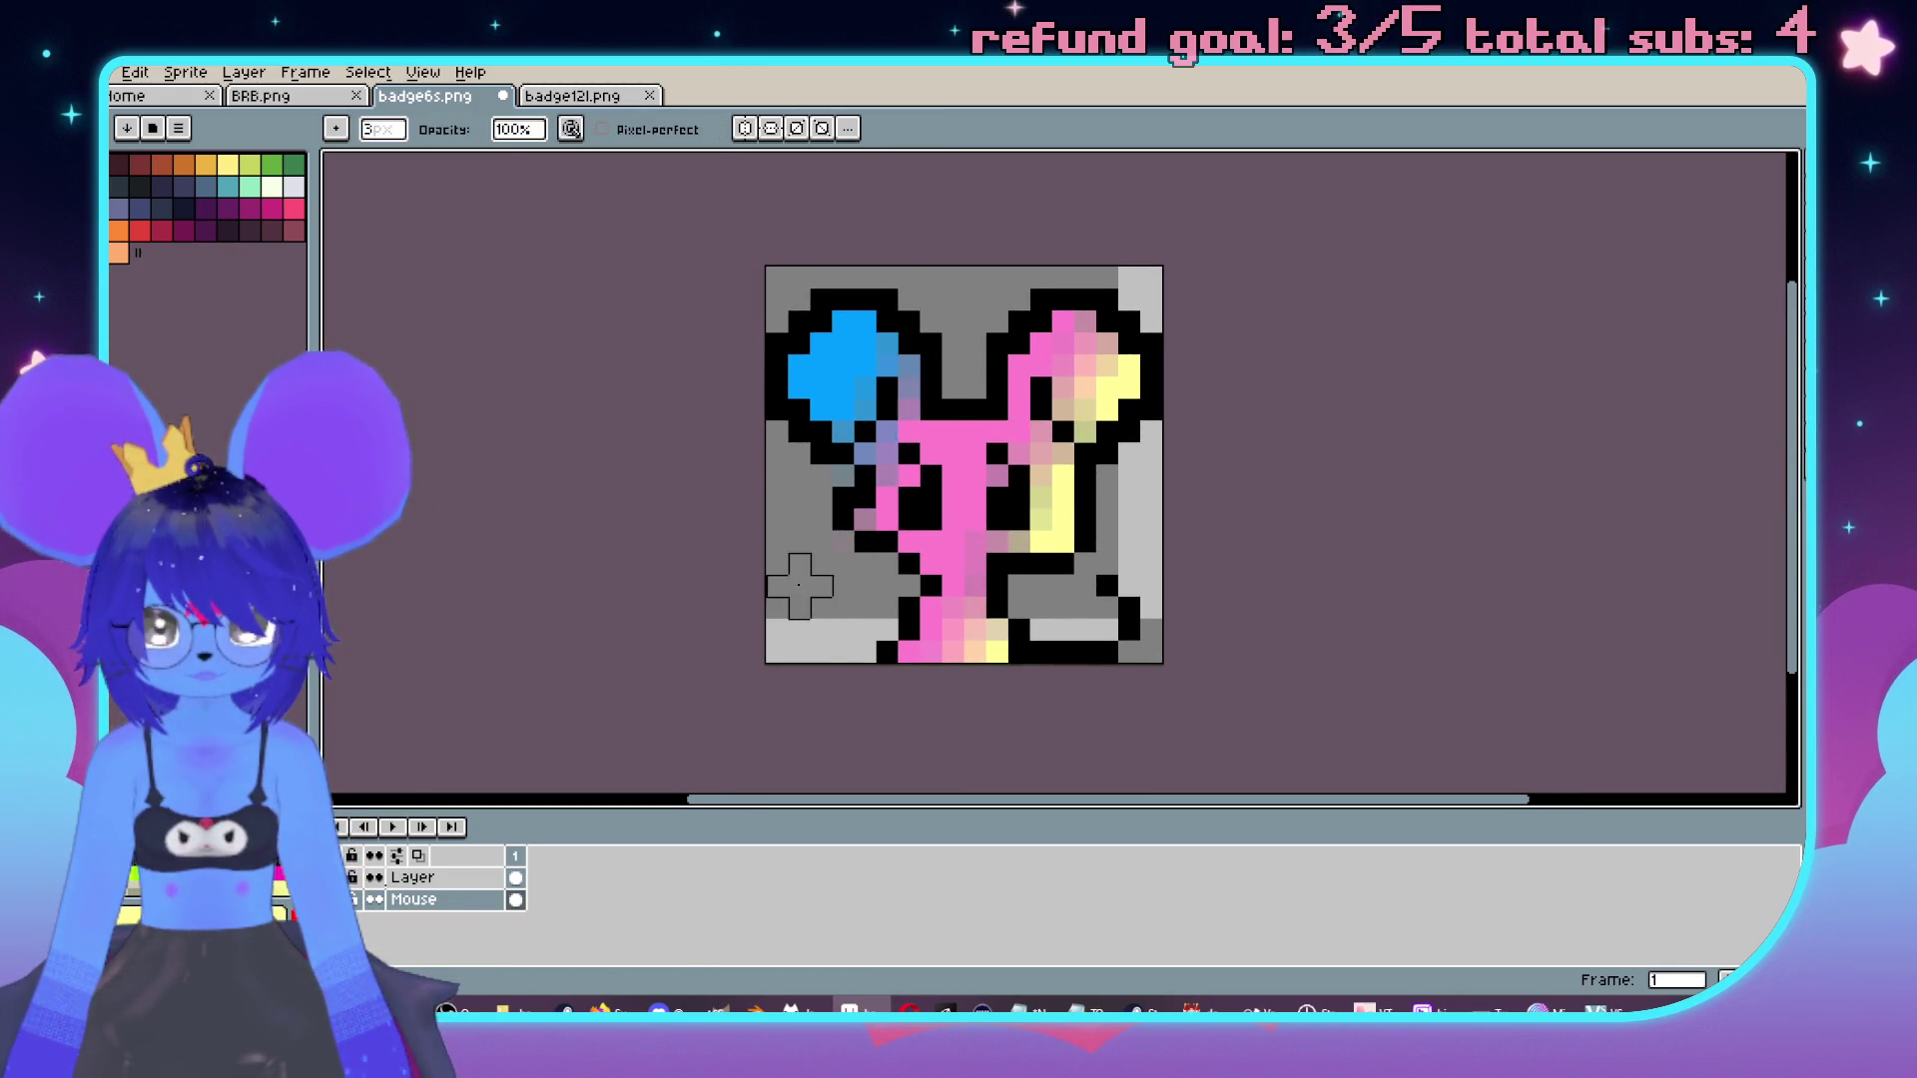
pyautogui.moveTo(1794, 446)
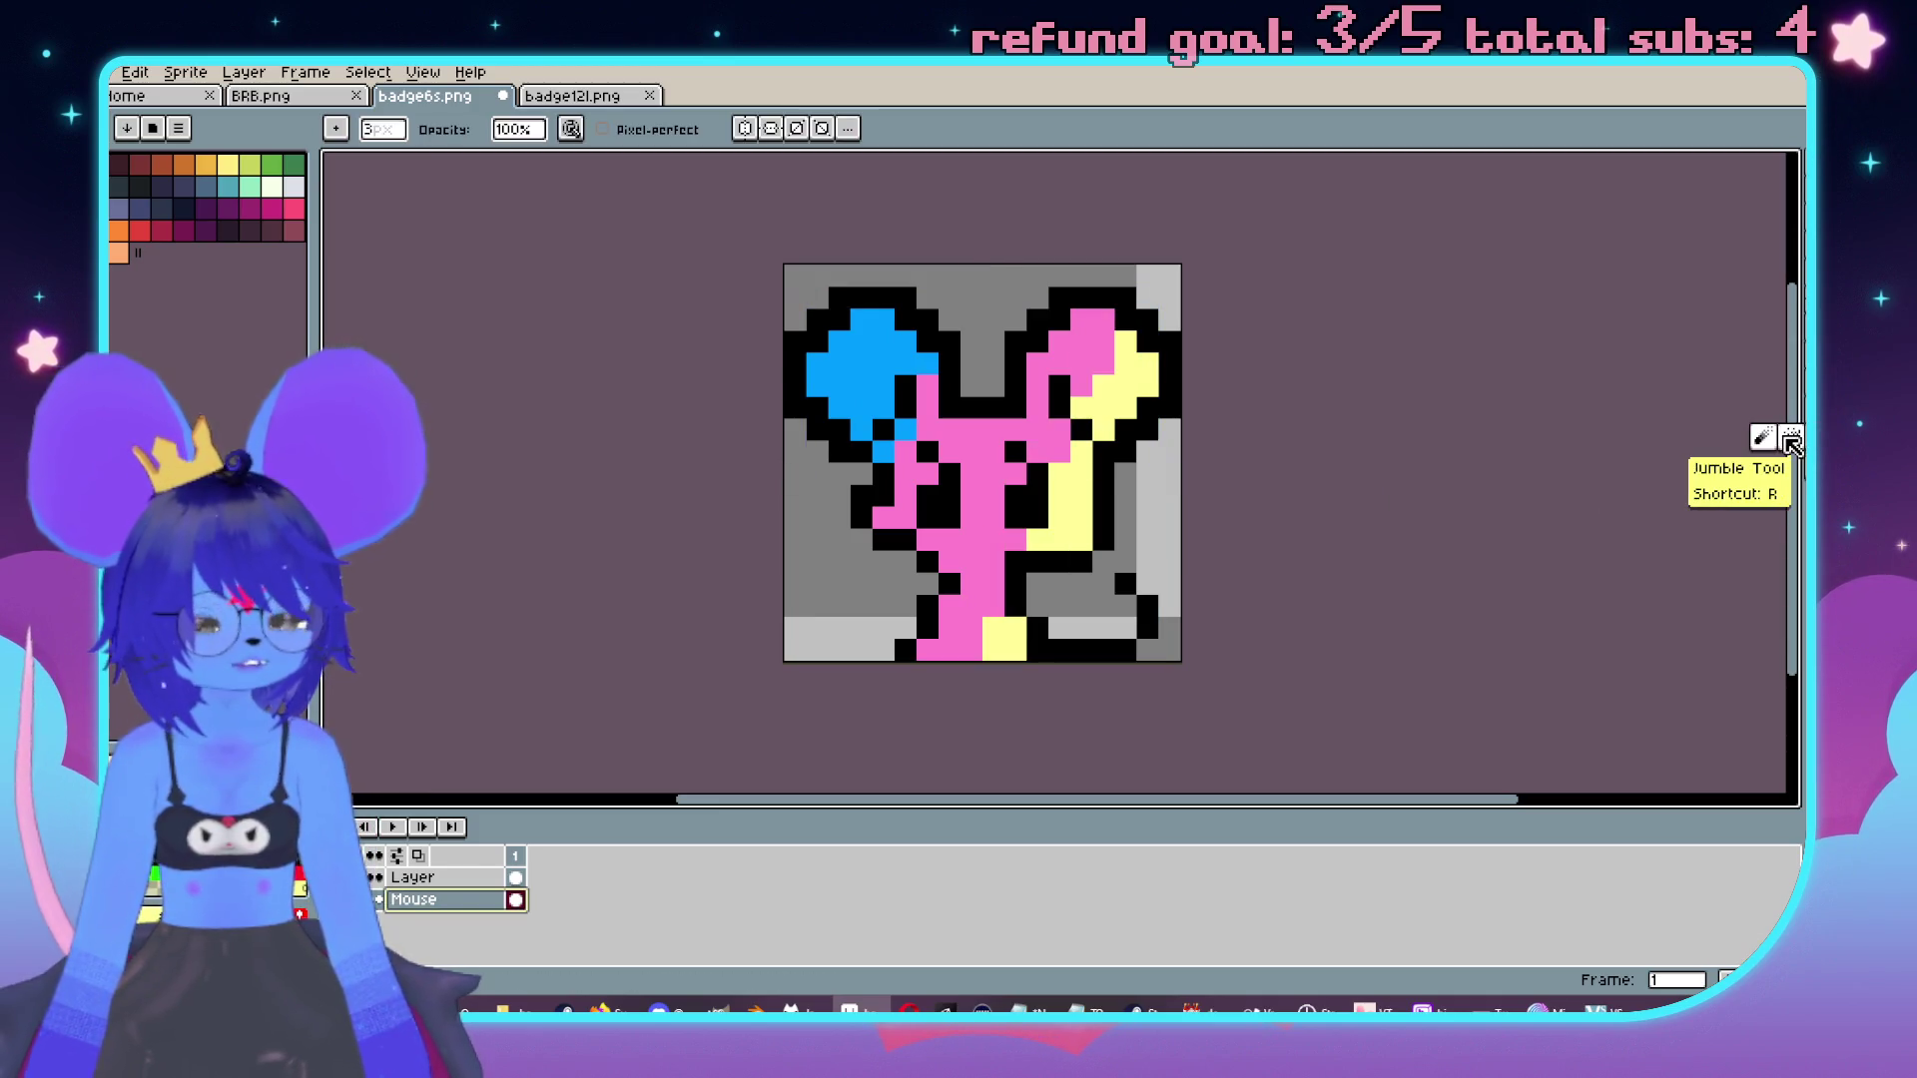
pyautogui.click(1792, 442)
pyautogui.moveTo(1138, 375)
pyautogui.mouseDown()
pyautogui.moveTo(980, 715)
pyautogui.moveTo(762, 612)
pyautogui.moveTo(762, 639)
pyautogui.mouseUp()
pyautogui.hotkey('ctrl', 'z')
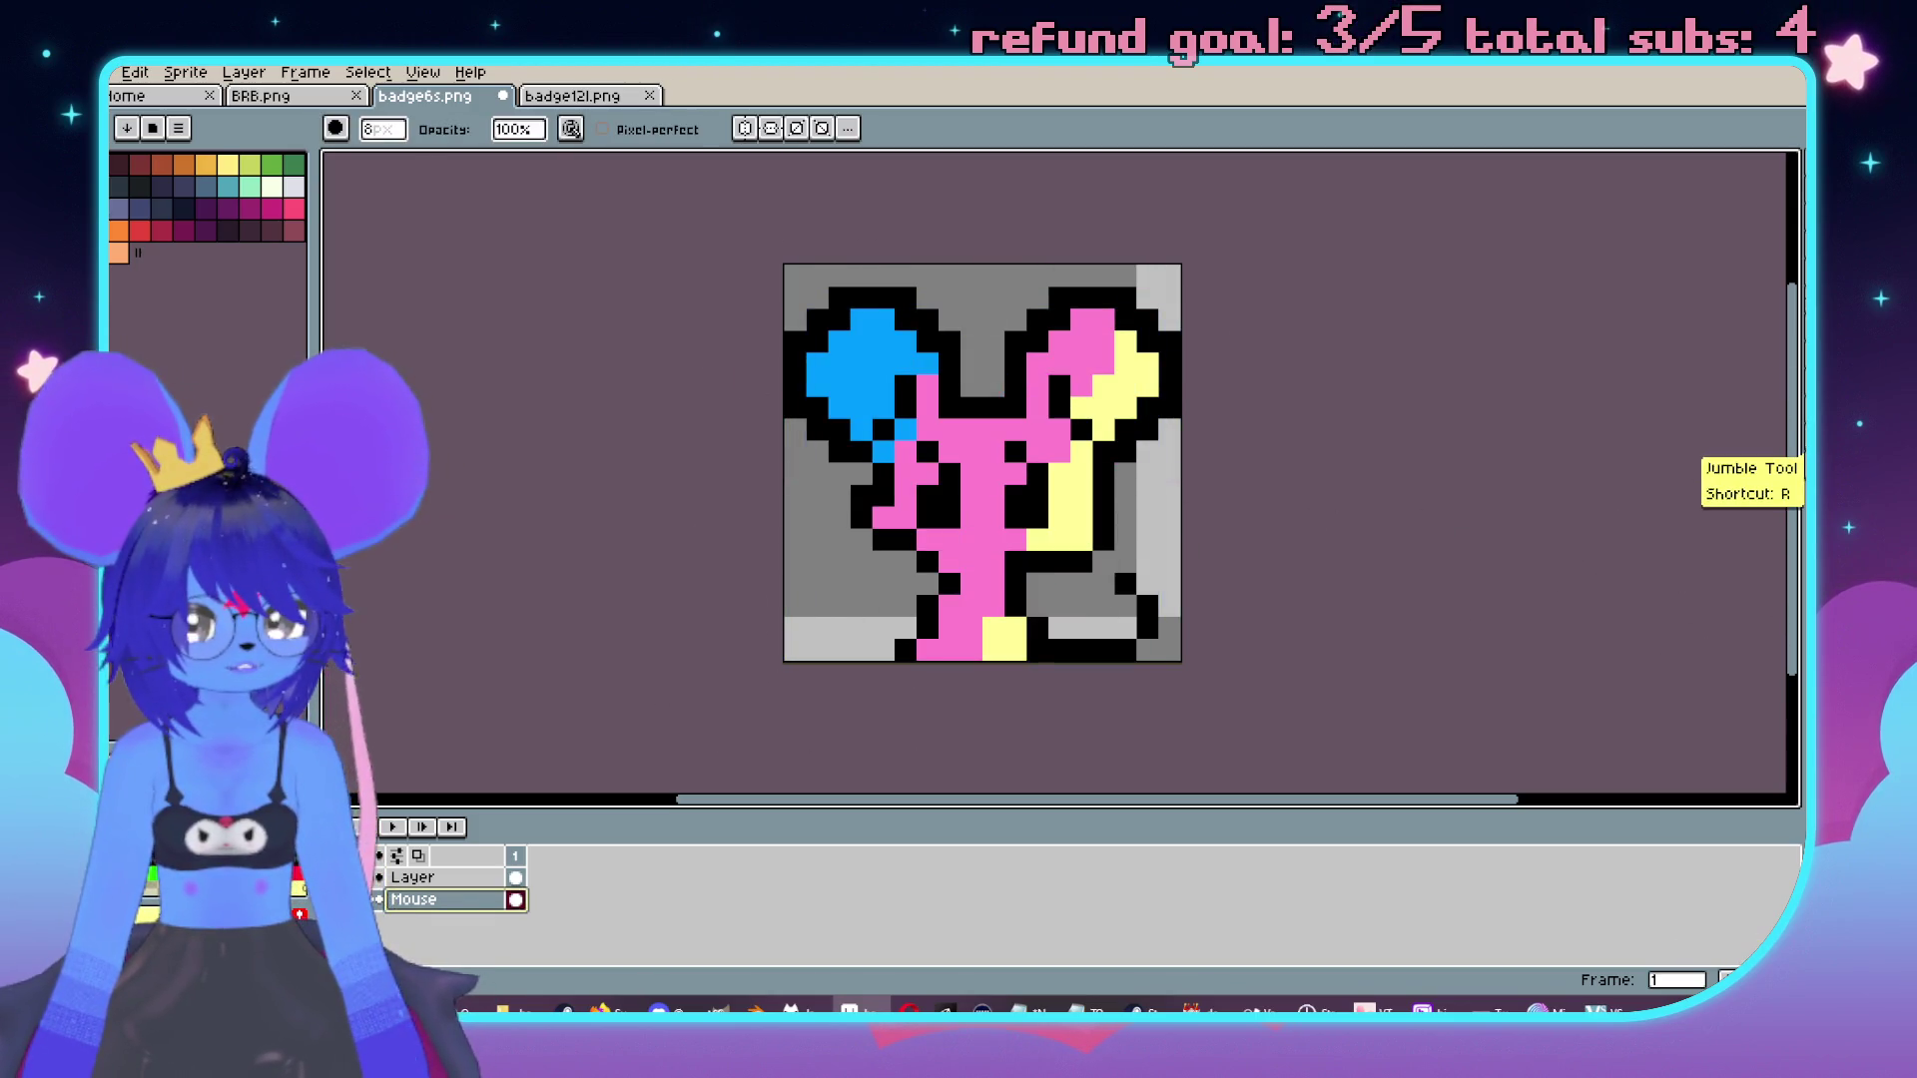
# Jumble the ears and right side again, then undo the scrambling.
pyautogui.click(1792, 442)
pyautogui.scroll(1, 1098, 445)
pyautogui.moveTo(1093, 319)
pyautogui.mouseDown()
pyautogui.moveTo(1068, 419)
pyautogui.moveTo(929, 688)
pyautogui.moveTo(1098, 420)
pyautogui.mouseUp()
pyautogui.moveTo(879, 339); pyautogui.dragTo(799, 469)
pyautogui.scroll(-3, 1199, 421)
pyautogui.scroll(2, 1199, 421)
pyautogui.hotkey('ctrl', 'z')
pyautogui.hotkey('ctrl', 'z')
pyautogui.hotkey('ctrl', 'z')
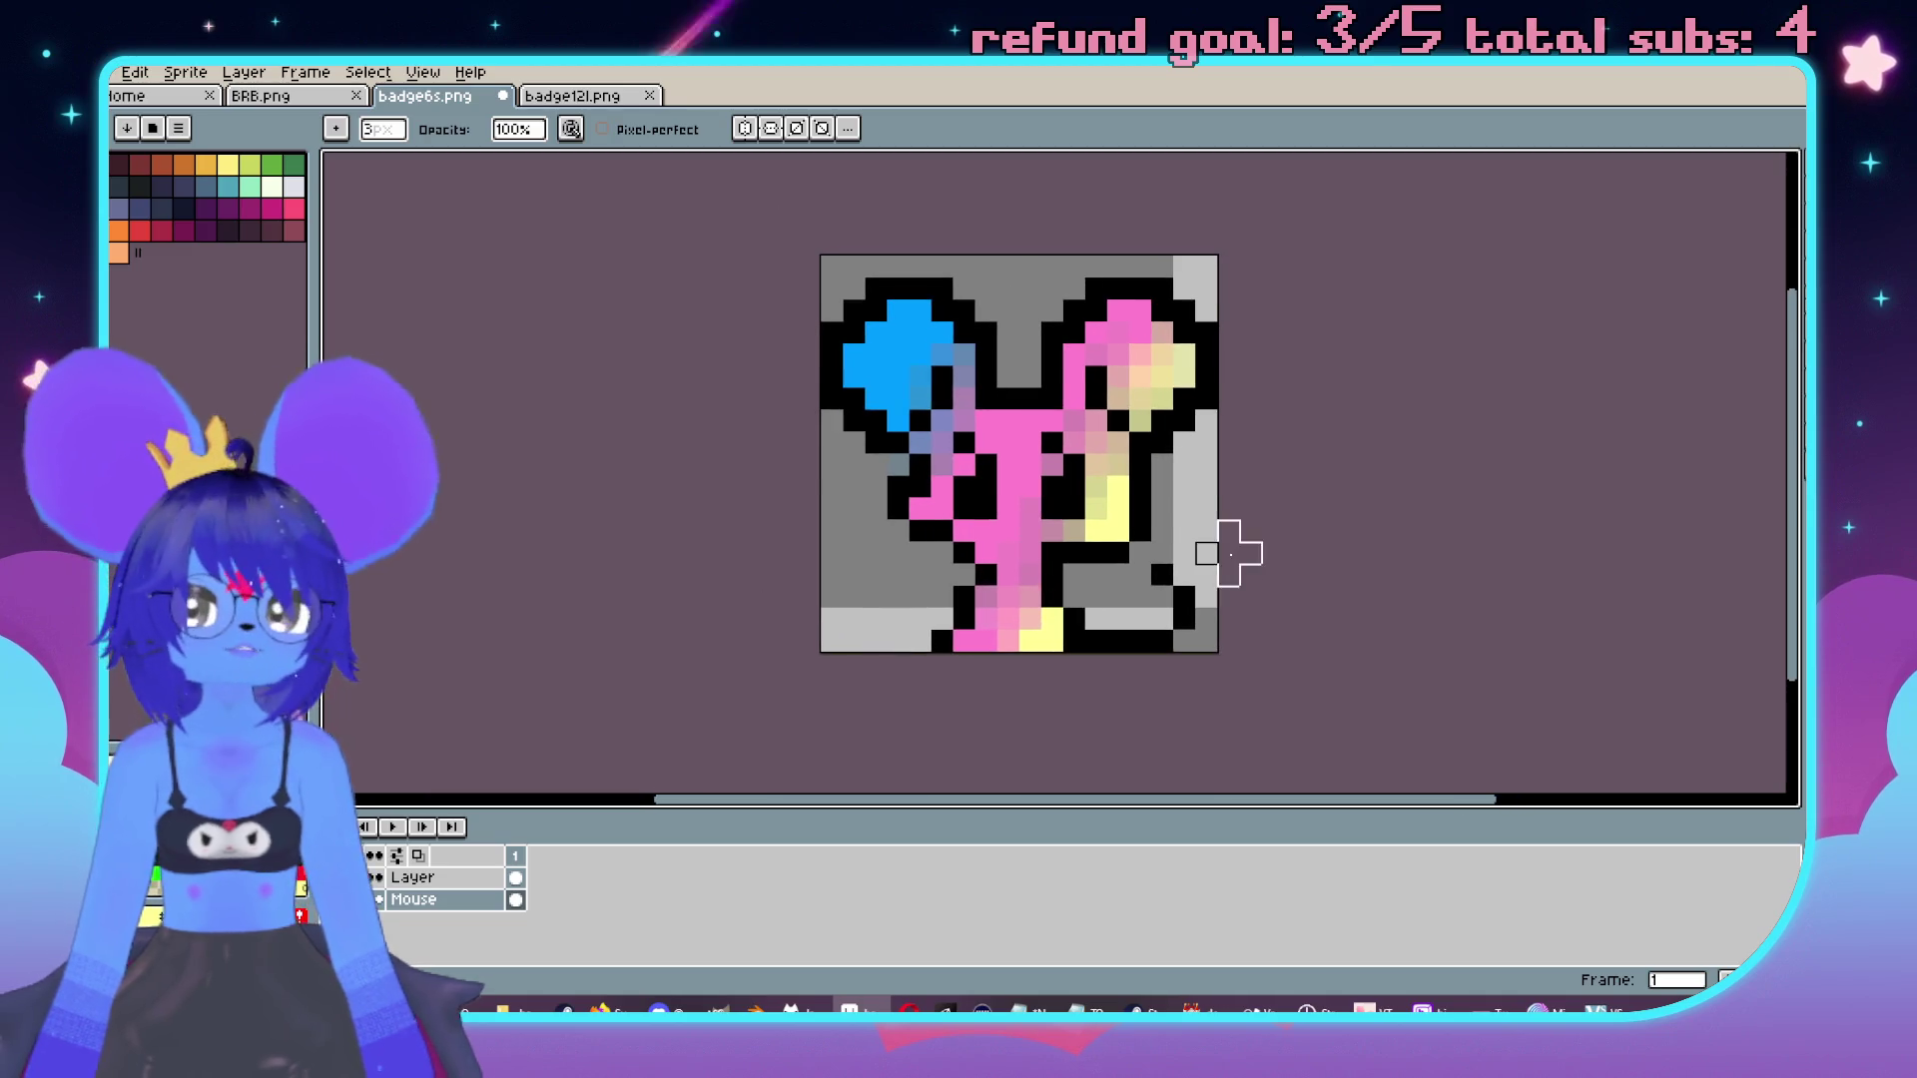
pyautogui.press('v')
pyautogui.press('b')
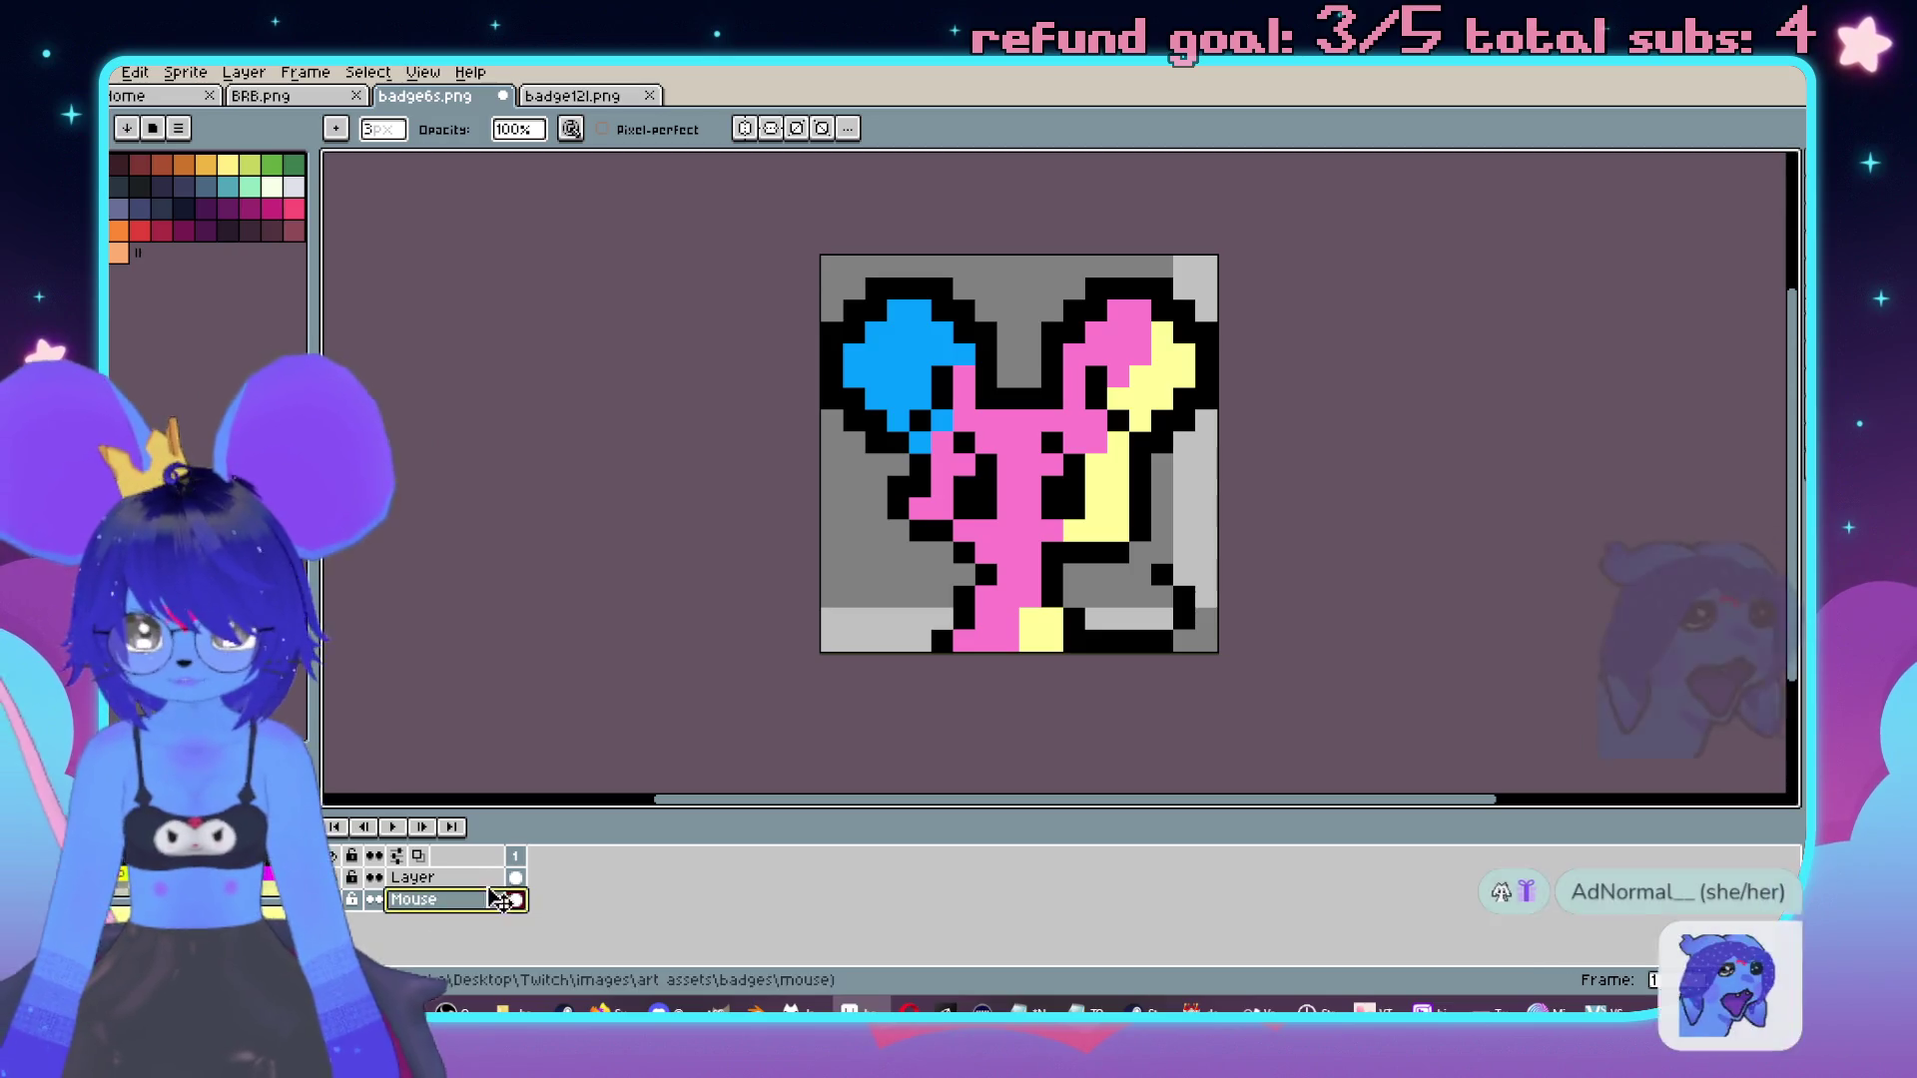
# Remove an accidental second frame and duplicate the Mouse layer as Mouse Copy.
pyautogui.hotkey('alt', 'n')
pyautogui.hotkey('ctrl', 'z')
pyautogui.press('v')
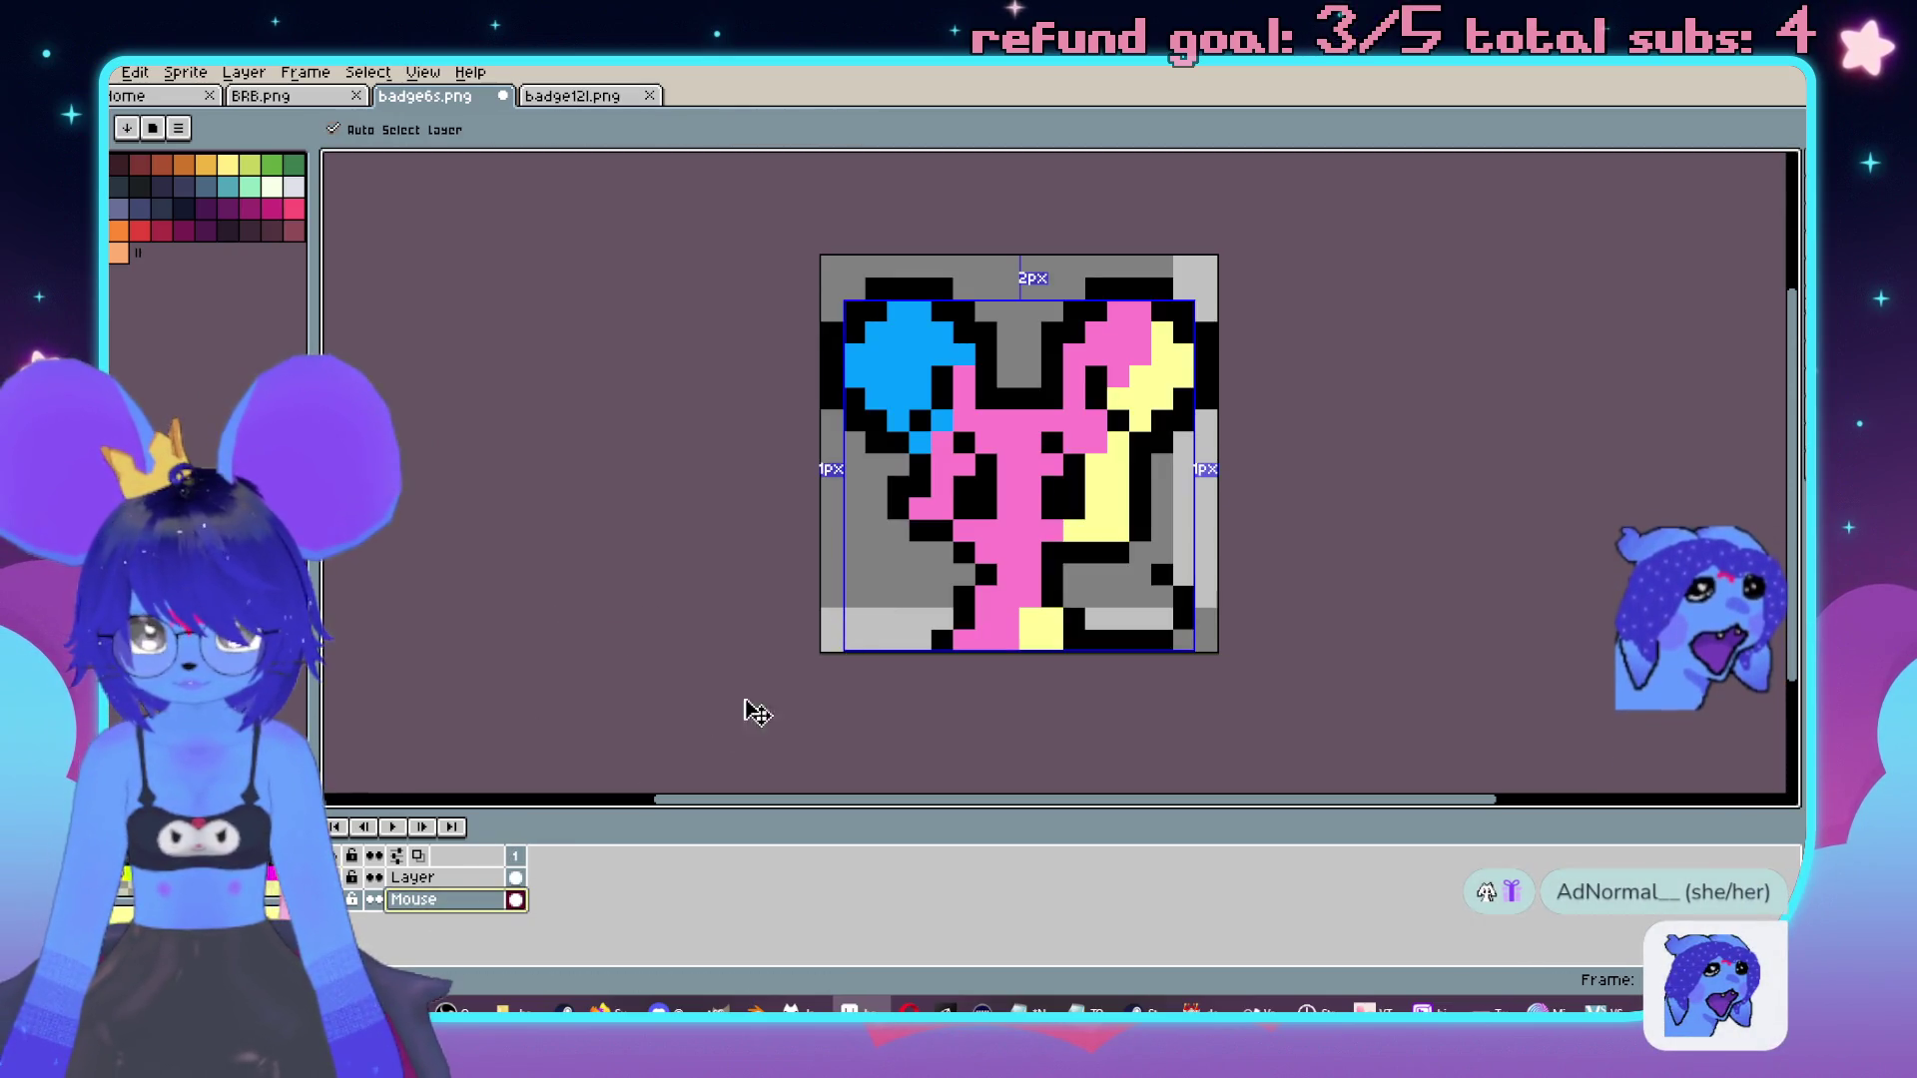
pyautogui.rightClick(449, 901)
pyautogui.click(519, 918)
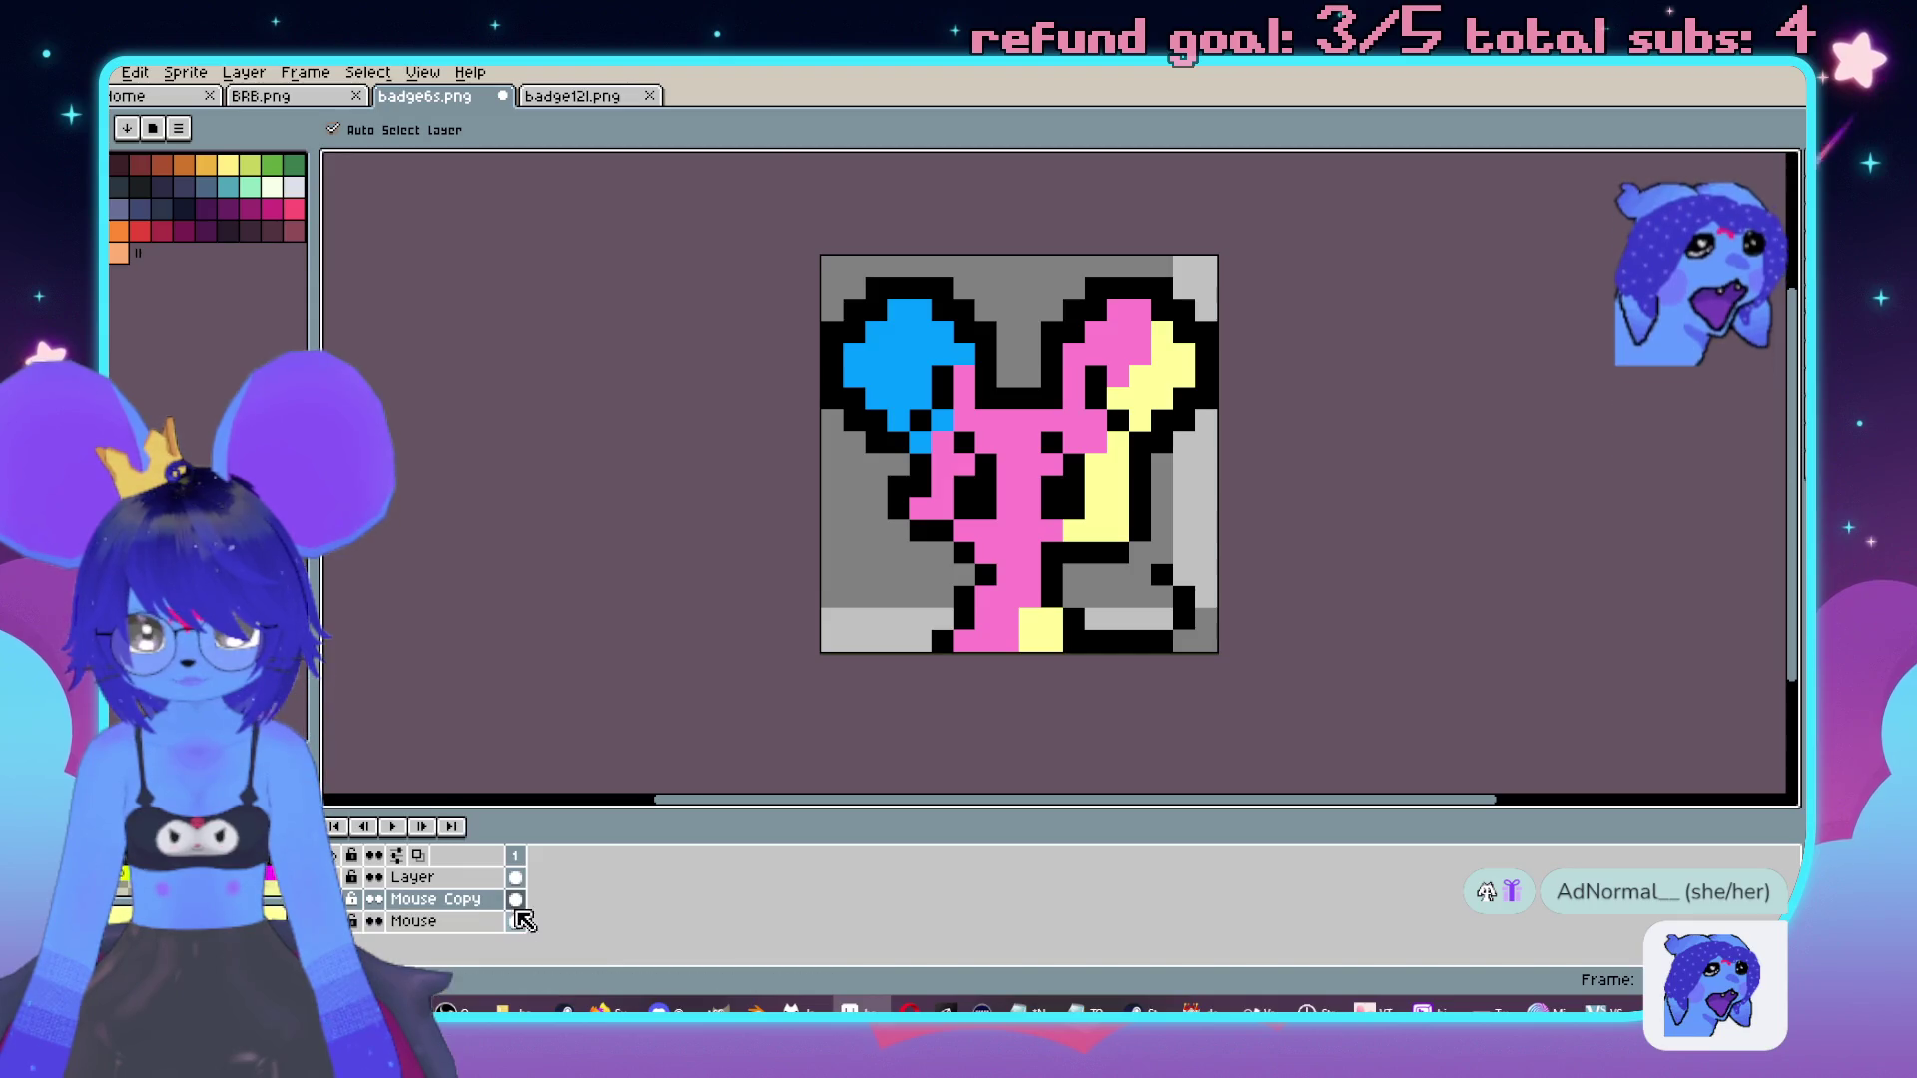
pyautogui.press('b')
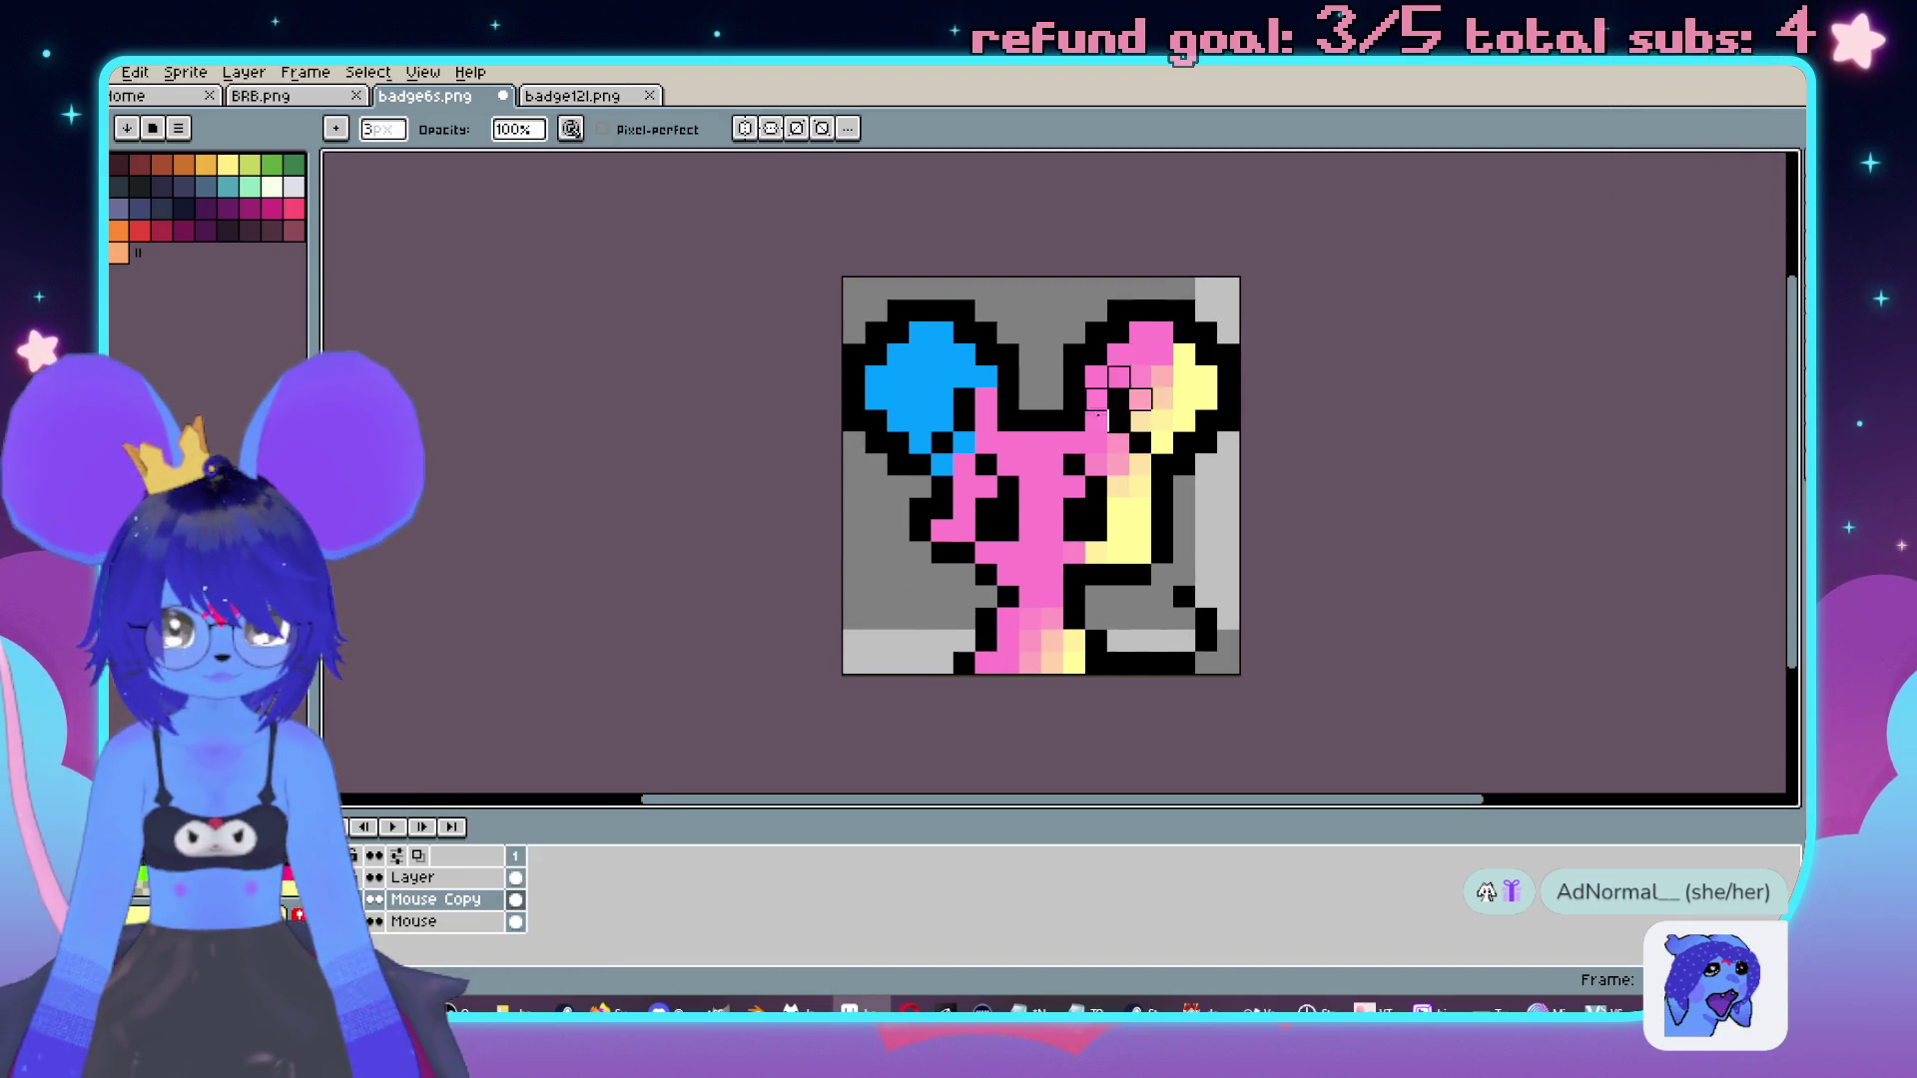
# Tint the left ear and cheek outline purple-blue.
pyautogui.moveTo(984, 395); pyautogui.dragTo(918, 529)
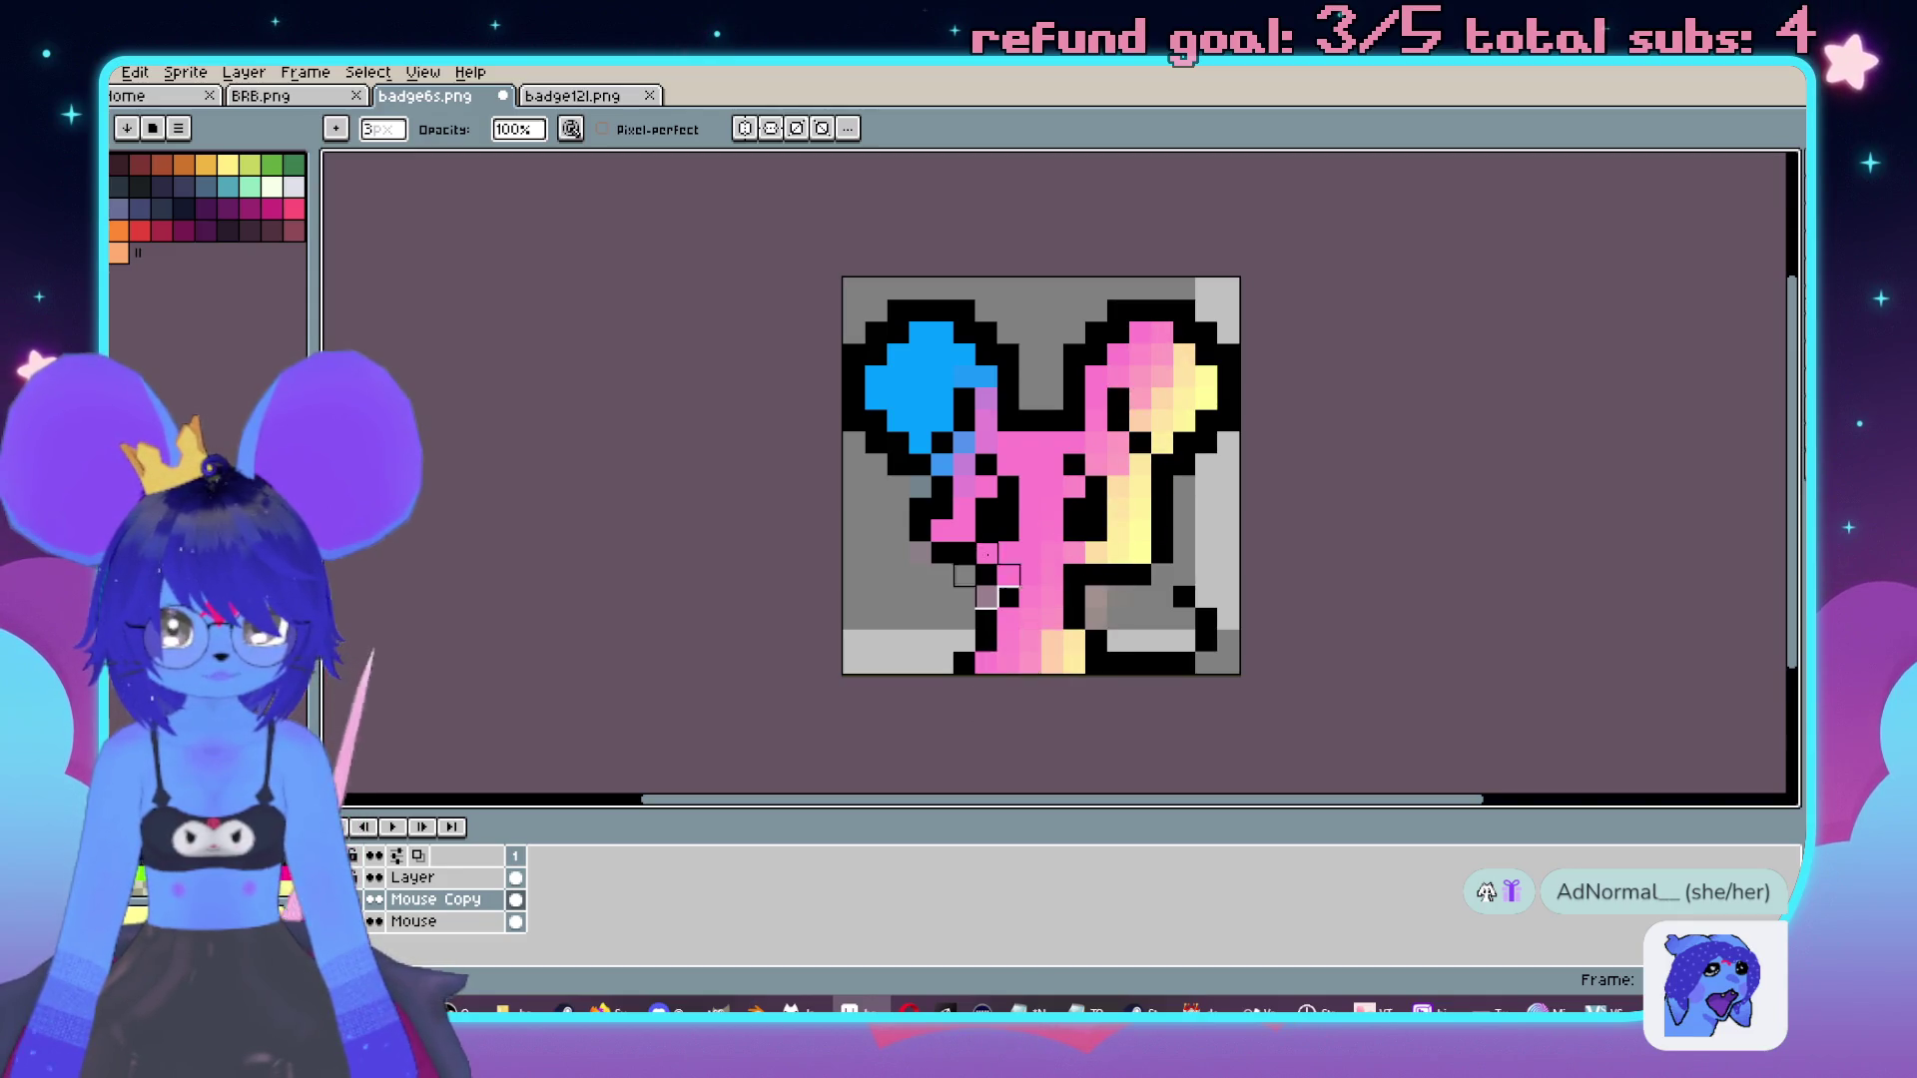
pyautogui.scroll(-1, 894, 769)
pyautogui.scroll(1, 895, 770)
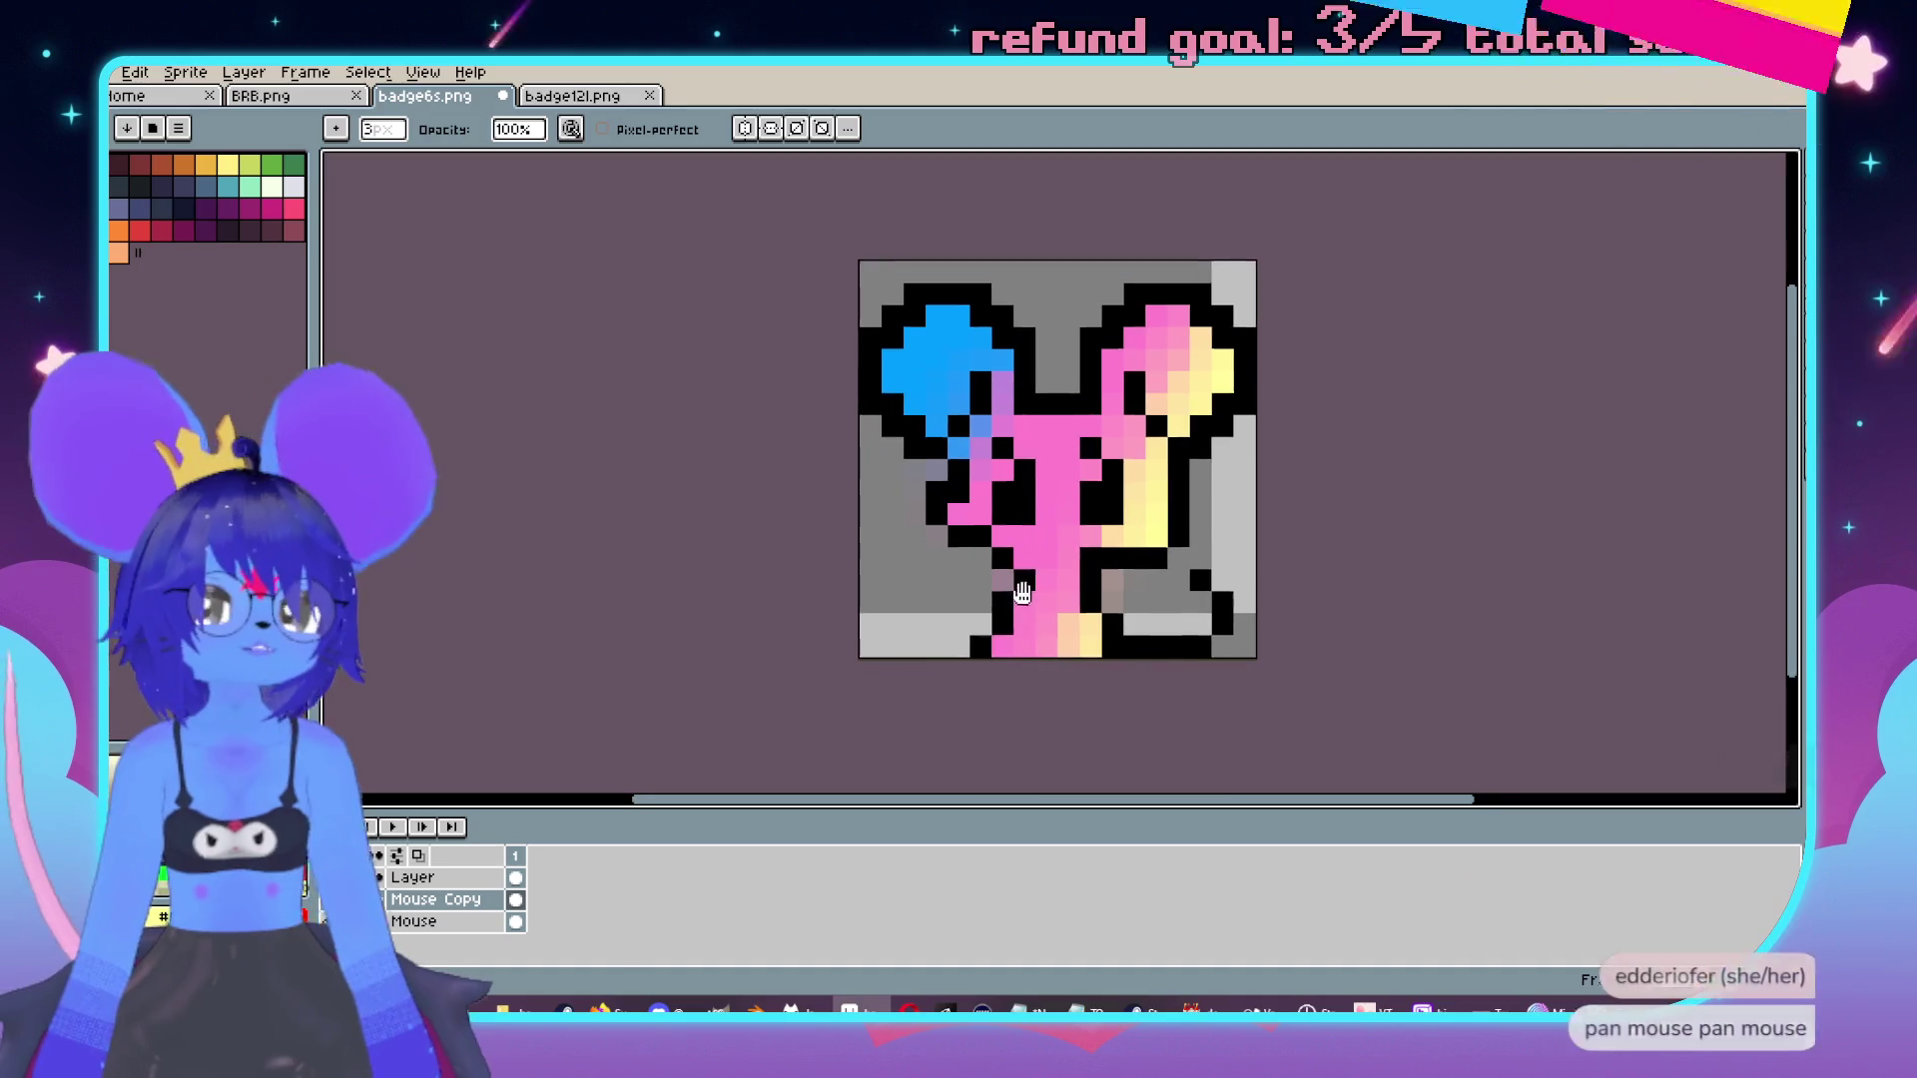
# Switch to the layer named Layer and magic-wand select an area of the mouse.
pyautogui.click(412, 877)
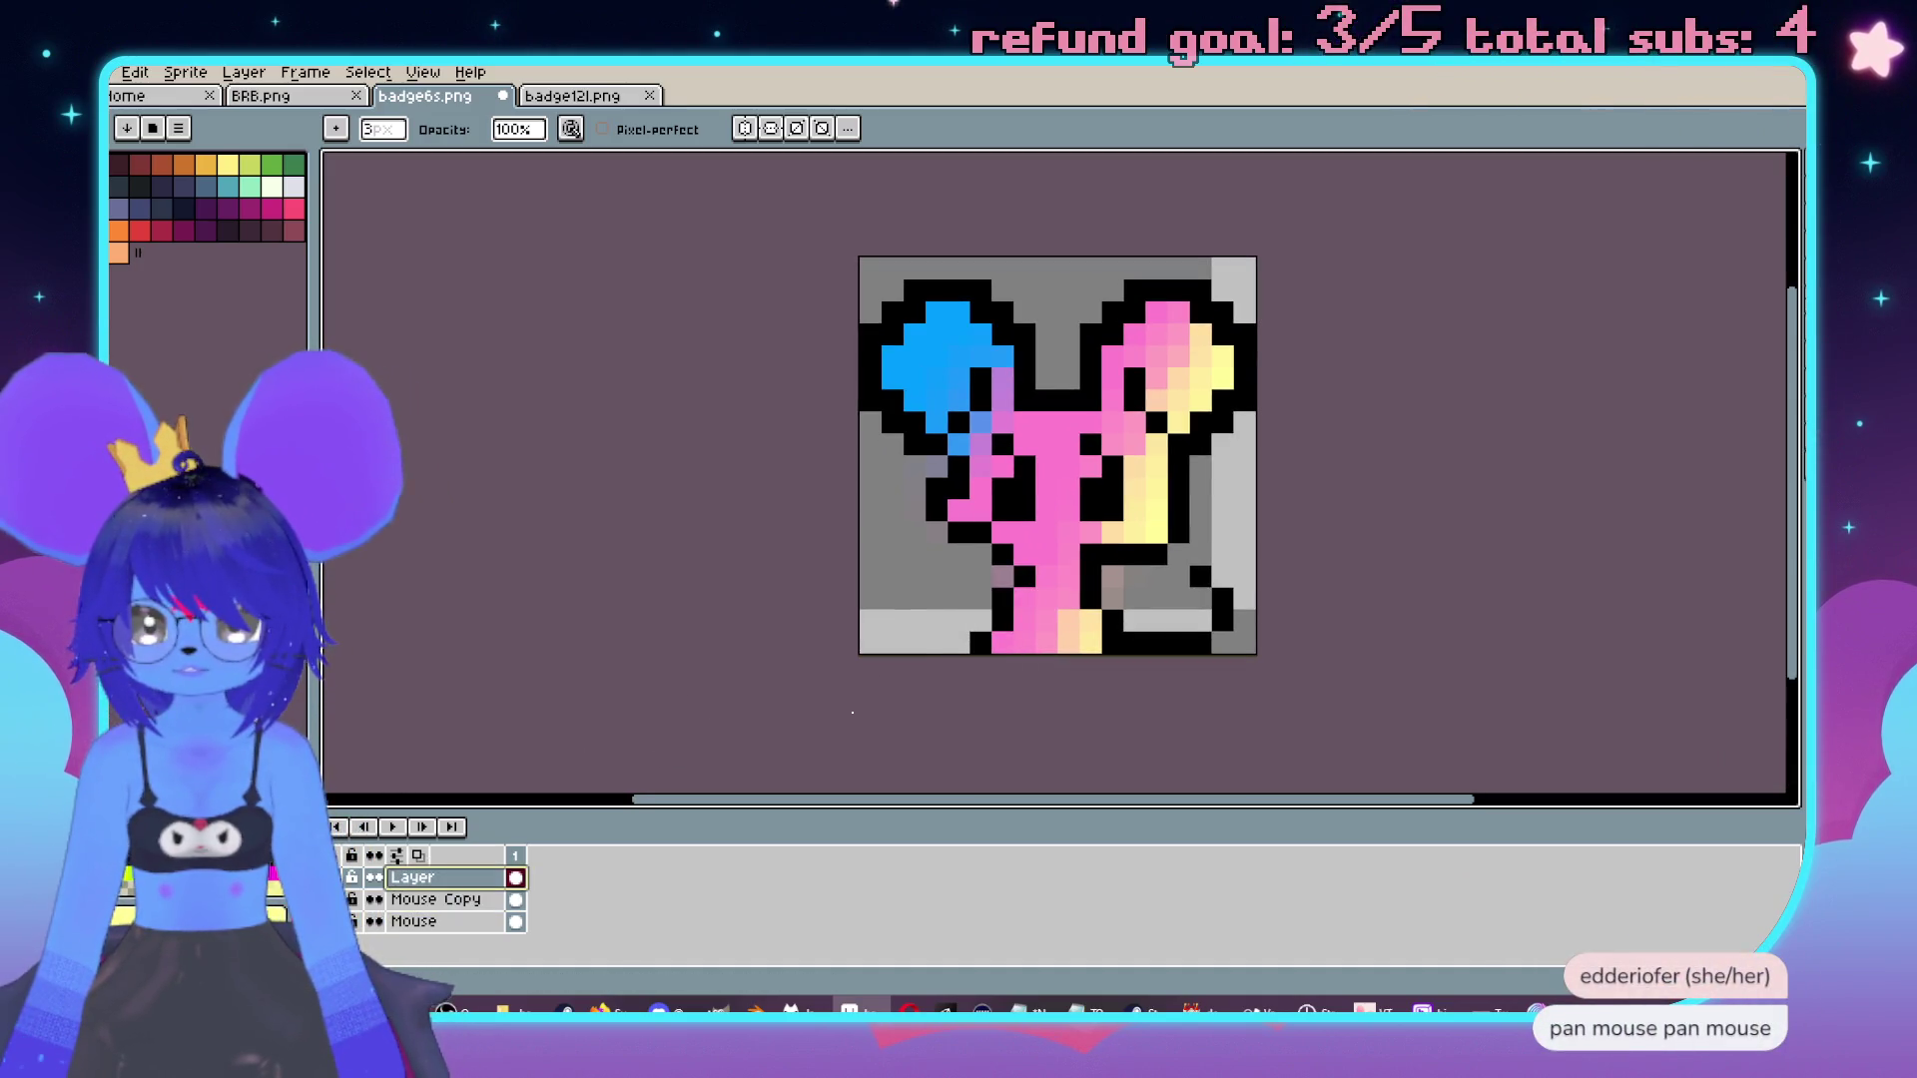
pyautogui.press('w')
pyautogui.click(909, 582)
pyautogui.press('m')
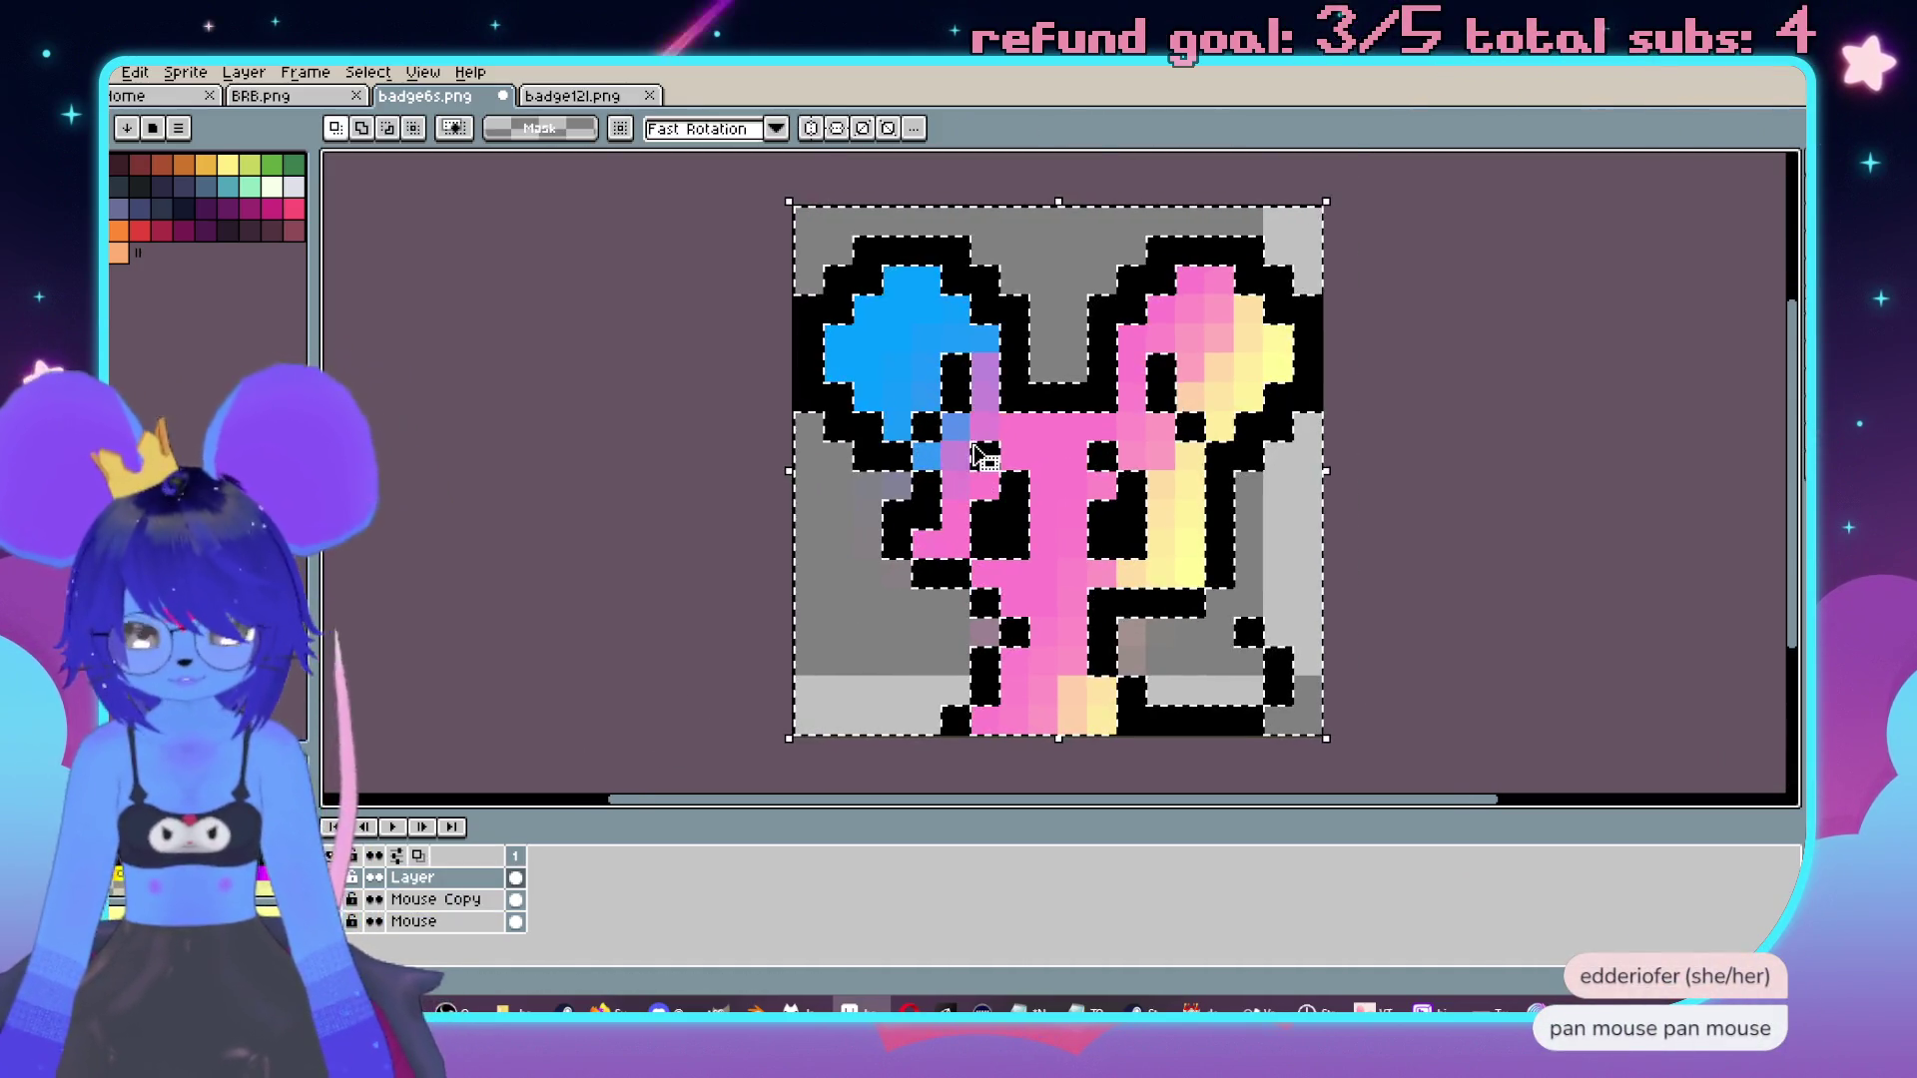
pyautogui.moveTo(881, 280); pyautogui.dragTo(934, 428)
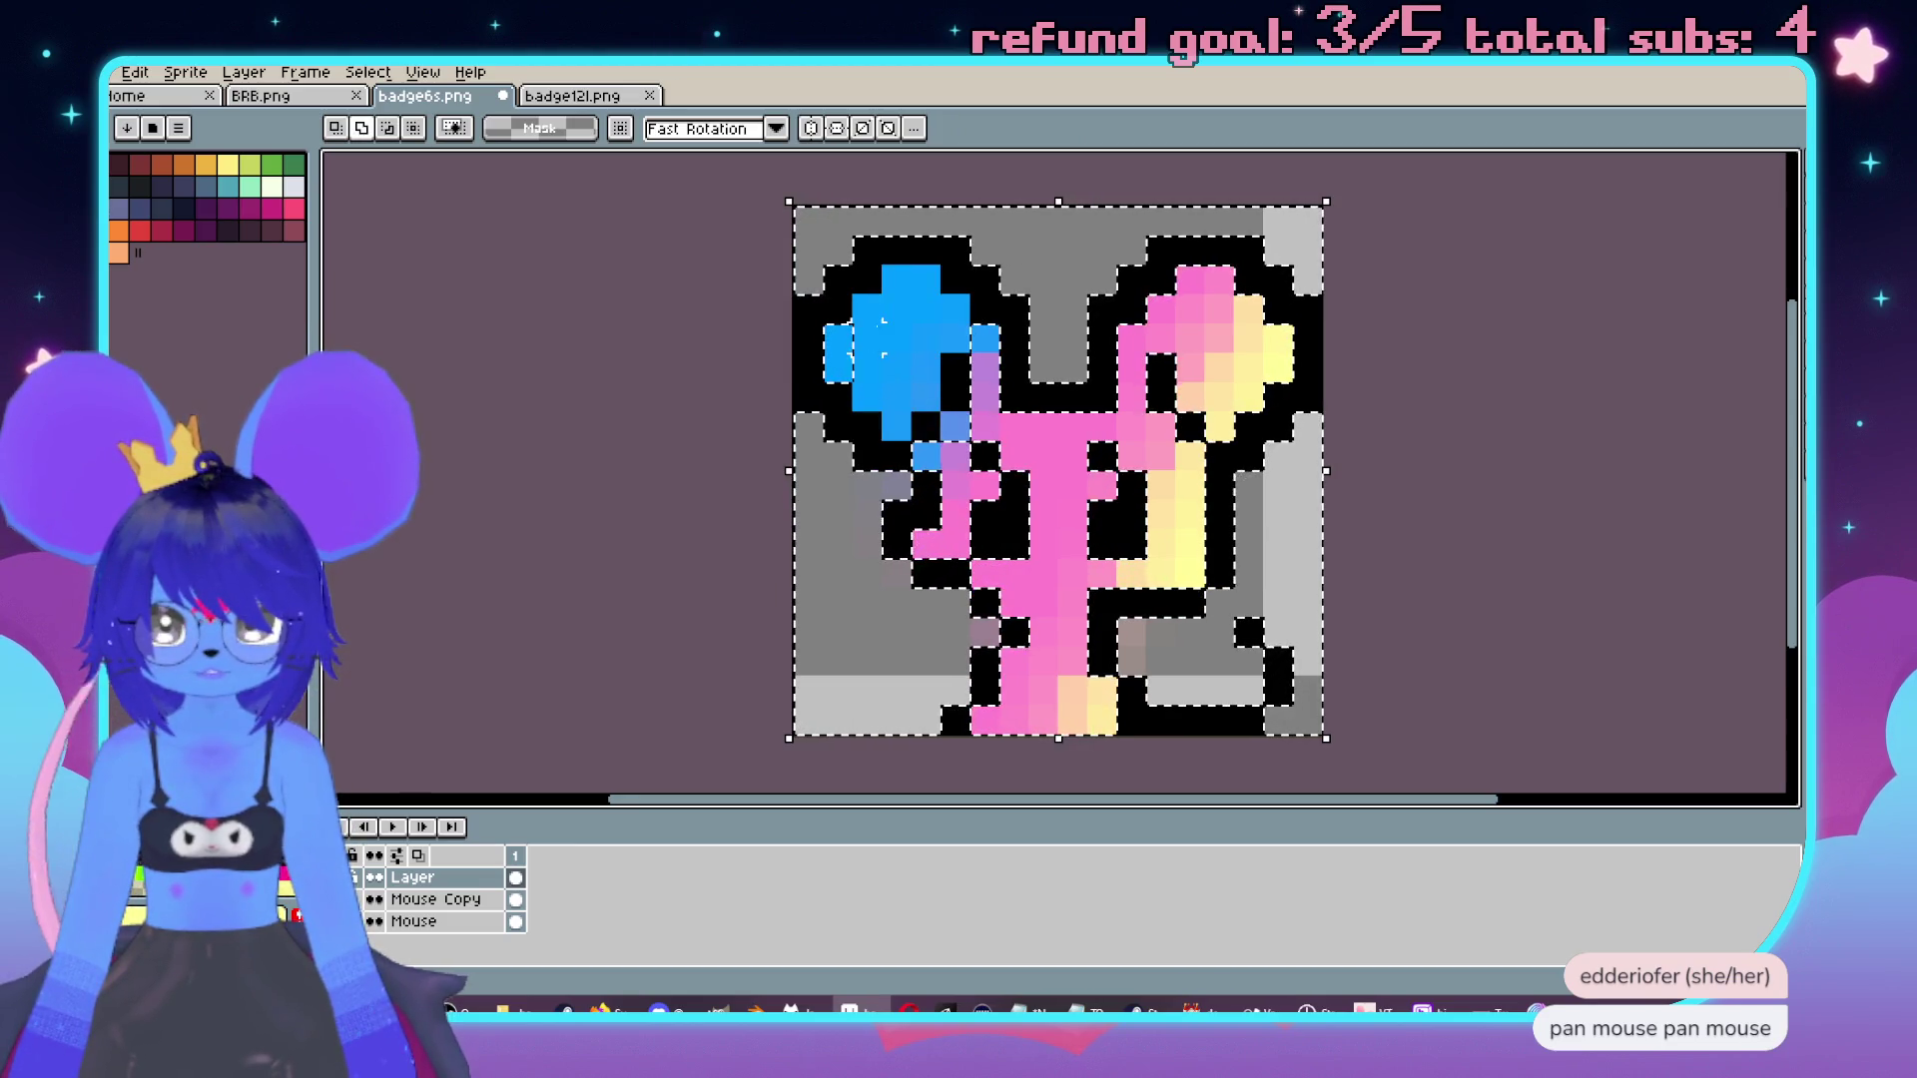
pyautogui.hotkey('ctrl', 'z')
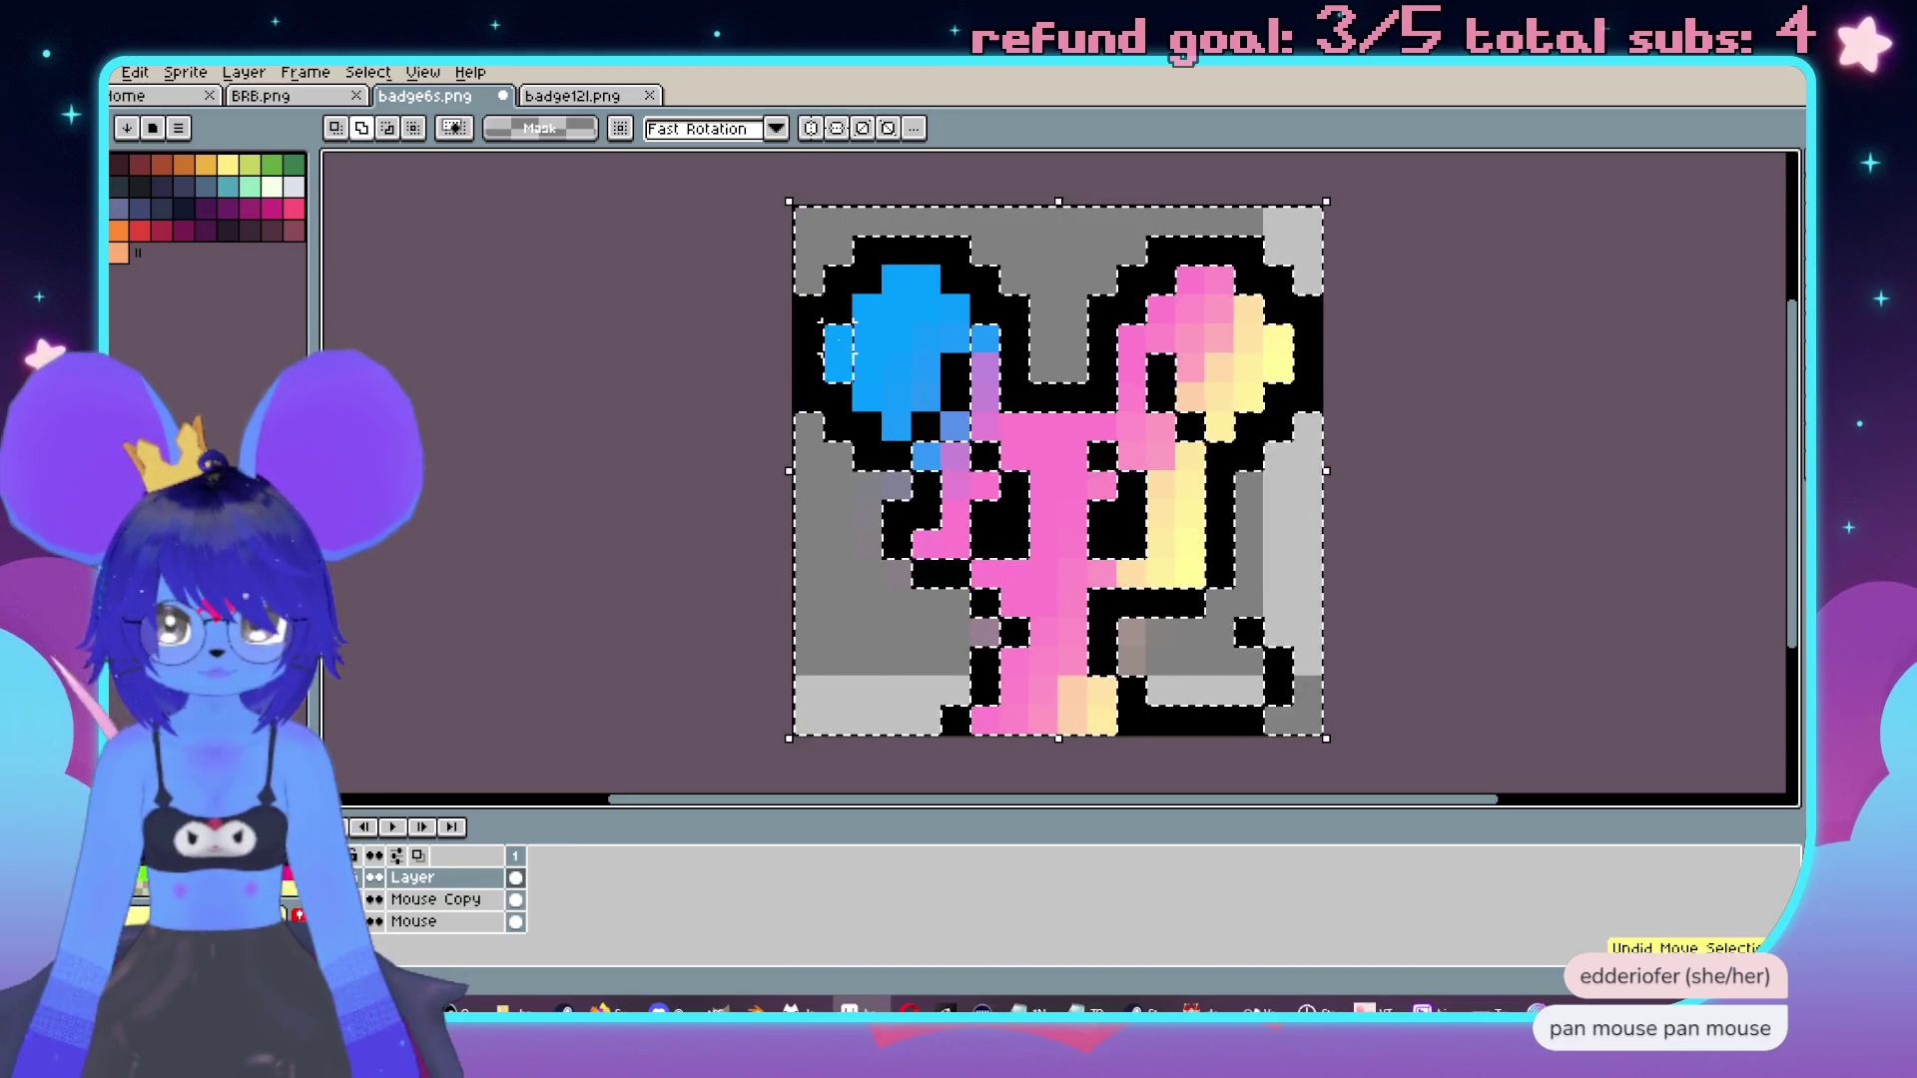
pyautogui.hotkey('ctrl', 'y')
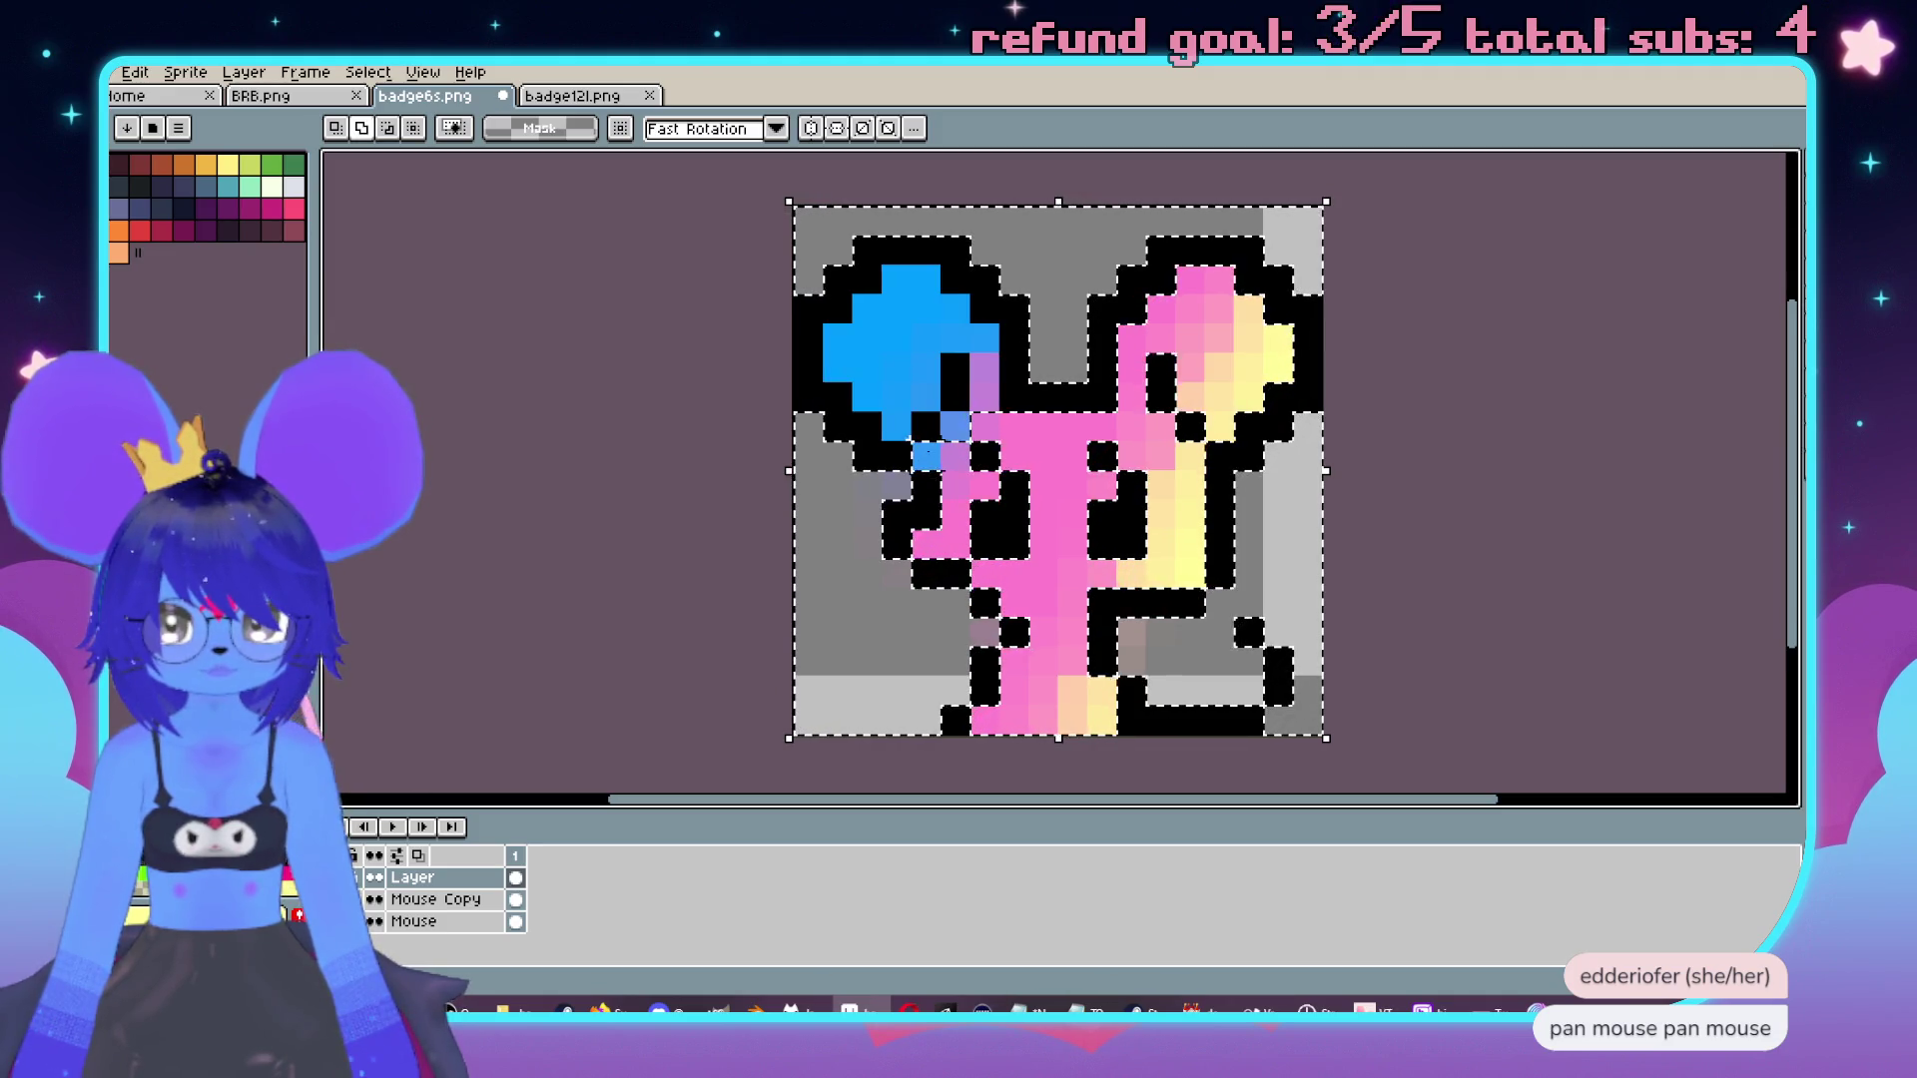
pyautogui.moveTo(1176, 527); pyautogui.dragTo(1198, 579)
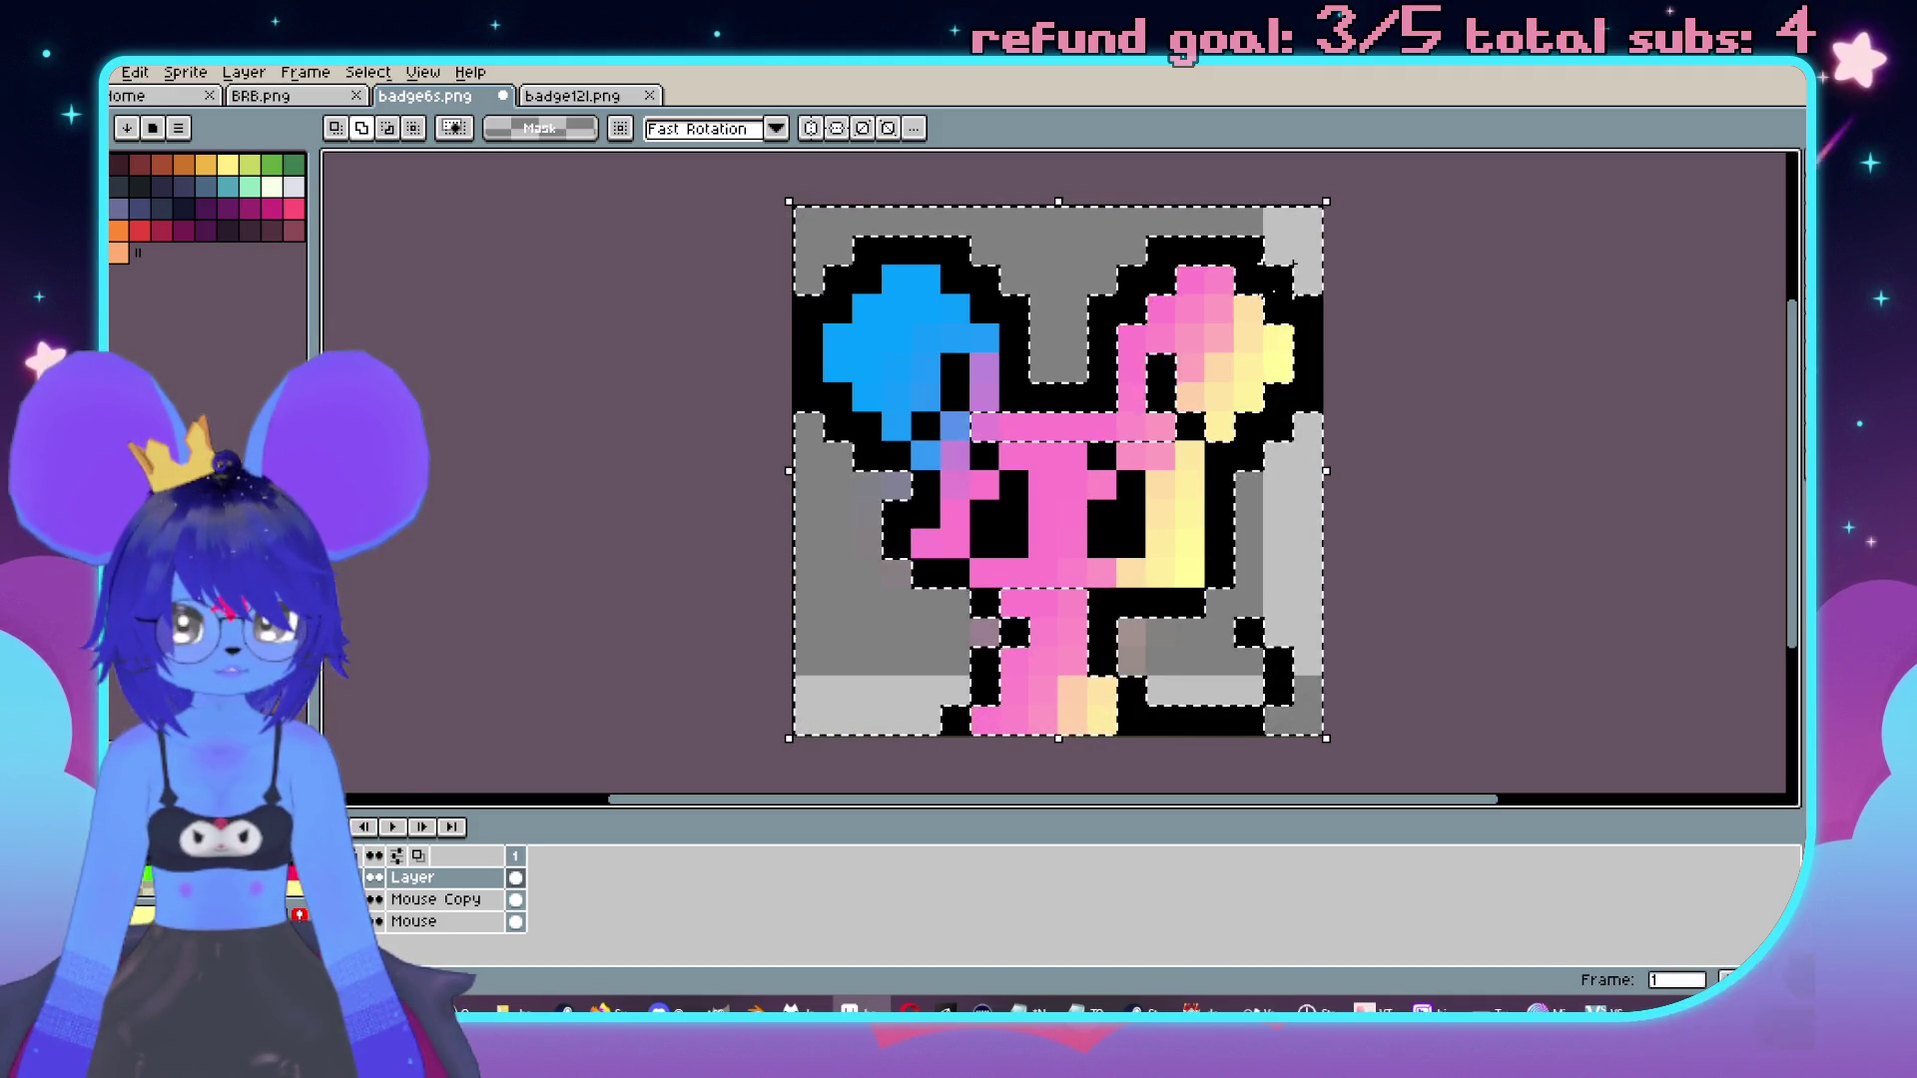
pyautogui.hotkey('ctrl', 'z')
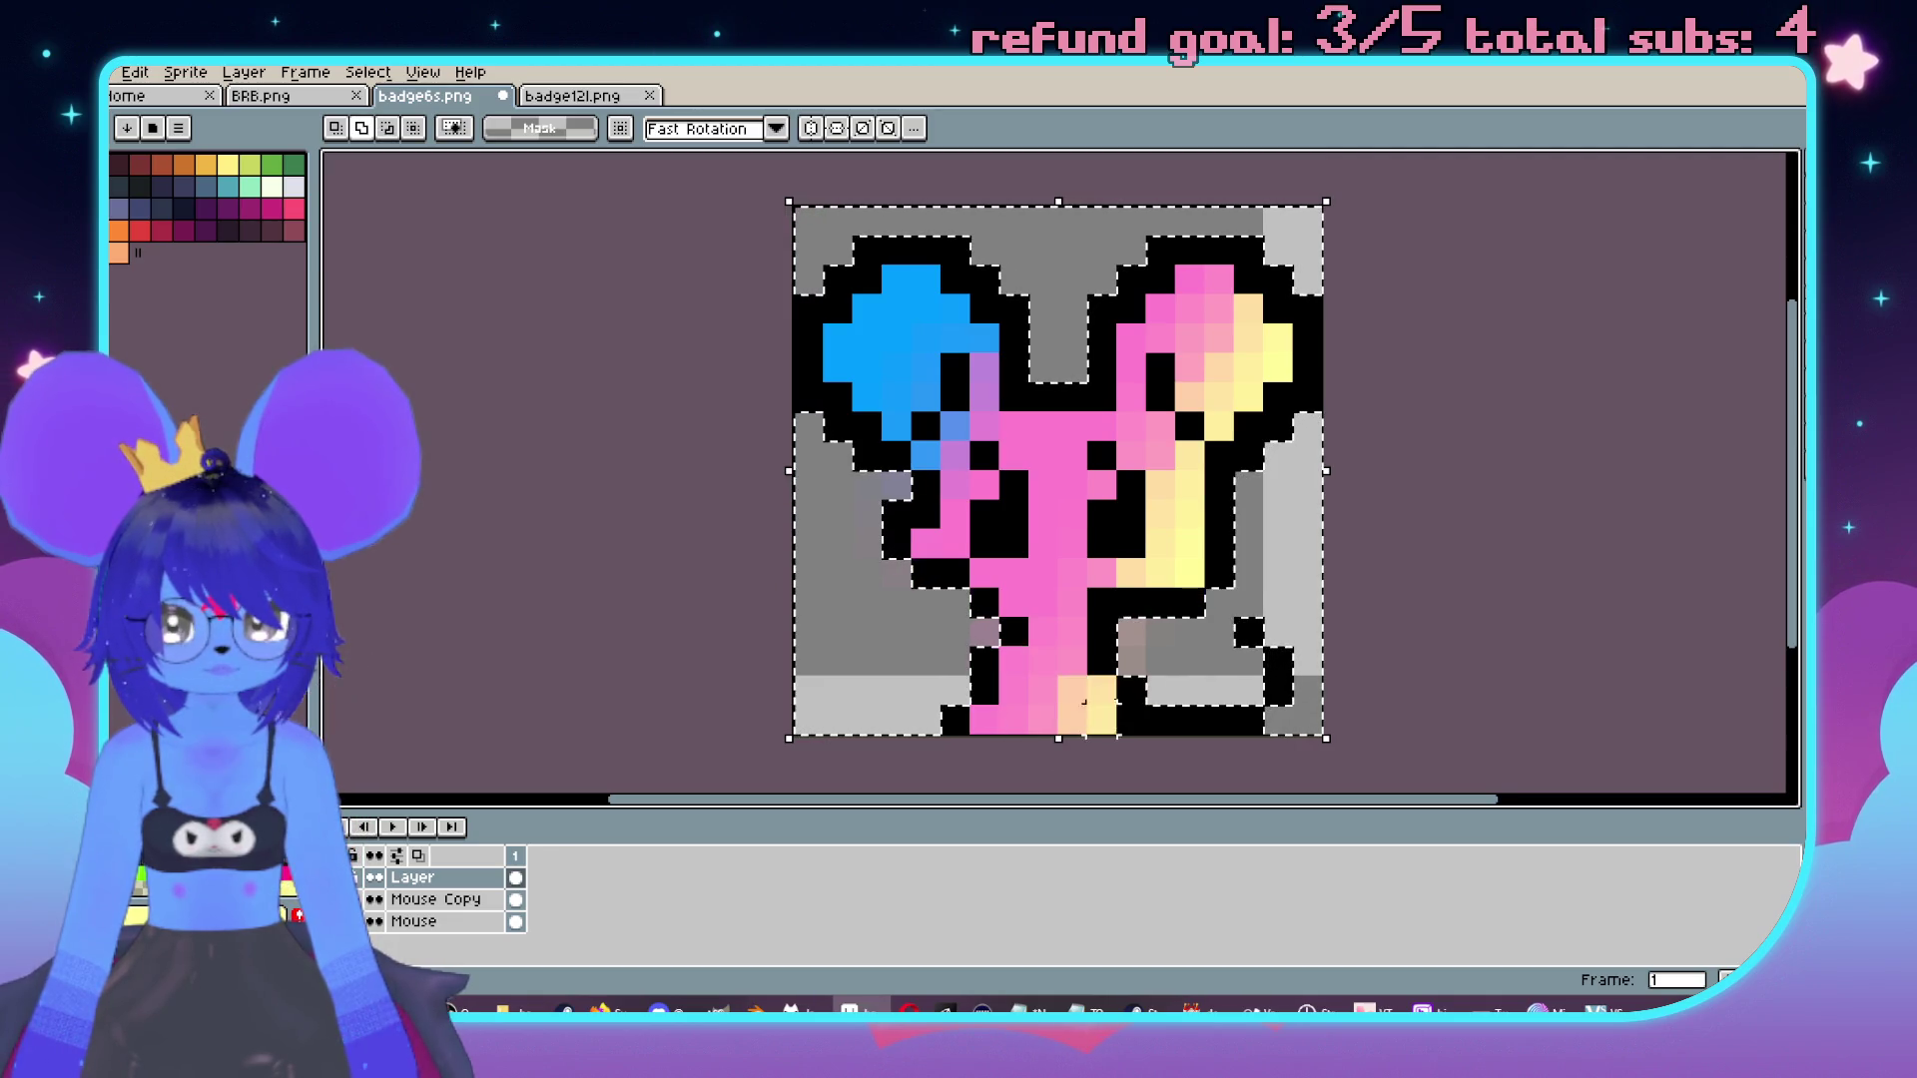
pyautogui.scroll(-2, 1105, 539)
pyautogui.click(460, 901)
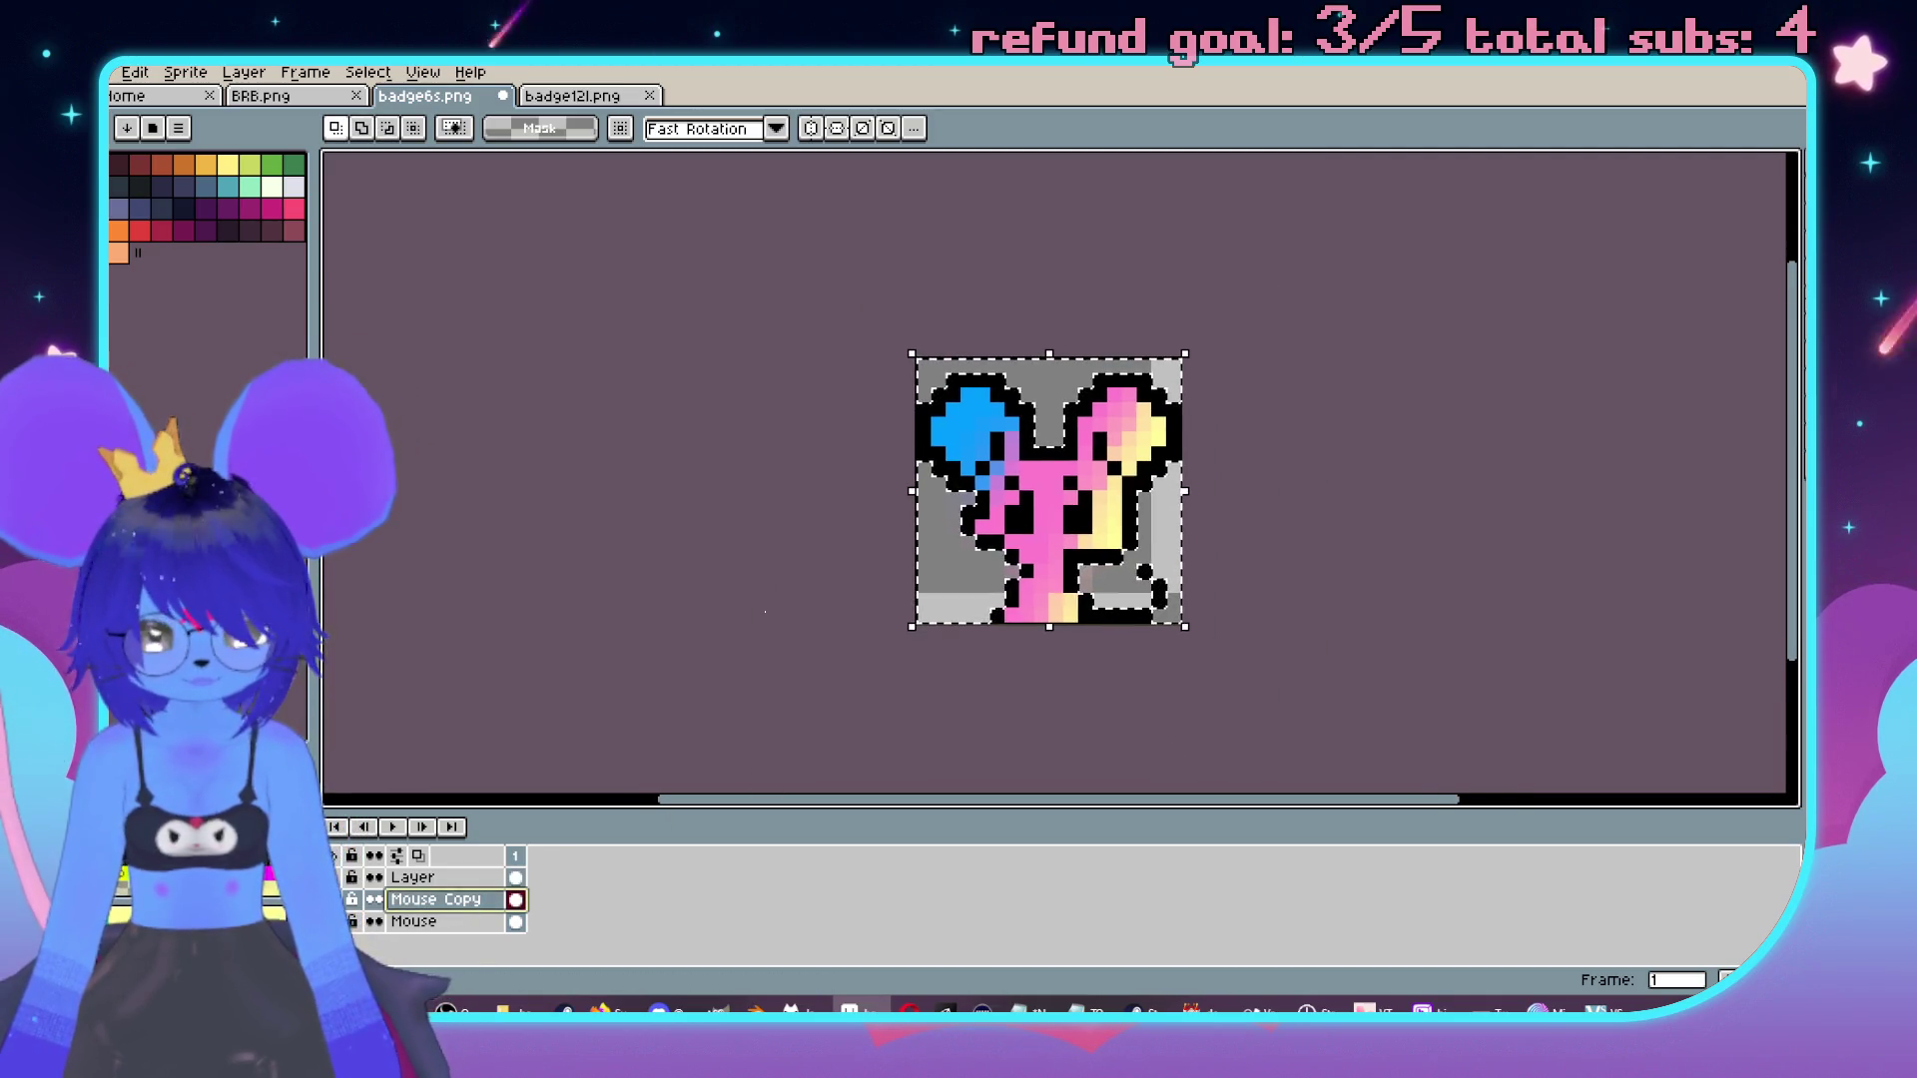
# Try the pencil and then the Eraser tool on the Mouse Copy layer.
pyautogui.scroll(2, 1066, 479)
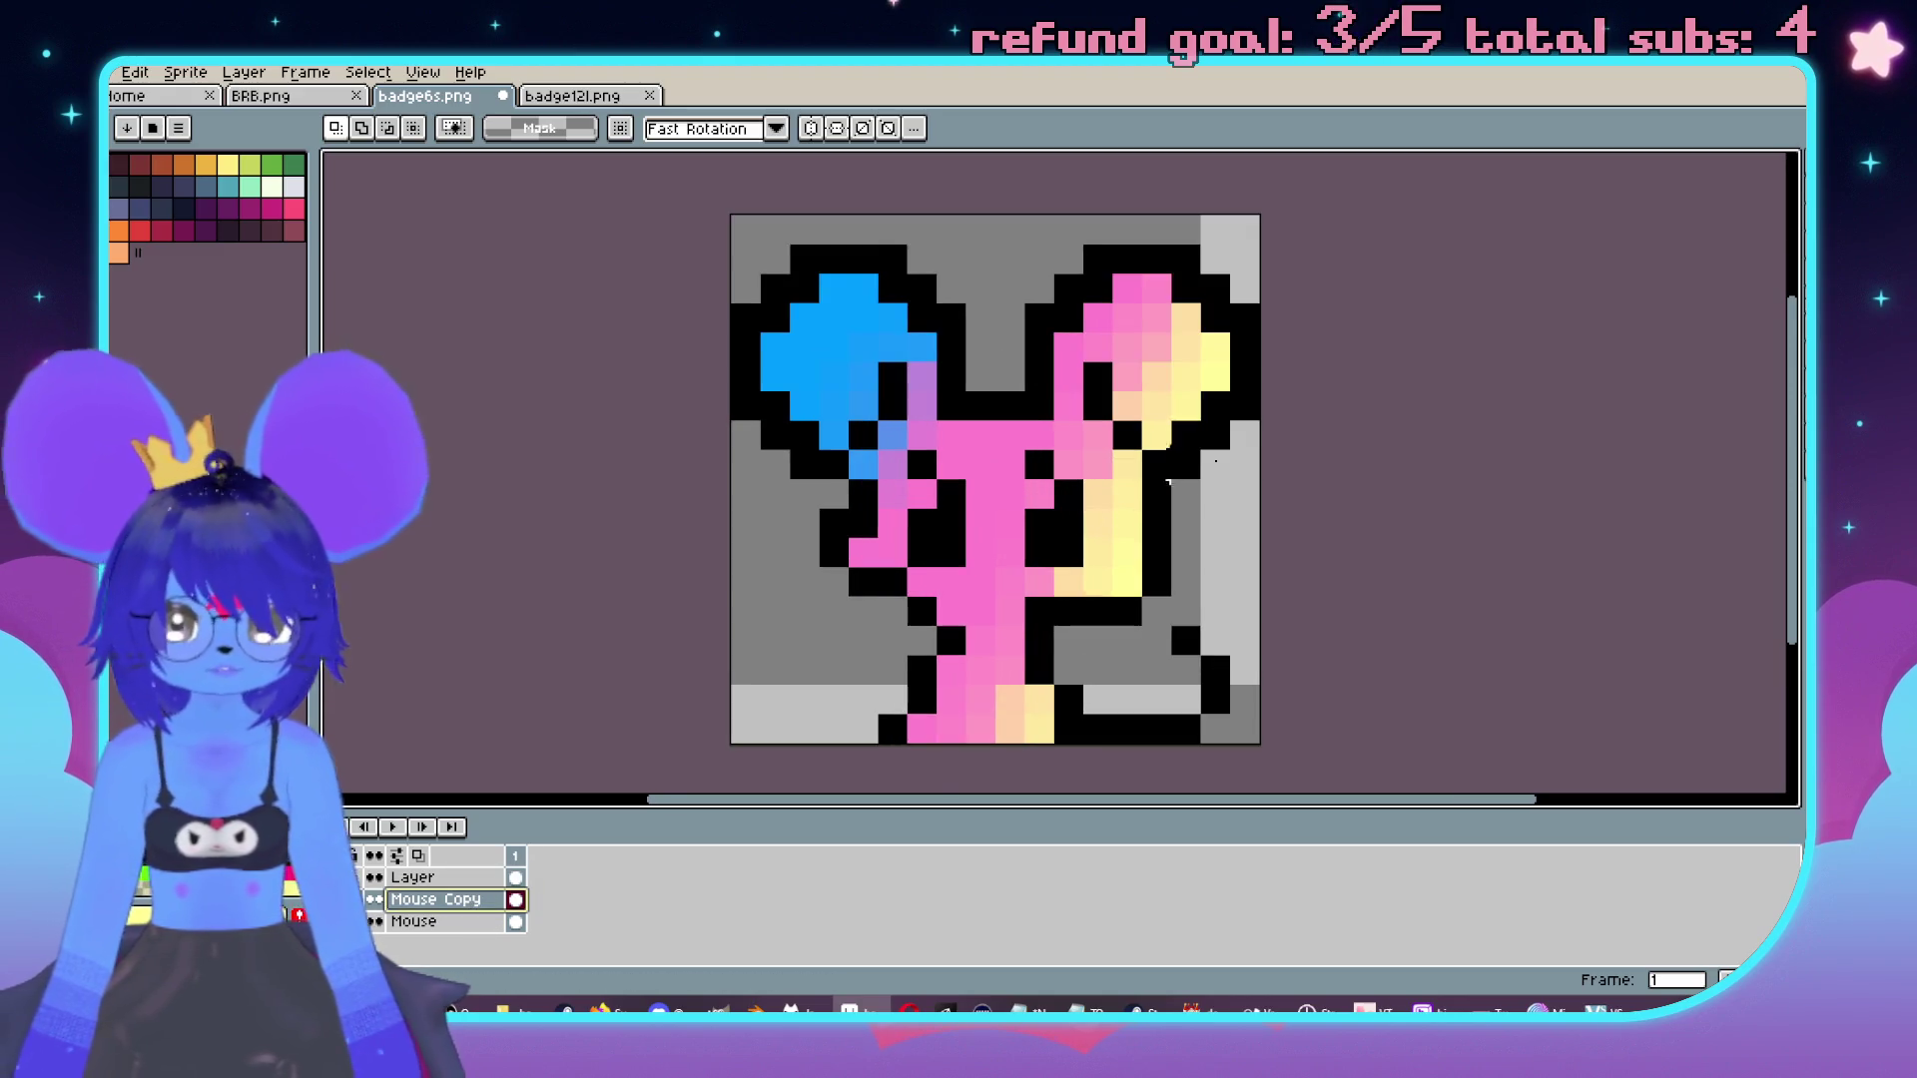
pyautogui.scroll(-1, 1250, 419)
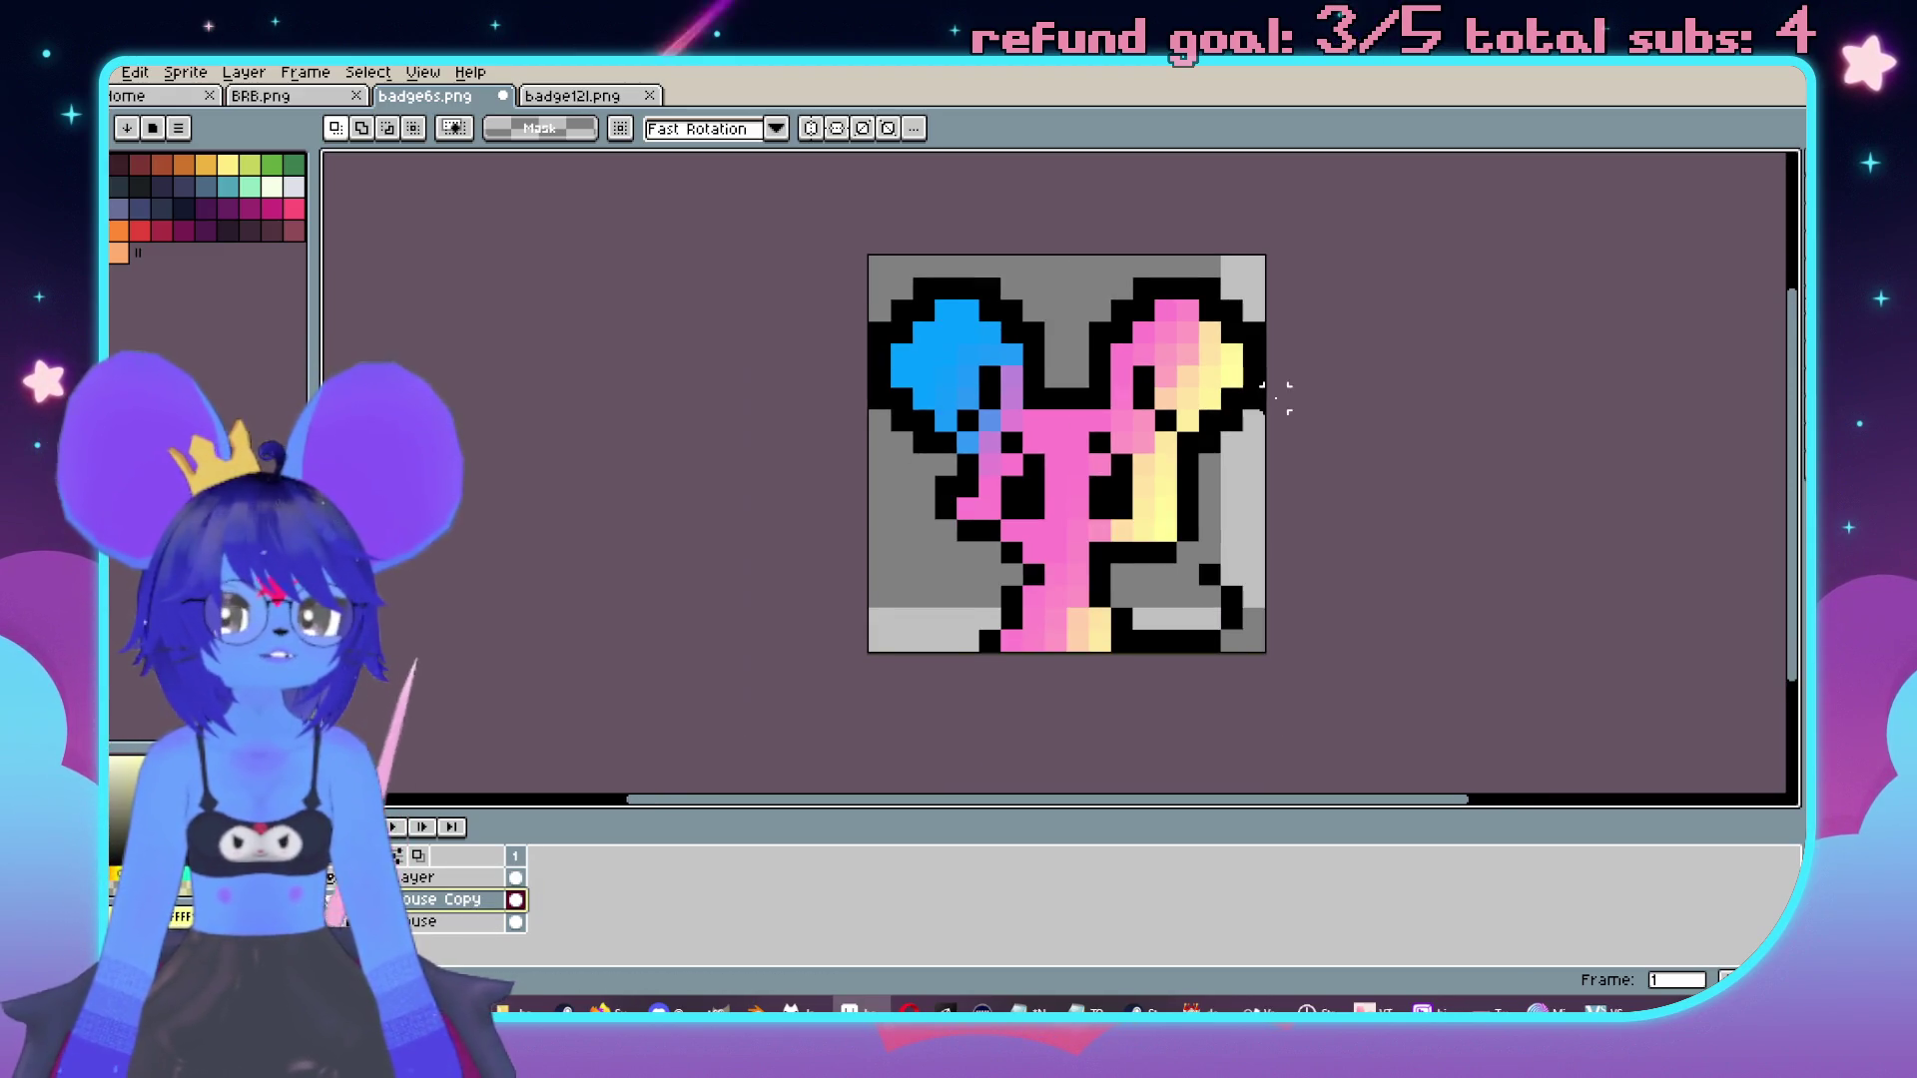
pyautogui.scroll(1, 998, 449)
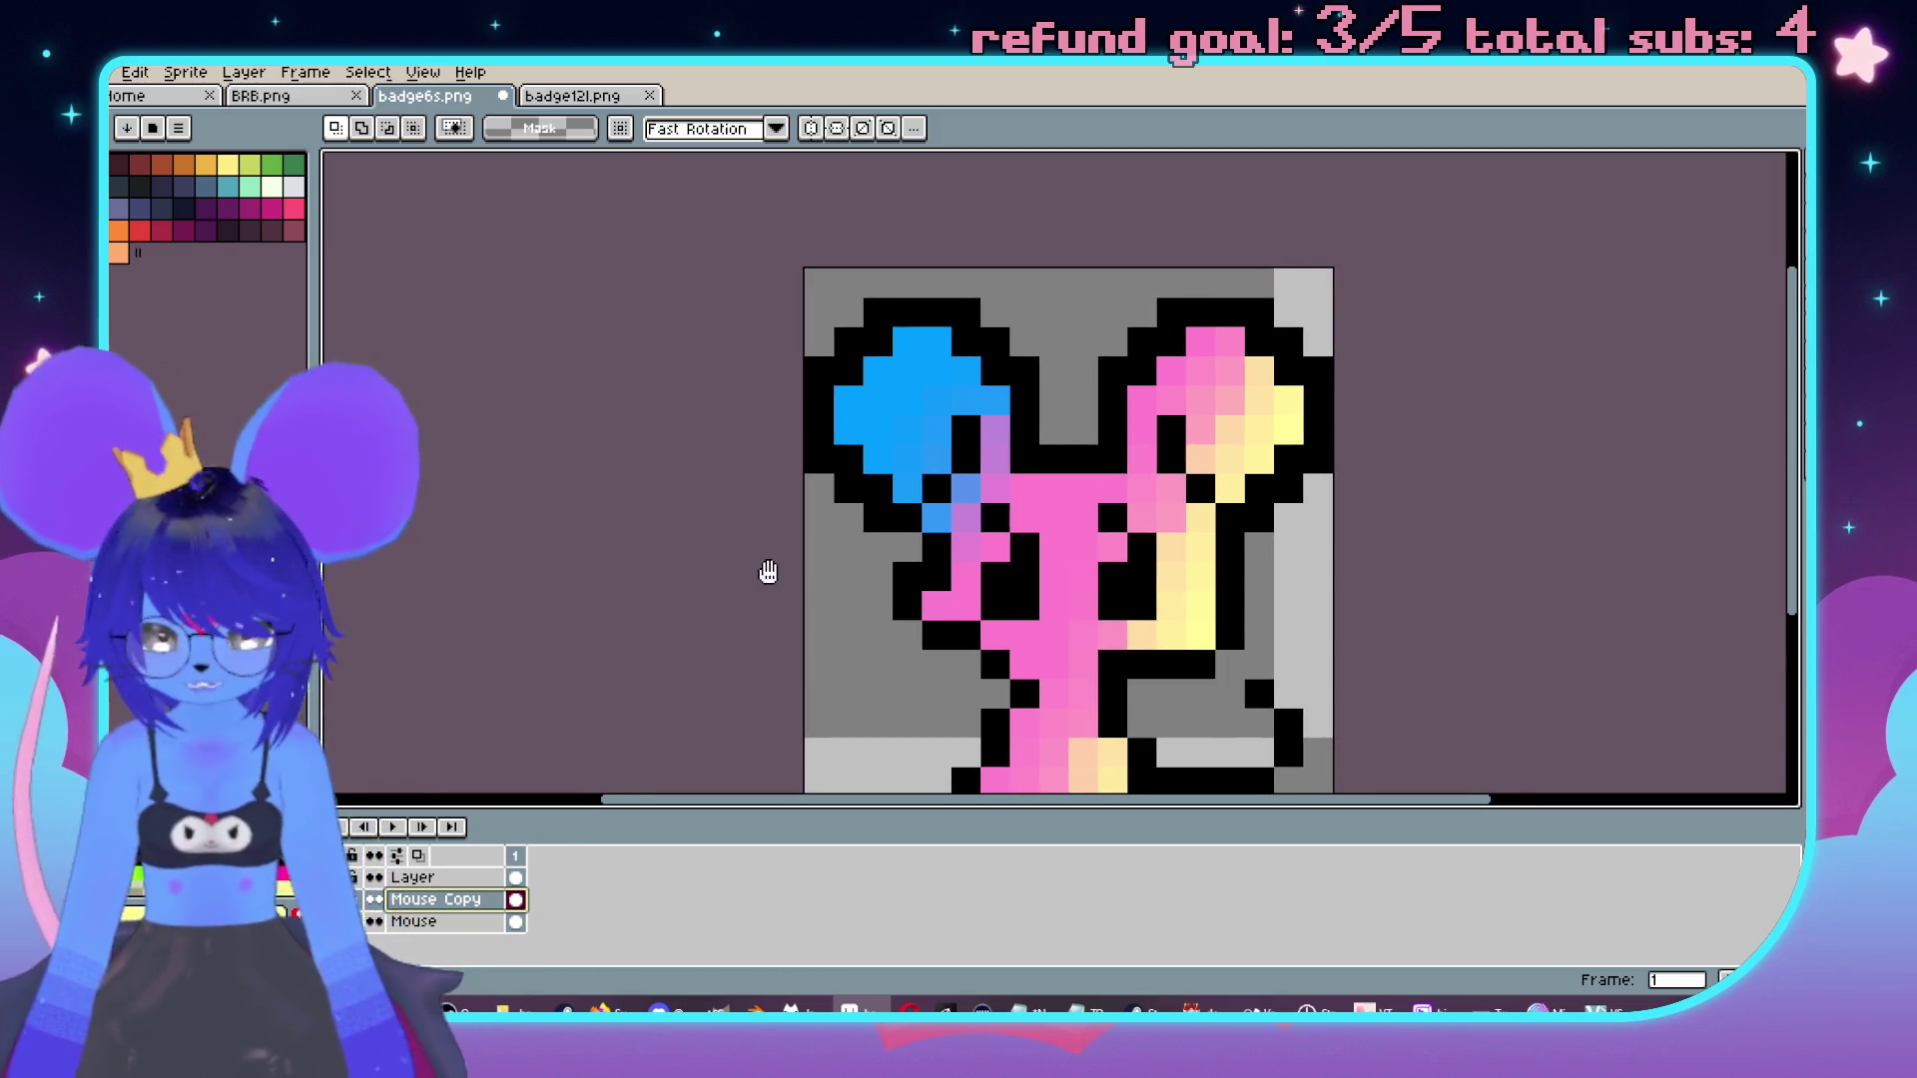
pyautogui.press('b')
pyautogui.click(1773, 451)
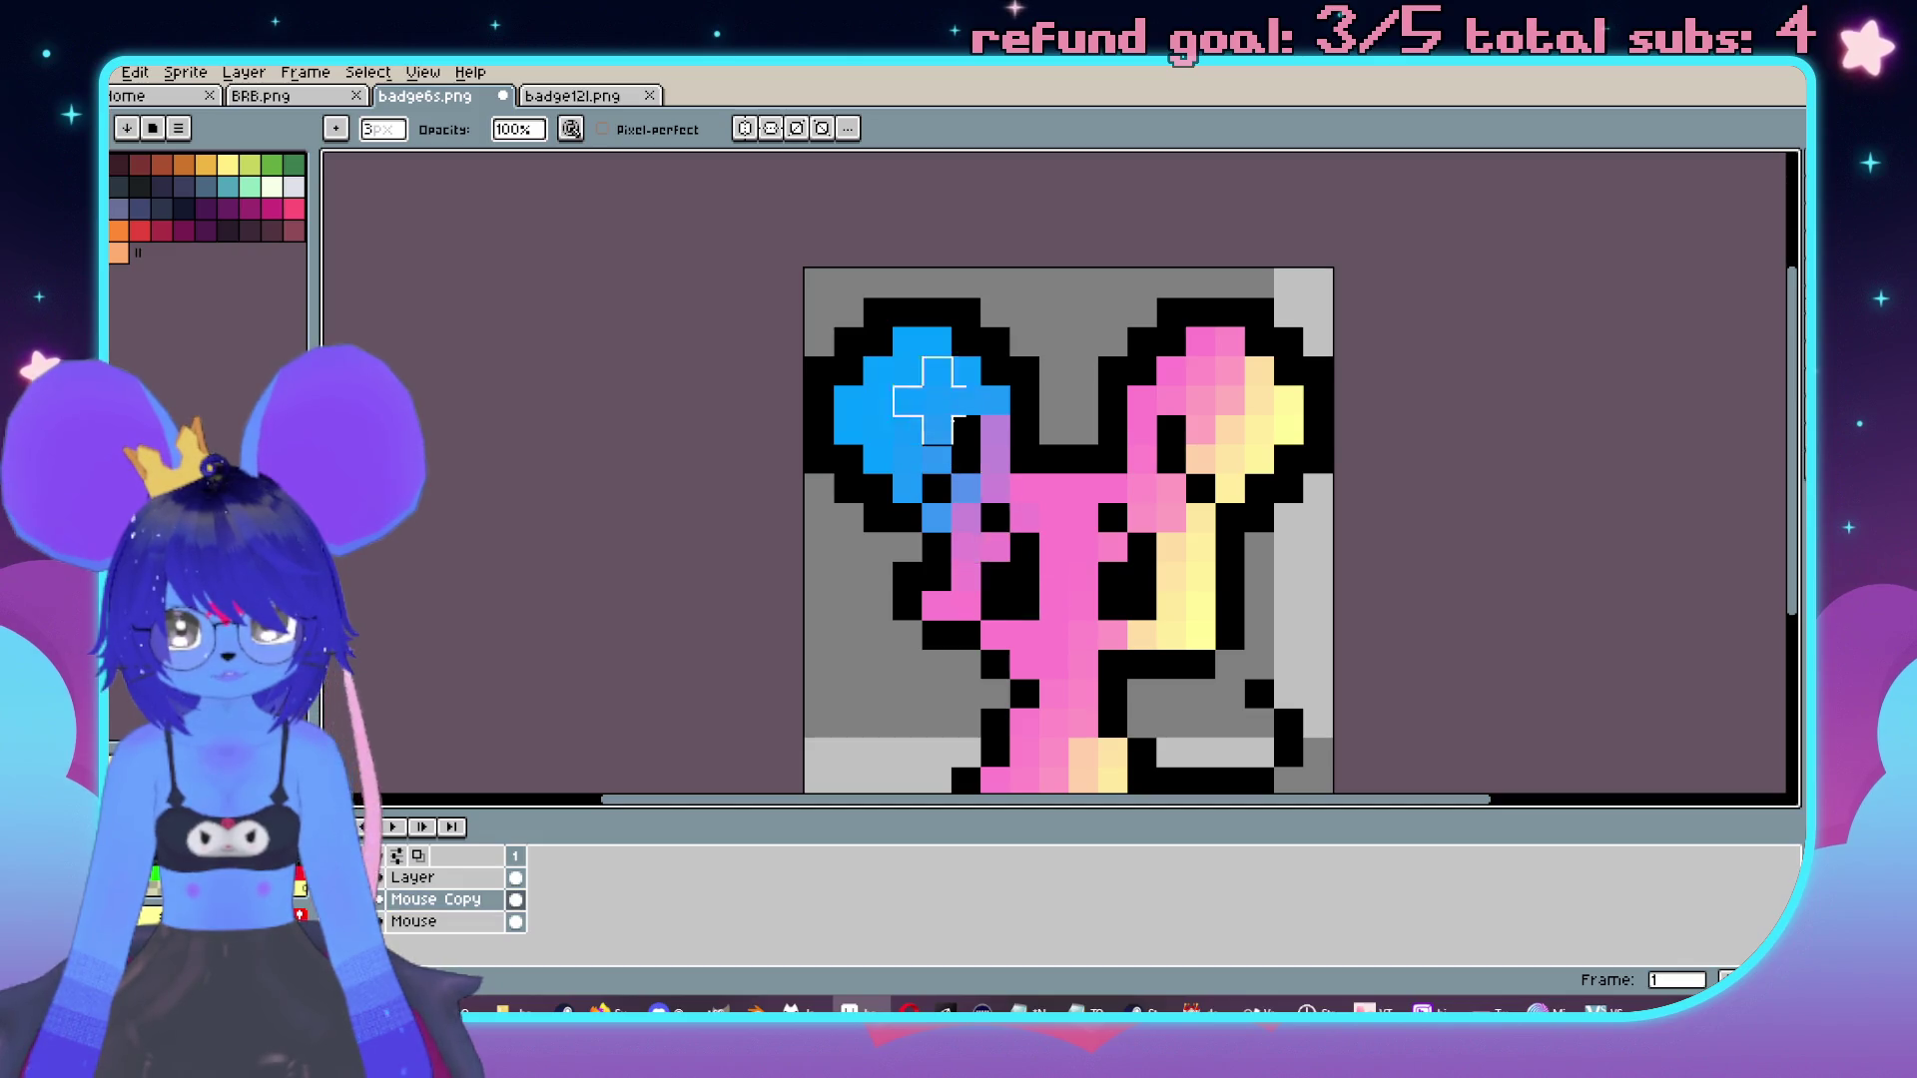
# Select the Mouse layer and undo, restoring the blue left ear and pale-yellow right side.
pyautogui.keyDown('ctrl'); pyautogui.click(938, 636); pyautogui.keyUp('ctrl')
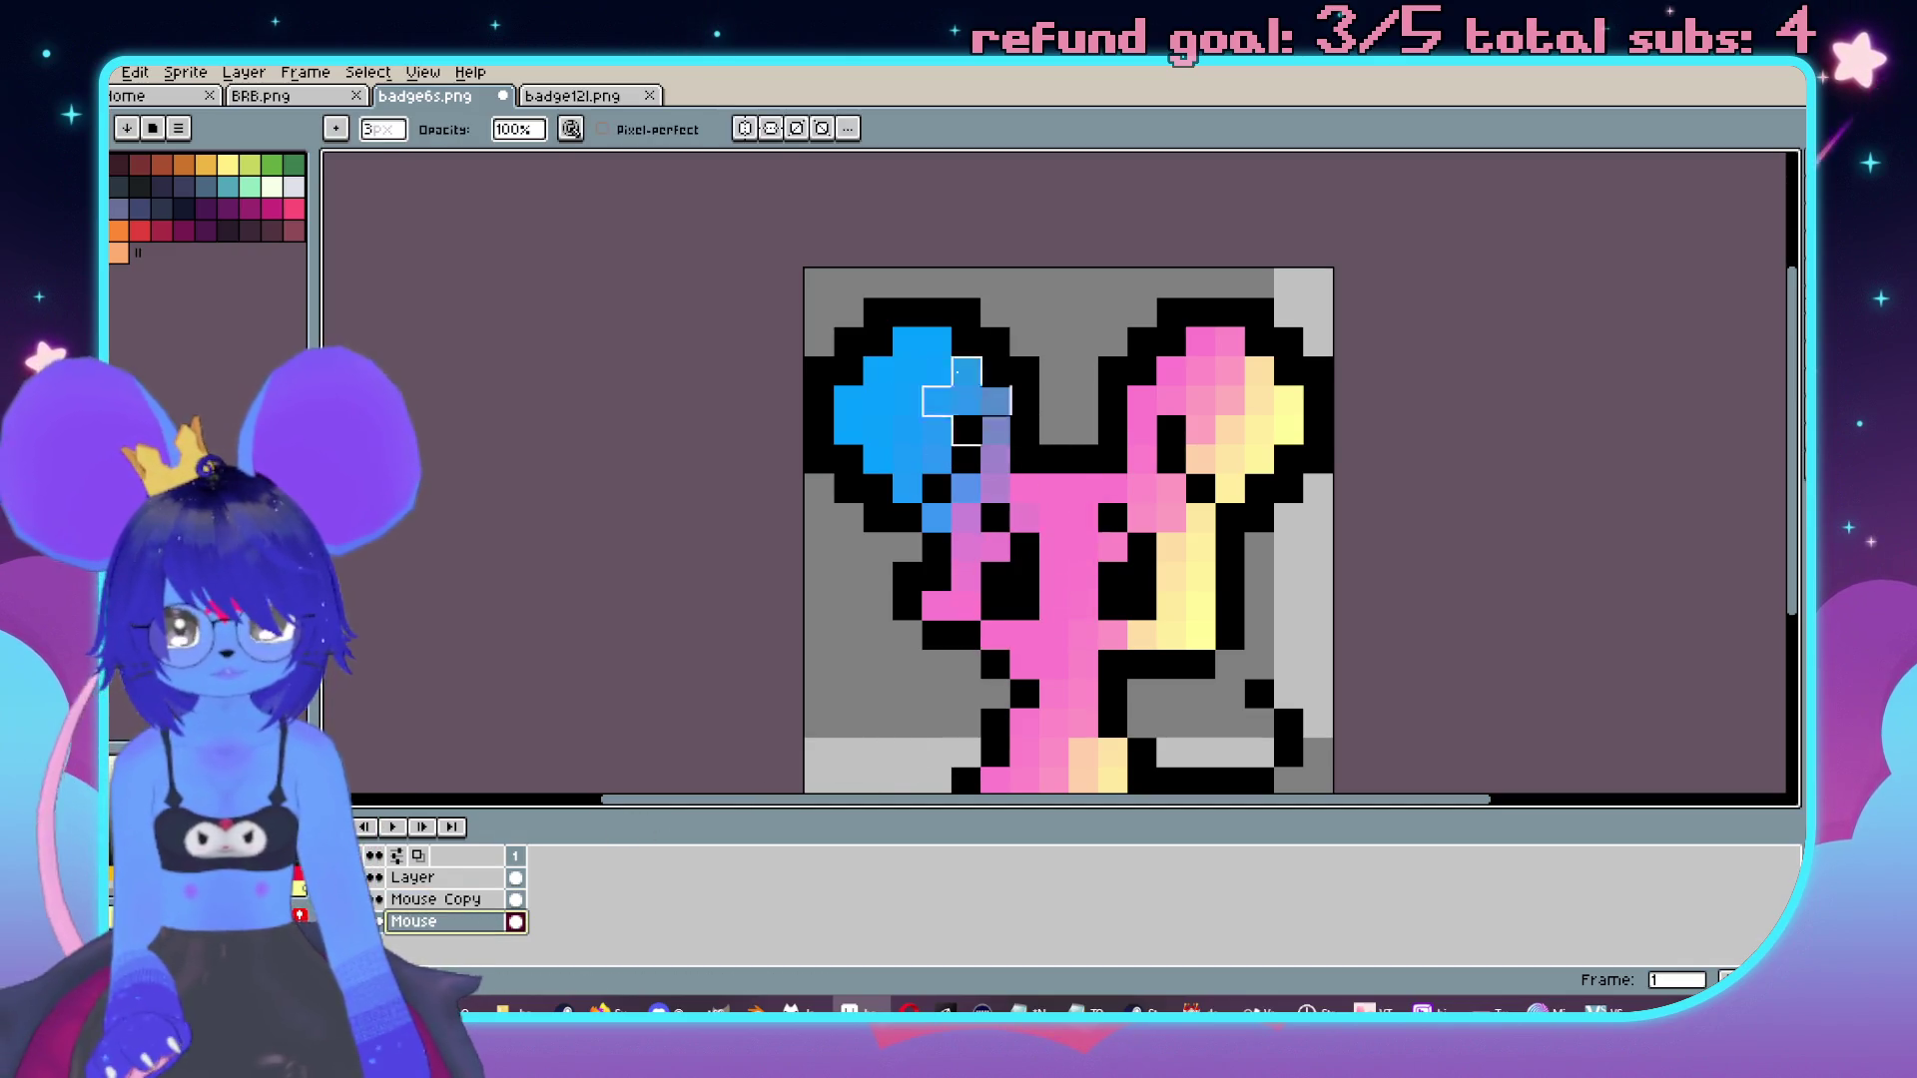
pyautogui.hotkey('ctrl', 'z')
pyautogui.click(112, 72)
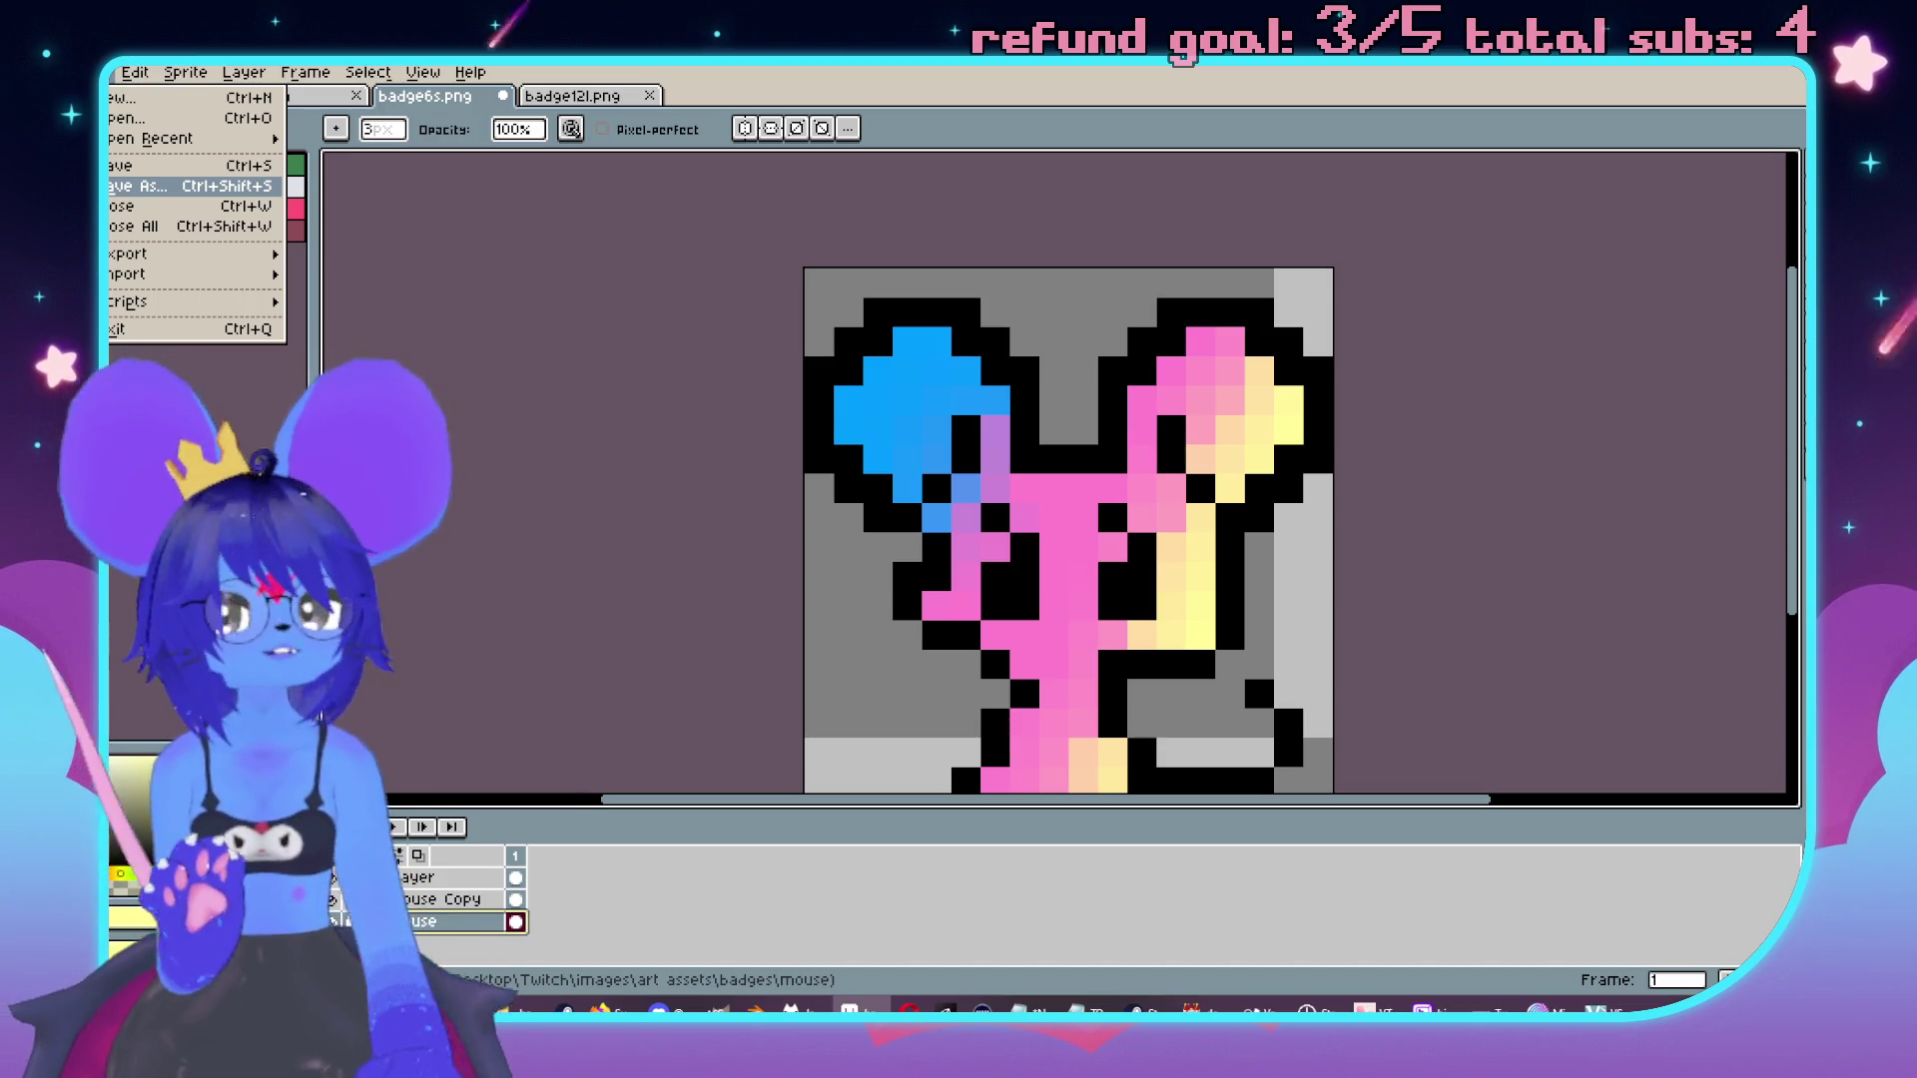
# Save the tricolour badge as a flattened PNG, then close the badge6s.png and badge12l.png tabs.
pyautogui.hotkey('ctrl', 's')
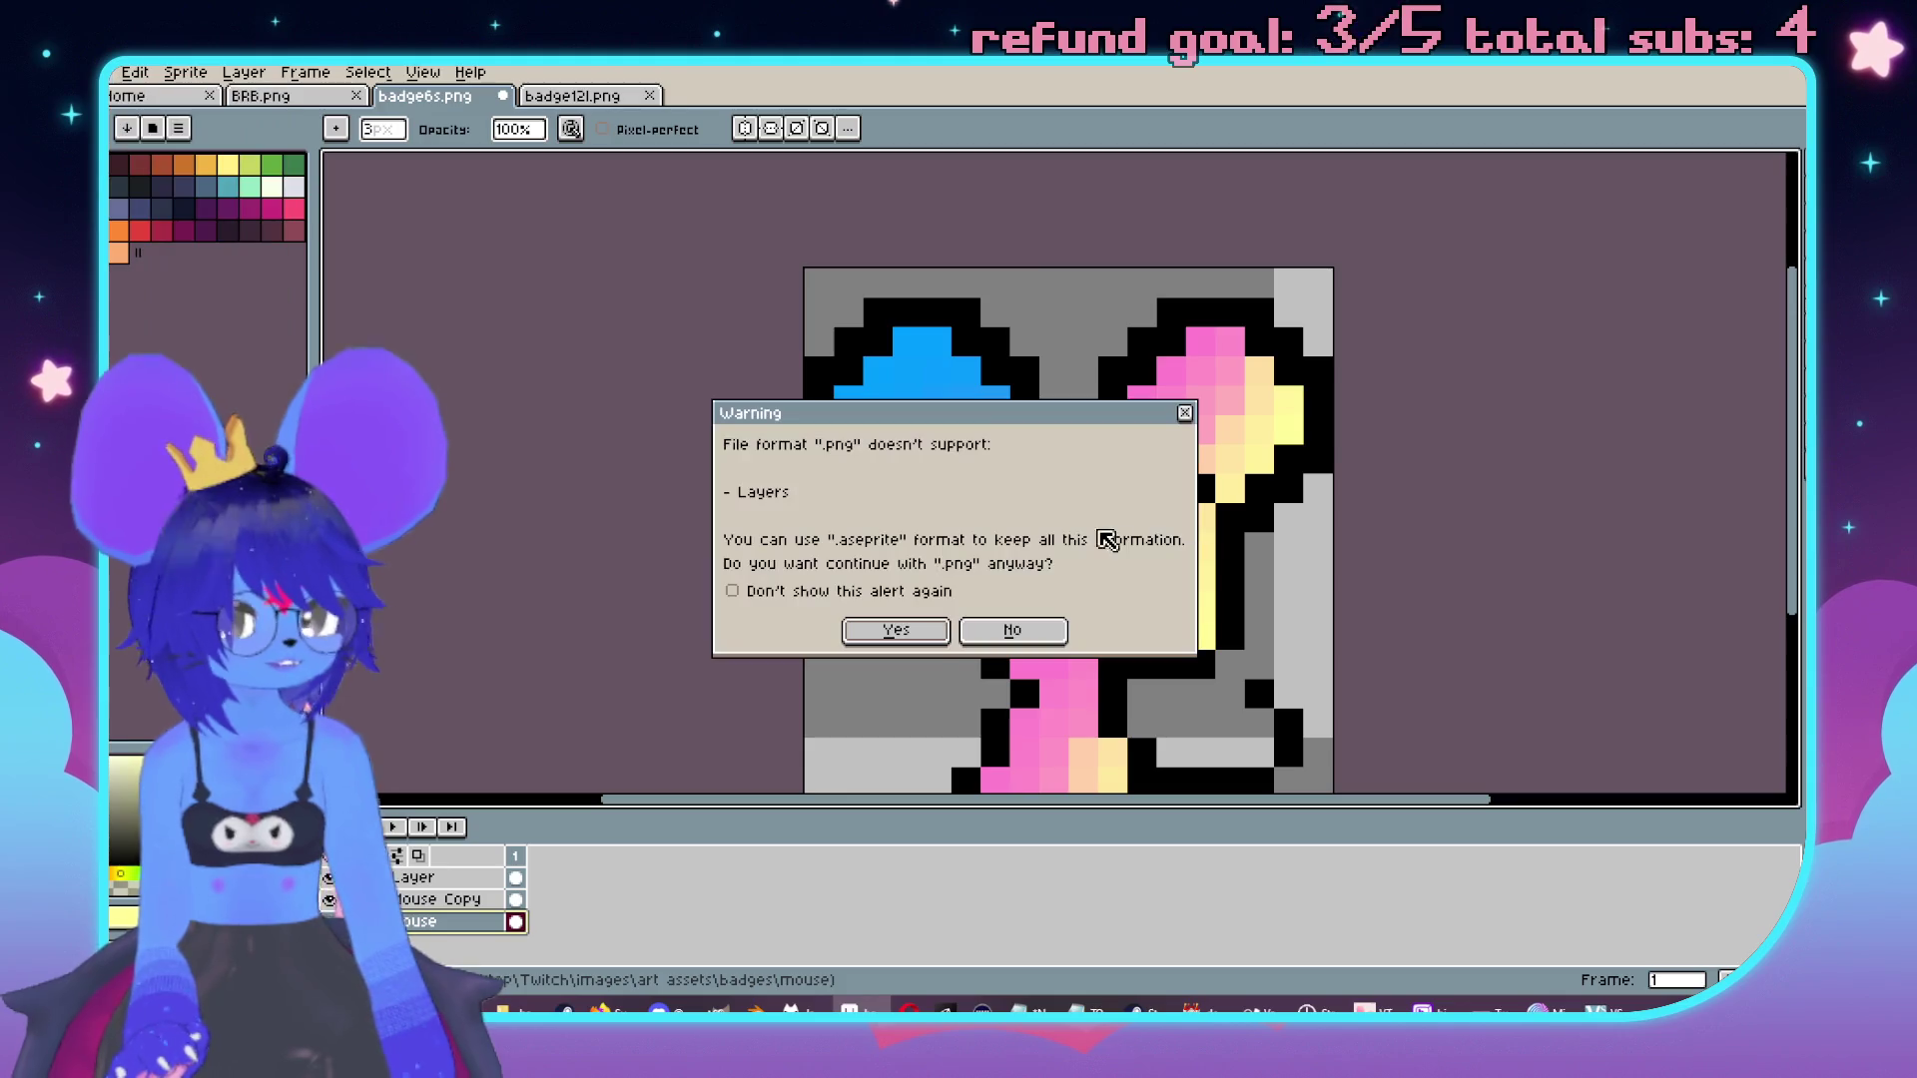
pyautogui.click(937, 642)
pyautogui.click(504, 97)
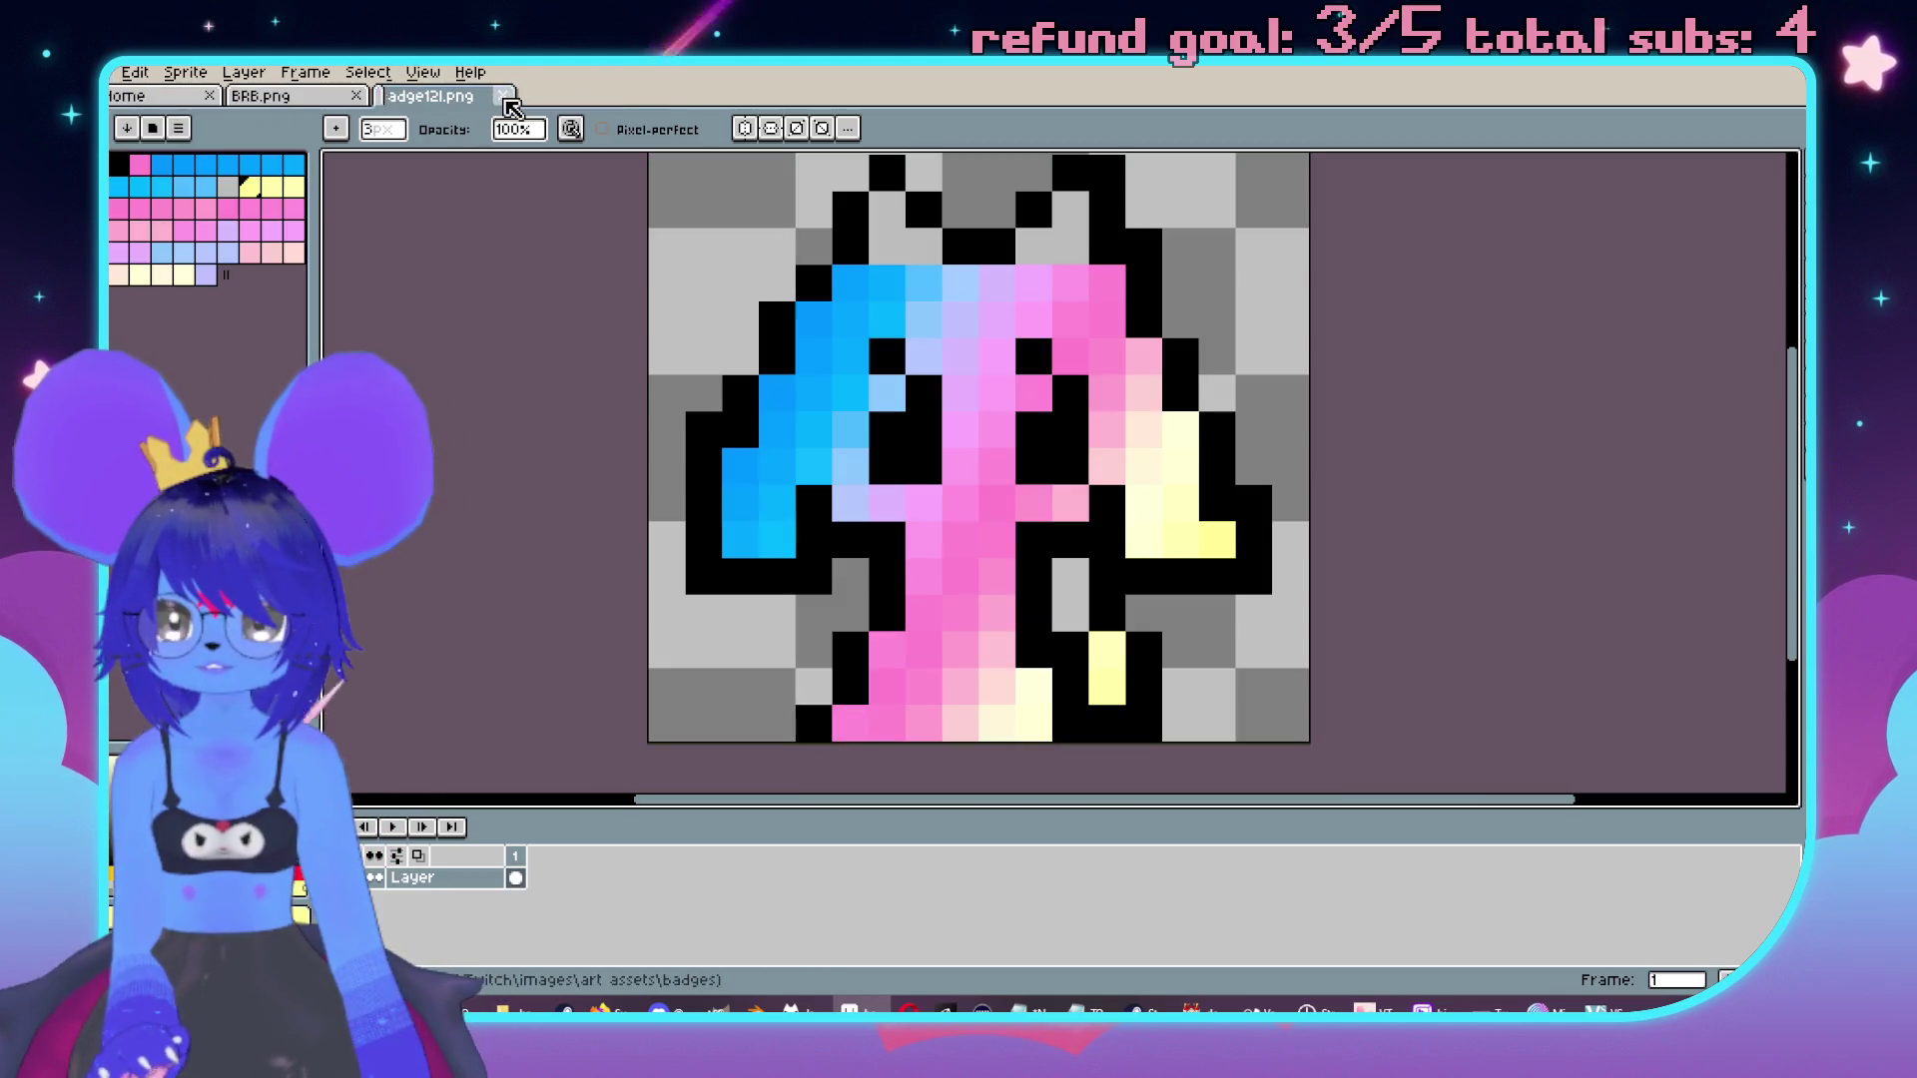
pyautogui.click(501, 100)
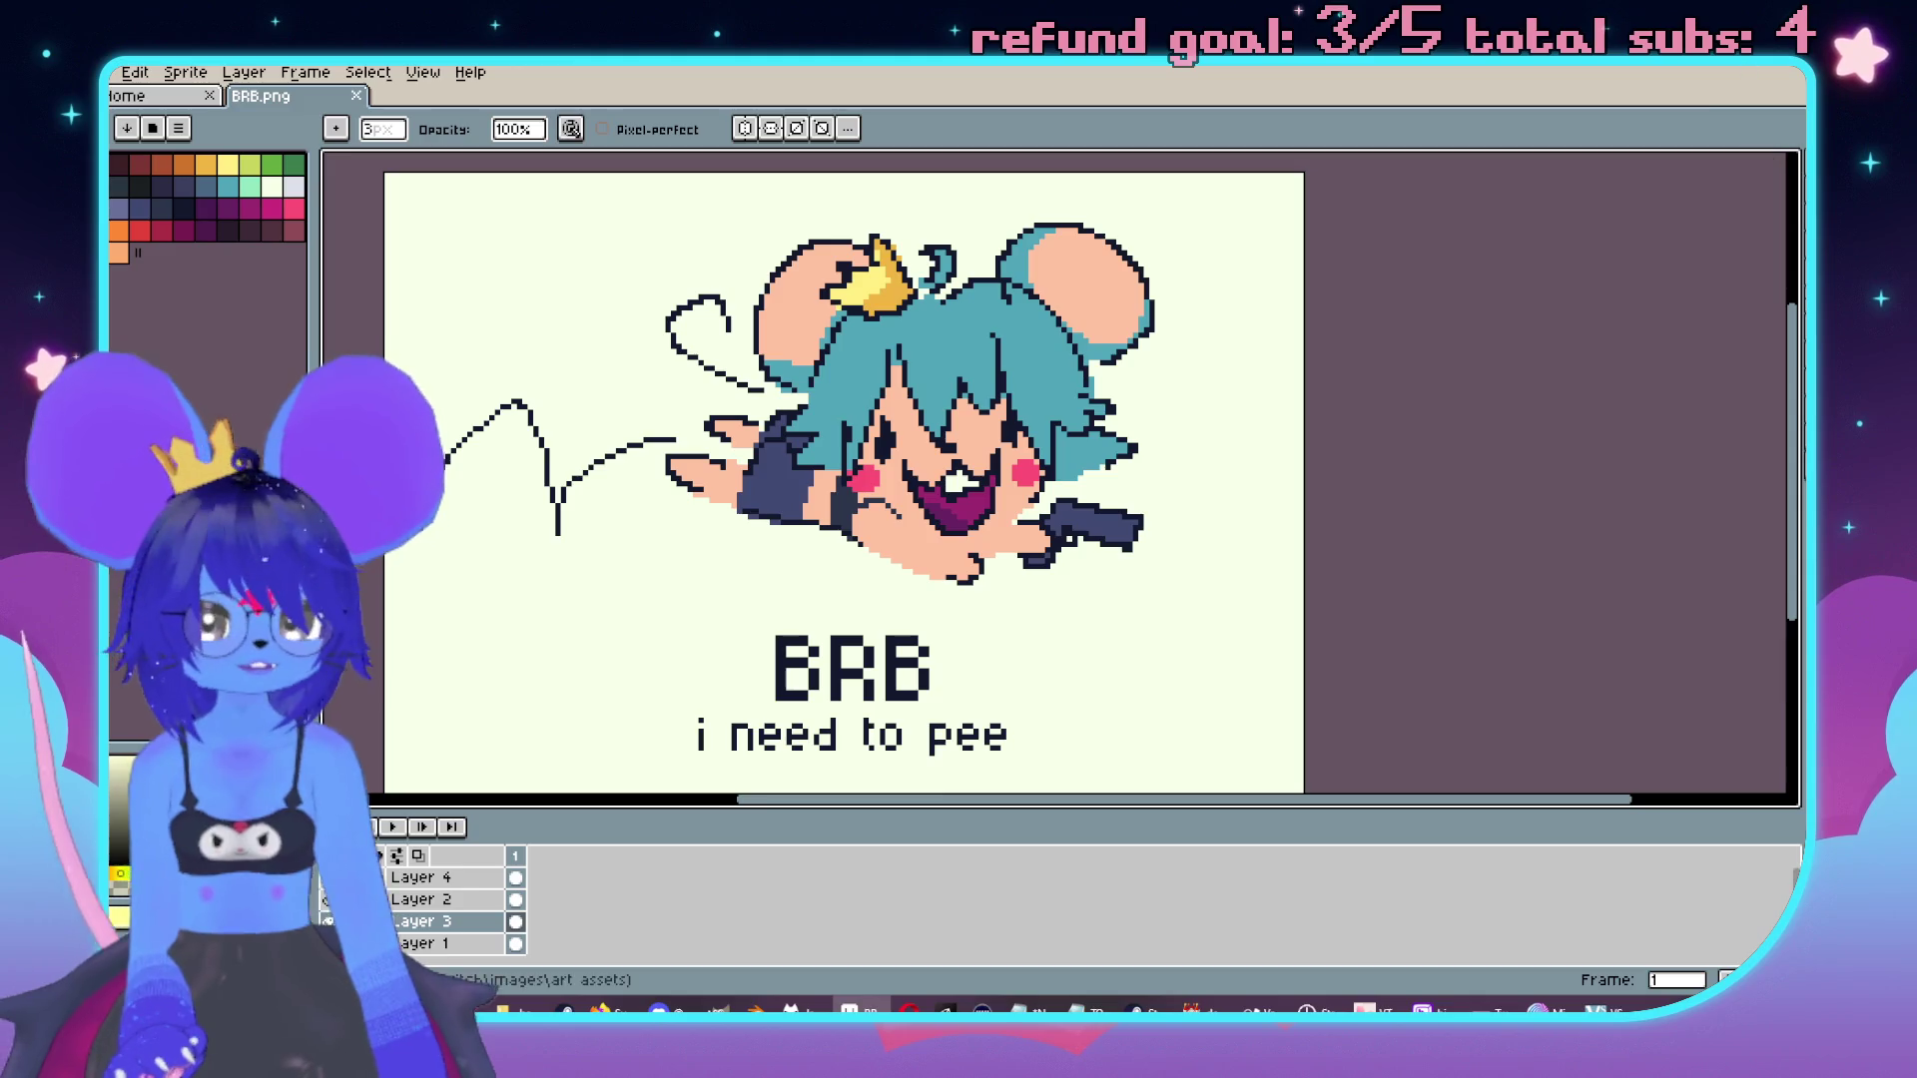
pyautogui.hotkey('alt', 'Tab')
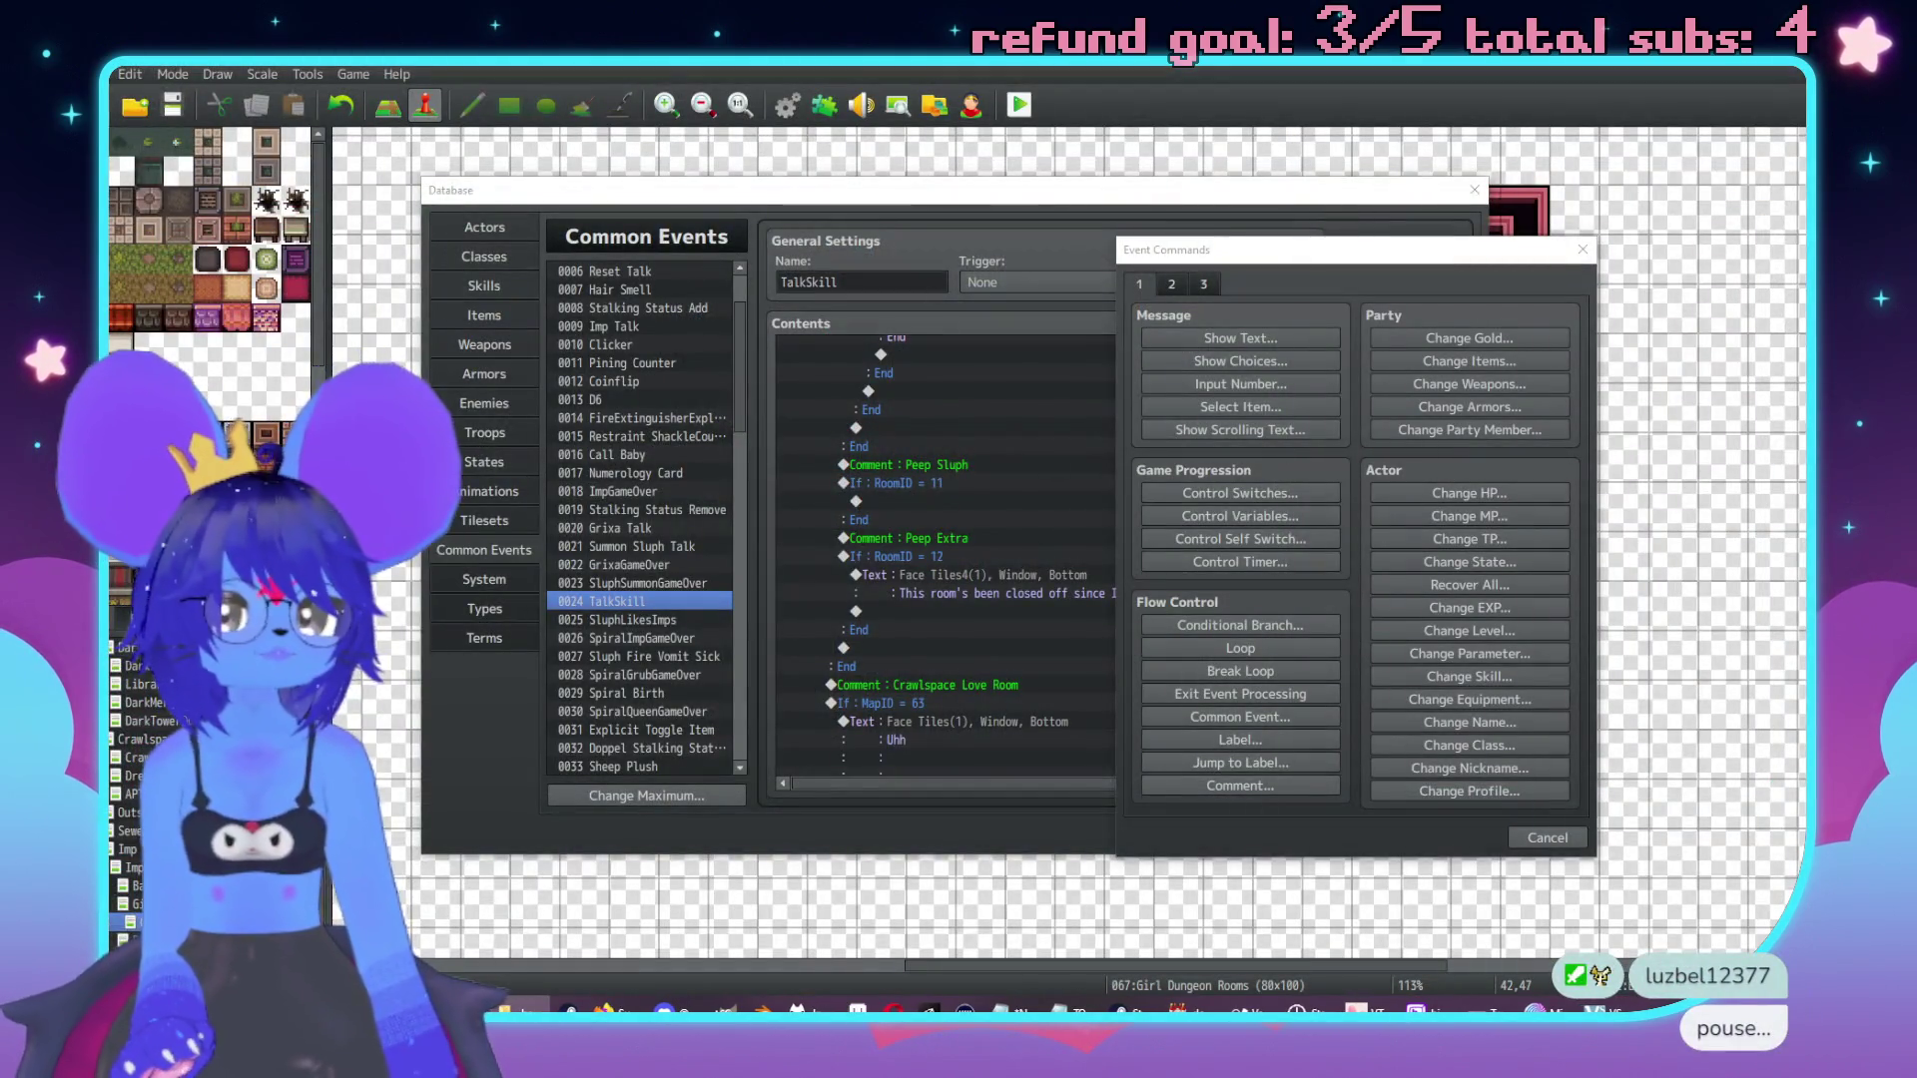
# Flip briefly to File Explorer, then back to RPG Maker MV's Event Commands list.
pyautogui.hotkey('alt', 'Tab')
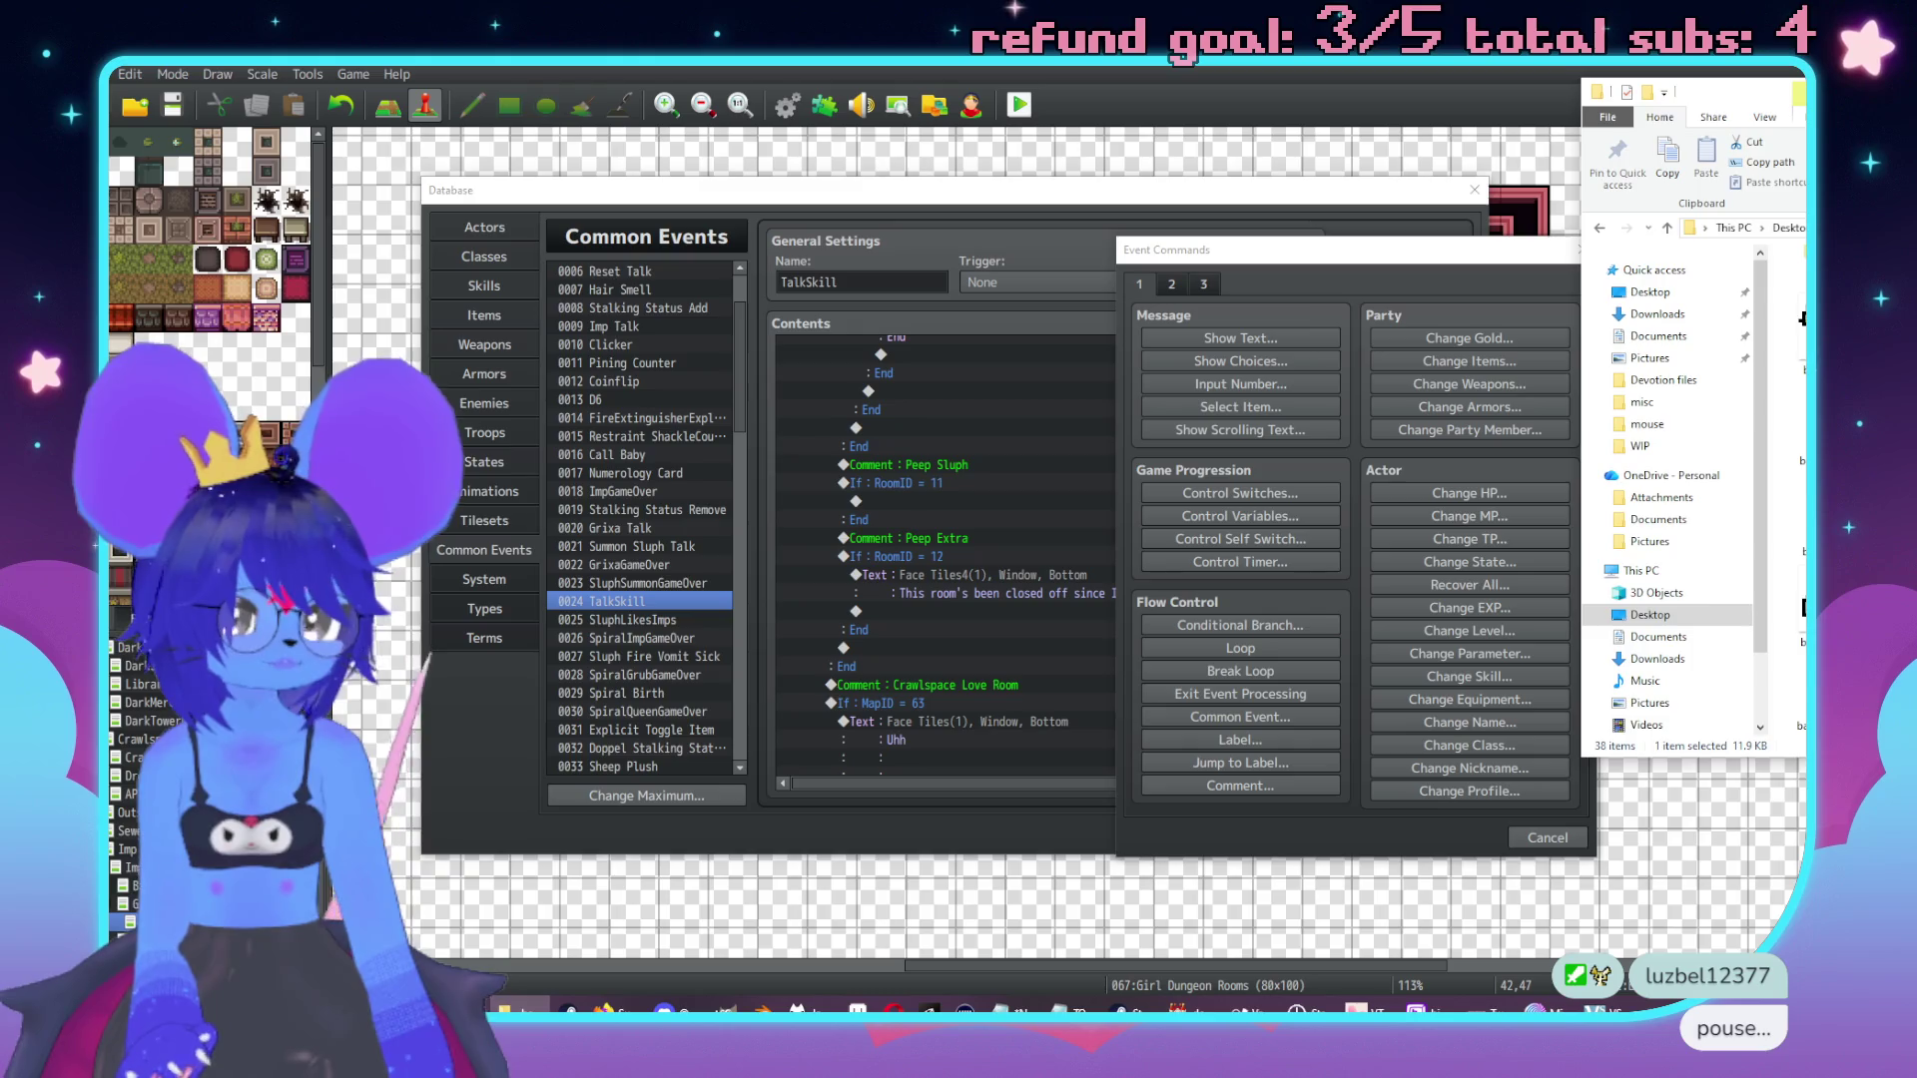
pyautogui.hotkey('alt', 'Tab')
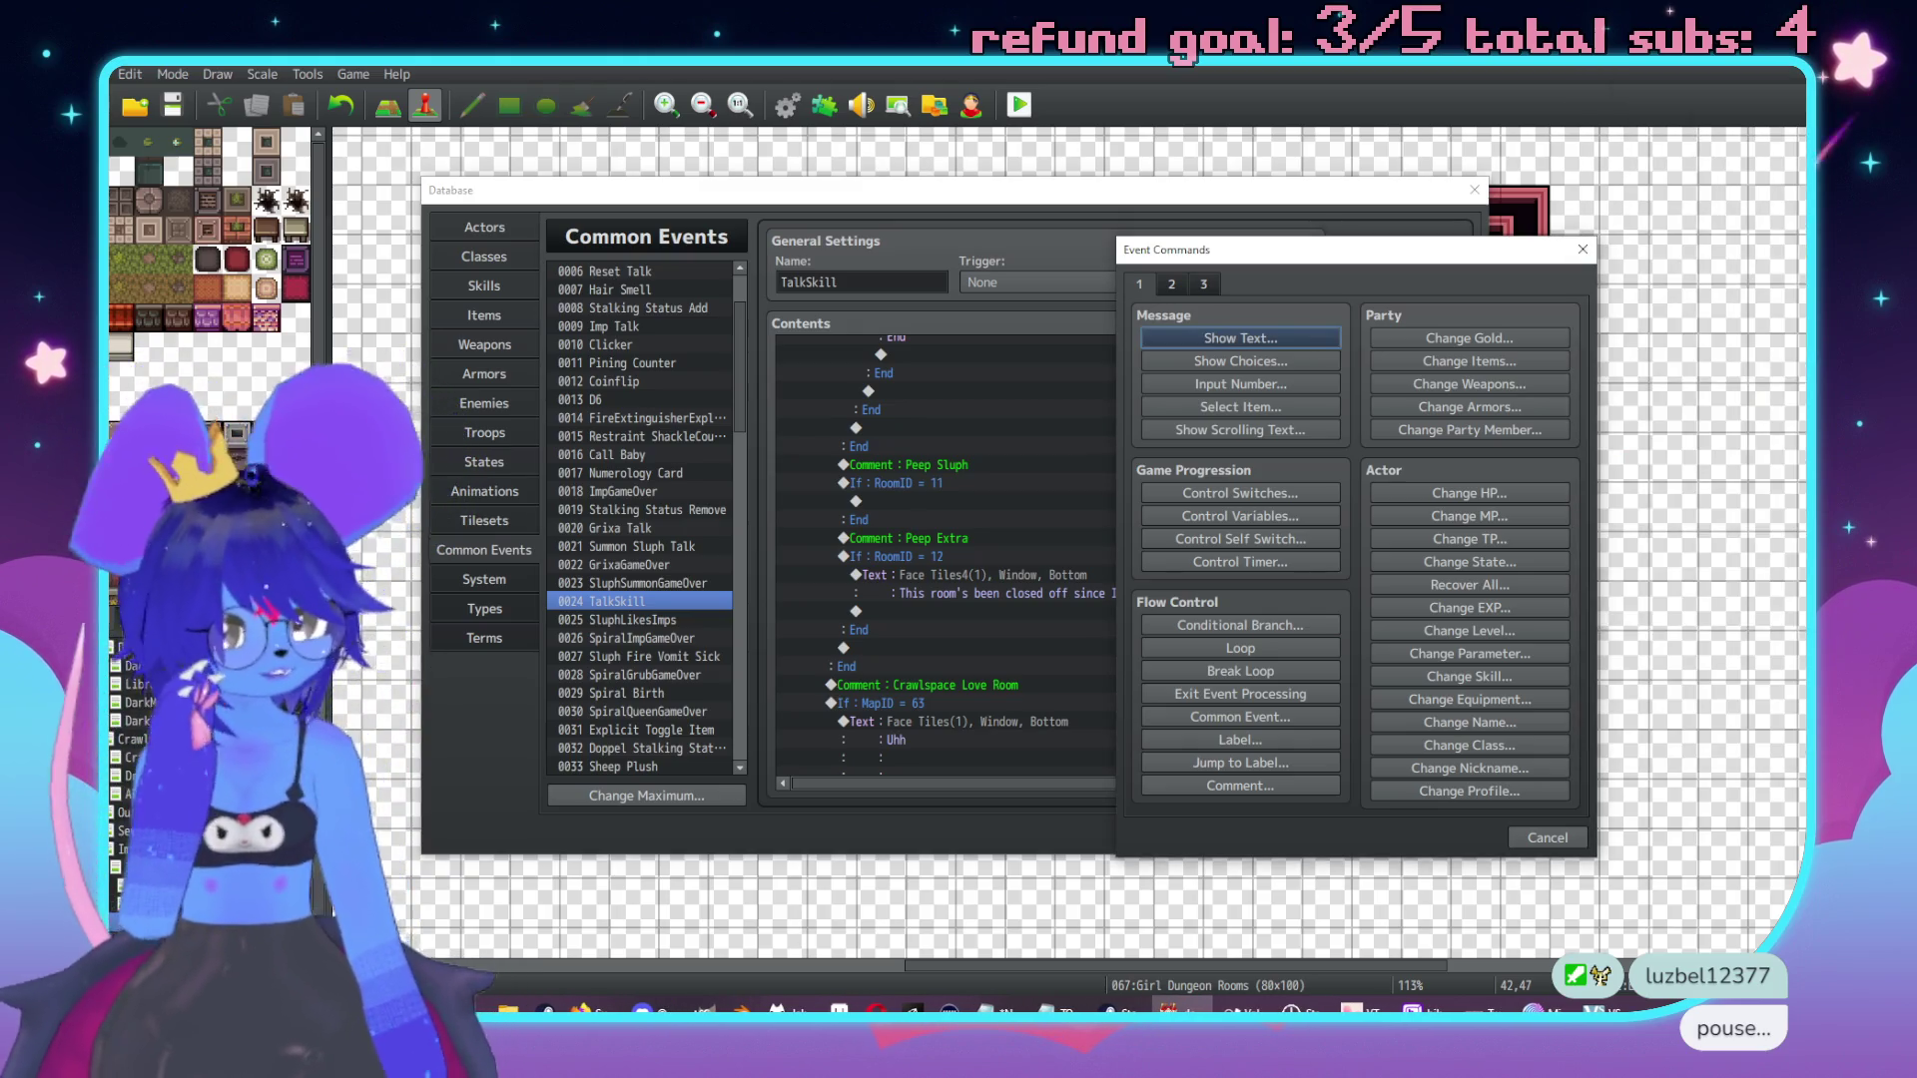
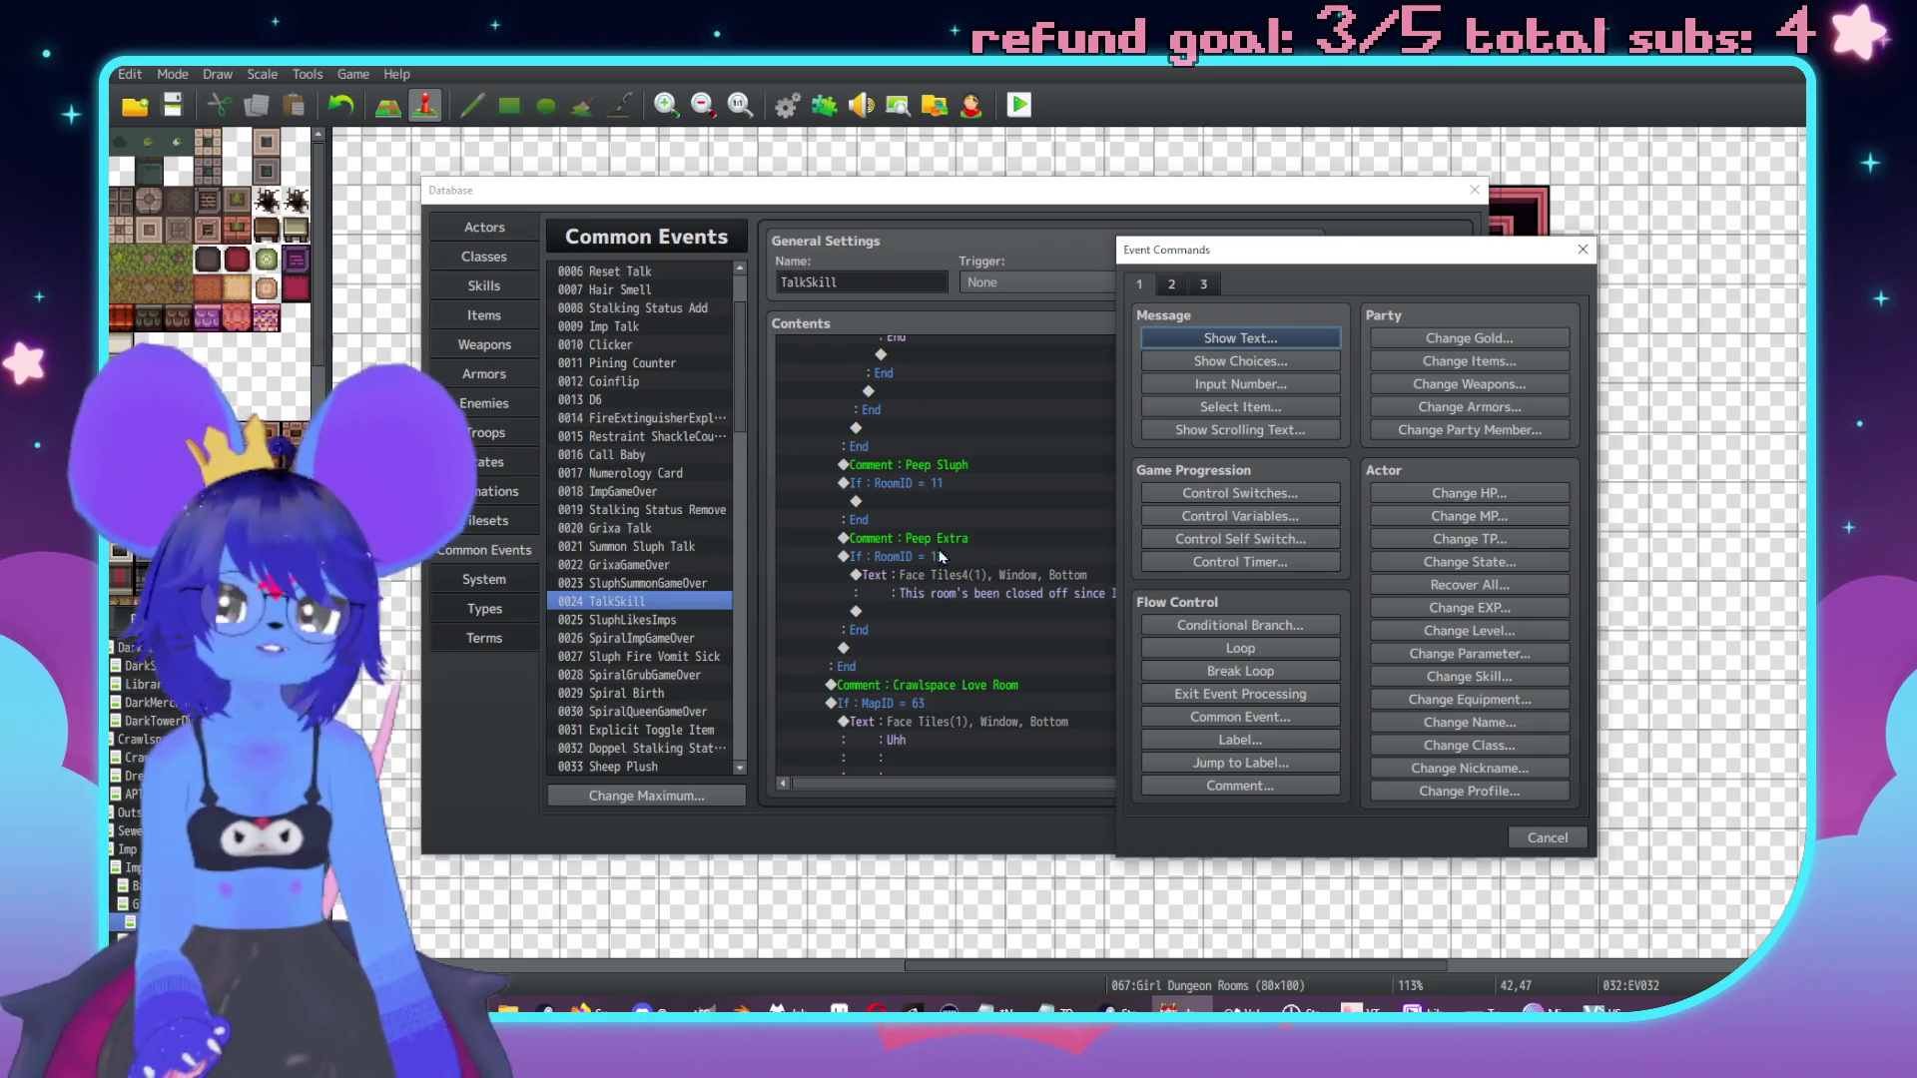
# Start a Show Text command in the RoomID 12 branch with the second Face Tiles4 face.
pyautogui.moveTo(1340, 243)
pyautogui.mouseDown()
pyautogui.moveTo(1435, 272)
pyautogui.moveTo(1333, 270)
pyautogui.mouseUp()
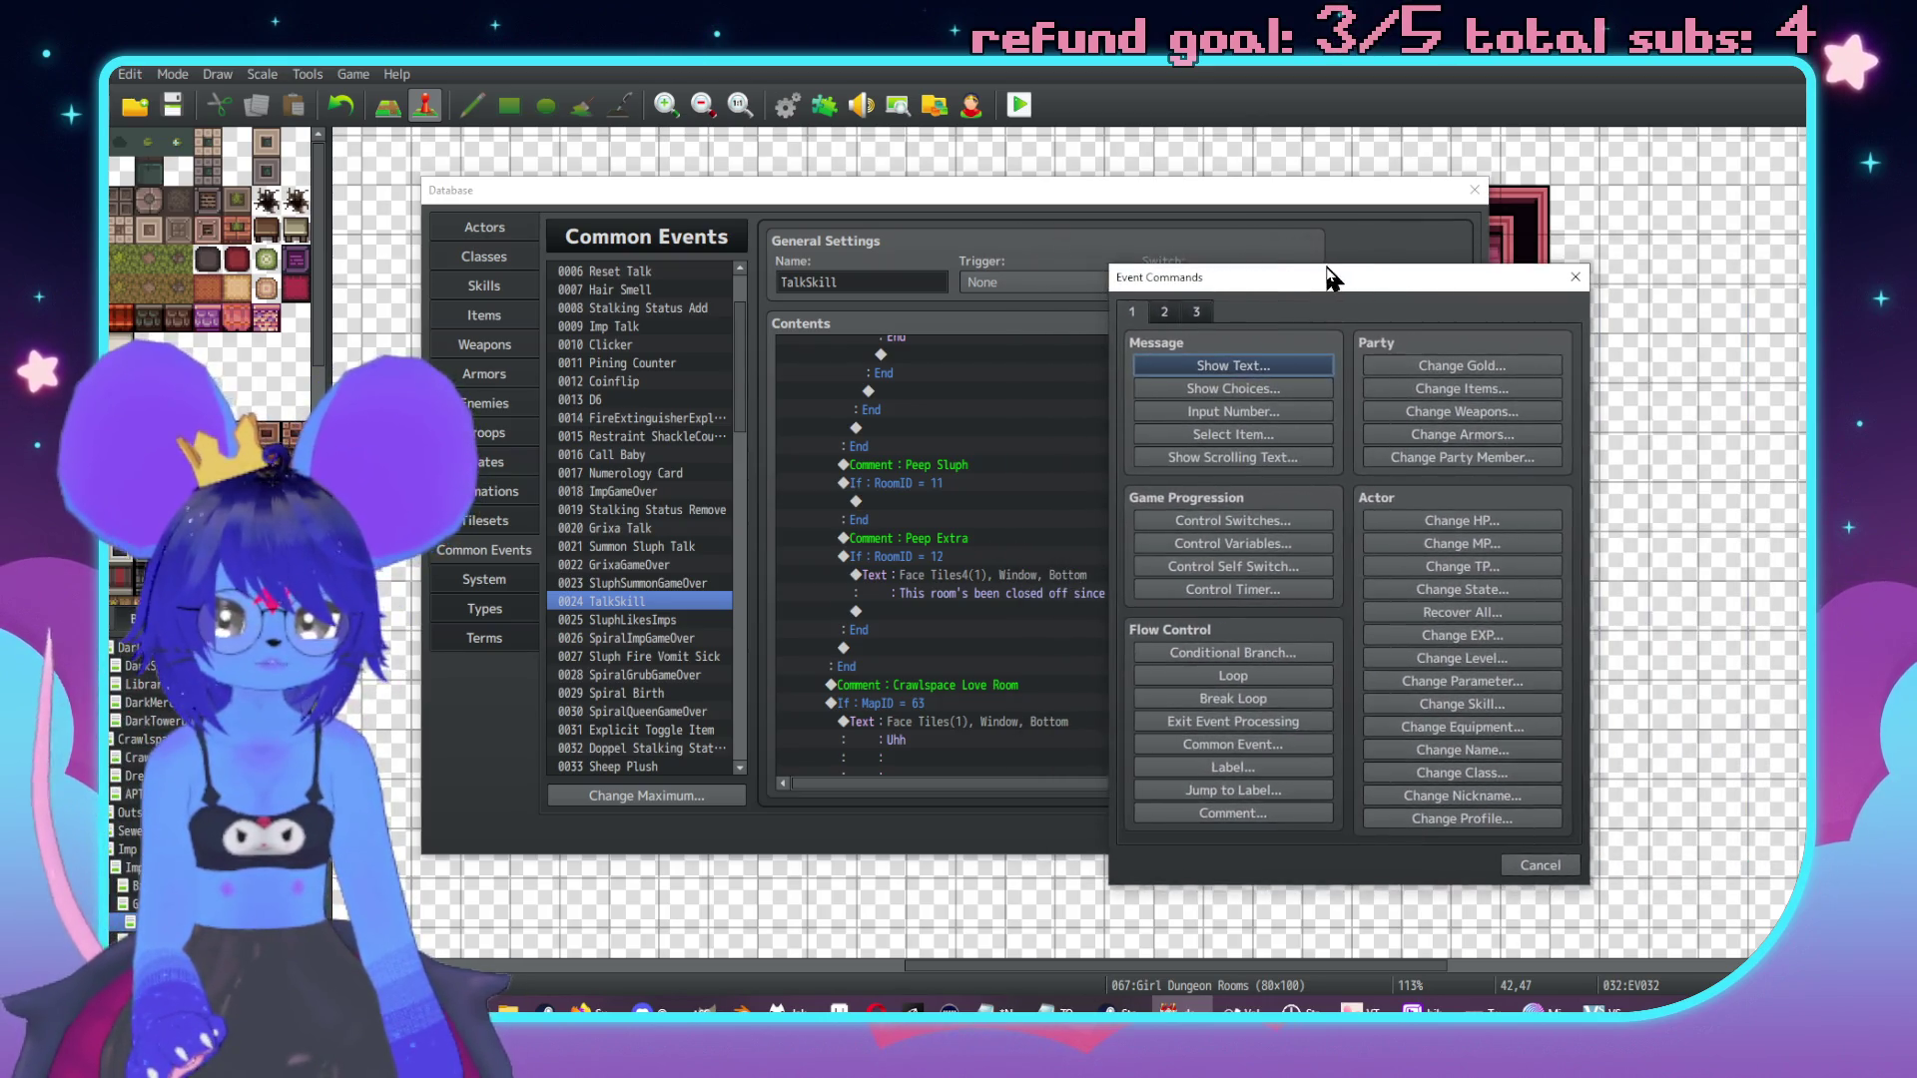
pyautogui.click(1576, 277)
pyautogui.doubleClick(1119, 612)
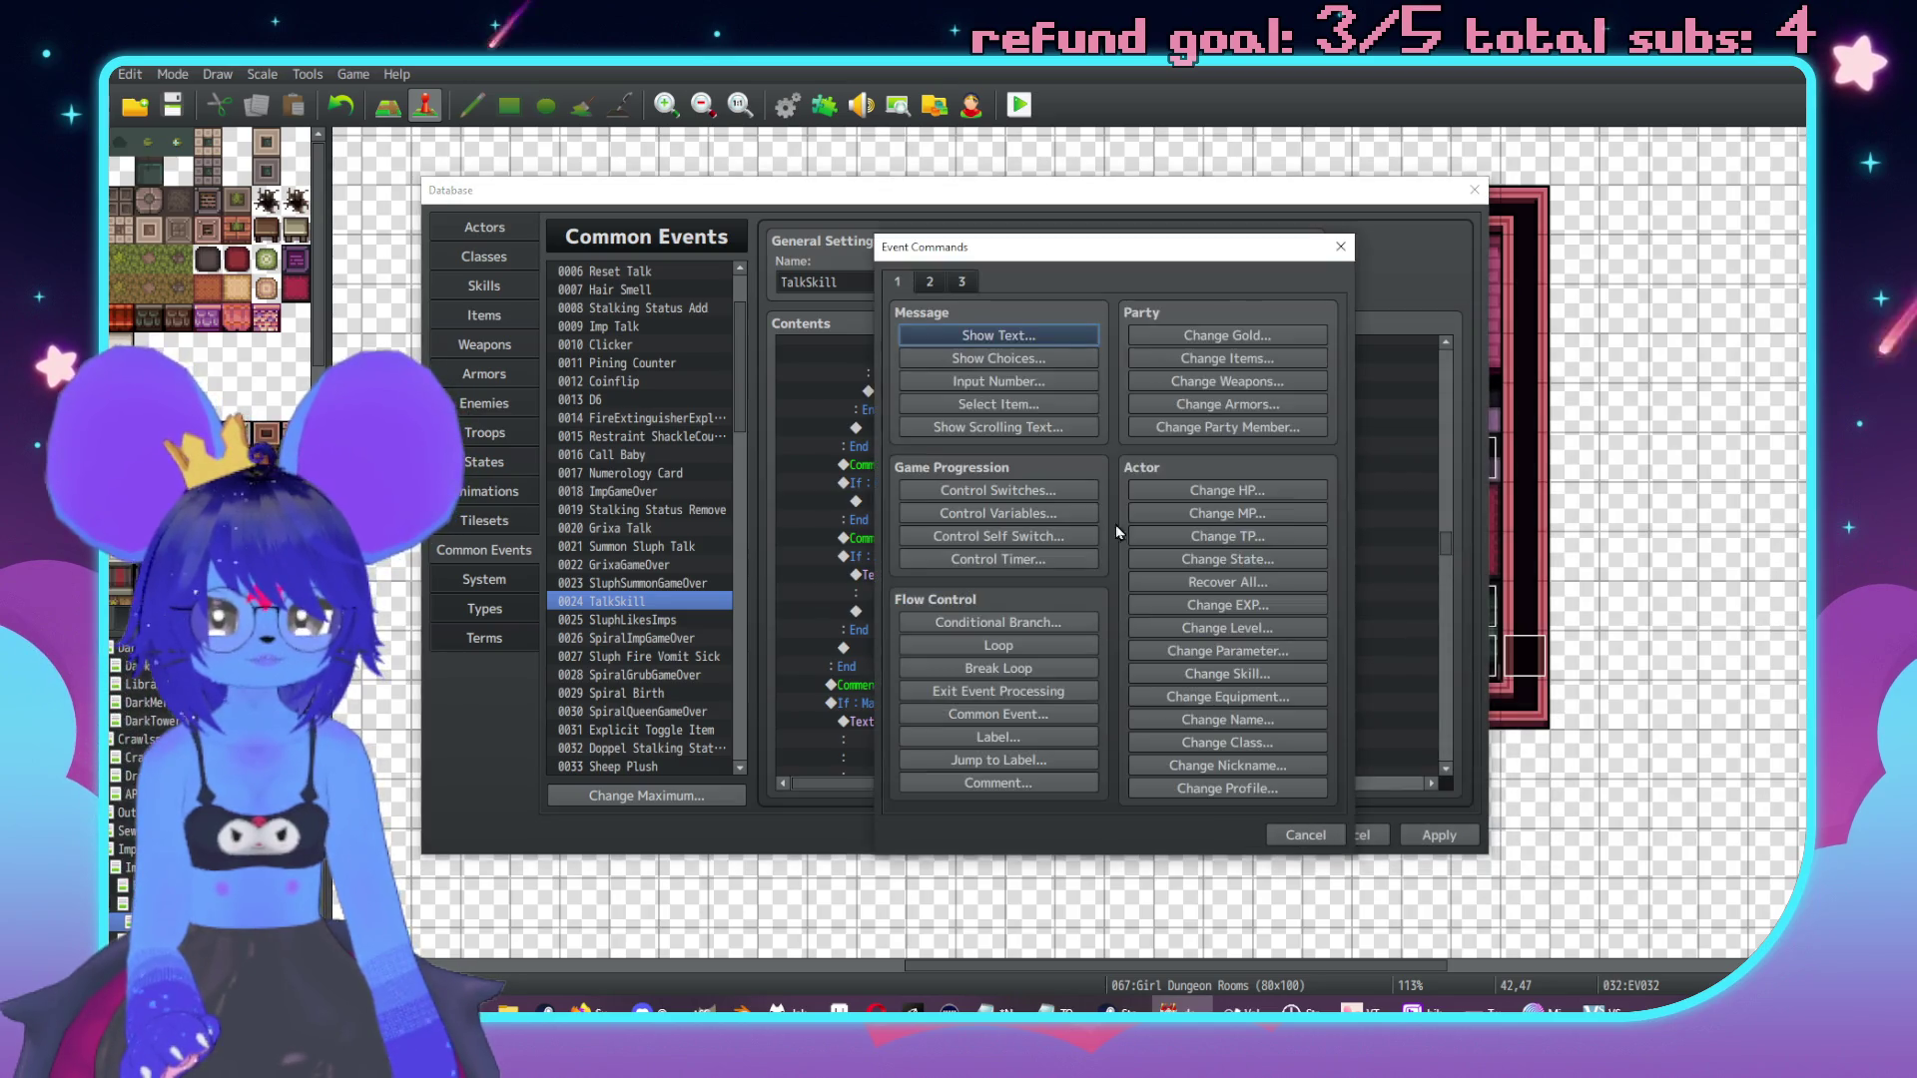
pyautogui.moveTo(1091, 268); pyautogui.dragTo(1351, 277)
pyautogui.click(1250, 347)
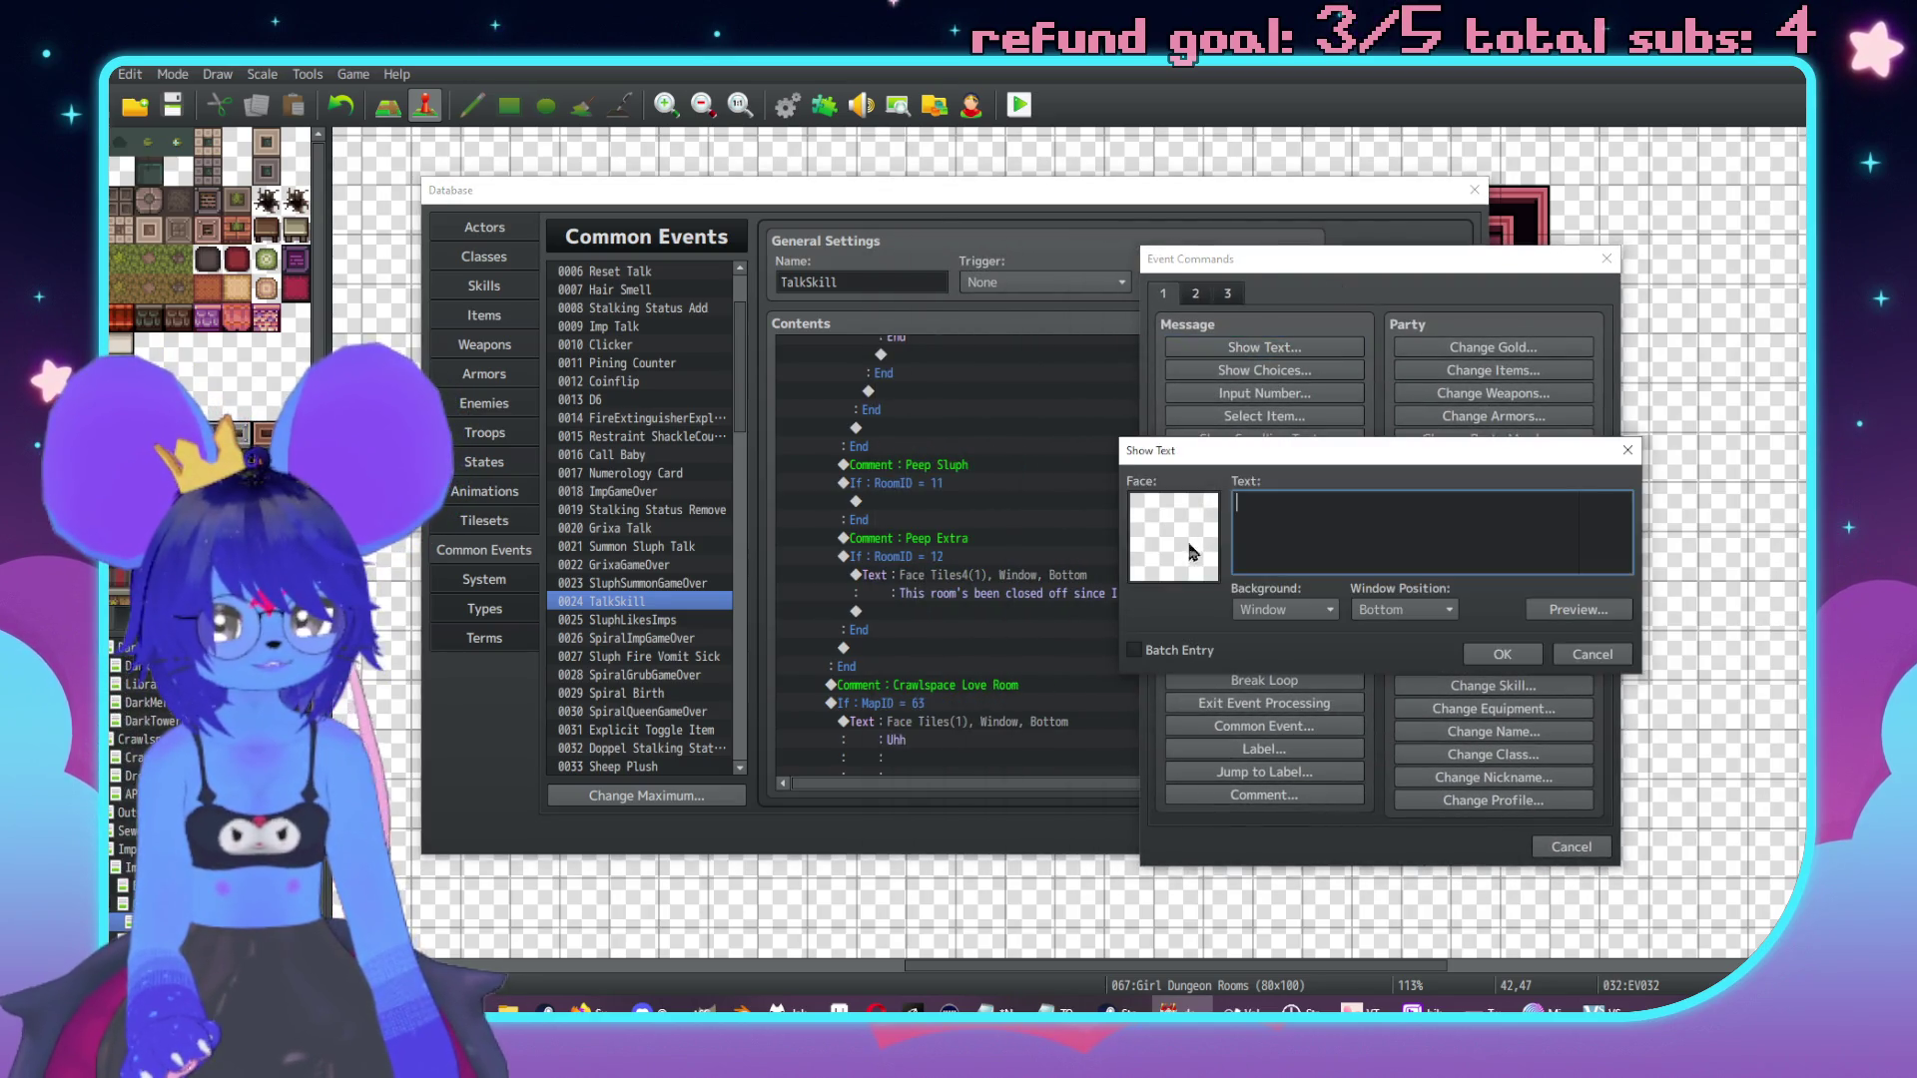
pyautogui.doubleClick(1156, 509)
pyautogui.click(1135, 454)
pyautogui.doubleClick(1383, 412)
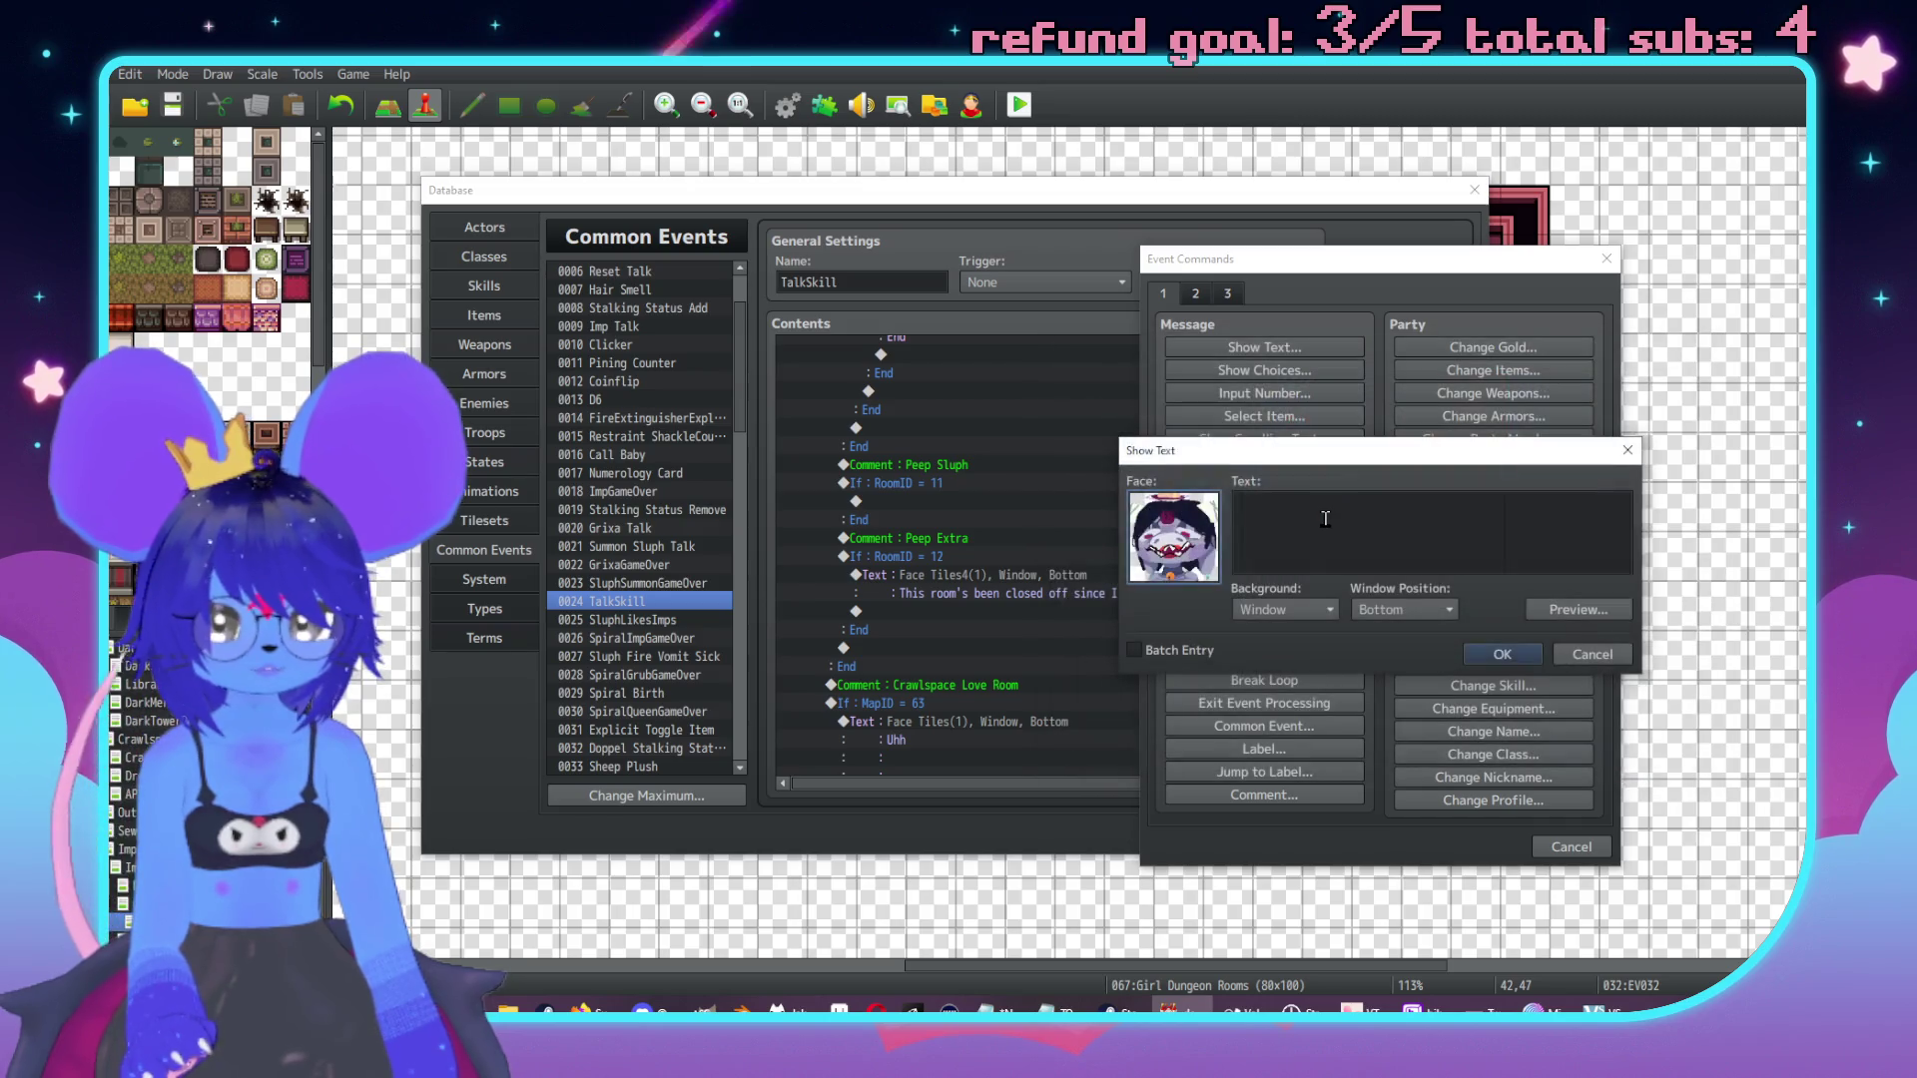
# Enter the line 'I guess we figured out why,\. u\.hu\.hue' and insert the message.
pyautogui.click(1323, 523)
pyautogui.write('I guess we fig')
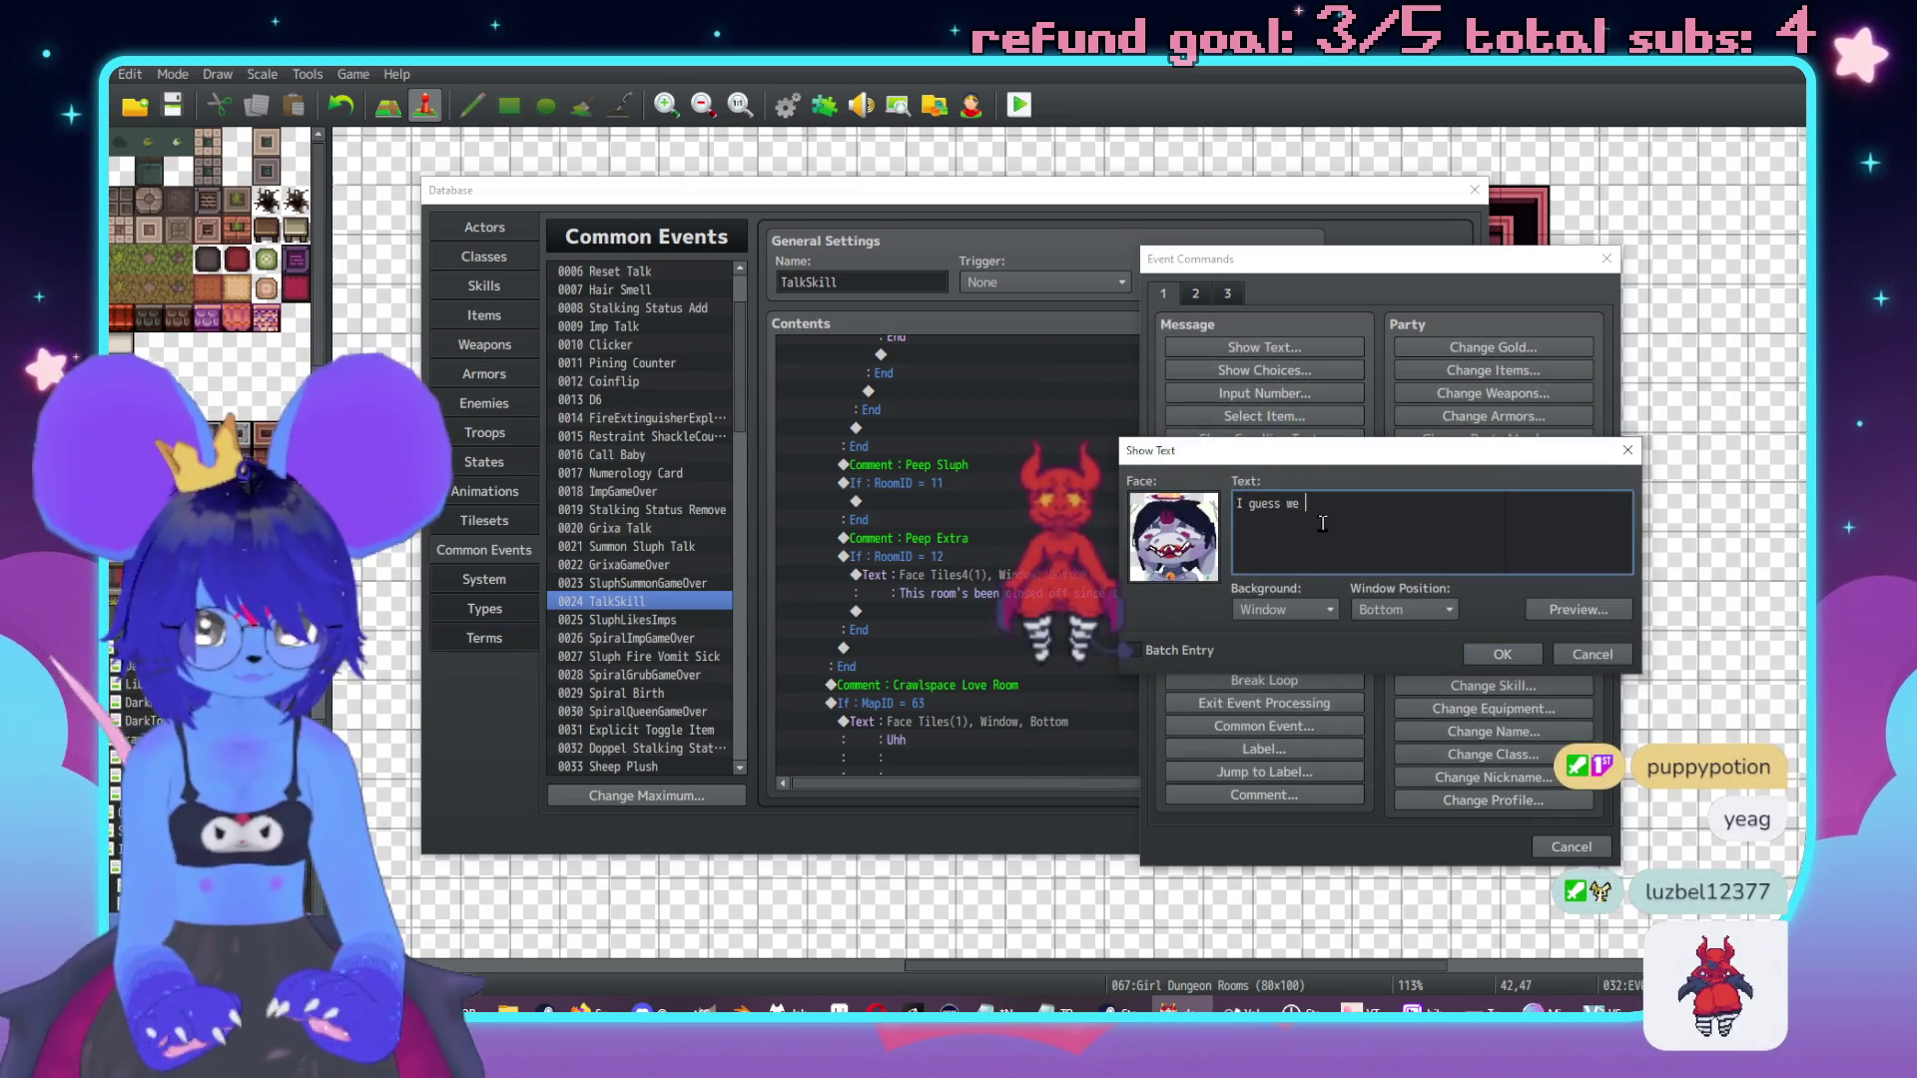
pyautogui.write('ured out why,.')
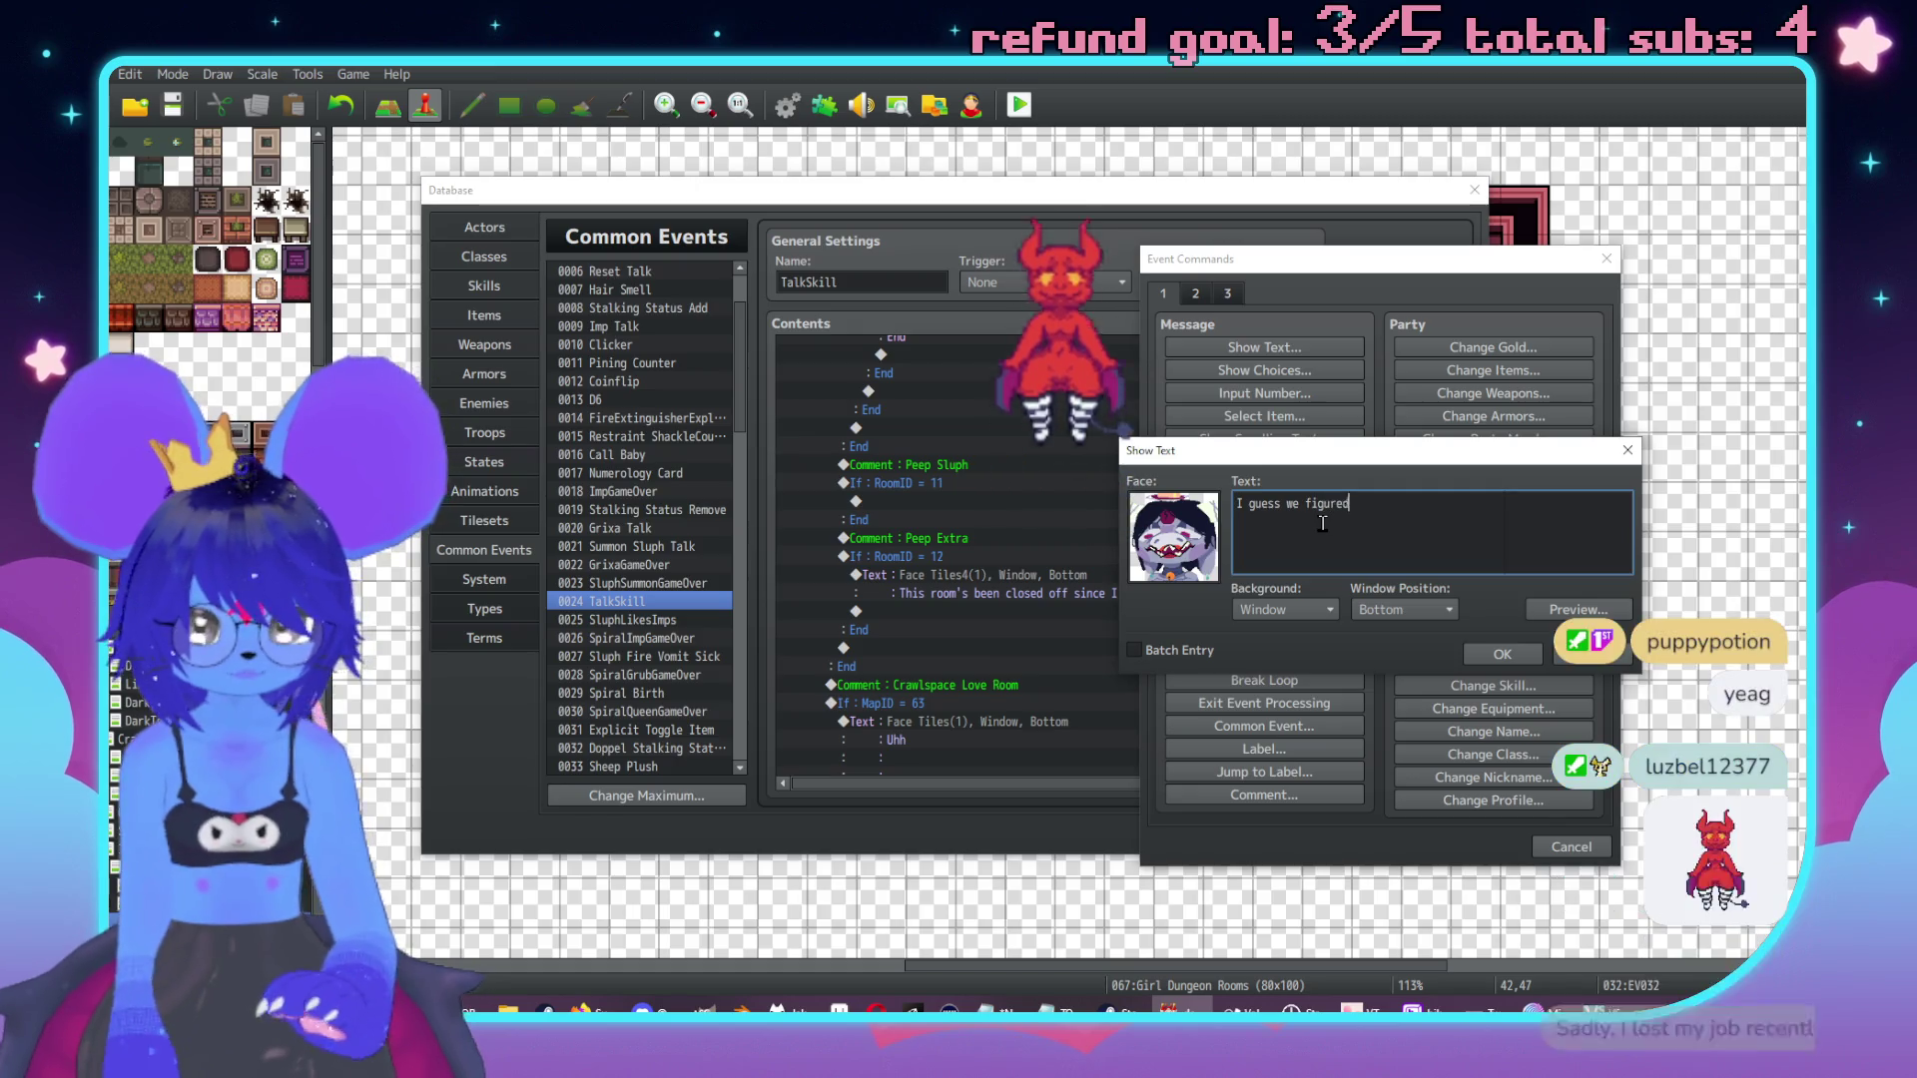
pyautogui.press('BackSpace')
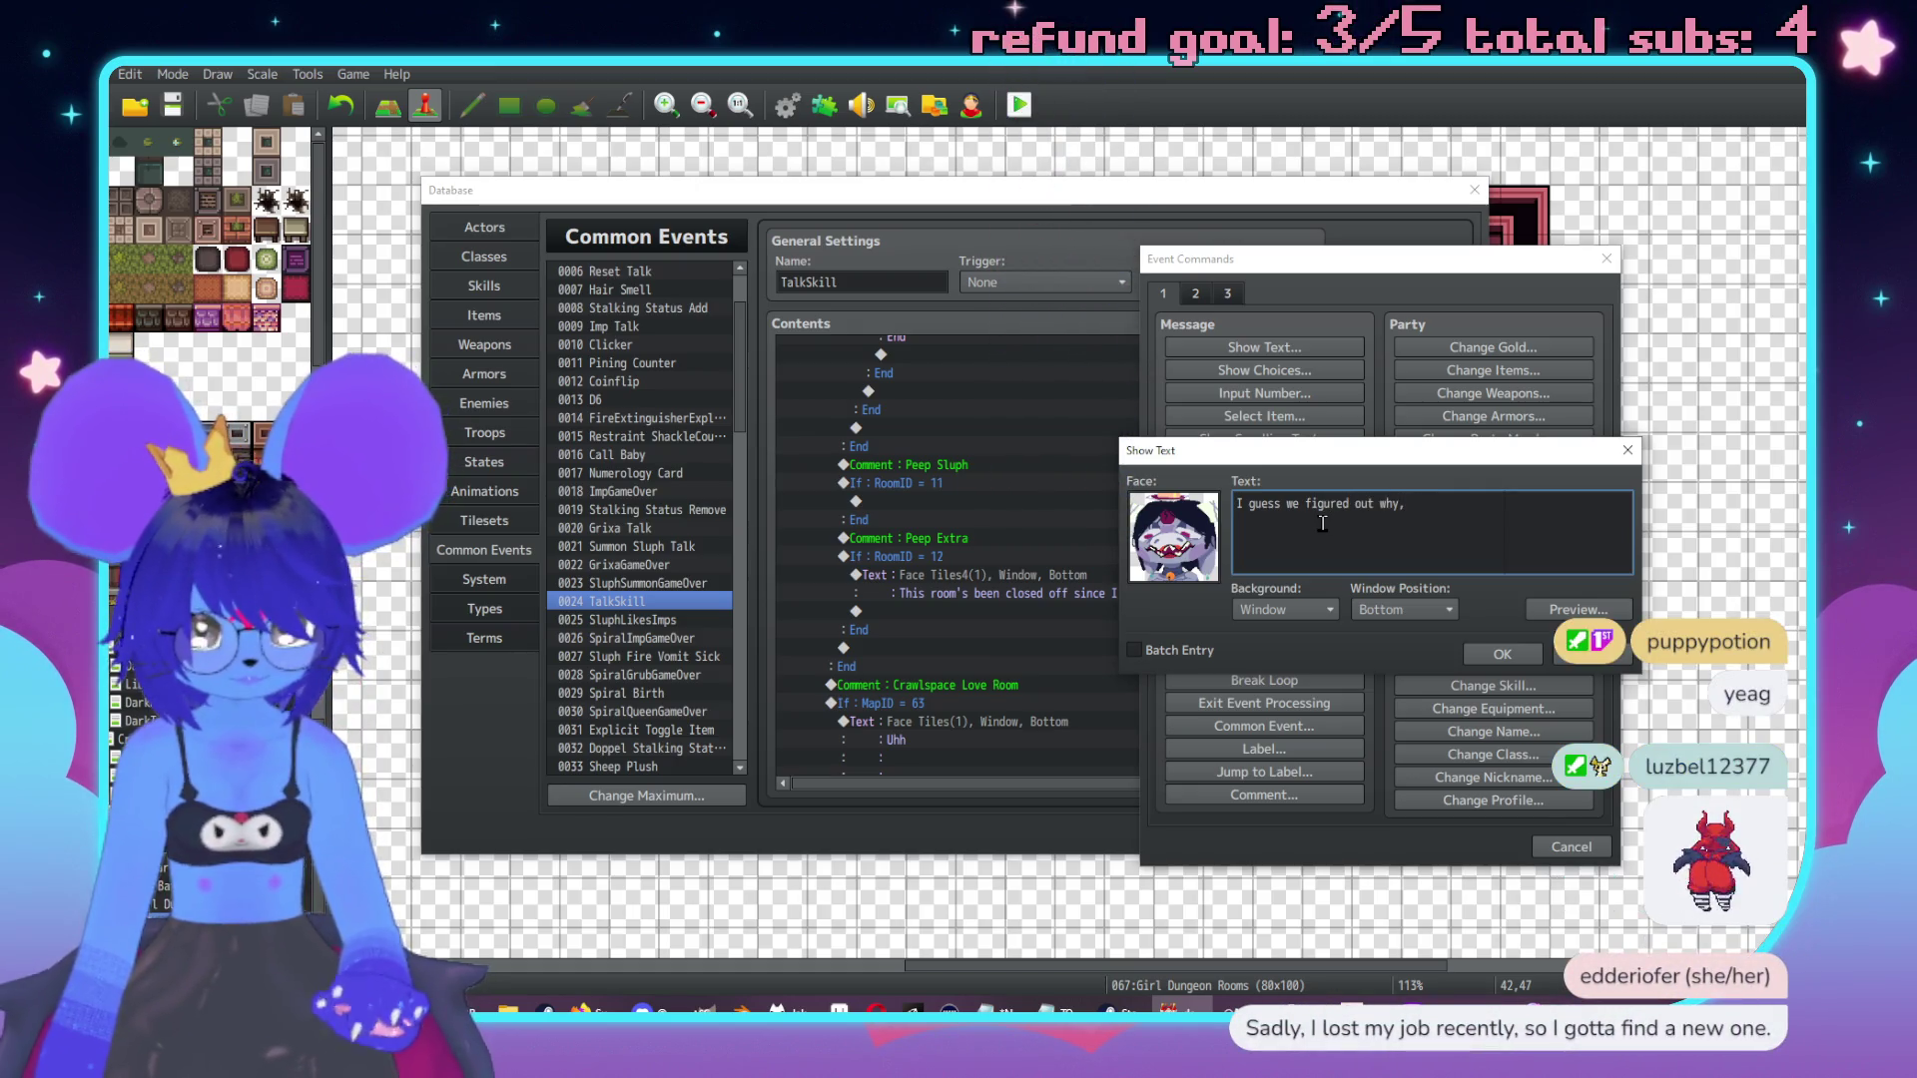
pyautogui.write('\\. u\\.h')
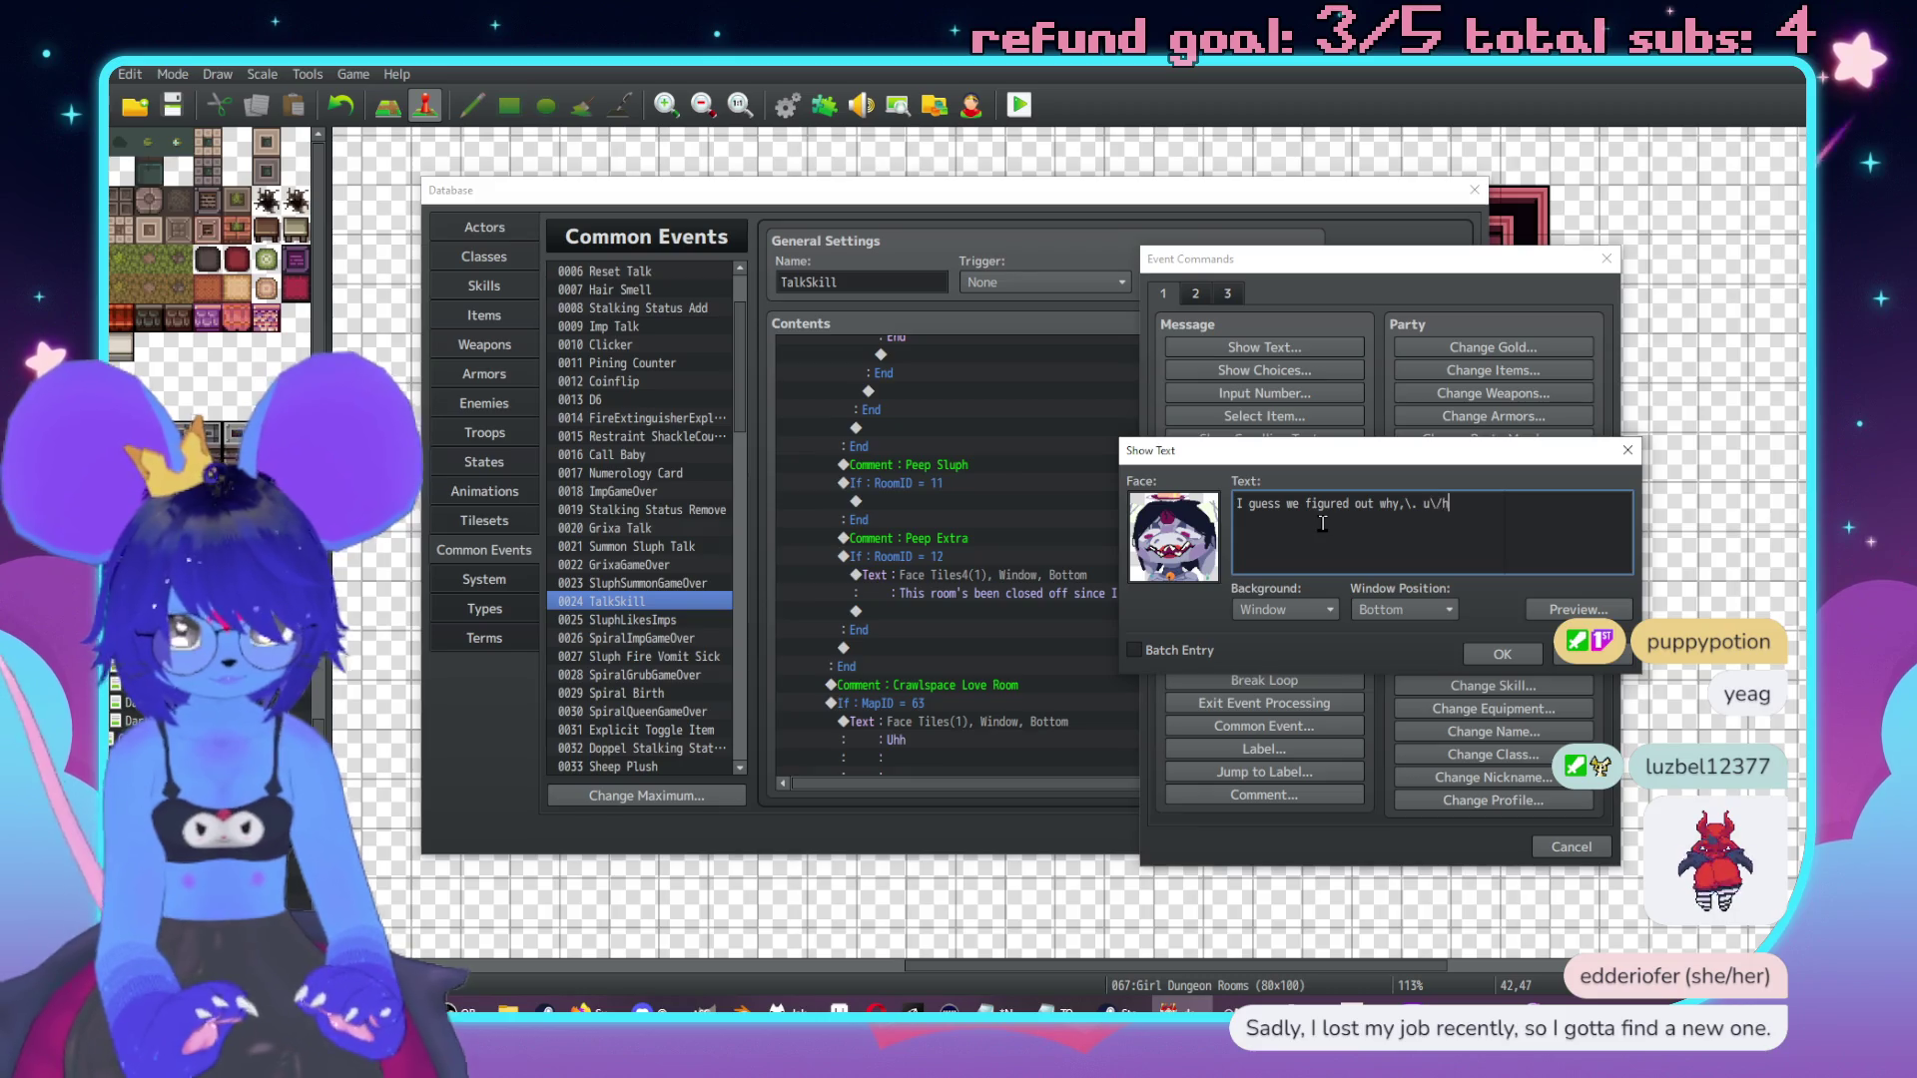
pyautogui.write('u\\.hue')
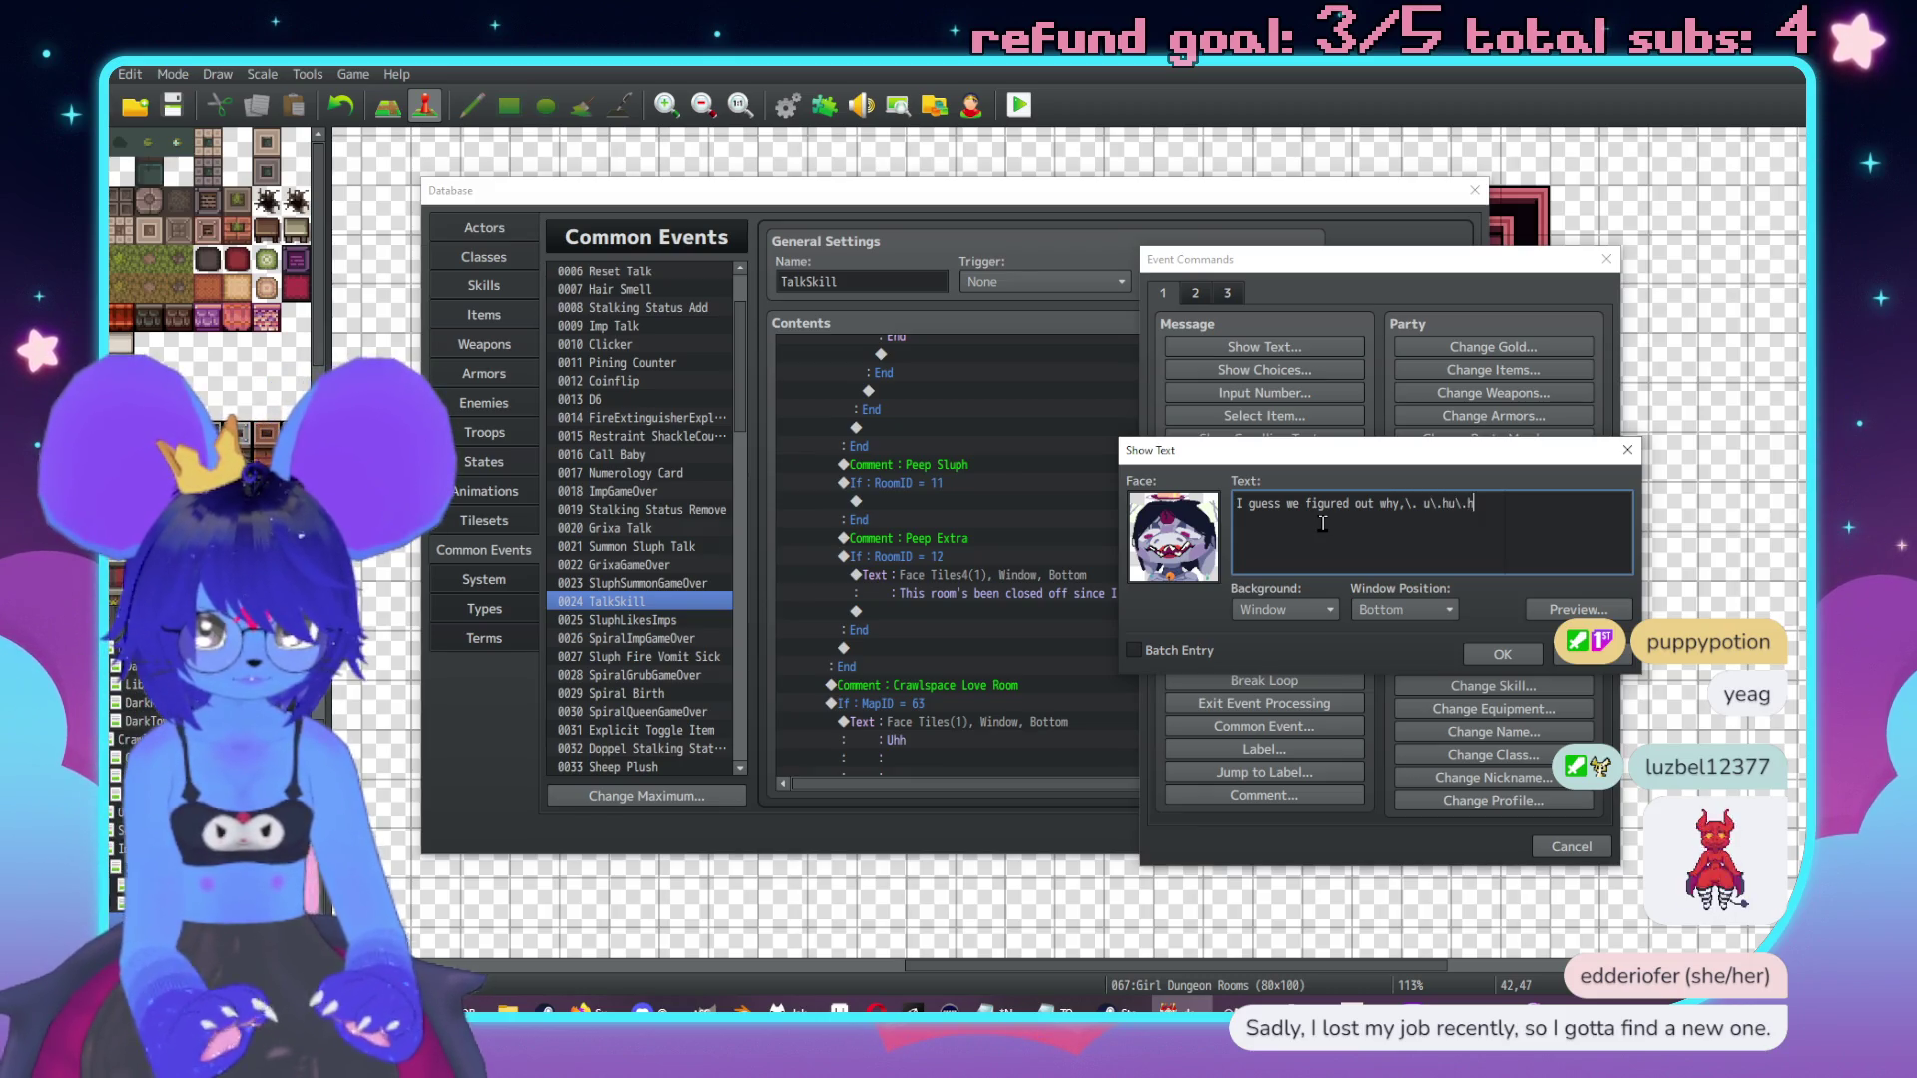
pyautogui.click(1476, 659)
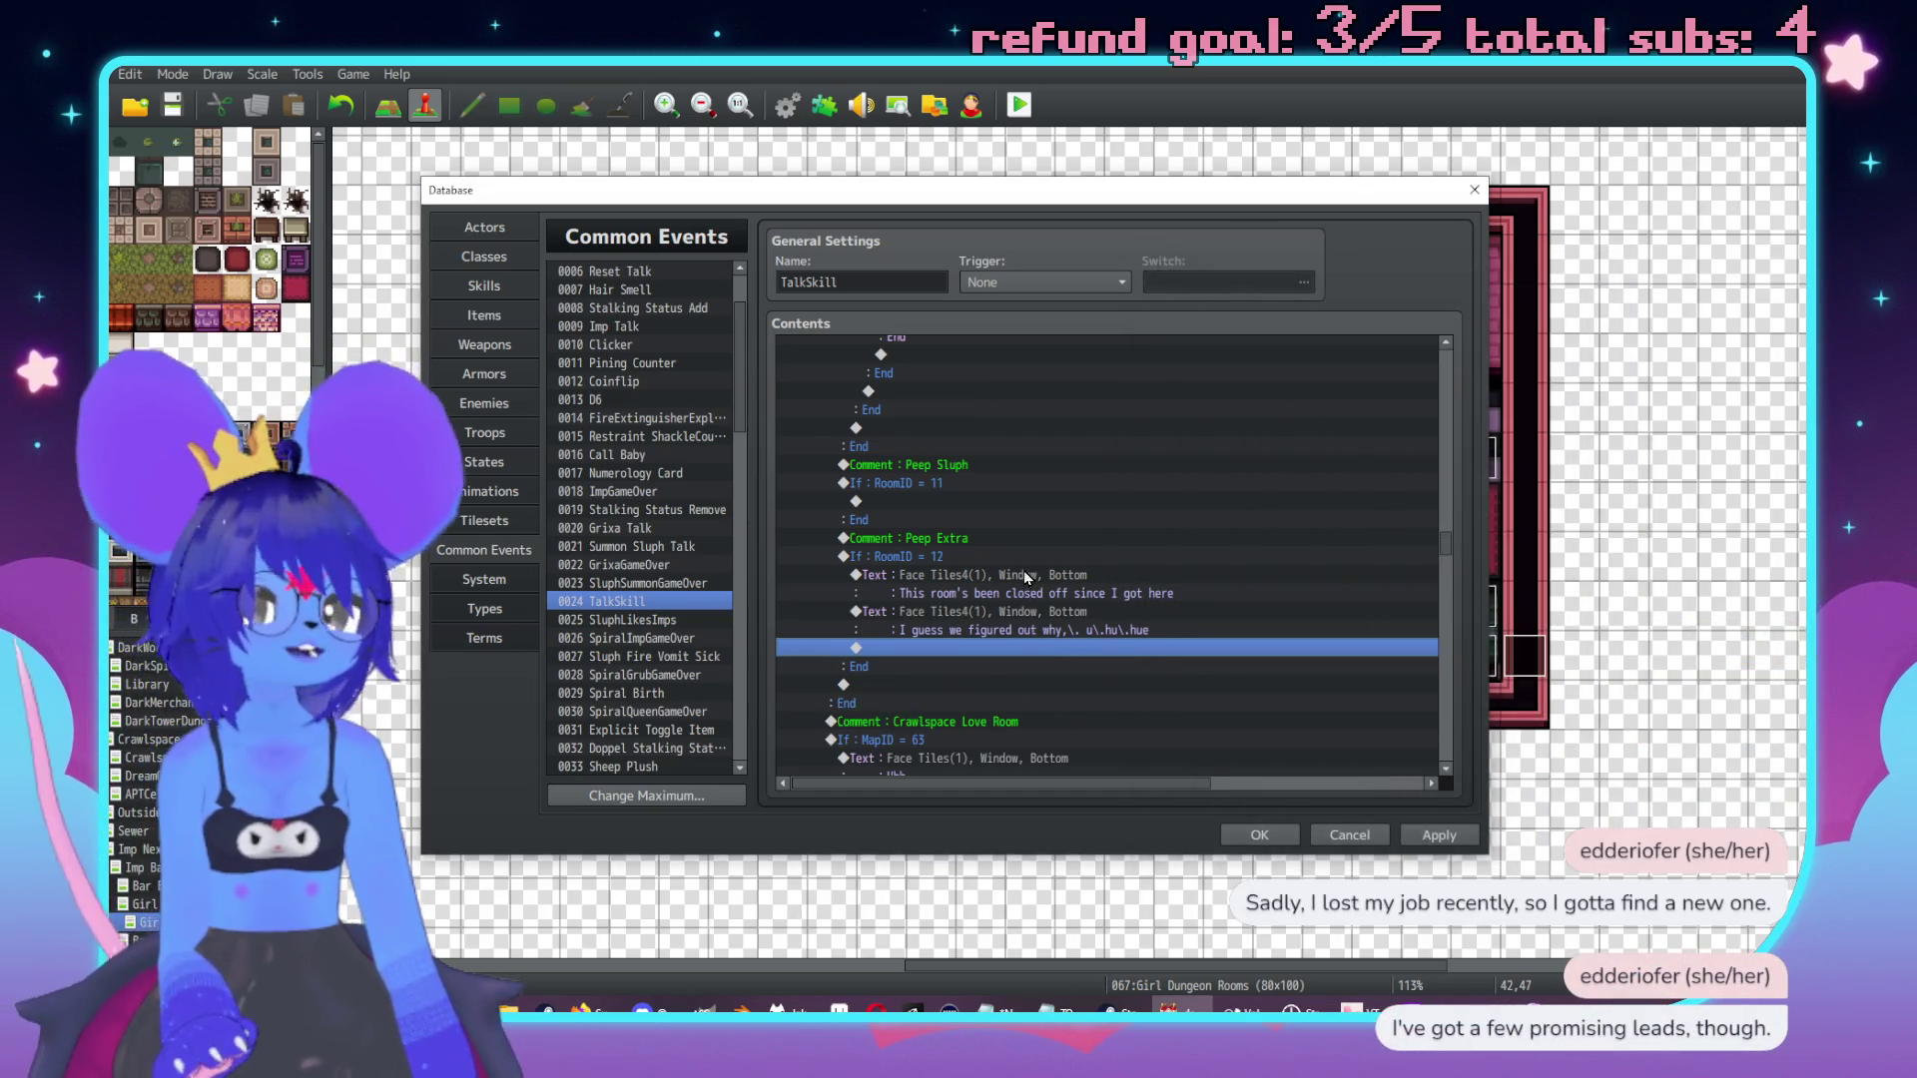
# Copy the Main Hall commands from Sluph Talk through Jump to Label and select the RoomID 12 insertion point.
pyautogui.click(1022, 571)
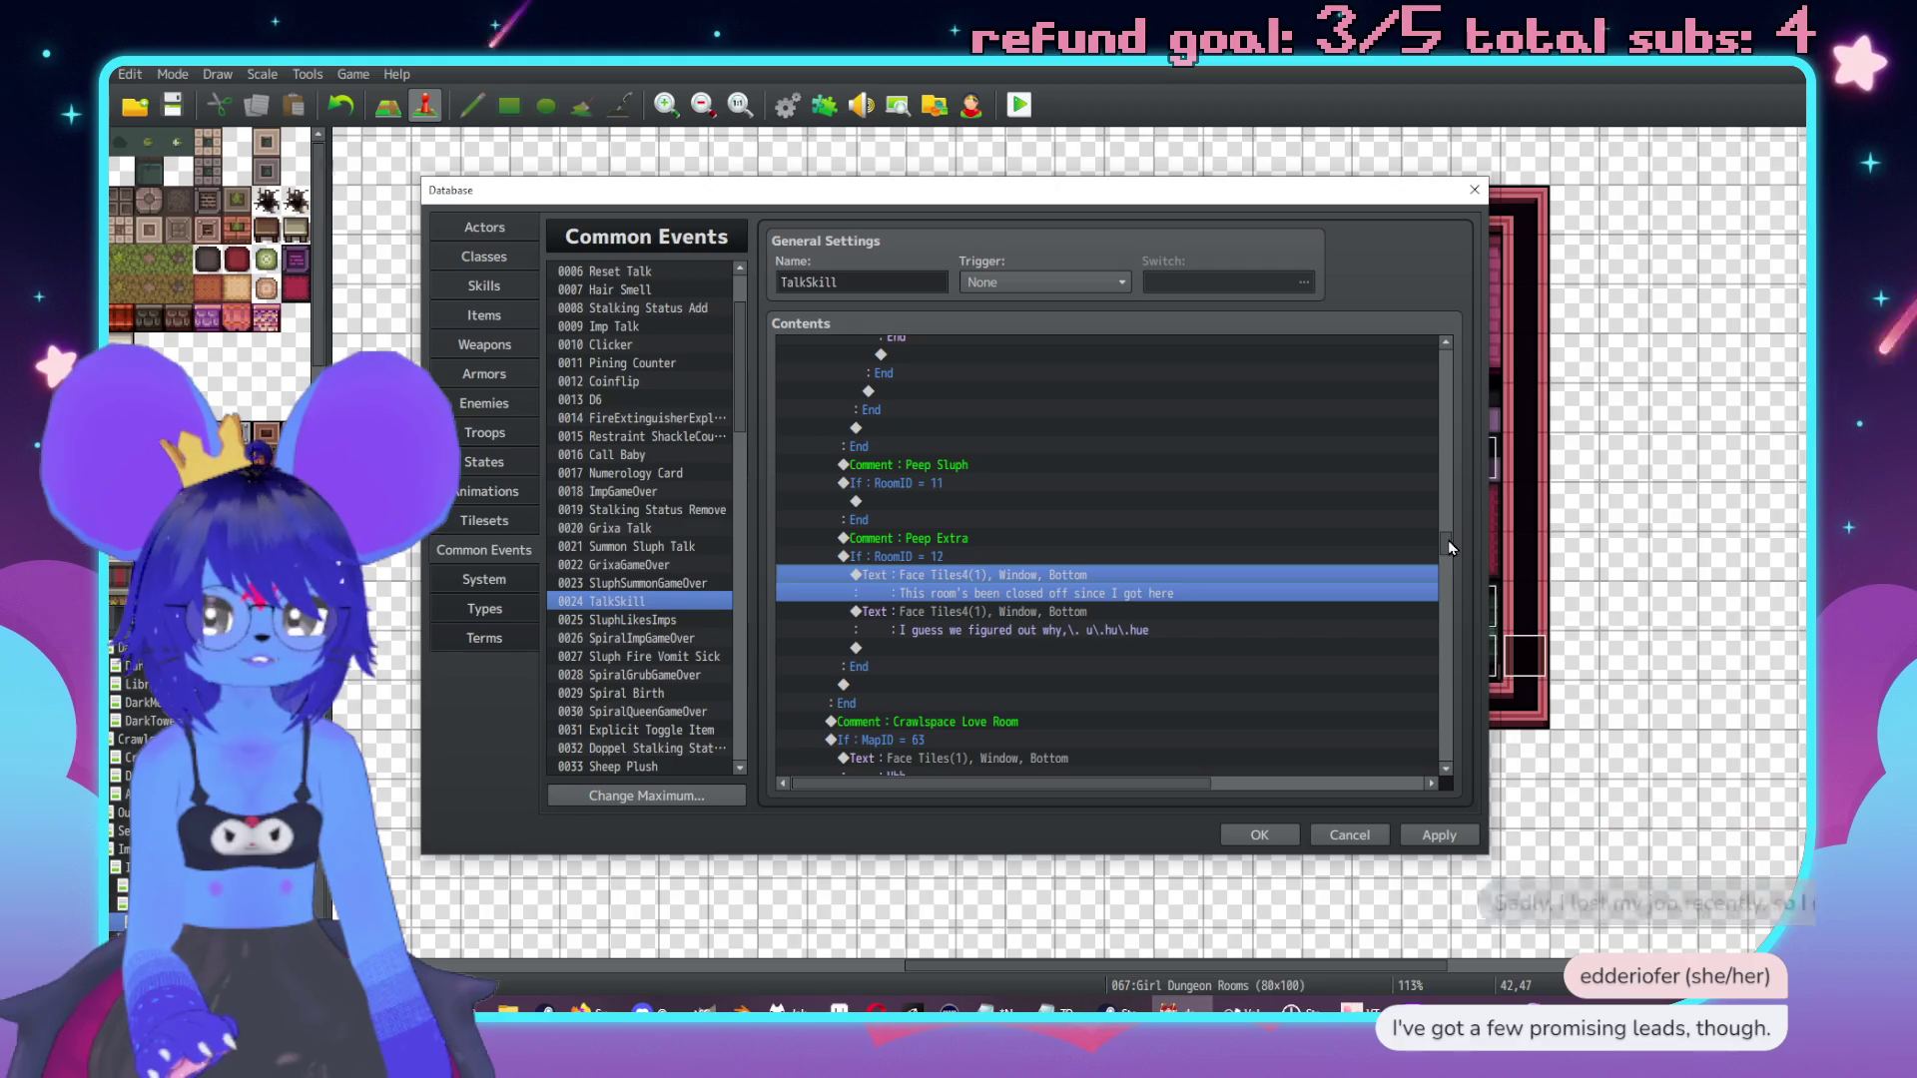
pyautogui.moveTo(1456, 544); pyautogui.dragTo(1460, 355)
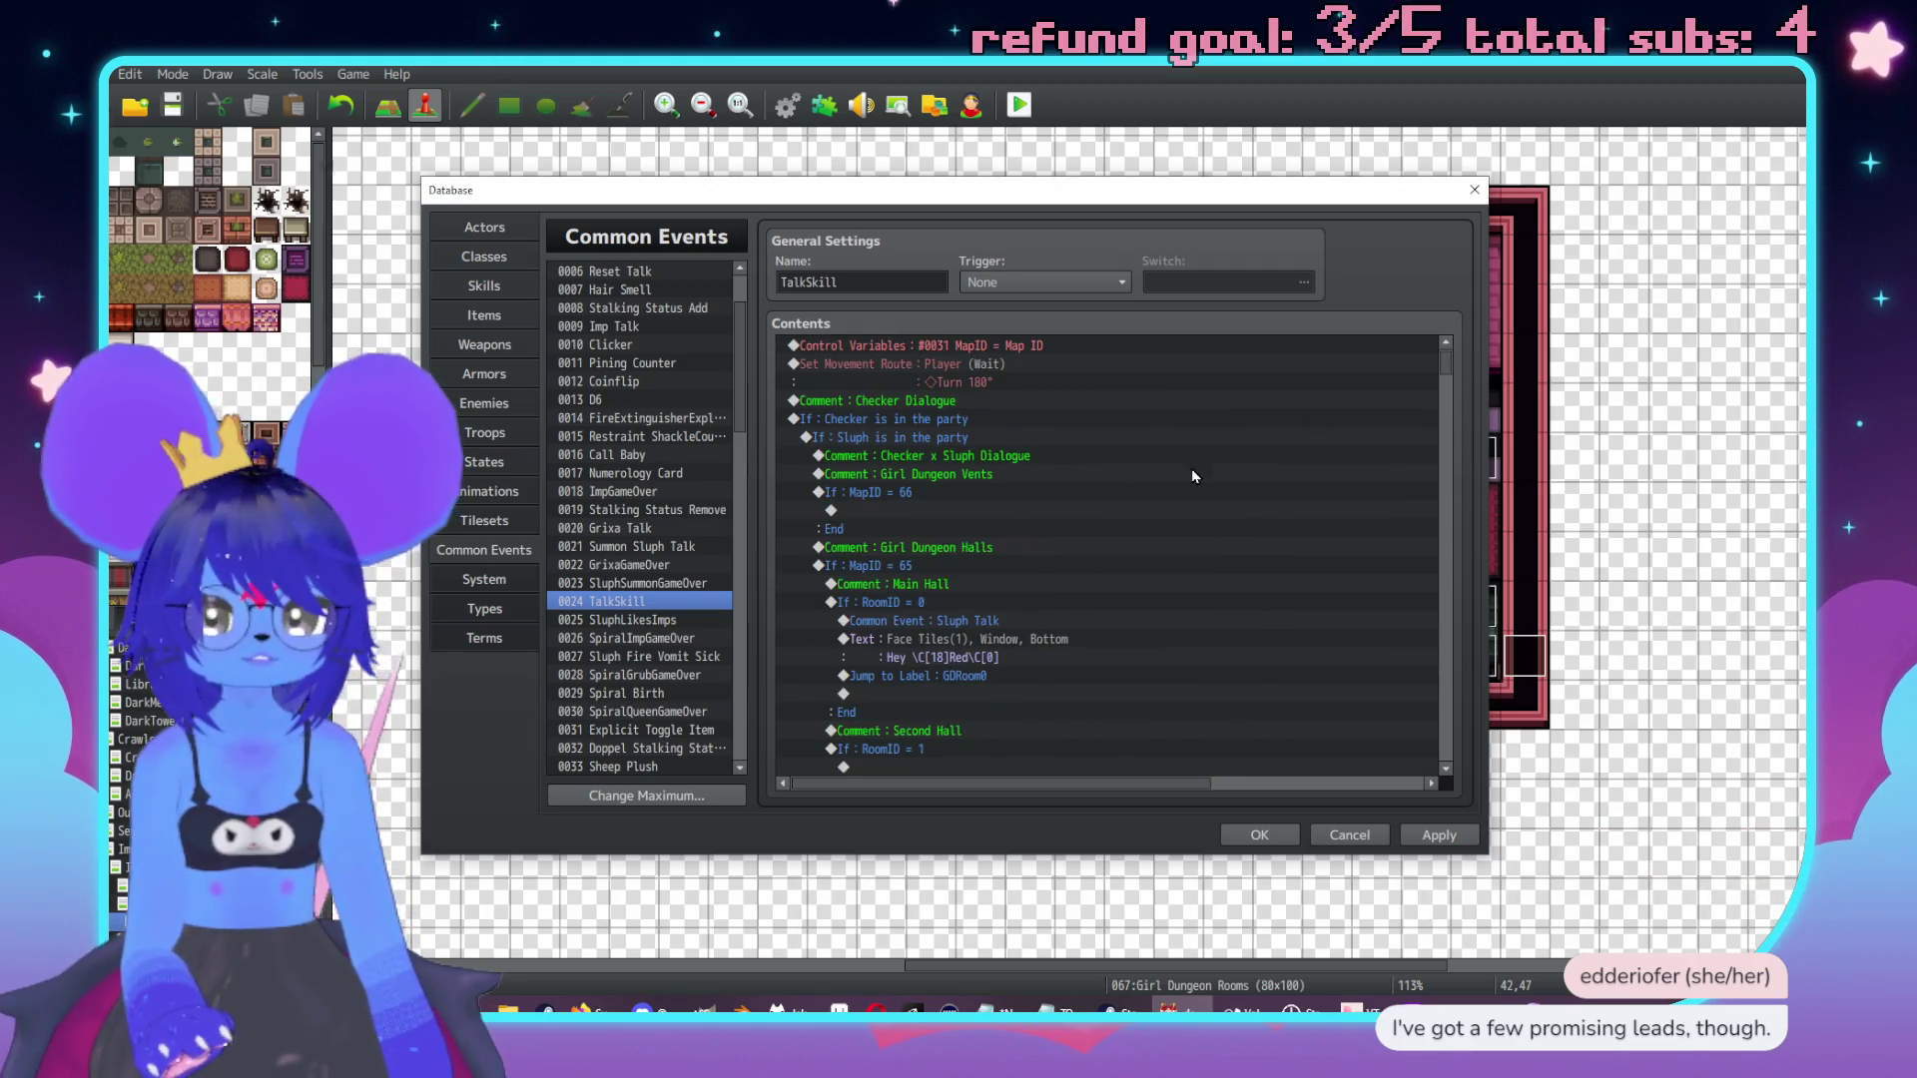
pyautogui.scroll(-2, 1102, 472)
pyautogui.click(939, 510)
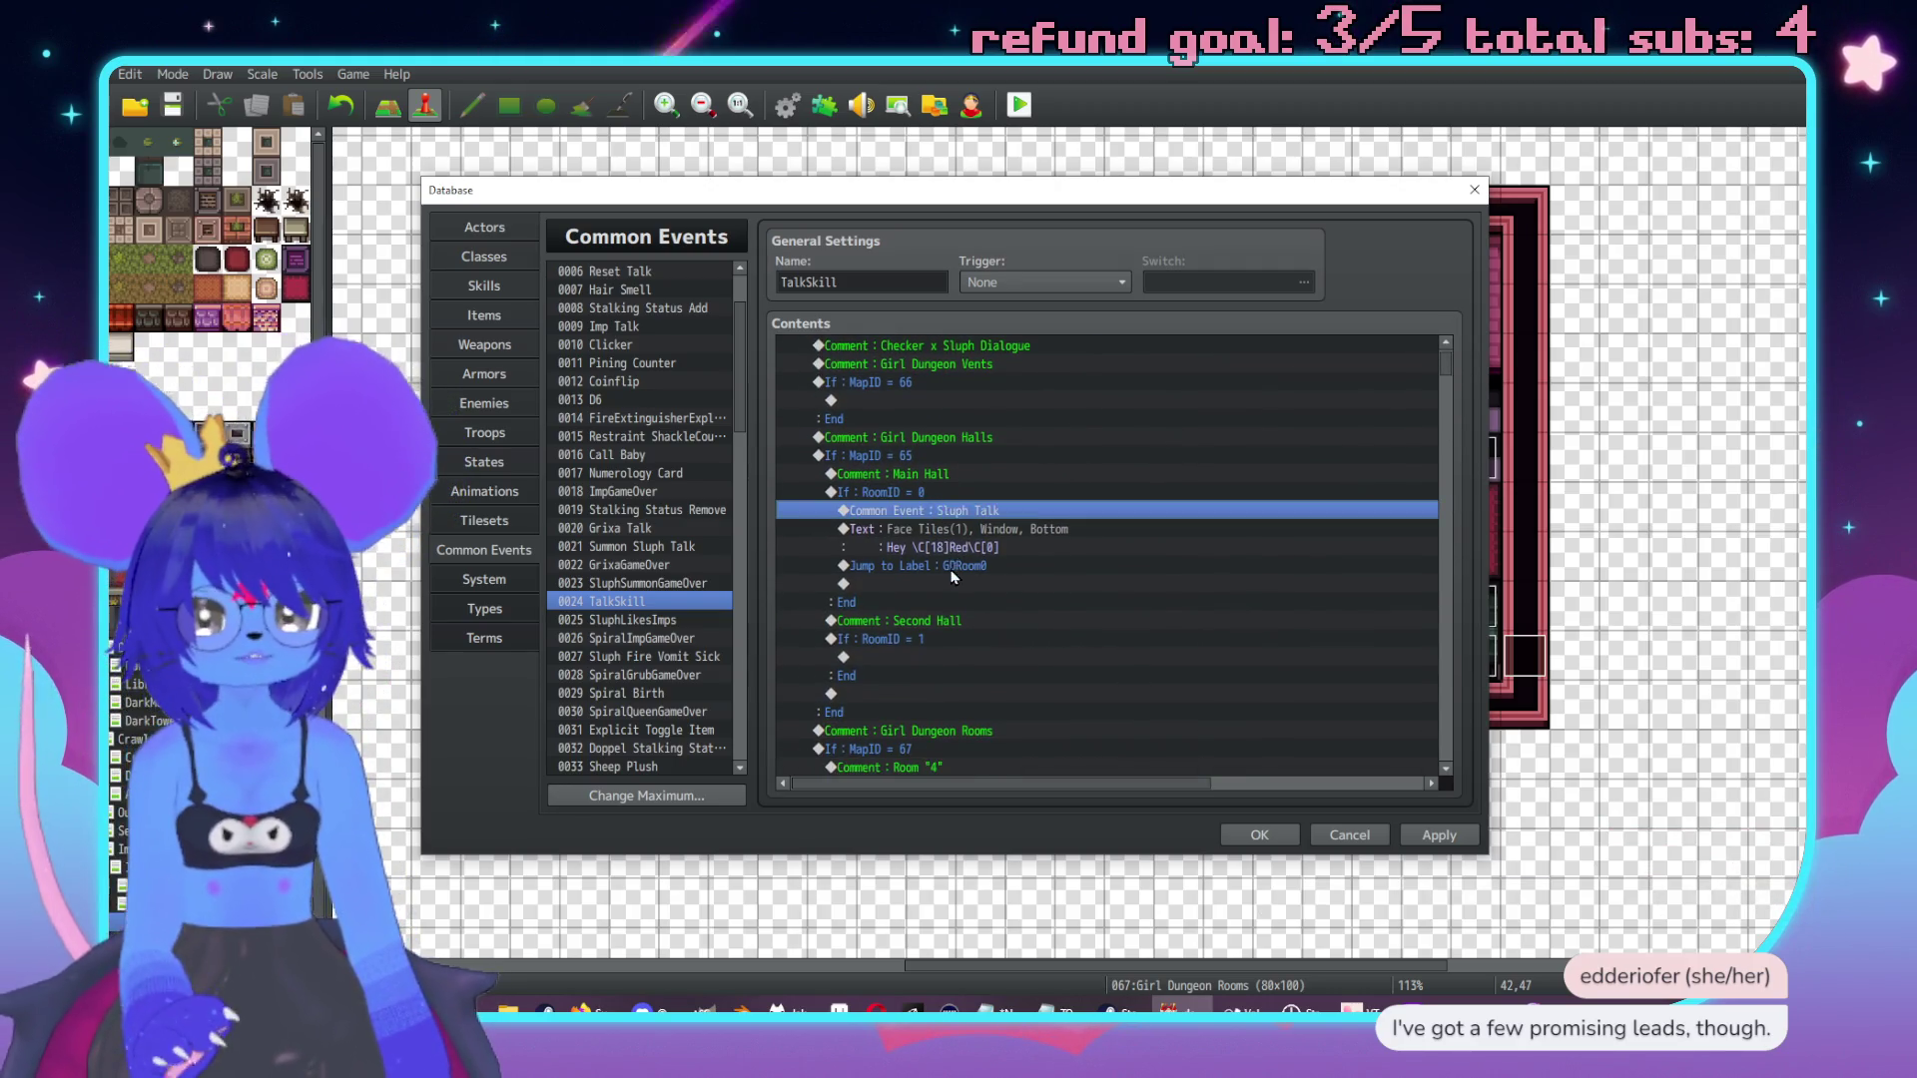
pyautogui.keyDown('shift'); pyautogui.click(952, 566); pyautogui.keyUp('shift')
pyautogui.scroll(-2, 1104, 584)
pyautogui.scroll(-15, 1109, 574)
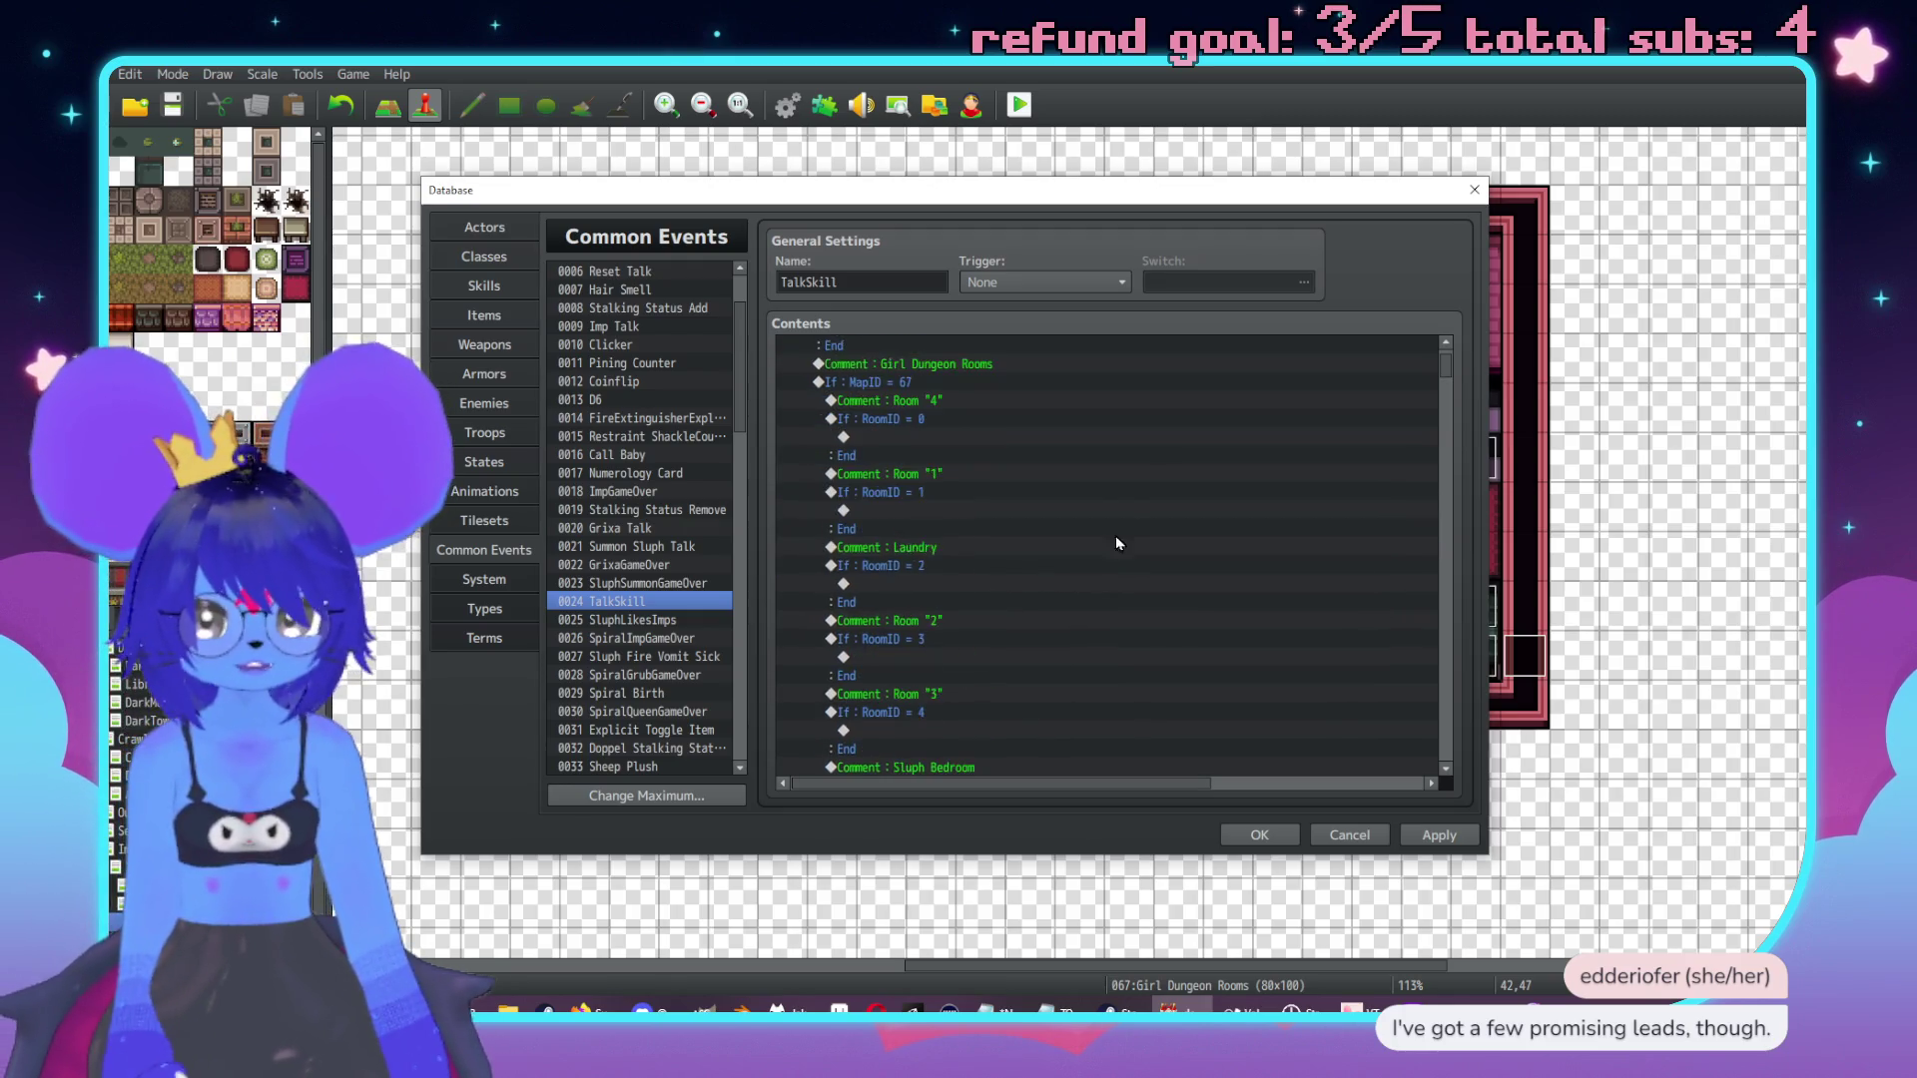
pyautogui.scroll(-6, 1131, 539)
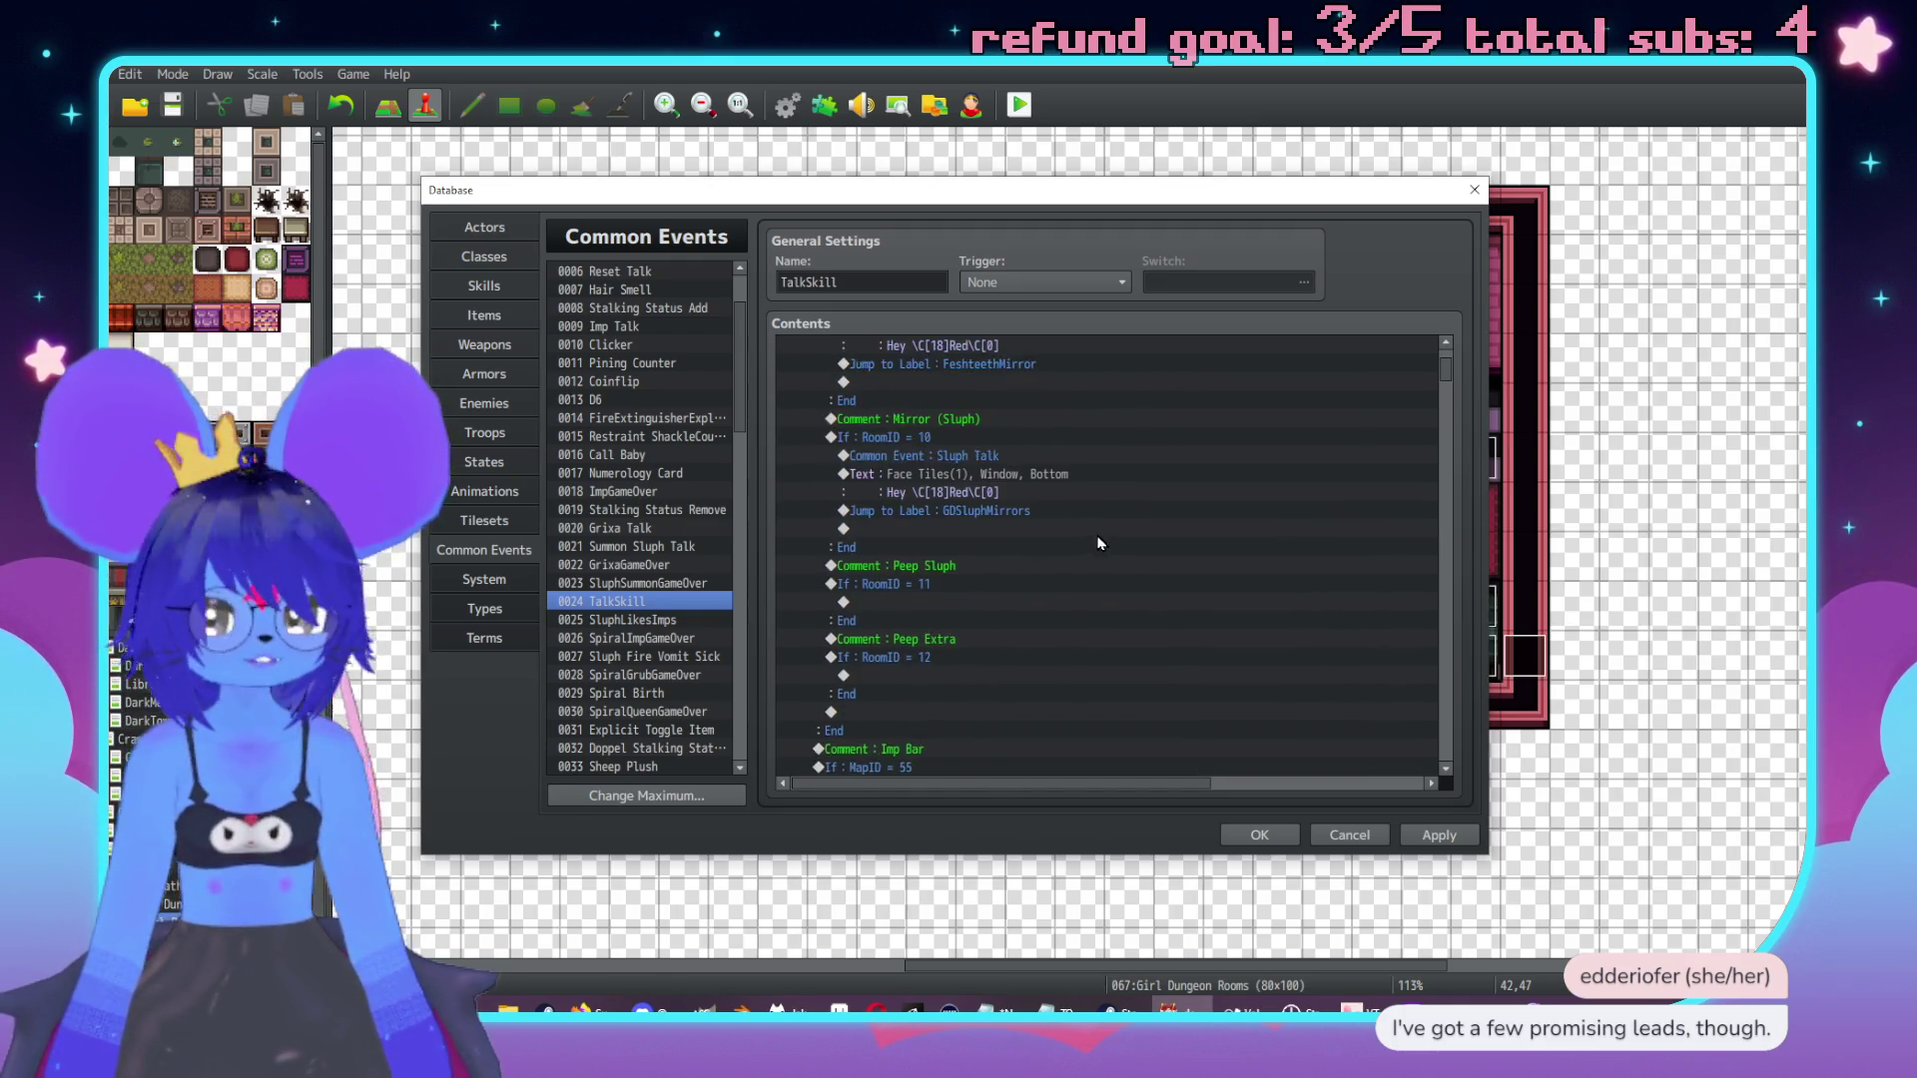
pyautogui.click(992, 586)
# Paste the copied commands under RoomID 12 and retarget Jump to Label to GDExtraPeep.
pyautogui.click(998, 657)
pyautogui.doubleClick(998, 641)
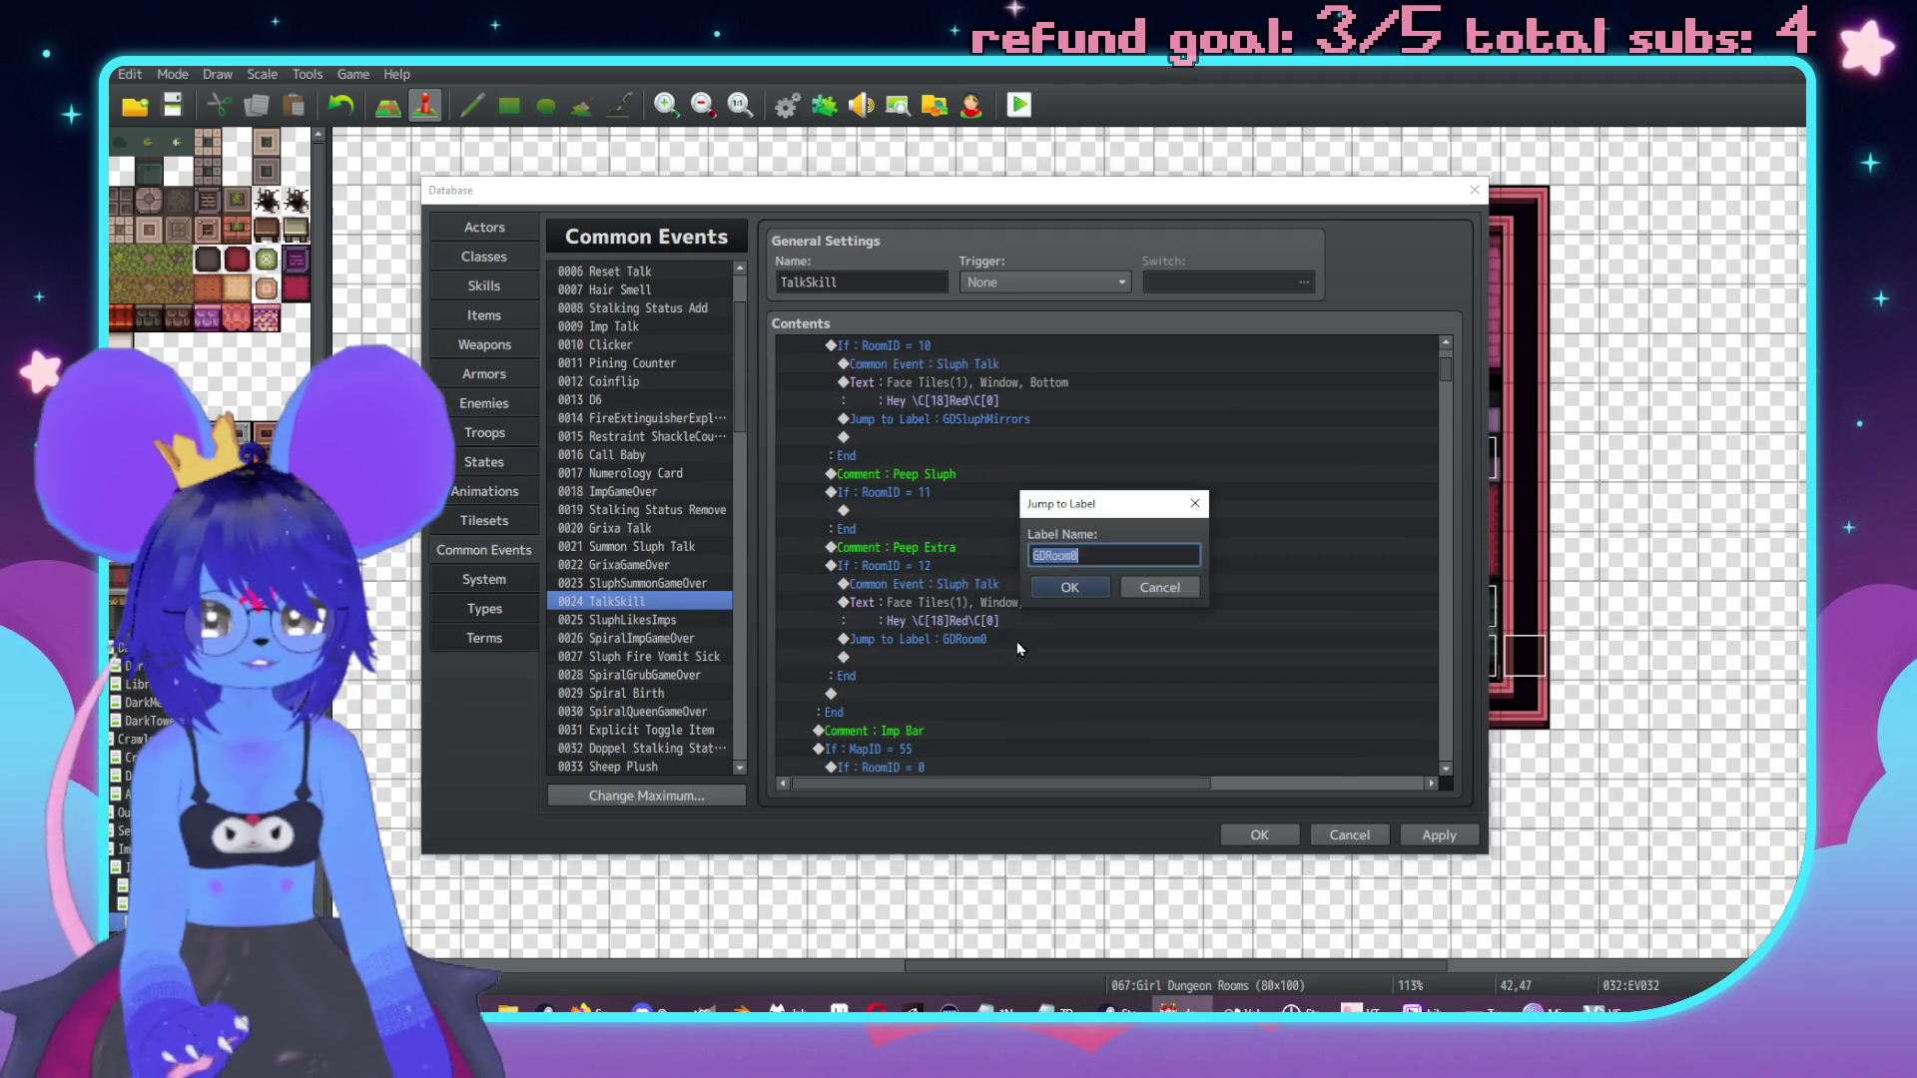
pyautogui.write('GDExtraPeep')
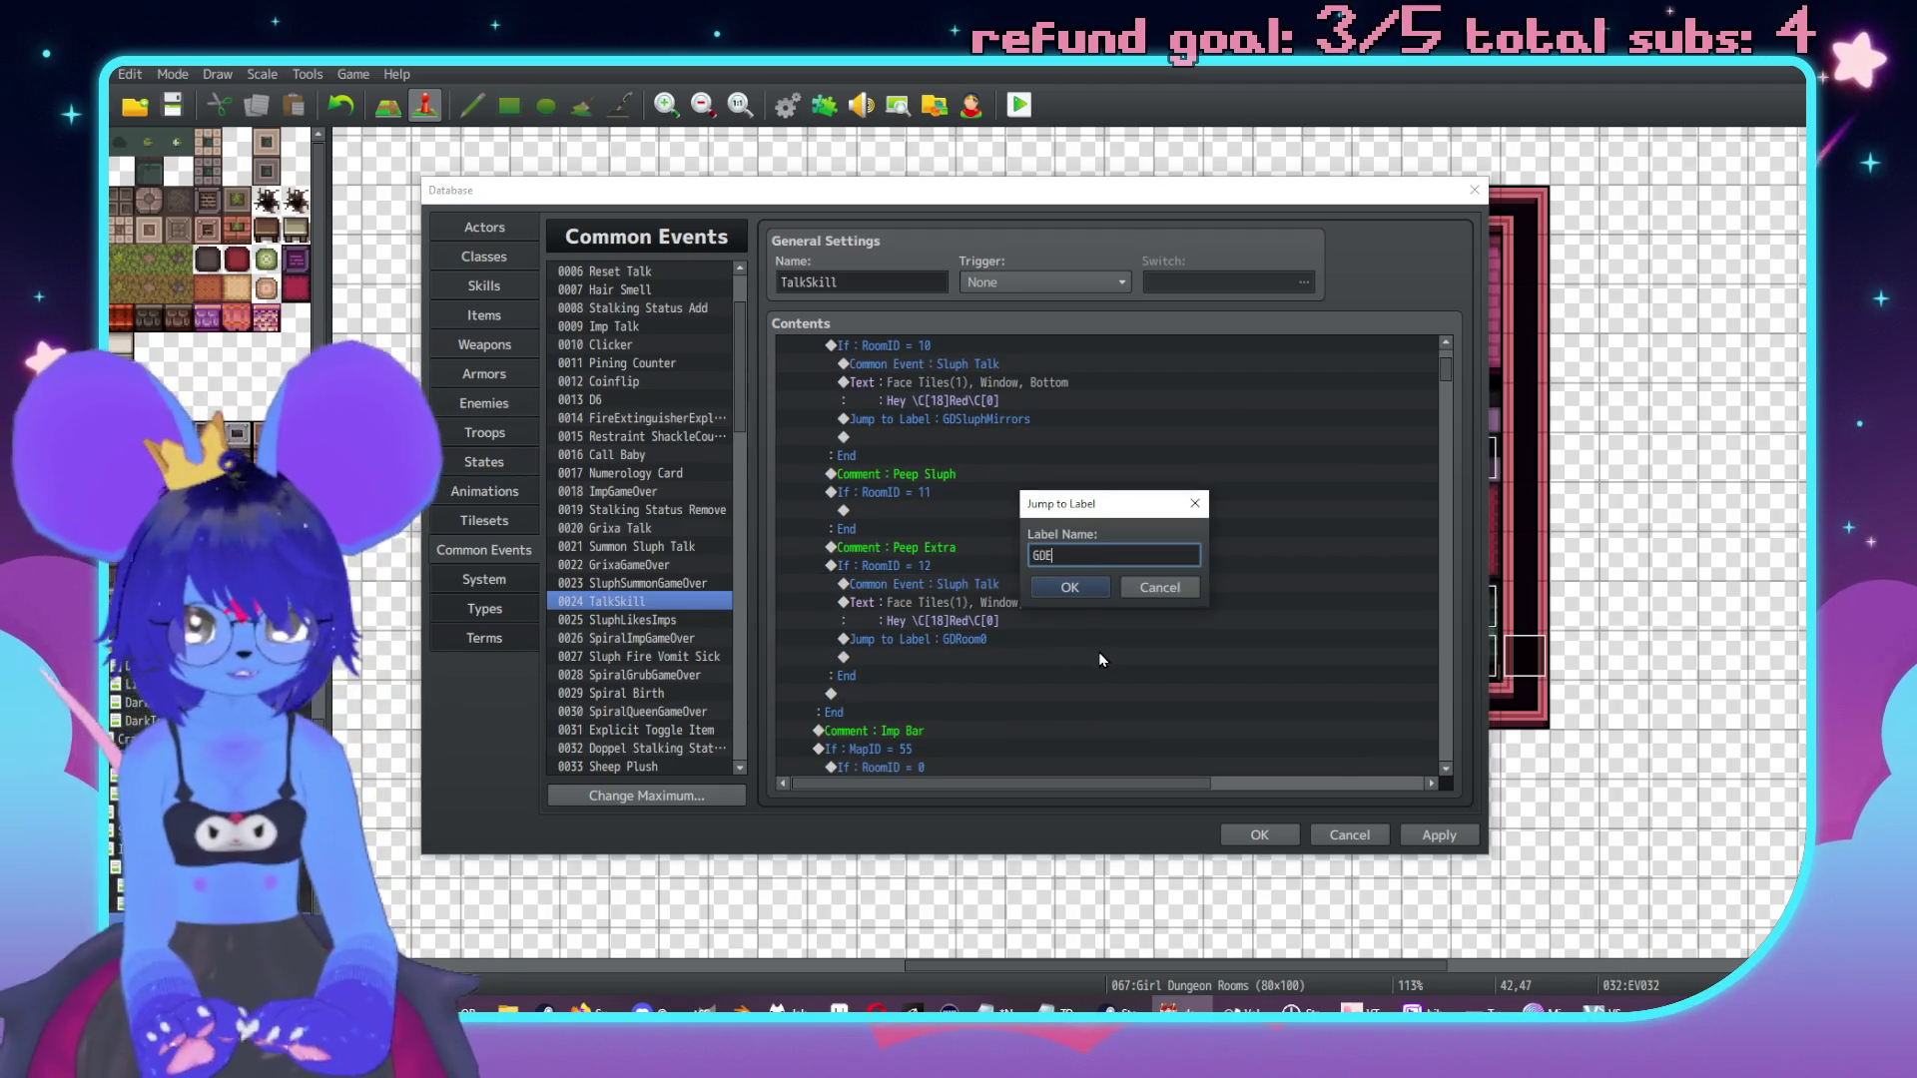
pyautogui.hotkey('ctrl', 'a')
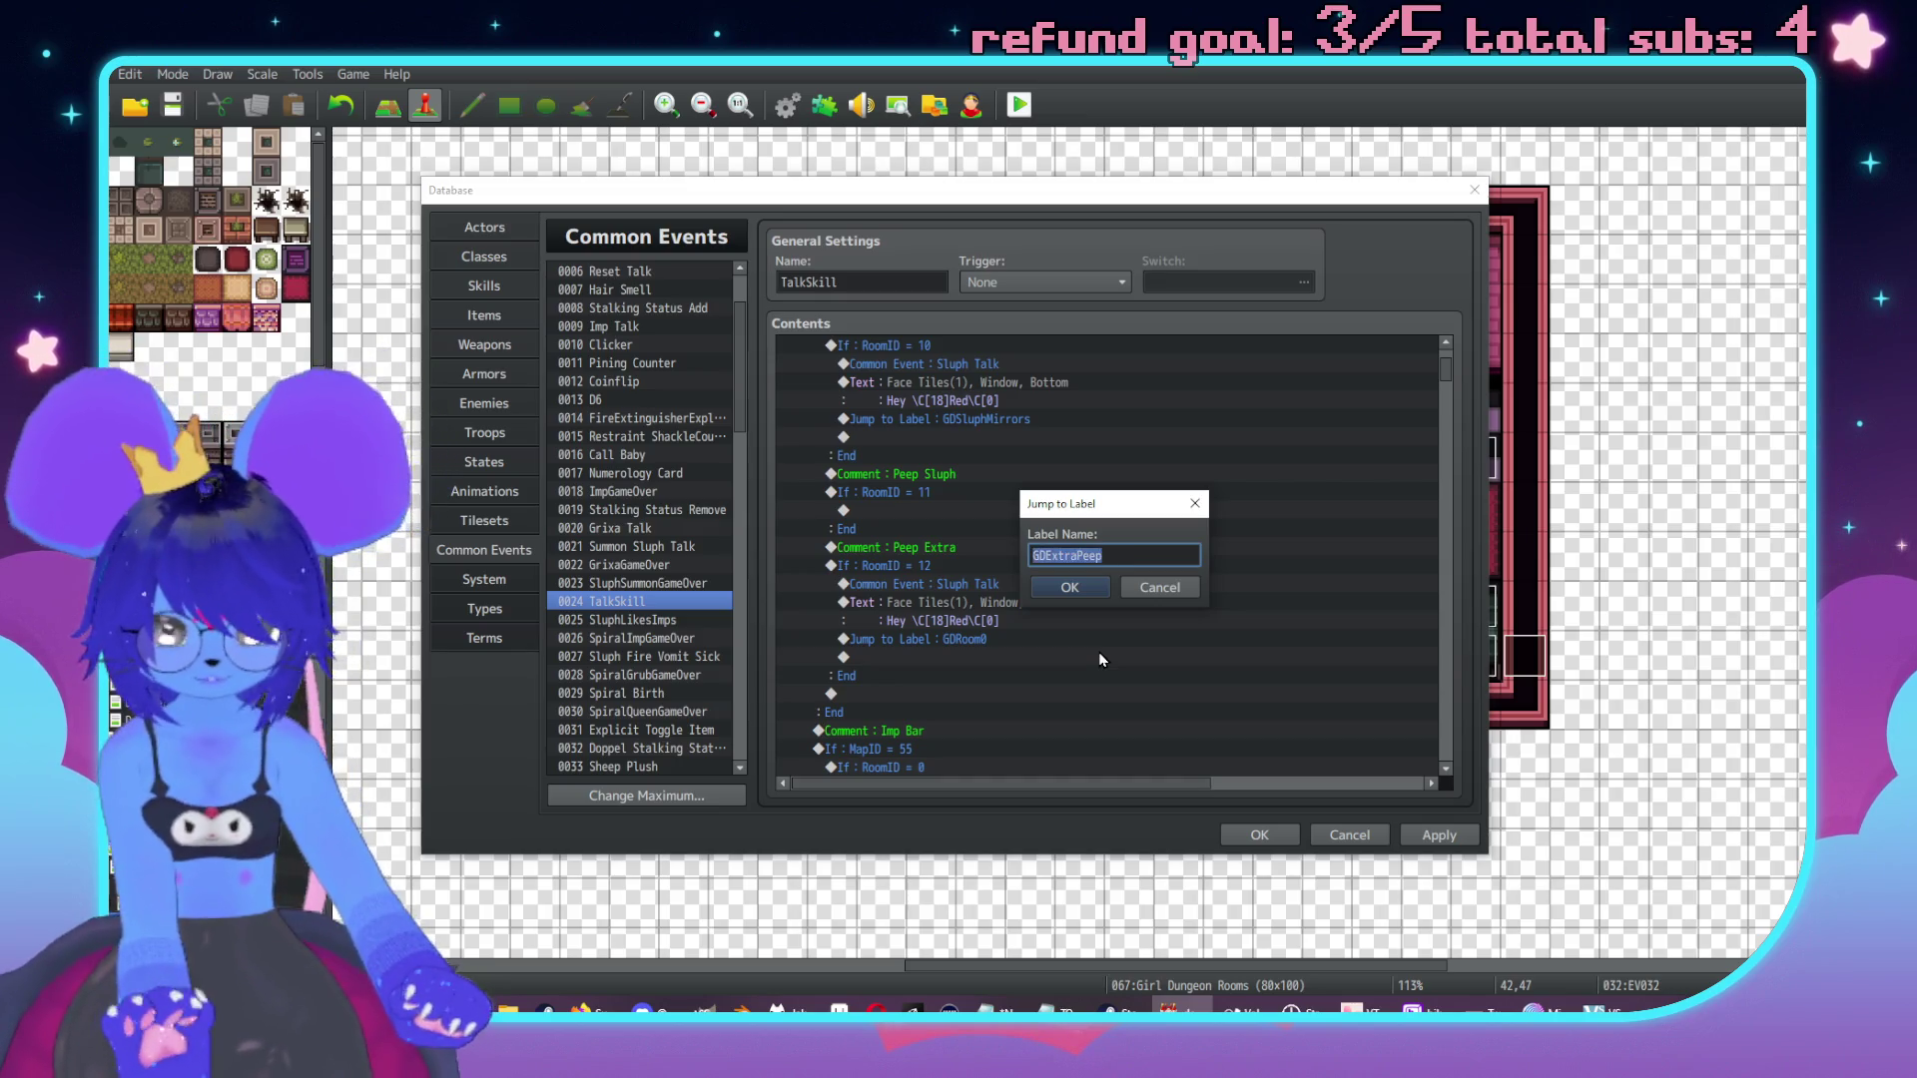
pyautogui.click(1090, 593)
pyautogui.moveTo(1446, 370); pyautogui.dragTo(1448, 506)
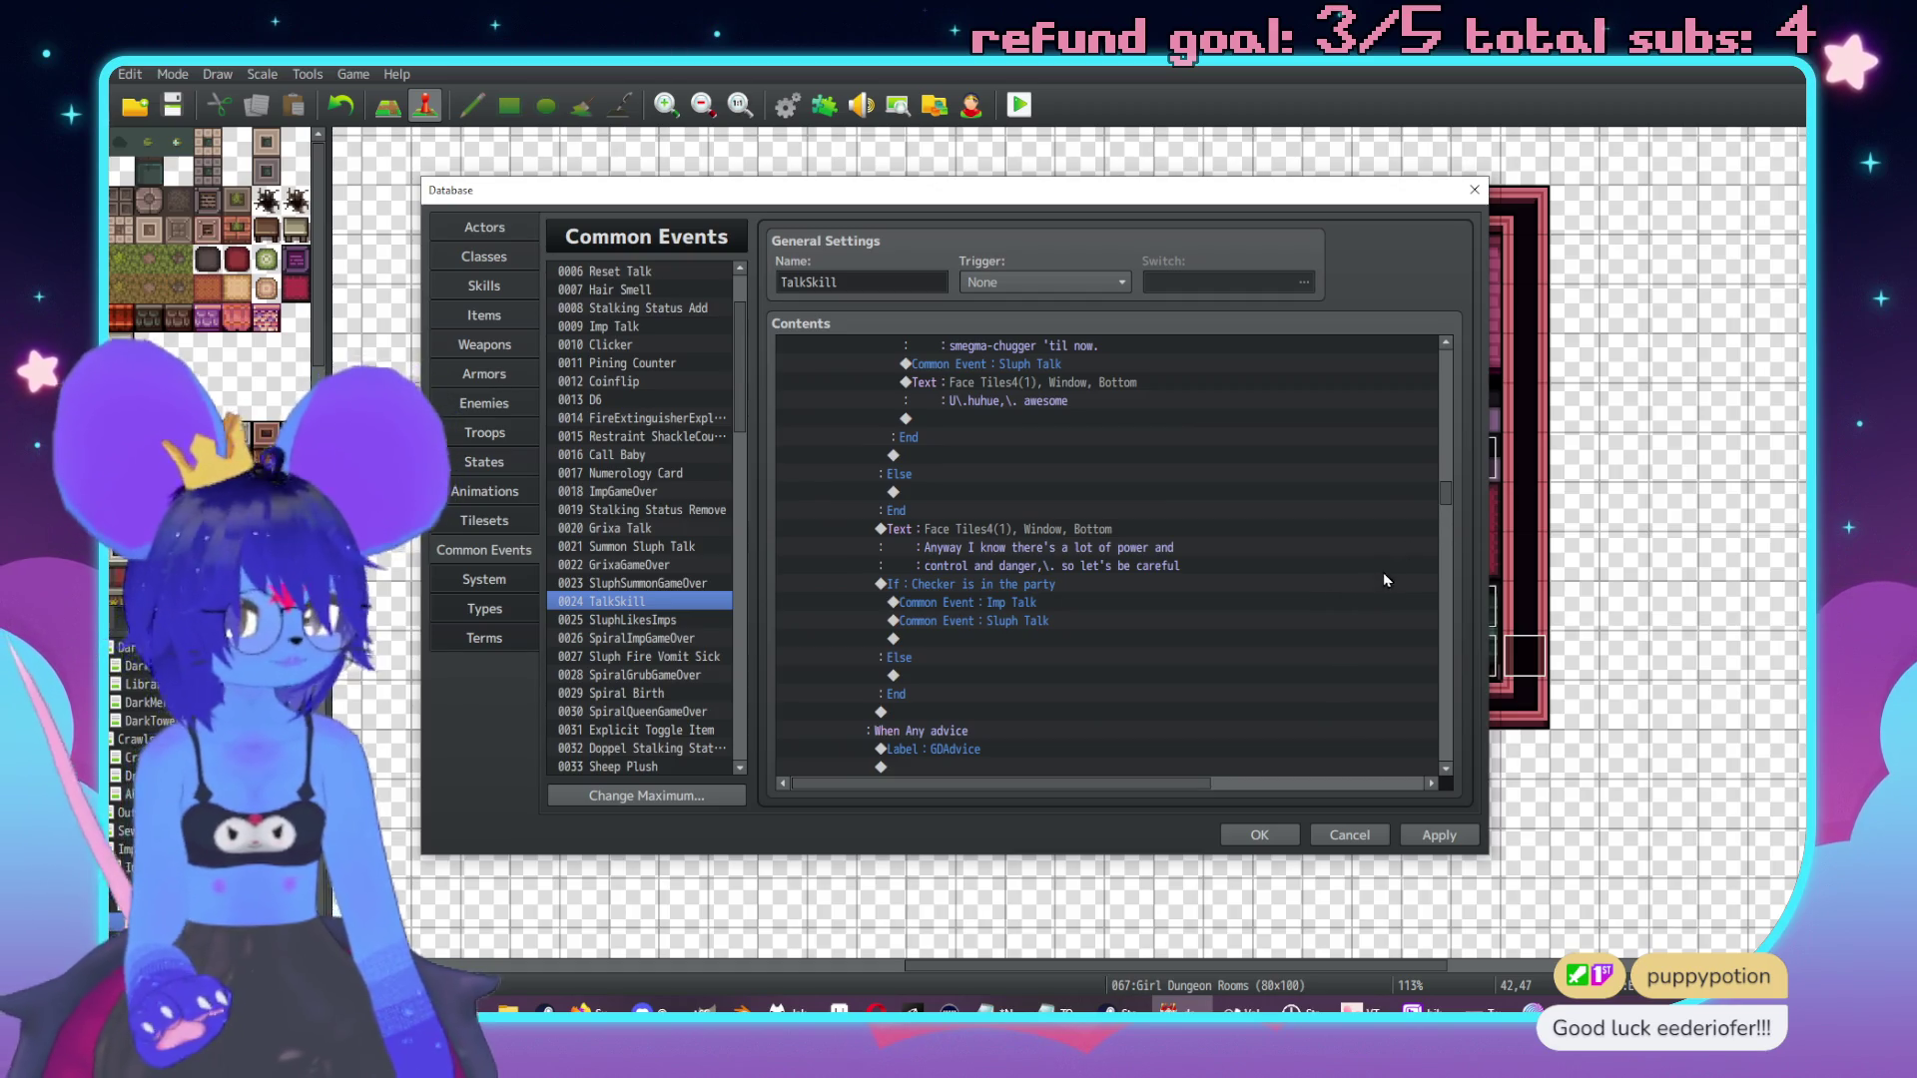
pyautogui.scroll(-10, 1448, 565)
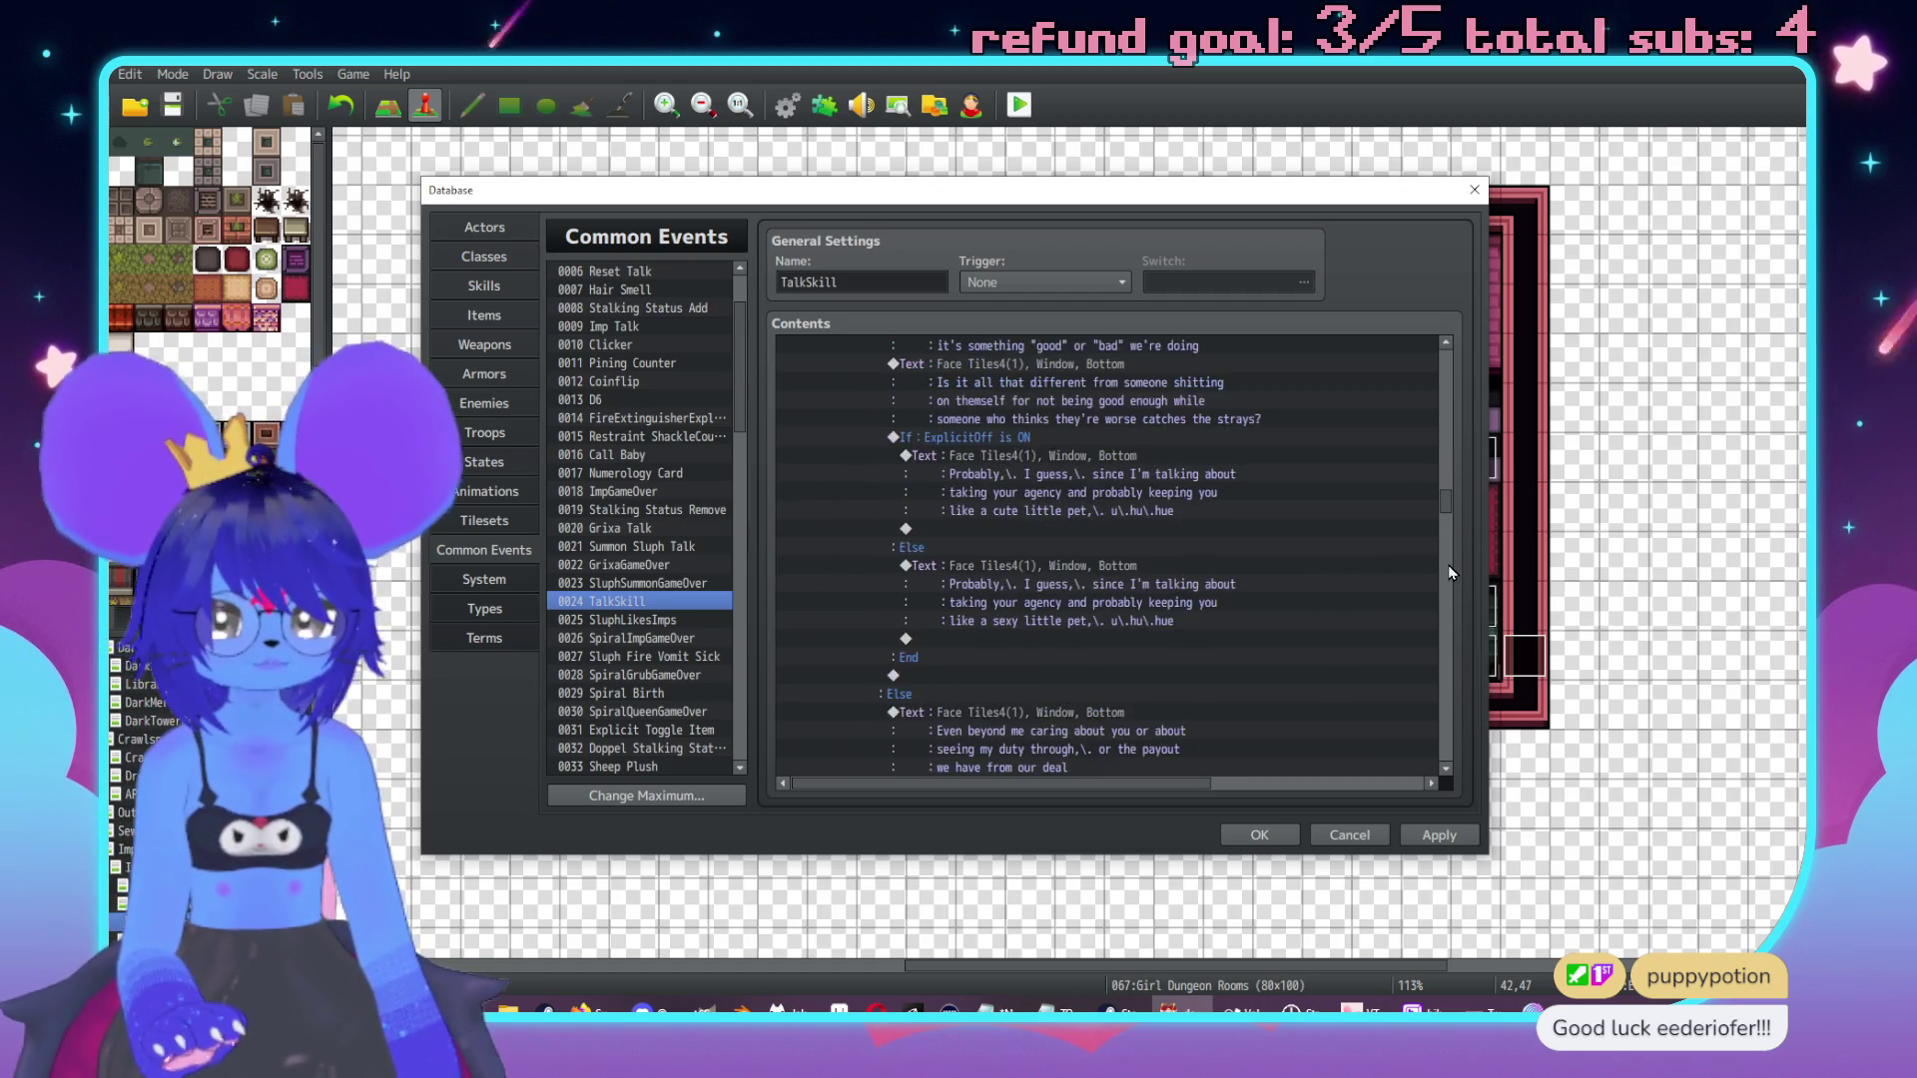
pyautogui.scroll(-10, 1450, 571)
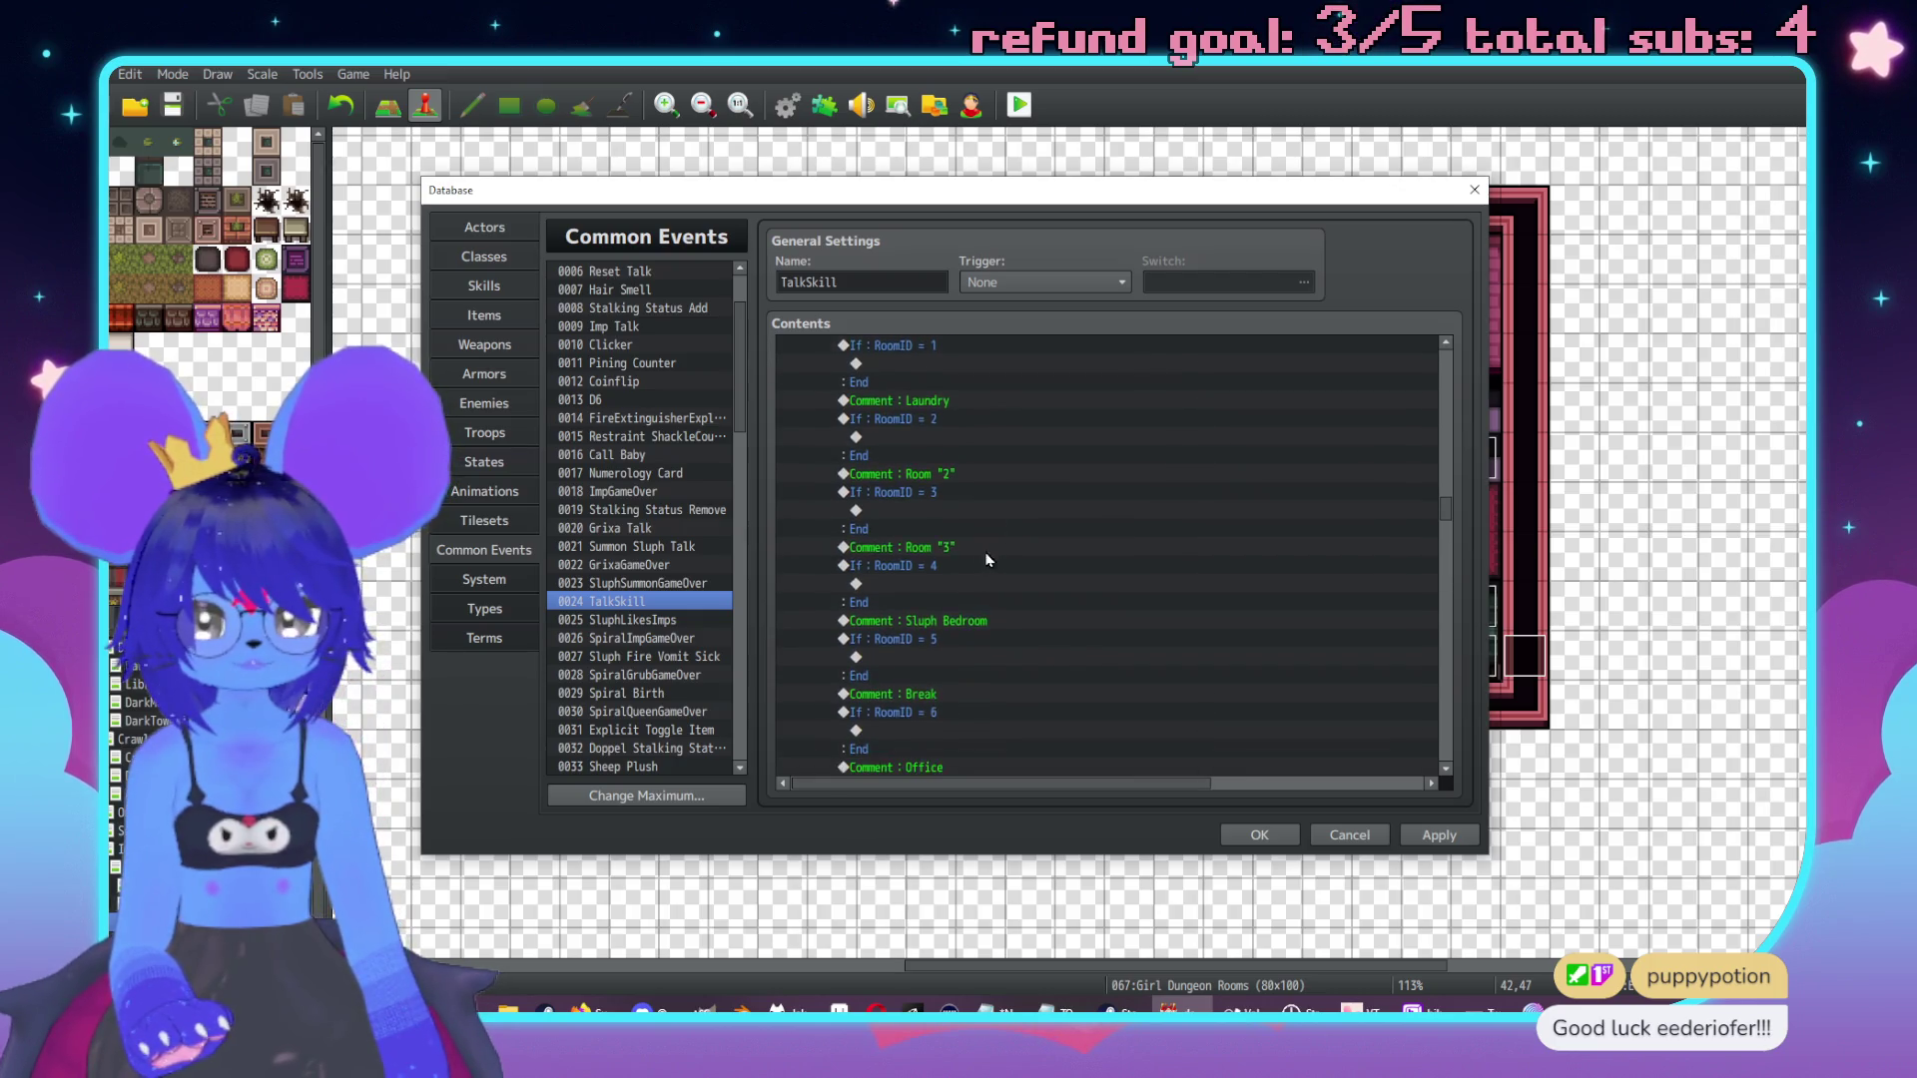
pyautogui.scroll(-6, 923, 546)
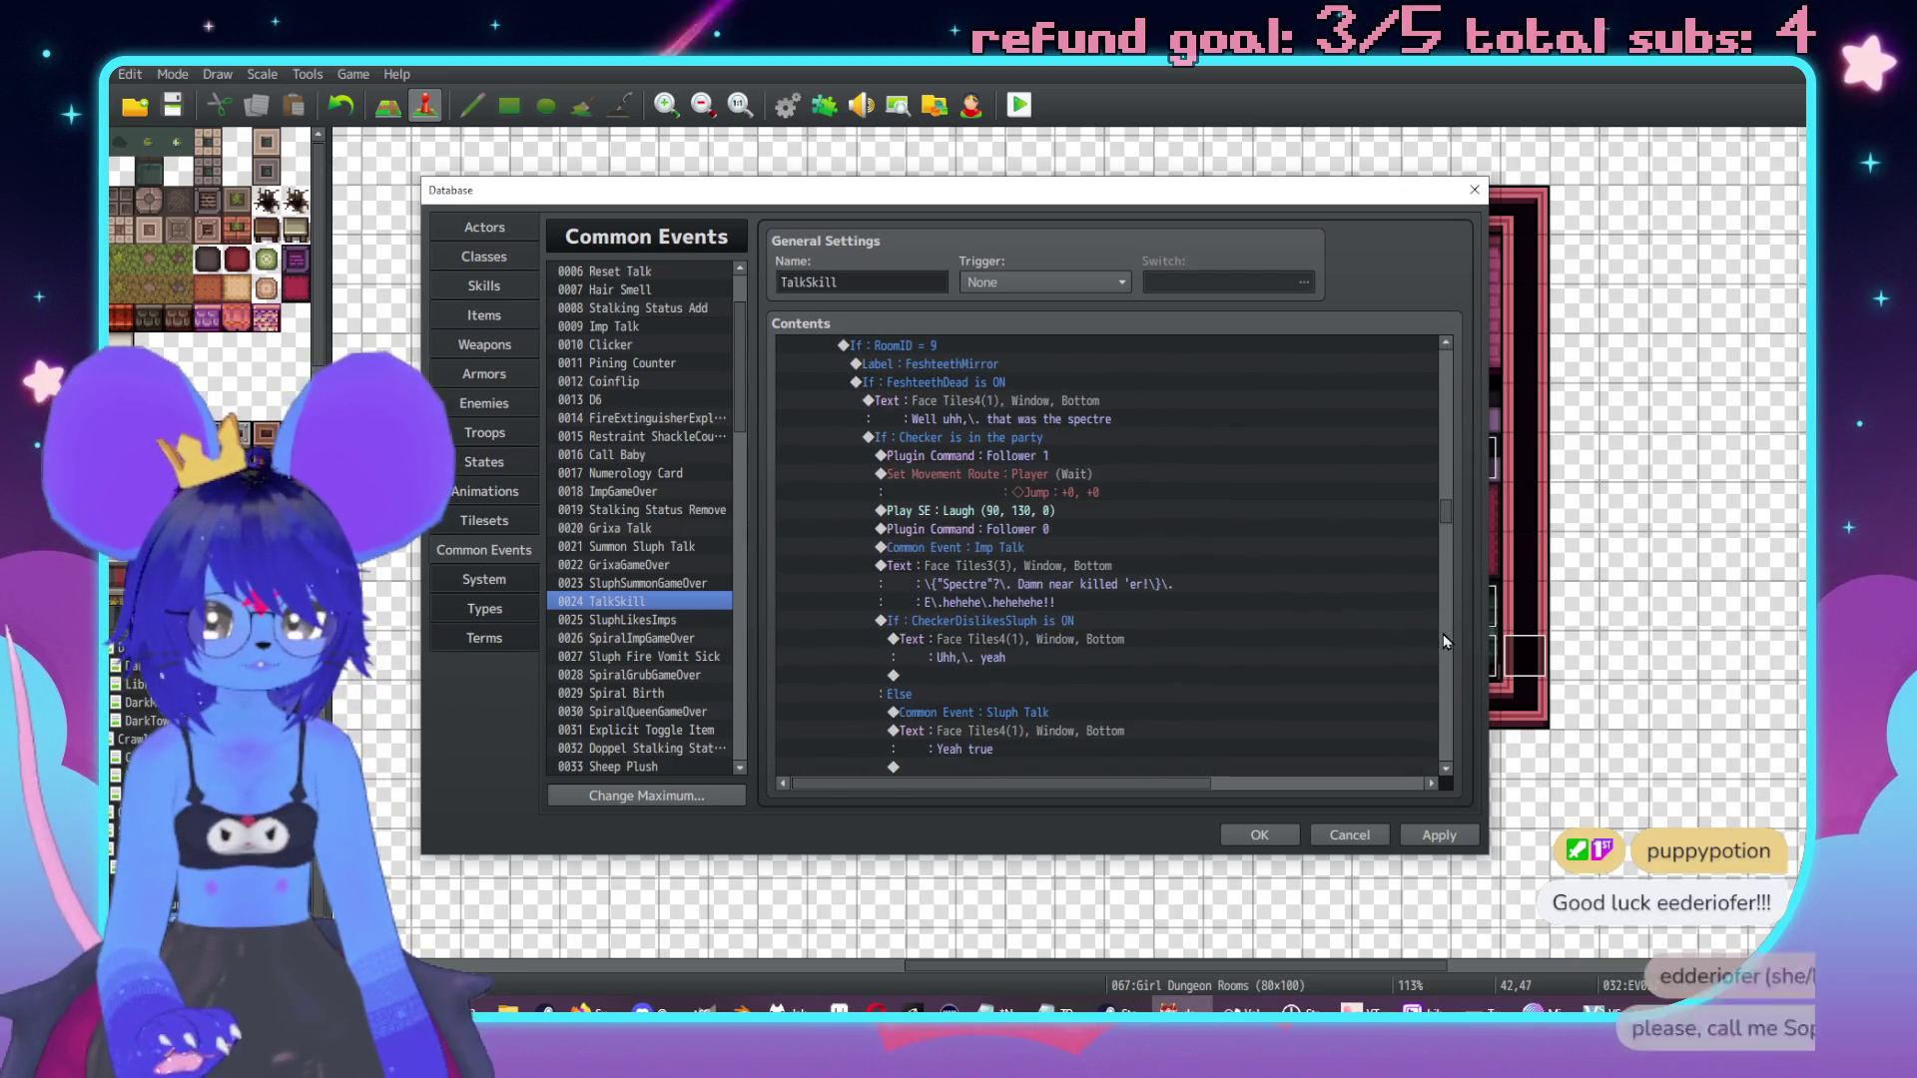
pyautogui.scroll(-8, 1449, 644)
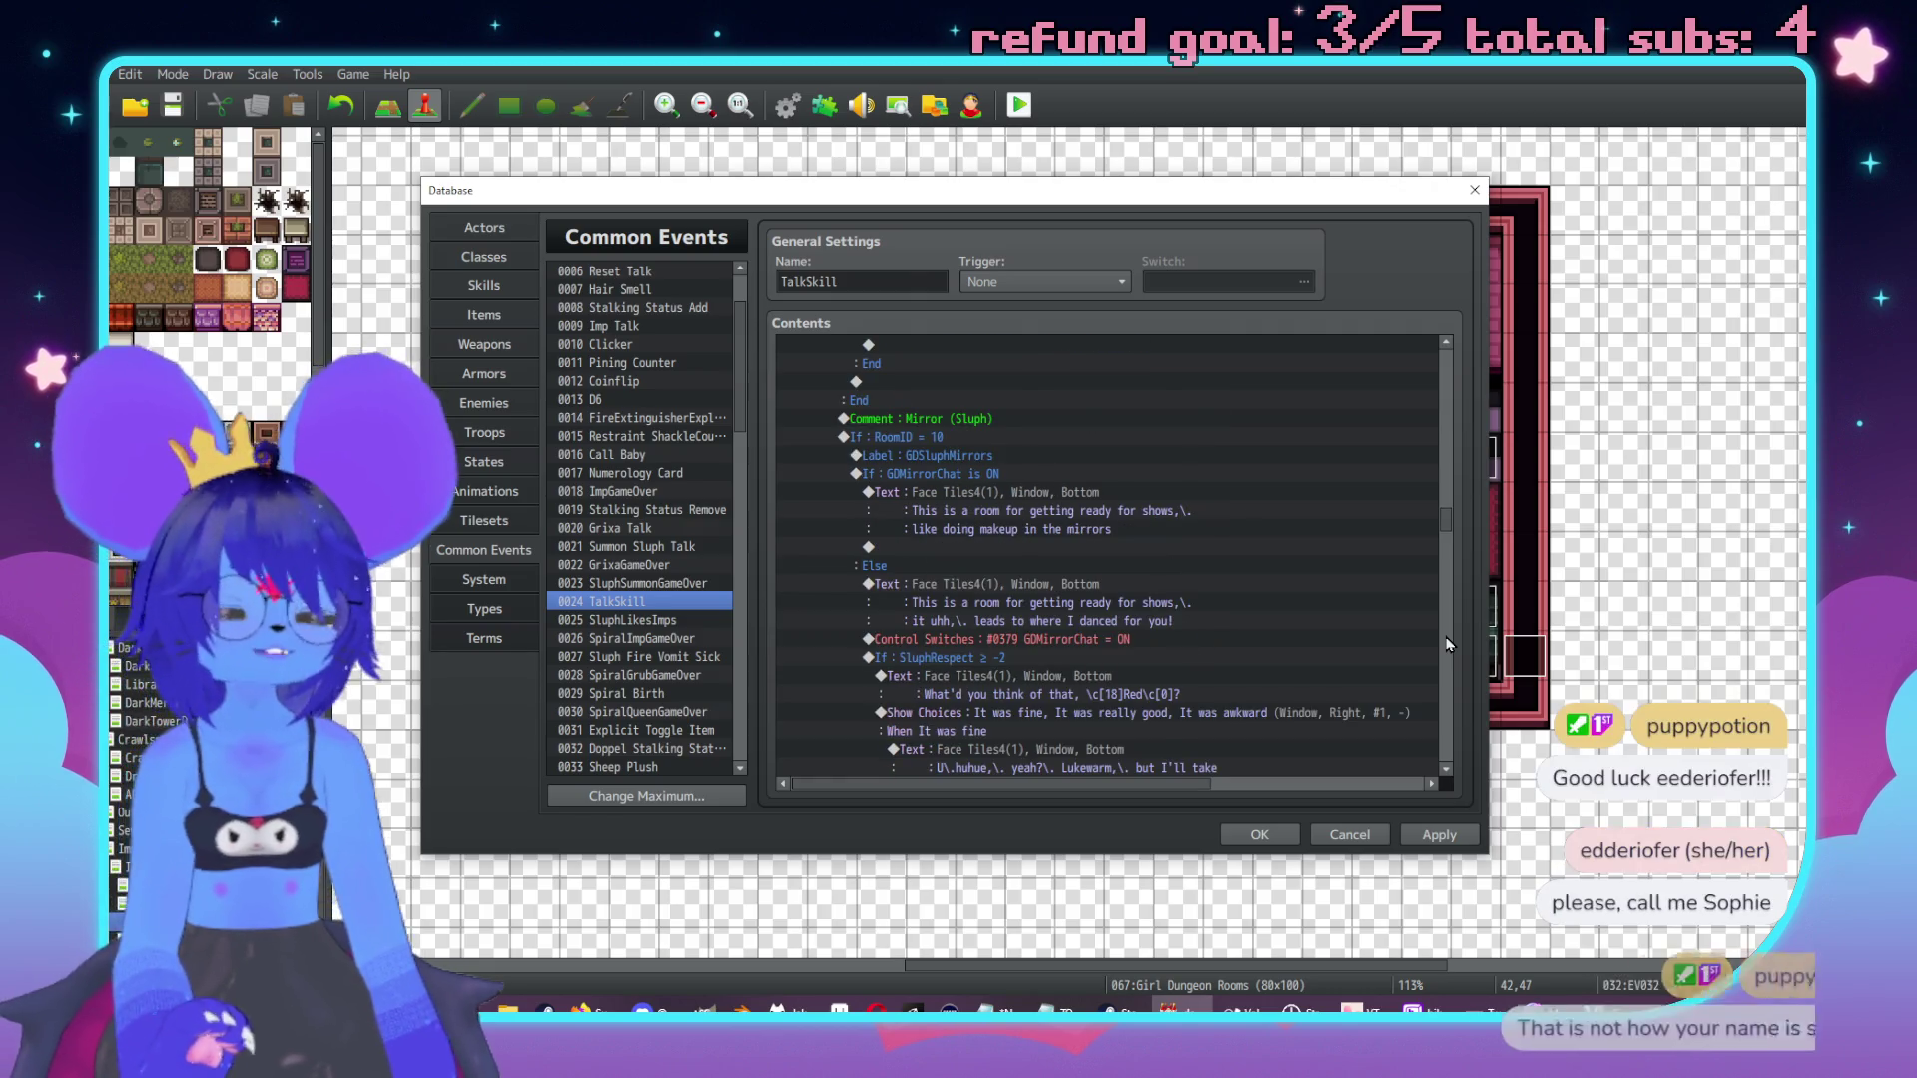
pyautogui.scroll(-10, 1450, 644)
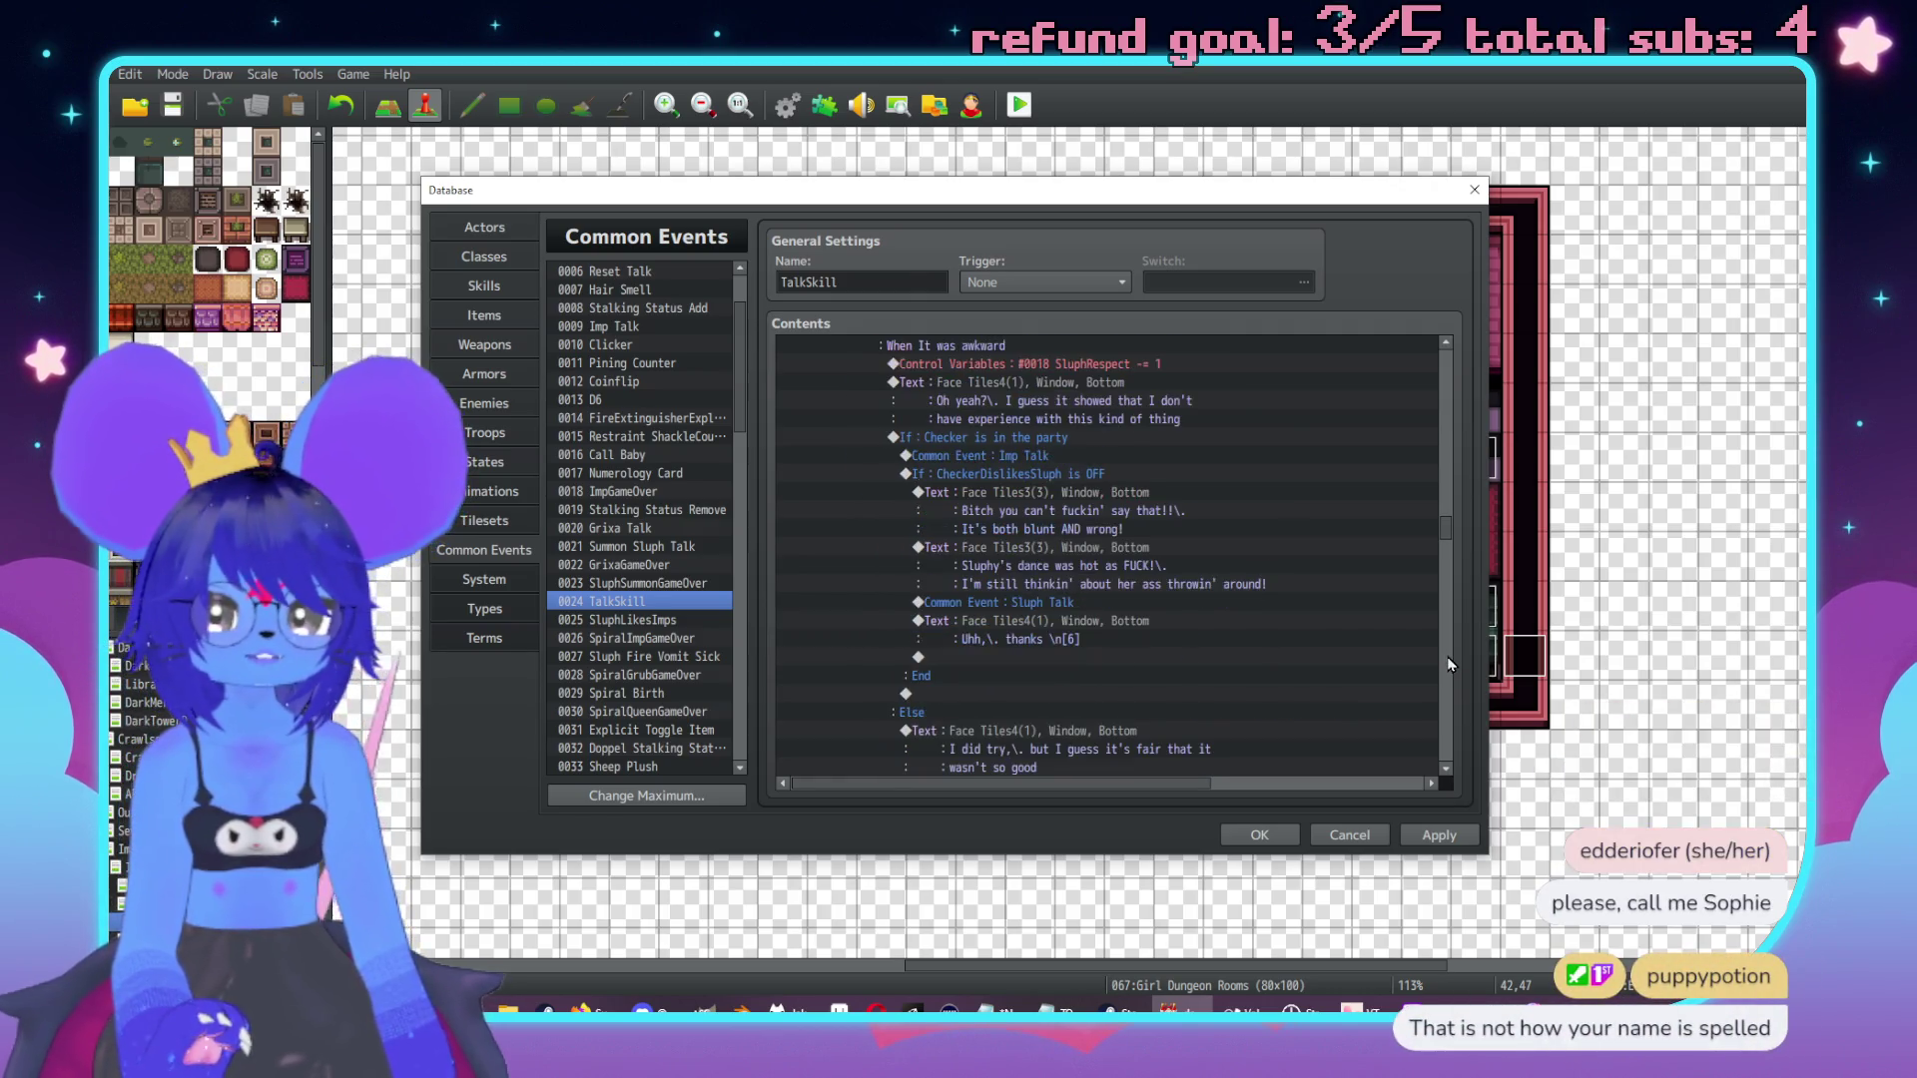
pyautogui.scroll(-10, 1450, 664)
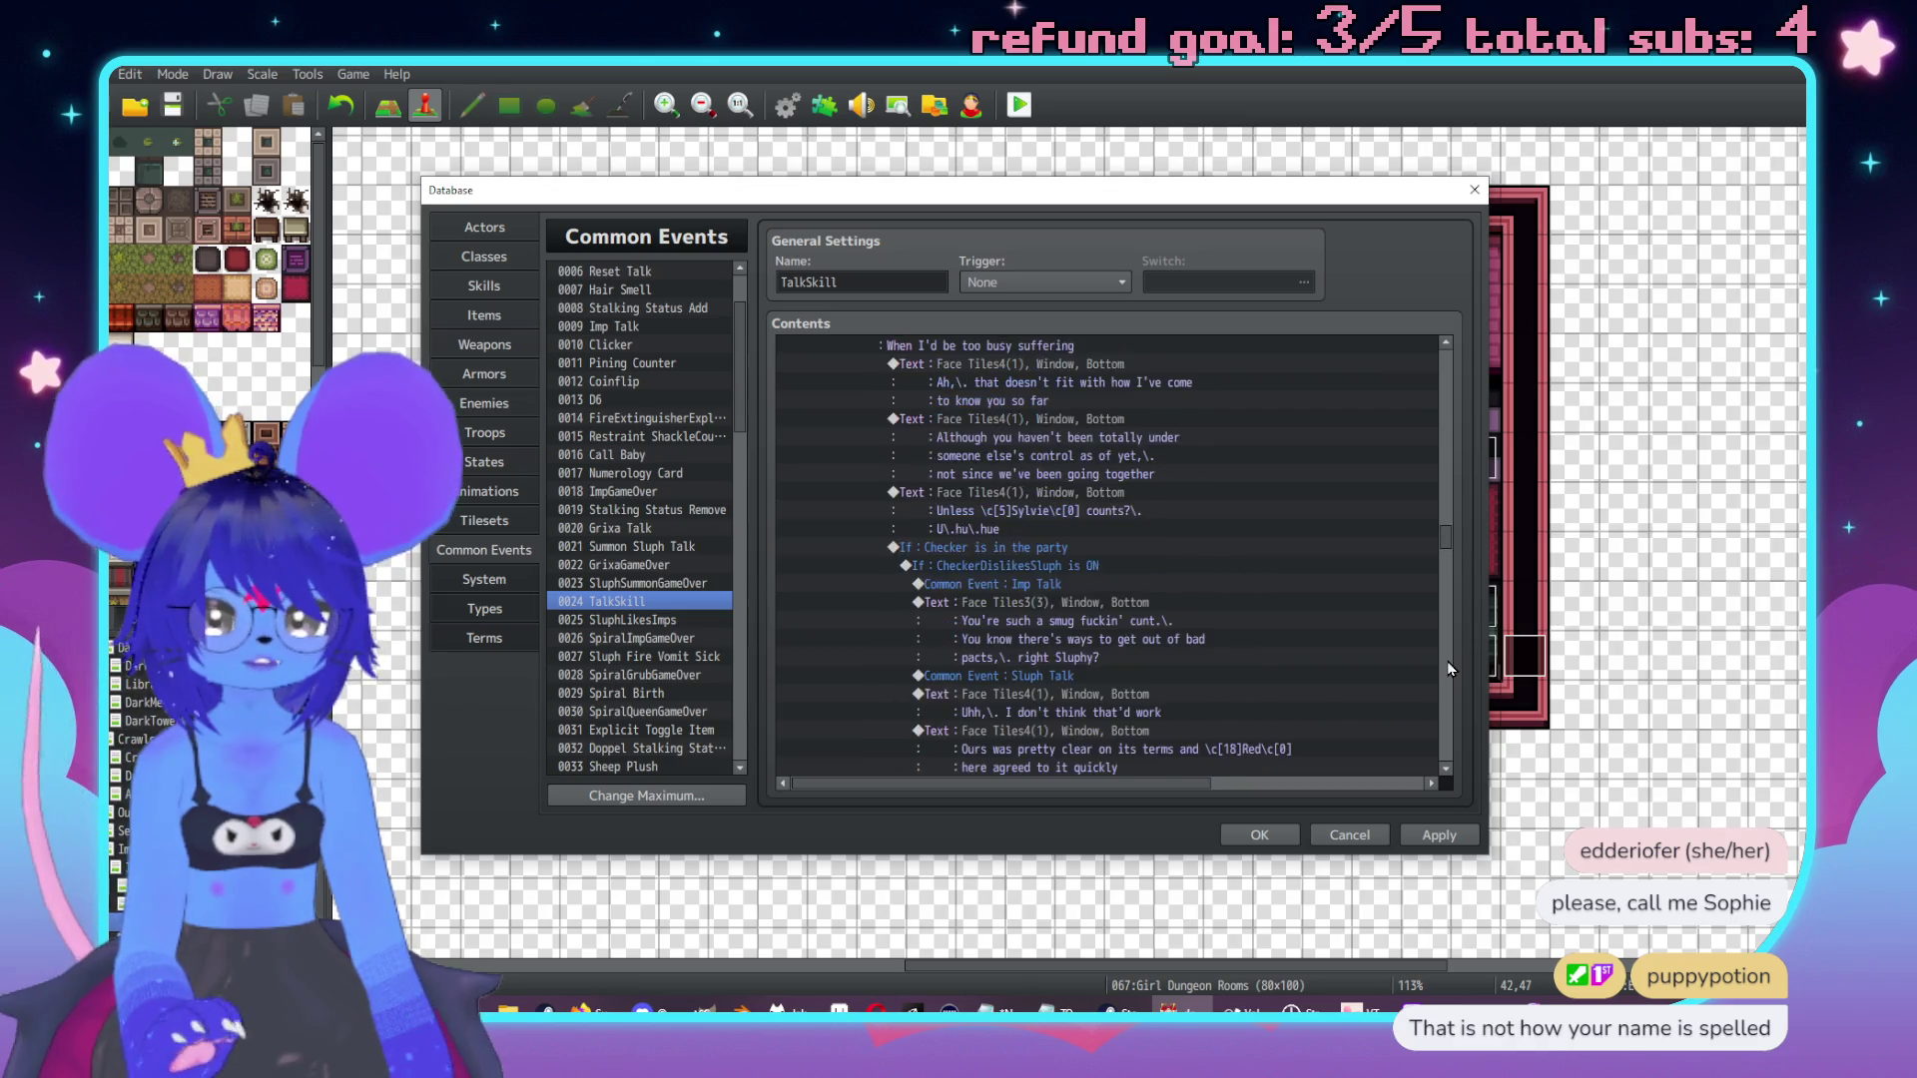
pyautogui.scroll(-5, 1449, 669)
pyautogui.scroll(-5, 991, 607)
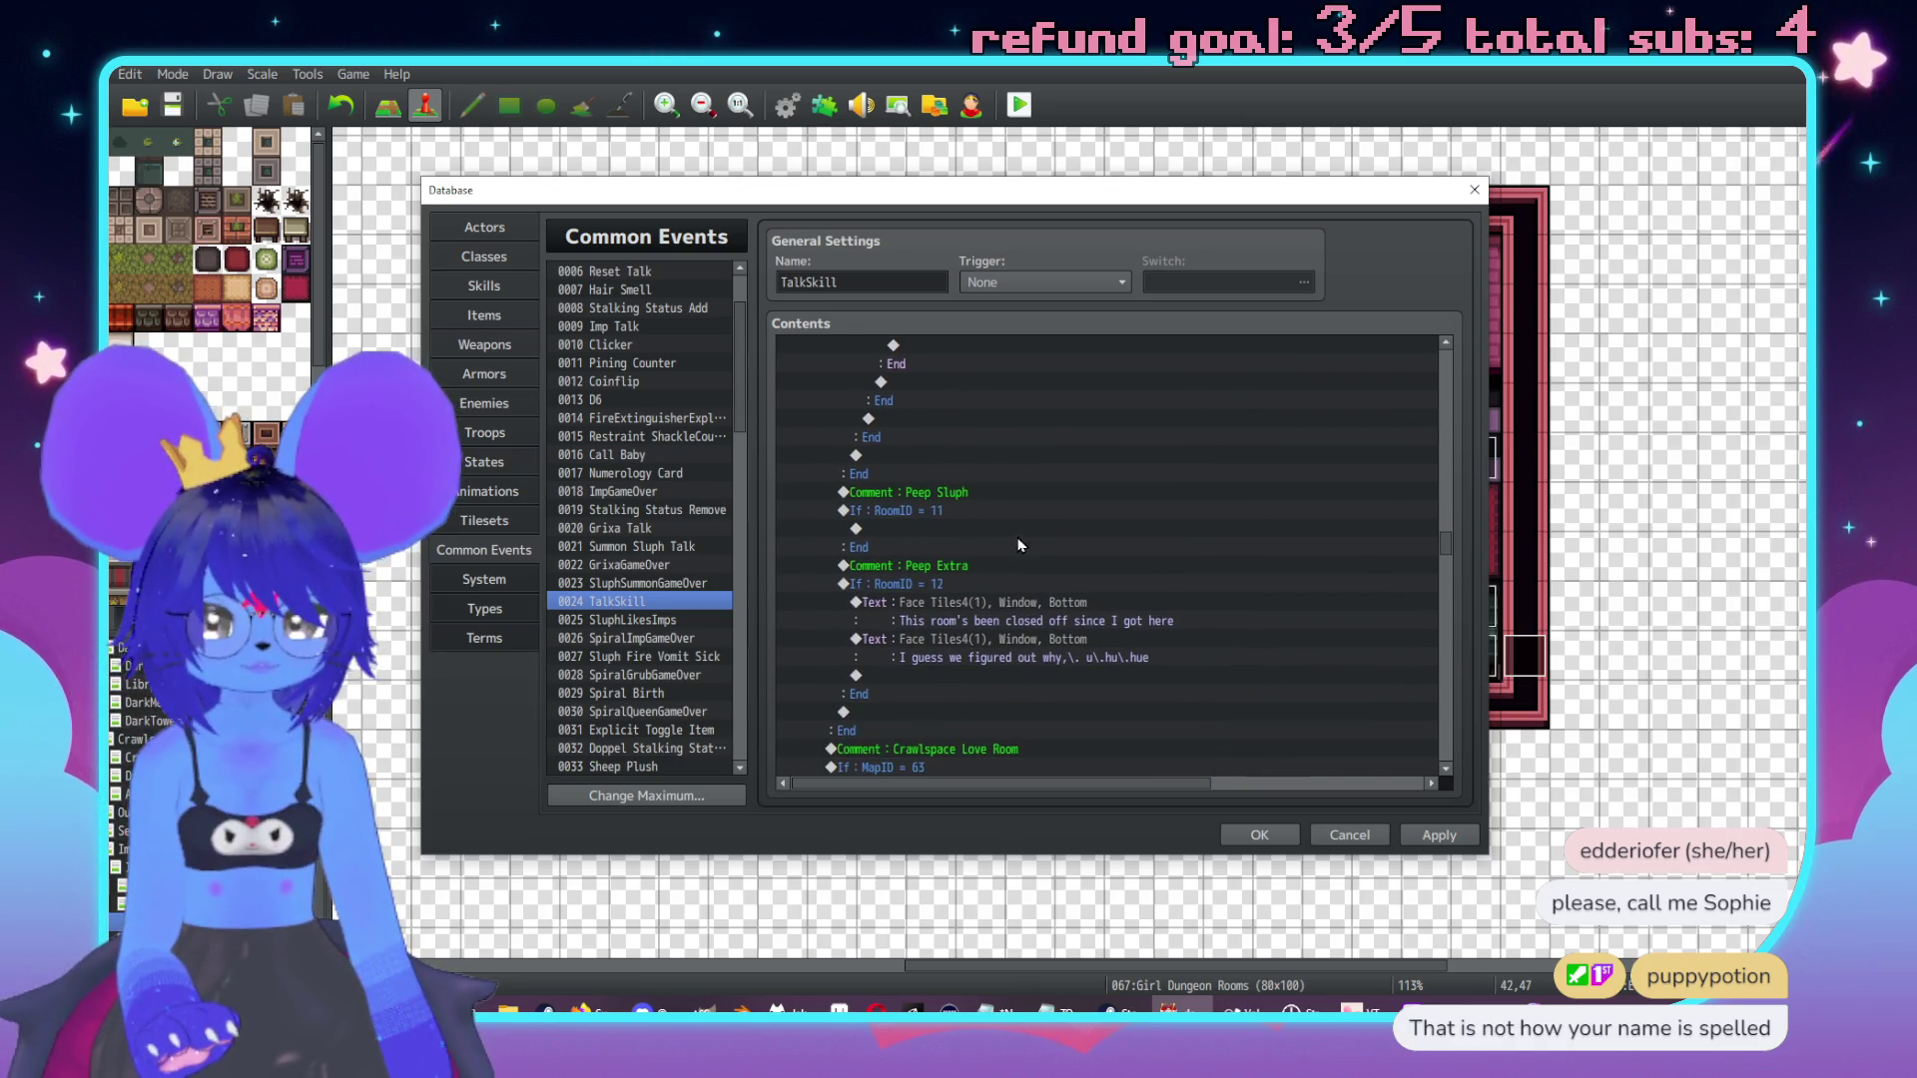
pyautogui.click(949, 585)
# Insert Label GDExtraPeep before the first RoomID 12 dialogue line.
pyautogui.press('Insert')
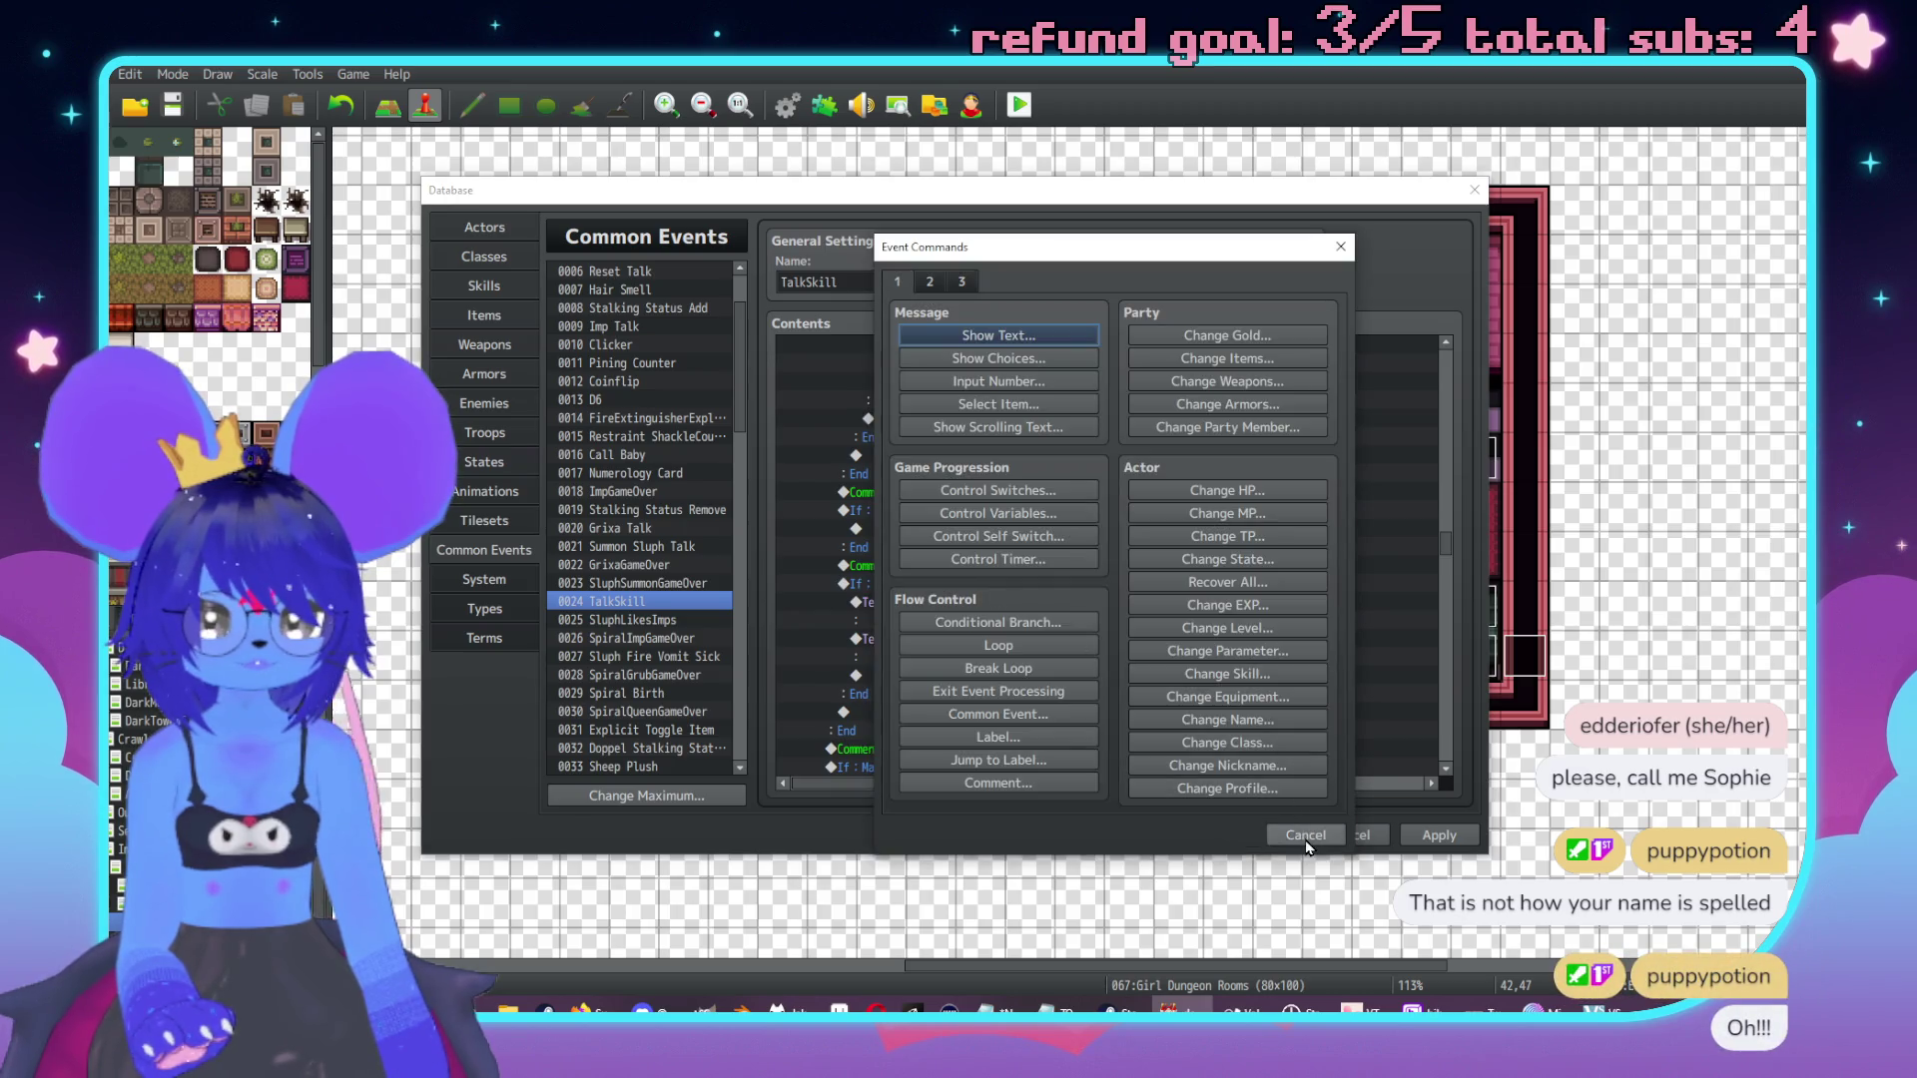
pyautogui.press('Escape')
pyautogui.click(943, 609)
pyautogui.press('Insert')
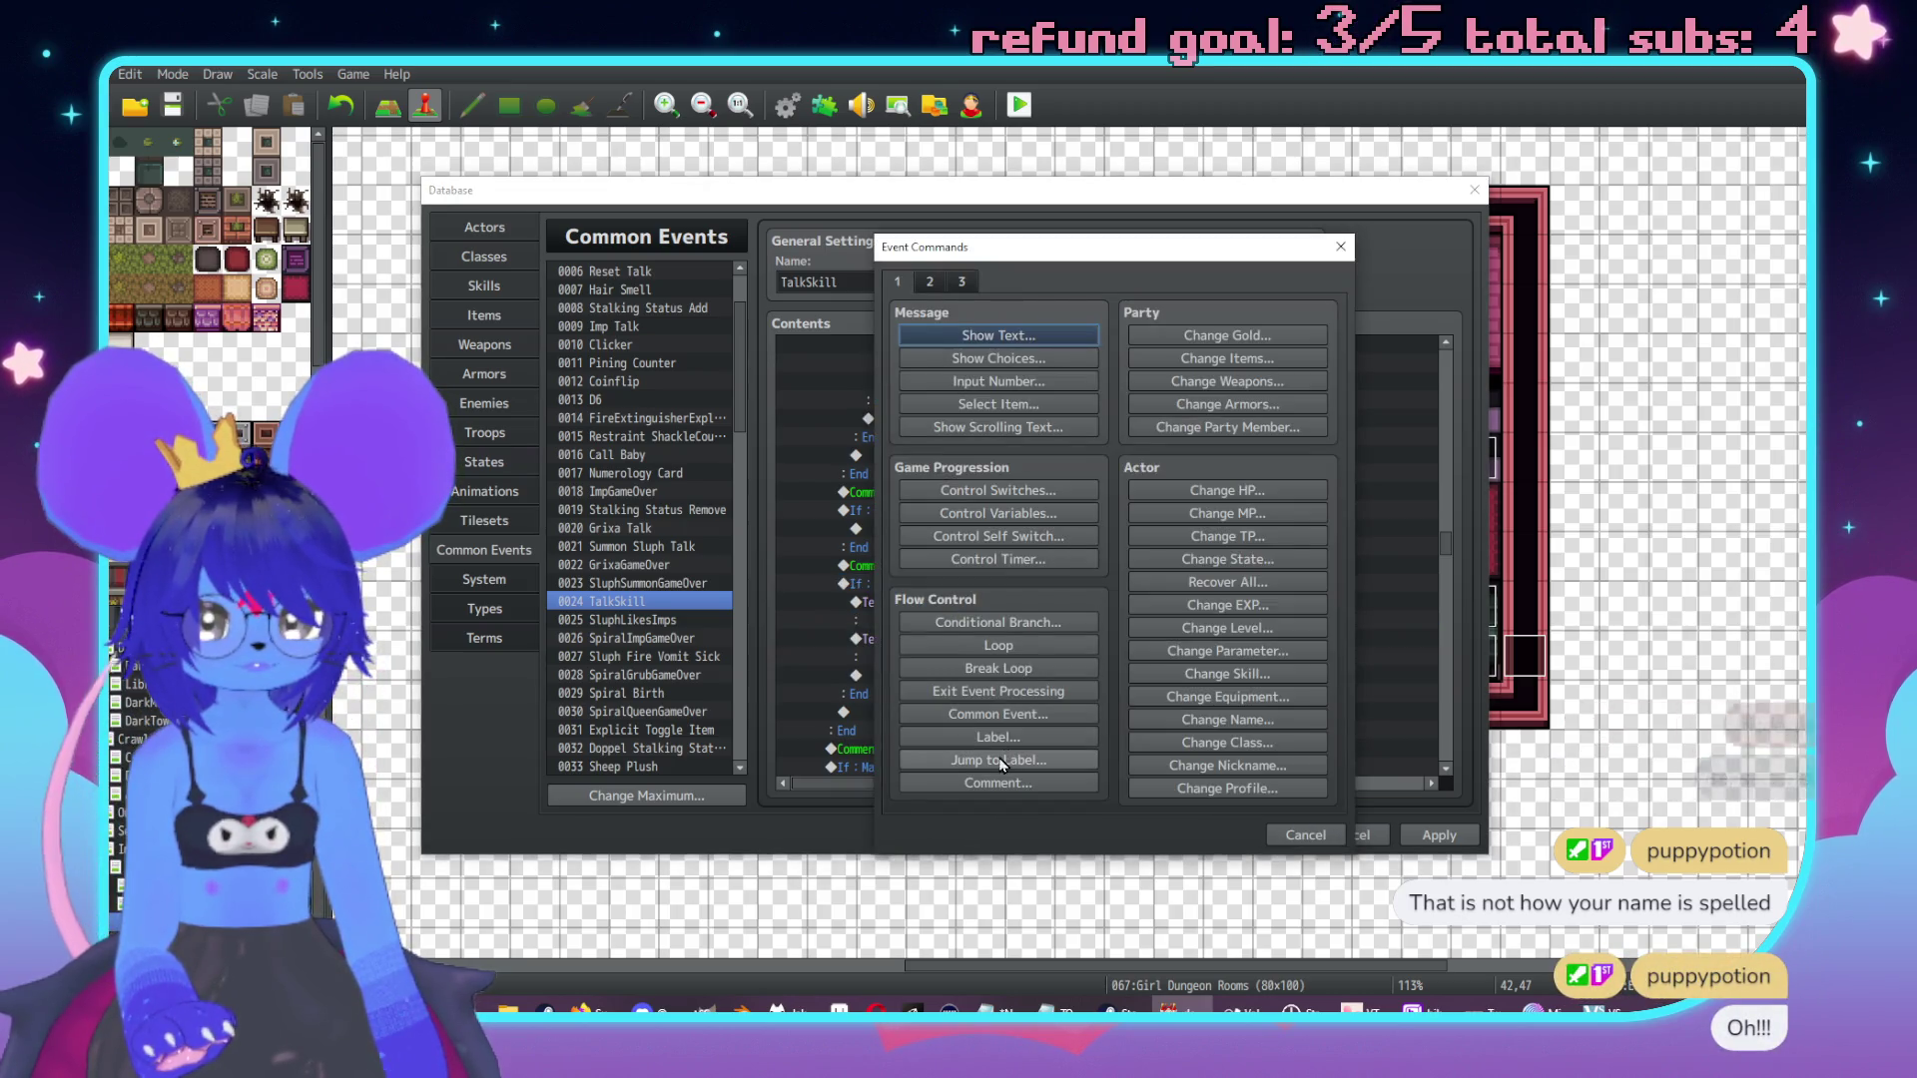
pyautogui.click(994, 739)
pyautogui.click(1071, 584)
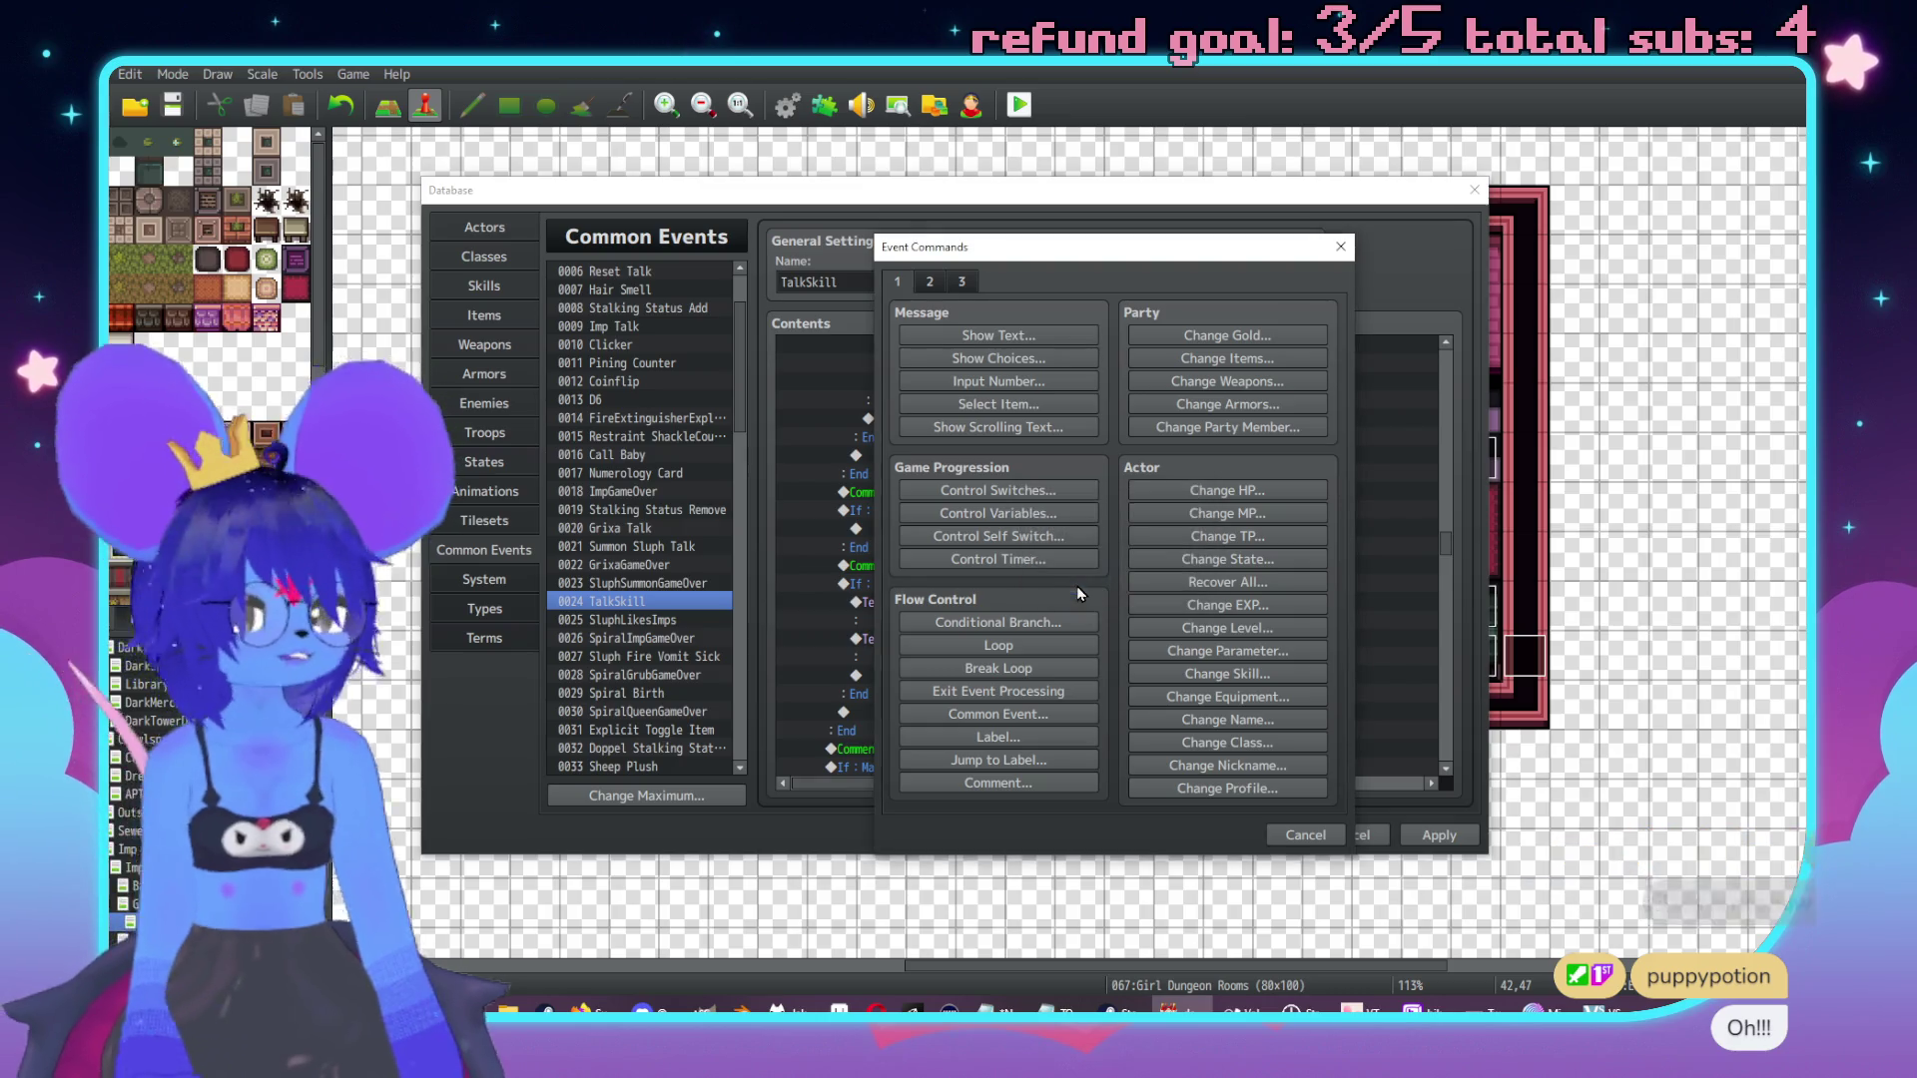
# Switch to another application, then scroll back through the TalkSkill event contents.
pyautogui.hotkey('alt', 'Tab')
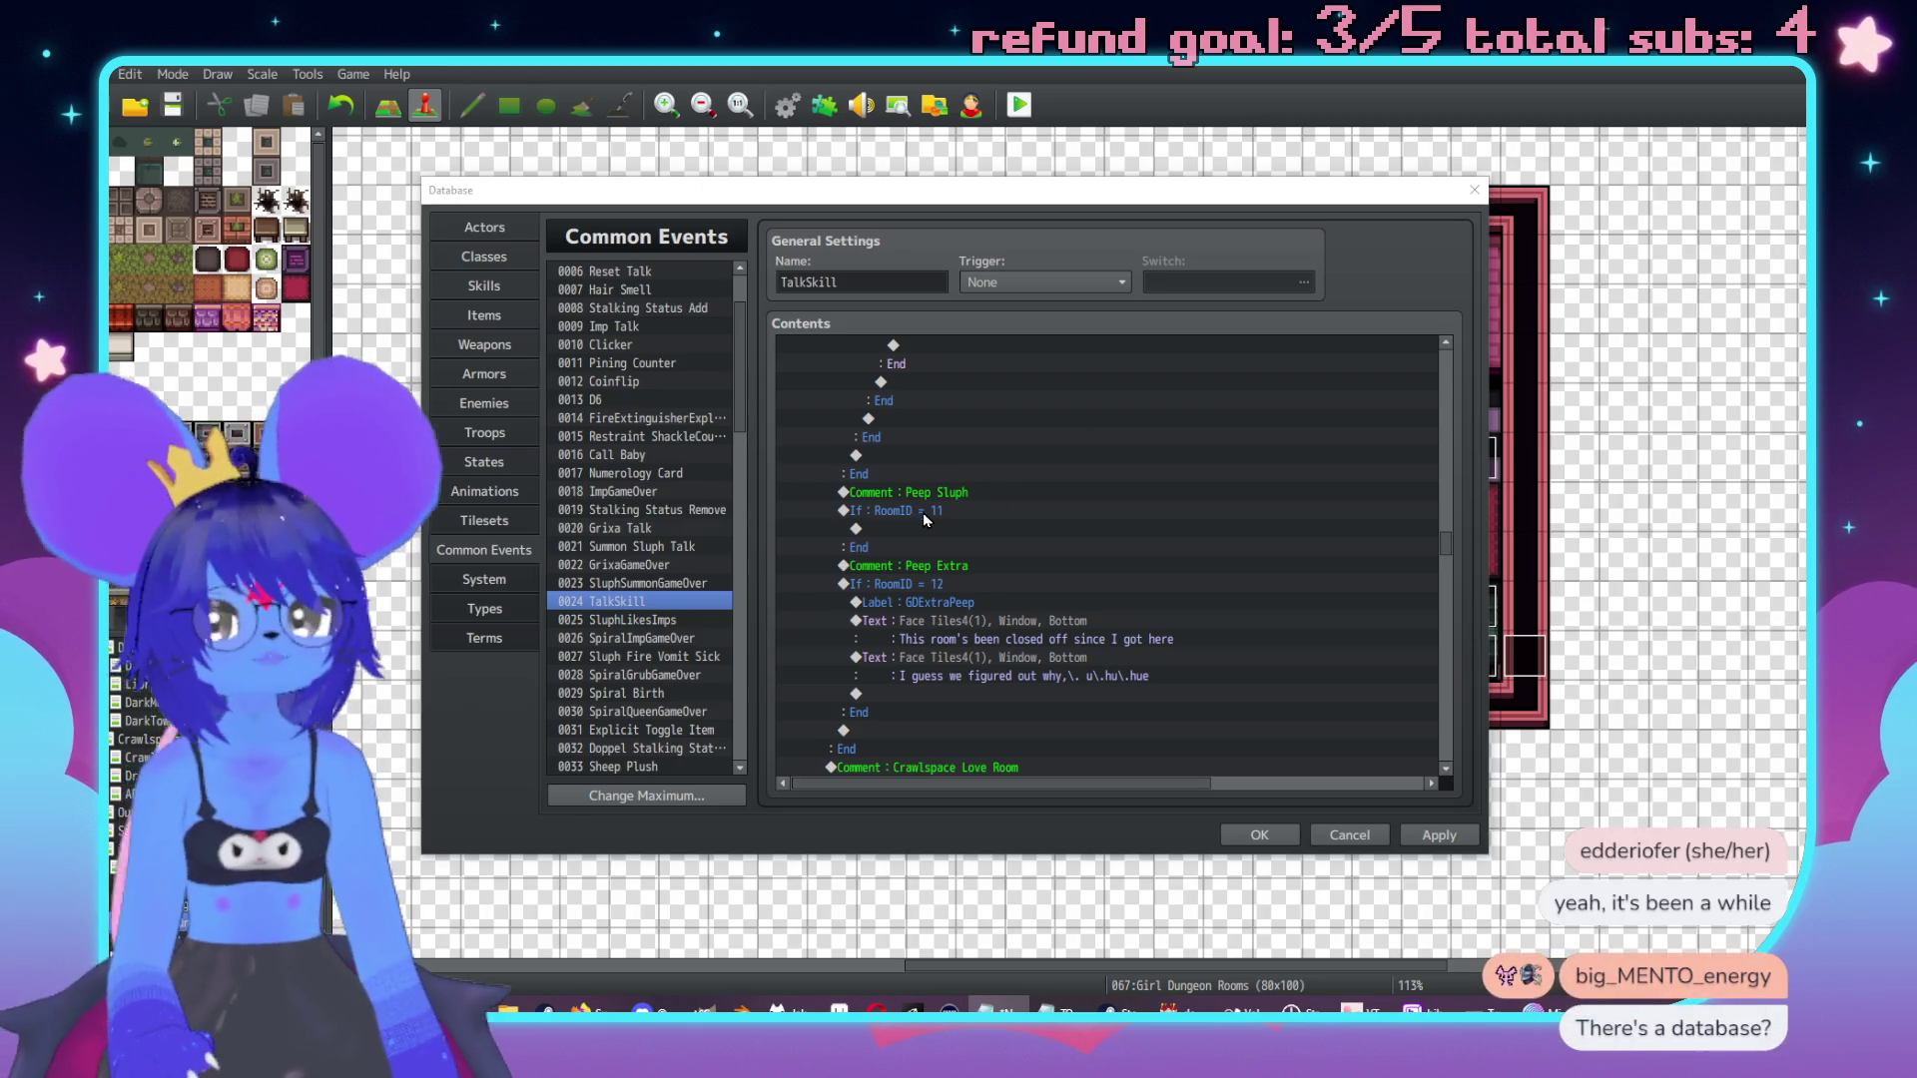
pyautogui.scroll(2, 979, 520)
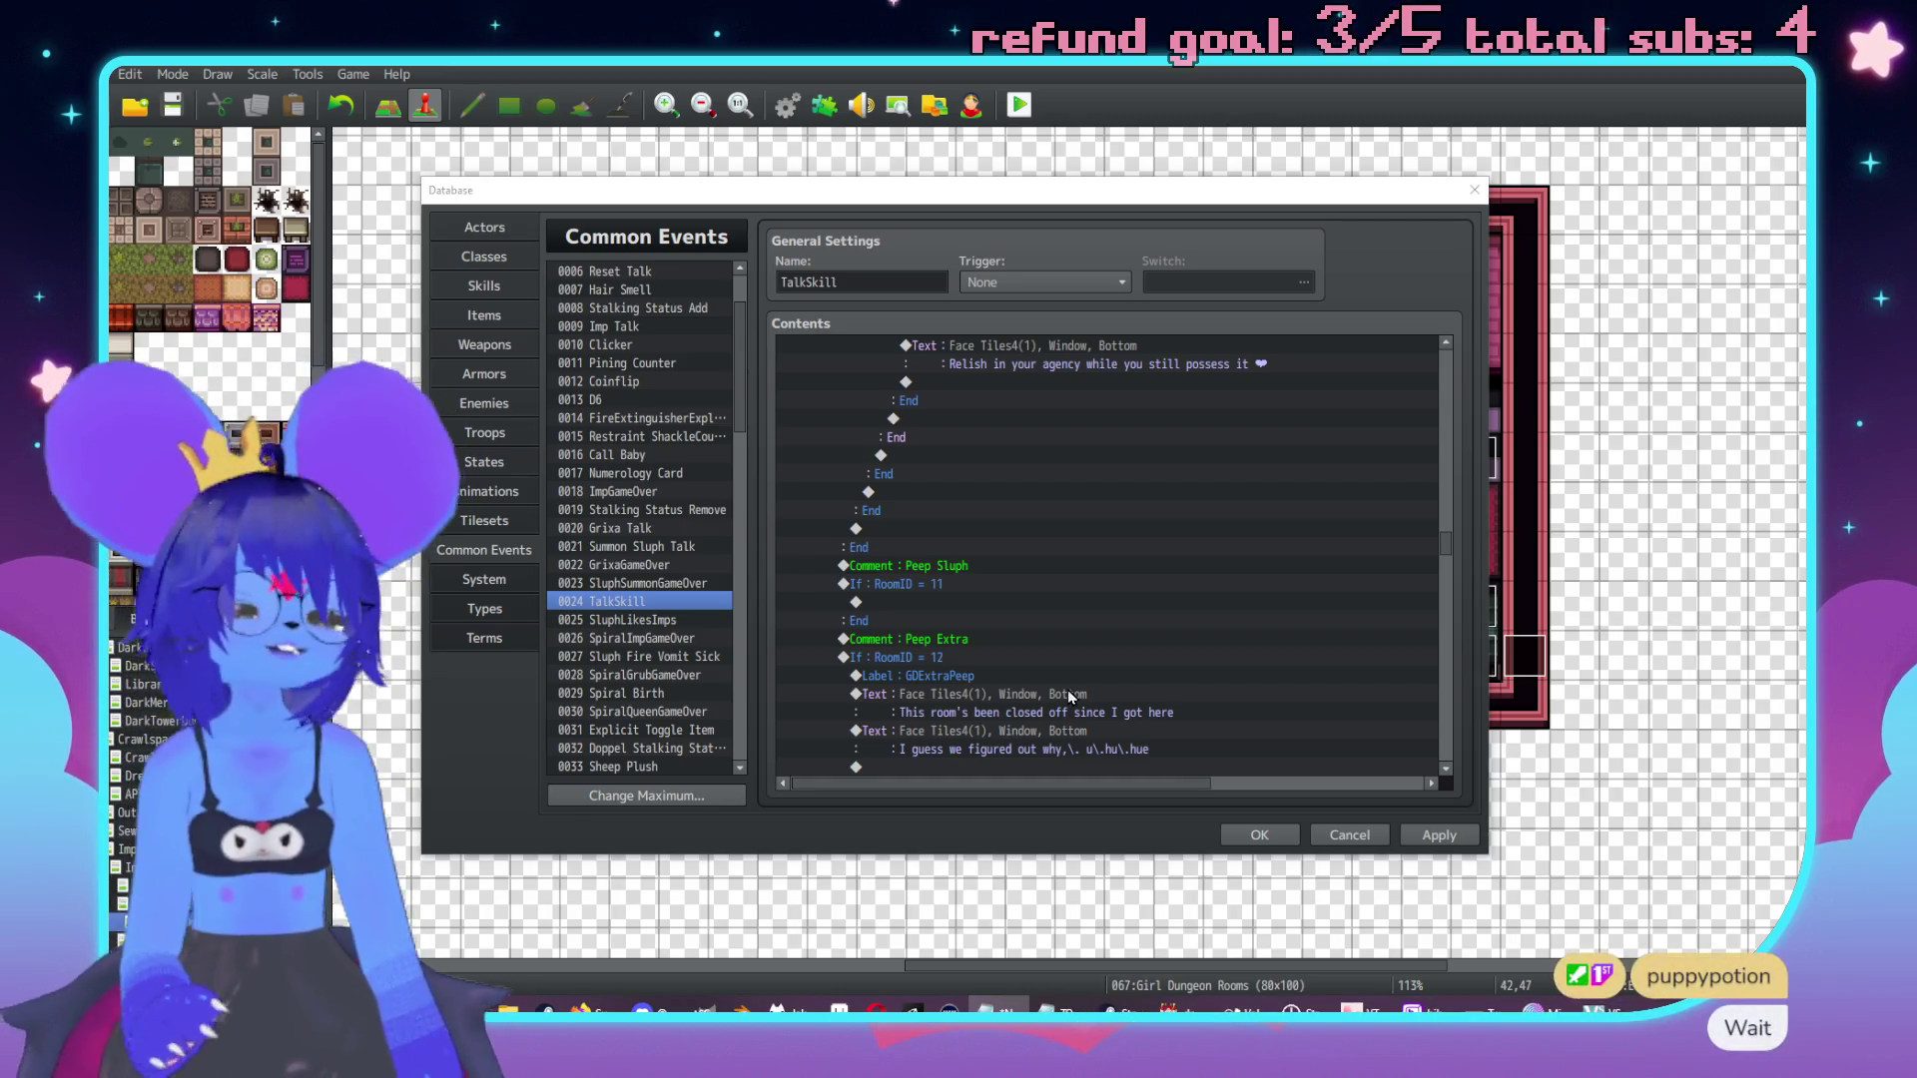
pyautogui.scroll(-7, 977, 568)
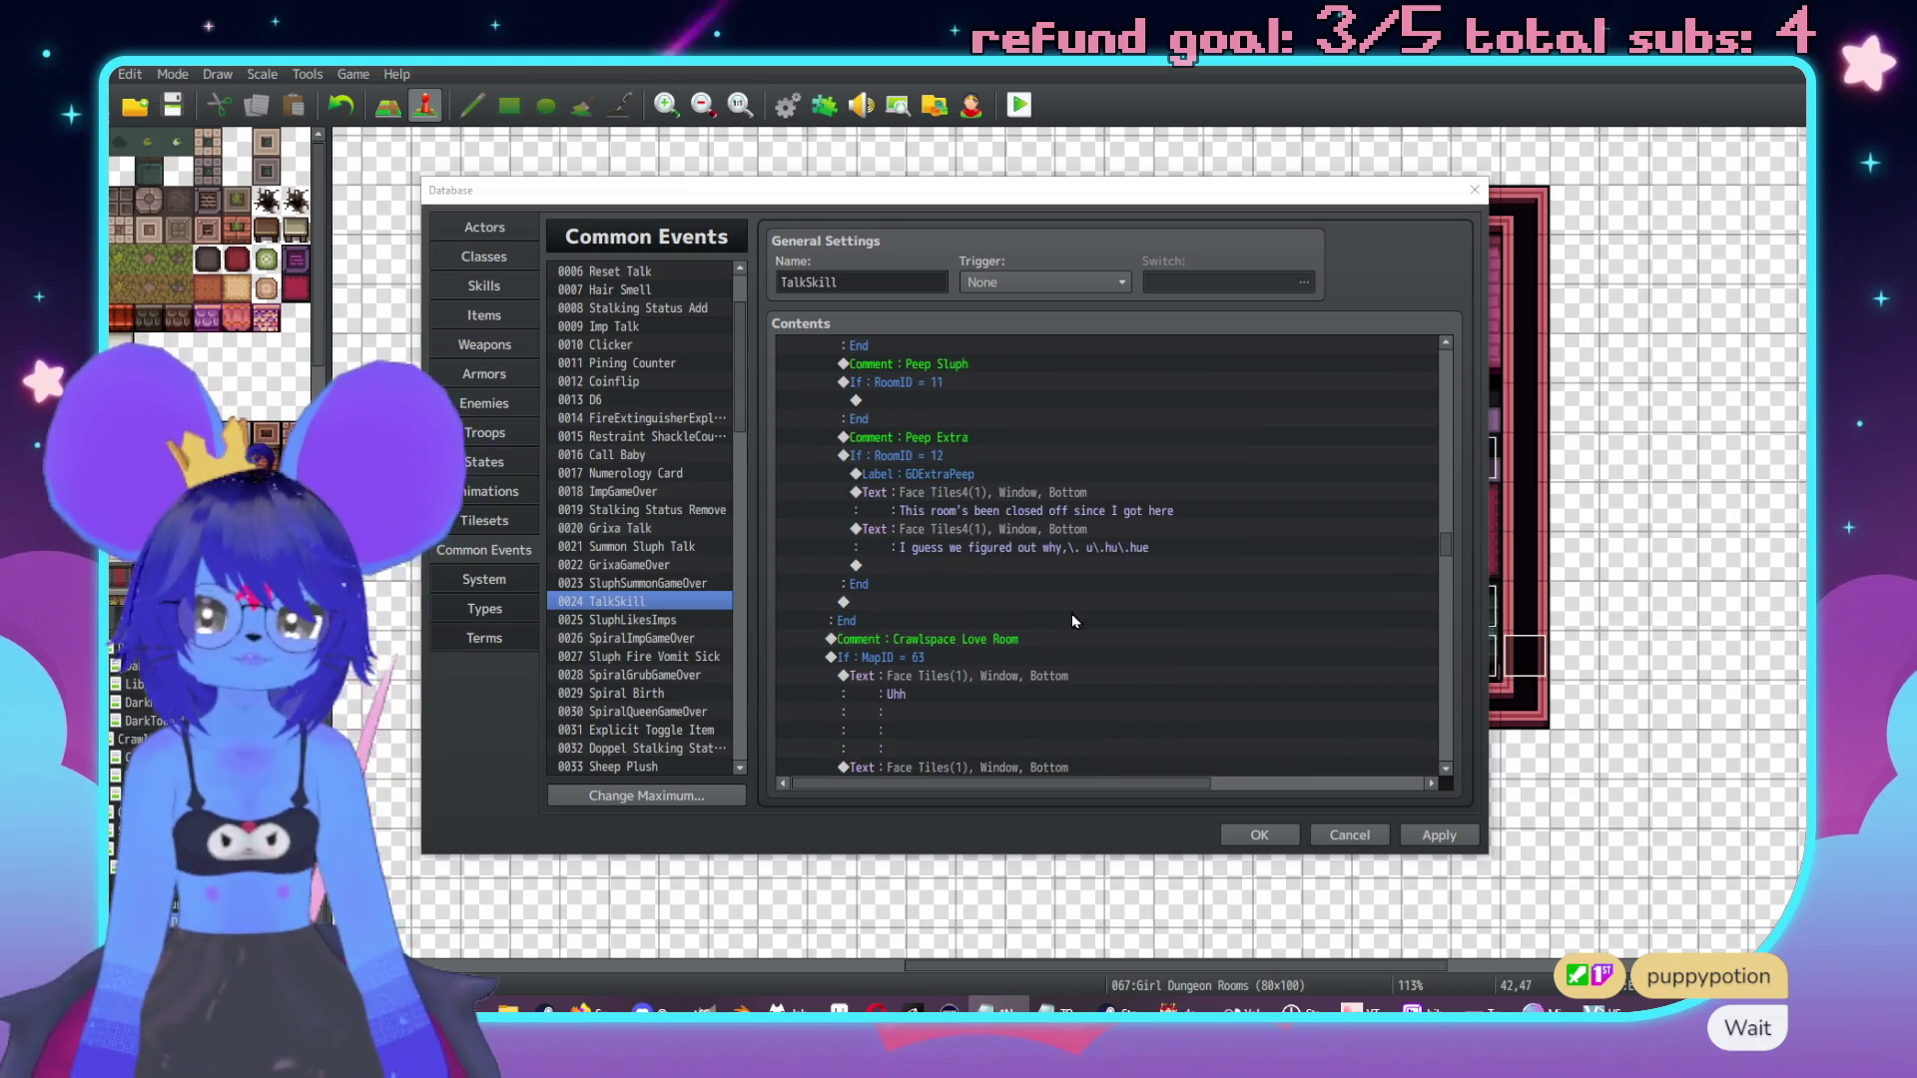
pyautogui.scroll(10, 1016, 621)
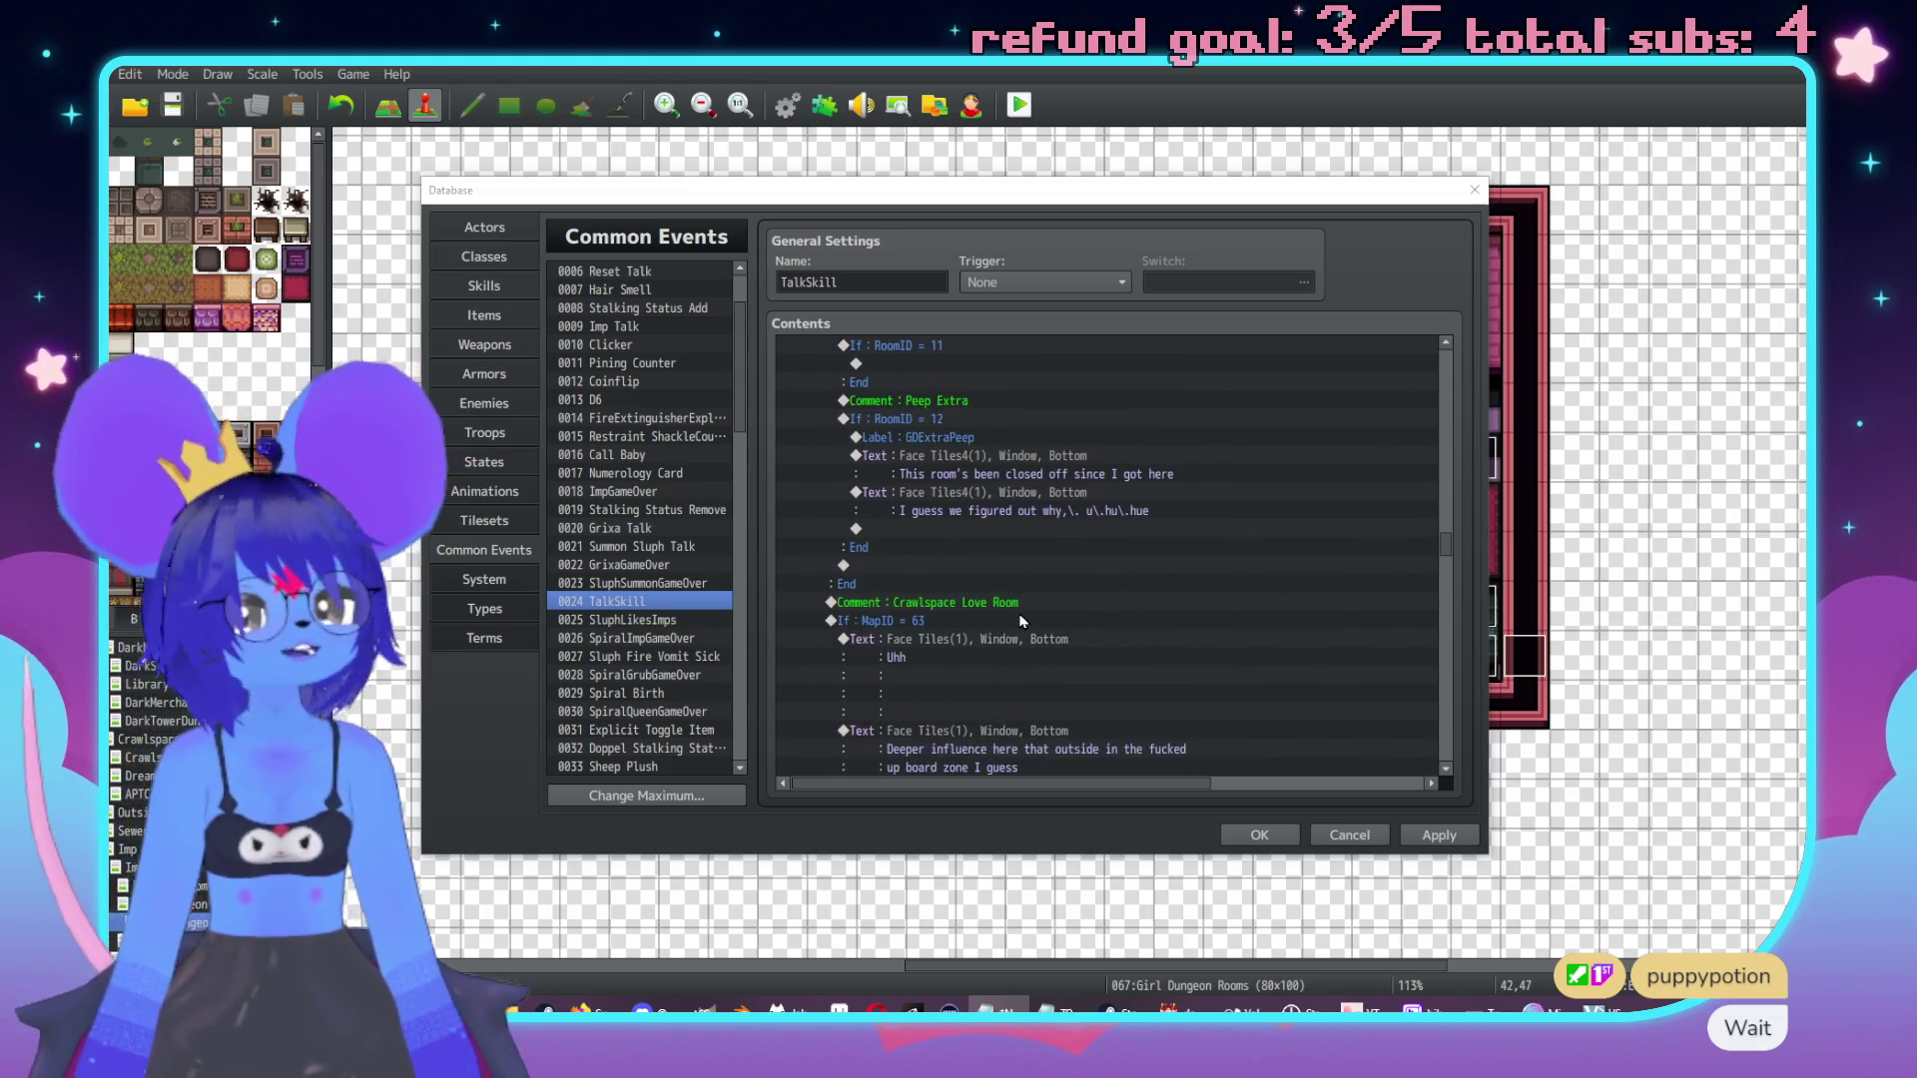
pyautogui.scroll(-2, 1063, 594)
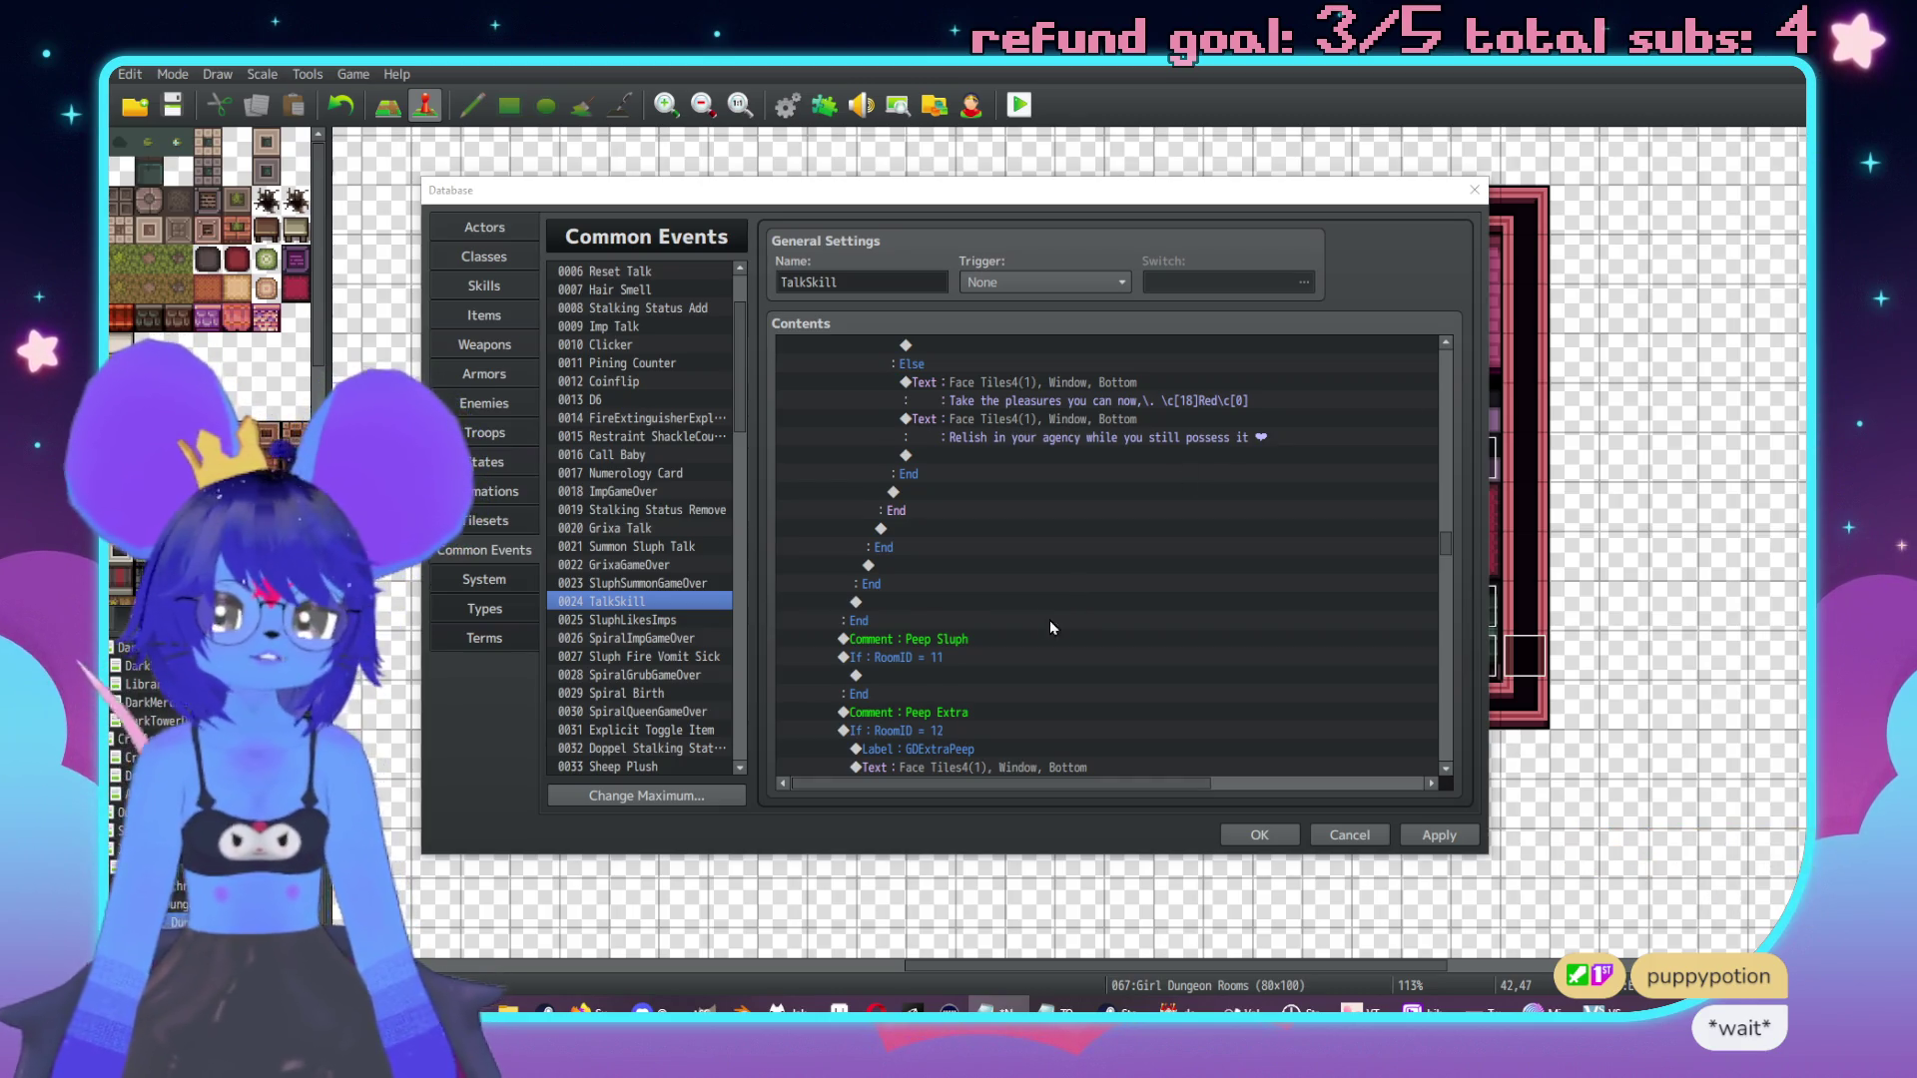
pyautogui.scroll(-2, 1050, 620)
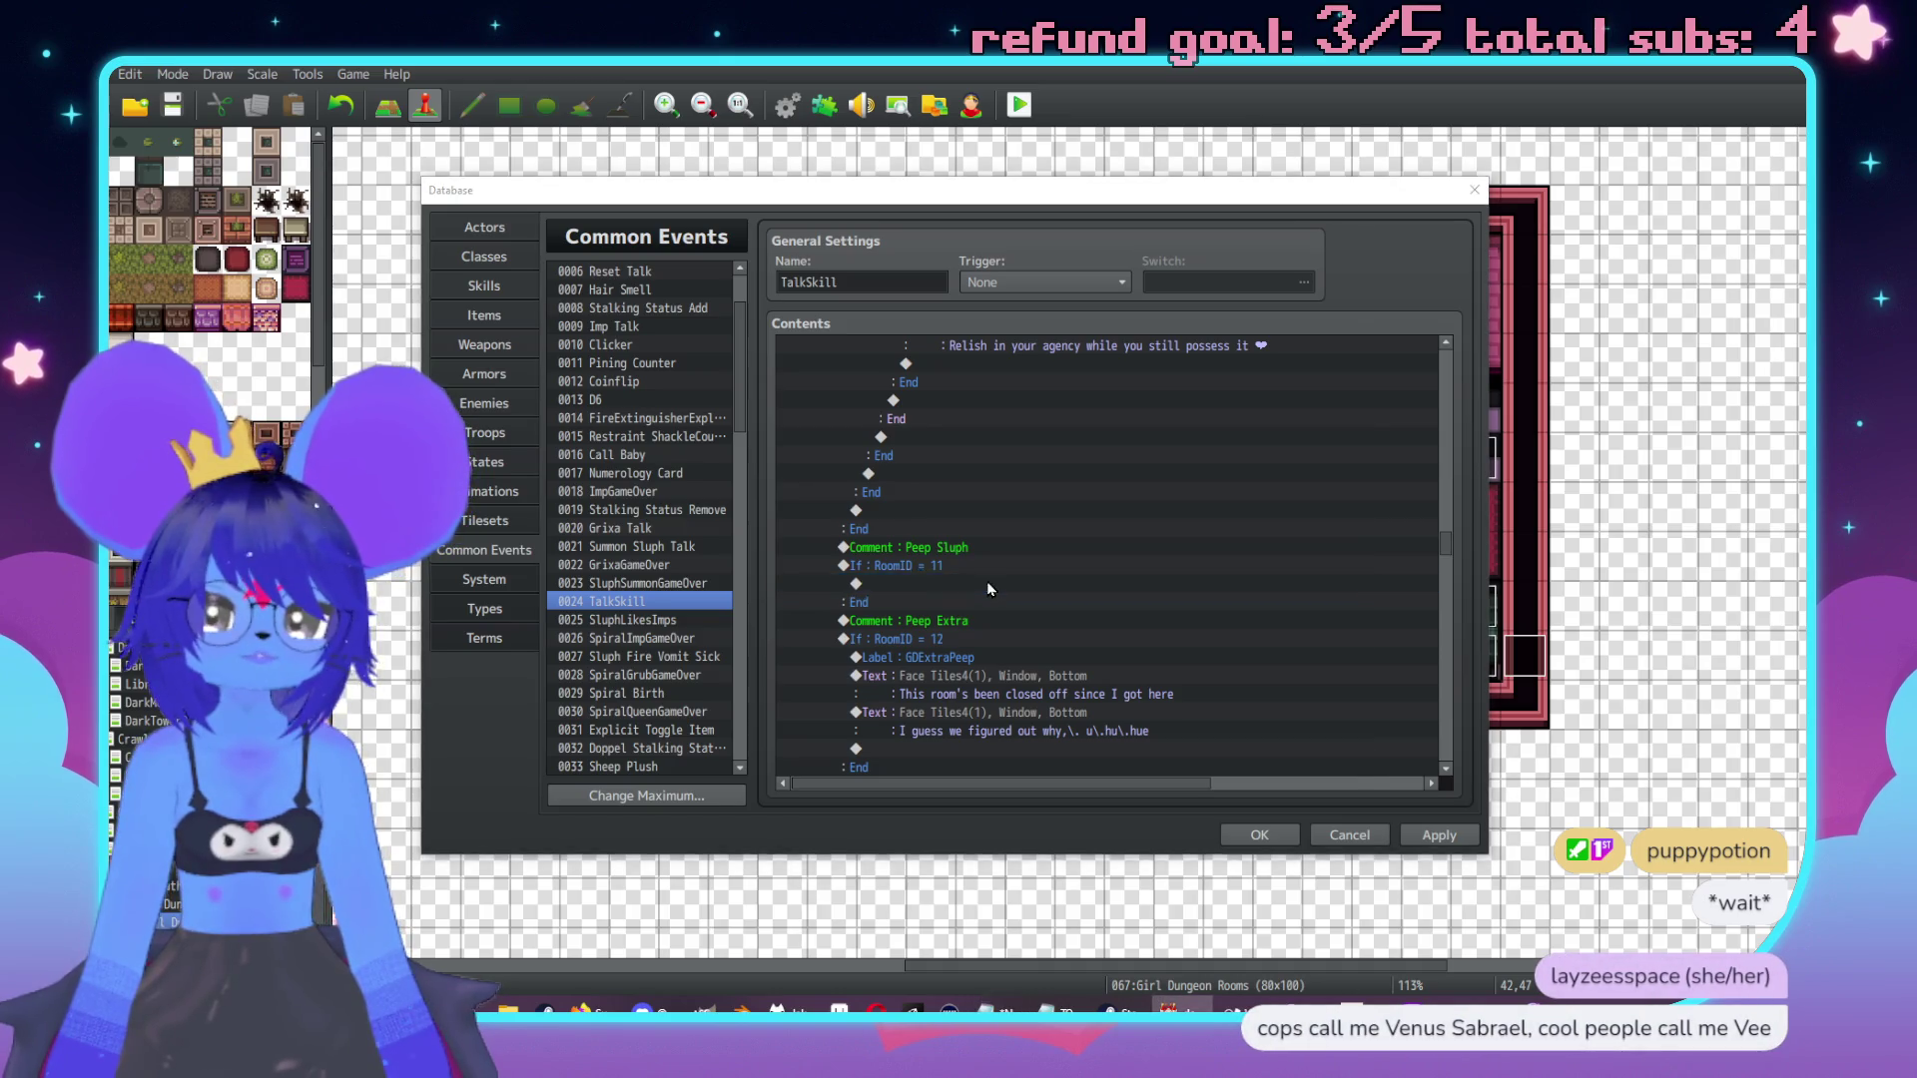
# Add a Face Tiles4 message in RoomID 11: 'These rooms always feel so sweaty and tight'.
pyautogui.doubleClick(986, 581)
pyautogui.moveTo(998, 277); pyautogui.dragTo(1268, 302)
pyautogui.click(1248, 369)
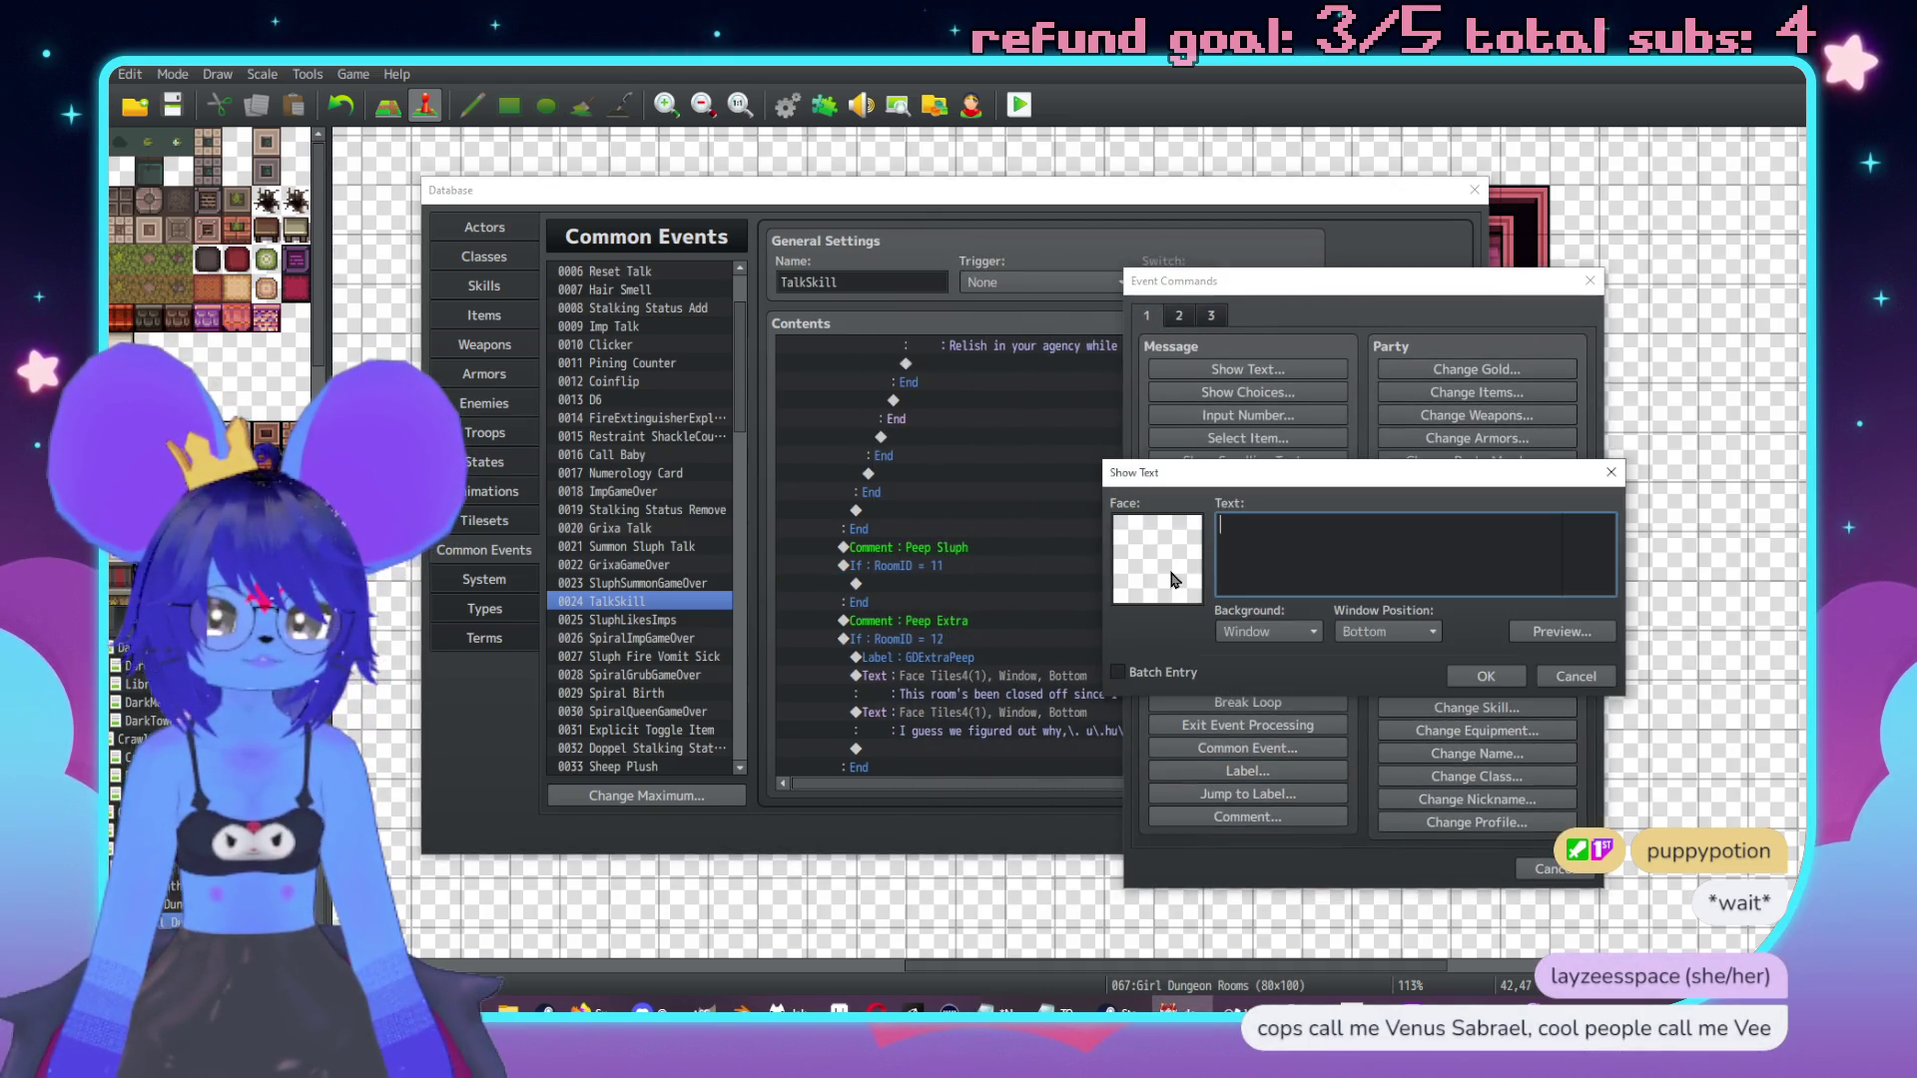
pyautogui.doubleClick(1174, 581)
pyautogui.click(1108, 475)
pyautogui.click(1364, 436)
pyautogui.press('Return')
pyautogui.write('These rooms always feel so sweaty')
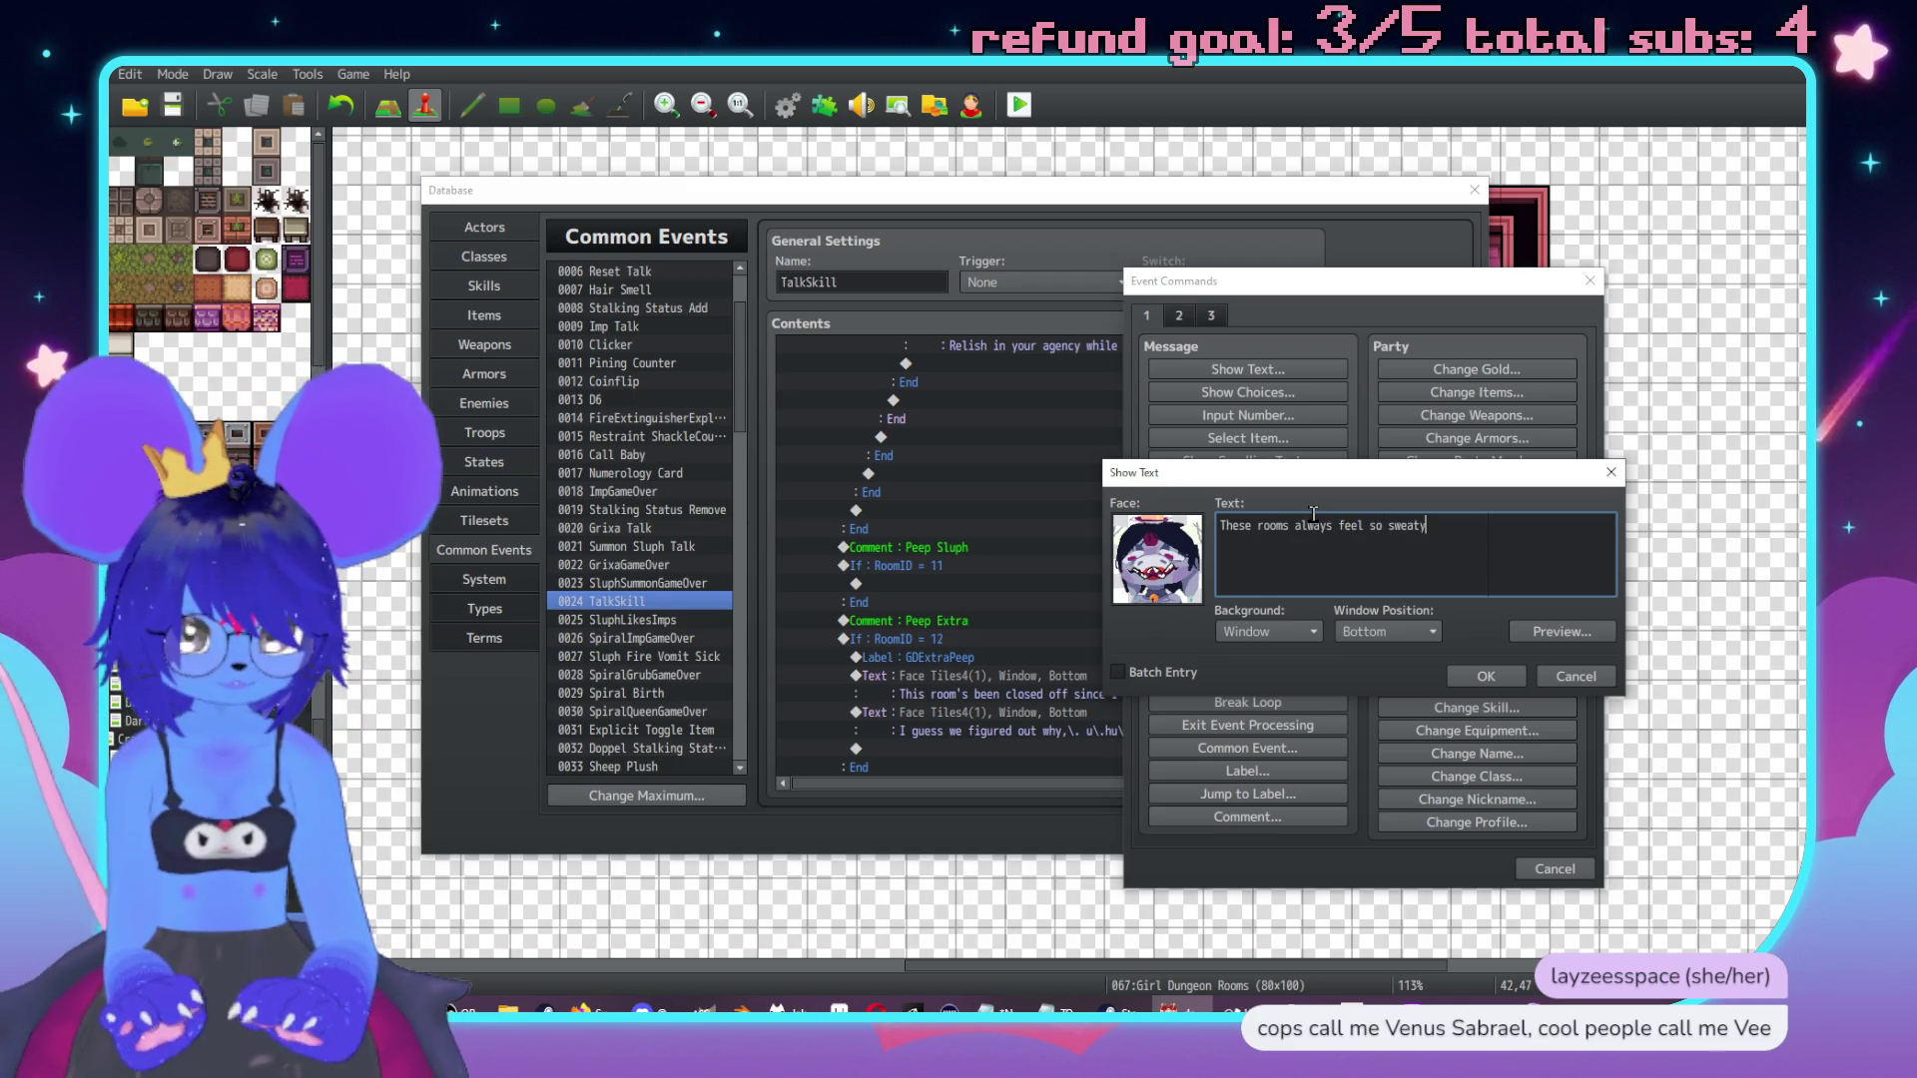
pyautogui.write('and tight')
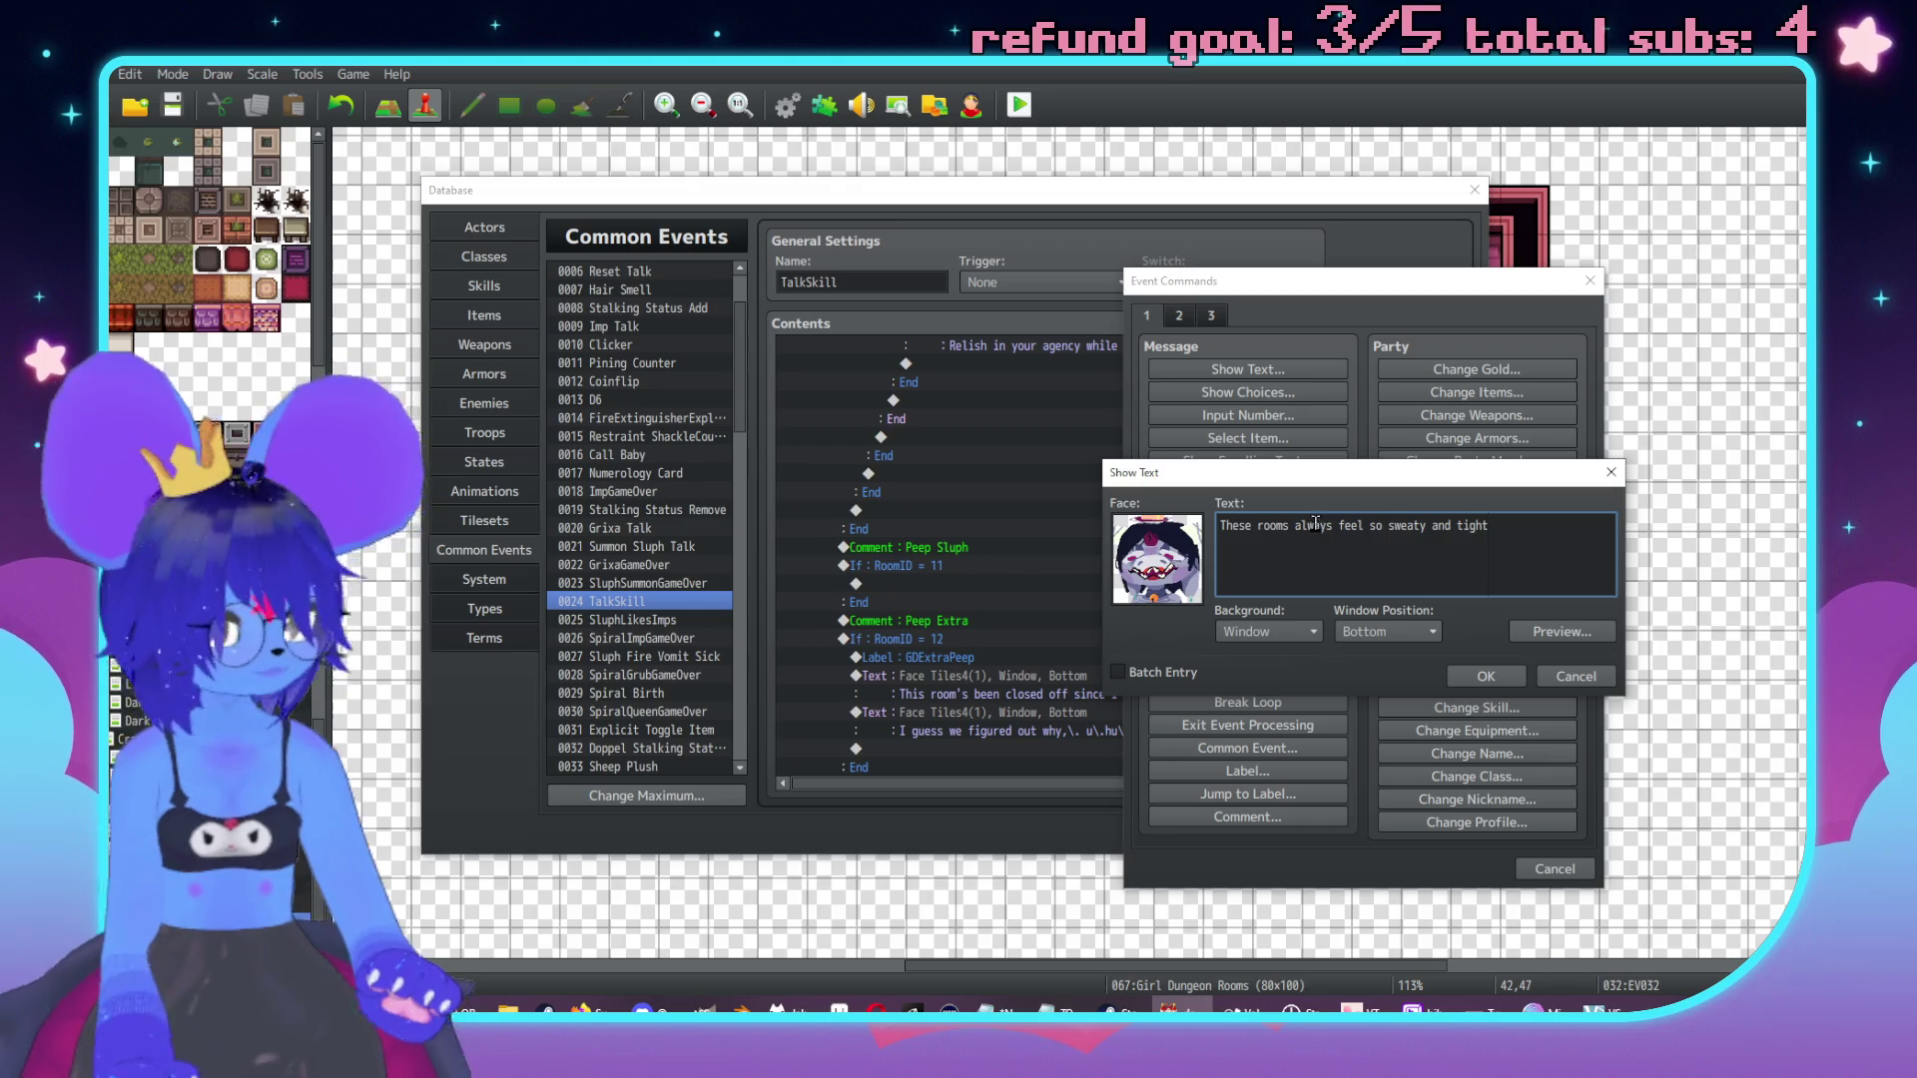
pyautogui.click(1459, 676)
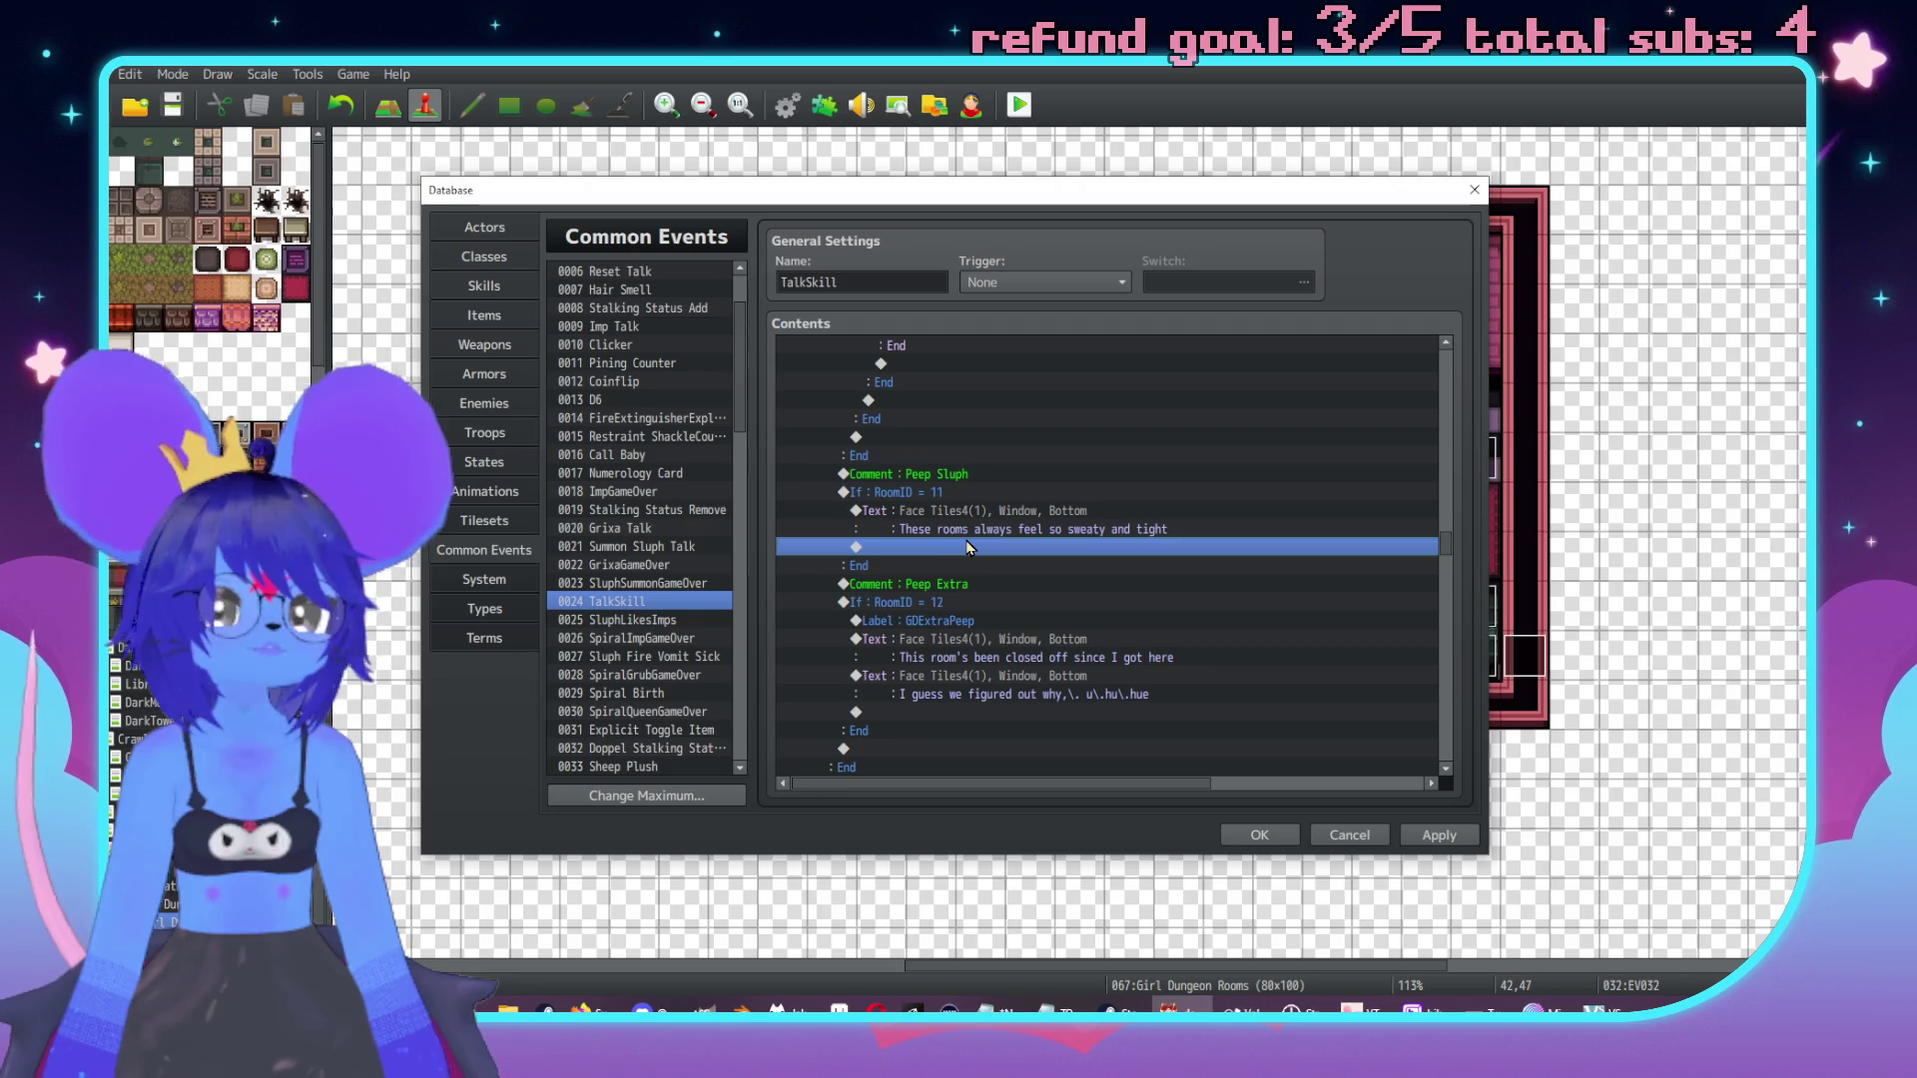
# Add a second Face Tiles4 message drafting '...lot,\ it'd smell kind of like / old sweat'.
pyautogui.doubleClick(992, 553)
pyautogui.moveTo(1040, 256); pyautogui.dragTo(1380, 308)
pyautogui.click(1341, 394)
pyautogui.click(1268, 597)
pyautogui.click(1270, 501)
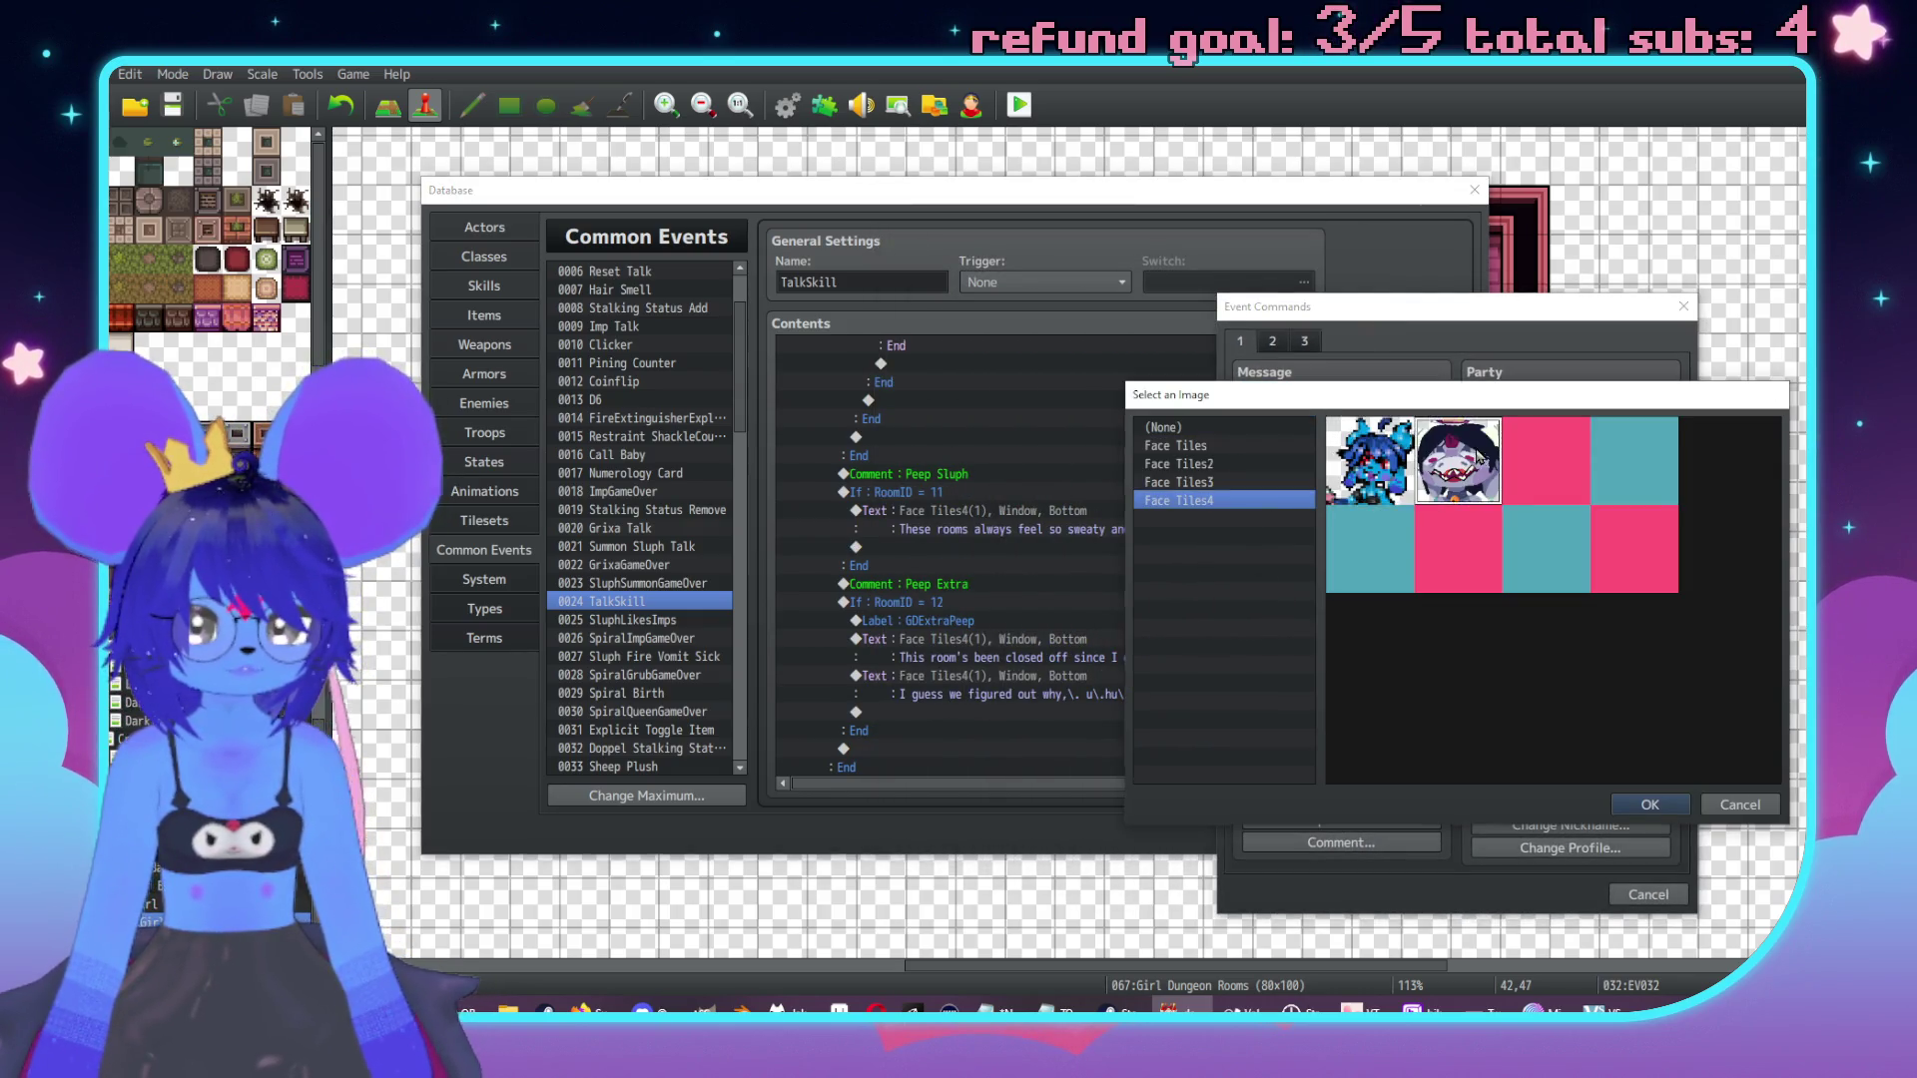
pyautogui.doubleClick(1480, 459)
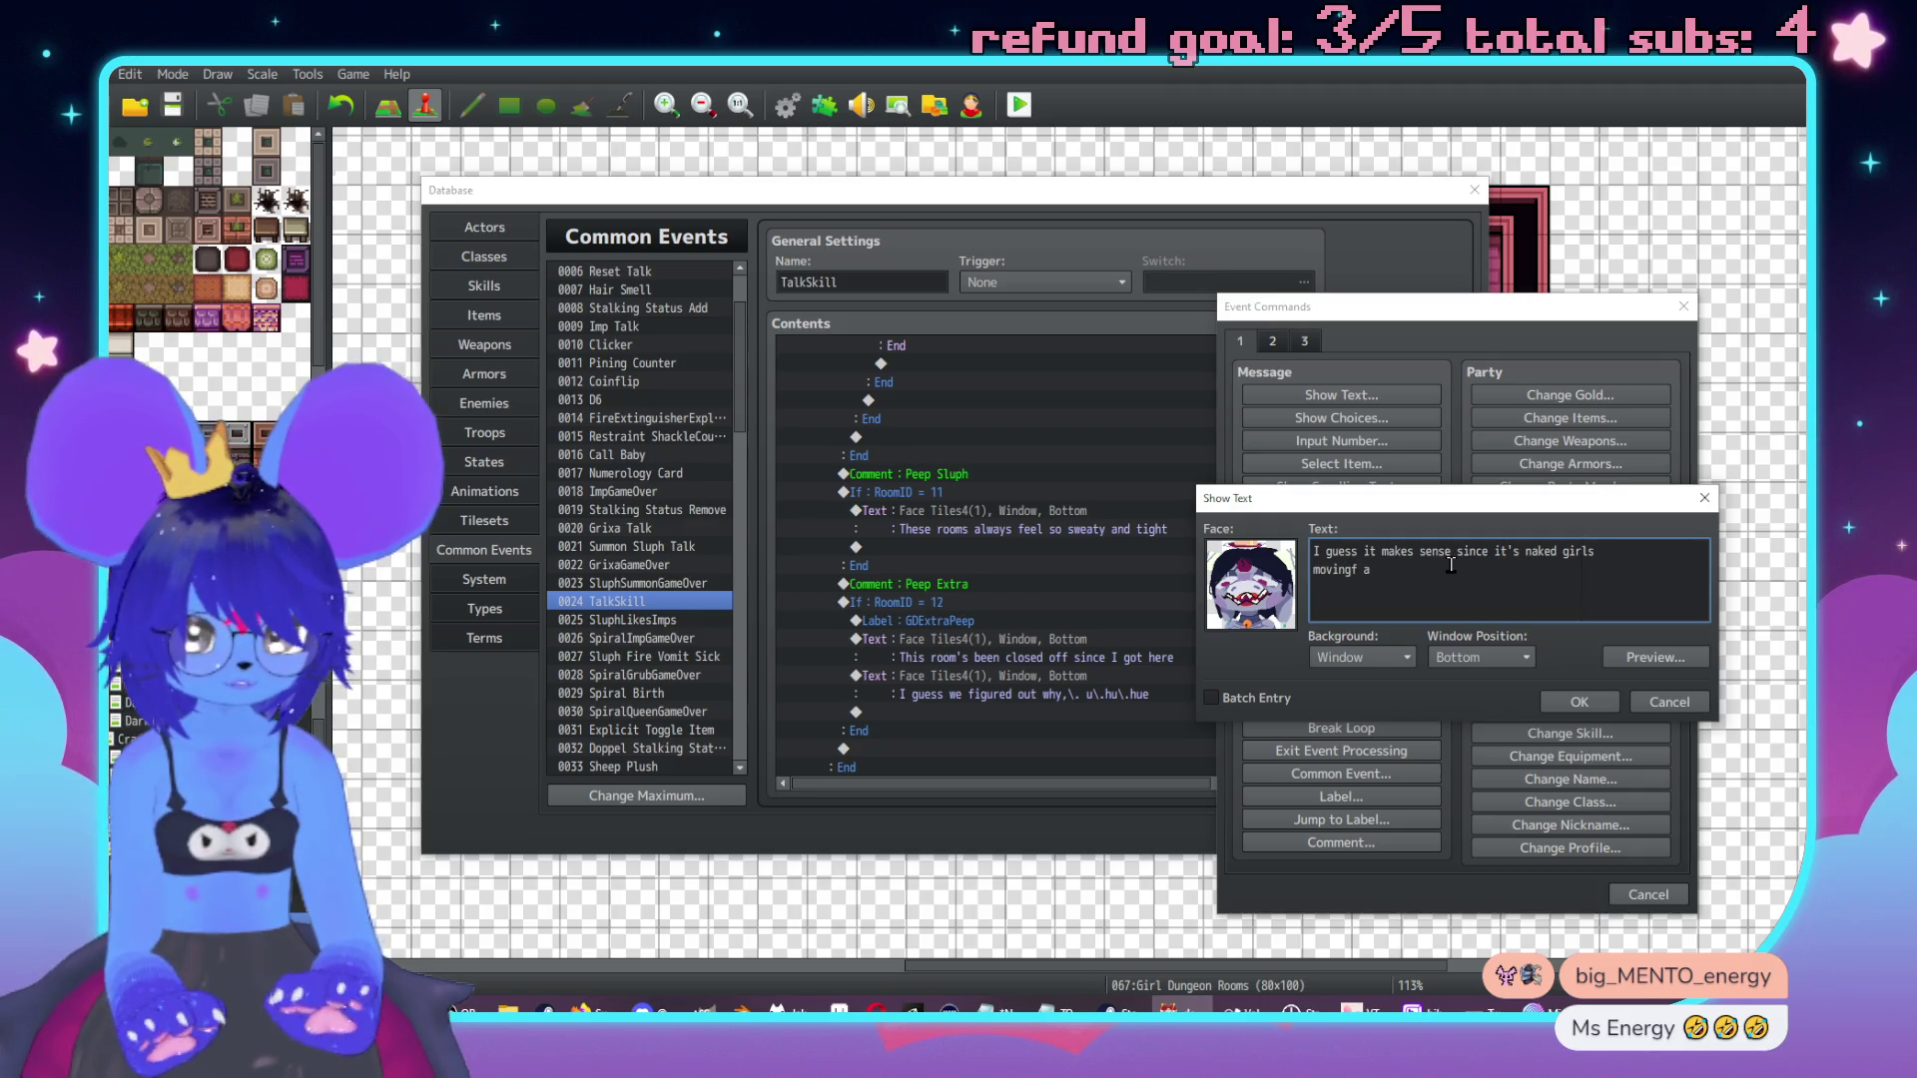
pyautogui.write('lot')
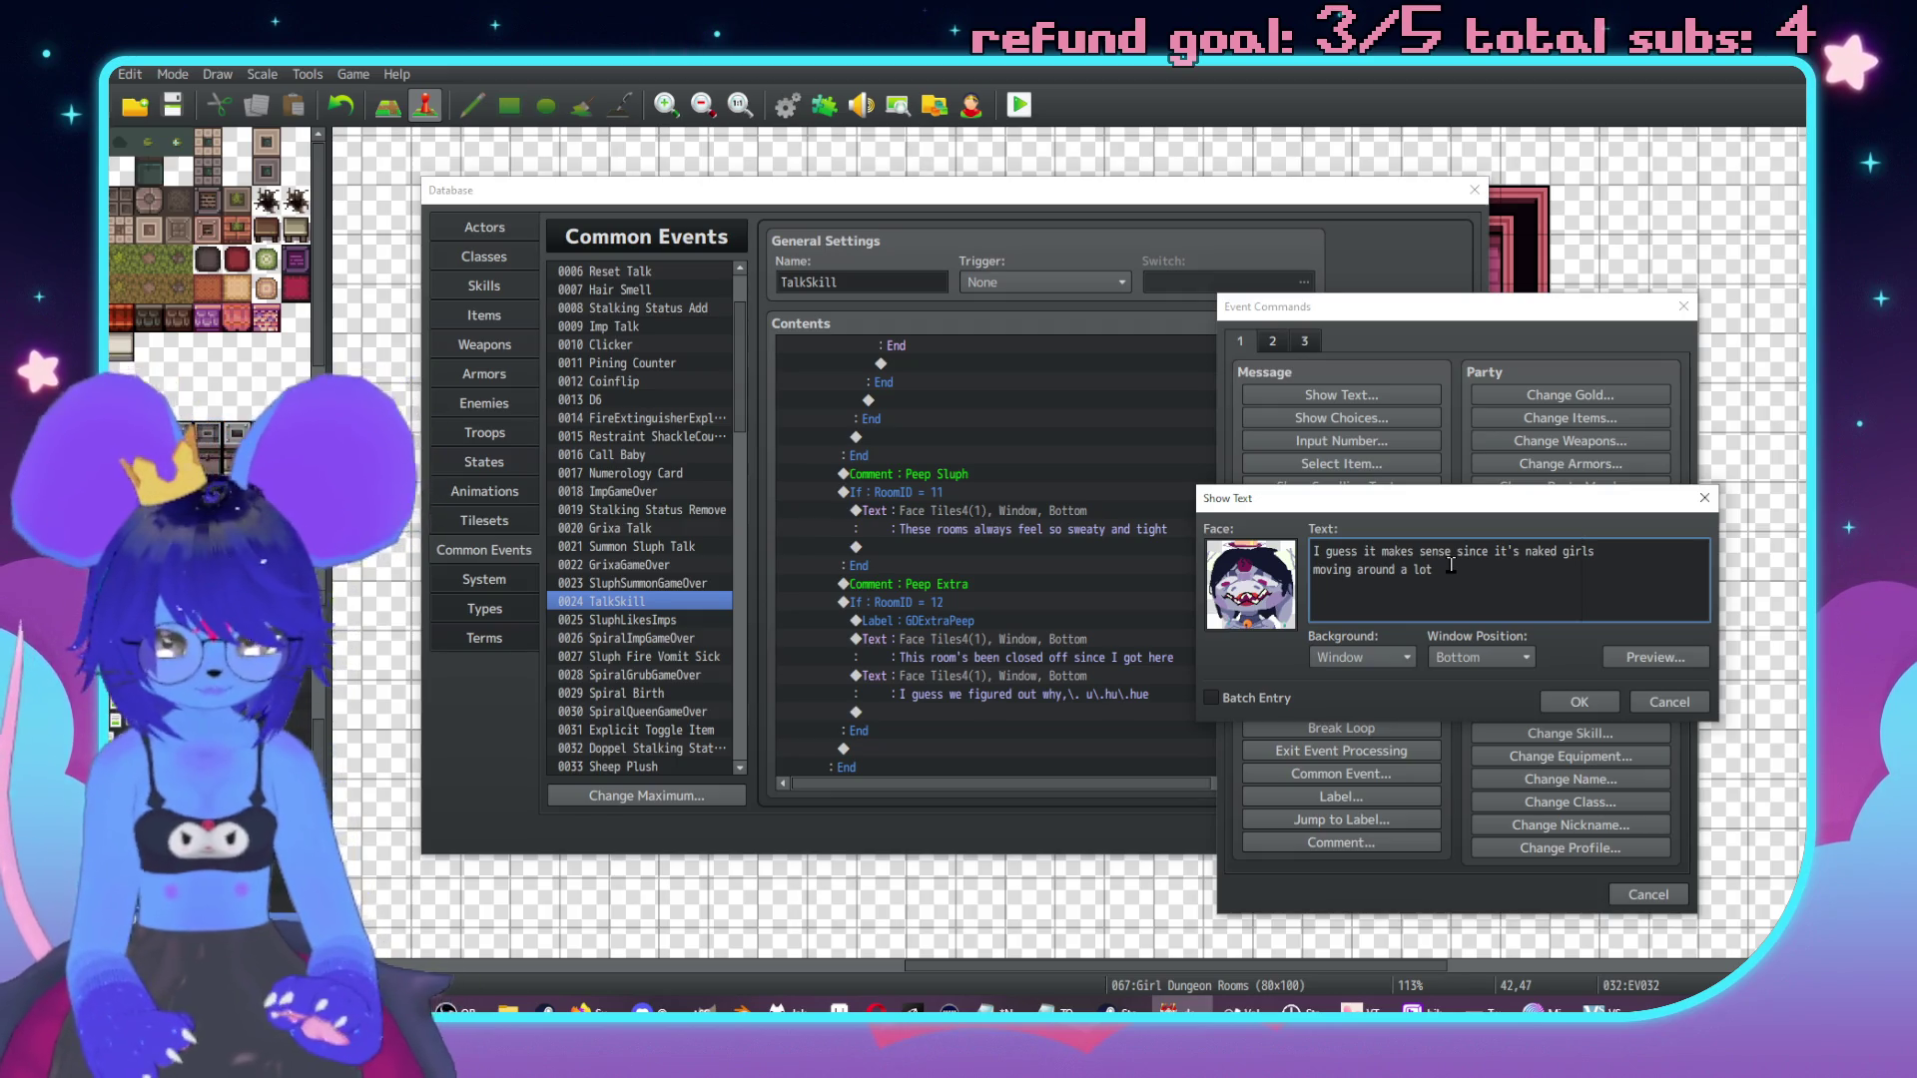
pyautogui.write(",\\ it'd smell ")
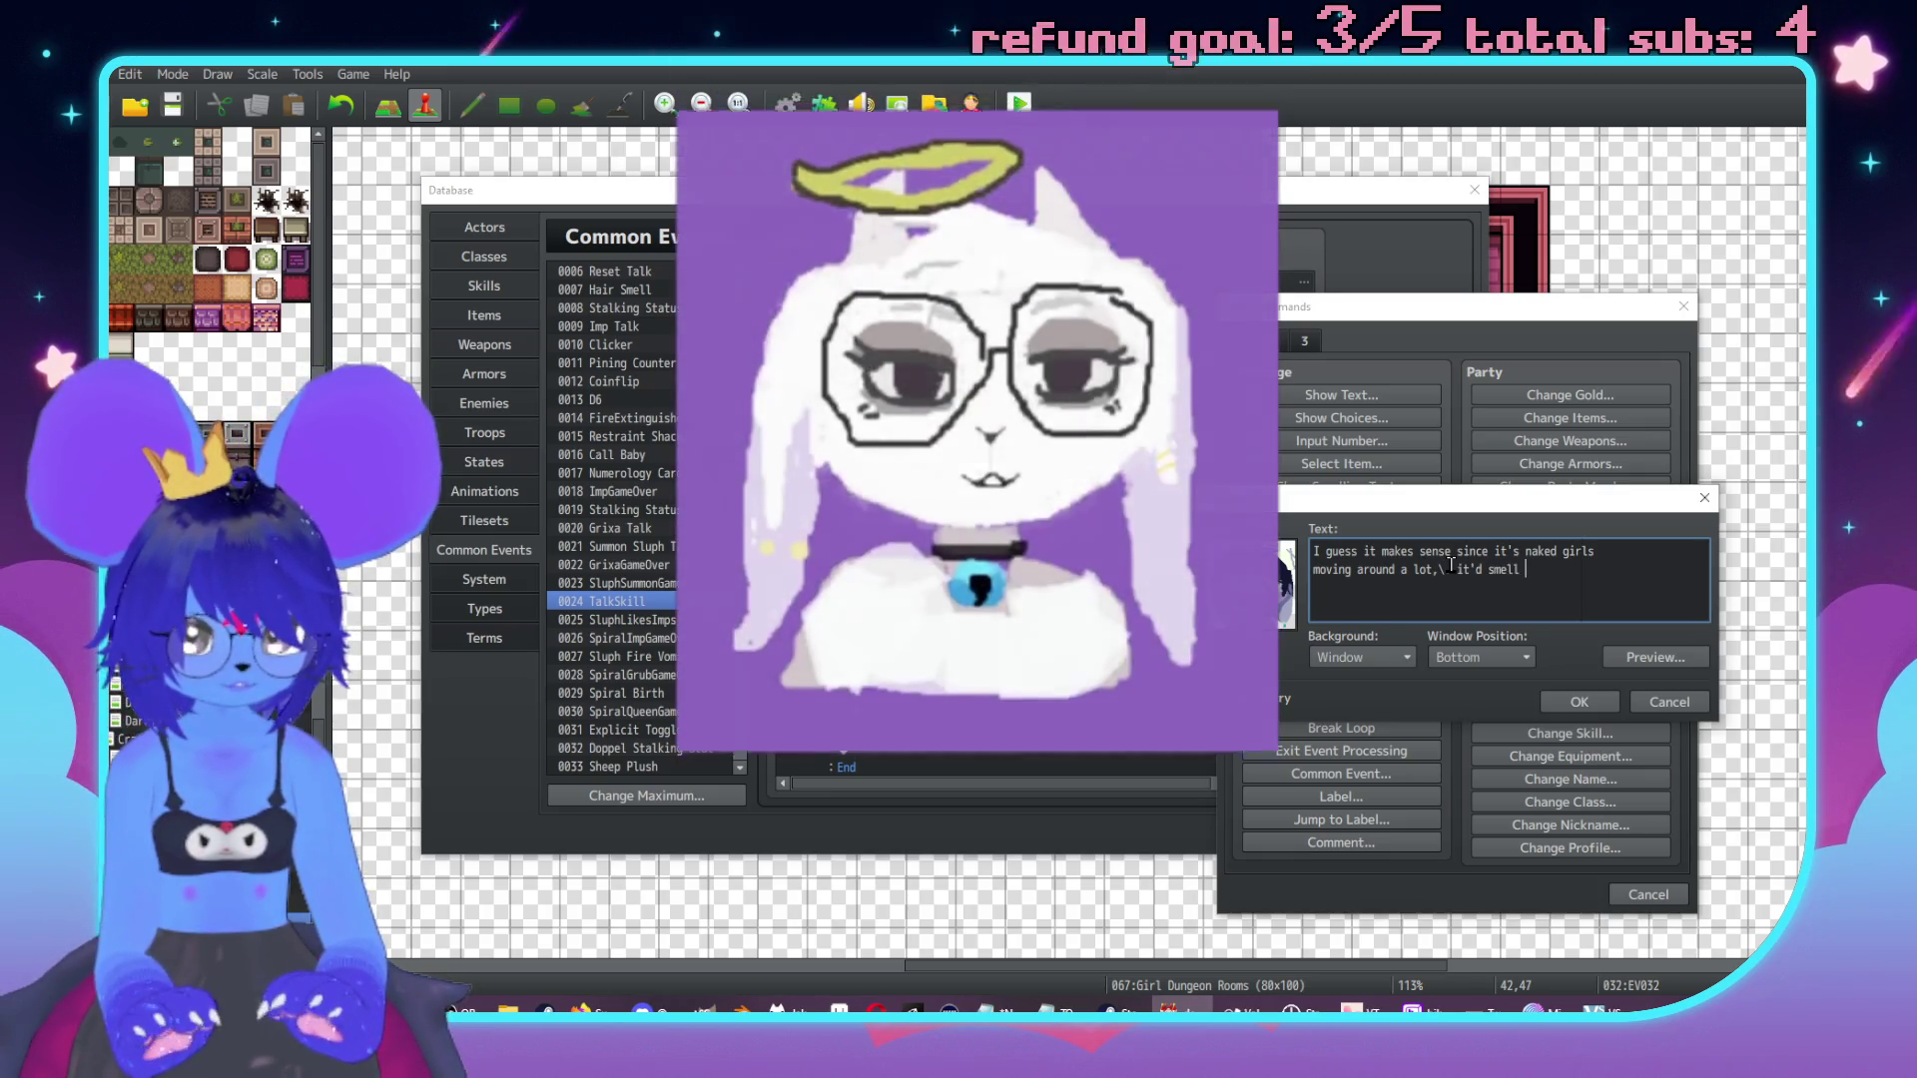
pyautogui.write('kind of like')
pyautogui.press('Return')
pyautogui.write('old sweat')
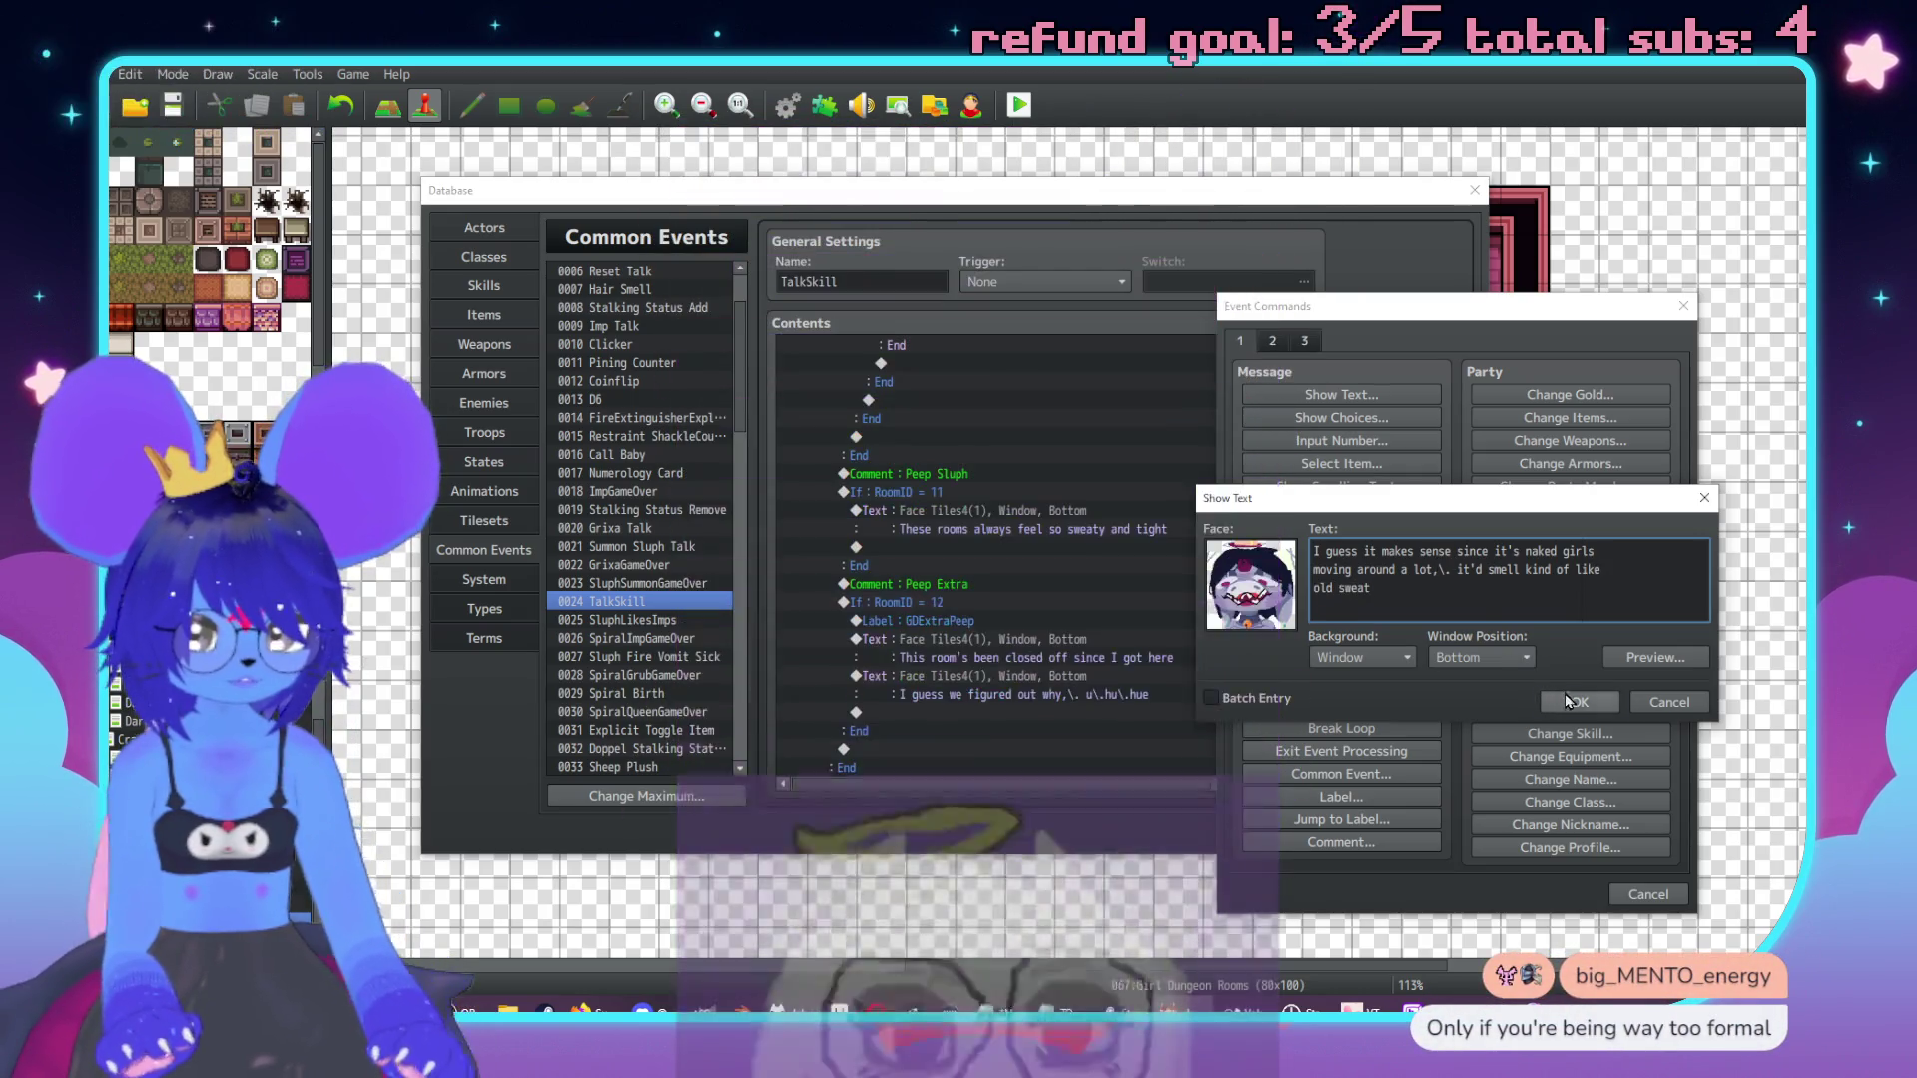
pyautogui.click(1576, 700)
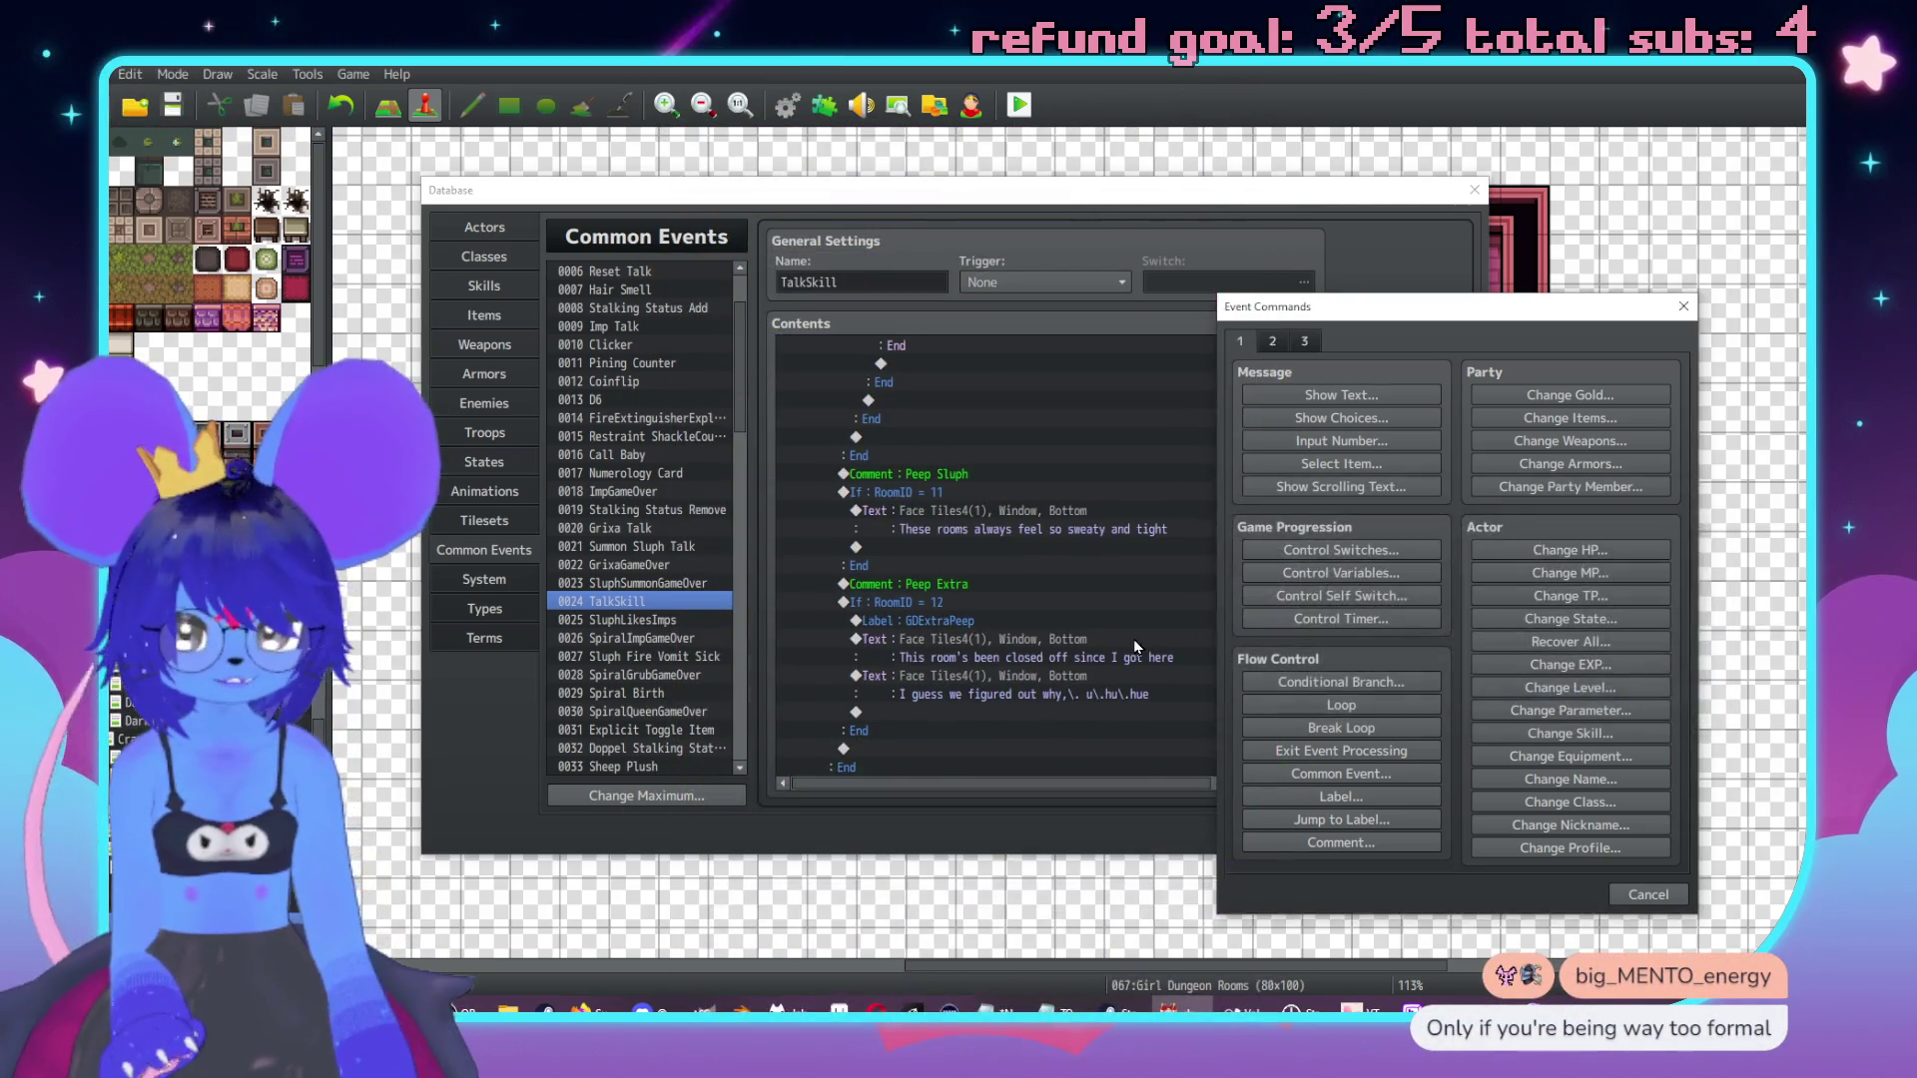
# Add a conditional branch checking variable 0018 SluphRespect ≥ 0.
pyautogui.doubleClick(999, 627)
pyautogui.moveTo(1070, 240); pyautogui.dragTo(1413, 264)
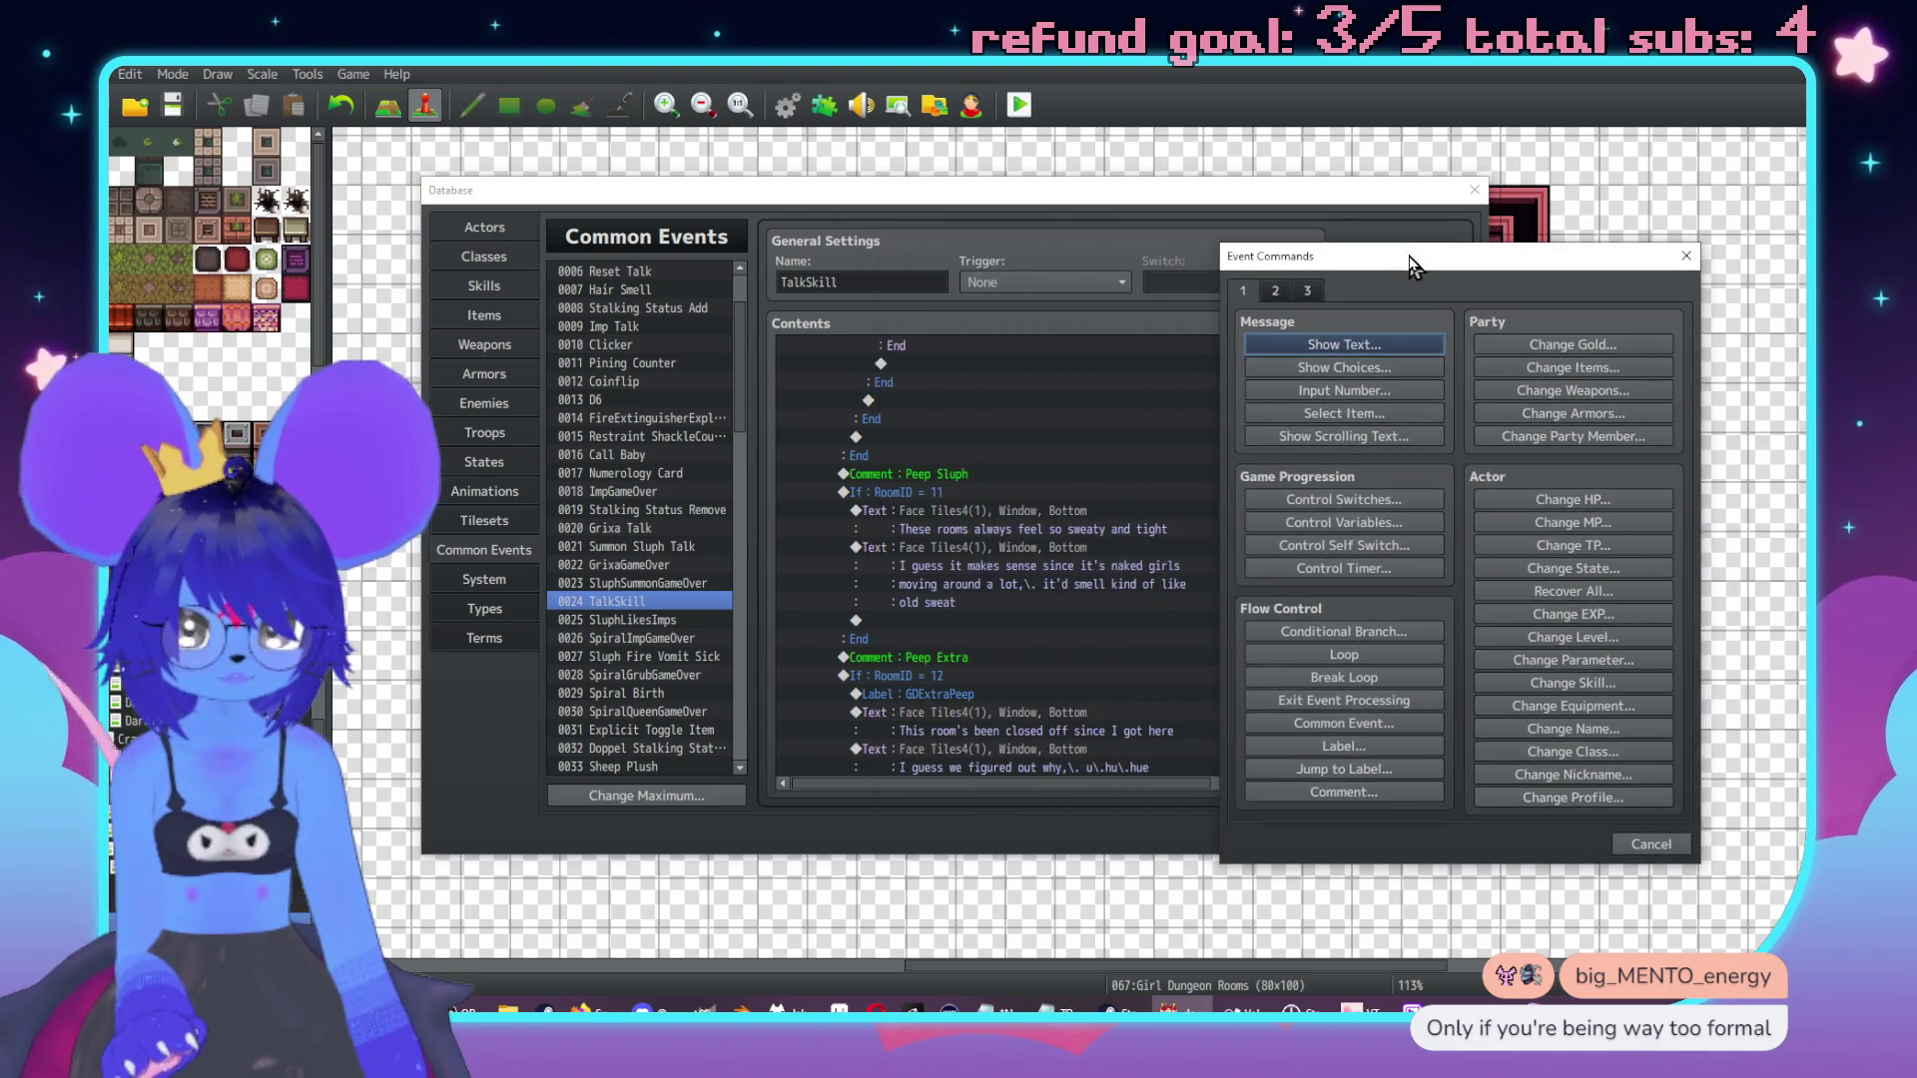
pyautogui.click(1358, 634)
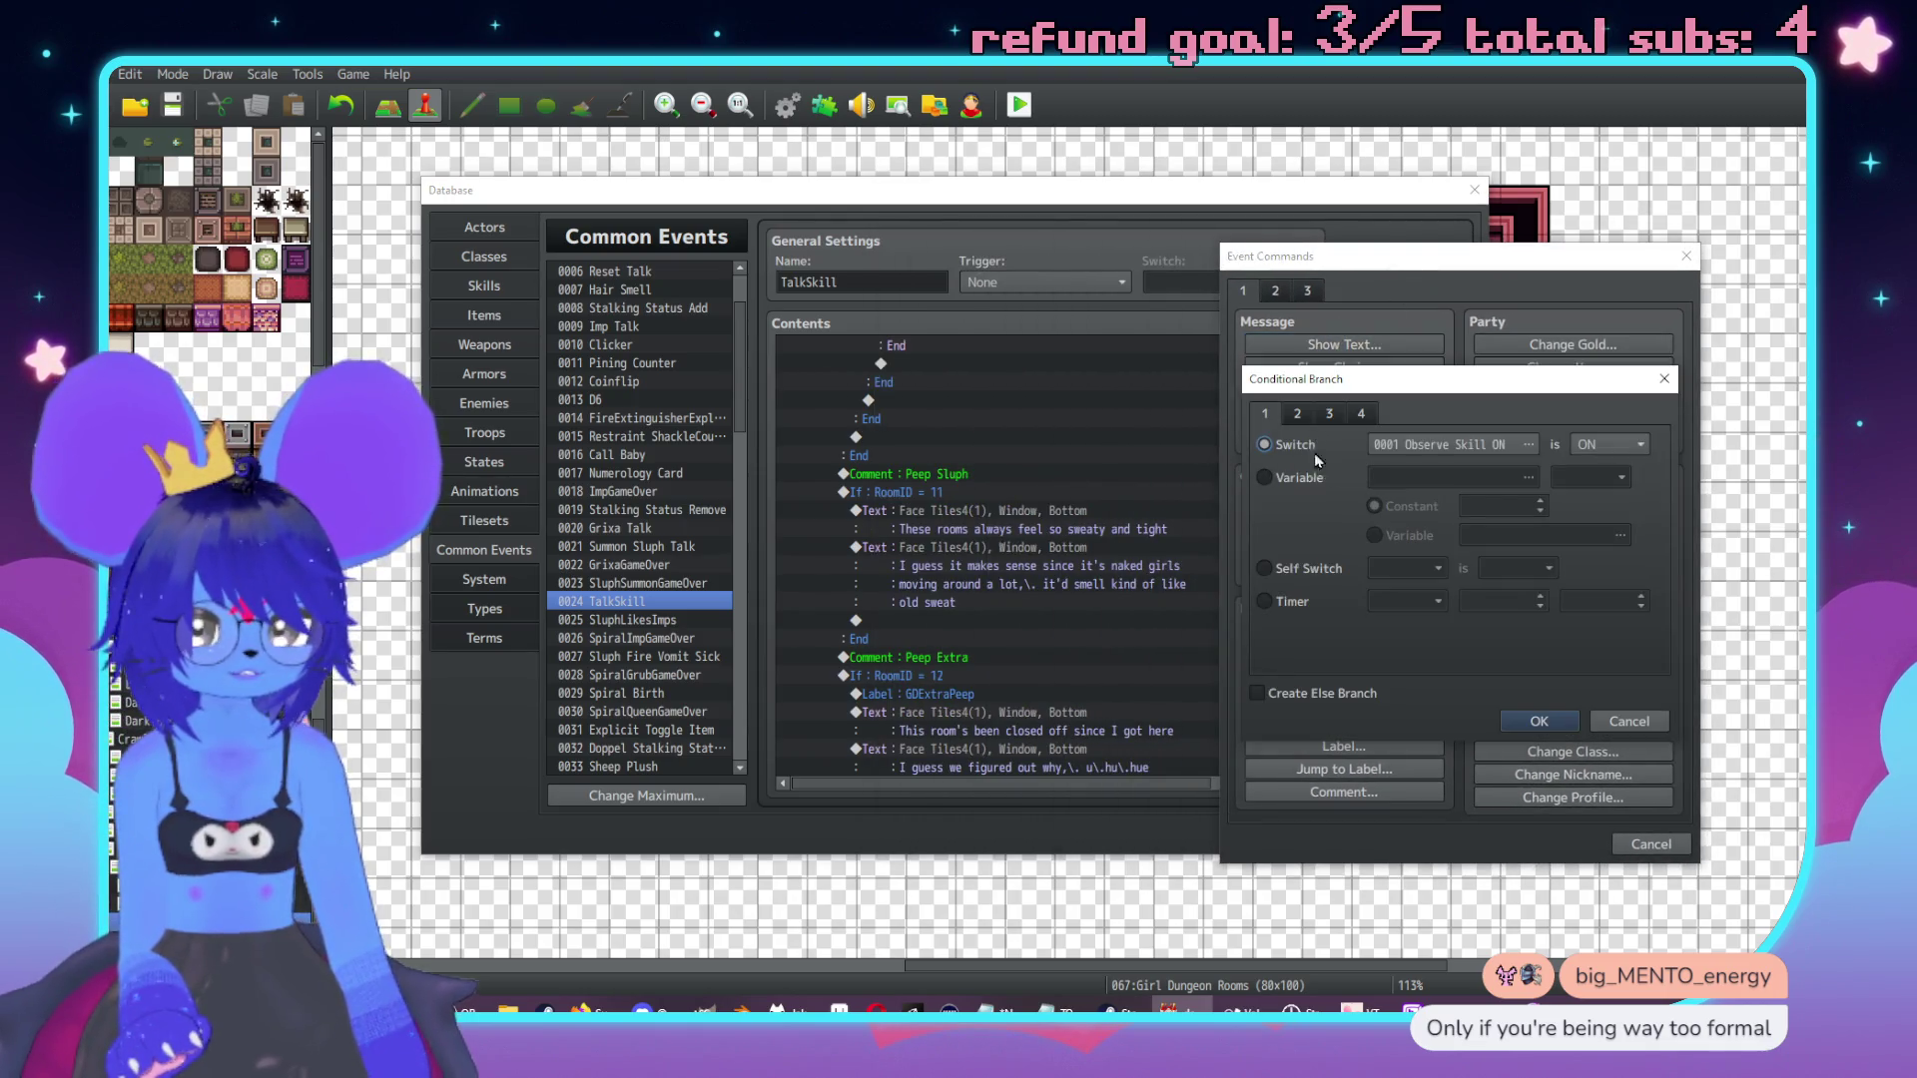
pyautogui.click(1415, 449)
pyautogui.click(1543, 798)
pyautogui.click(1291, 483)
pyautogui.click(1371, 475)
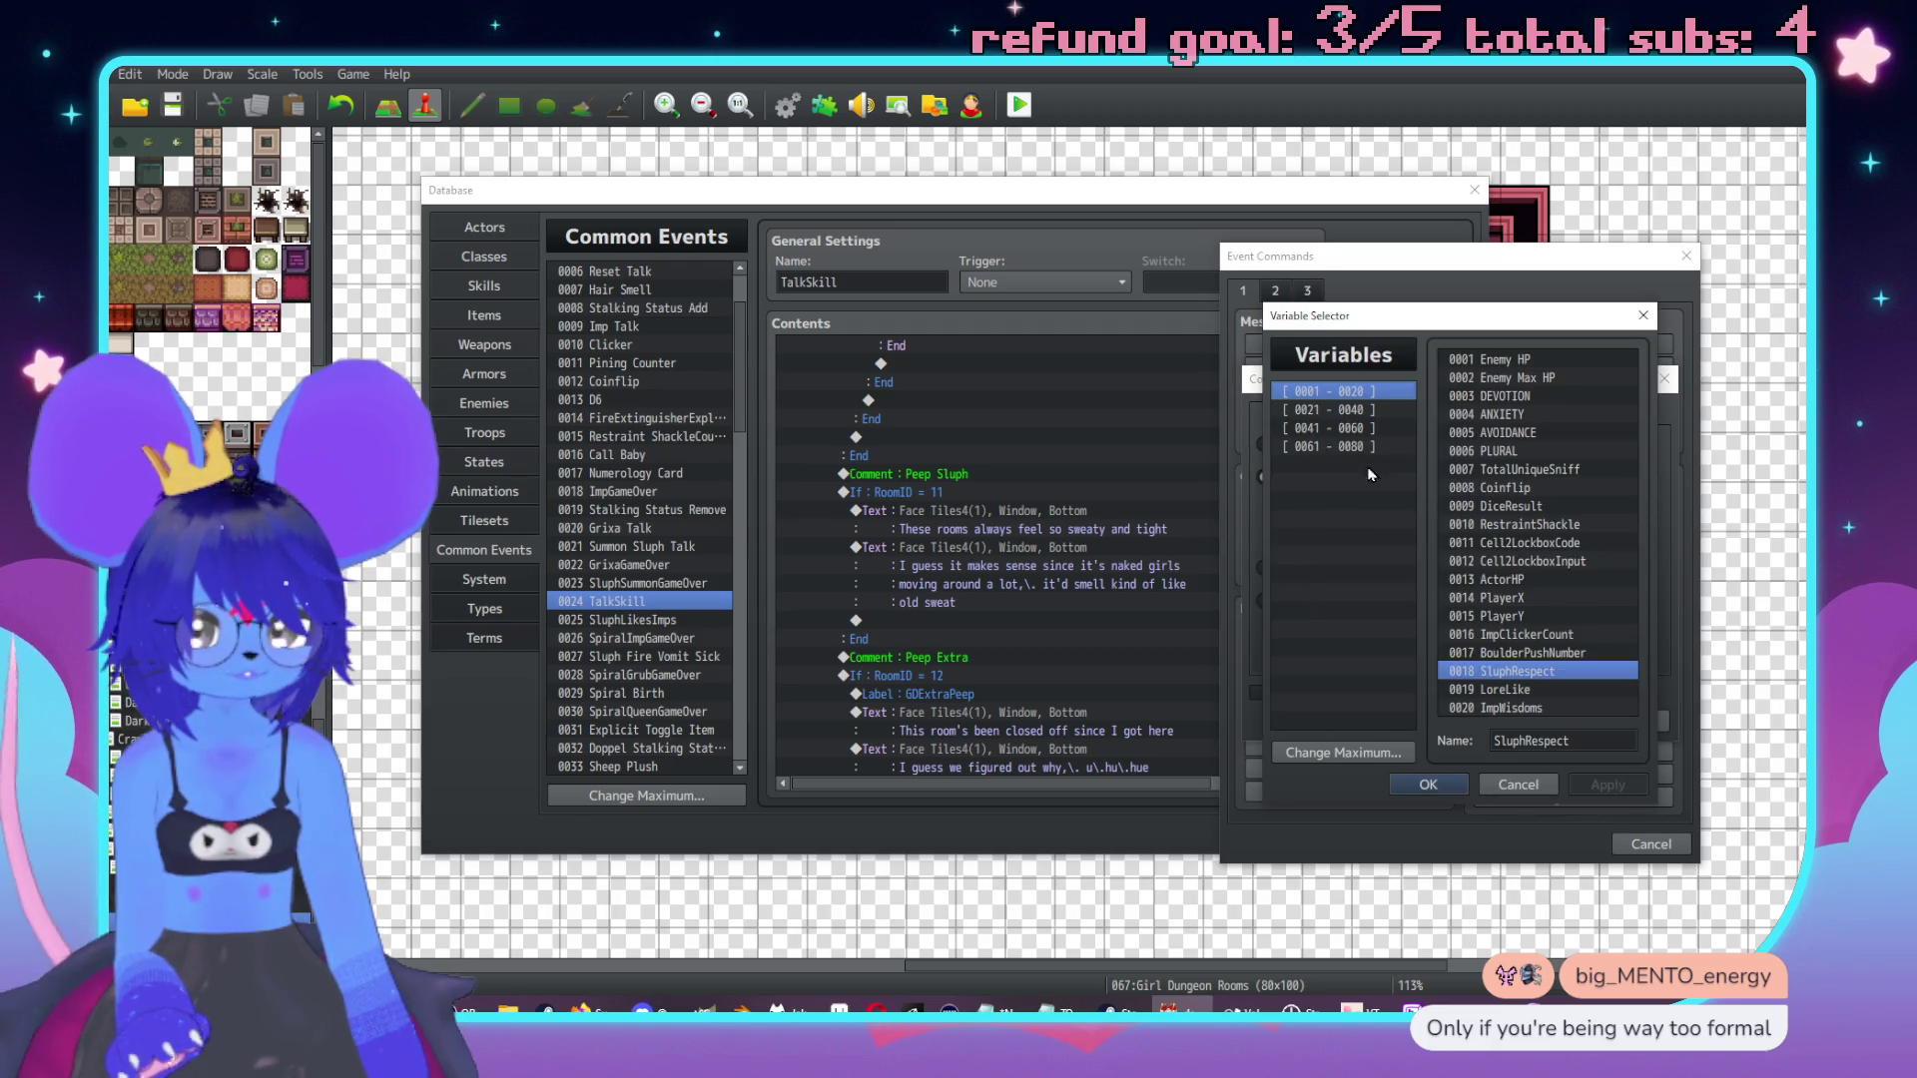
pyautogui.doubleClick(1492, 679)
pyautogui.click(1594, 480)
pyautogui.click(1573, 527)
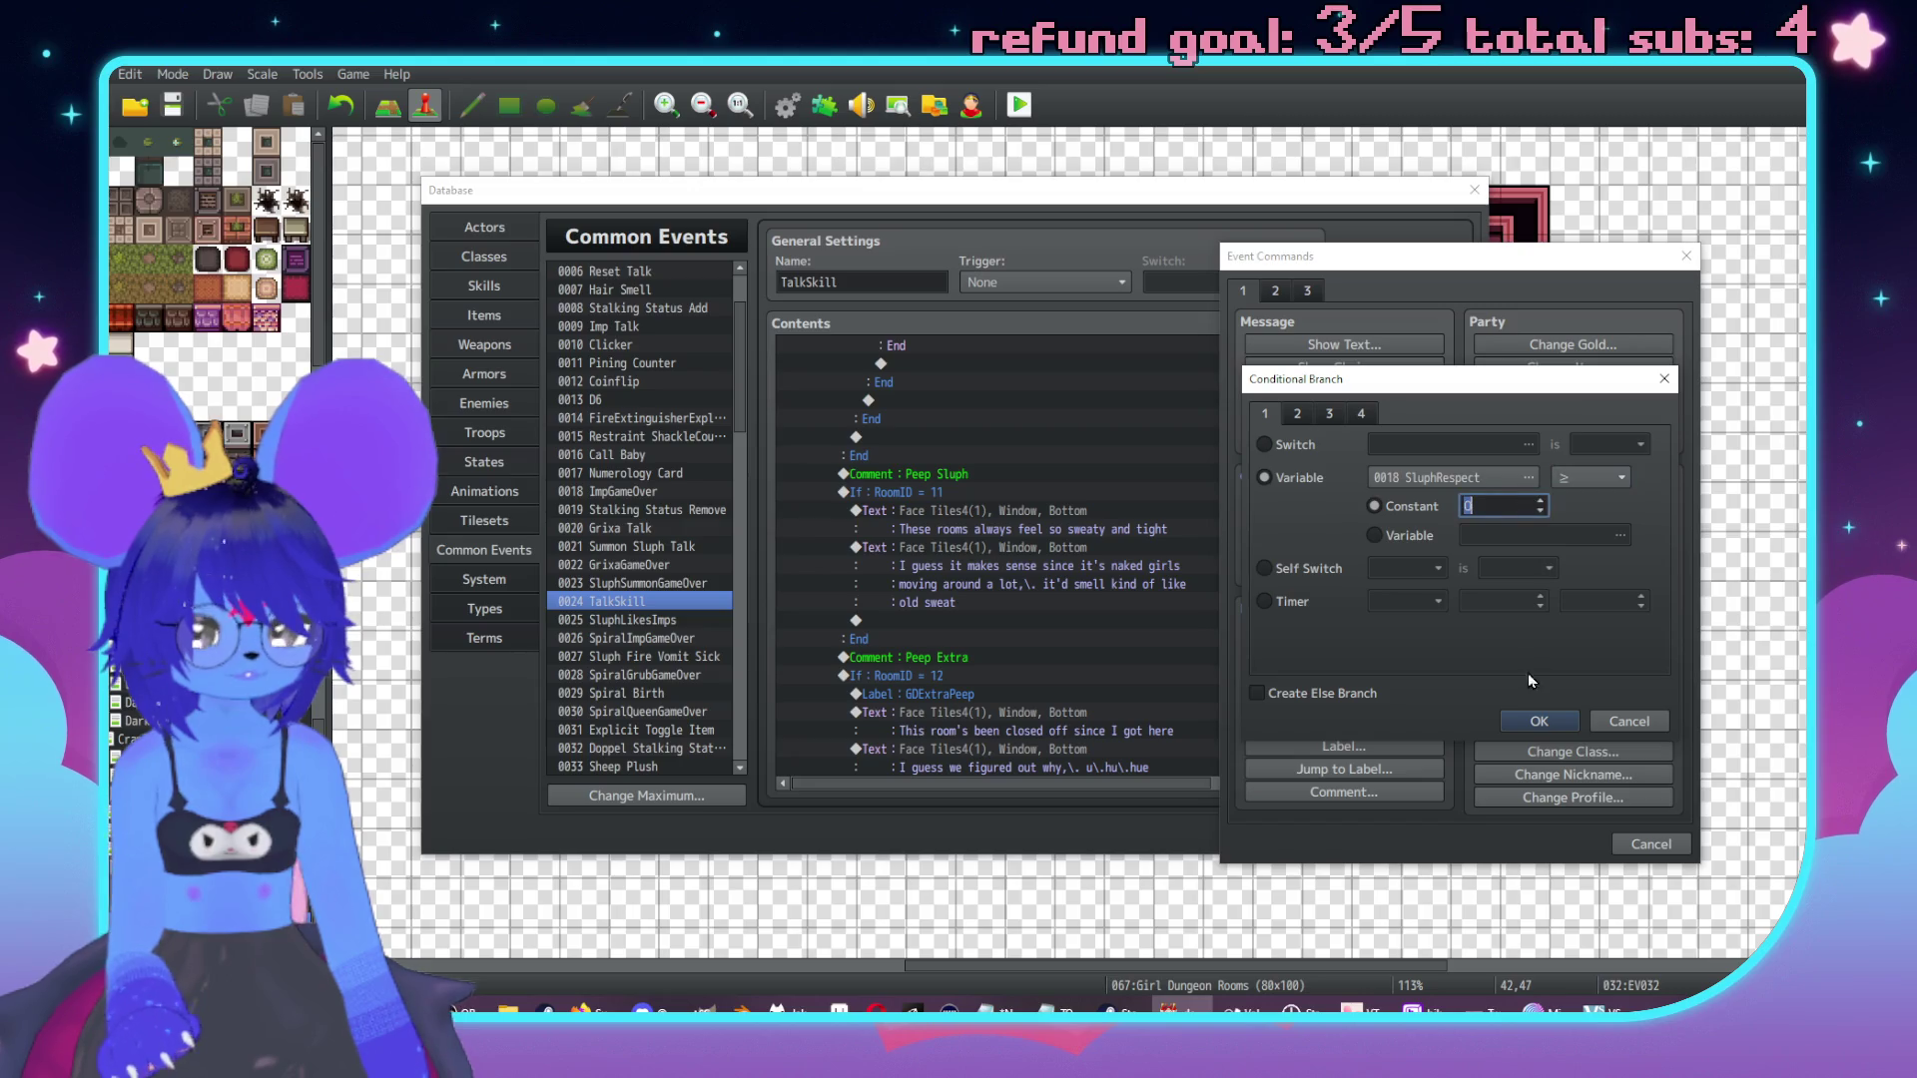
pyautogui.click(1533, 719)
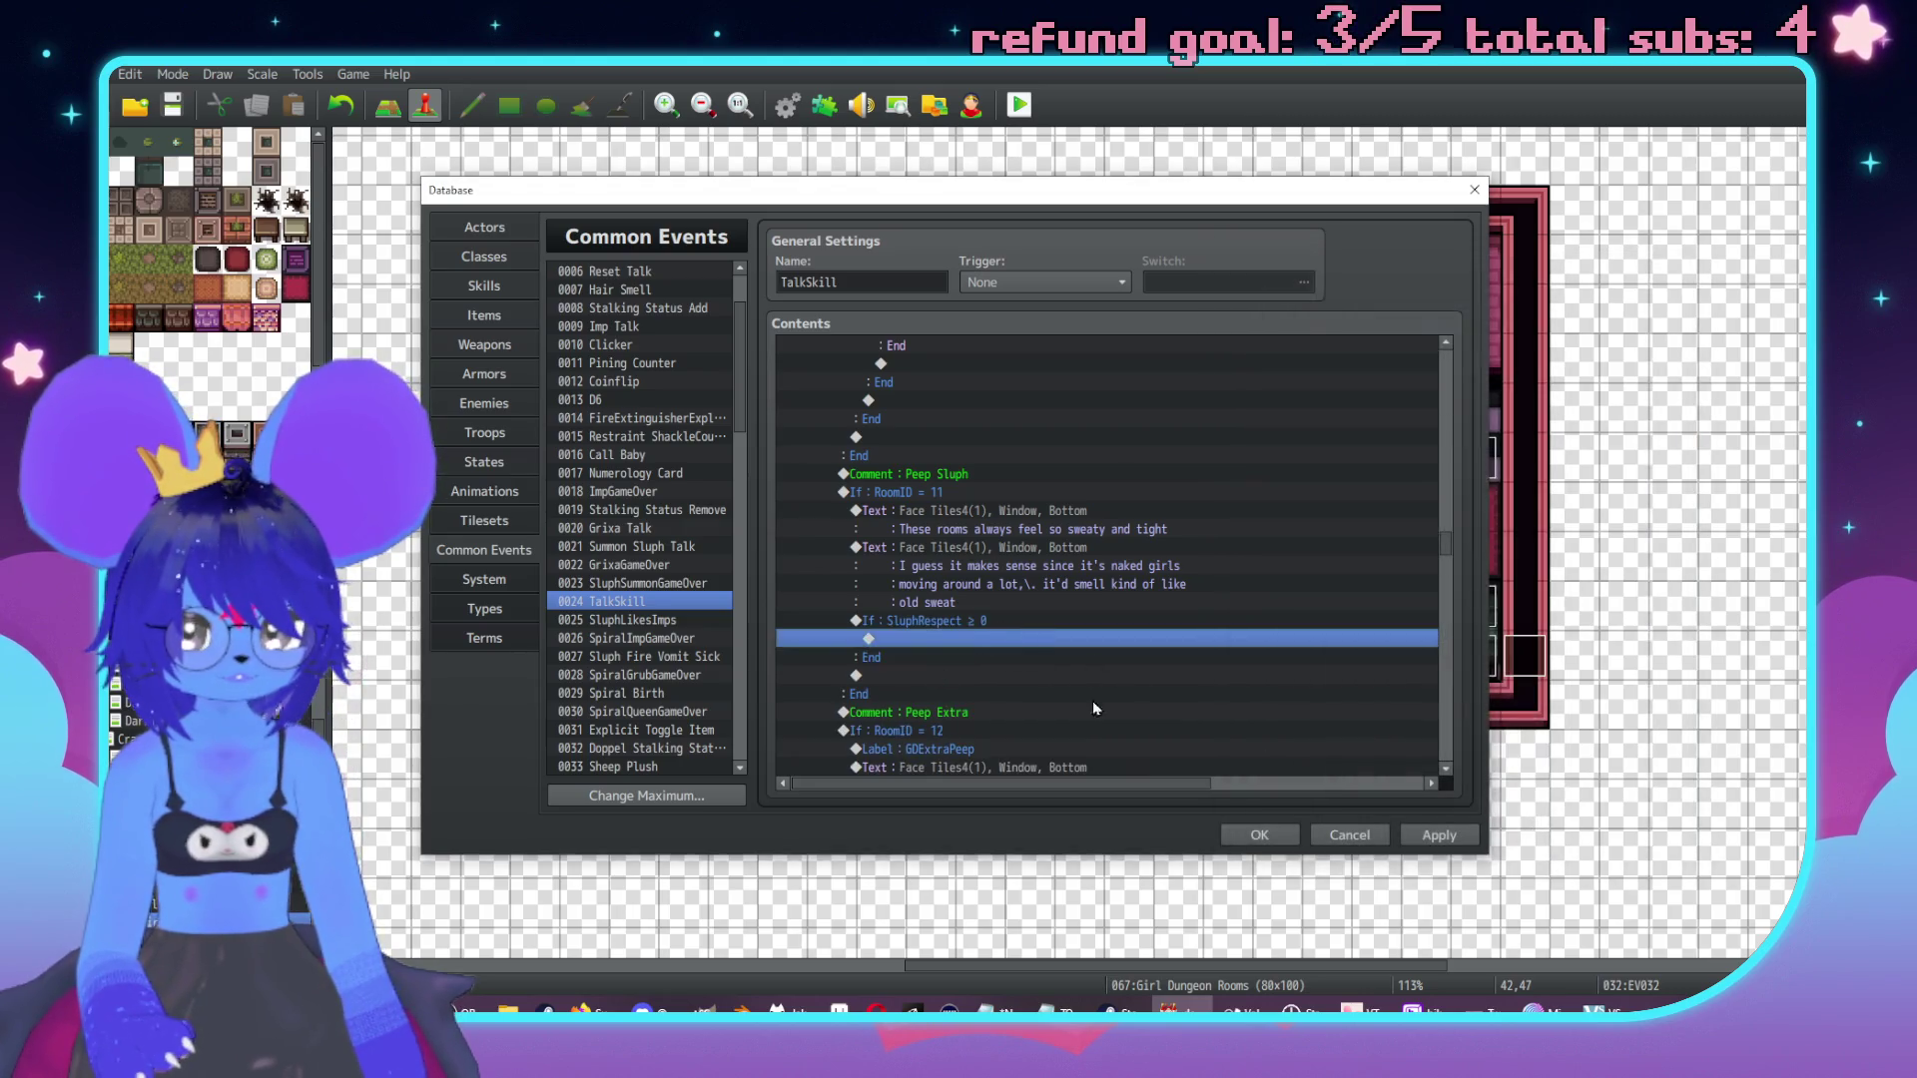
# Start a new Show Text message inside the SluphRespect branch.
pyautogui.doubleClick(978, 639)
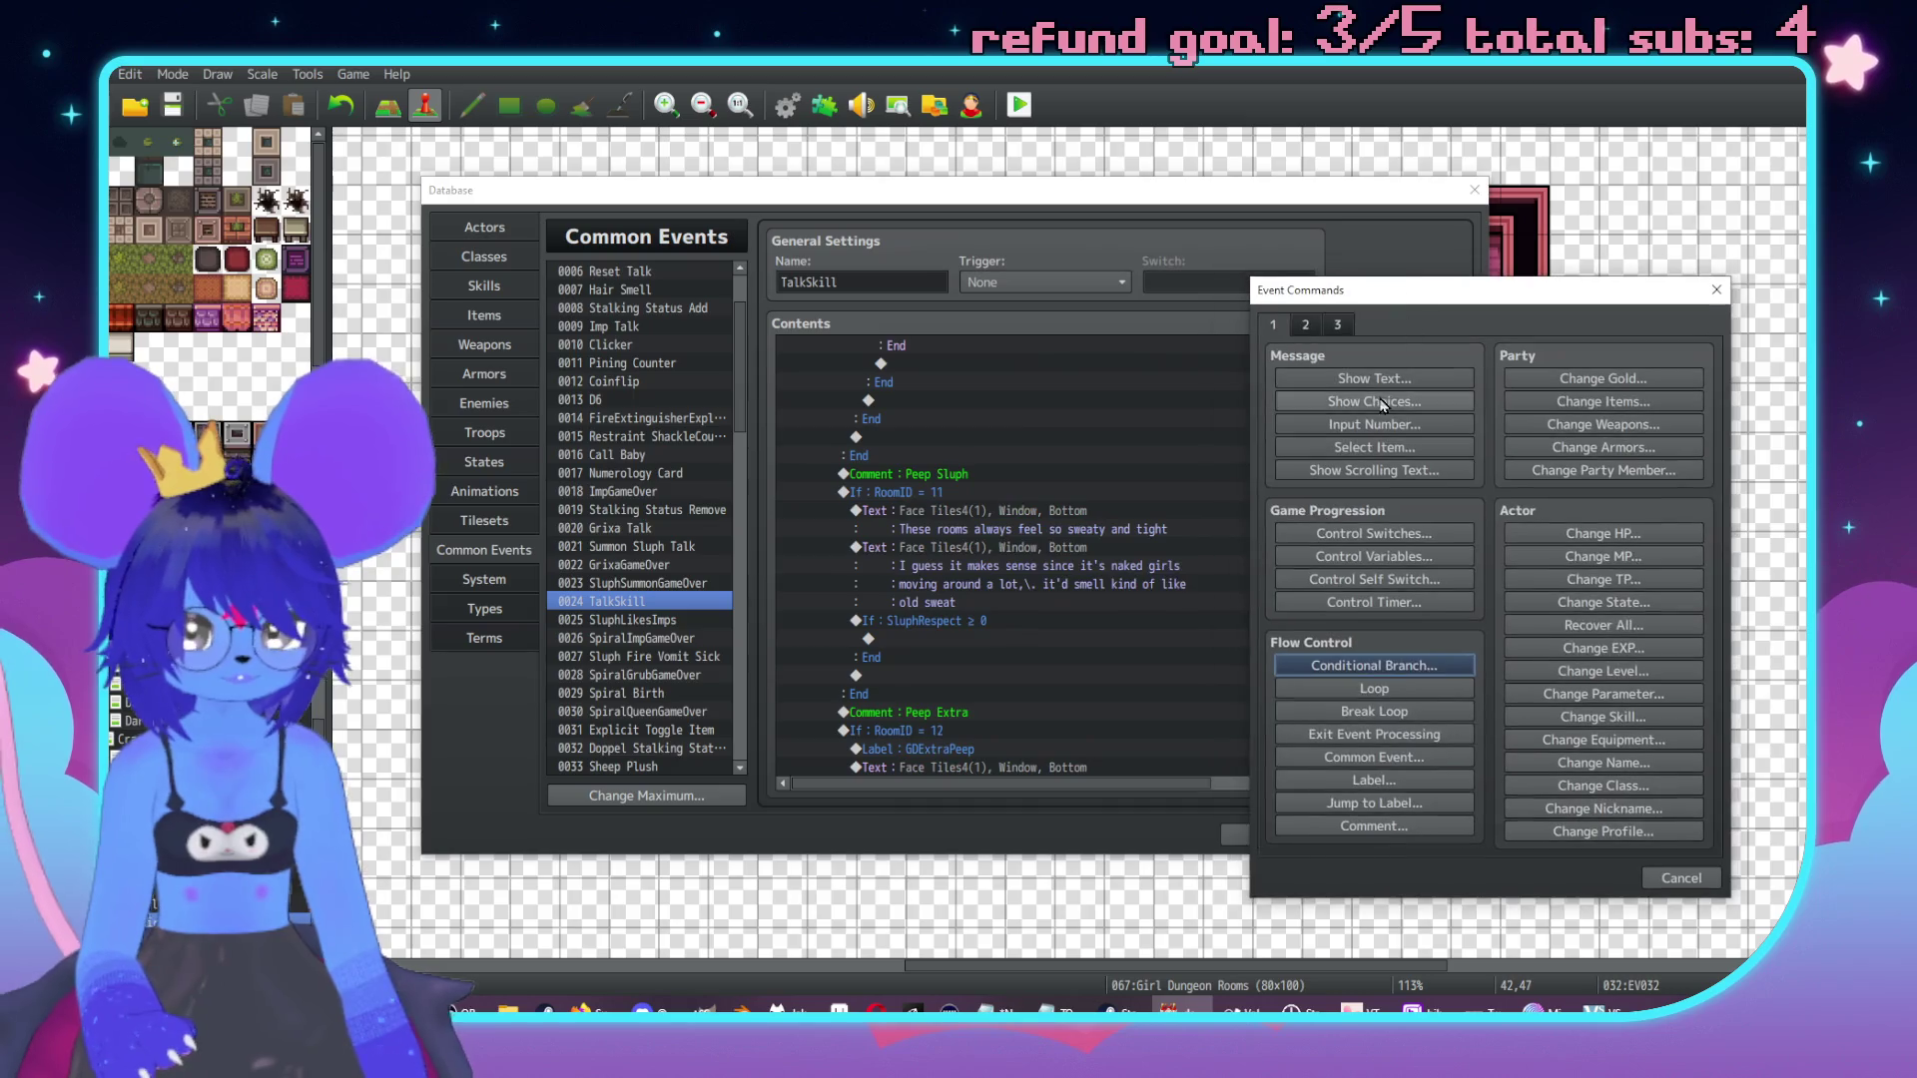
pyautogui.click(1374, 379)
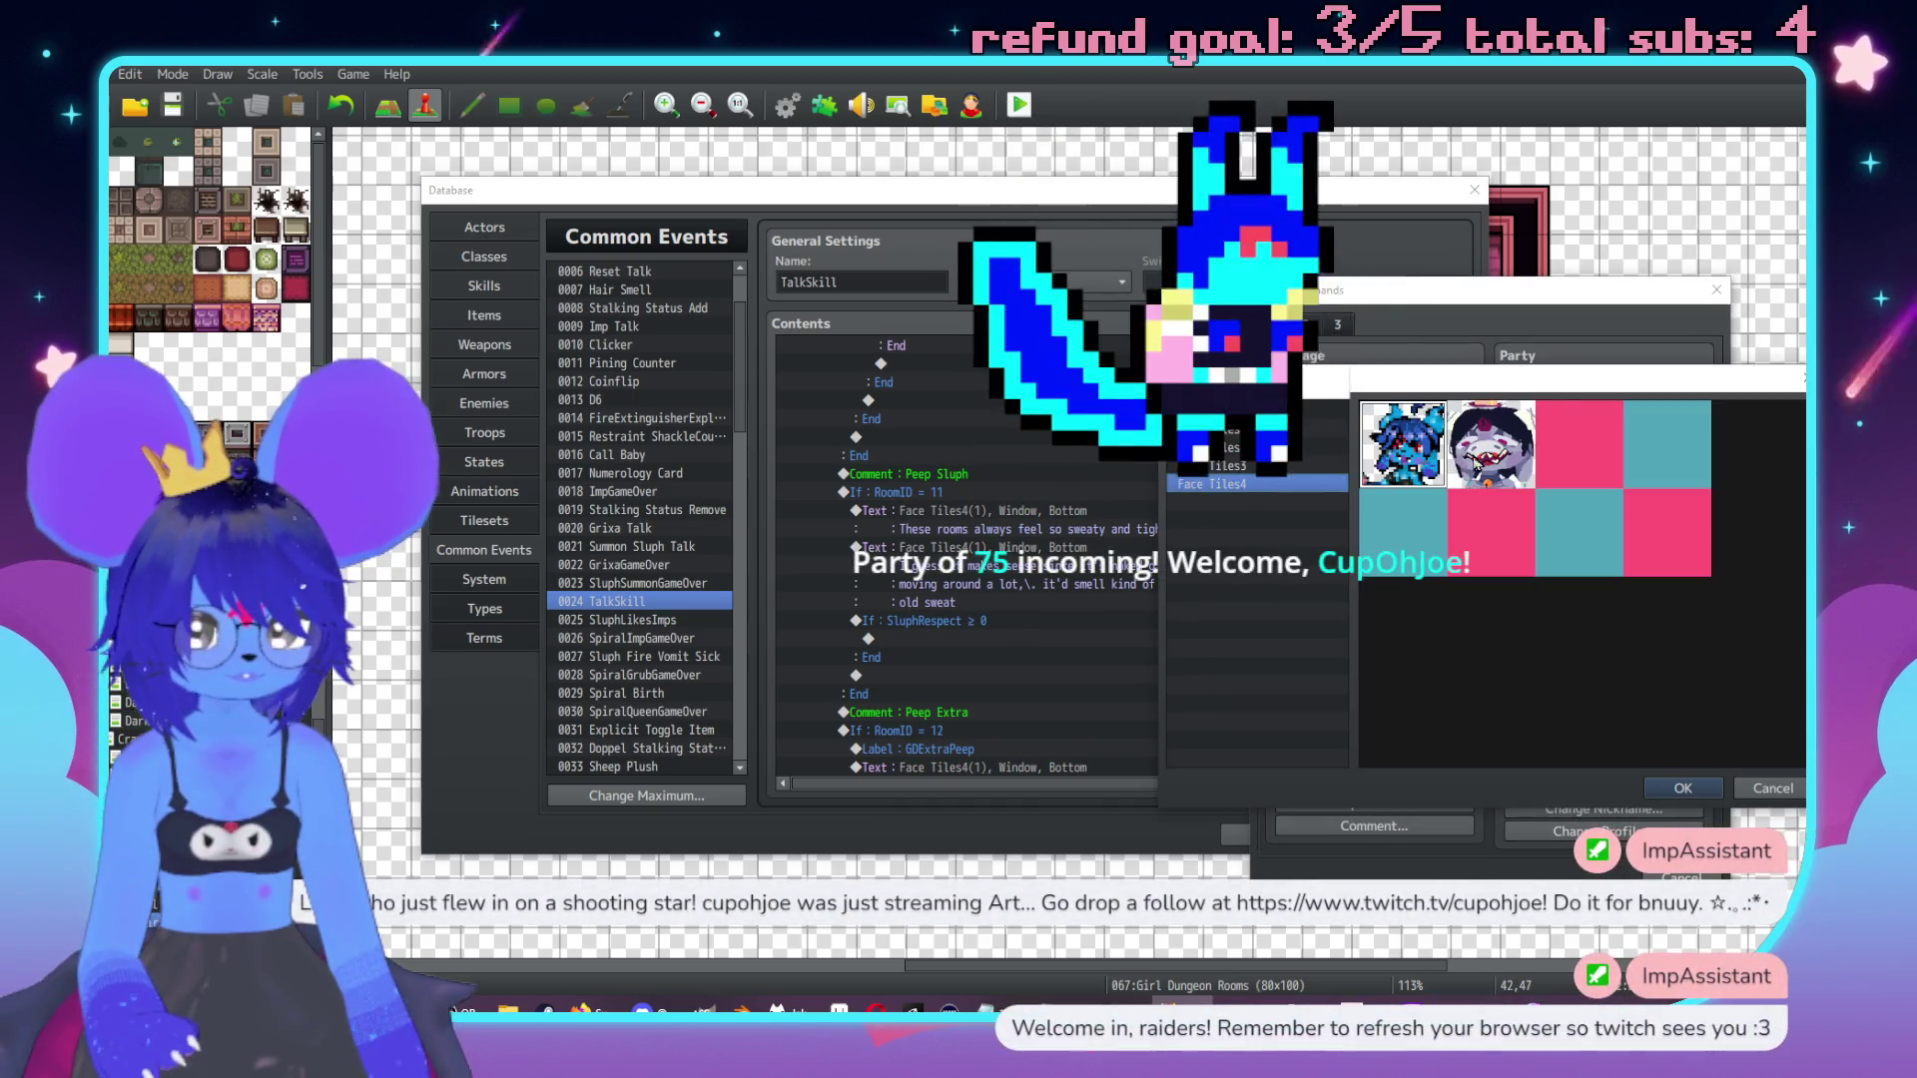
pyautogui.click(1412, 571)
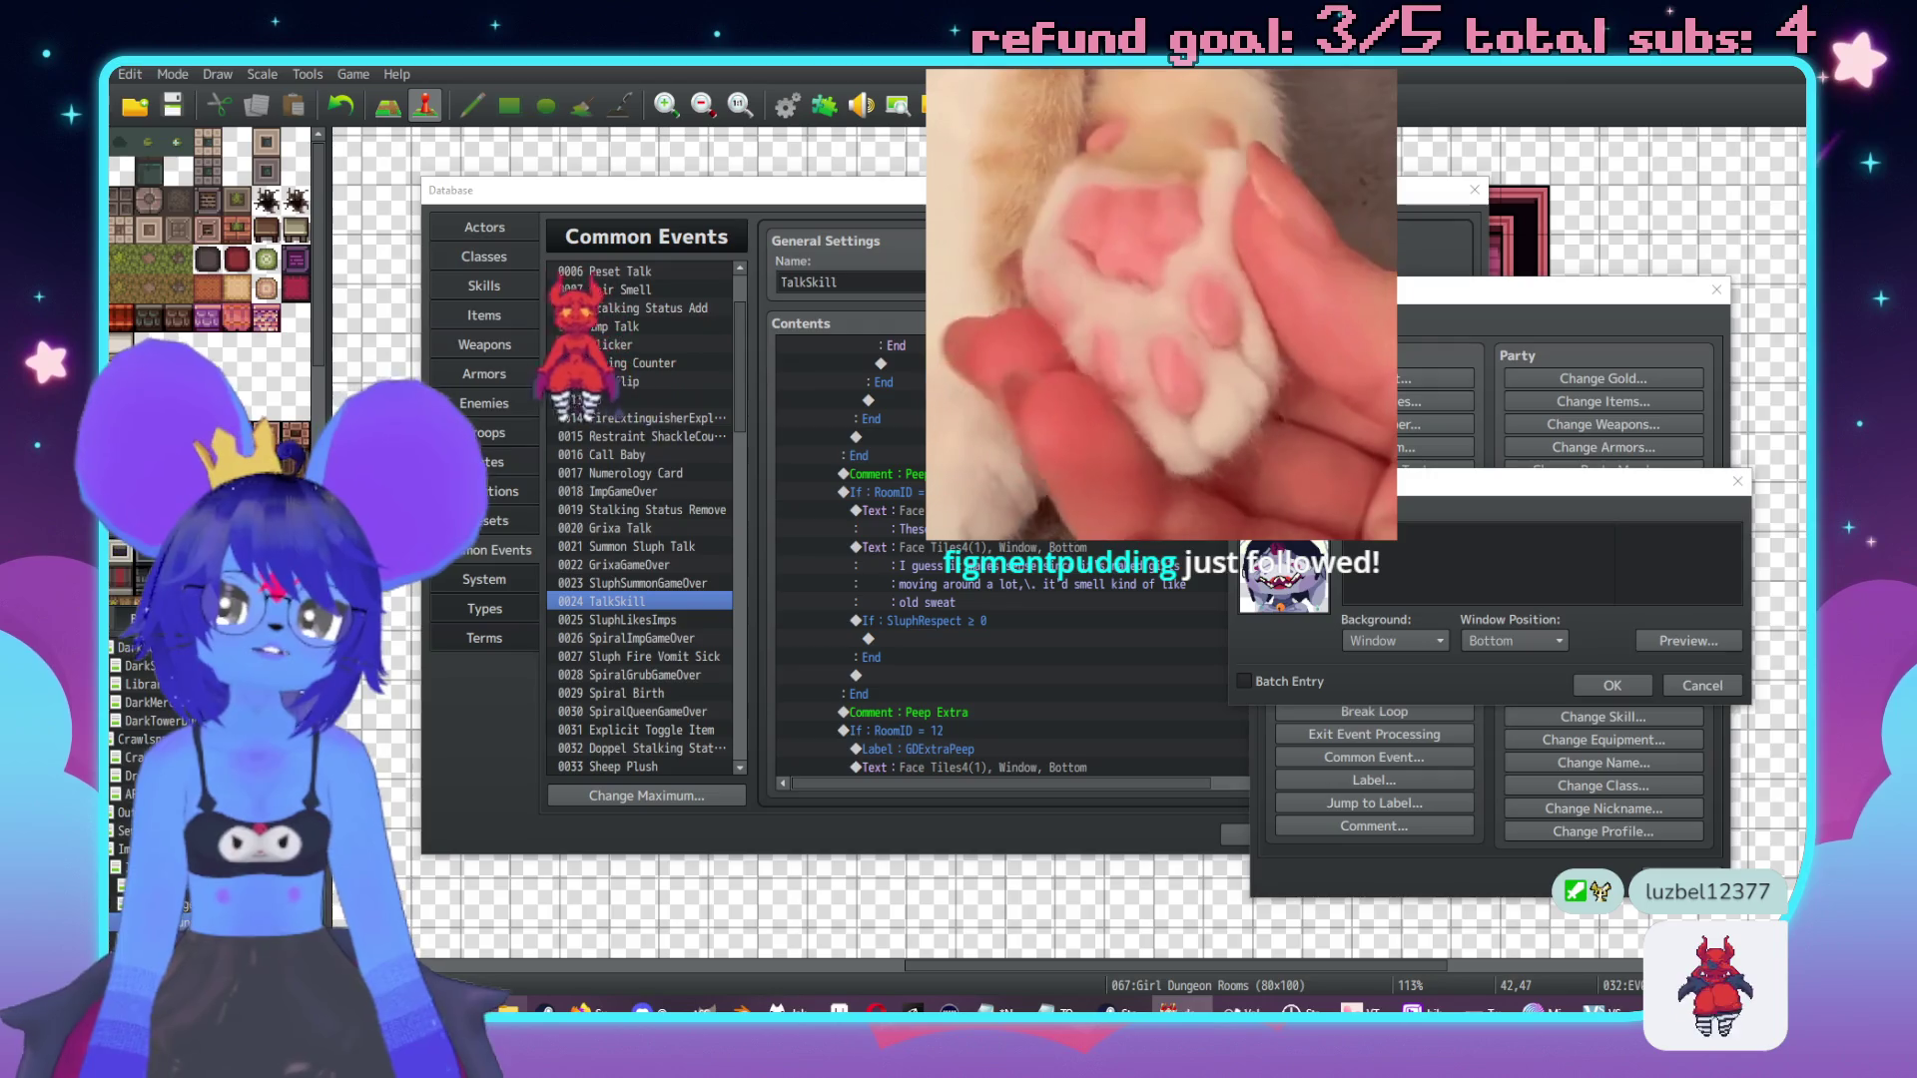
# Open File Explorer from the taskbar to get to the RedFront.gif sprite.
pyautogui.click(508, 1011)
pyautogui.click(508, 1011)
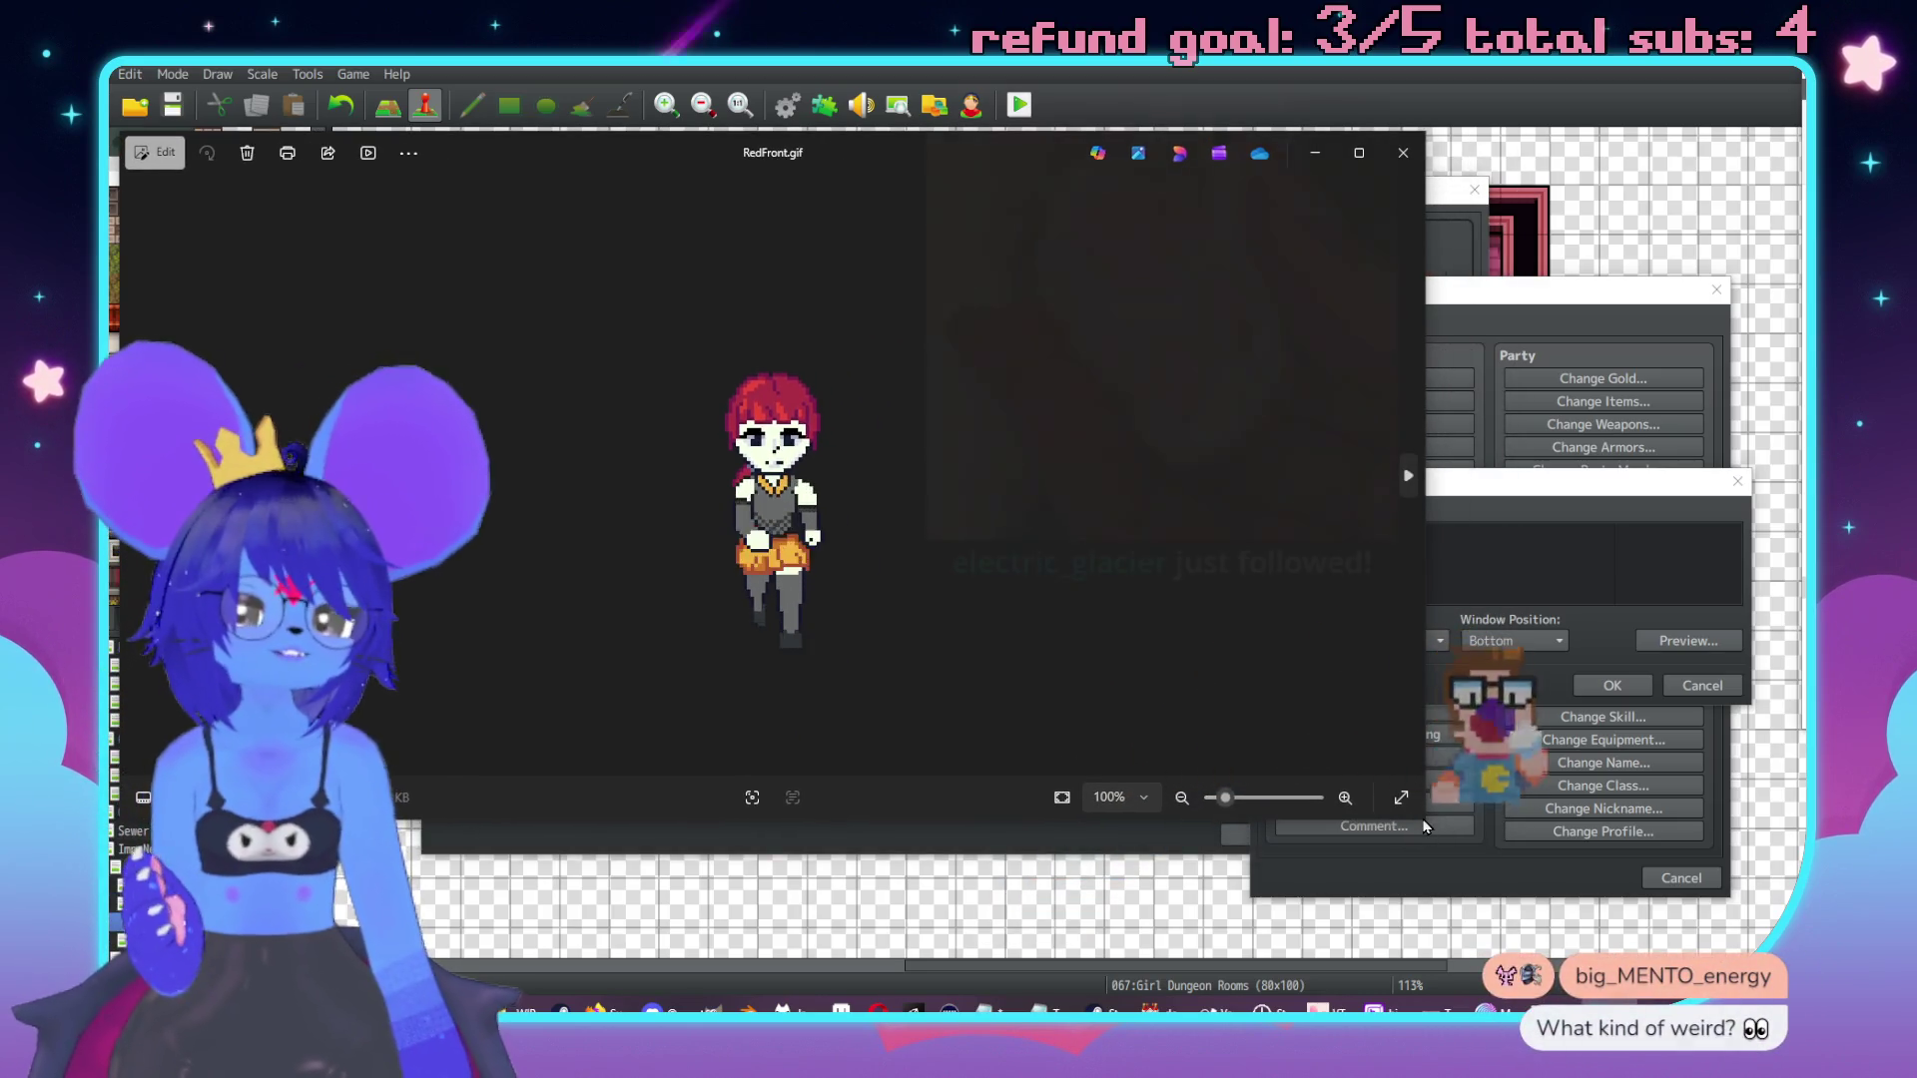
# Arrange the RedFront.gif and SluphFrontWalk.gif viewers, browse to sluph1month.png, then close those two viewers.
pyautogui.moveTo(1428, 824); pyautogui.dragTo(1098, 825)
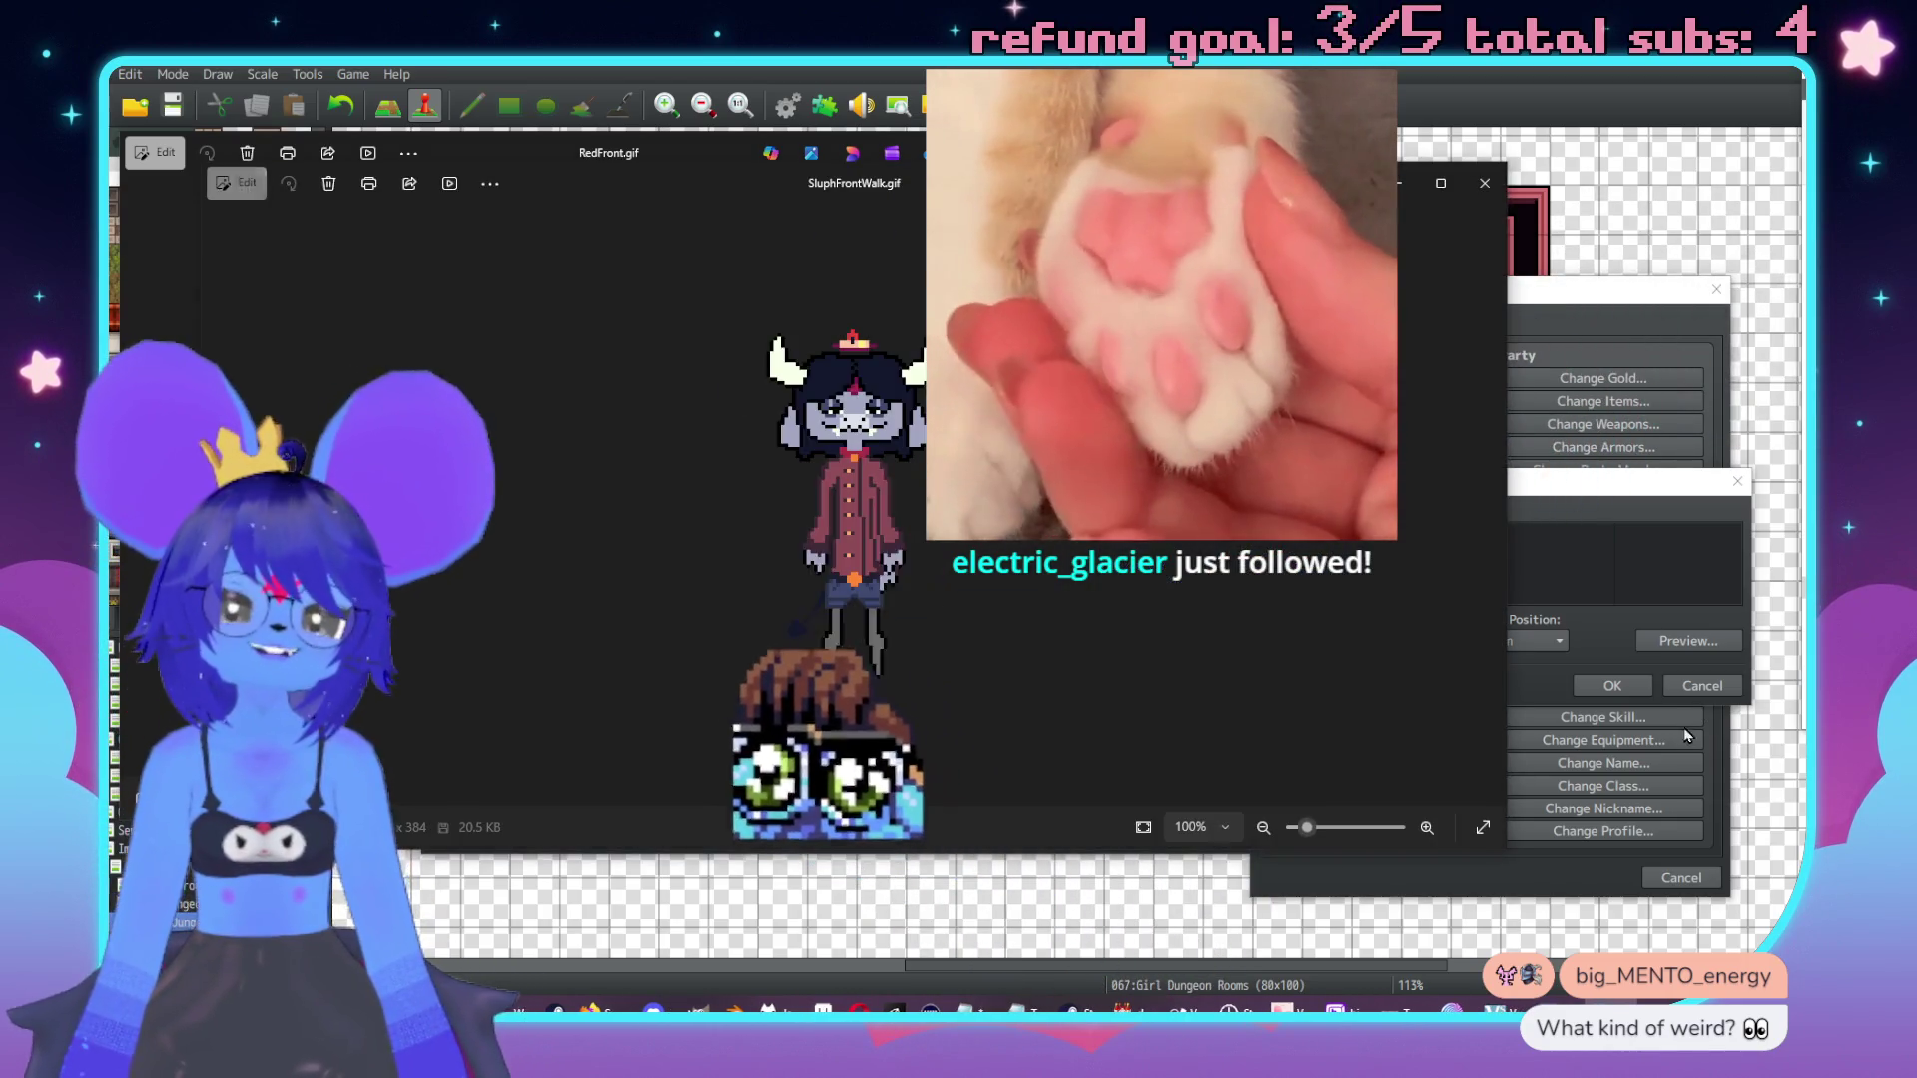
pyautogui.moveTo(1441, 856); pyautogui.dragTo(919, 811)
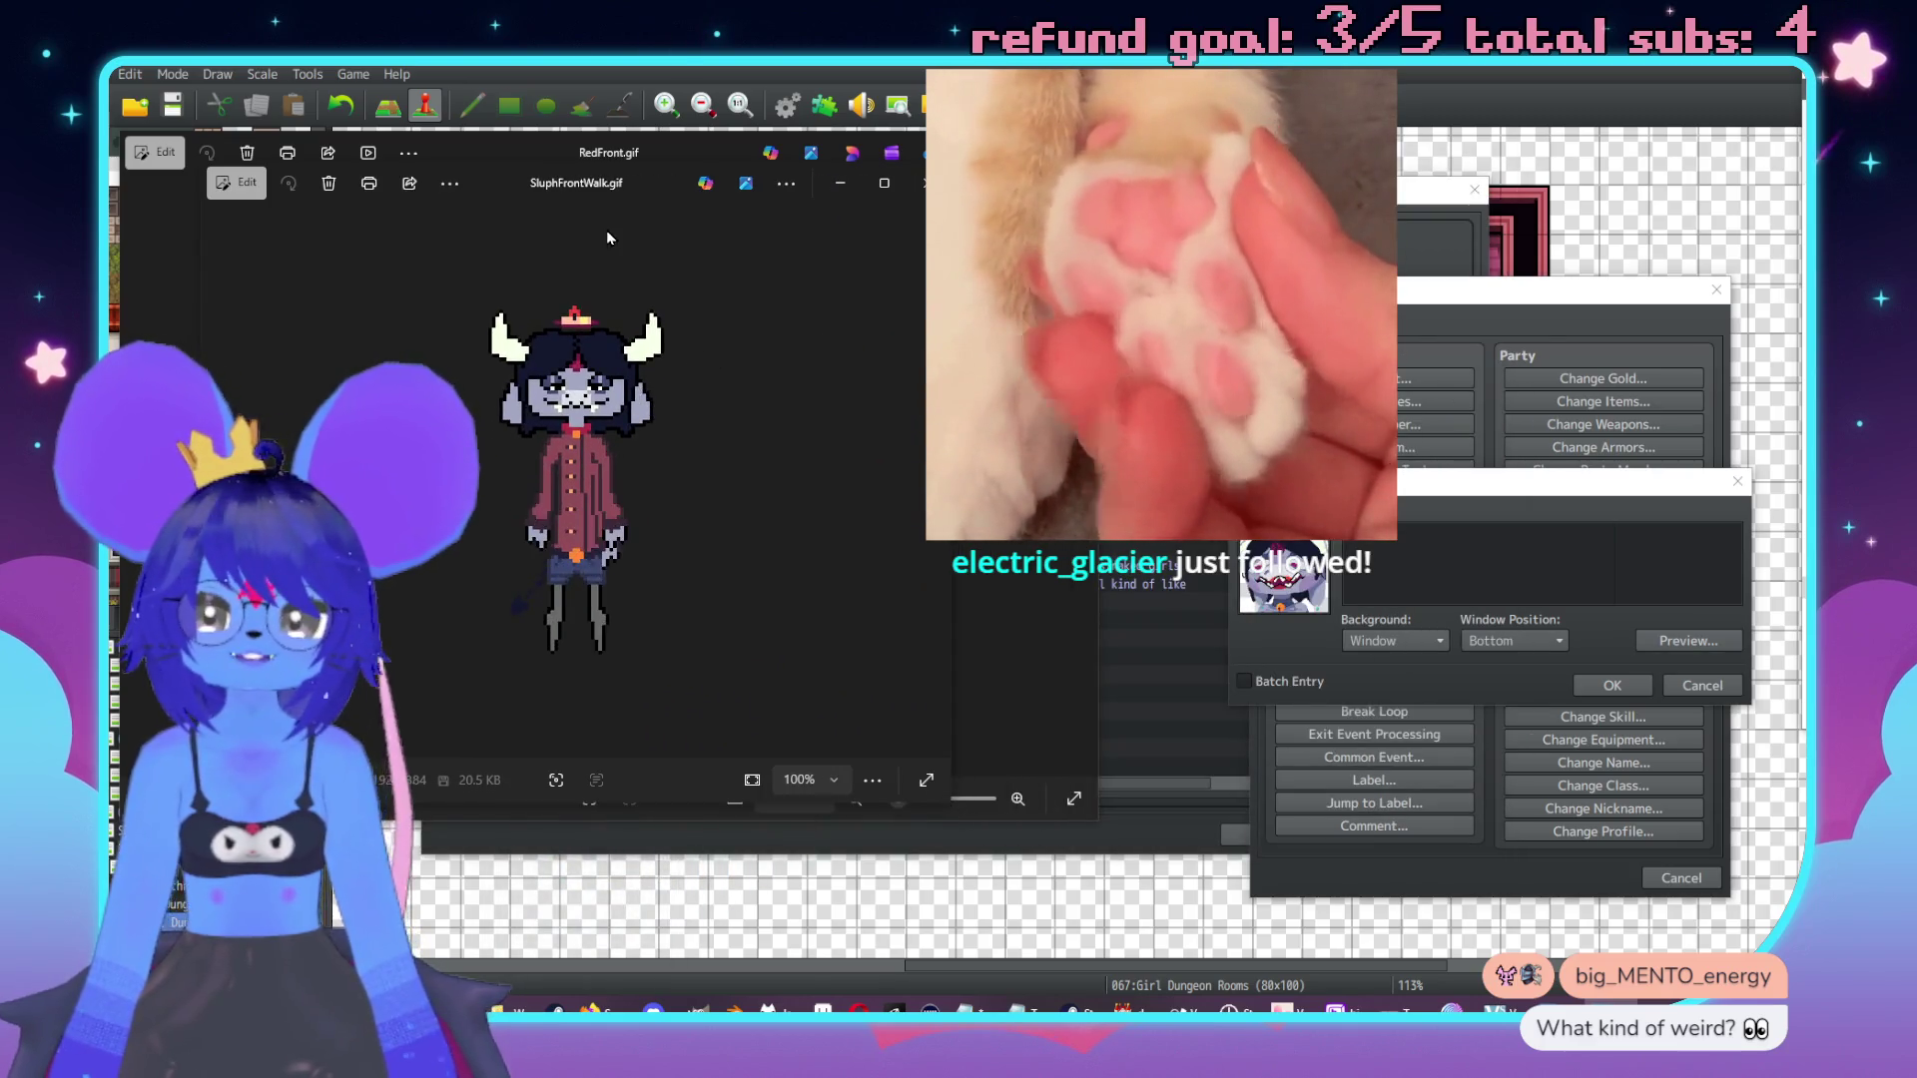
pyautogui.moveTo(560, 182); pyautogui.dragTo(1092, 182)
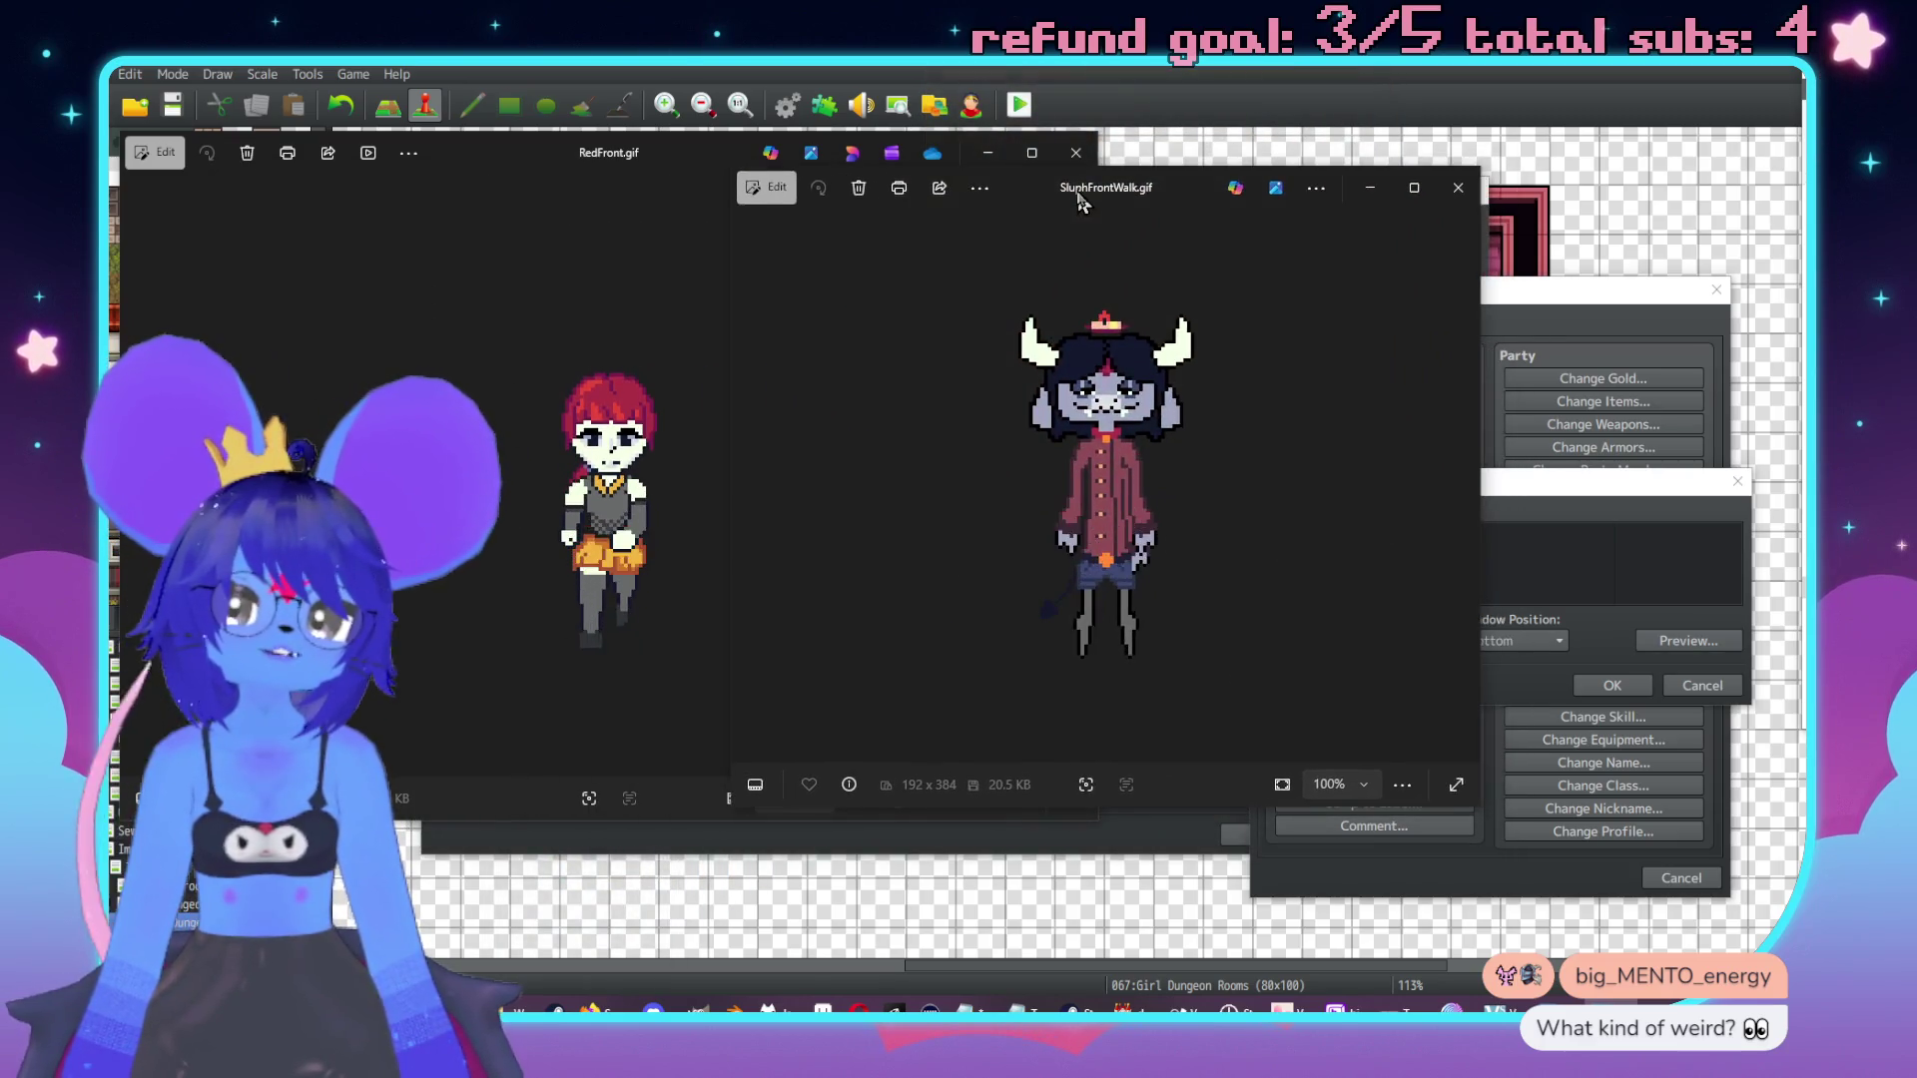
pyautogui.moveTo(1489, 665)
pyautogui.mouseDown()
pyautogui.moveTo(1165, 635)
pyautogui.moveTo(1234, 626)
pyautogui.mouseUp()
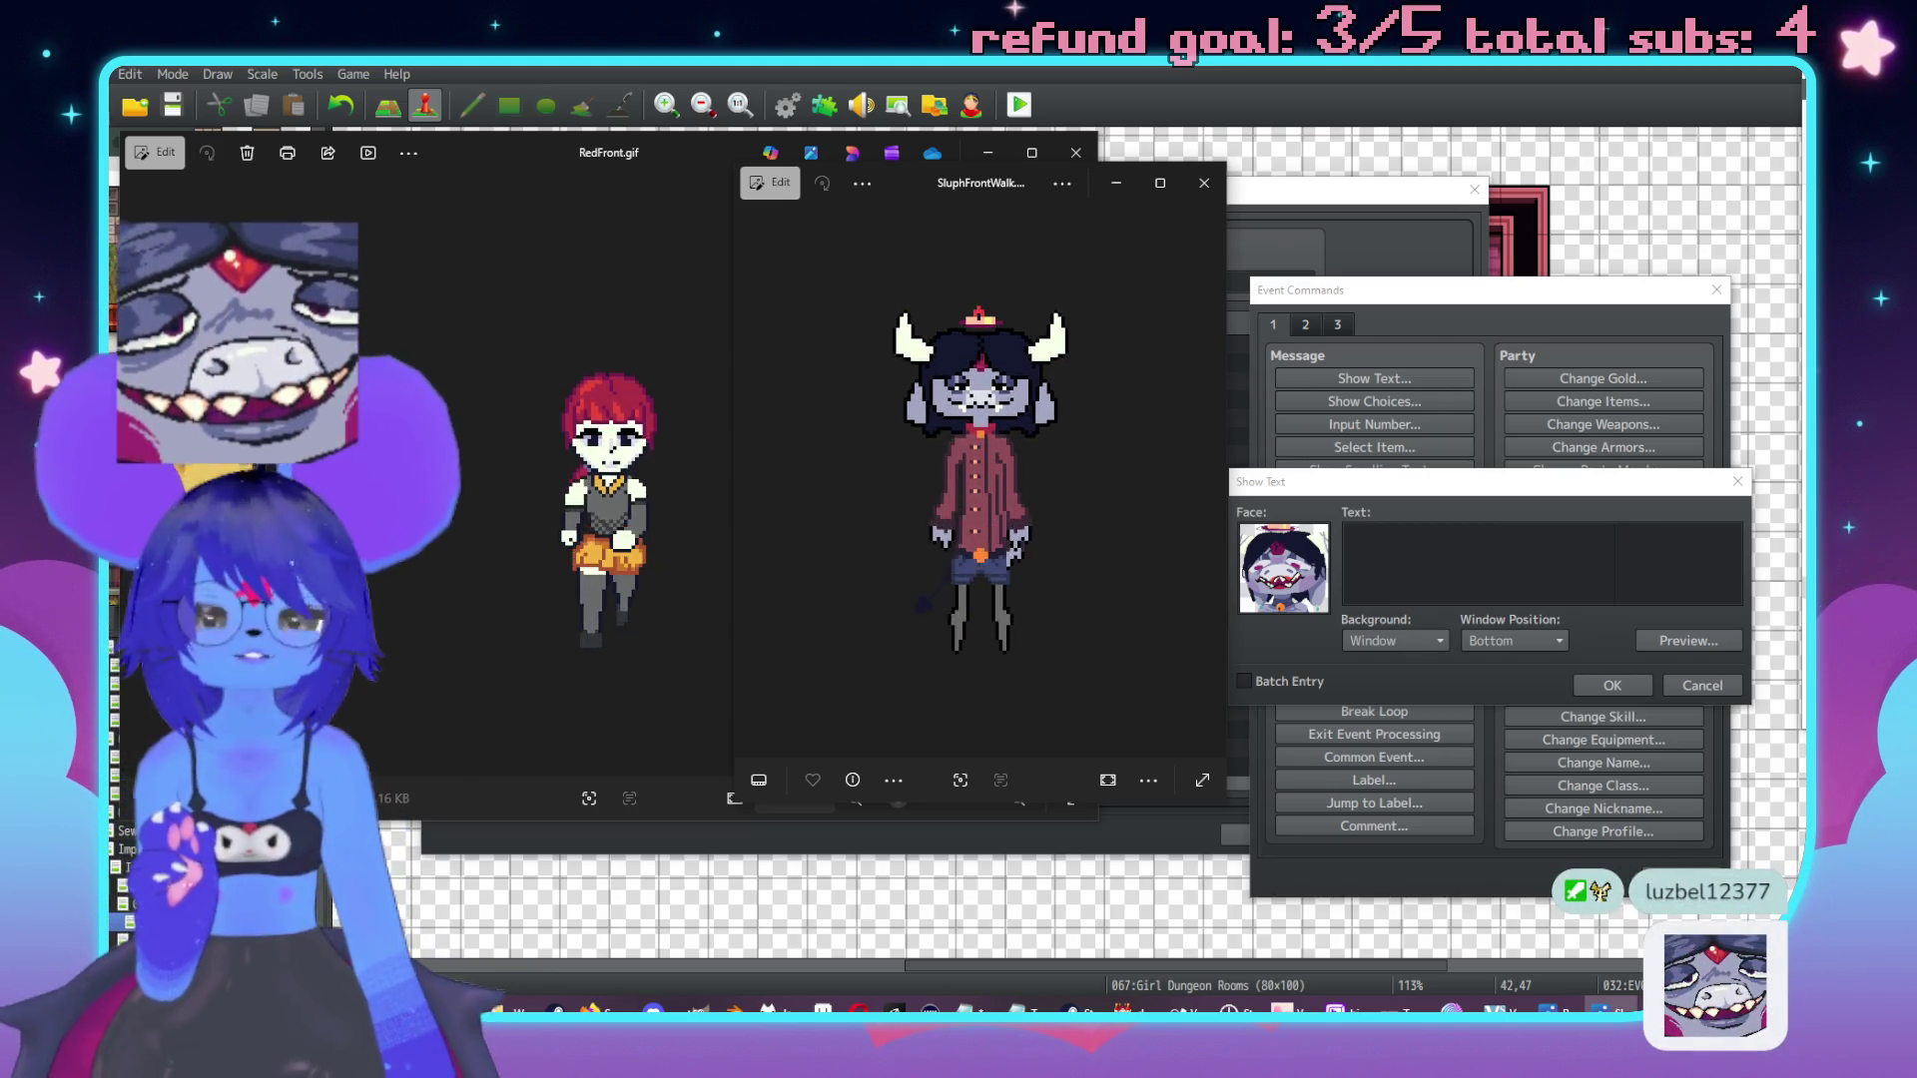
pyautogui.press('Left')
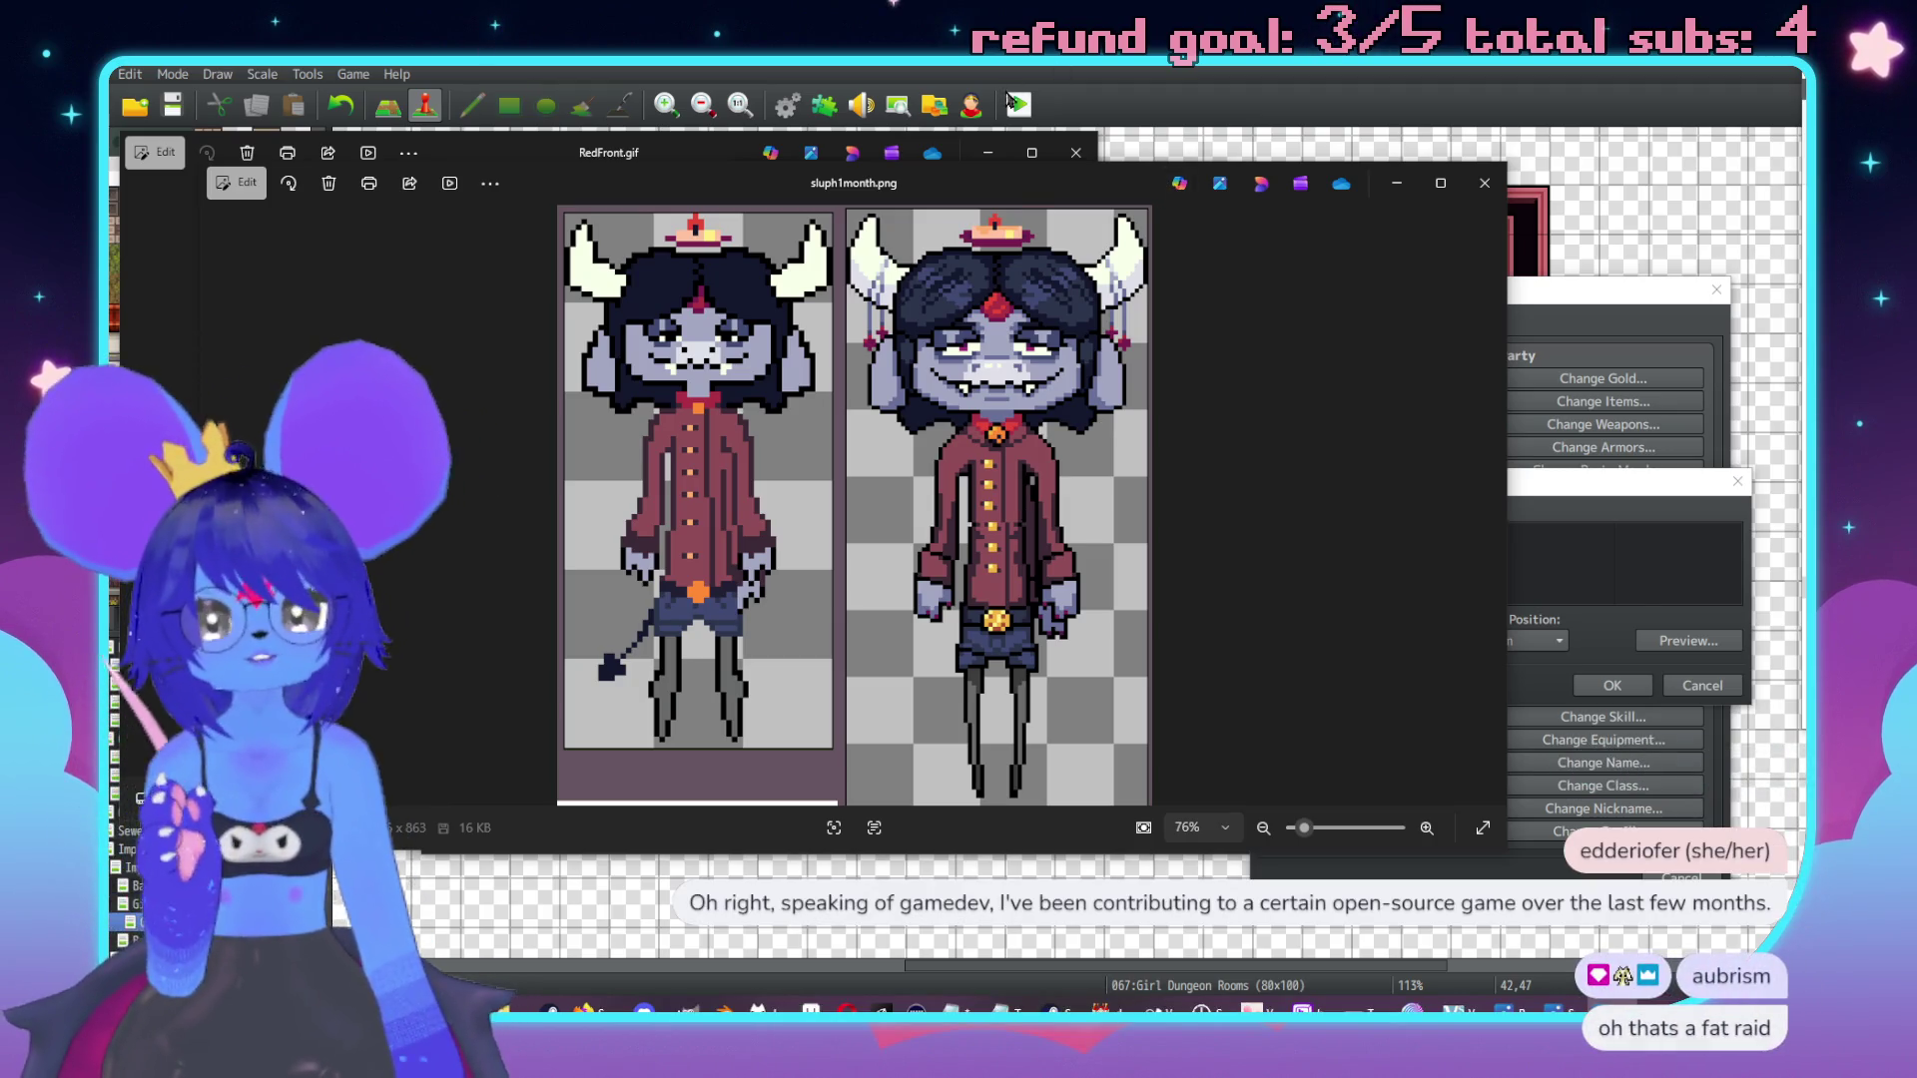
pyautogui.moveTo(1020, 193); pyautogui.dragTo(1198, 250)
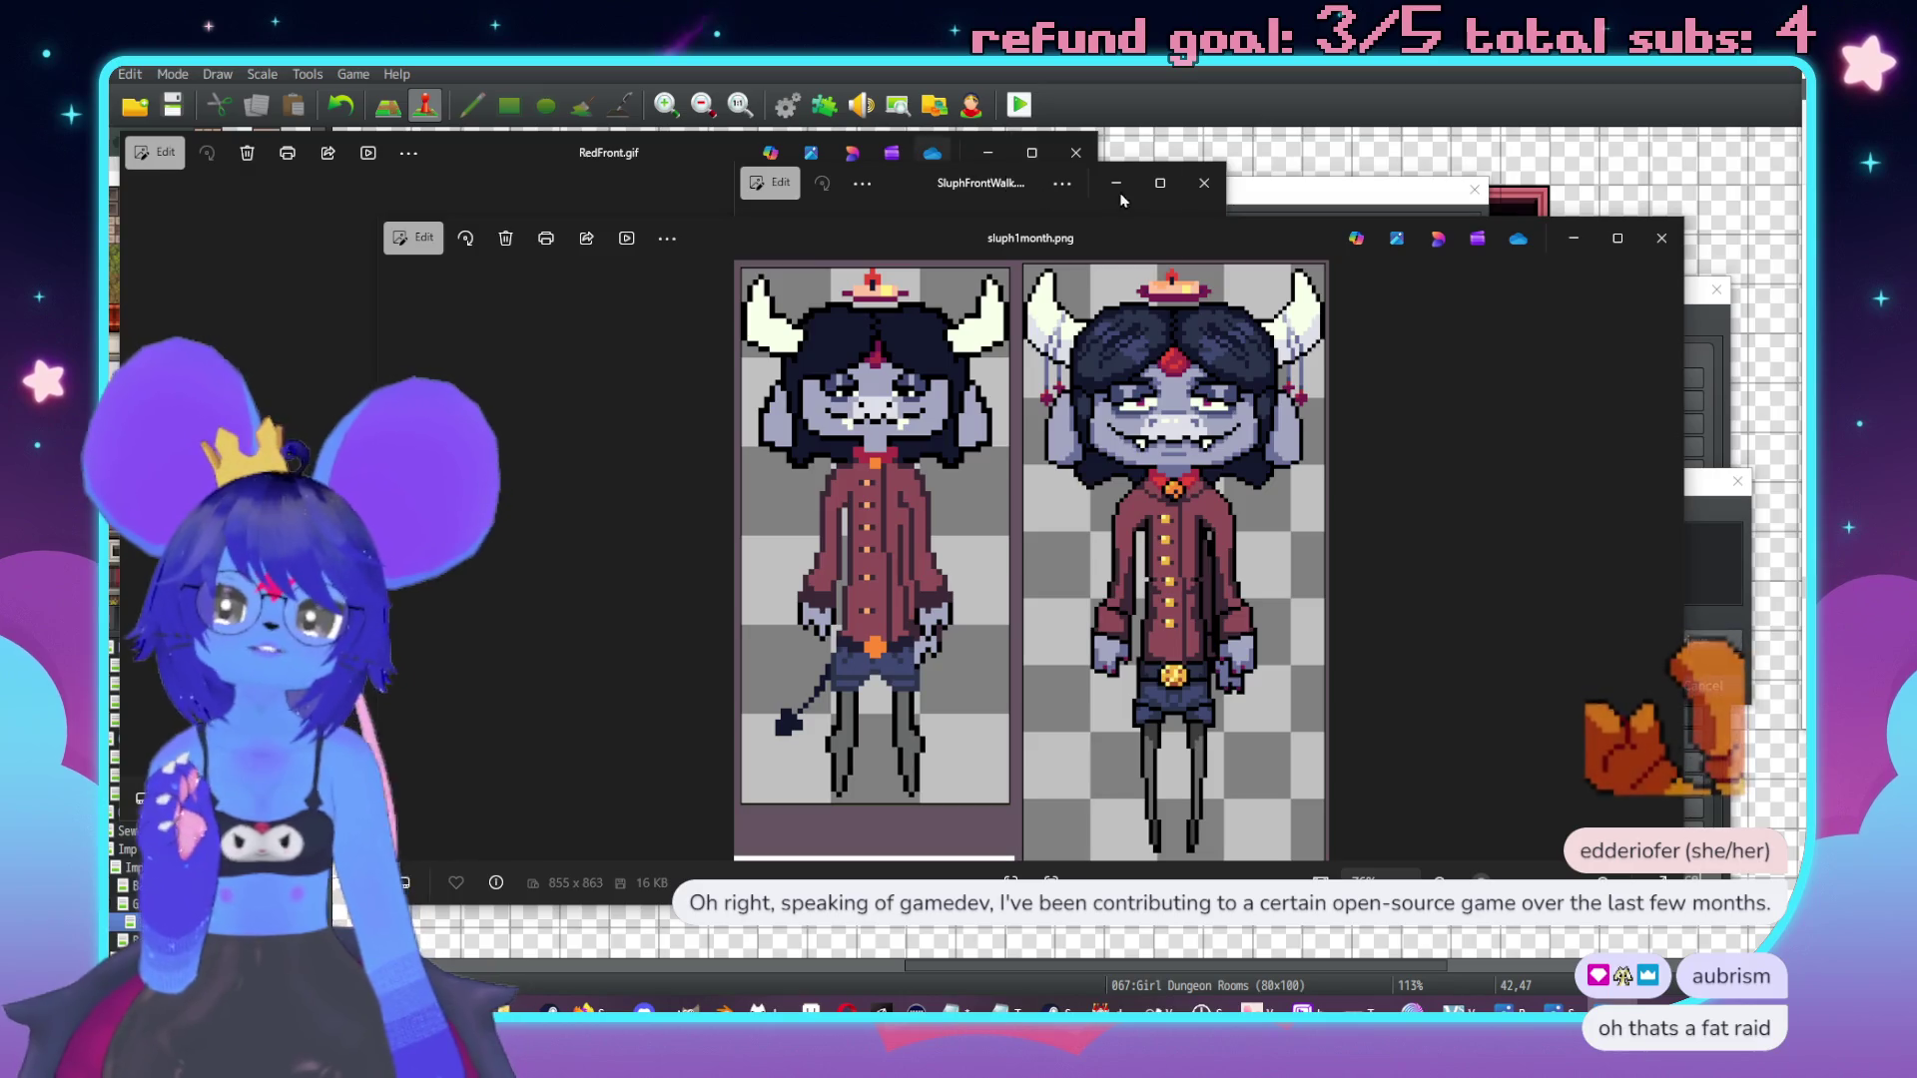
pyautogui.click(1195, 194)
pyautogui.click(1076, 153)
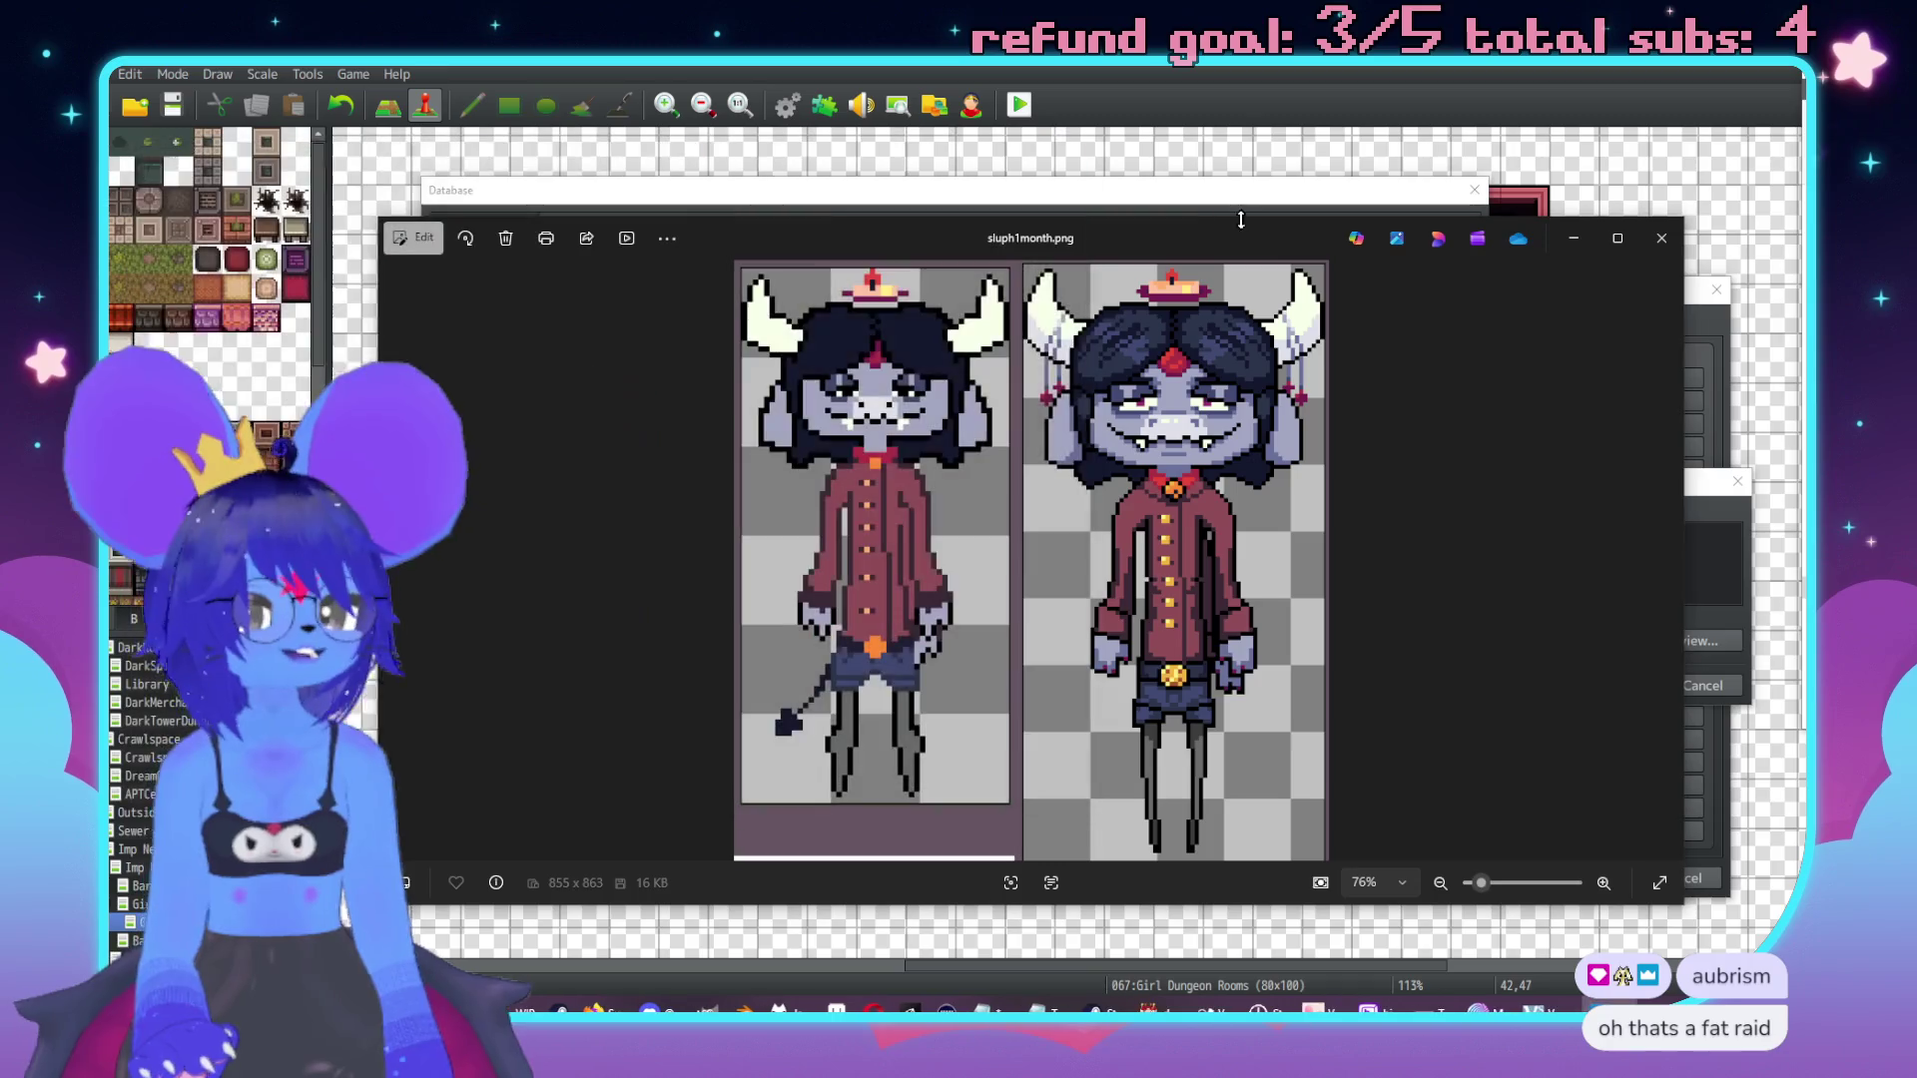
pyautogui.moveTo(1228, 238); pyautogui.dragTo(1213, 170)
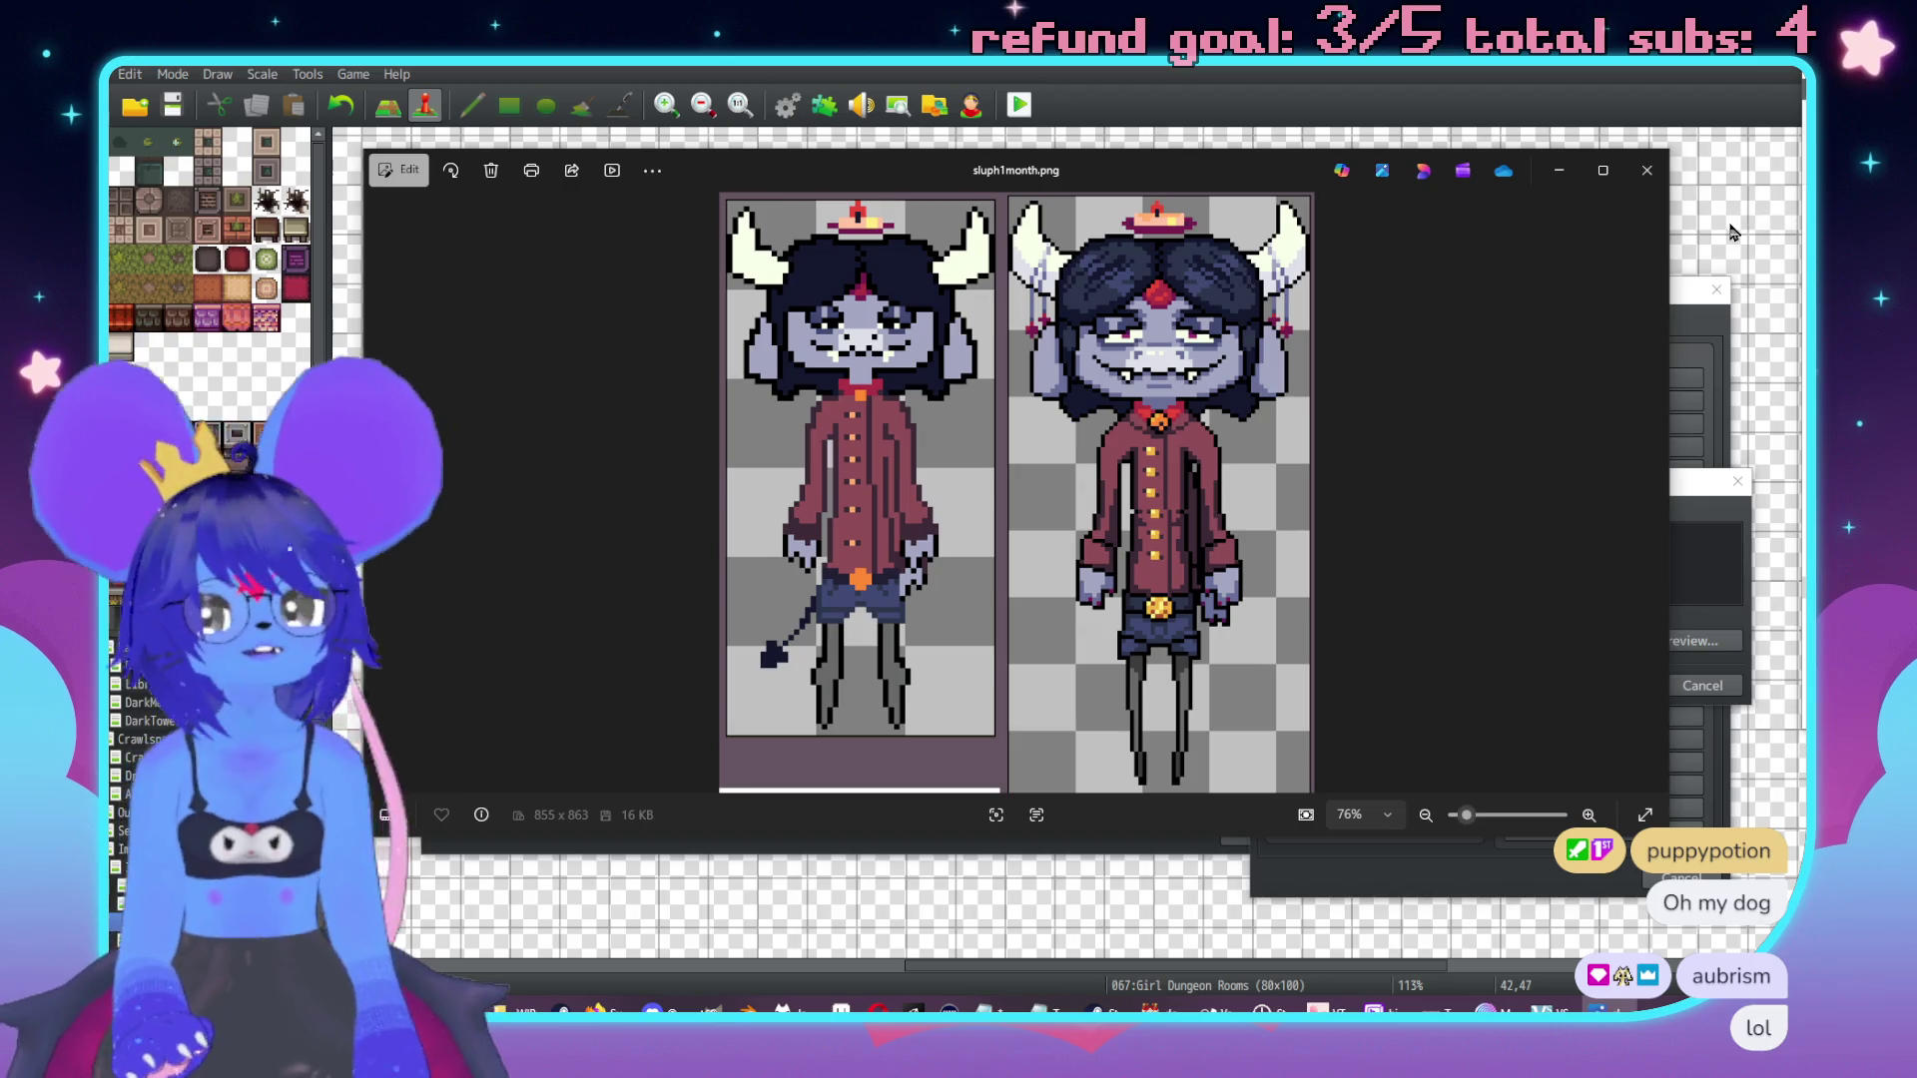
# Close sluph1month.png, resize checkerwiggle.gif and SluphBooty16.gif, leaving only SluphBooty16.gif open.
pyautogui.click(1647, 171)
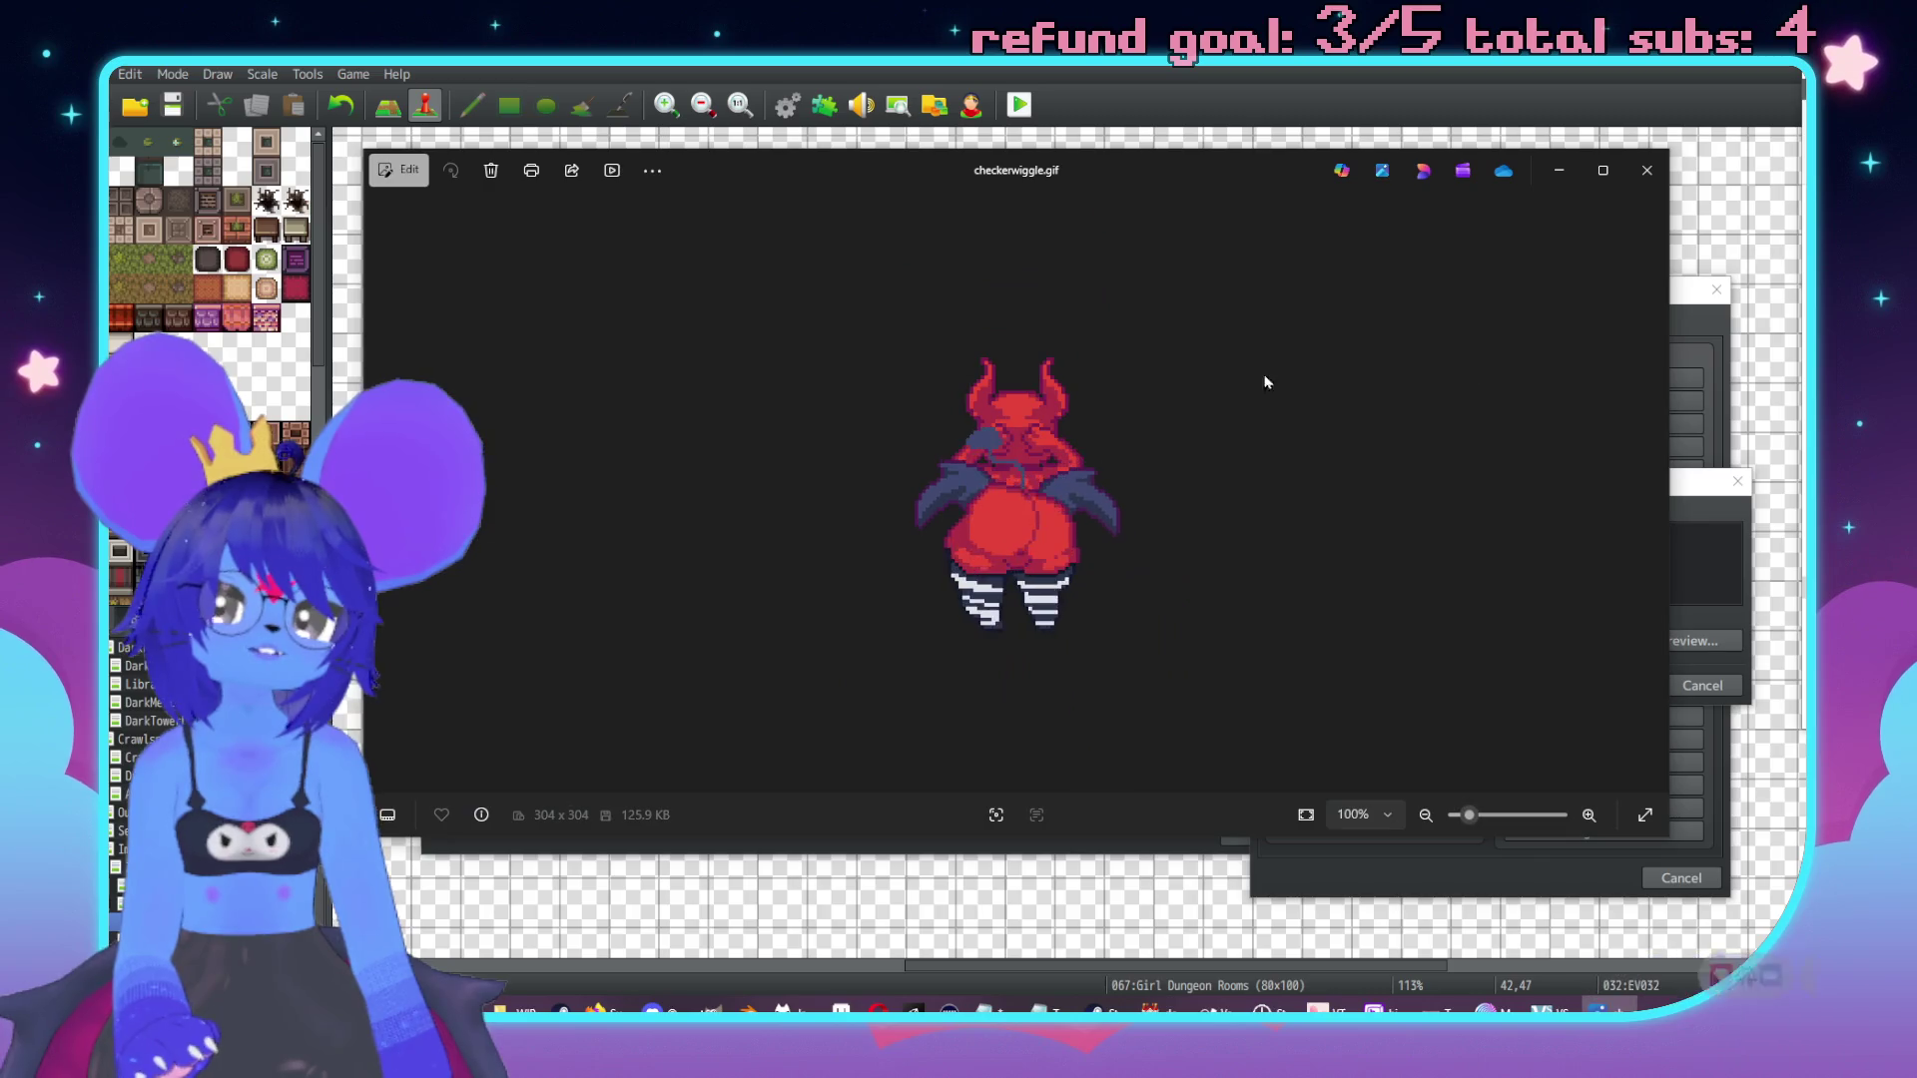
pyautogui.moveTo(1664, 844); pyautogui.dragTo(1101, 734)
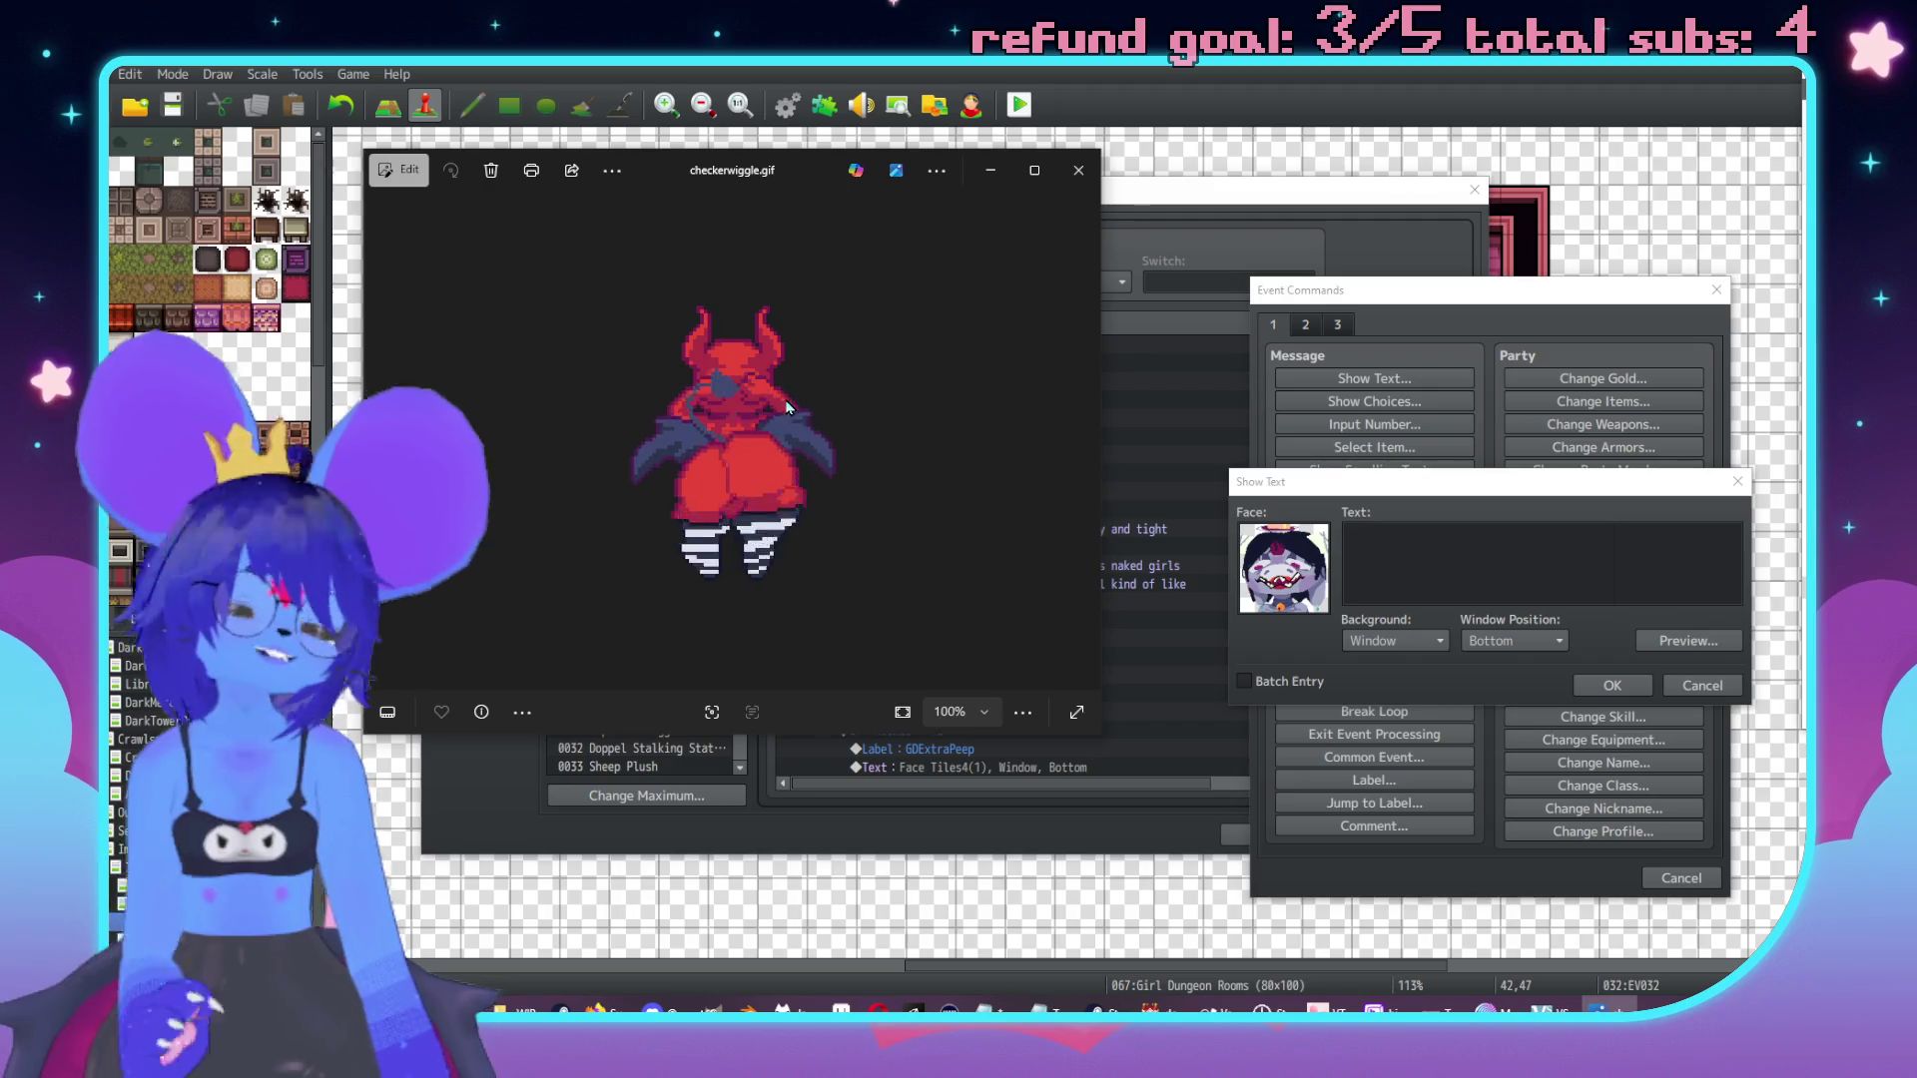
pyautogui.moveTo(770, 187); pyautogui.dragTo(822, 168)
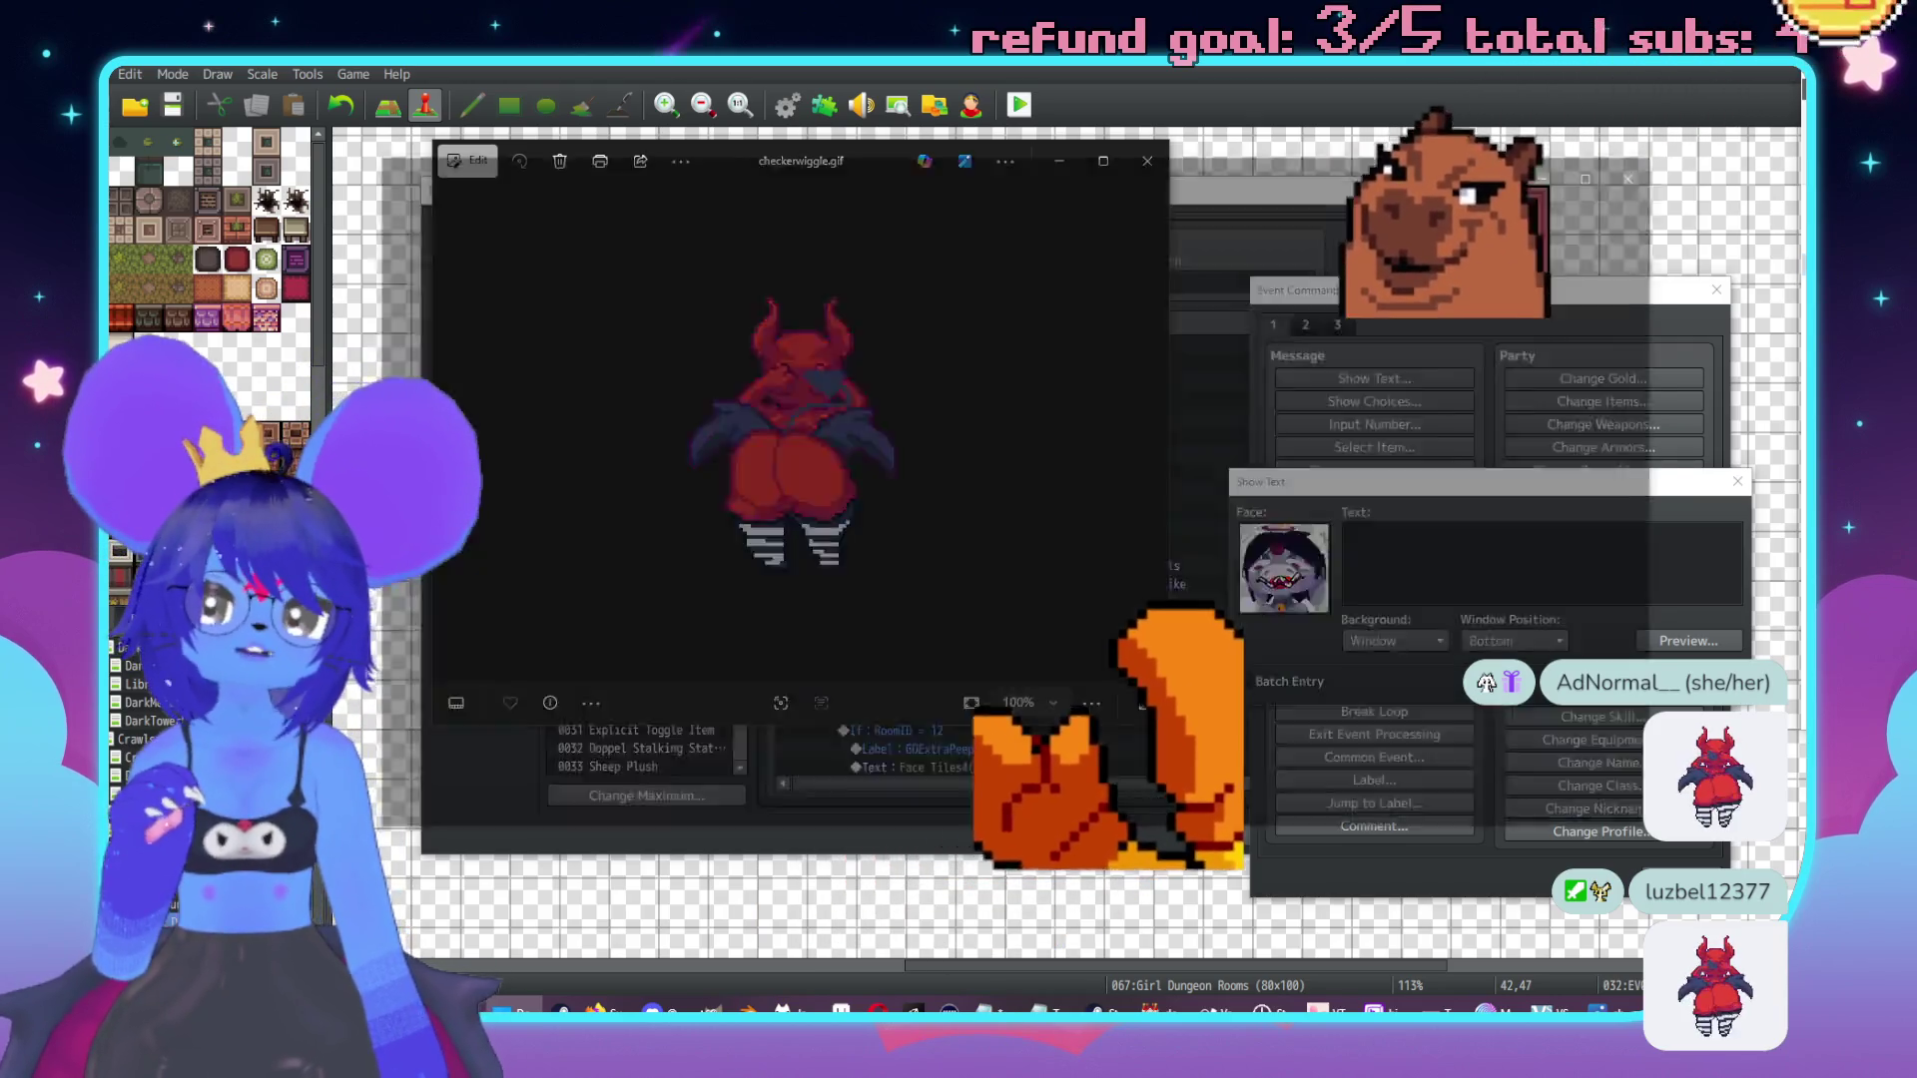
pyautogui.press('Right')
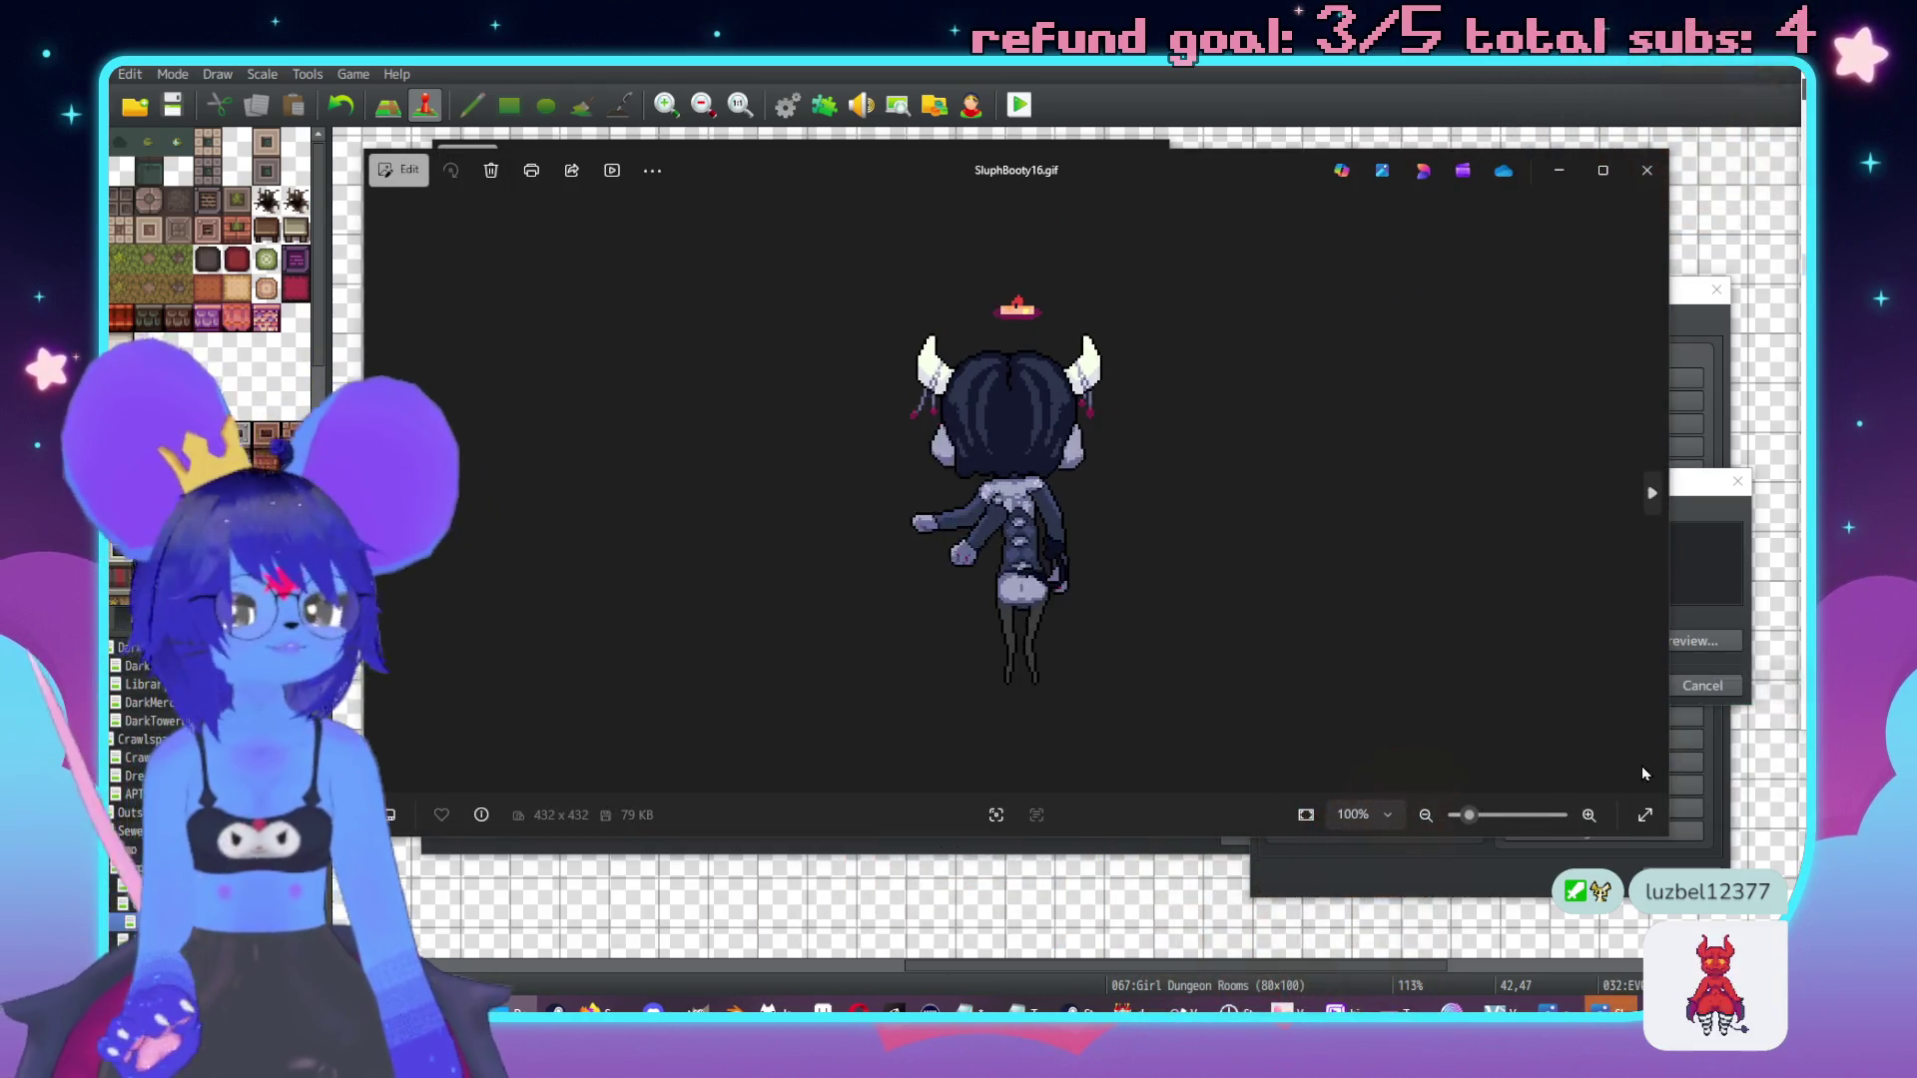
pyautogui.moveTo(1663, 836)
pyautogui.mouseDown()
pyautogui.moveTo(1191, 779)
pyautogui.moveTo(1123, 789)
pyautogui.moveTo(1107, 817)
pyautogui.mouseUp()
pyautogui.moveTo(732, 176); pyautogui.dragTo(1372, 201)
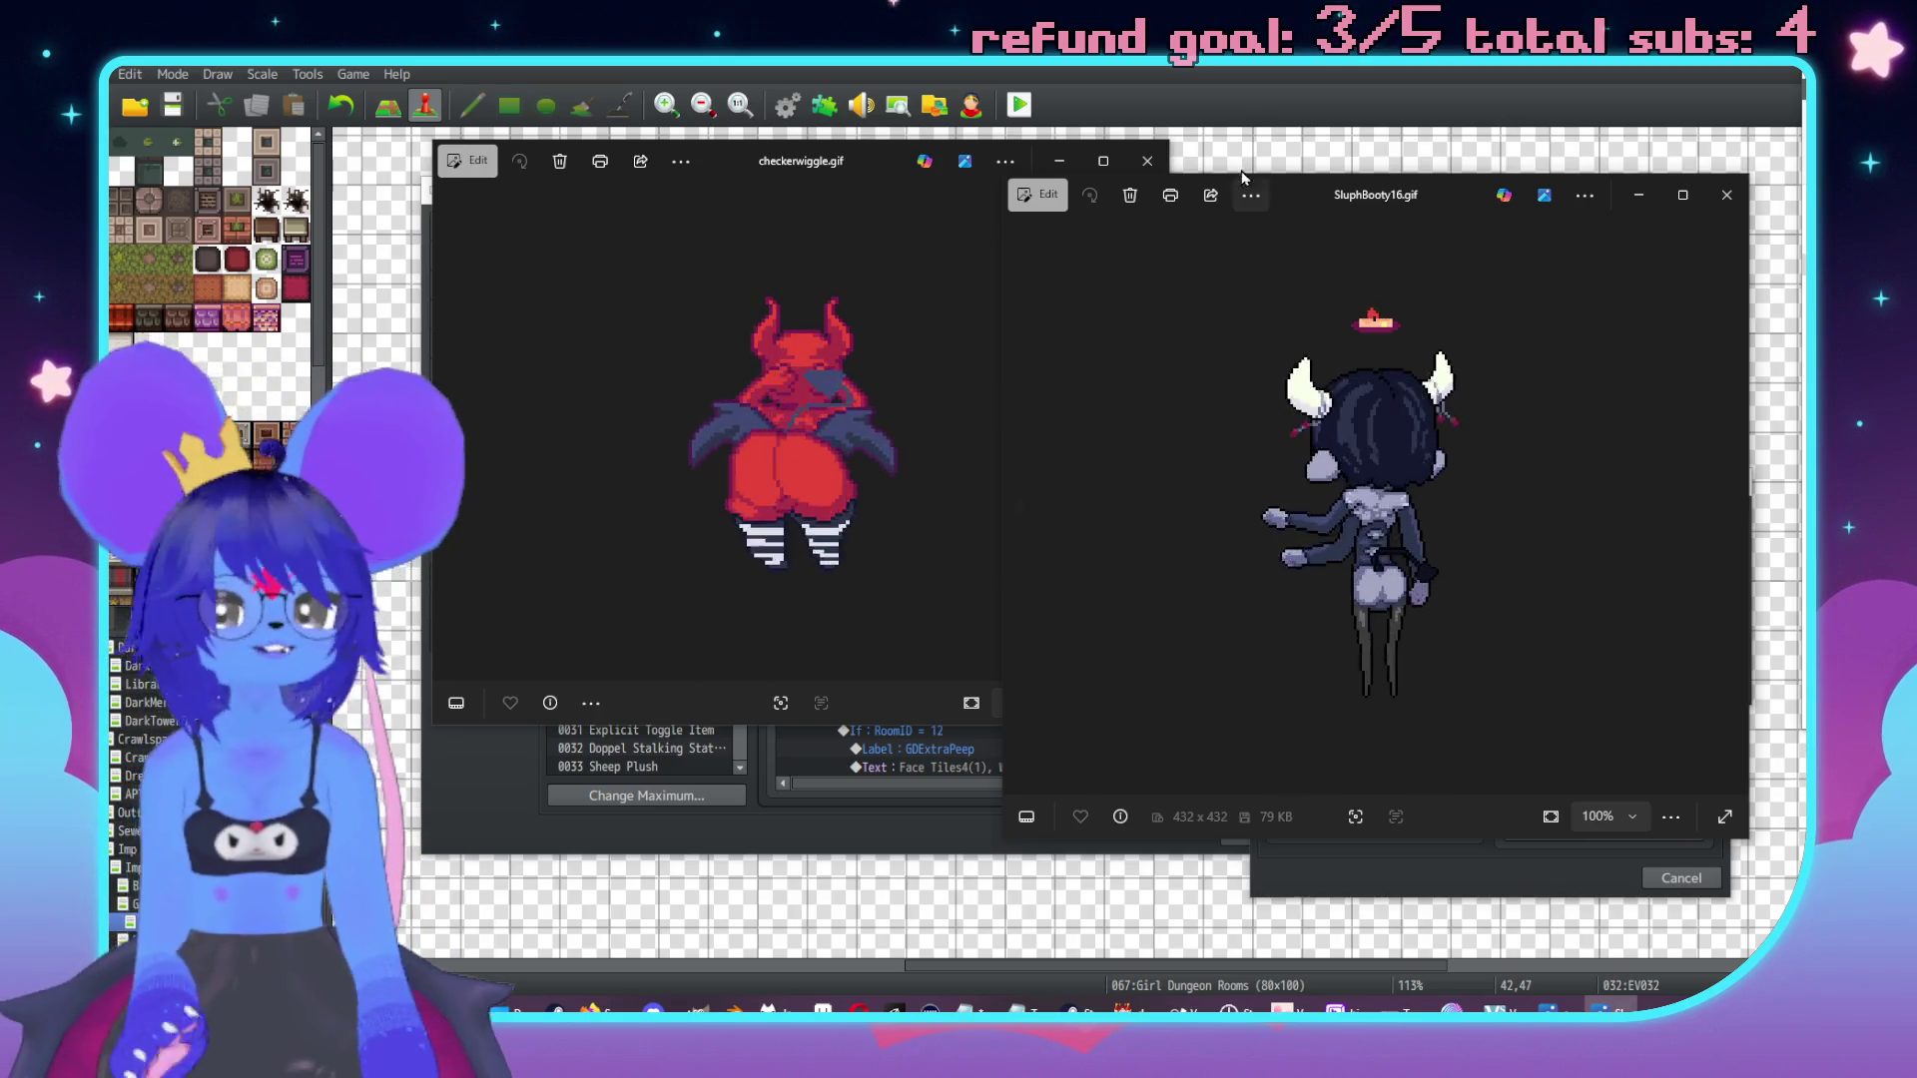
pyautogui.click(1144, 161)
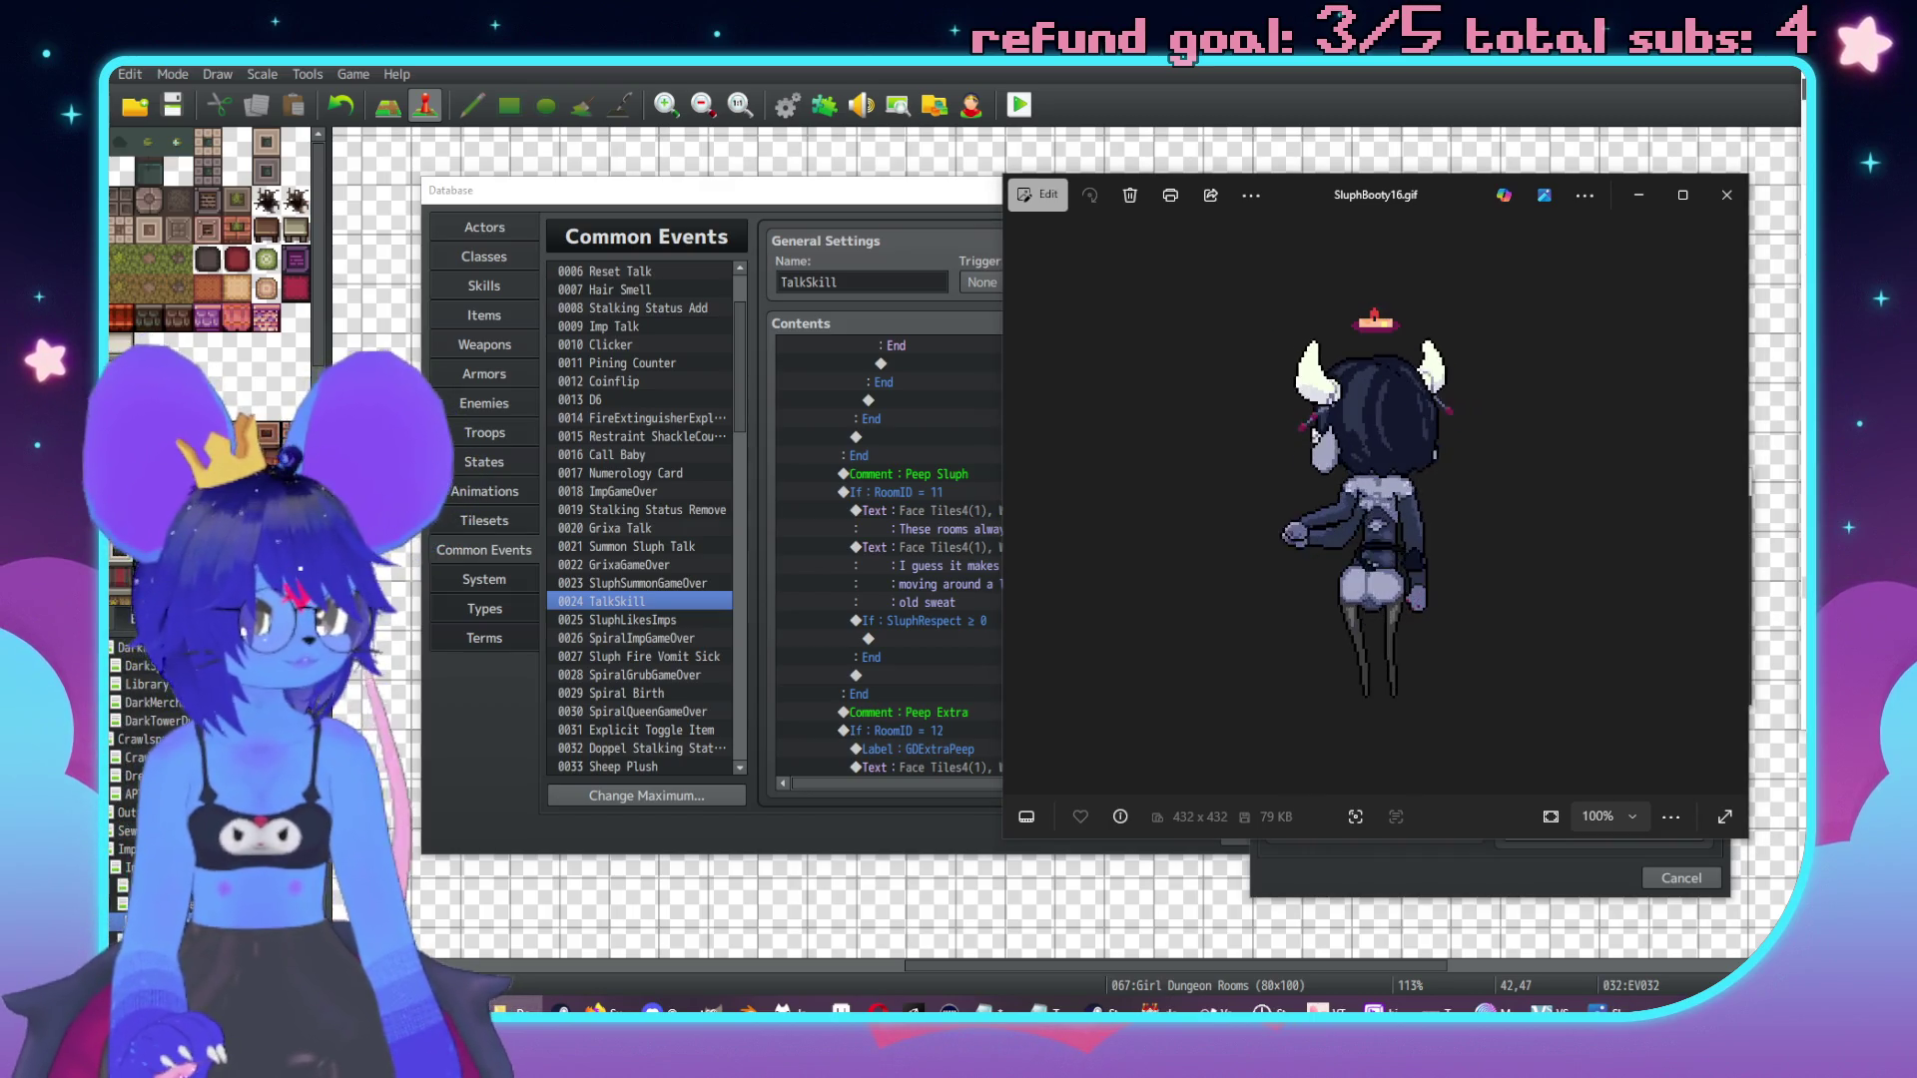
pyautogui.click(1726, 195)
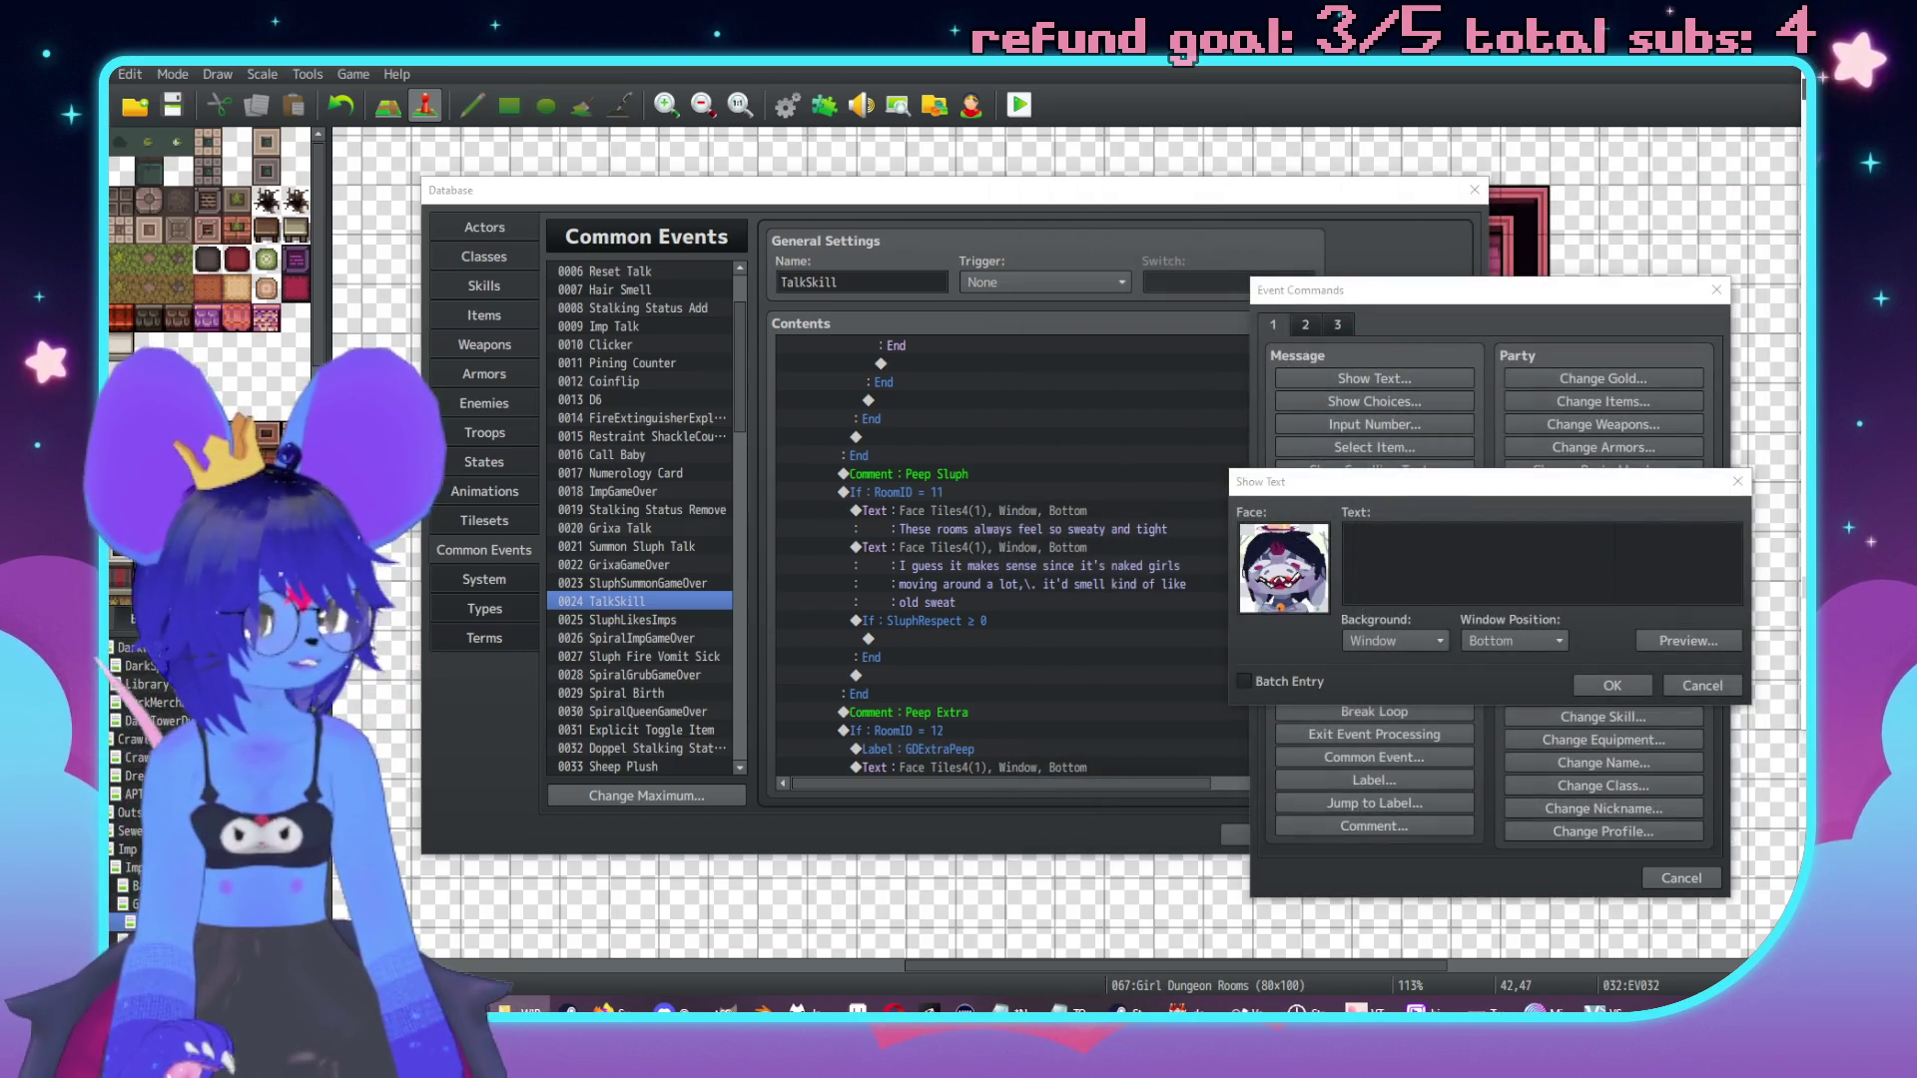
pyautogui.press('Return')
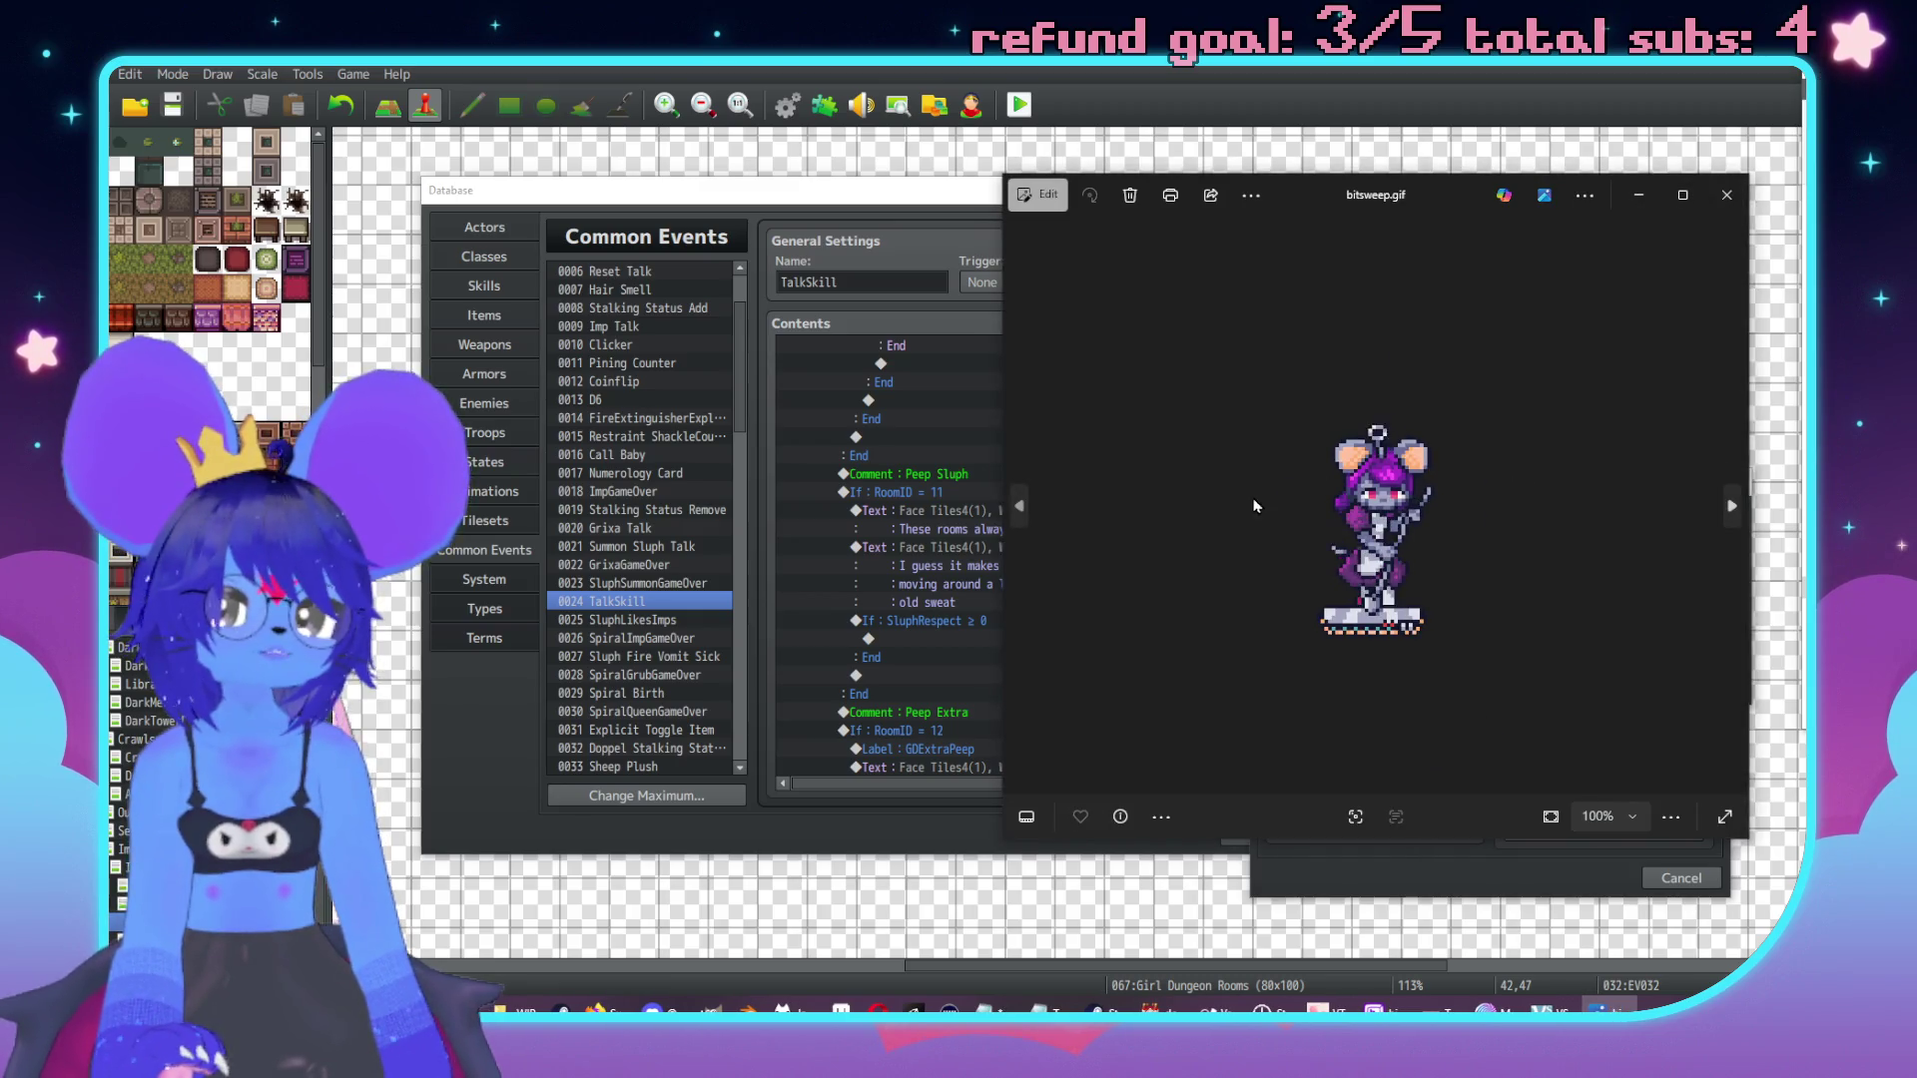
pyautogui.click(1726, 194)
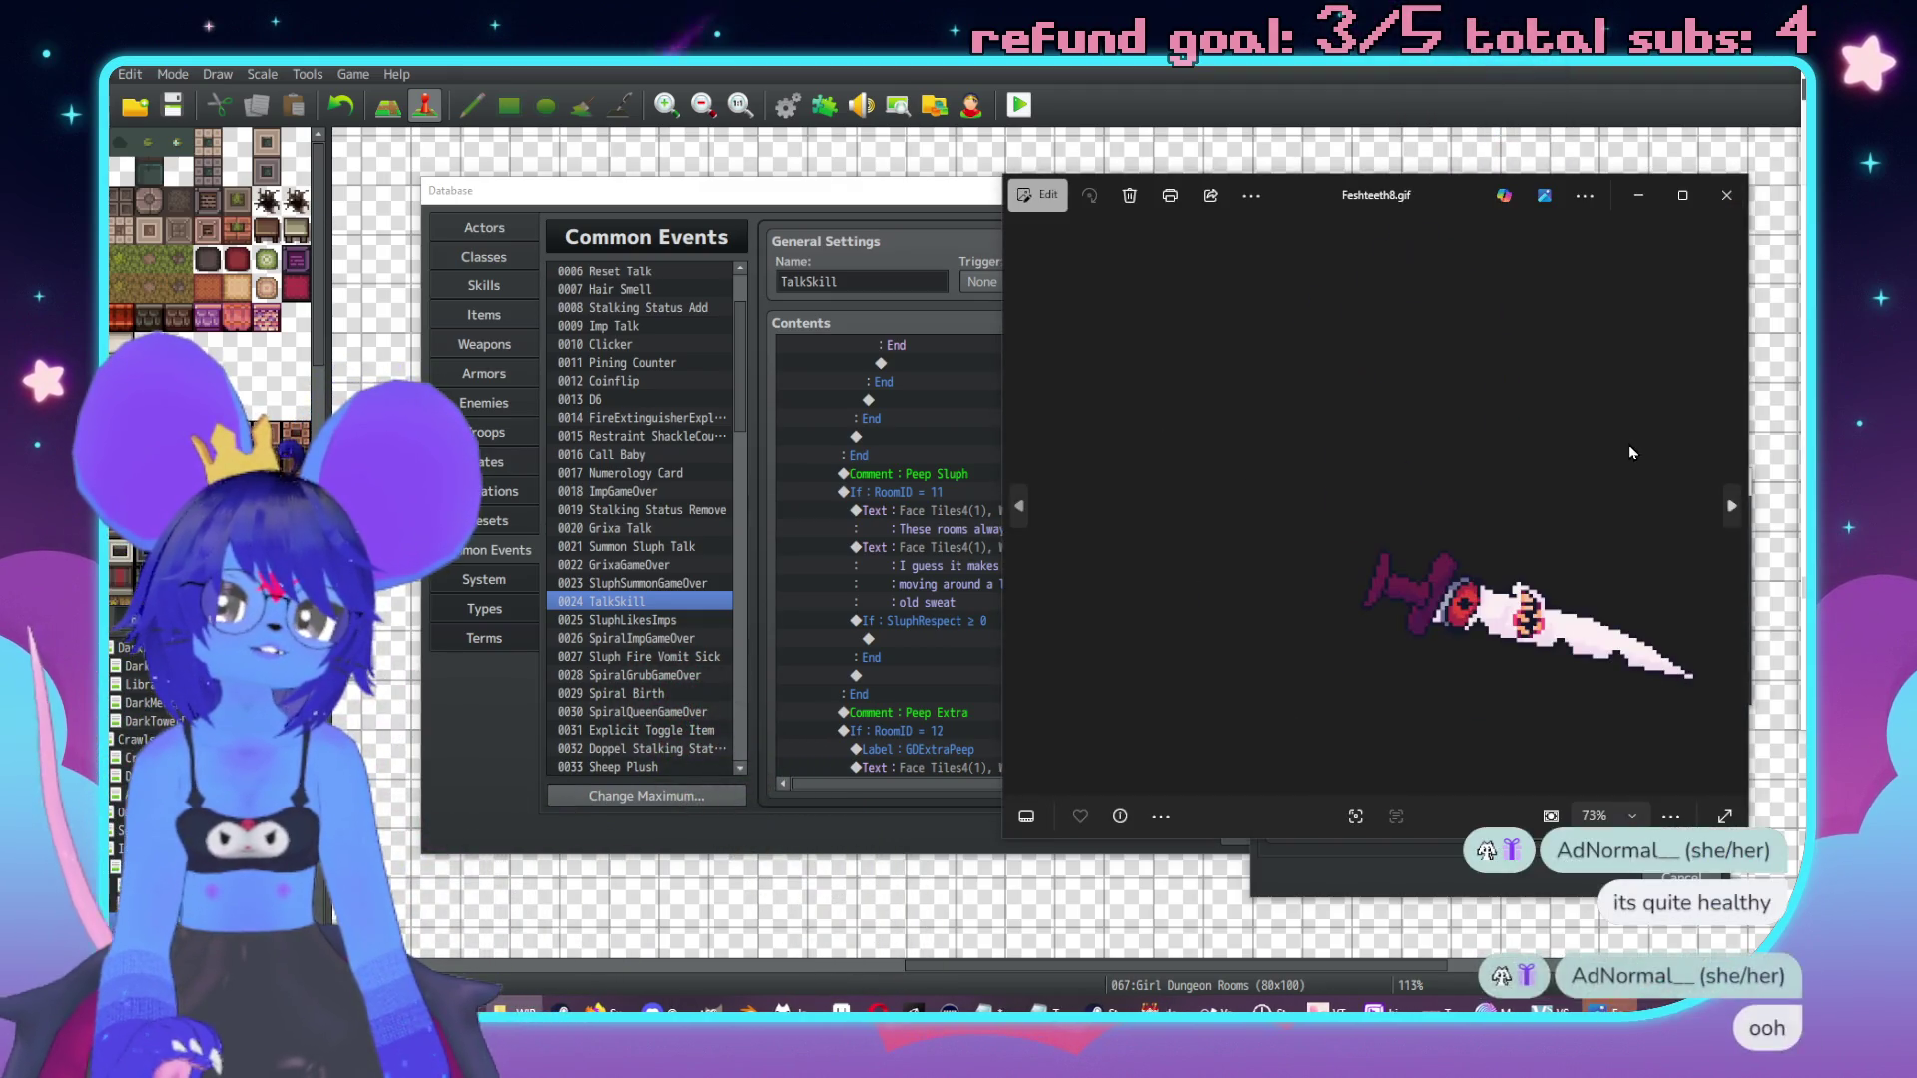
pyautogui.moveTo(1418, 194); pyautogui.dragTo(1319, 170)
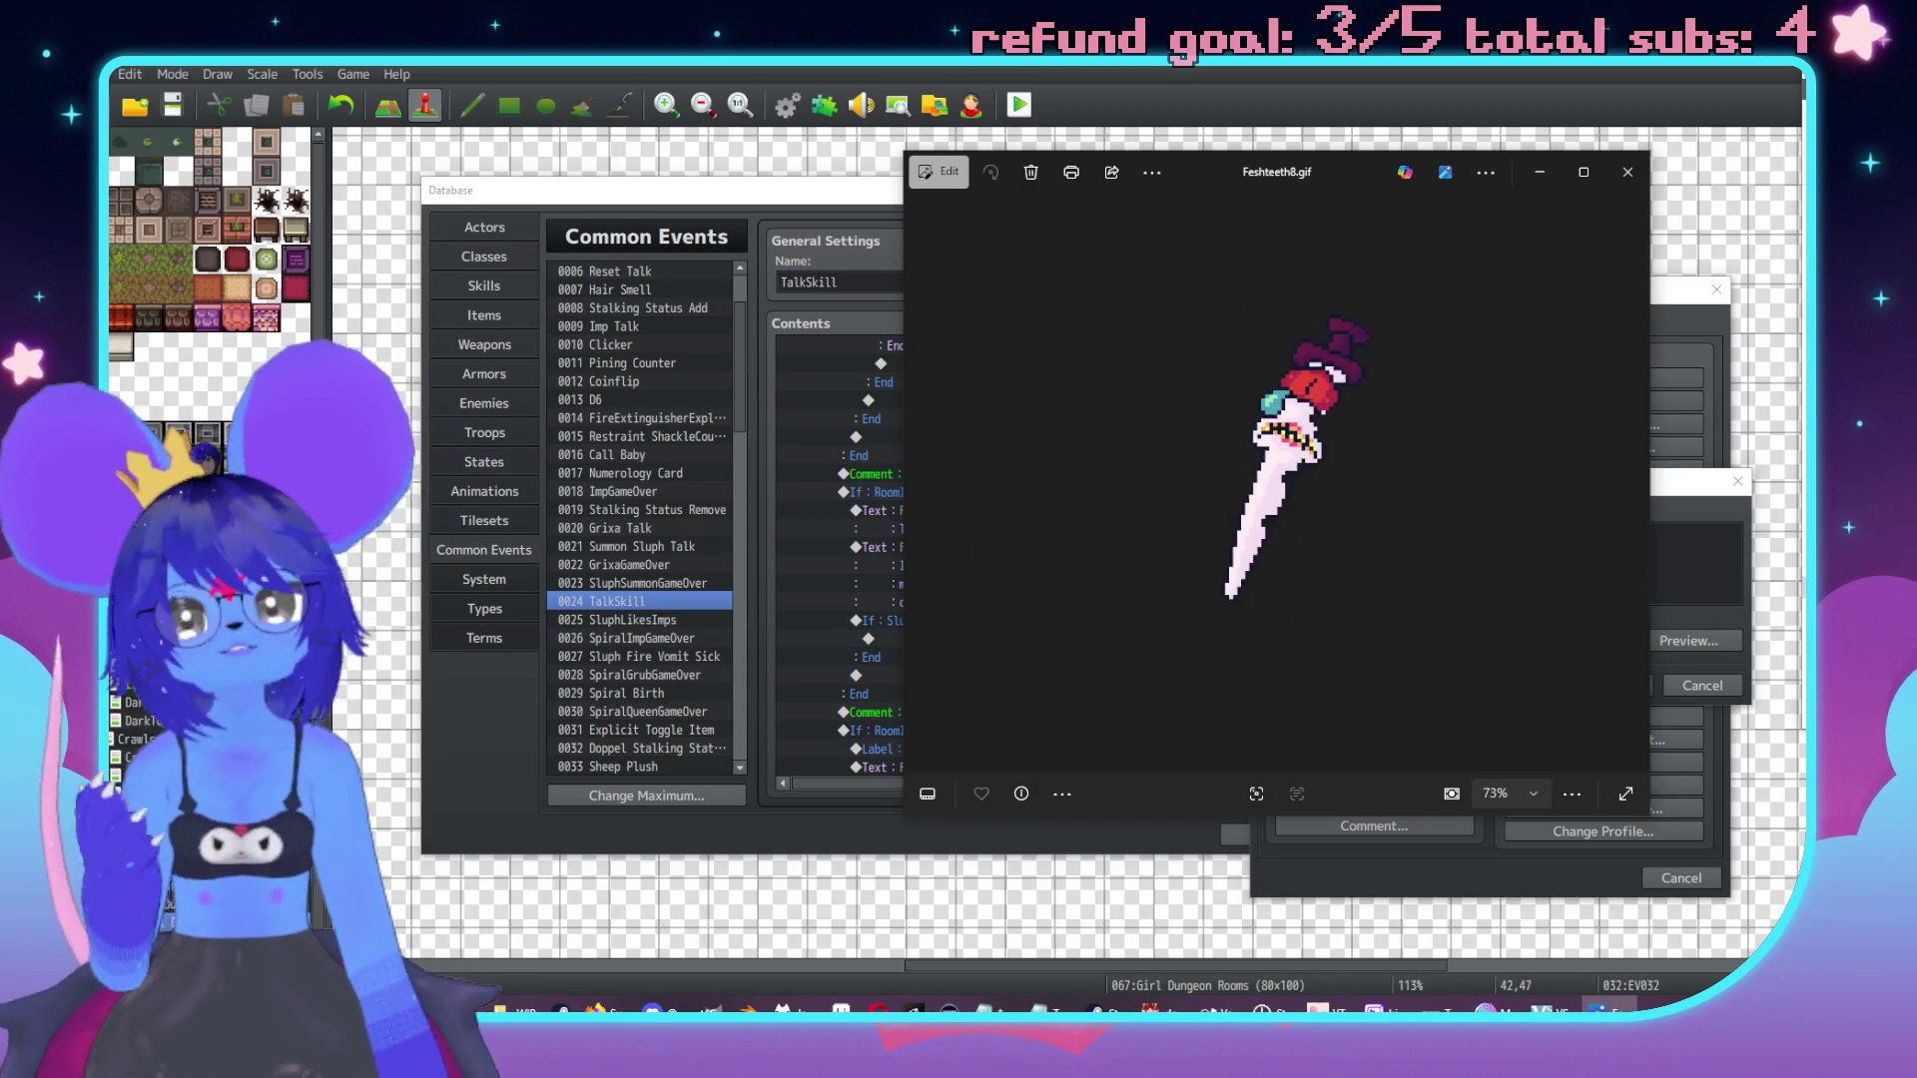
pyautogui.click(1628, 172)
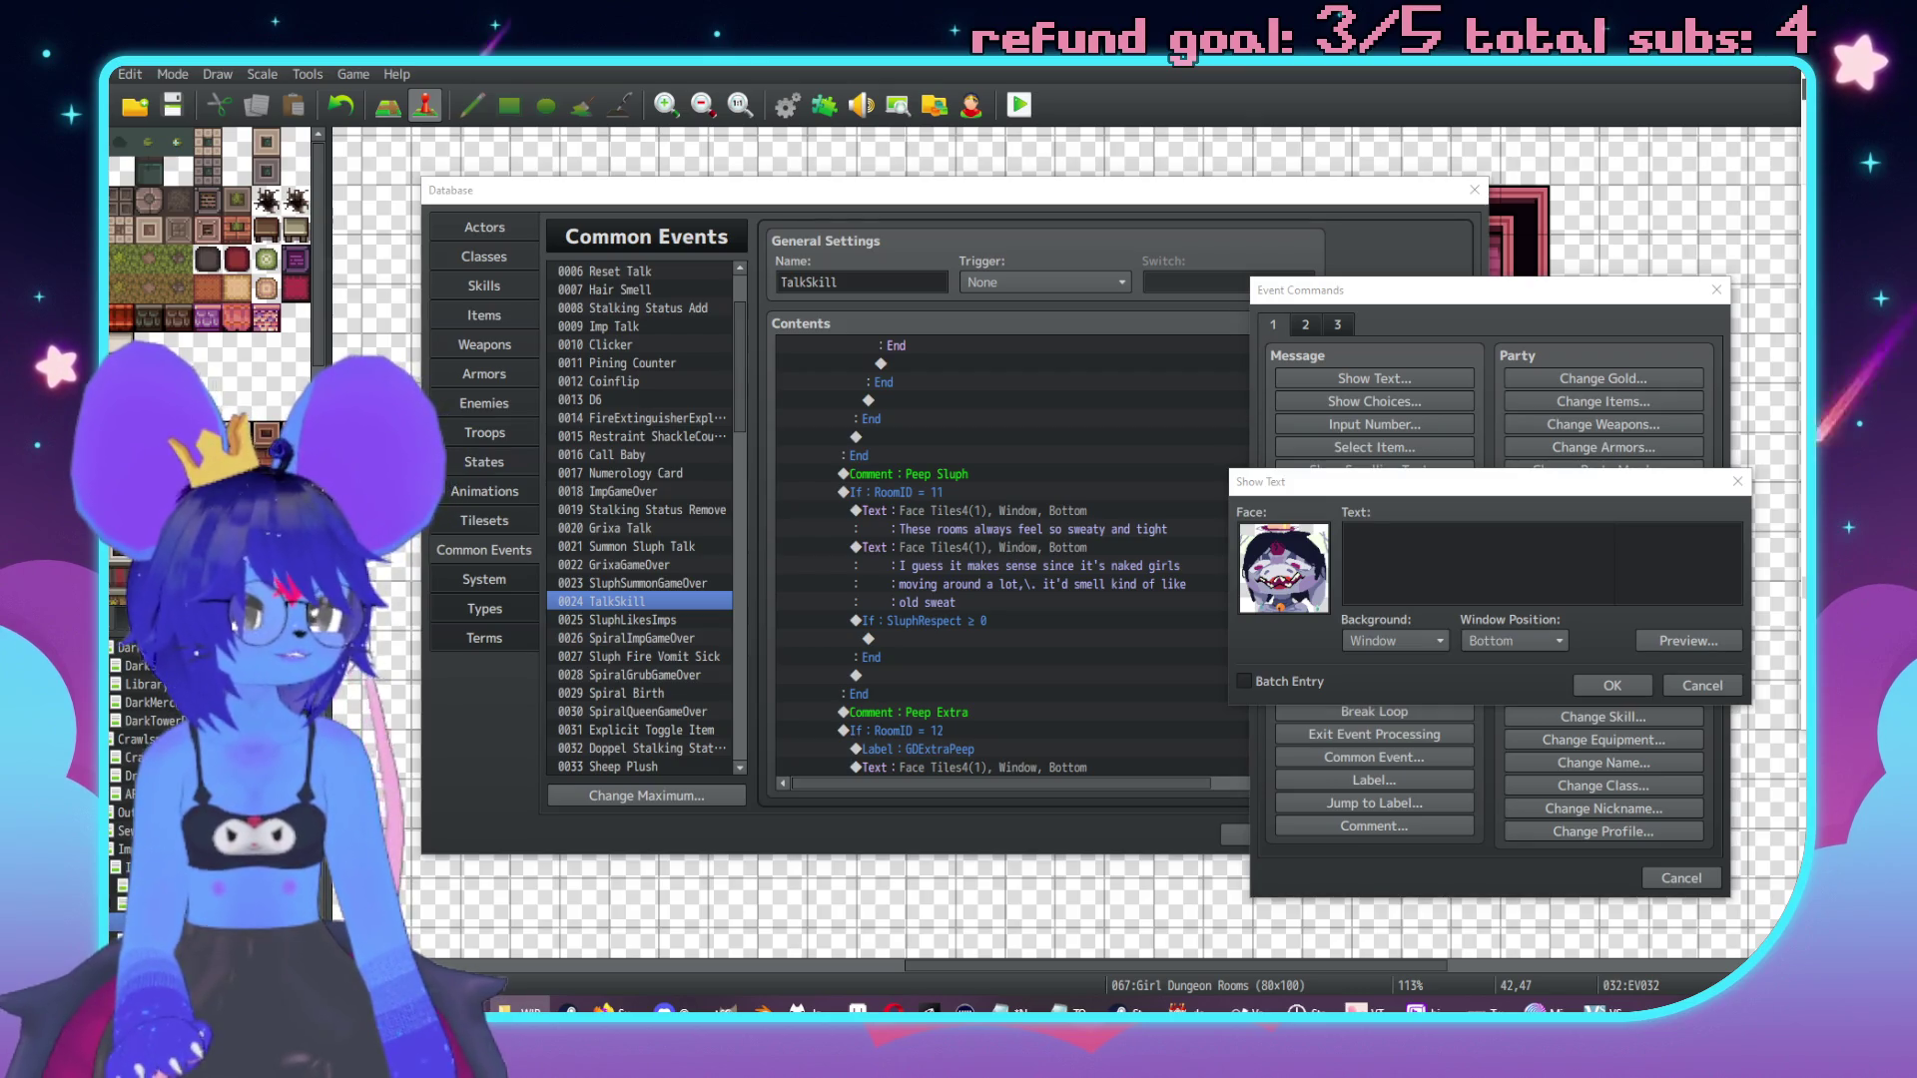
# Move the GlassAngelSprite.gif preview aside and close the Imp.gif preview.
pyautogui.moveTo(1316, 186); pyautogui.dragTo(764, 156)
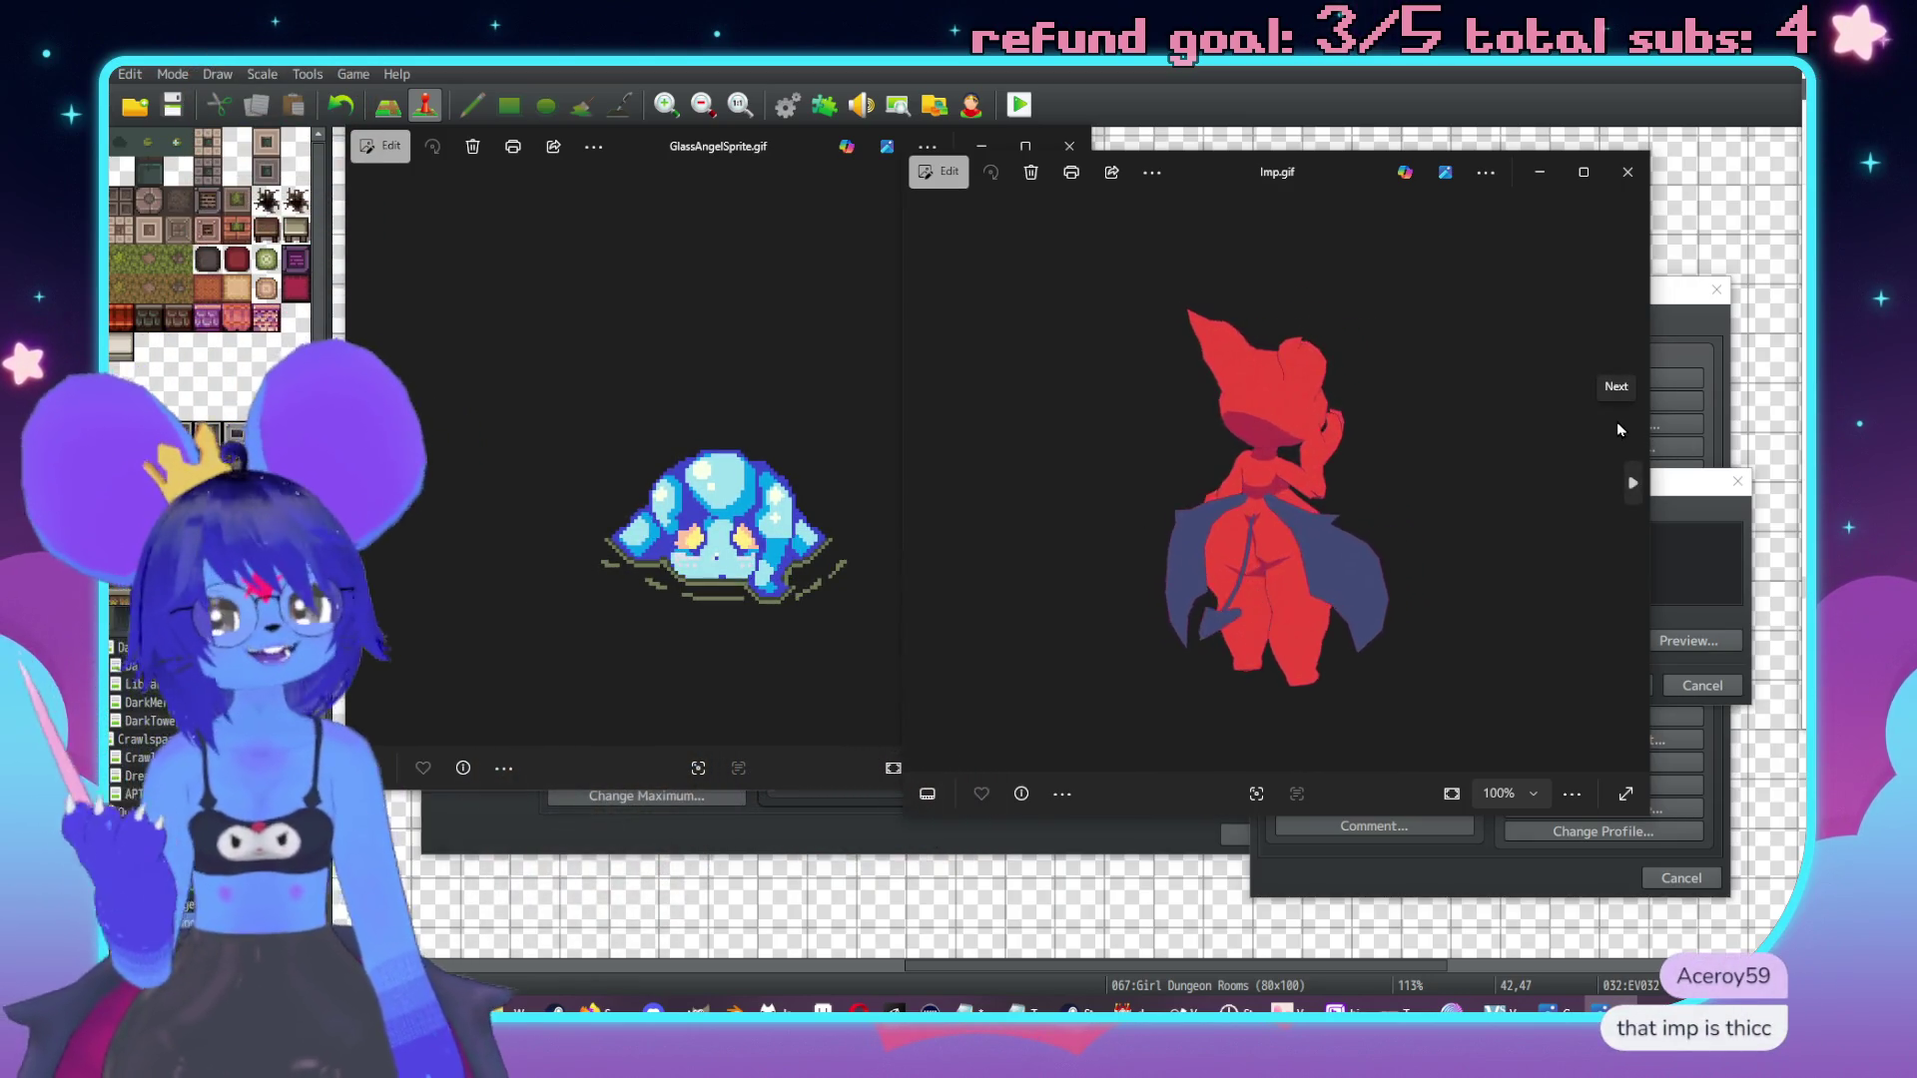
pyautogui.click(1628, 171)
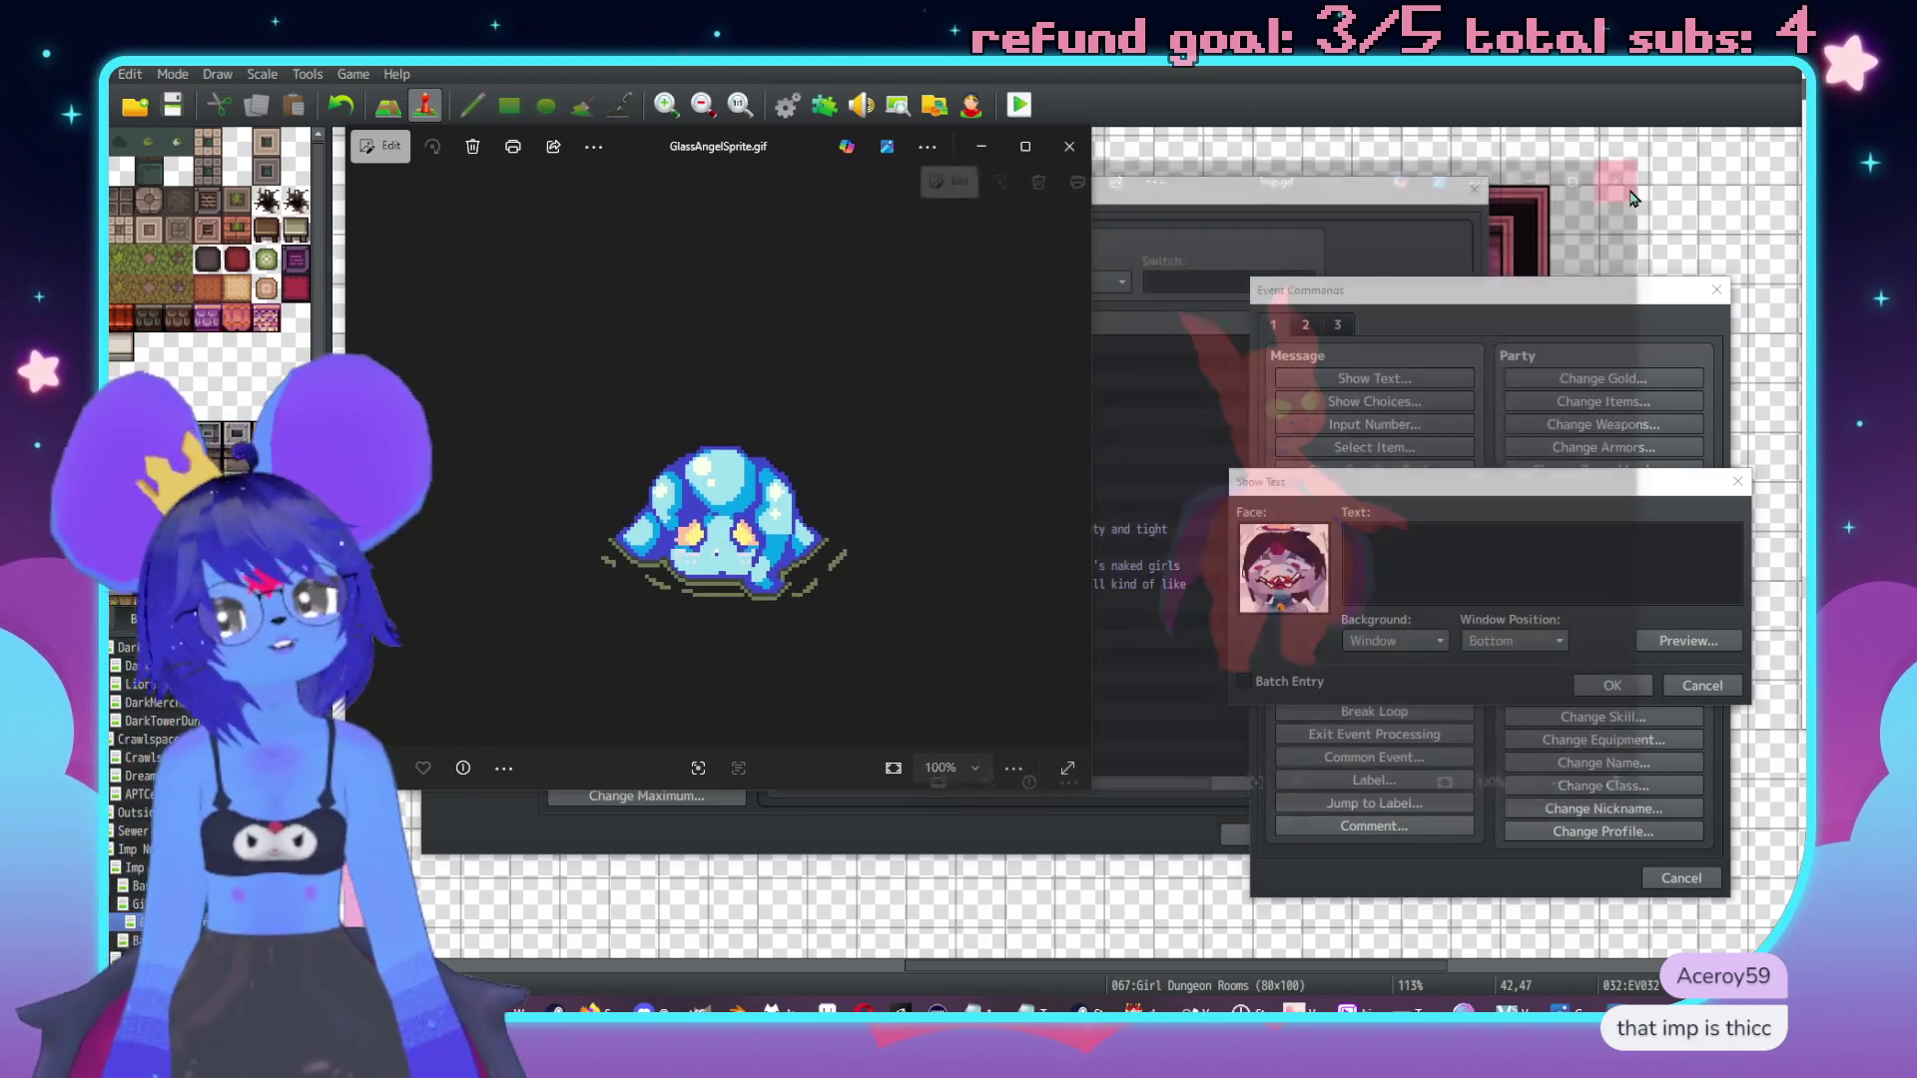
# Close GlassAngelSprite.gif, enlarge then close ref turnaround 3.gif, leaving sugar2.gif open.
pyautogui.click(1085, 152)
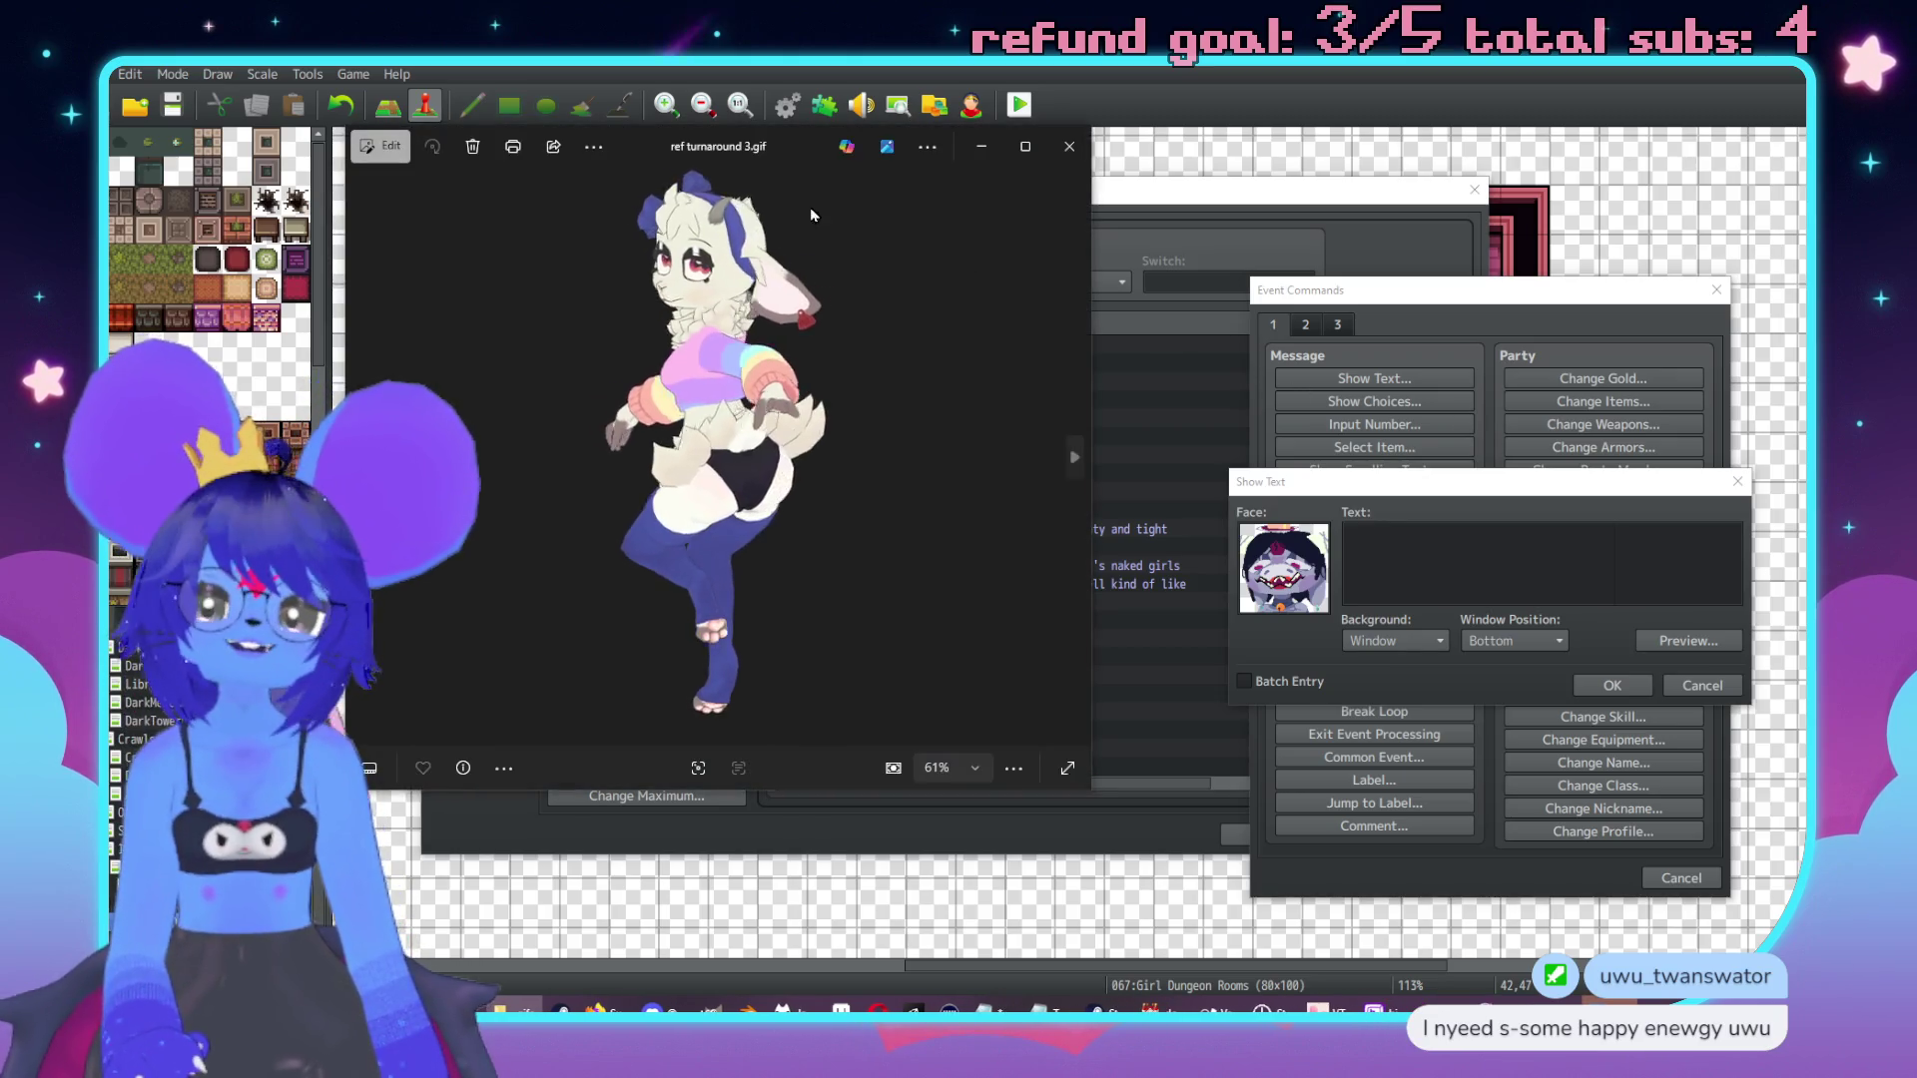
pyautogui.moveTo(651, 147); pyautogui.dragTo(759, 77)
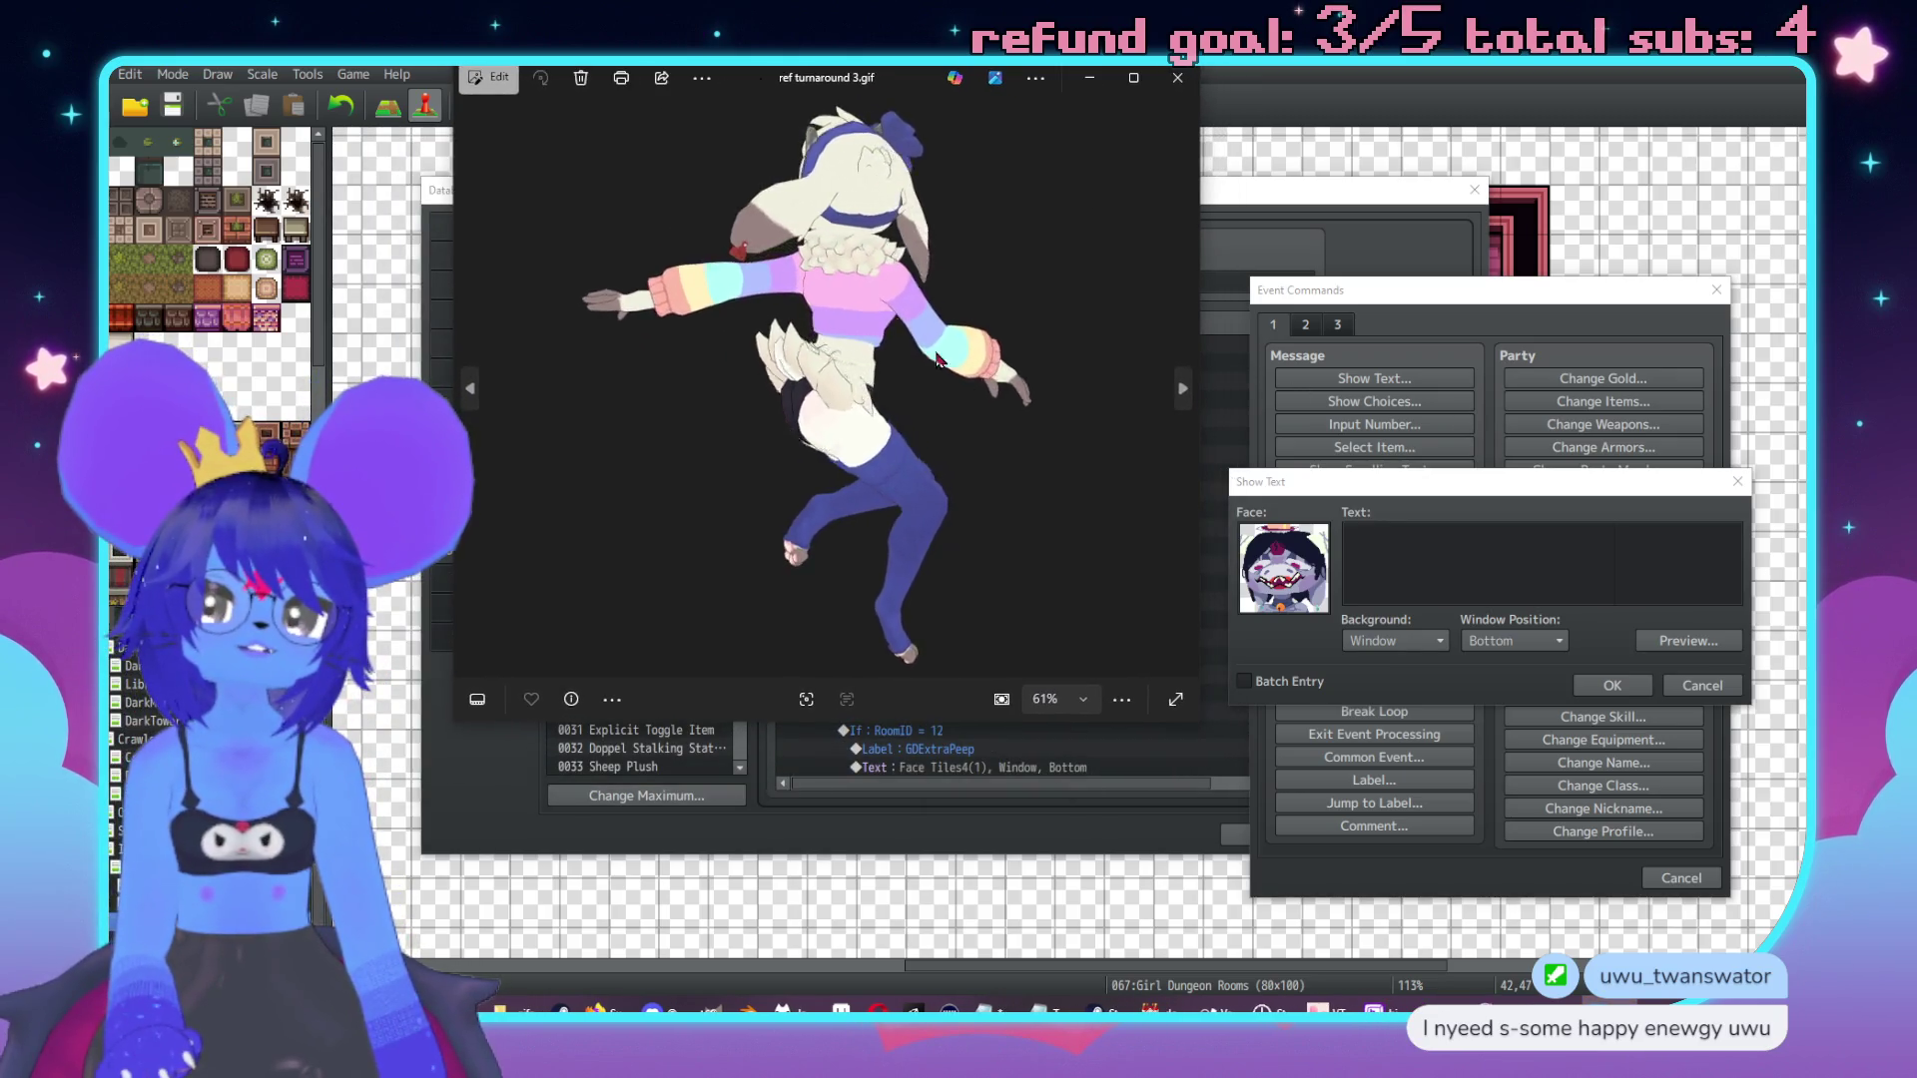
pyautogui.moveTo(1200, 716)
pyautogui.mouseDown()
pyautogui.moveTo(1316, 879)
pyautogui.moveTo(1448, 1010)
pyautogui.mouseUp()
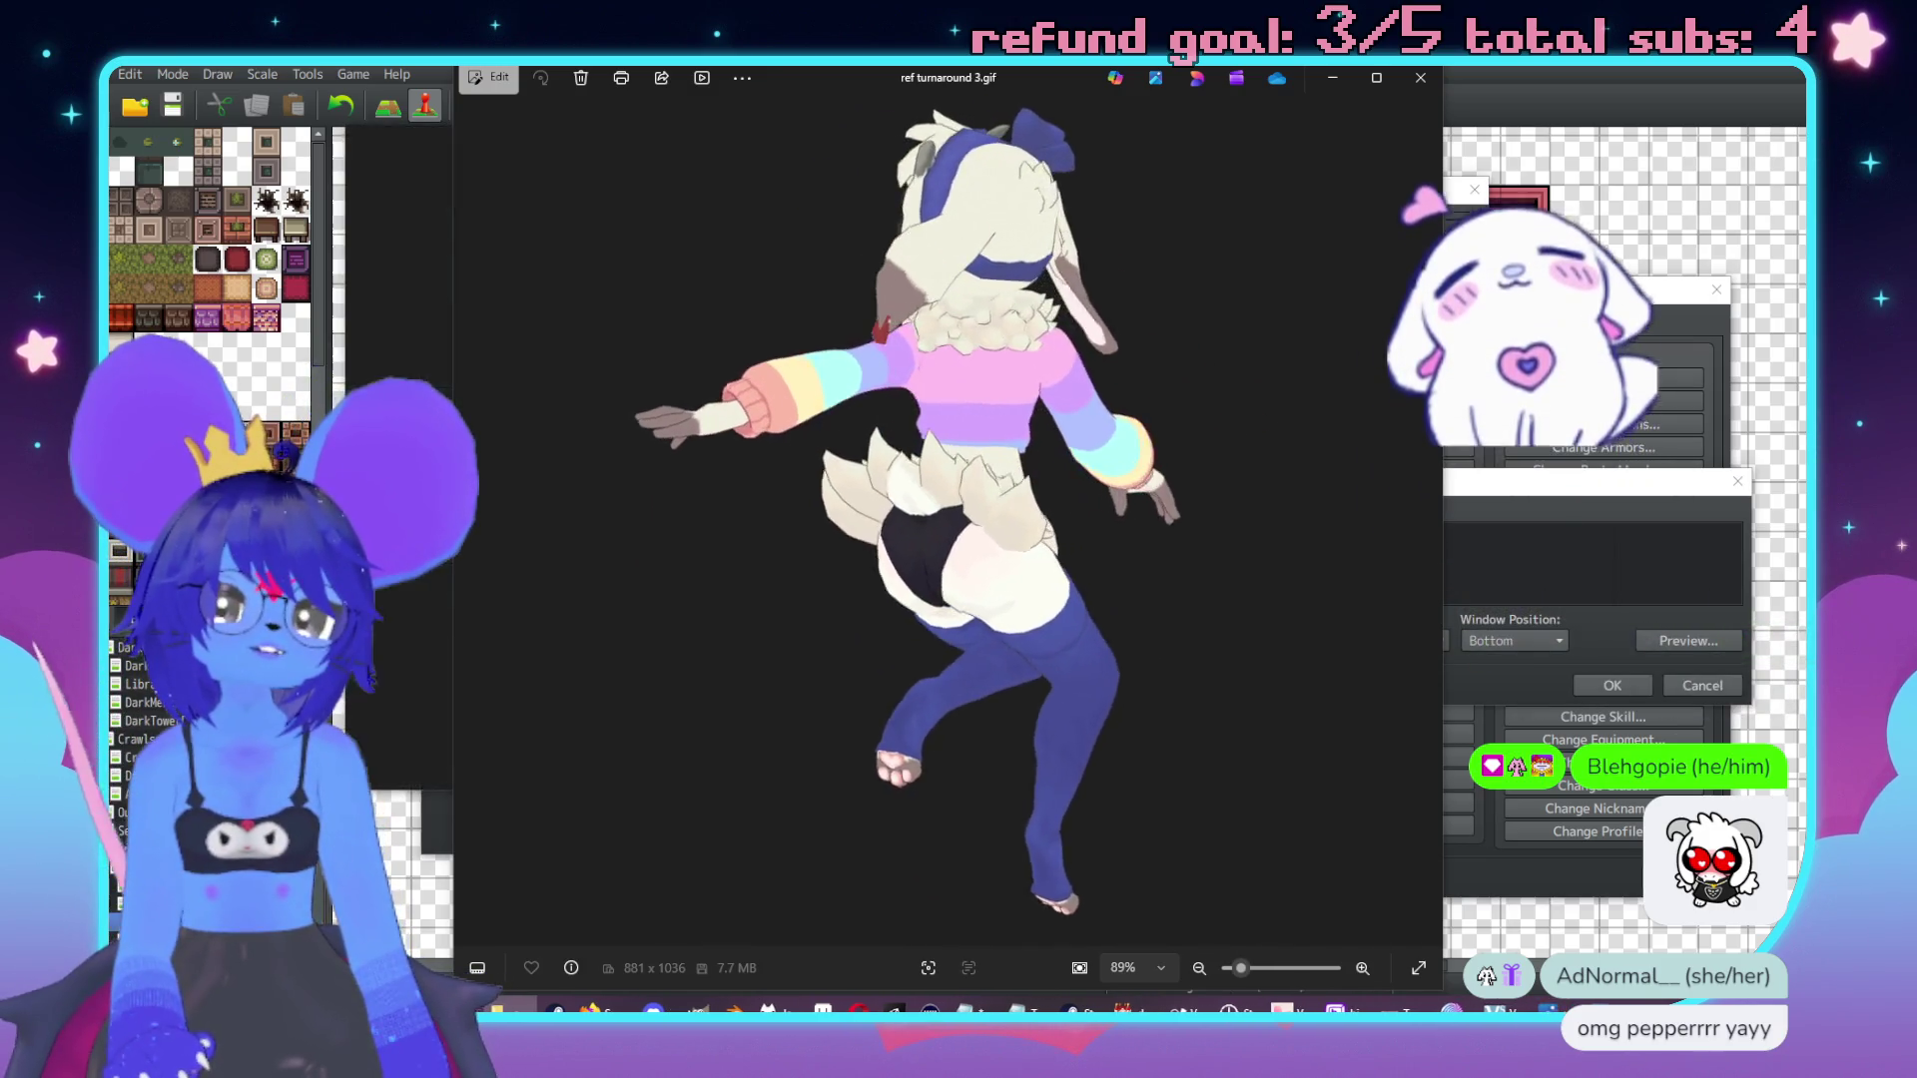
pyautogui.click(1419, 79)
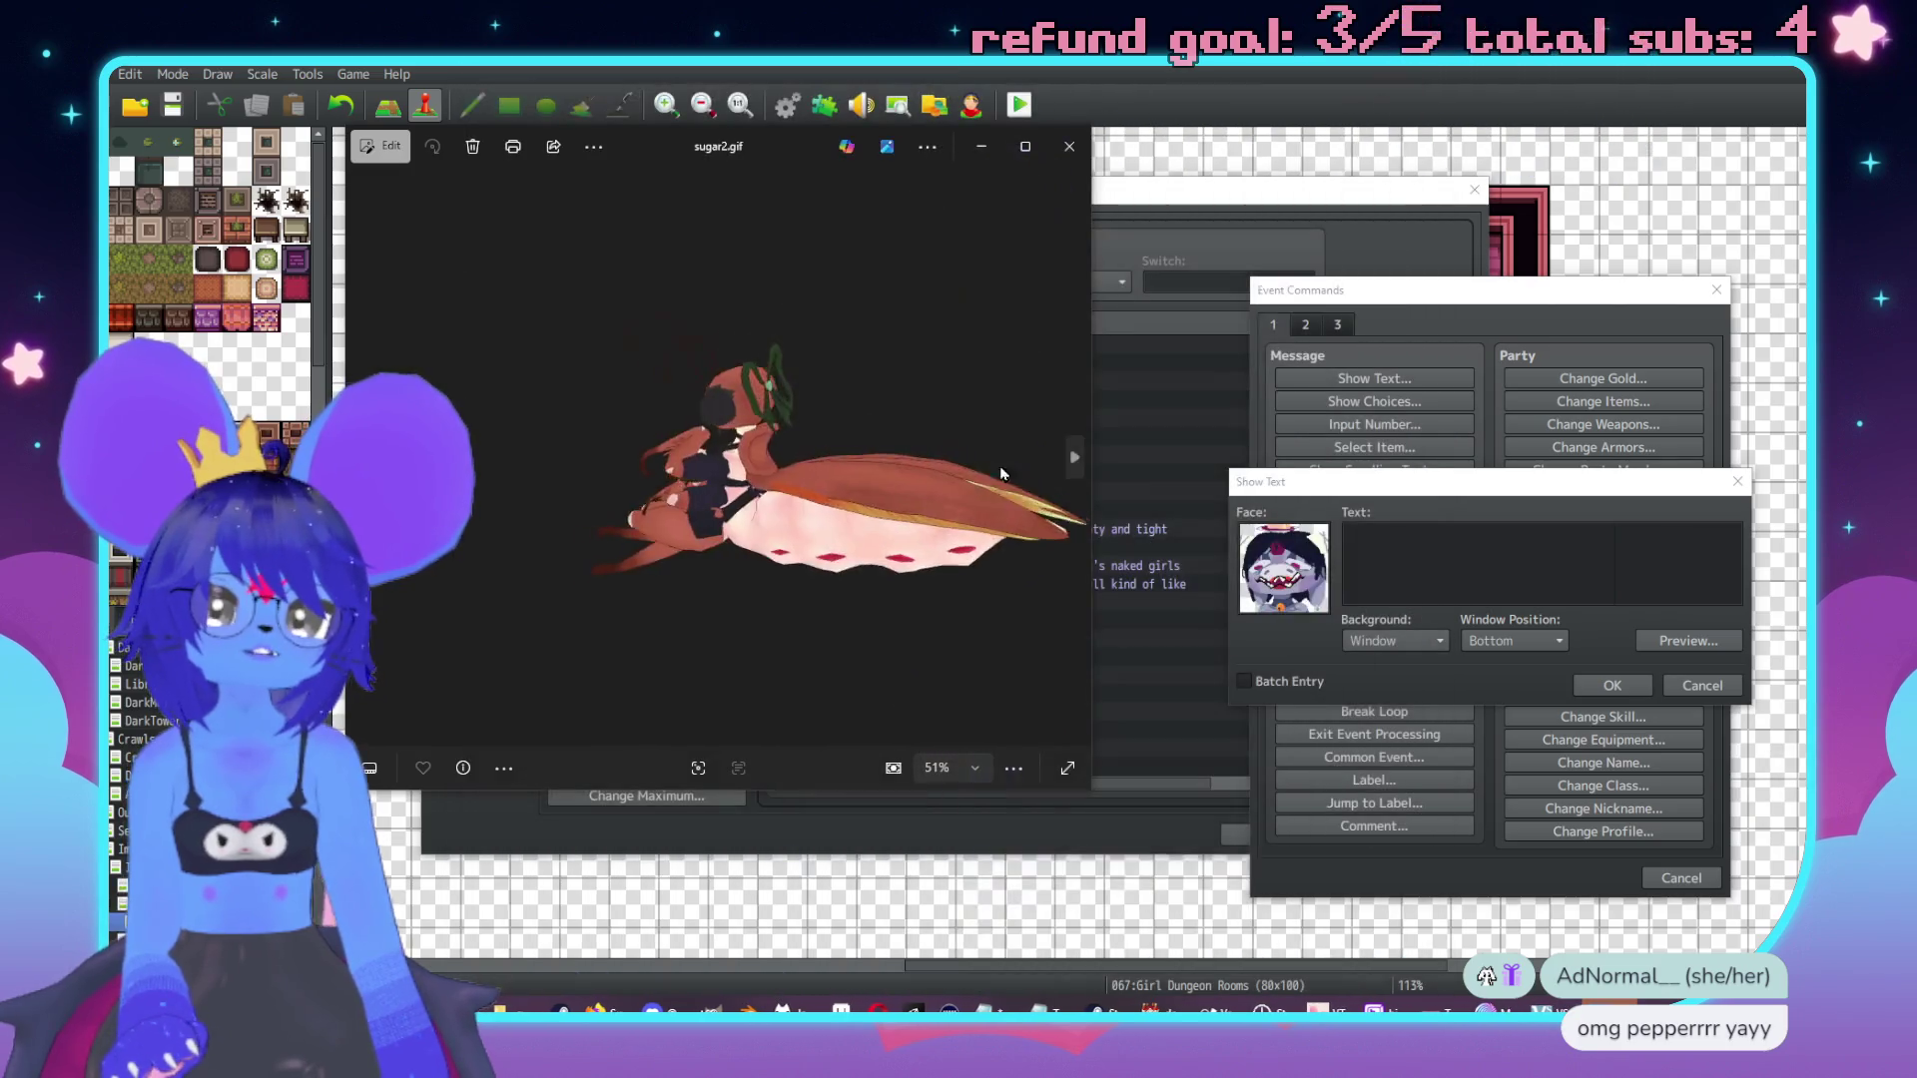
# Enlarge and reposition the sugar2.gif preview, view sugar1.gif, then close it.
pyautogui.moveTo(1087, 791)
pyautogui.mouseDown()
pyautogui.moveTo(1568, 824)
pyautogui.moveTo(1636, 930)
pyautogui.mouseUp()
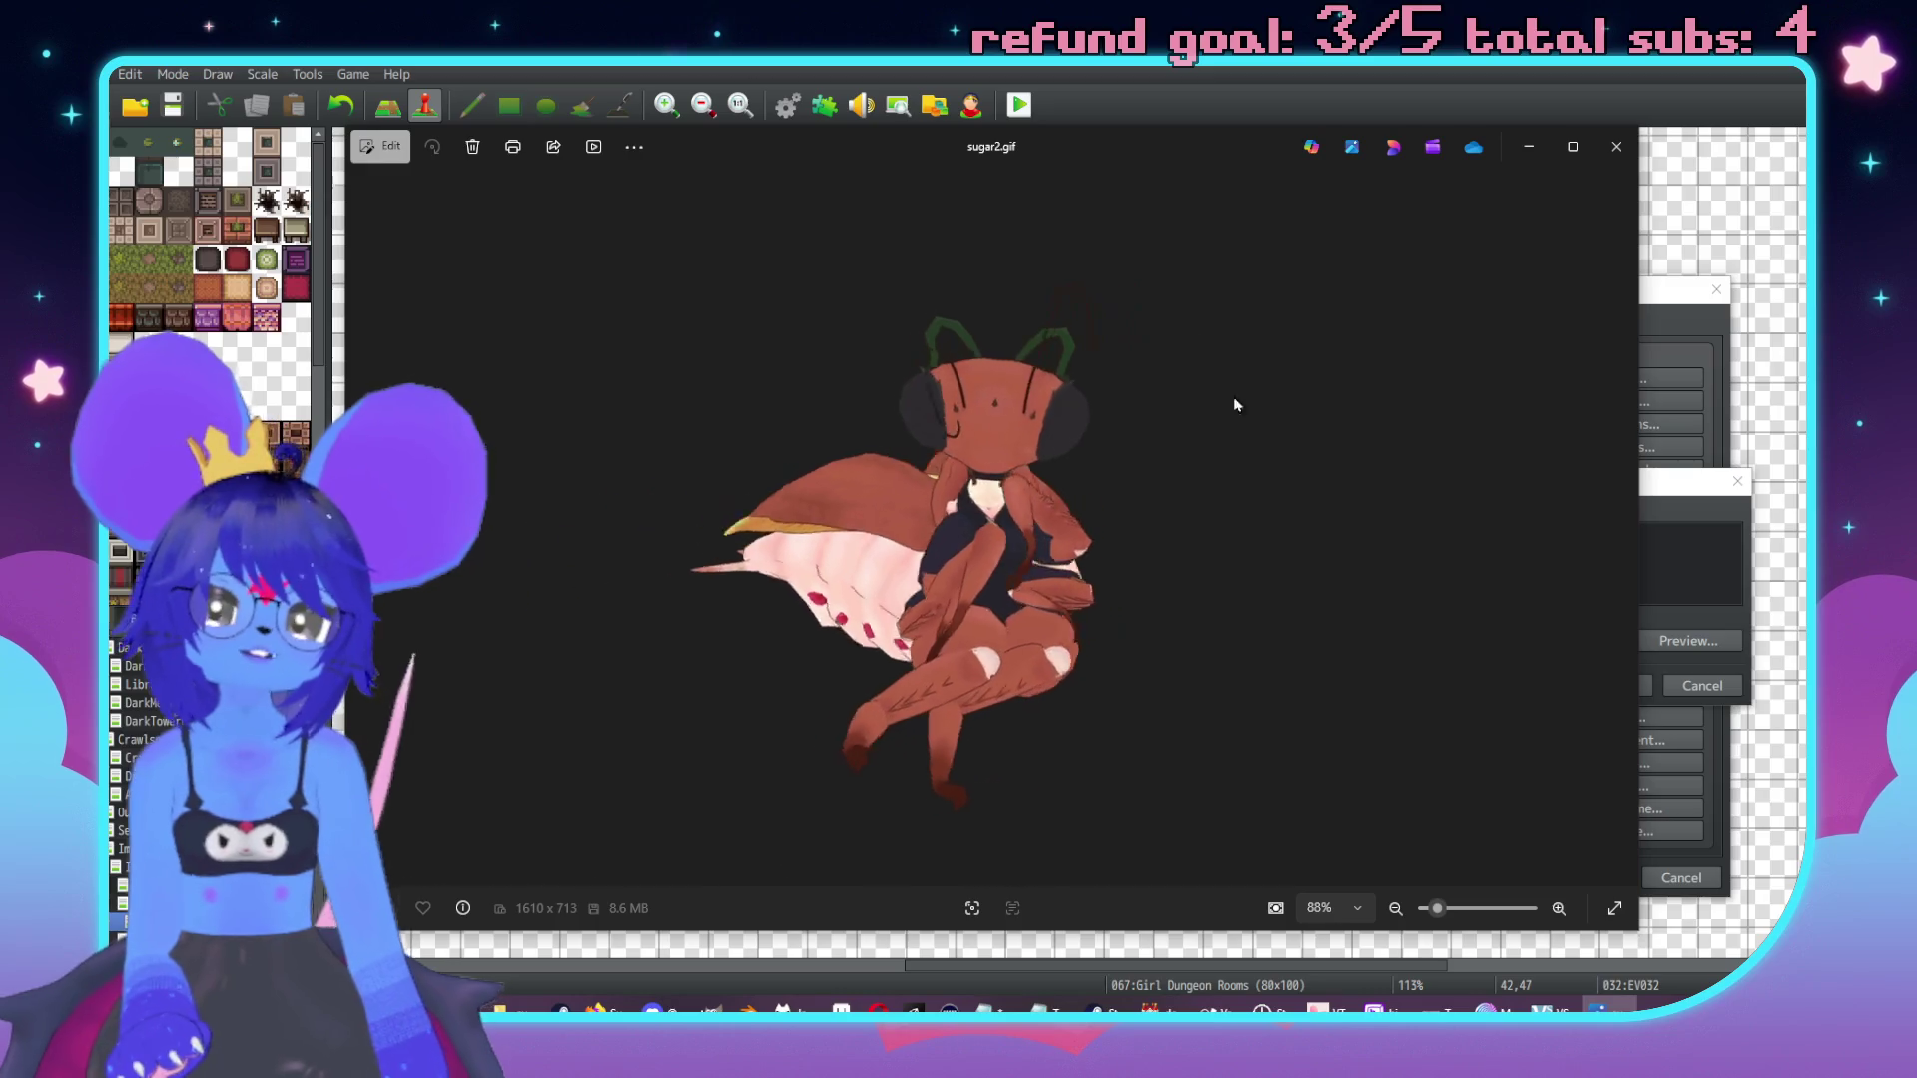
pyautogui.moveTo(1097, 155); pyautogui.dragTo(1161, 150)
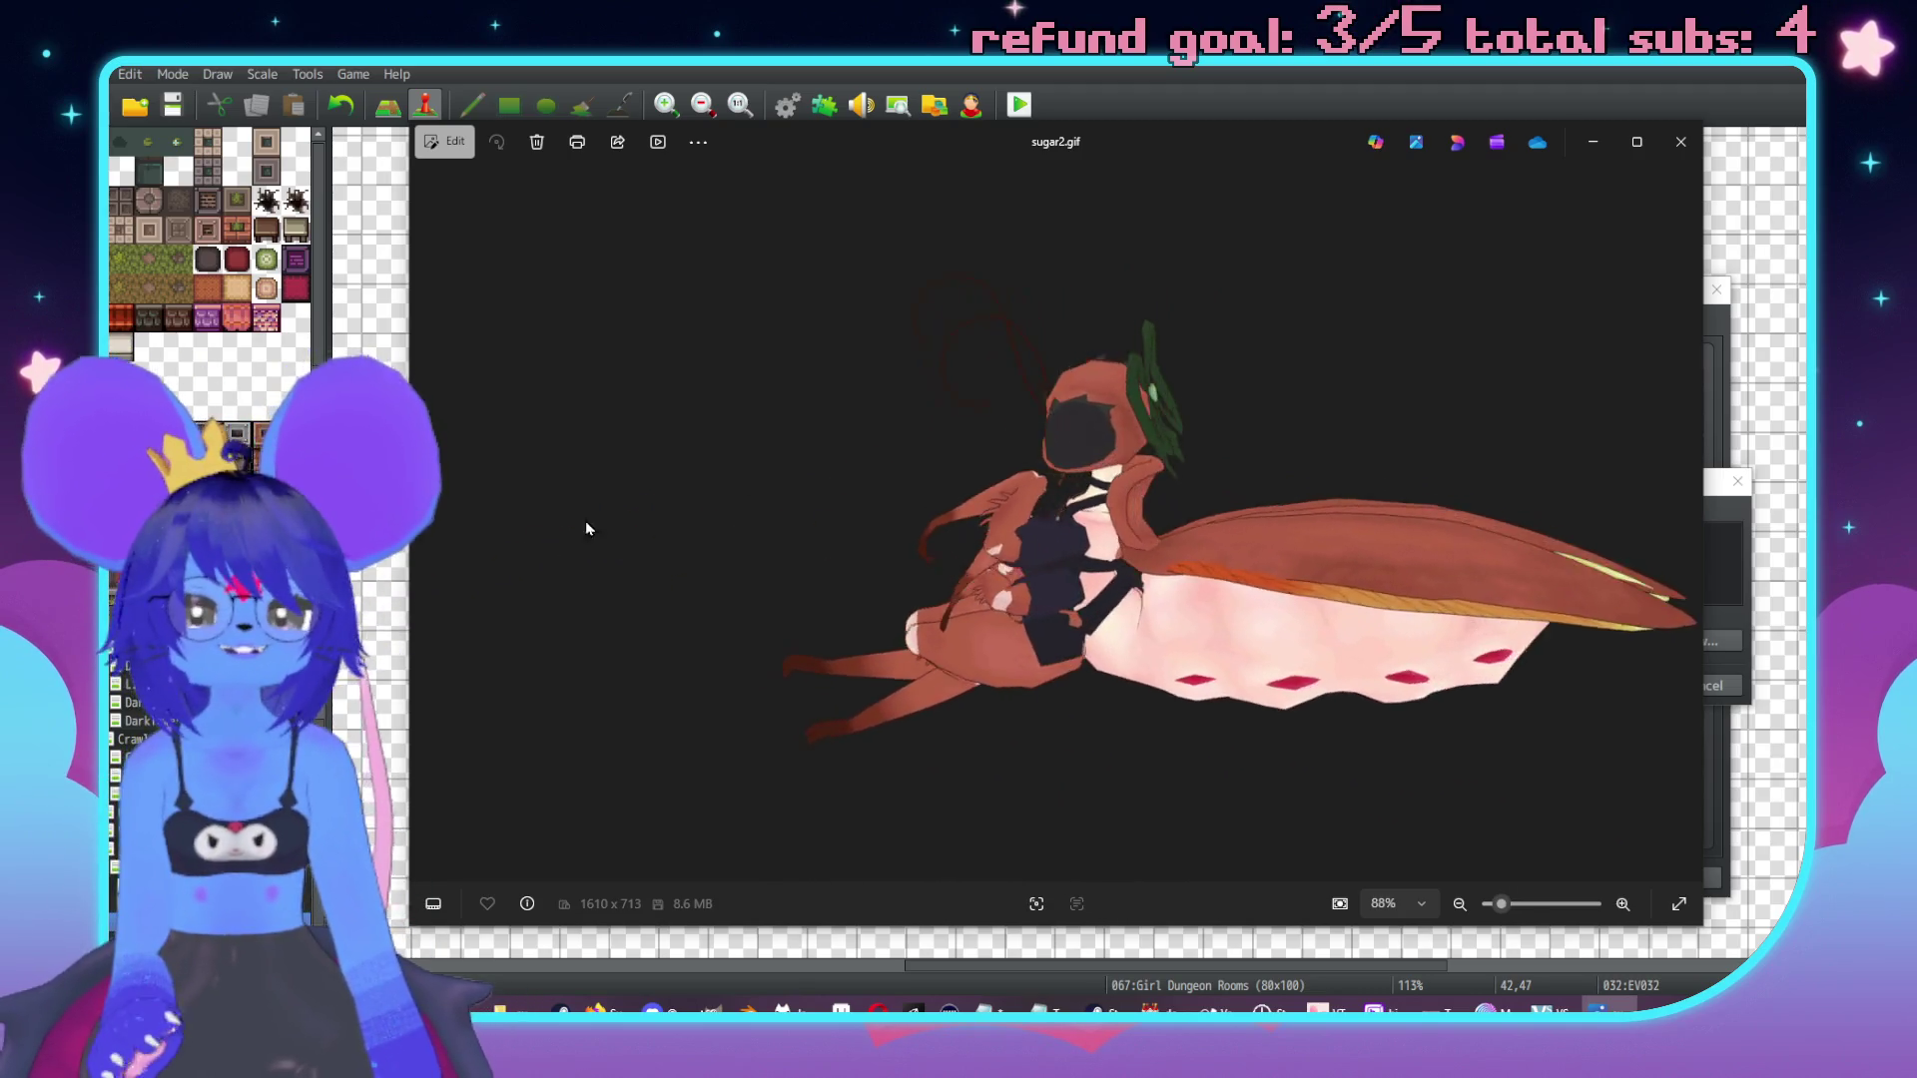
pyautogui.click(436, 526)
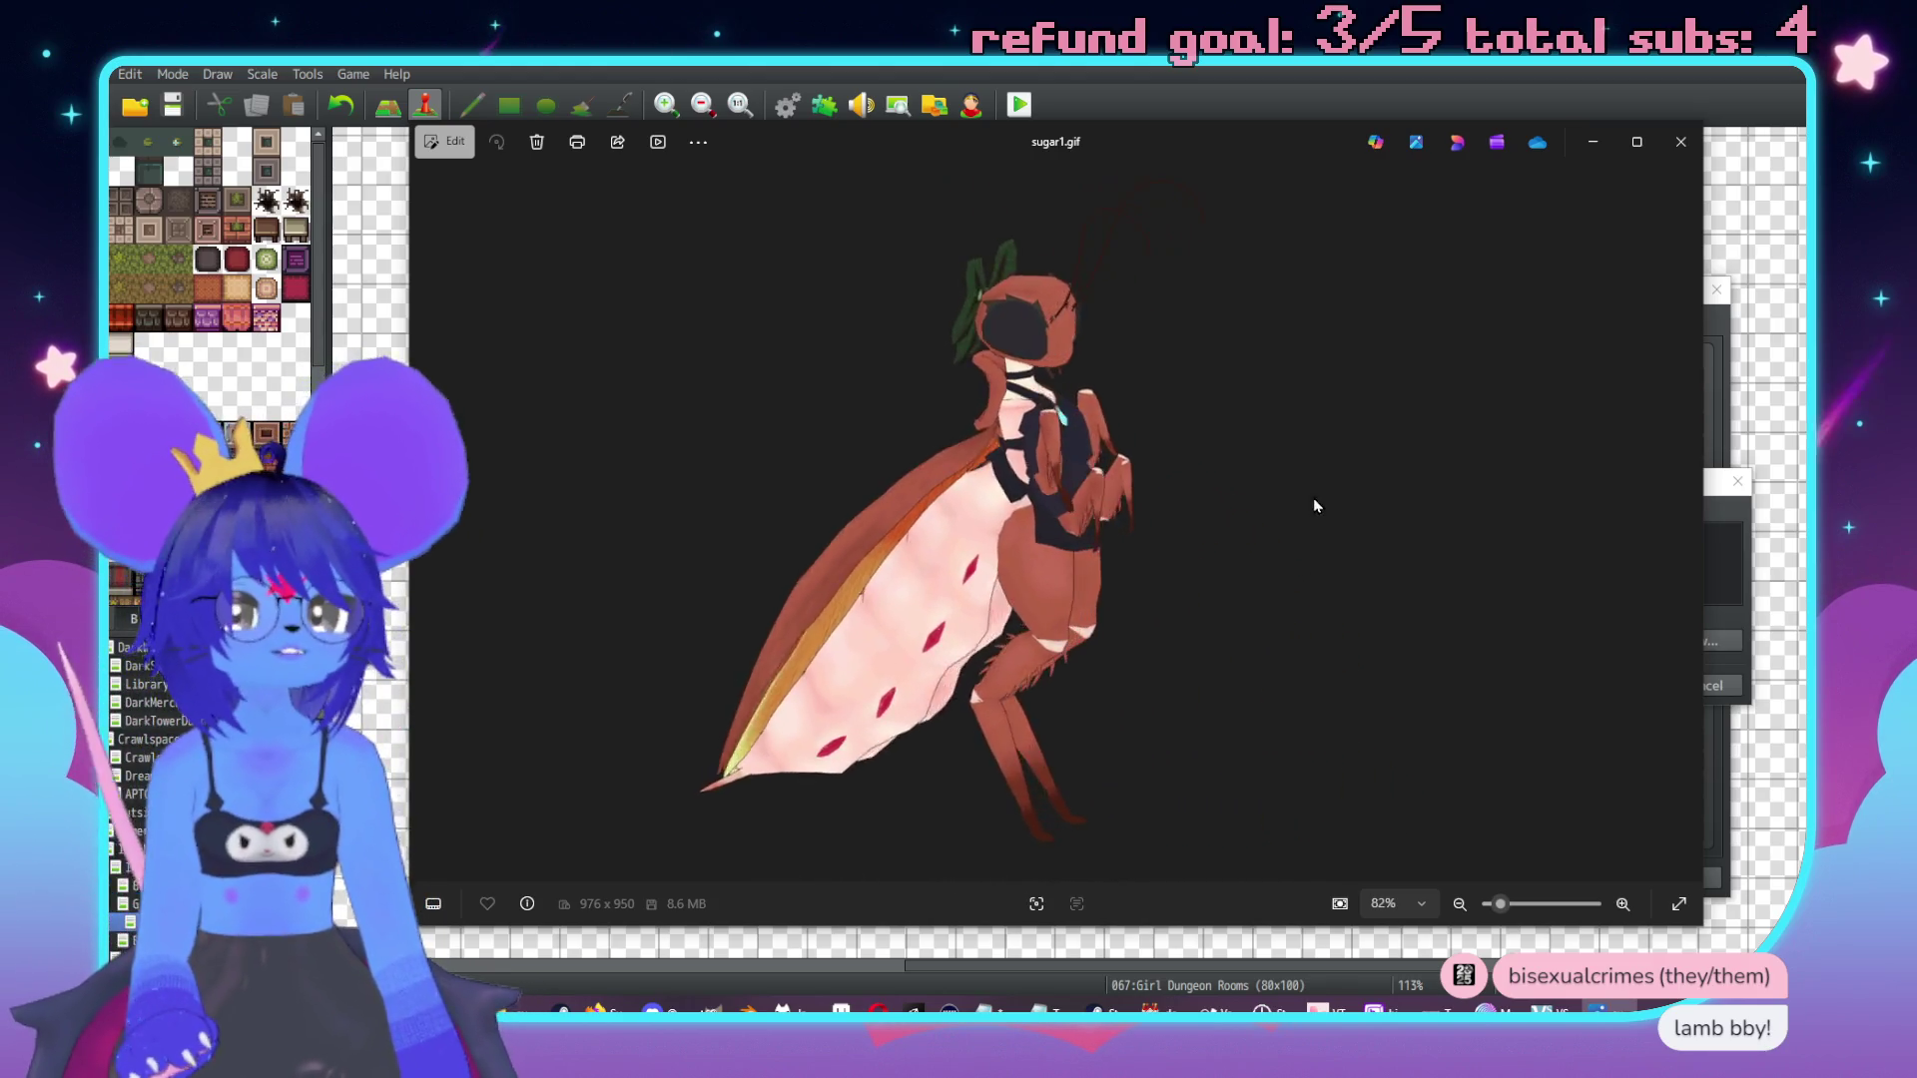
pyautogui.click(1681, 142)
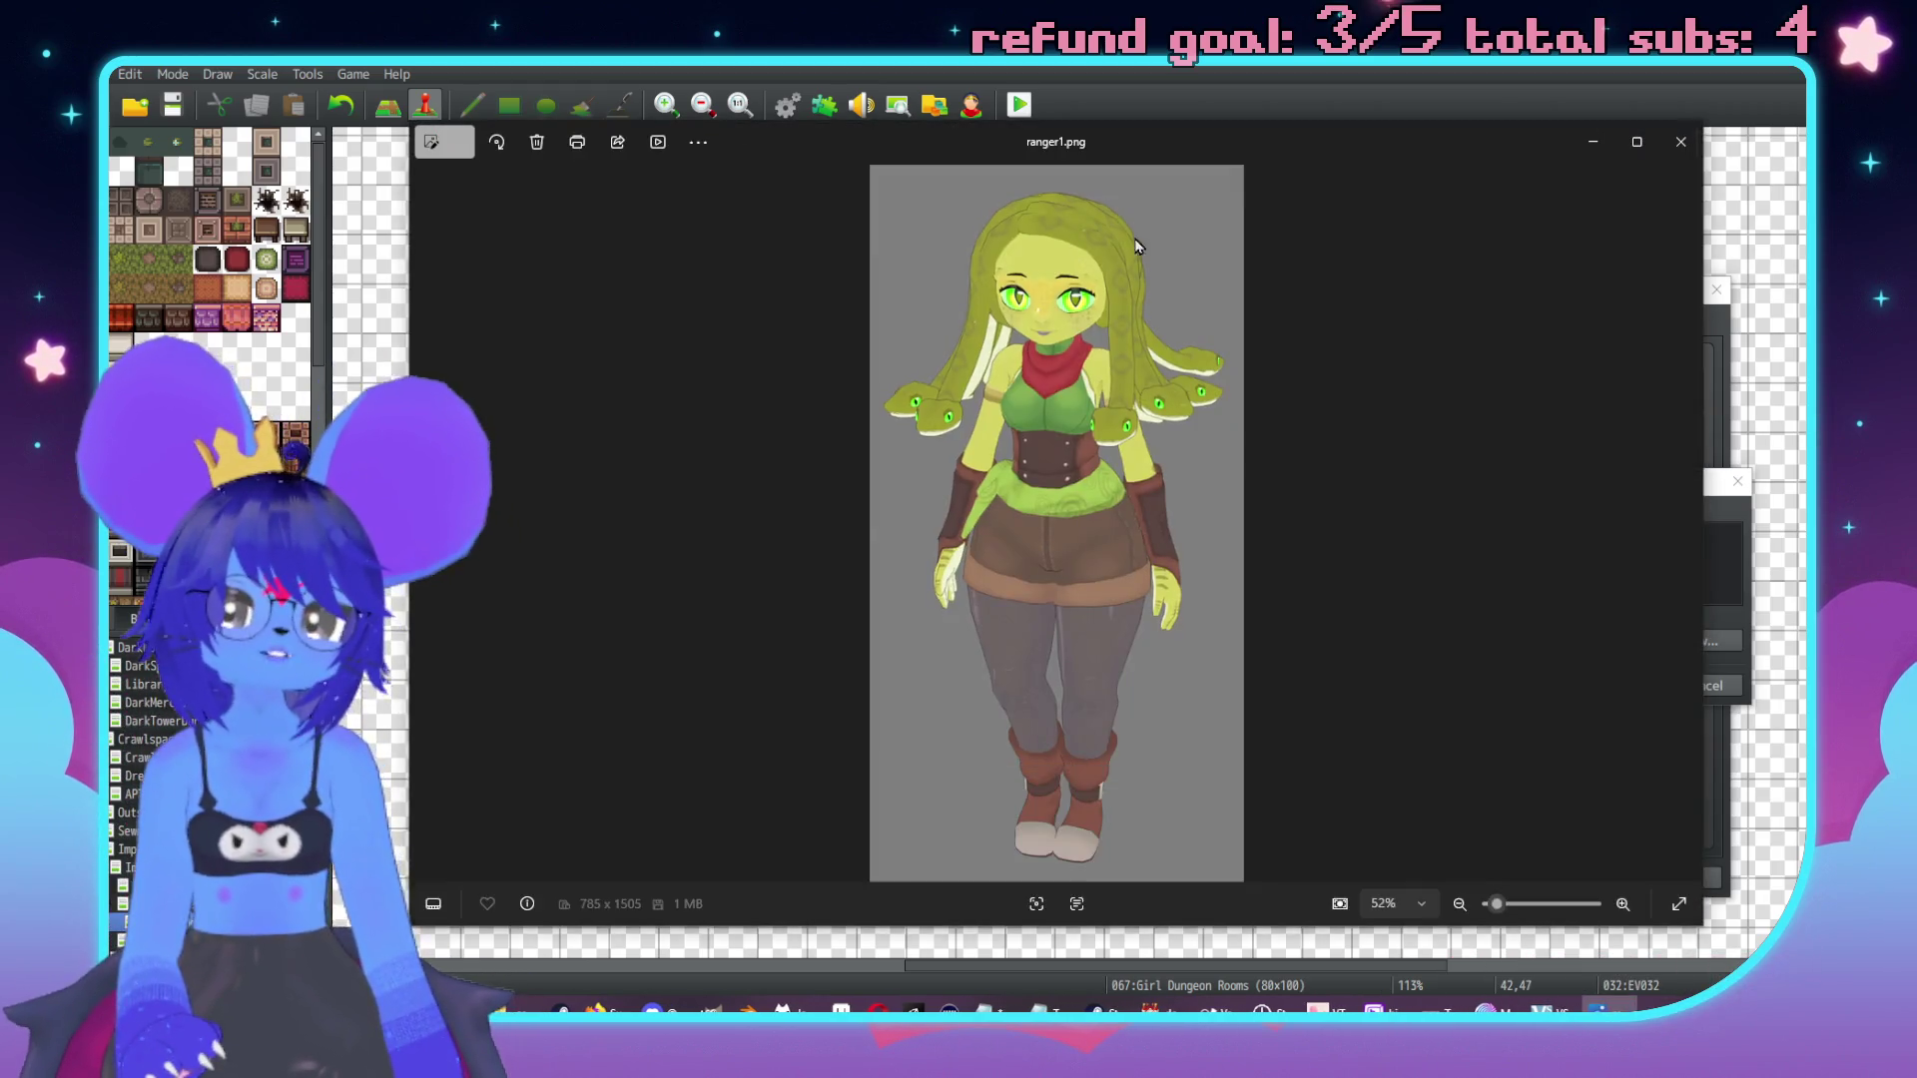
# Move and enlarge the ranger1.png preview, compare it with the ranger2.png back view, then close it.
pyautogui.moveTo(1102, 155); pyautogui.dragTo(1054, 127)
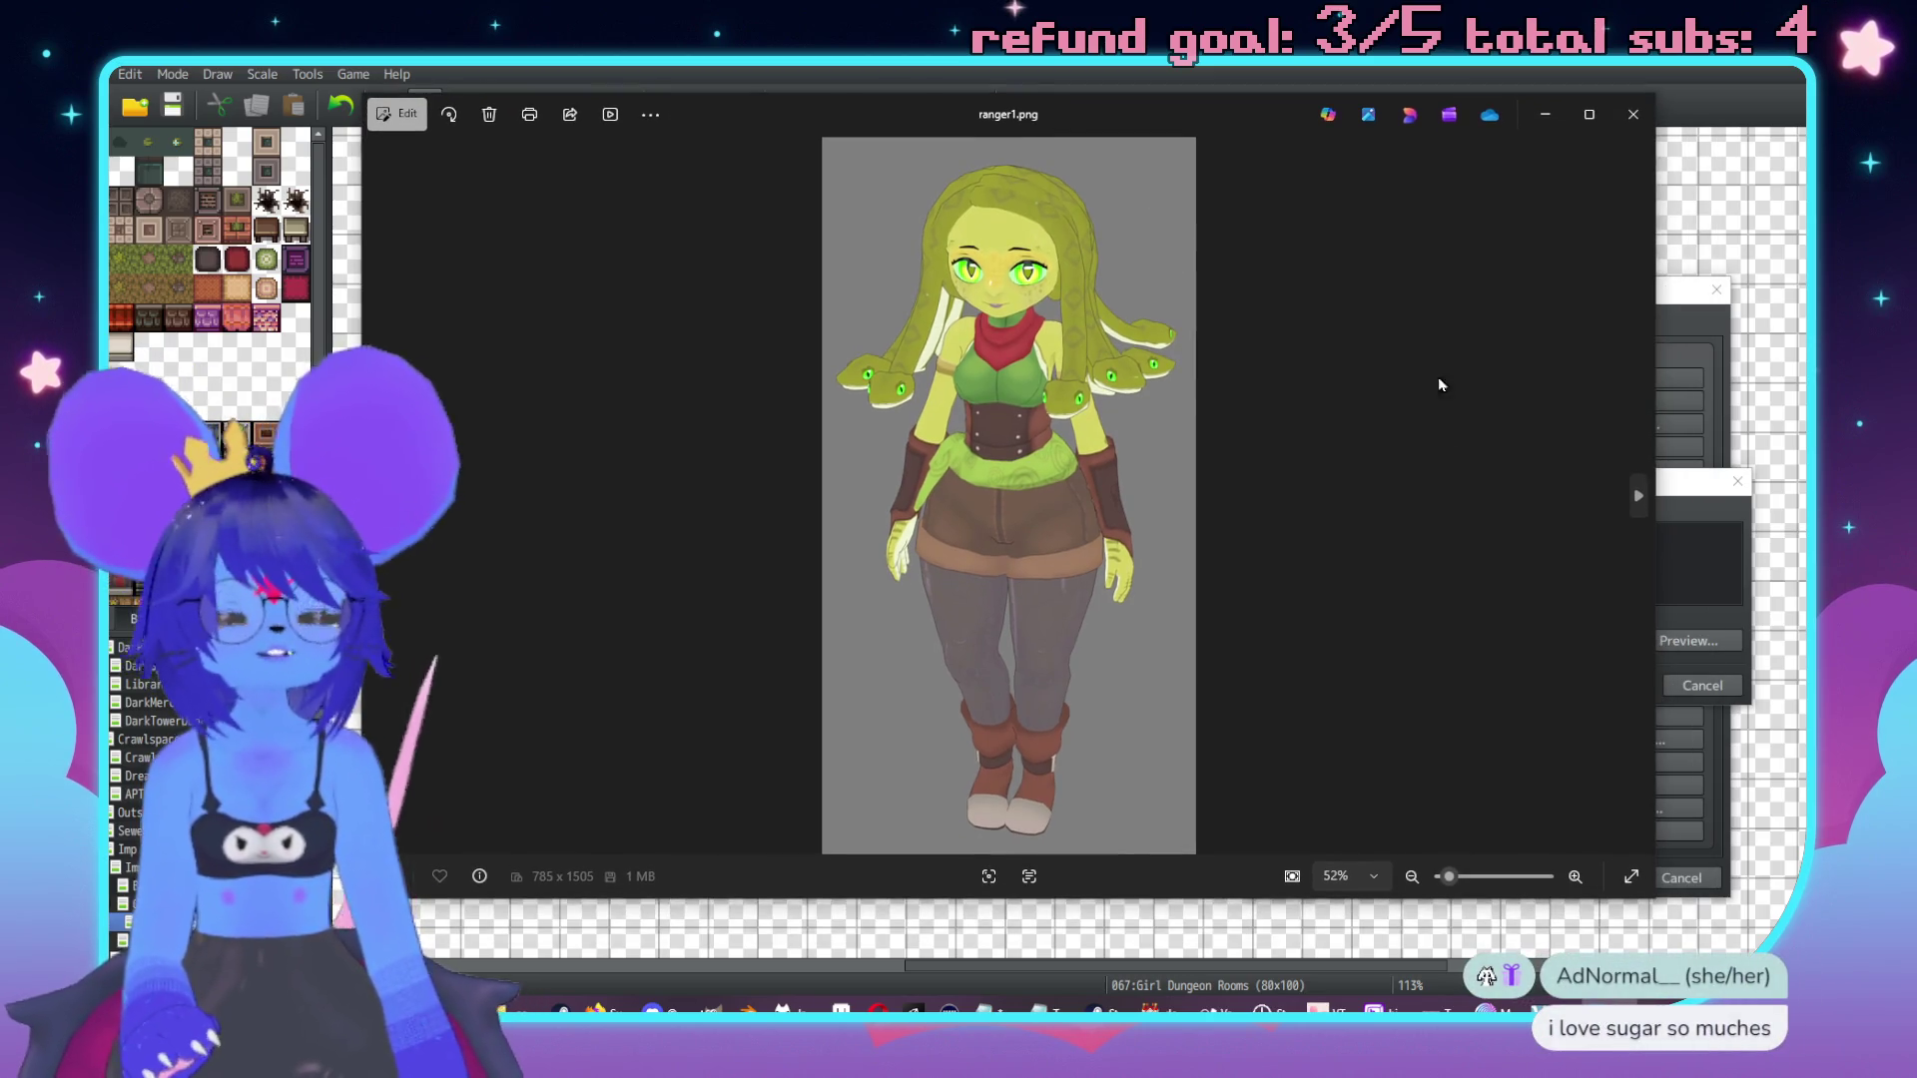
pyautogui.moveTo(1252, 905); pyautogui.dragTo(1252, 953)
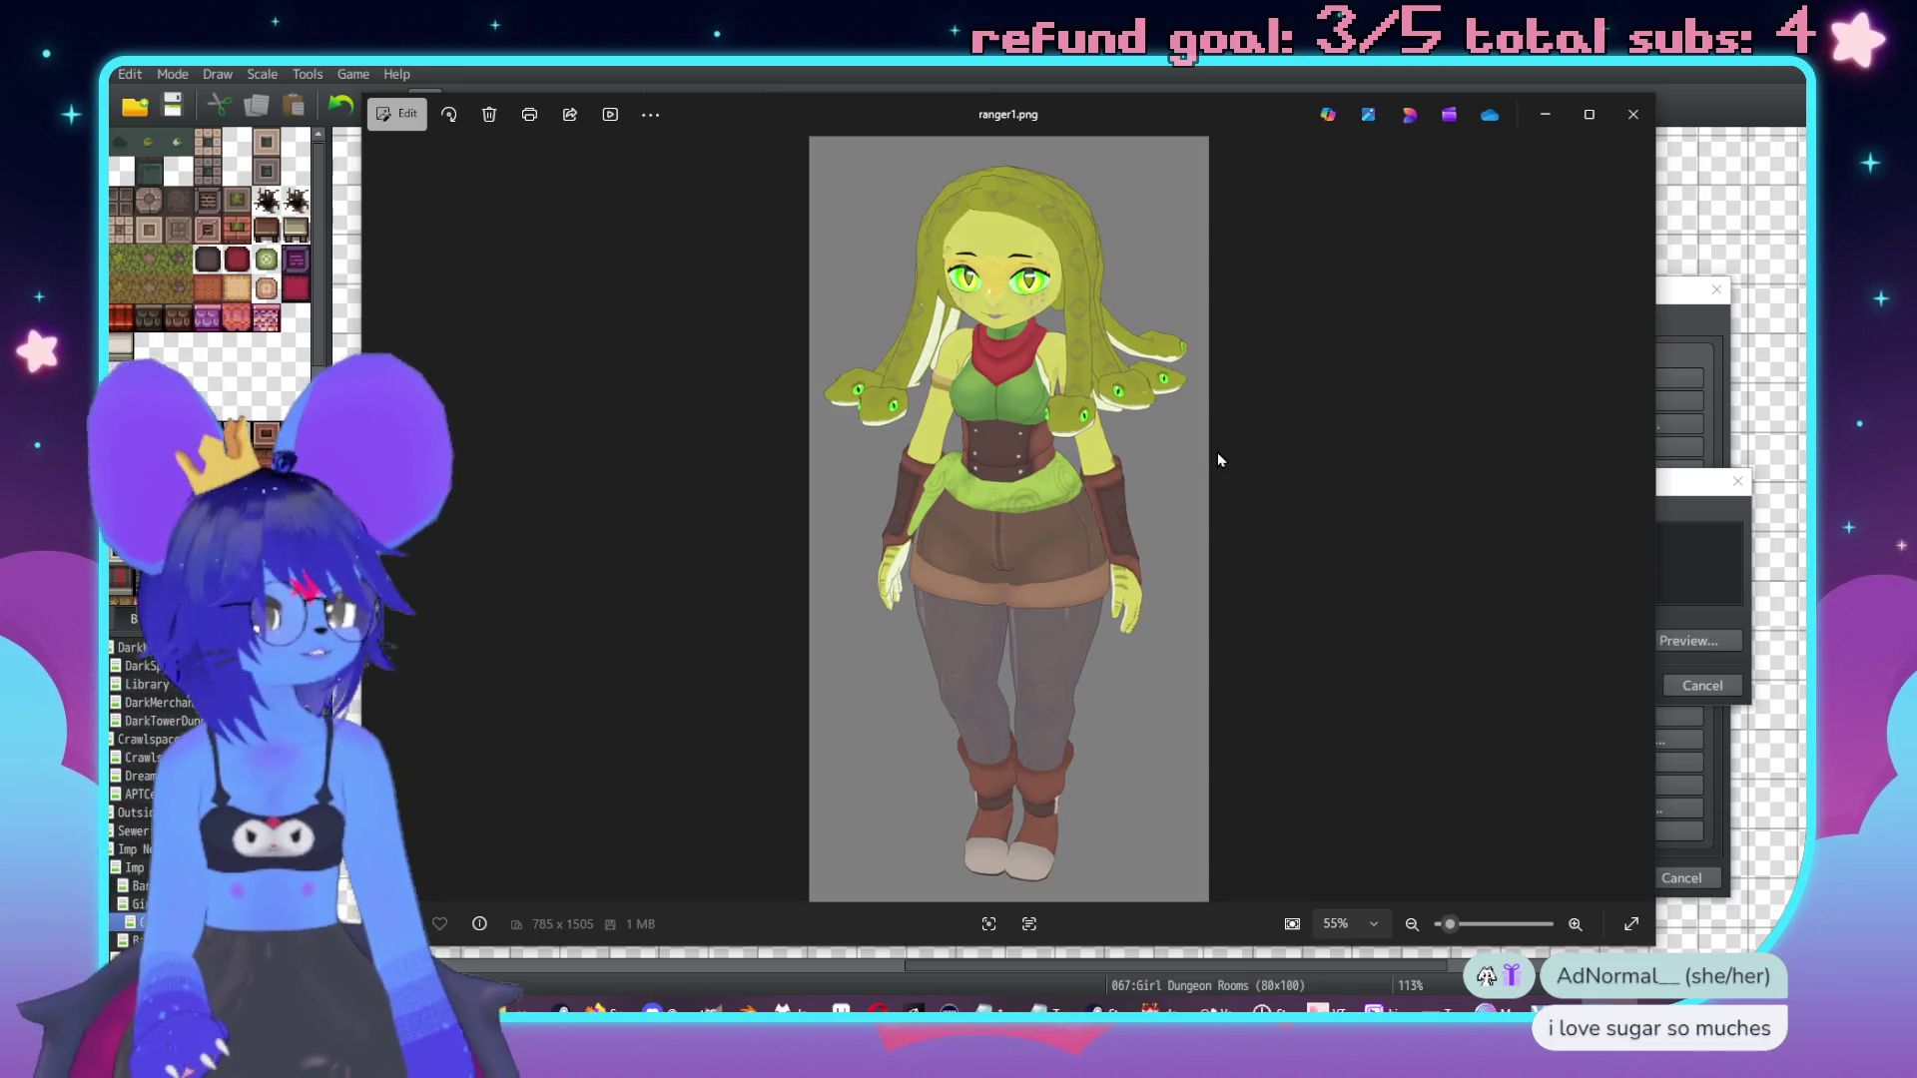
pyautogui.press('Right')
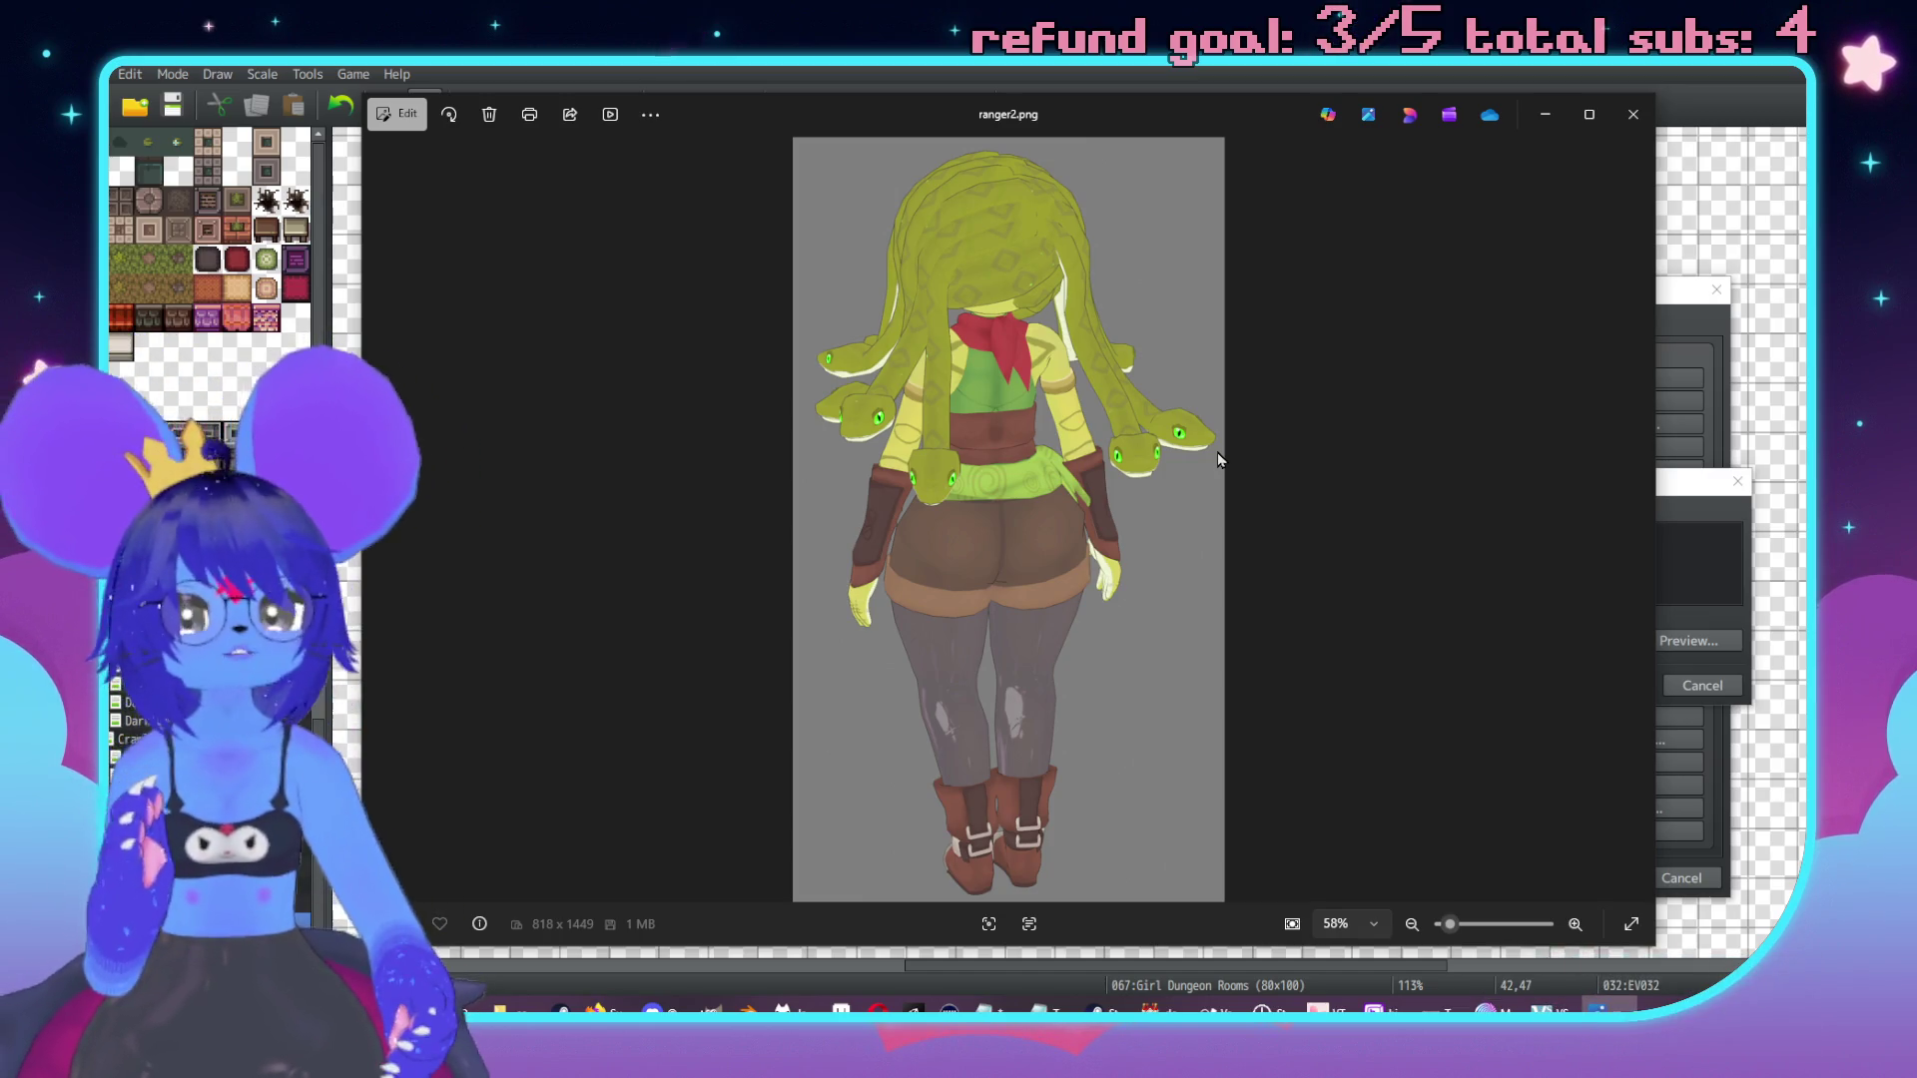
pyautogui.press('Left')
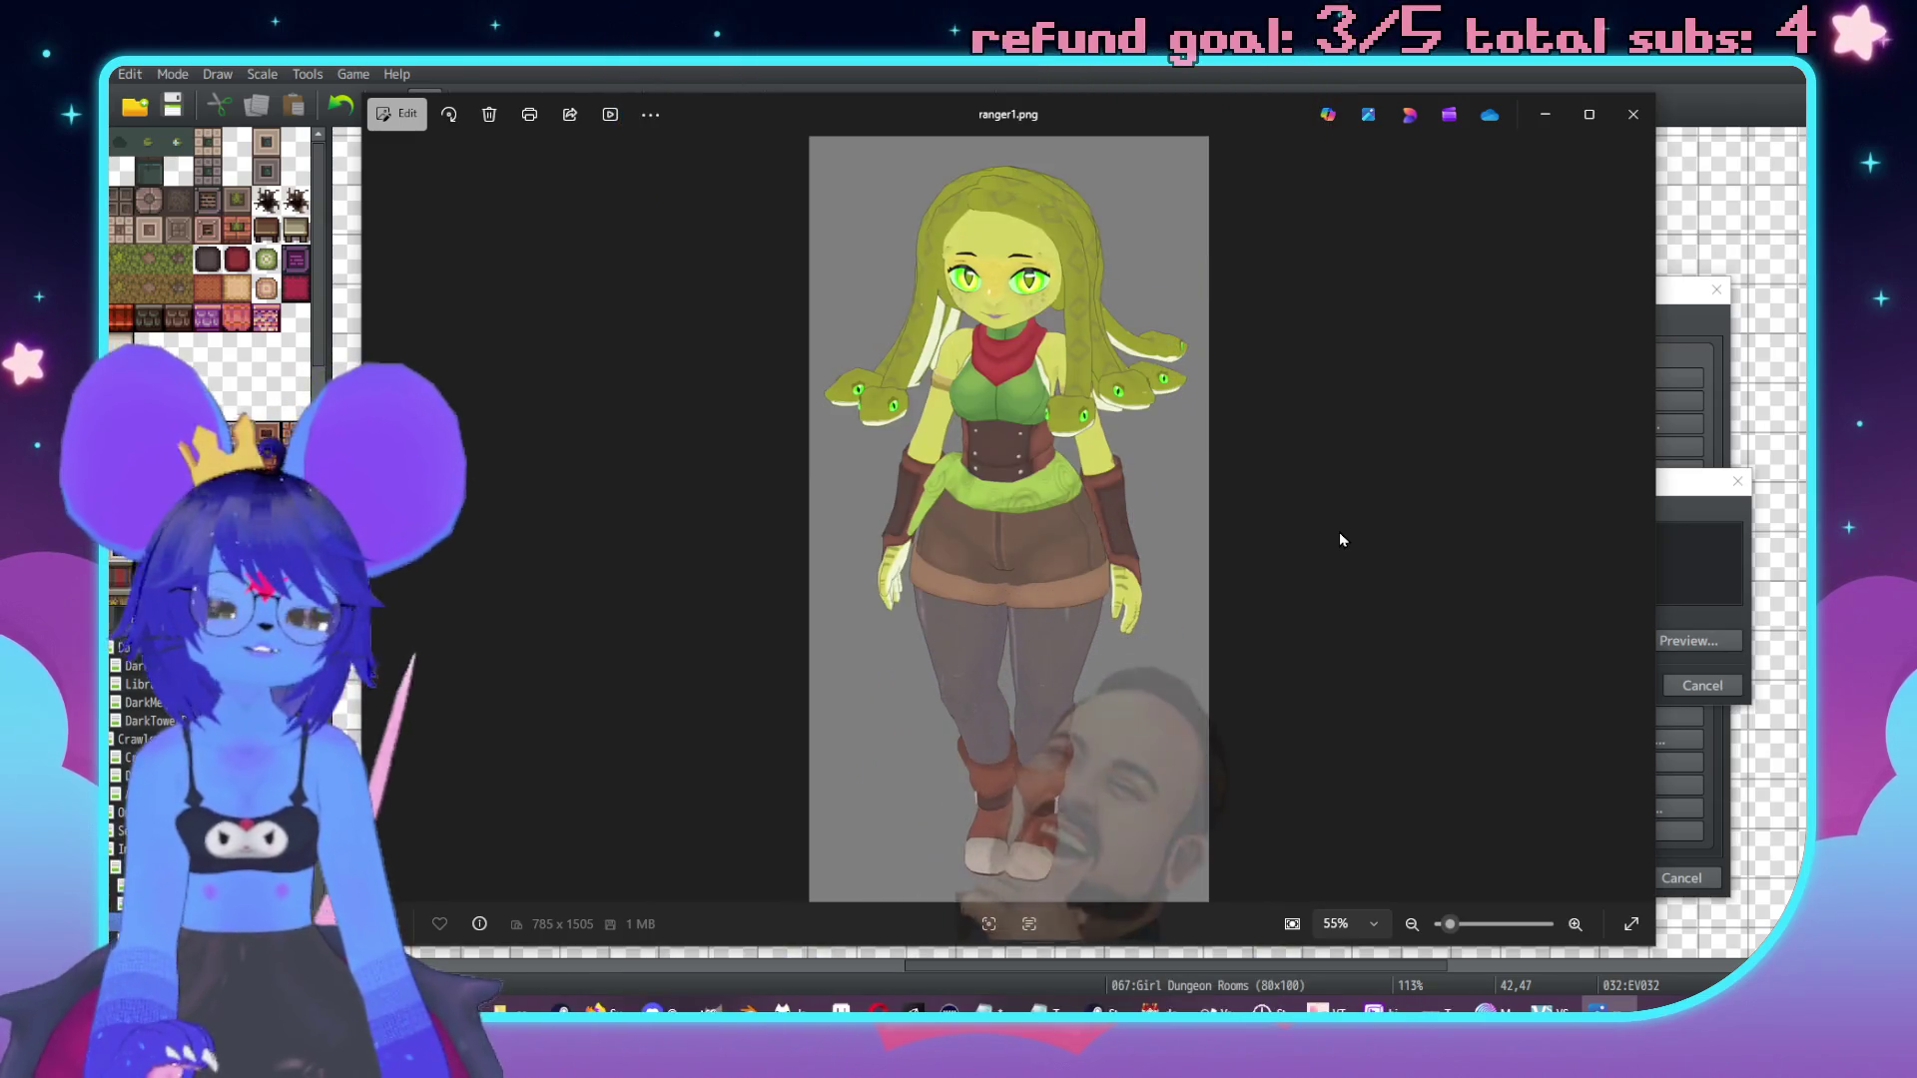
pyautogui.click(1632, 116)
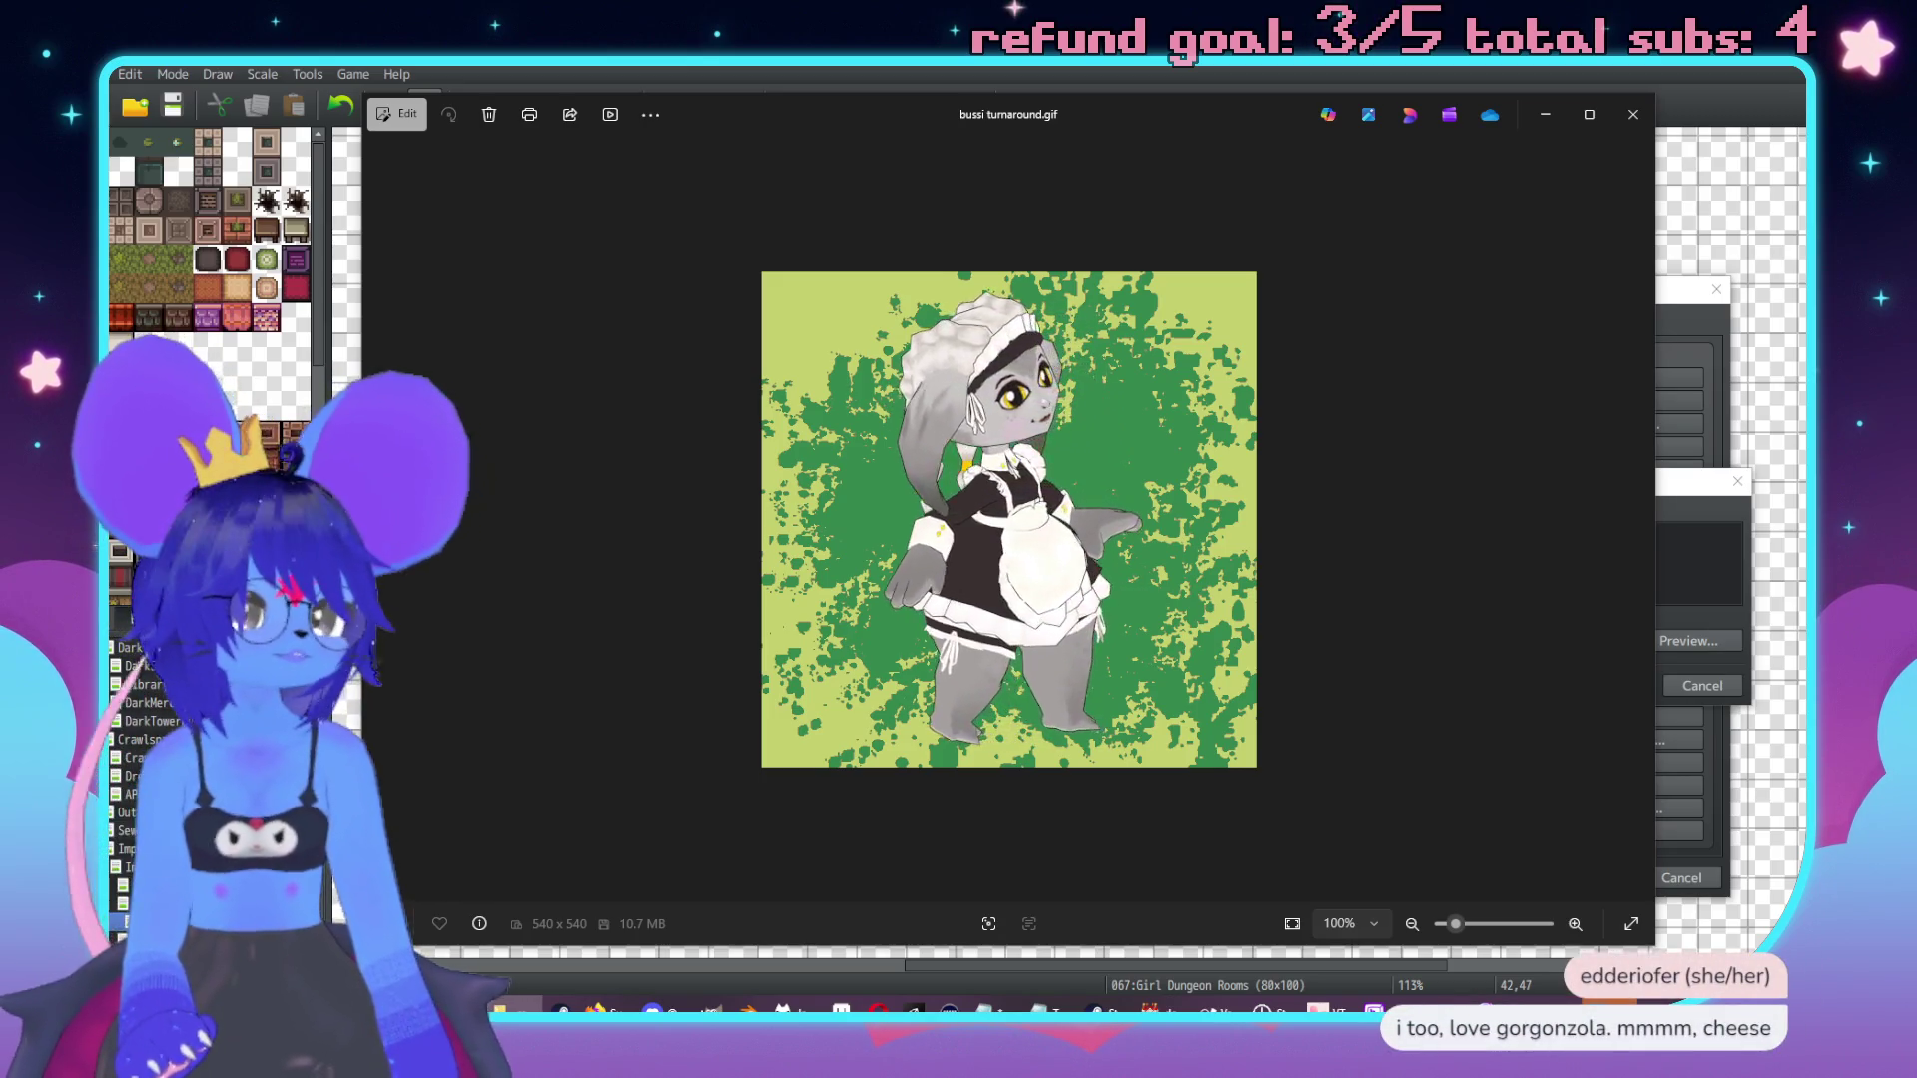
# Close the bussi turnaround.gif preview and drag the dog picture window into view.
pyautogui.click(1634, 114)
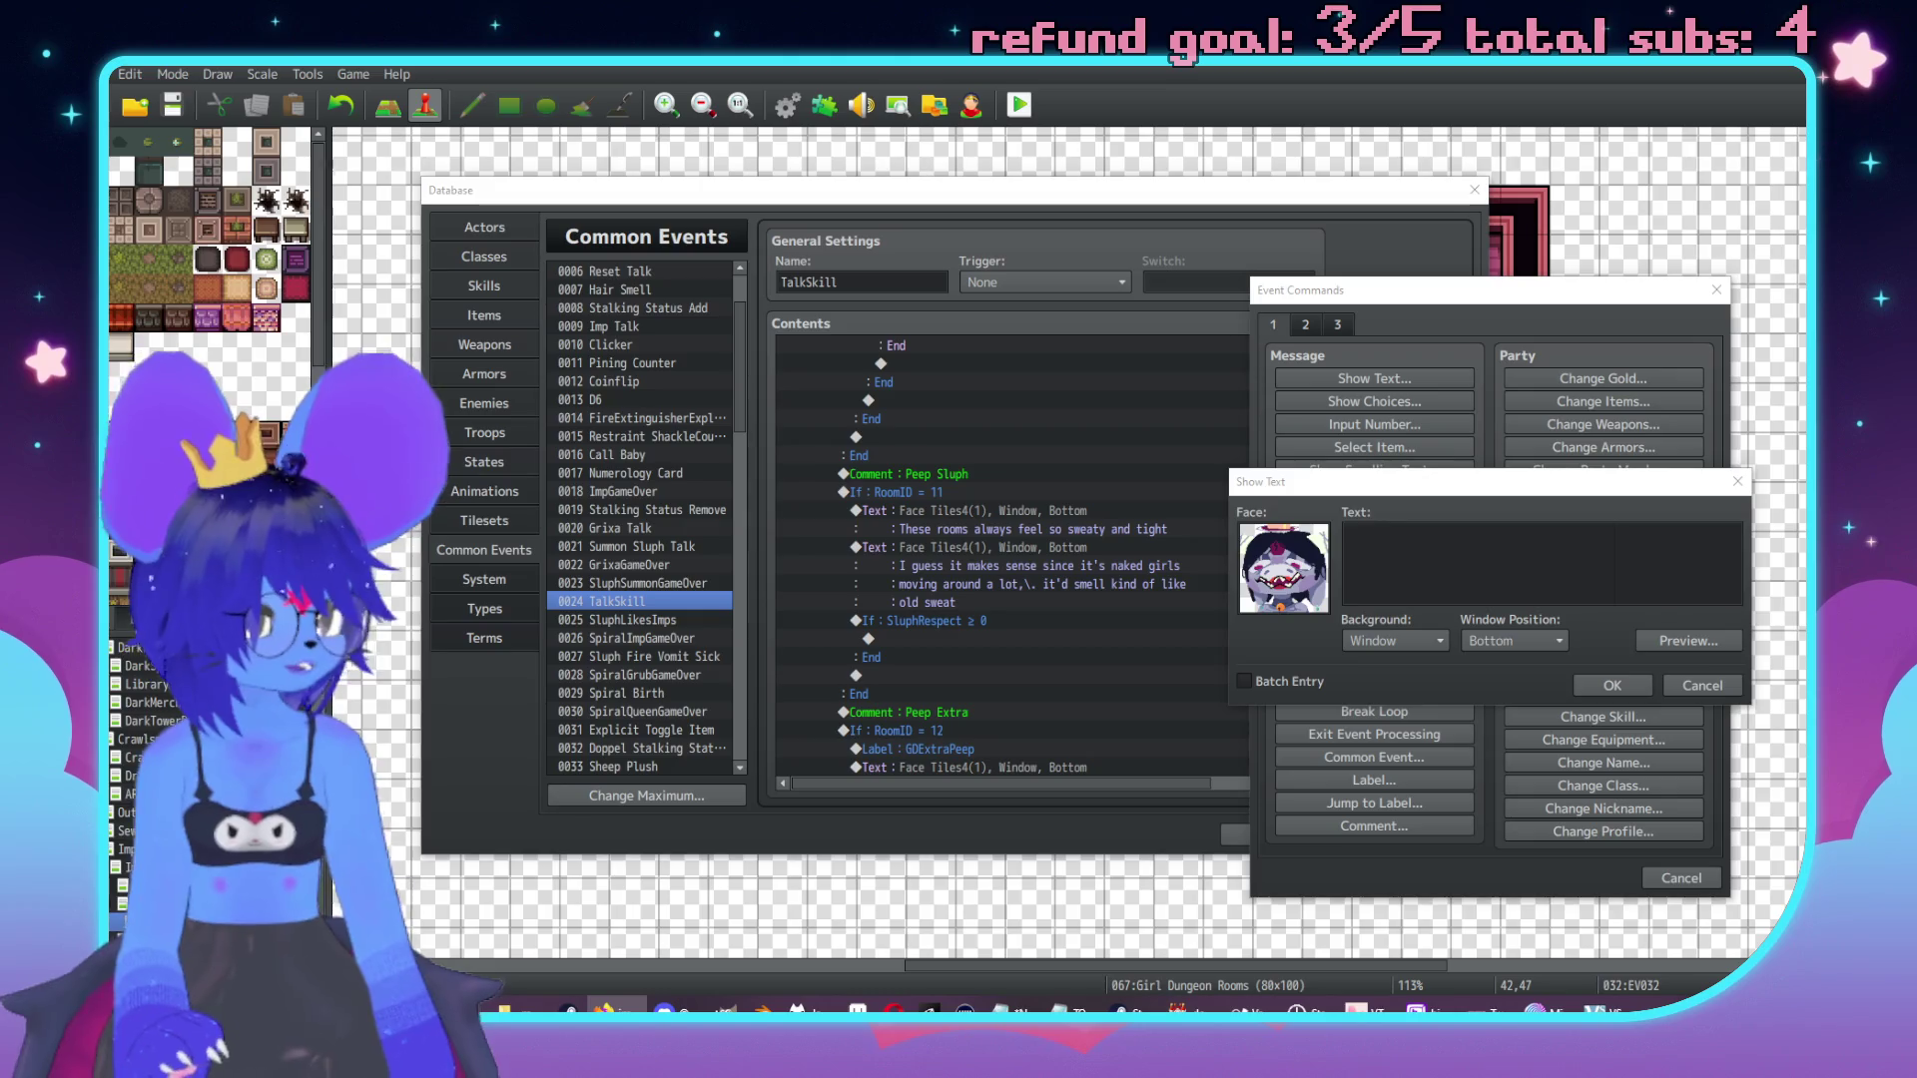
pyautogui.moveTo(1916, 240)
pyautogui.mouseDown()
pyautogui.moveTo(1607, 239)
pyautogui.moveTo(1238, 111)
pyautogui.moveTo(1255, 105)
pyautogui.mouseUp()
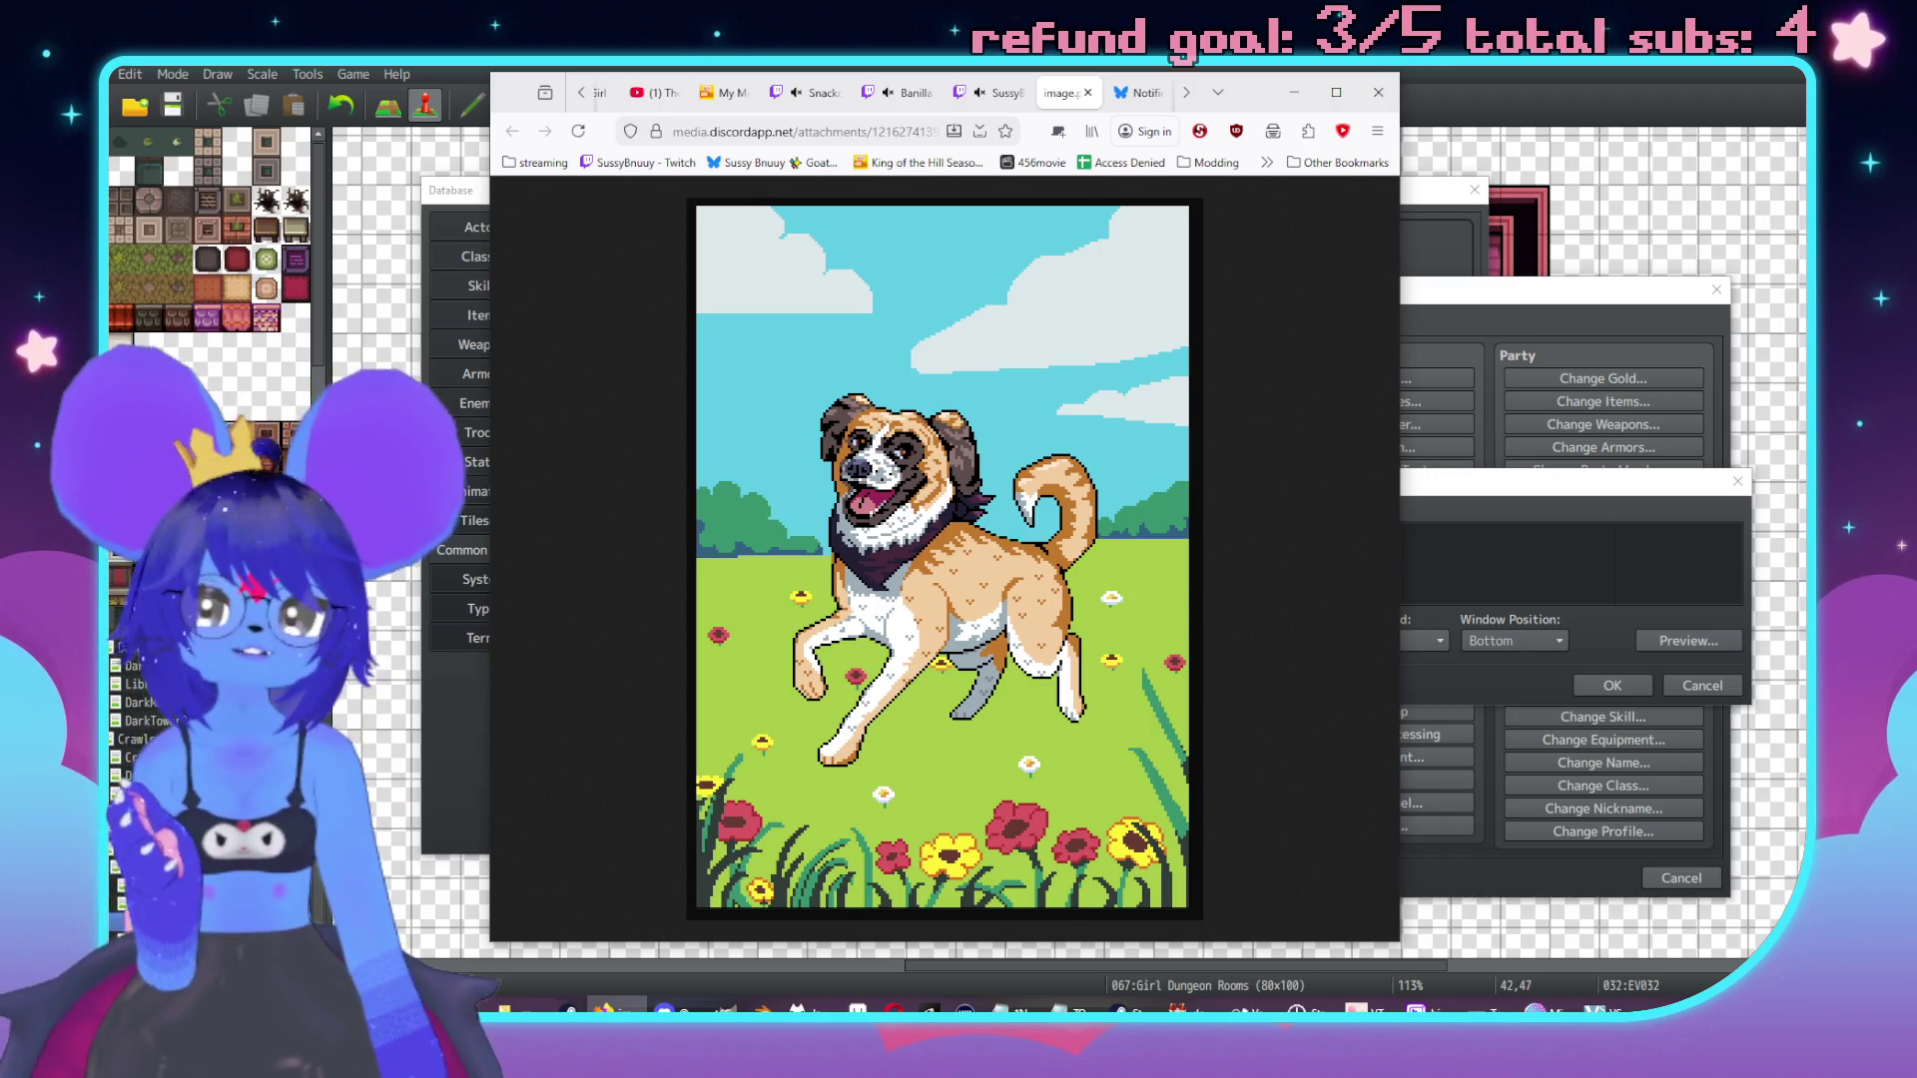
# Minimize the browser window showing the pixel-art dog picture.
pyautogui.click(1294, 92)
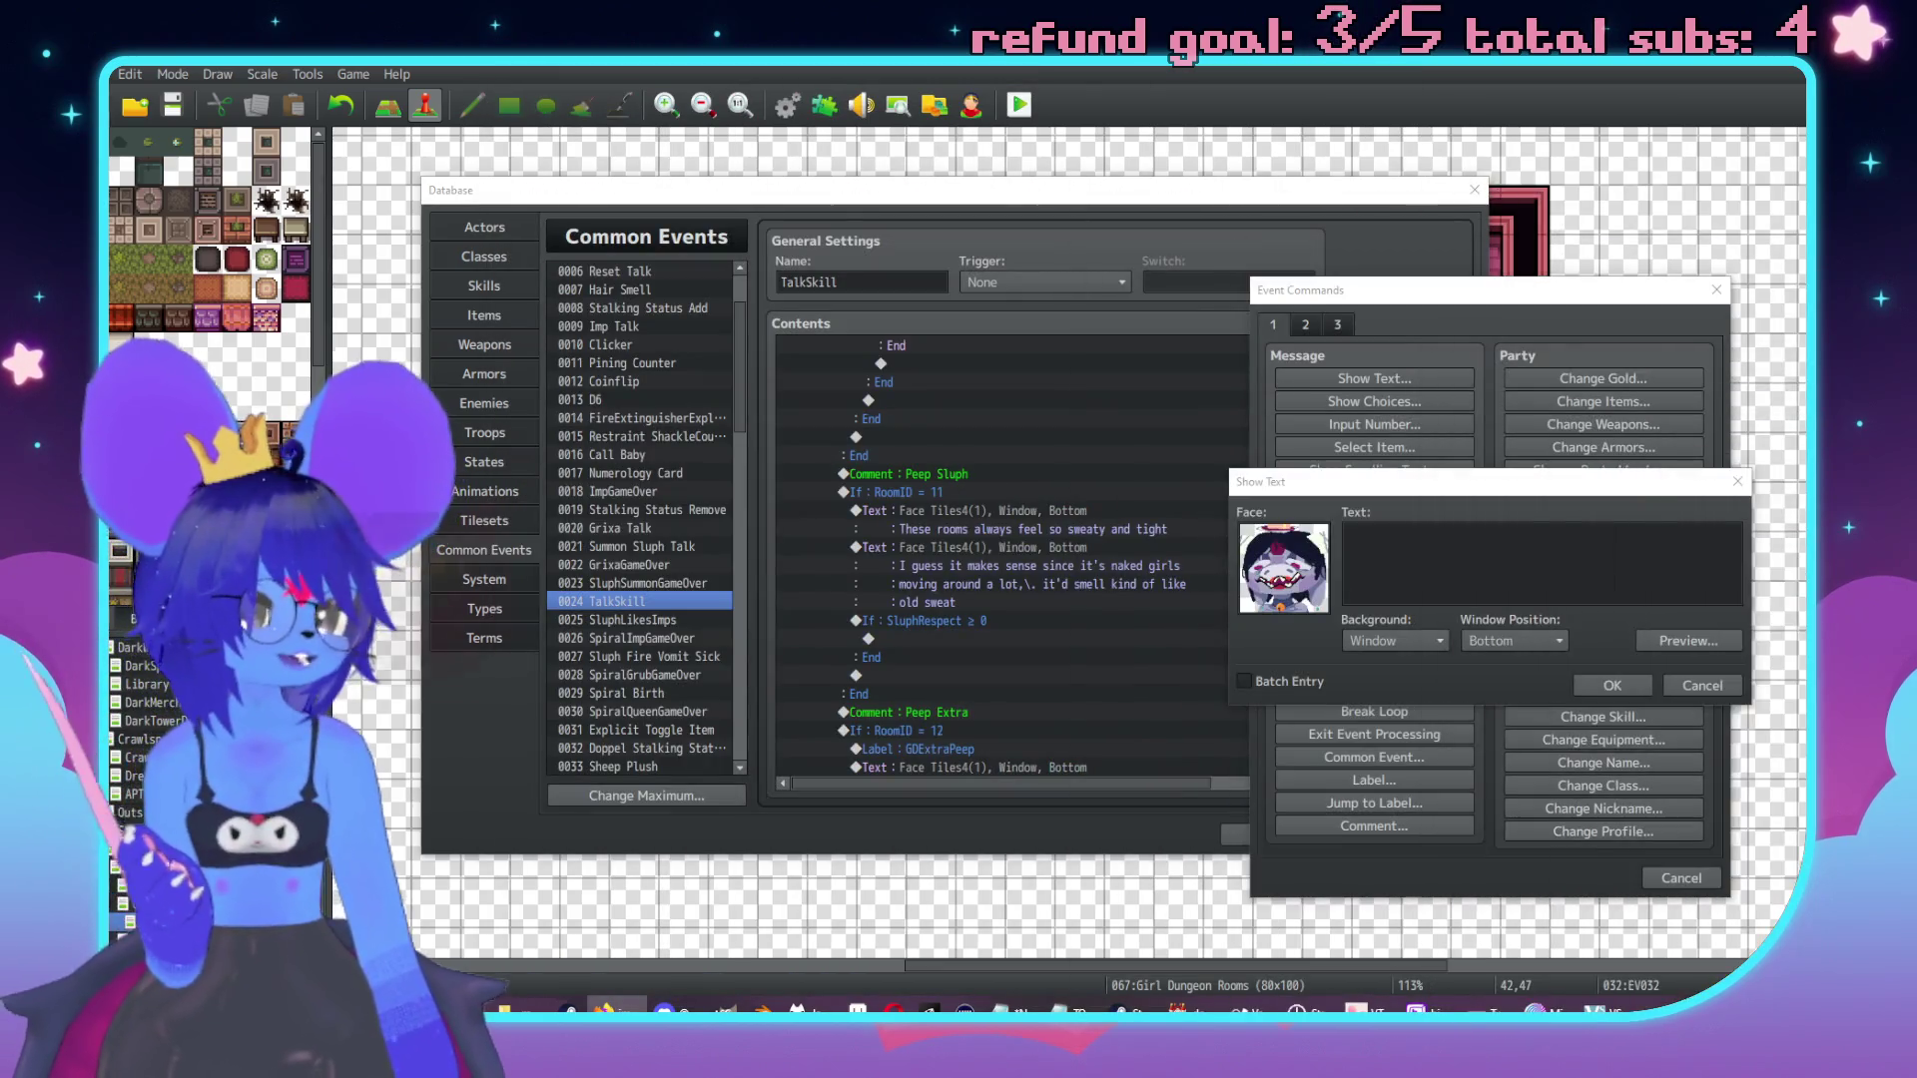